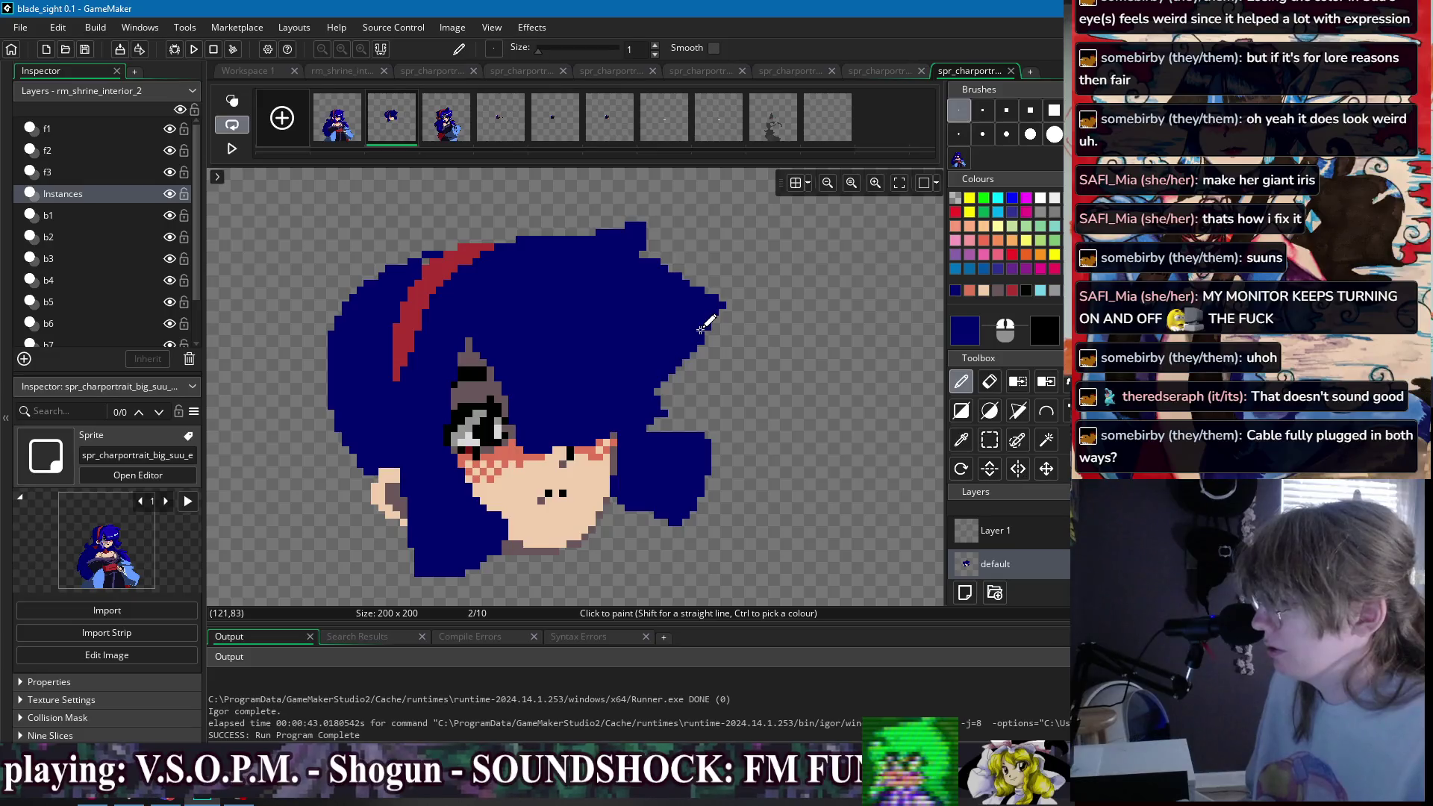
- Fill the notch and close the gaps along the hair's right and upper-right edges in dark blue
key(f)
click(662, 412)
key(d)
scroll(657, 374, down, 3)
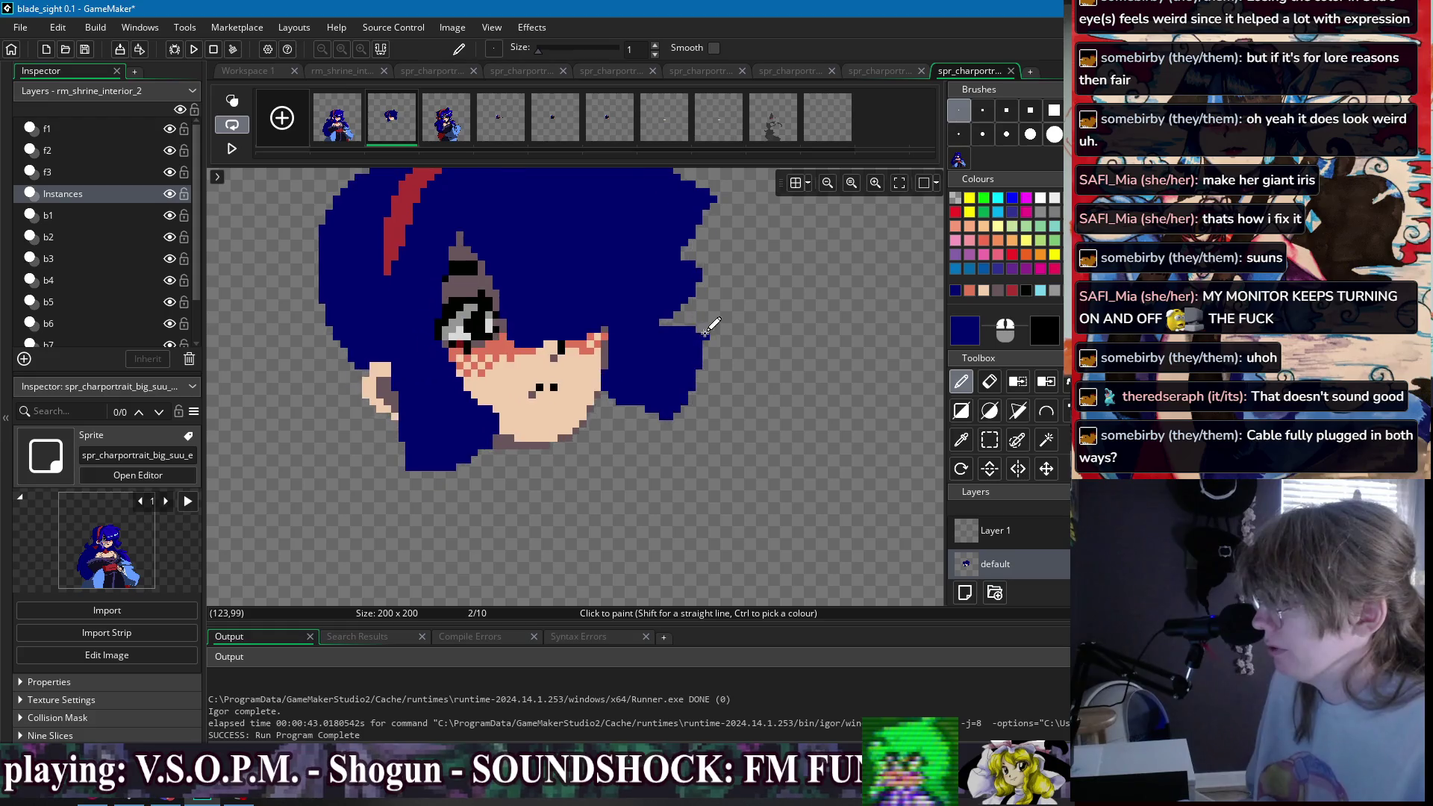
scroll(655, 338, up, 2)
drag(679, 330, 651, 333)
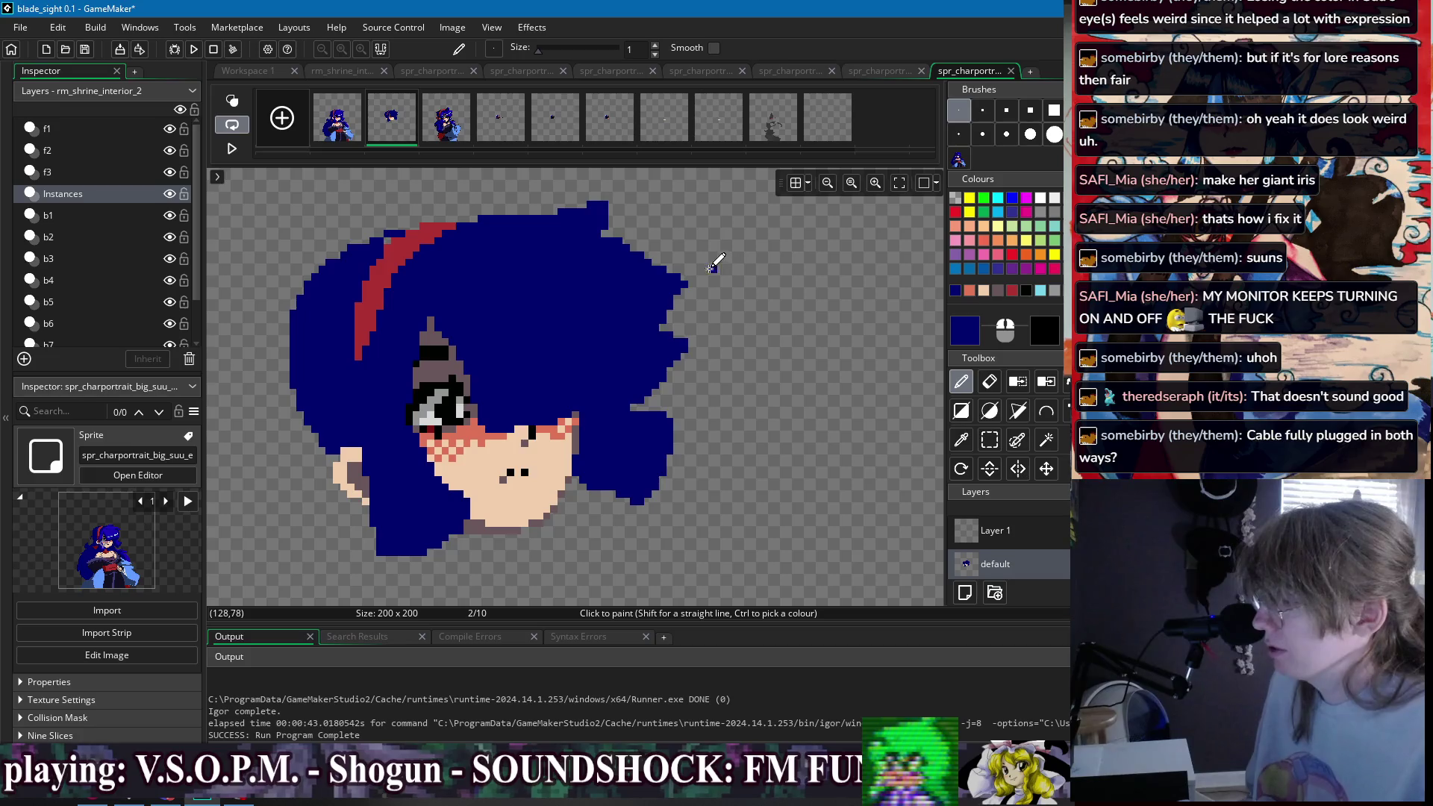
scroll(713, 269, up, 1)
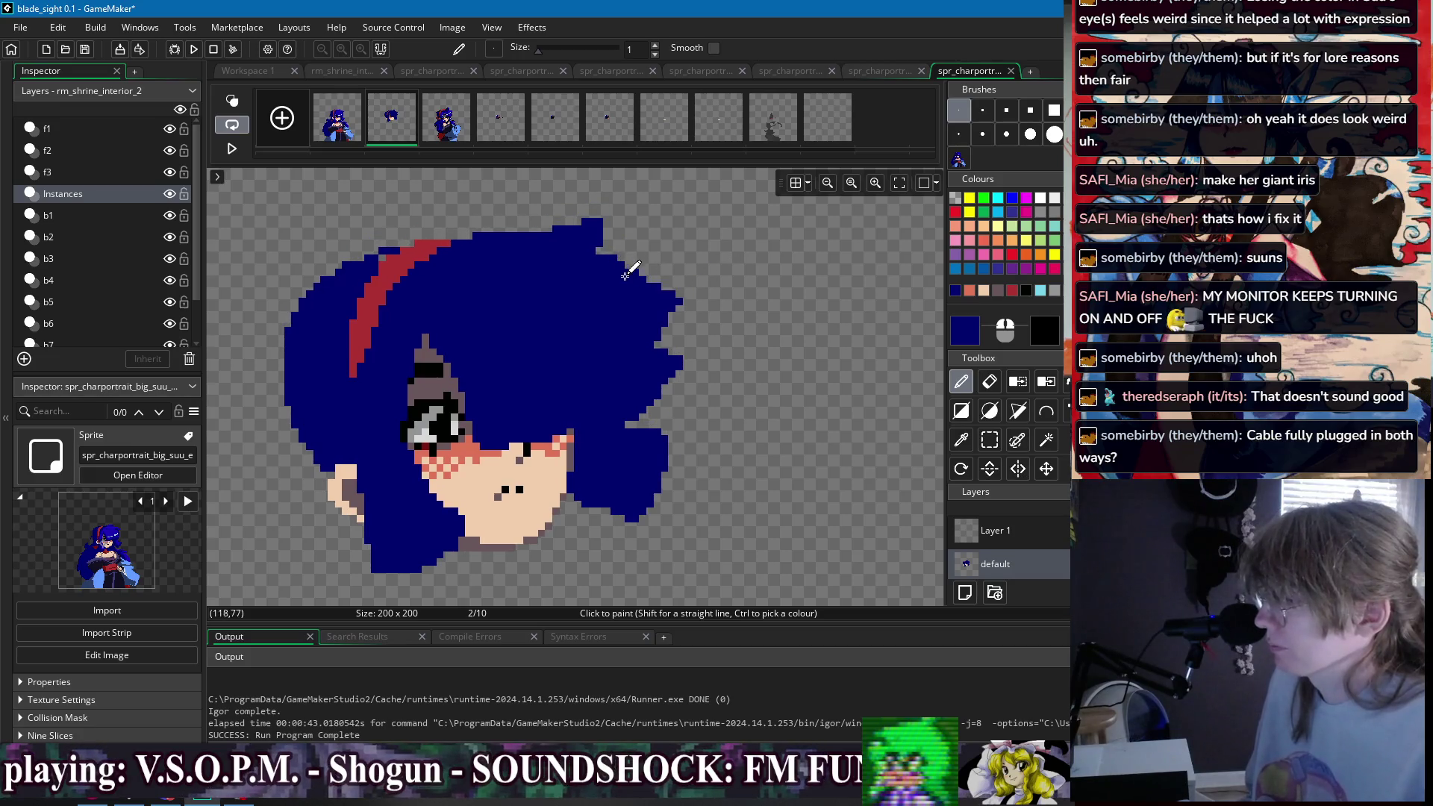
drag(663, 289, 677, 293)
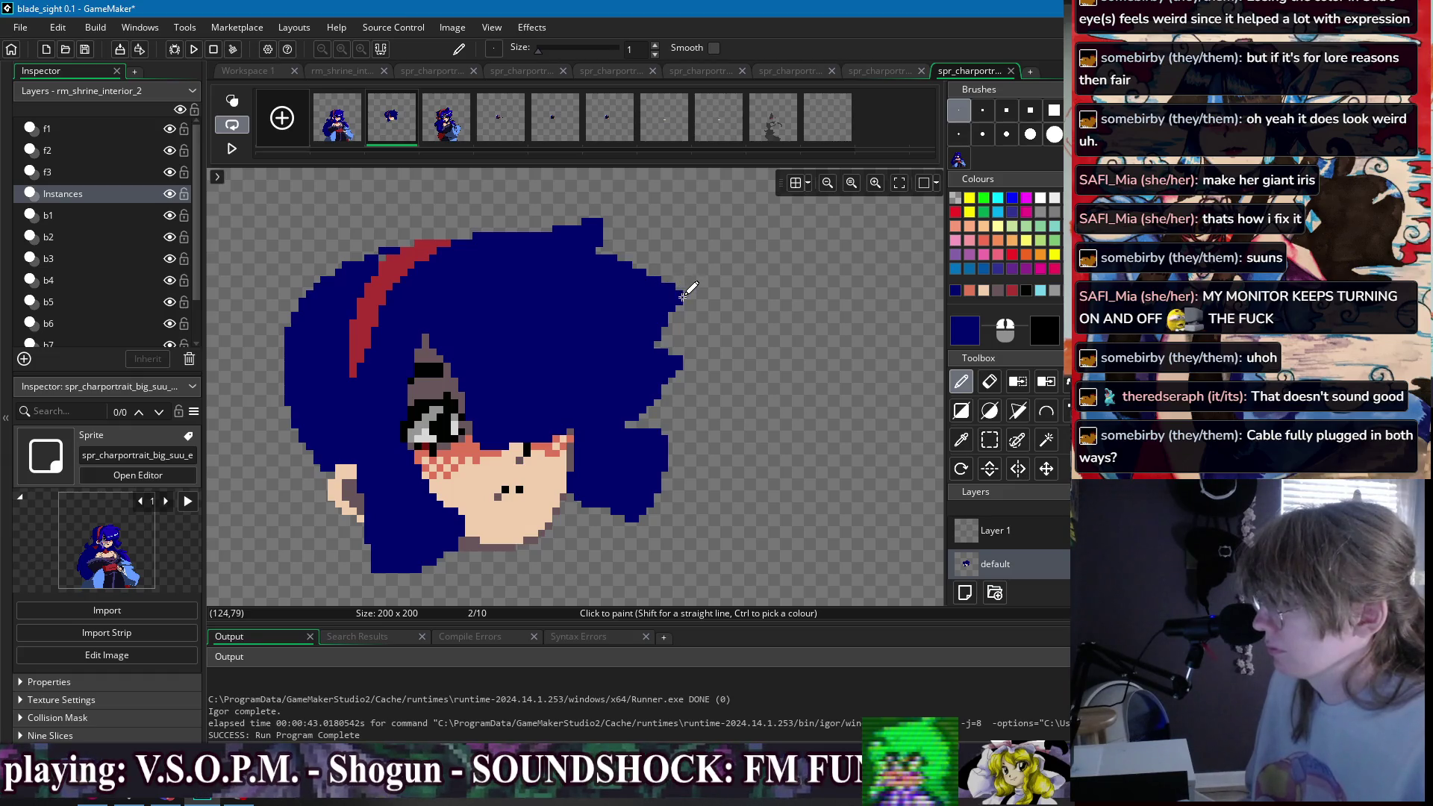
scroll(657, 336, up, 1)
- Sketch a new hair spike above the head and fill it dark blue
click(337, 118)
click(394, 132)
mouse_move(477, 254)
mouse_down()
mouse_move(508, 212)
mouse_move(498, 203)
mouse_move(538, 200)
mouse_move(536, 247)
mouse_up()
key(ctrl+z)
key(f)
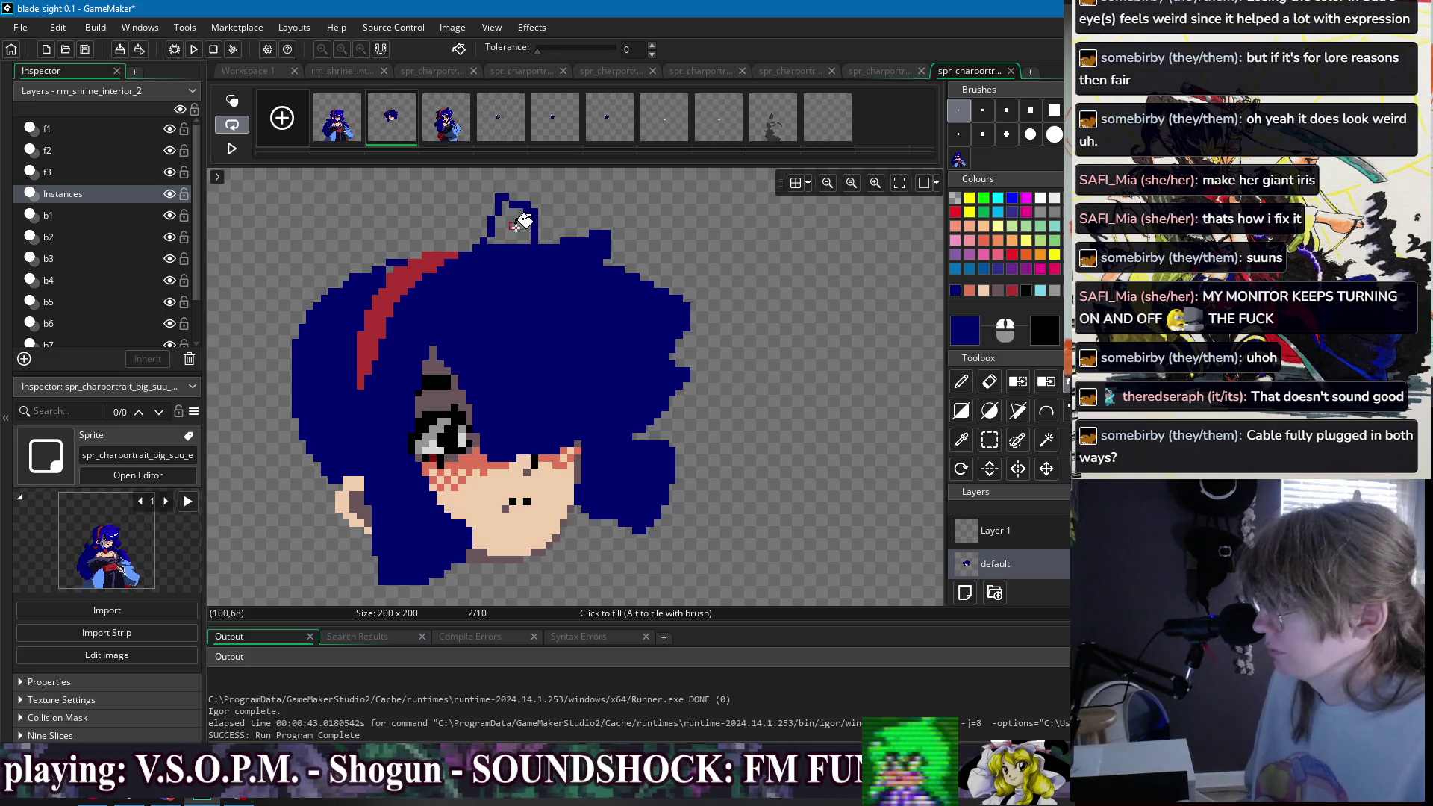
click(512, 220)
- Outline a lighter-blue highlight region across the hair, shaping a new bang
key(e)
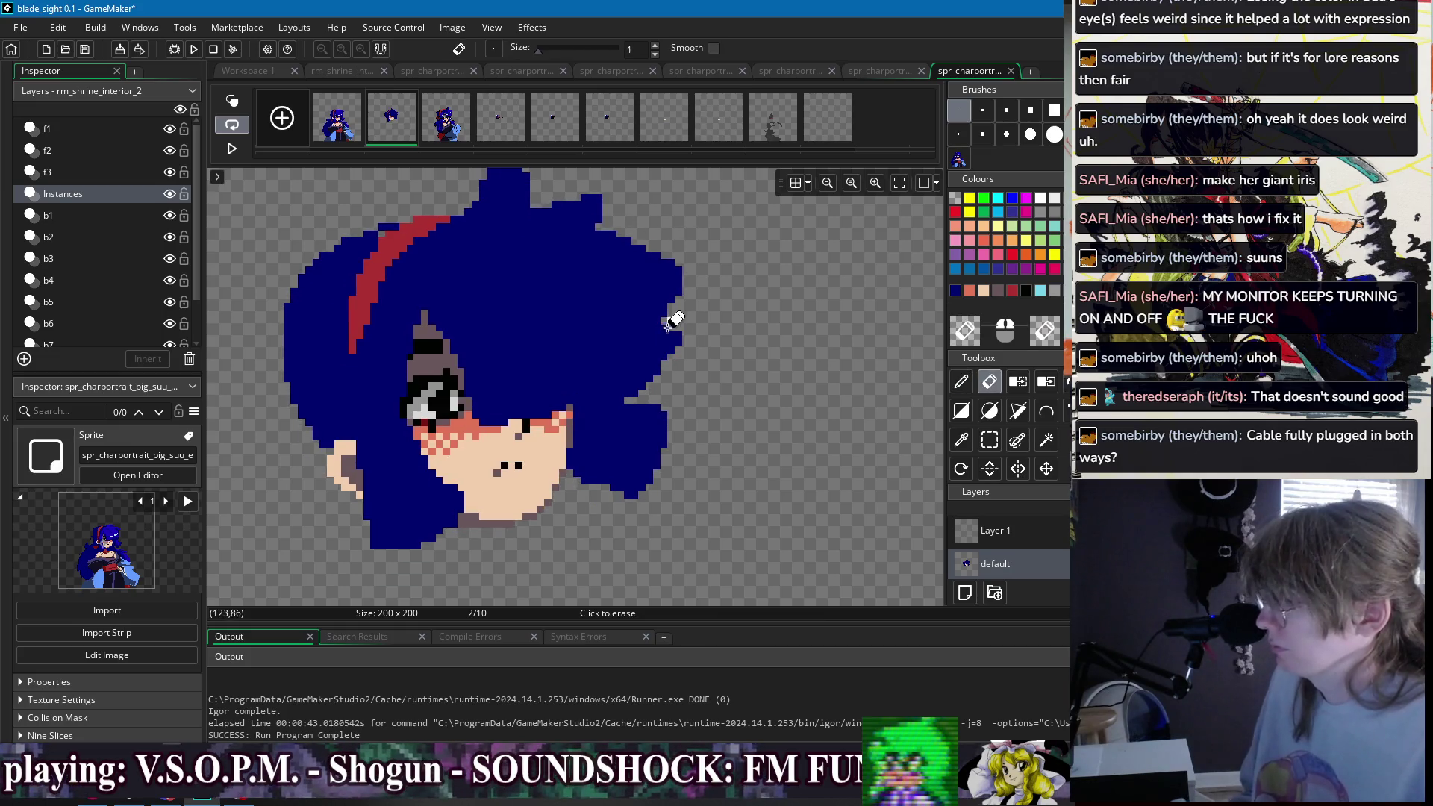
scroll(683, 325, down, 2)
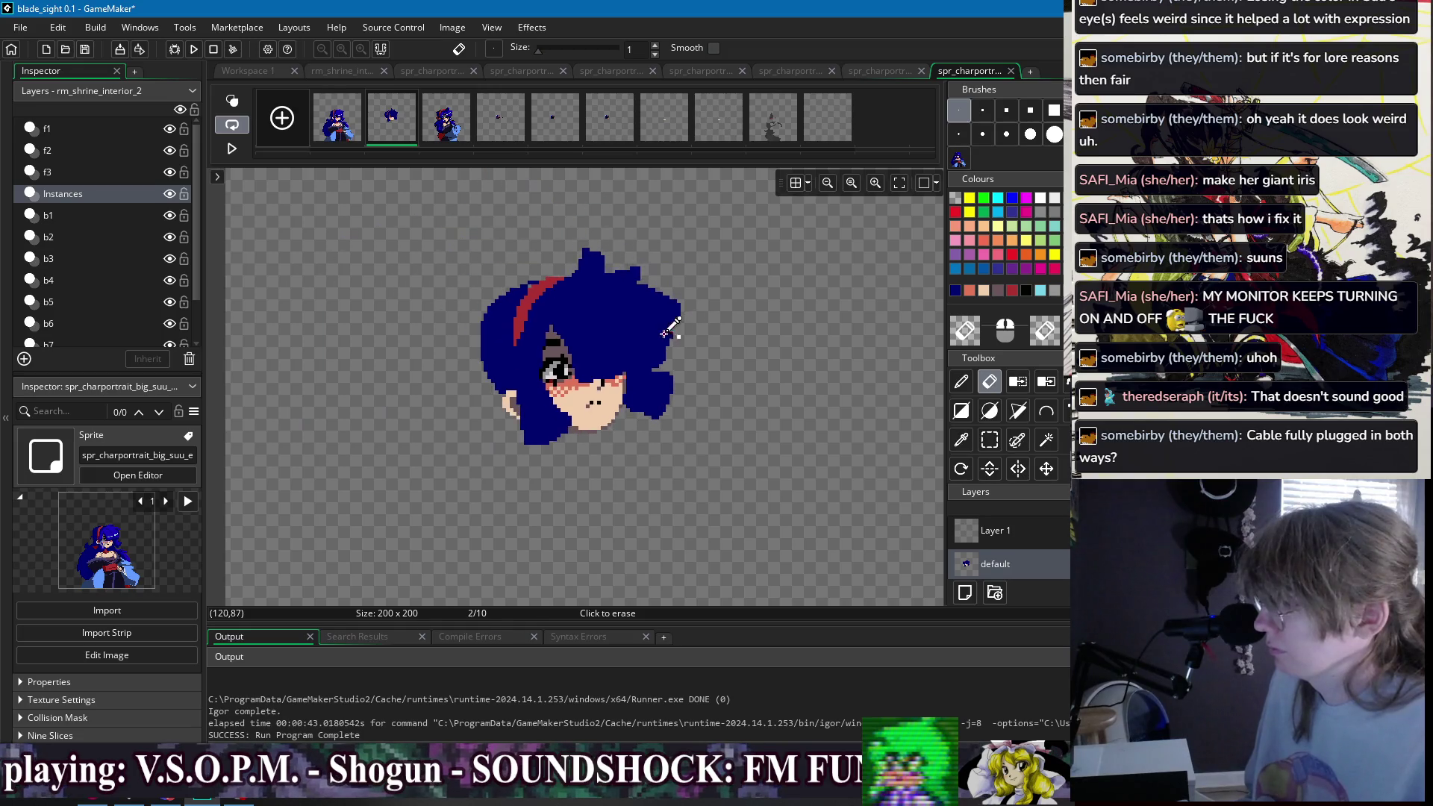
key(d)
key(f)
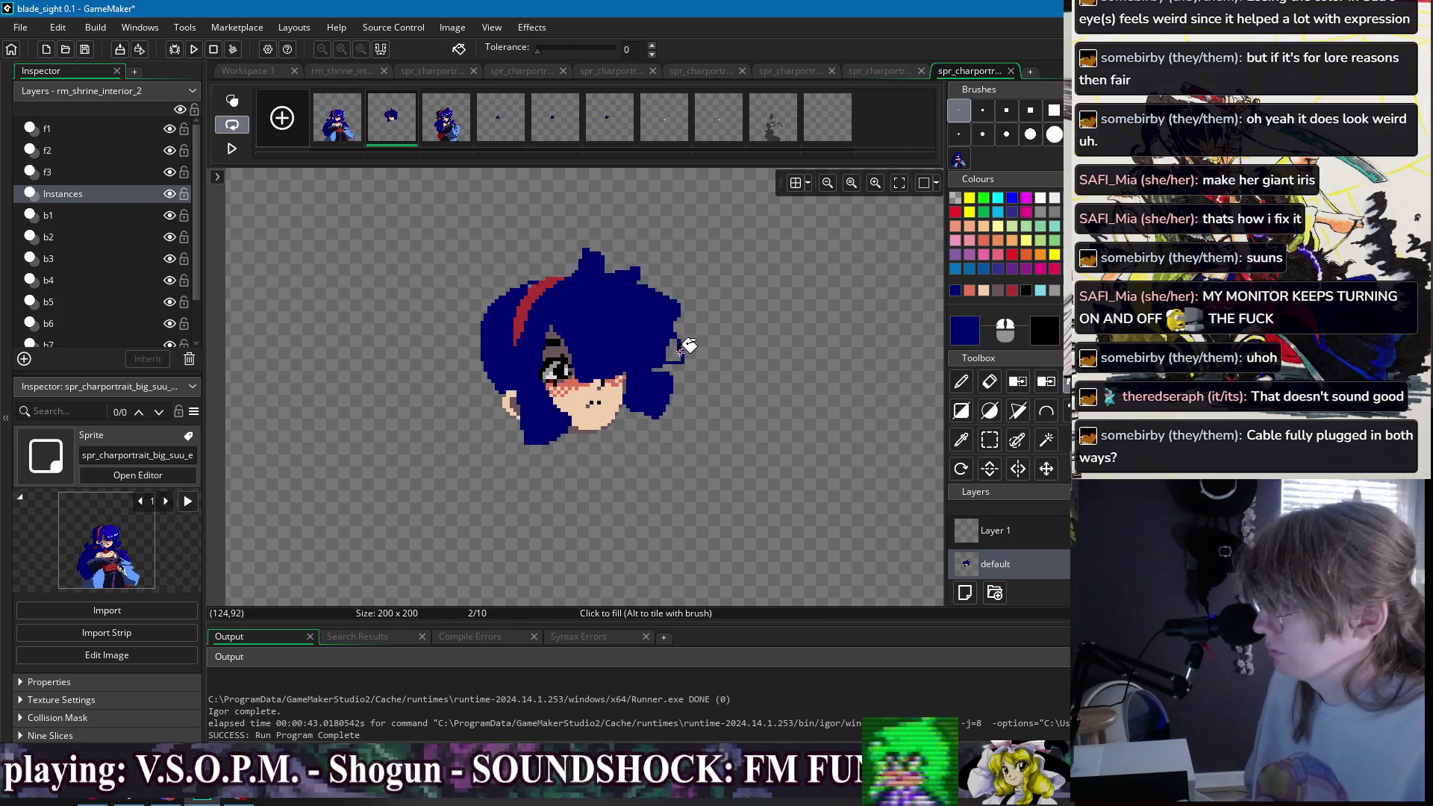
scroll(717, 318, down, 1)
scroll(534, 329, up, 2)
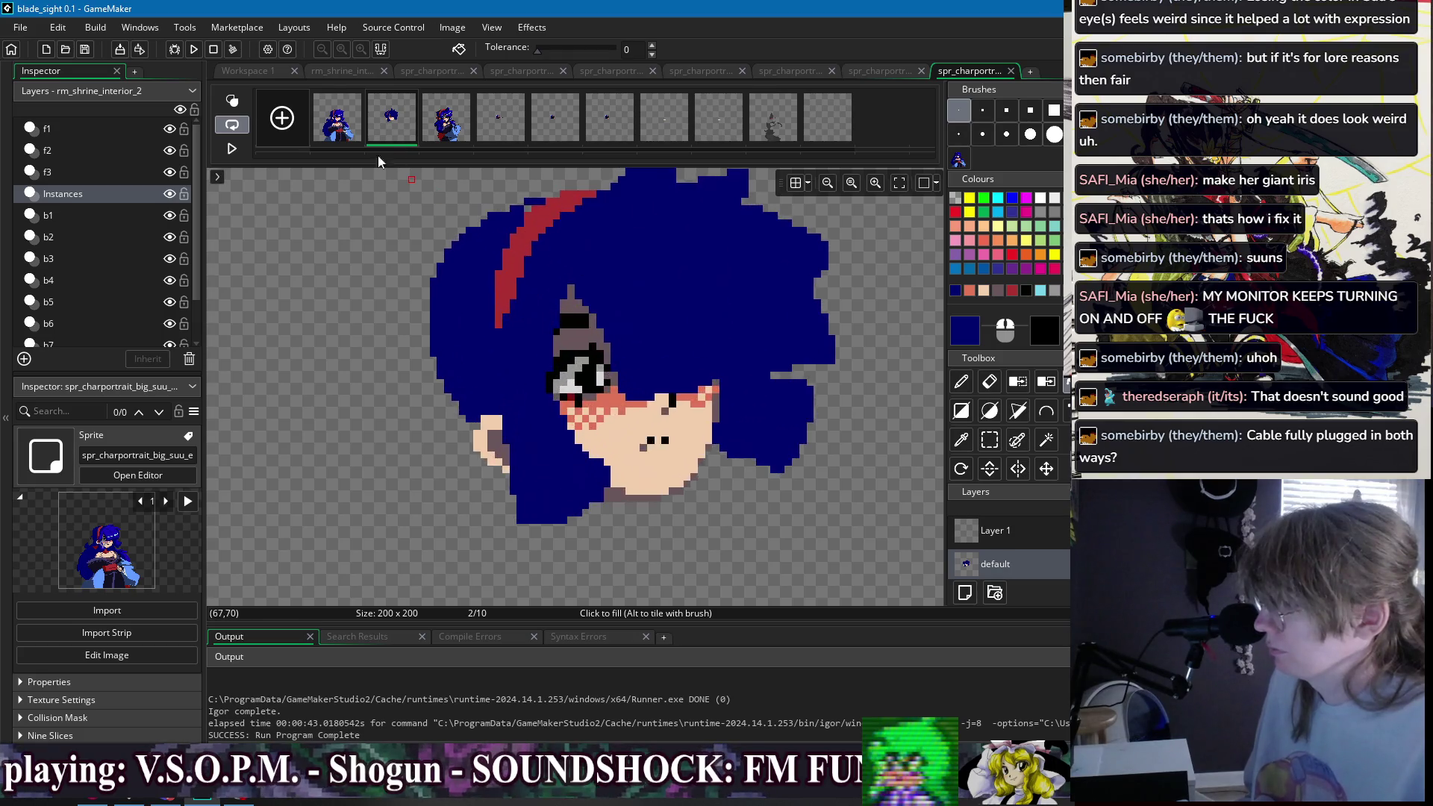
click(343, 120)
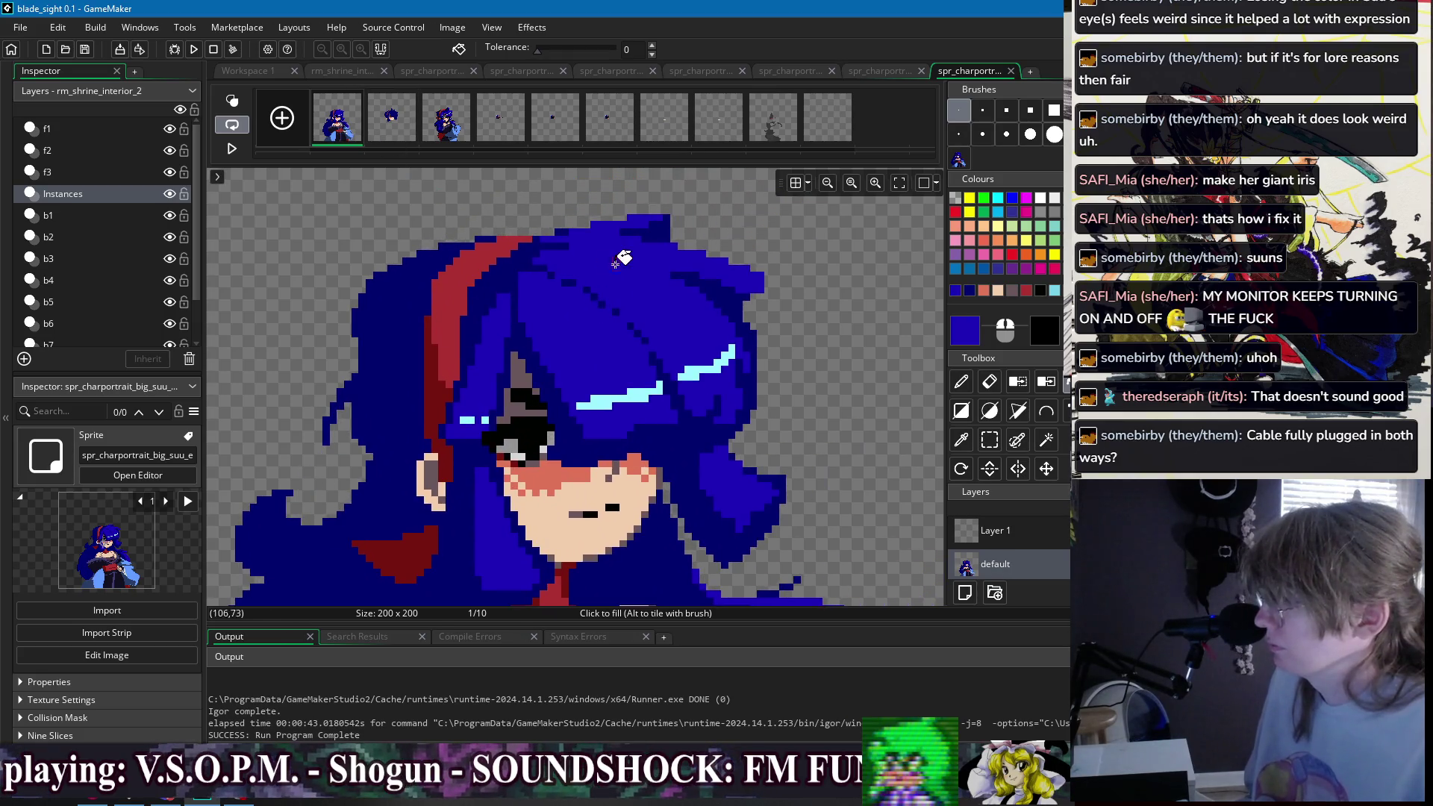
click(410, 128)
key(d)
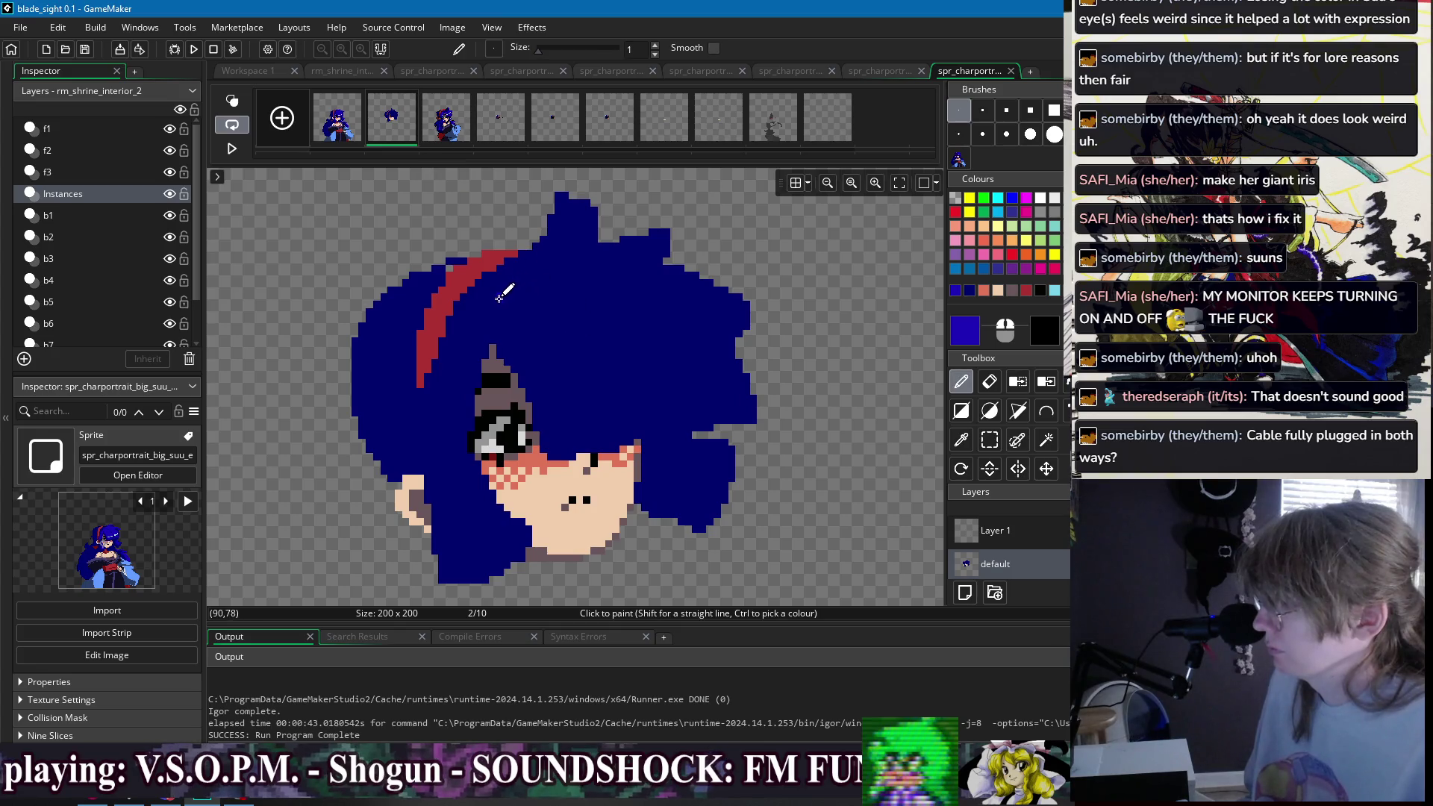
key(ctrl+z)
key(ctrl+z)
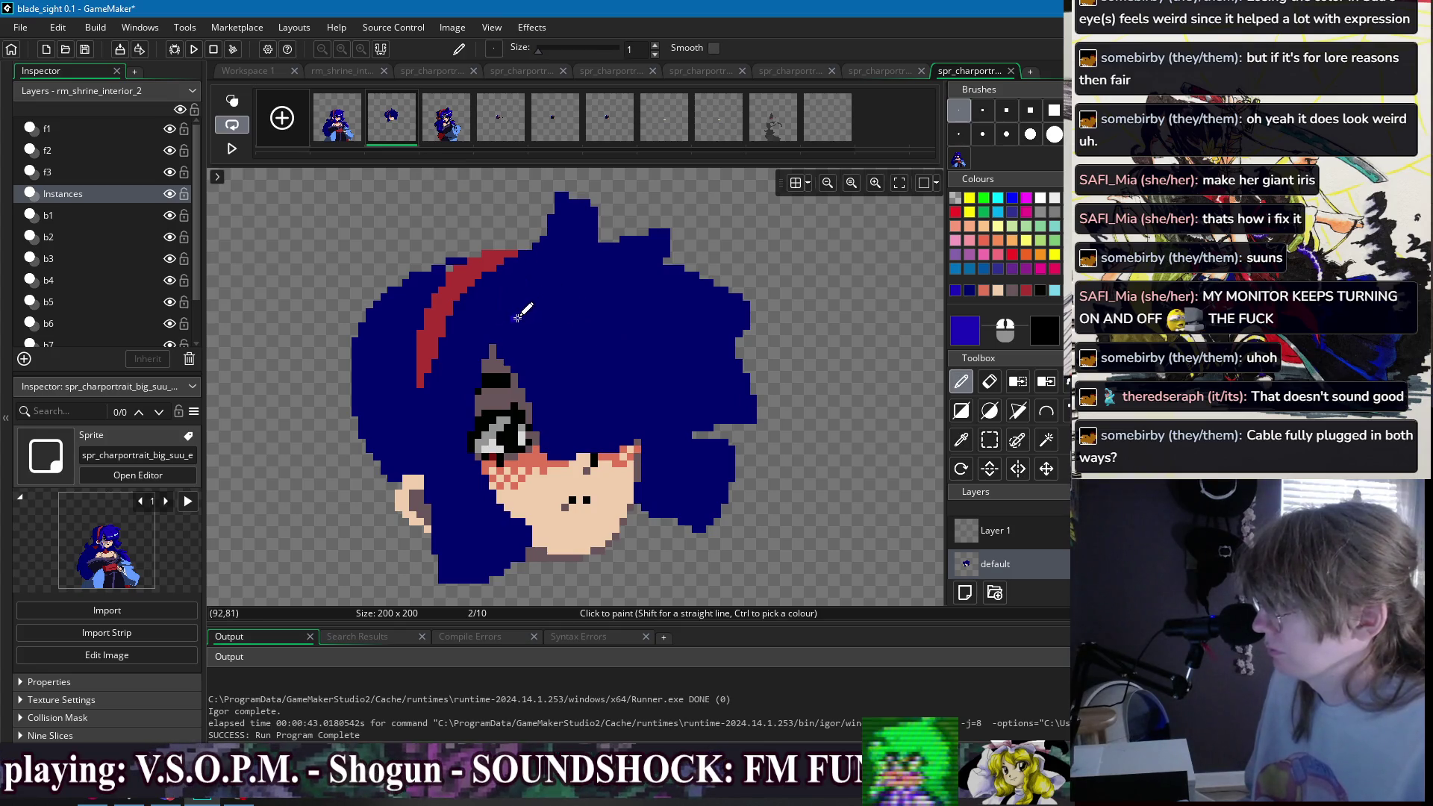
mouse_move(506, 314)
mouse_down()
mouse_move(649, 362)
mouse_move(667, 385)
mouse_move(583, 441)
mouse_move(522, 347)
mouse_up()
- Fill the outlined bang lighter blue, then outline and fill the top and right of the hair too
key(f)
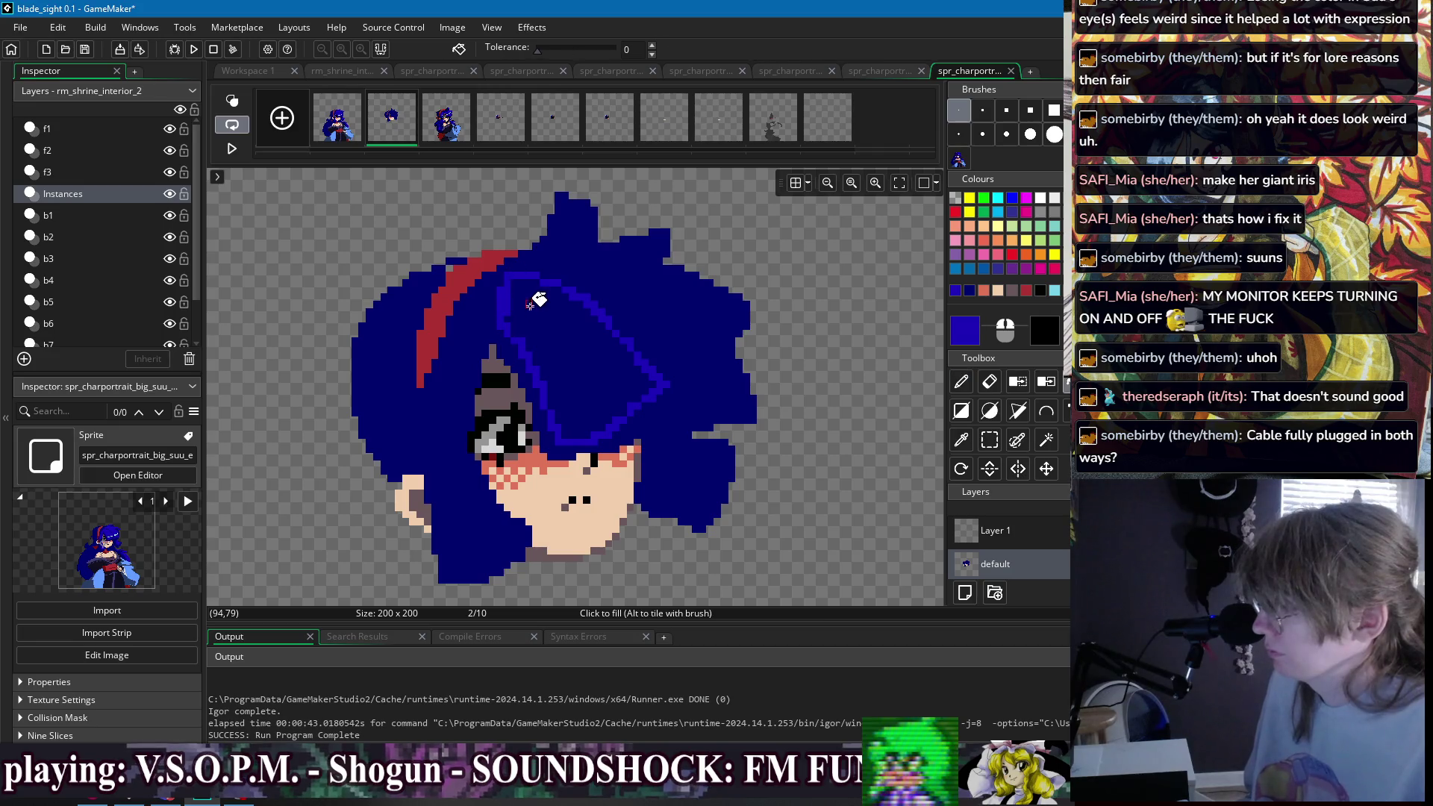
click(508, 292)
key(d)
mouse_move(580, 256)
mouse_down()
mouse_move(727, 295)
mouse_move(742, 329)
mouse_move(691, 370)
mouse_move(612, 300)
mouse_move(547, 272)
mouse_up()
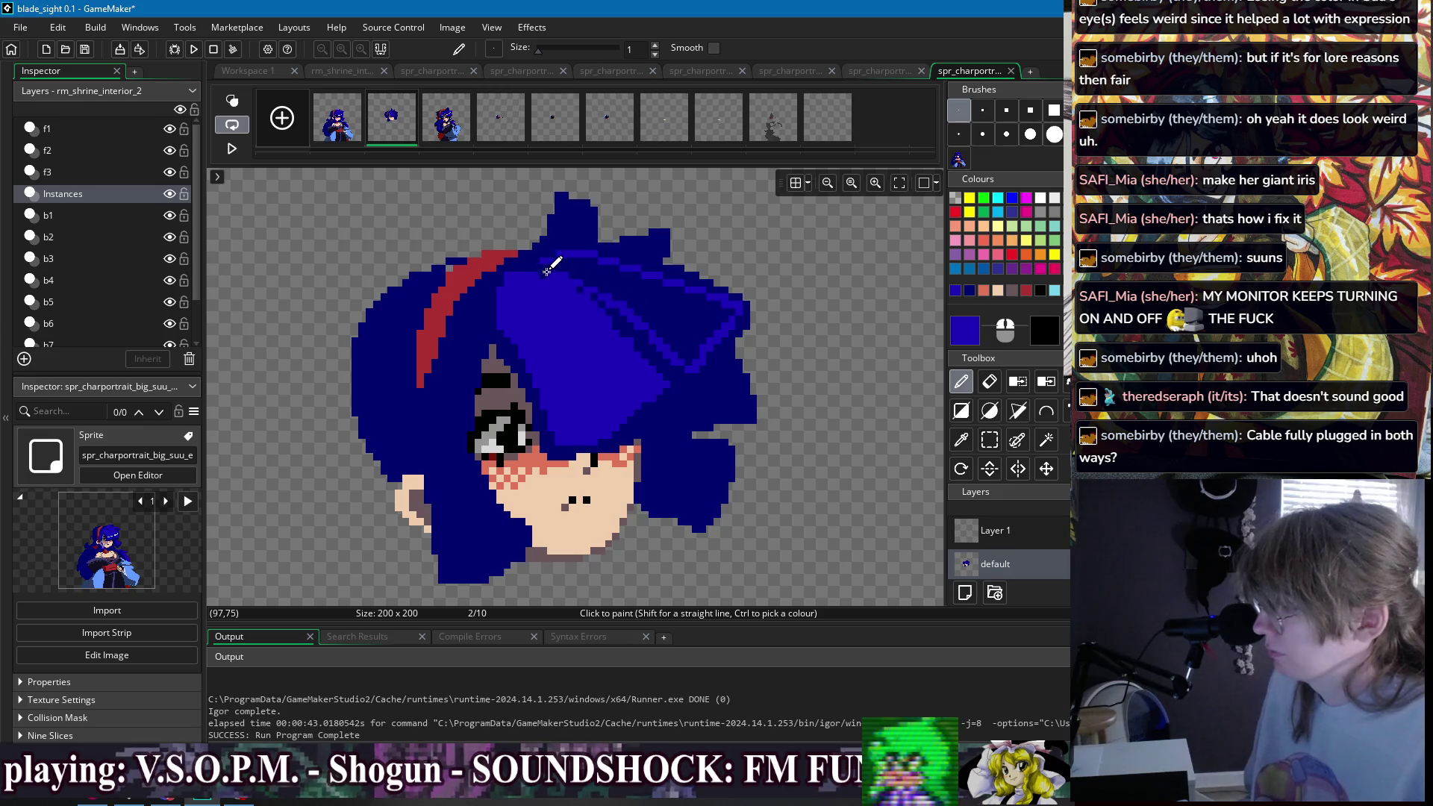
key(f)
click(574, 267)
key(d)
- Repaint the top spike's right edge and the hair's right side in lighter blue
drag(594, 217, 576, 244)
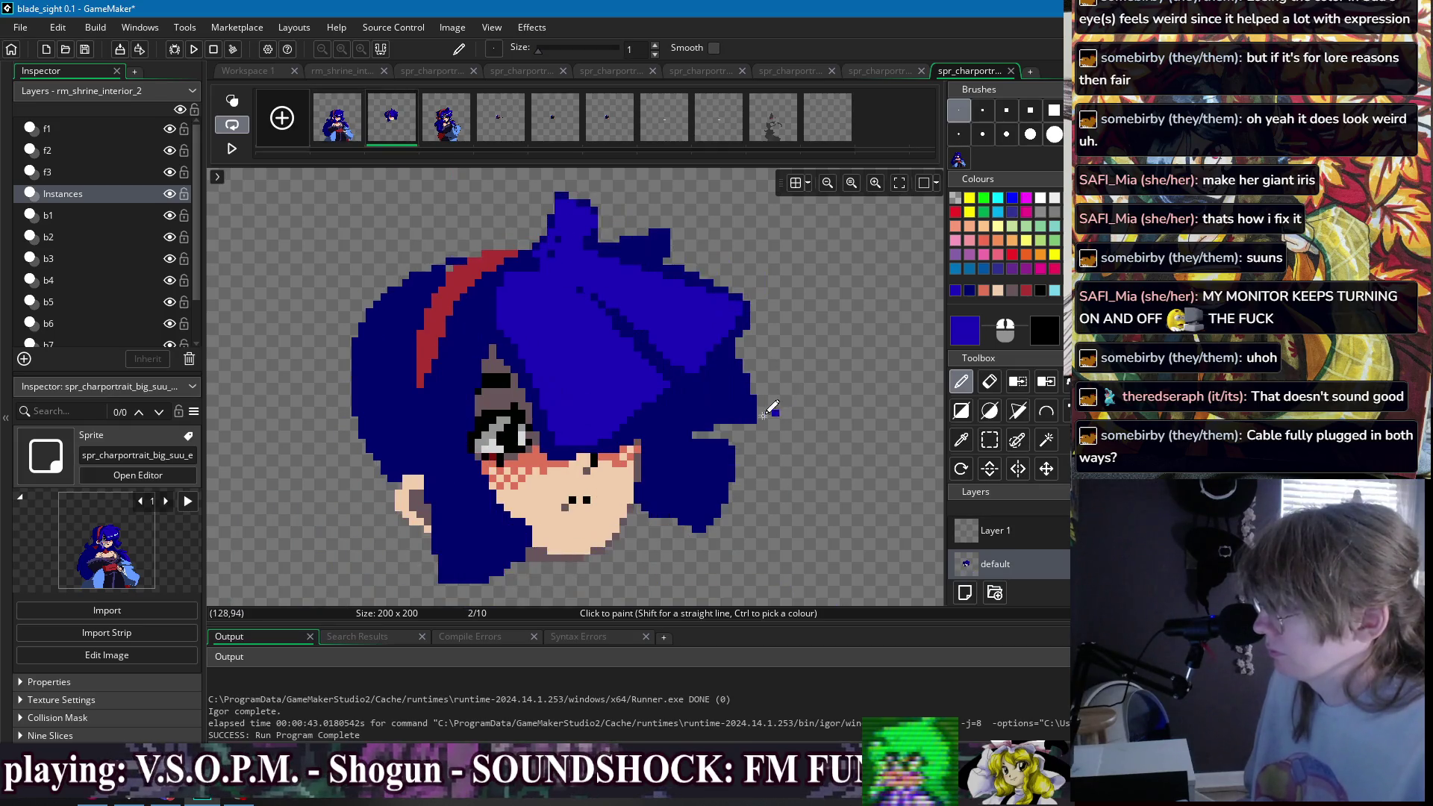
mouse_move(728, 364)
mouse_down()
mouse_move(747, 389)
mouse_move(713, 410)
mouse_move(694, 403)
mouse_up()
key(f)
key(d)
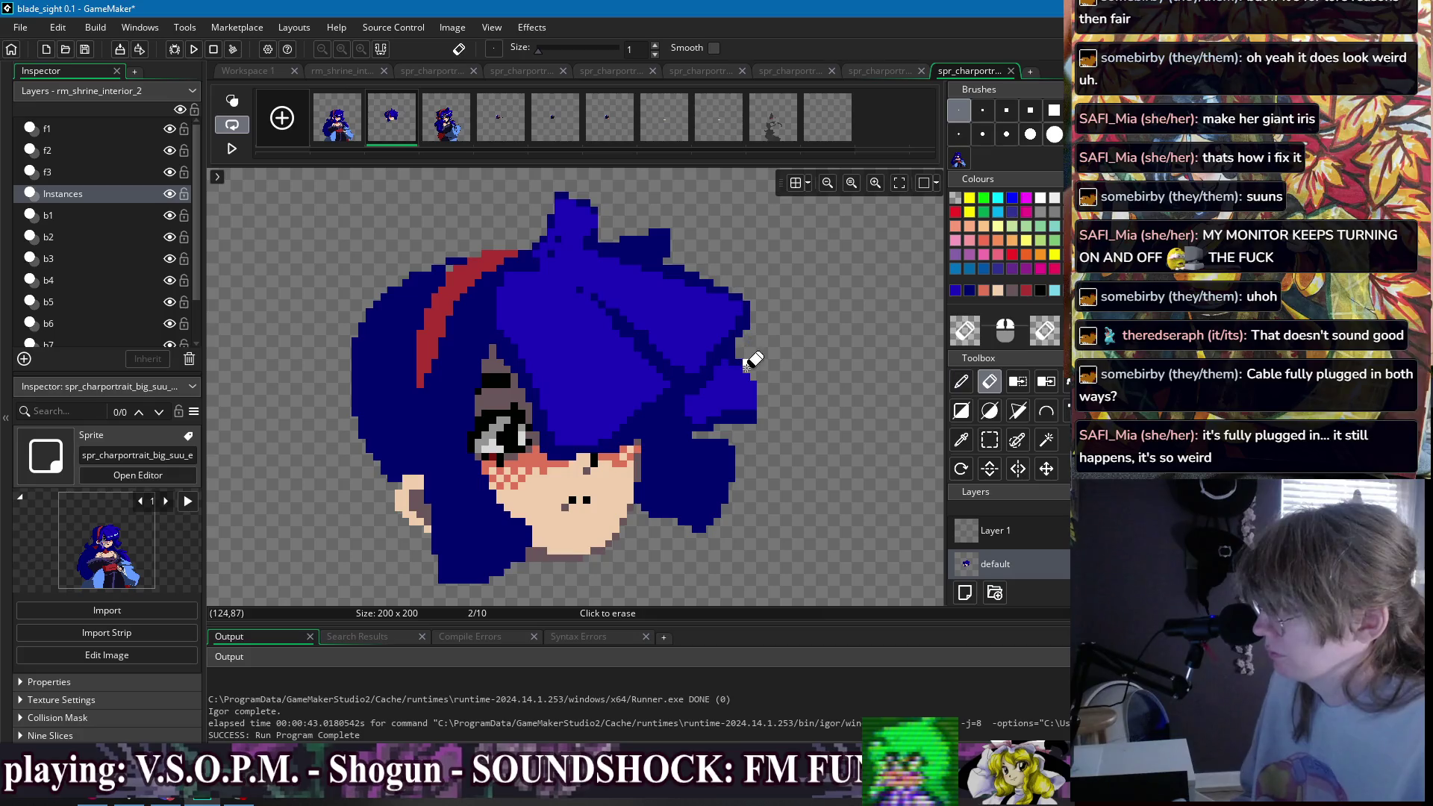
key(e)
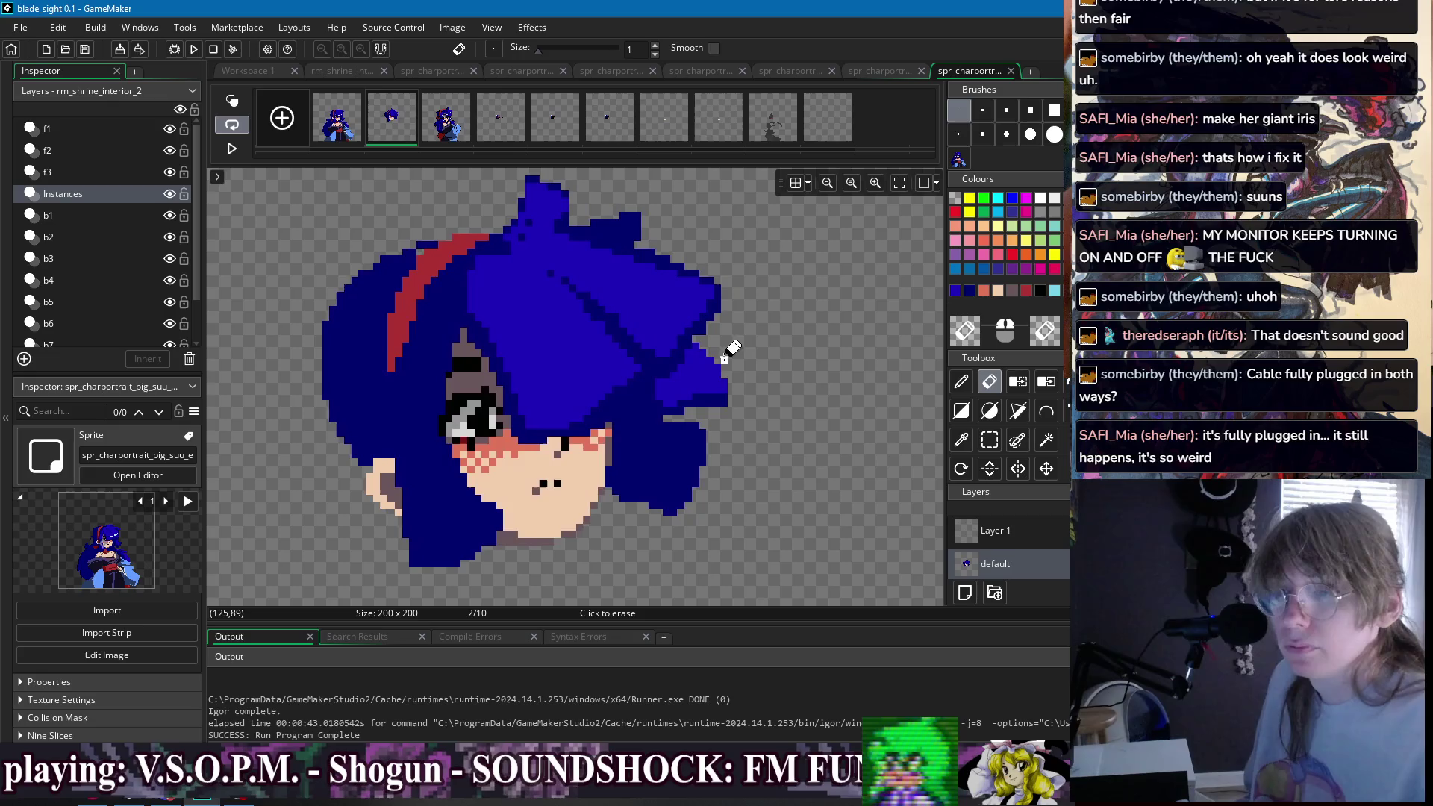
key(d)
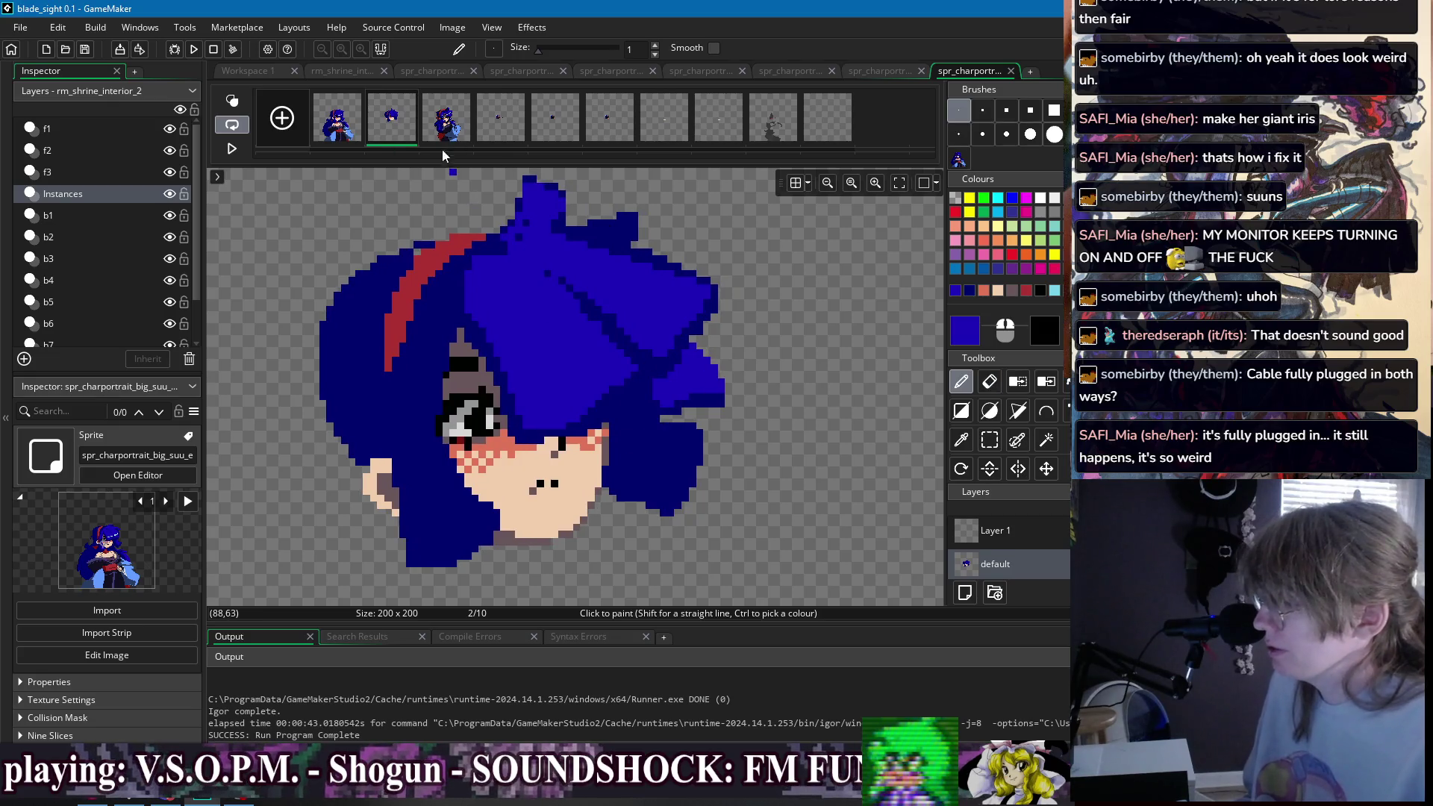
- Try lighter-blue strands by the cheek and above the eye, then undo them
click(338, 117)
click(391, 117)
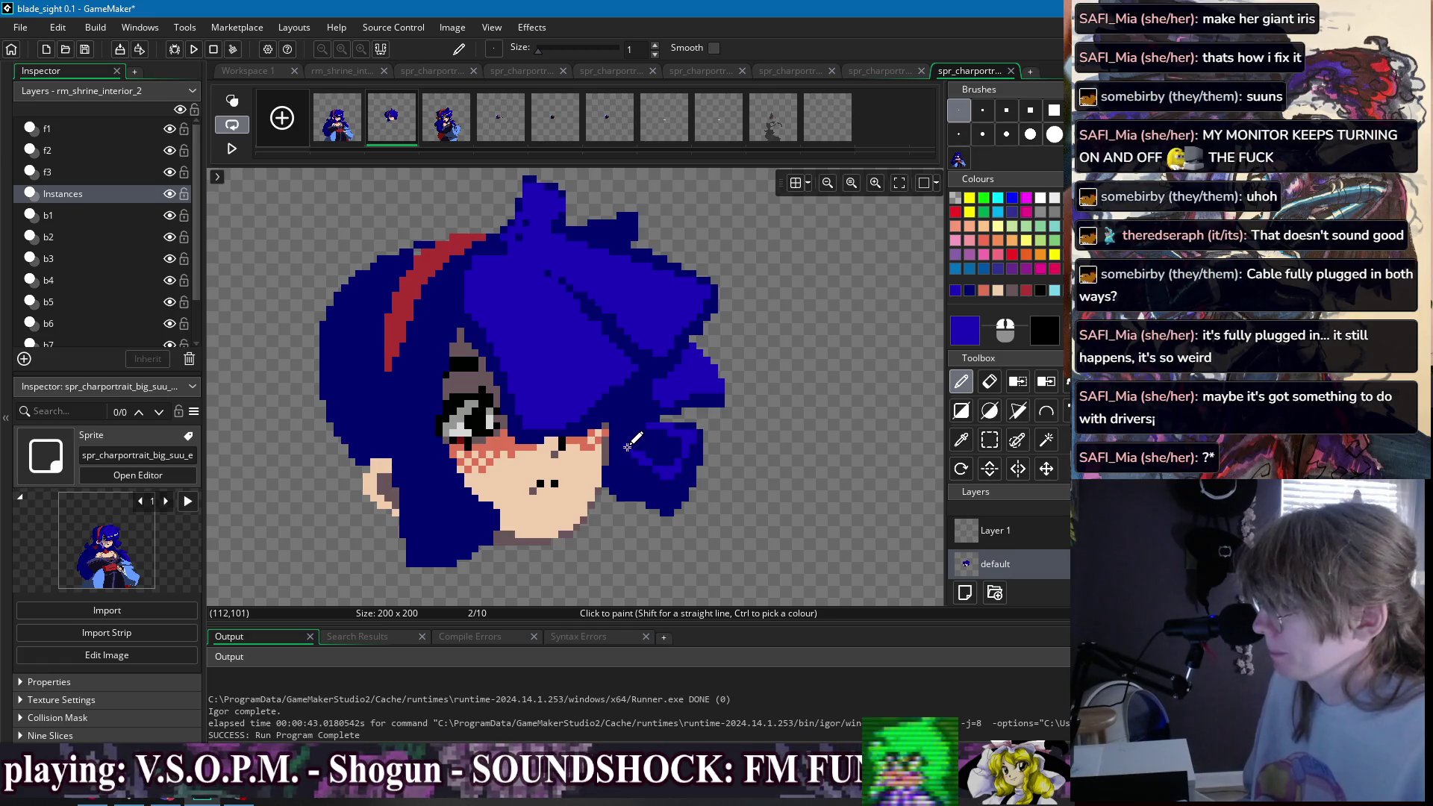
scroll(661, 423, down, 2)
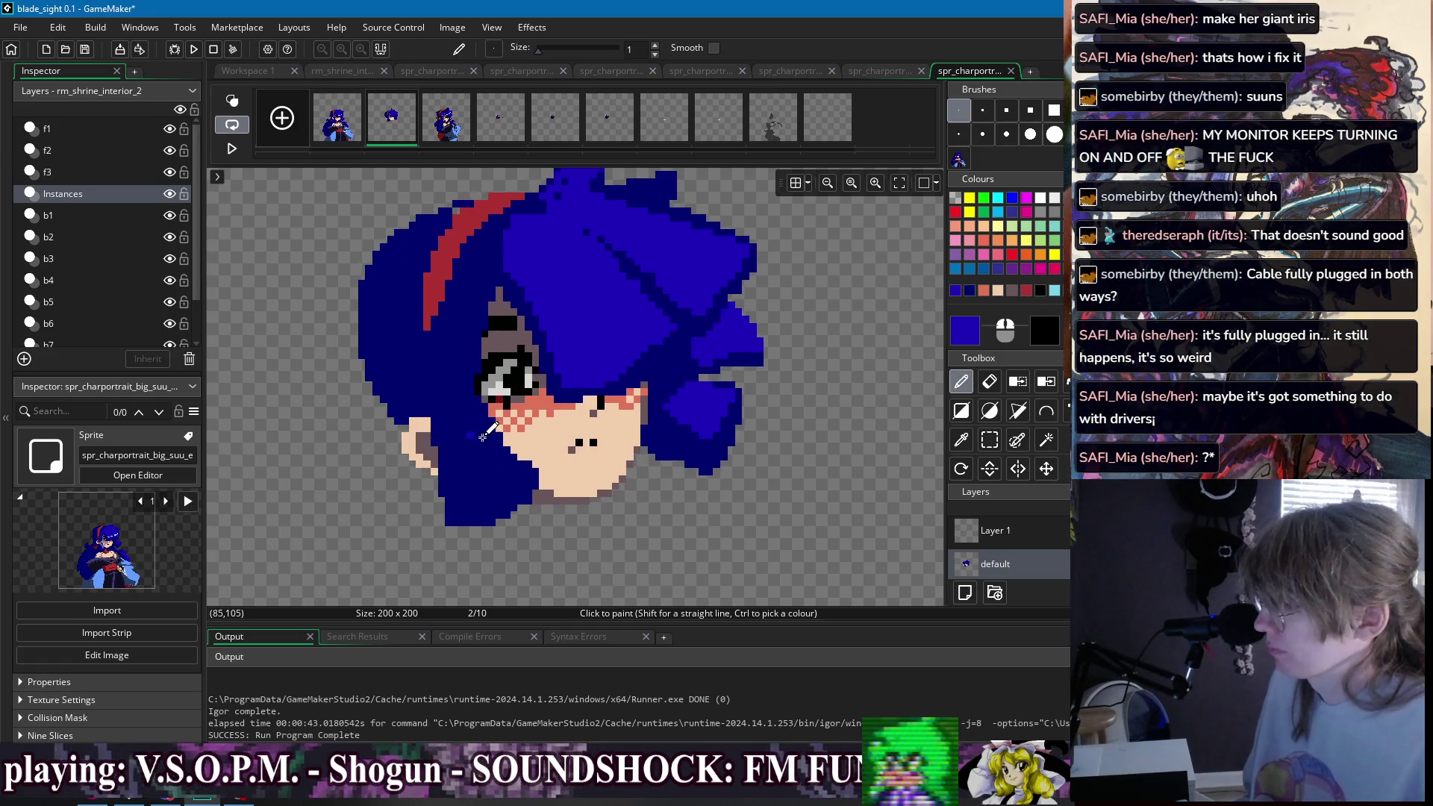
drag(488, 434, 507, 466)
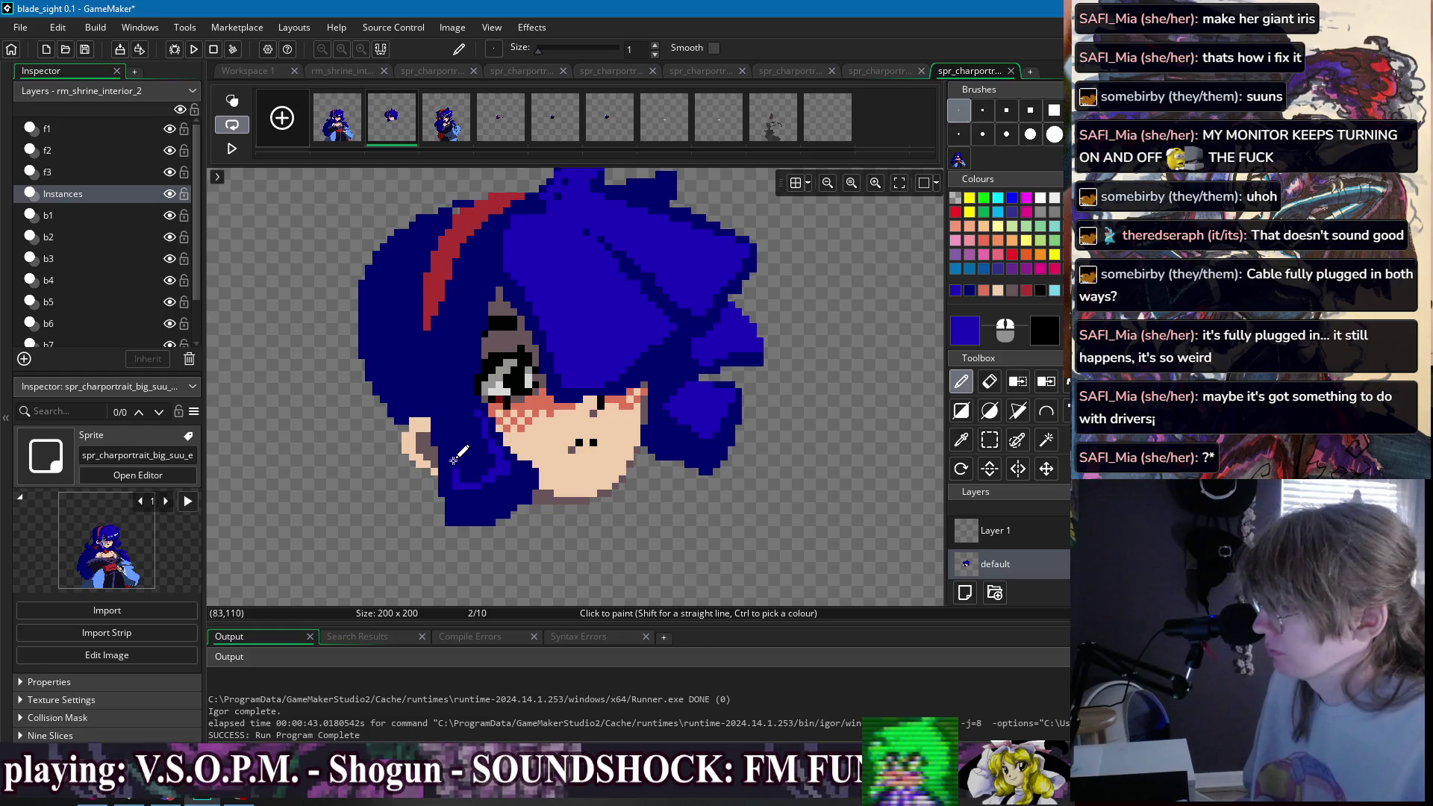
key(ctrl+z)
drag(470, 302, 446, 355)
key(ctrl+z)
drag(478, 305, 436, 373)
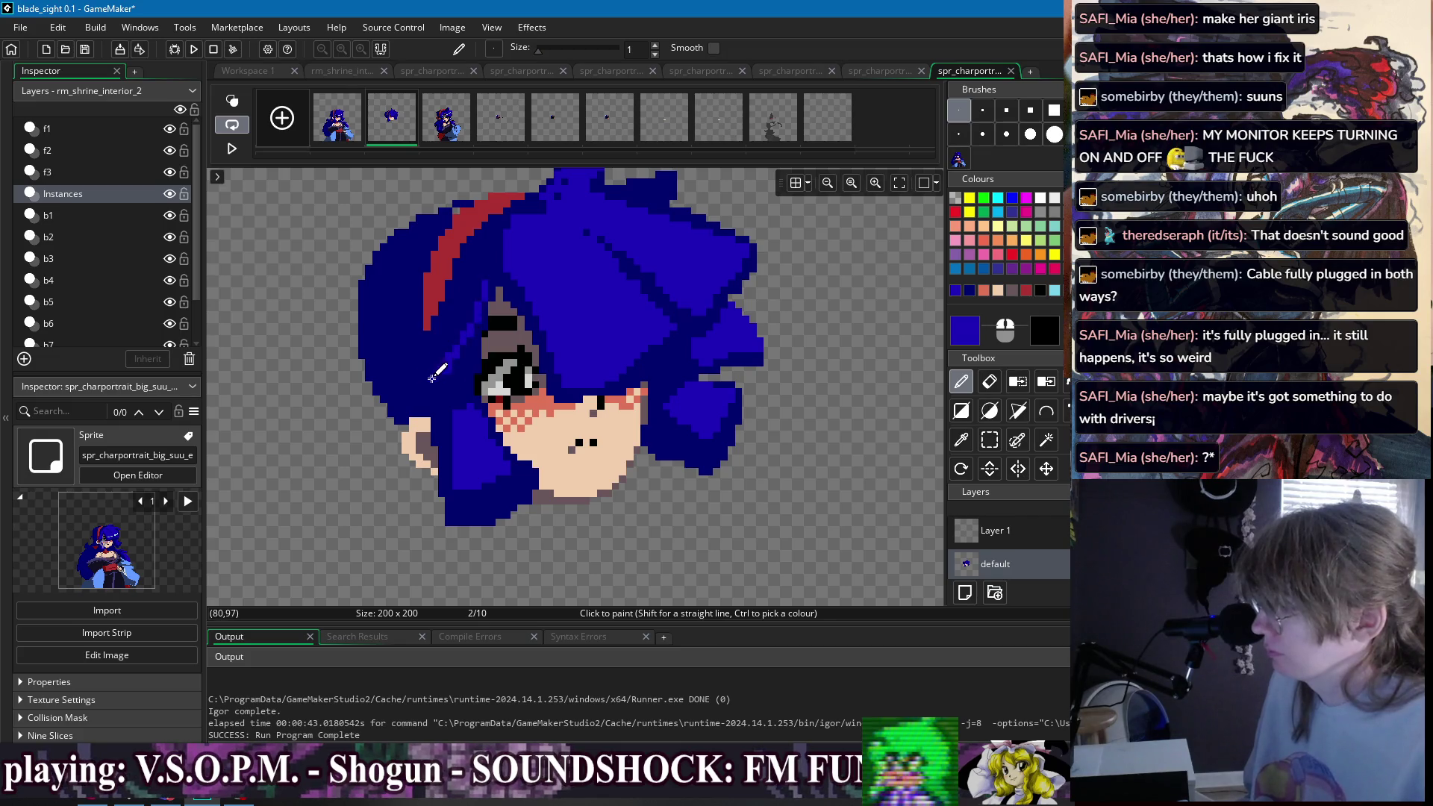
drag(428, 320, 471, 275)
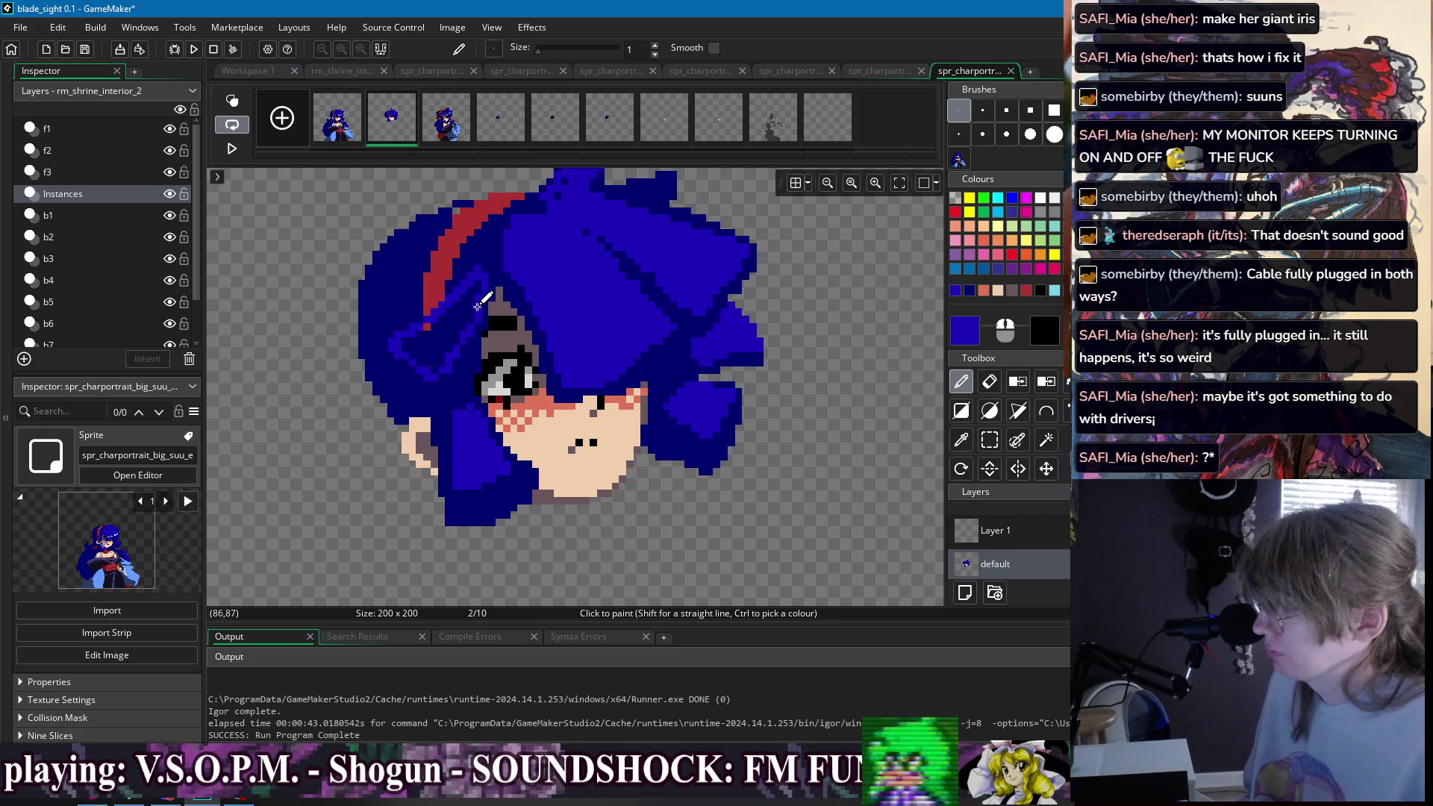
key(ctrl+z)
key(ctrl+z)
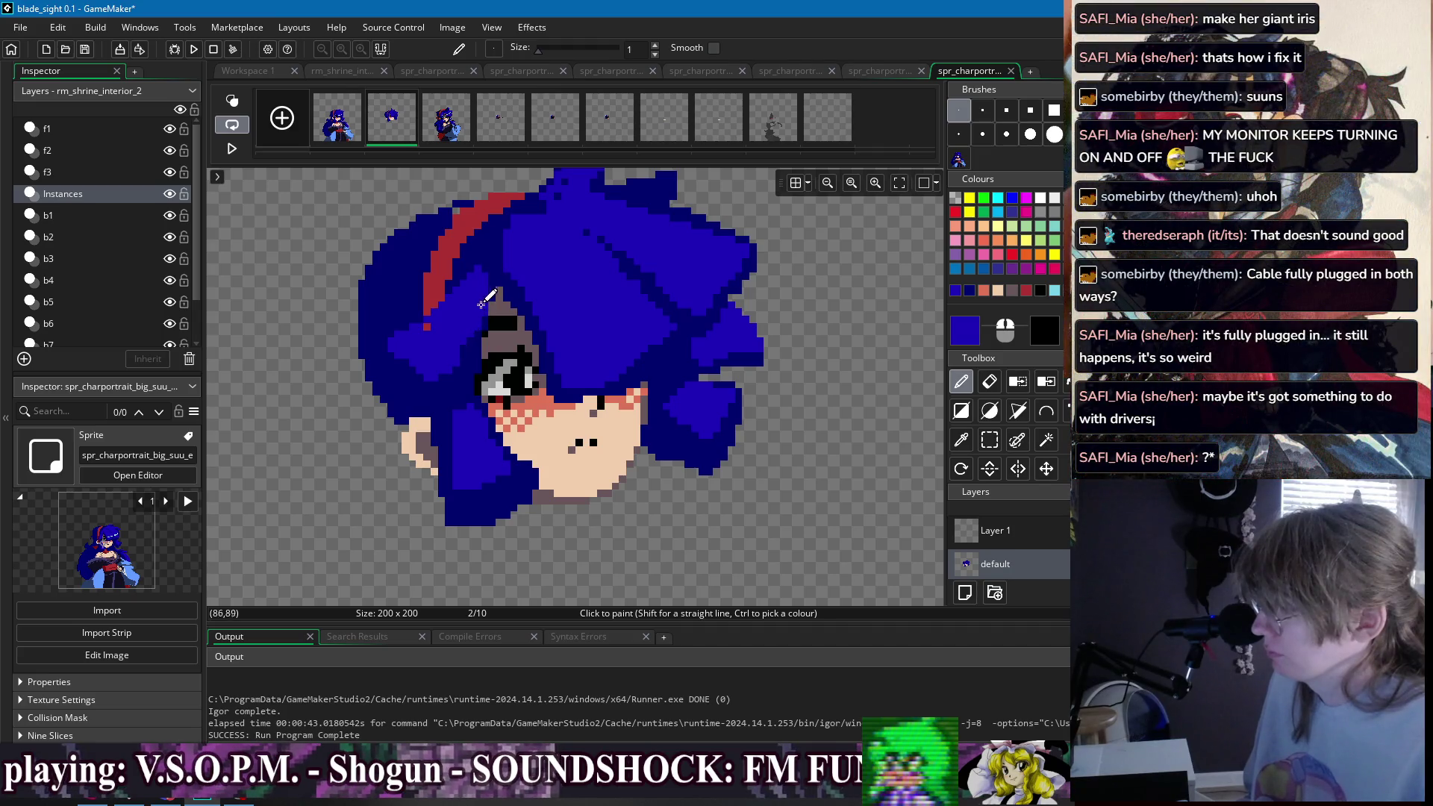
- Reselect the bright blue colour and bring up the first frame for comparison
ctrl+click(398, 345)
ctrl+click(437, 336)
scroll(500, 347, down, 1)
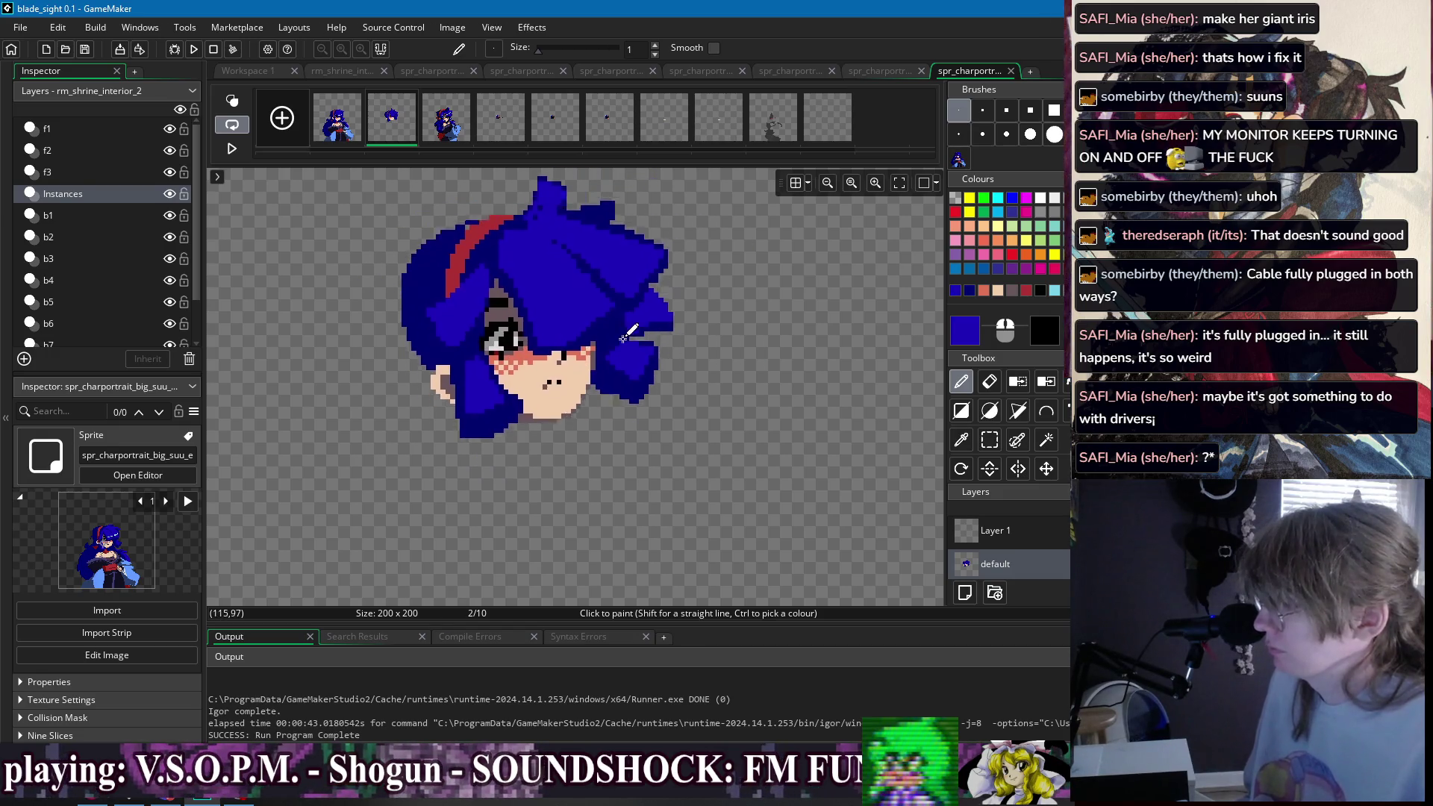
click(354, 133)
key(ctrl+z)
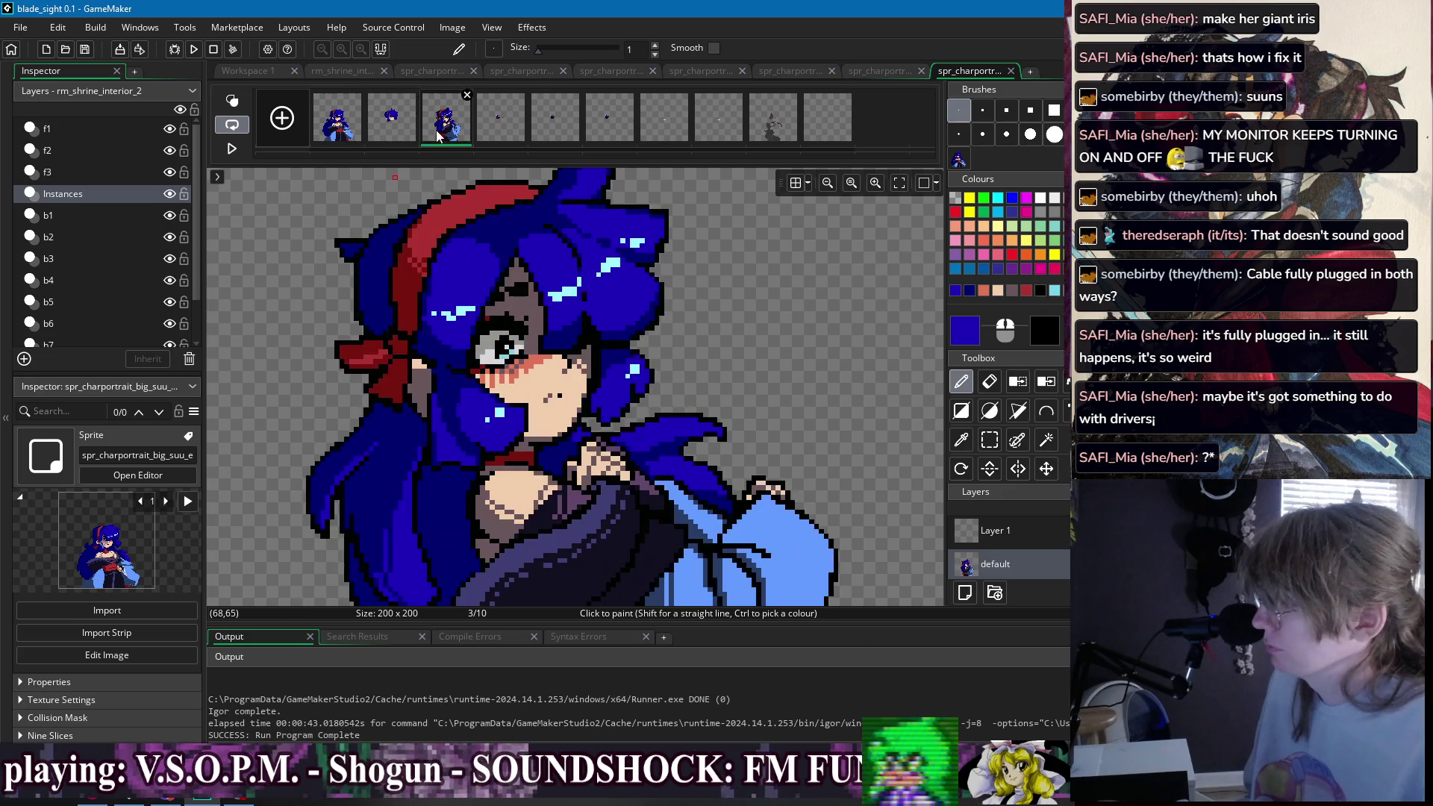
- Back on frame 2, eyedrop the face's skin tone and the hair's blue and dark navy
key(ctrl+y)
click(390, 133)
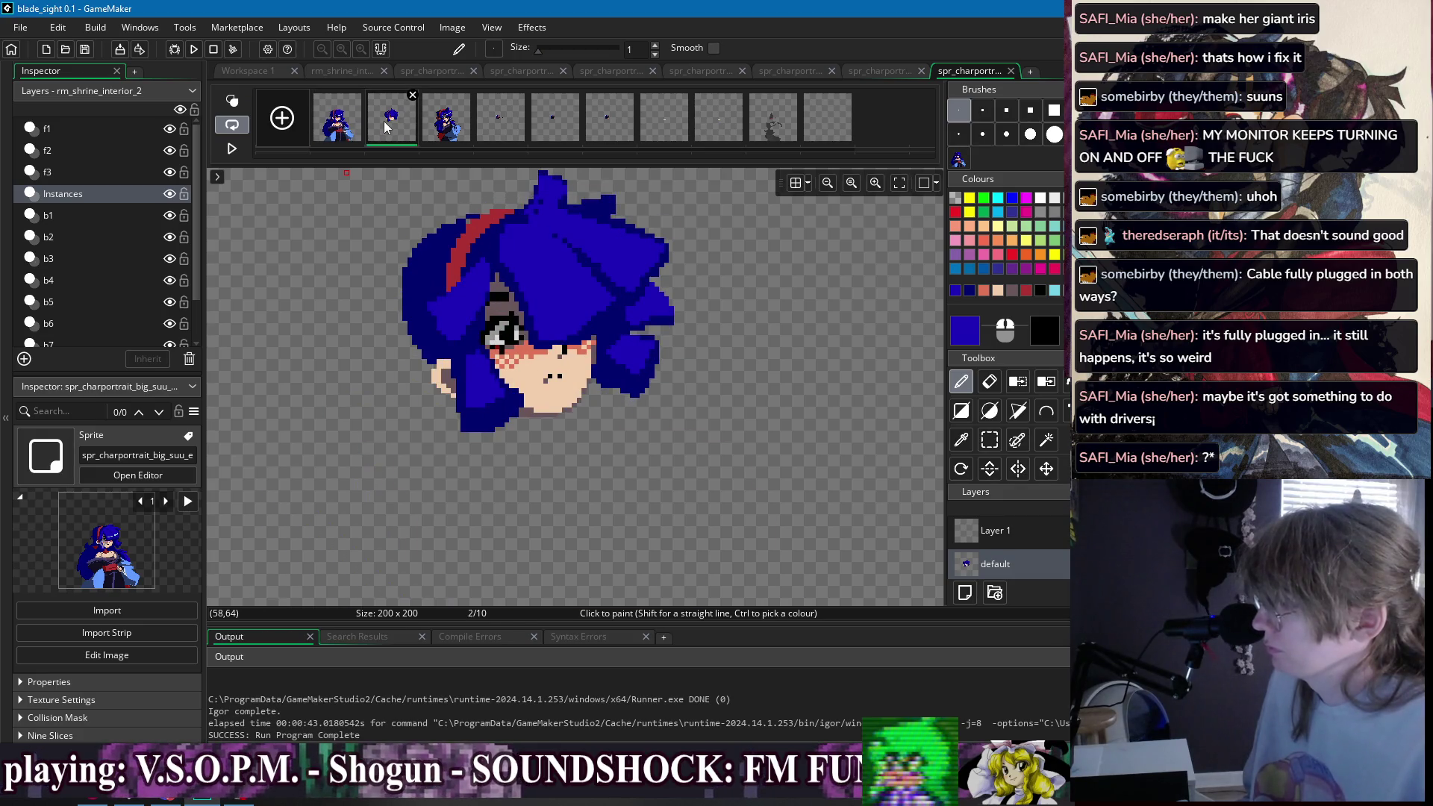
scroll(528, 342, up, 2)
ctrl+click(551, 461)
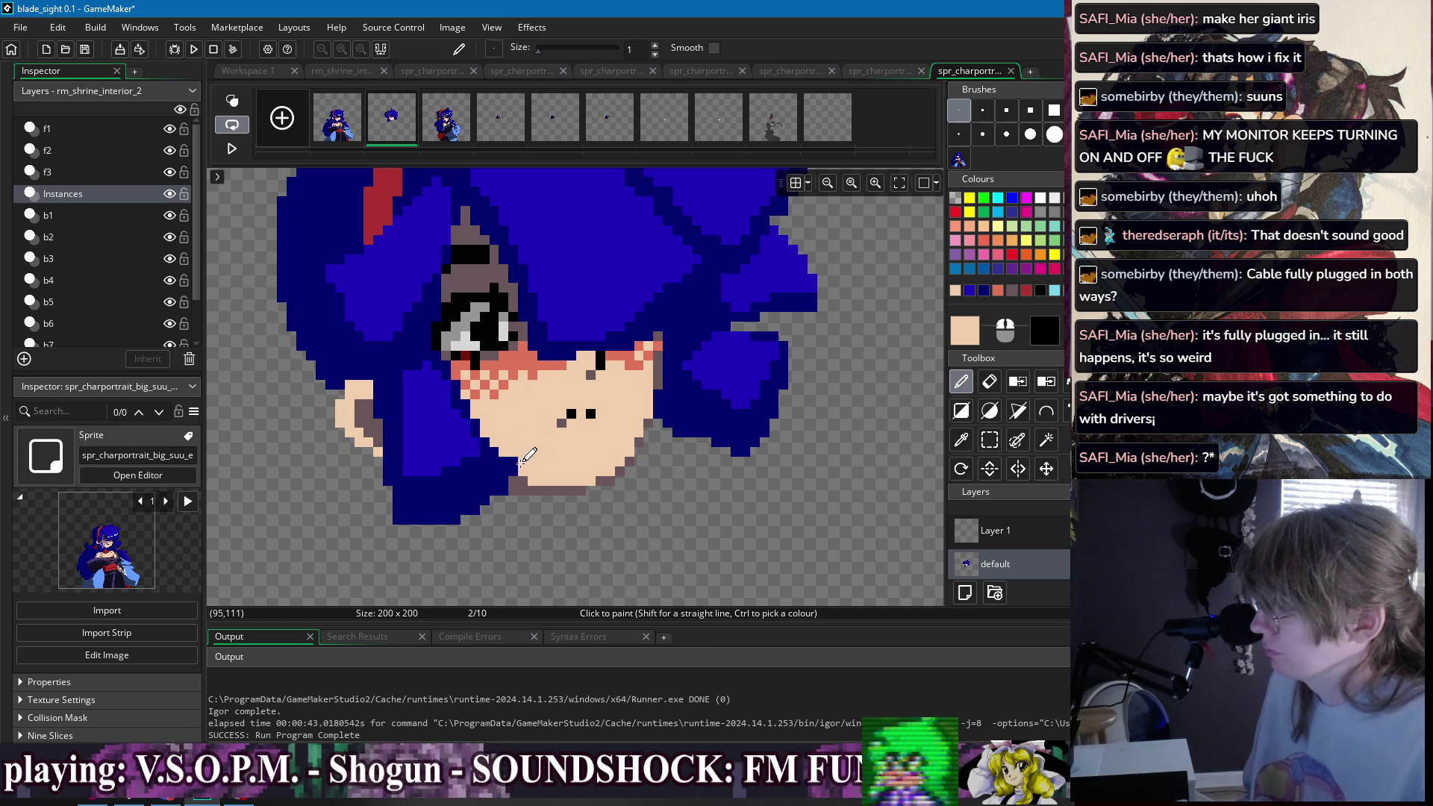
scroll(582, 387, down, 2)
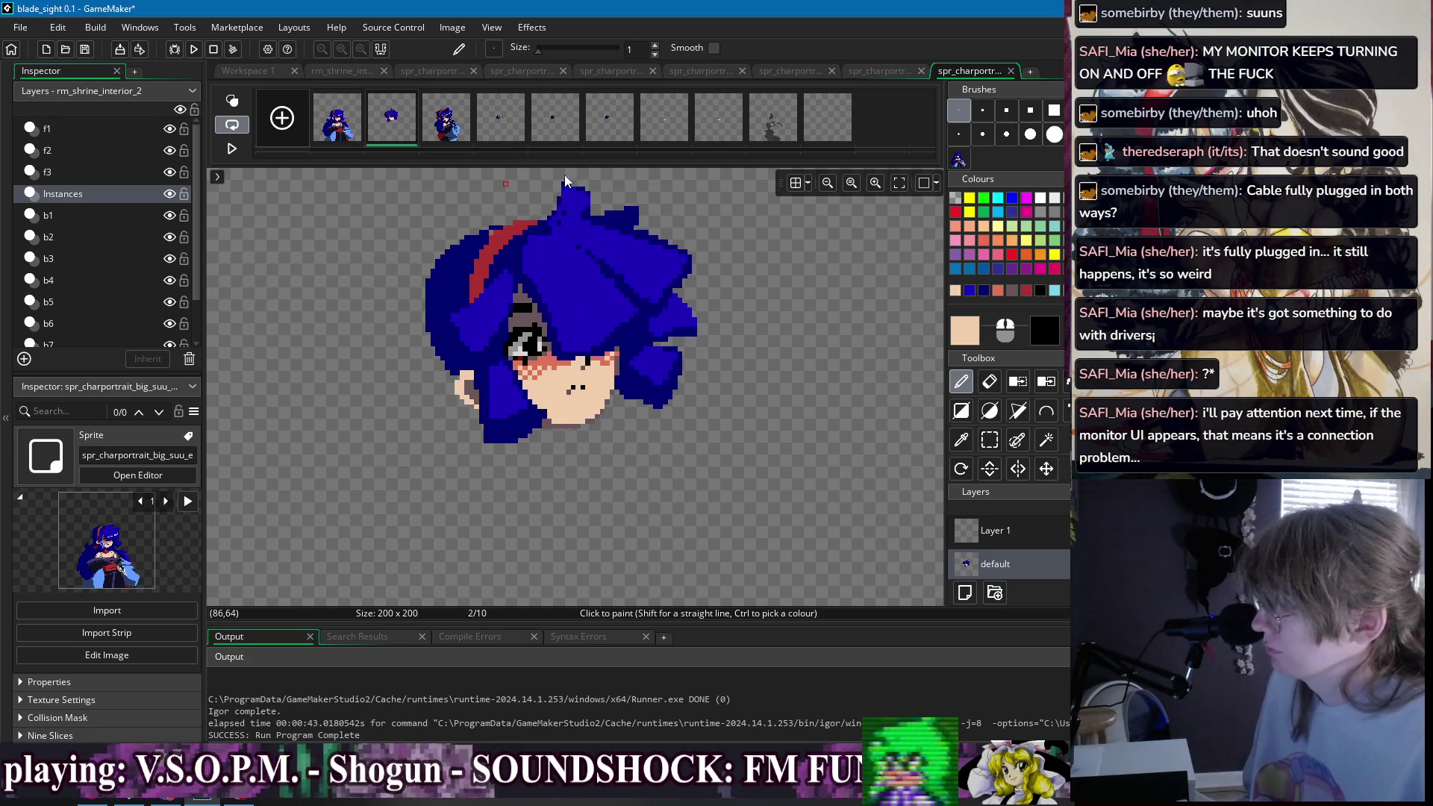
scroll(608, 292, up, 2)
ctrl+click(631, 306)
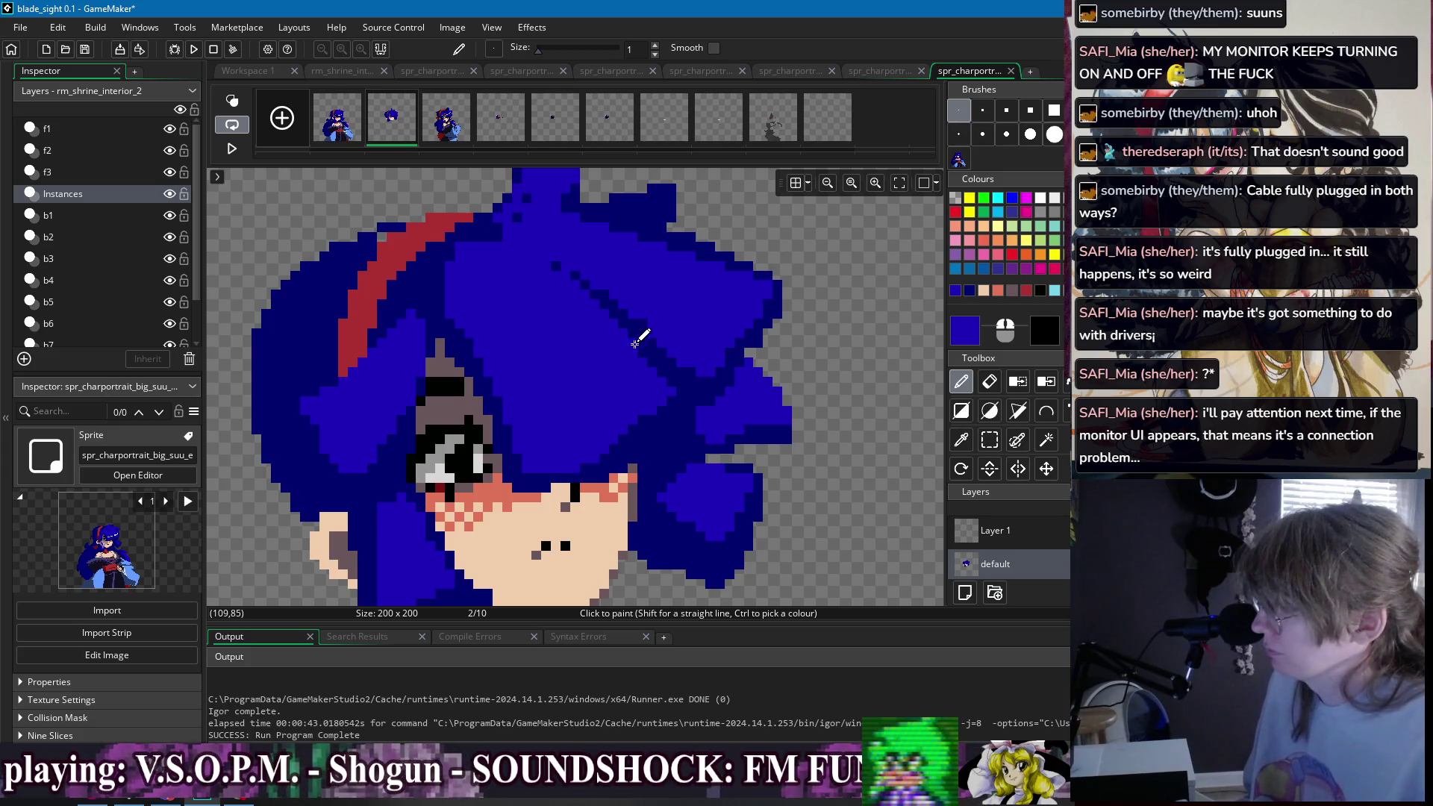
ctrl+click(626, 314)
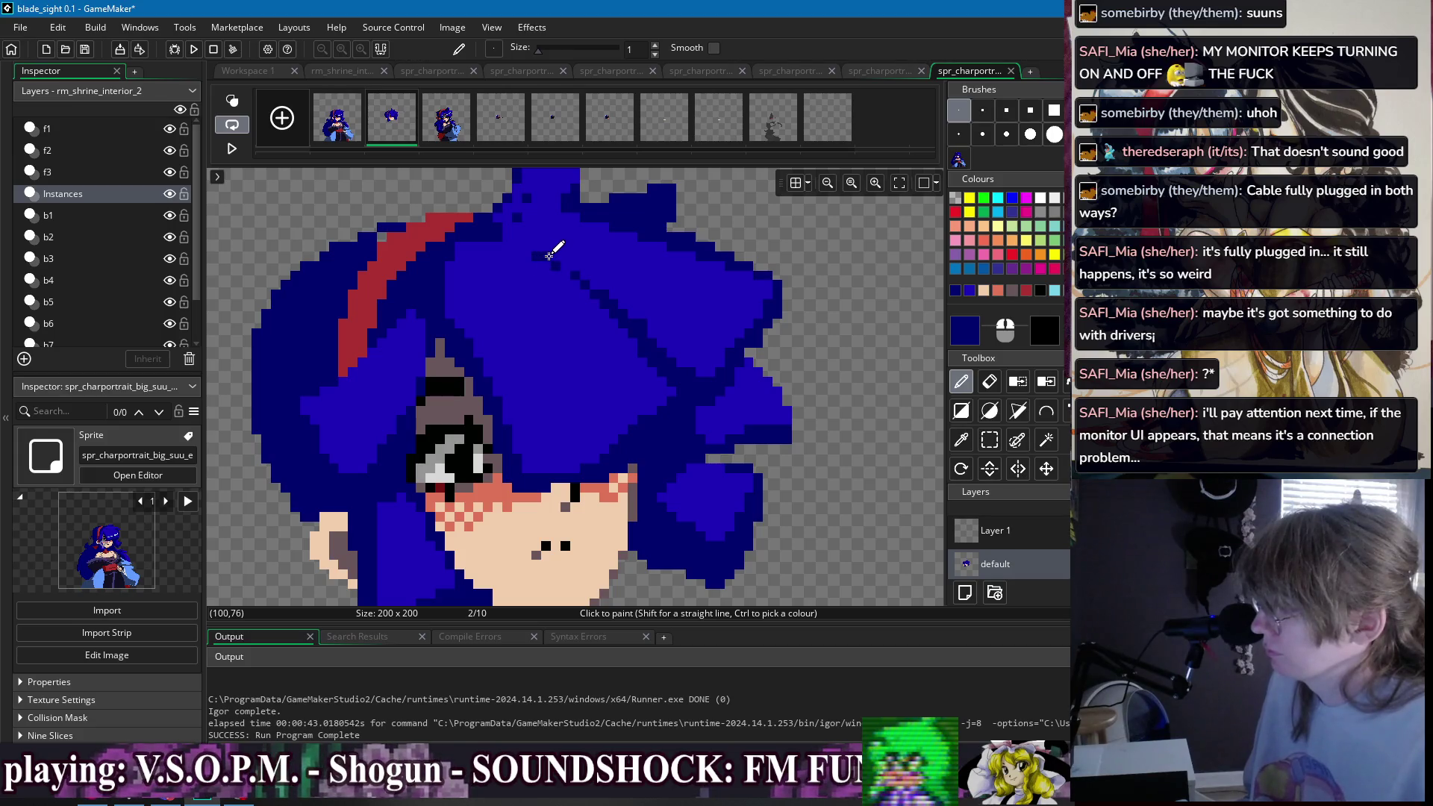
- Settle on the skin tone as drawing colour and turn on onion skinning to ghost frame 1
scroll(702, 303, down, 2)
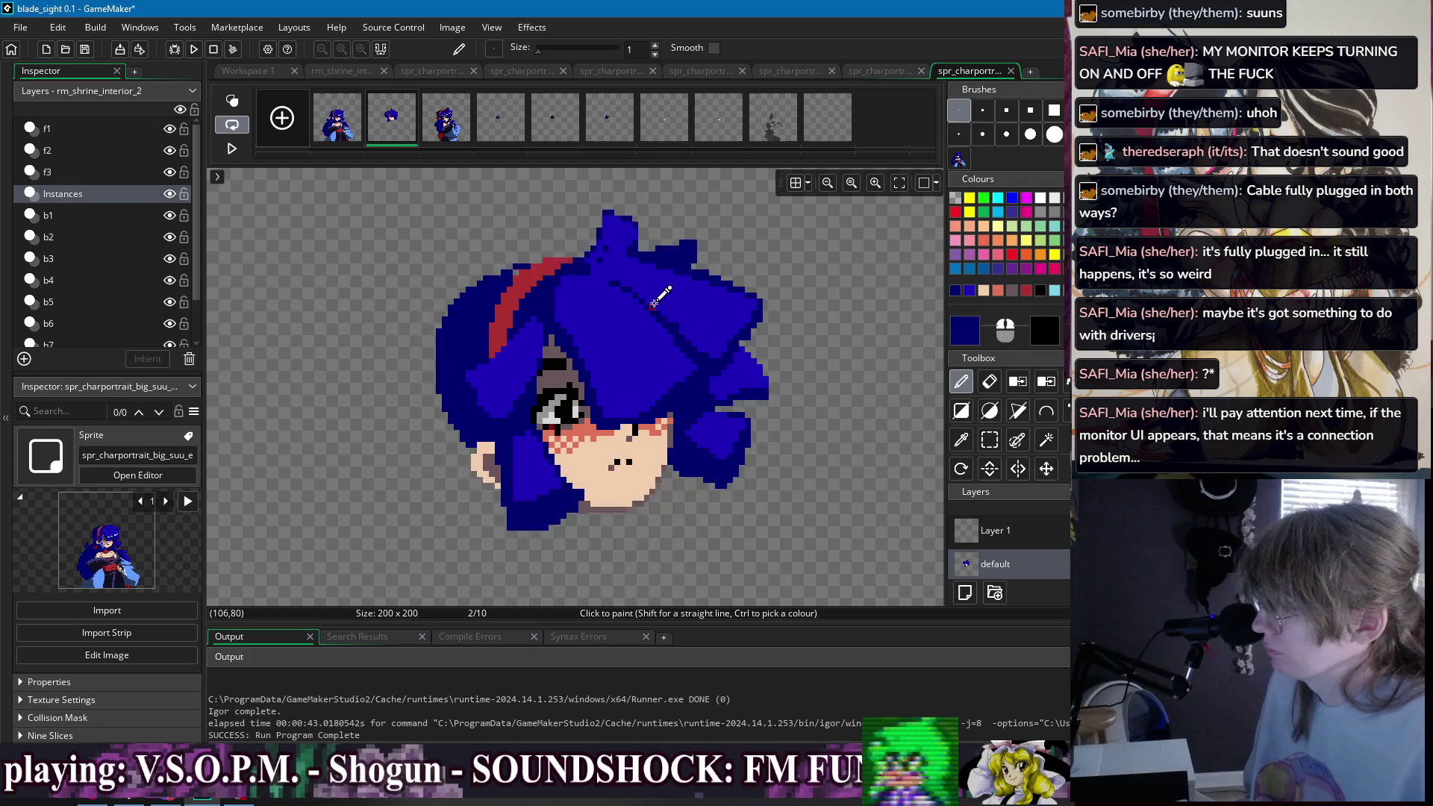
scroll(642, 286, up, 2)
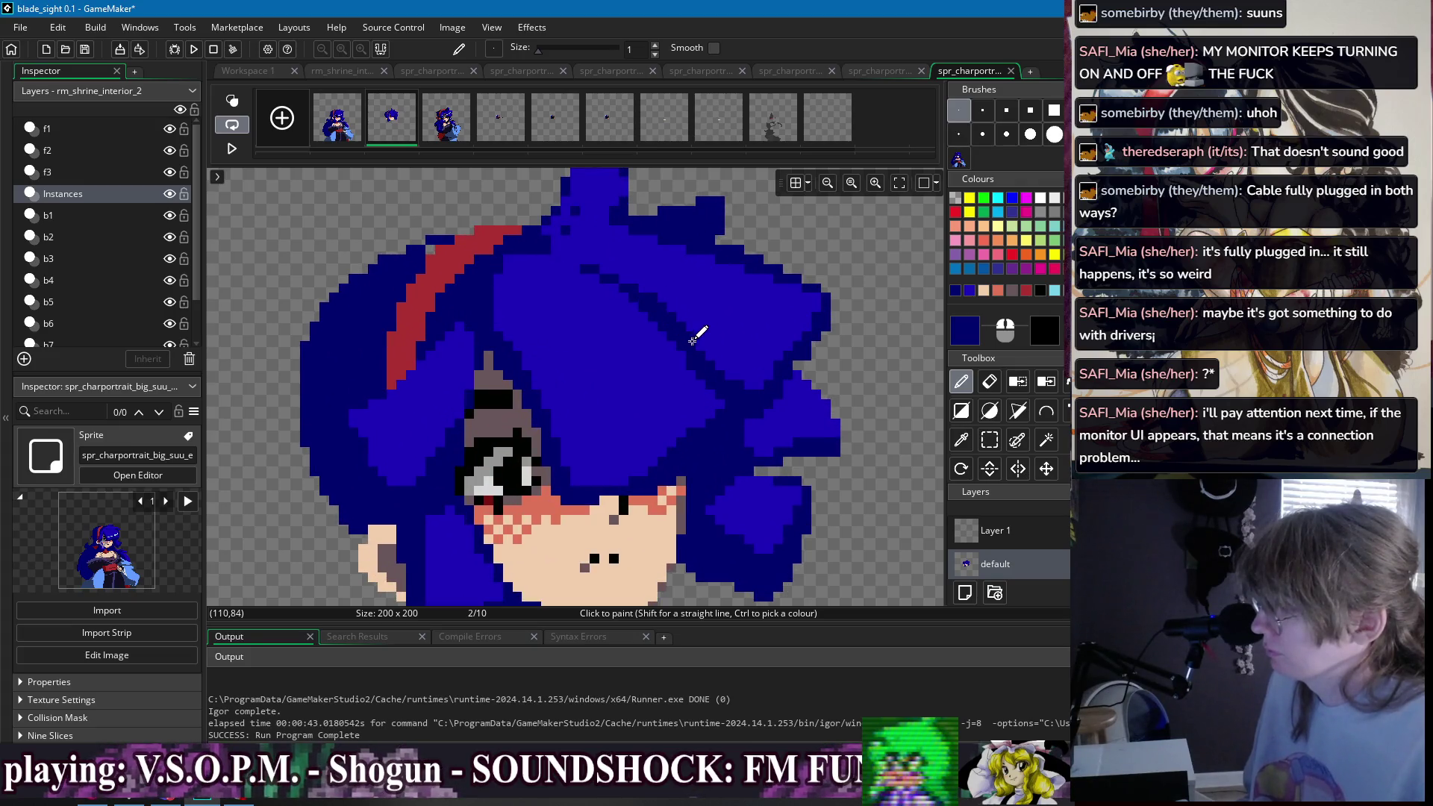
scroll(693, 341, down, 2)
ctrl+click(700, 319)
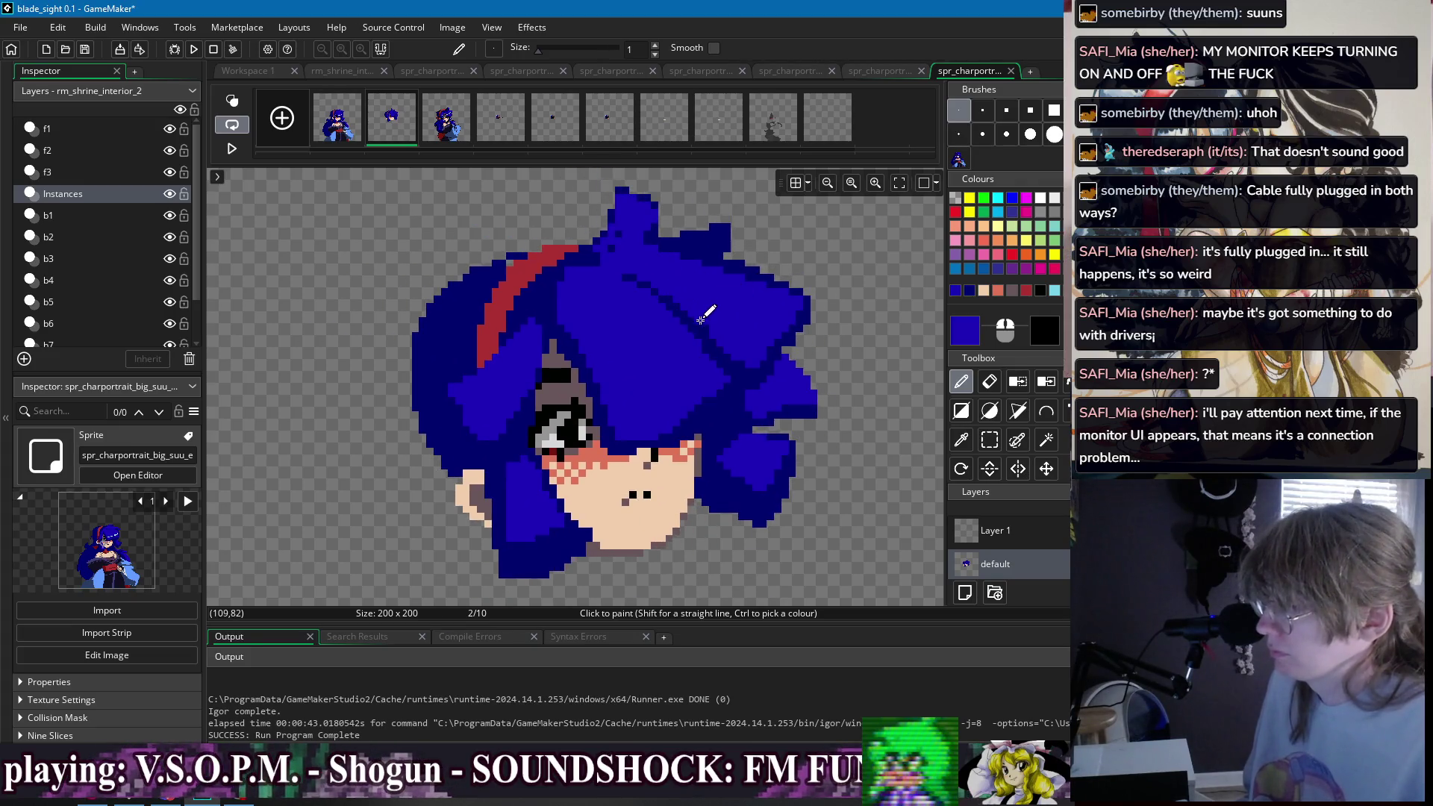
scroll(756, 310, down, 4)
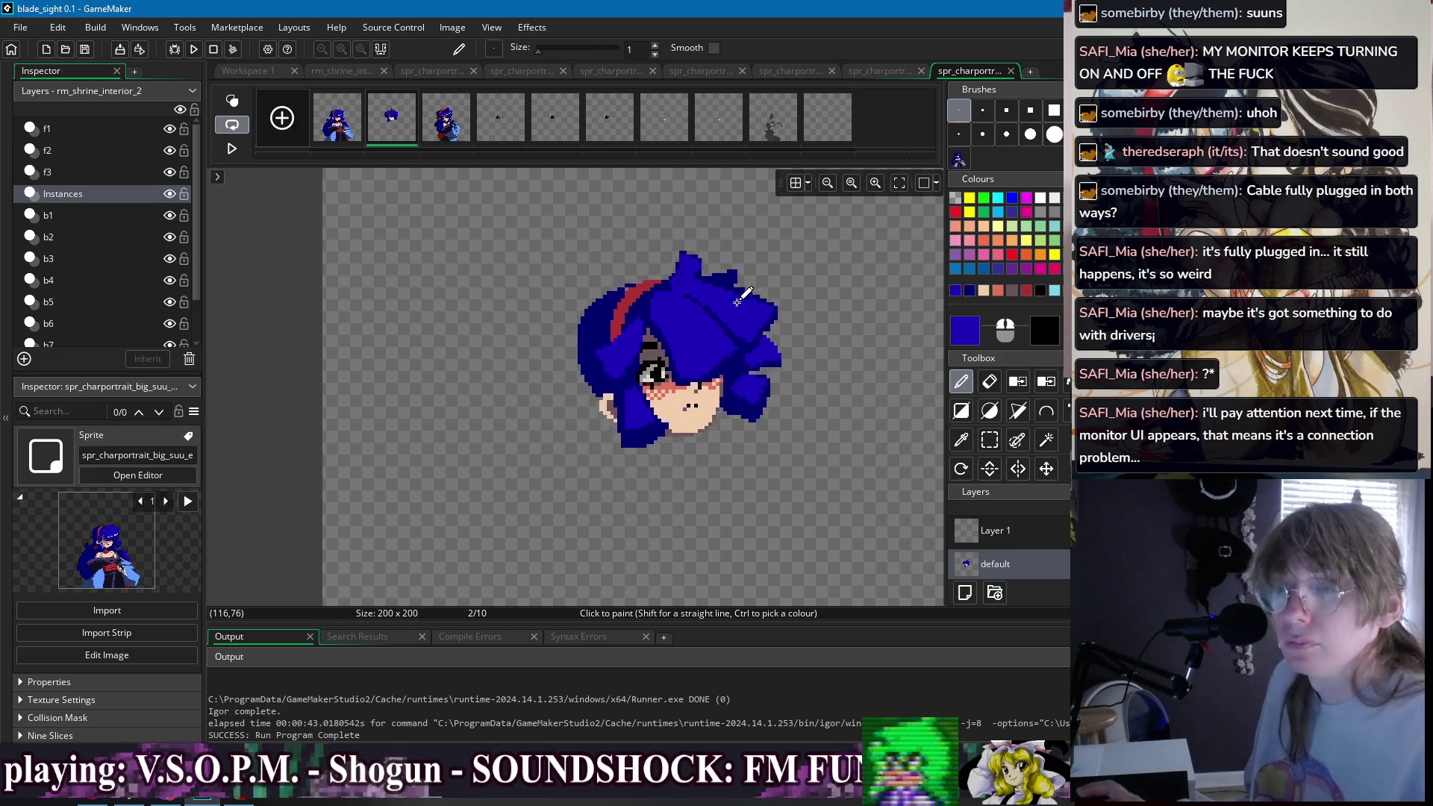
scroll(678, 243, up, 3)
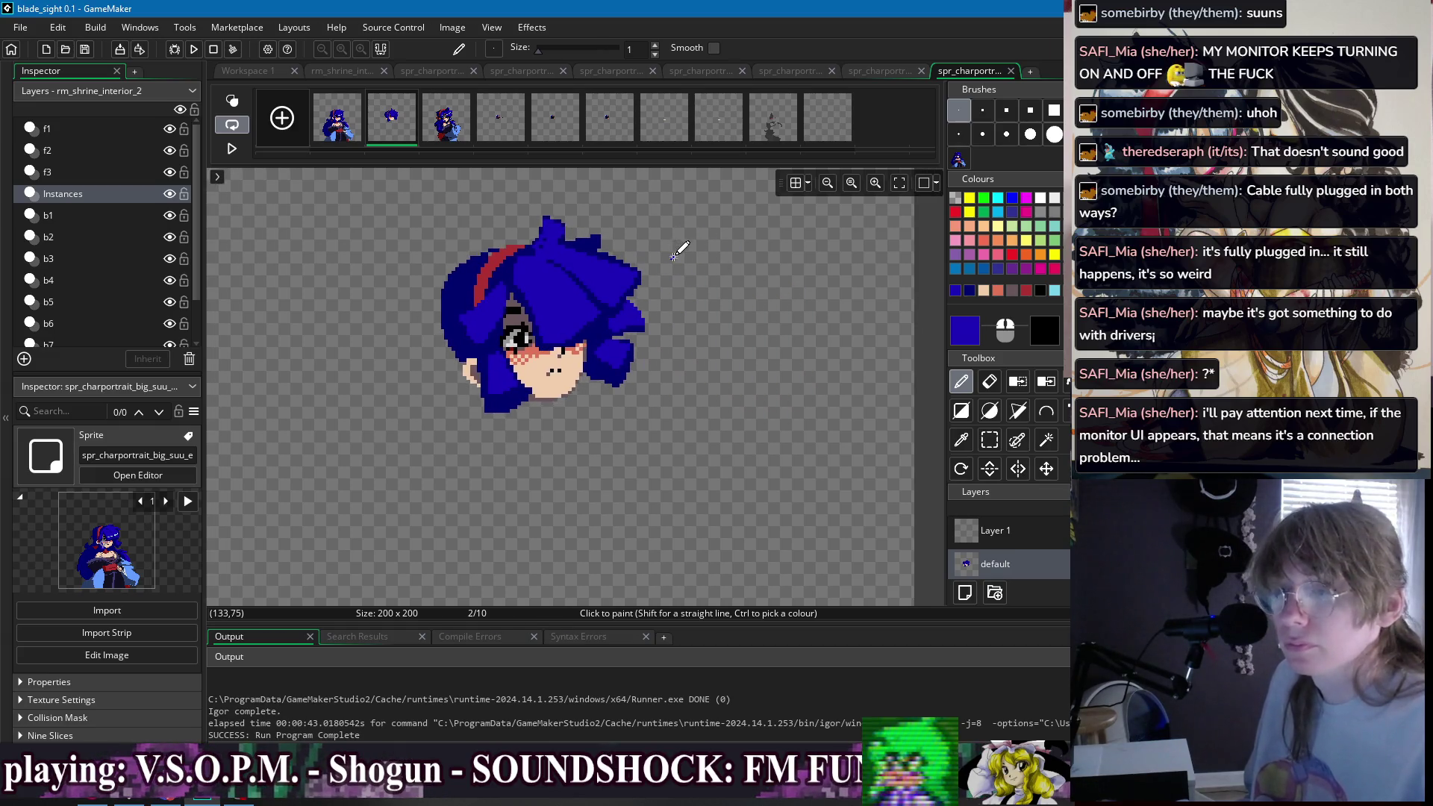
ctrl+click(517, 394)
scroll(448, 283, down, 2)
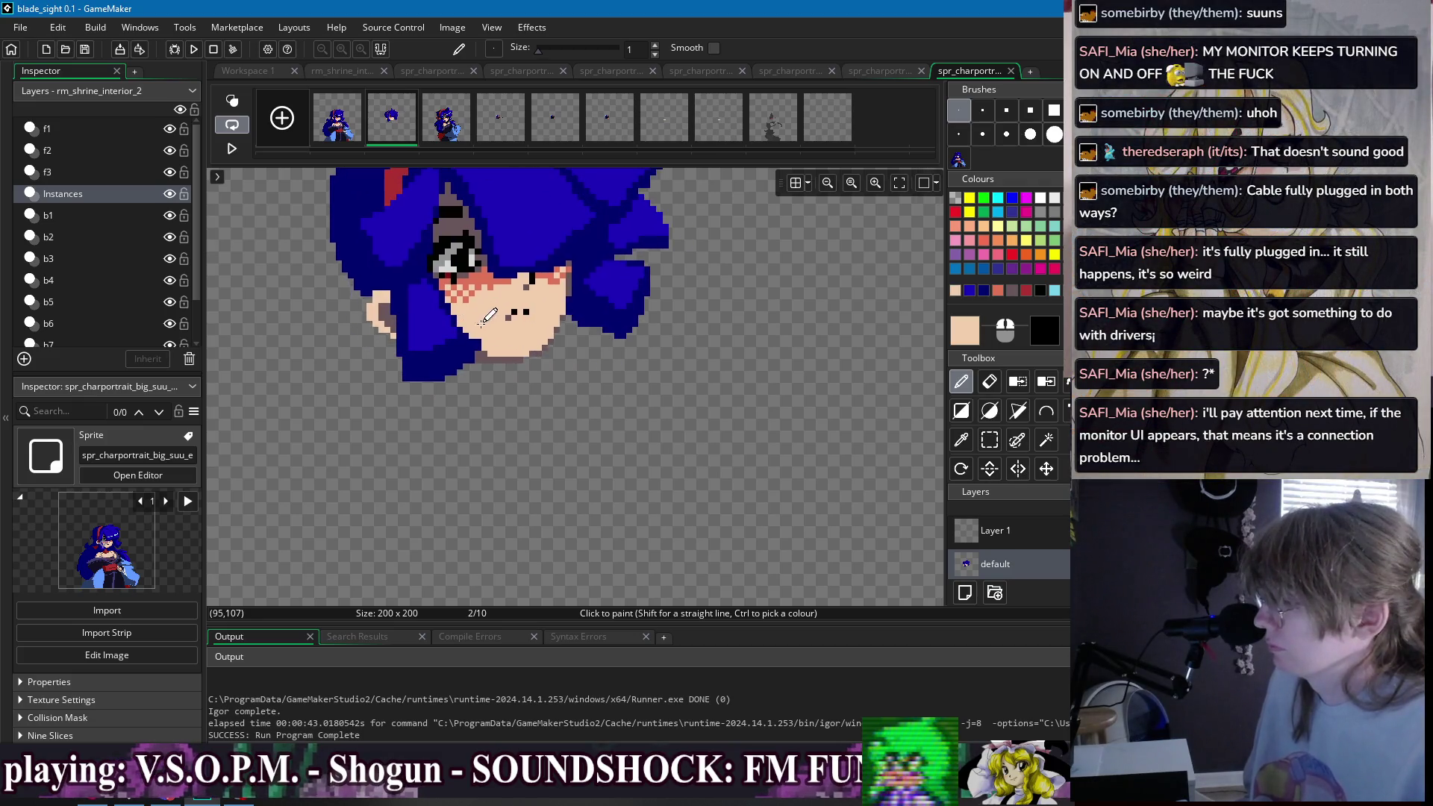
scroll(366, 179, down, 1)
click(232, 100)
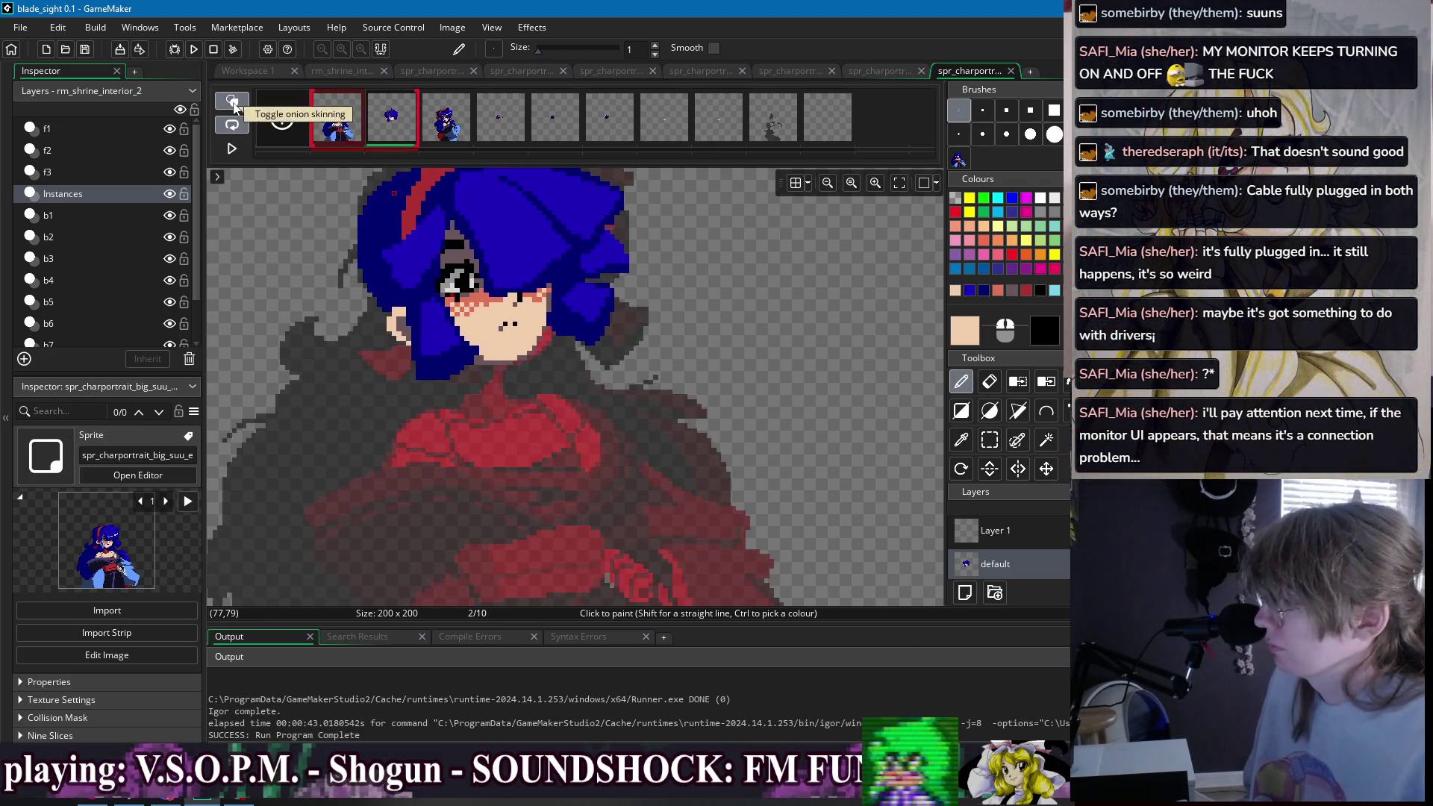
- Redraw the skin-tone collar line and a diagonal running down from it
key(ctrl+z)
mouse_move(436, 411)
mouse_down()
mouse_move(487, 391)
mouse_move(448, 447)
mouse_move(456, 469)
mouse_up()
scroll(505, 388, down, 2)
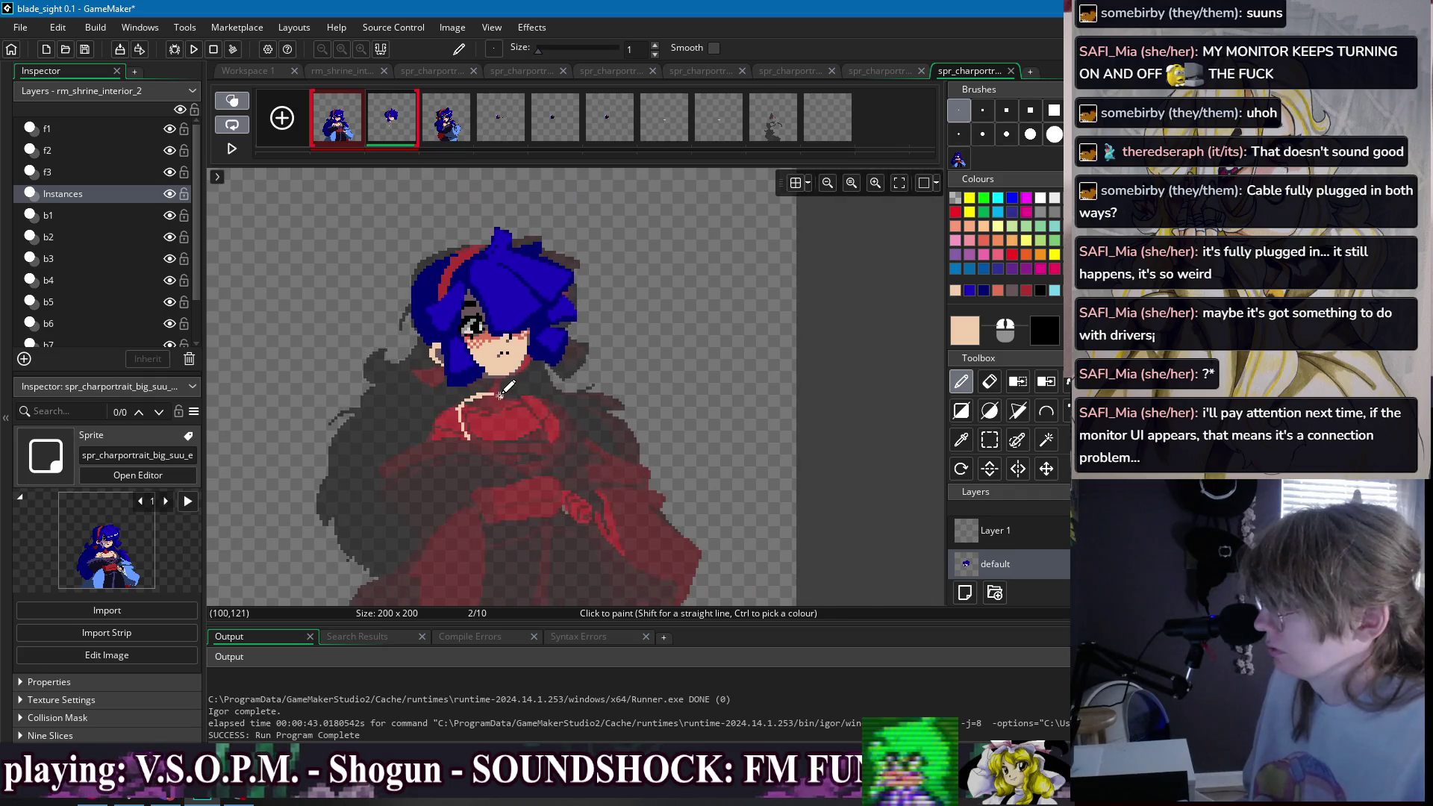
scroll(487, 413, up, 2)
drag(489, 382, 523, 423)
- Redraw the diagonal as one stroke and extend the skin-tone line down across the torso
key(e)
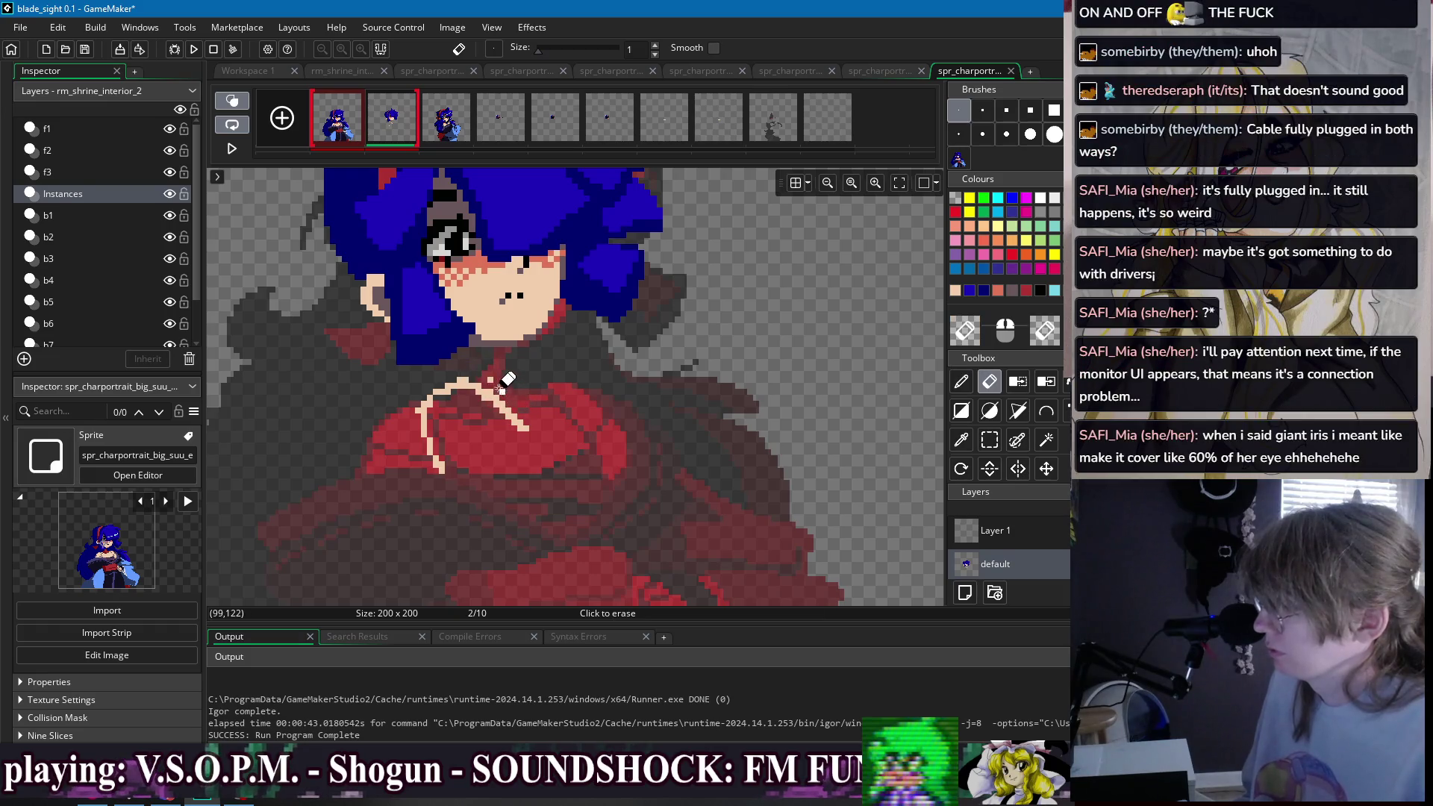
scroll(491, 443, down, 2)
key(d)
key(ctrl+z)
drag(489, 457, 531, 498)
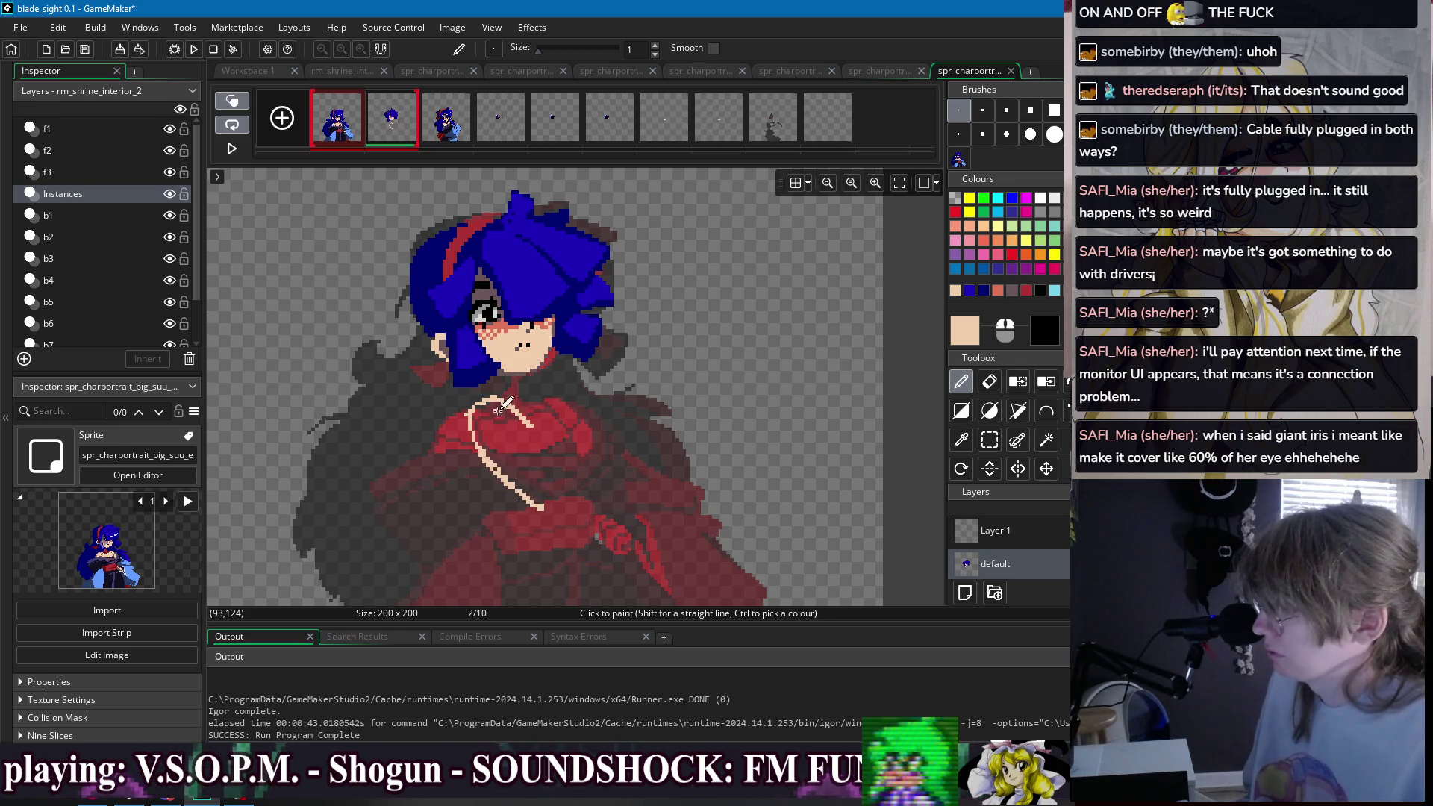
drag(545, 437, 562, 462)
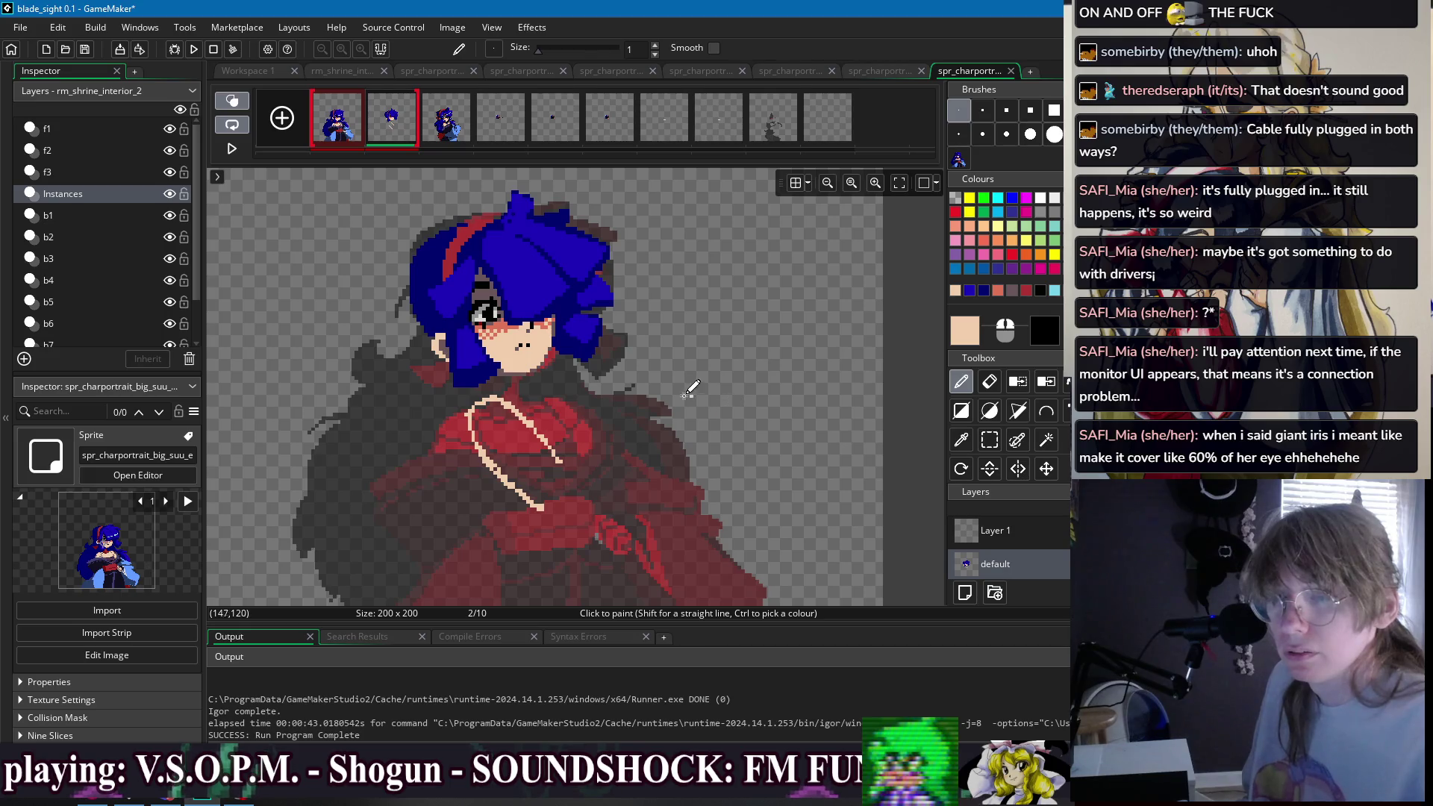
scroll(403, 210, up, 5)
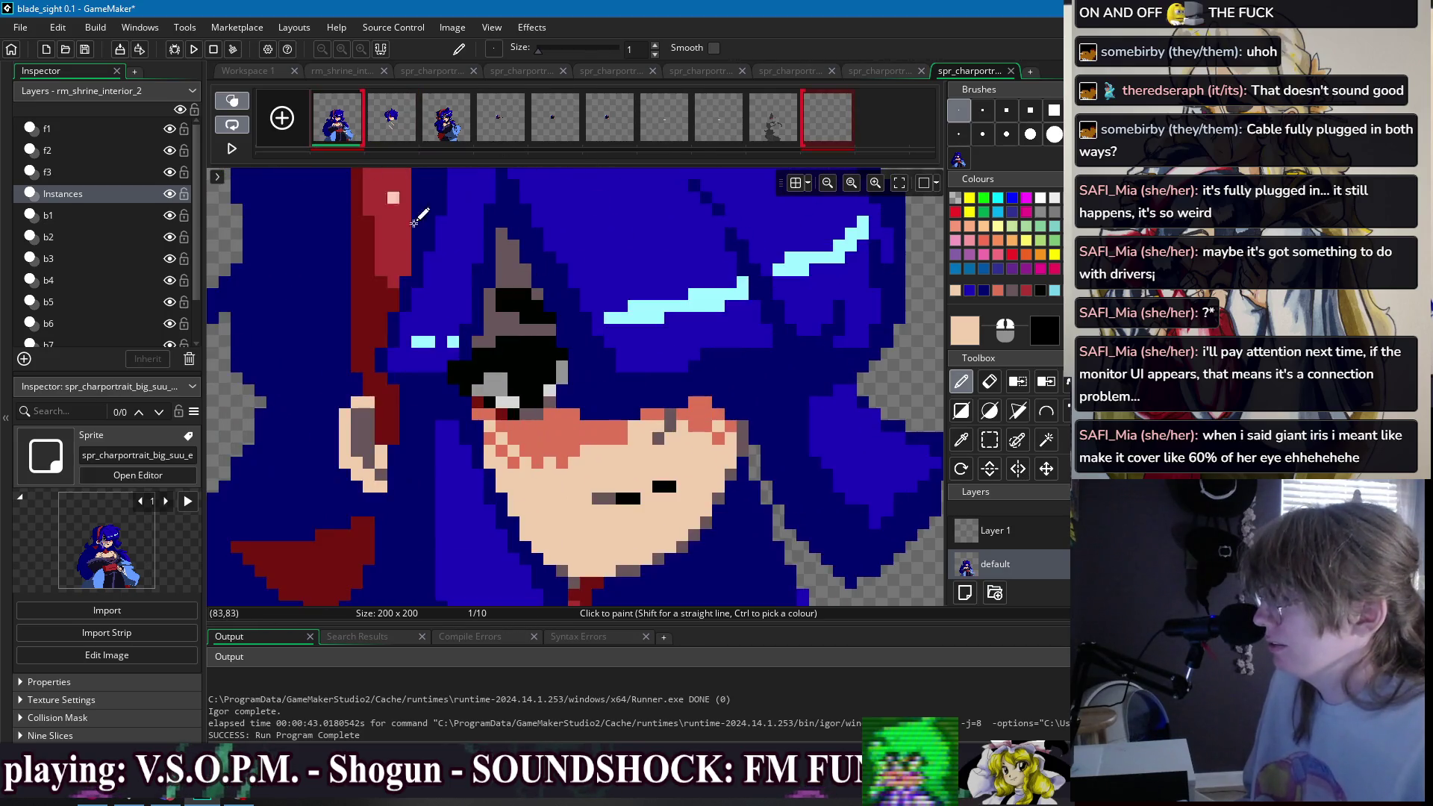
- Sample light cyan from frame 3 and paint it as the iris on frame 2
click(433, 138)
ctrl+click(506, 407)
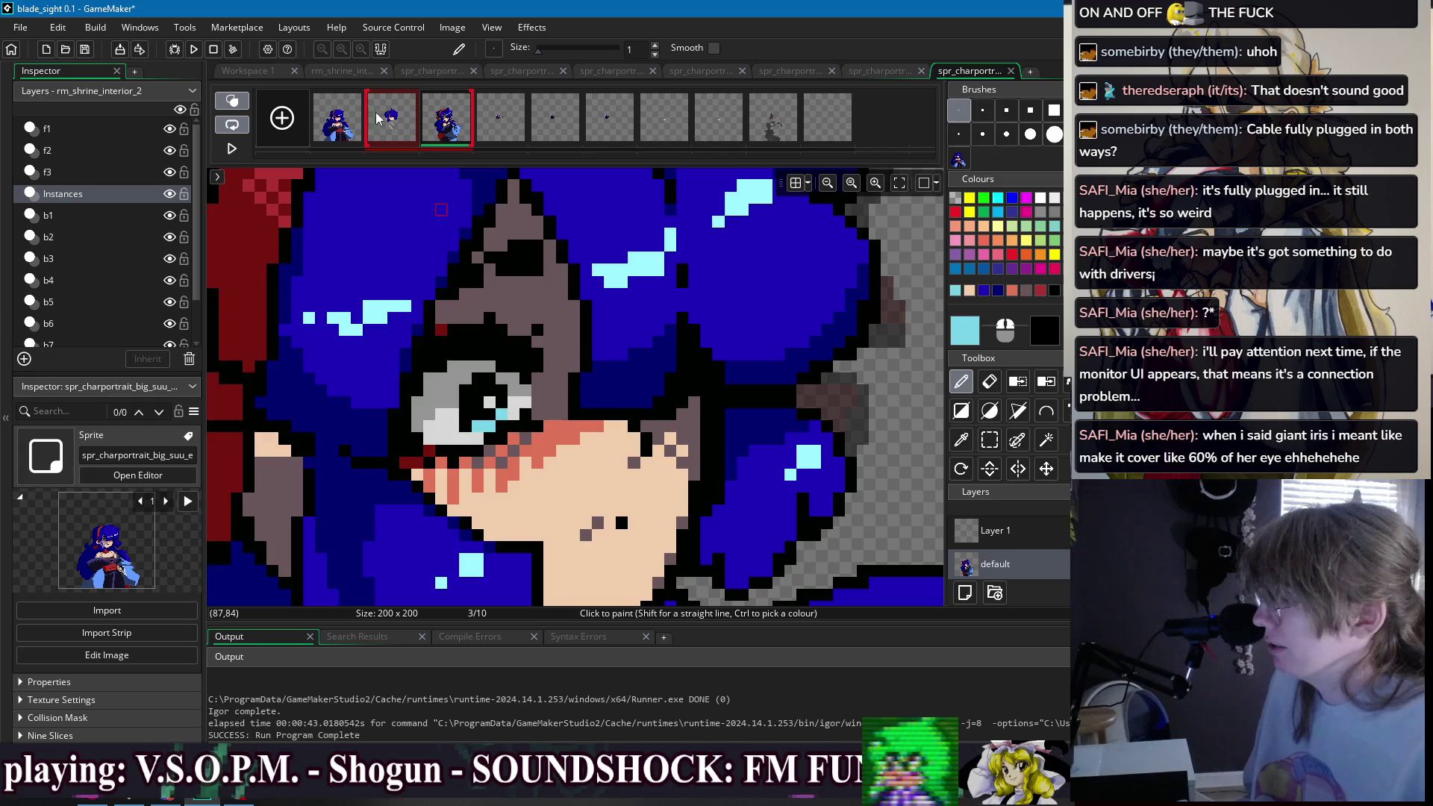
key(Left)
mouse_move(460, 371)
mouse_down()
mouse_move(450, 364)
mouse_move(480, 390)
mouse_up()
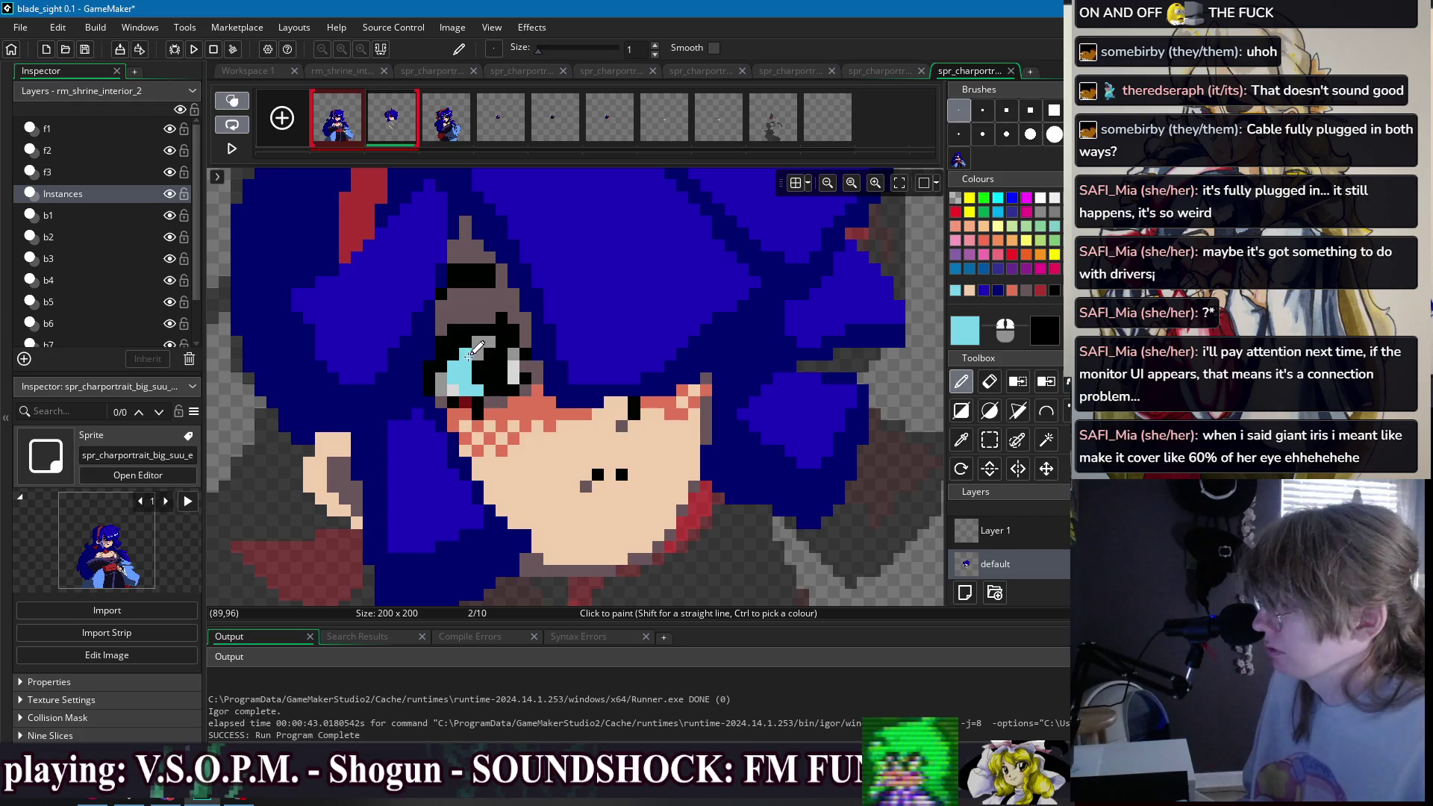
scroll(736, 319, down, 5)
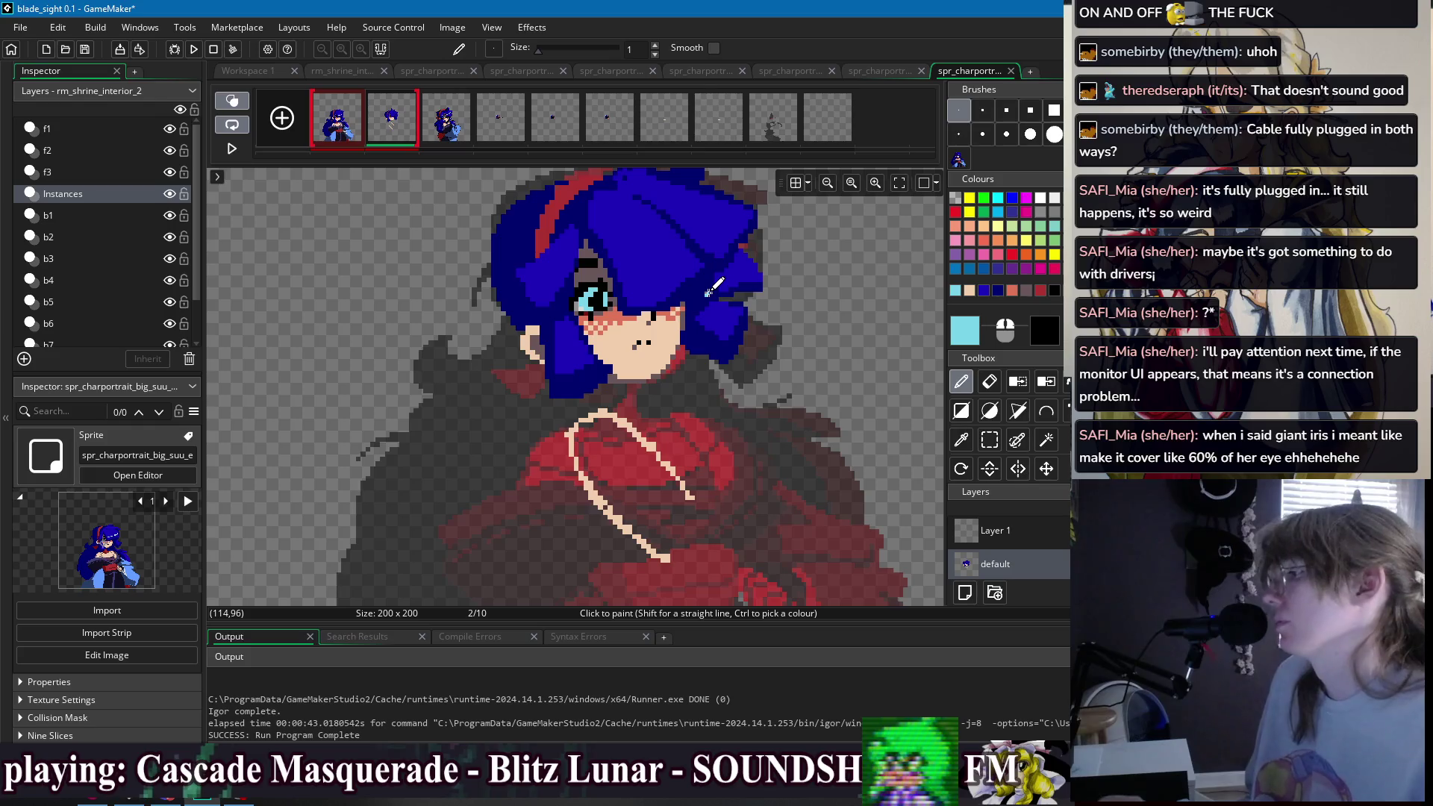
scroll(605, 282, up, 3)
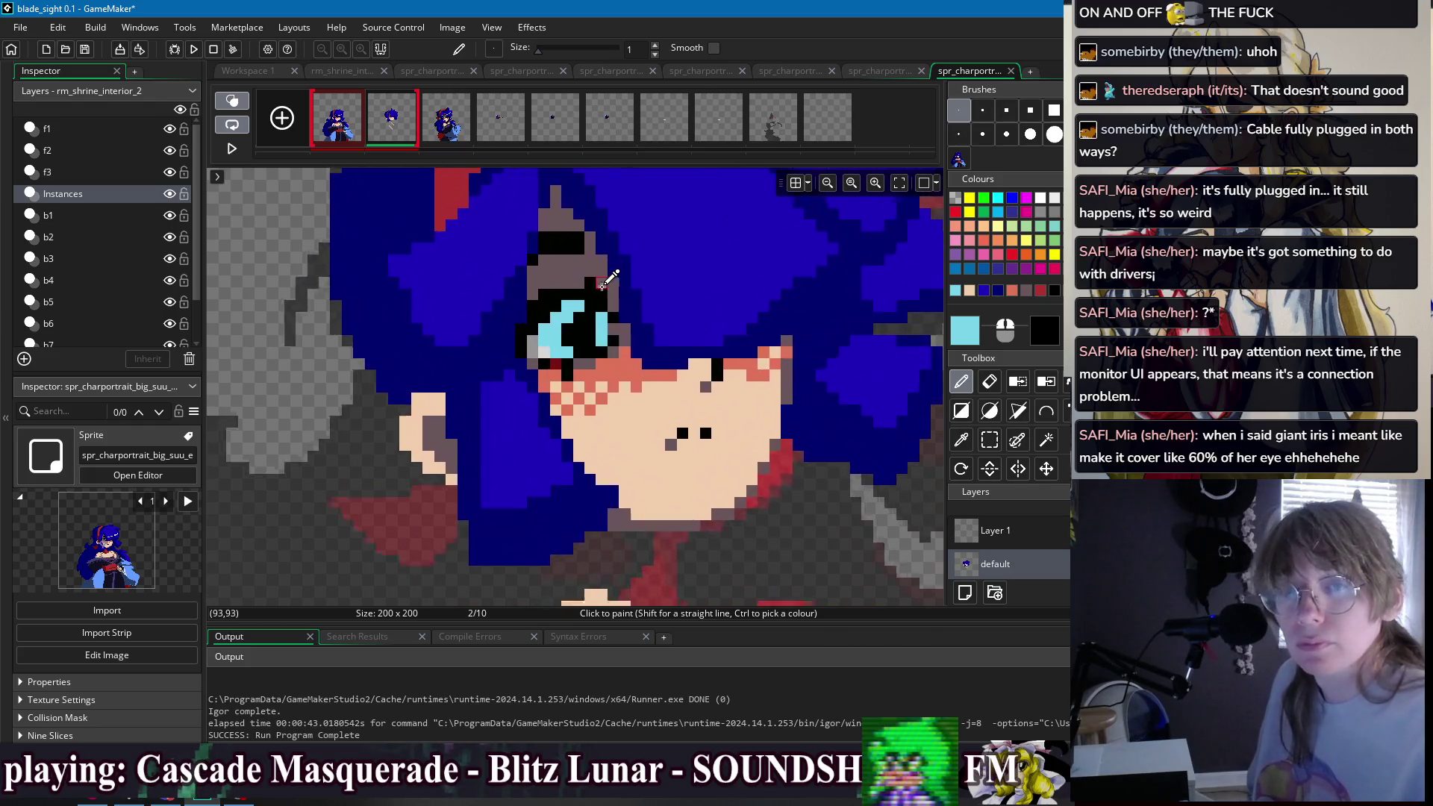
scroll(604, 282, down, 1)
- Pick black from the eye and trim the chest line's upper end near the neck
ctrl+click(584, 327)
scroll(735, 295, up, 1)
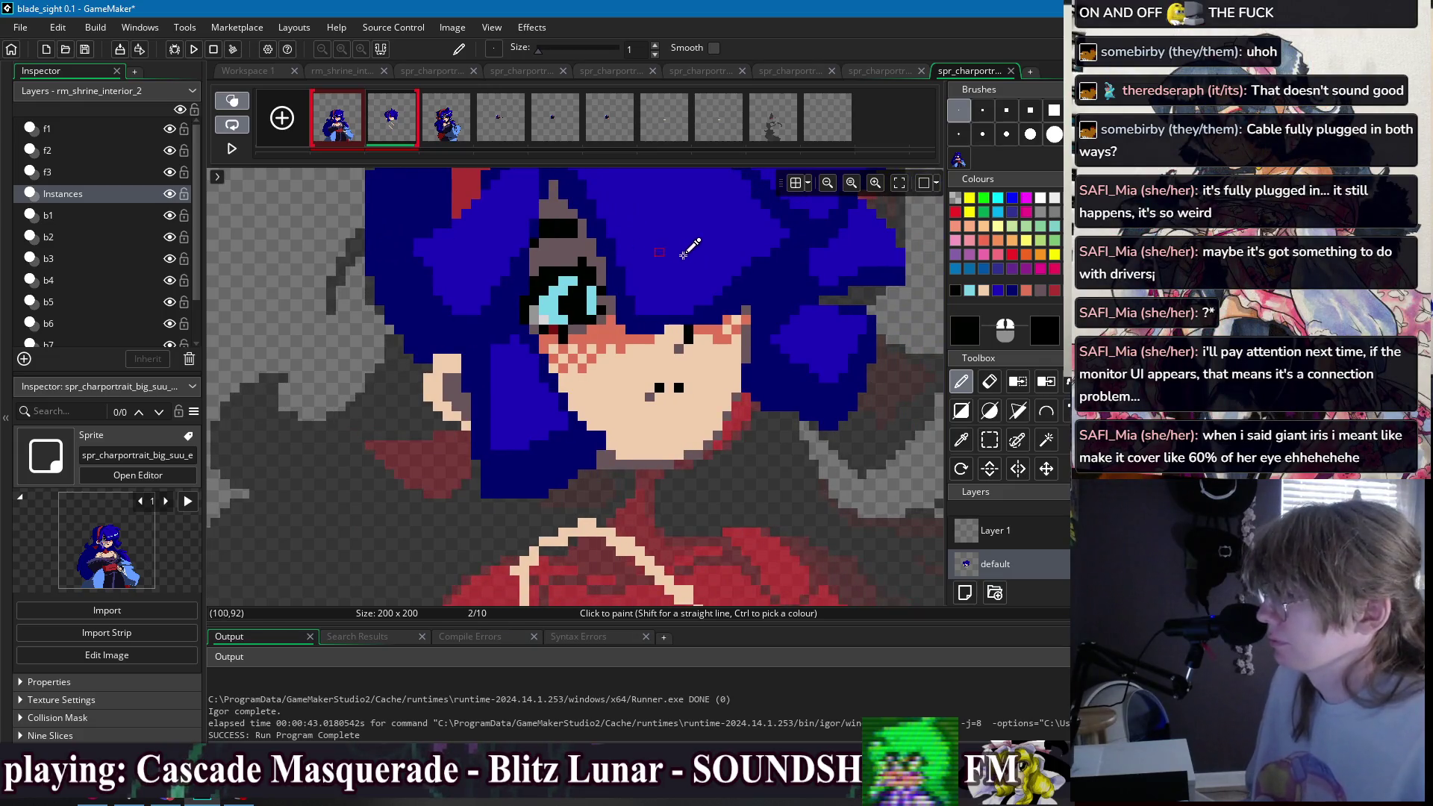
scroll(682, 239, down, 2)
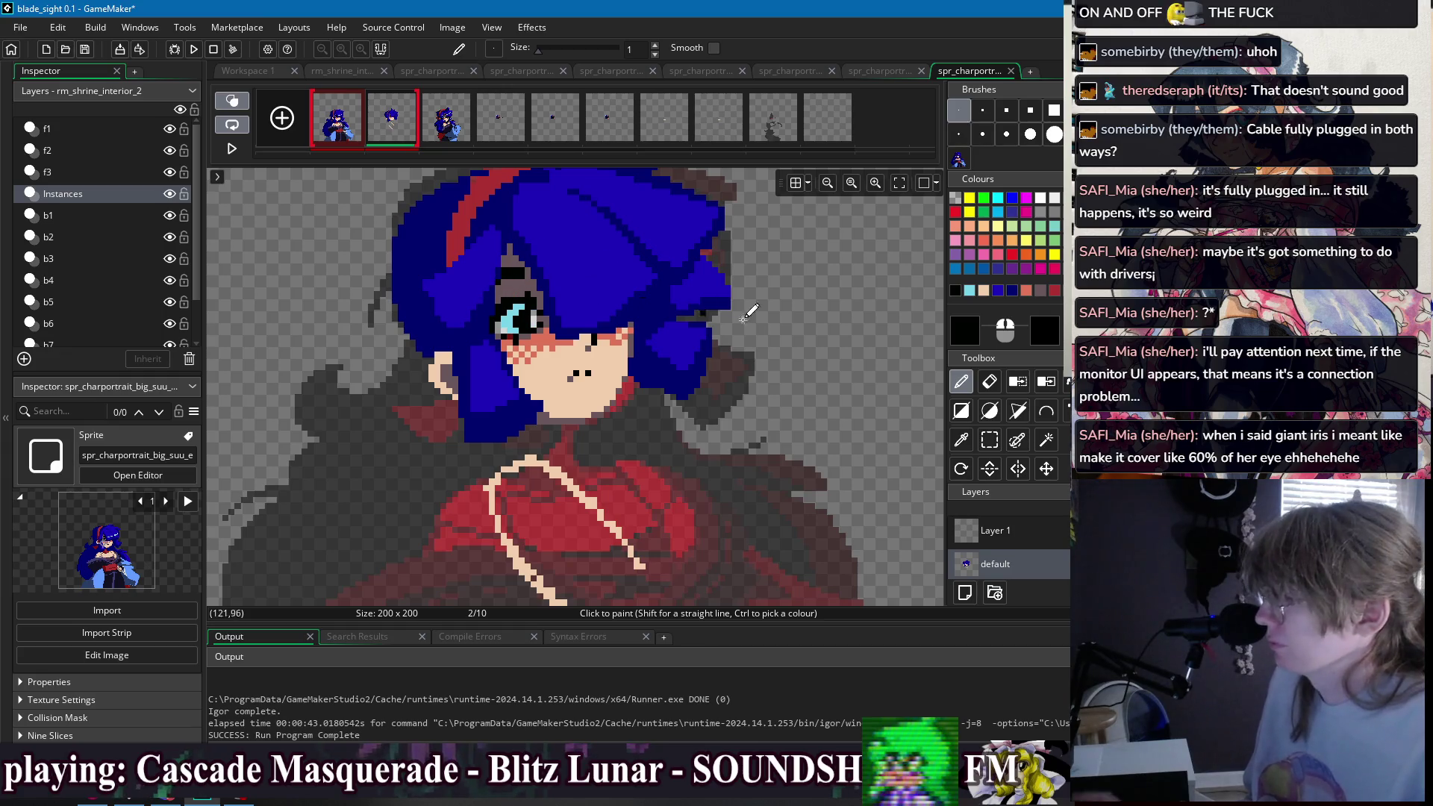
drag(566, 310, 545, 288)
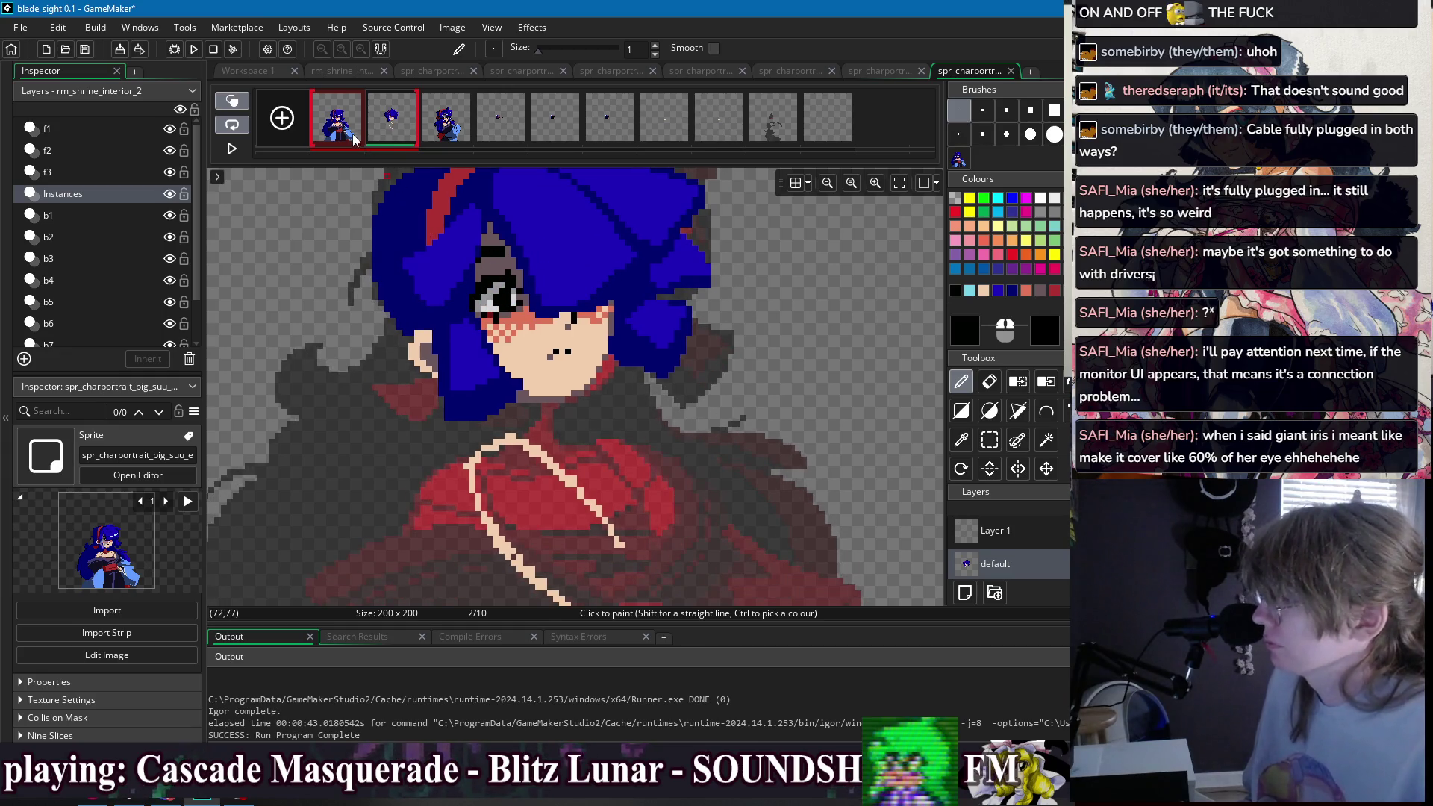
scroll(634, 344, down, 3)
scroll(634, 343, right, 1)
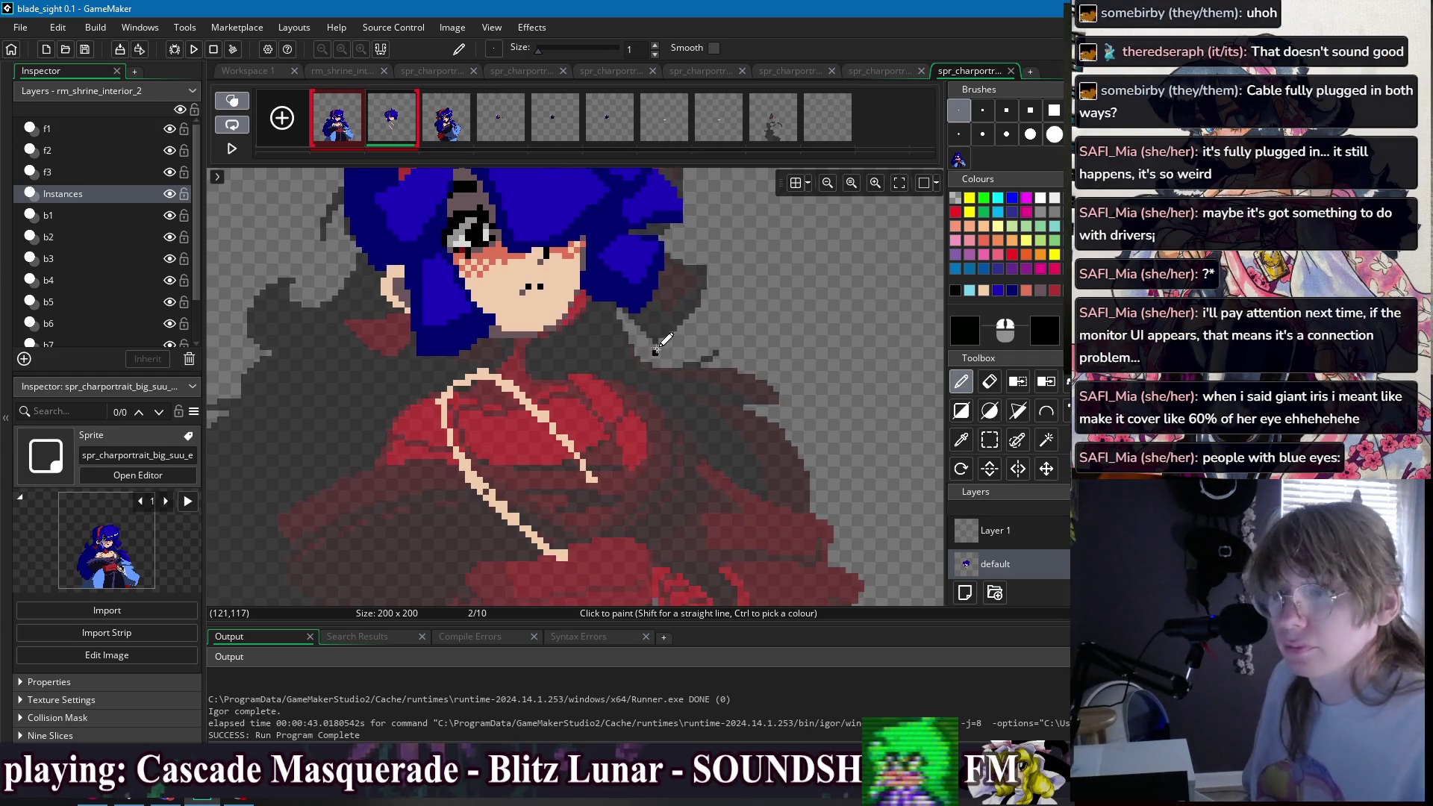
scroll(598, 351, up, 1)
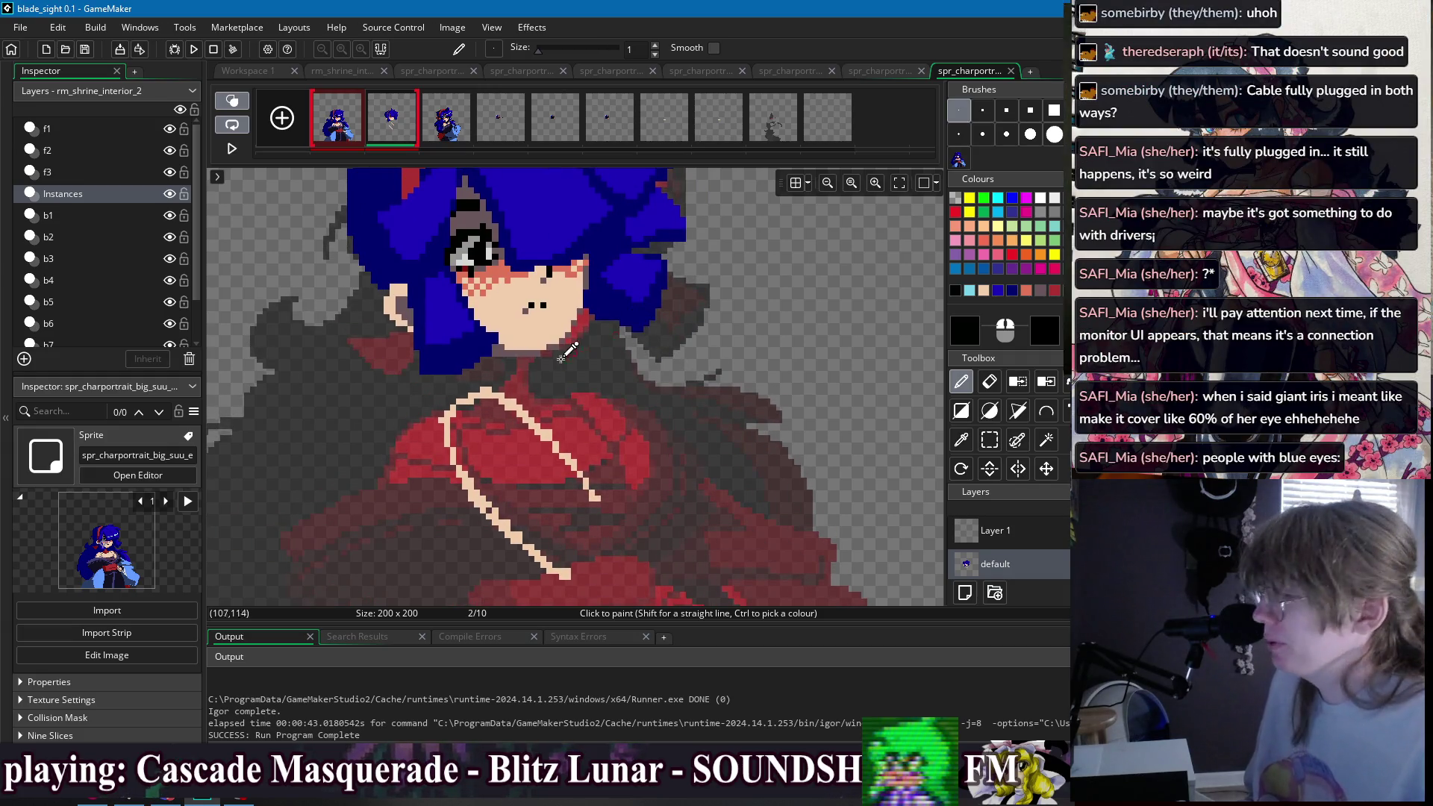
scroll(523, 395, down, 1)
key(e)
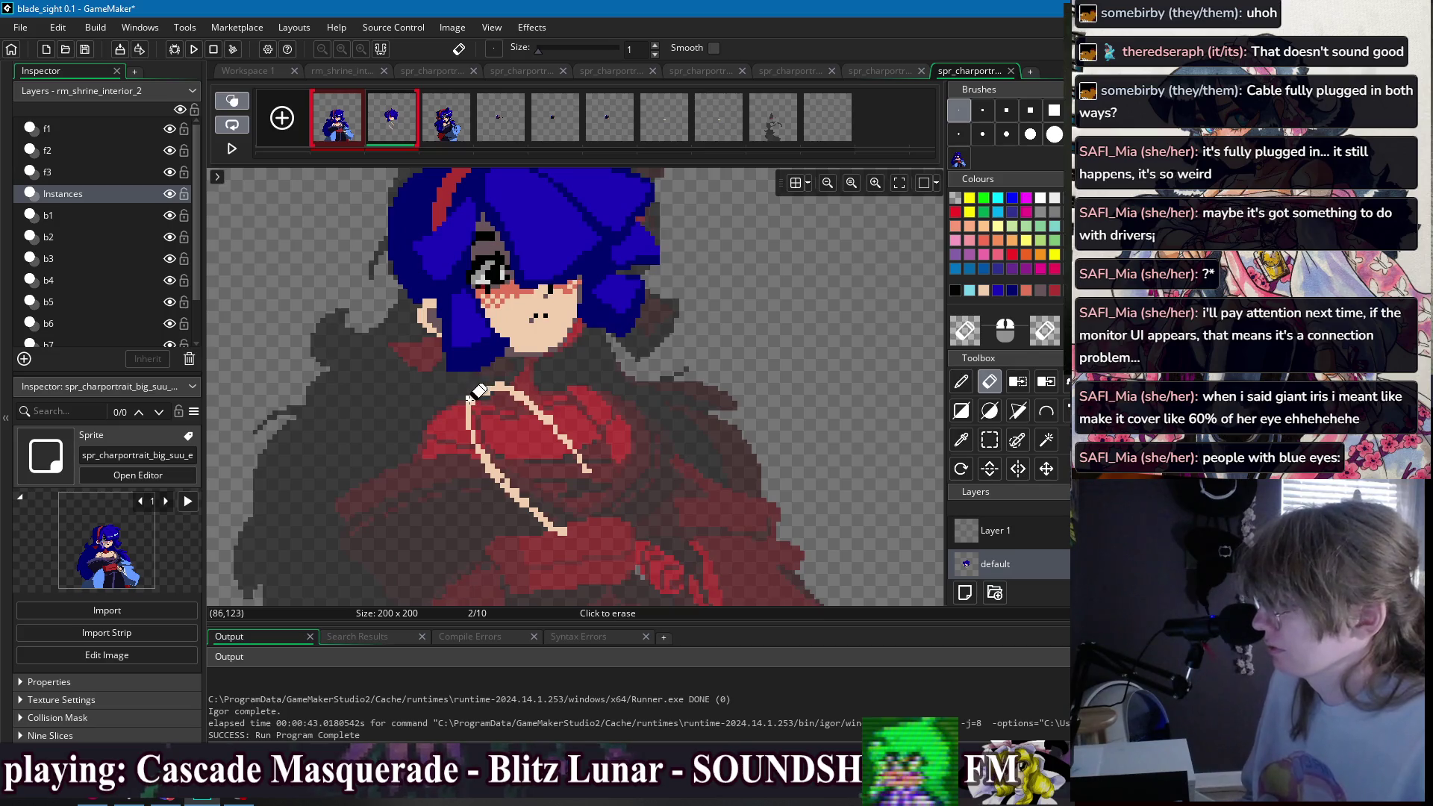
key(d)
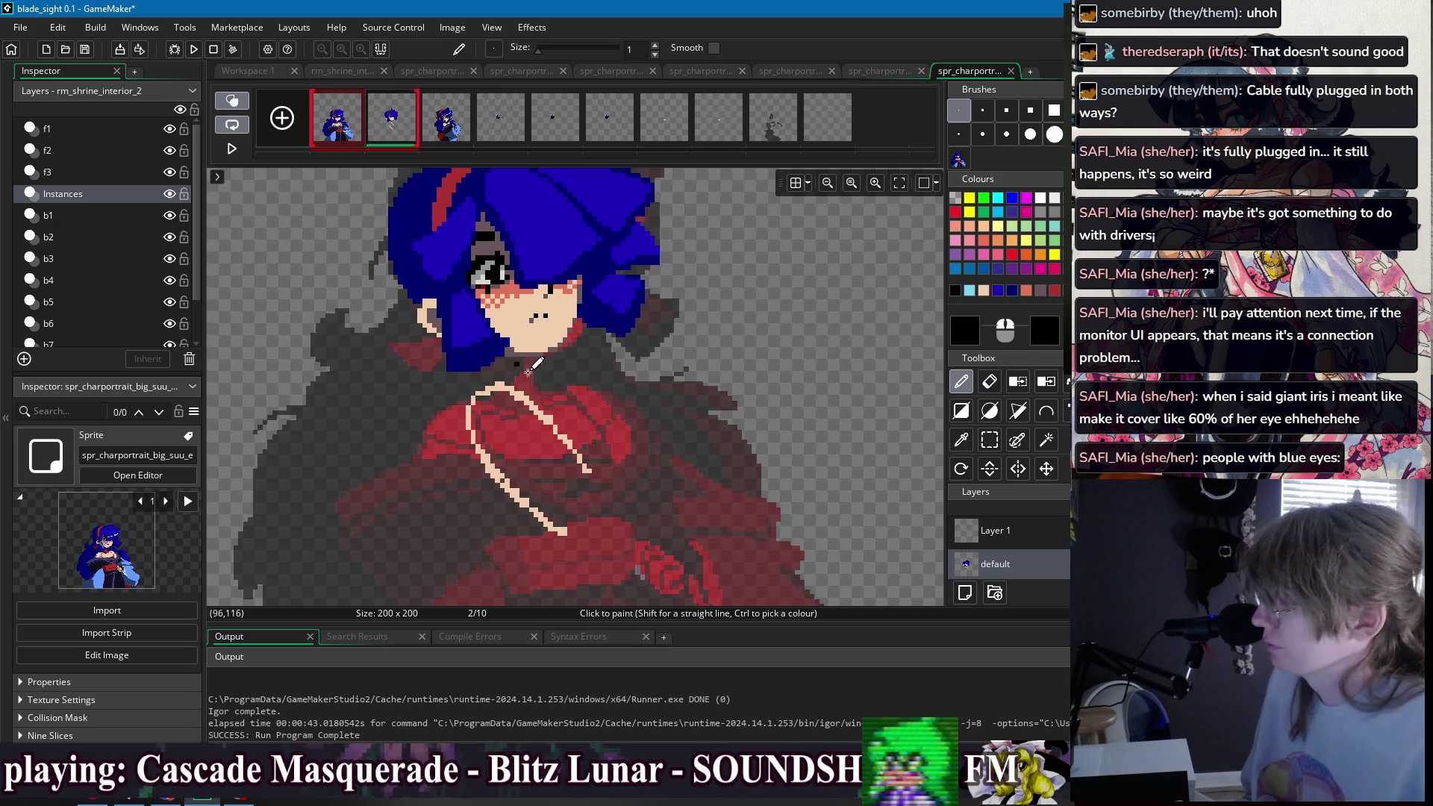
- Sample dark navy from frame 1, then select a rectangle around the girl's head on frame 2
click(336, 117)
ctrl+click(461, 526)
click(393, 129)
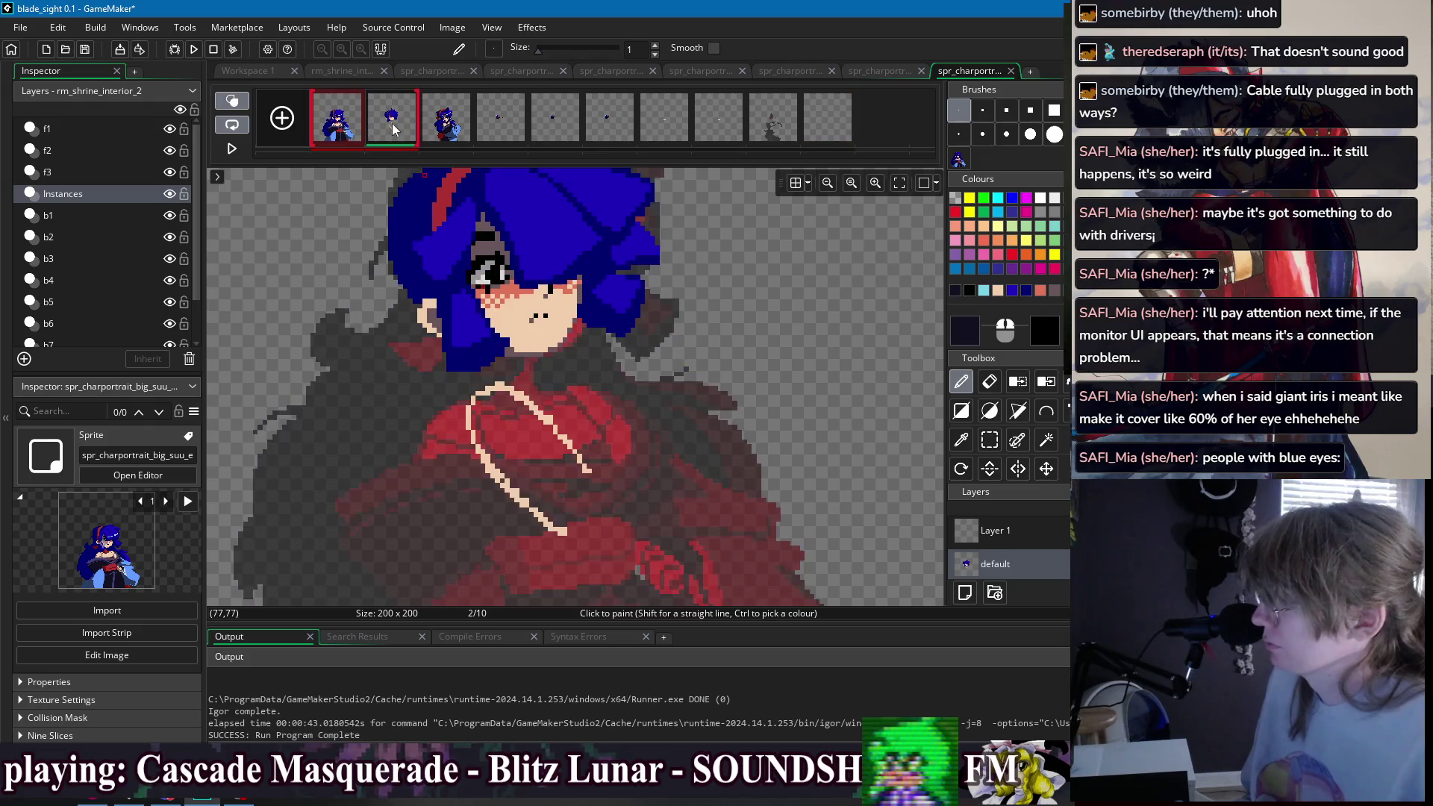
scroll(601, 306, down, 3)
key(s)
drag(445, 211, 652, 366)
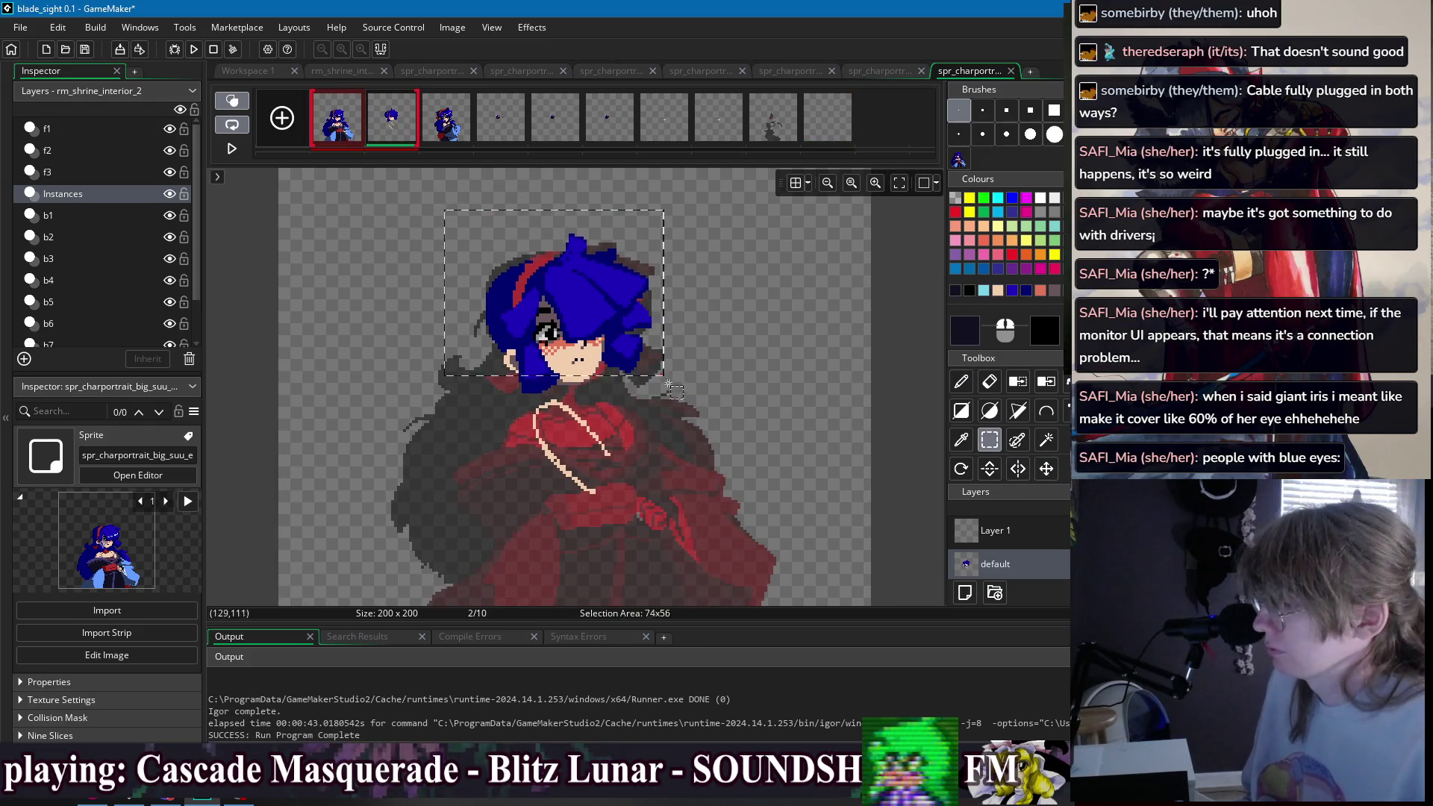
- Enlarge the head selection, pick the headband red, and hide onion skinning
mouse_move(441, 207)
mouse_down()
mouse_move(679, 390)
mouse_move(651, 366)
mouse_up()
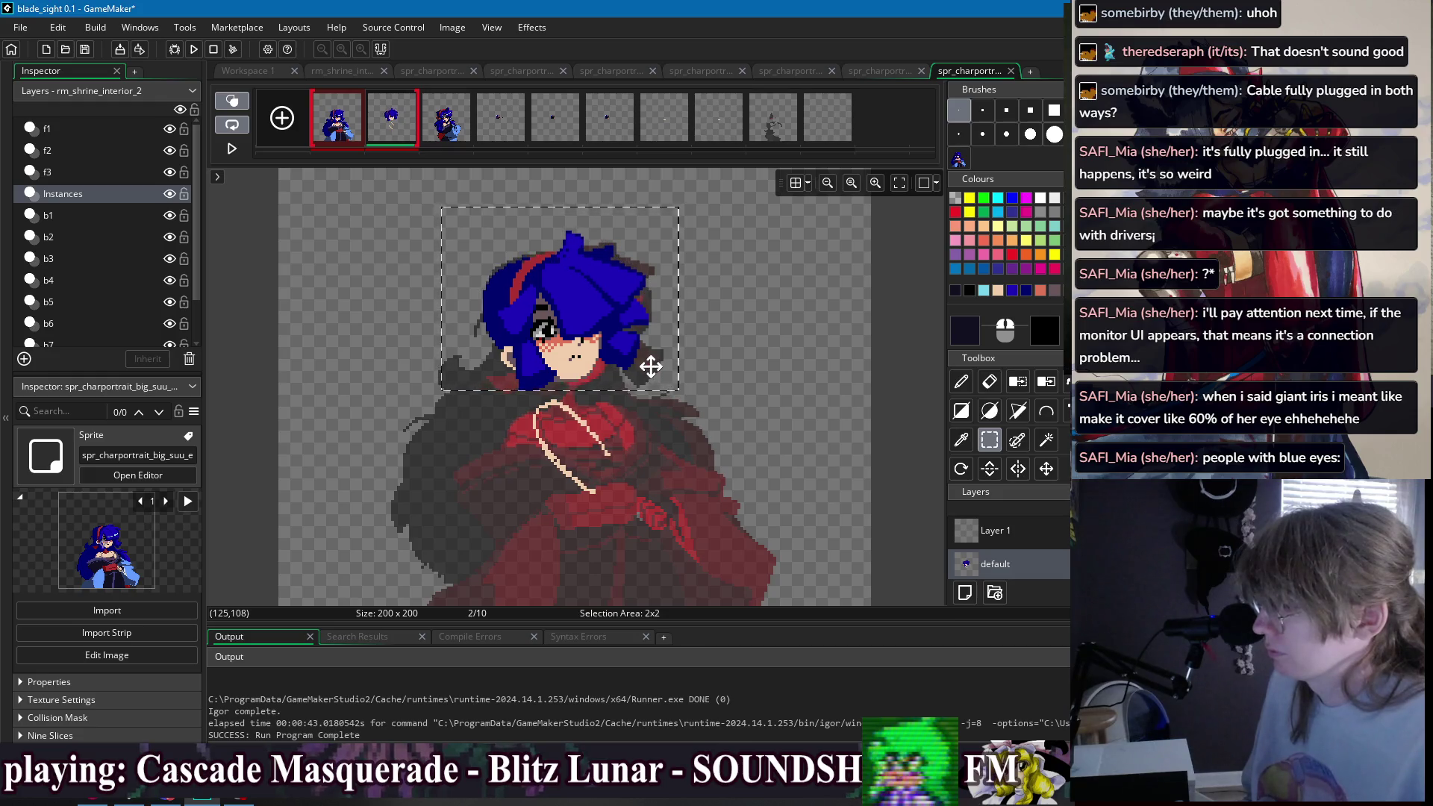
scroll(640, 368, up, 2)
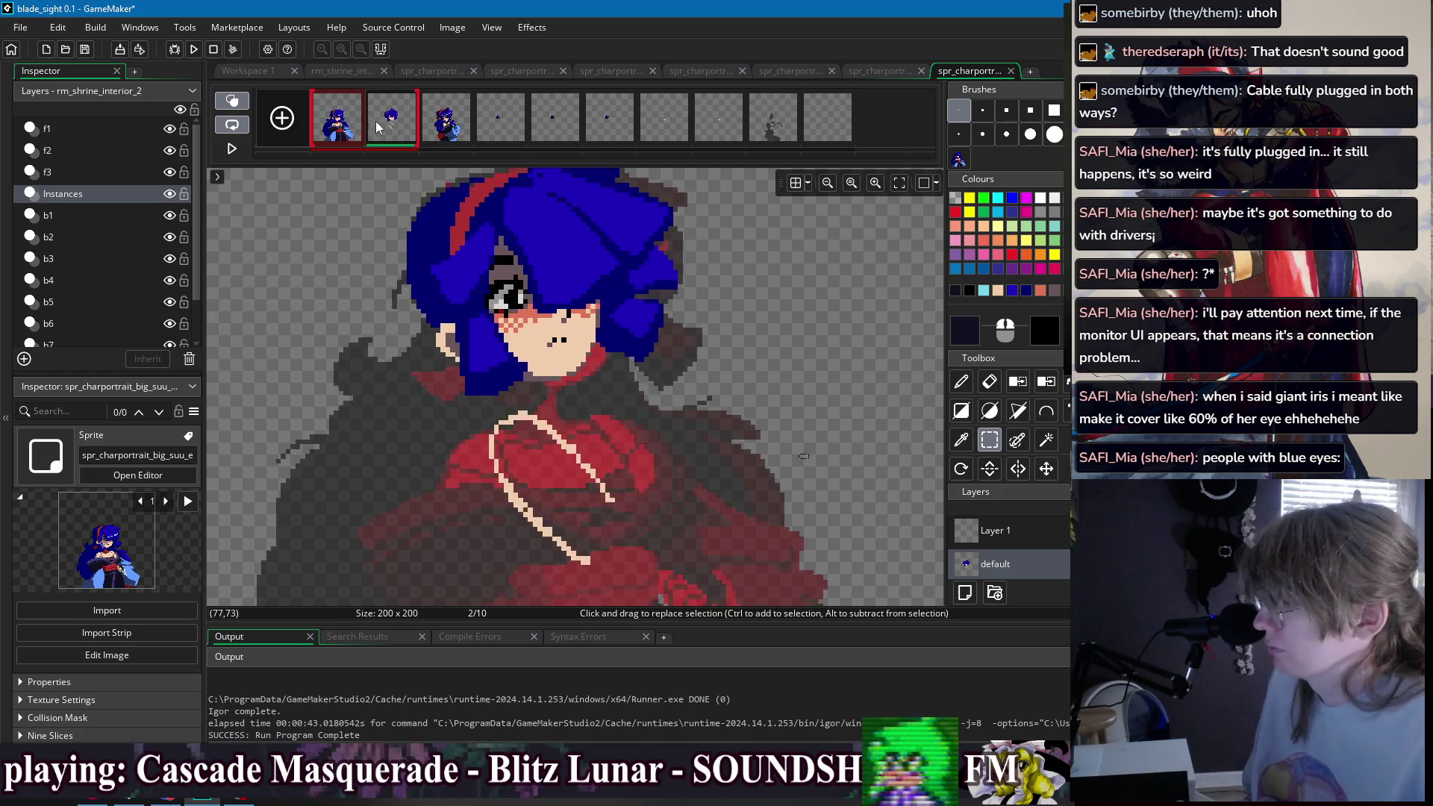
click(352, 133)
click(392, 124)
key(d)
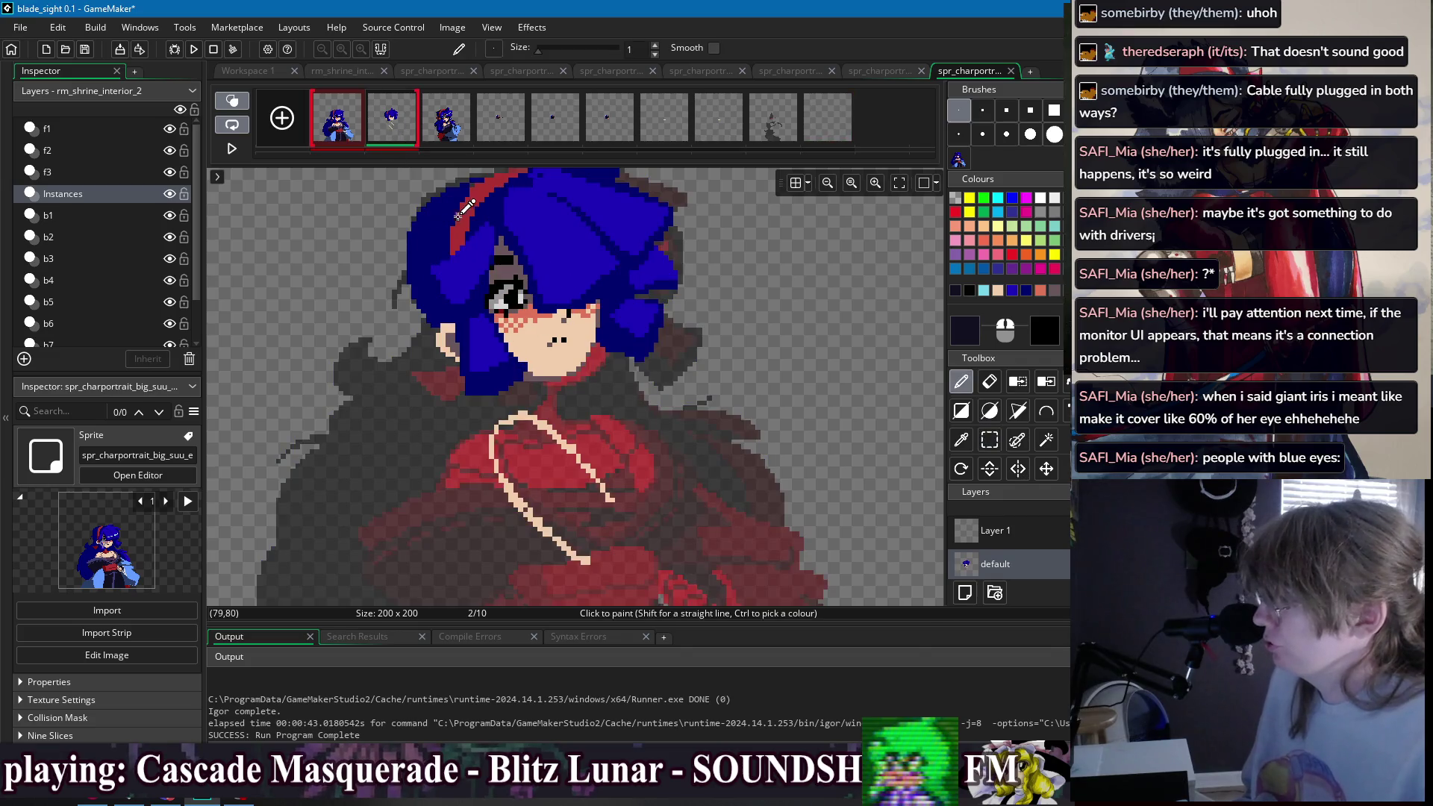
ctrl+click(458, 216)
scroll(522, 247, up, 1)
scroll(583, 240, down, 1)
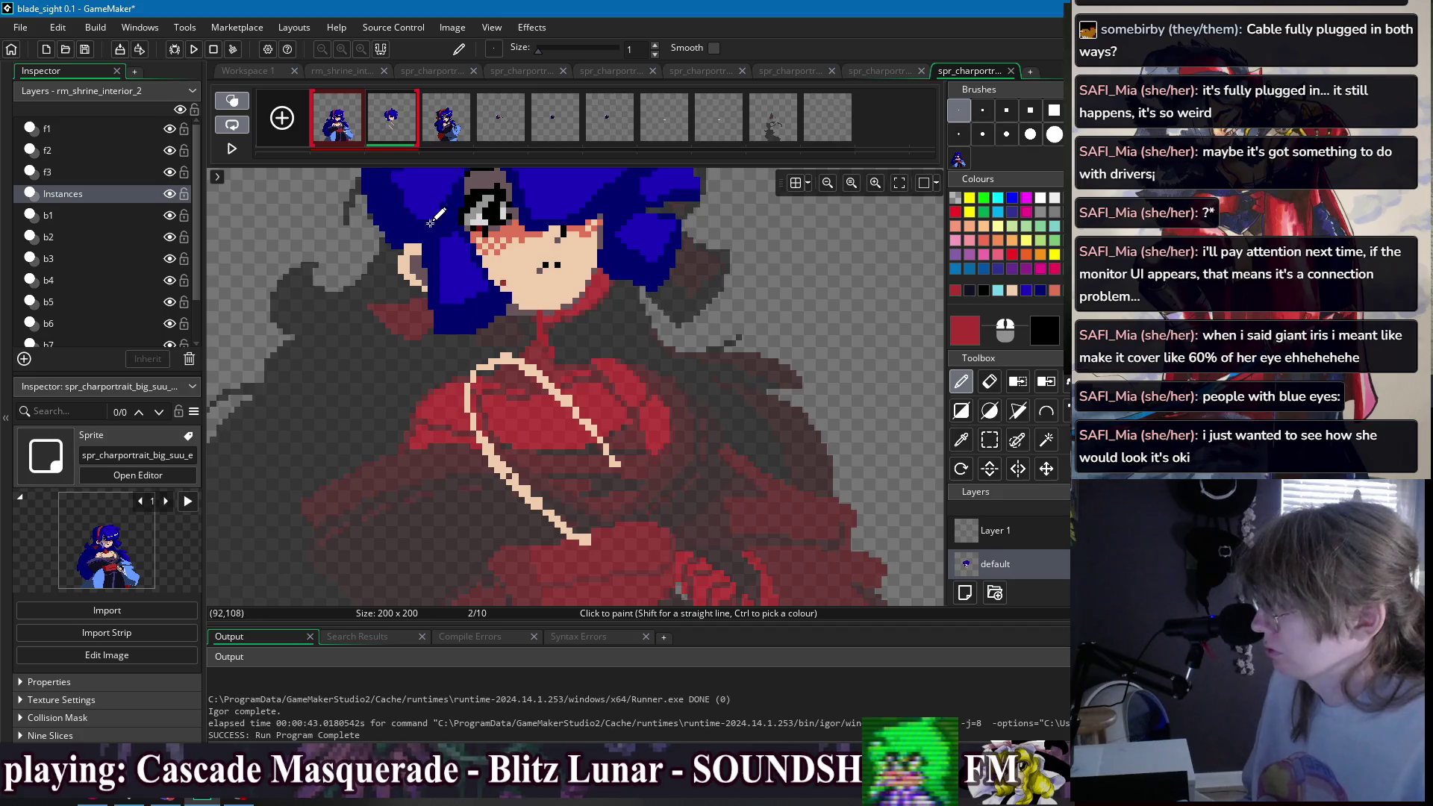
click(232, 100)
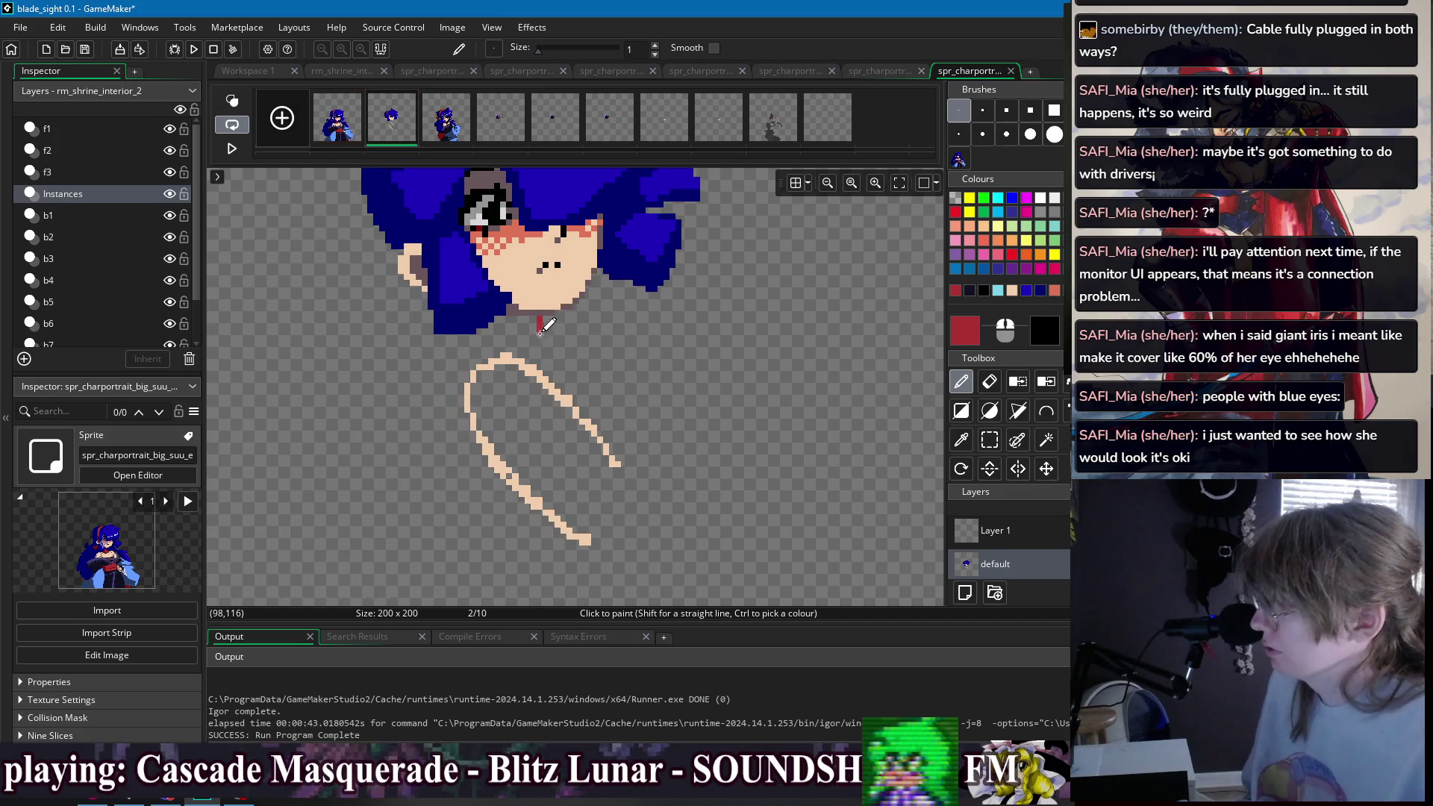
- Paint a red strand down the neck and flood-fill the neck red
click(492, 352)
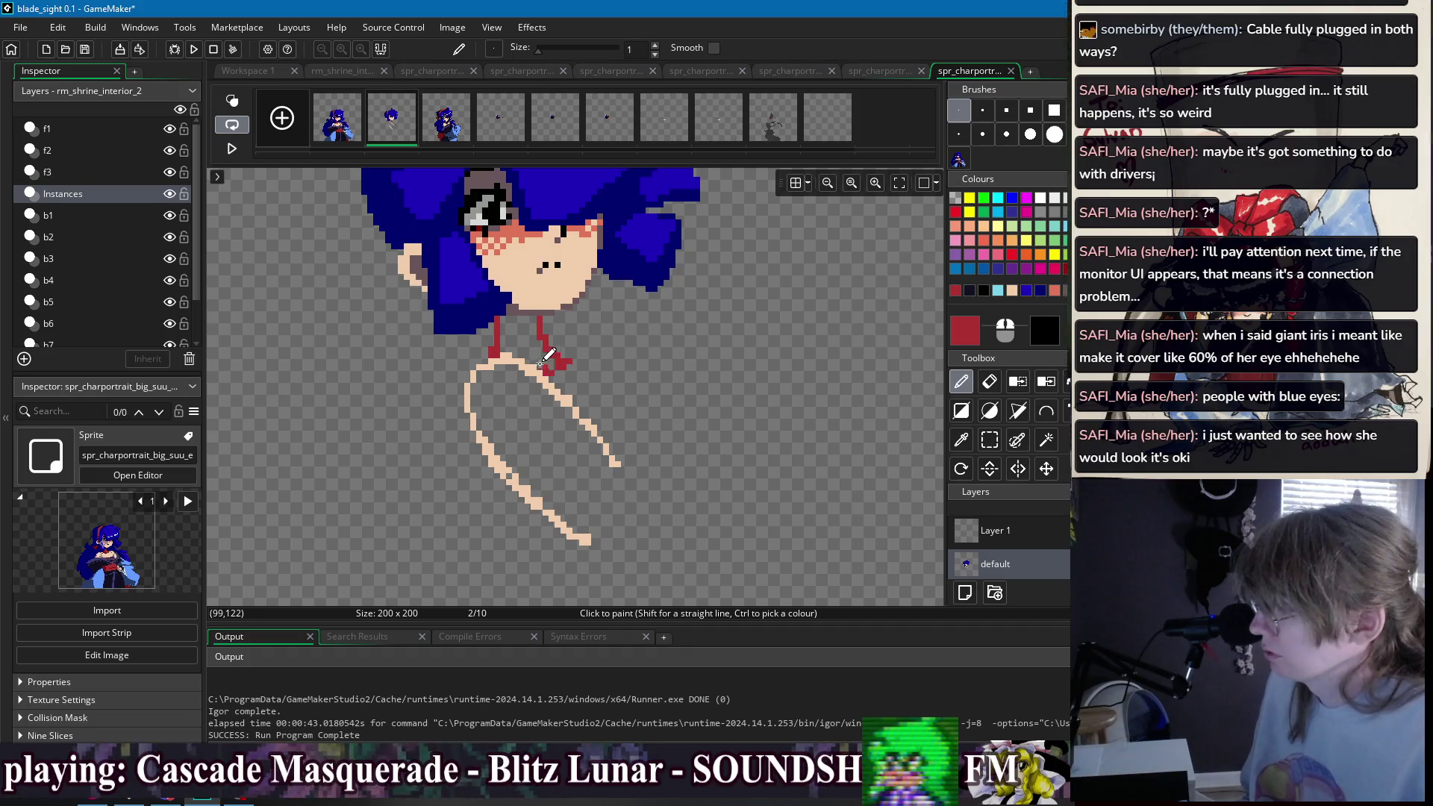
key(f)
click(523, 339)
scroll(561, 378, up, 1)
key(p)
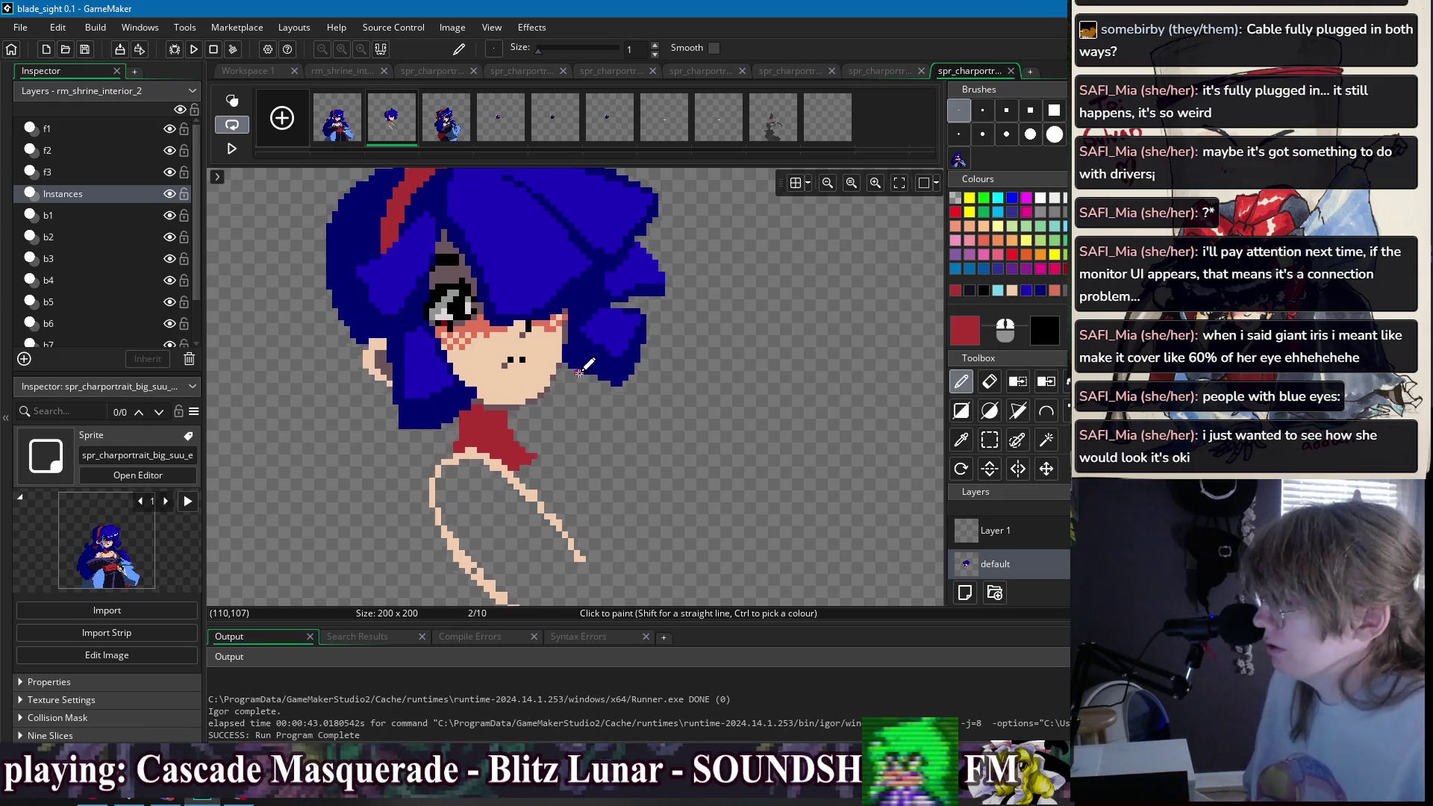
- Erase stray red pixels at the collar edge and ghost frame 1 beneath the drawing again
key(e)
click(527, 448)
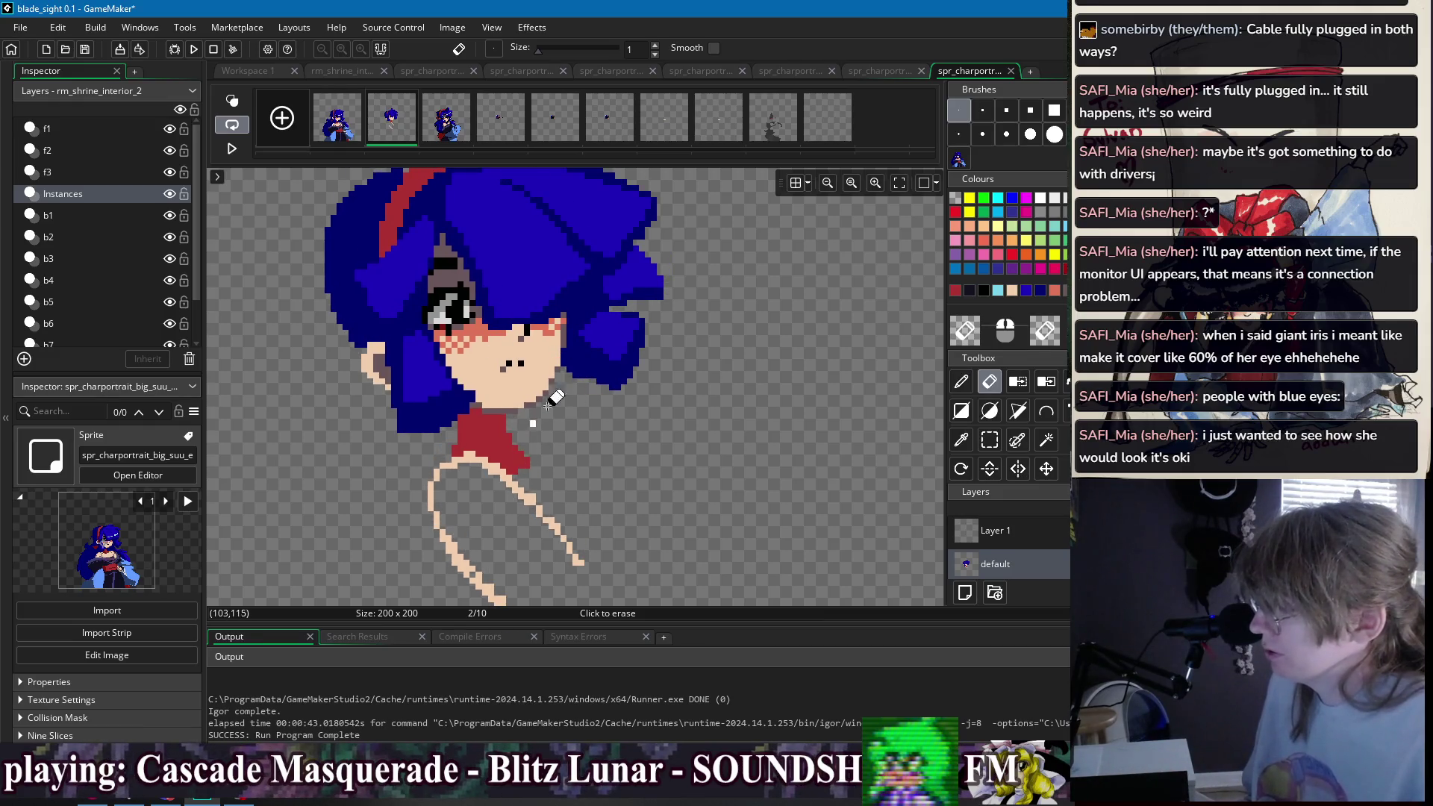
scroll(552, 388, down, 1)
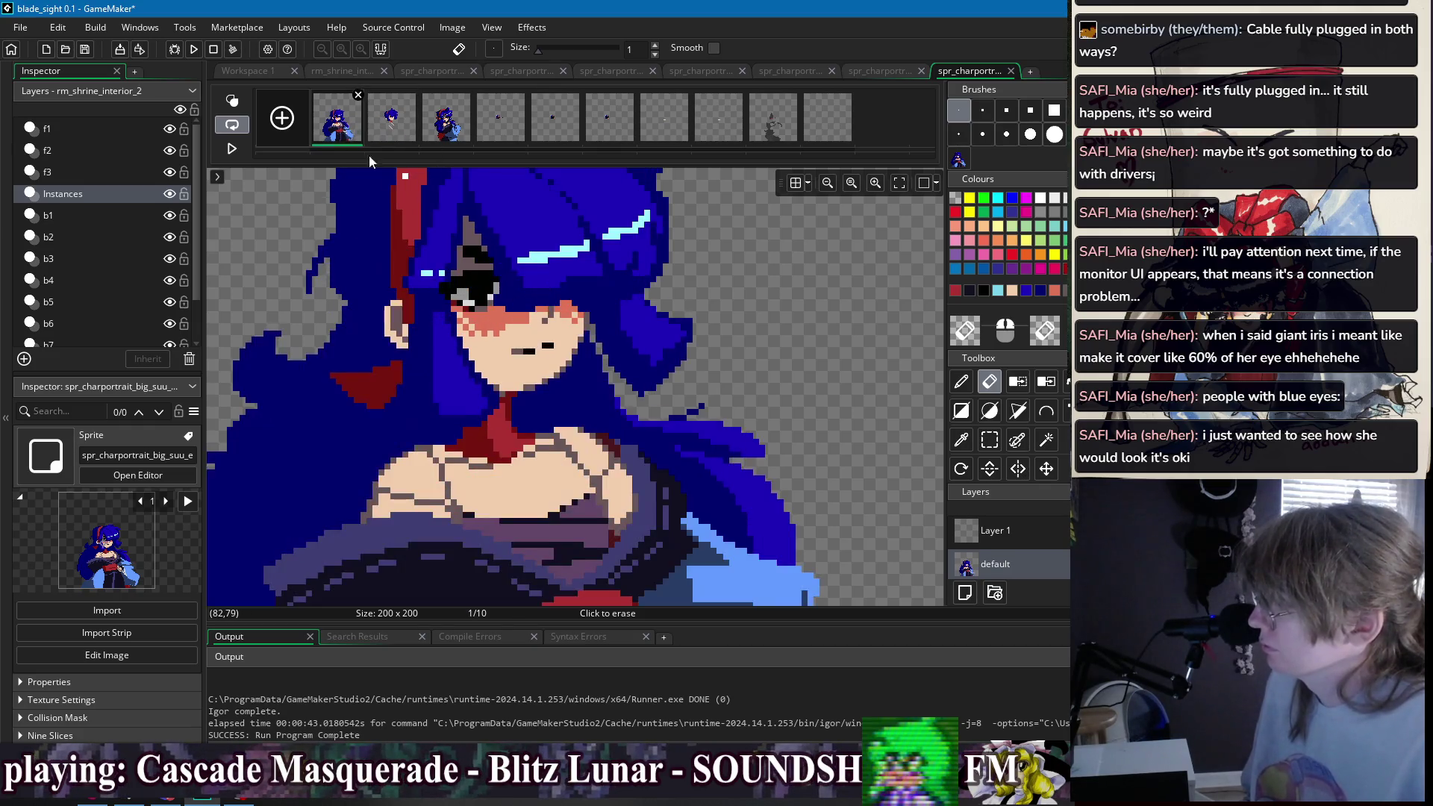
click(329, 120)
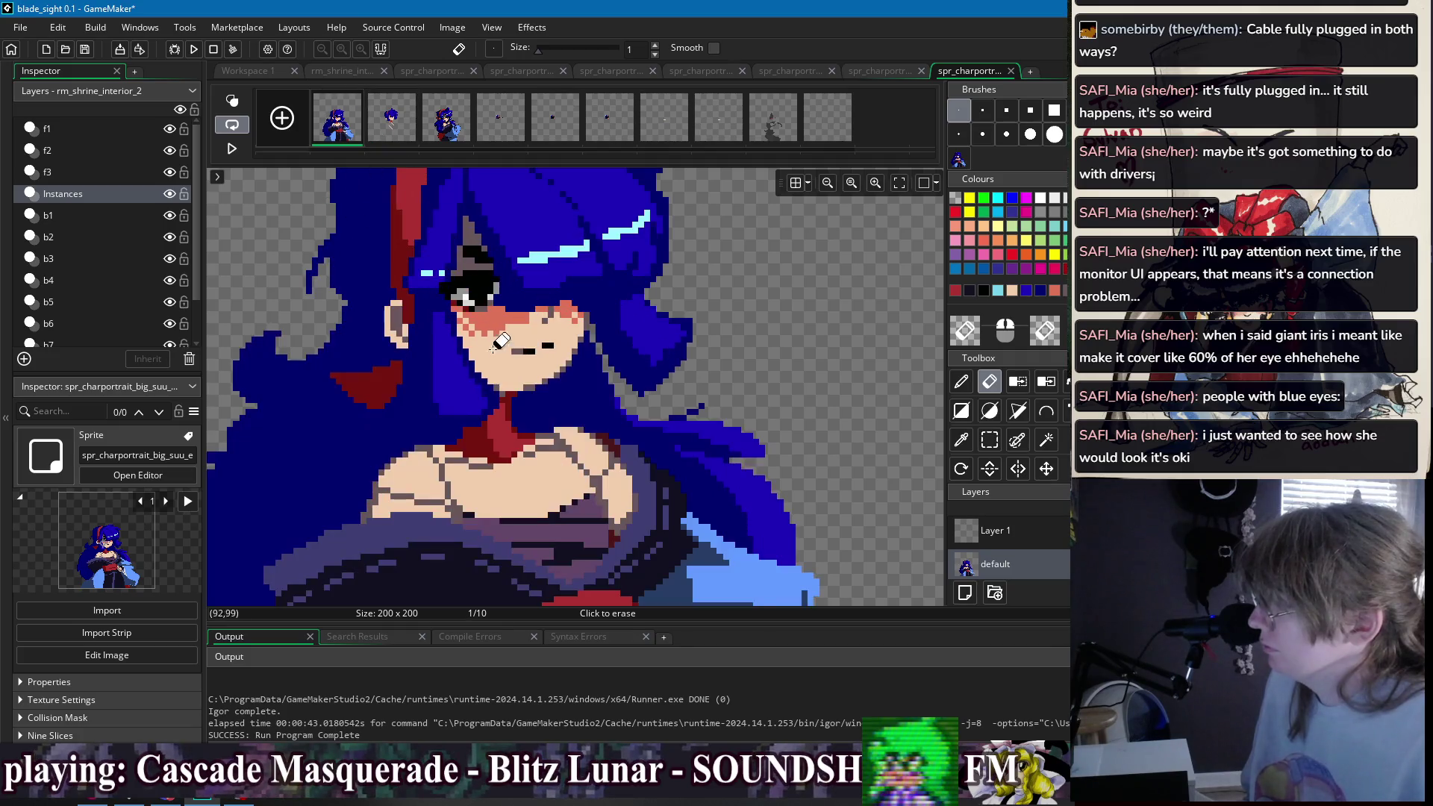
key(p)
click(392, 117)
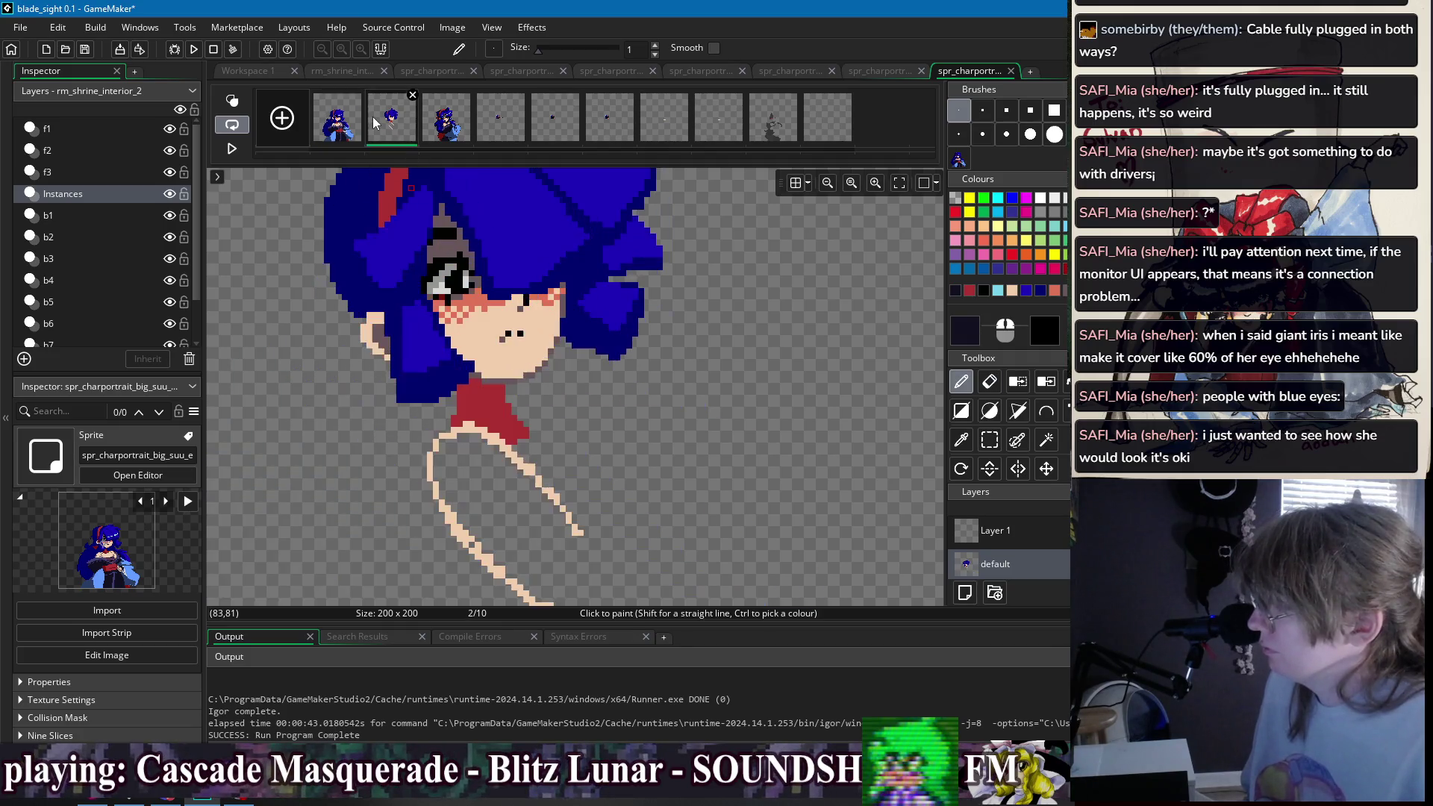
scroll(492, 224, down, 2)
click(240, 102)
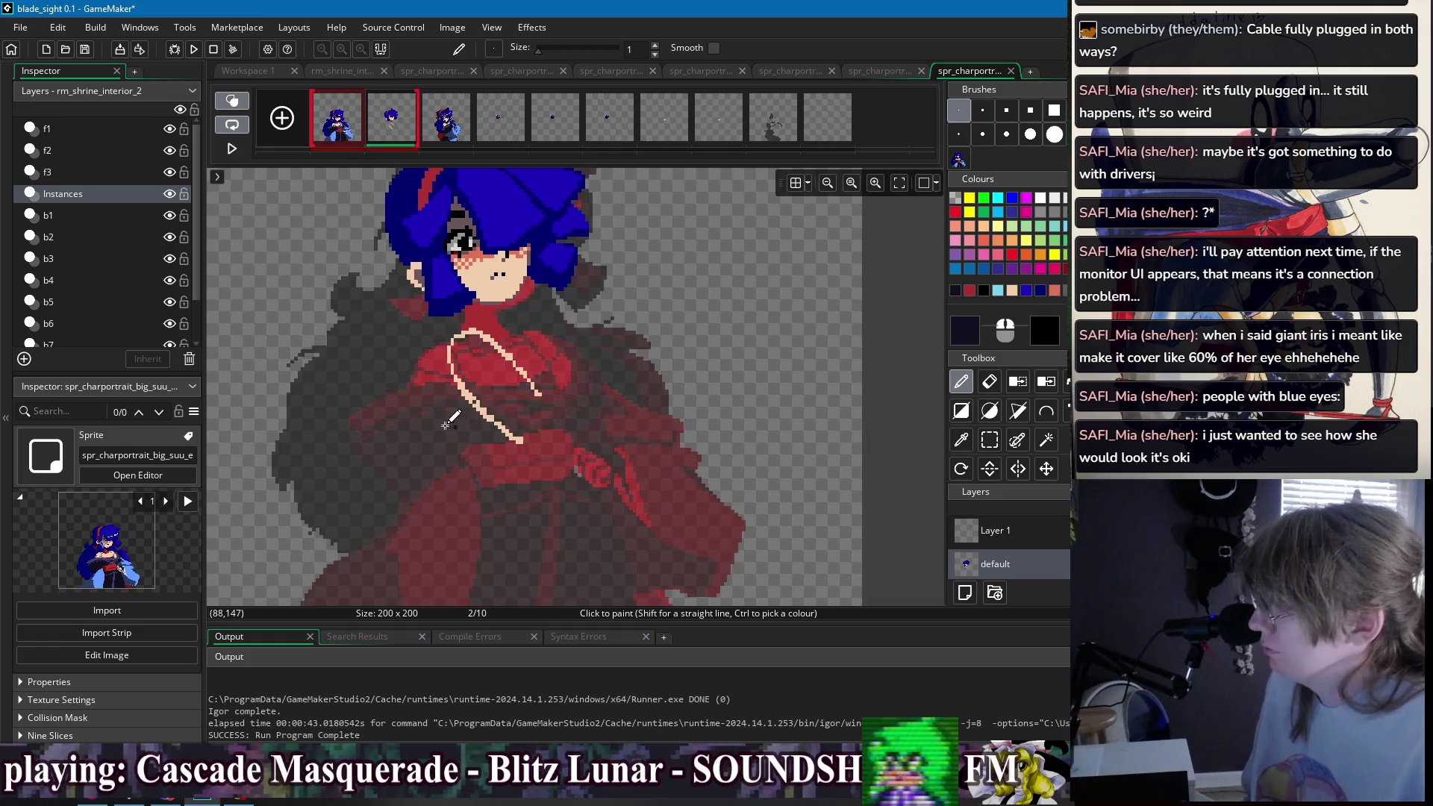
- Outline the arm shape across the chest in dark navy, redoing two crooked strokes
drag(440, 409, 511, 361)
key(ctrl+z)
mouse_move(423, 428)
mouse_down()
mouse_move(513, 367)
mouse_move(554, 407)
mouse_up()
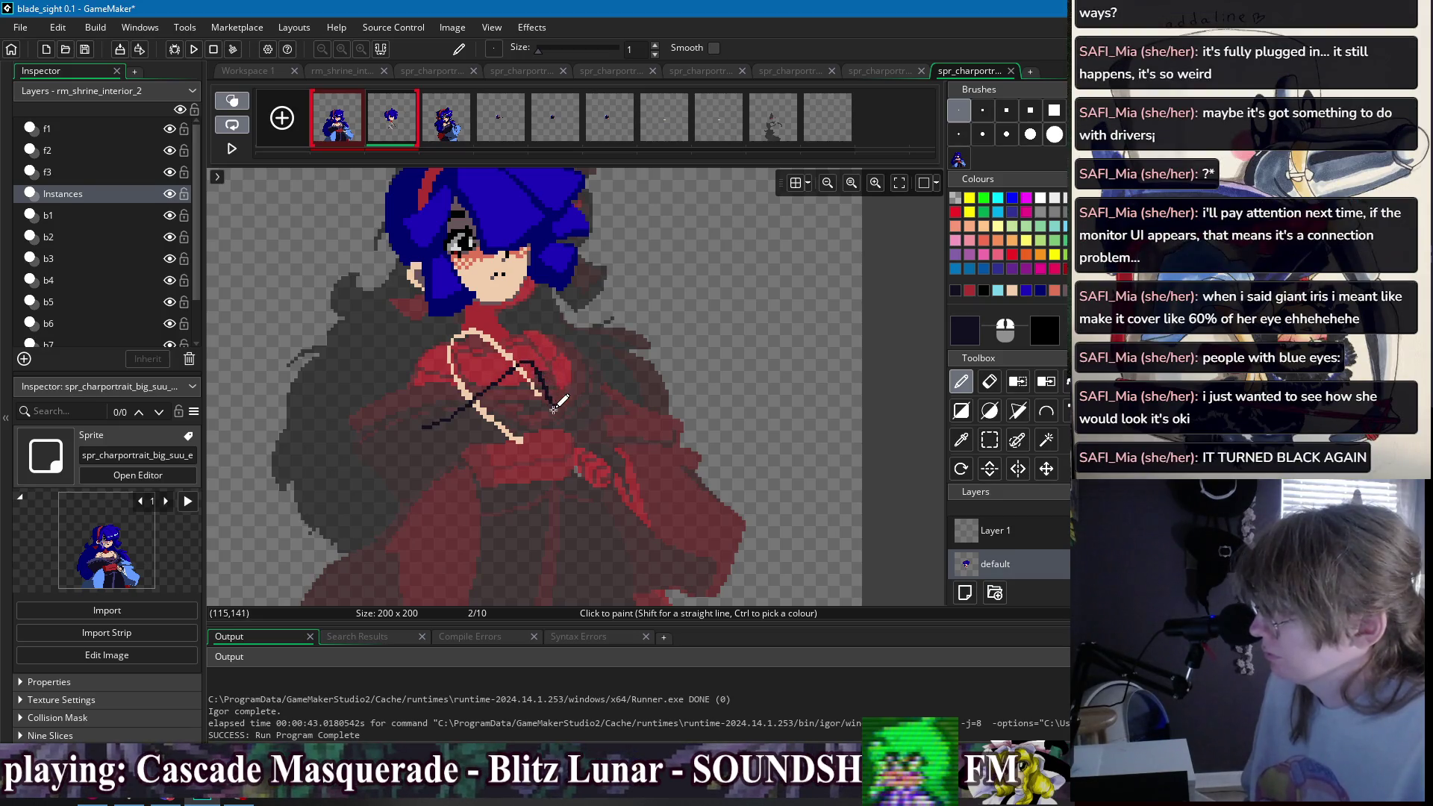
drag(497, 489, 445, 475)
scroll(474, 396, up, 2)
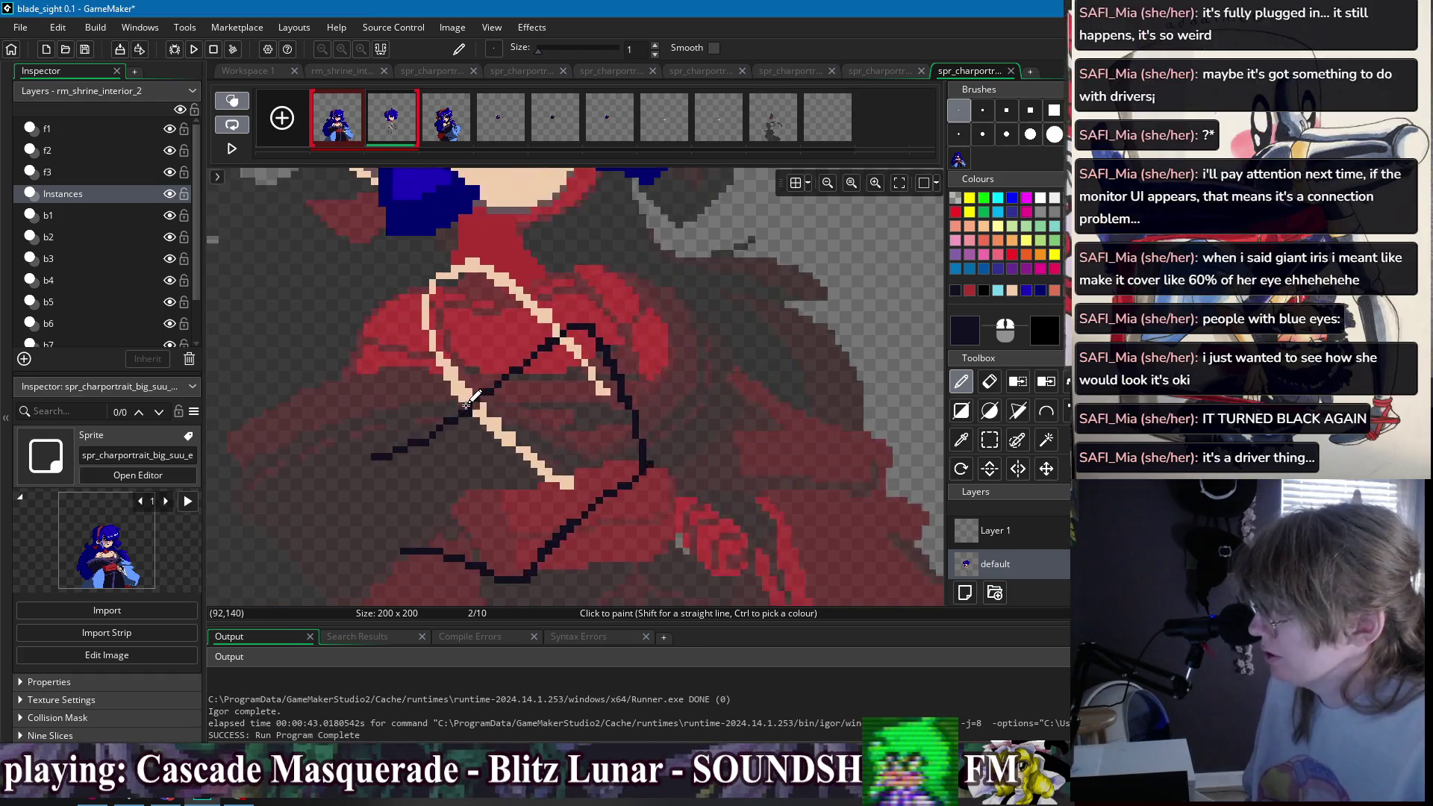
drag(520, 386, 436, 401)
key(ctrl+z)
key(ctrl+z)
mouse_move(543, 352)
mouse_down()
mouse_move(401, 395)
mouse_move(363, 423)
mouse_move(396, 503)
mouse_move(439, 550)
mouse_move(523, 542)
mouse_up()
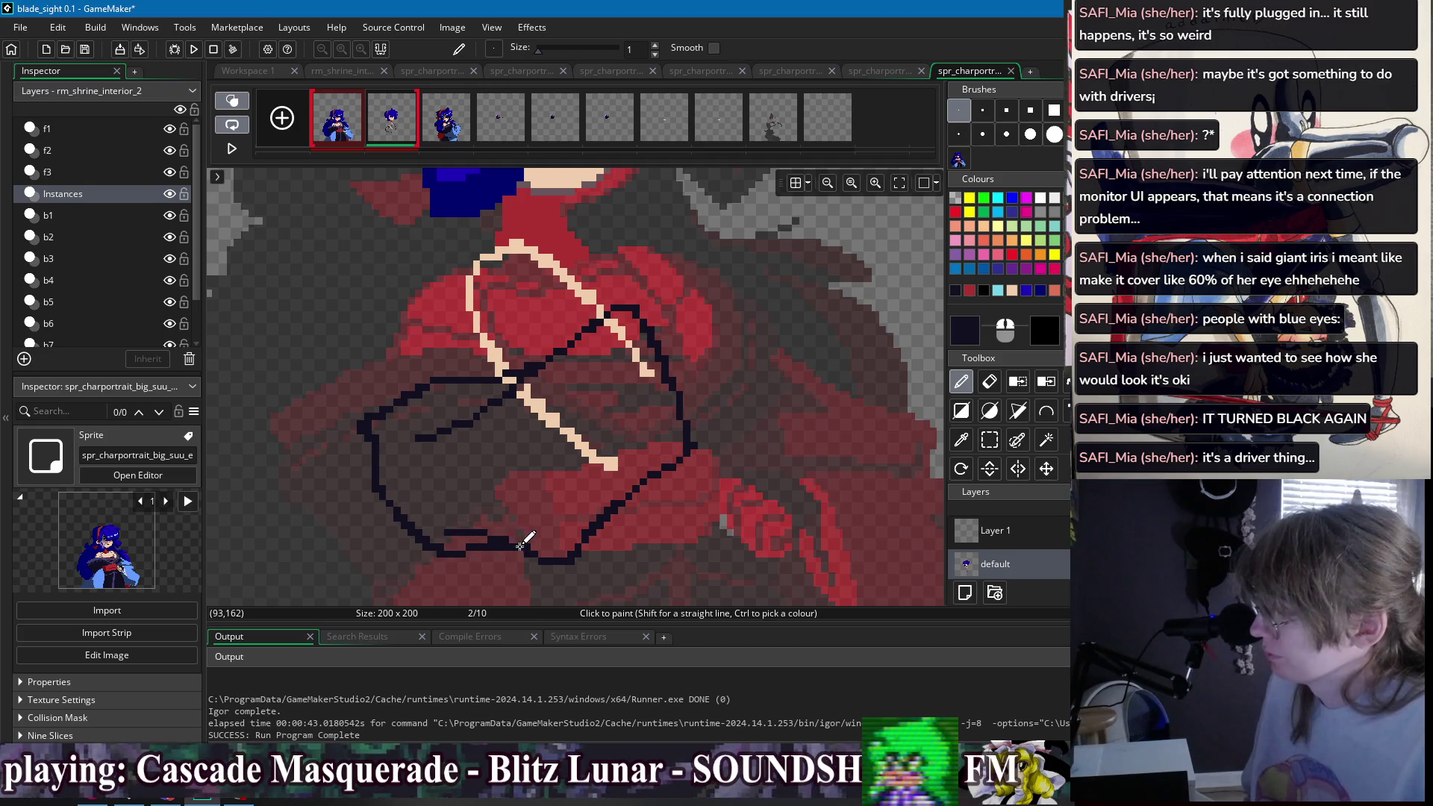
- Flood-fill the outlined arm dark navy, covering the remaining beige guide lines
key(f)
click(484, 489)
click(533, 404)
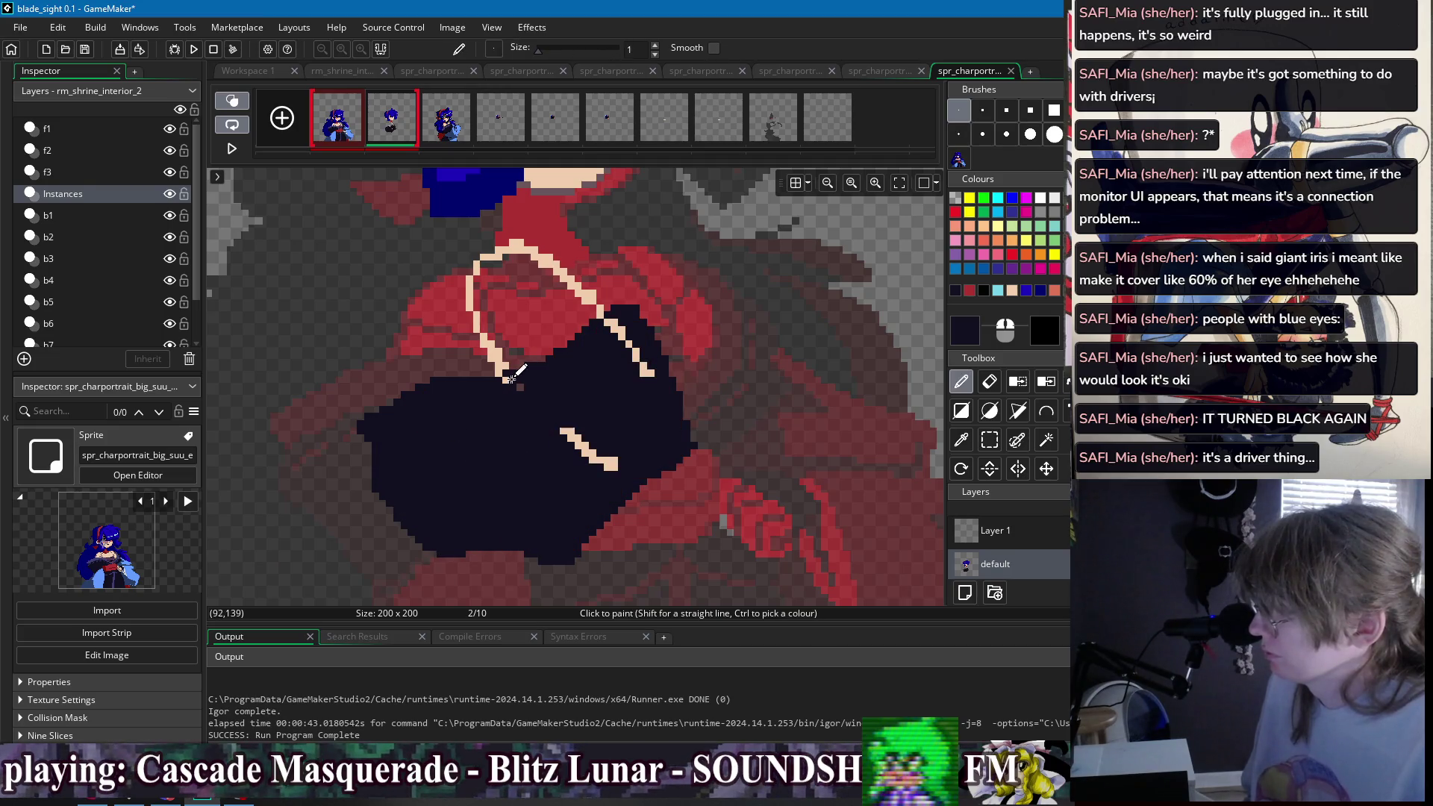
click(587, 445)
click(622, 327)
click(638, 357)
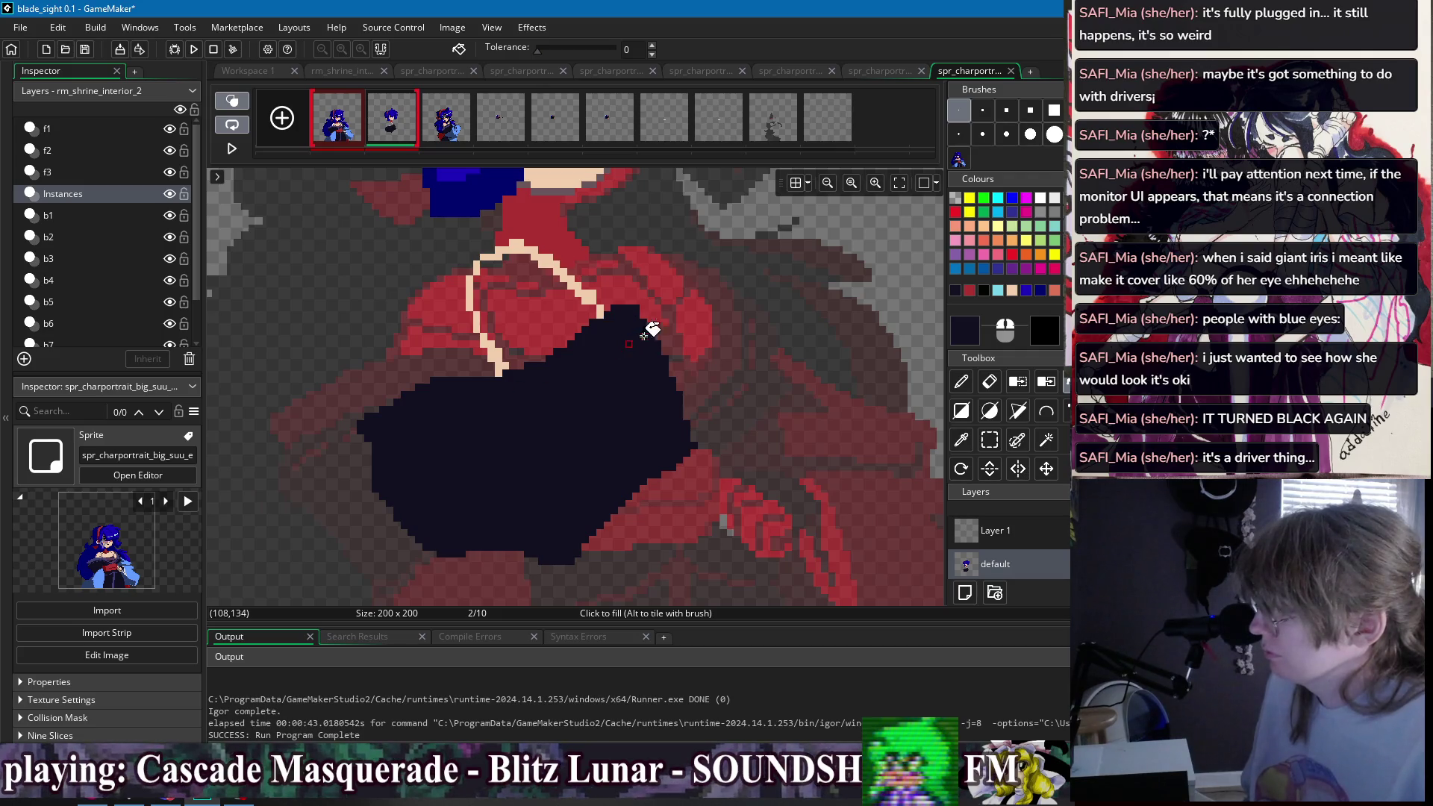
- Sample light blue from frame 1's sleeve and return to drawing on frame 2
scroll(642, 328, down, 3)
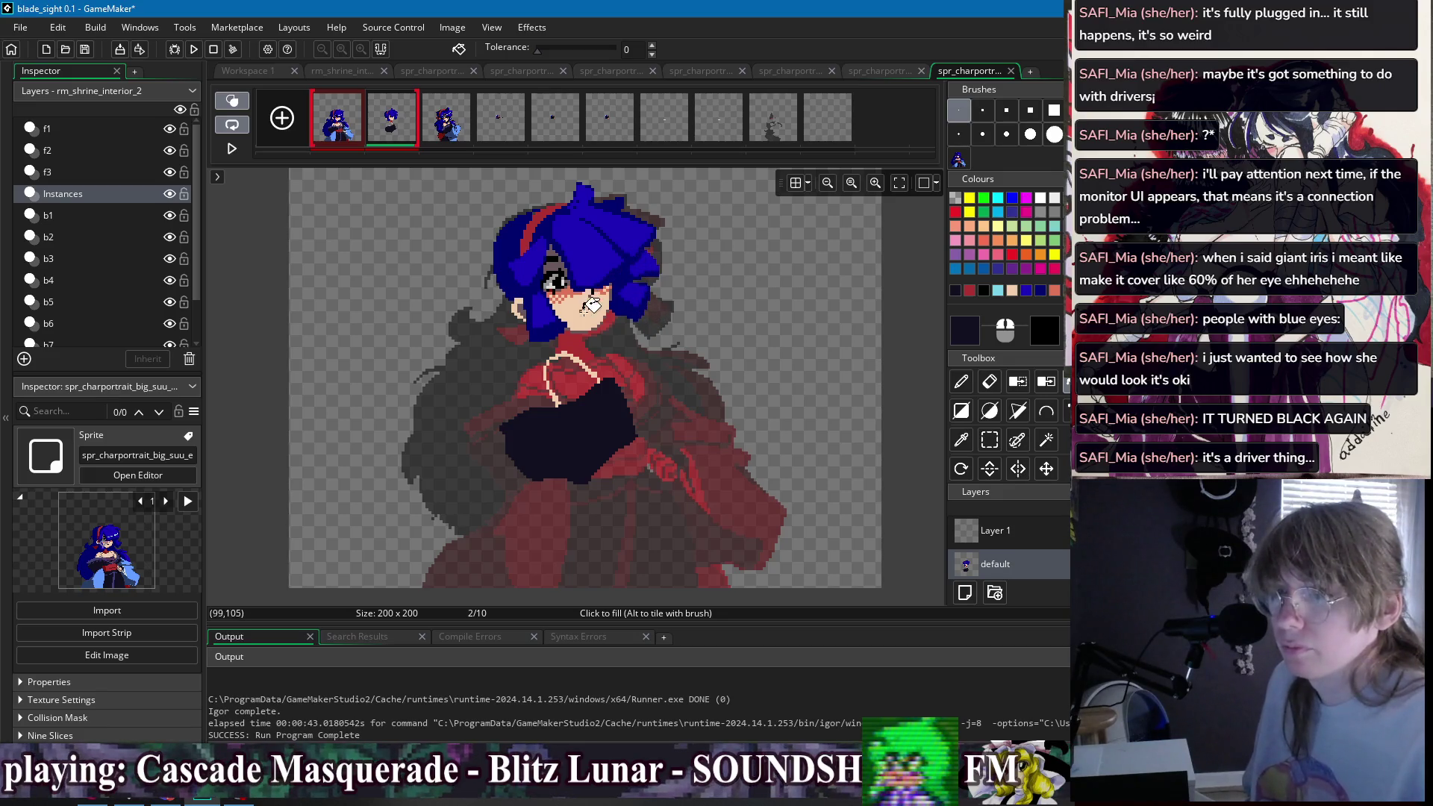
scroll(657, 448, up, 1)
key(Left)
ctrl+click(564, 526)
key(Right)
key(p)
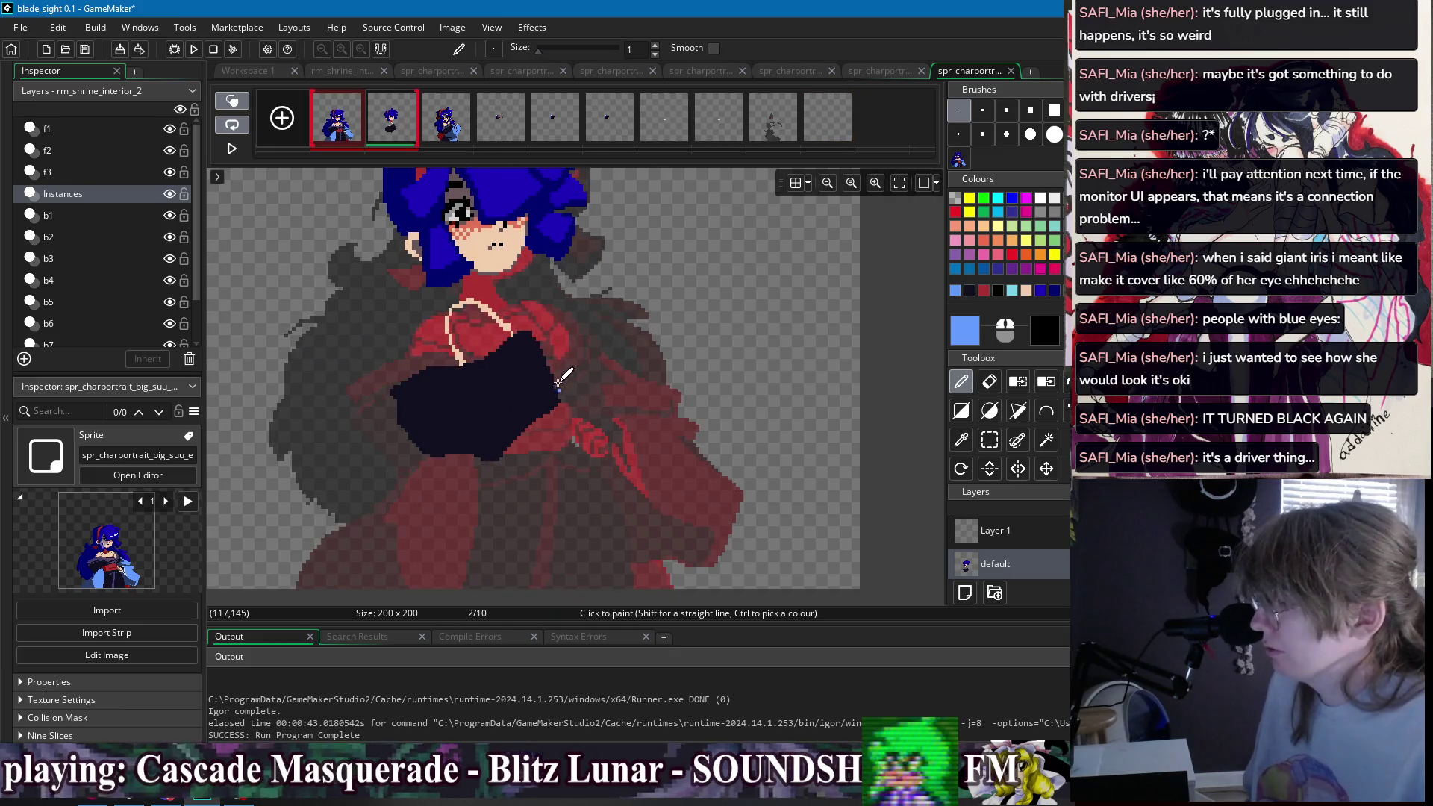
- Outline the sleeve in light blue down the right side, redoing the first stroke
drag(561, 383, 591, 338)
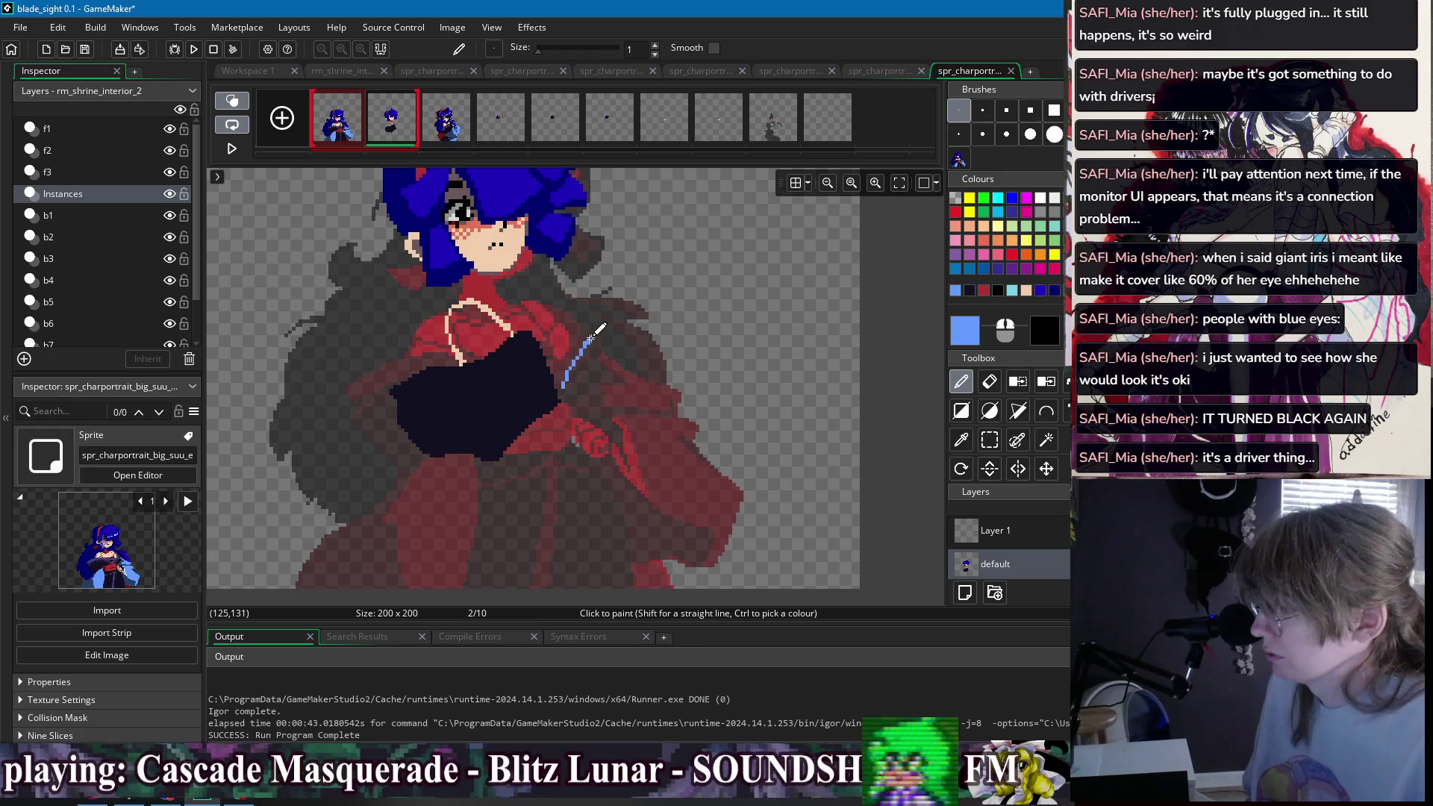
key(ctrl+z)
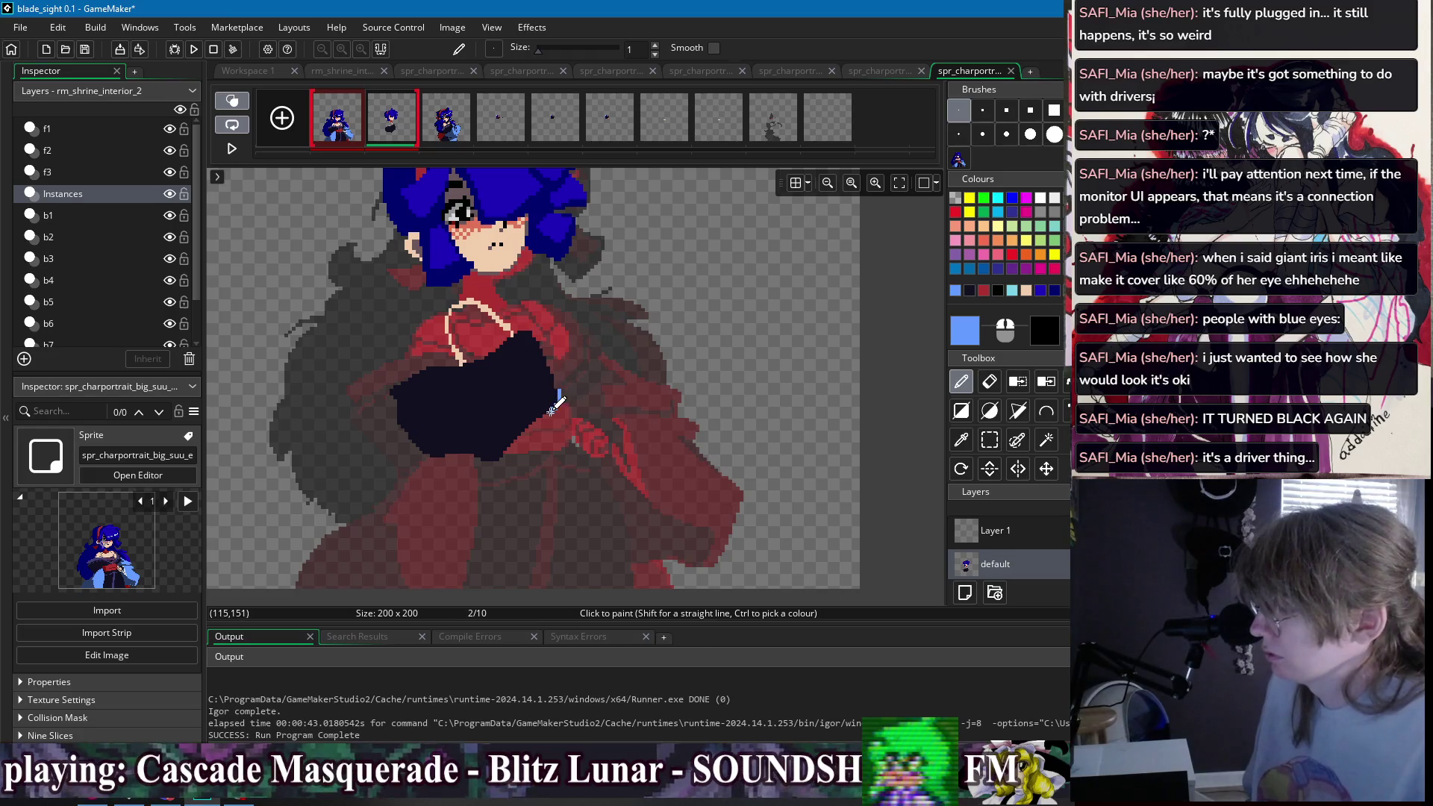
drag(563, 370, 603, 313)
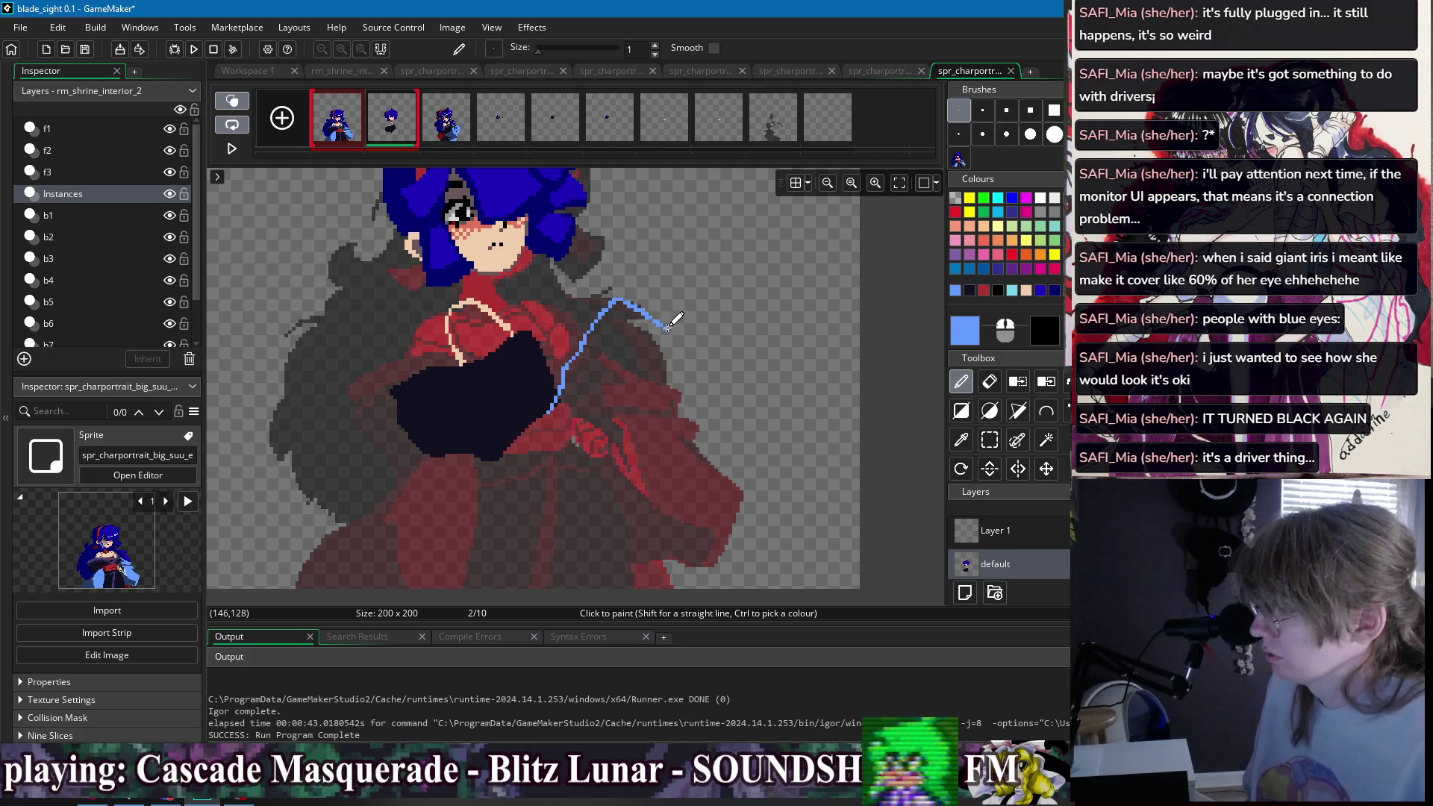
drag(676, 329, 706, 396)
scroll(530, 374, down, 1)
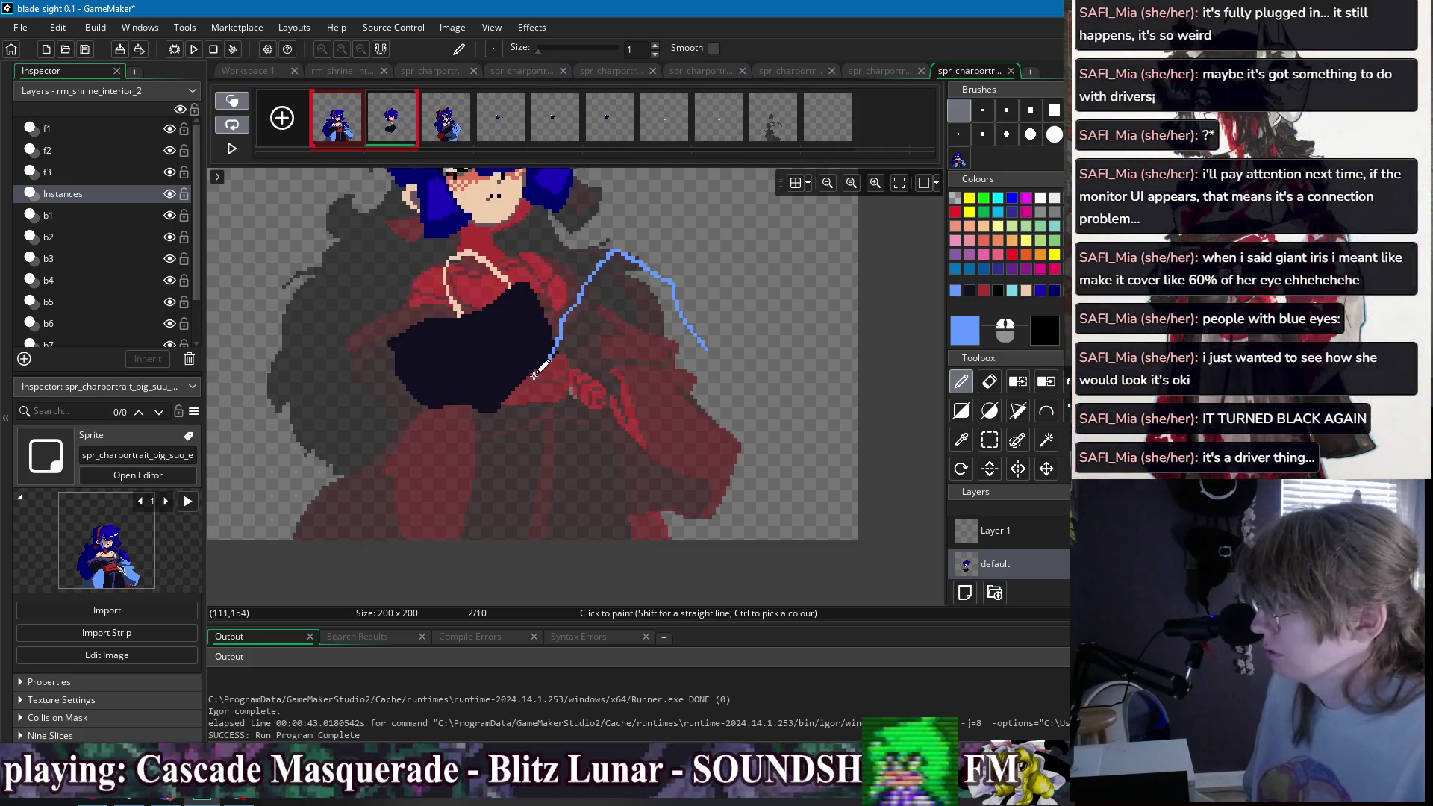
drag(512, 389, 464, 431)
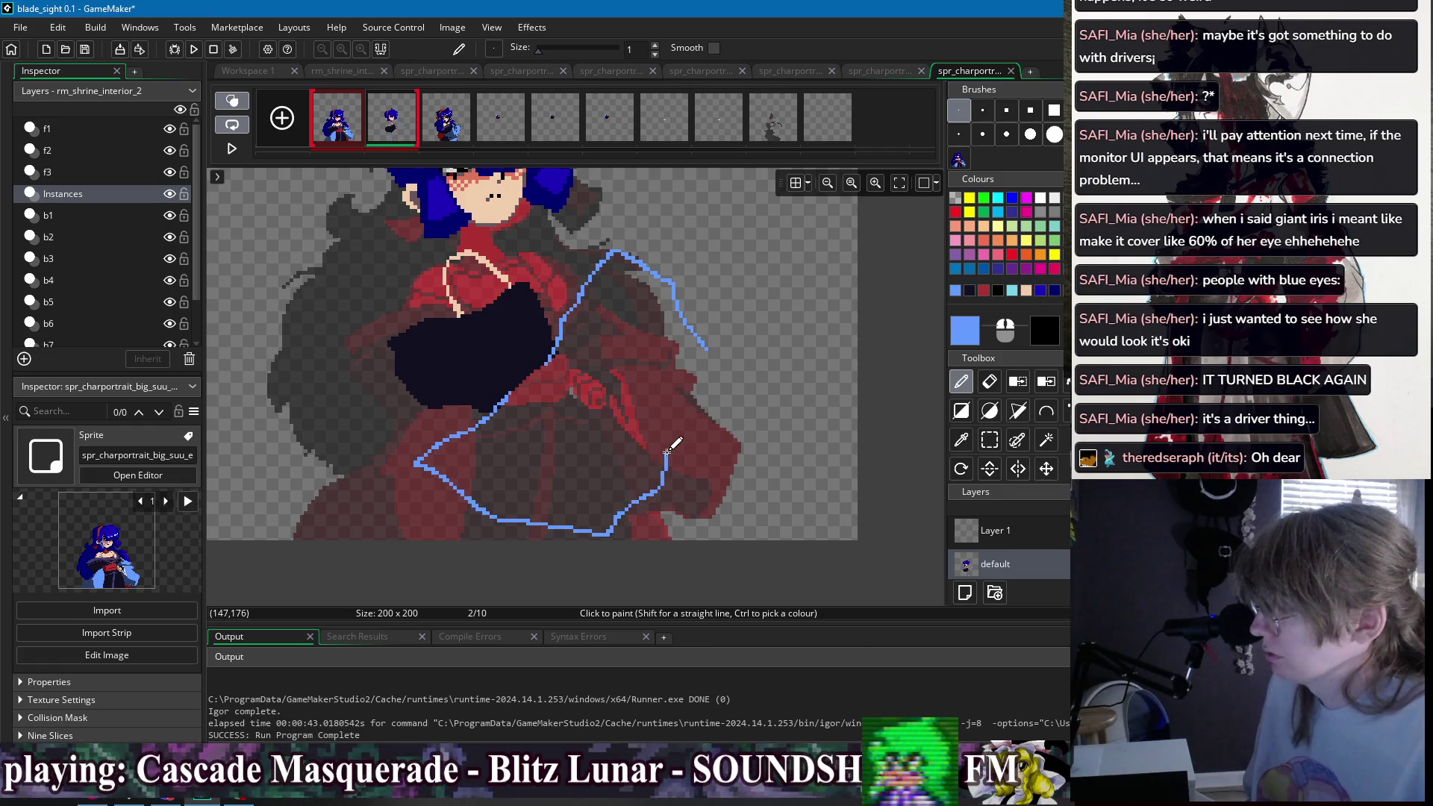
- Flood-fill the sleeve outline solid light blue and compare it with frame 1
key(f)
click(643, 313)
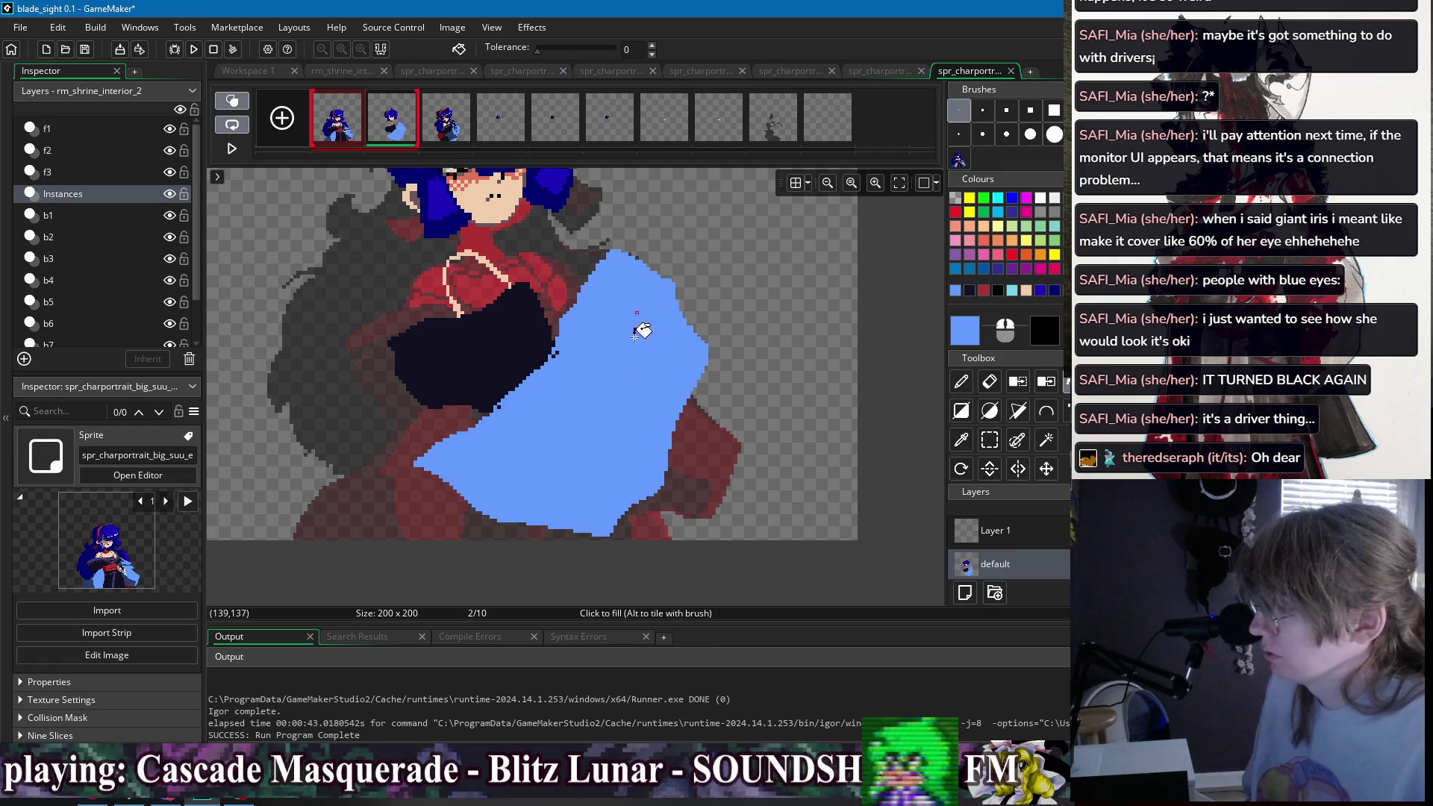
scroll(643, 313, up, 2)
key(p)
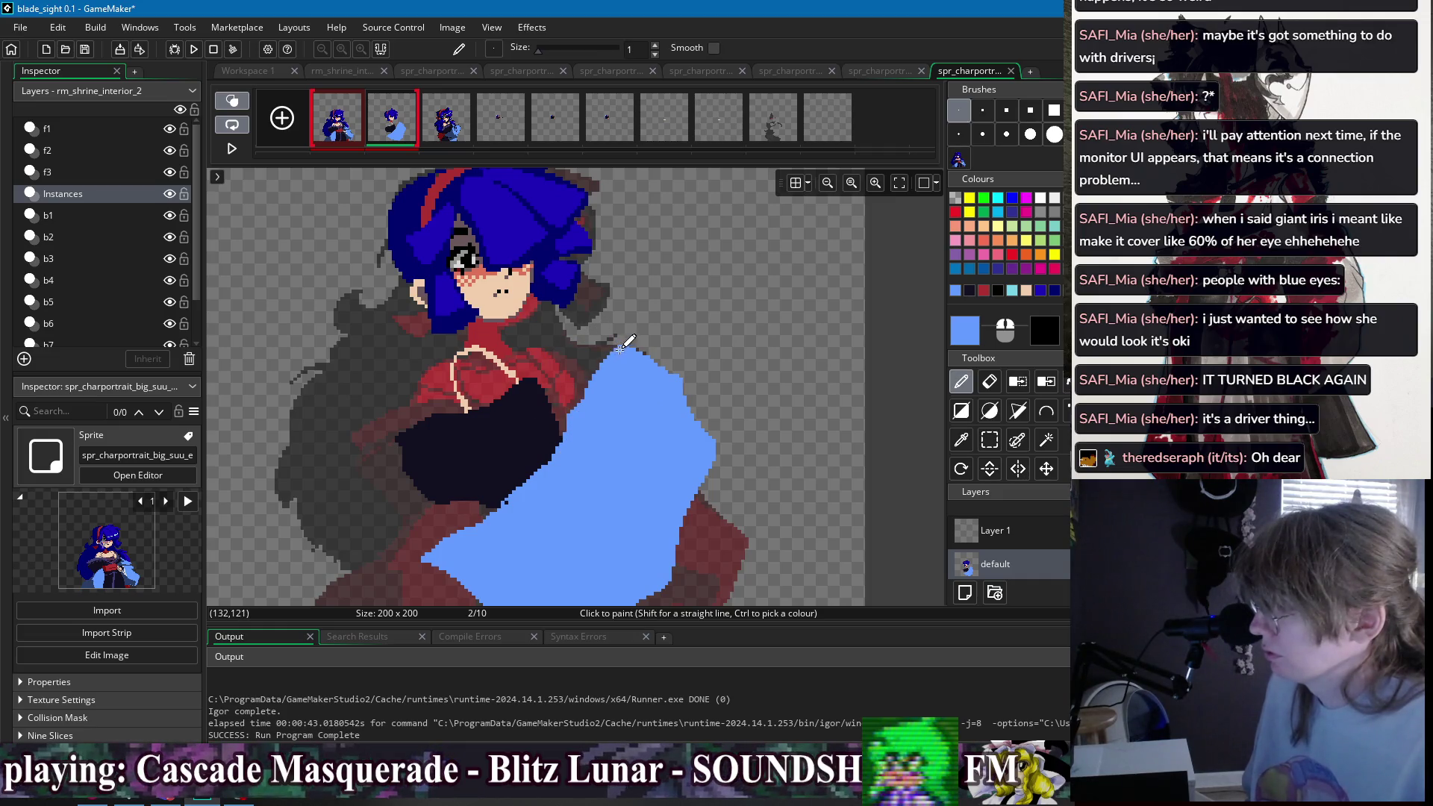
click(337, 120)
click(391, 137)
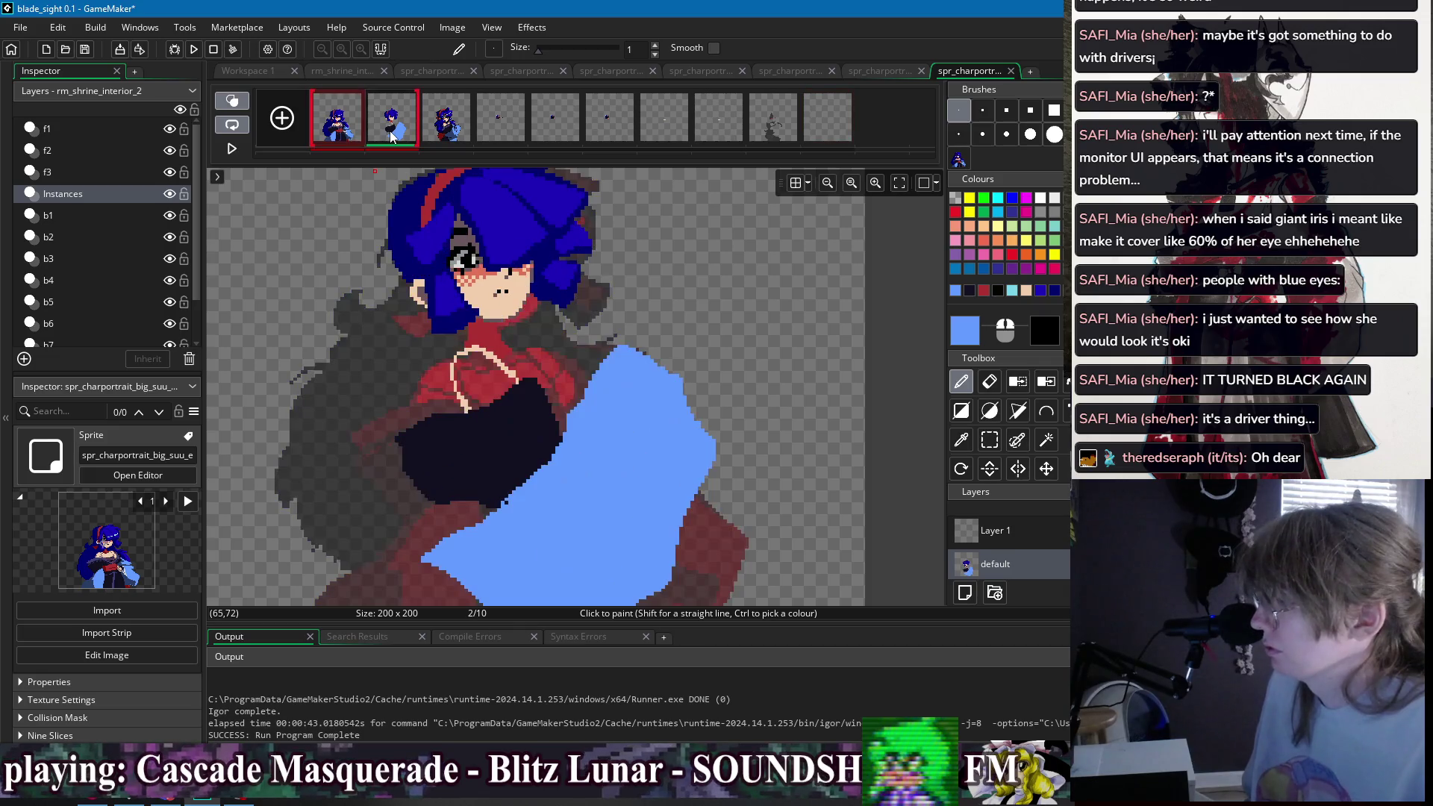
scroll(415, 173, down, 2)
- Select the girl's head and shift it slightly to the right
key(s)
mouse_move(426, 207)
mouse_down()
mouse_move(677, 513)
mouse_move(681, 350)
mouse_up()
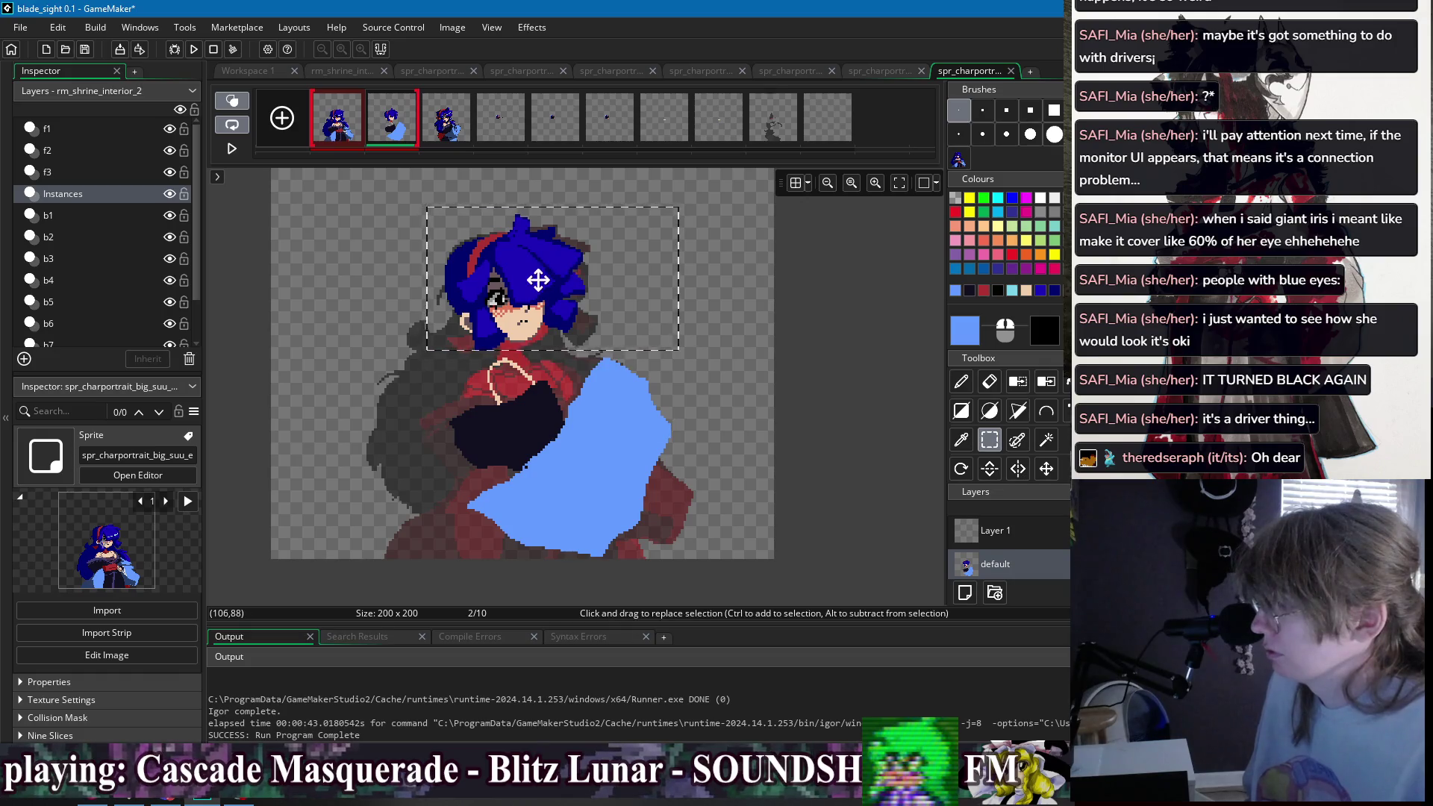
mouse_move(430, 206)
mouse_down()
mouse_move(422, 233)
mouse_move(709, 409)
mouse_move(773, 469)
mouse_up()
scroll(422, 233, up, 2)
mouse_move(717, 426)
mouse_down()
mouse_move(728, 341)
mouse_move(656, 341)
mouse_up()
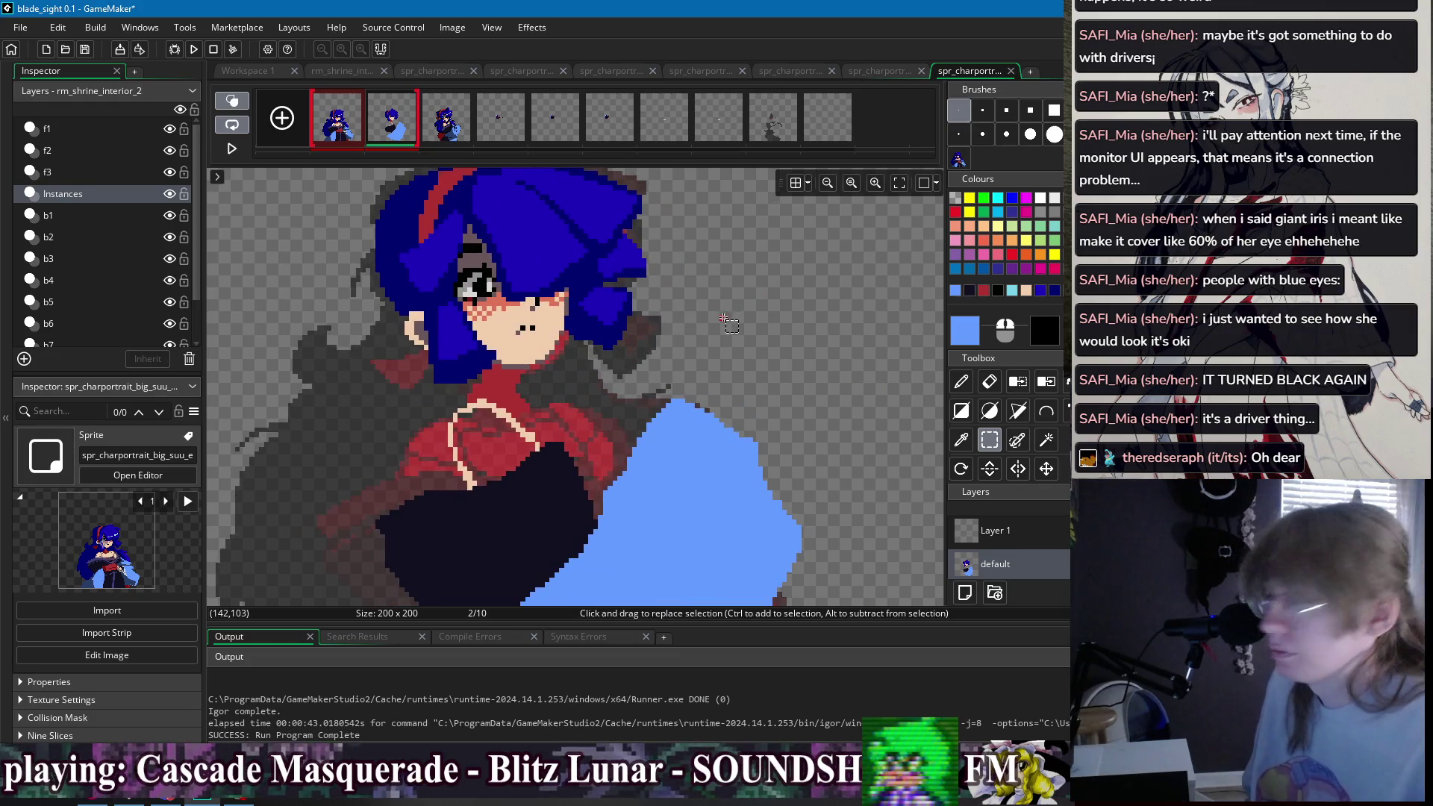
scroll(704, 302, right, 2)
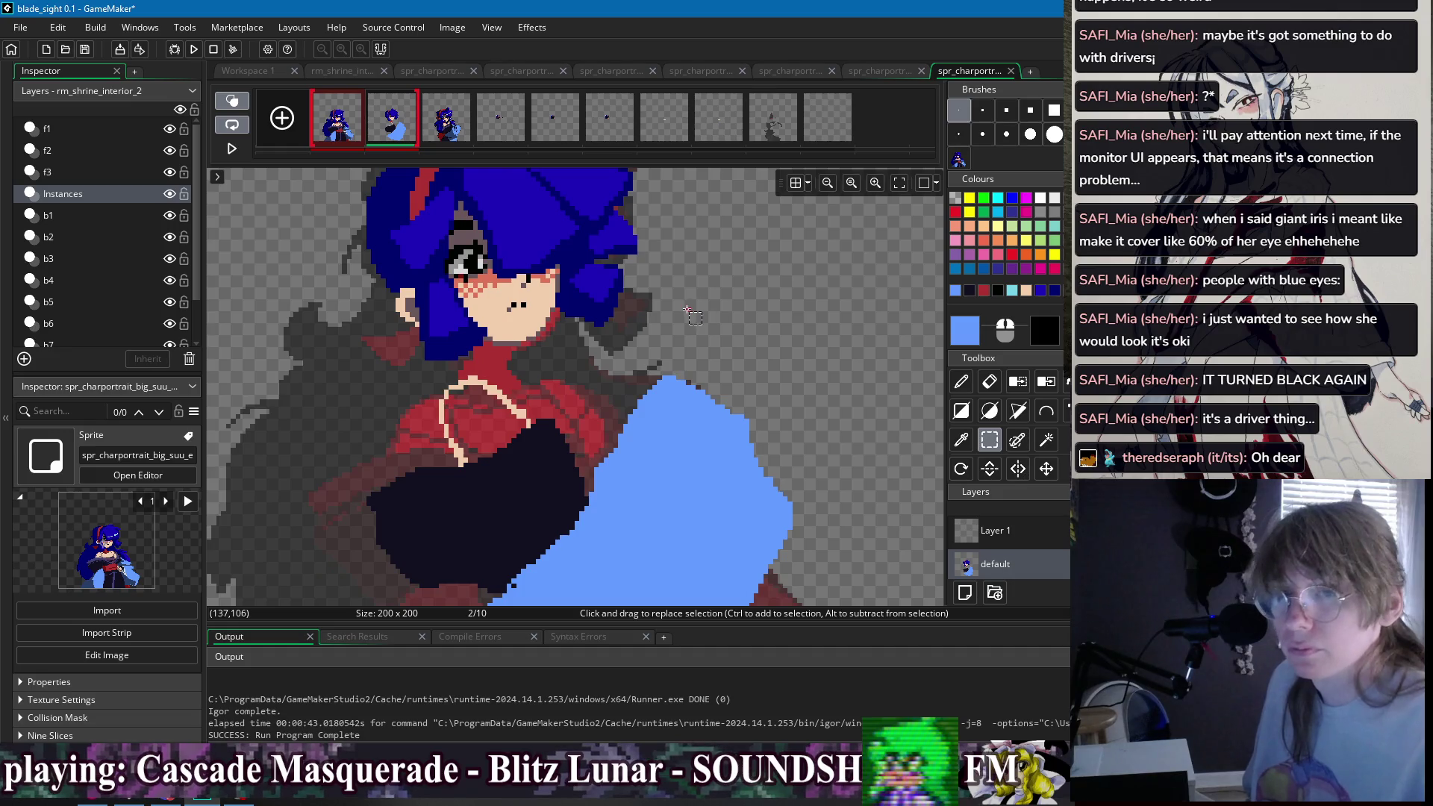
- Pick the skin tone and pencil the hand outline above the sleeve
key(d)
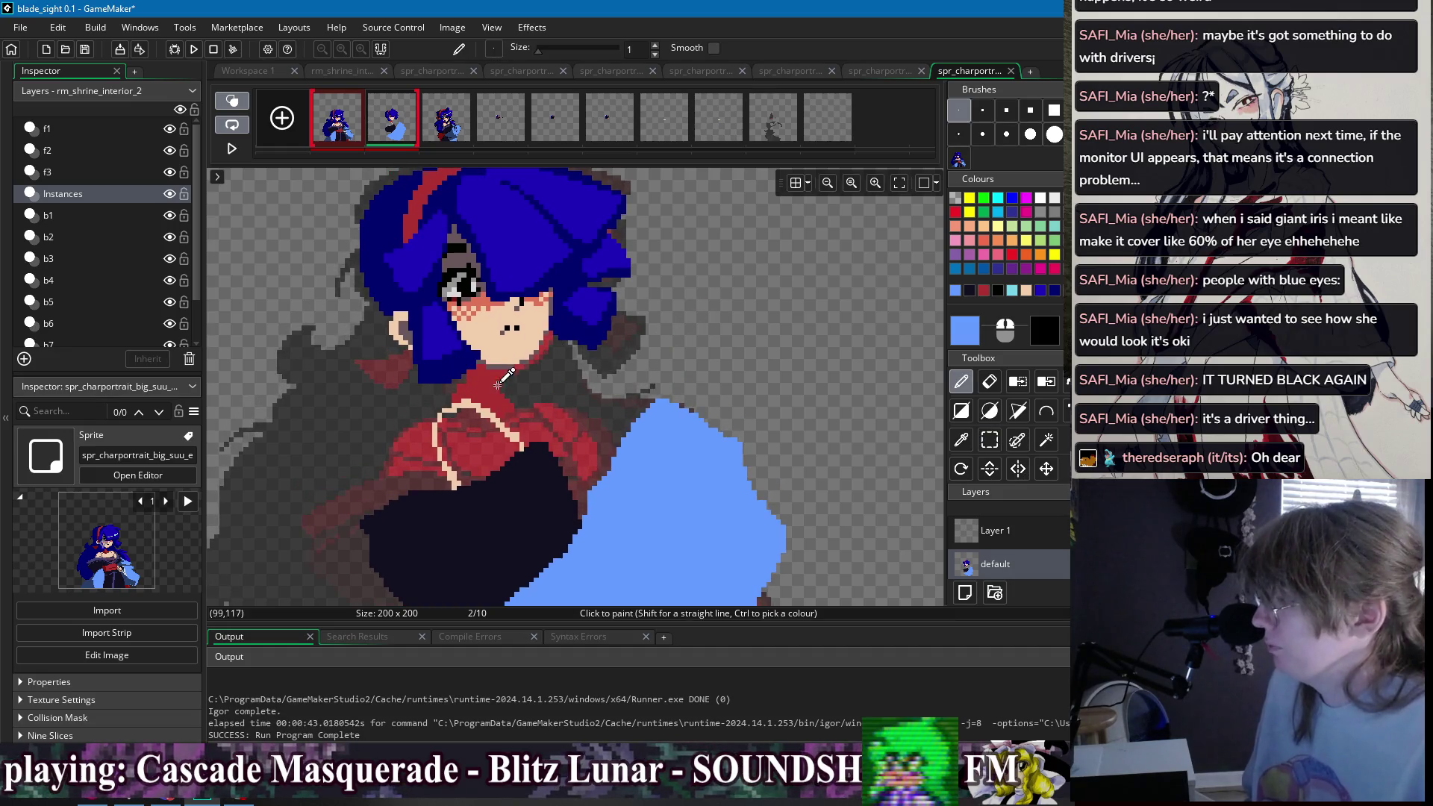
ctrl+click(470, 403)
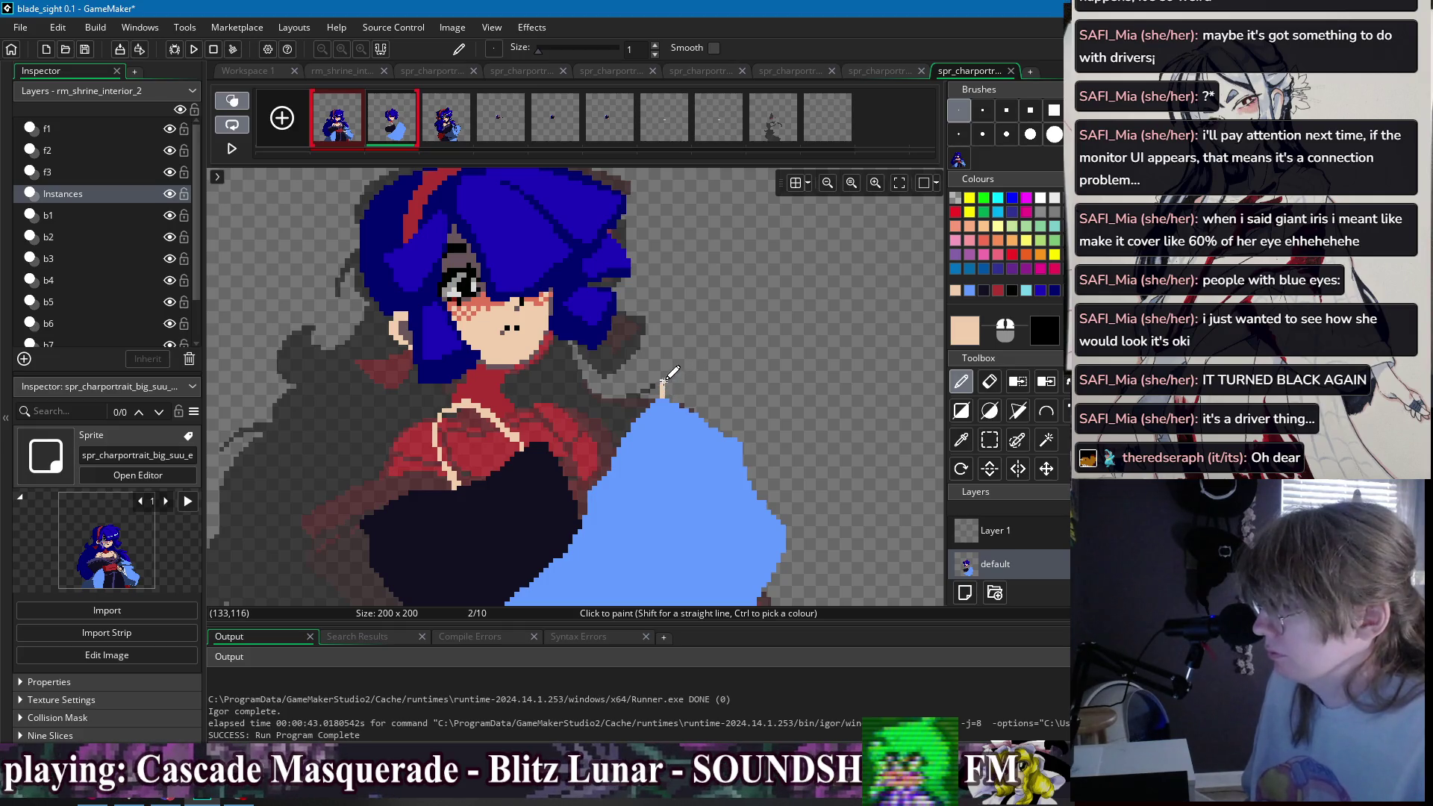
drag(697, 395, 702, 413)
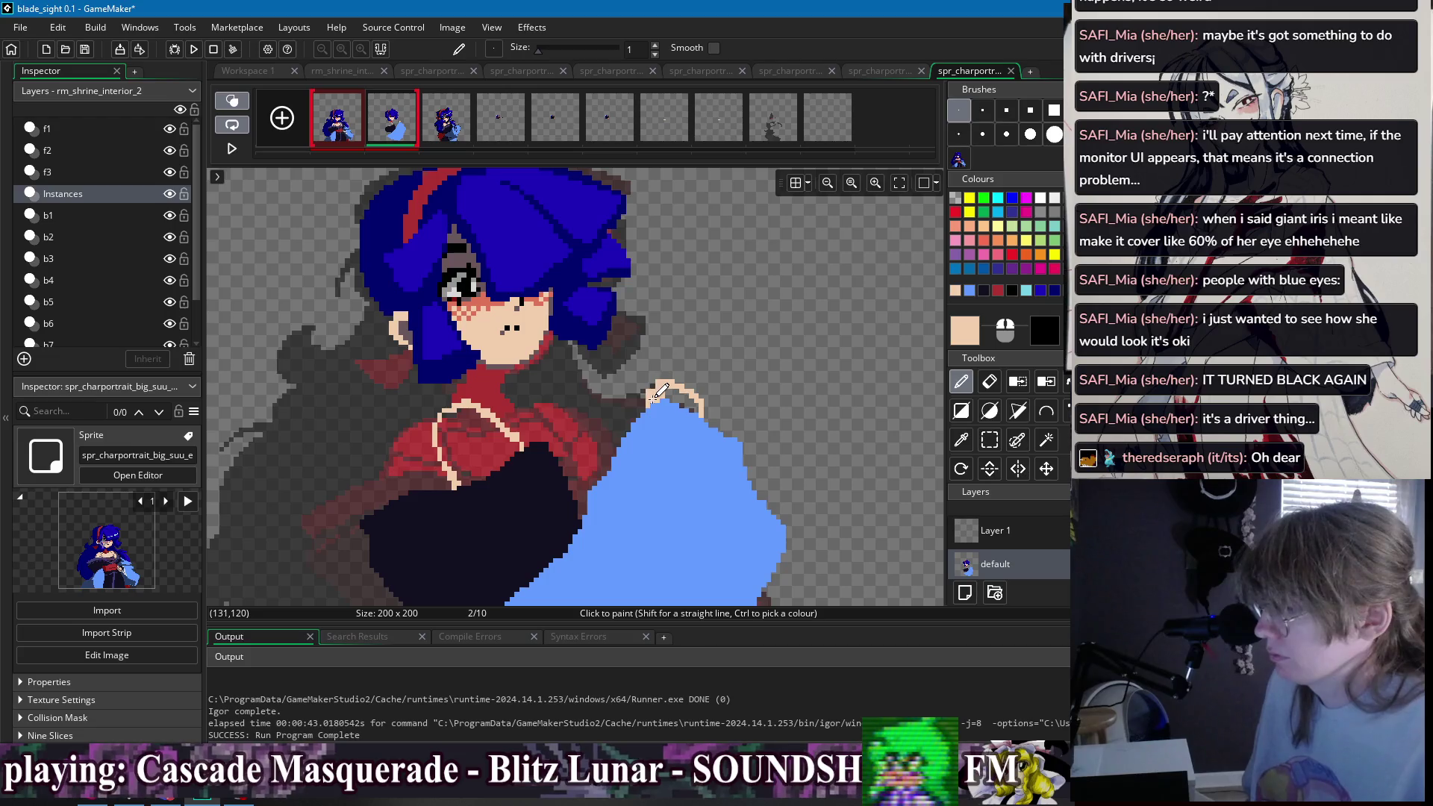
key(f)
click(357, 130)
click(392, 120)
scroll(618, 394, up, 2)
key(p)
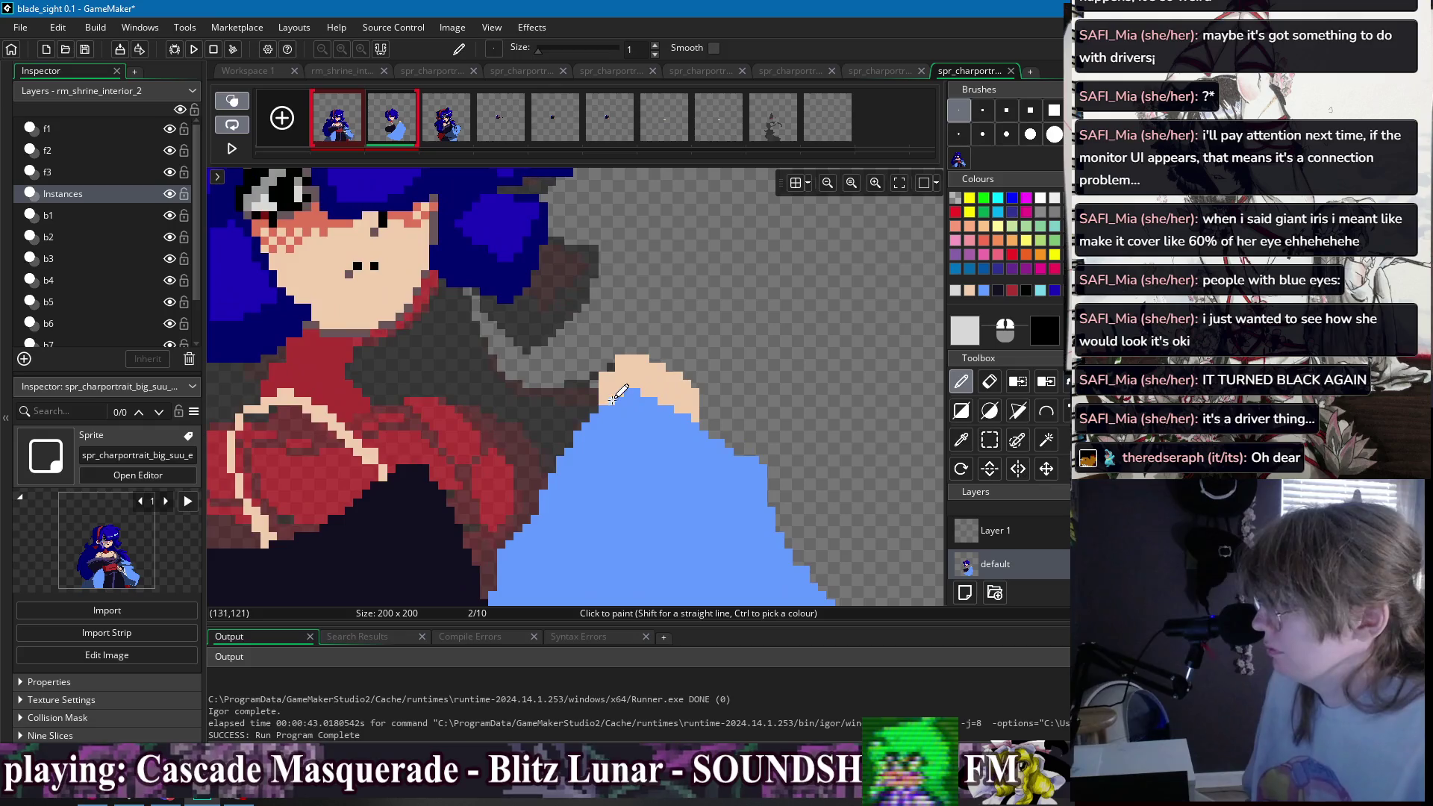
- Paint a light grey highlight line along the sleeve's sloping top edge
mouse_move(610, 397)
mouse_down()
mouse_move(657, 402)
mouse_move(716, 436)
mouse_move(774, 512)
mouse_up()
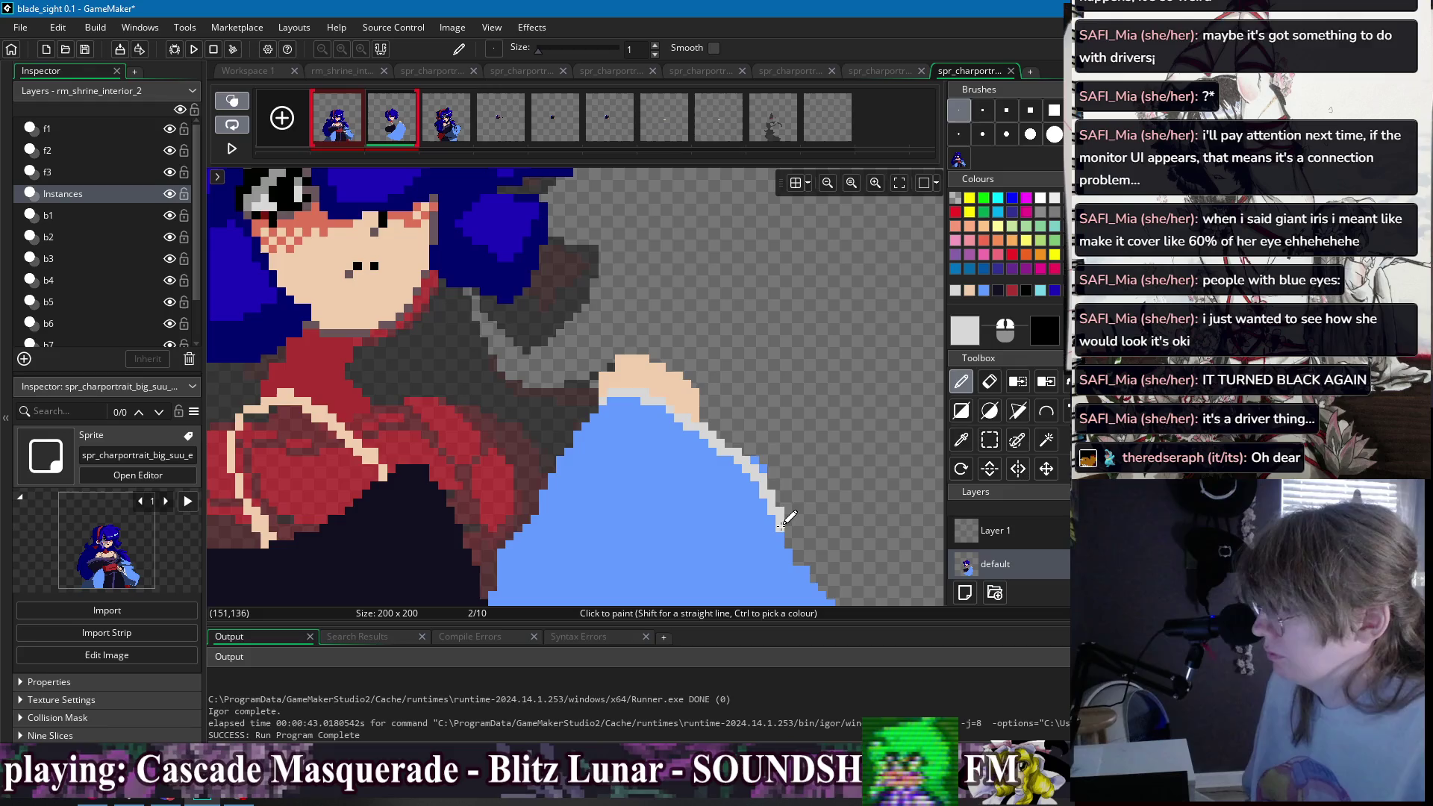
key(e)
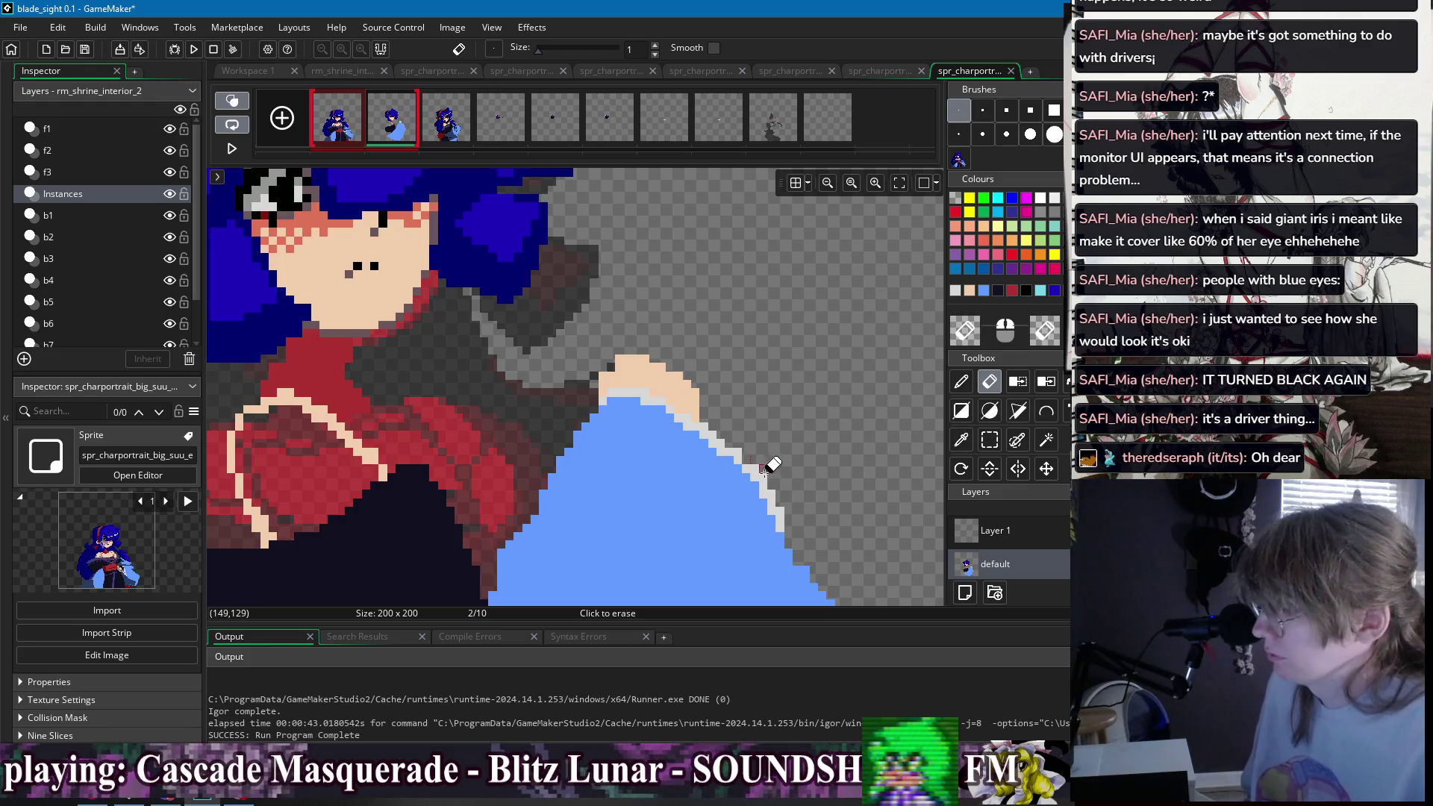
key(d)
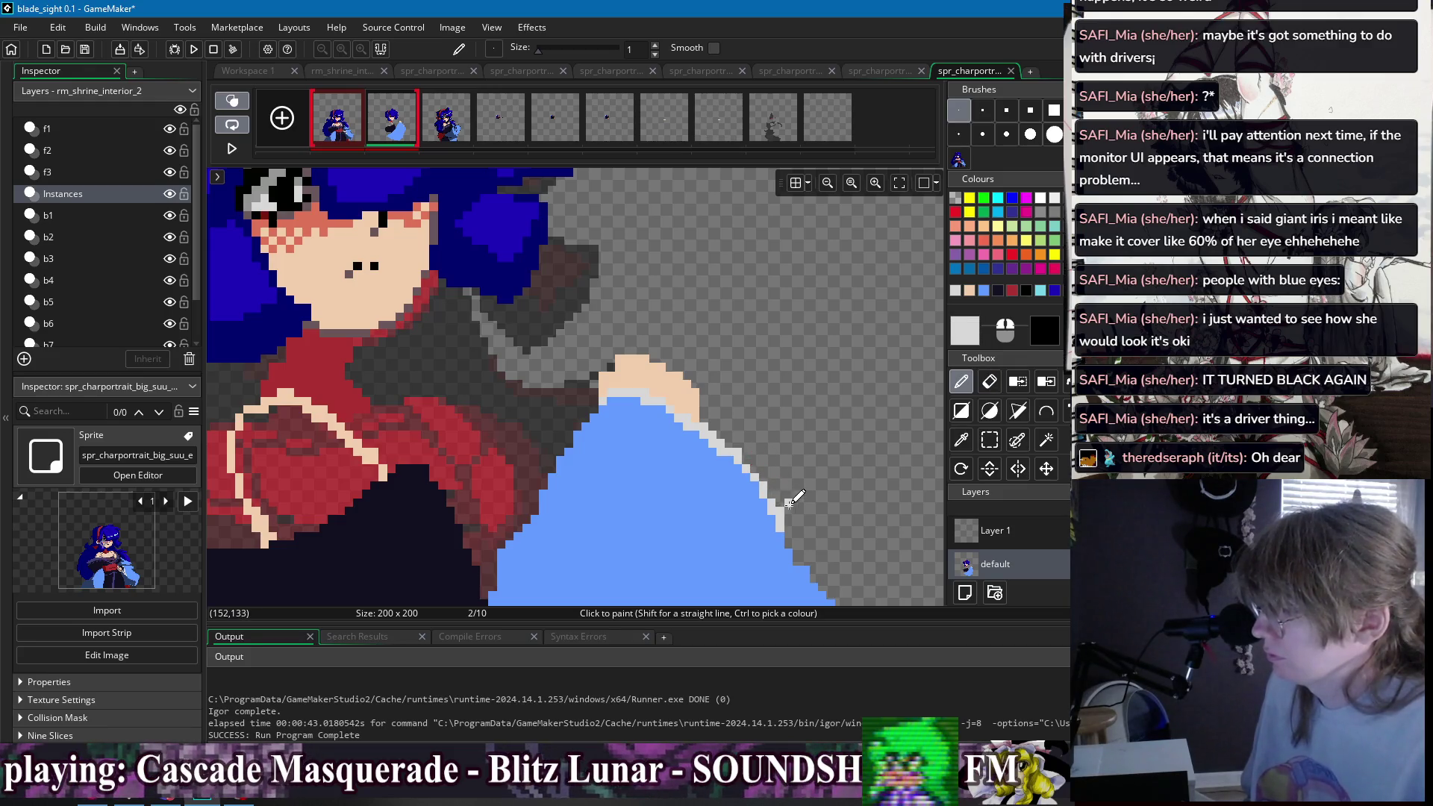
key(e)
scroll(818, 447, down, 2)
scroll(806, 446, up, 2)
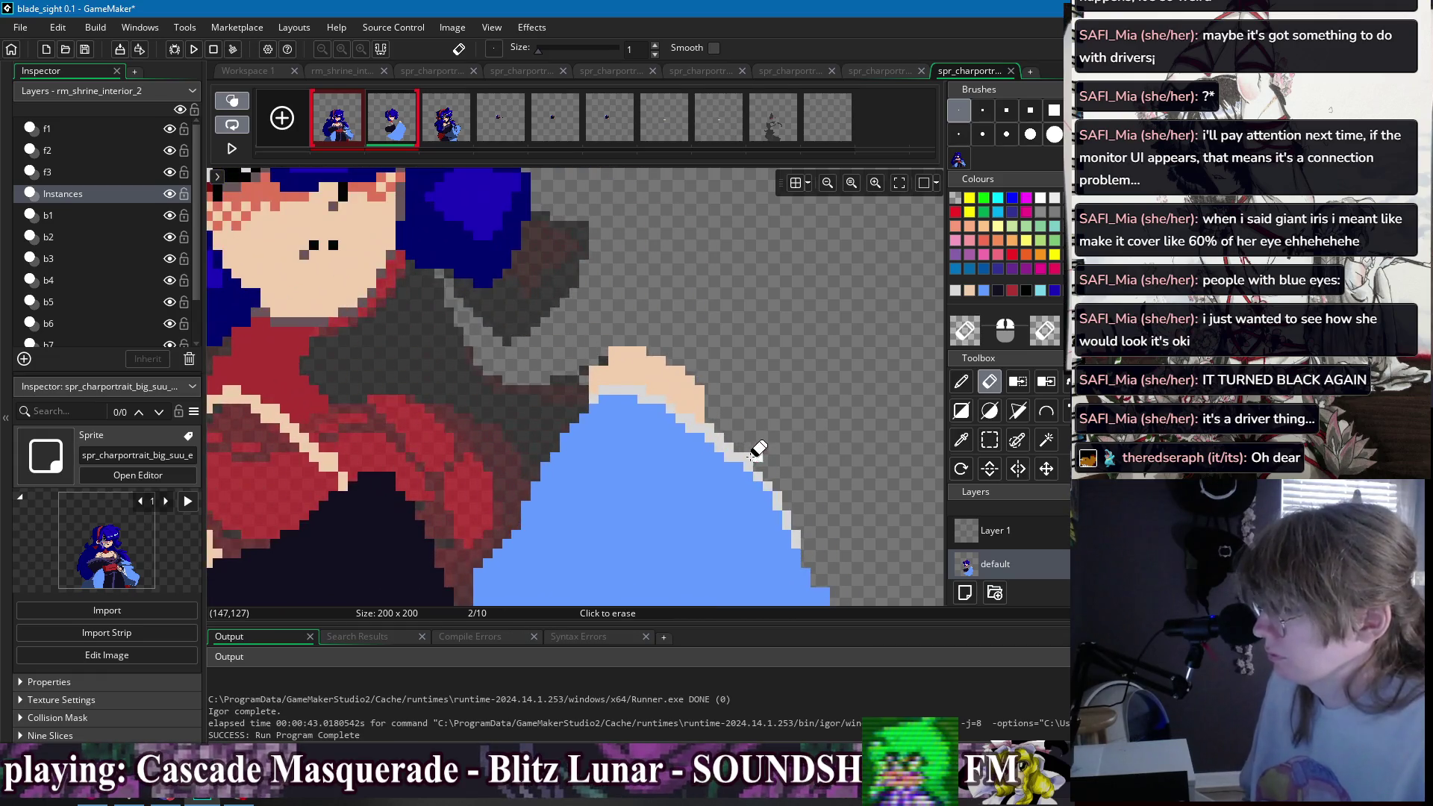
- Erase stray pixels at the sleeve's right edge, checking frame 1 for reference
key(d)
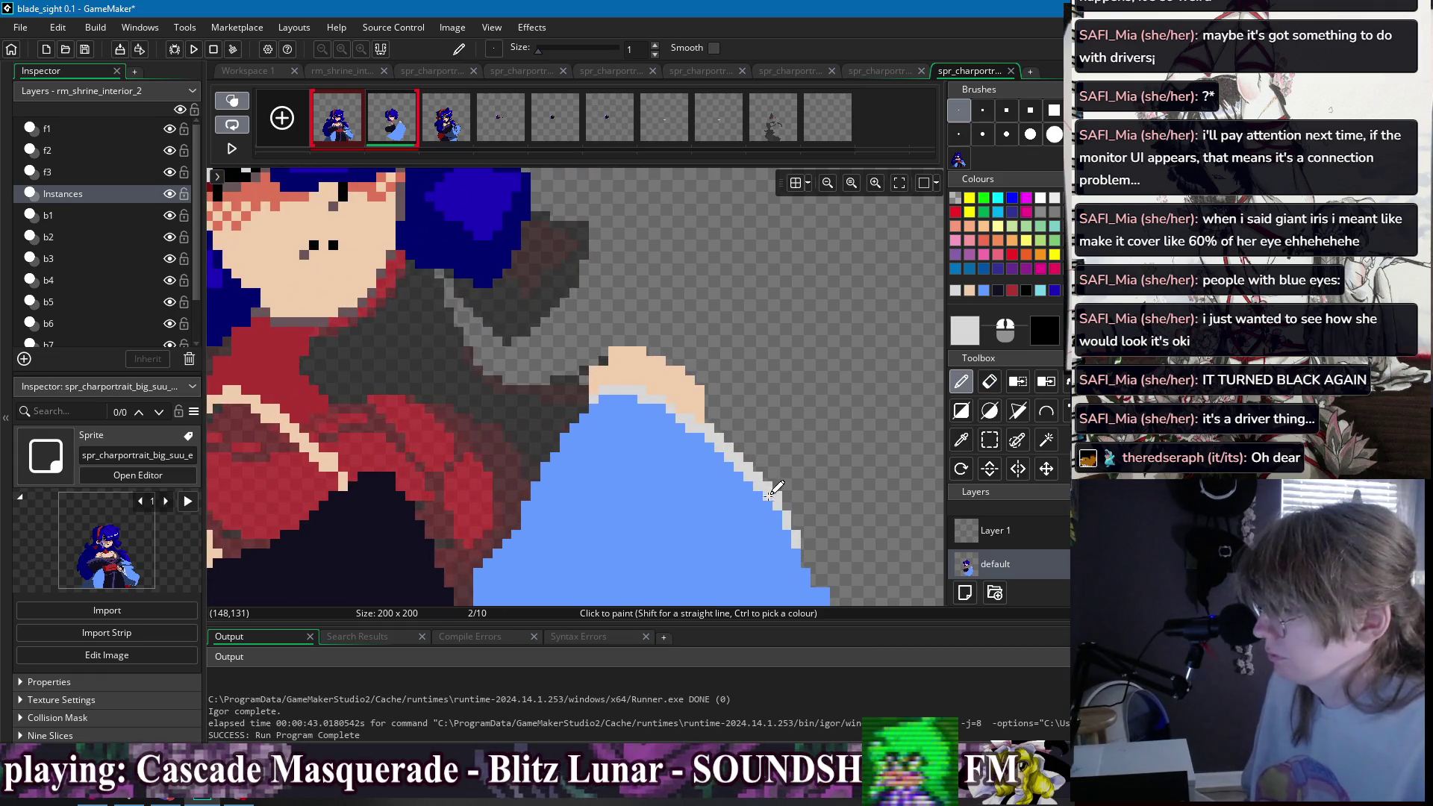
key(e)
scroll(840, 480, down, 1)
scroll(840, 480, up, 1)
scroll(837, 476, down, 2)
scroll(784, 385, down, 1)
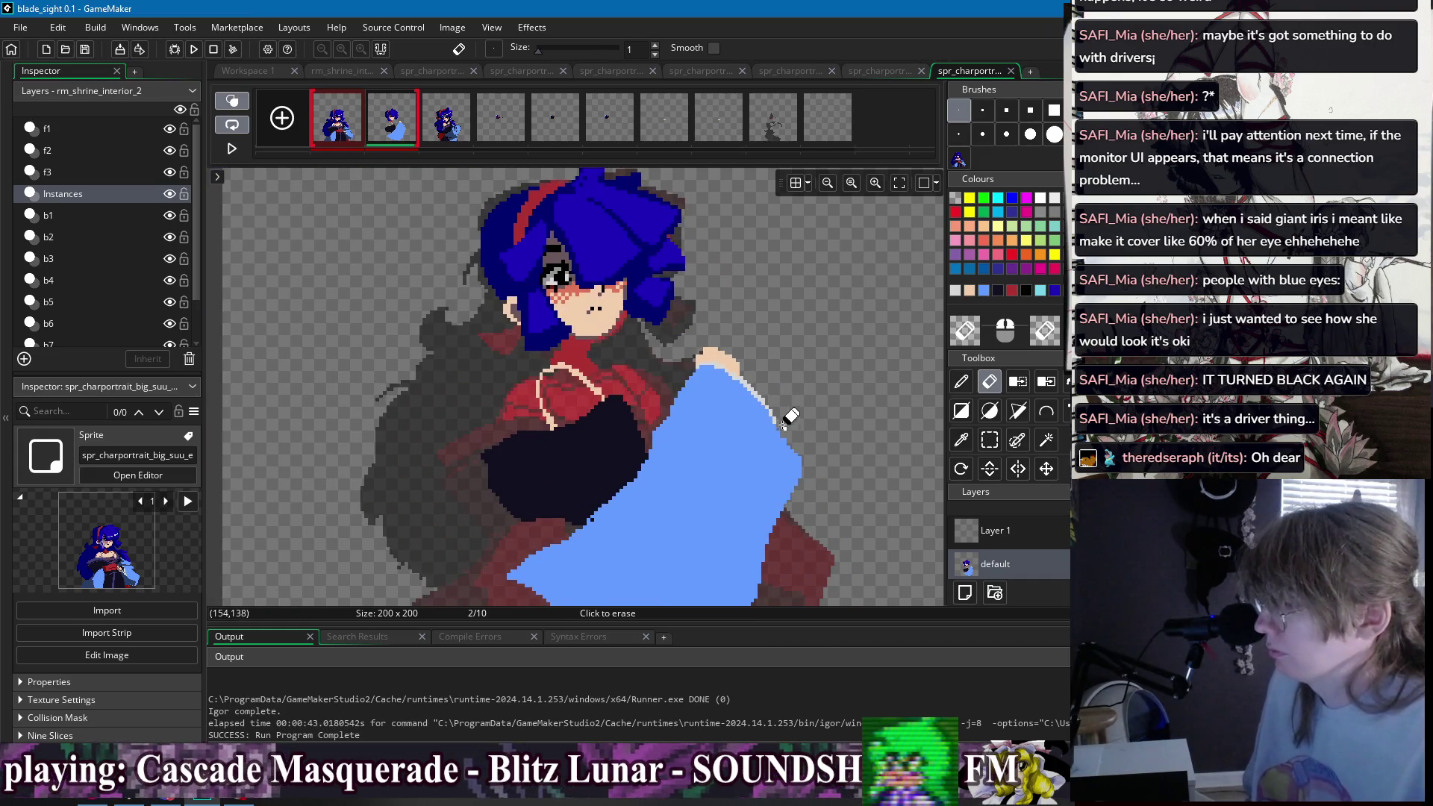
click(746, 407)
scroll(746, 403, up, 3)
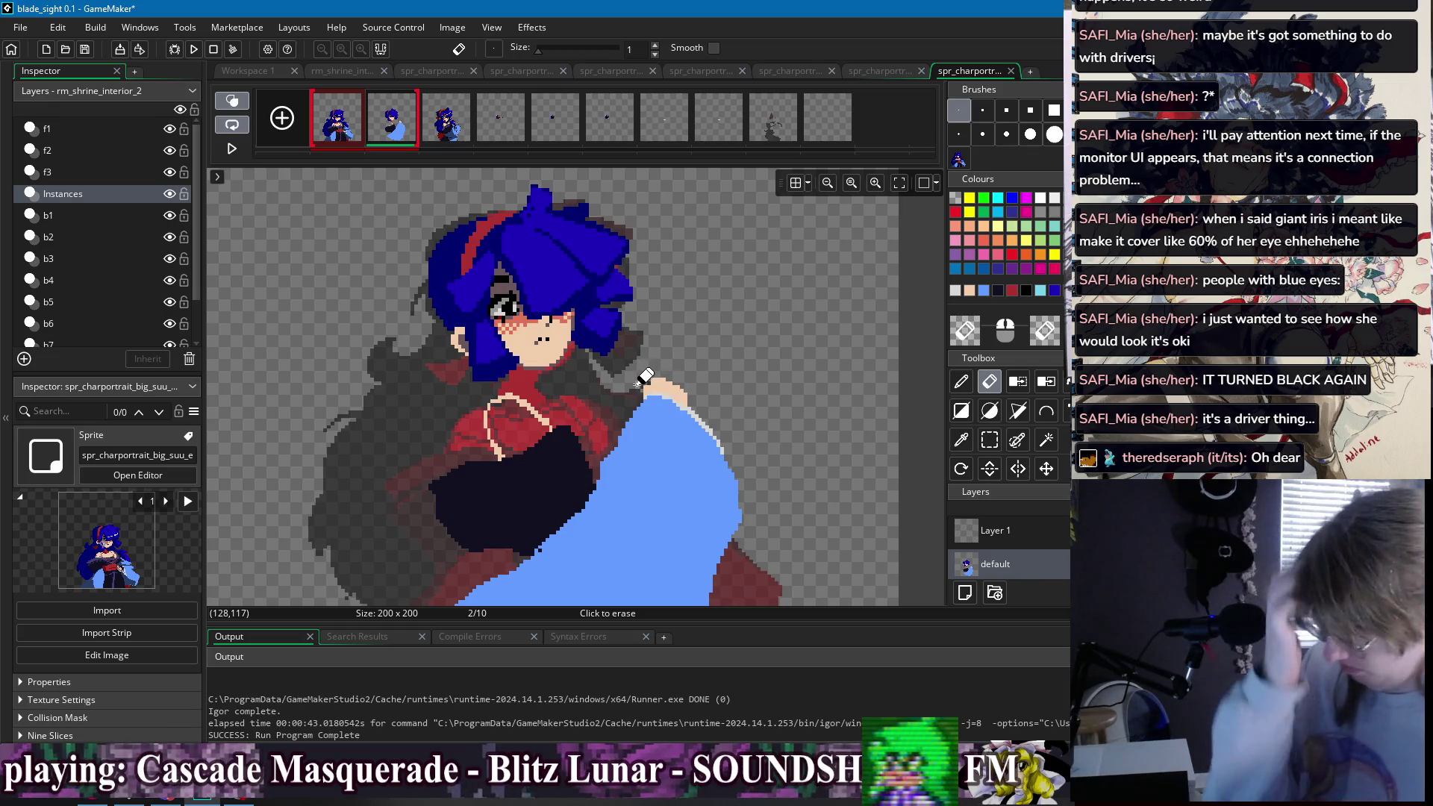
click(355, 132)
click(377, 131)
- Draw a dark line across the red chest and fill the red pocket beside it dark
key(d)
scroll(530, 418, up, 2)
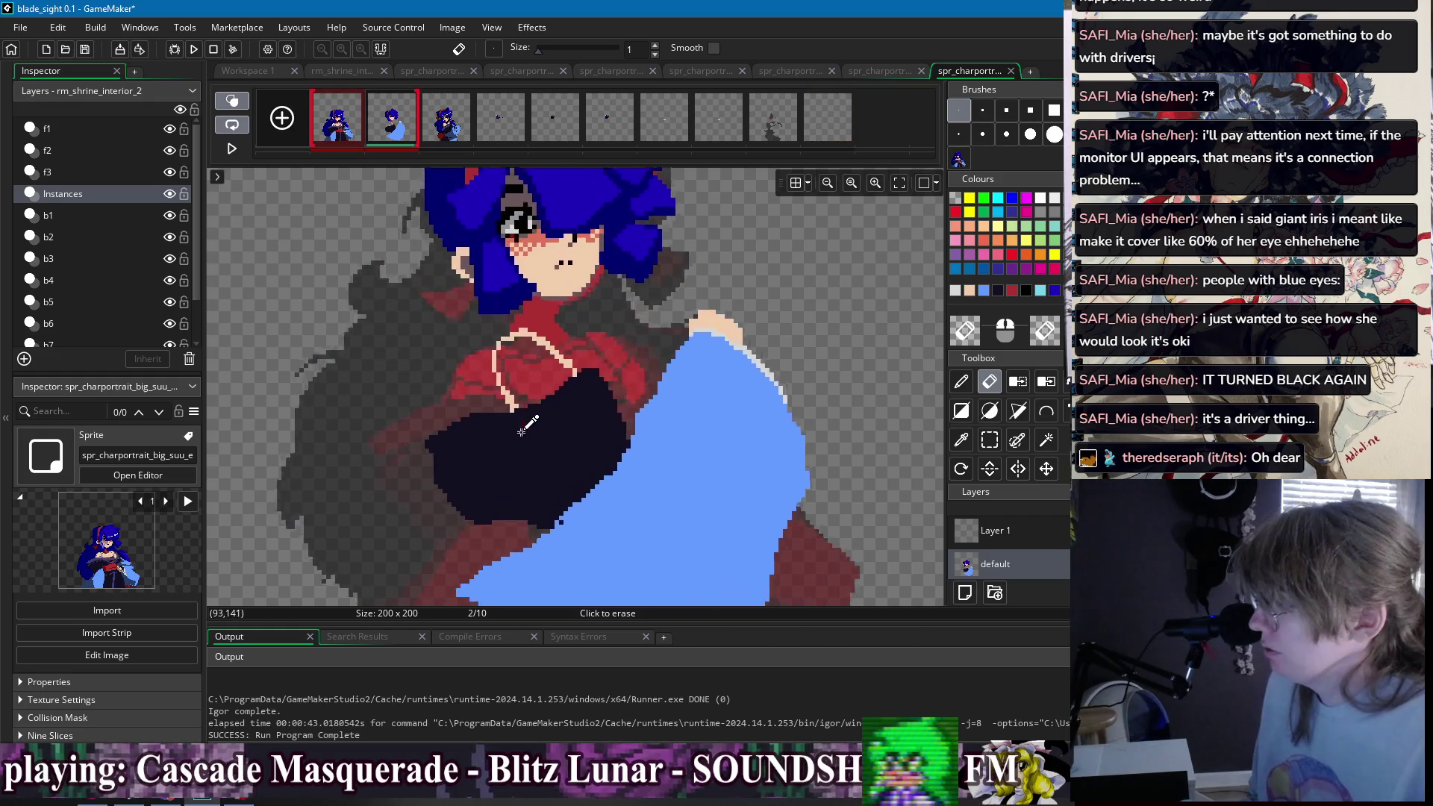
drag(509, 408, 585, 361)
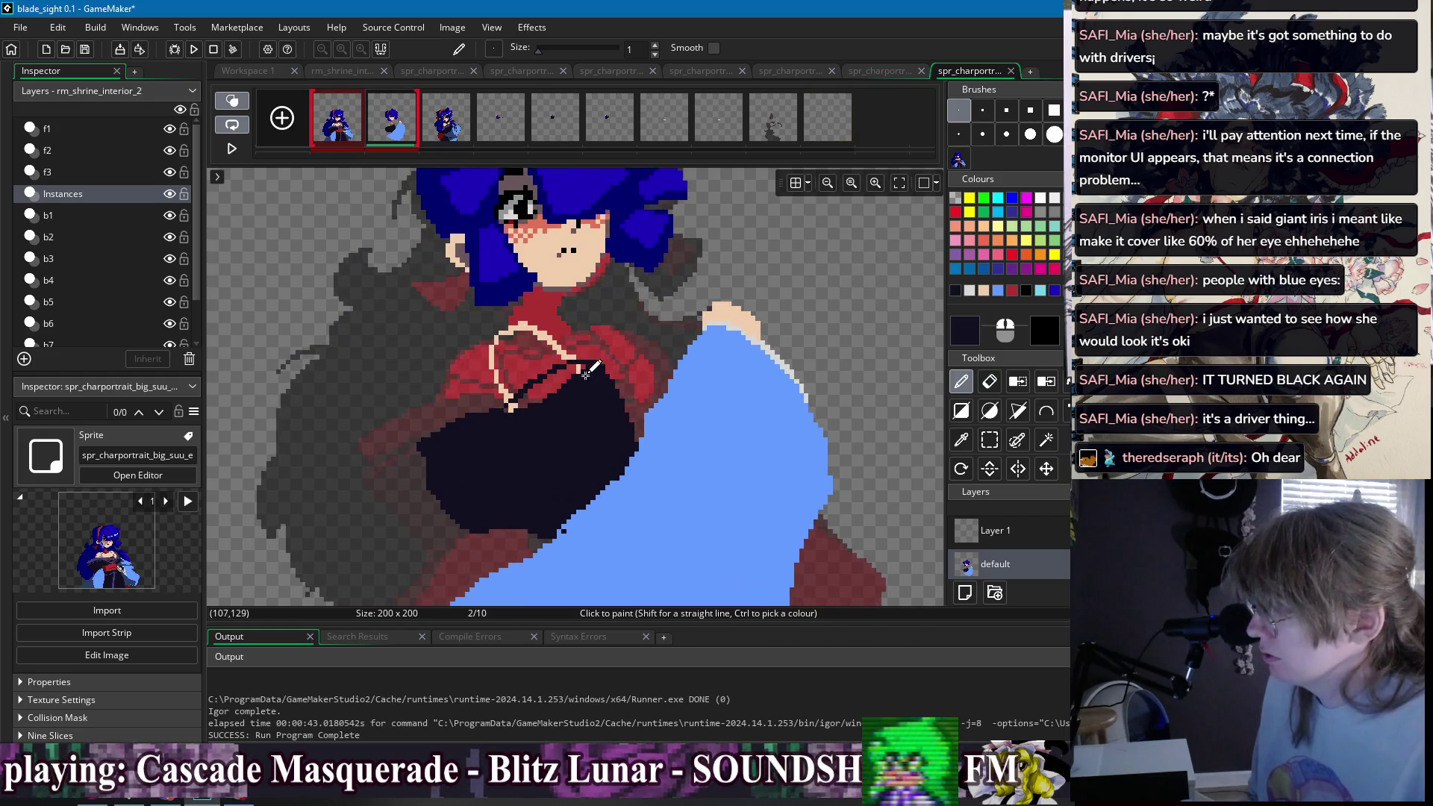
key(f)
click(557, 375)
- Fill the exposed chest and the region under the dark outline with skin tone
key(d)
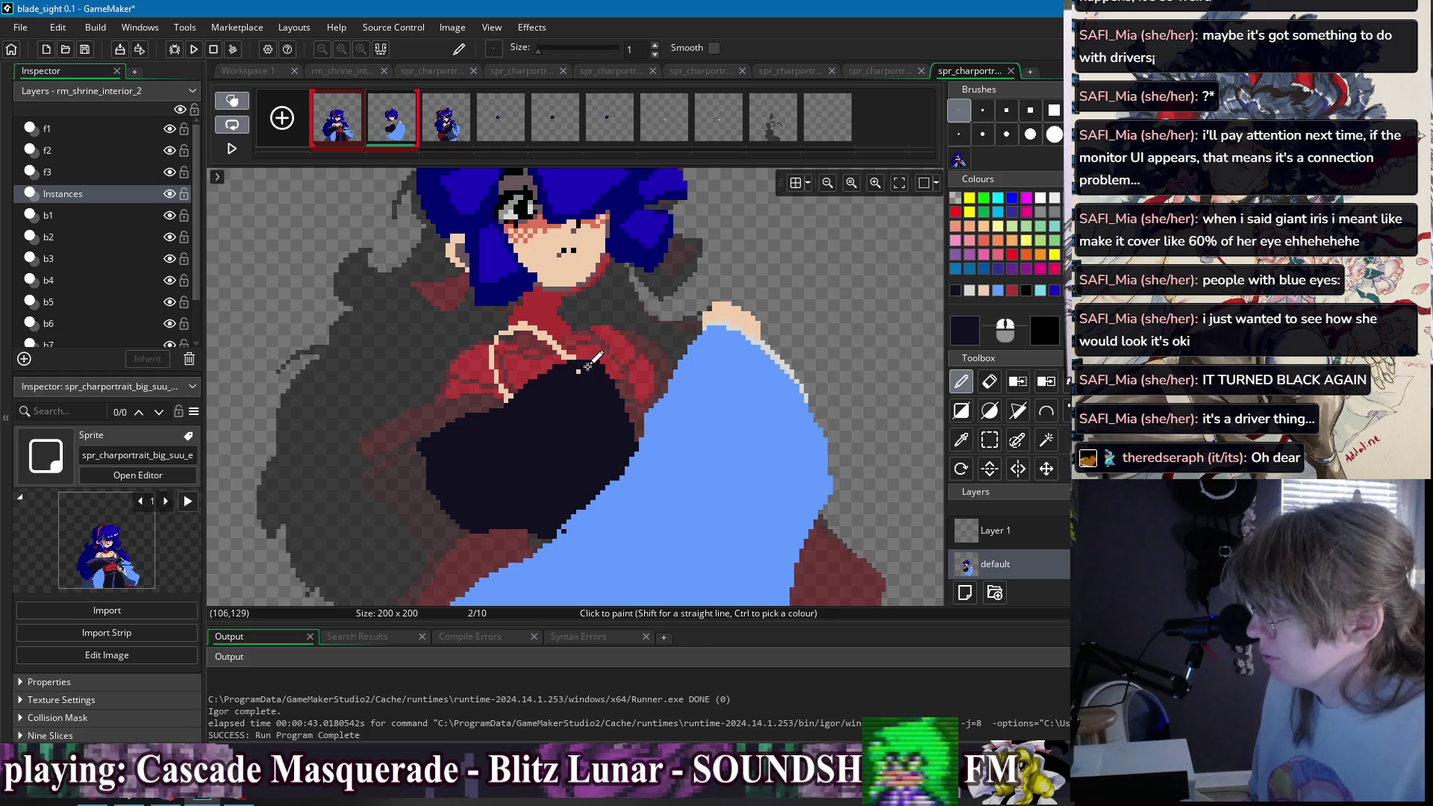
ctrl+click(542, 323)
key(f)
click(531, 354)
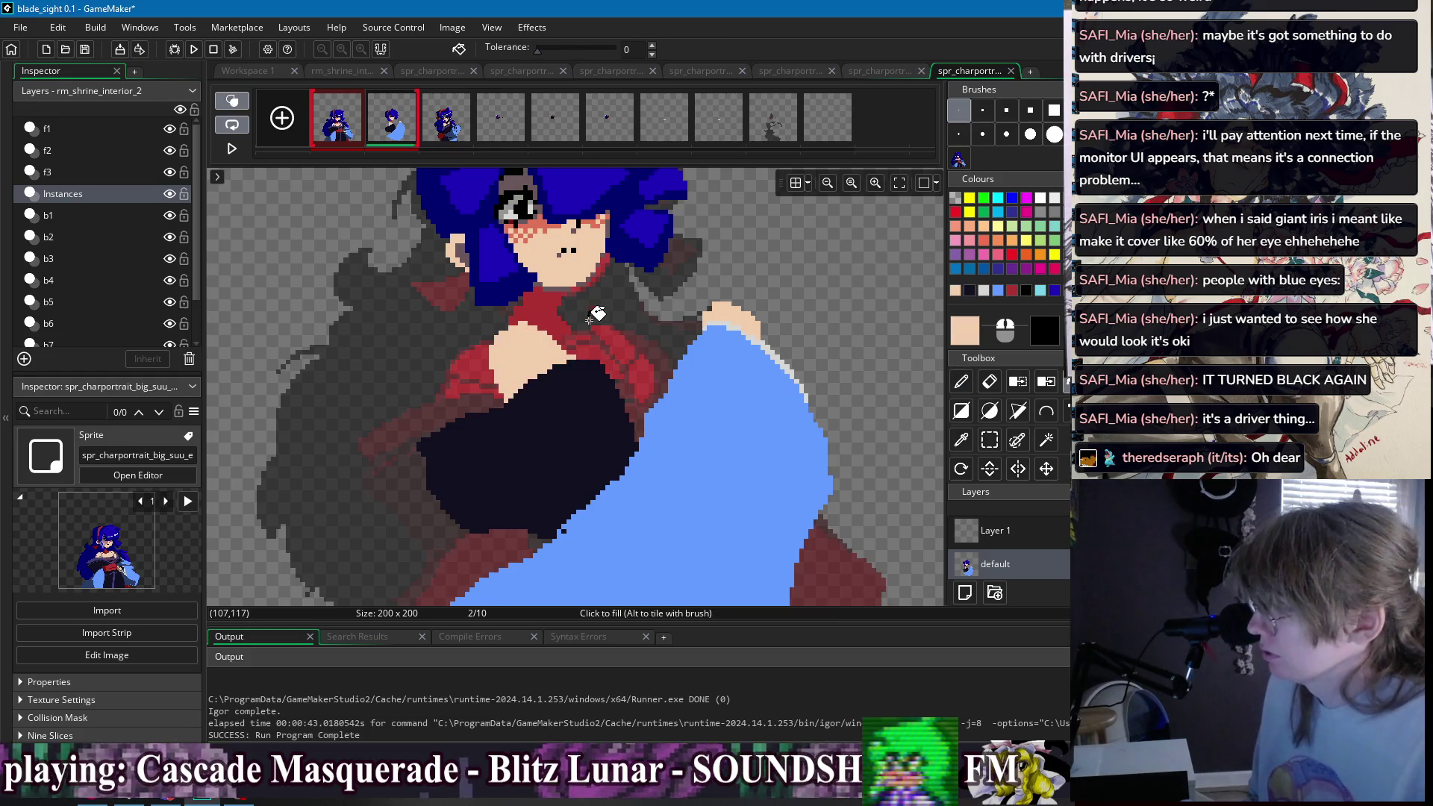
scroll(545, 351, up, 1)
key(d)
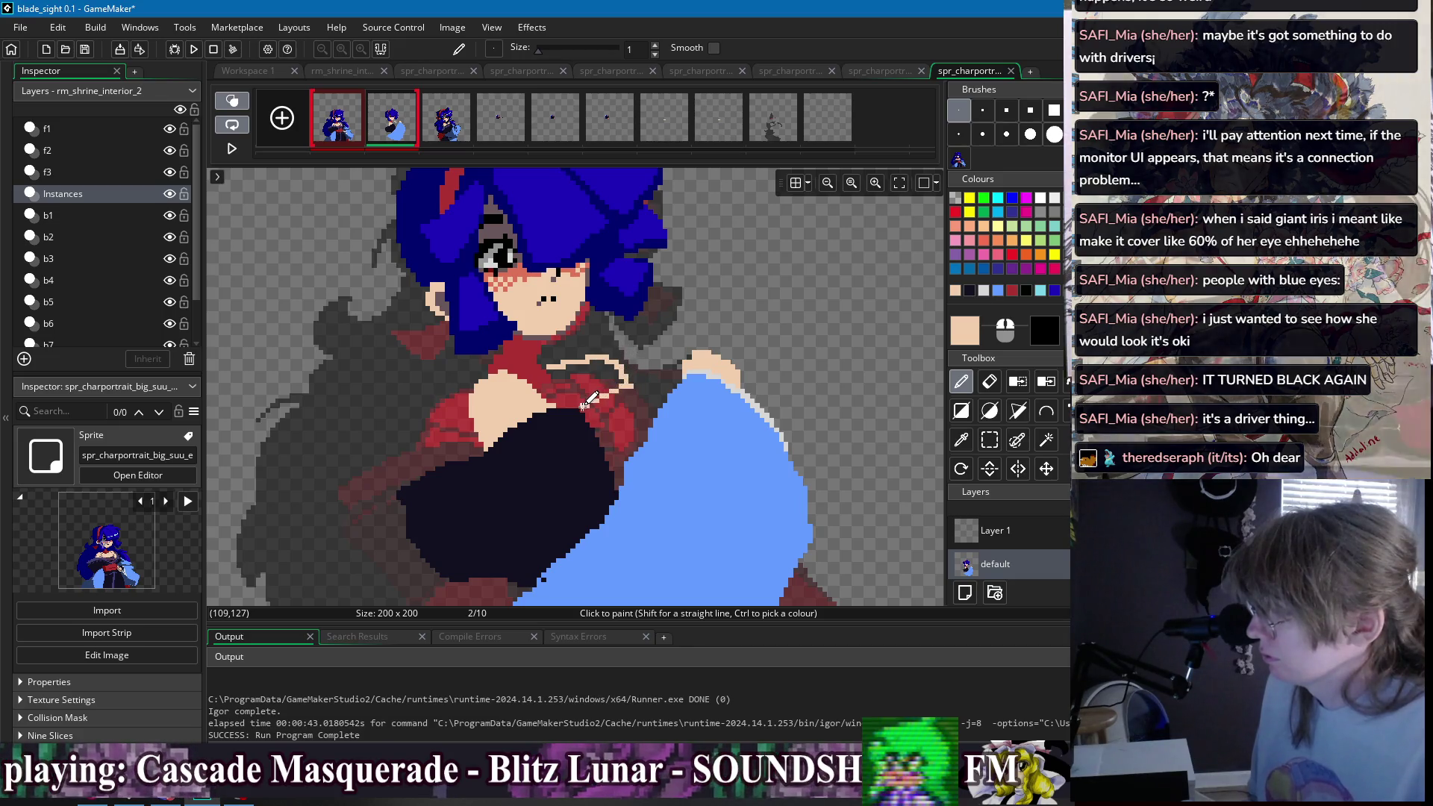
key(f)
click(617, 362)
key(d)
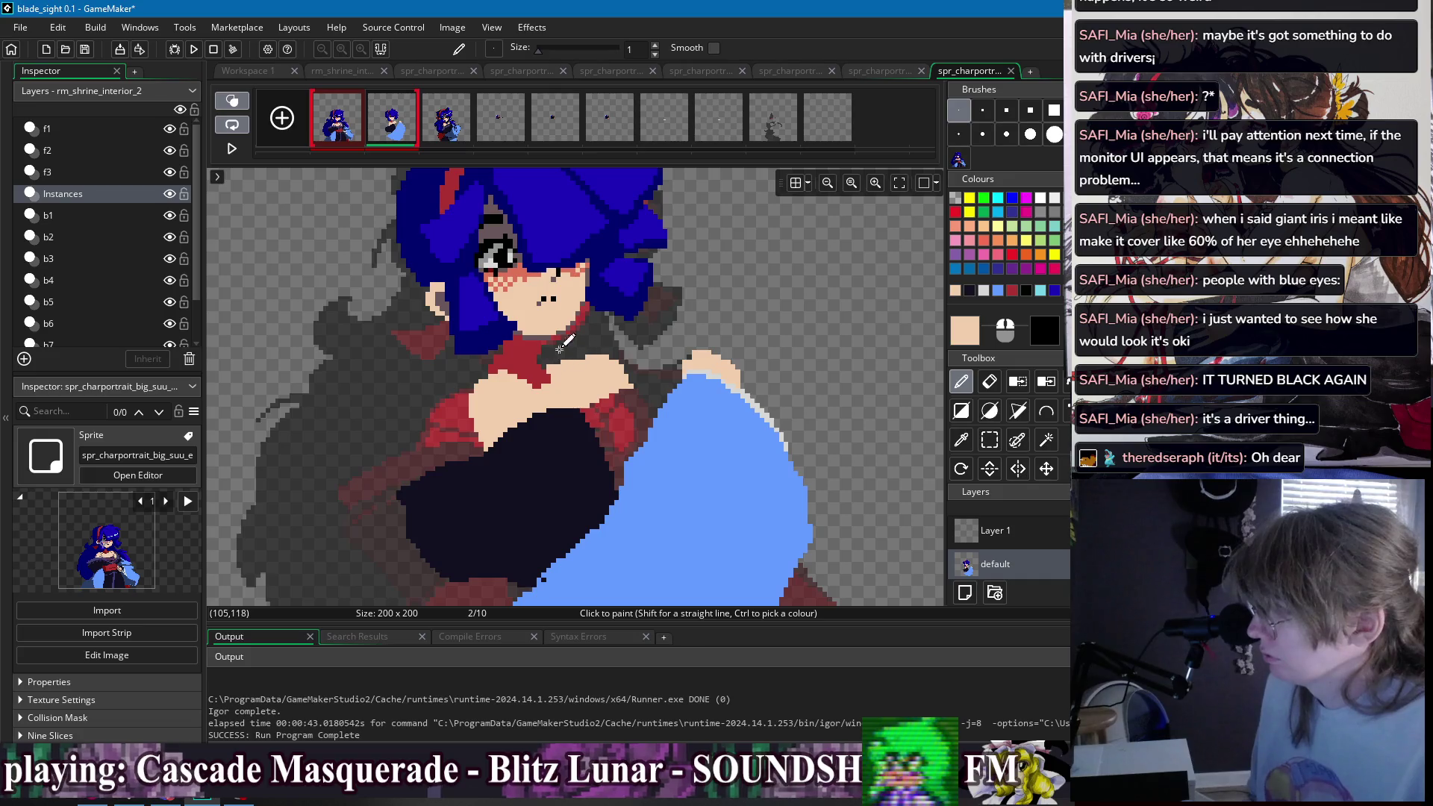
scroll(523, 321, up, 2)
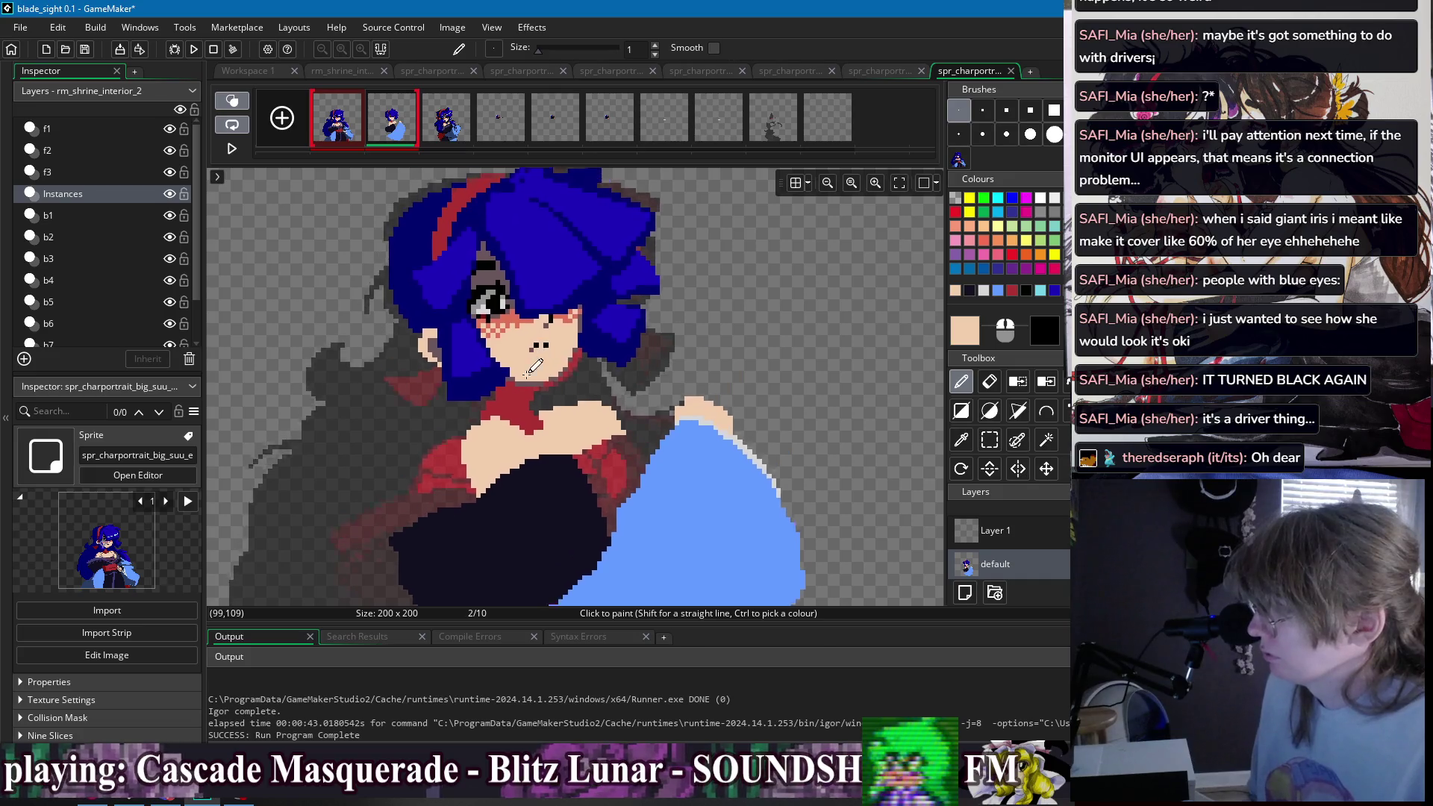
- Draw thin dark-blue hair strands beside the hair and along the jaw, redoing an overlong one
ctrl+click(407, 274)
mouse_move(385, 285)
mouse_down()
mouse_move(348, 300)
mouse_move(359, 306)
mouse_up()
key(ctrl+z)
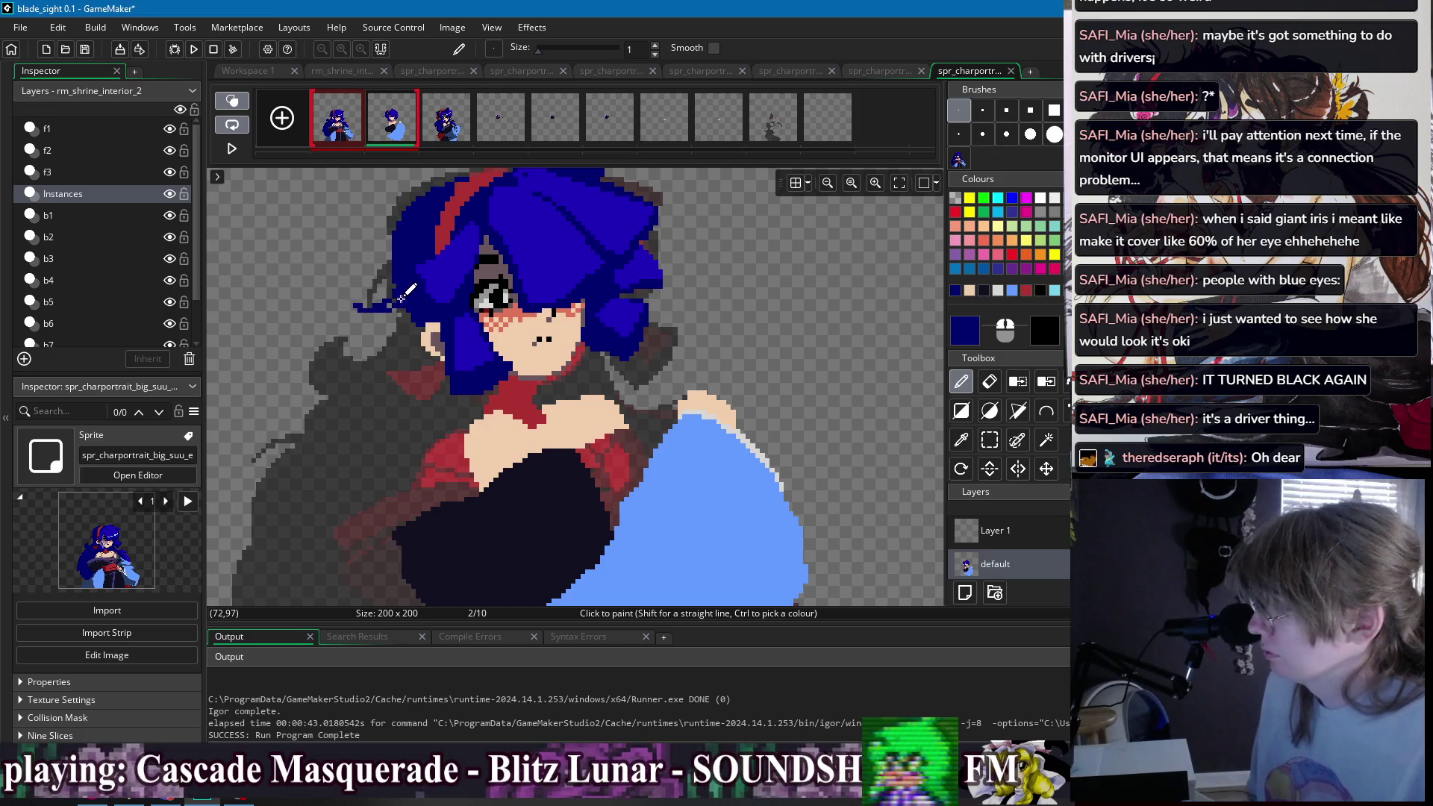
scroll(388, 298, down, 3)
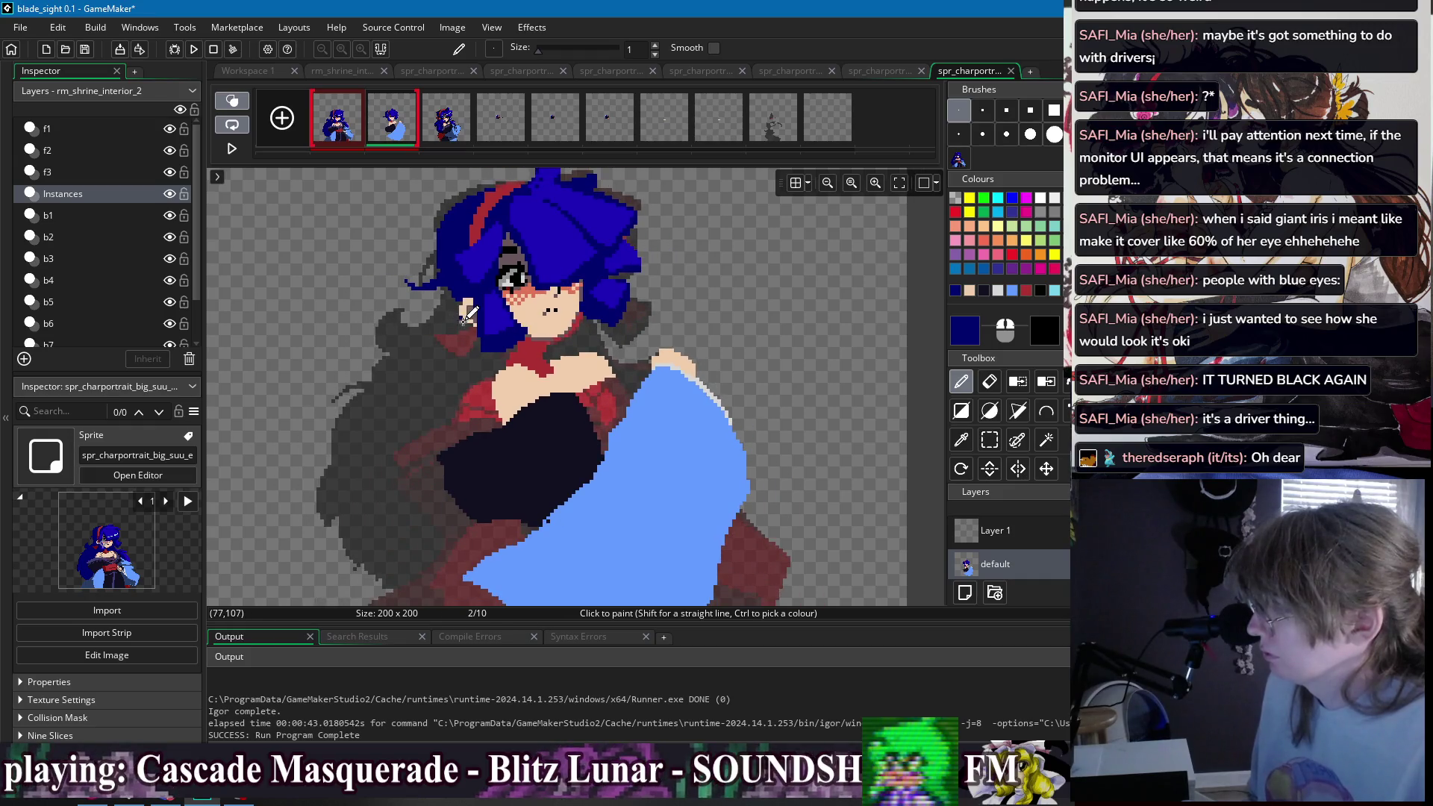
scroll(457, 308, up, 2)
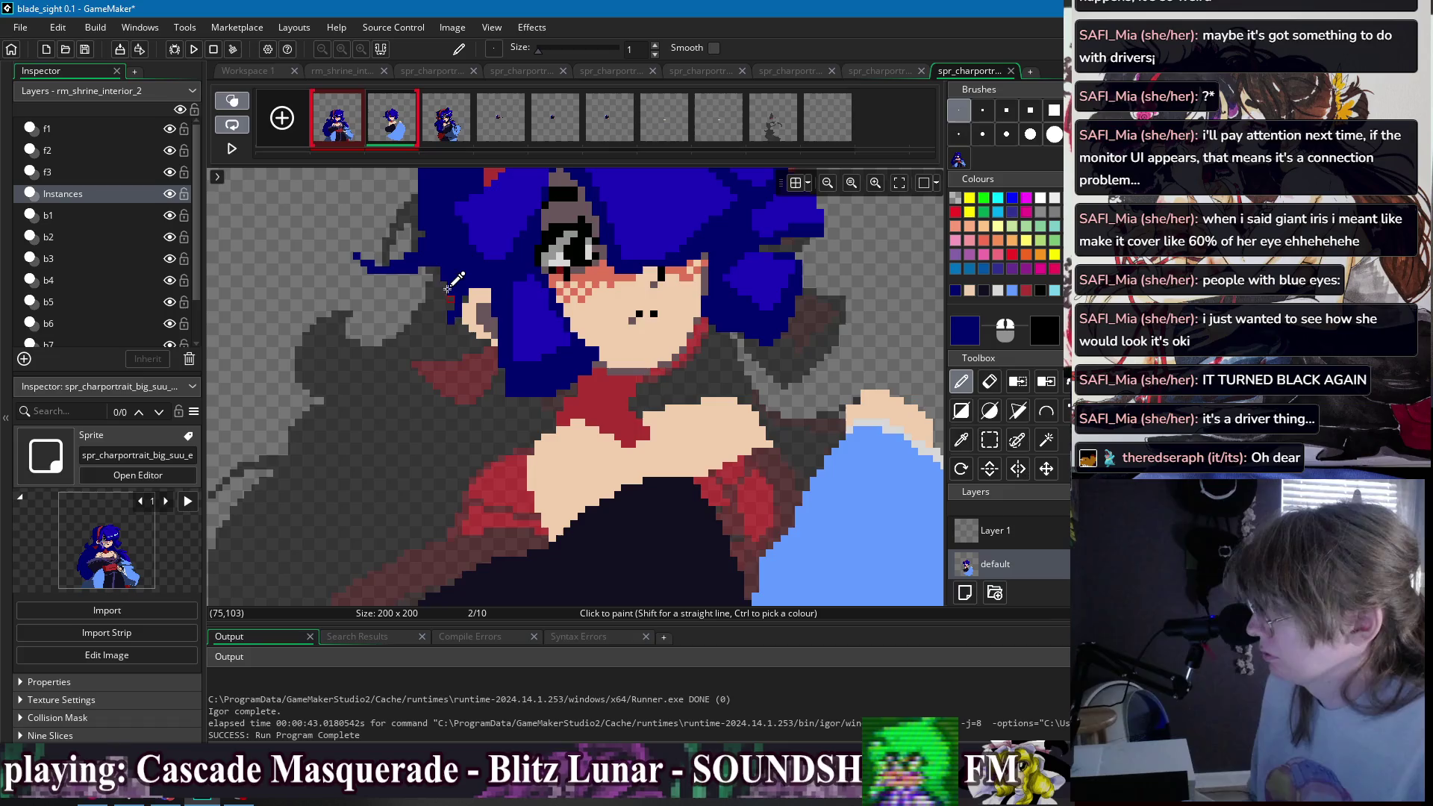
mouse_move(453, 312)
mouse_down()
mouse_move(377, 363)
mouse_move(277, 332)
mouse_move(419, 431)
mouse_up()
scroll(625, 373, down, 4)
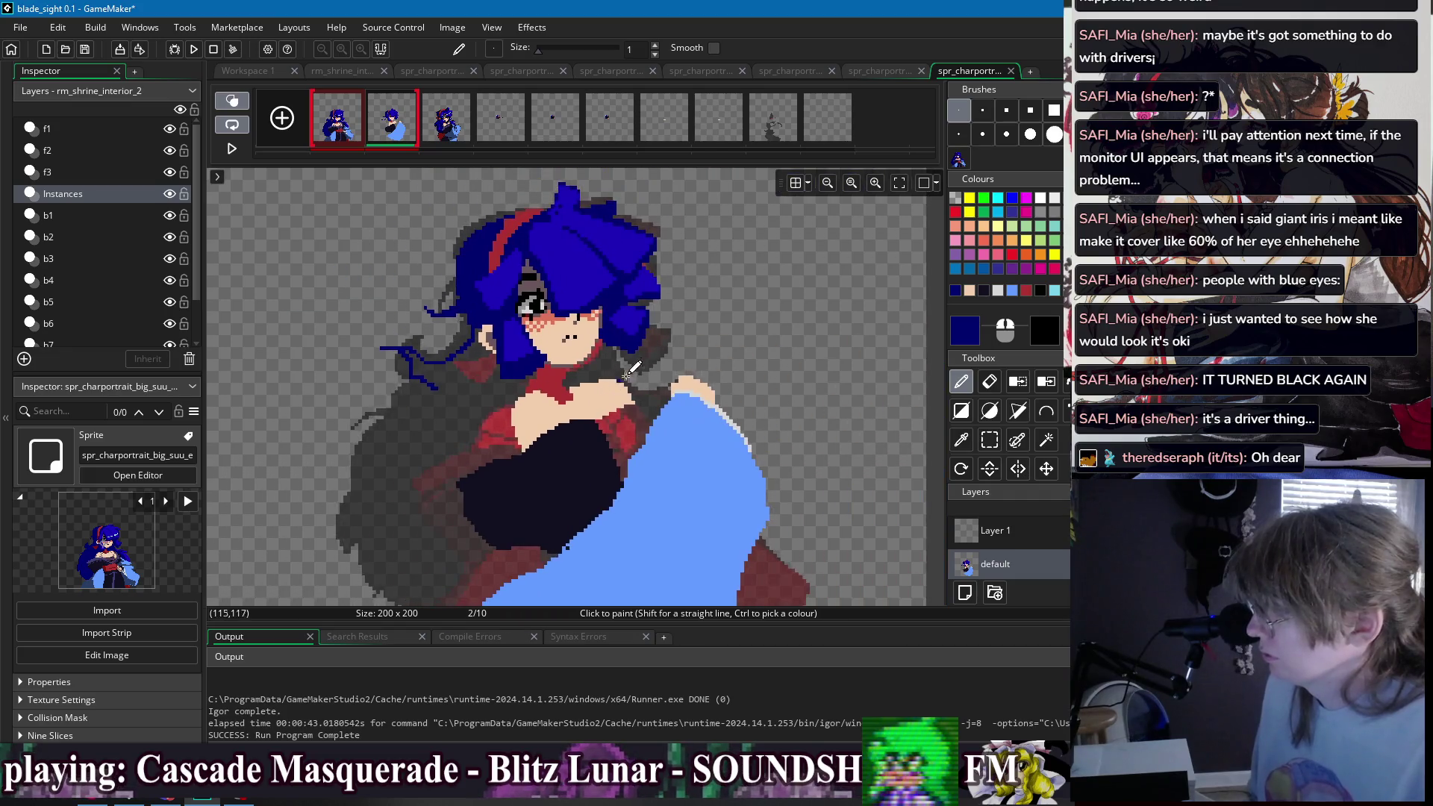
scroll(625, 378, up, 2)
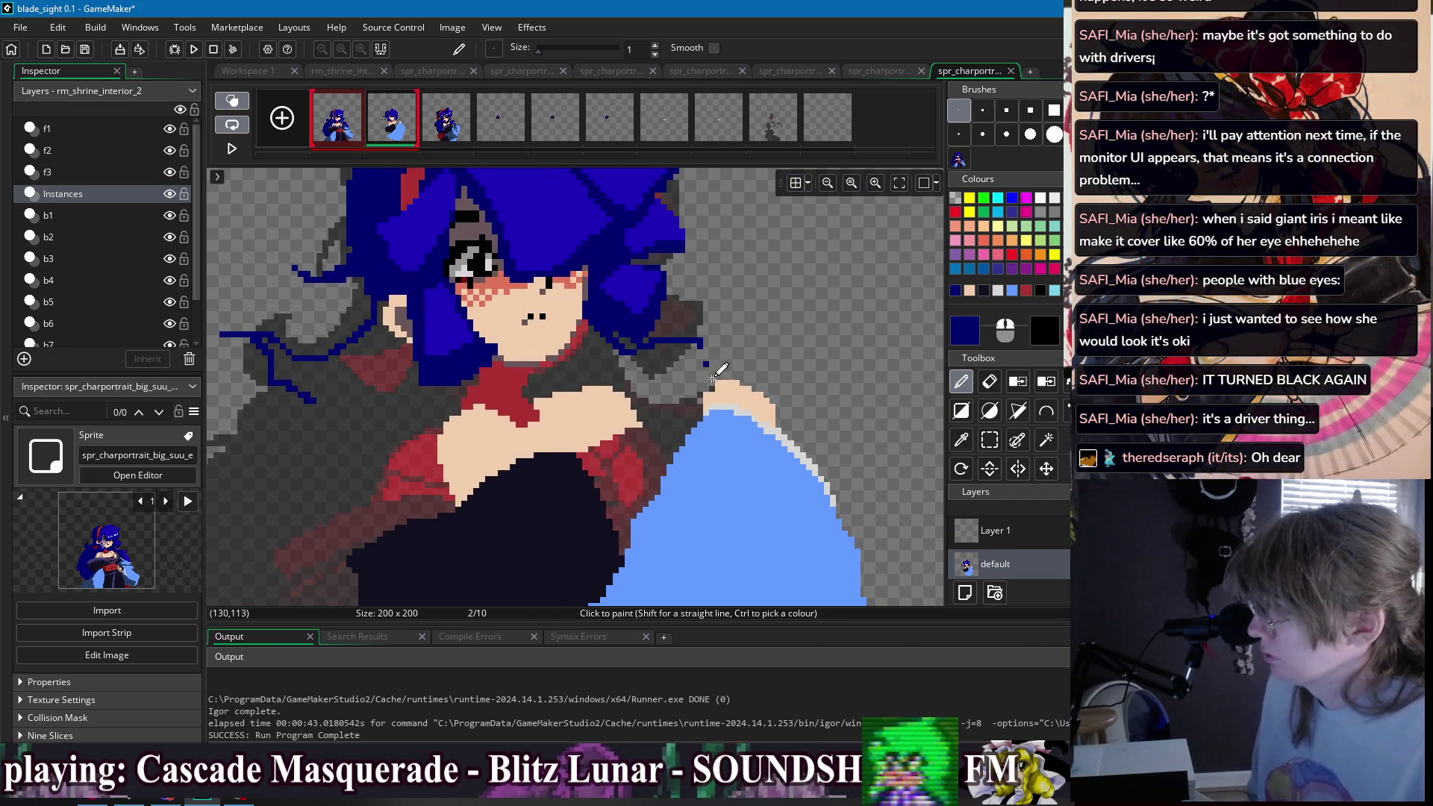
scroll(712, 371, down, 3)
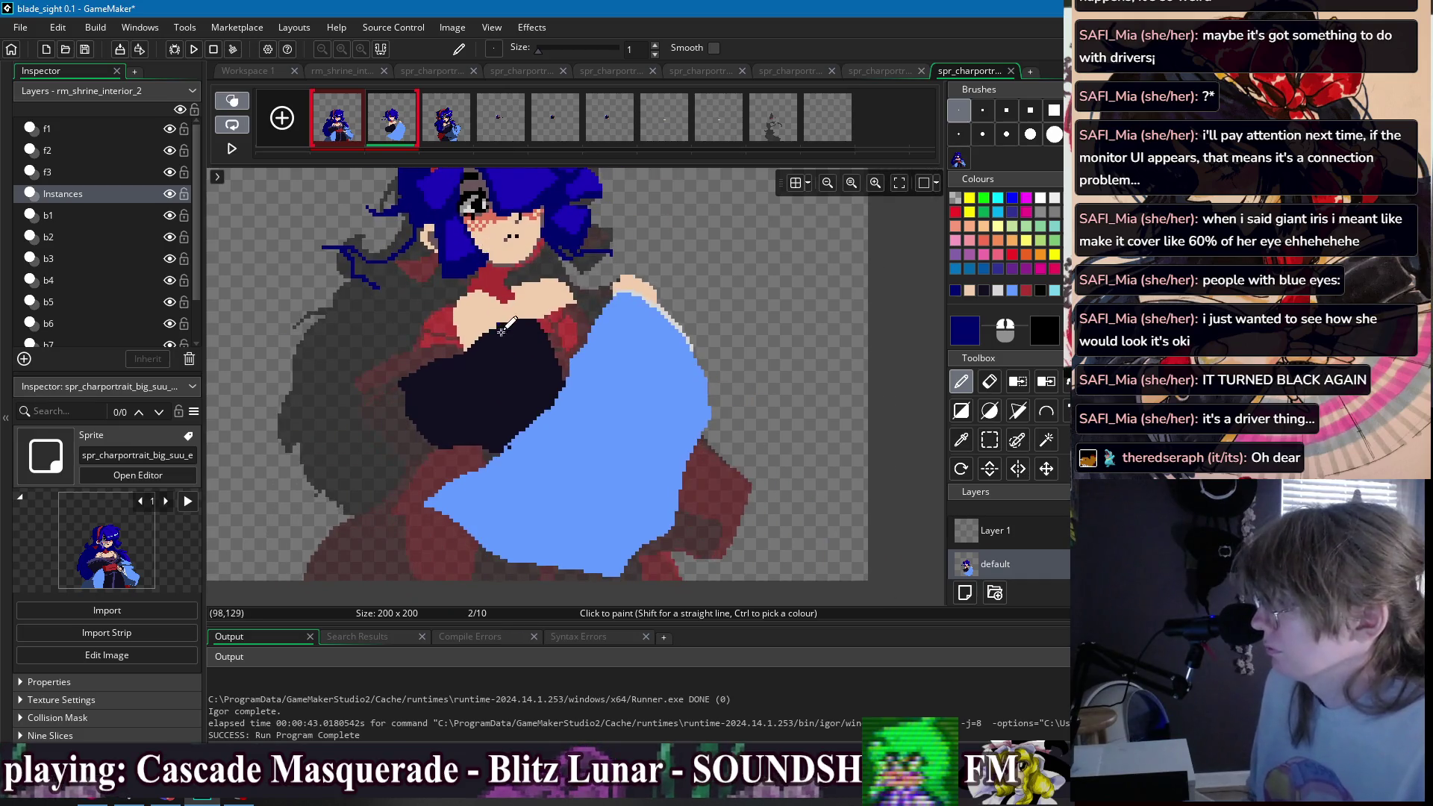
click(337, 119)
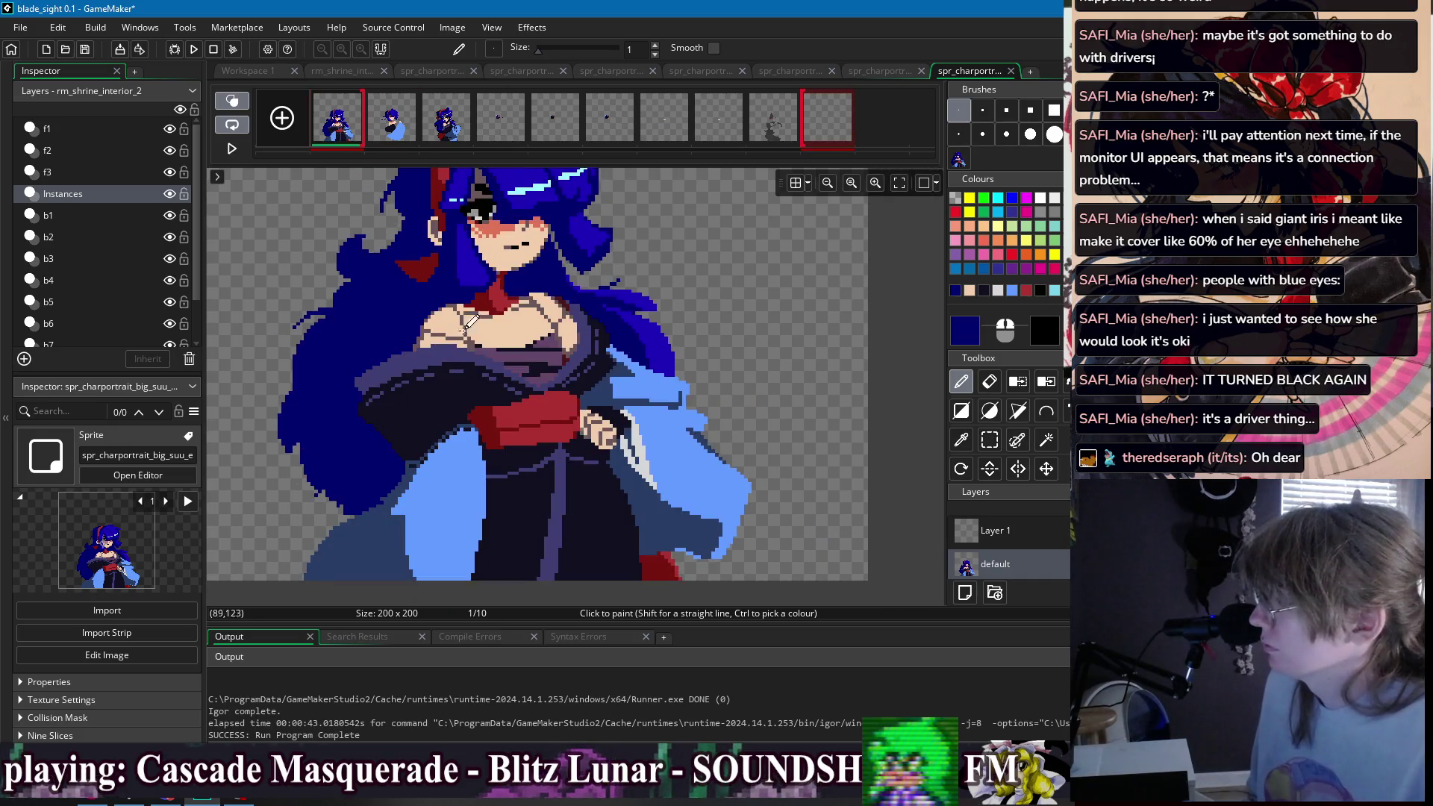
- Draw a dark-purple fold line across the arm and fill the dark area above it purple
click(412, 132)
scroll(400, 409, up, 3)
drag(392, 414, 481, 379)
key(ctrl+z)
key(ctrl+z)
key(ctrl+z)
mouse_move(389, 403)
mouse_down()
mouse_move(496, 363)
mouse_move(563, 312)
mouse_up()
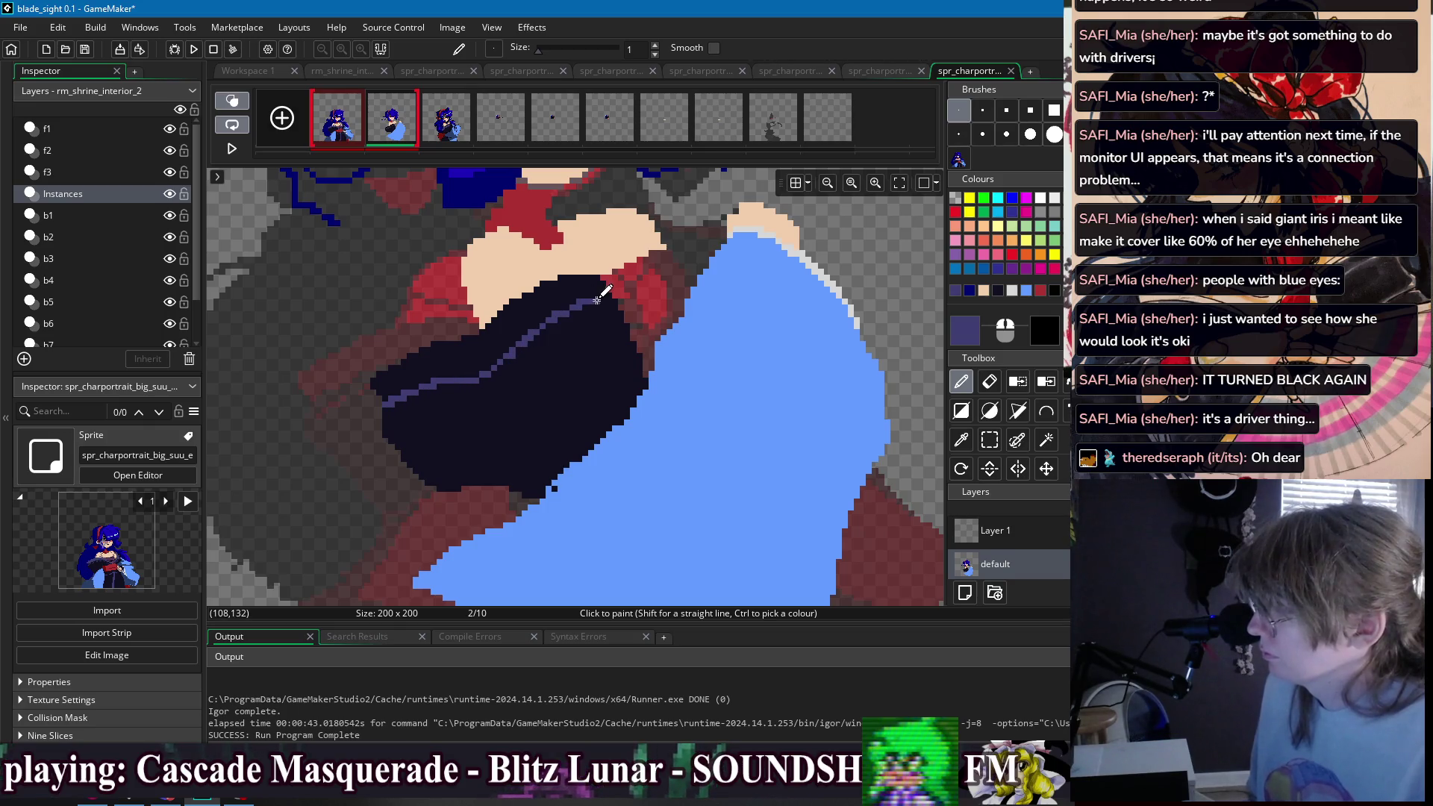
key(f)
click(563, 299)
scroll(597, 313, up, 3)
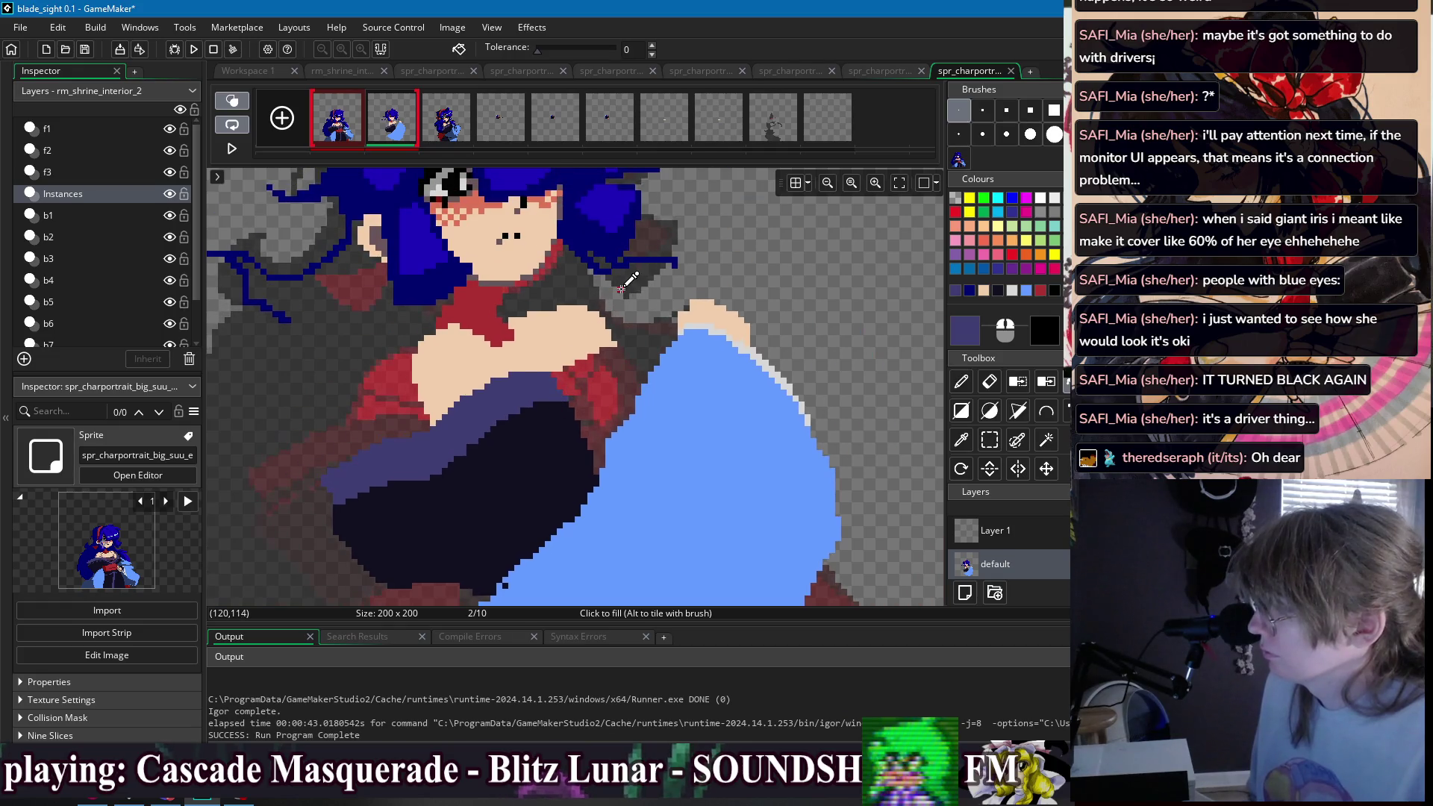
key(p)
- Add a dark navy line near the shoulder and fill the adjacent red area dark
drag(597, 386, 639, 336)
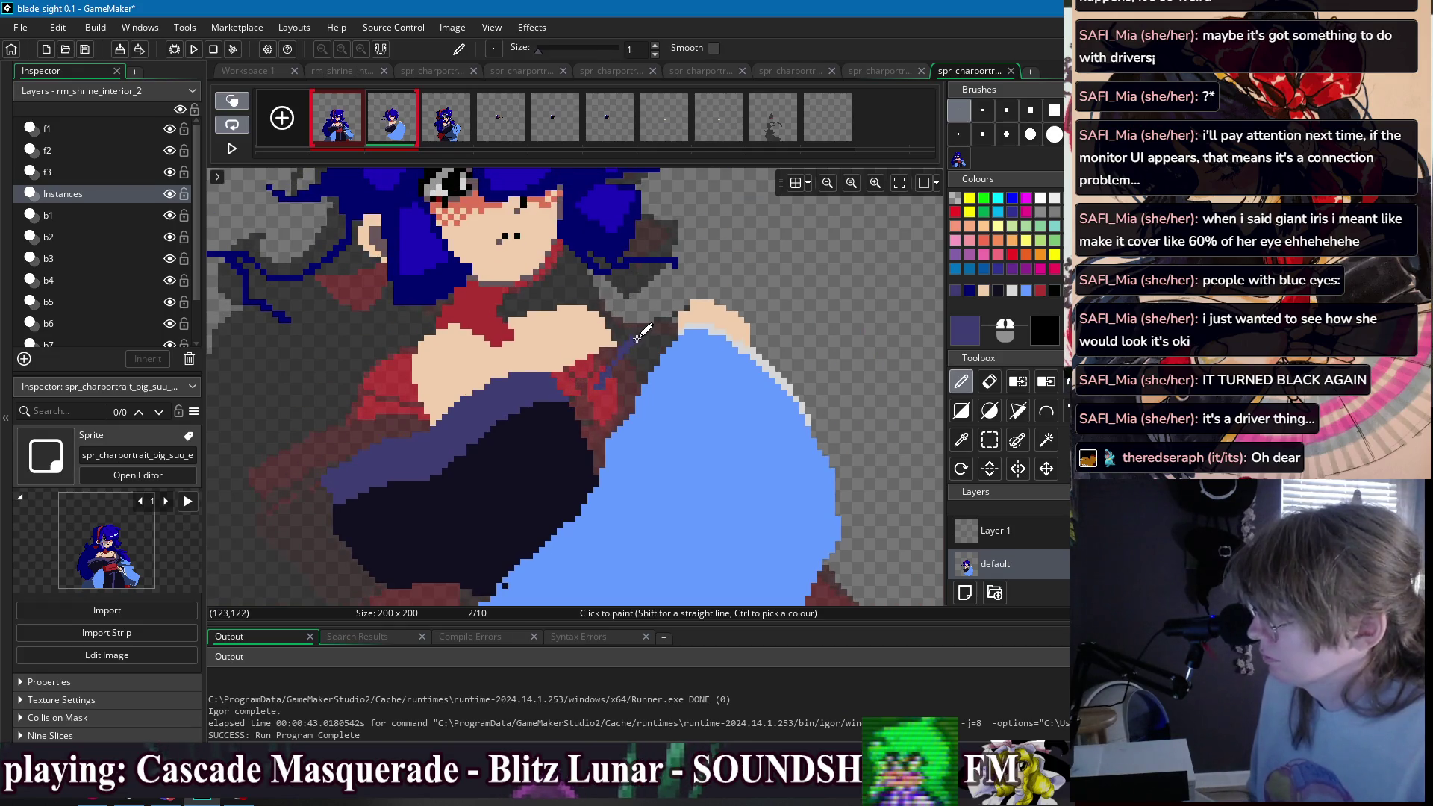
ctrl+click(549, 442)
drag(587, 395, 633, 342)
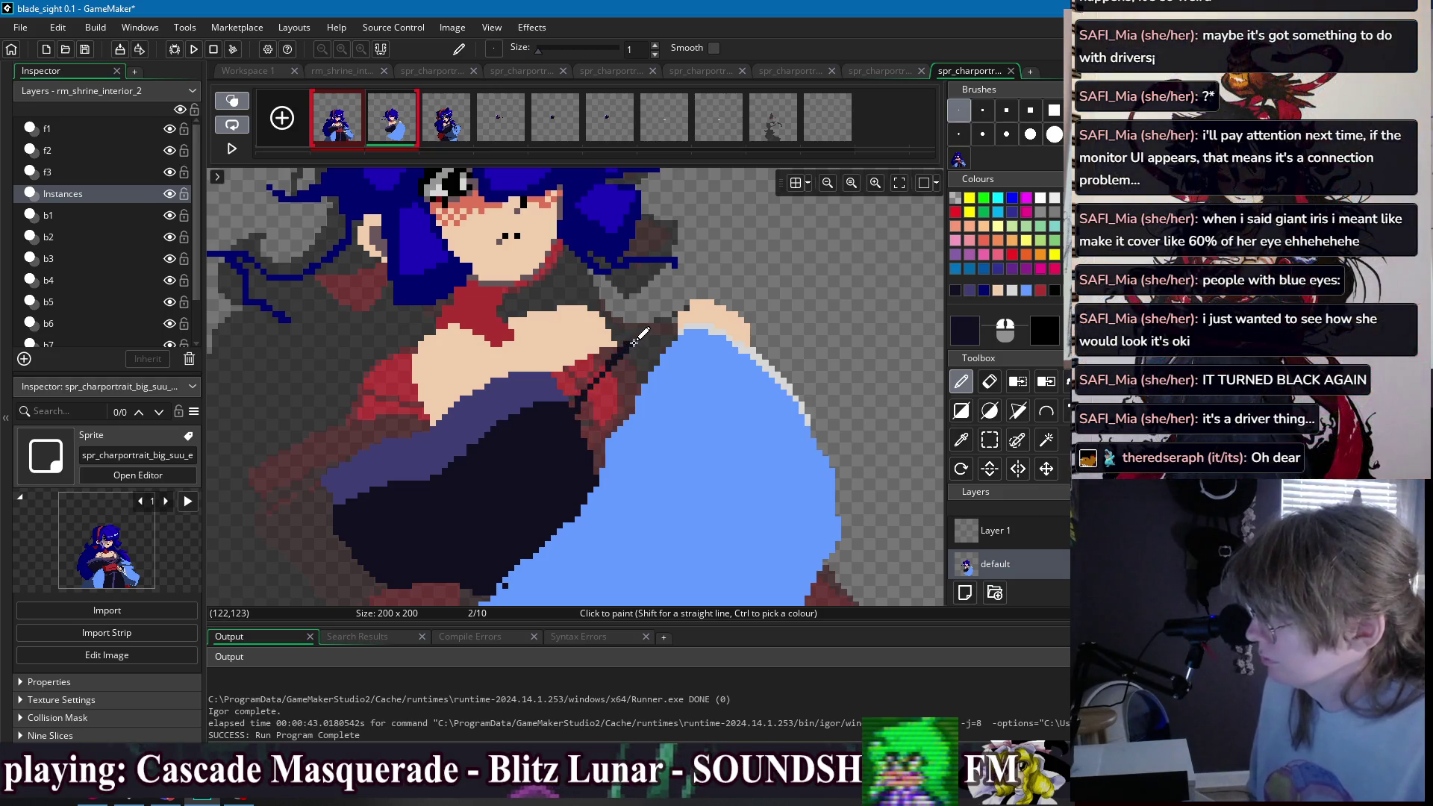
key(f)
click(608, 401)
scroll(616, 358, down, 3)
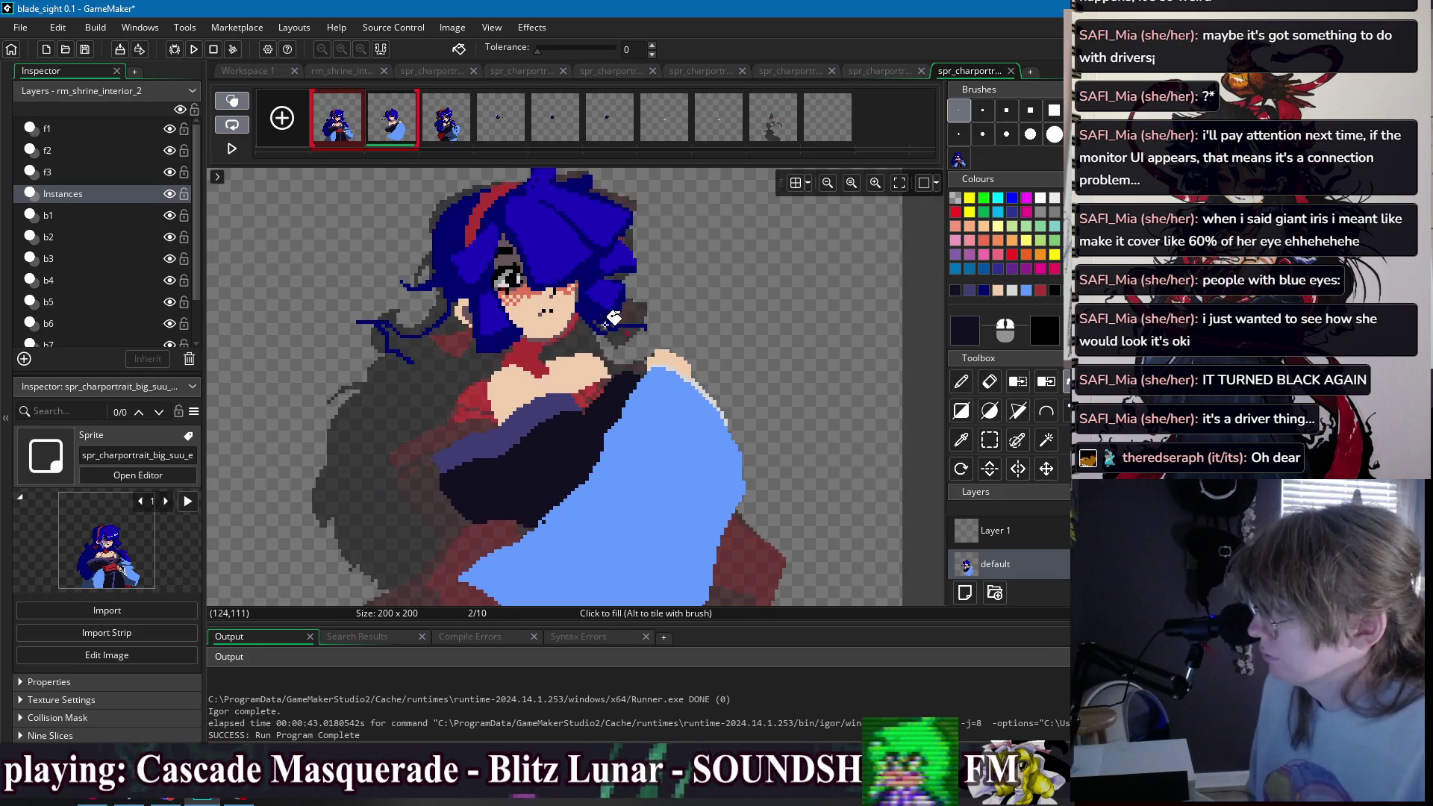
scroll(586, 360, up, 2)
- Sample the skin tone and compare against reference frame 3 before returning
ctrl+click(586, 363)
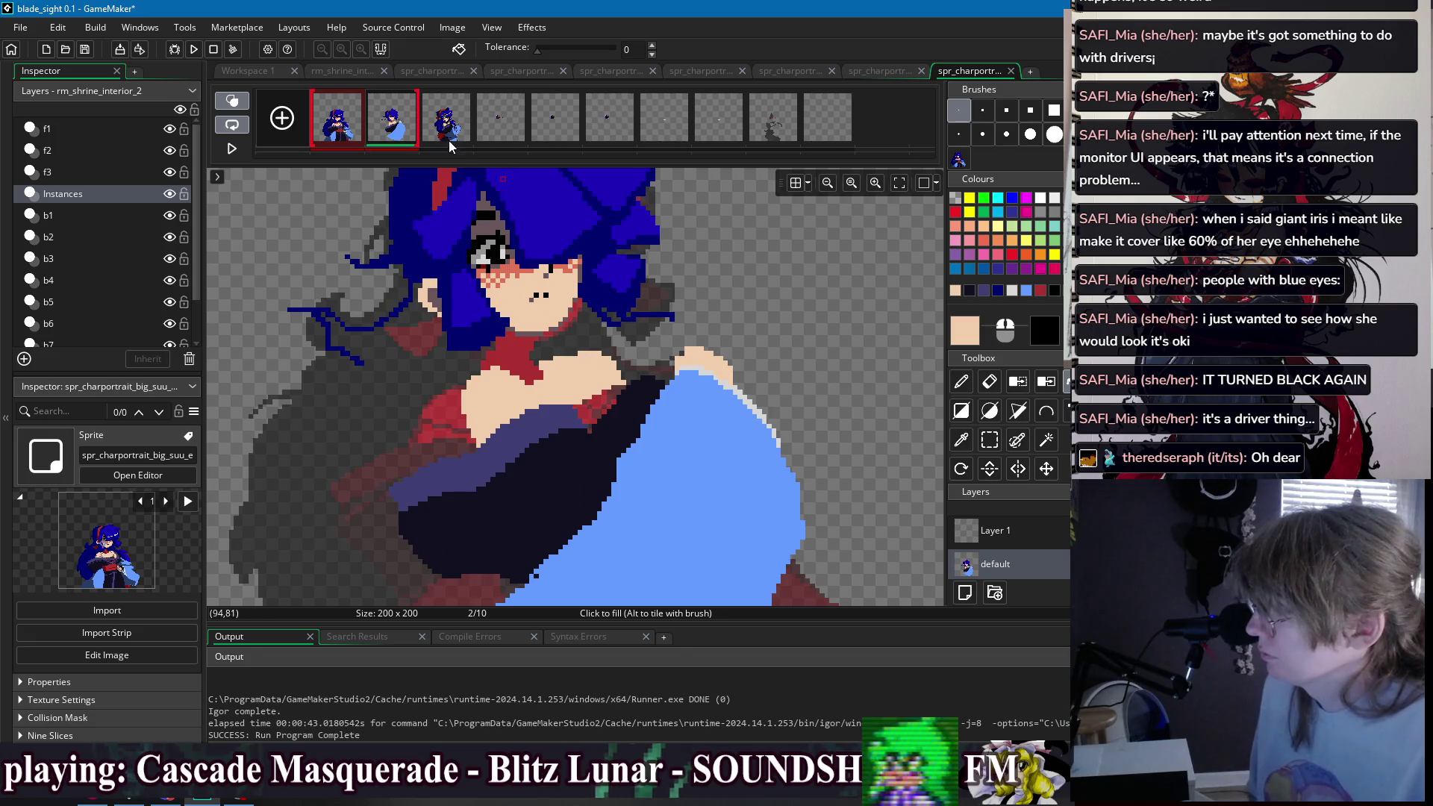
click(449, 138)
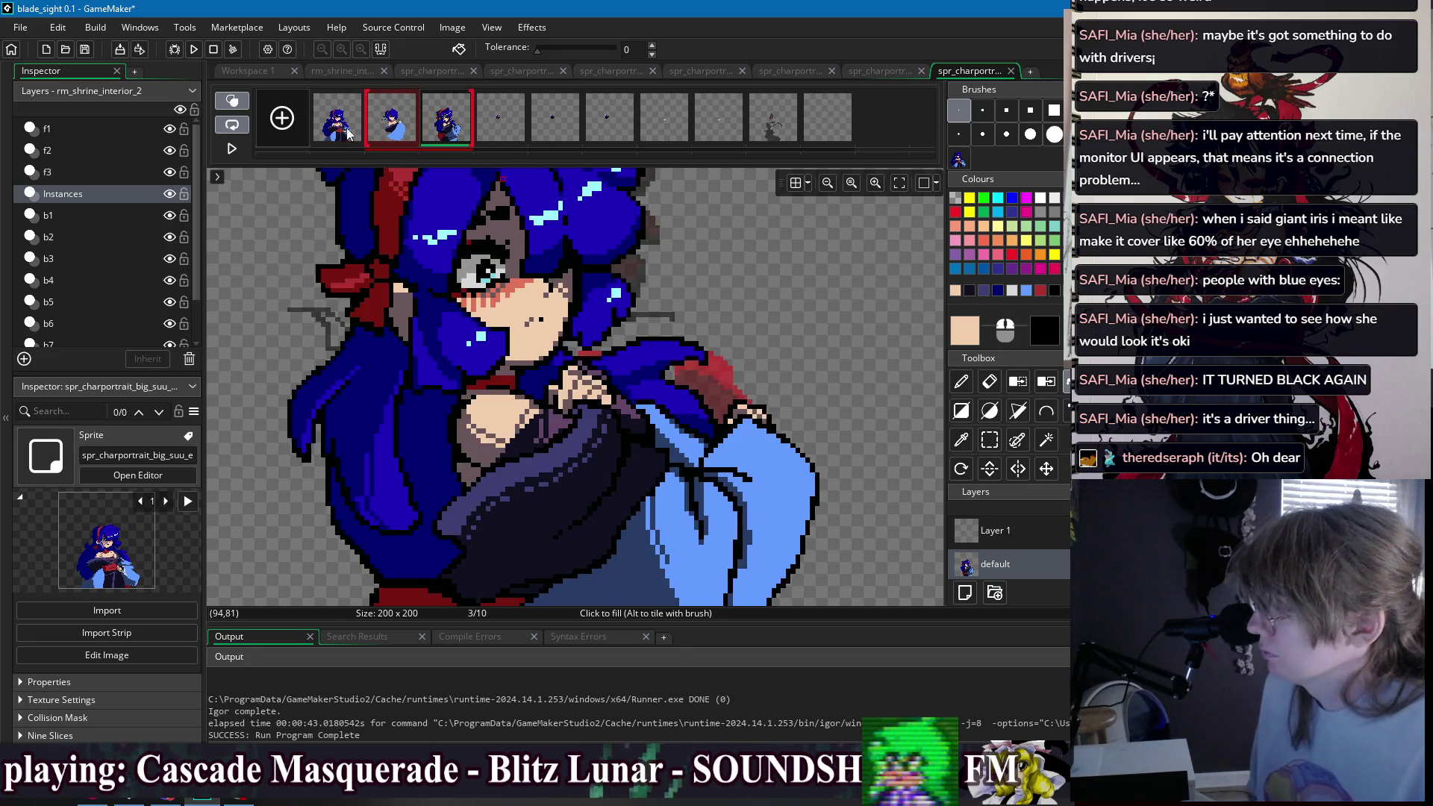
click(349, 134)
scroll(614, 308, right, 2)
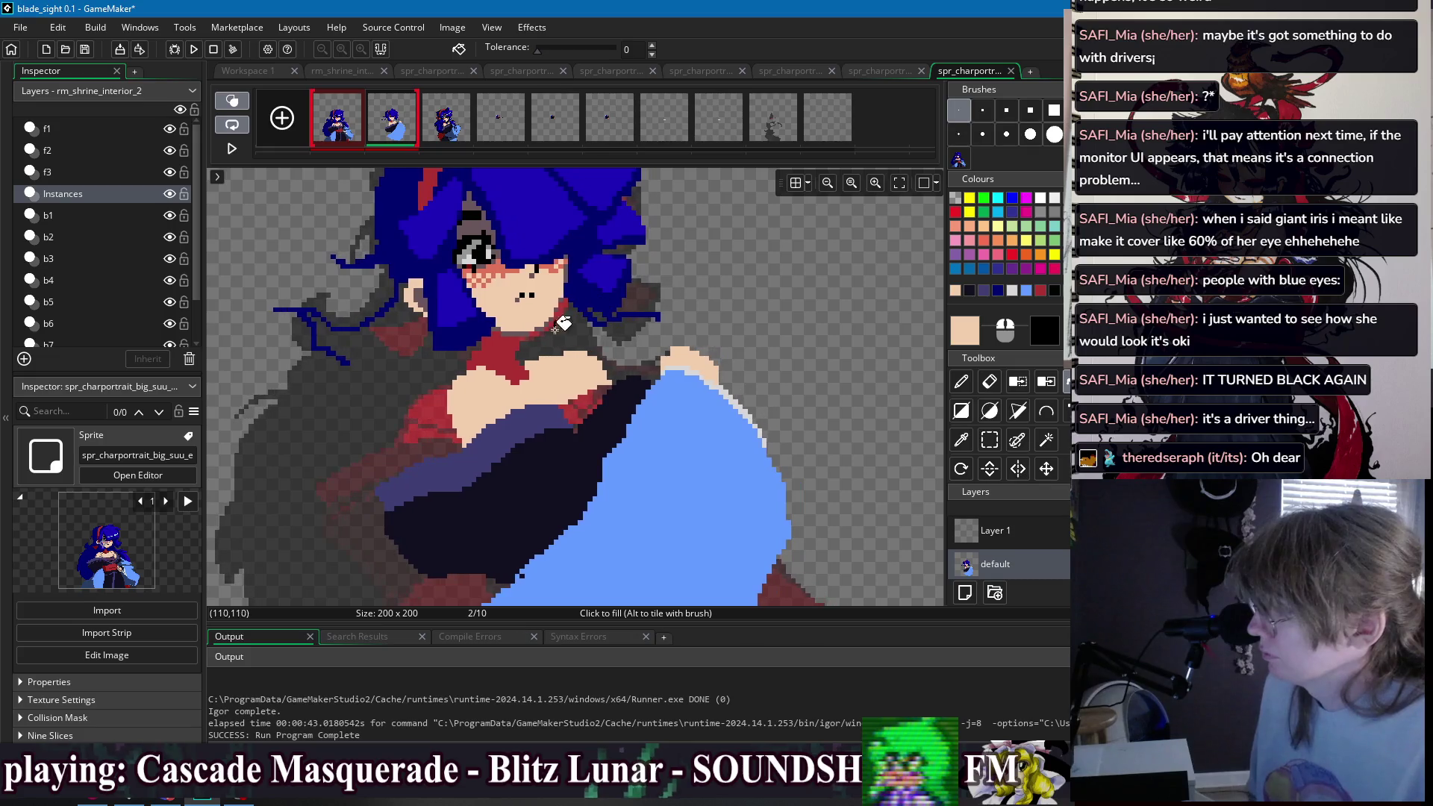
- Fill the black hand interior with skin tone
scroll(582, 373, up, 1)
key(p)
mouse_move(558, 426)
mouse_down()
mouse_move(601, 436)
mouse_move(560, 426)
mouse_up()
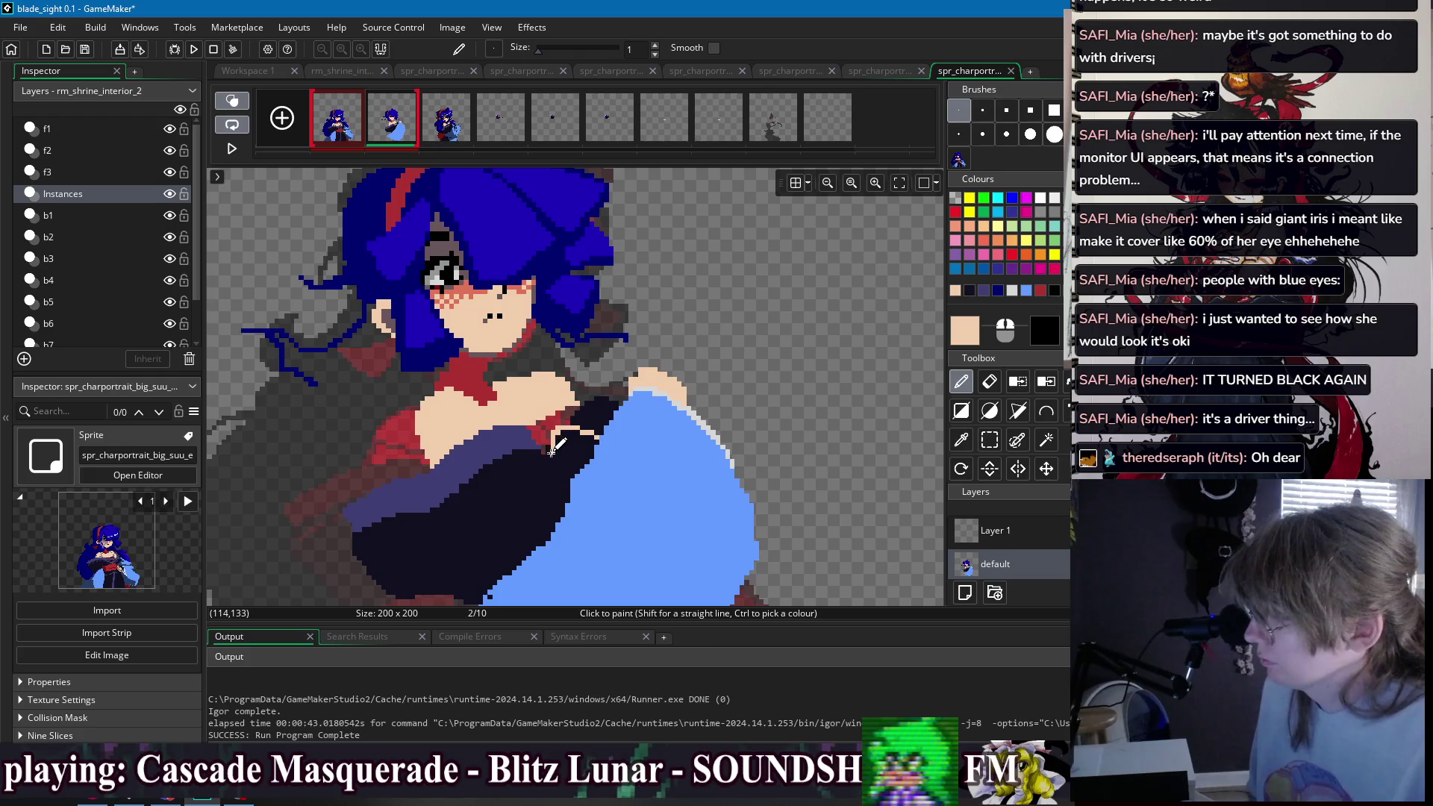
key(f)
click(577, 448)
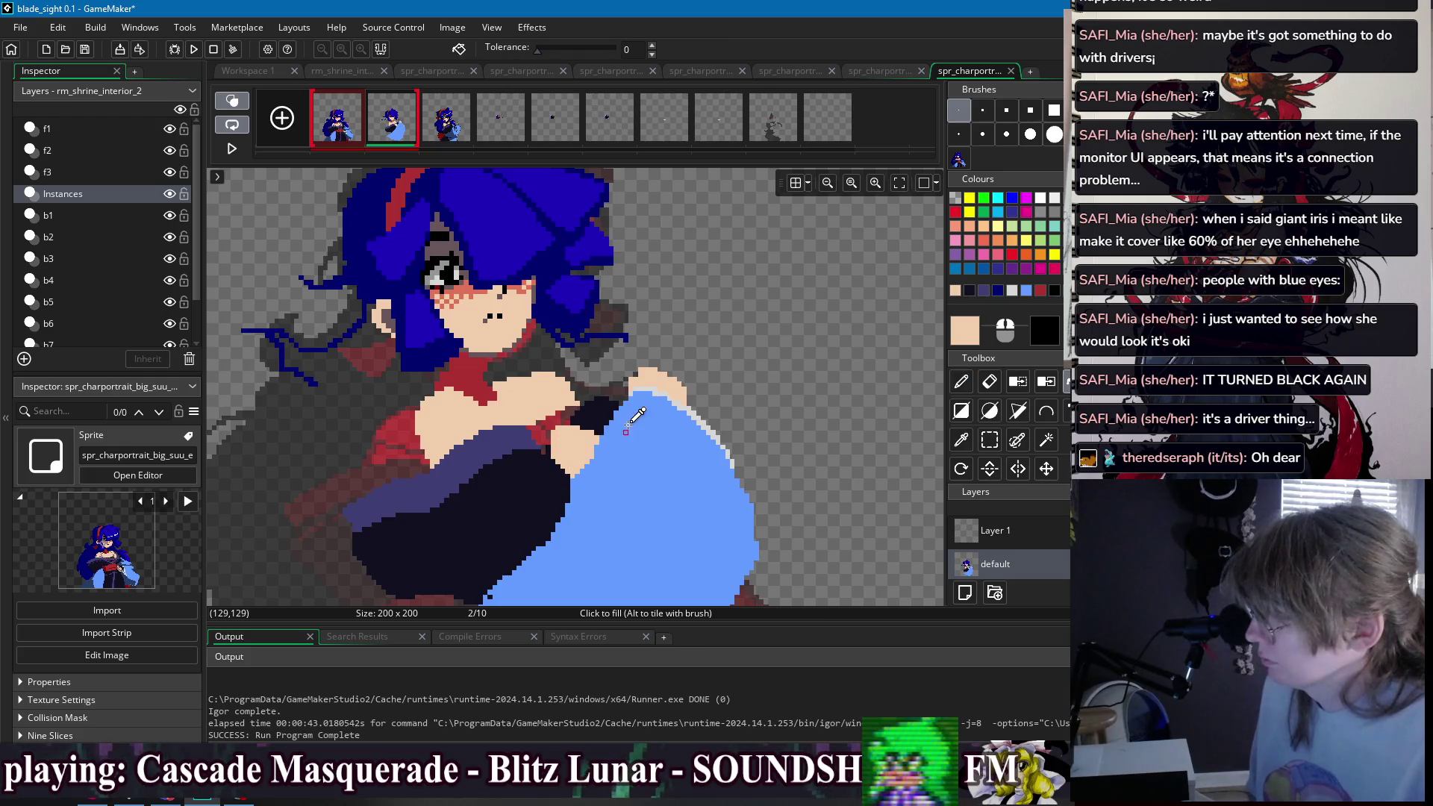
scroll(601, 422, up, 2)
- Add light-grey pixels along the hand edge and a dark grey outline on its upper-right
ctrl+click(707, 376)
key(p)
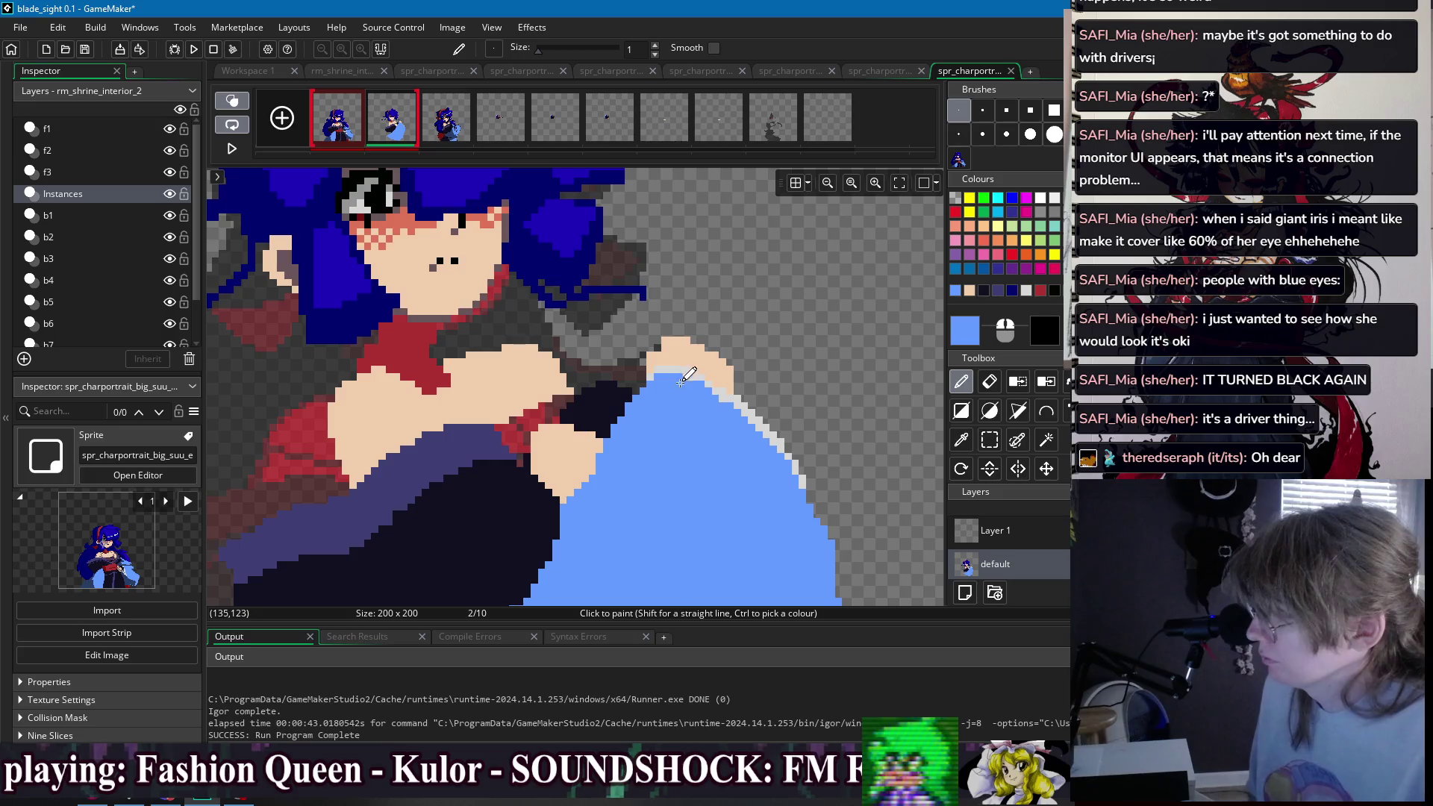
ctrl+click(676, 371)
drag(590, 423, 571, 424)
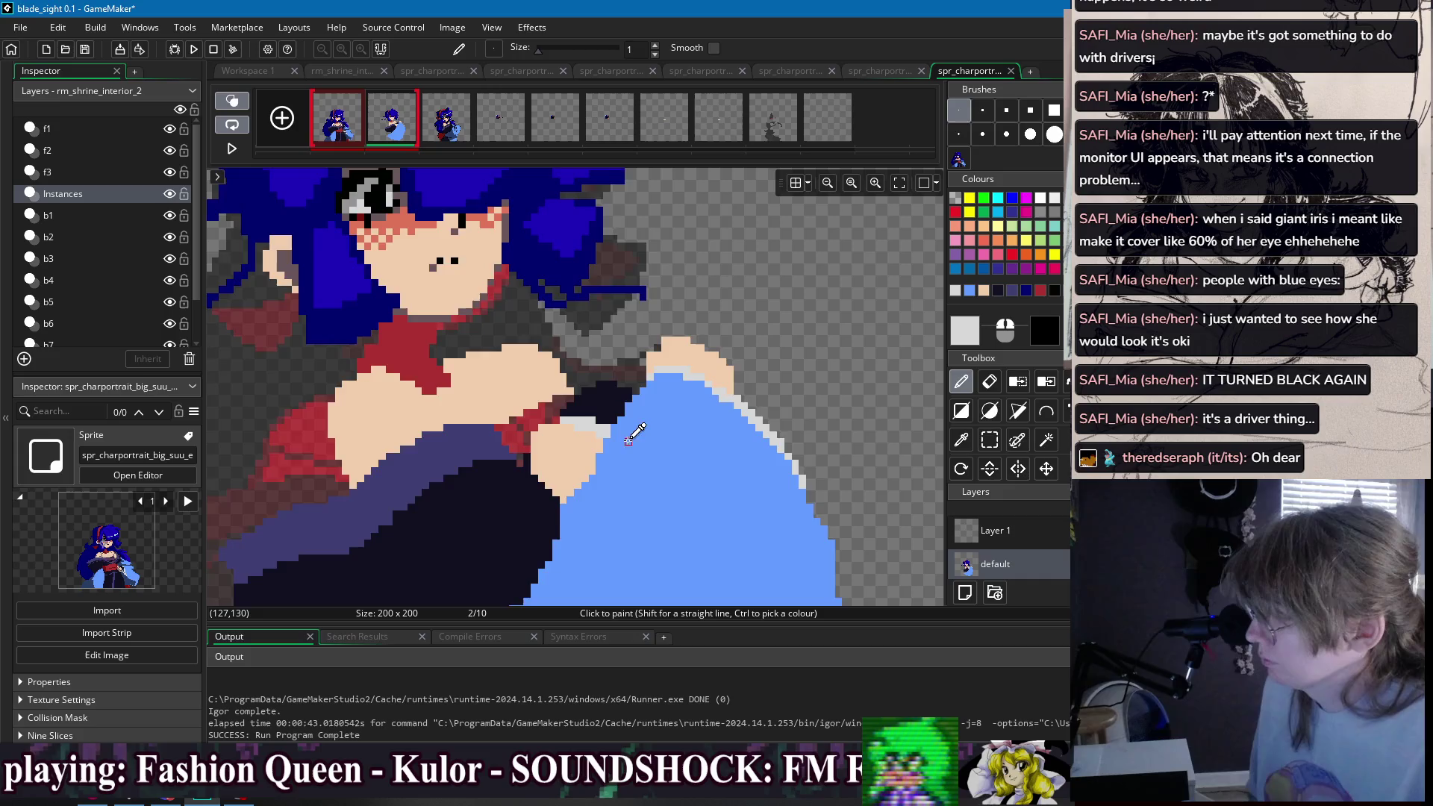
scroll(608, 426, down, 1)
ctrl+click(464, 250)
scroll(639, 374, up, 1)
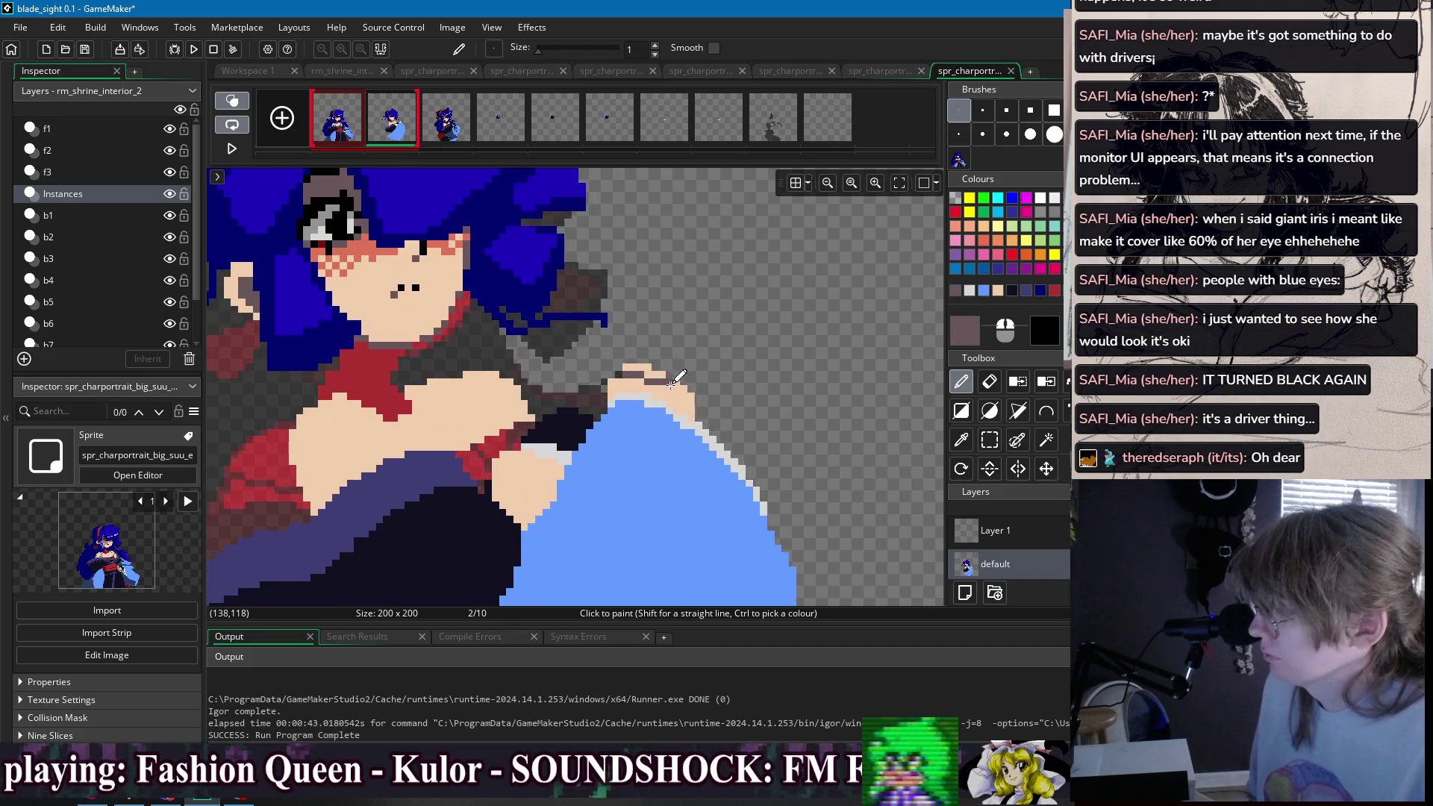
drag(680, 387, 657, 371)
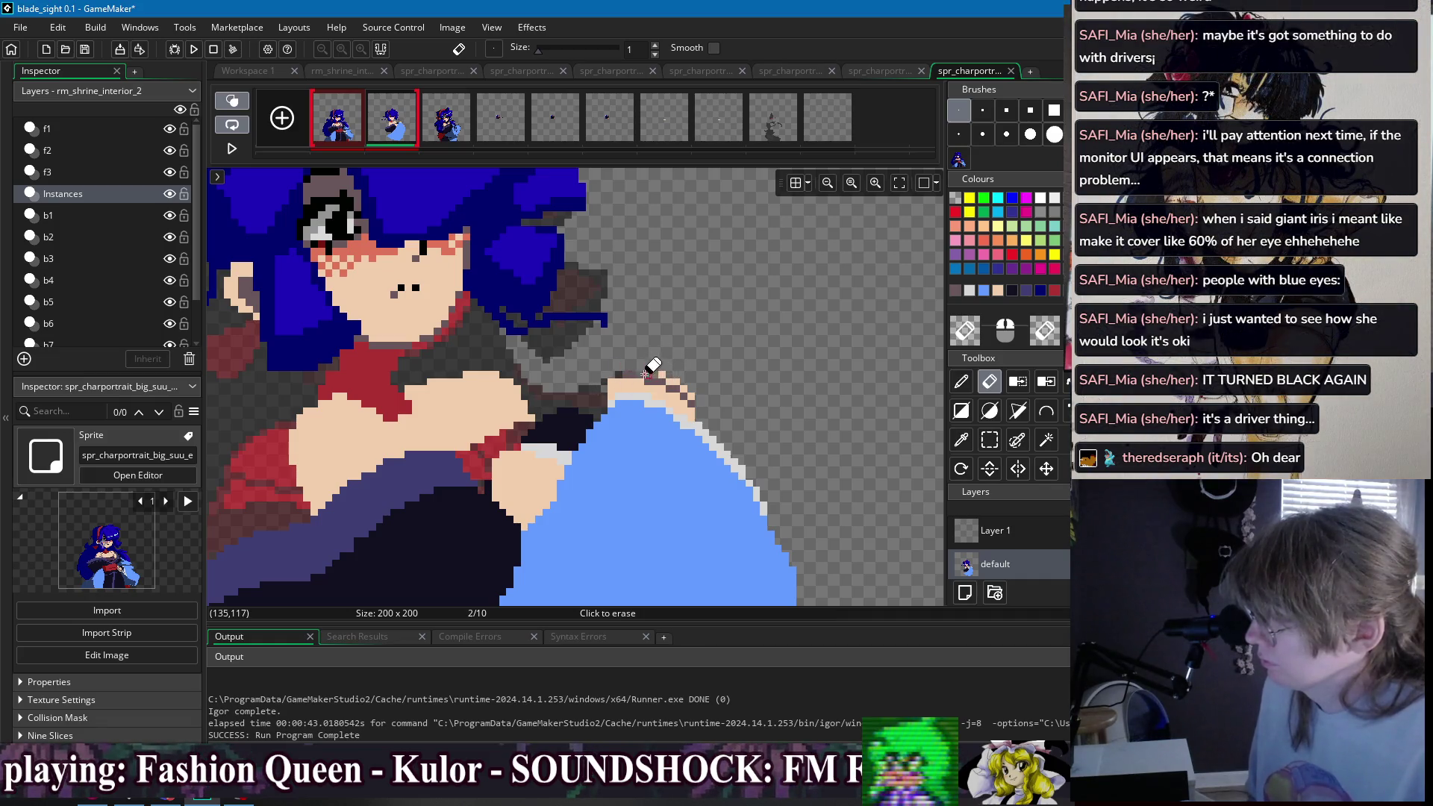
- Erase stray pixels around the hand and resample the dark mauve and skin colours
key(e)
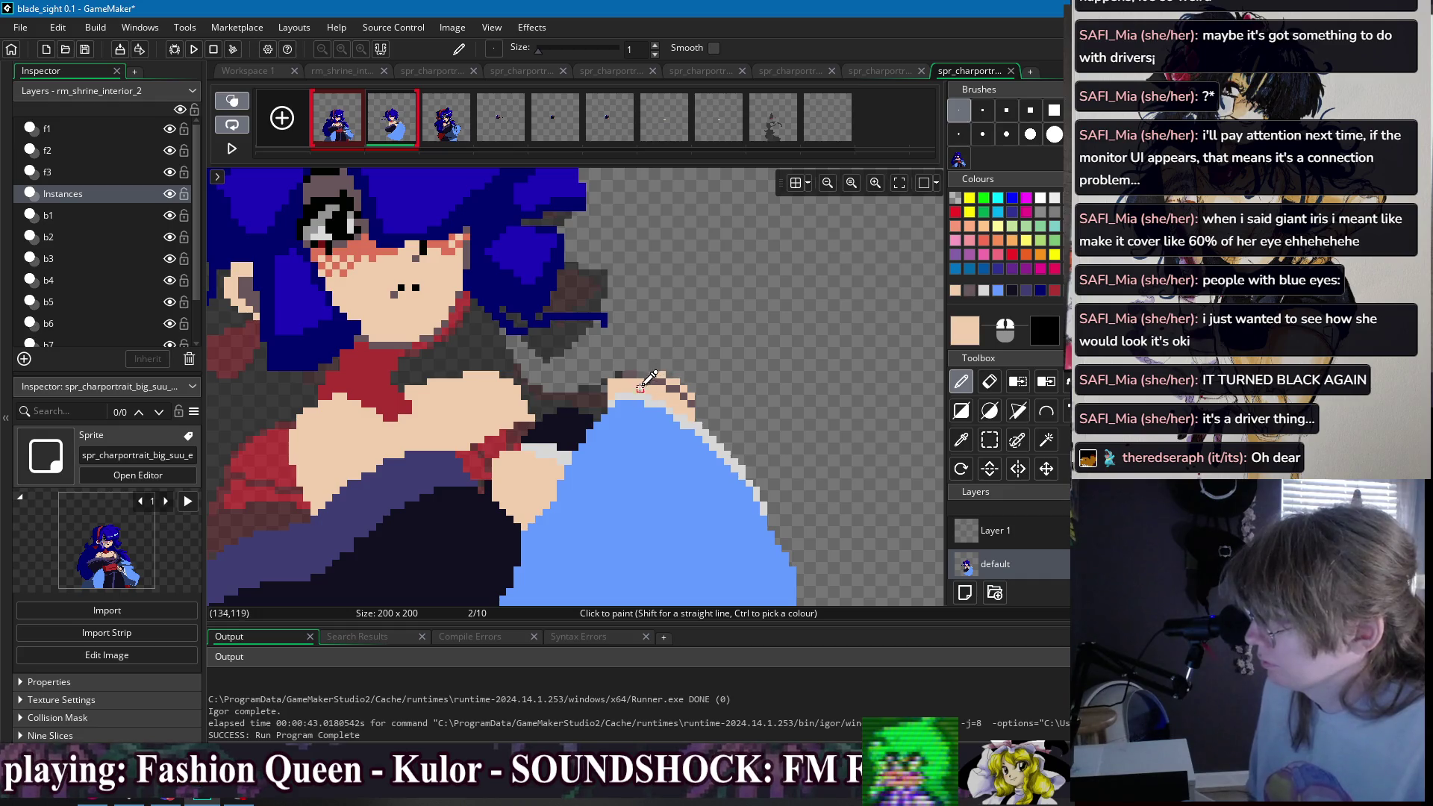
key(e)
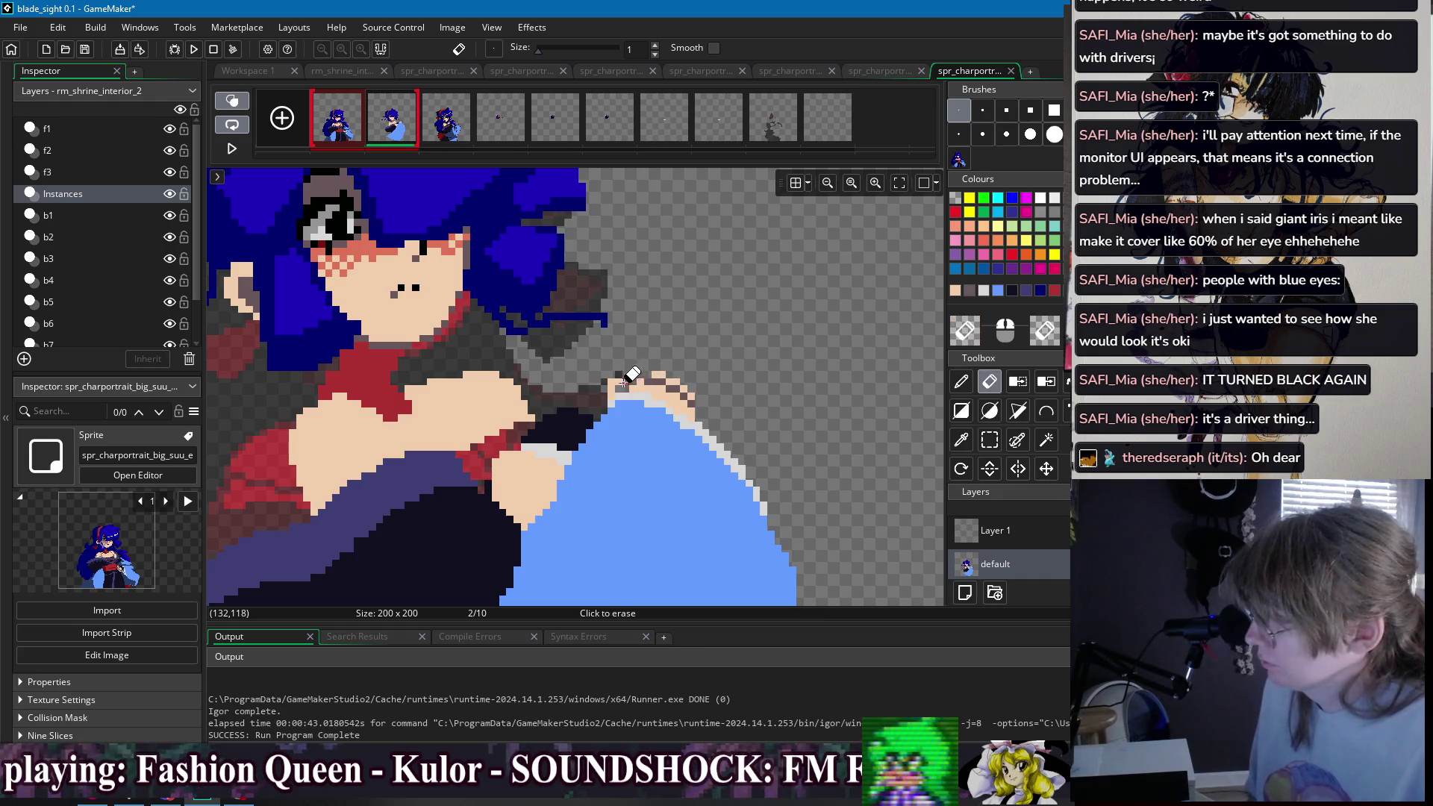
key(d)
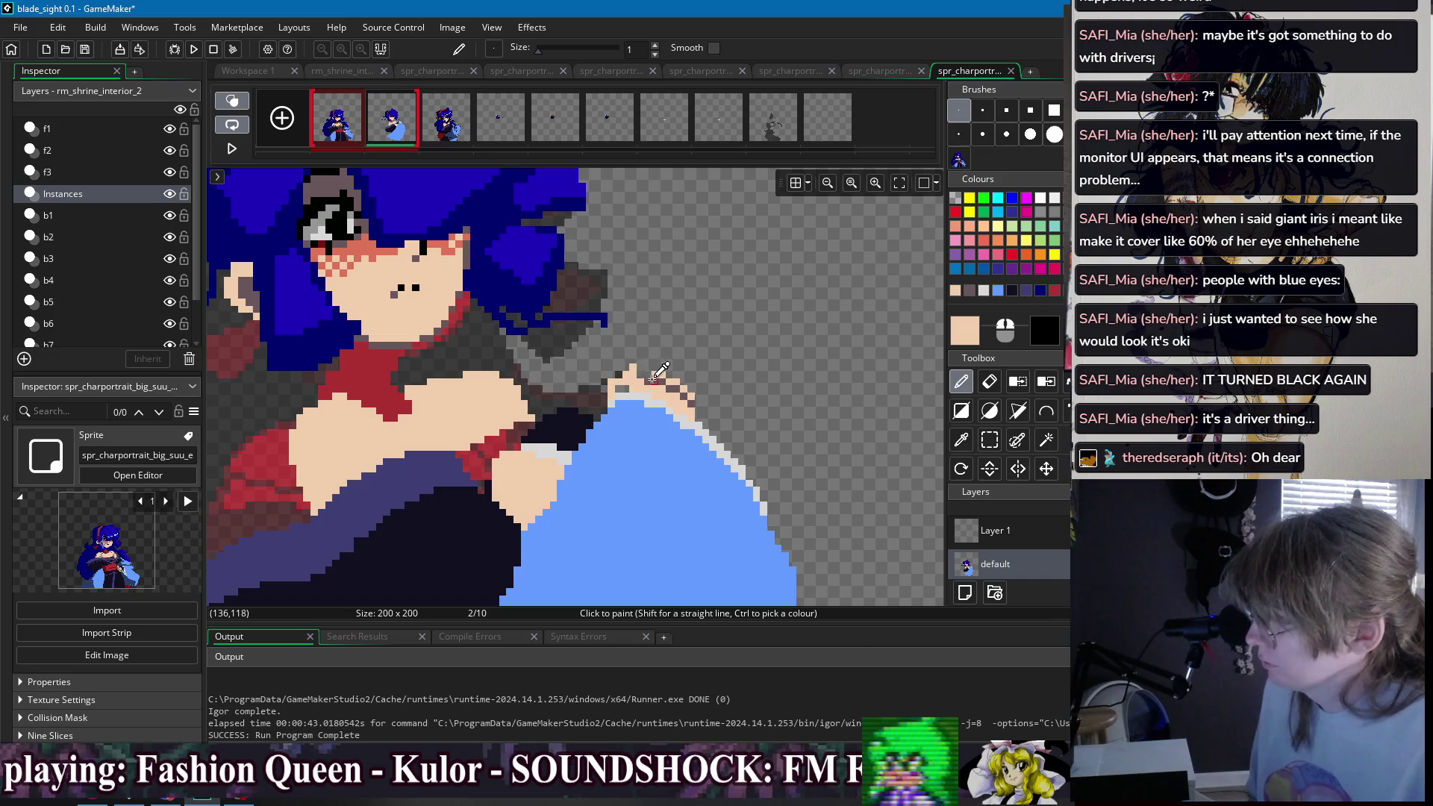
ctrl+click(653, 378)
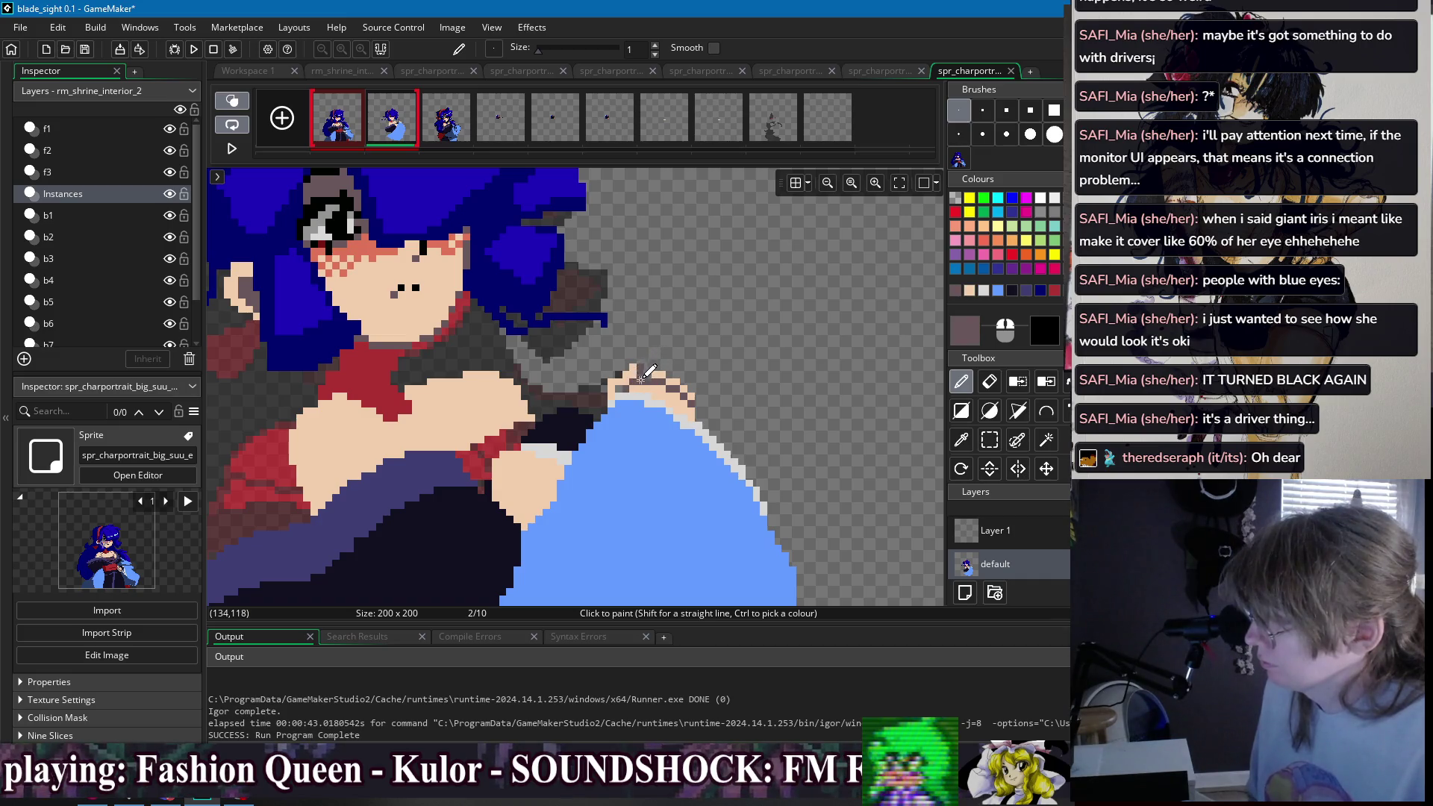
ctrl+click(629, 377)
key(e)
scroll(691, 320, down, 2)
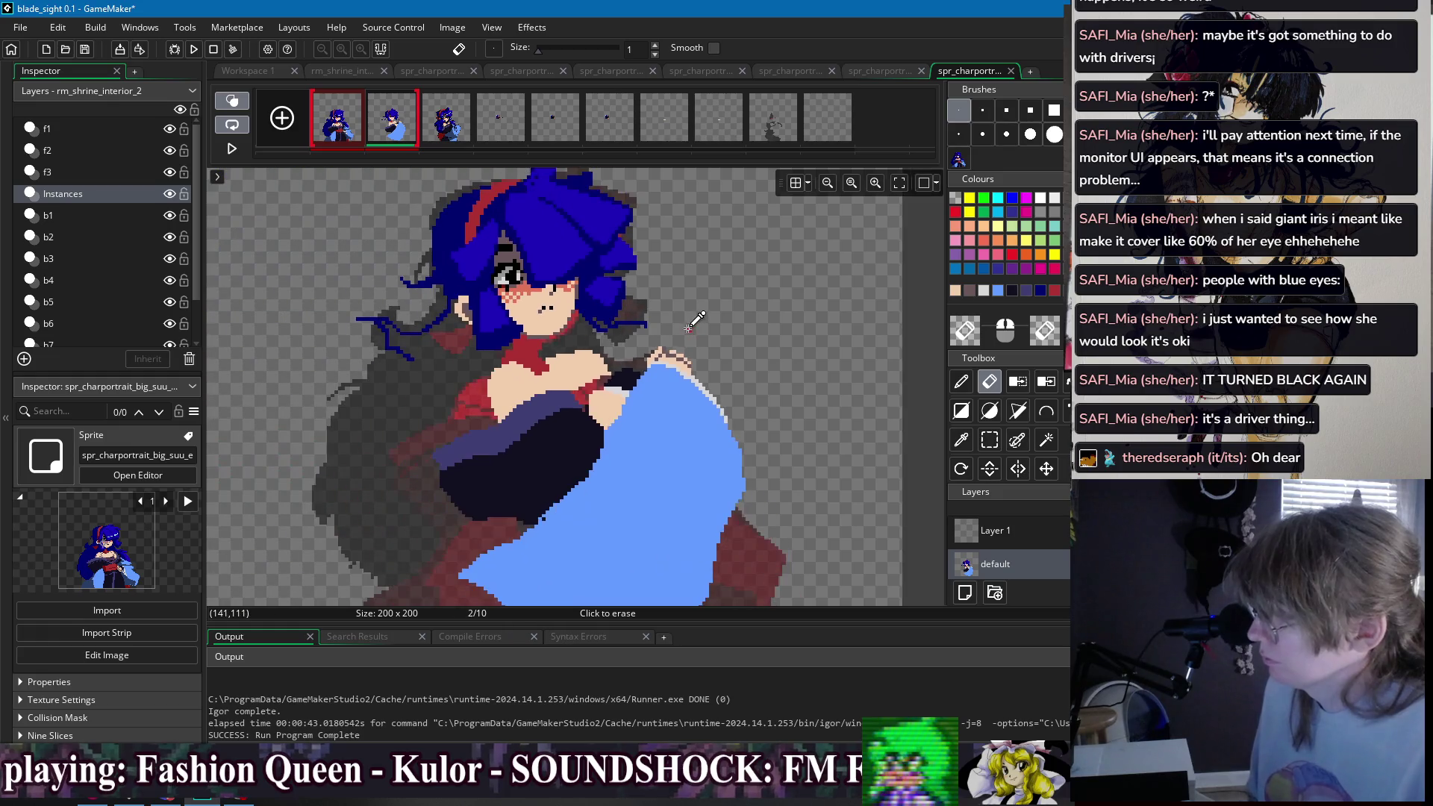
scroll(691, 319, up, 3)
- Outline the hand's edge and fingertips with dark mauve pixels
key(d)
ctrl+click(625, 392)
click(654, 418)
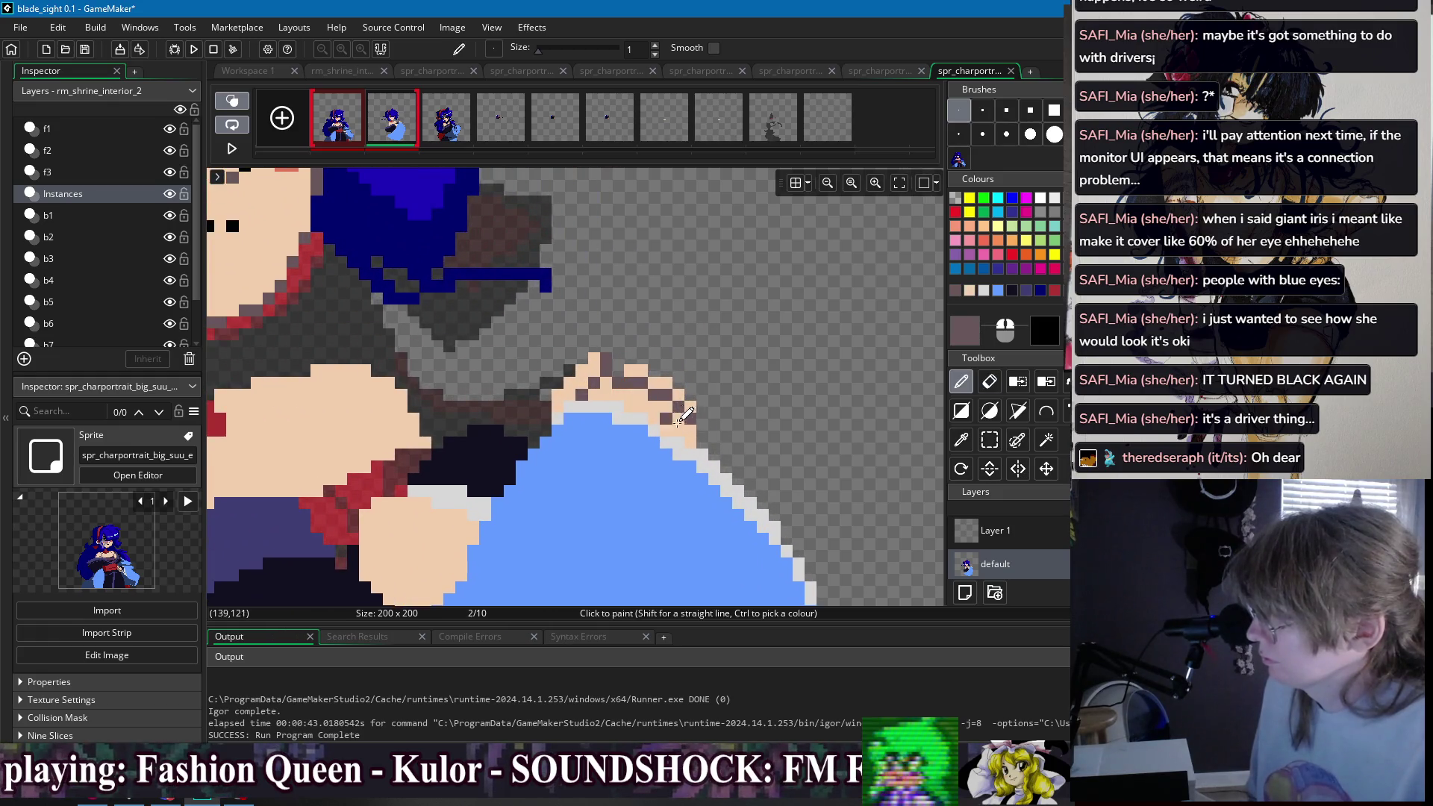
click(667, 429)
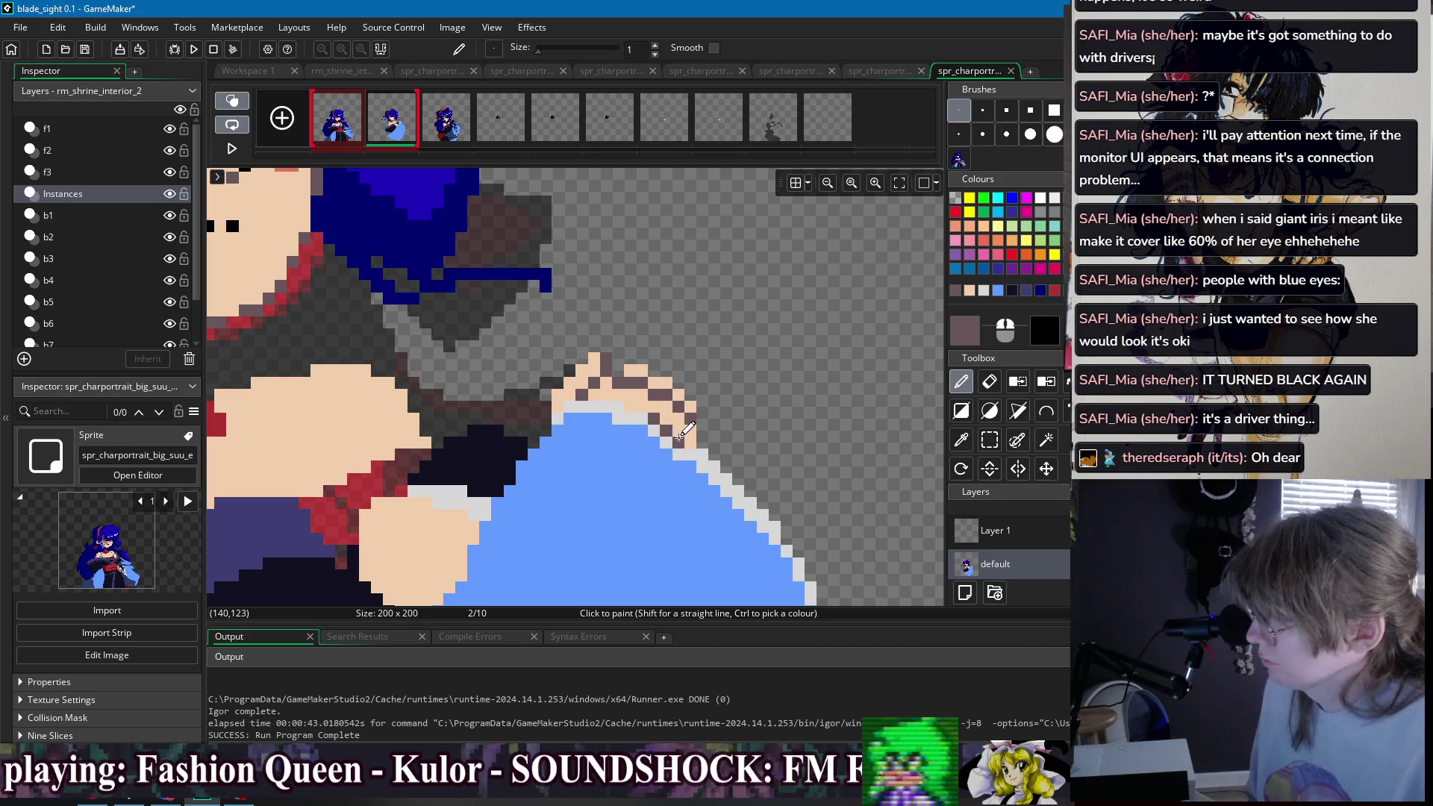
scroll(736, 390, down, 1)
scroll(735, 390, down, 1)
scroll(731, 390, down, 2)
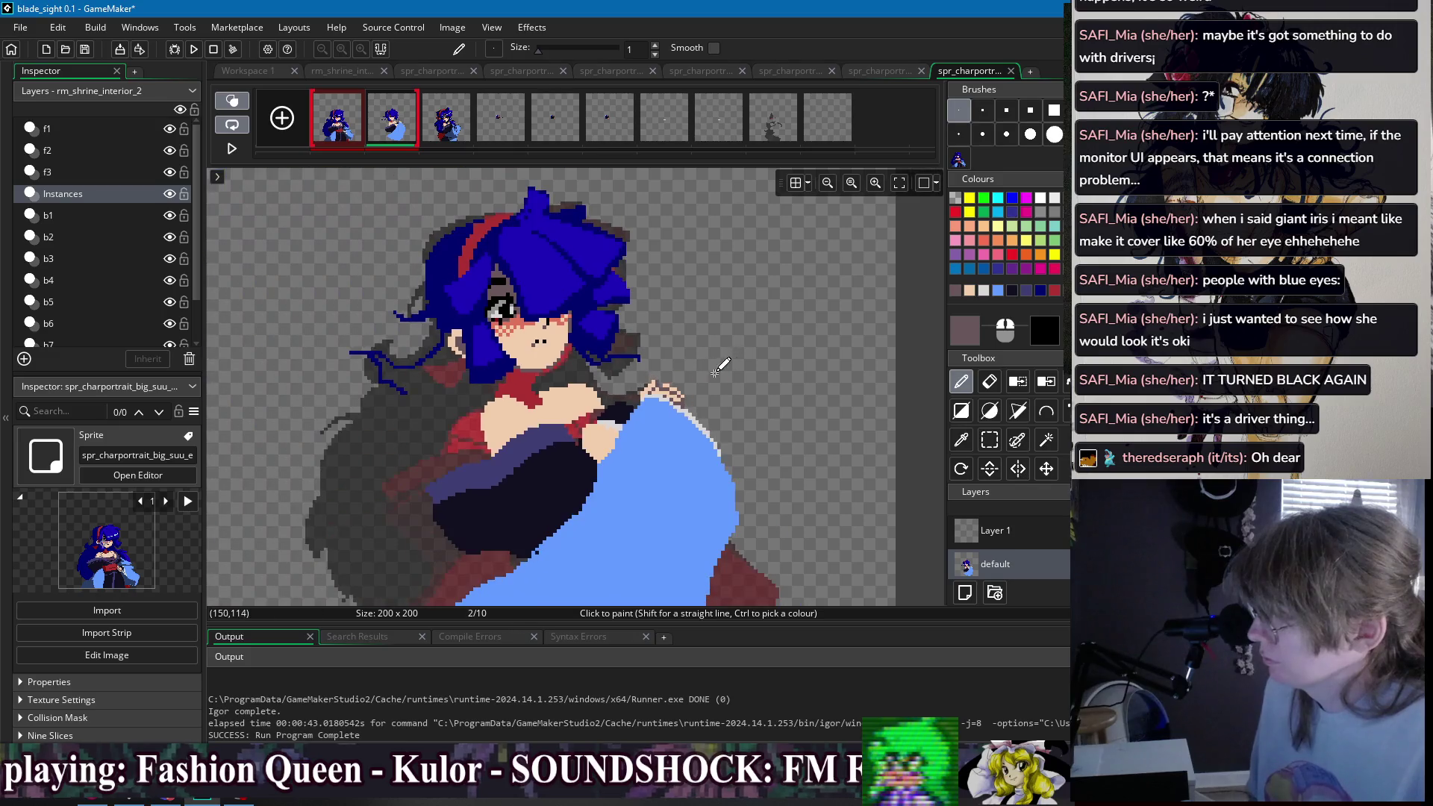
- Draw the dark mauve edge line and finger separation lines on the lower hand
scroll(674, 385, up, 3)
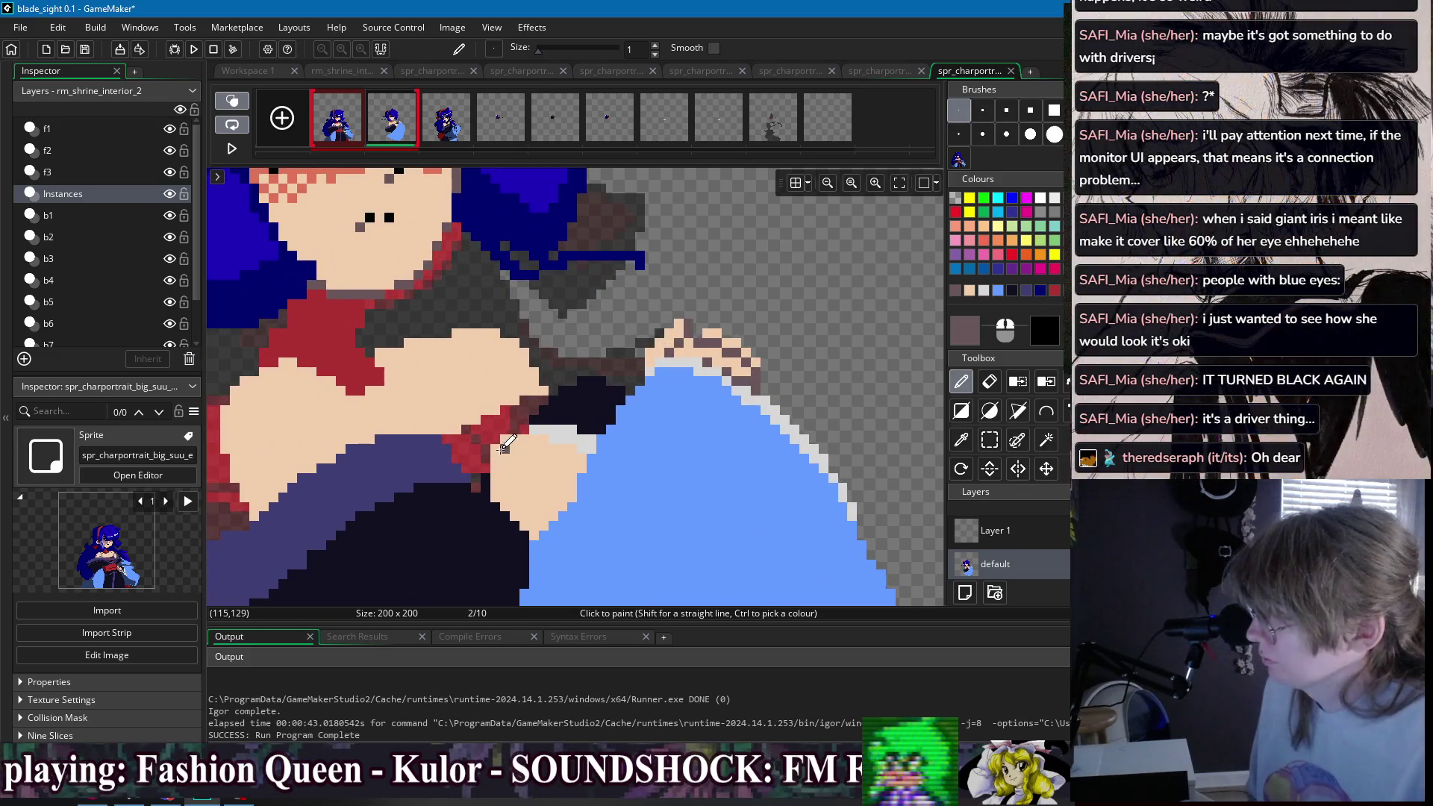
drag(505, 442, 562, 496)
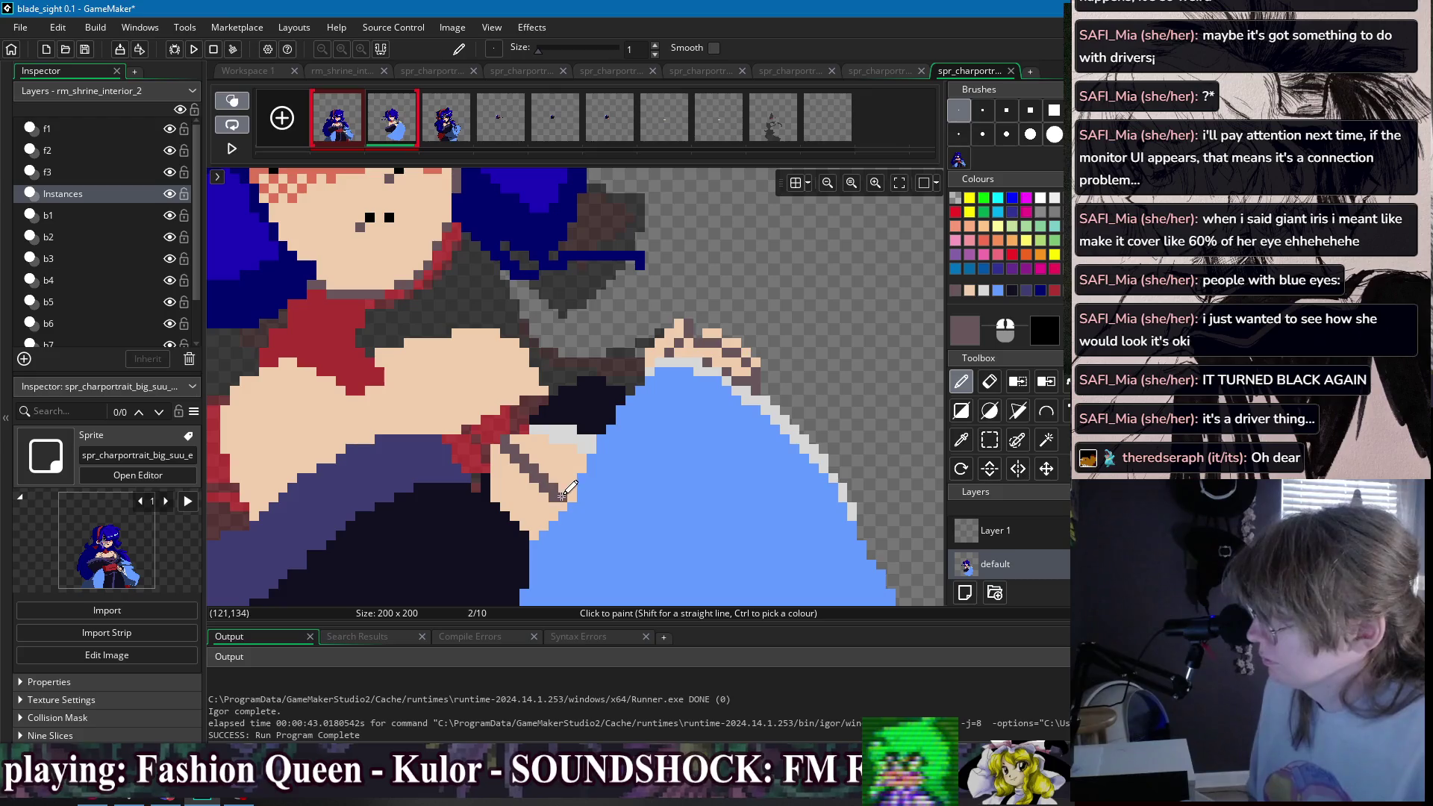
mouse_move(505, 443)
mouse_down()
mouse_move(506, 502)
mouse_move(523, 507)
mouse_up()
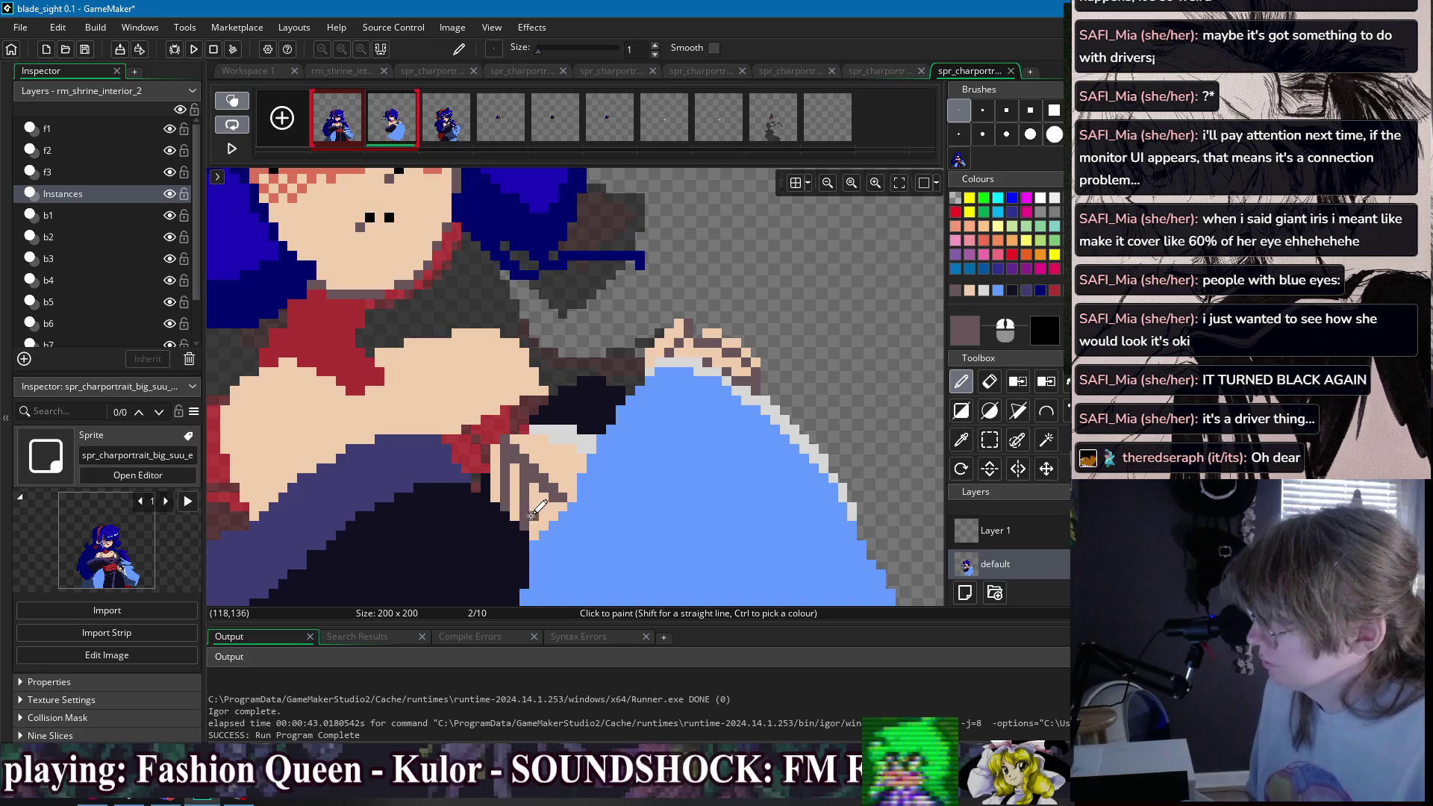
ctrl+click(531, 484)
ctrl+click(545, 491)
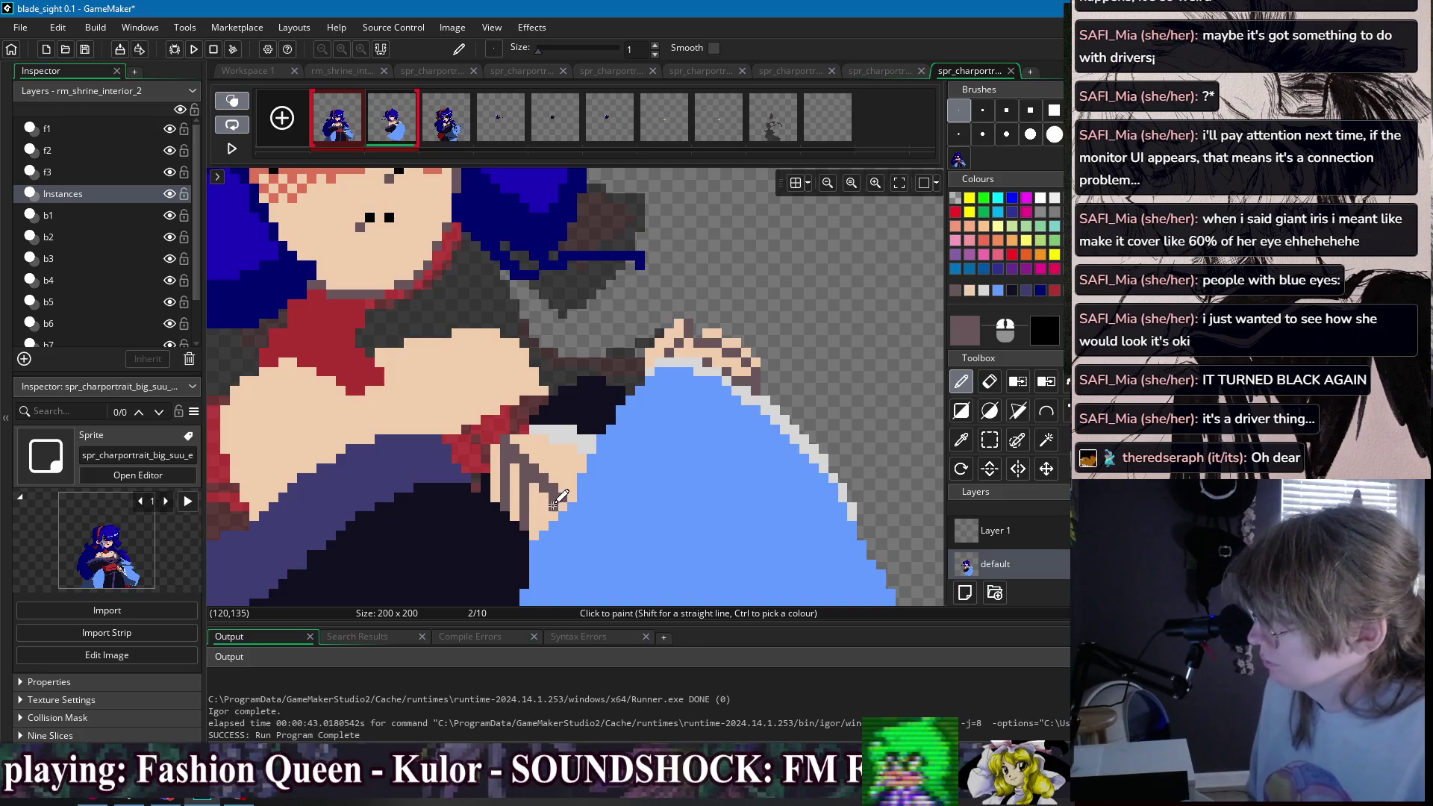
drag(544, 492, 544, 521)
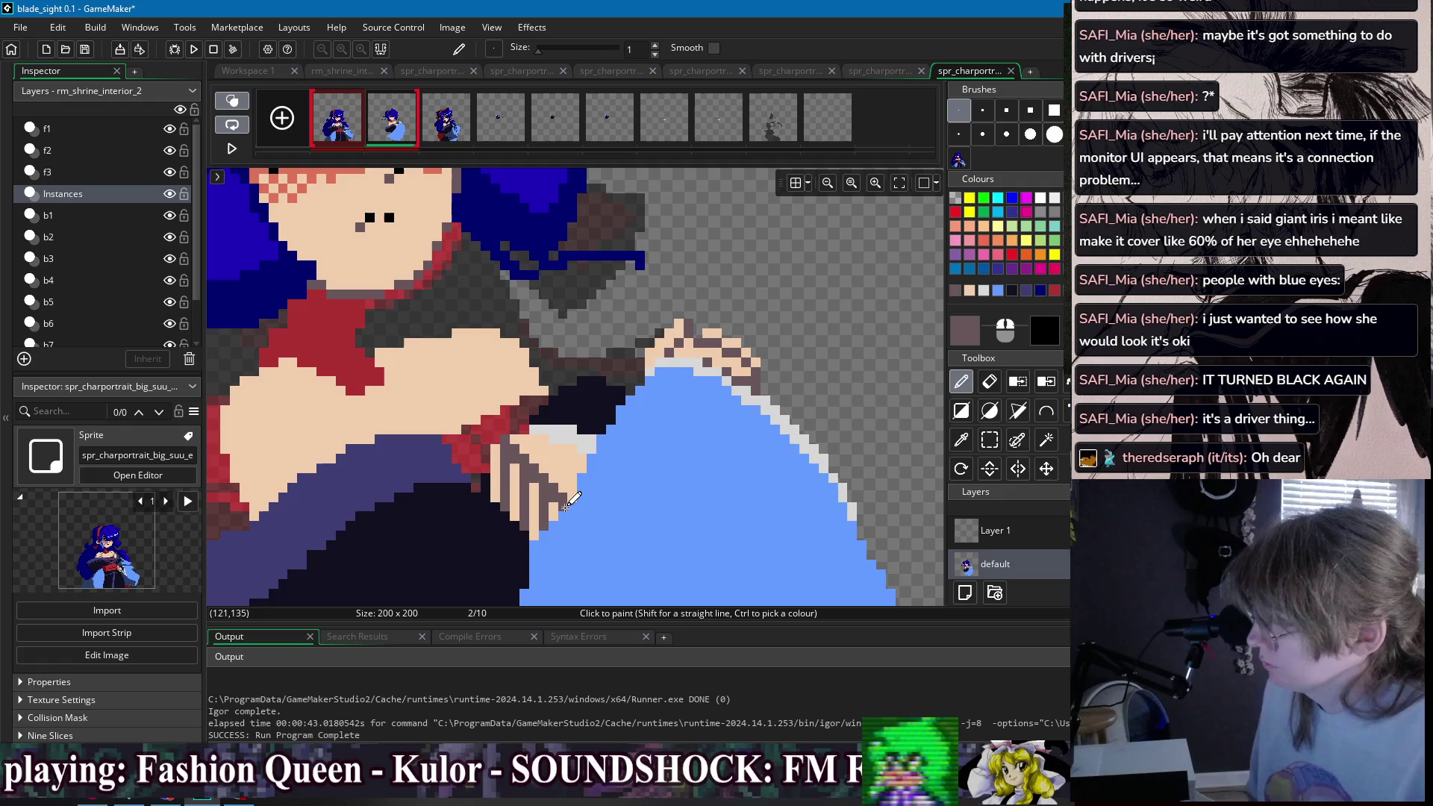
- Re-sample the dark mauve and add a dark pixel at the chest's left edge
ctrl+click(532, 445)
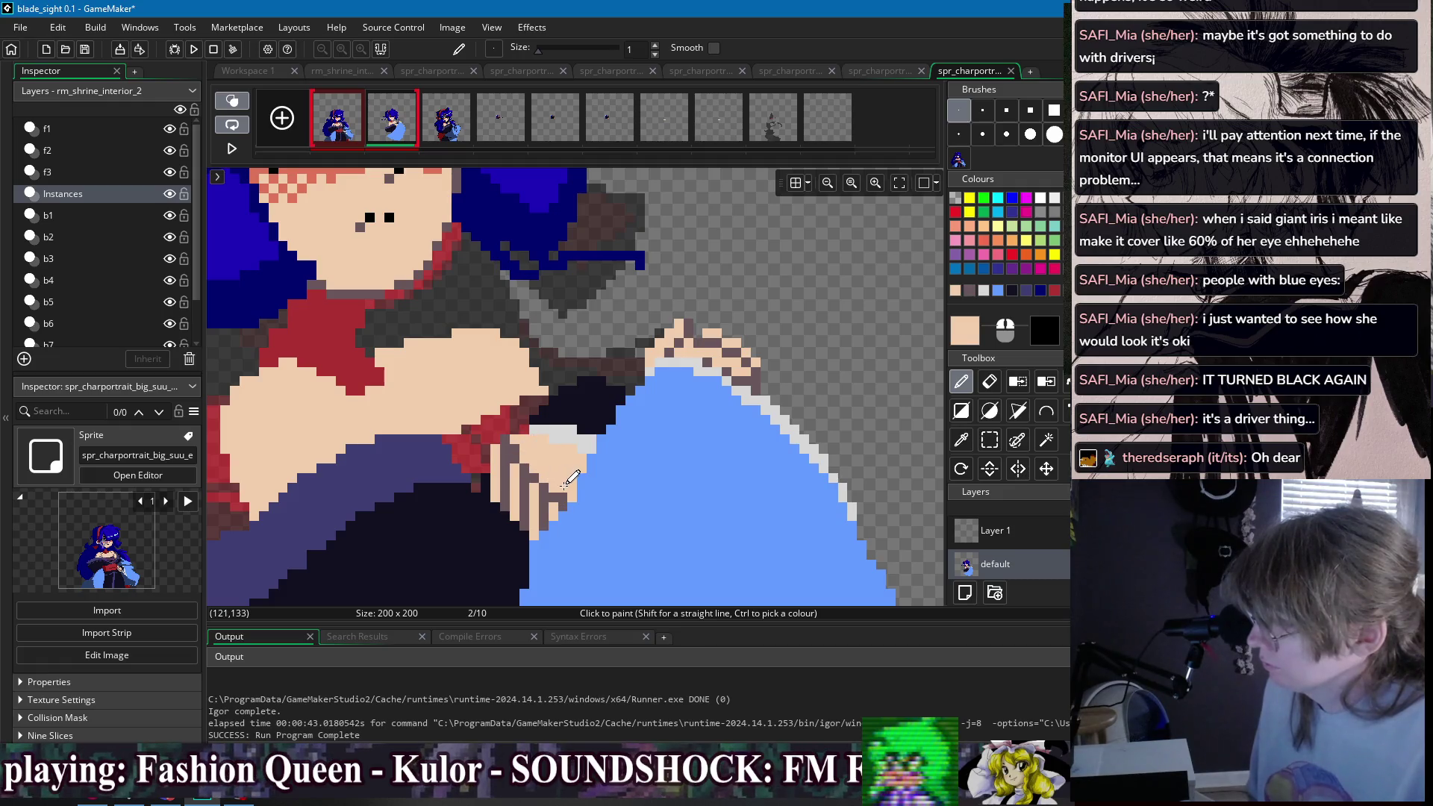
scroll(570, 426, down, 2)
scroll(556, 455, up, 1)
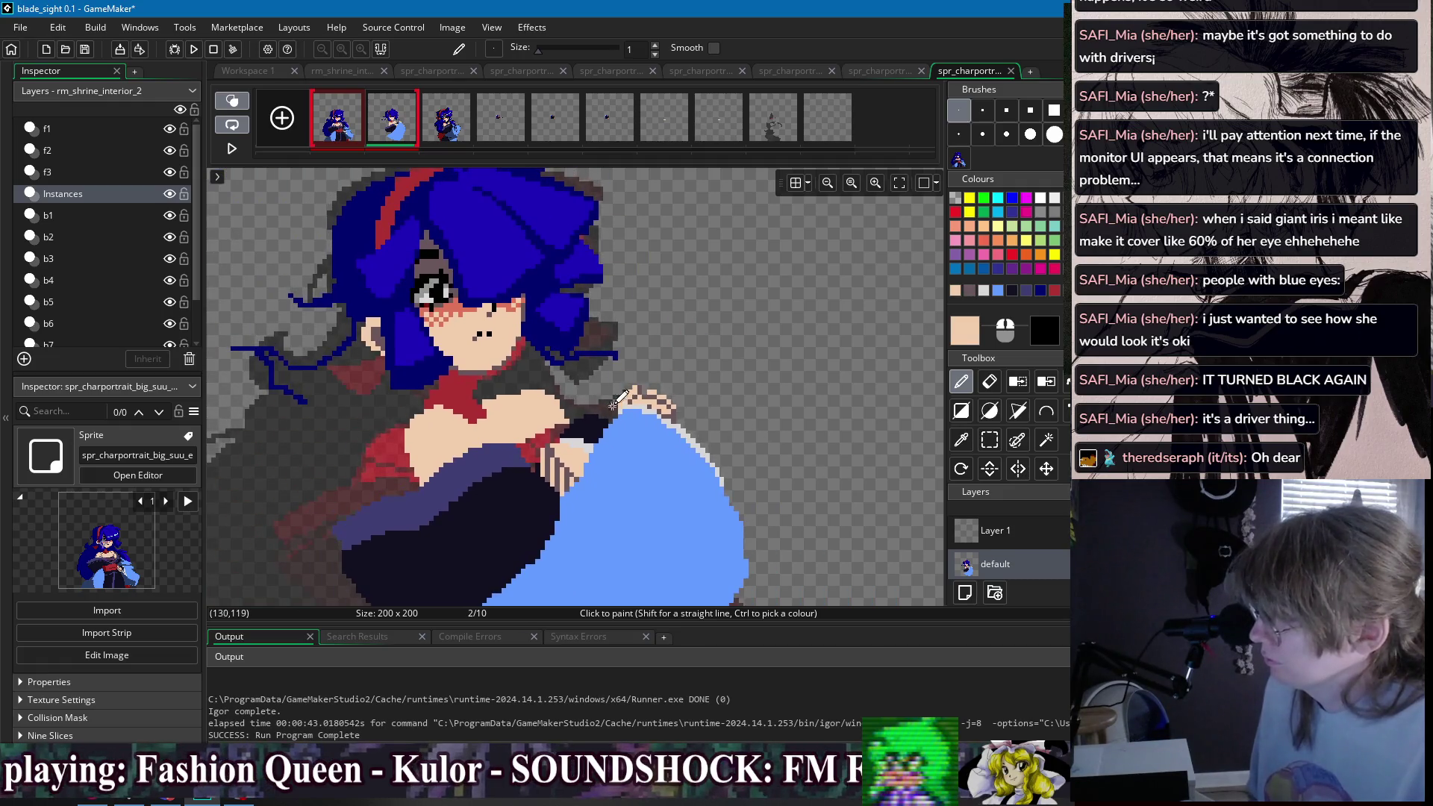
scroll(553, 470, up, 1)
ctrl+click(546, 481)
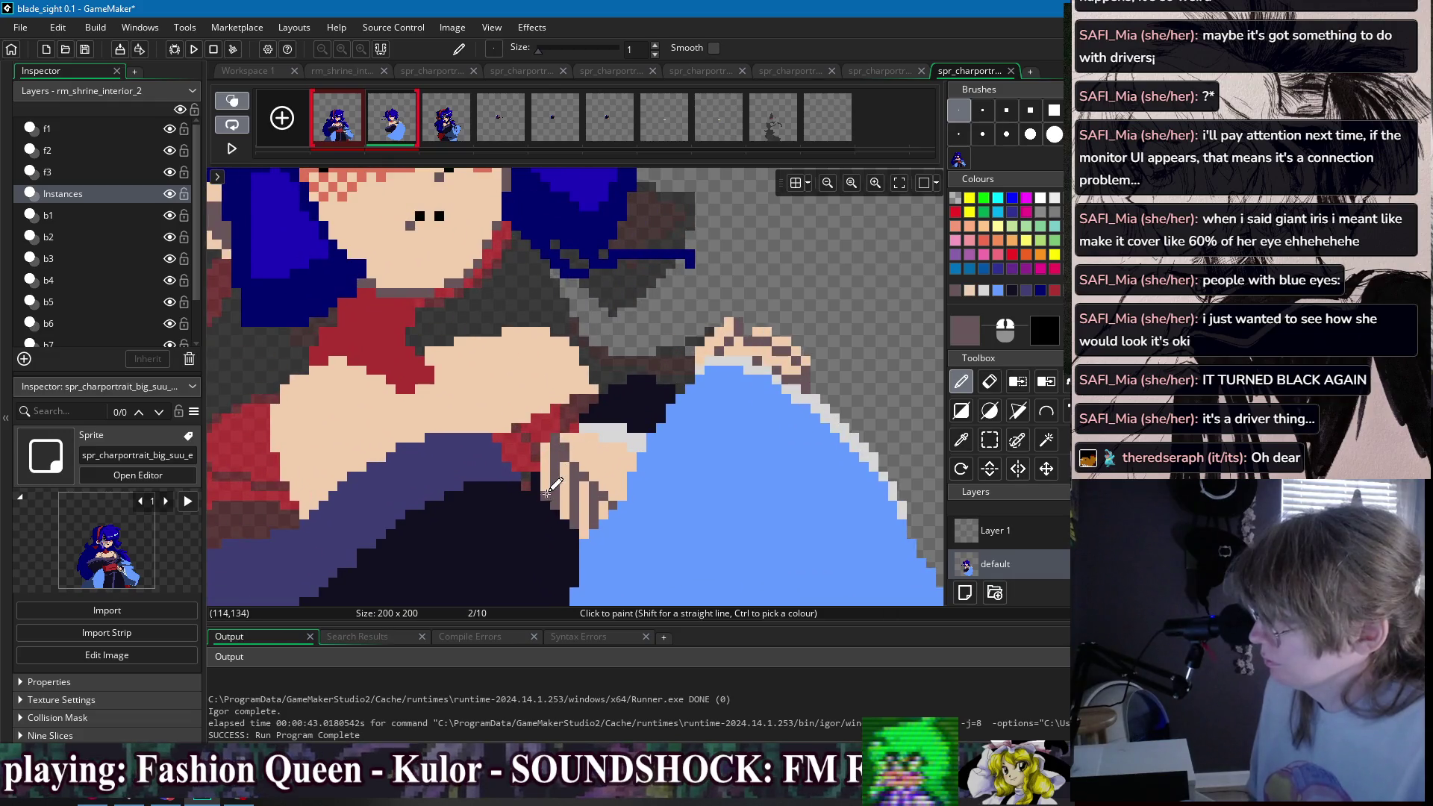
scroll(582, 515, down, 2)
scroll(478, 448, up, 1)
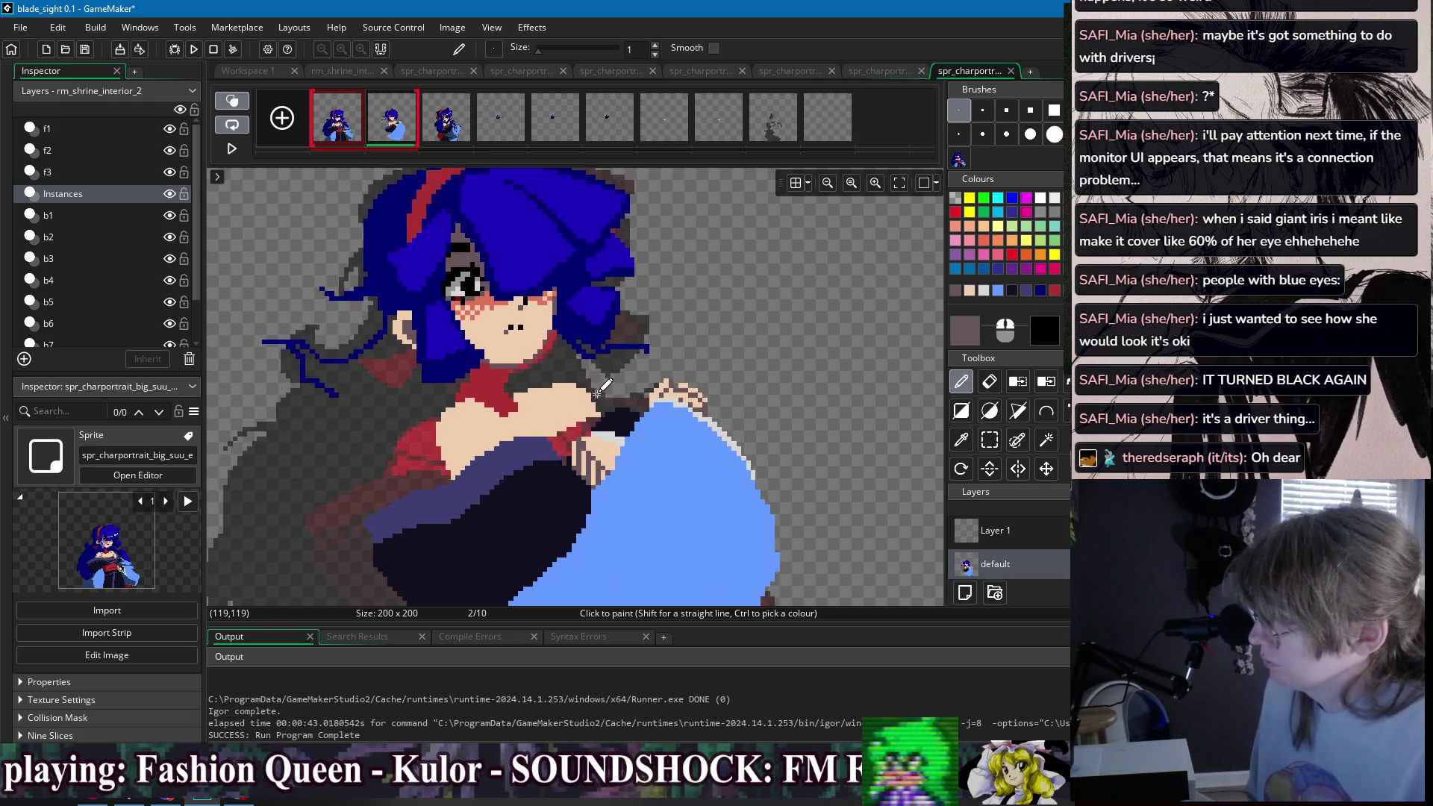
scroll(453, 428, up, 1)
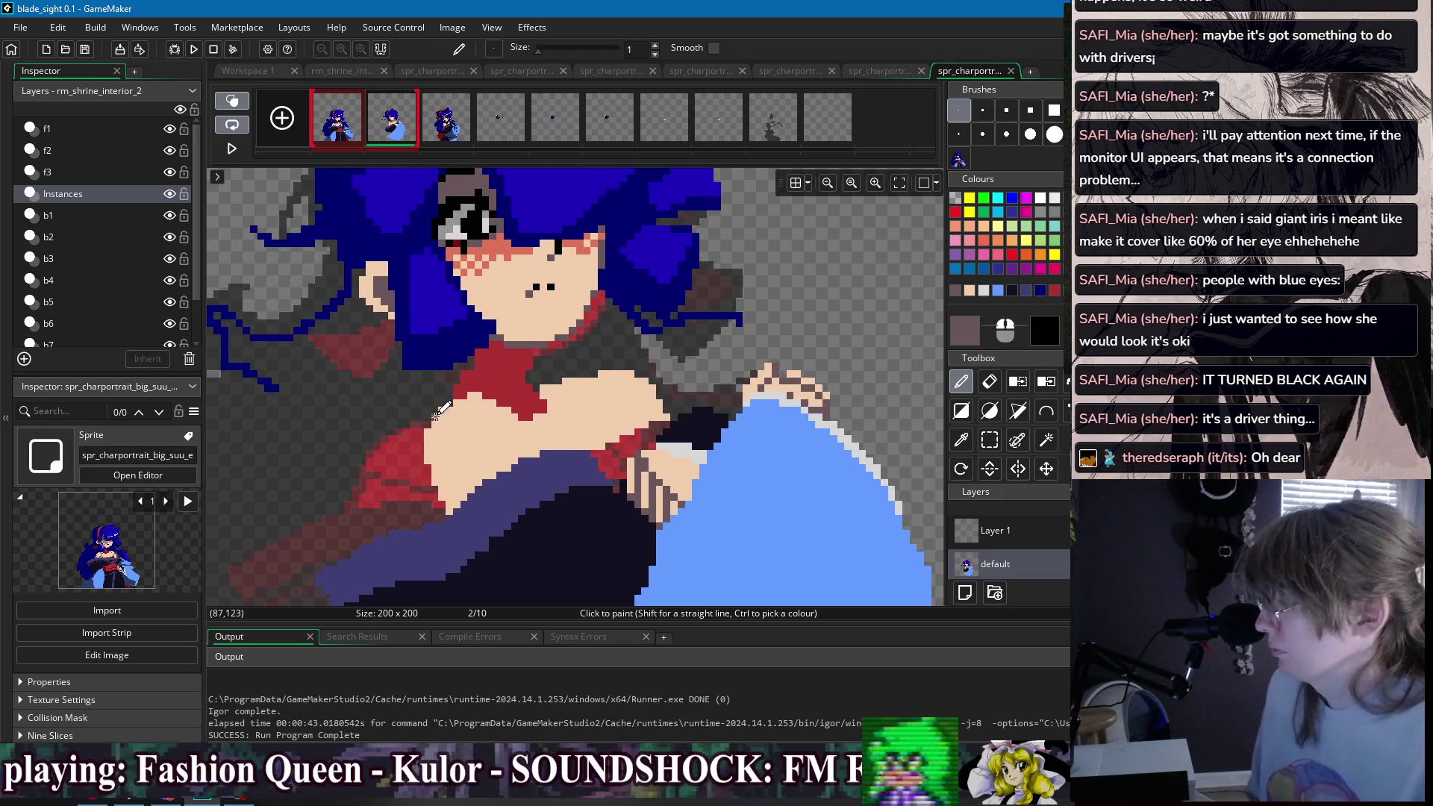
click(435, 418)
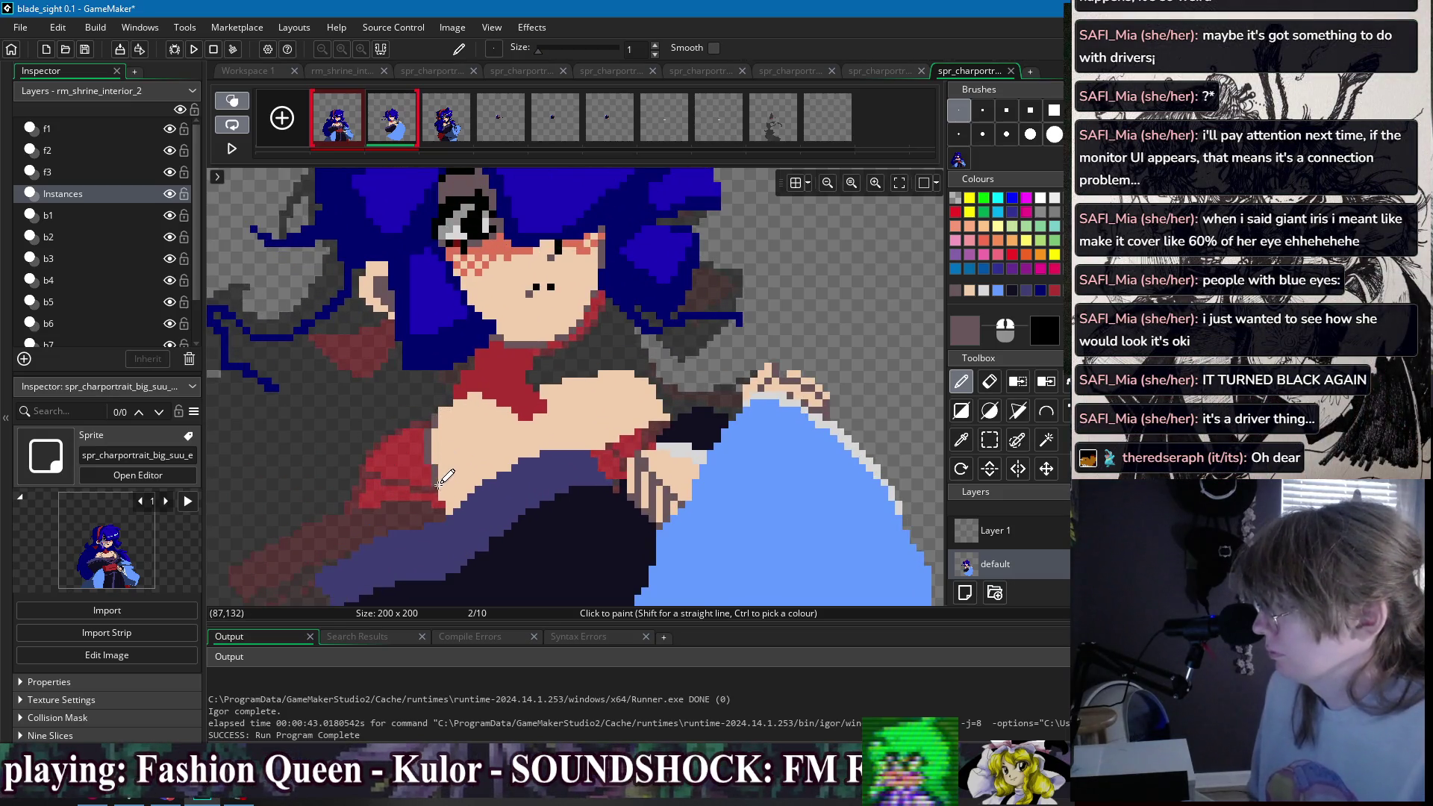
scroll(470, 396, up, 2)
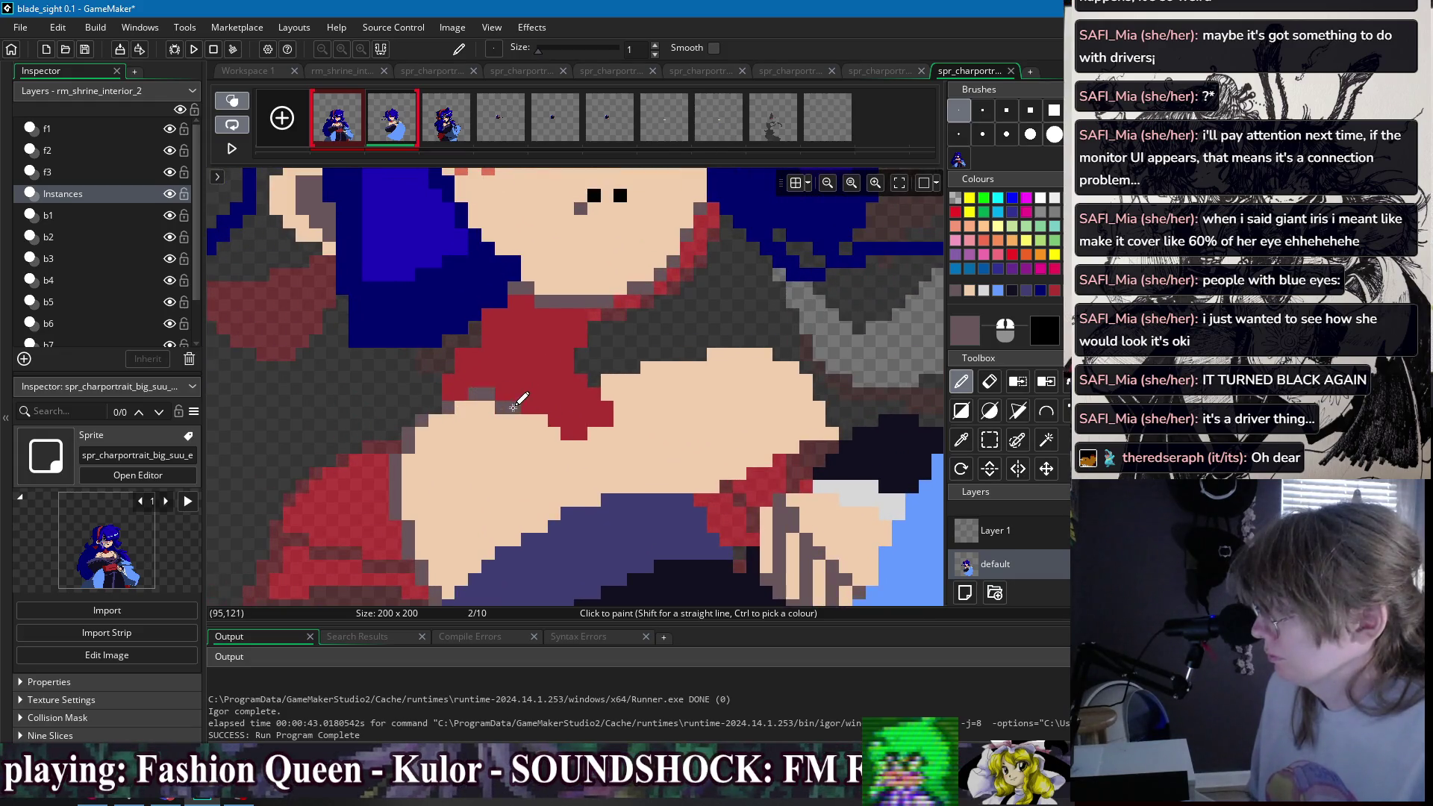
- Checking frame 1, draw a grey outline row along the arm and diagonally across the forearm
click(352, 139)
click(393, 137)
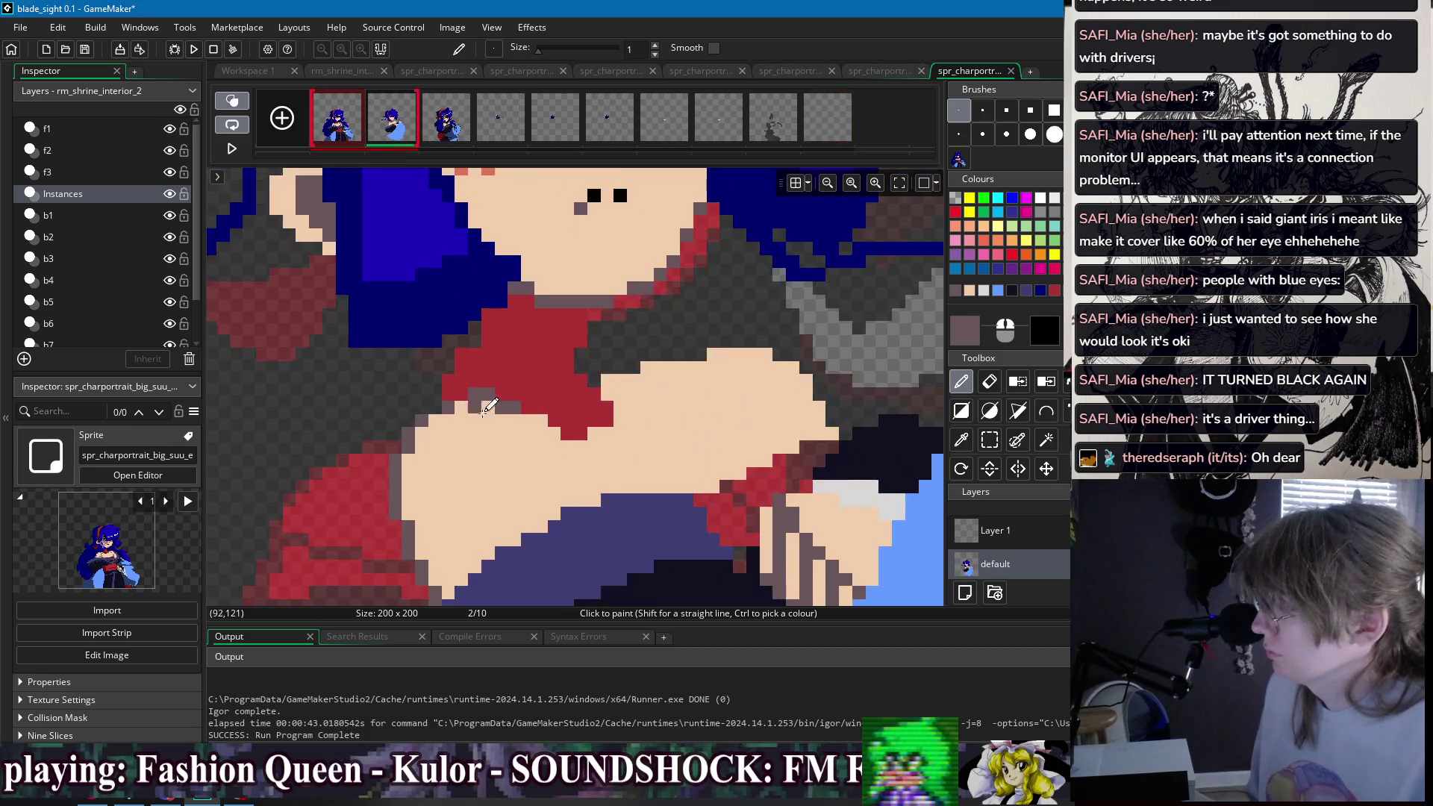
click(580, 460)
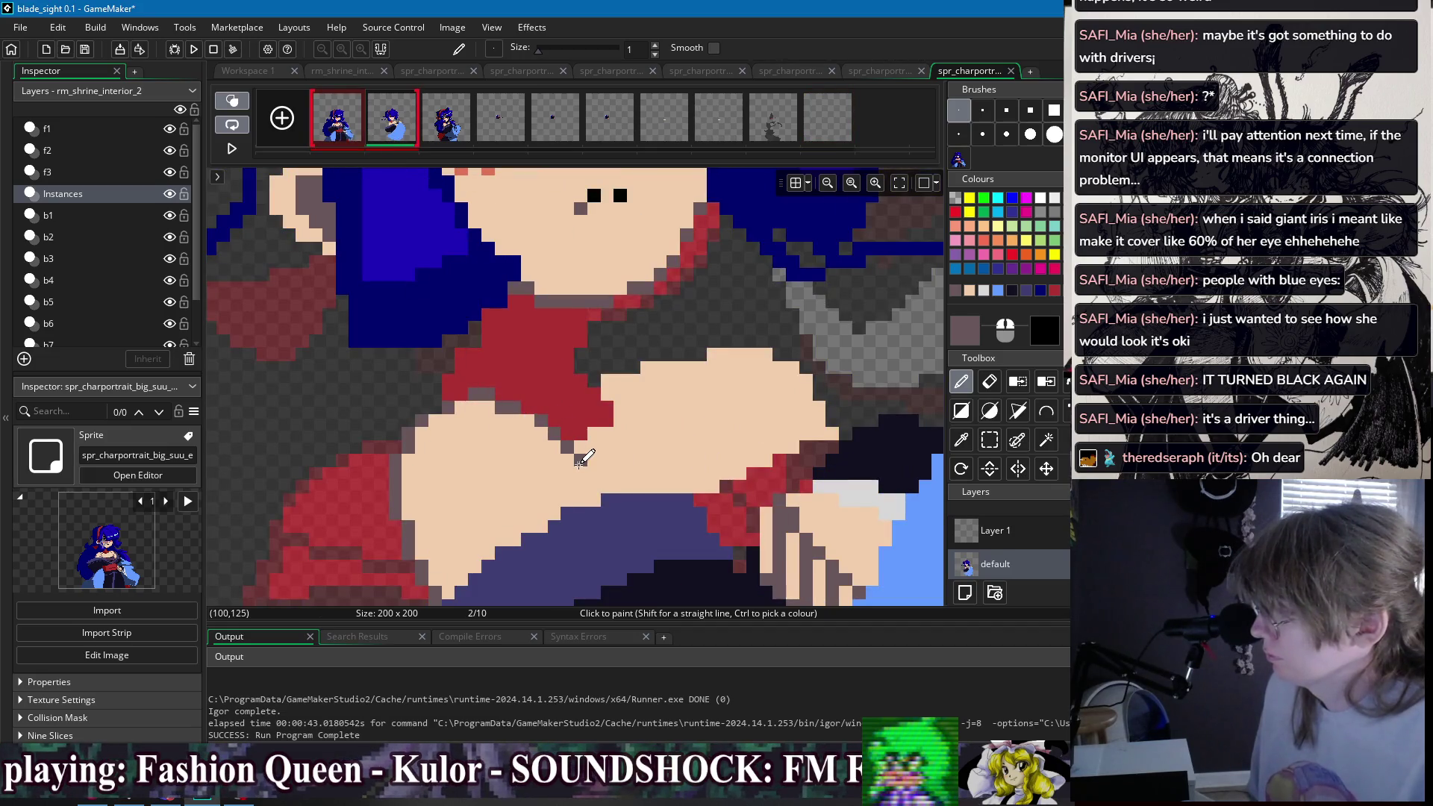
mouse_move(570, 459)
mouse_down()
mouse_move(535, 470)
mouse_move(464, 536)
mouse_move(486, 506)
mouse_up()
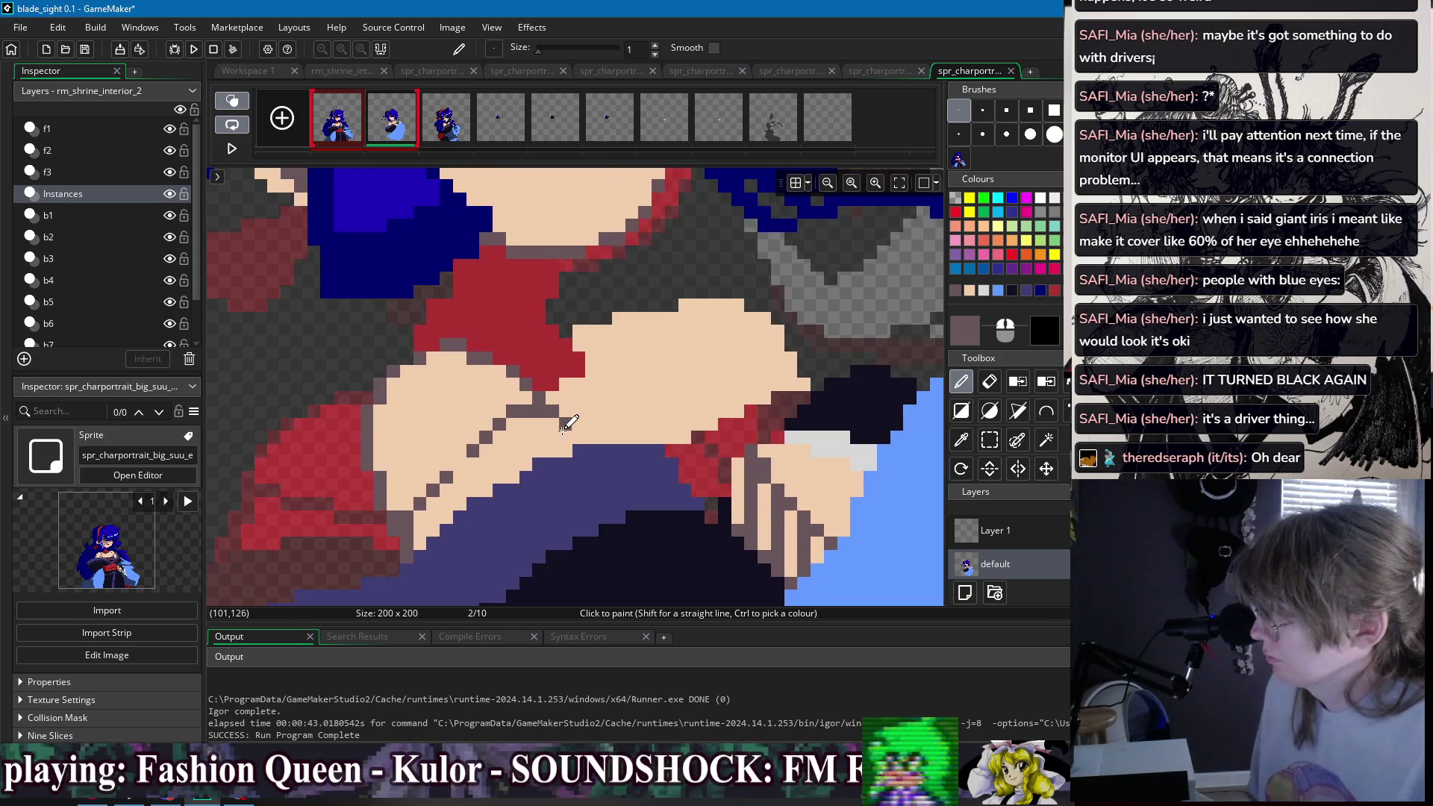
click(568, 434)
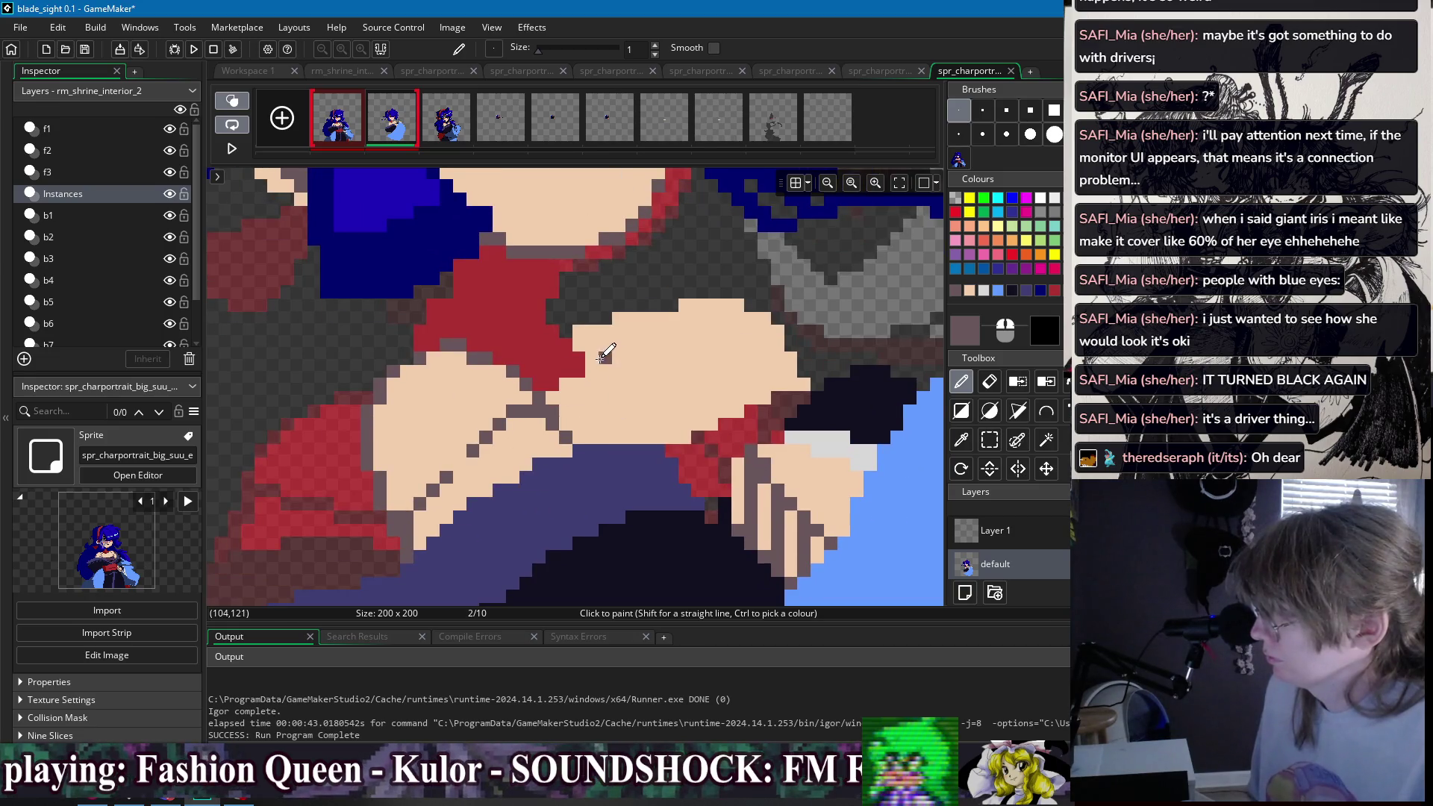
drag(592, 345, 633, 344)
click(645, 358)
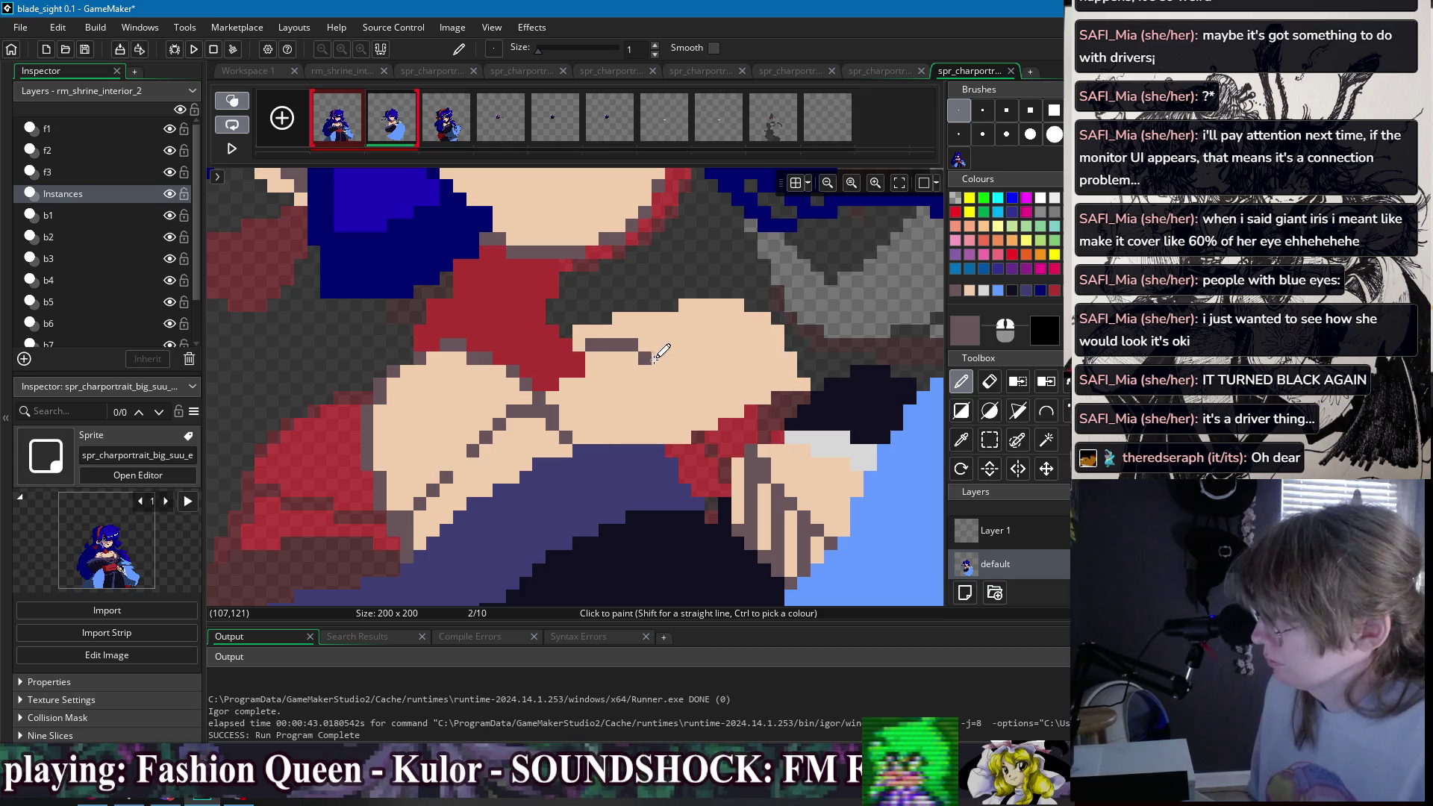
click(672, 371)
click(685, 384)
click(724, 410)
- Add more grey outline pixels, including a run near the jaw
scroll(724, 410, up, 3)
scroll(672, 418, right, 3)
click(553, 442)
drag(608, 509, 661, 495)
scroll(660, 459, down, 4)
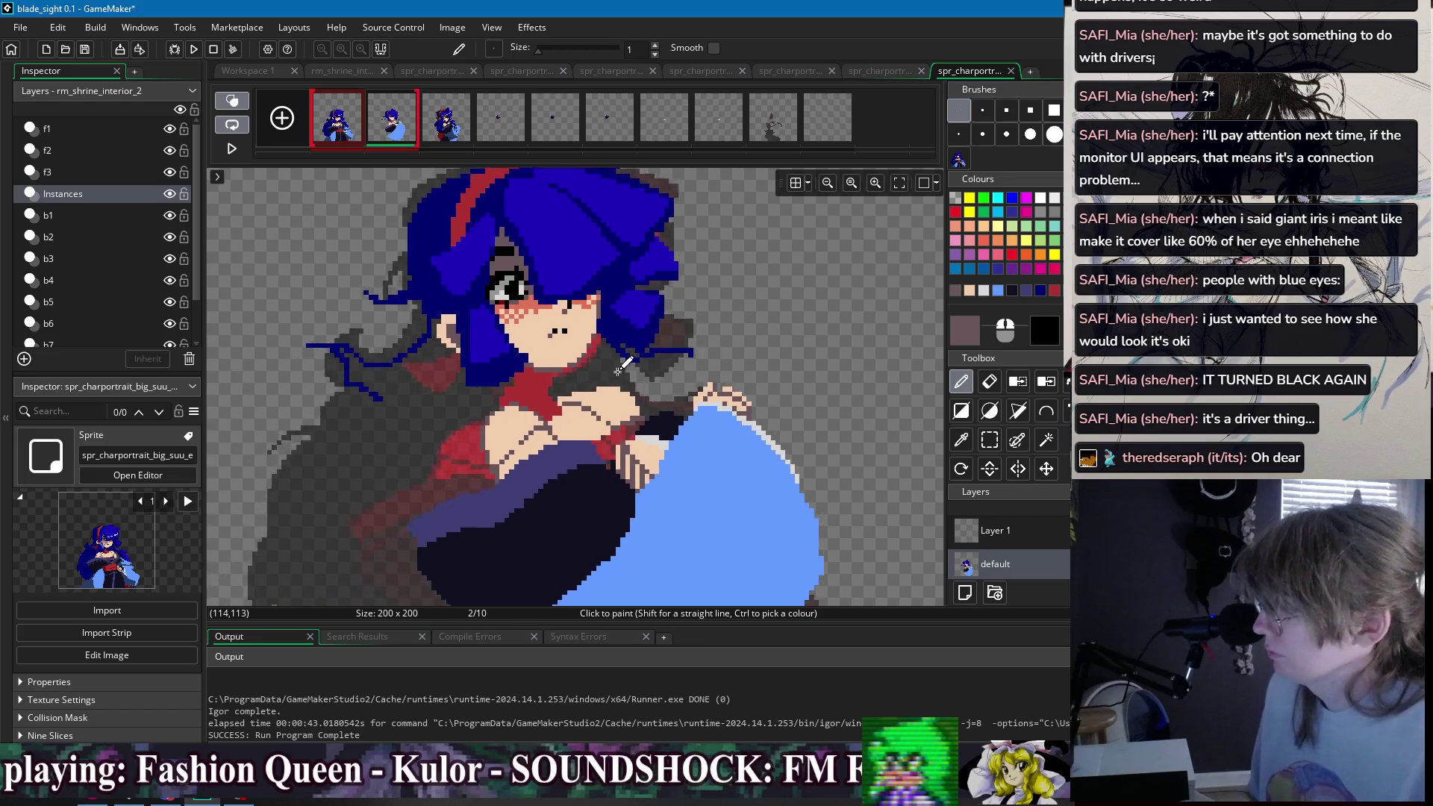
key(Left)
key(Right)
scroll(500, 431, up, 3)
- Recolour a pixel on the collar-skin edge mauve
click(507, 430)
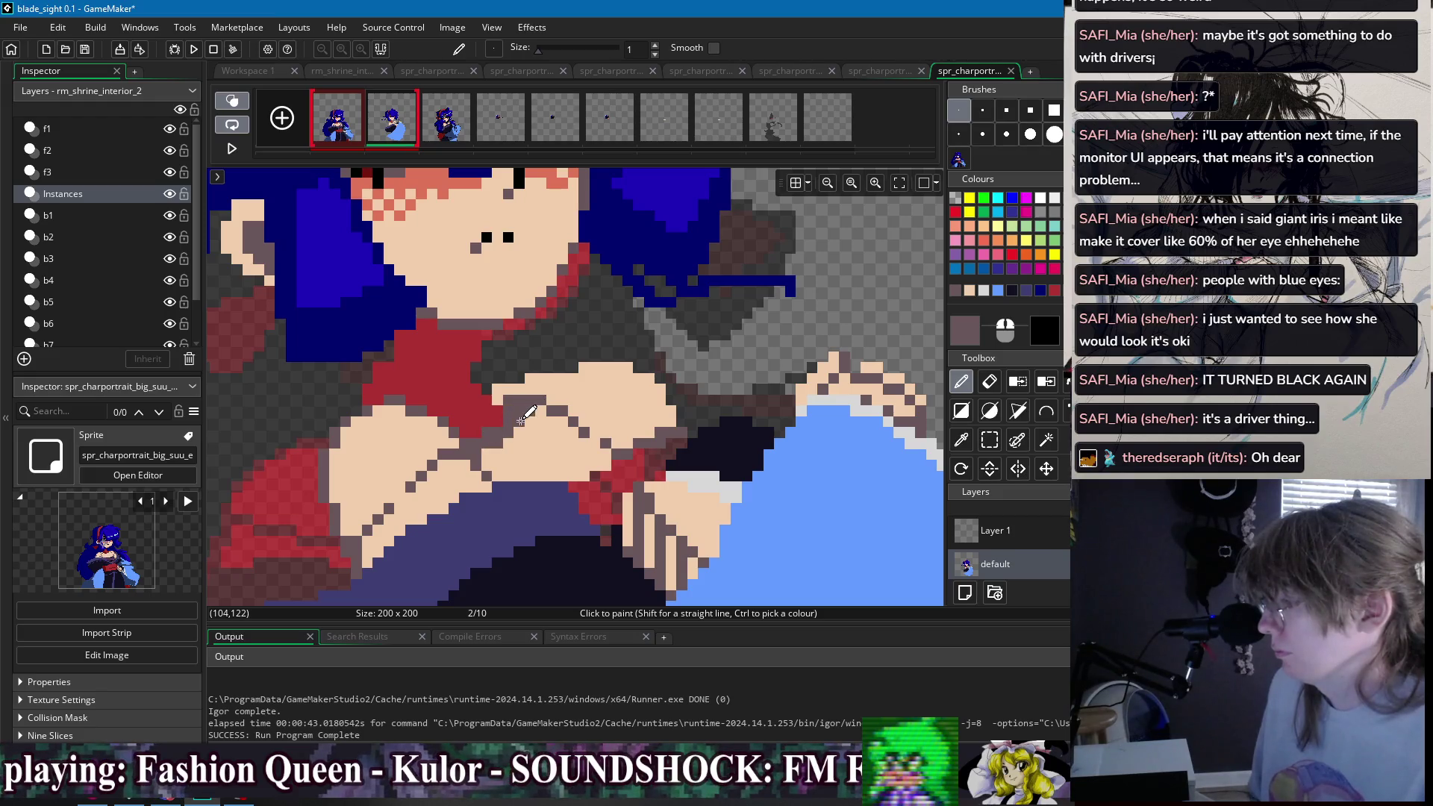
scroll(508, 377, down, 2)
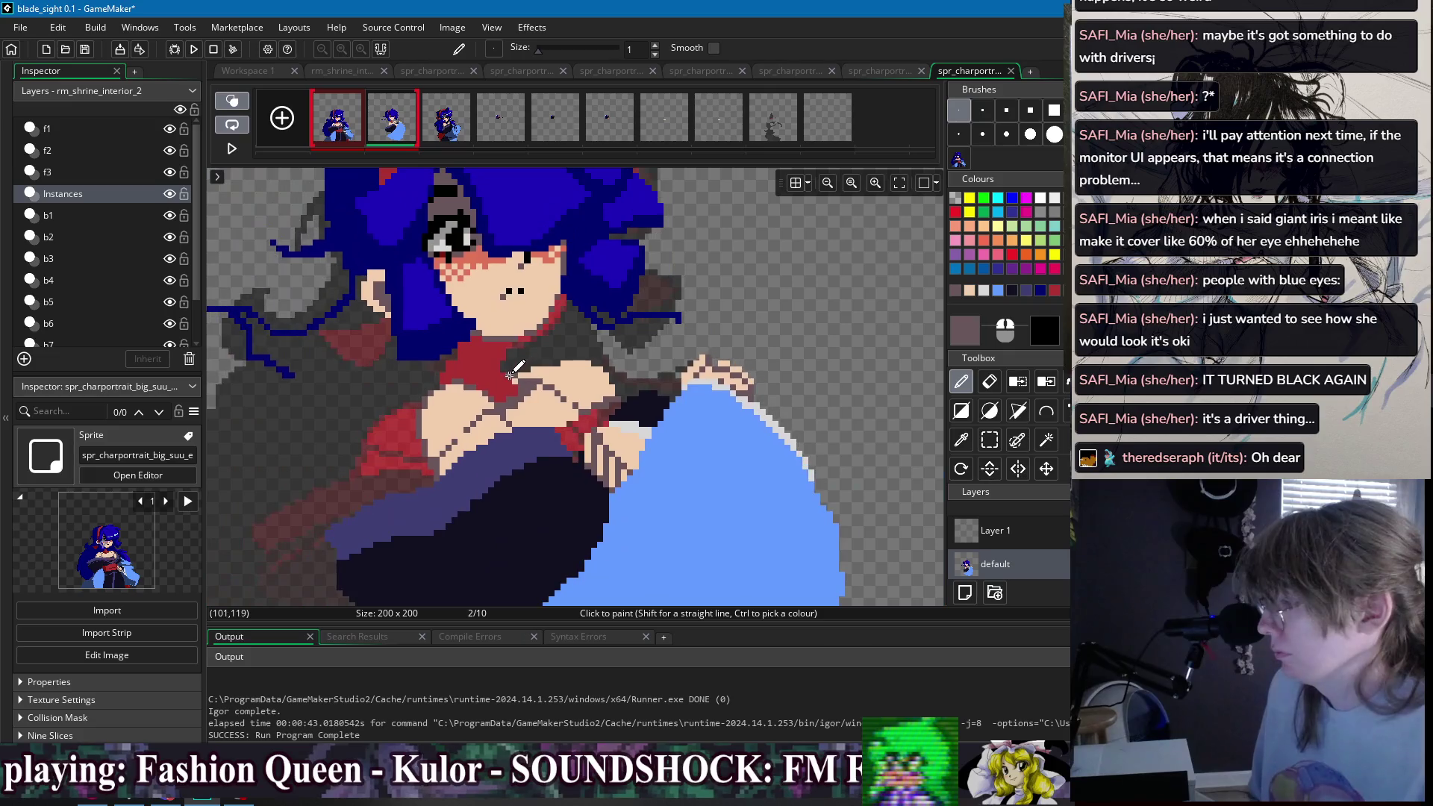
scroll(643, 334, down, 2)
scroll(599, 378, up, 4)
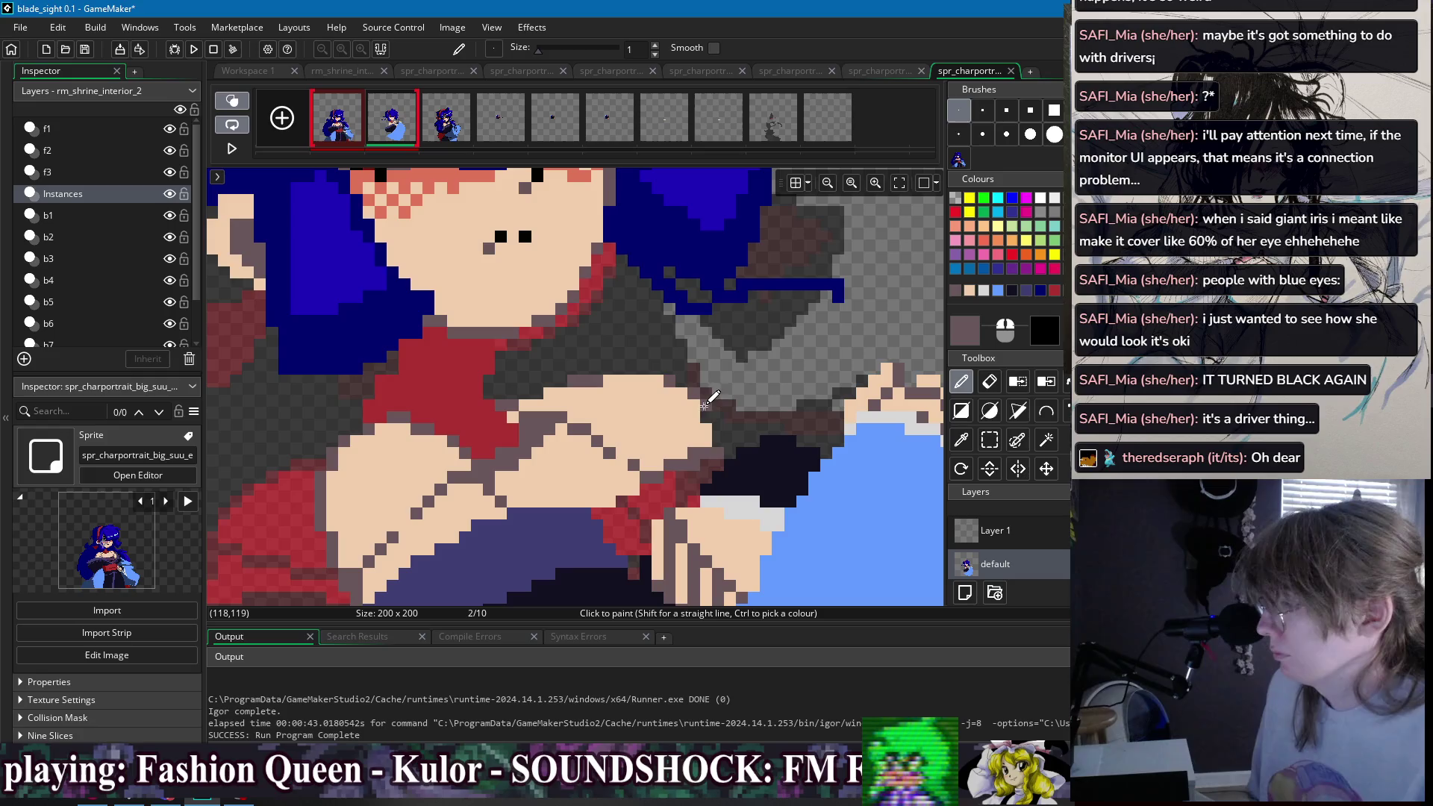
scroll(719, 441, down, 3)
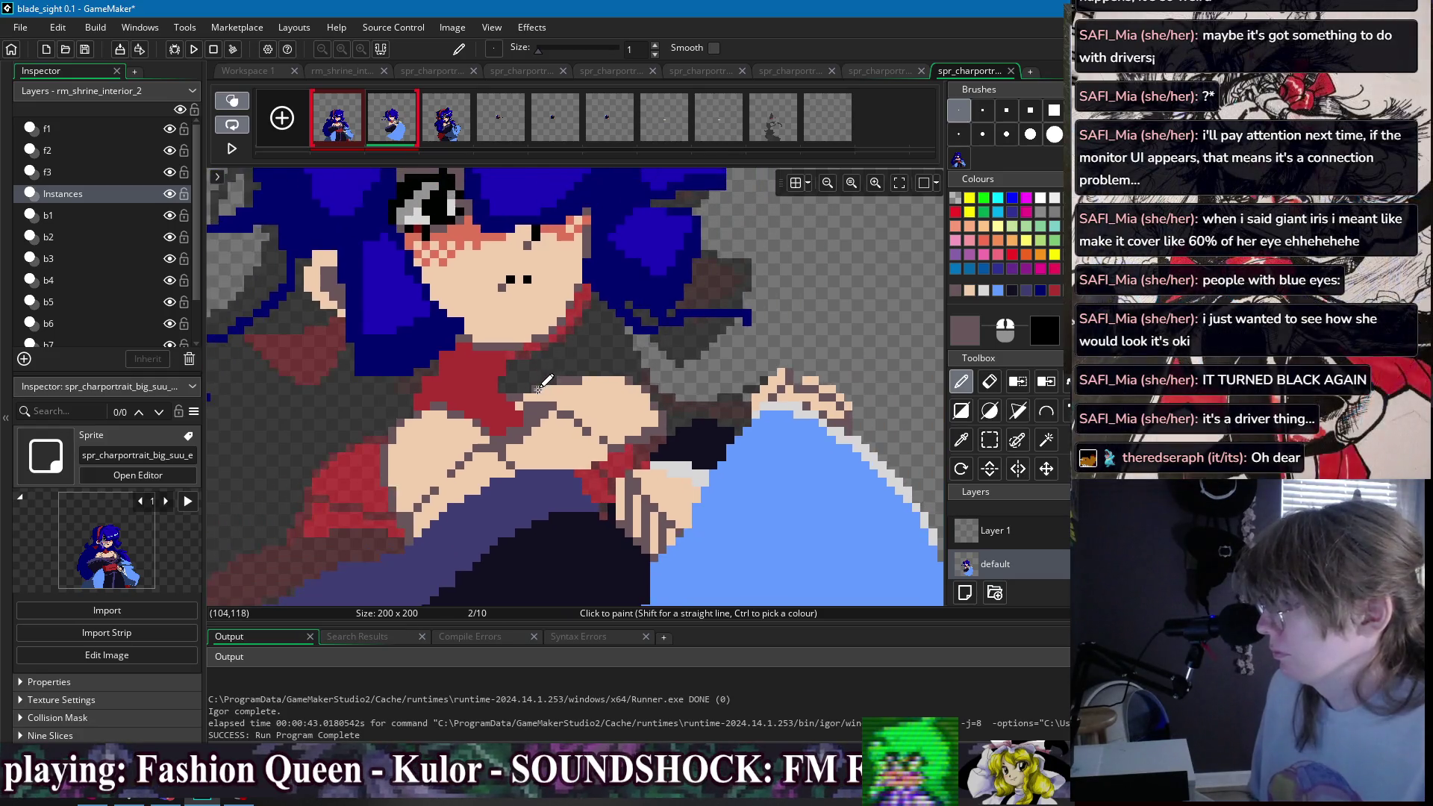
scroll(710, 338, down, 1)
key(Left)
scroll(585, 478, up, 3)
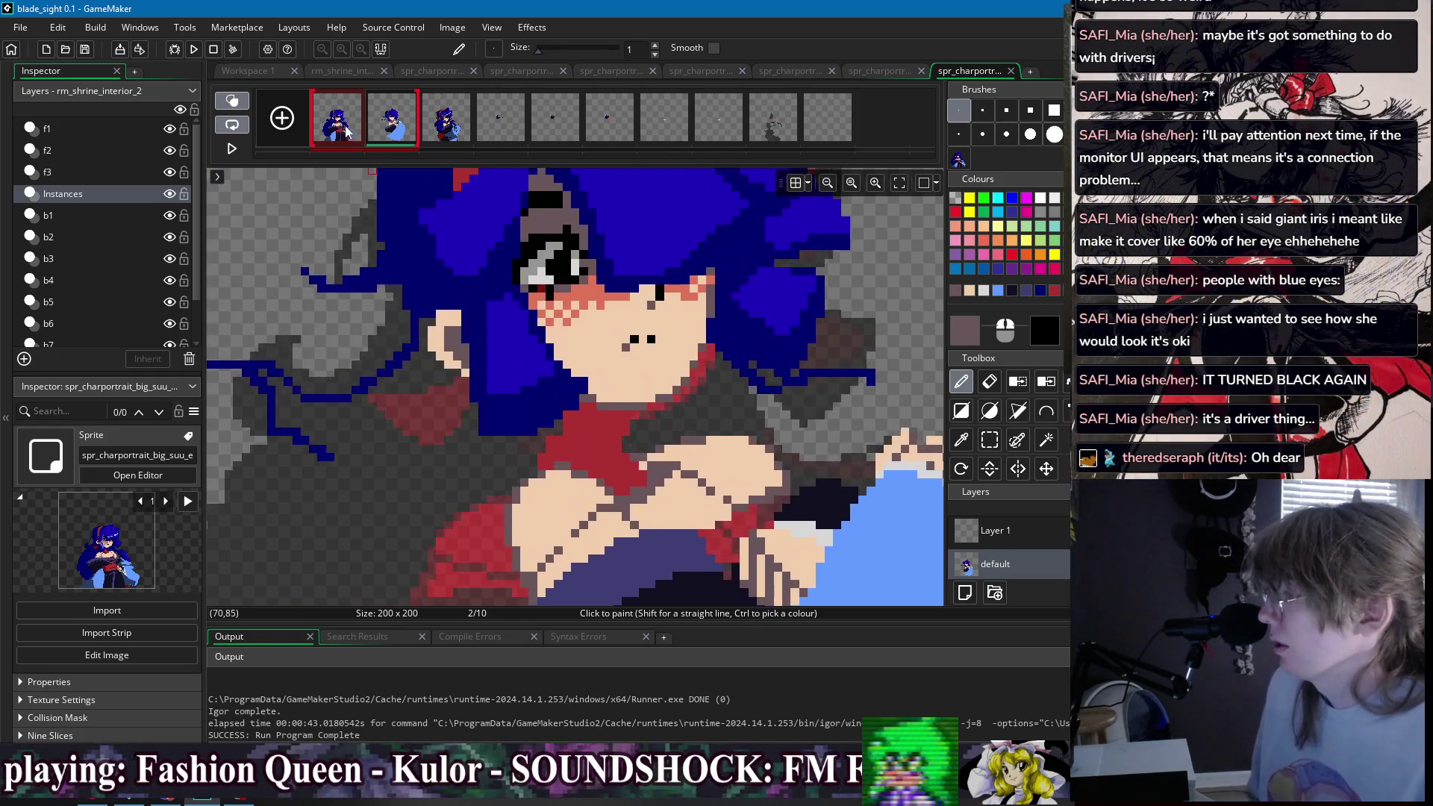
- Sample the collar's dark red, draw a stroke down from the neck, and flood-fill the collar
ctrl+click(586, 478)
key(Right)
drag(597, 409, 615, 515)
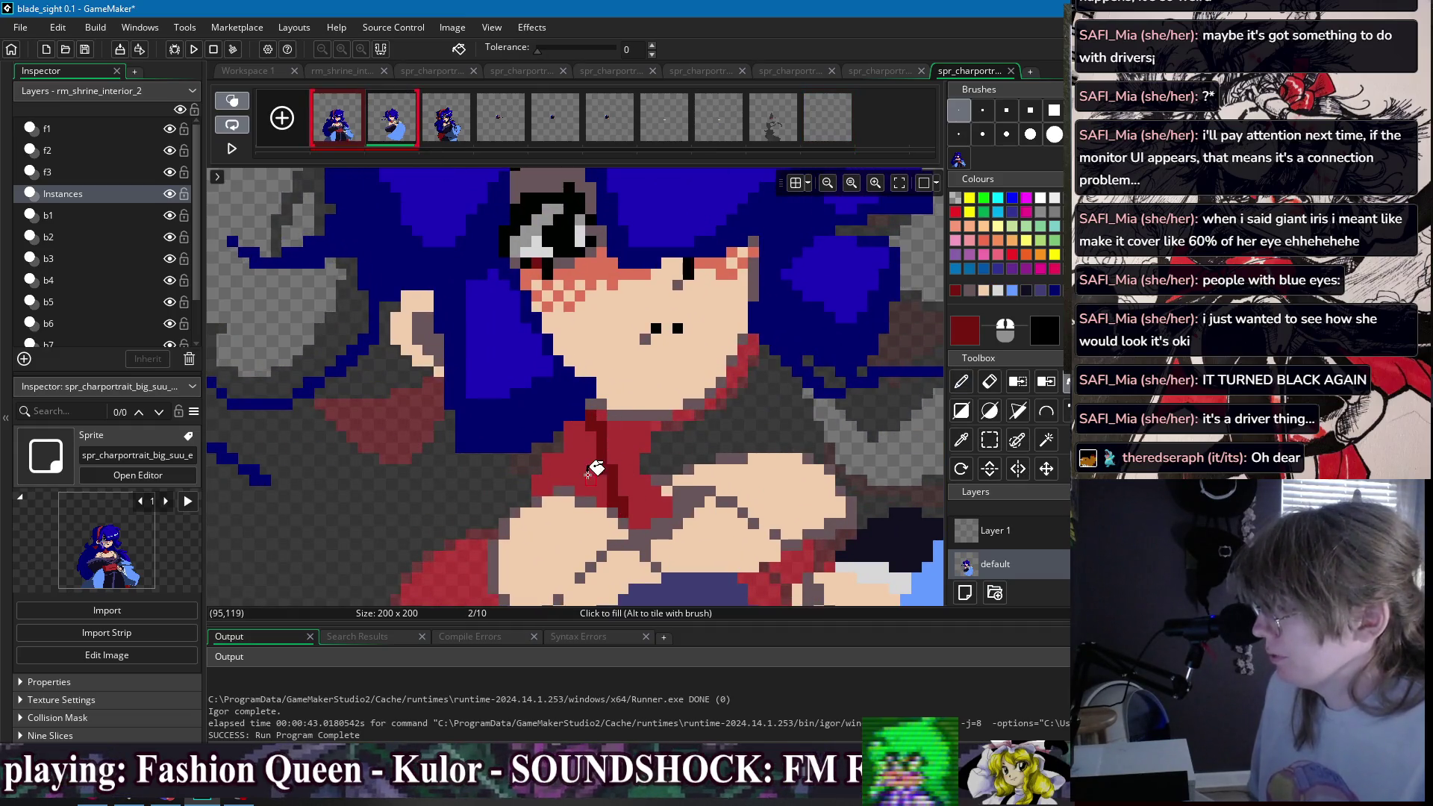
key(f)
click(602, 431)
key(d)
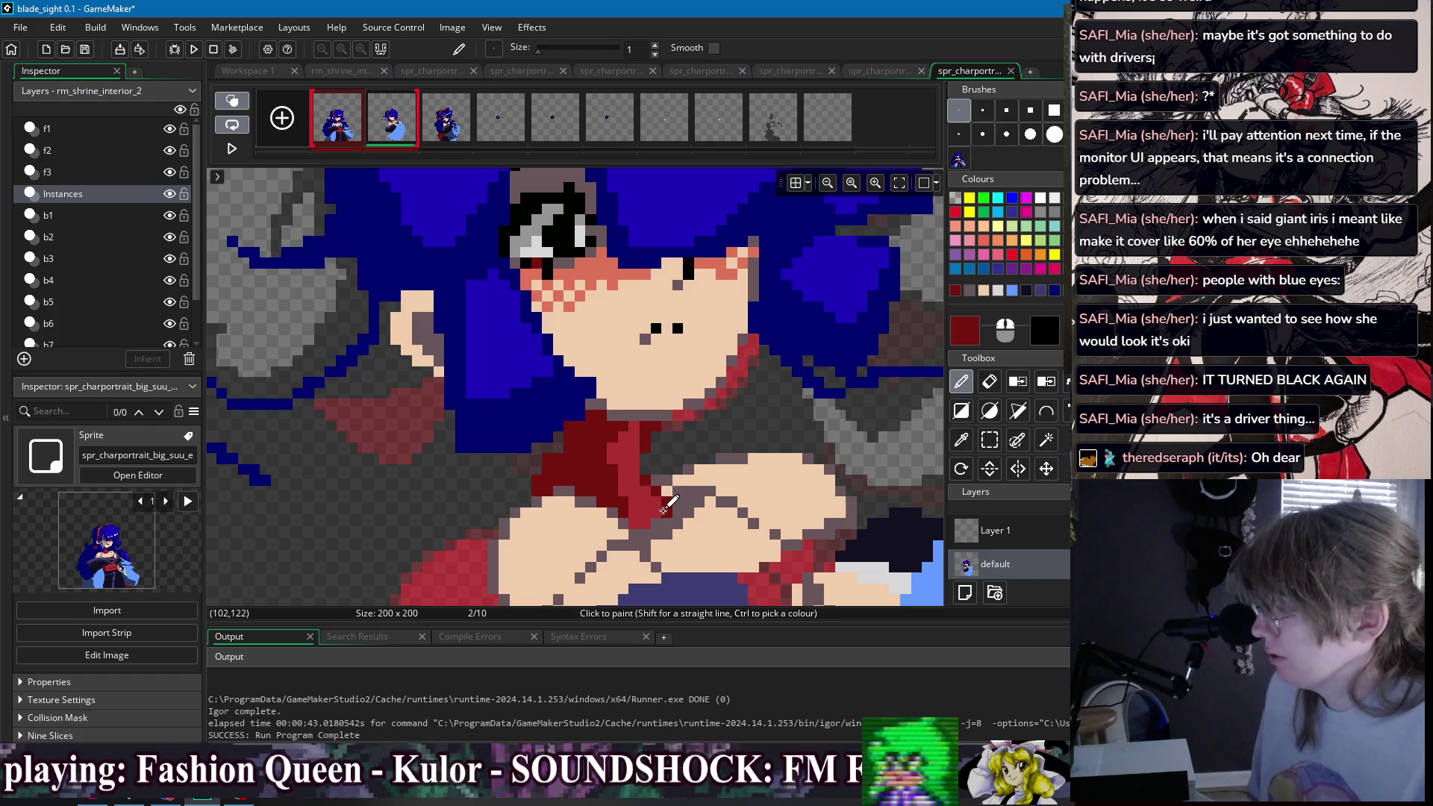
scroll(715, 431, down, 4)
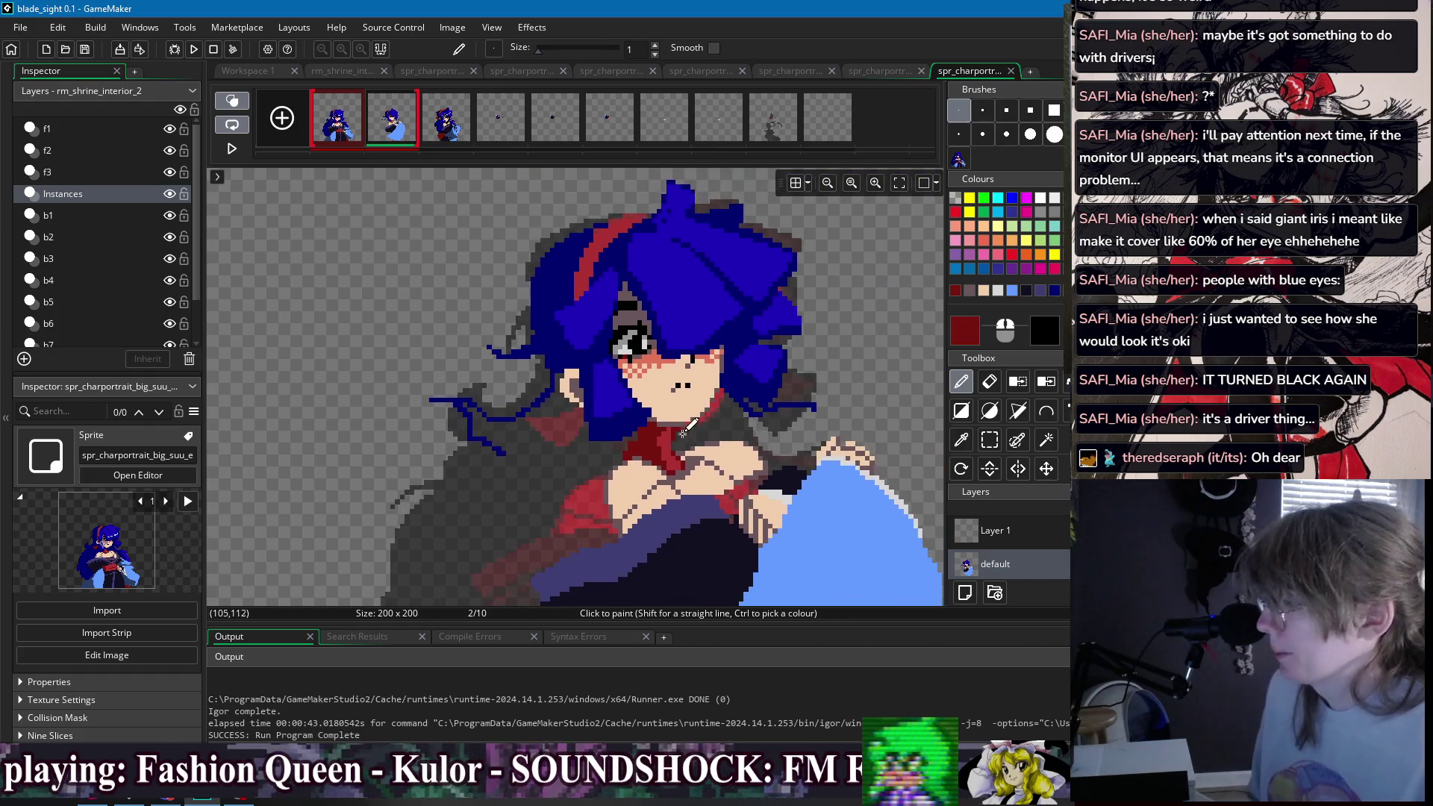
scroll(715, 431, up, 1)
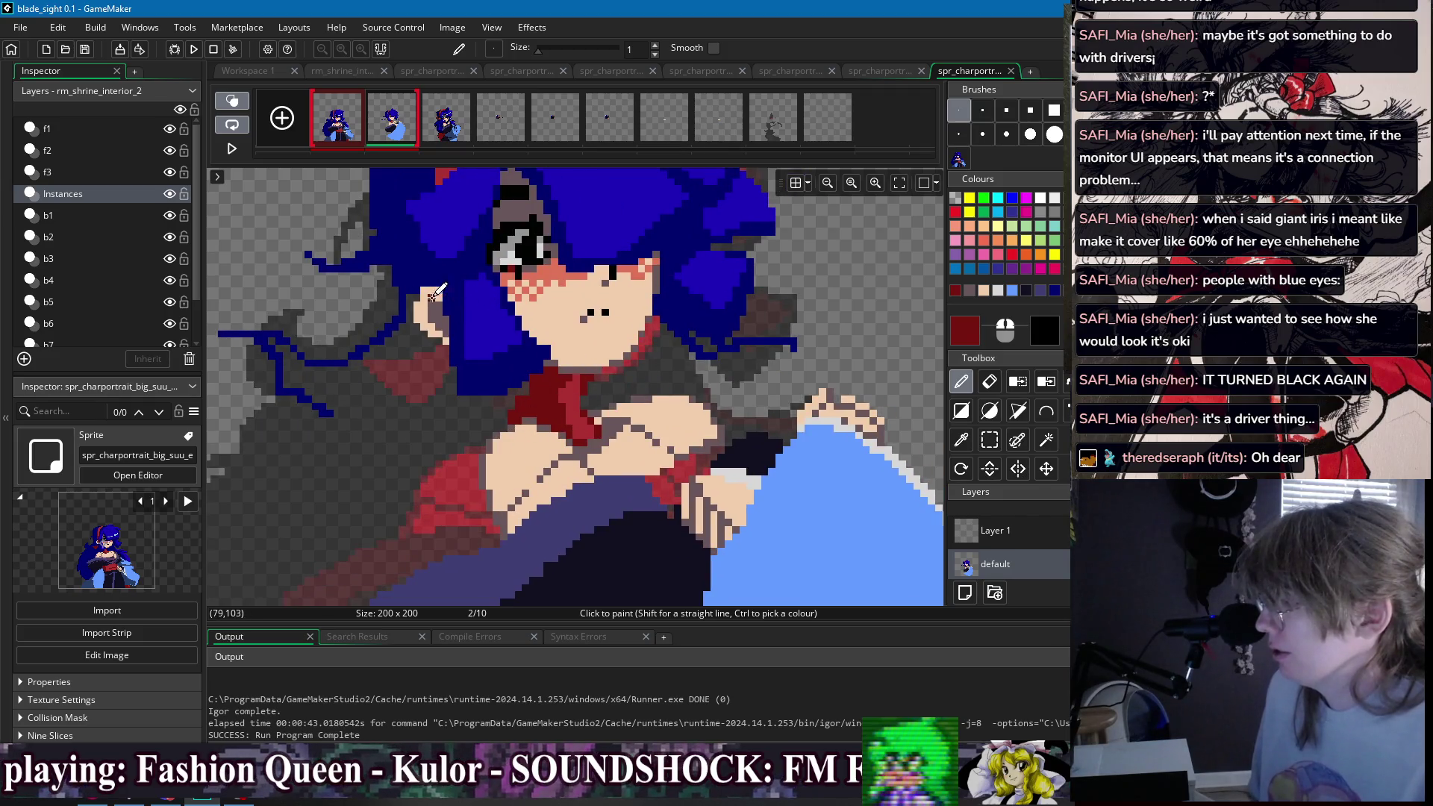
- Paint dark navy hair strands across the cheek, alternating with the brighter hair blue
ctrl+click(440, 298)
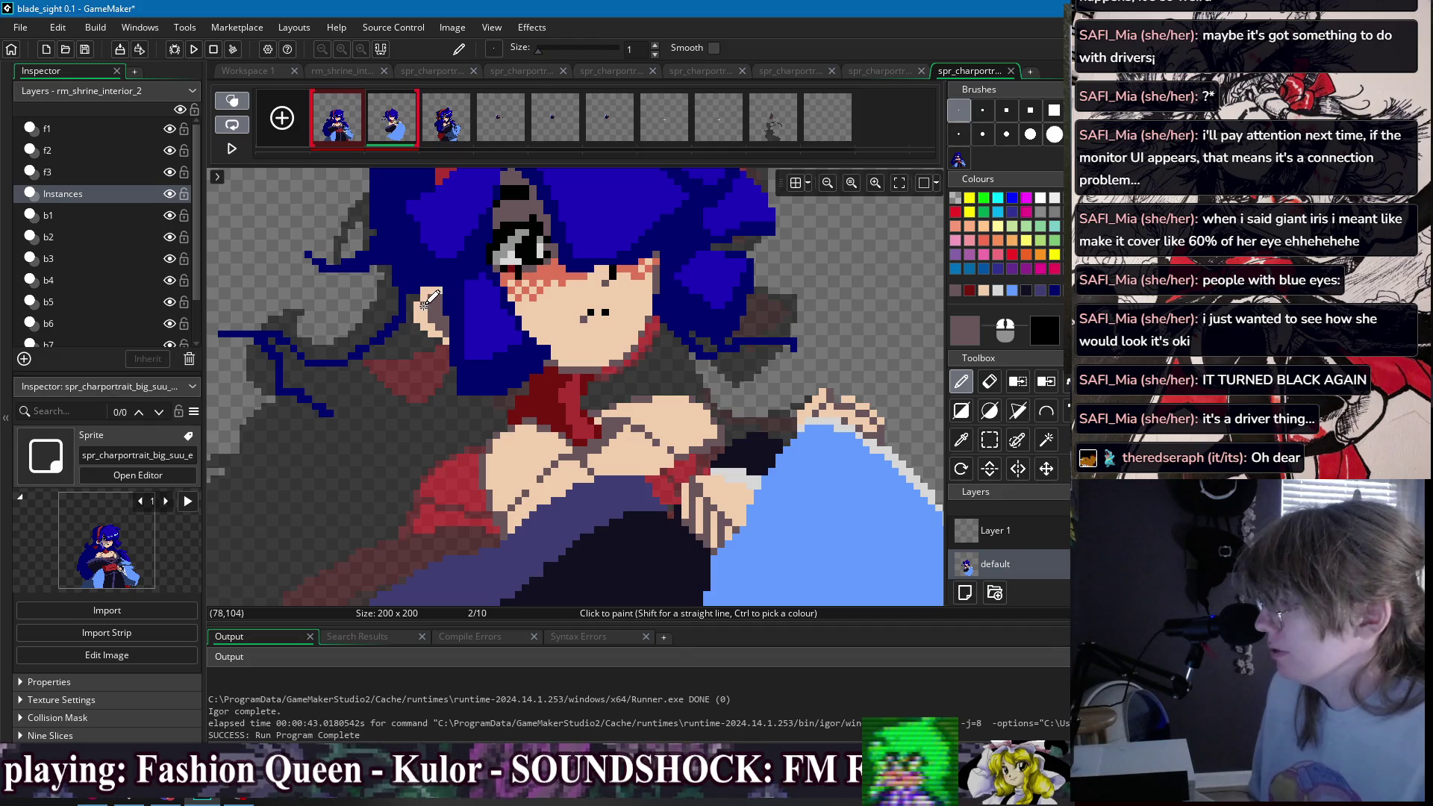
scroll(523, 293, down, 3)
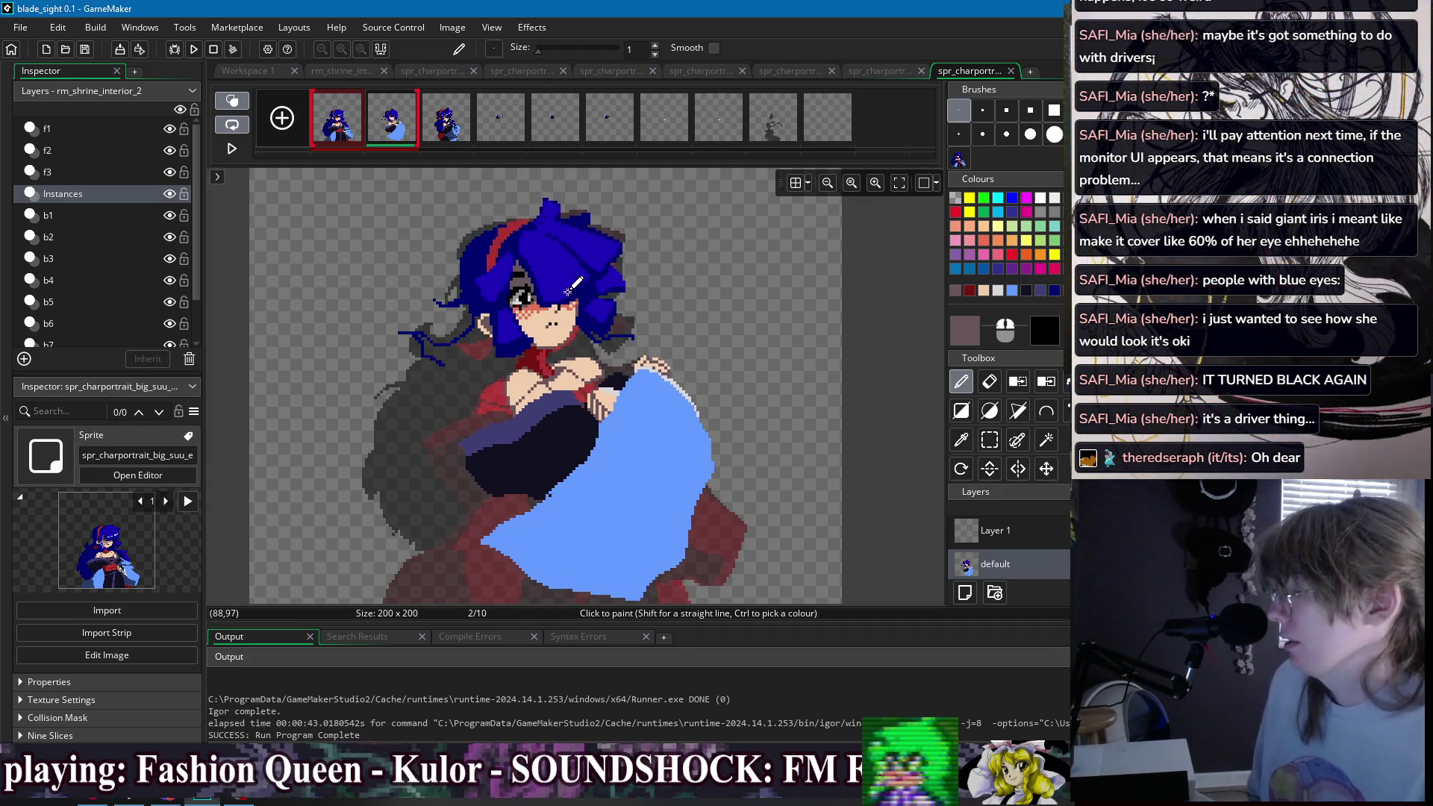
scroll(551, 306, up, 2)
scroll(551, 306, up, 1)
ctrl+click(505, 354)
mouse_move(485, 324)
mouse_down()
mouse_move(524, 351)
mouse_move(499, 340)
mouse_up()
ctrl+click(483, 336)
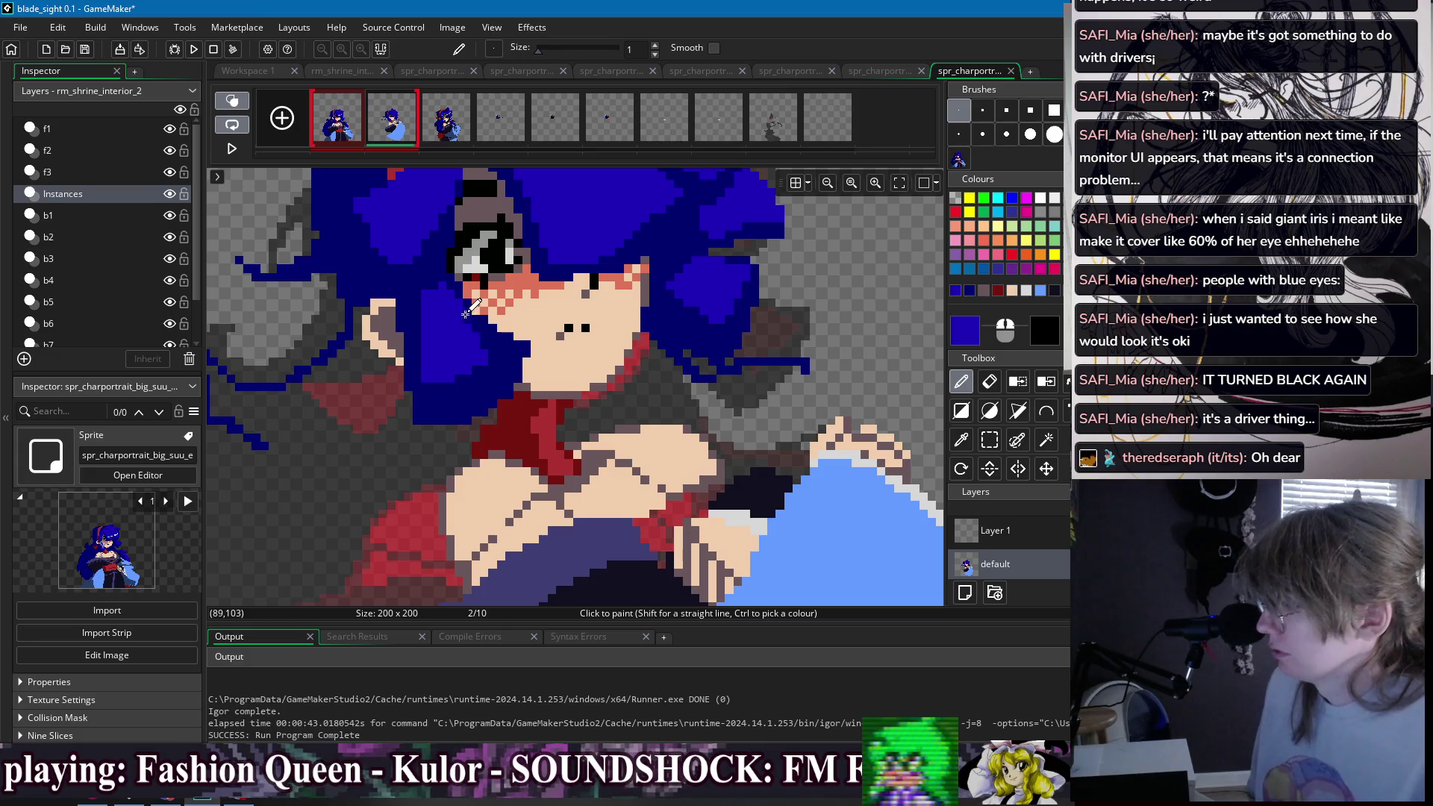
ctrl+click(423, 301)
mouse_move(433, 328)
mouse_down()
mouse_move(453, 369)
mouse_move(426, 363)
mouse_up()
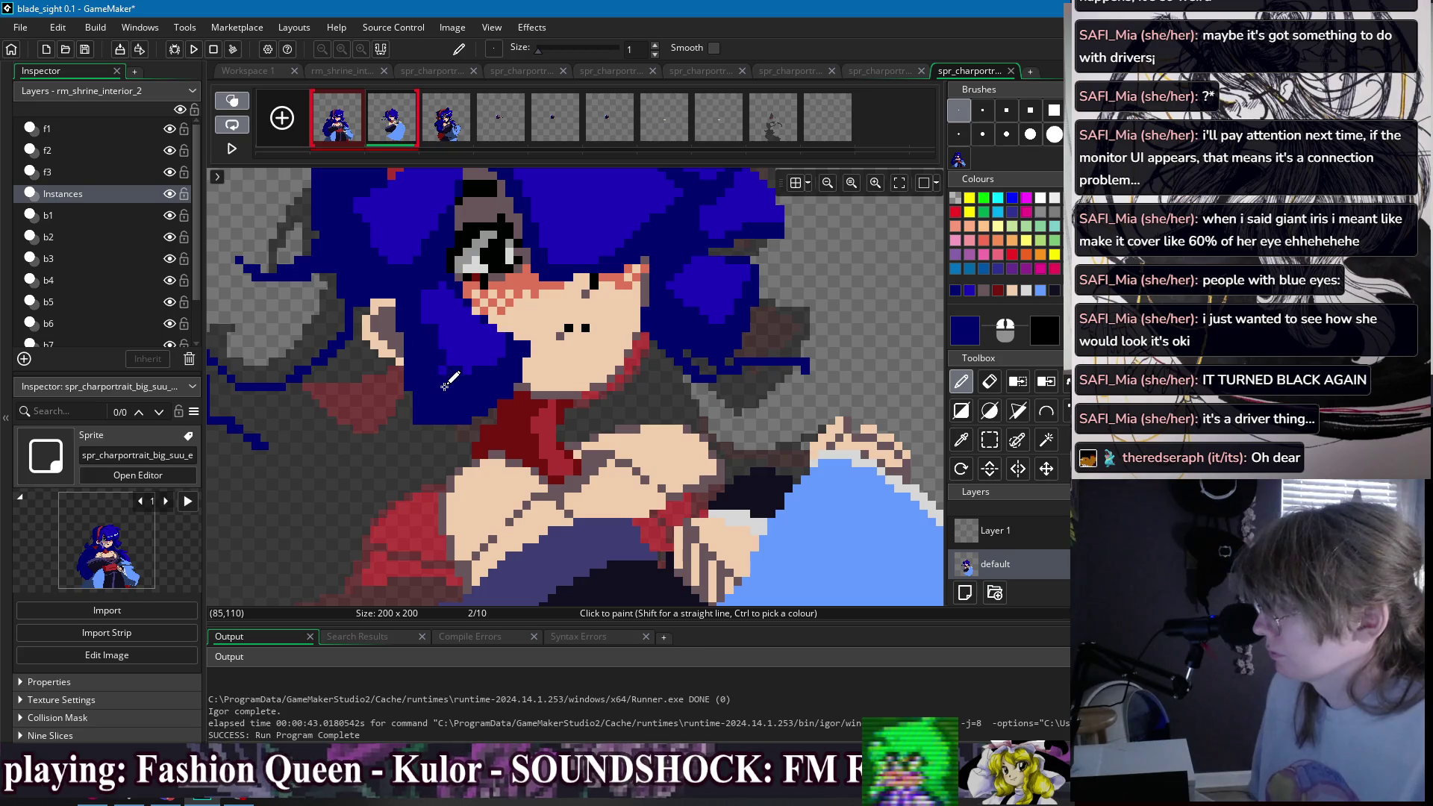
ctrl+click(443, 322)
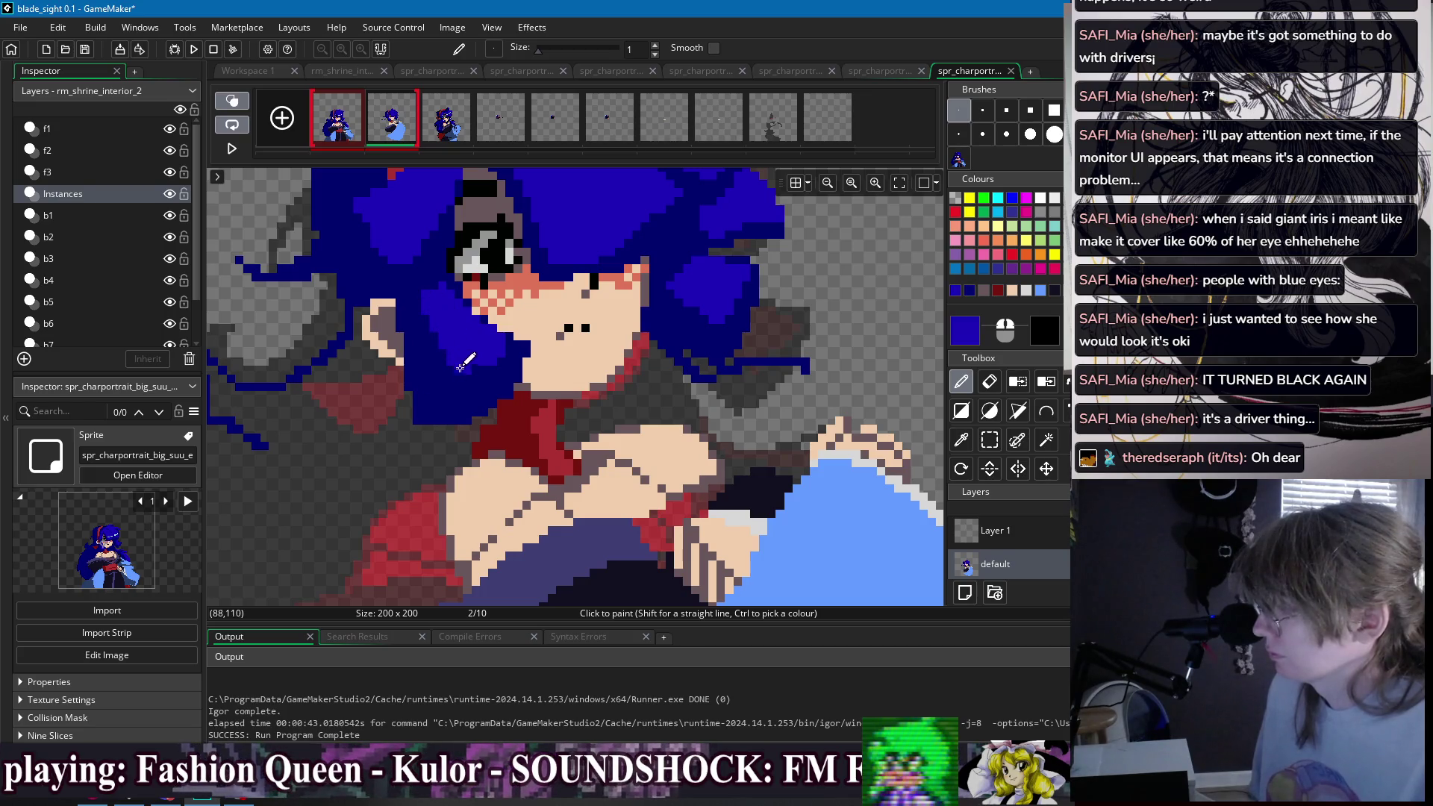
scroll(547, 331, down, 4)
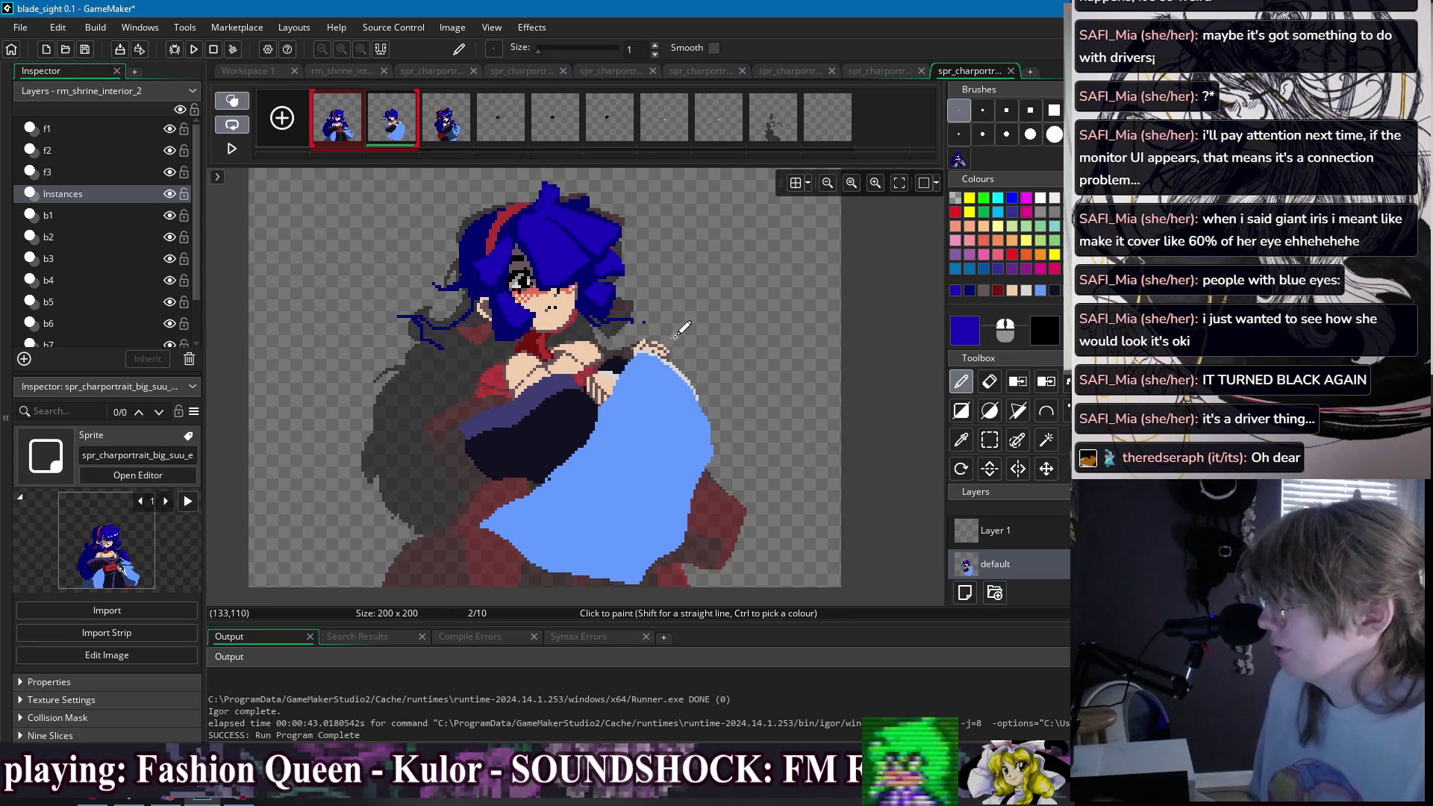
- Try a dark line along the sleeve's lower edge, then undo it
scroll(551, 494, up, 2)
ctrl+click(544, 498)
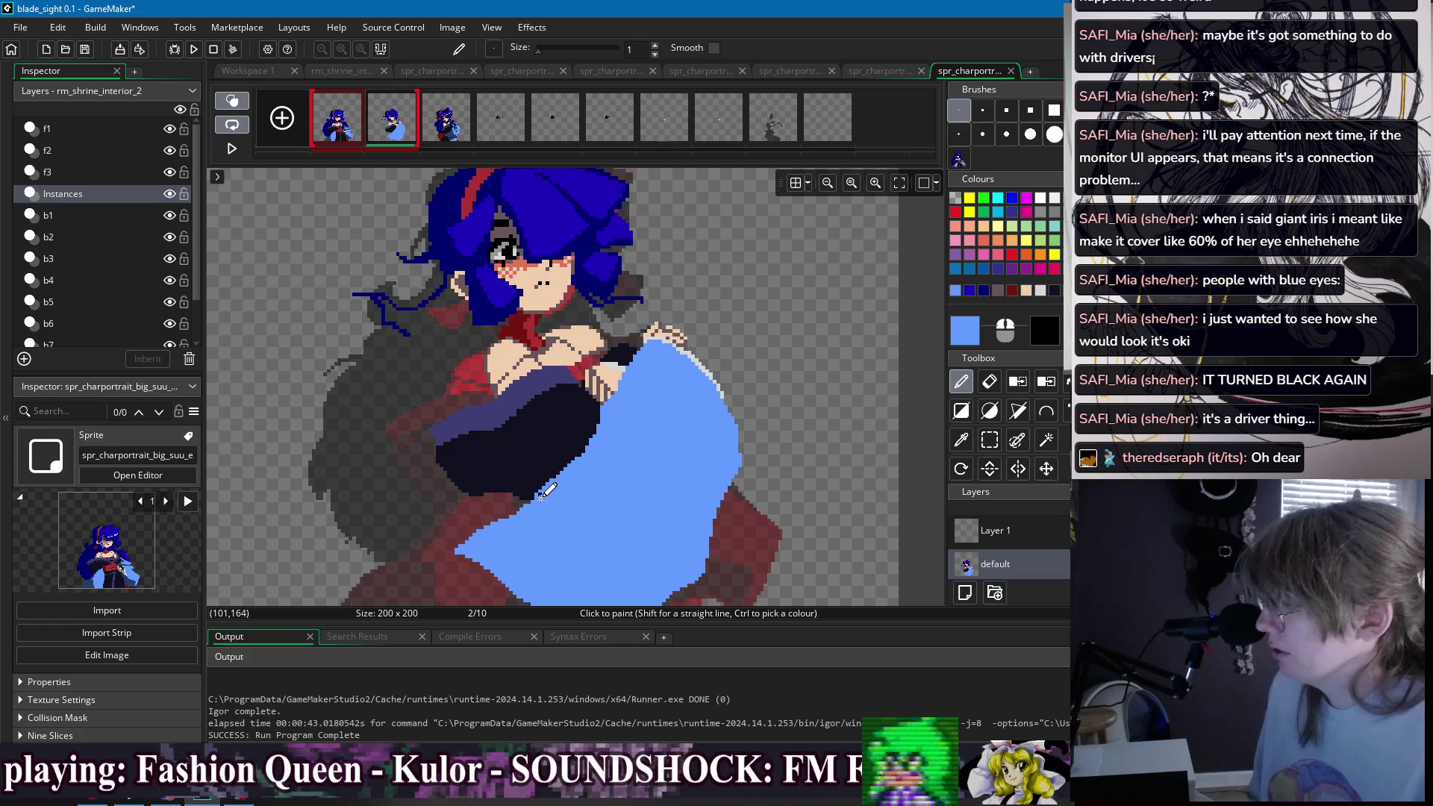
scroll(567, 477, down, 1)
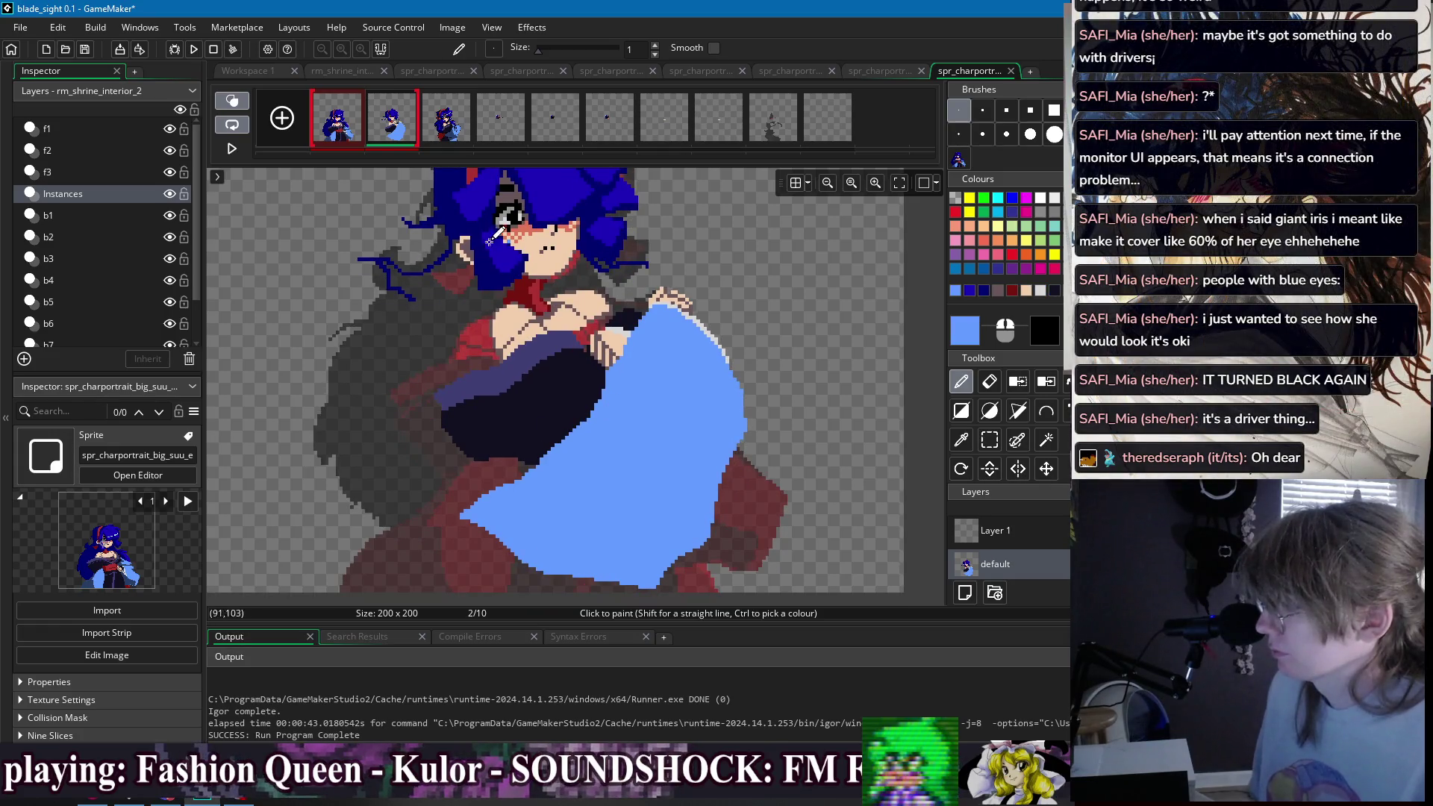
click(345, 121)
click(390, 127)
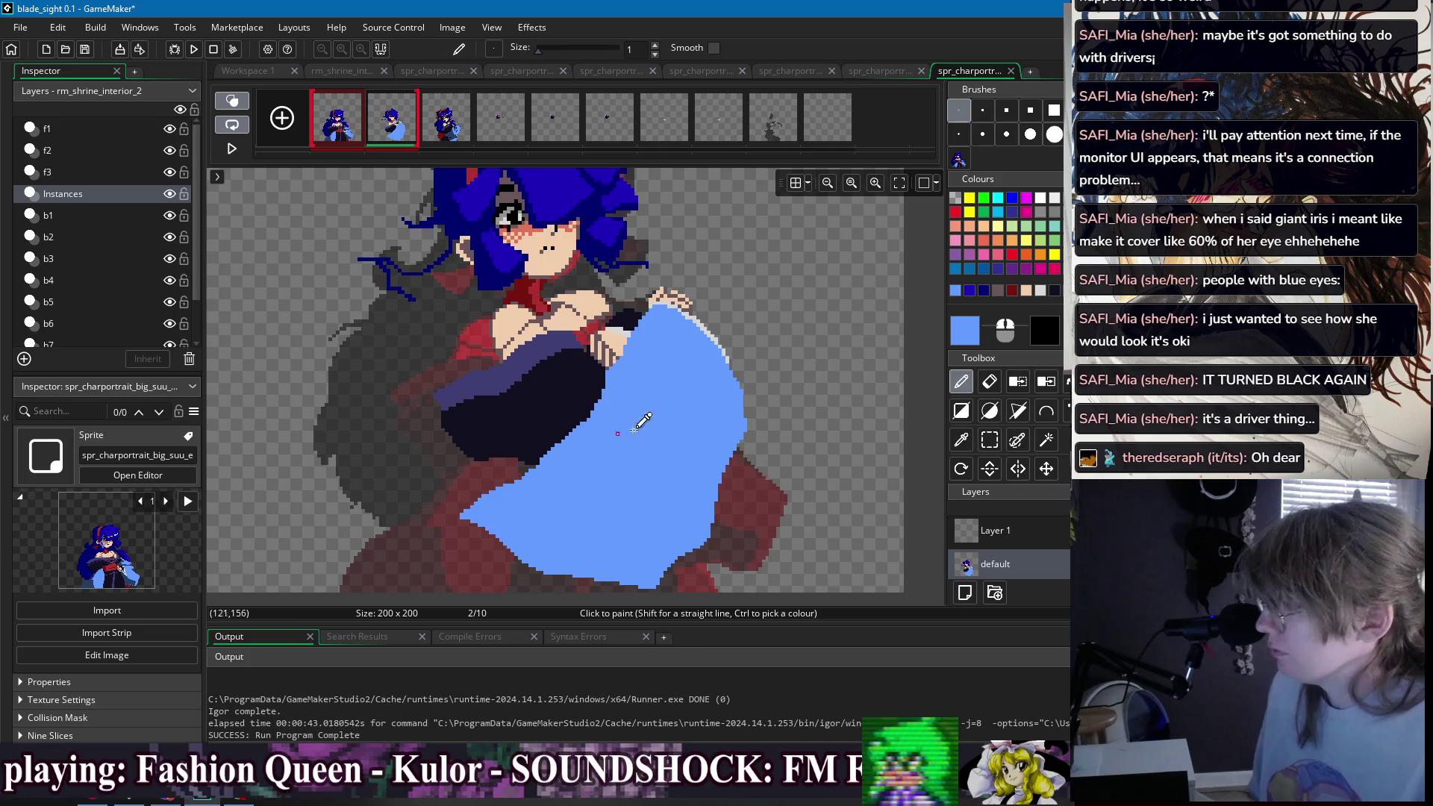
drag(466, 536, 601, 591)
key(ctrl+z)
- Pick the dark blue from frame 1 and draw fold lines down the sleeve
scroll(612, 522, right, 3)
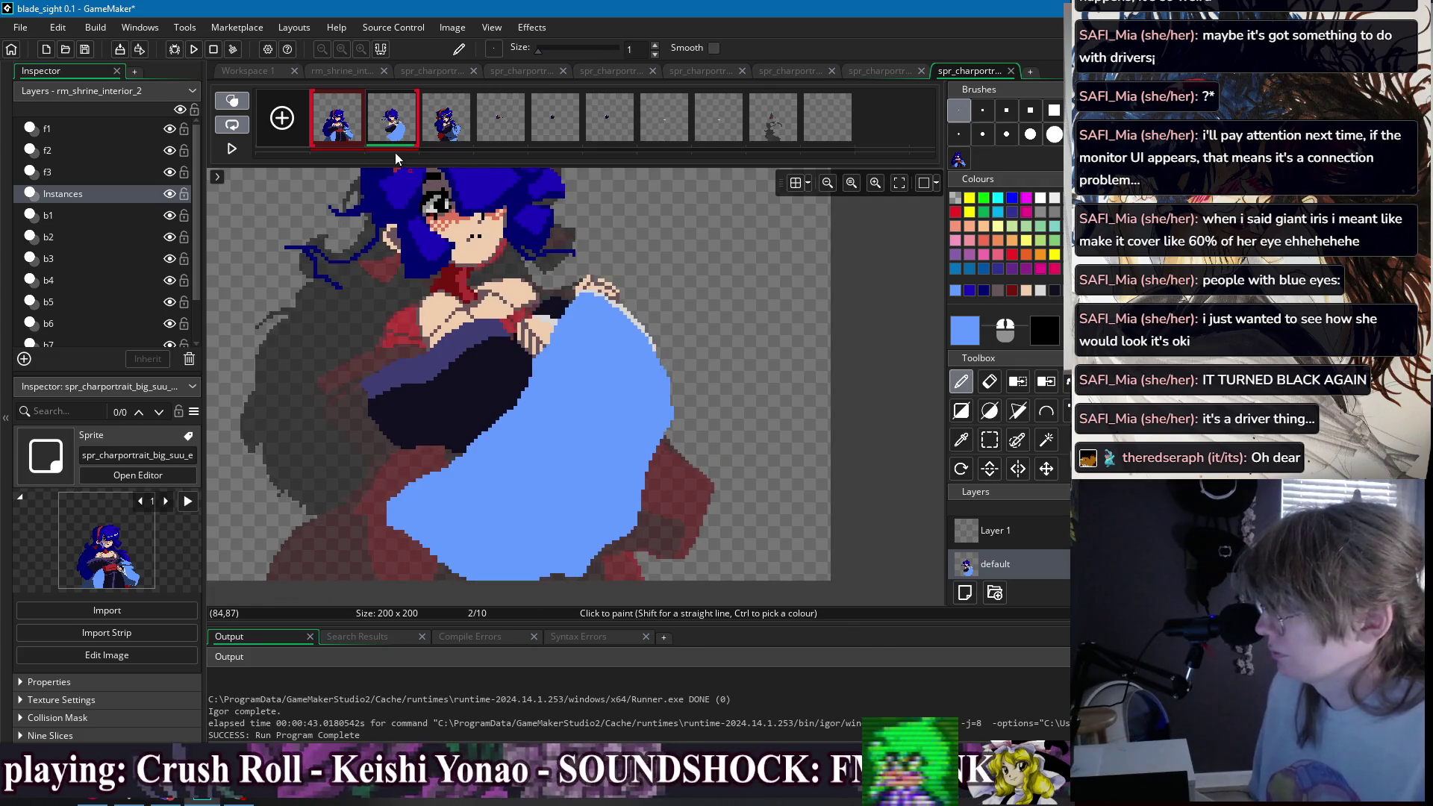
click(355, 135)
ctrl+click(669, 525)
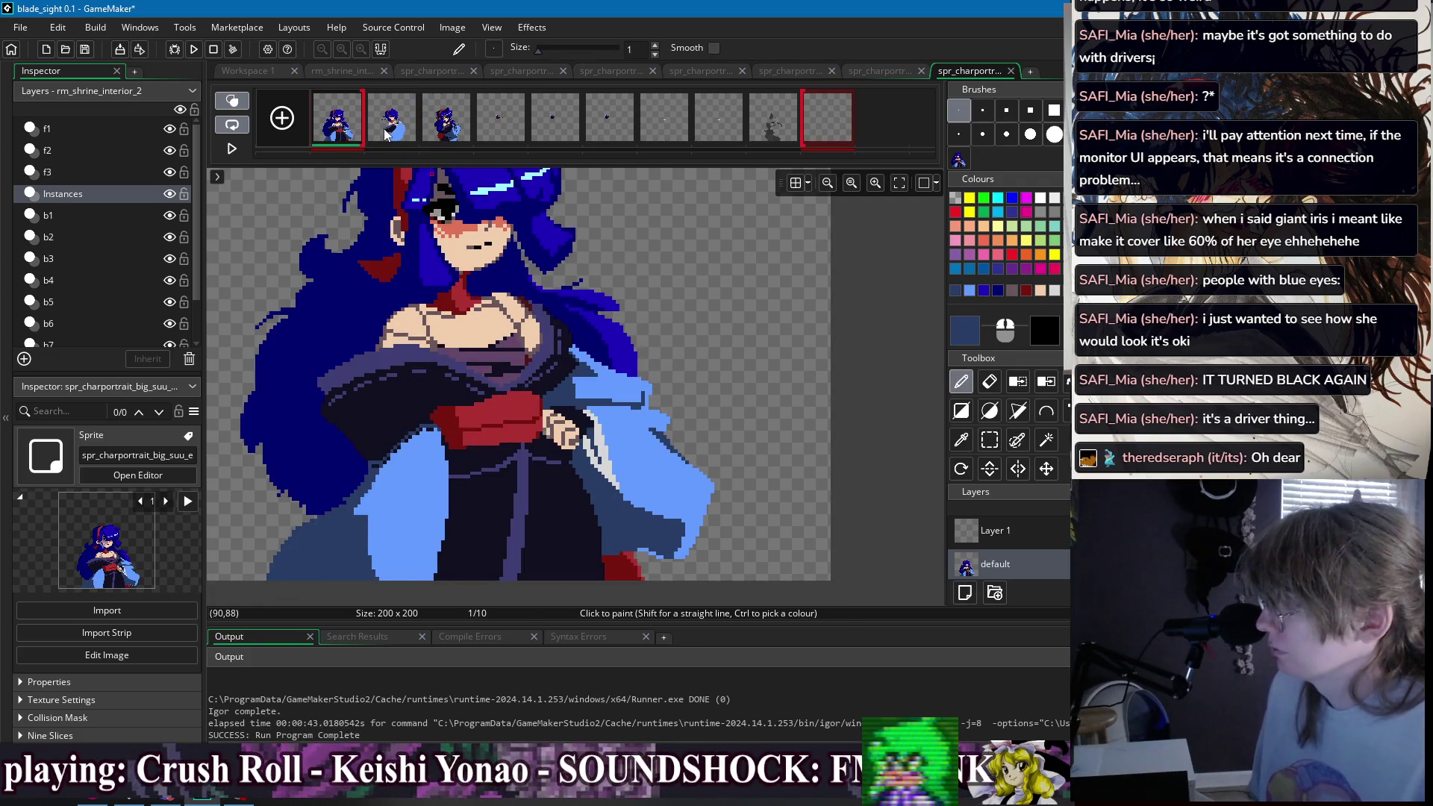
click(387, 134)
mouse_move(658, 352)
mouse_down()
mouse_move(697, 392)
mouse_move(681, 461)
mouse_move(683, 421)
mouse_up()
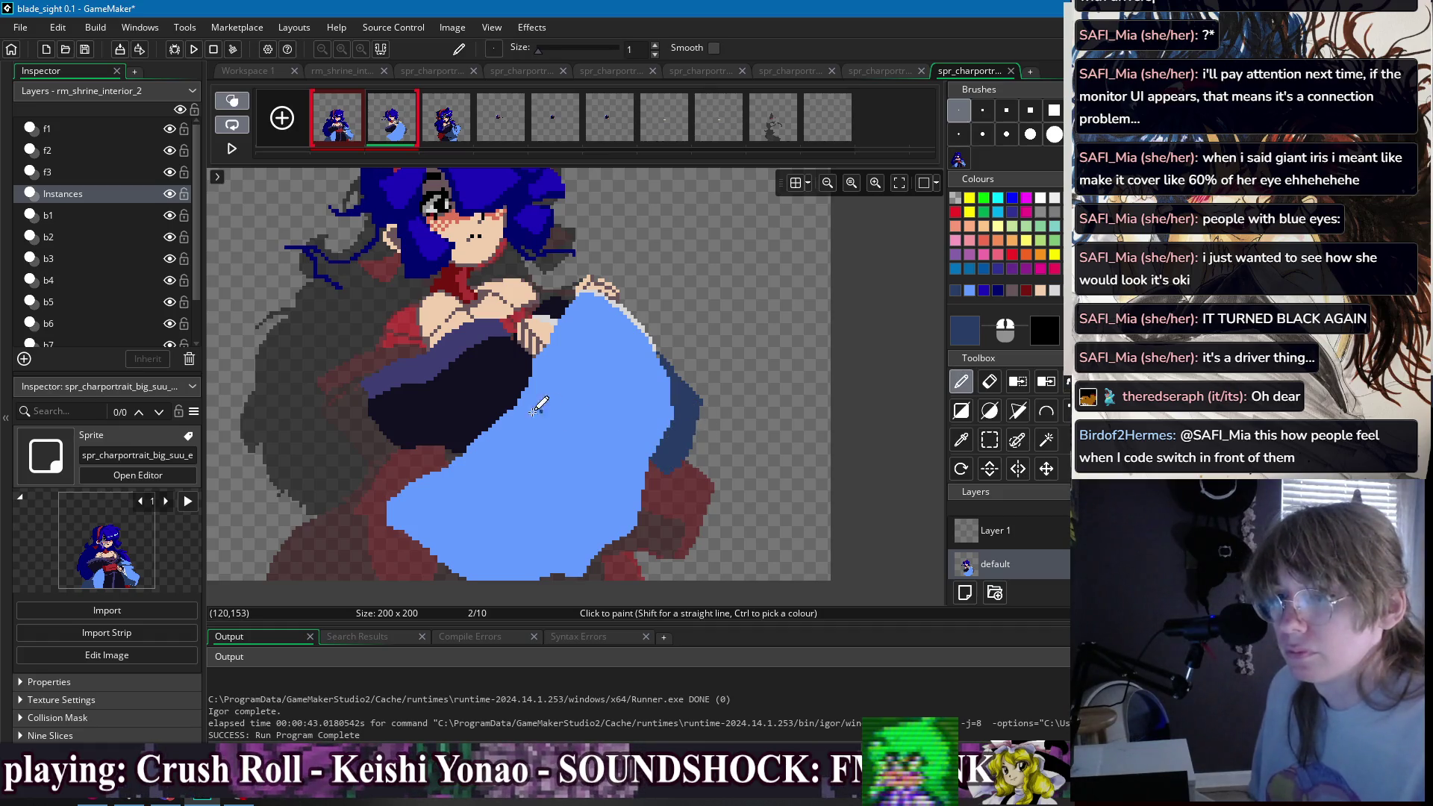
scroll(542, 407, up, 2)
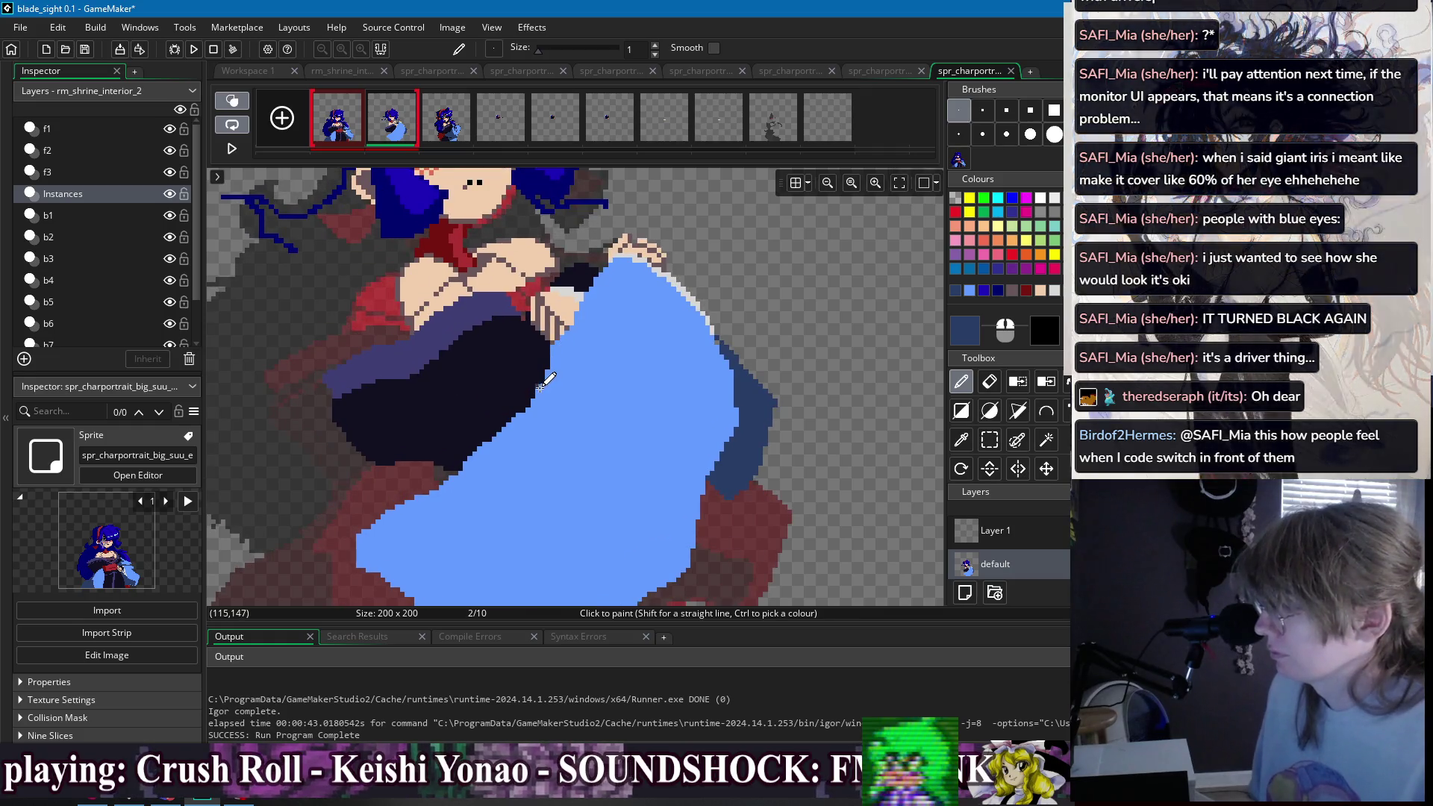
drag(539, 390, 506, 461)
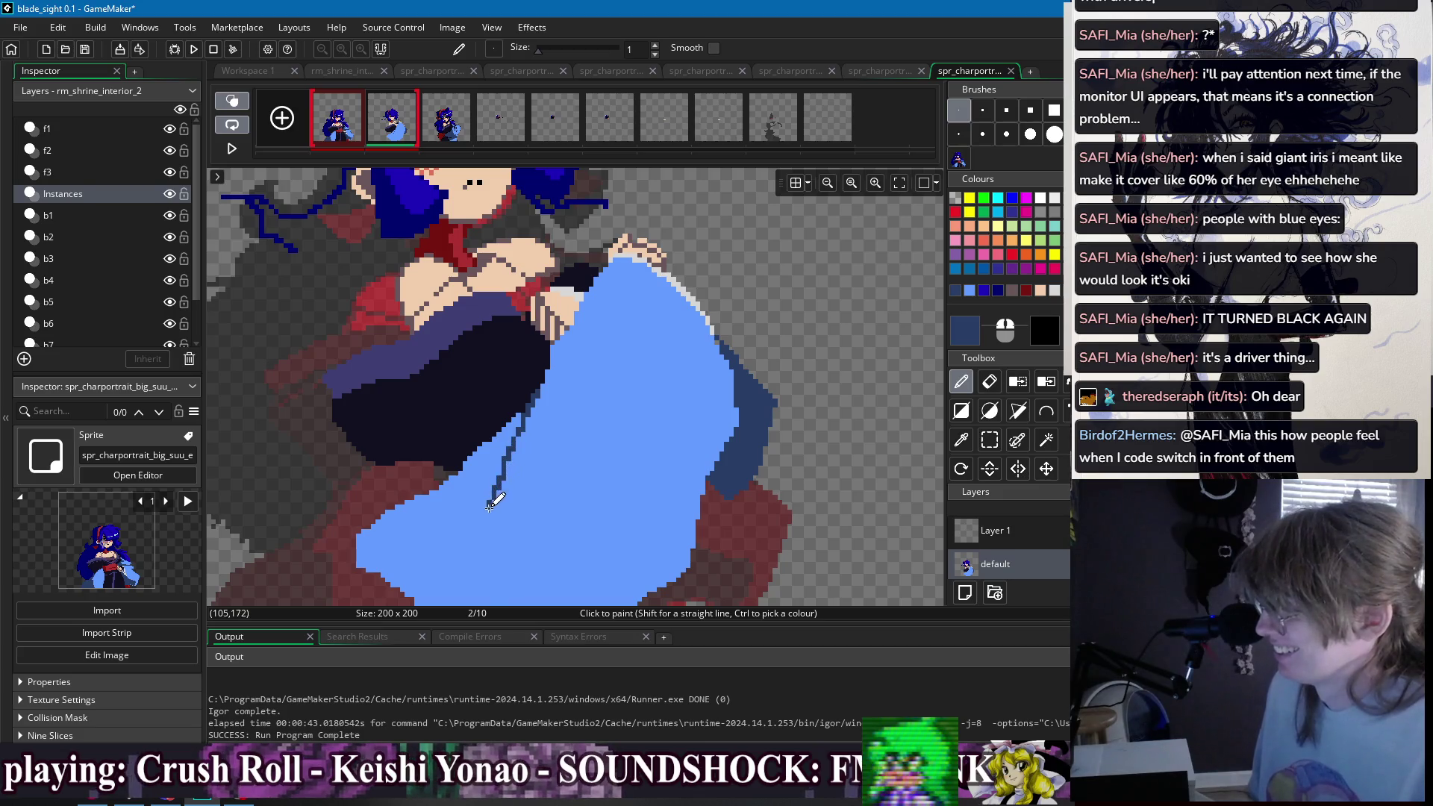
scroll(502, 509, down, 2)
drag(489, 441, 603, 514)
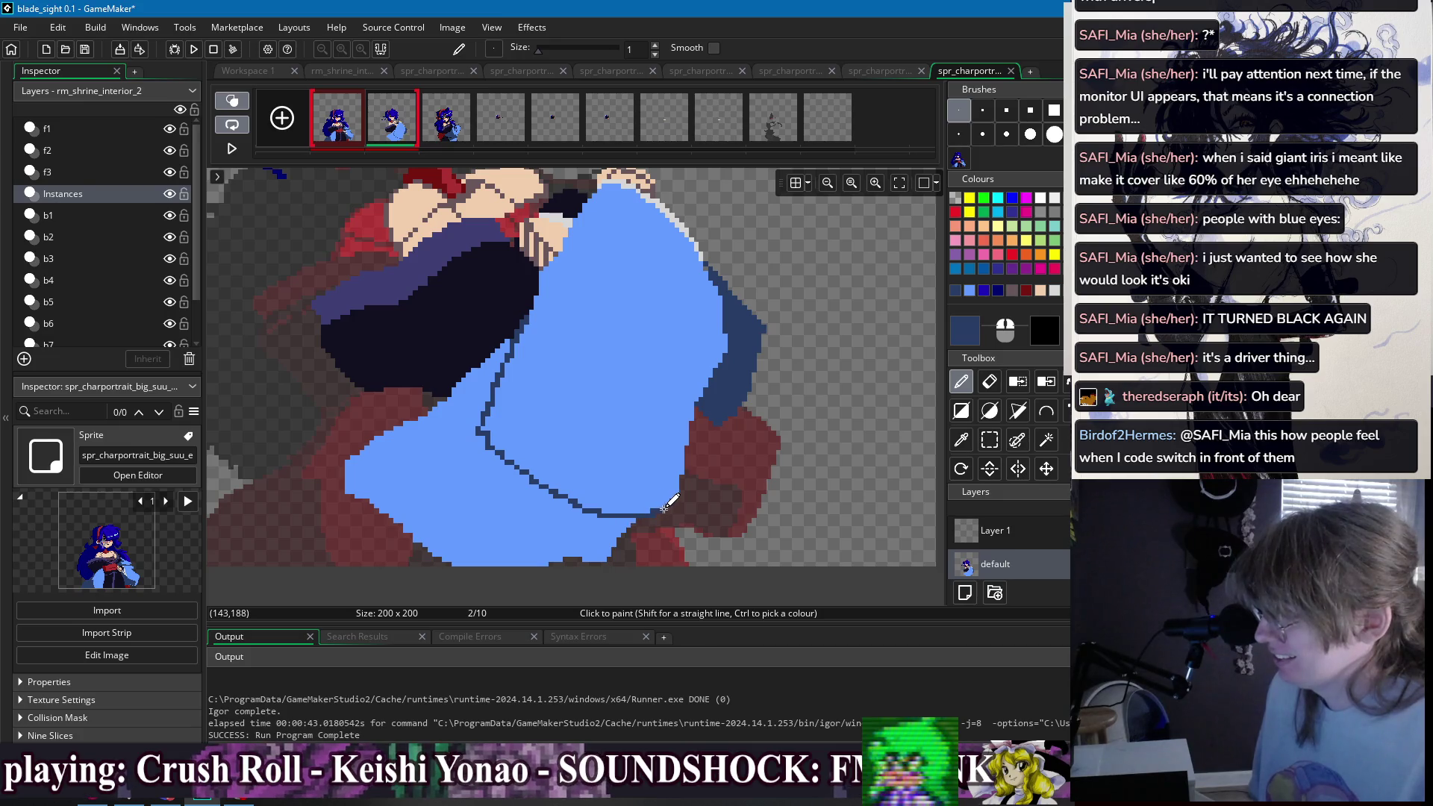
- Fill the sleeve's lower portion dark blue and add another fold line
key(f)
click(575, 534)
scroll(654, 508, up, 2)
key(d)
mouse_move(510, 338)
mouse_down()
mouse_move(528, 472)
mouse_move(510, 378)
mouse_up()
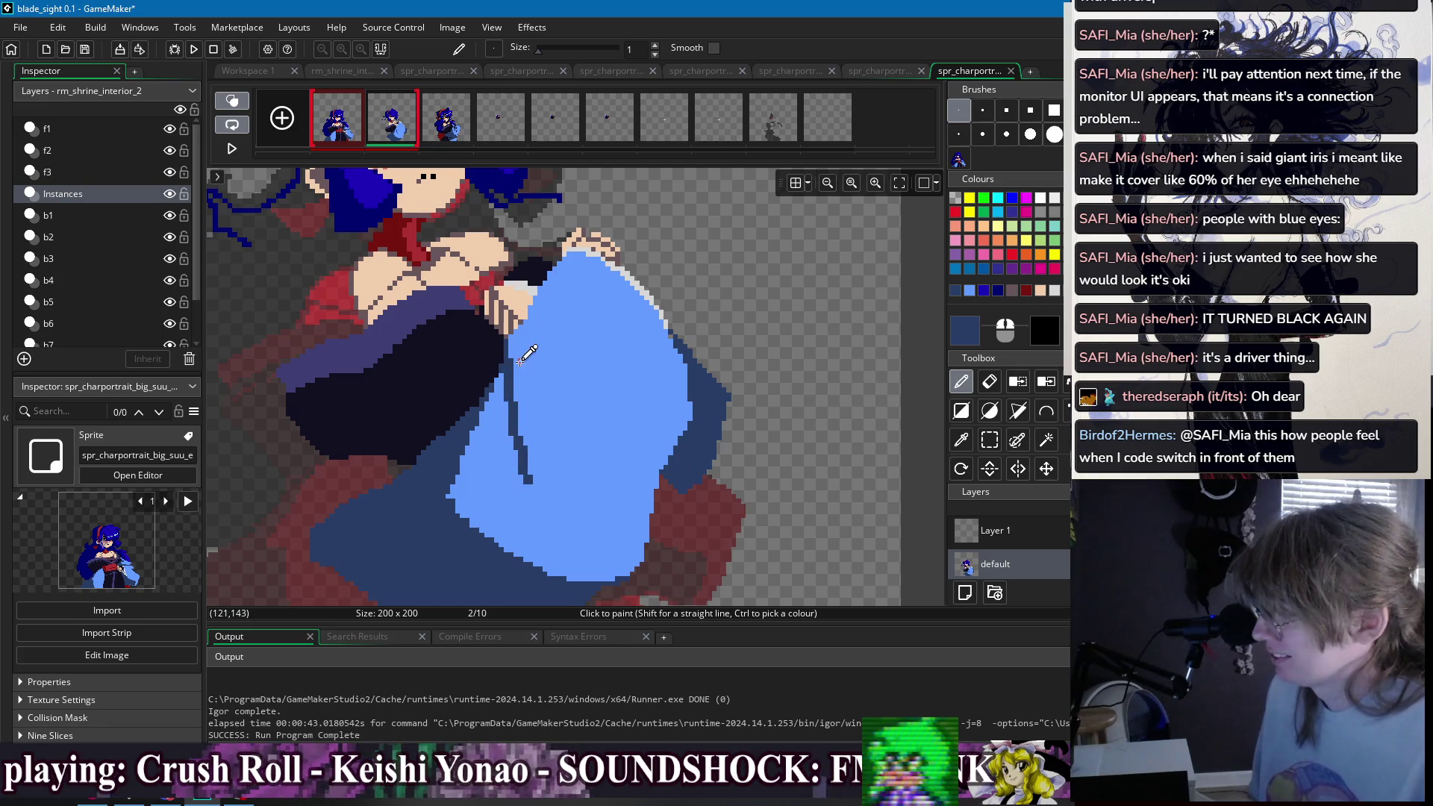
ctrl+click(520, 360)
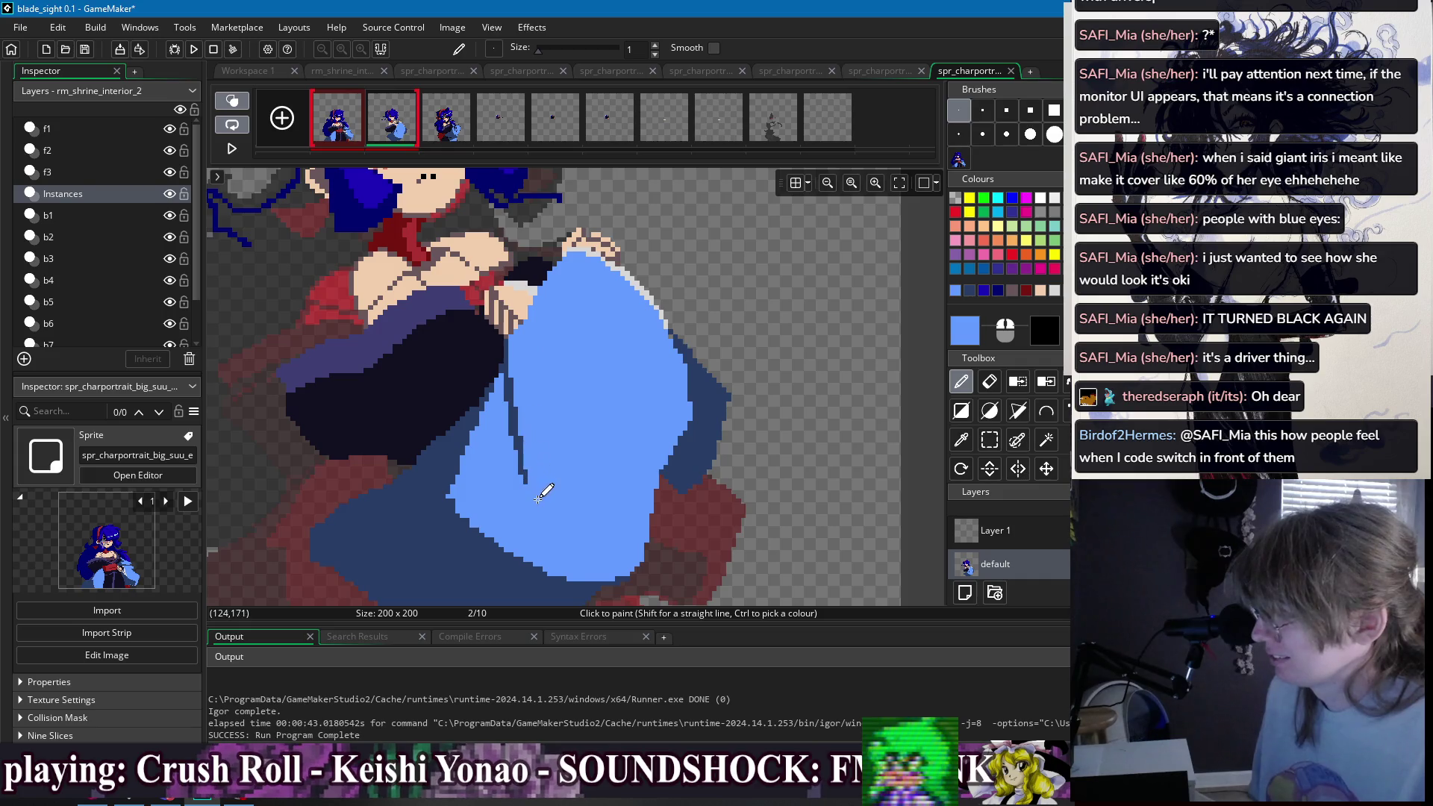
ctrl+click(512, 349)
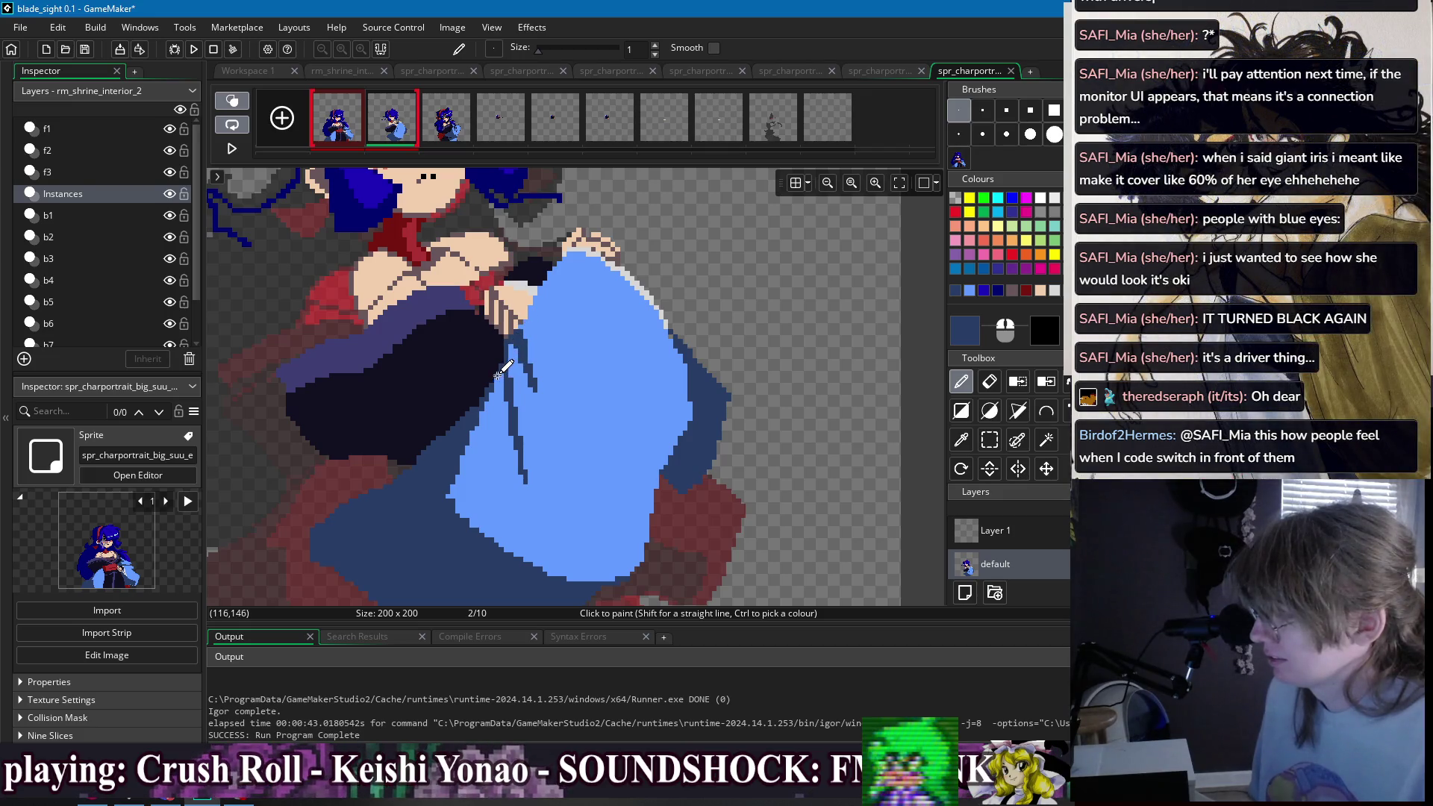
scroll(556, 336, down, 1)
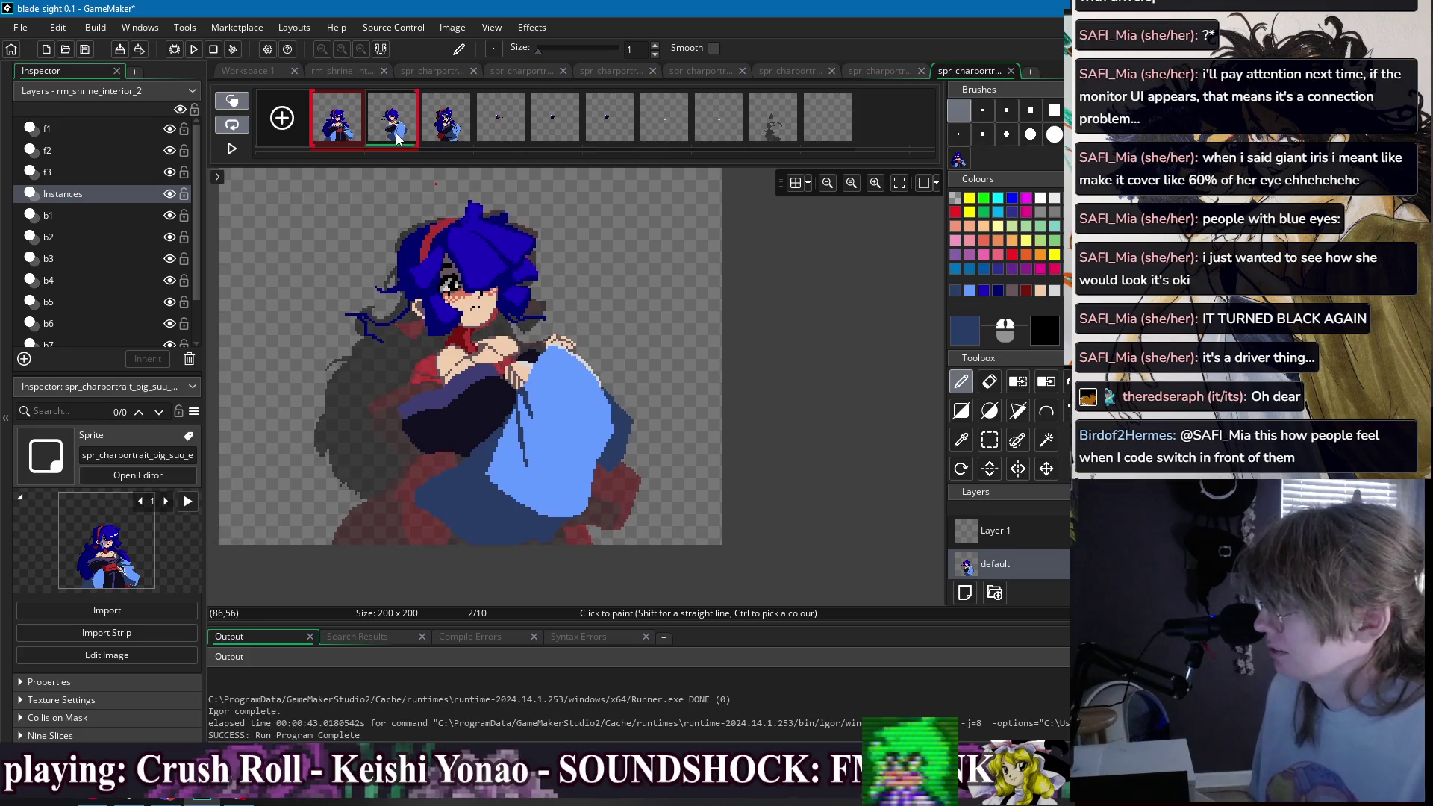
- After comparing frames 1 and 2, darken the light-purple pixels along the sleeve's lower edge
click(363, 130)
click(403, 134)
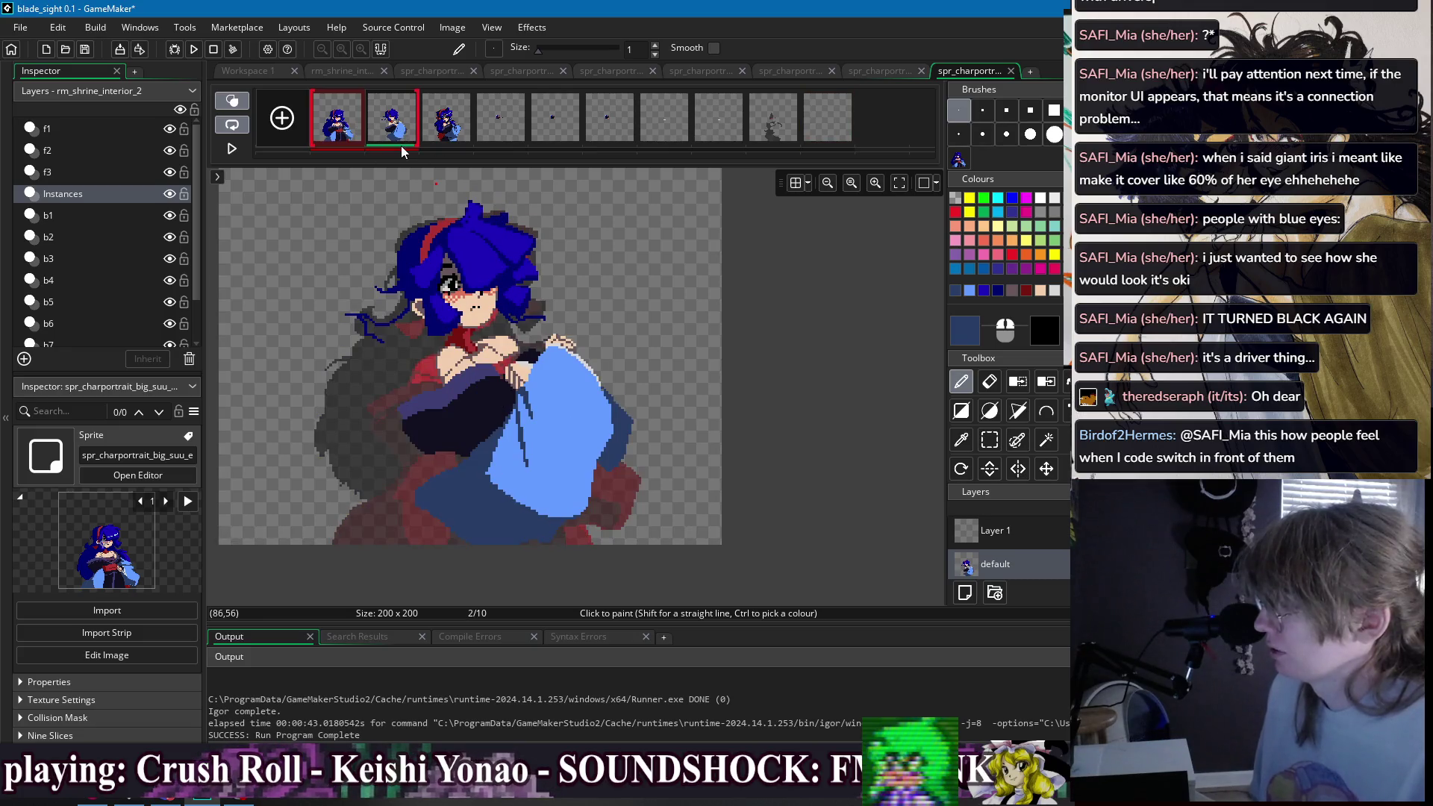
click(357, 134)
scroll(431, 376, up, 2)
scroll(431, 376, up, 1)
key(l)
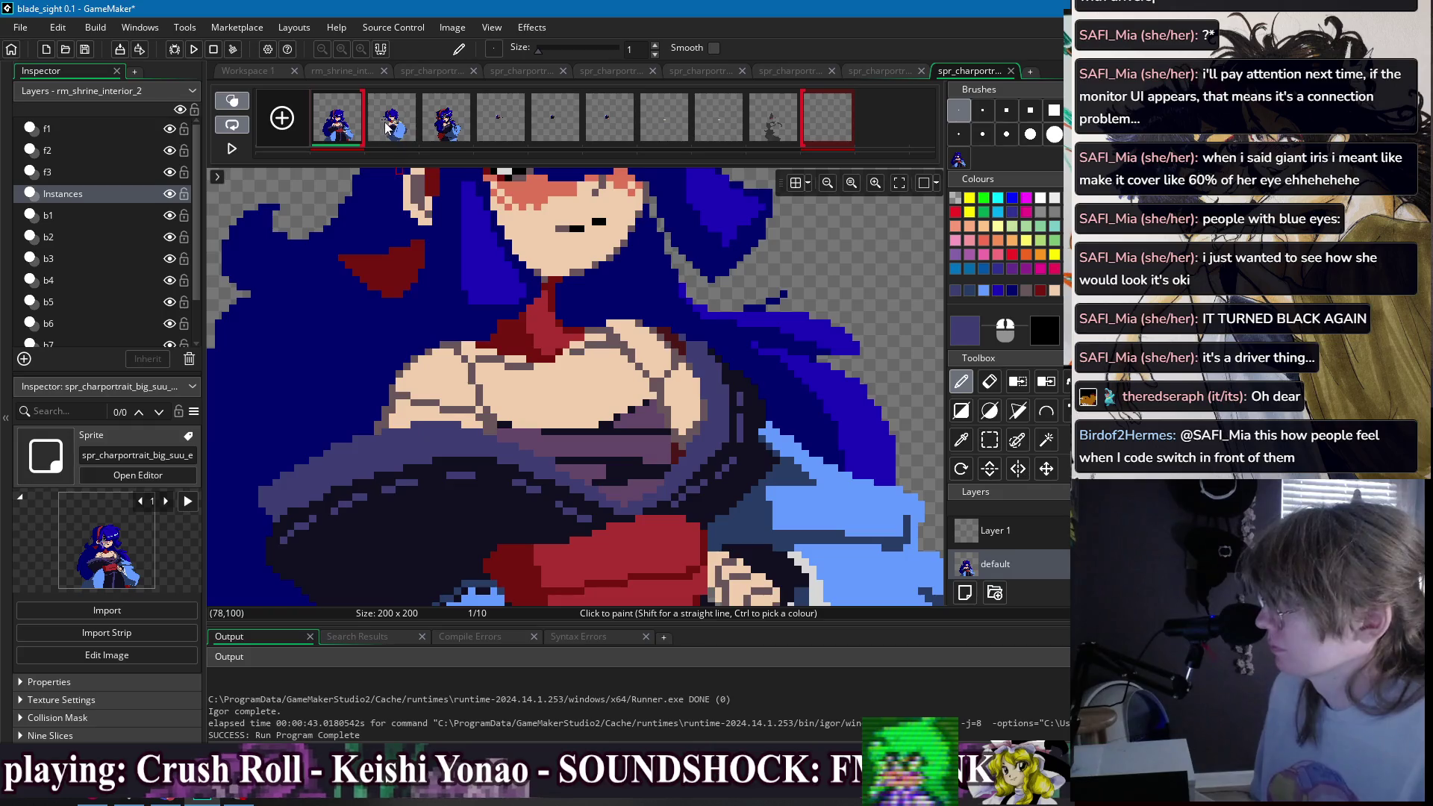
key(Right)
scroll(403, 464, up, 1)
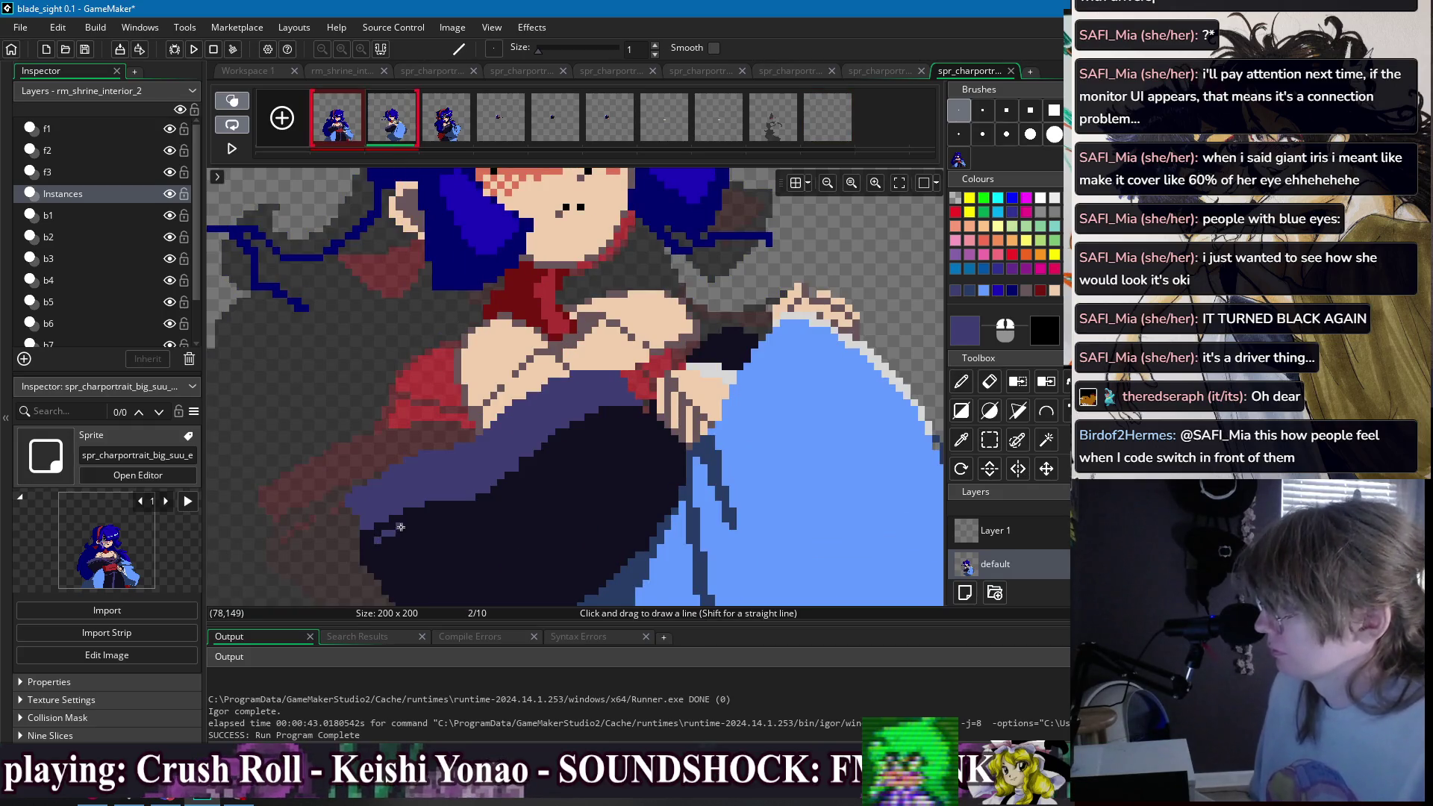
drag(443, 517, 422, 518)
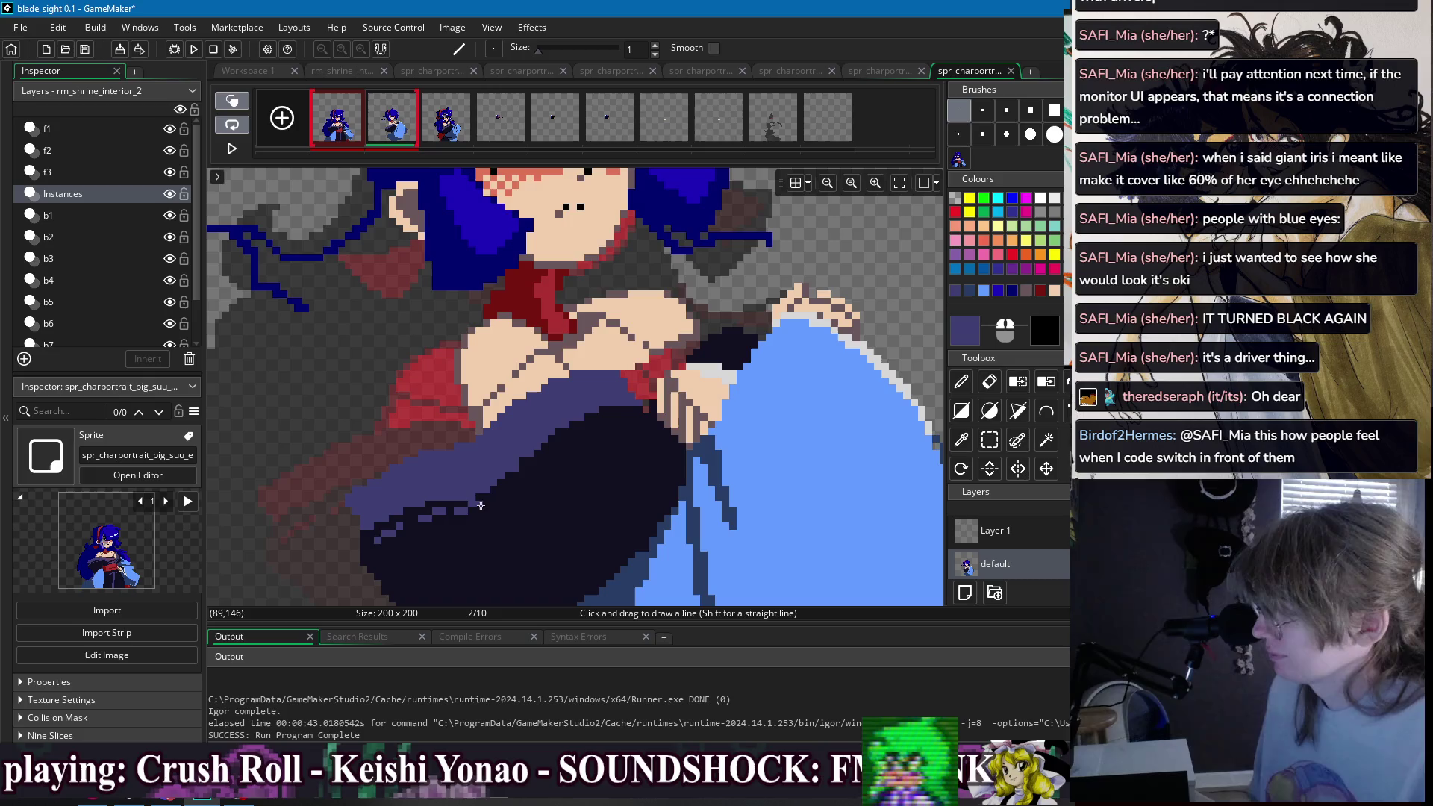
drag(546, 459, 524, 471)
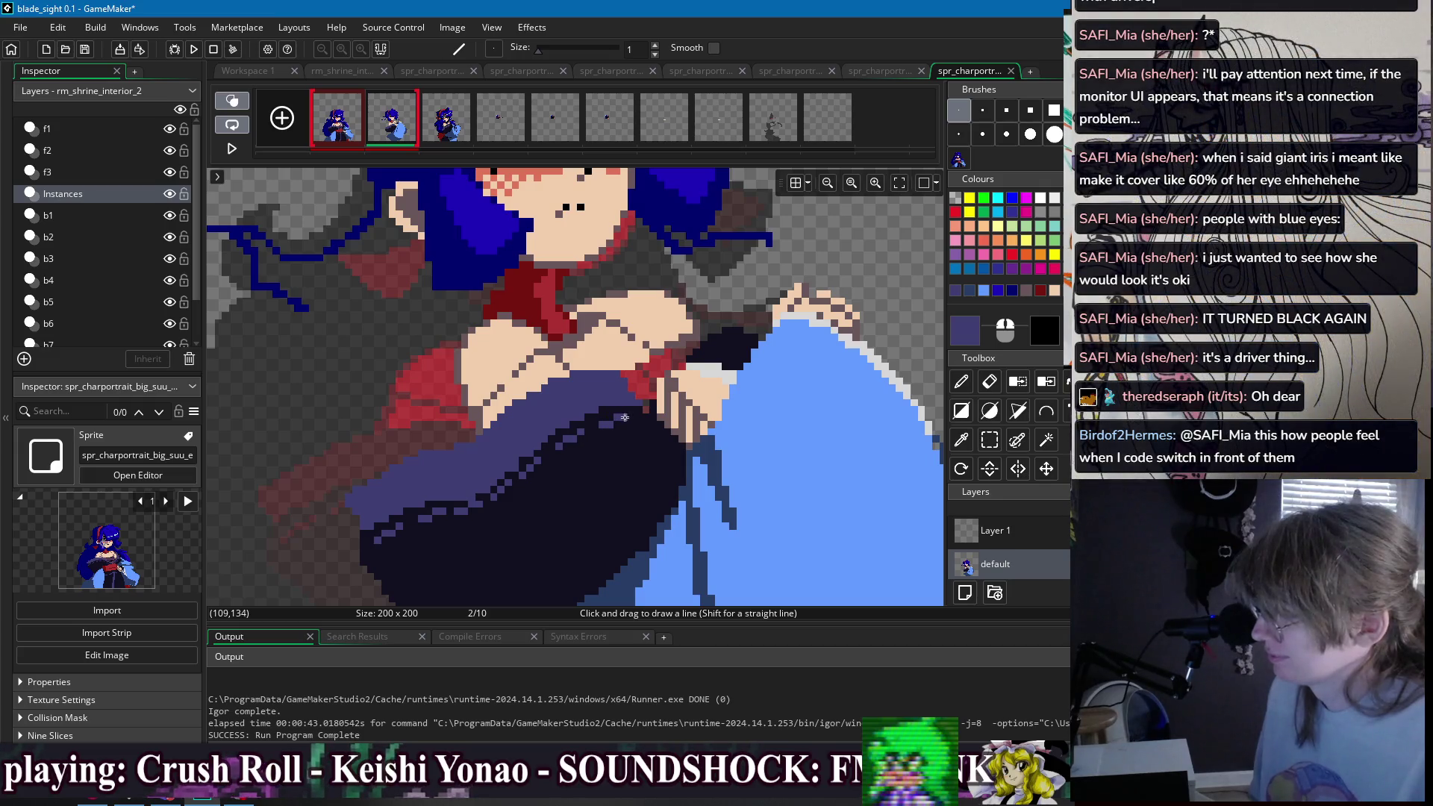
scroll(636, 415, down, 4)
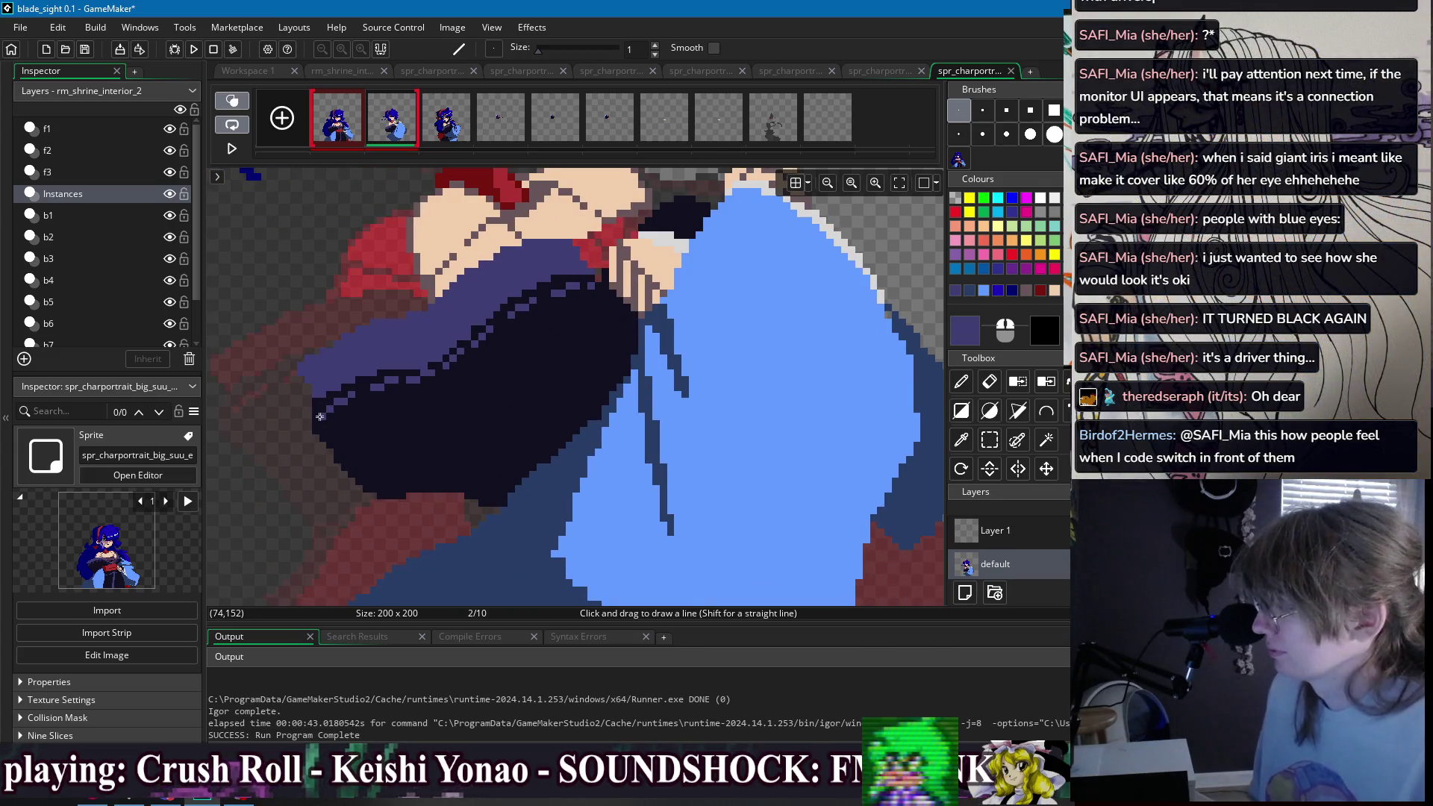
scroll(425, 482, down, 3)
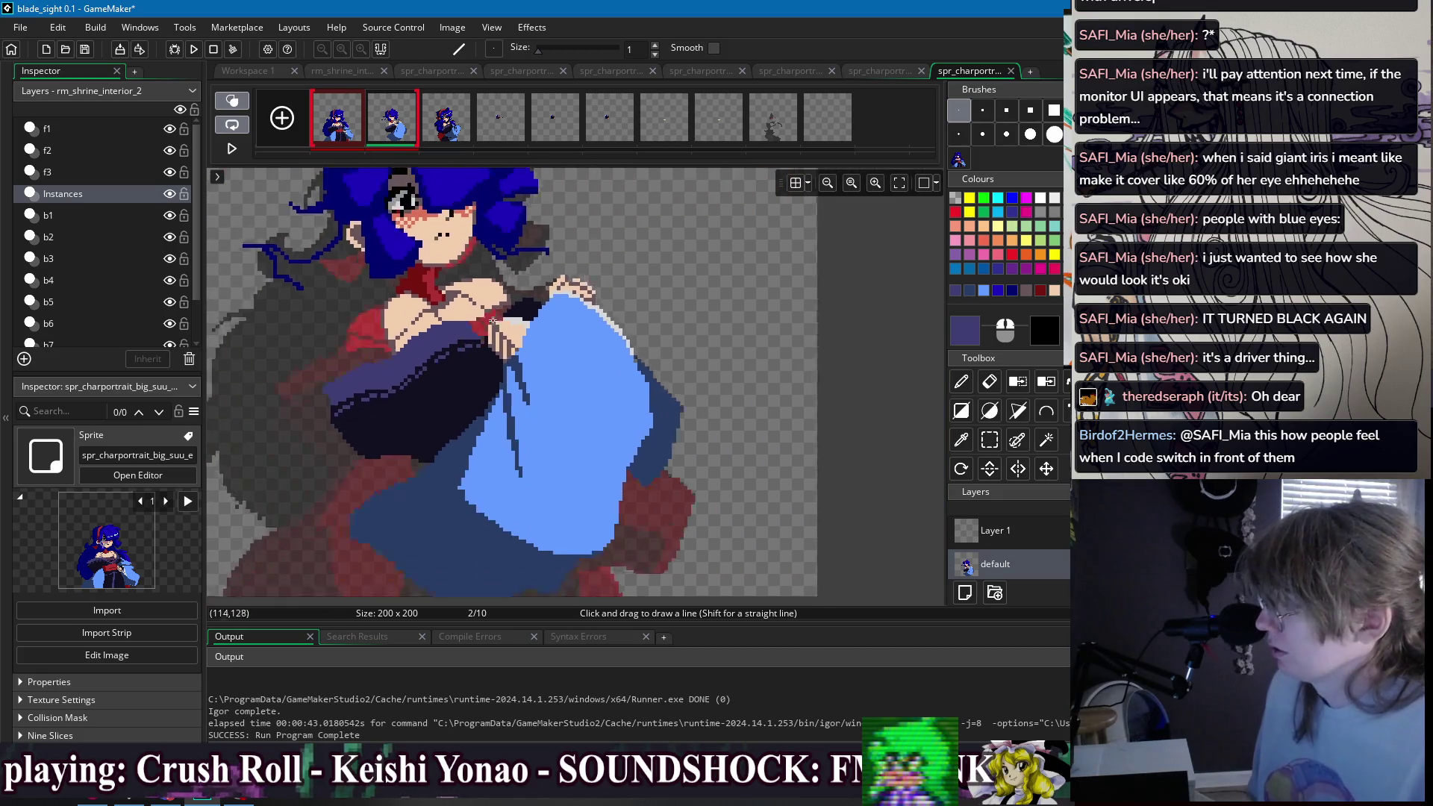
- Sample the sleeve's dark colour and compare frames 1 and 2 again
ctrl+click(421, 486)
scroll(426, 481, down, 2)
key(d)
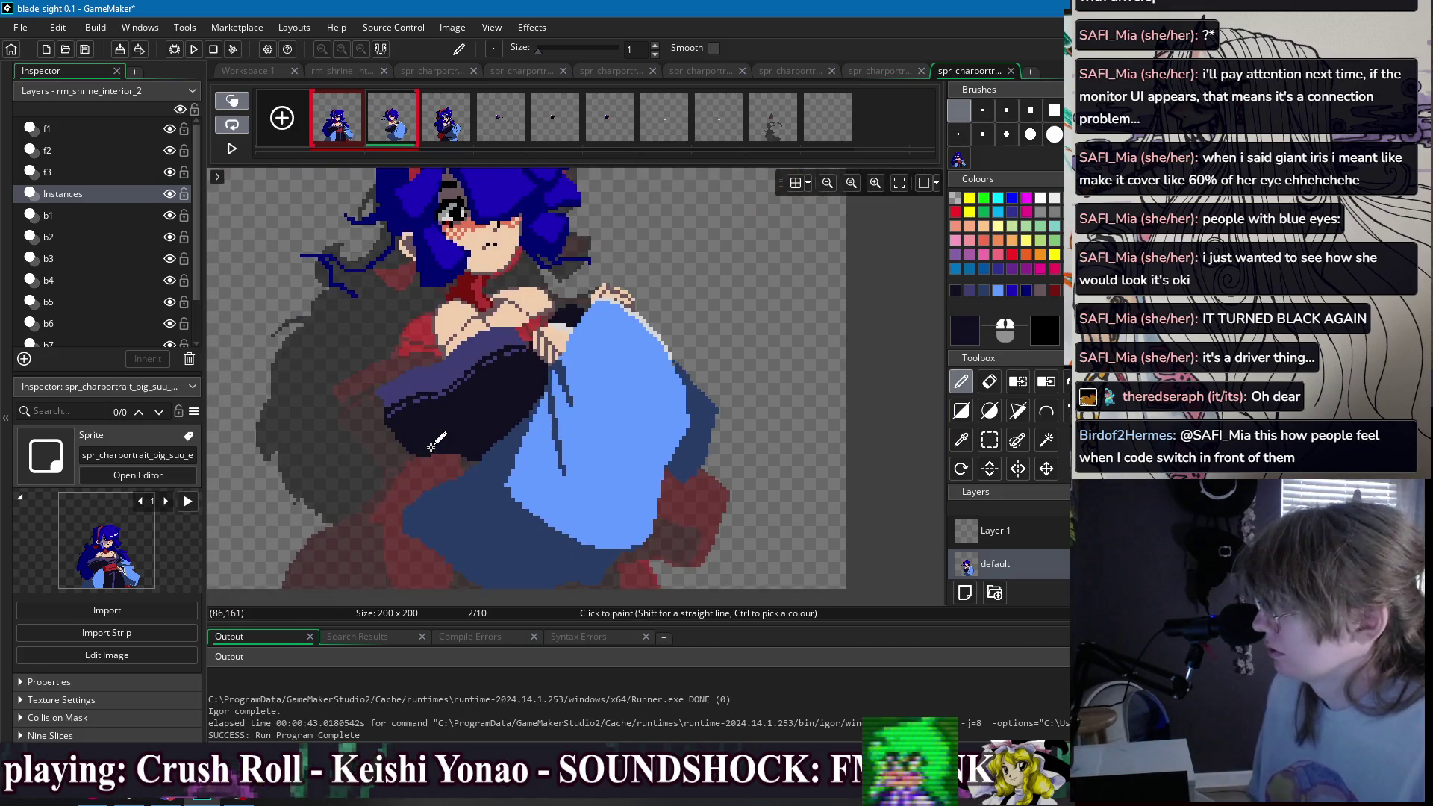
key(f)
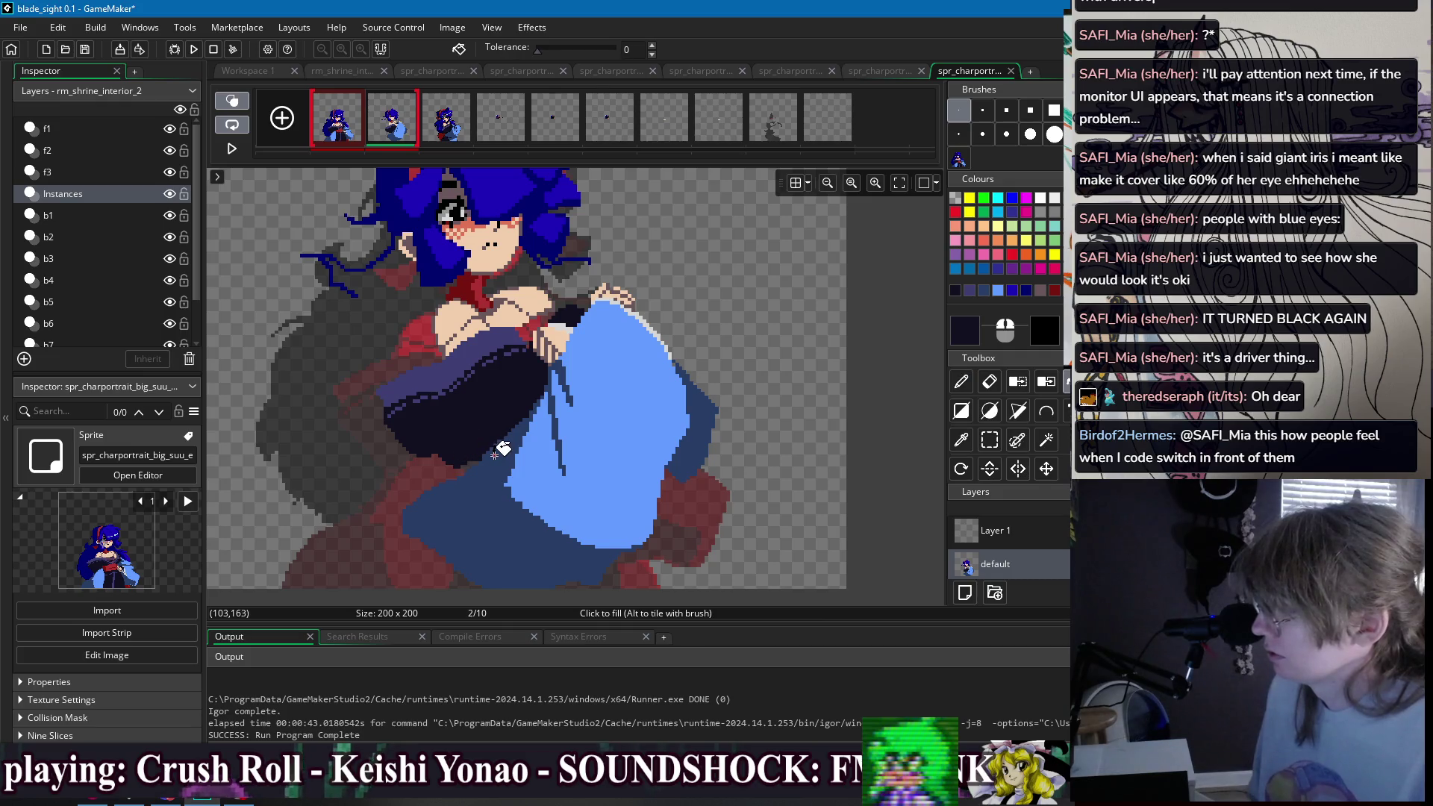
scroll(477, 467, up, 2)
key(d)
scroll(448, 336, up, 5)
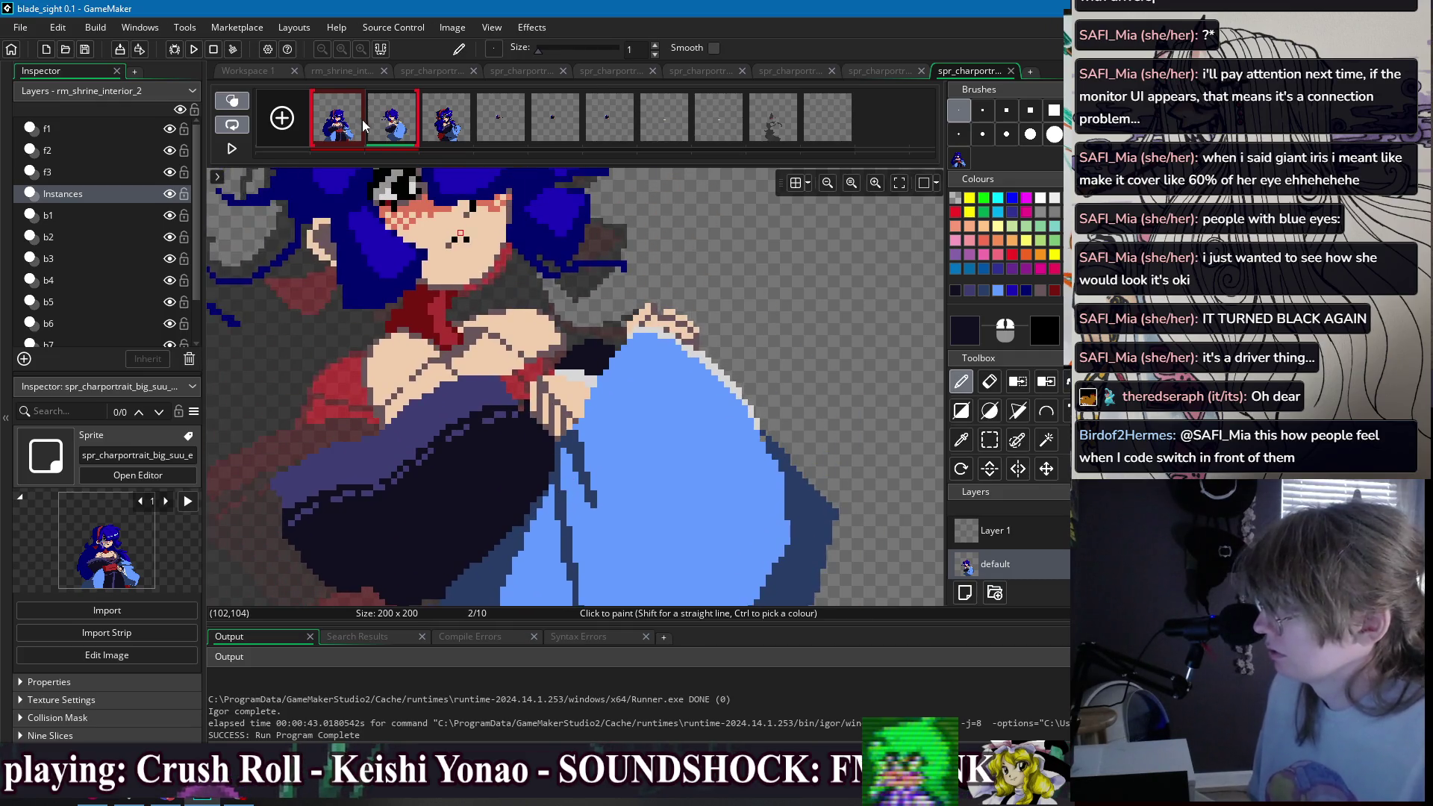
click(360, 127)
click(380, 130)
click(361, 133)
click(390, 130)
scroll(586, 233, down, 3)
- Take the dark navy from frame 1's sleeve and trace a line along frame 2's sleeve edge
click(357, 119)
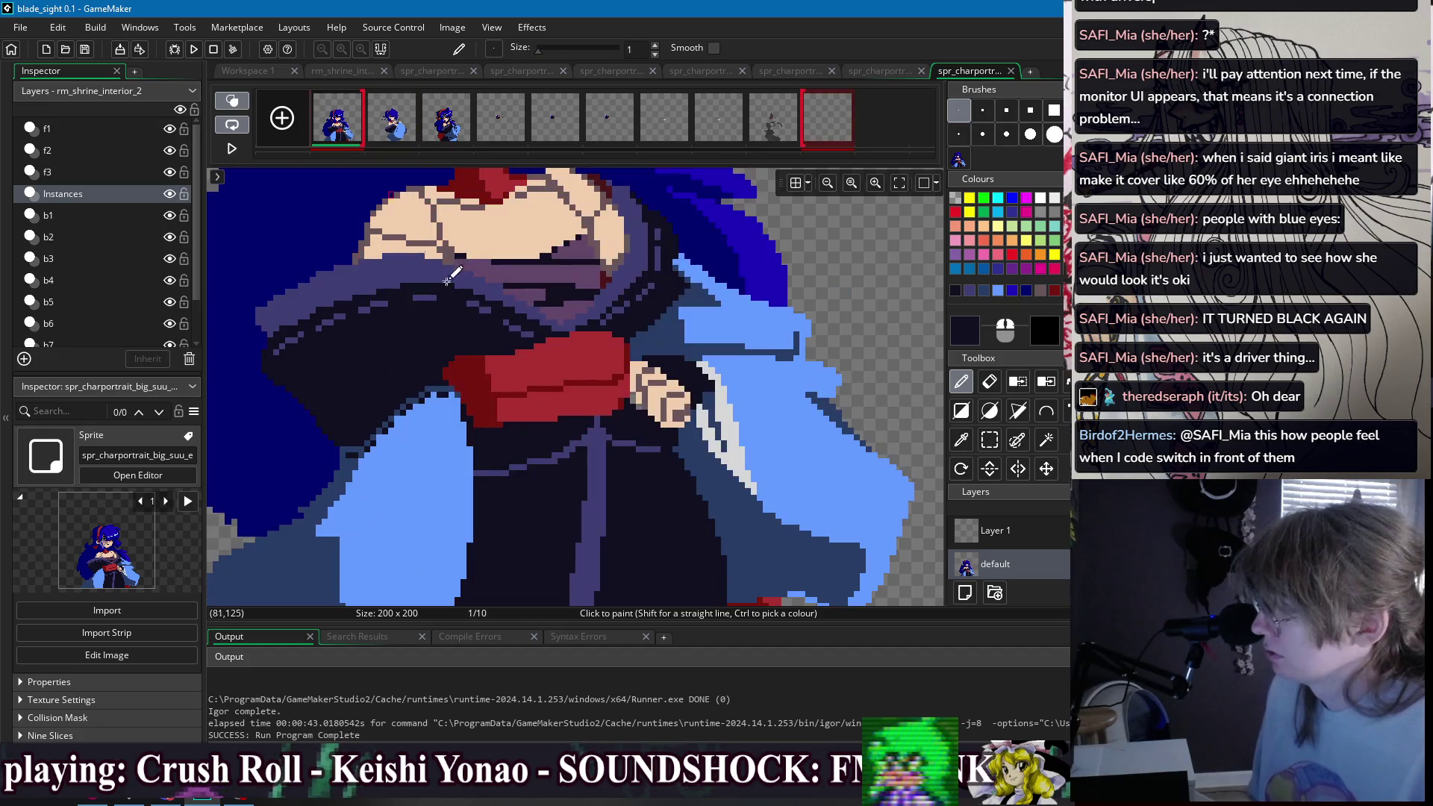
ctrl+click(348, 476)
click(398, 127)
click(349, 132)
ctrl+click(408, 366)
click(407, 125)
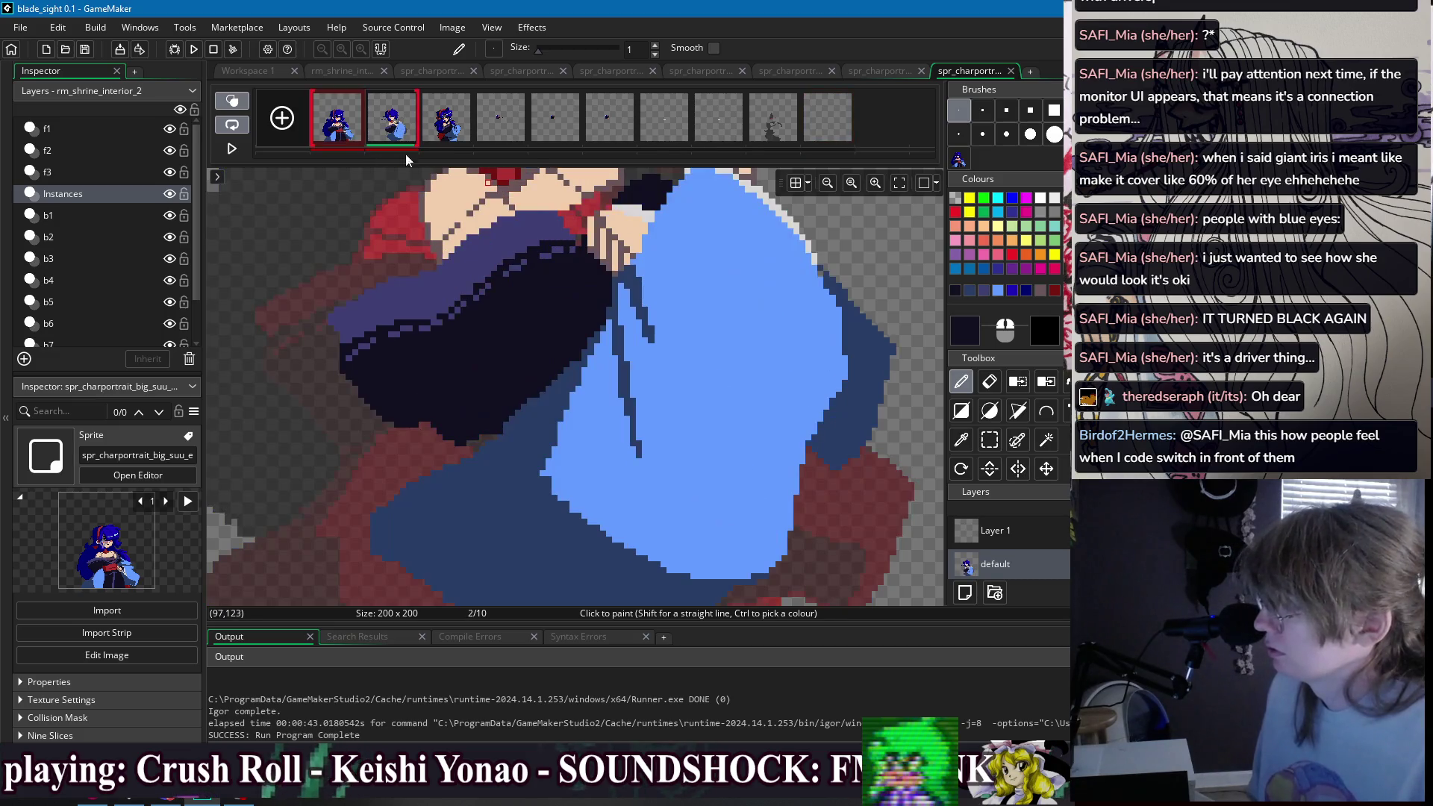
scroll(930, 281, down, 3)
key(l)
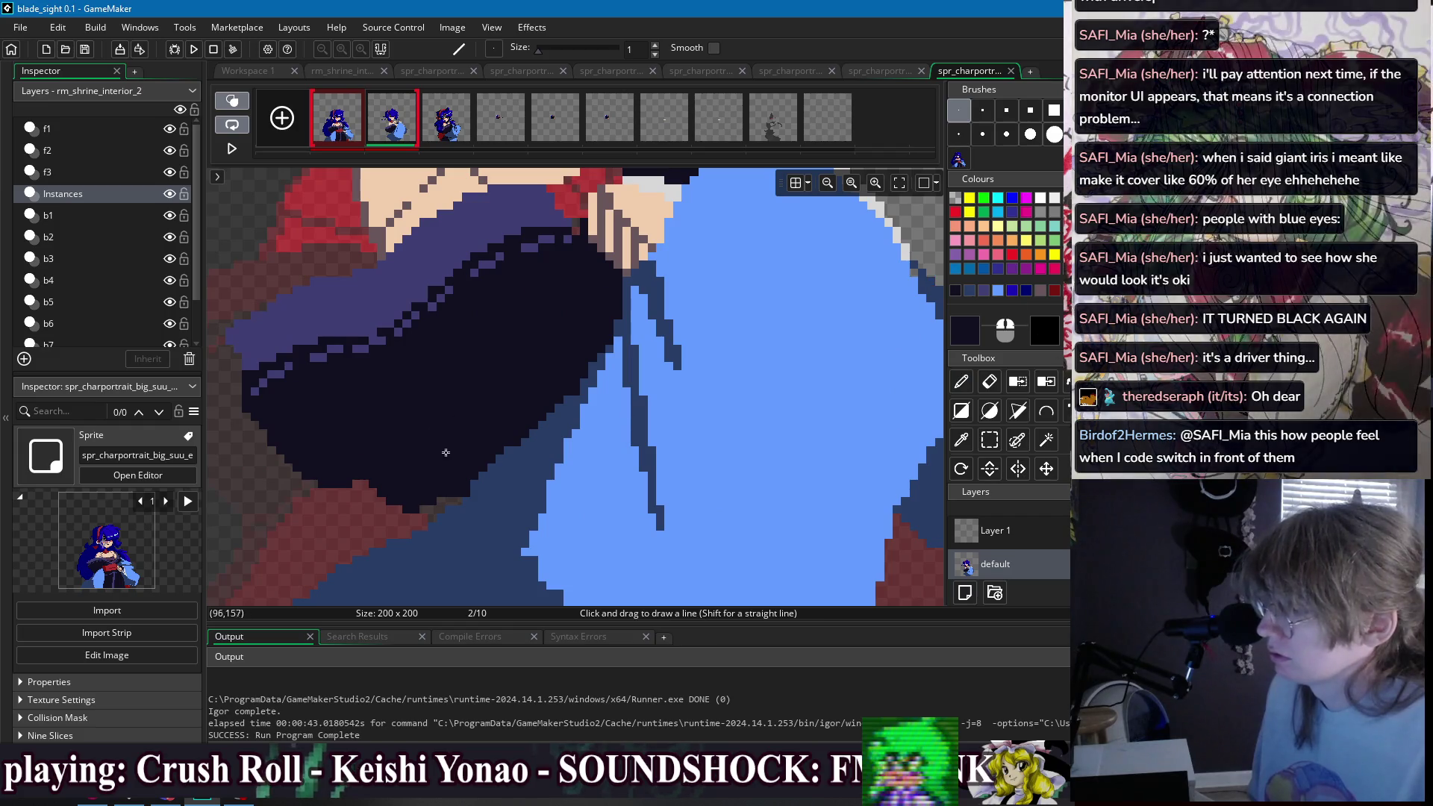
drag(529, 446, 494, 474)
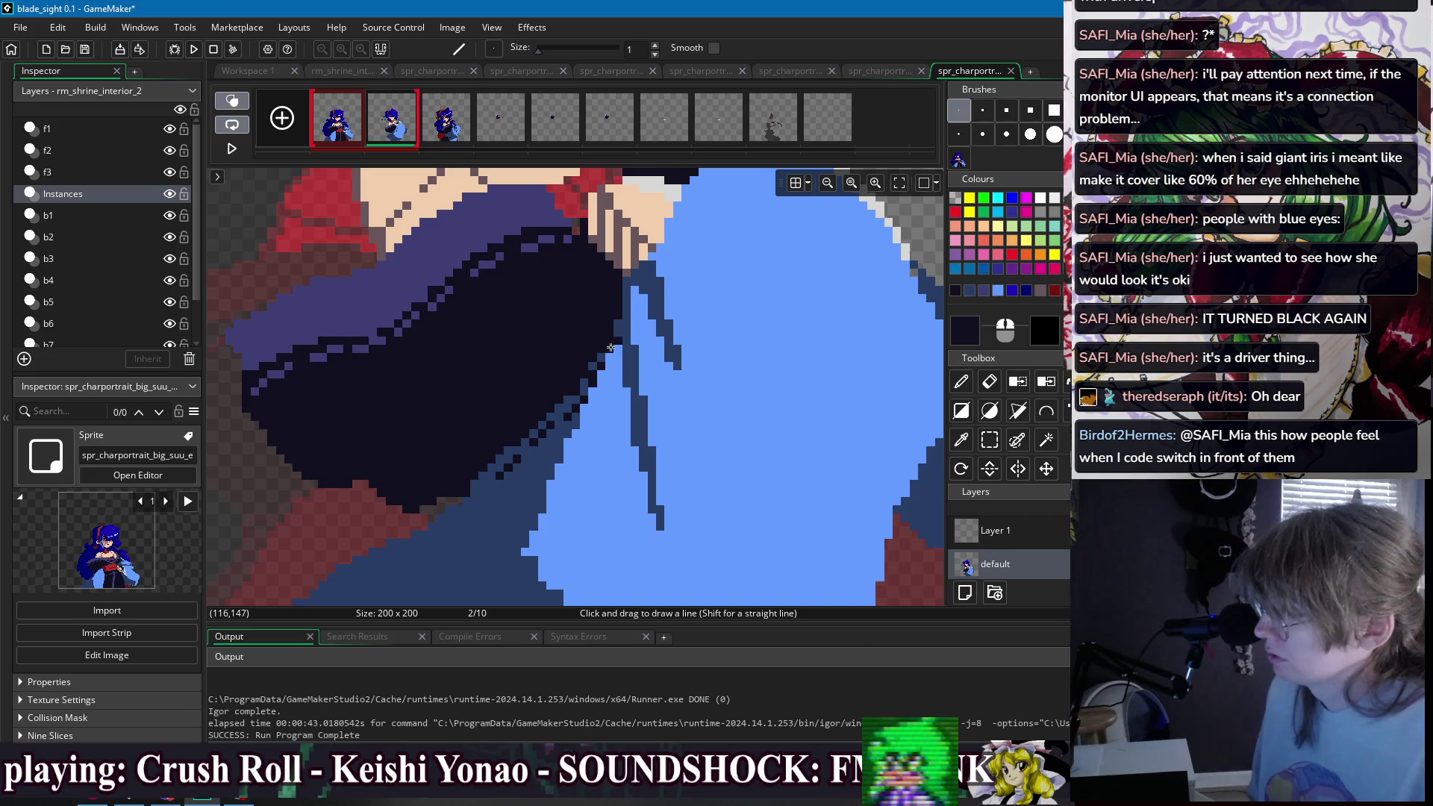
scroll(616, 350, down, 4)
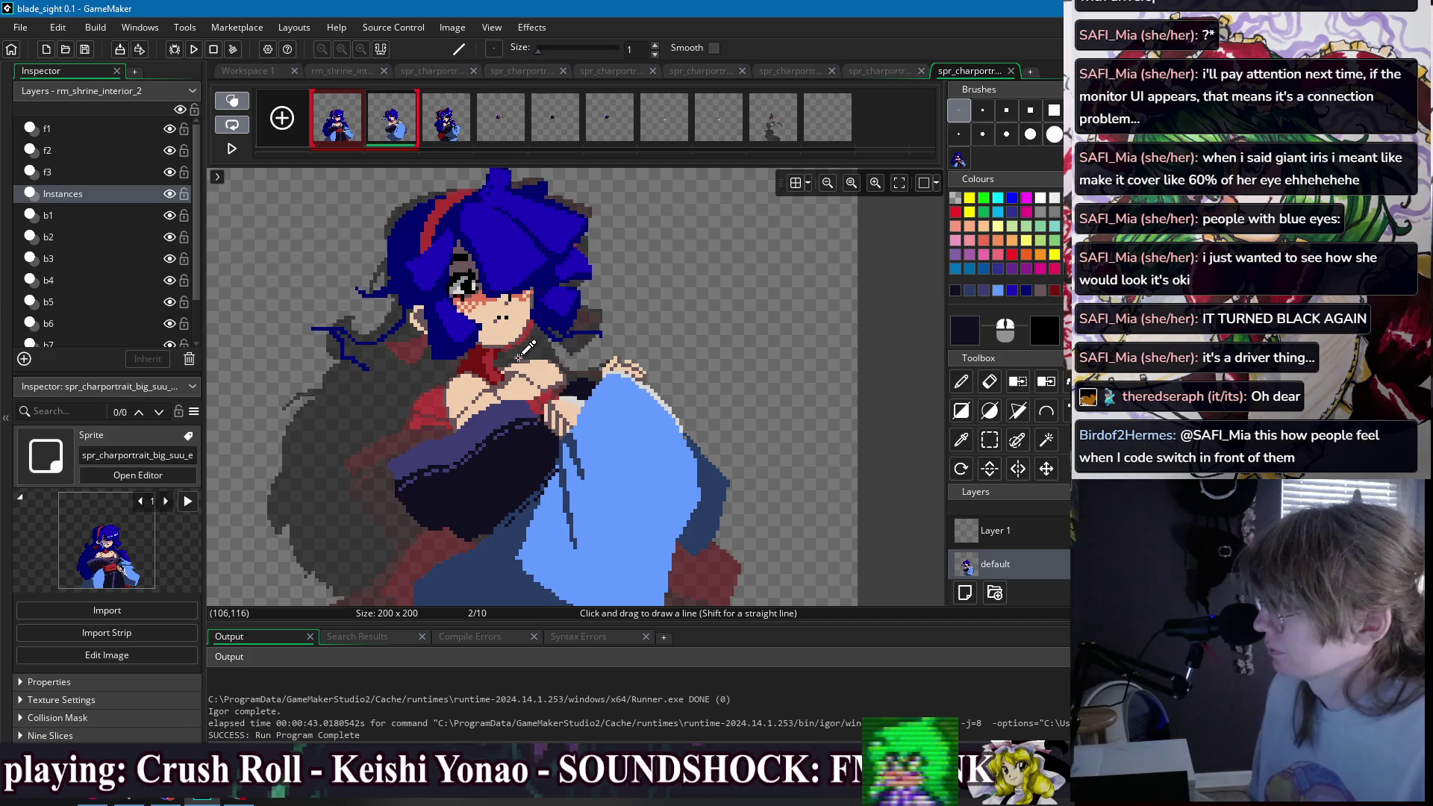
- Take the purple-grey shadow colour from frame 1 and fill the red patch near the hands with it
scroll(523, 349, up, 2)
click(348, 121)
alt+click(557, 473)
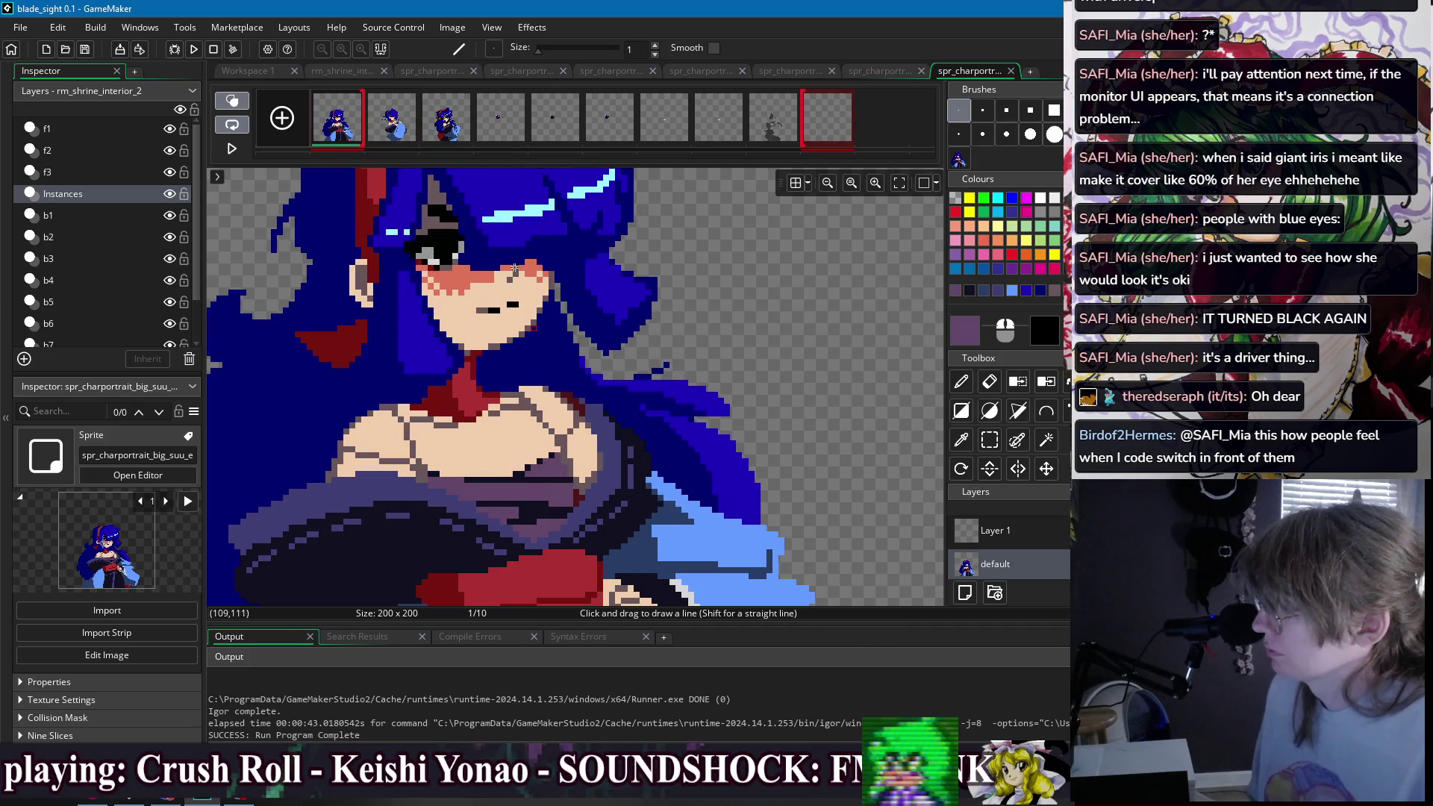
click(400, 130)
scroll(560, 426, up, 1)
click(555, 442)
key(f)
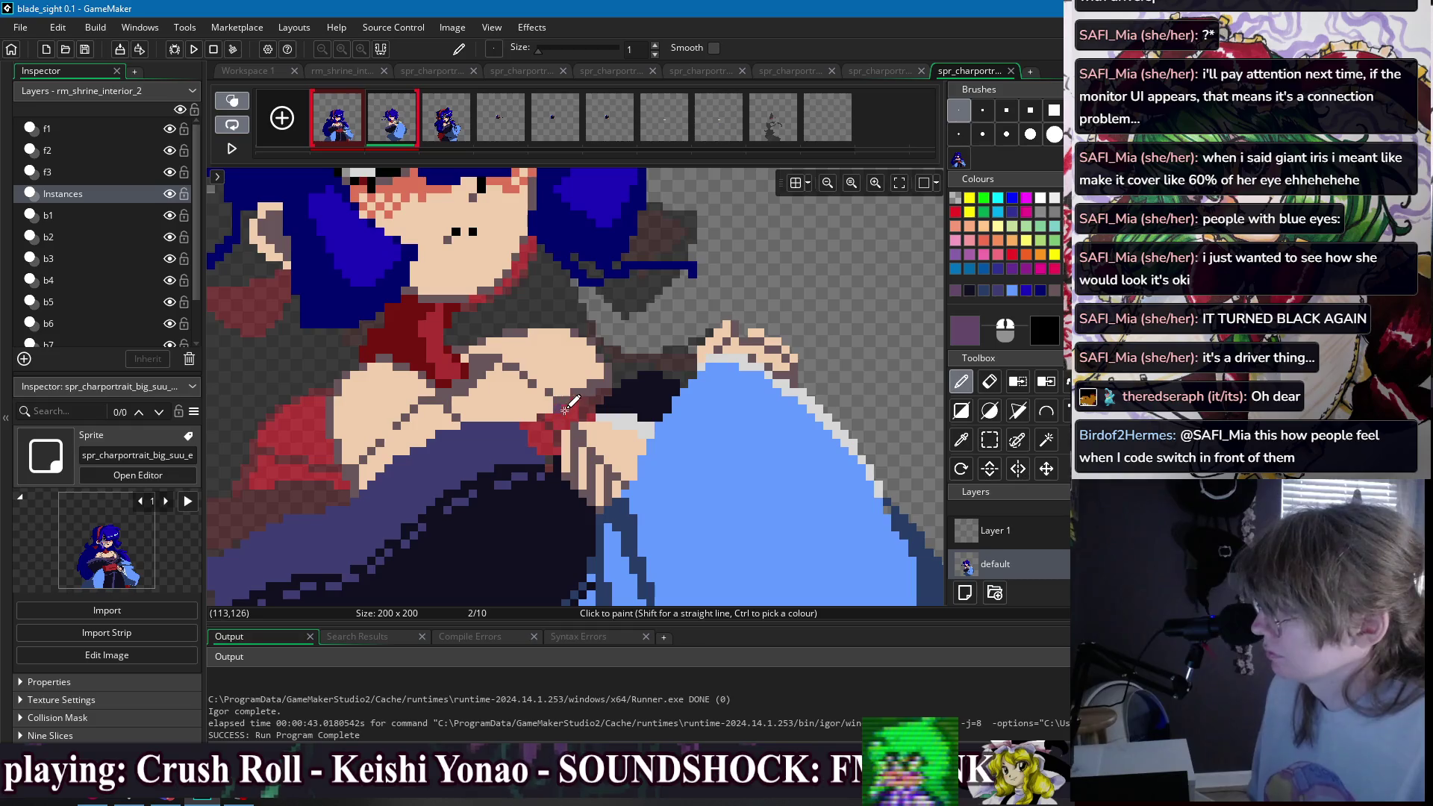
click(558, 426)
- Check against frame 1, then pencil dark purple shading beside the crossed hands
scroll(560, 427, up, 1)
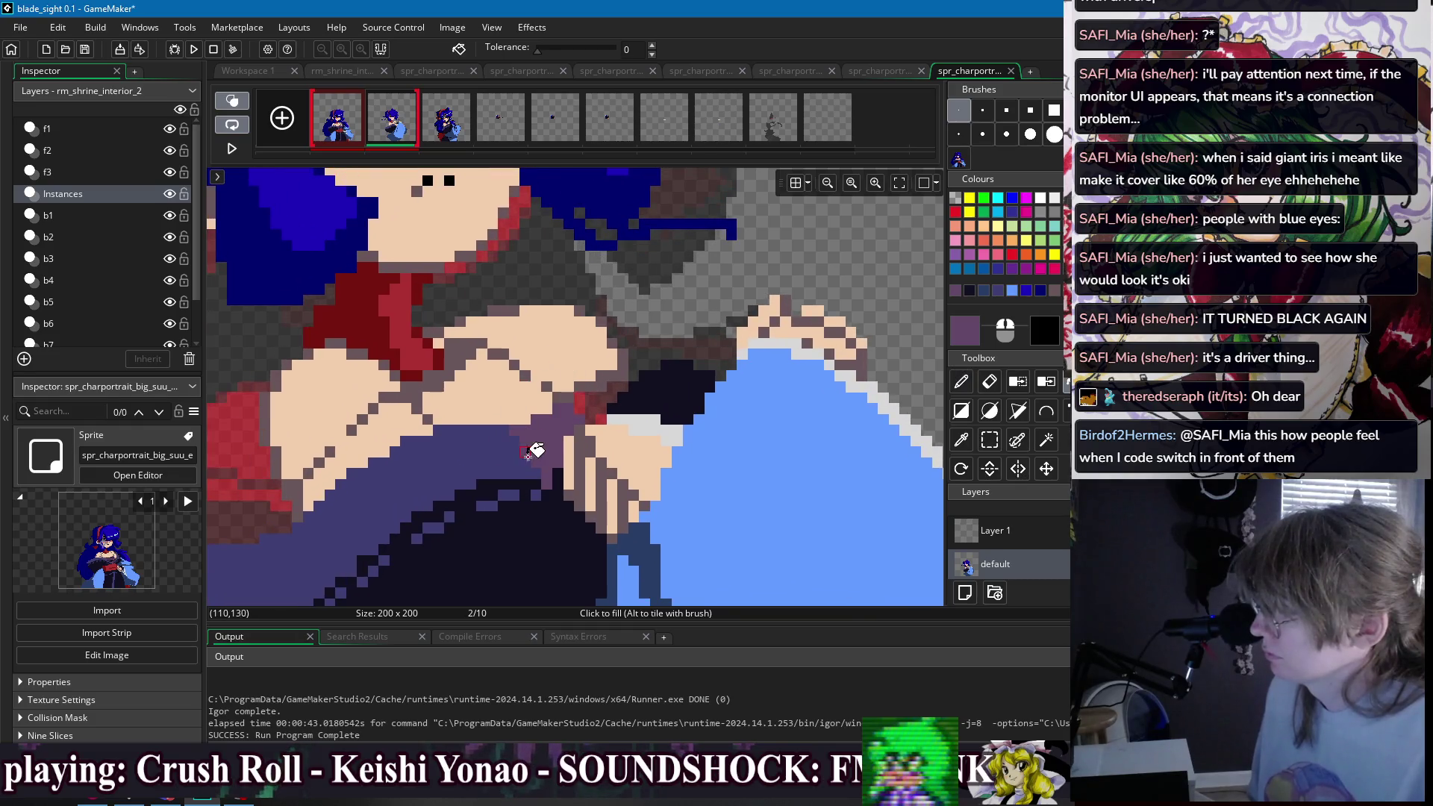
alt+click(552, 475)
key(p)
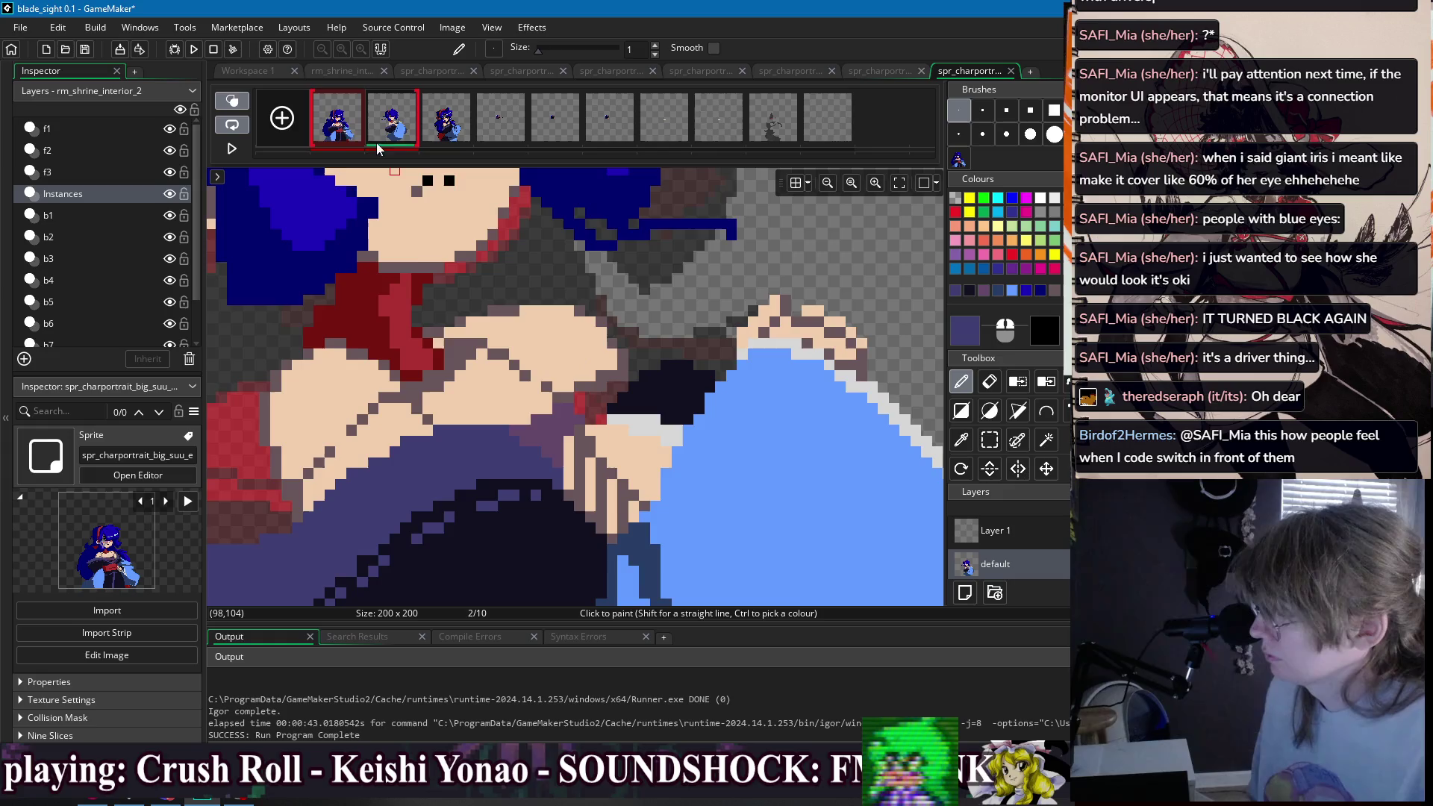
click(346, 134)
click(396, 131)
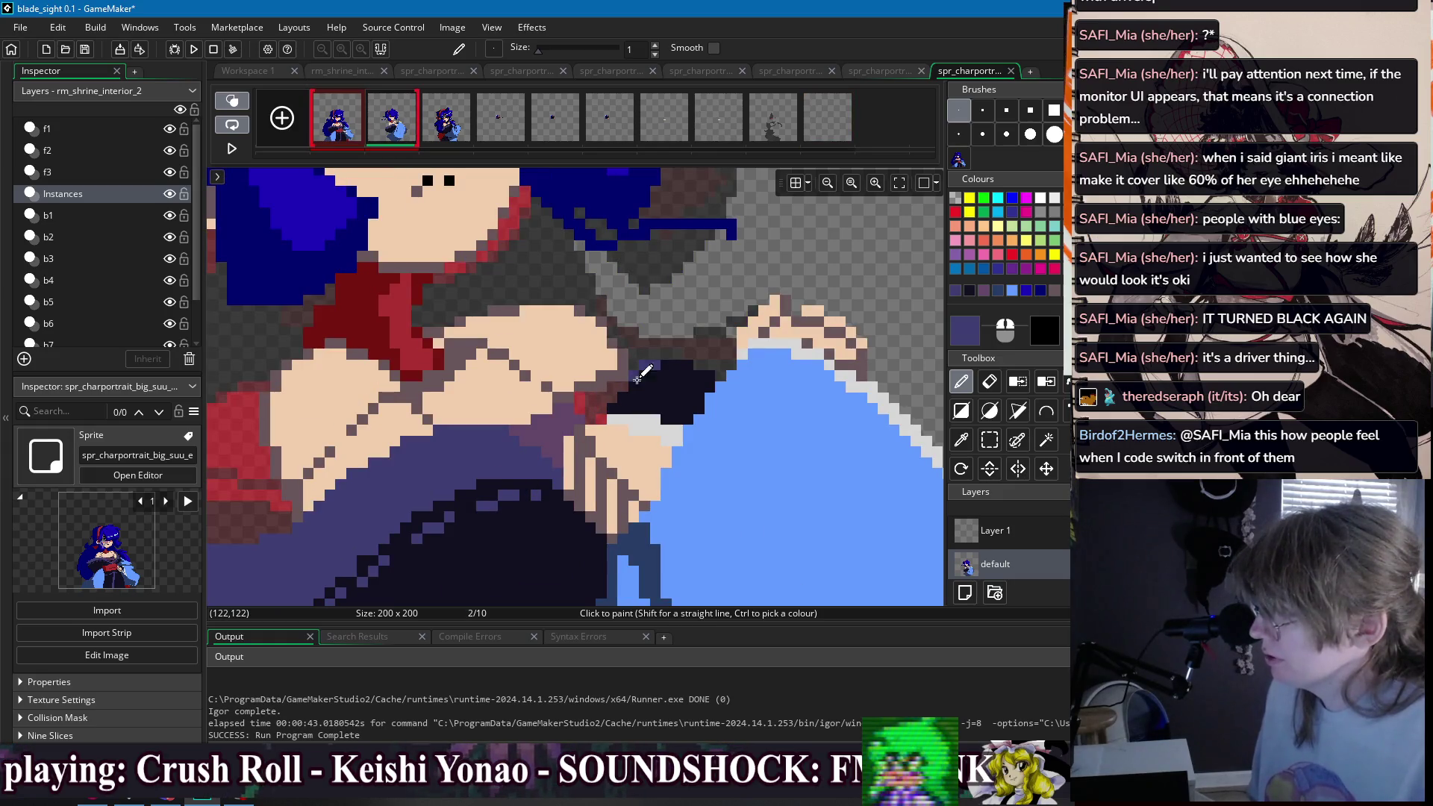
key(f)
scroll(641, 404, down, 2)
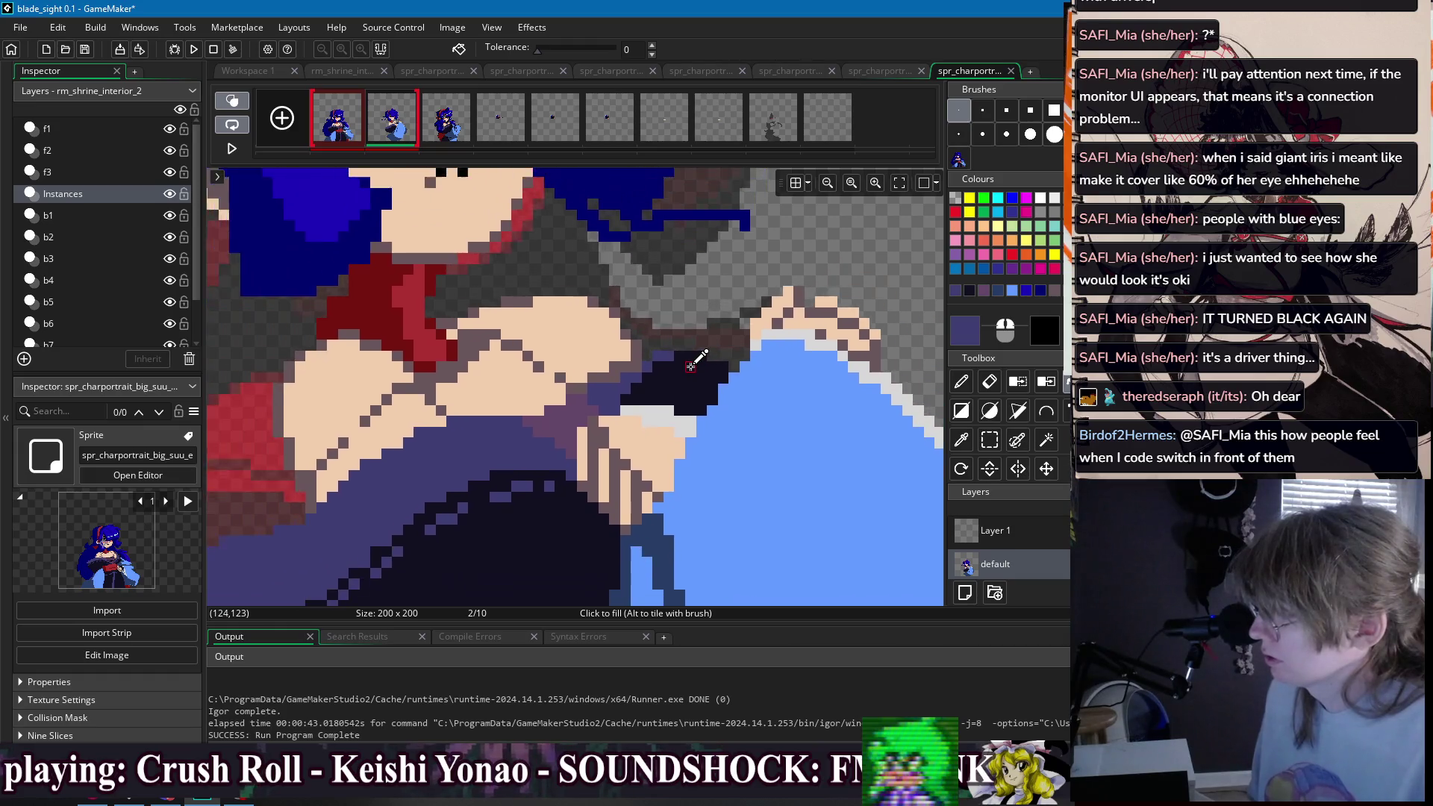
key(d)
mouse_move(642, 381)
mouse_down()
mouse_move(683, 349)
mouse_move(650, 377)
mouse_up()
mouse_move(708, 327)
mouse_down()
mouse_move(715, 317)
mouse_move(704, 321)
mouse_up()
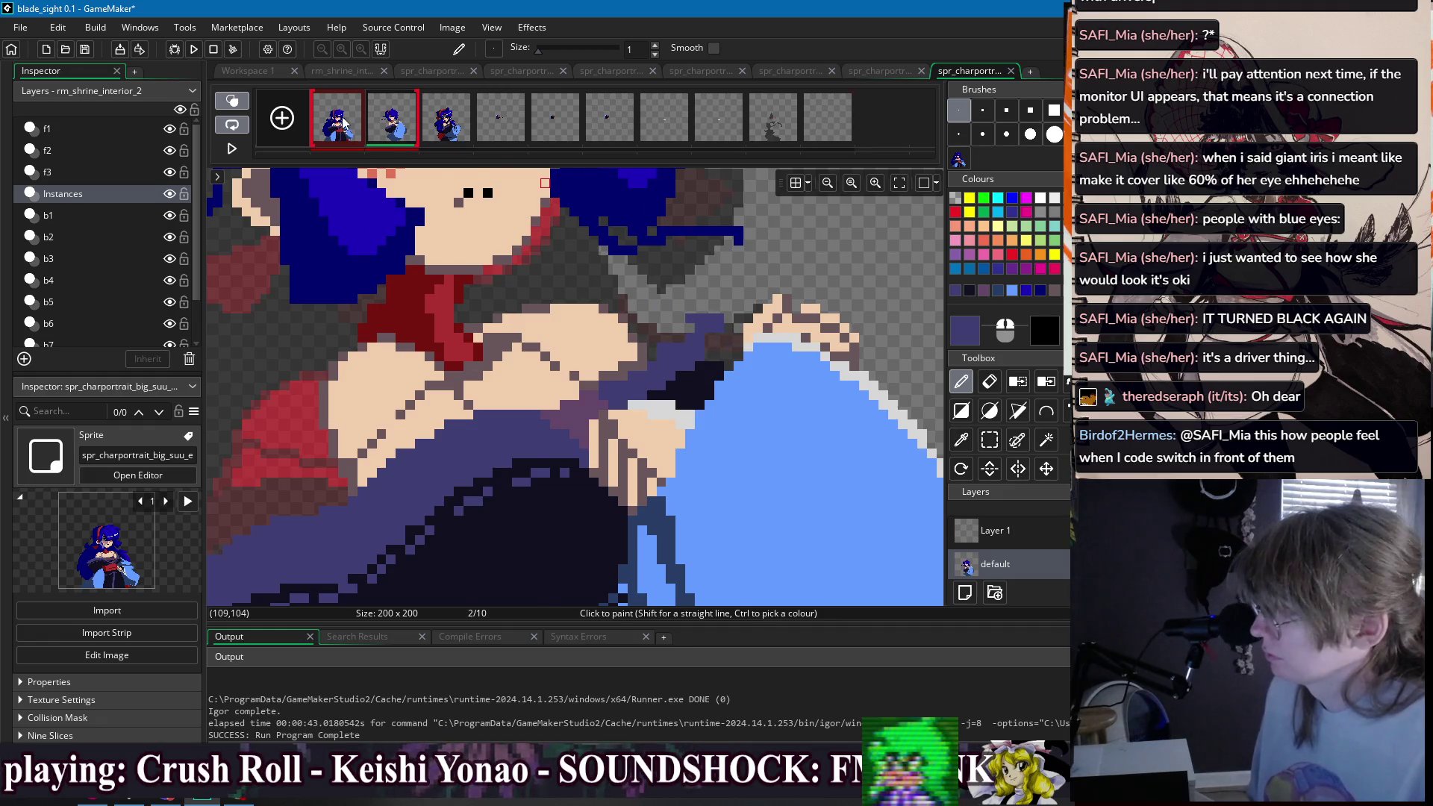
- Pick a dark red from frame 1 and paint dark red strokes near the hands
click(343, 125)
ctrl+click(627, 372)
click(405, 133)
mouse_move(653, 333)
mouse_down()
mouse_move(709, 323)
mouse_move(655, 321)
mouse_move(688, 329)
mouse_move(668, 347)
mouse_move(710, 317)
mouse_move(633, 331)
mouse_up()
ctrl+click(698, 319)
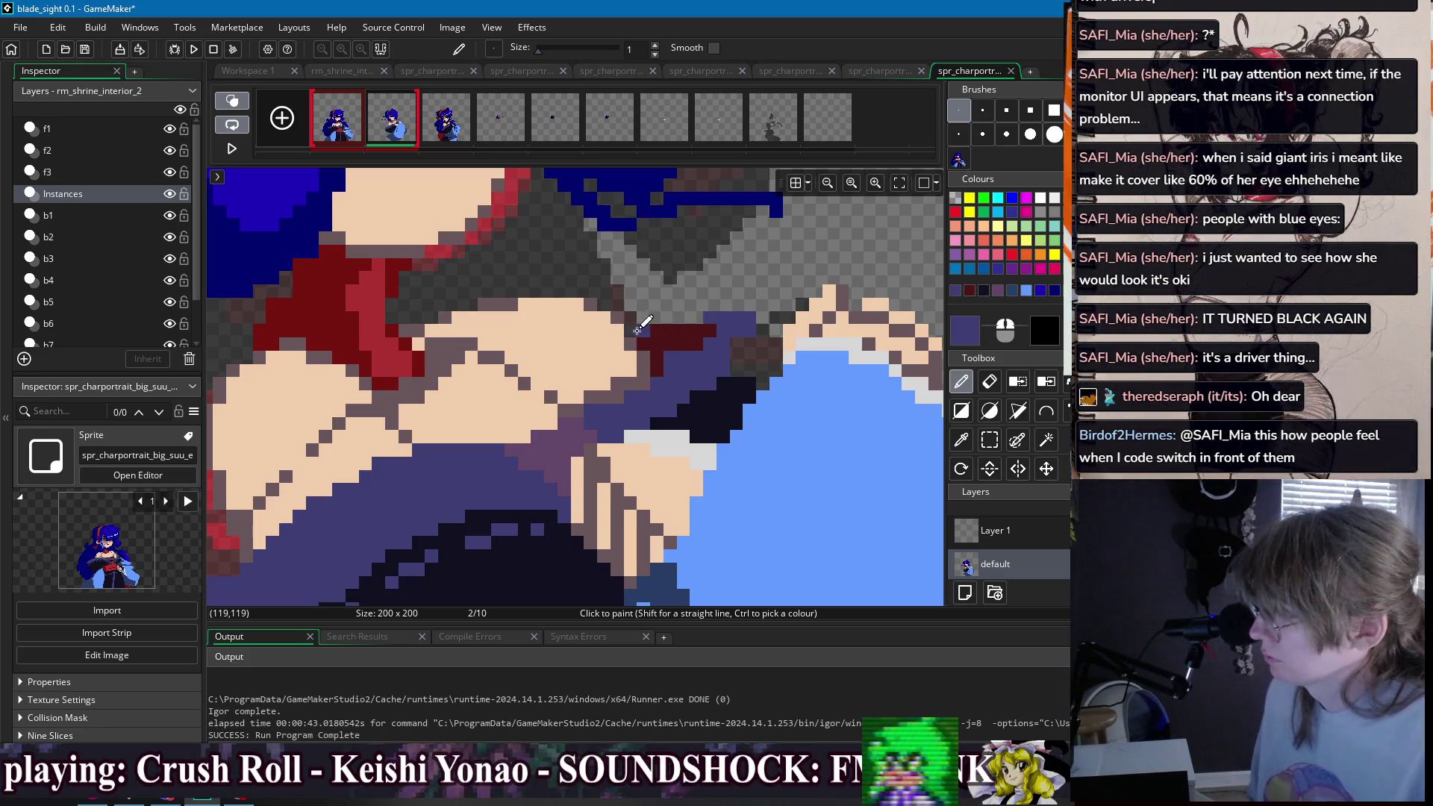
scroll(754, 336, down, 1)
drag(749, 343, 686, 376)
key(e)
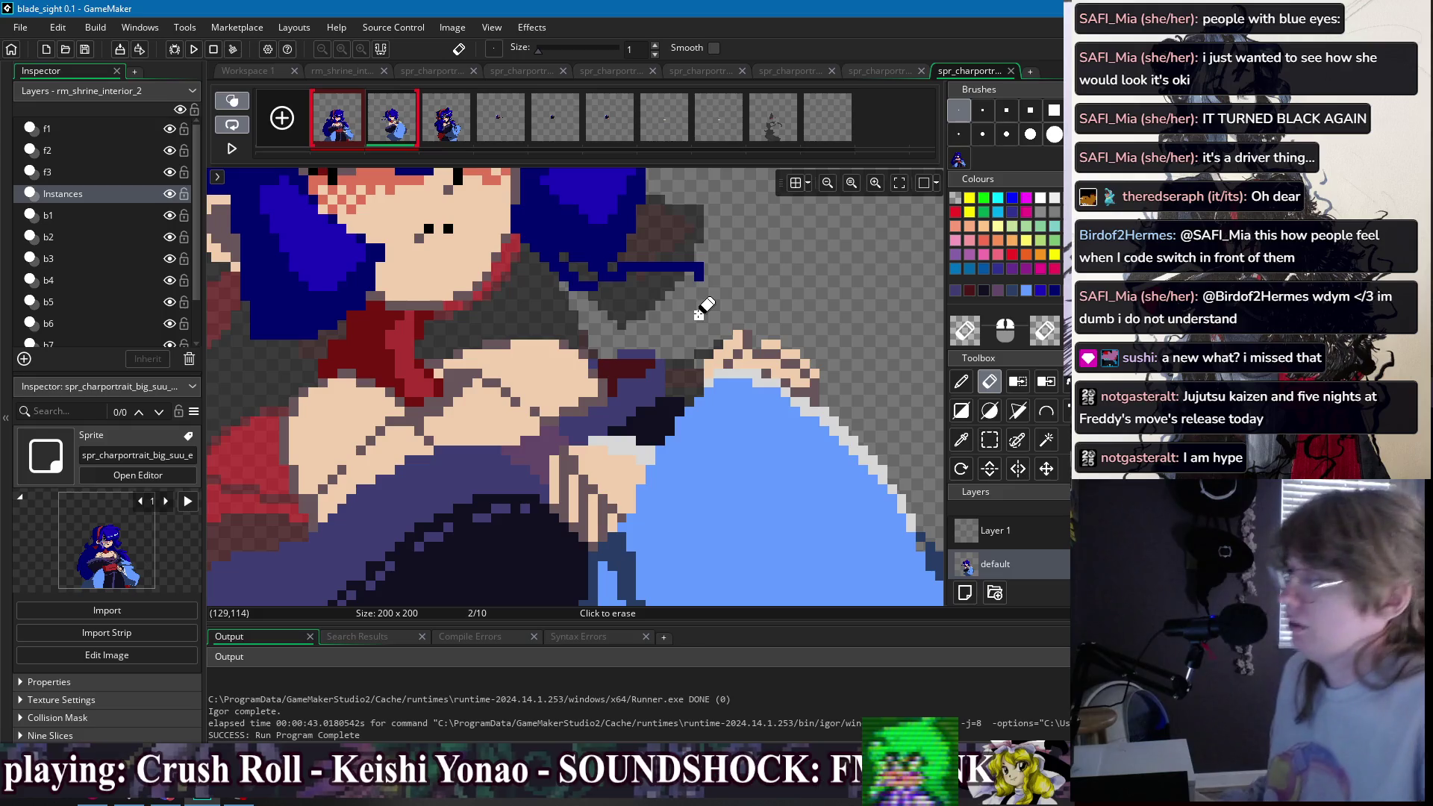
- Select and delete a small block of pixels where the sleeve meets the hands
key(d)
ctrl+click(686, 277)
scroll(679, 276, down, 3)
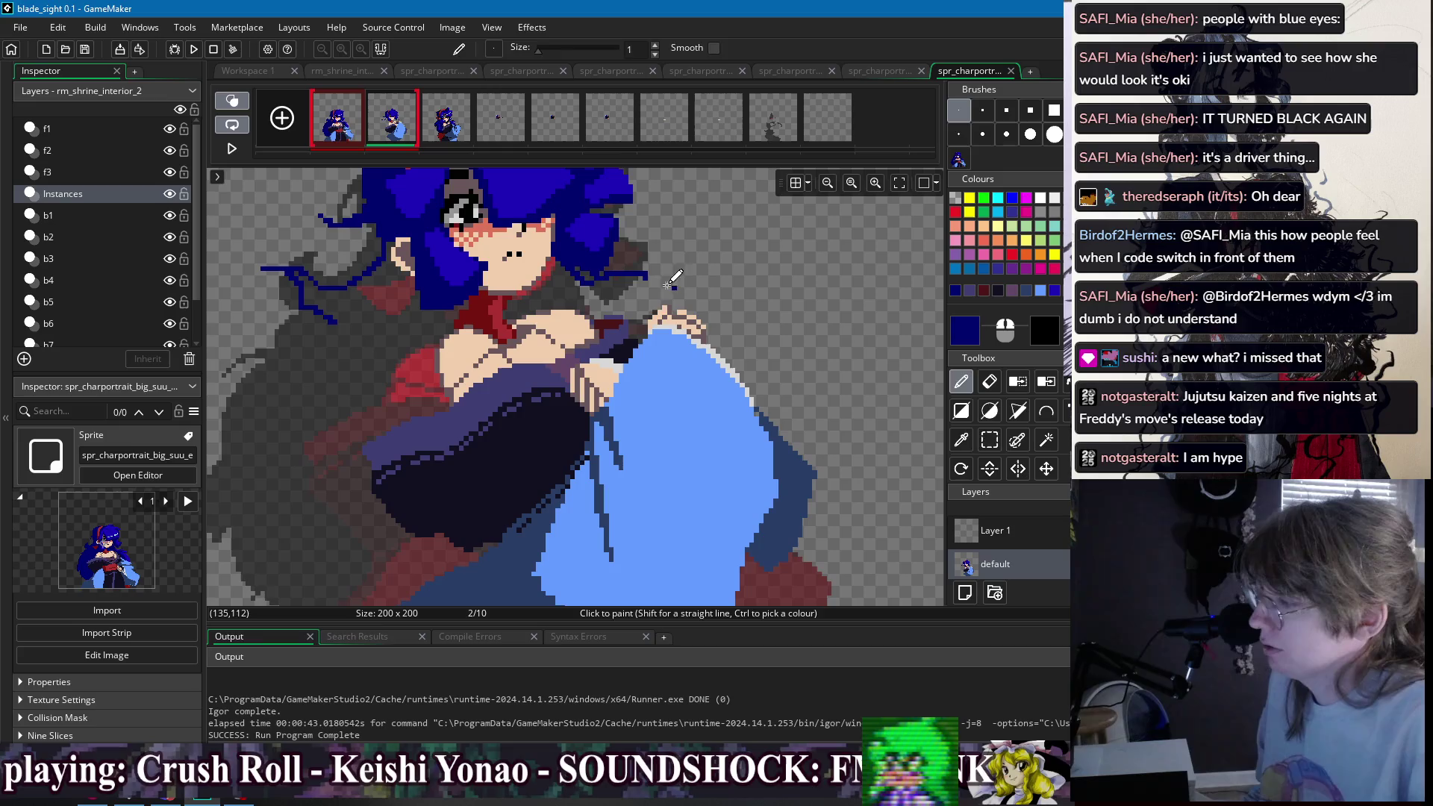
key(s)
drag(639, 291, 665, 336)
key(Delete)
- Repaint the sleeve edge using the sleeve's light blue and the drawing's dark navy
scroll(661, 314, up, 2)
key(p)
ctrl+click(642, 361)
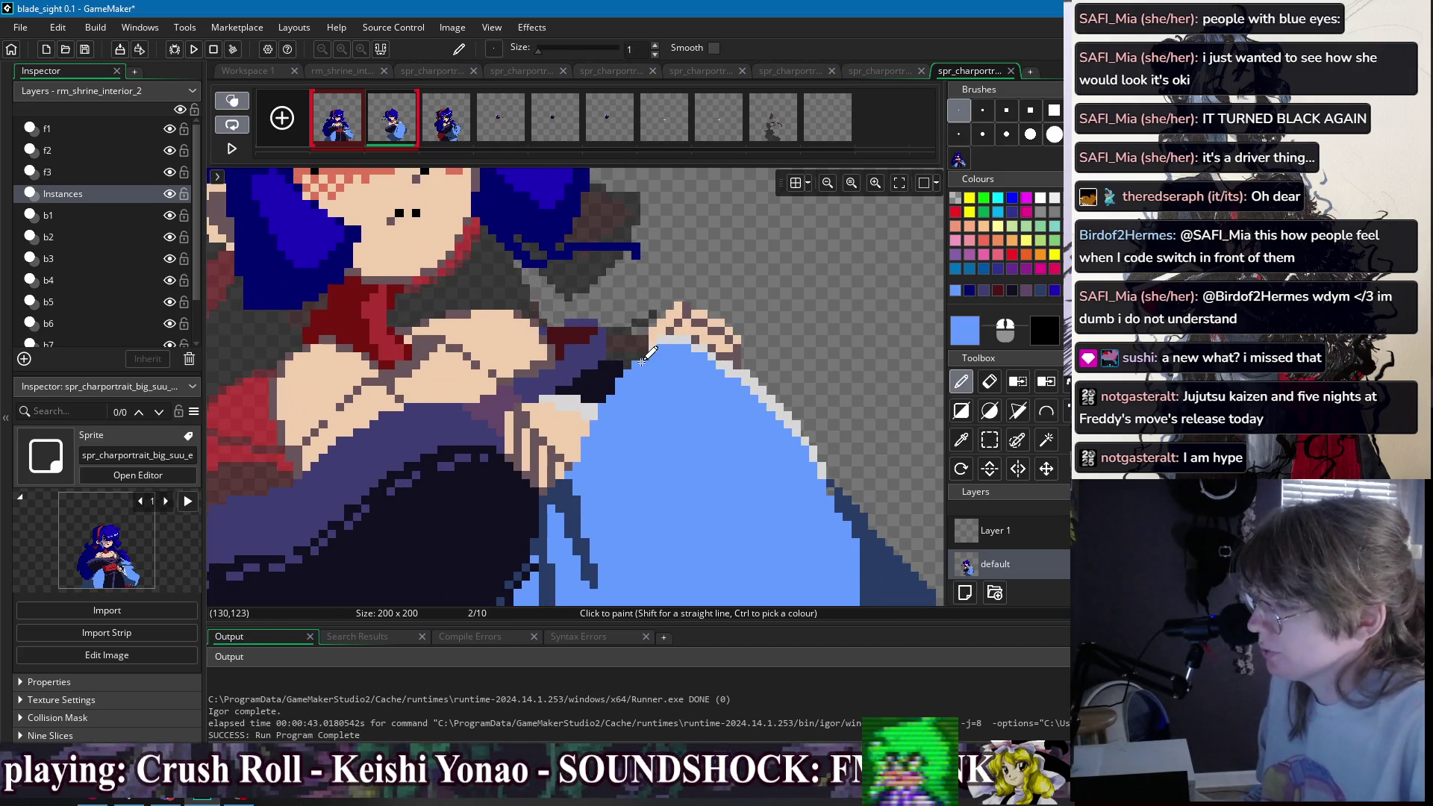
scroll(643, 360, down, 2)
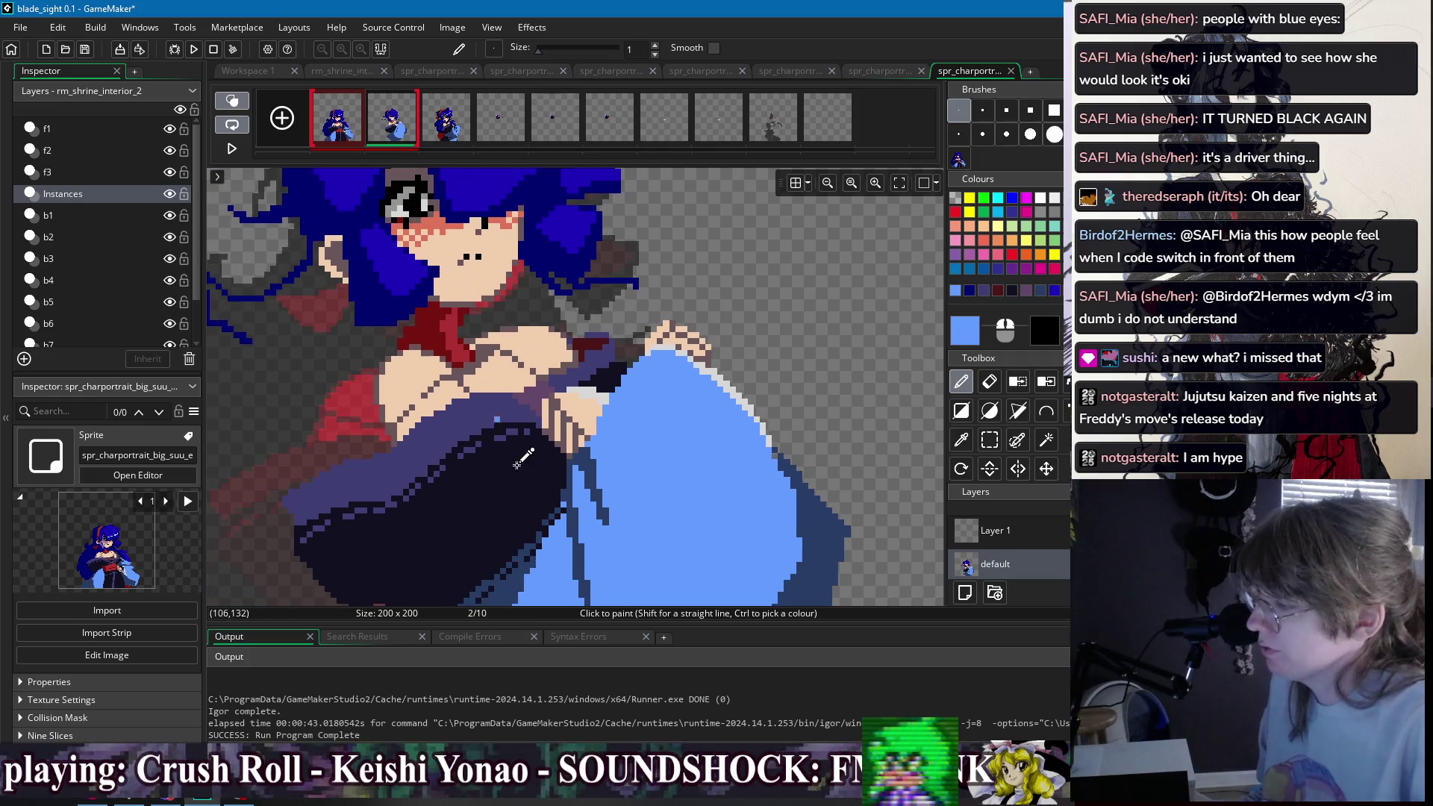
scroll(539, 451, up, 2)
ctrl+click(539, 451)
scroll(547, 384, up, 1)
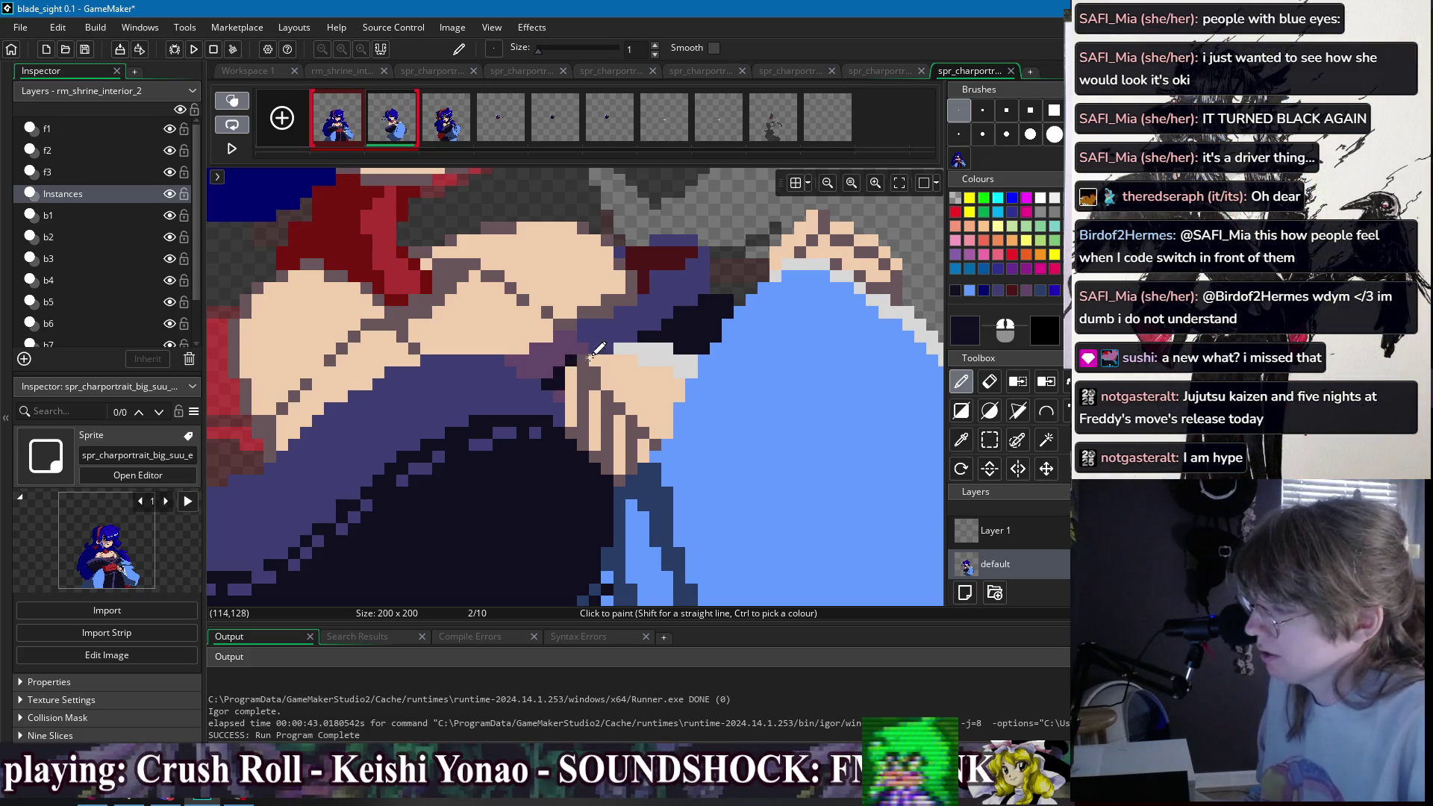
scroll(646, 355, down, 3)
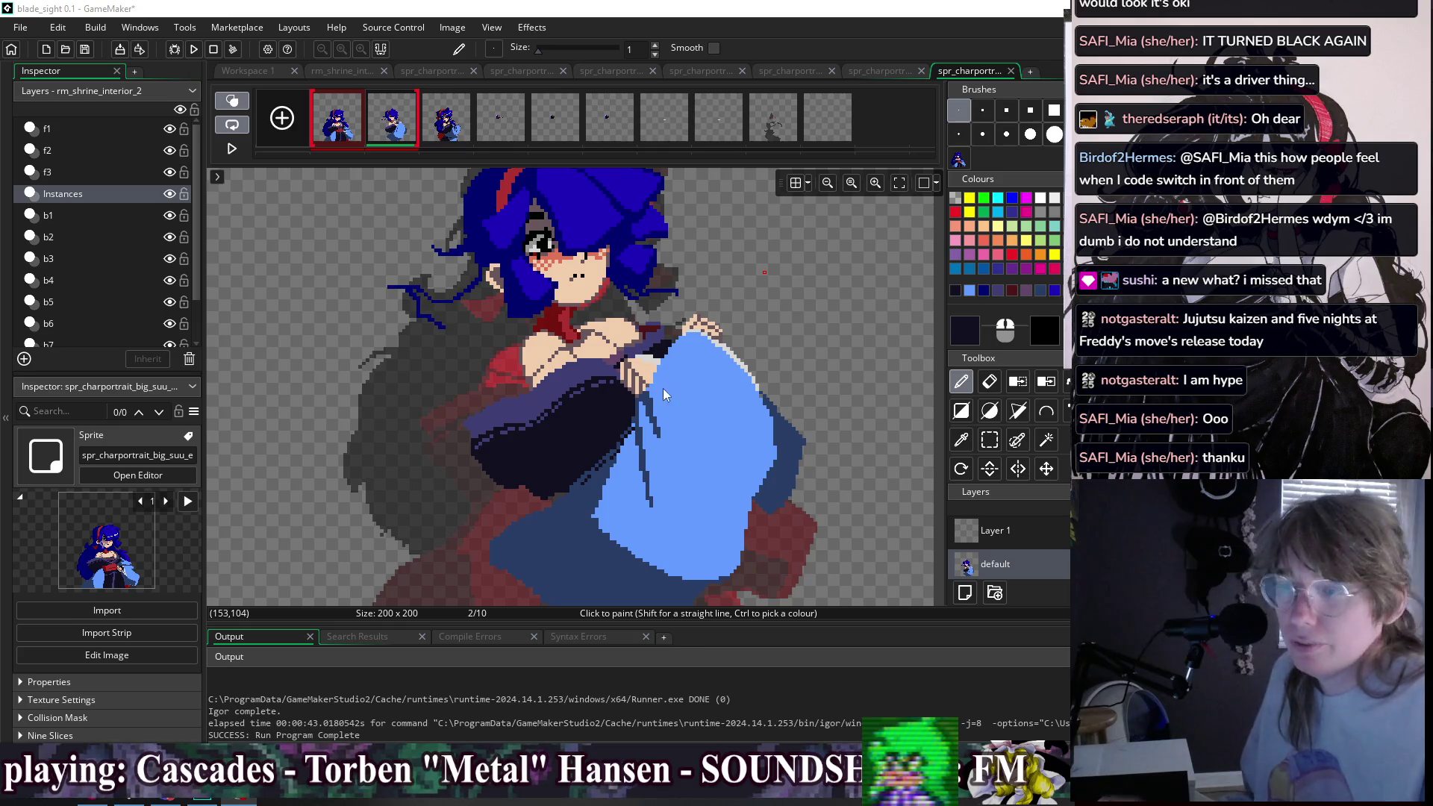
drag(683, 323, 677, 308)
drag(489, 356, 480, 363)
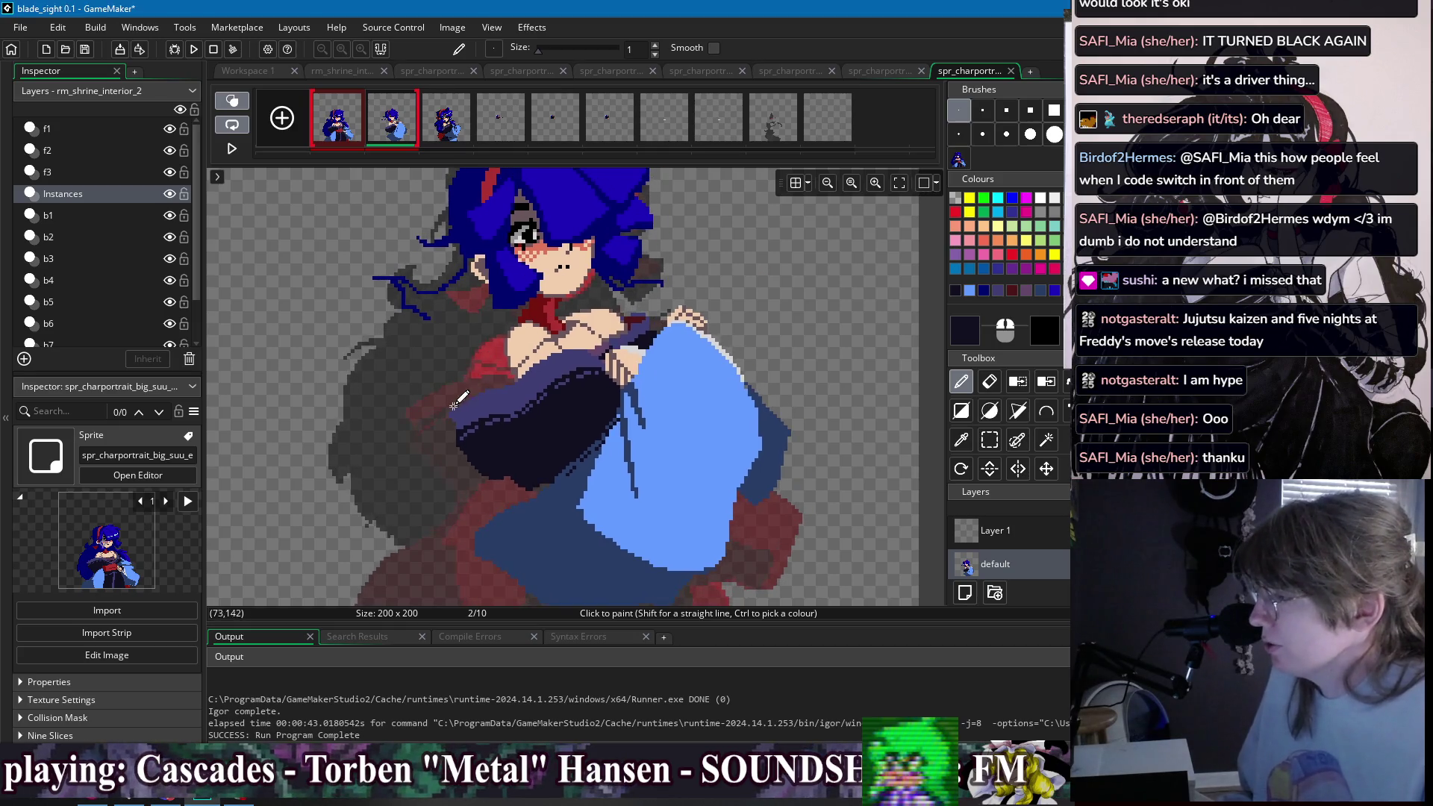
key(e)
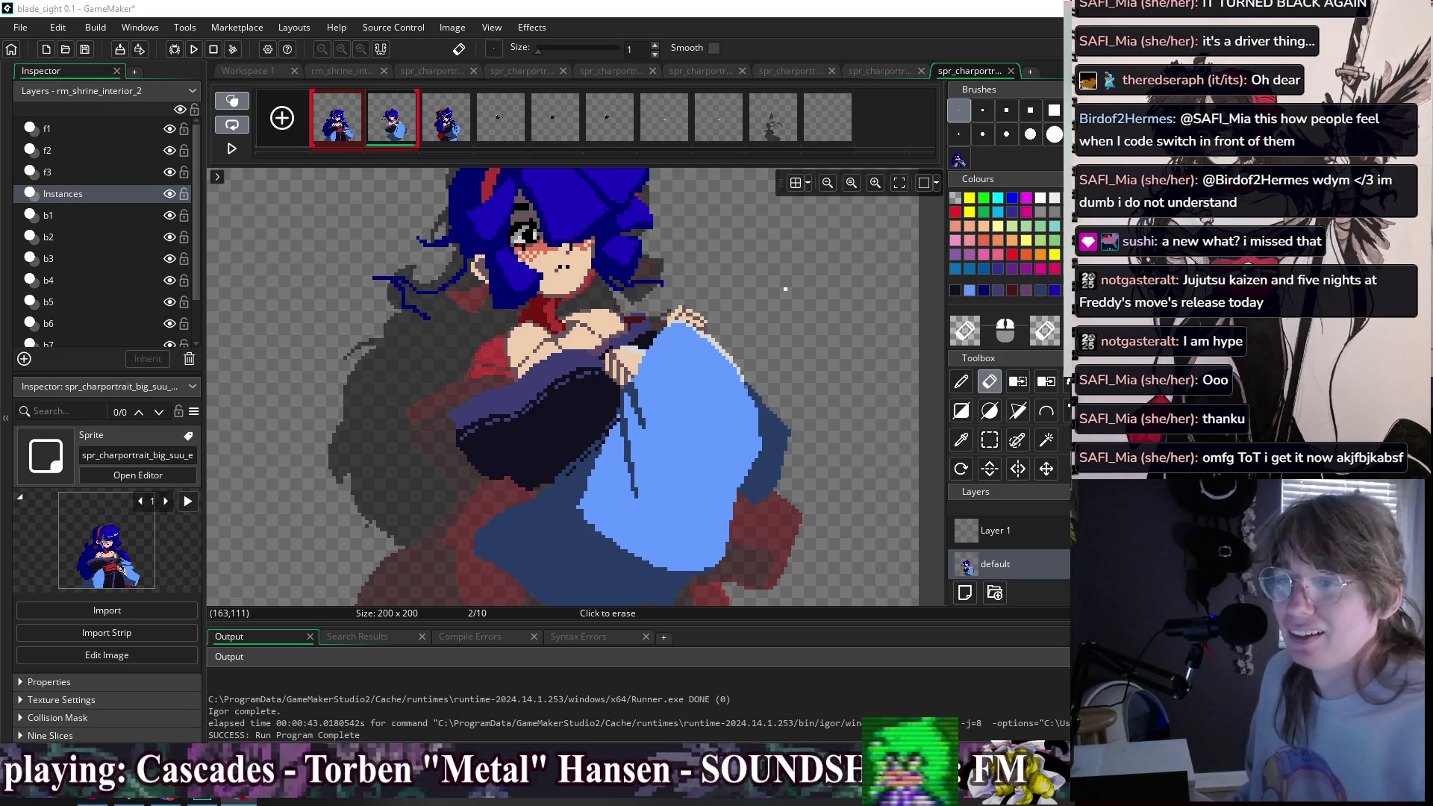
- Zoom to the hair, compare frame 2 with frame 1, and pick the hair's dark navy
scroll(392, 267, up, 2)
scroll(590, 247, up, 2)
key(d)
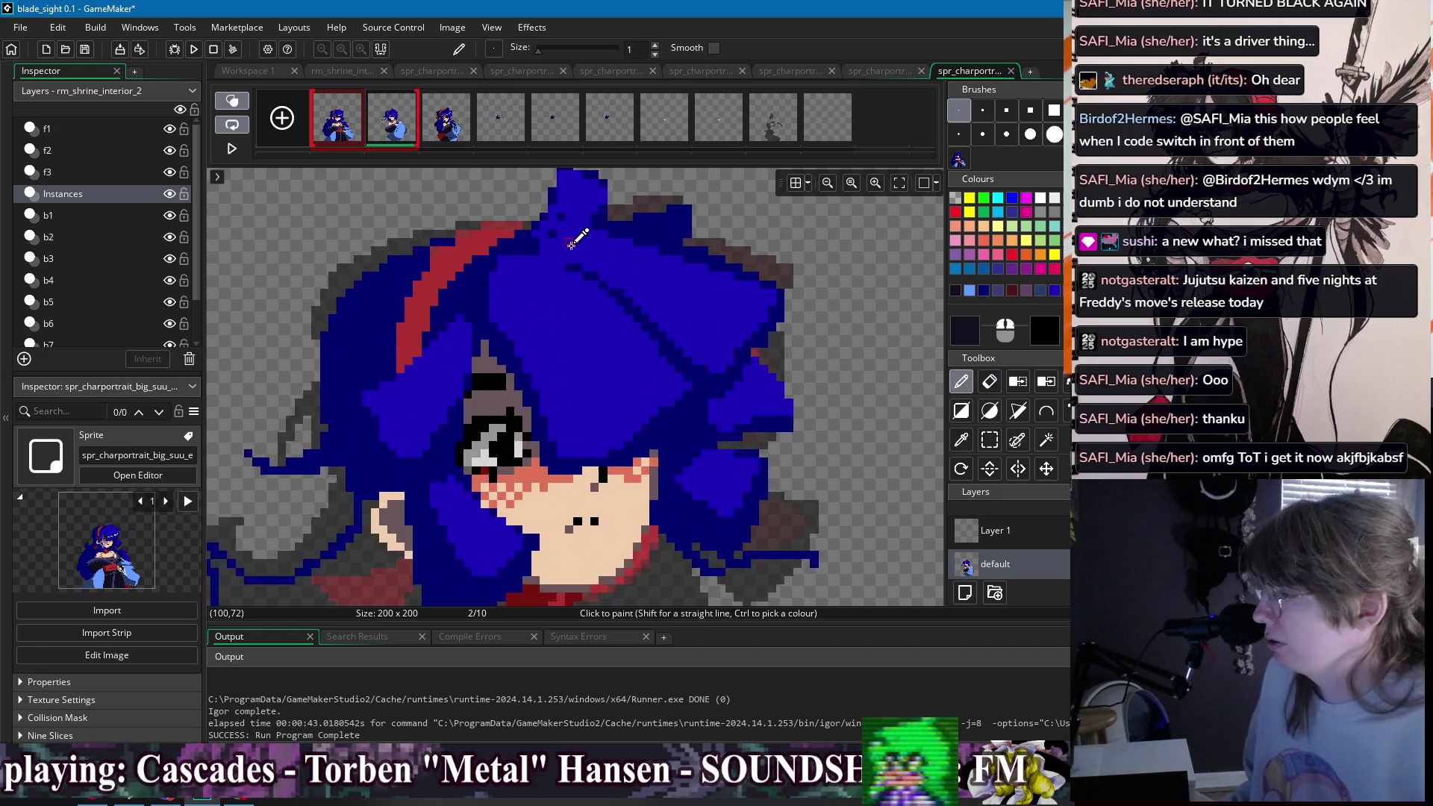
click(354, 132)
click(393, 132)
ctrl+click(529, 279)
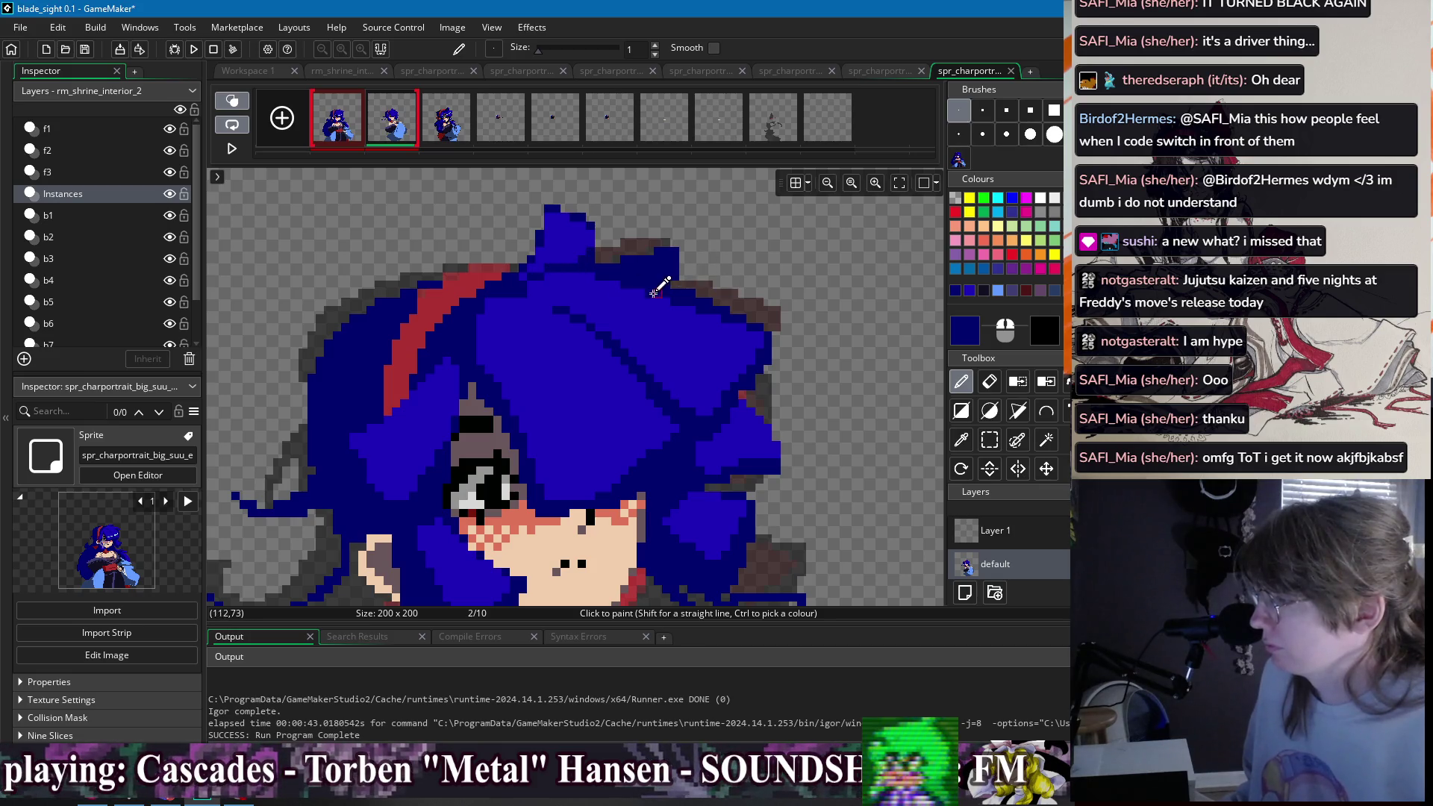
- Paint brighter blue pixels along the top hair edge, undoing the last ones
scroll(657, 282, down, 4)
scroll(689, 251, up, 2)
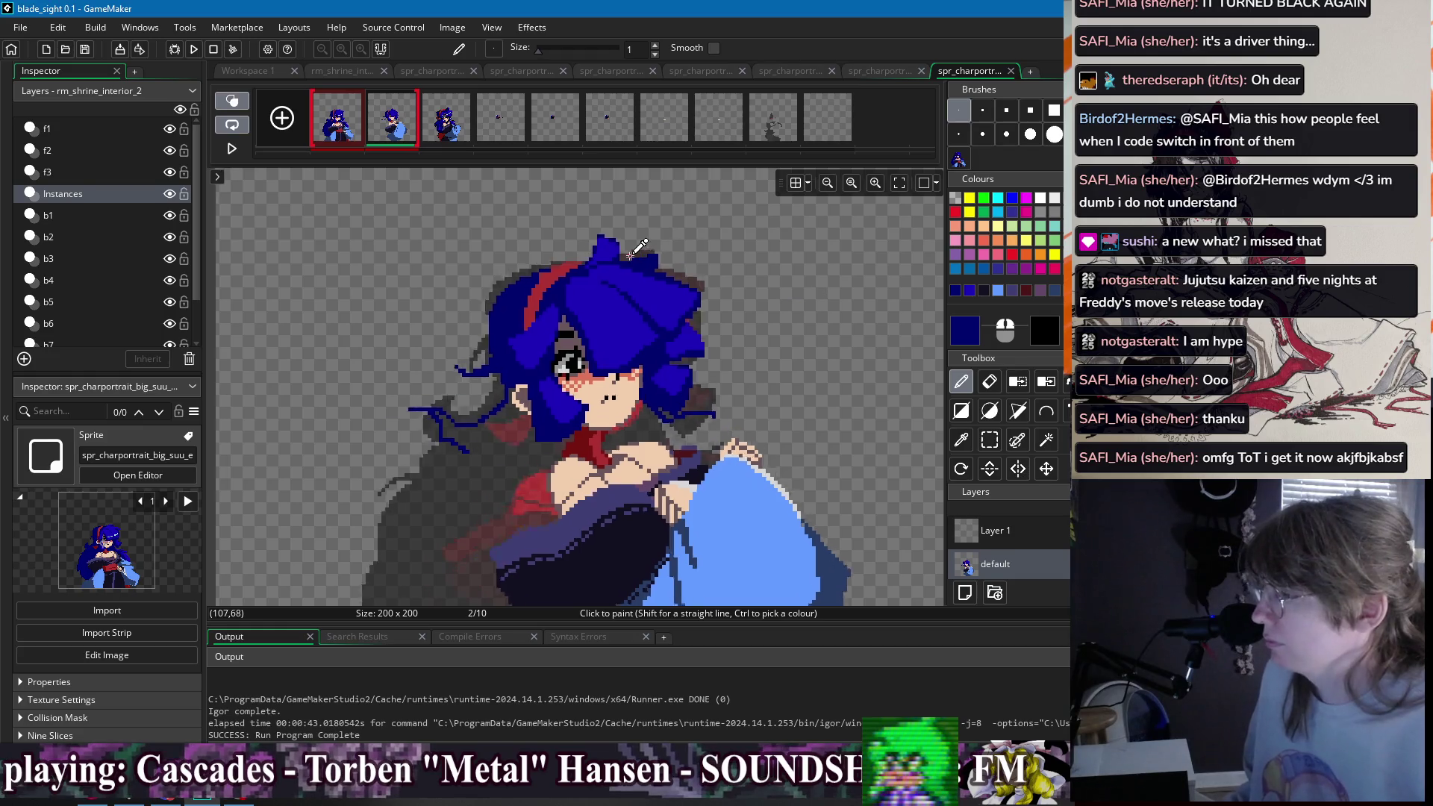
scroll(688, 251, up, 2)
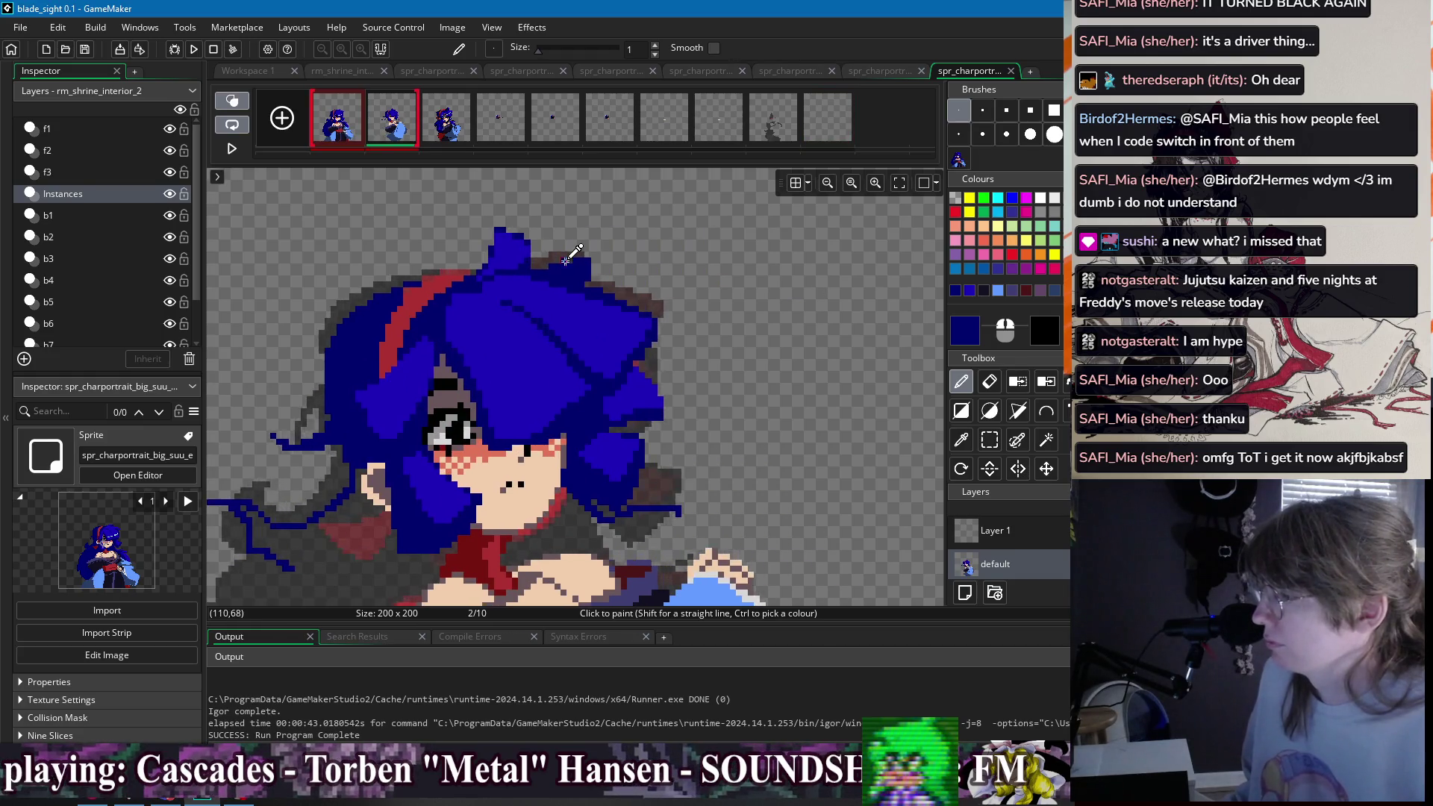
ctrl+click(545, 288)
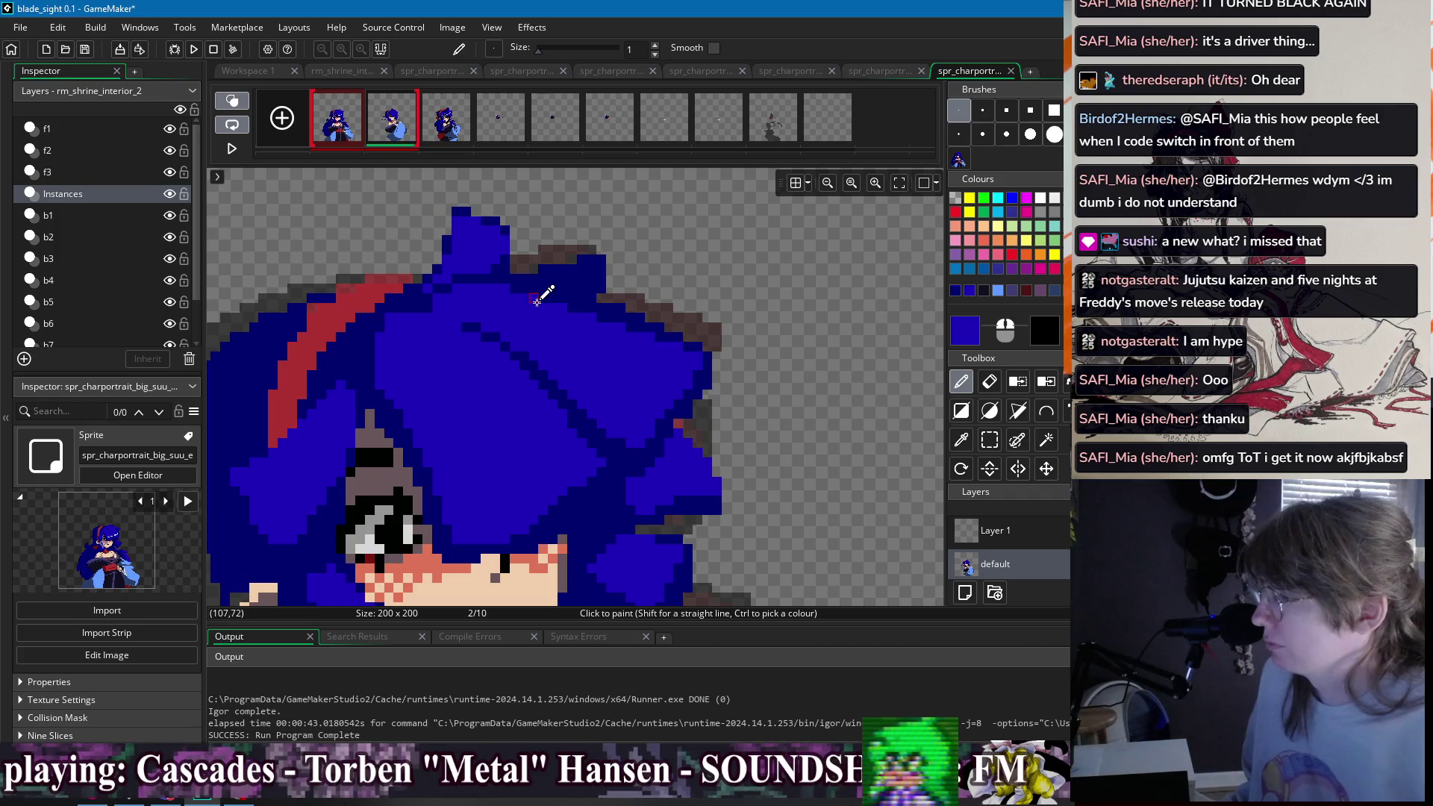
click(593, 265)
key(ctrl+z)
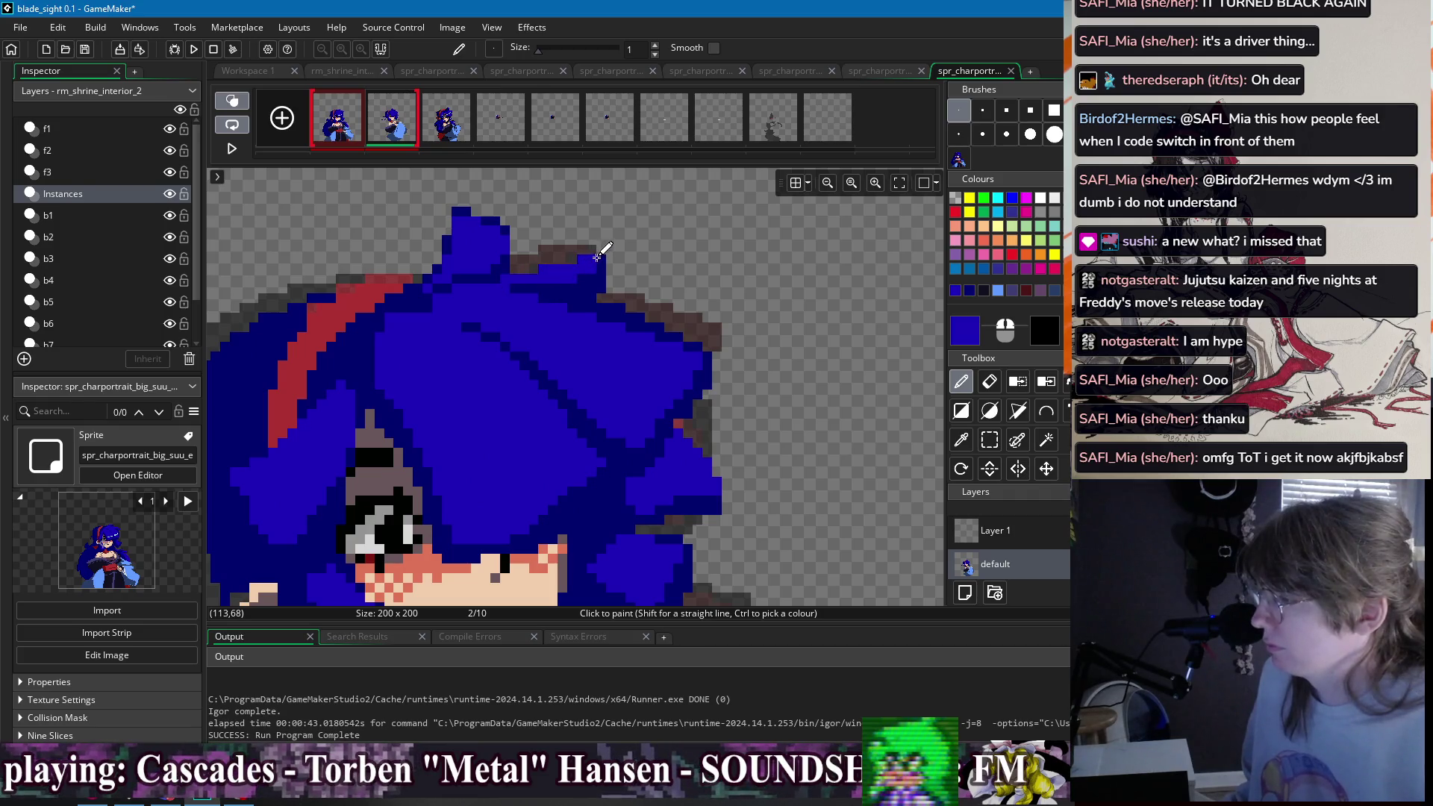
scroll(638, 291, down, 3)
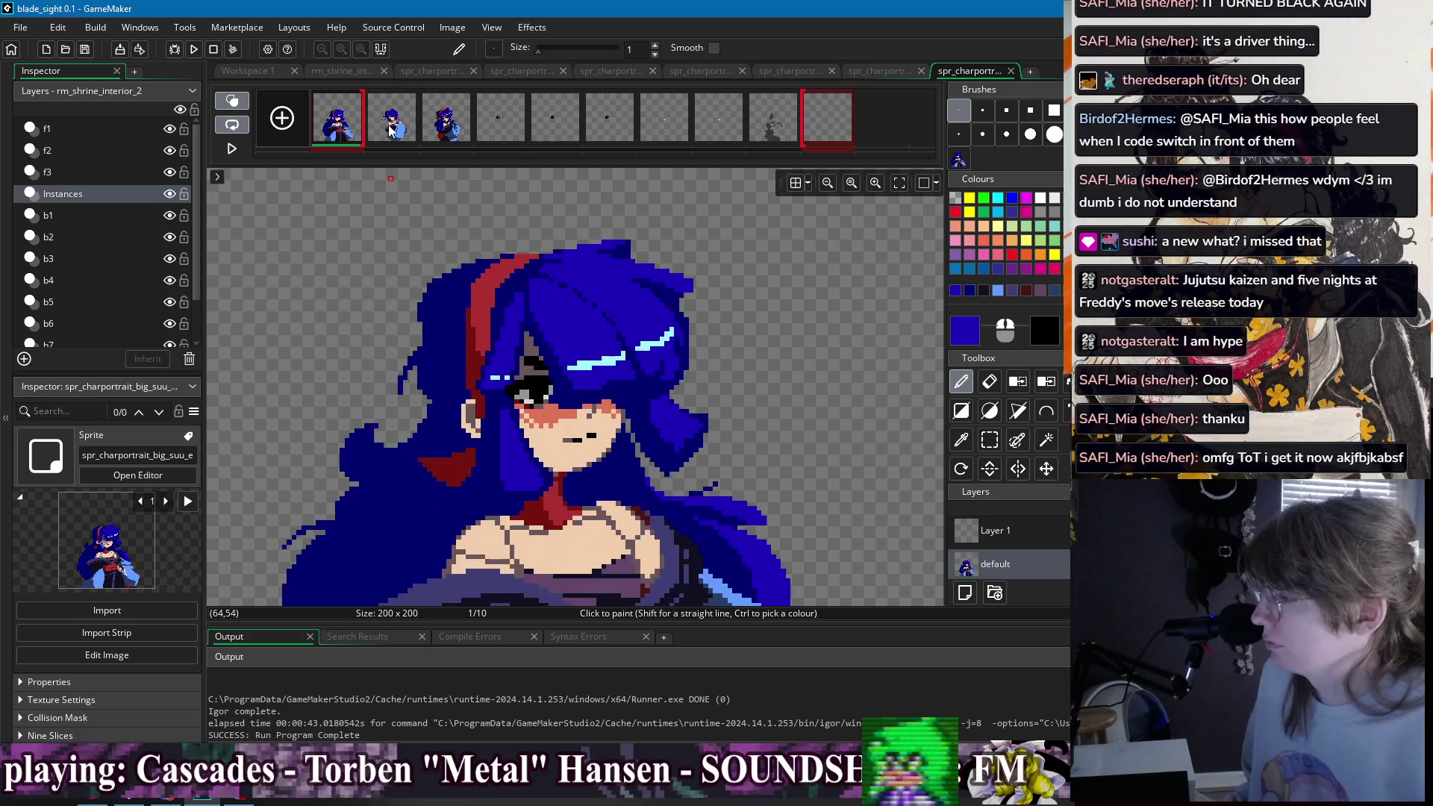
scroll(512, 280, up, 2)
ctrl+click(513, 281)
- Paint red along the headband streak and into the hair's left side
drag(513, 278, 464, 386)
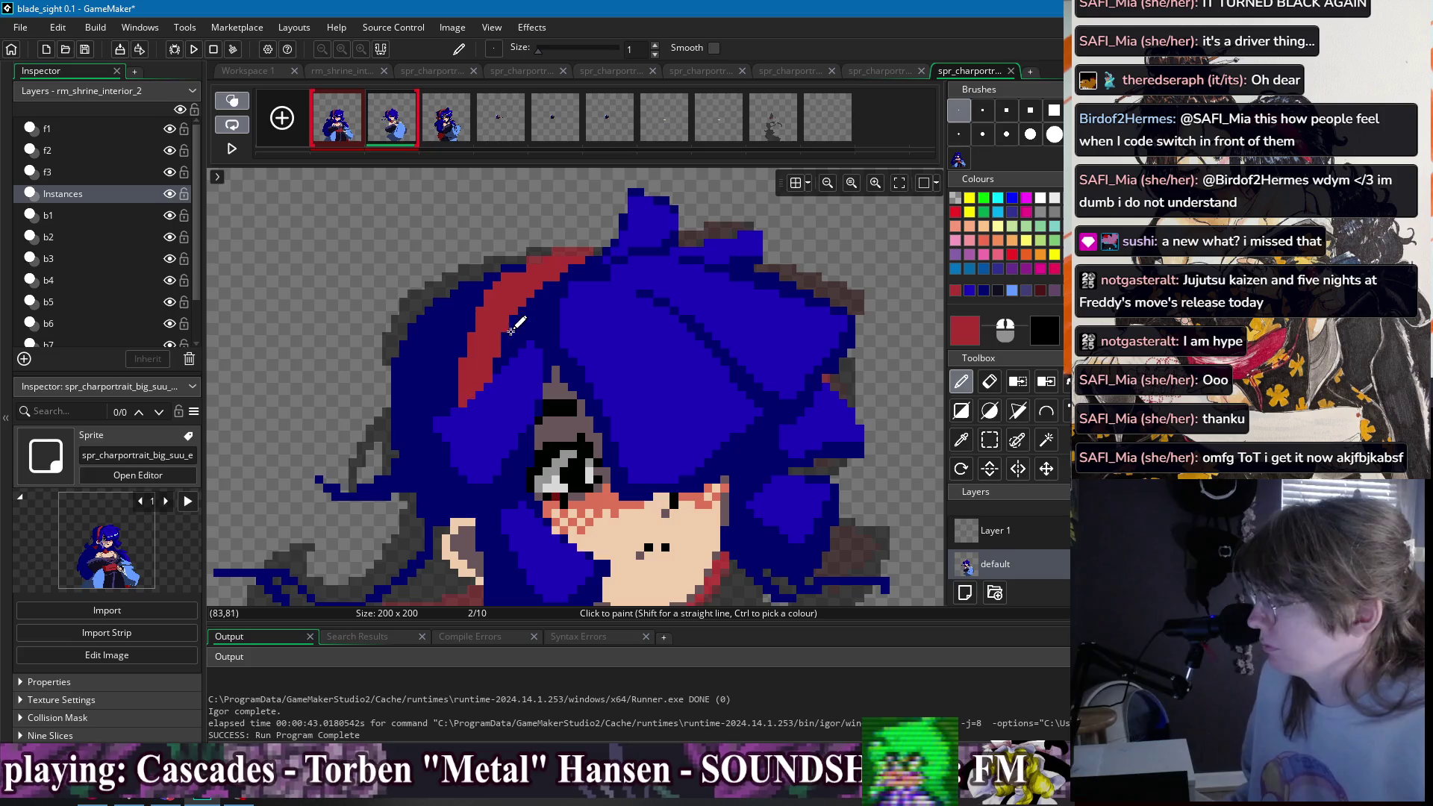
scroll(547, 380, down, 2)
scroll(547, 381, up, 2)
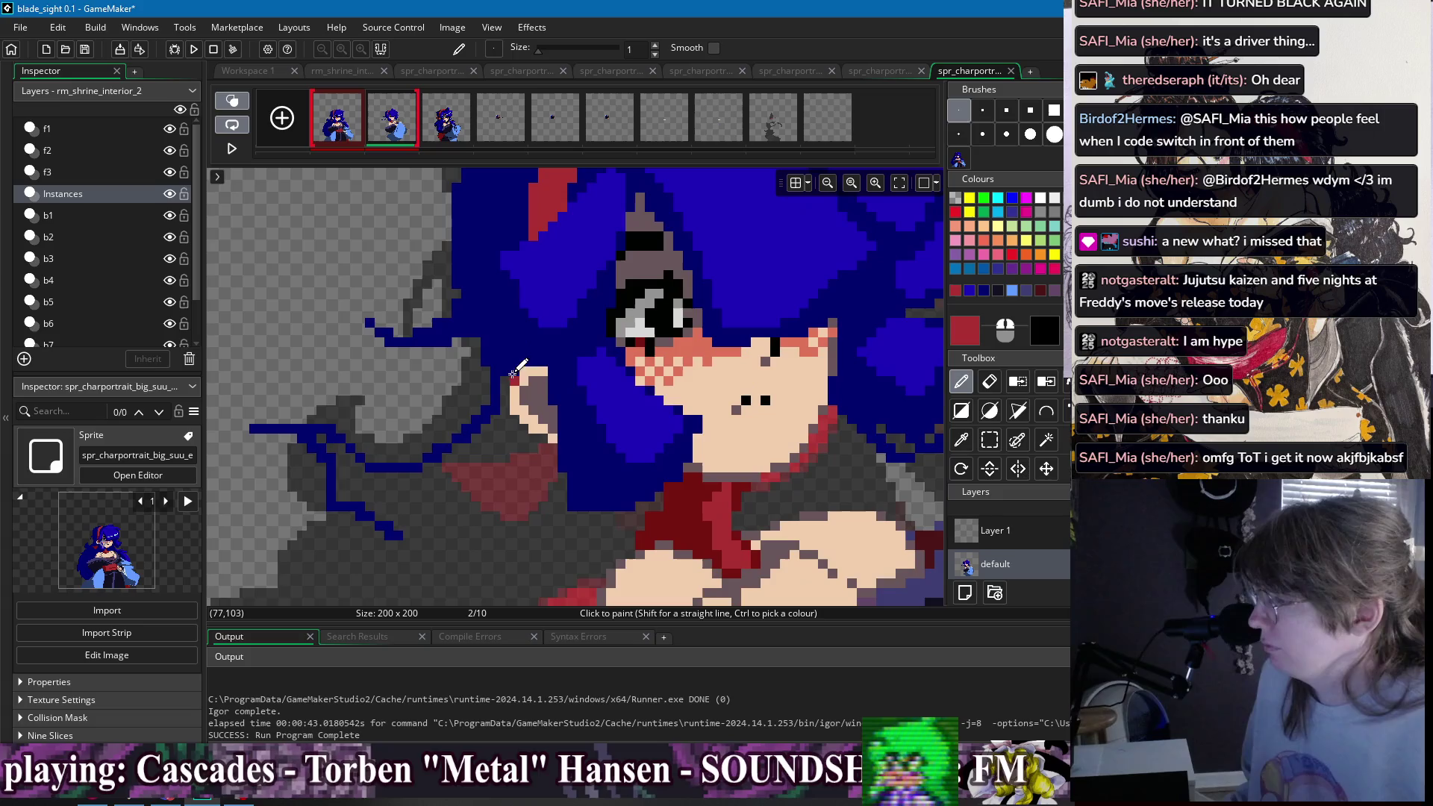
scroll(527, 324, up, 1)
scroll(534, 306, down, 1)
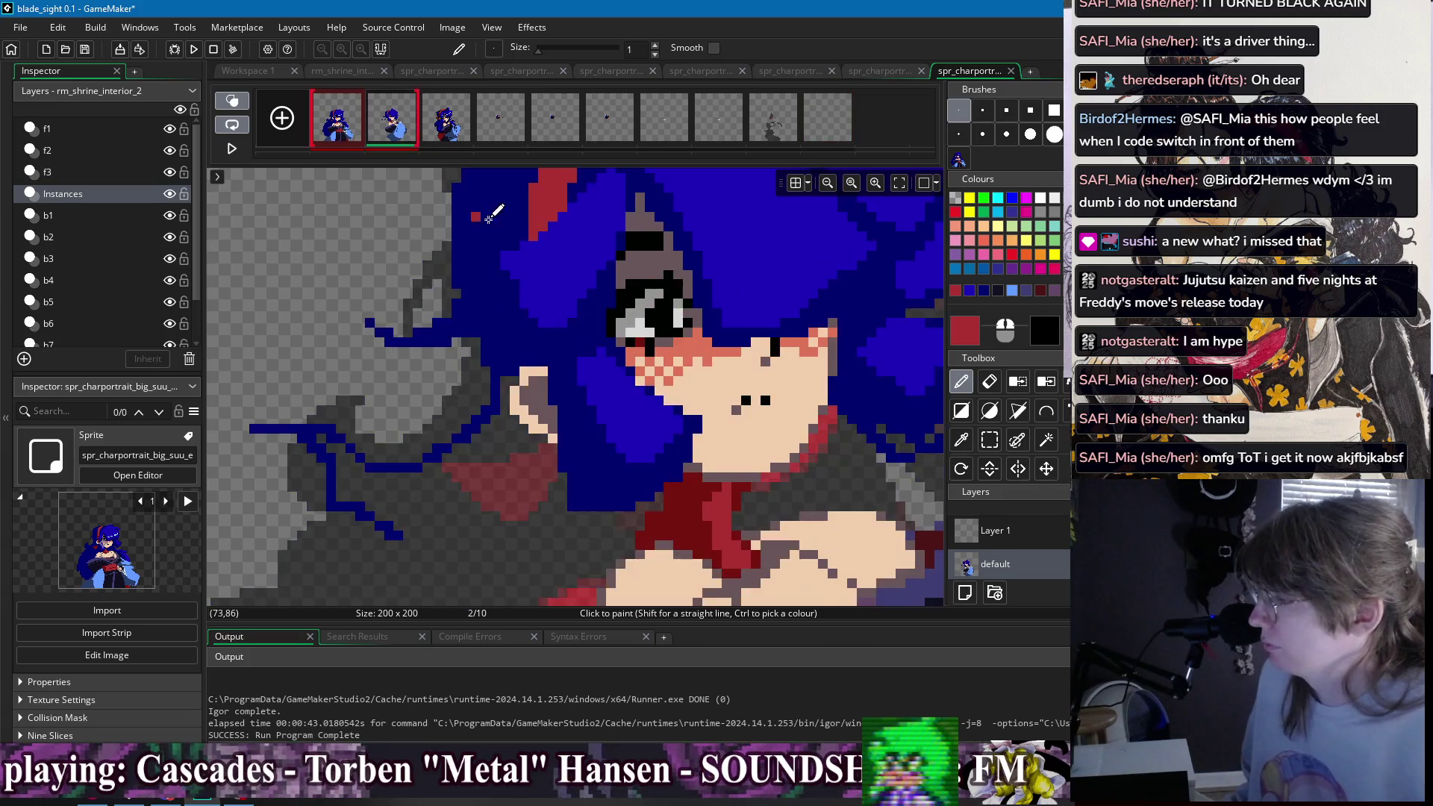
scroll(545, 276, up, 1)
scroll(551, 259, down, 1)
mouse_move(552, 259)
mouse_down()
mouse_move(547, 237)
mouse_move(539, 295)
mouse_up()
click(538, 396)
drag(554, 421, 552, 405)
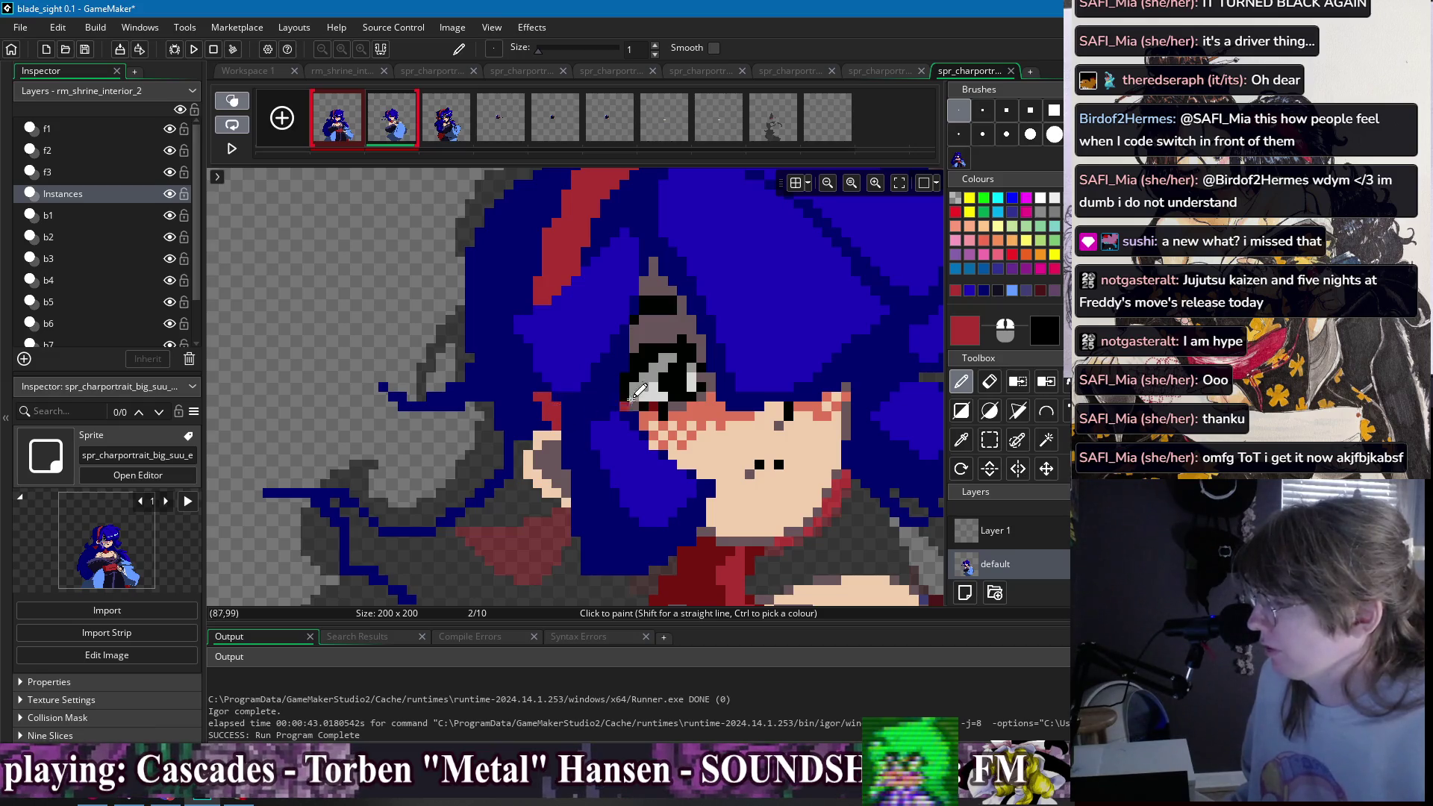
scroll(537, 354, down, 2)
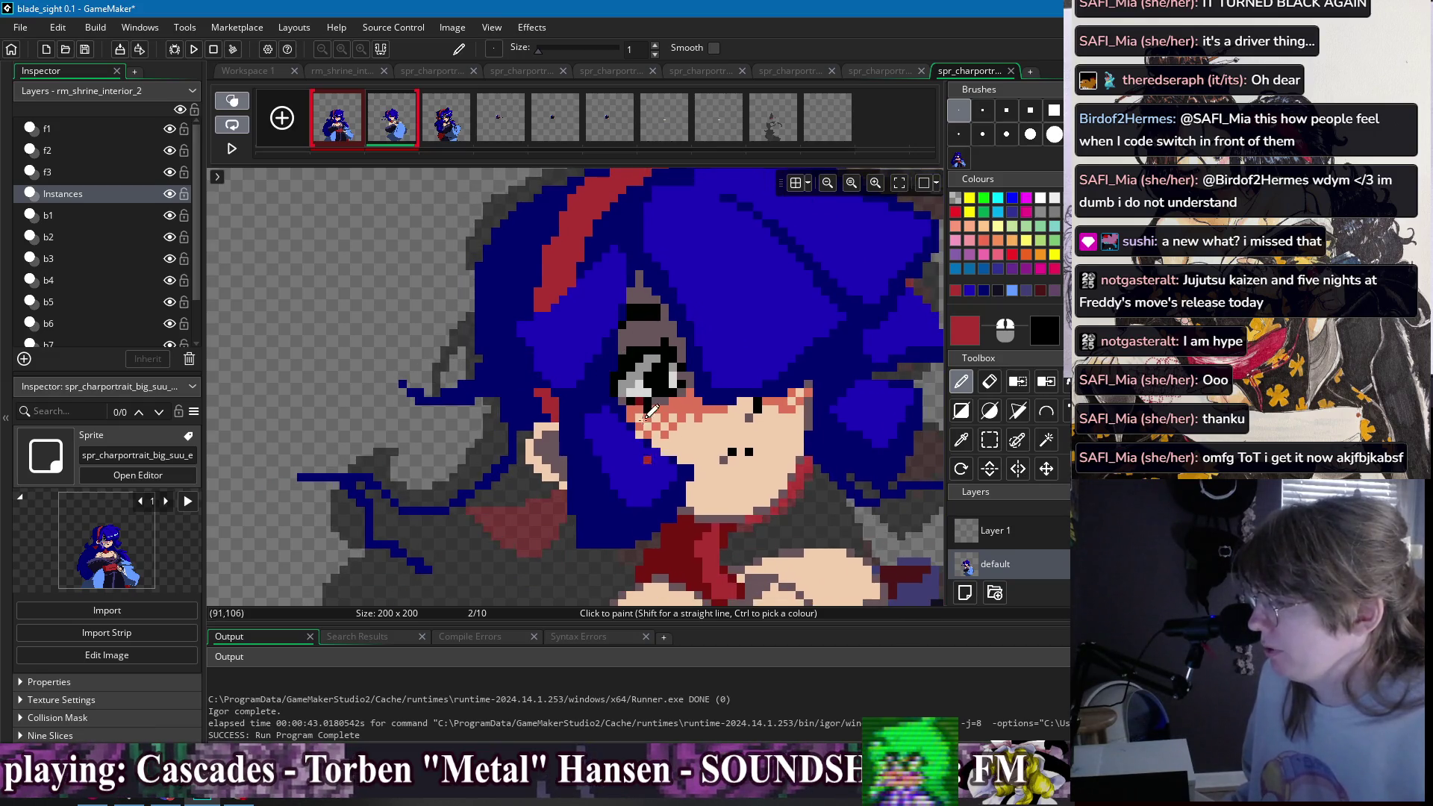
- Compare with frame 1 and undo part of the red hair stripe
click(337, 118)
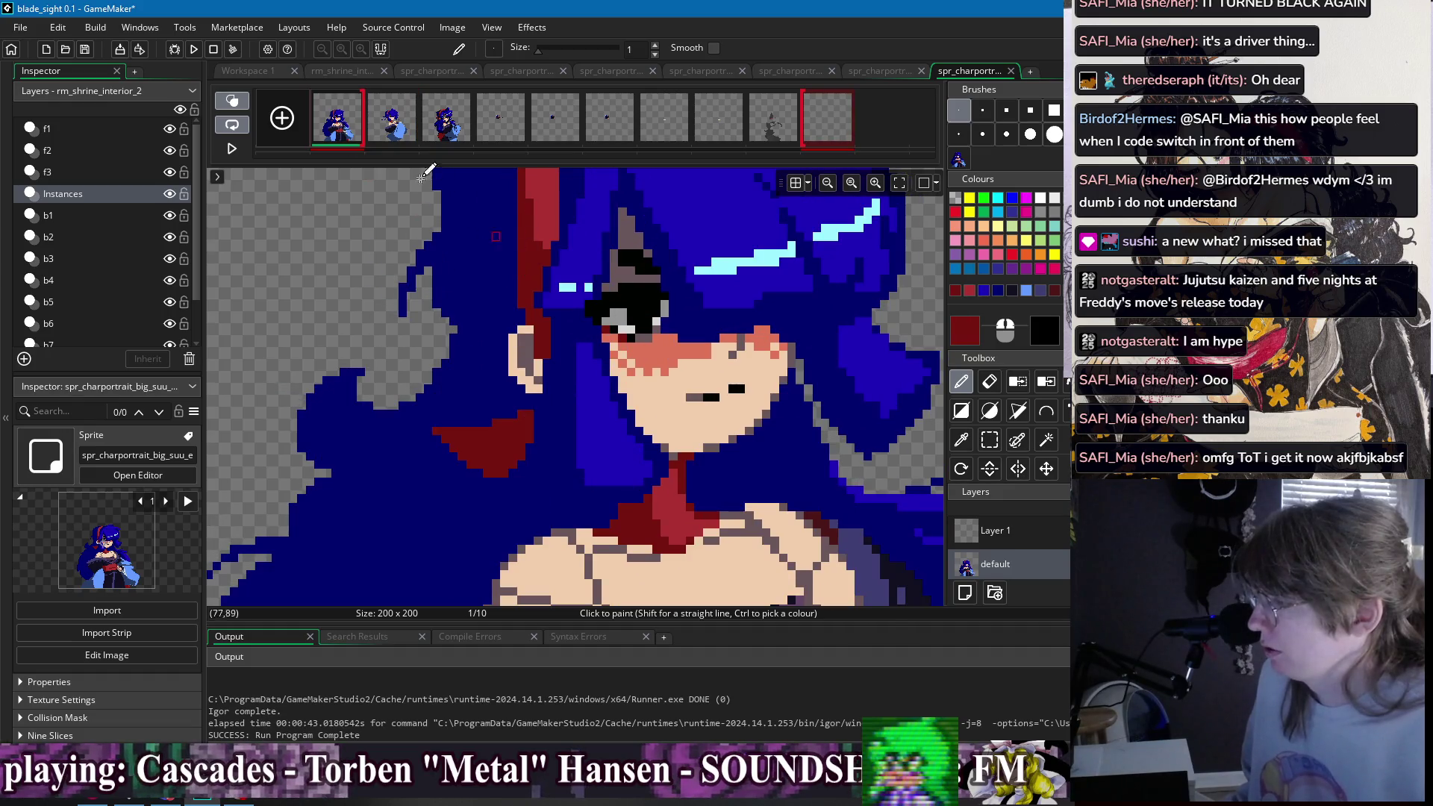
key(Right)
scroll(520, 270, down, 1)
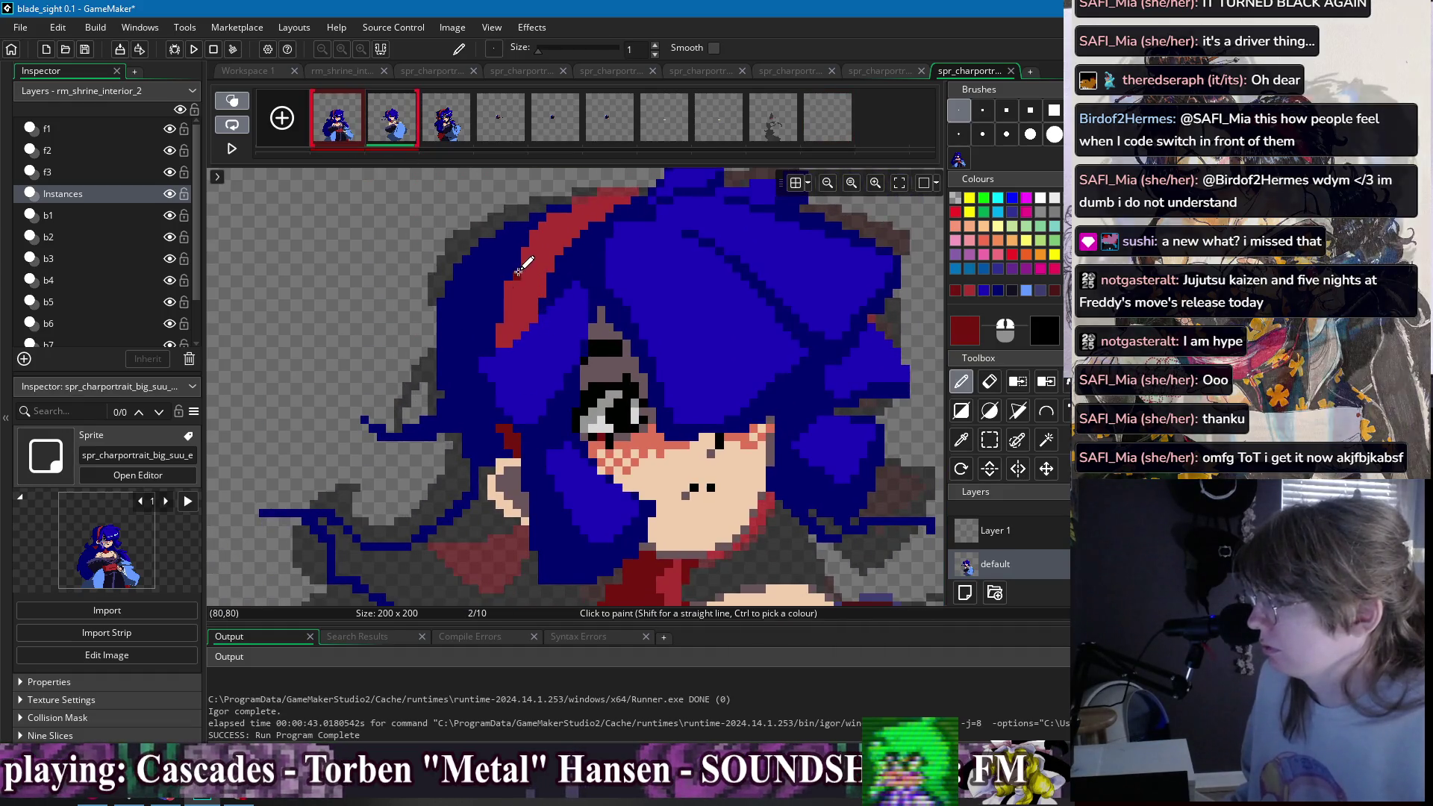
key(ctrl+z)
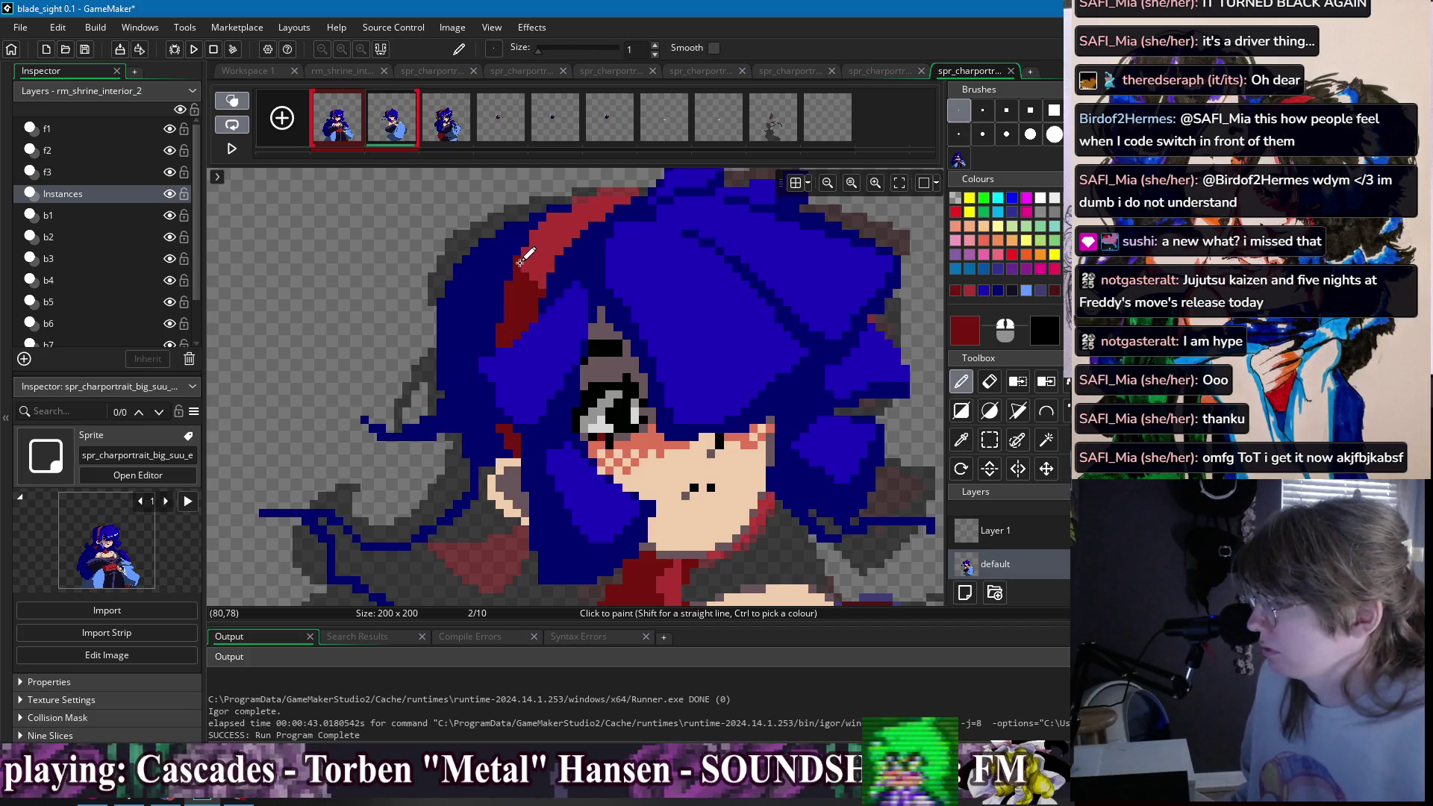
scroll(627, 263, down, 2)
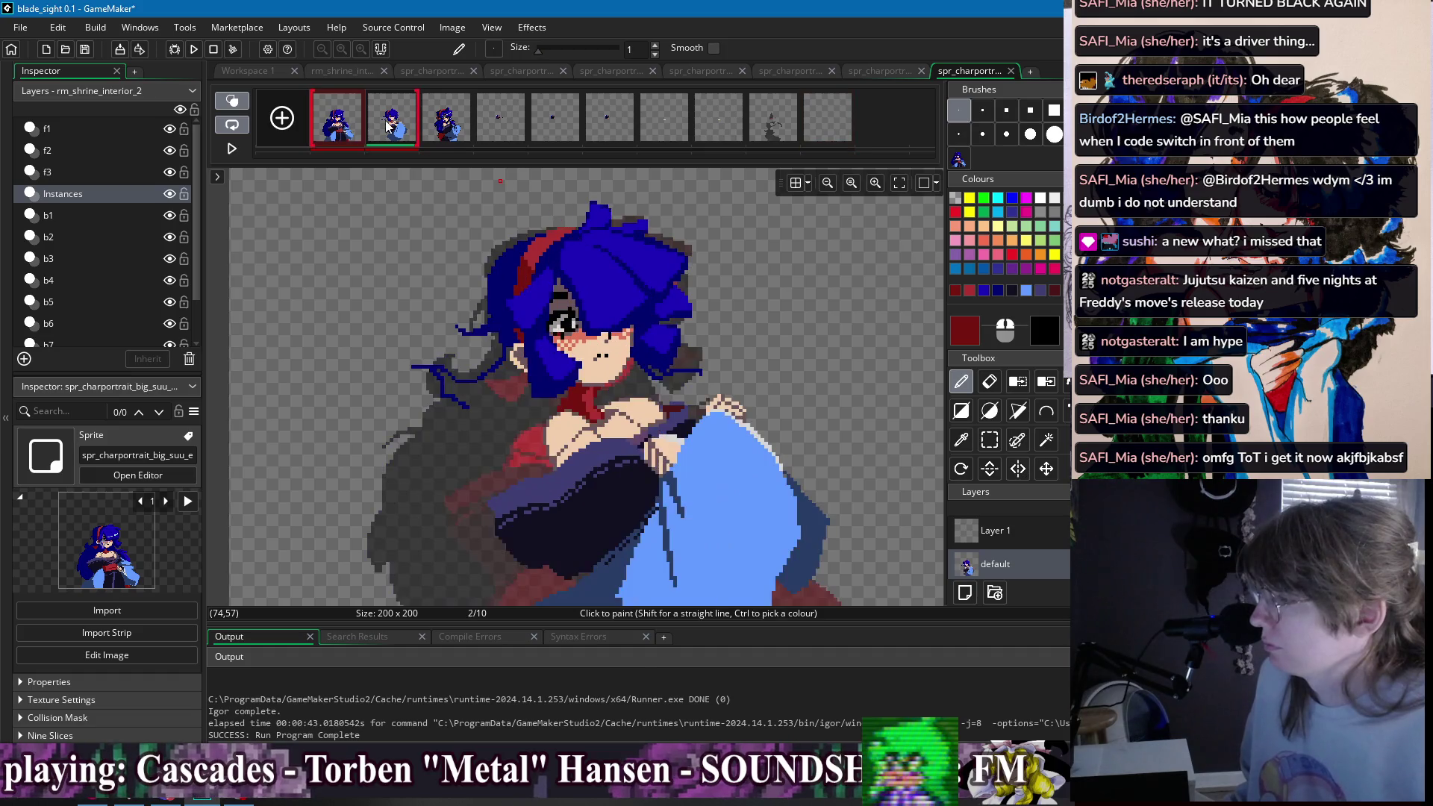
scroll(523, 277, up, 3)
- Fill out the hair's left and upper-left edge with dark blue, then pick black
ctrl+click(527, 282)
mouse_move(469, 331)
mouse_down()
mouse_move(447, 369)
mouse_move(467, 432)
mouse_up()
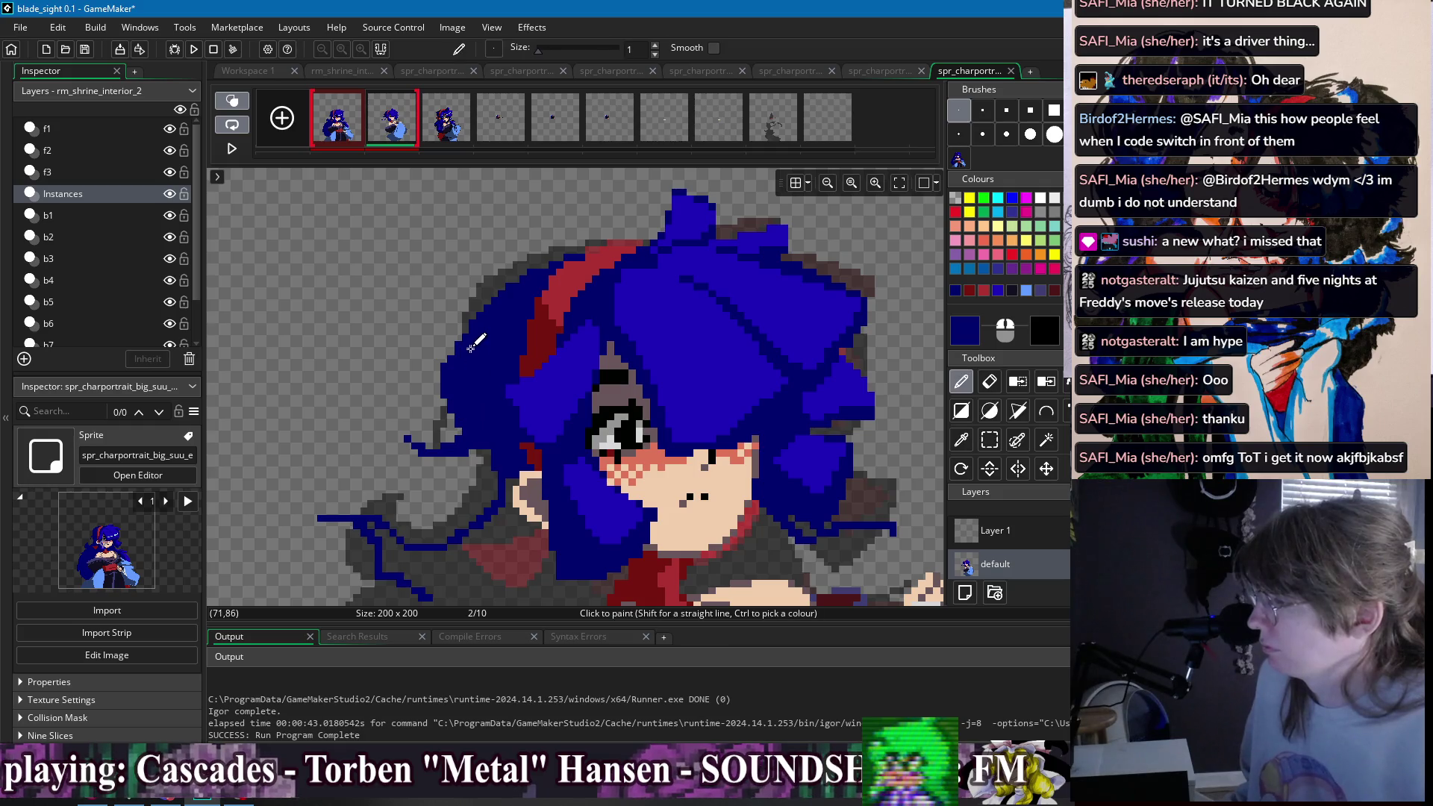
drag(523, 283, 551, 270)
scroll(551, 270, down, 3)
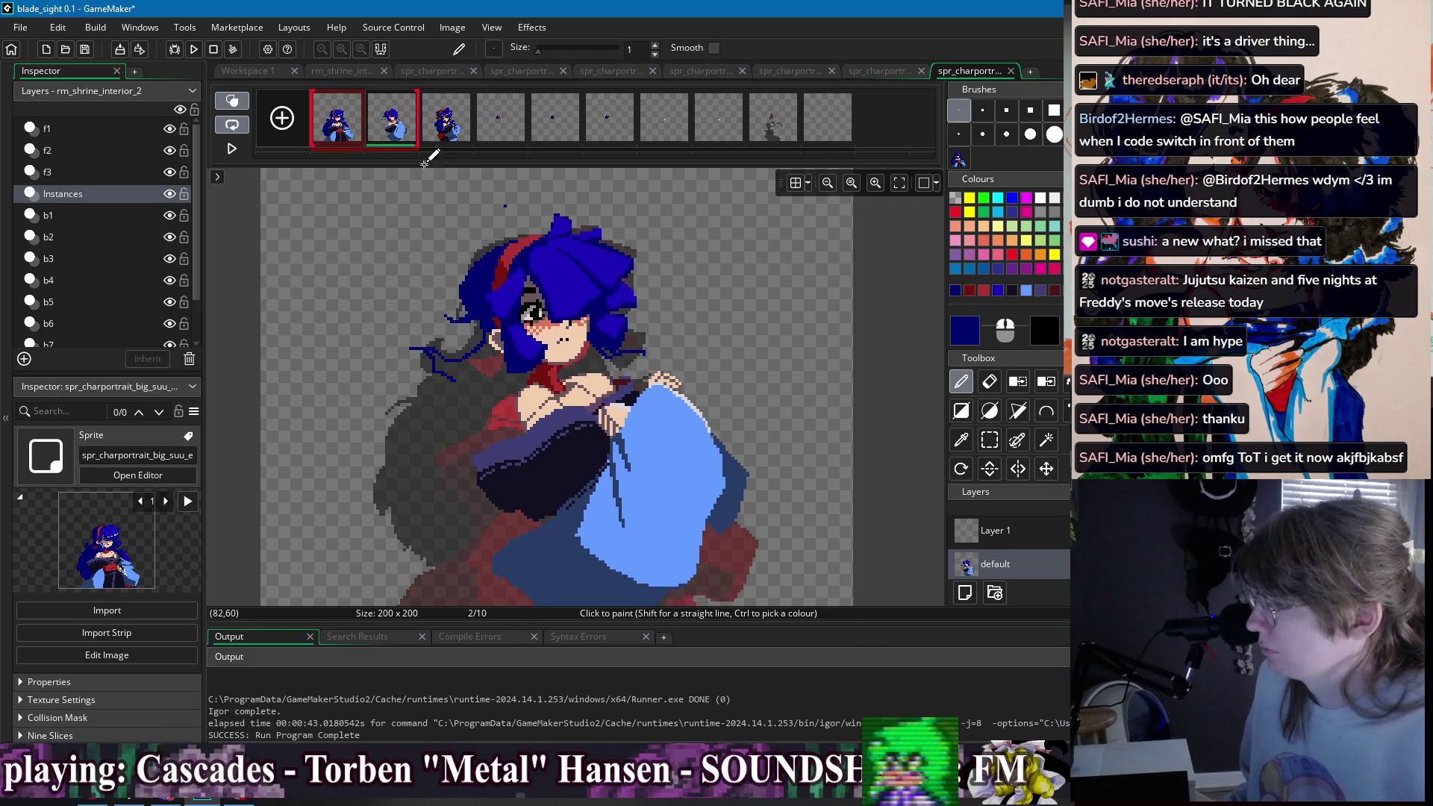
click(347, 133)
click(384, 128)
scroll(429, 268, up, 4)
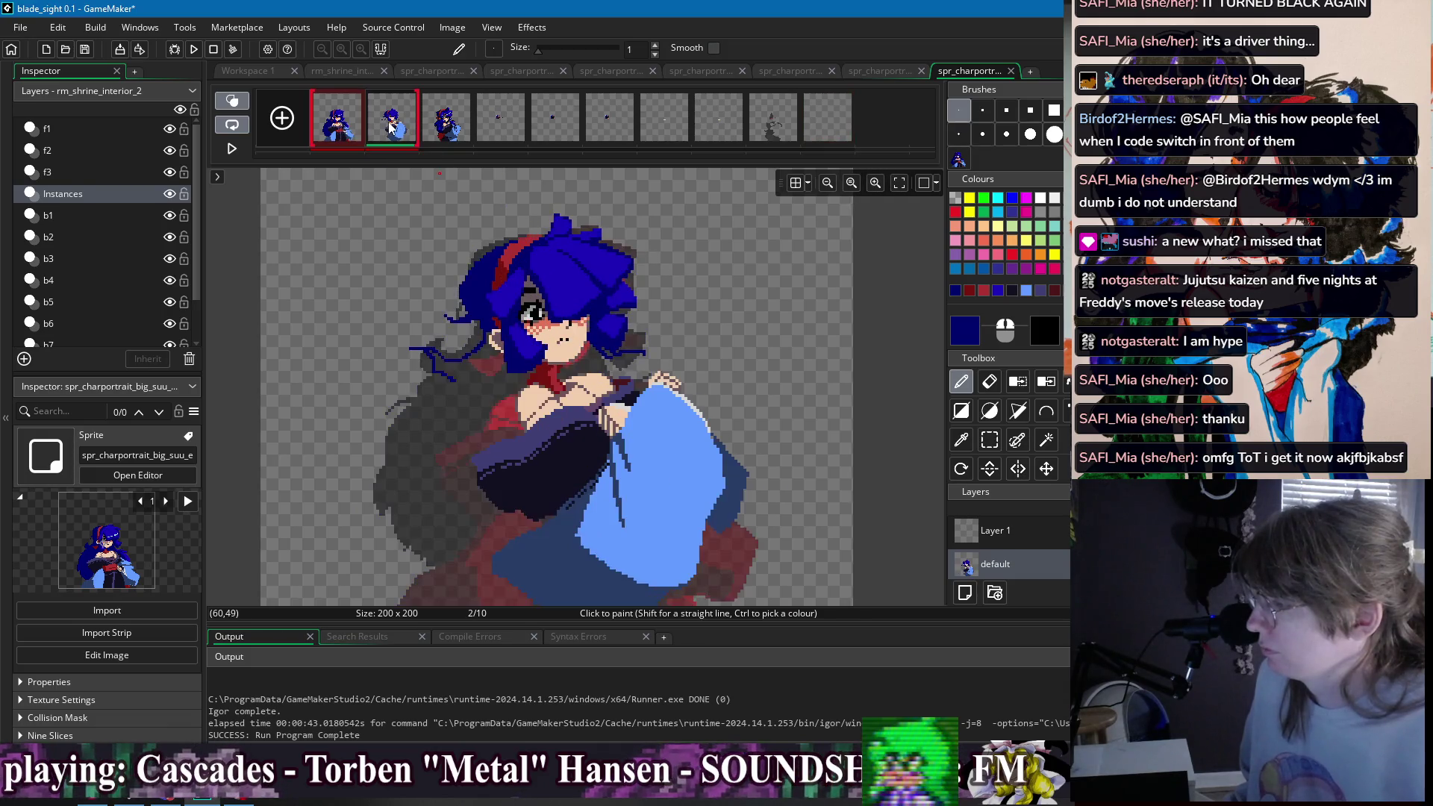
ctrl+click(434, 268)
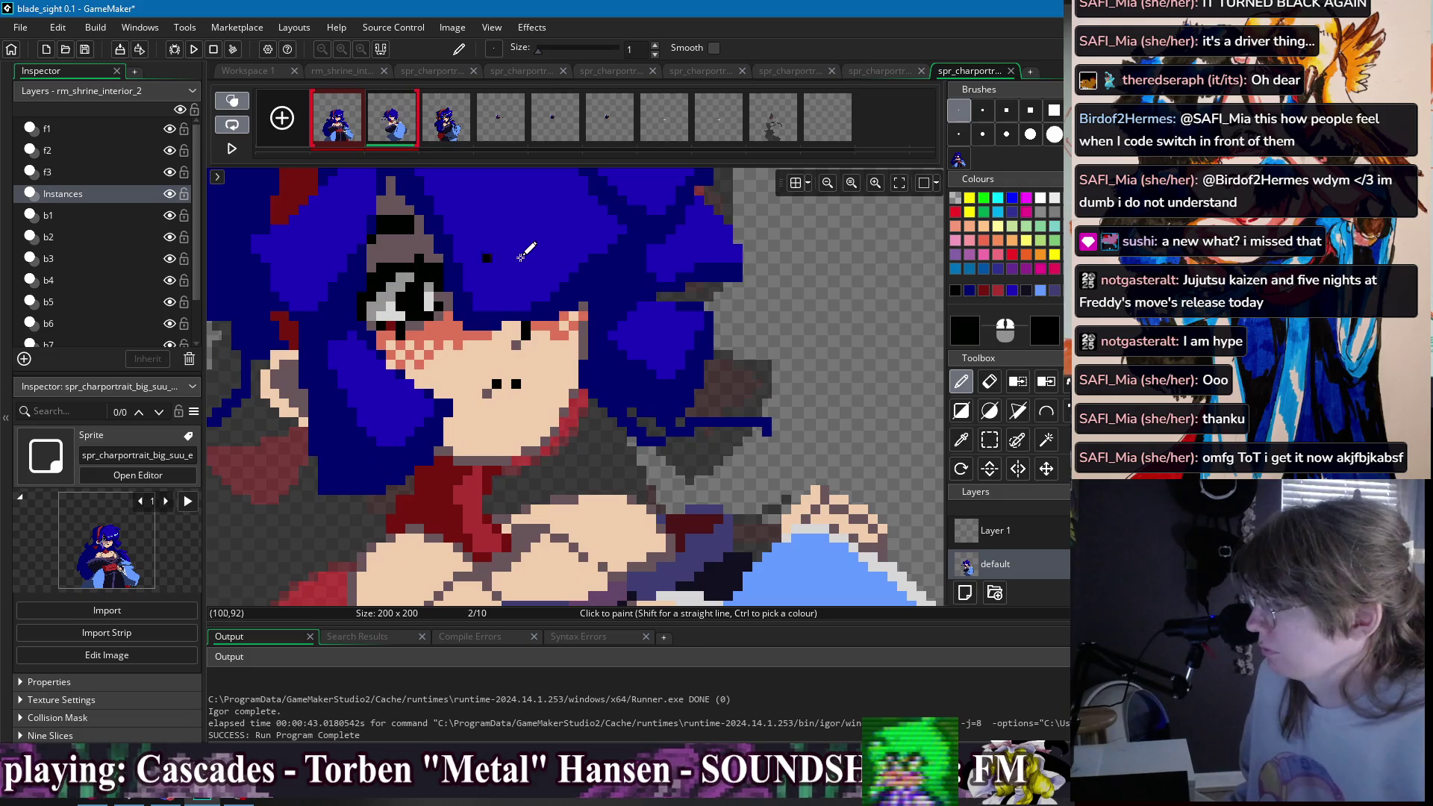
scroll(498, 256, down, 1)
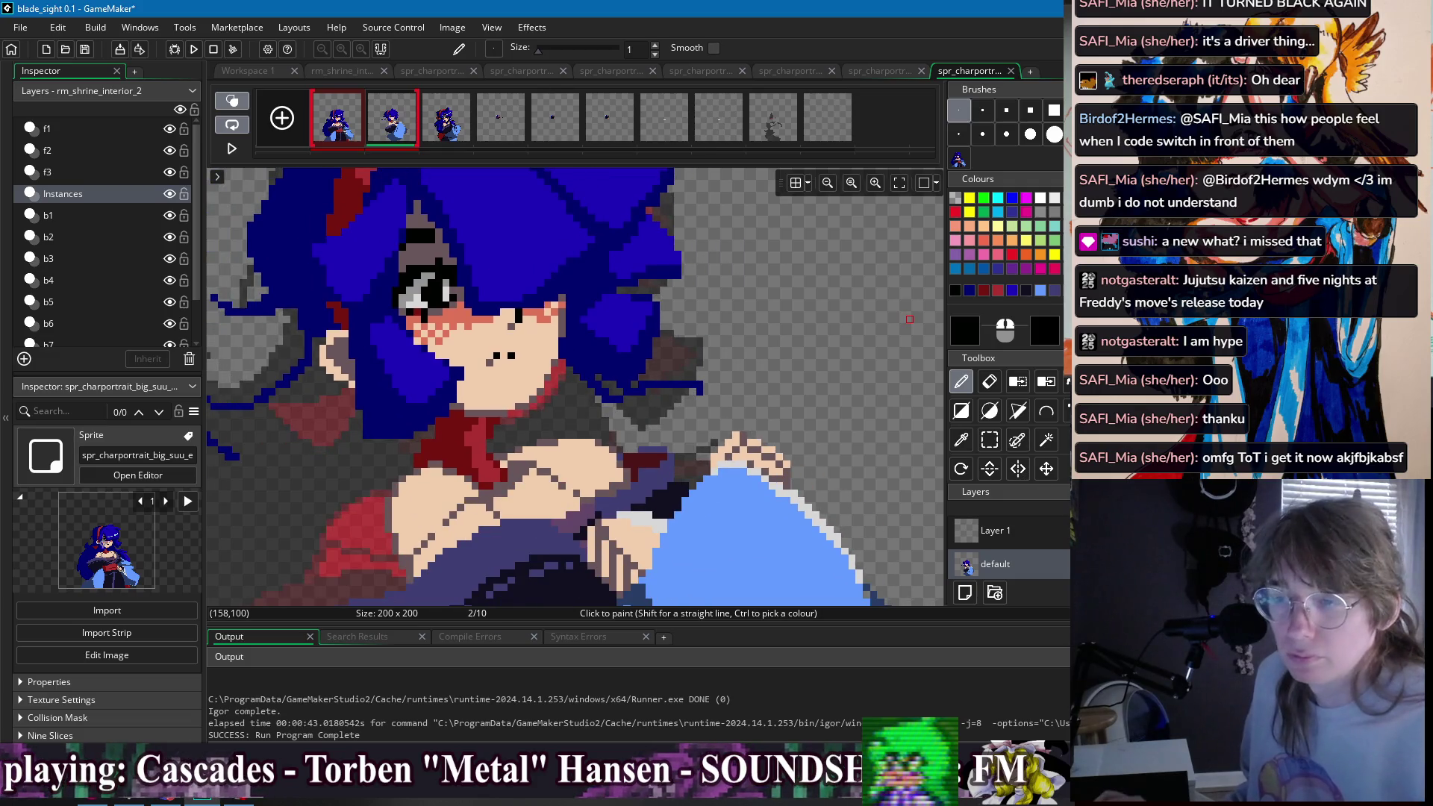
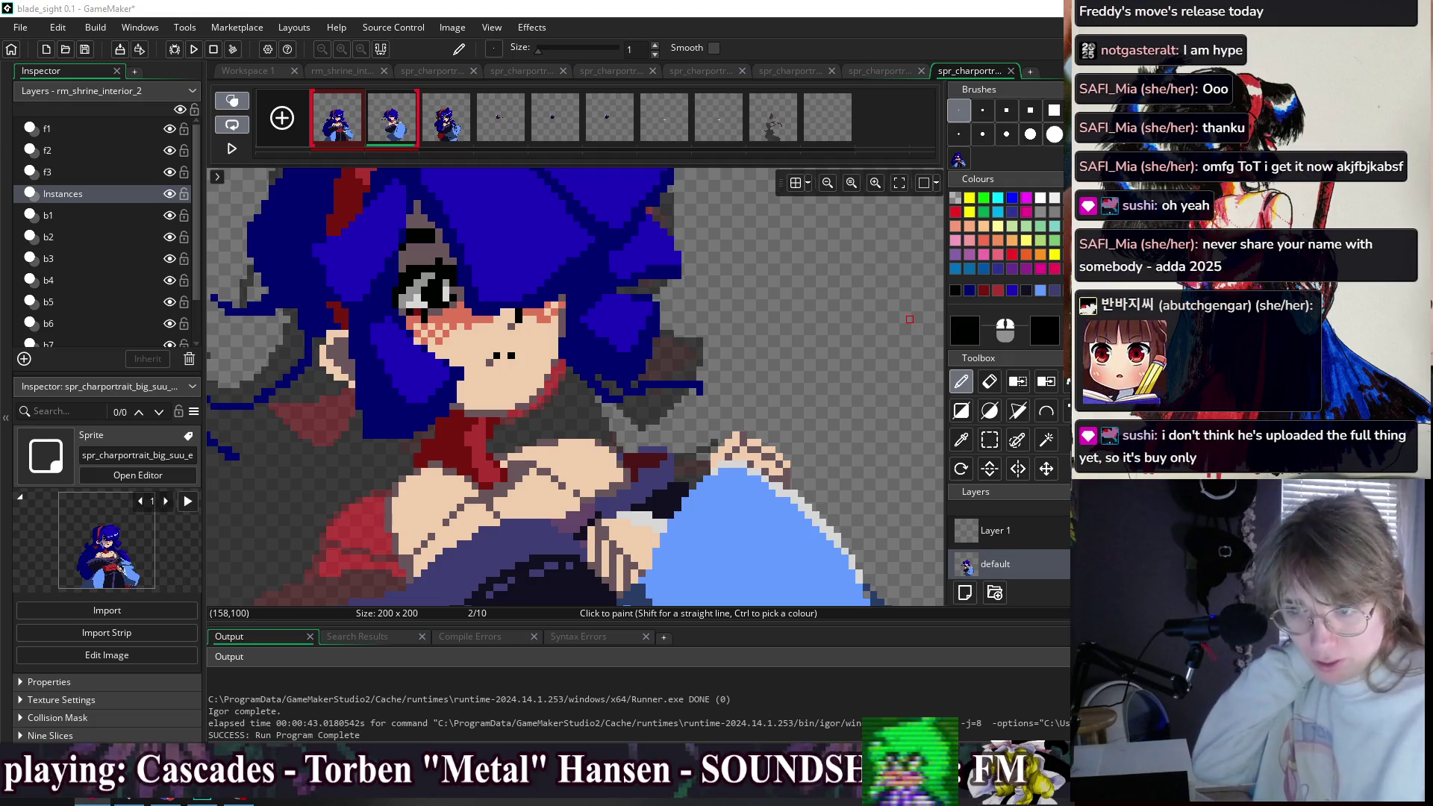
- Sample the skin tone and box-select the dark sleeve area on frame 2
ctrl+click(522, 388)
scroll(679, 224, down, 3)
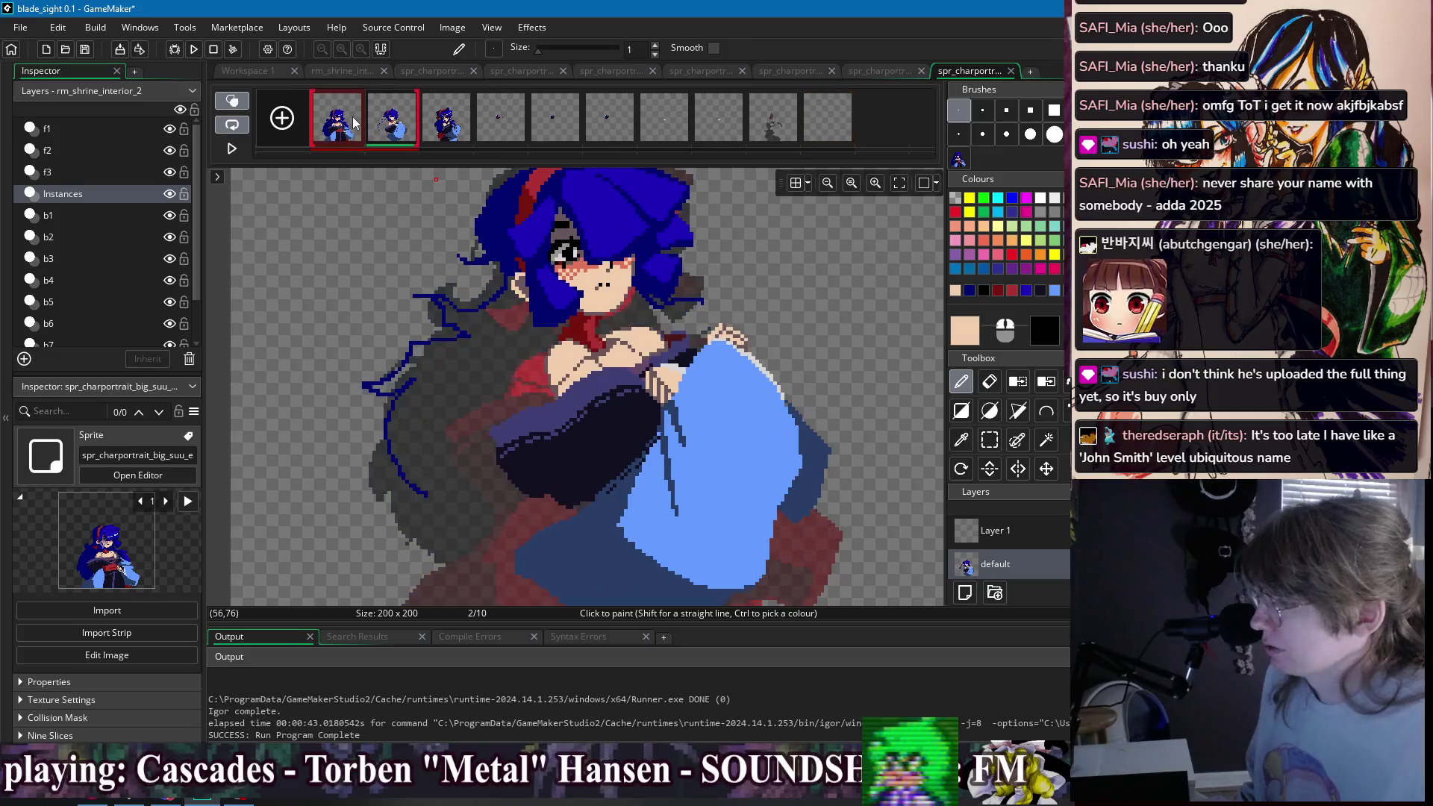
key(s)
drag(482, 404, 562, 502)
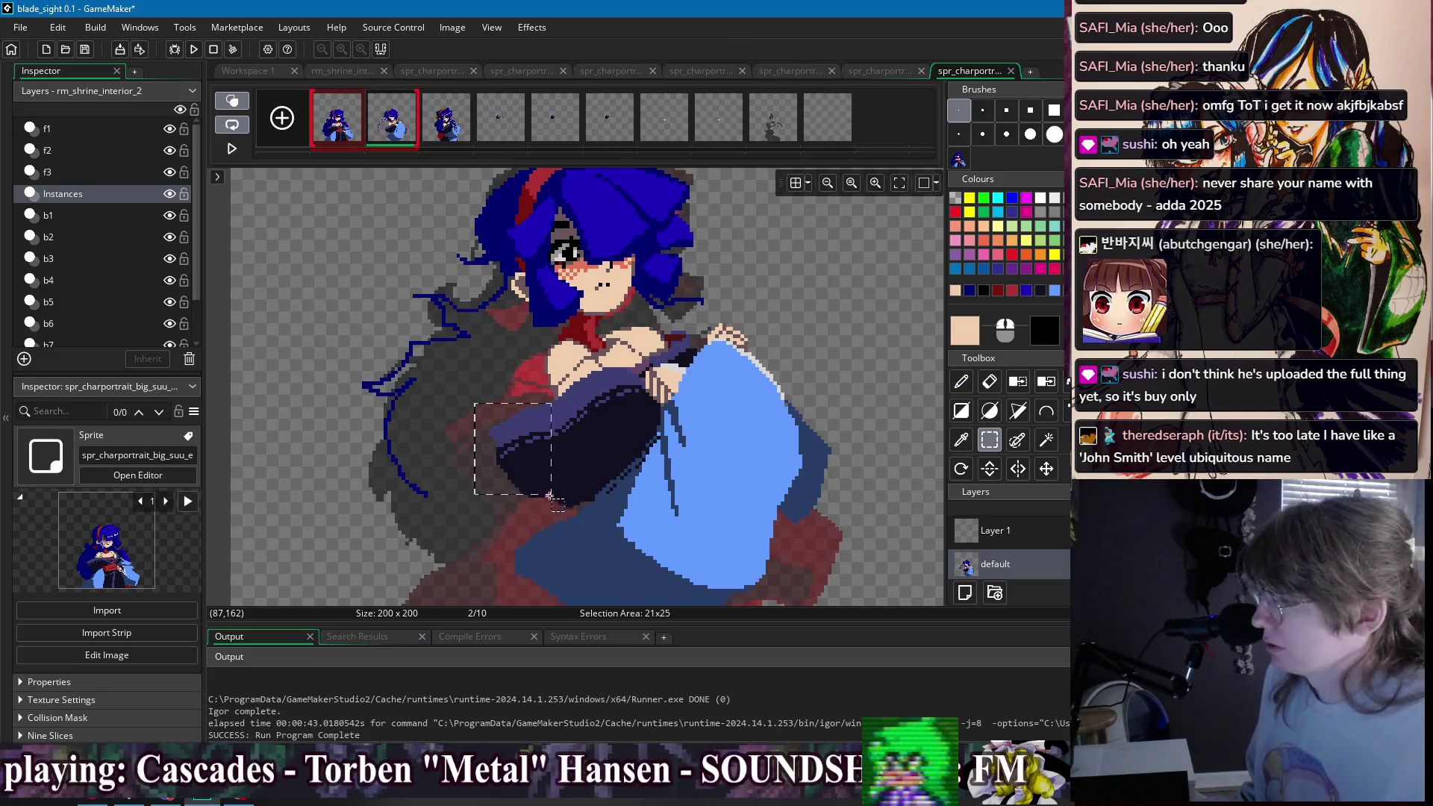
key(d)
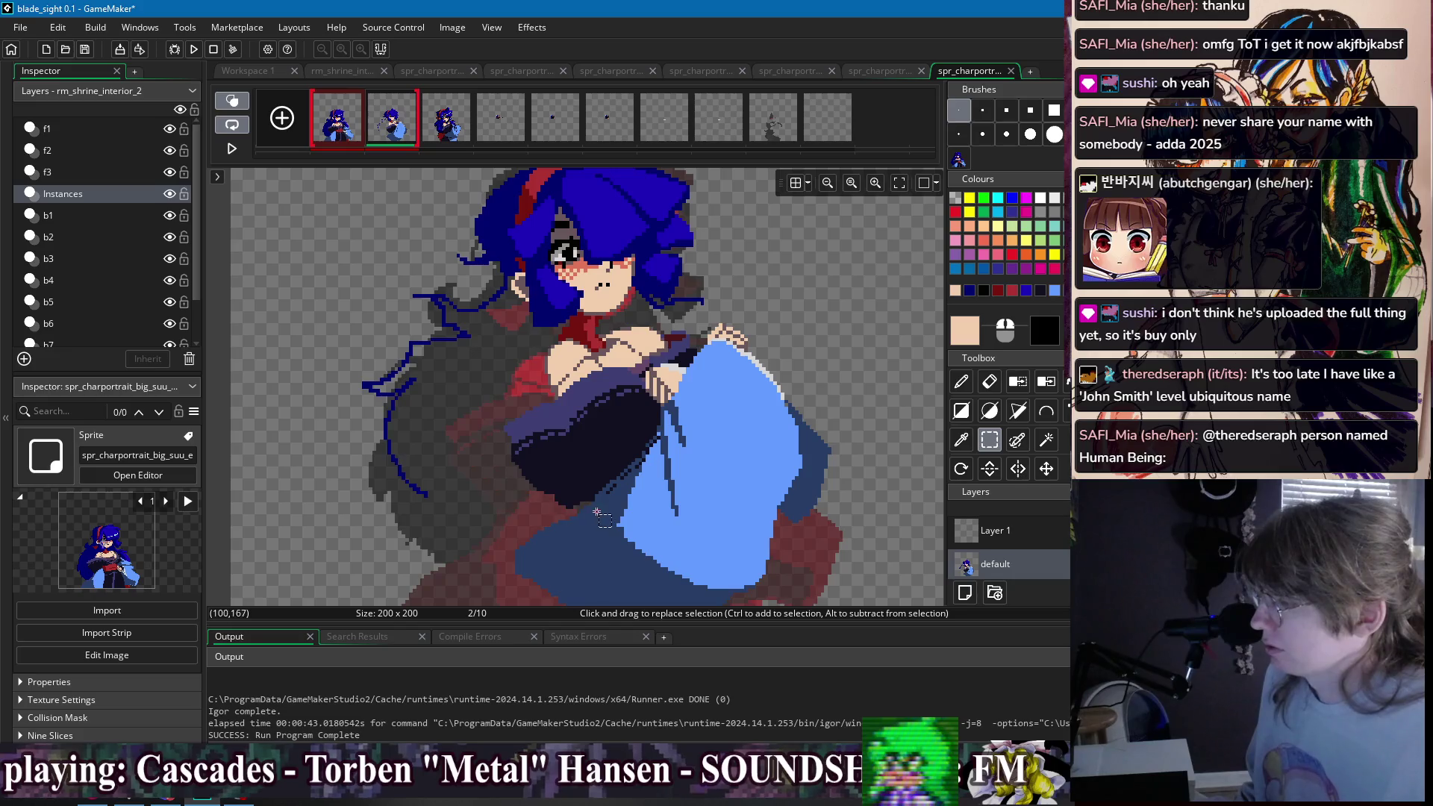
scroll(571, 484, up, 2)
- Sample the dark sleeve colour and select the sprite's lower body, comparing with frame 1
ctrl+click(572, 483)
scroll(670, 397, down, 3)
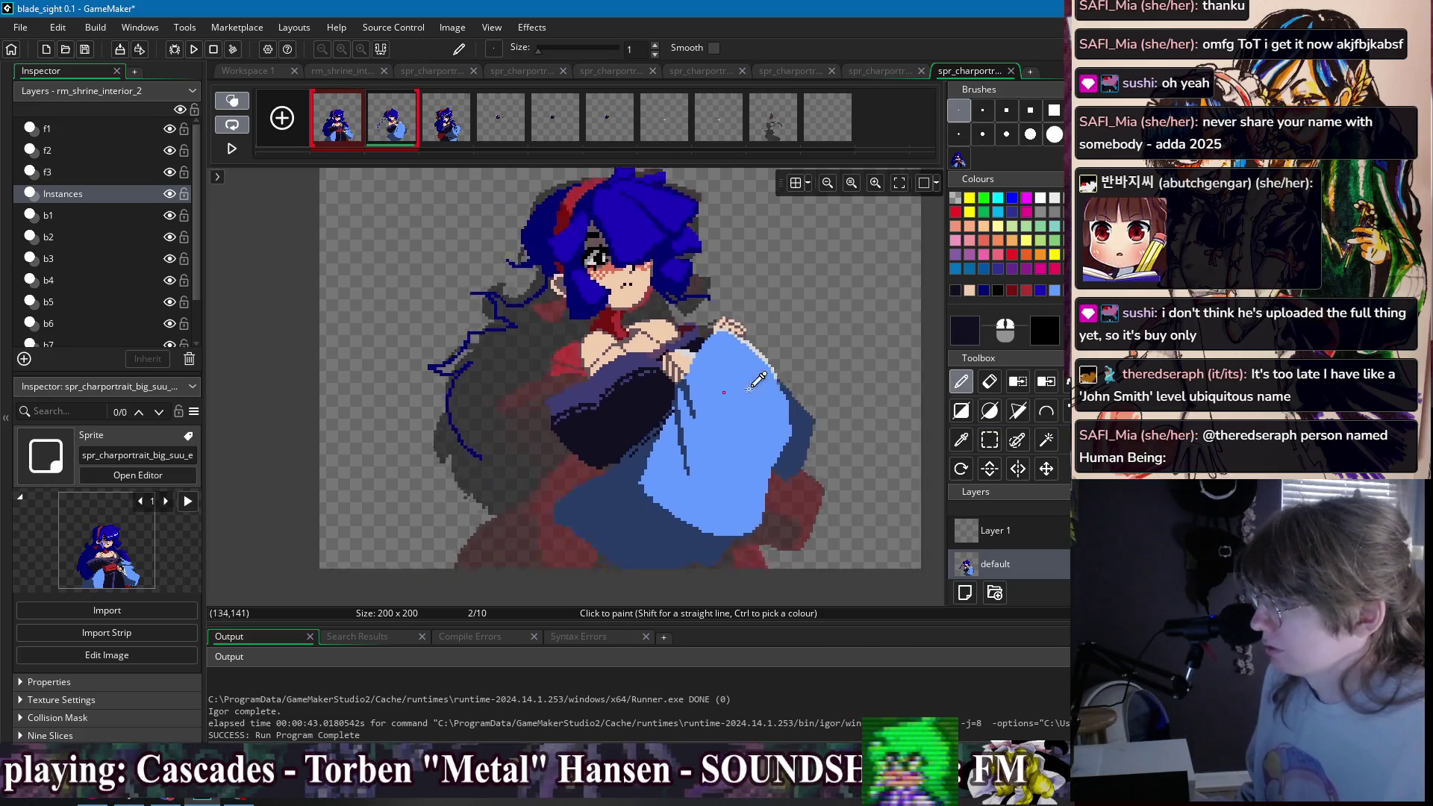
key(s)
drag(558, 551, 781, 342)
click(355, 123)
click(391, 127)
drag(635, 423, 606, 405)
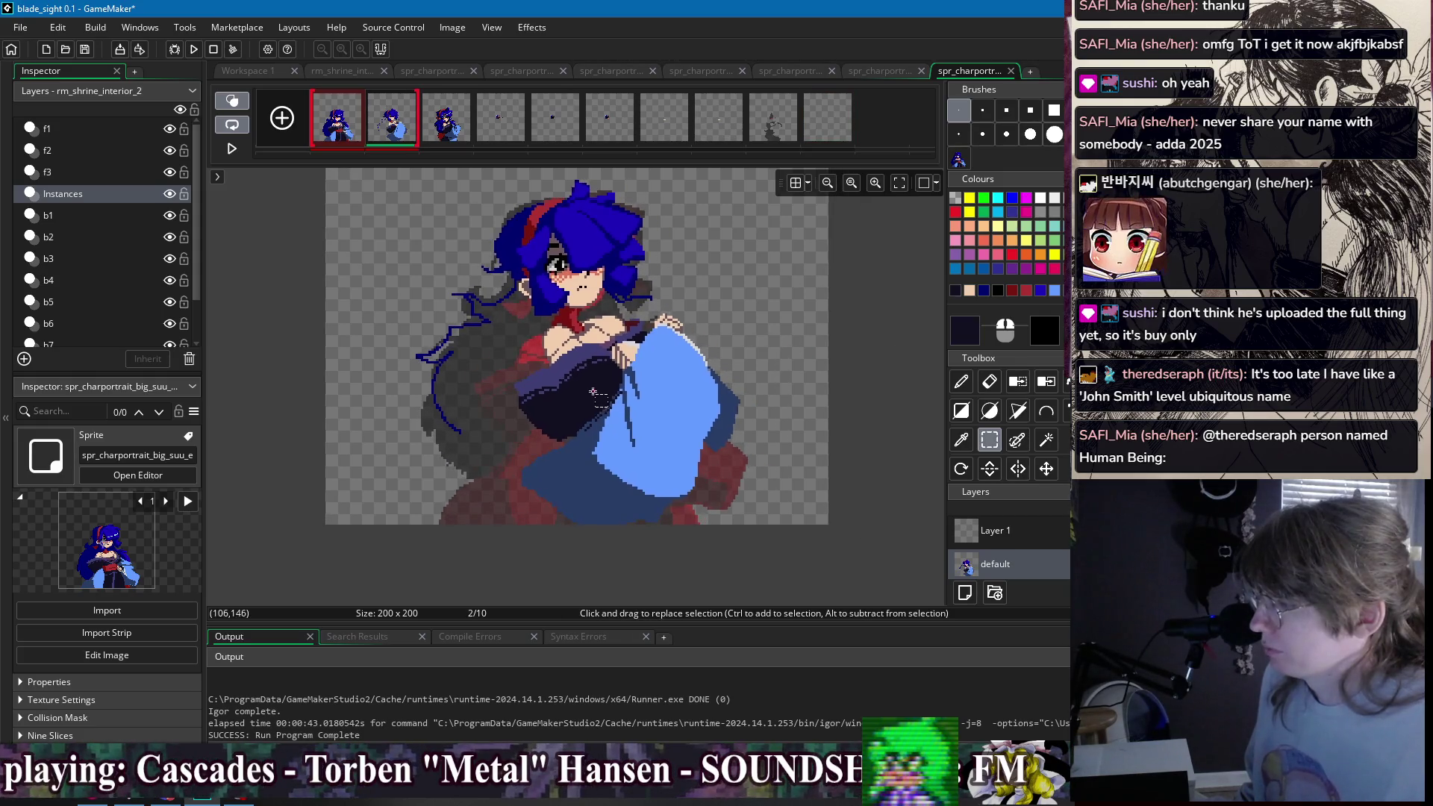
- Pencil a closed dark red outline beneath the dark sleeve, checking against frame 1
key(p)
scroll(551, 429, up, 2)
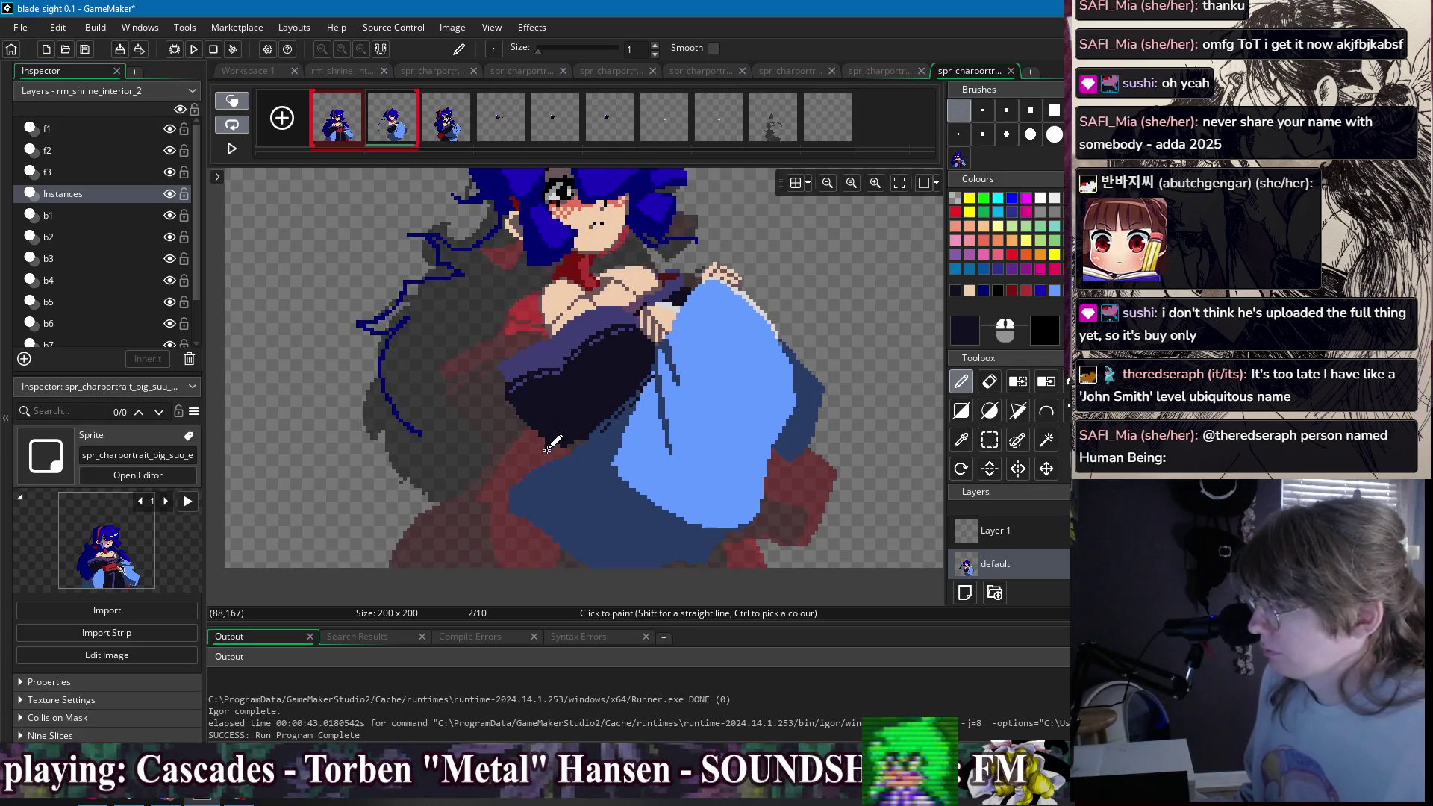
ctrl+click(589, 269)
ctrl+click(582, 261)
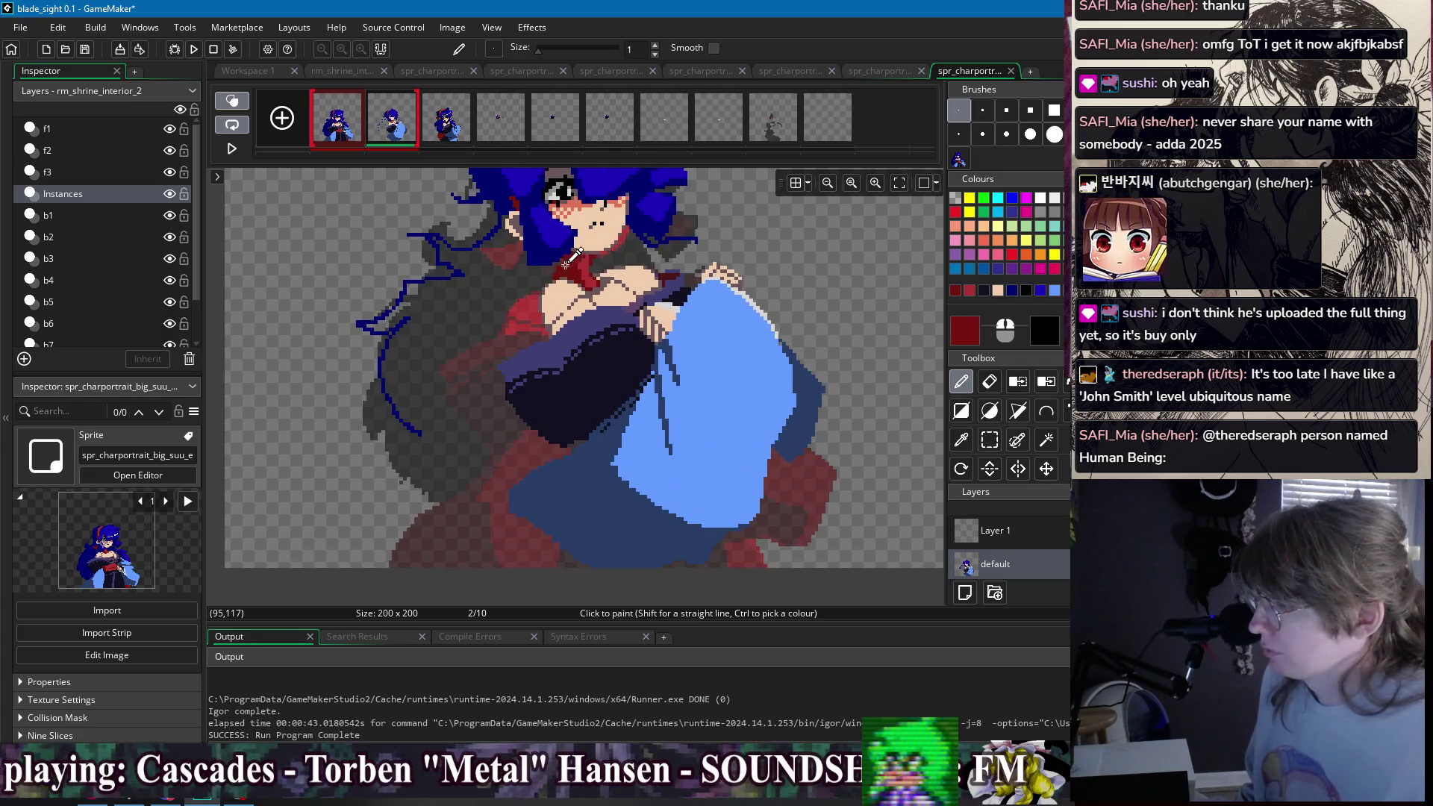
click(354, 135)
click(389, 136)
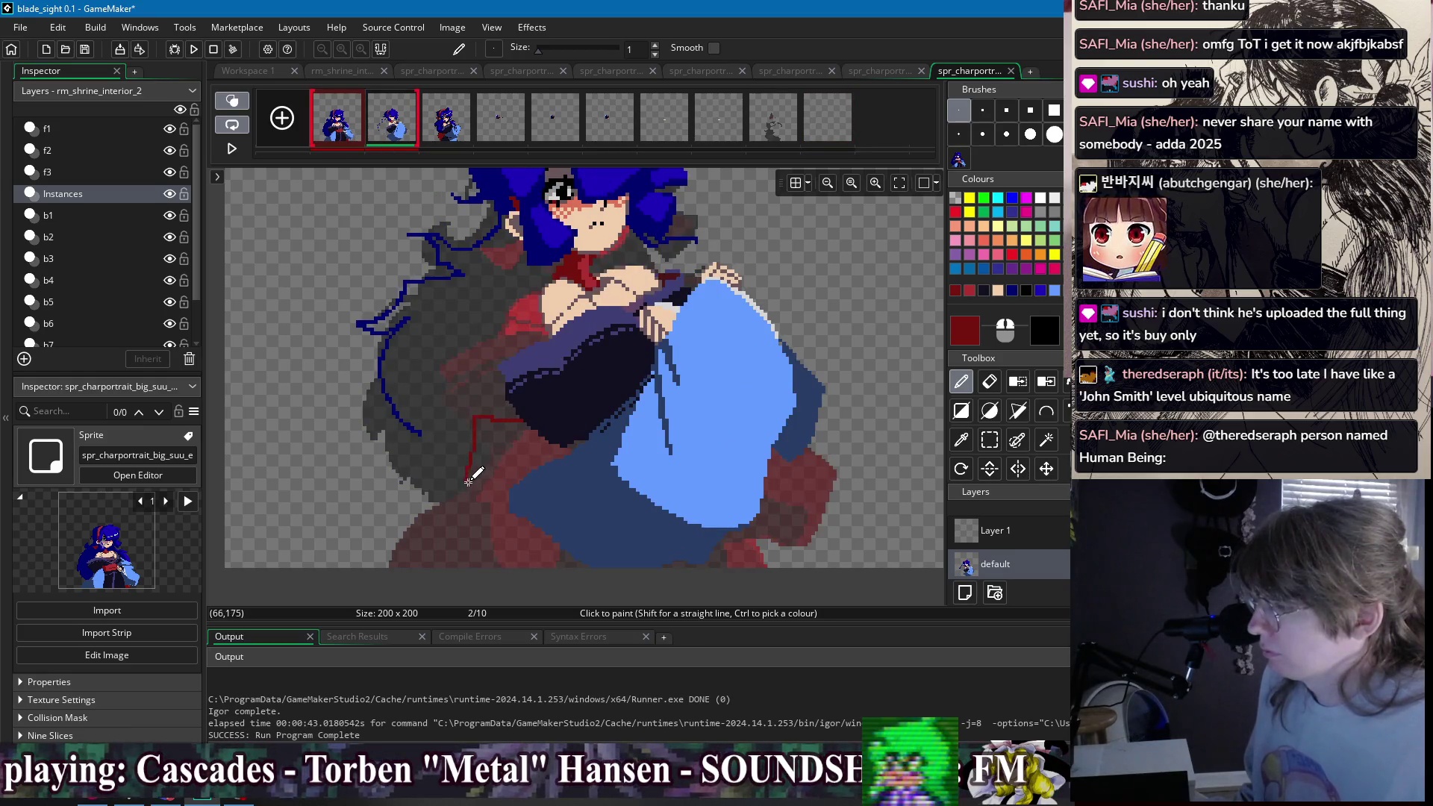
drag(476, 489, 508, 489)
scroll(549, 457, up, 2)
click(564, 454)
- Flood-fill the outlined patch under the sleeve with dark red
key(f)
click(562, 418)
key(p)
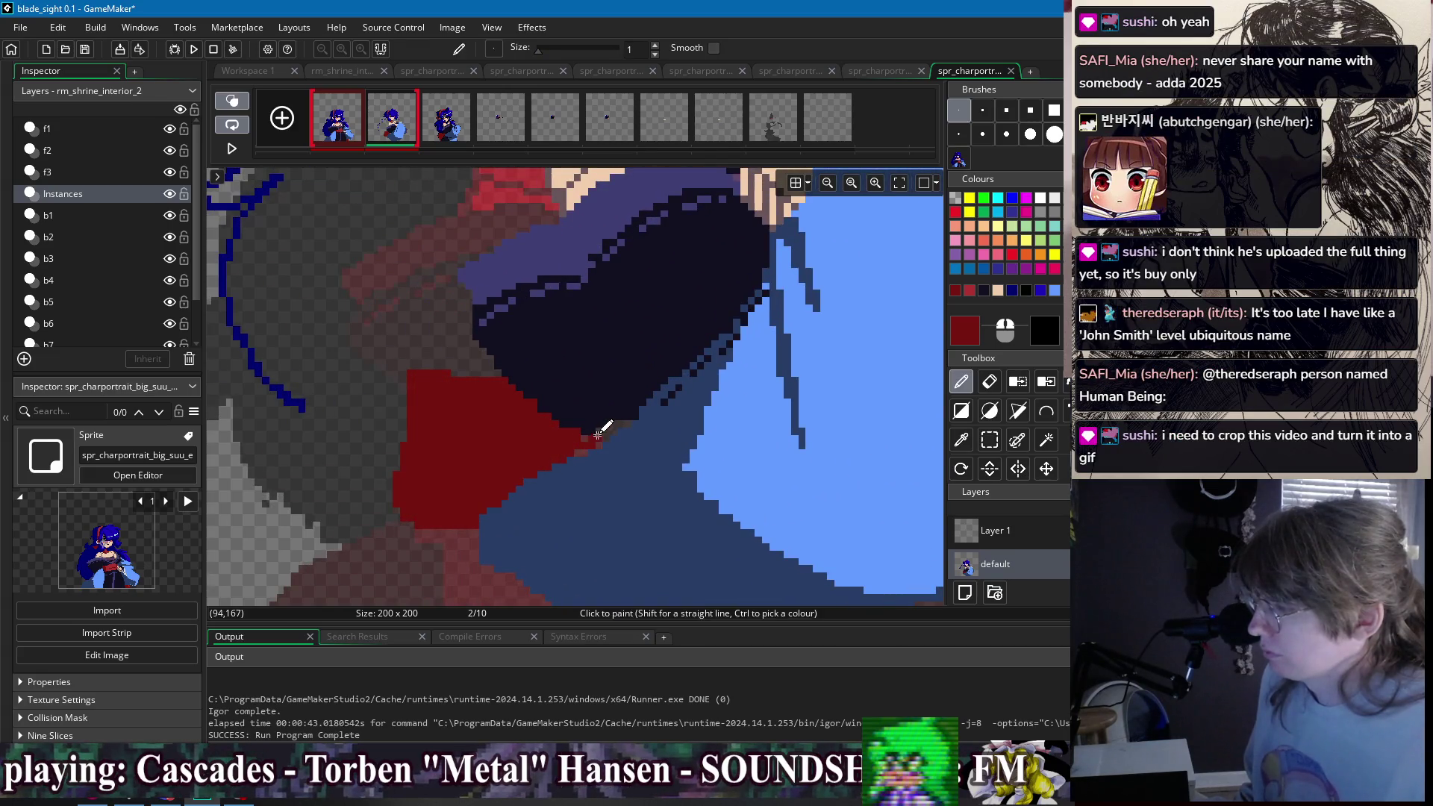
key(f)
scroll(679, 407, down, 2)
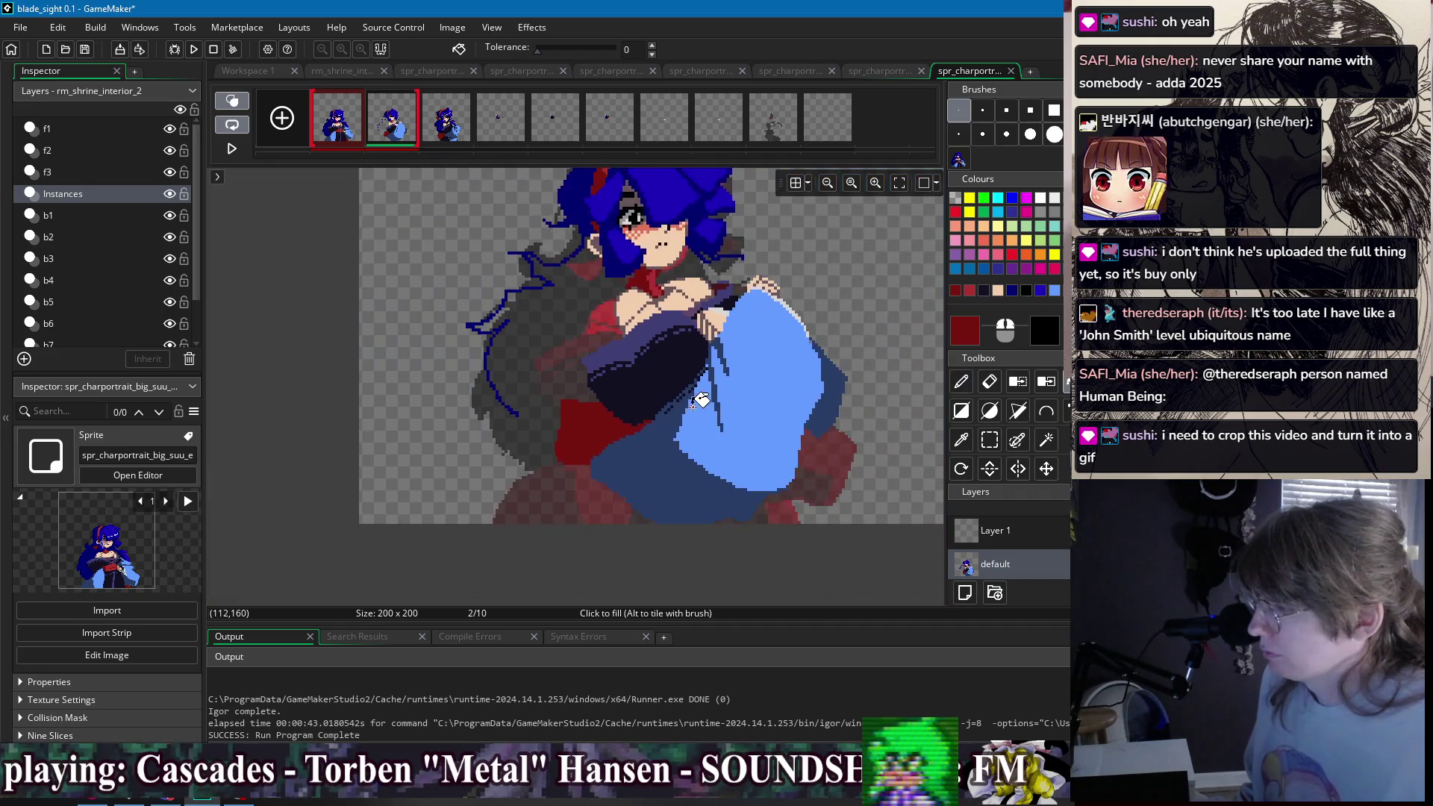
- Draw a dark navy stroke along the sprite's bottom edge
key(p)
ctrl+click(620, 323)
drag(603, 467, 593, 498)
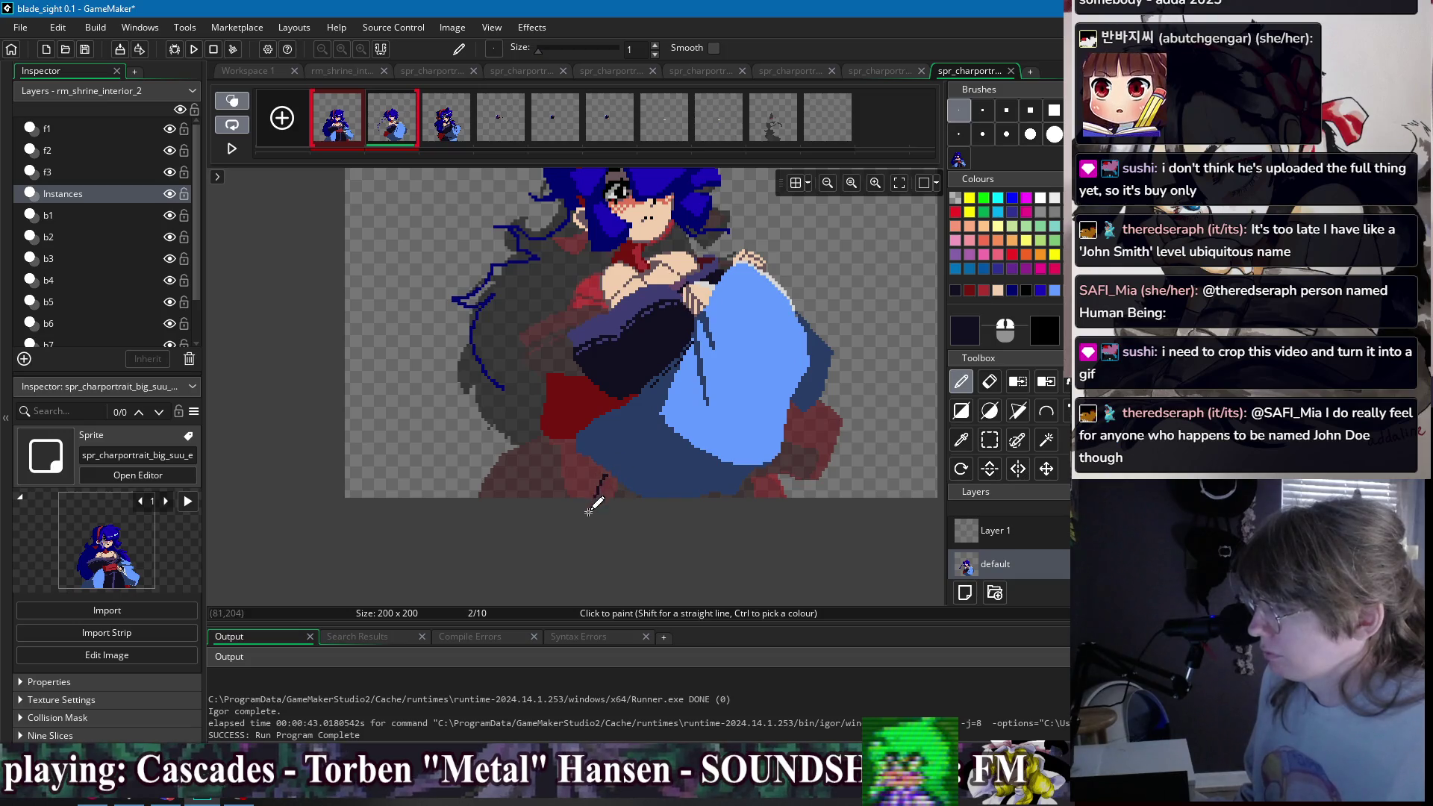
- Flood-fill the bottom skirt area with dark navy and compare with frame 1
key(f)
click(773, 483)
click(391, 132)
key(e)
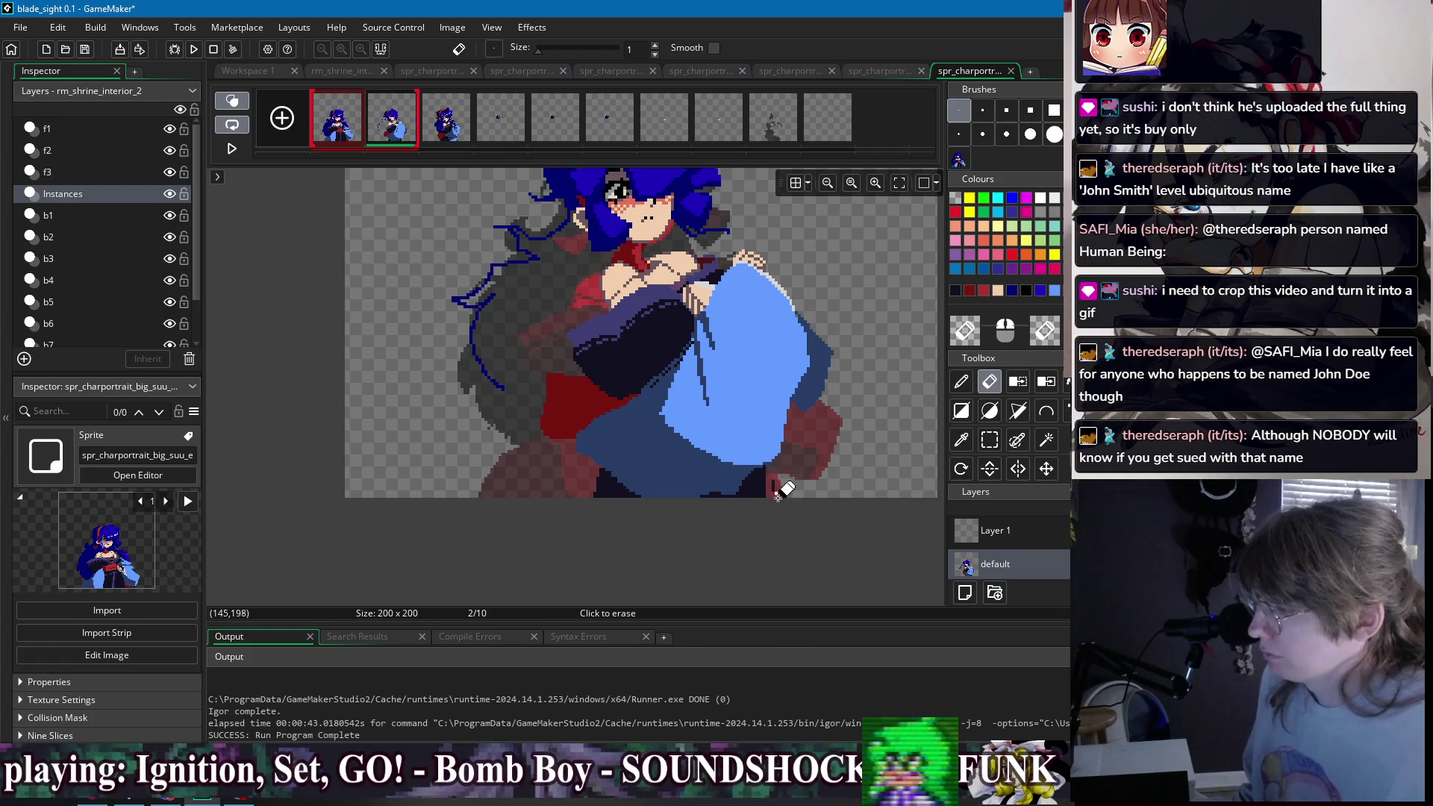
key(d)
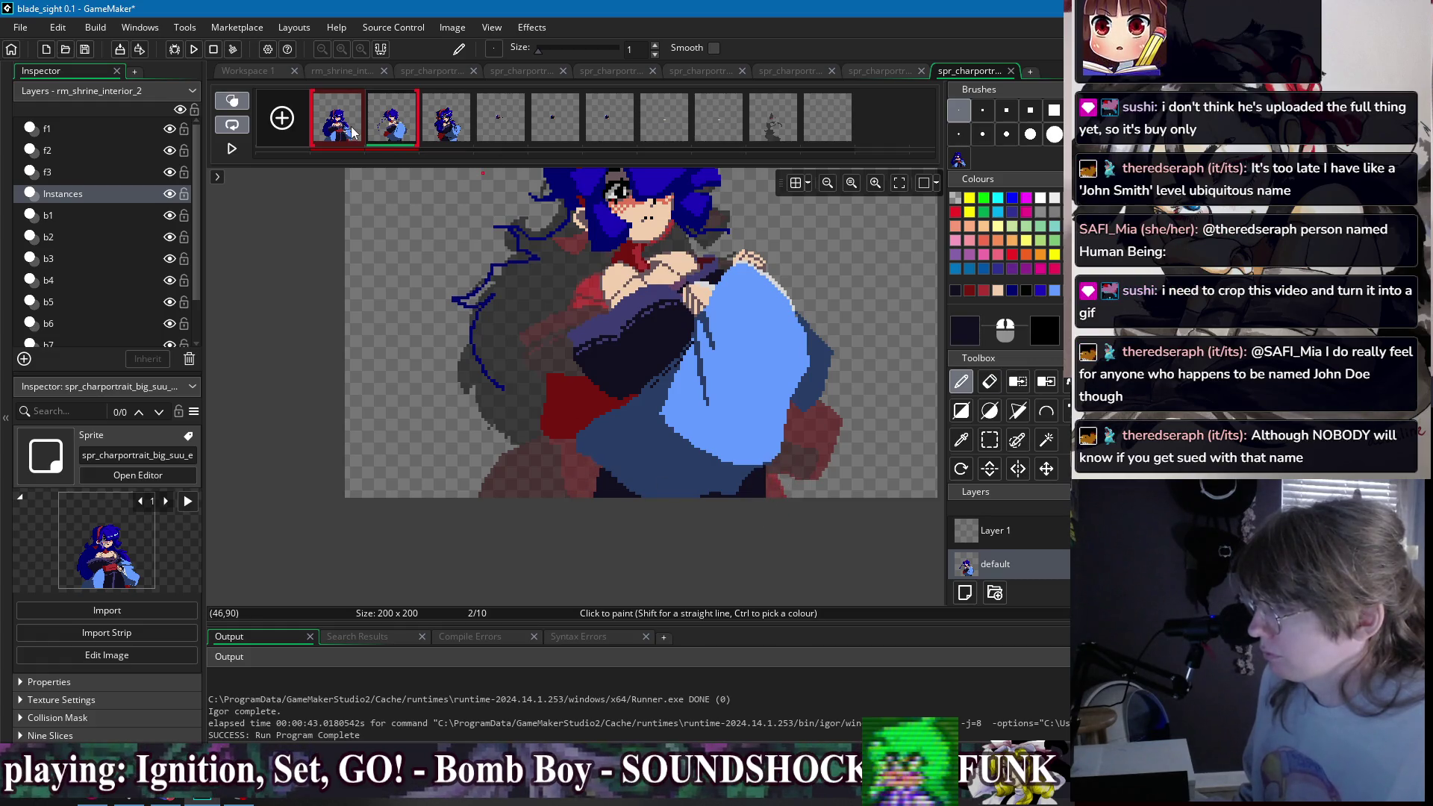
click(355, 133)
click(381, 133)
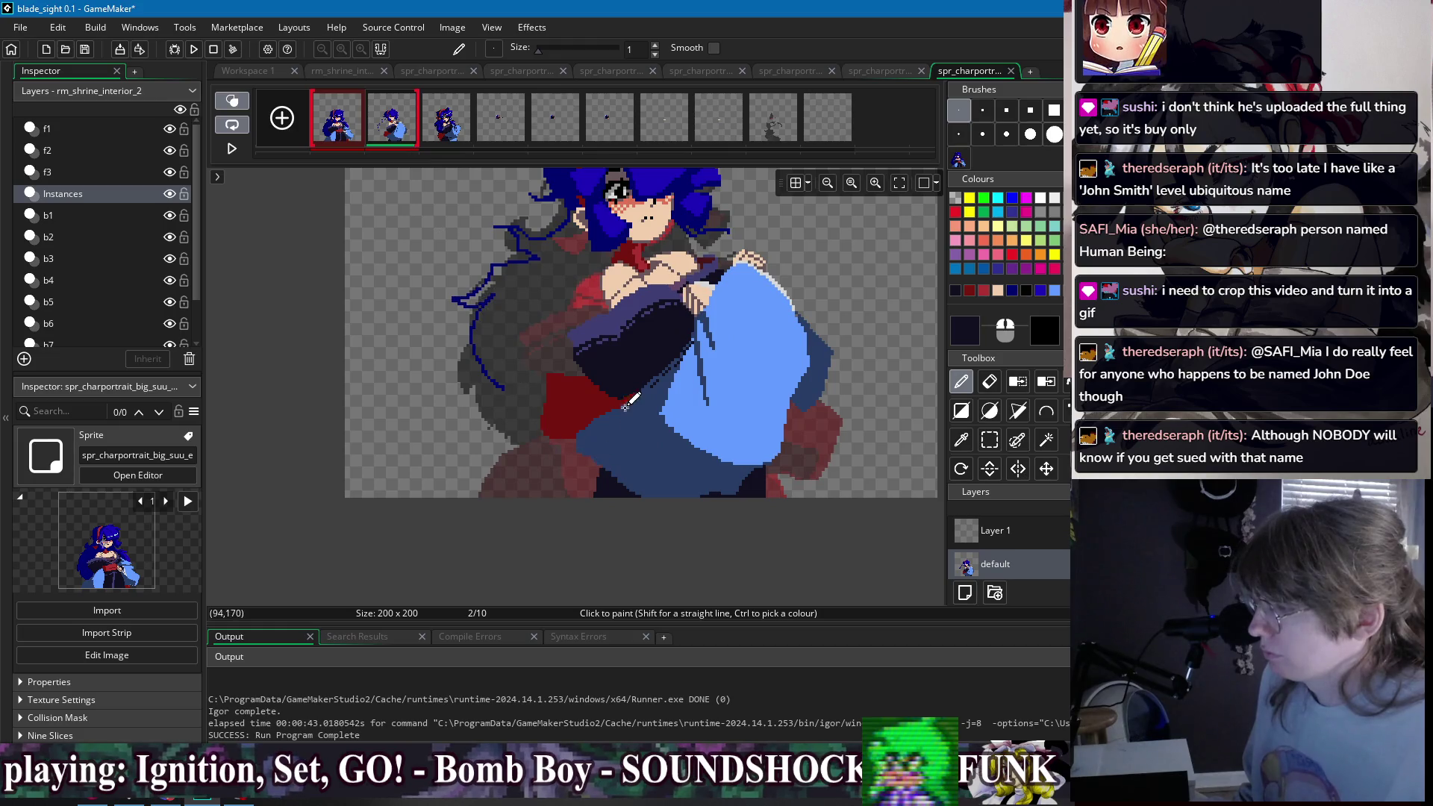
scroll(609, 474, down, 2)
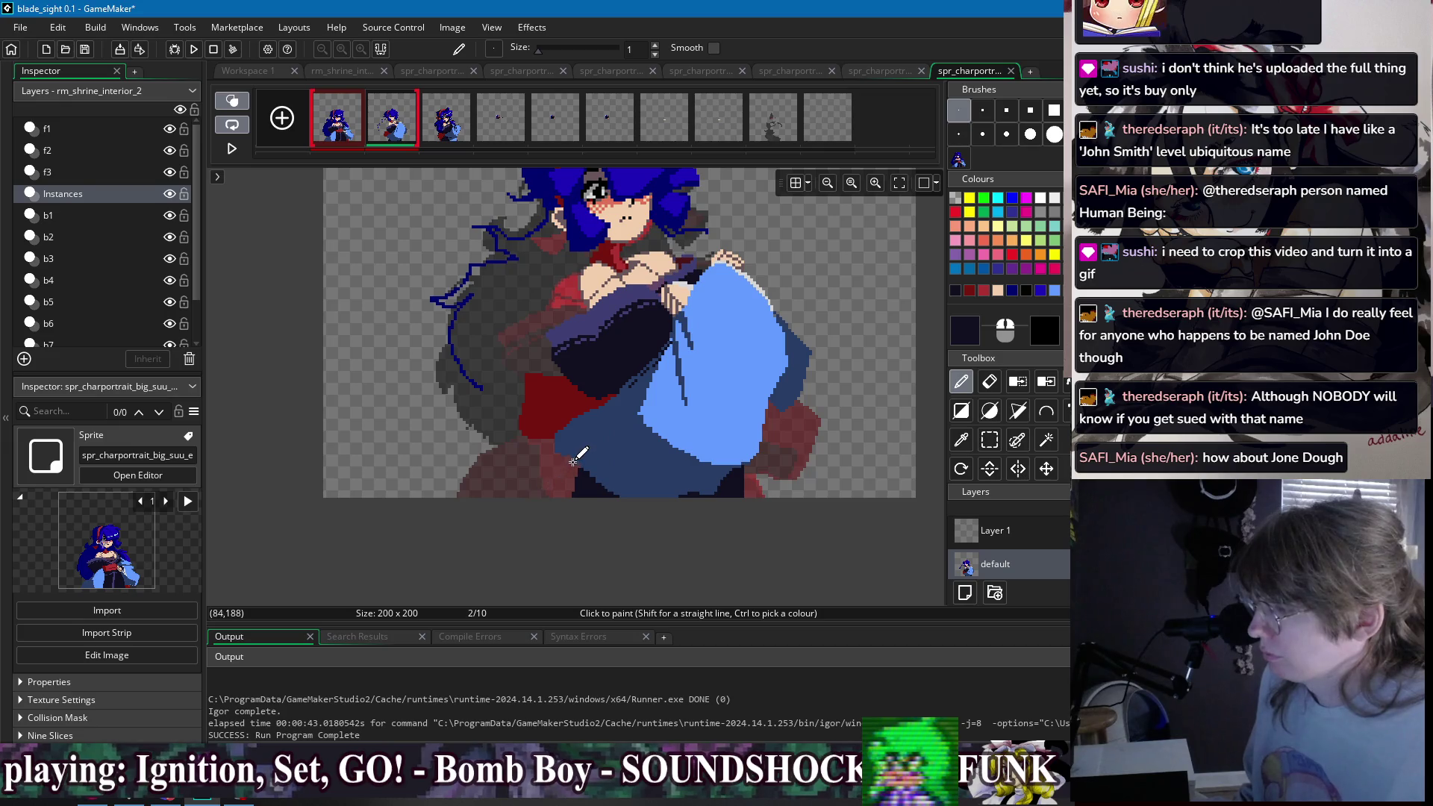
- Fill the remaining skirt gap with navy blue, then recheck against frame 1
key(f)
scroll(568, 508, up, 3)
ctrl+click(564, 518)
key(d)
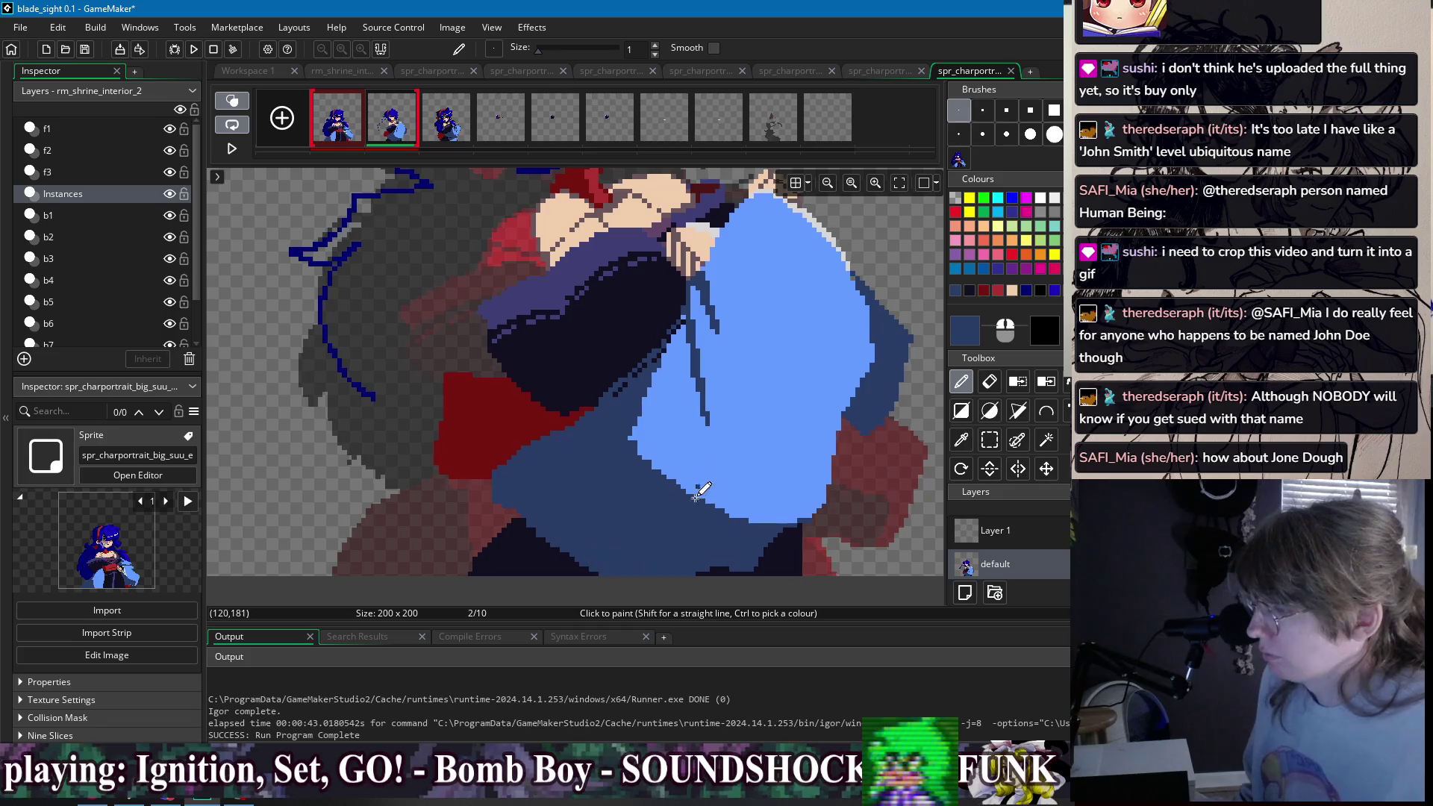
scroll(698, 489, down, 5)
click(358, 119)
click(379, 123)
scroll(590, 388, up, 3)
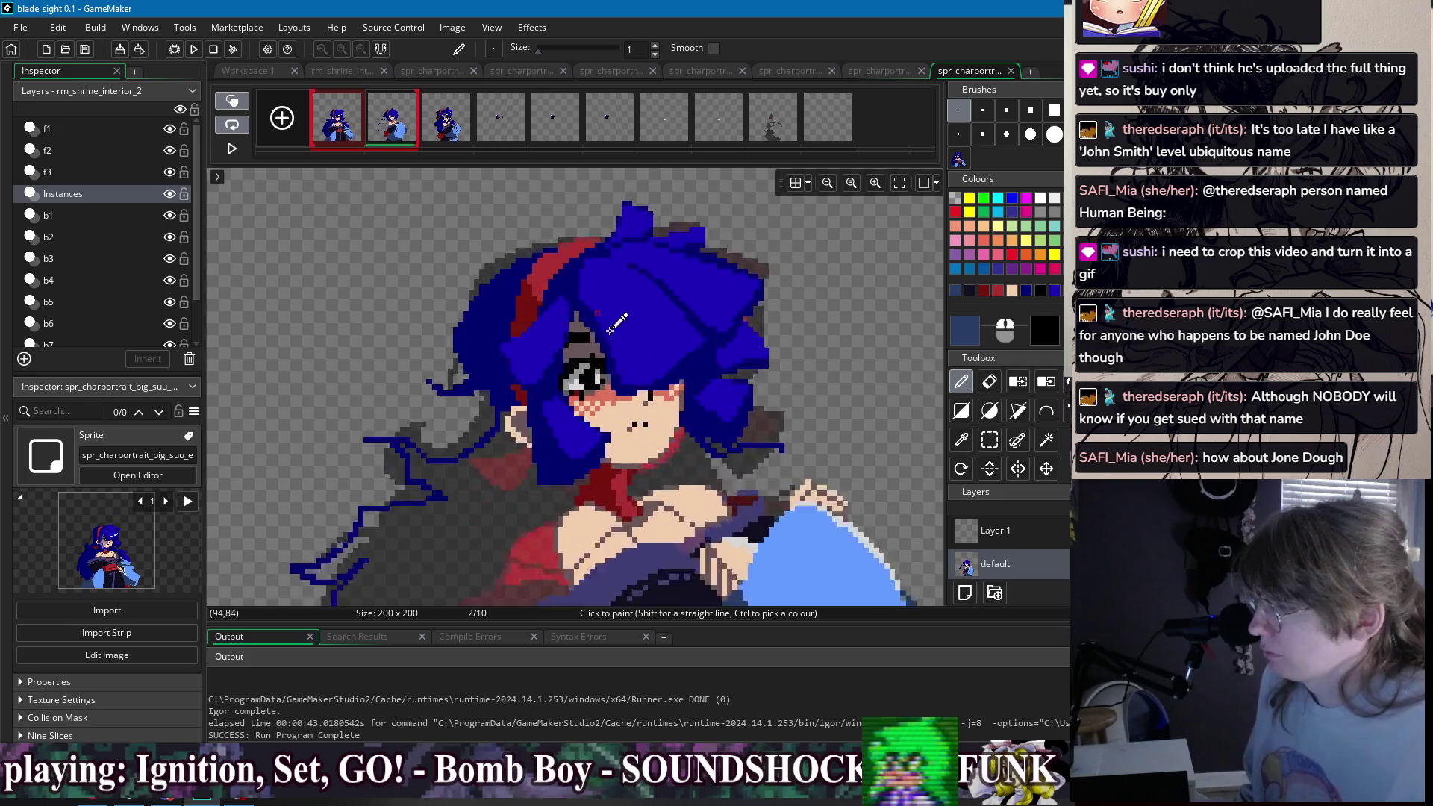
- Add a black pixel beside the eye's dark band and compare frames 1 and 2
ctrl+click(588, 395)
click(587, 402)
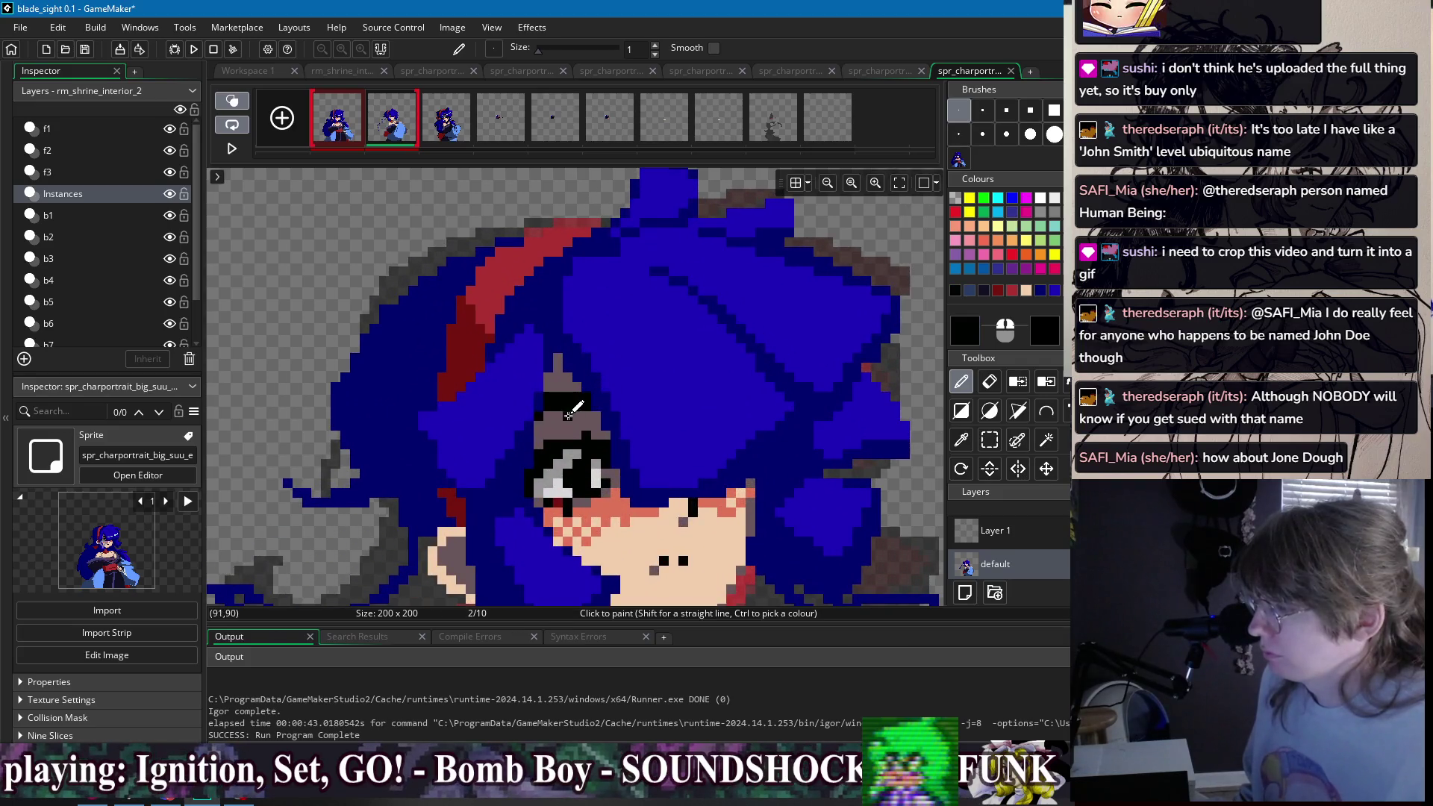
scroll(557, 409, down, 3)
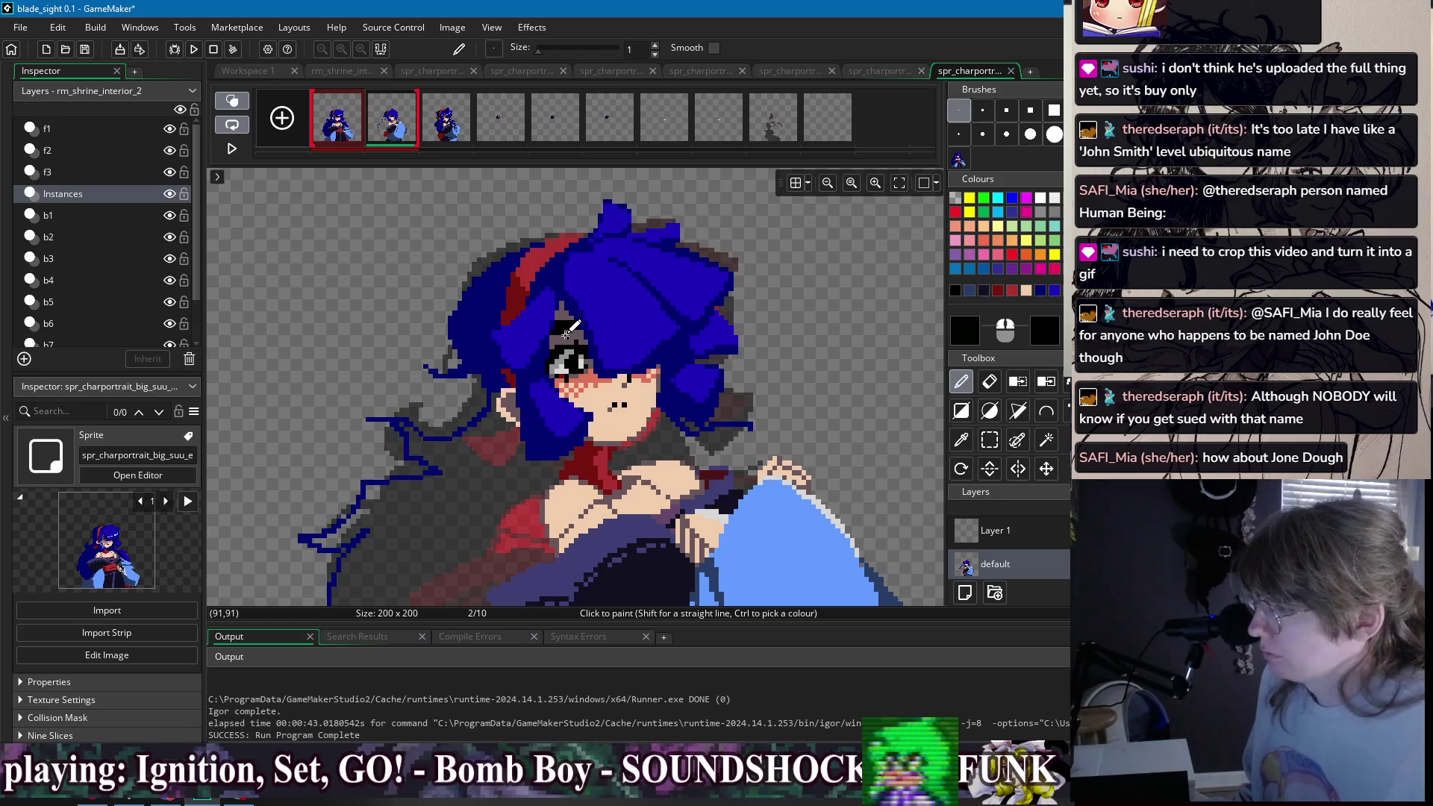
drag(338, 125, 390, 122)
click(353, 125)
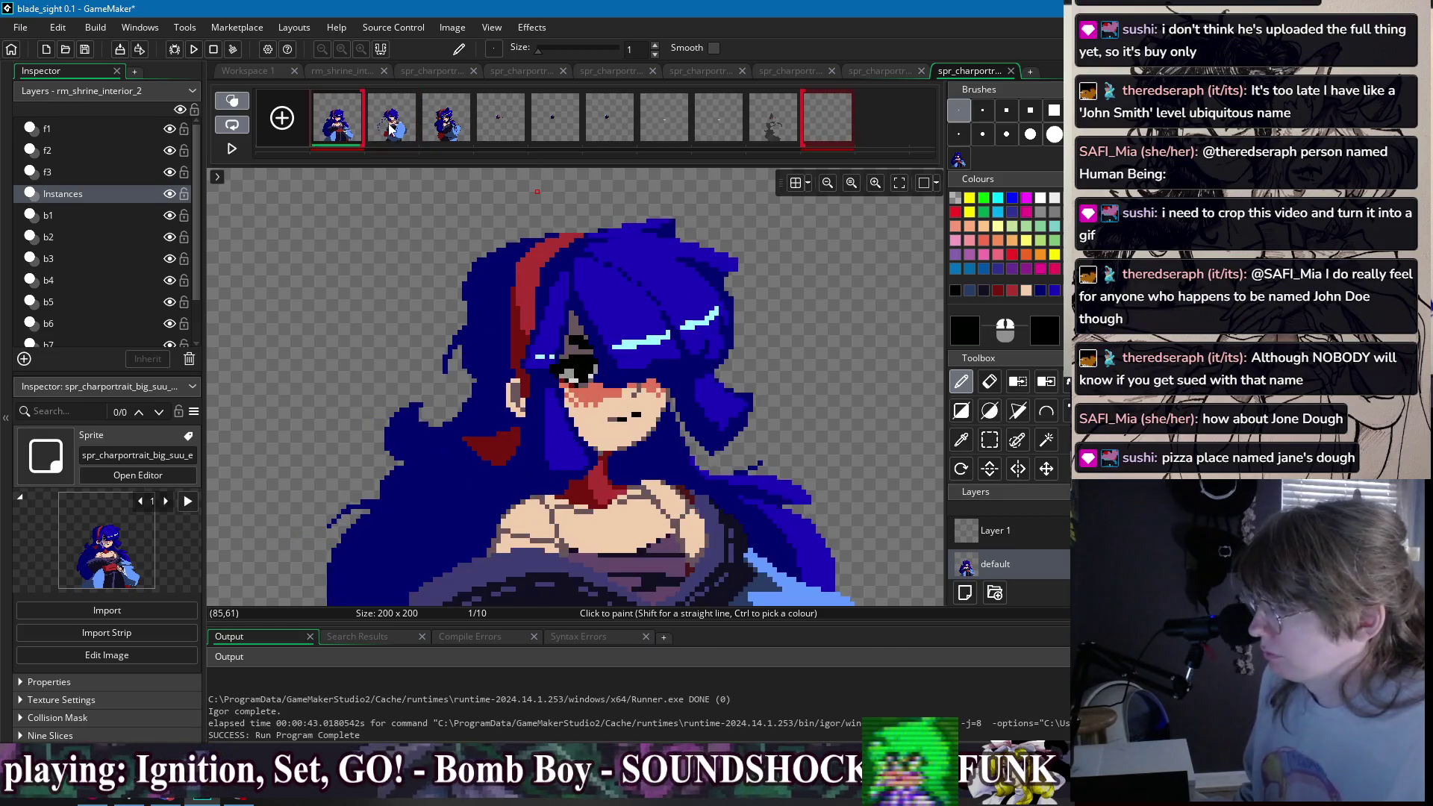
shift+click(406, 132)
scroll(577, 205, up, 3)
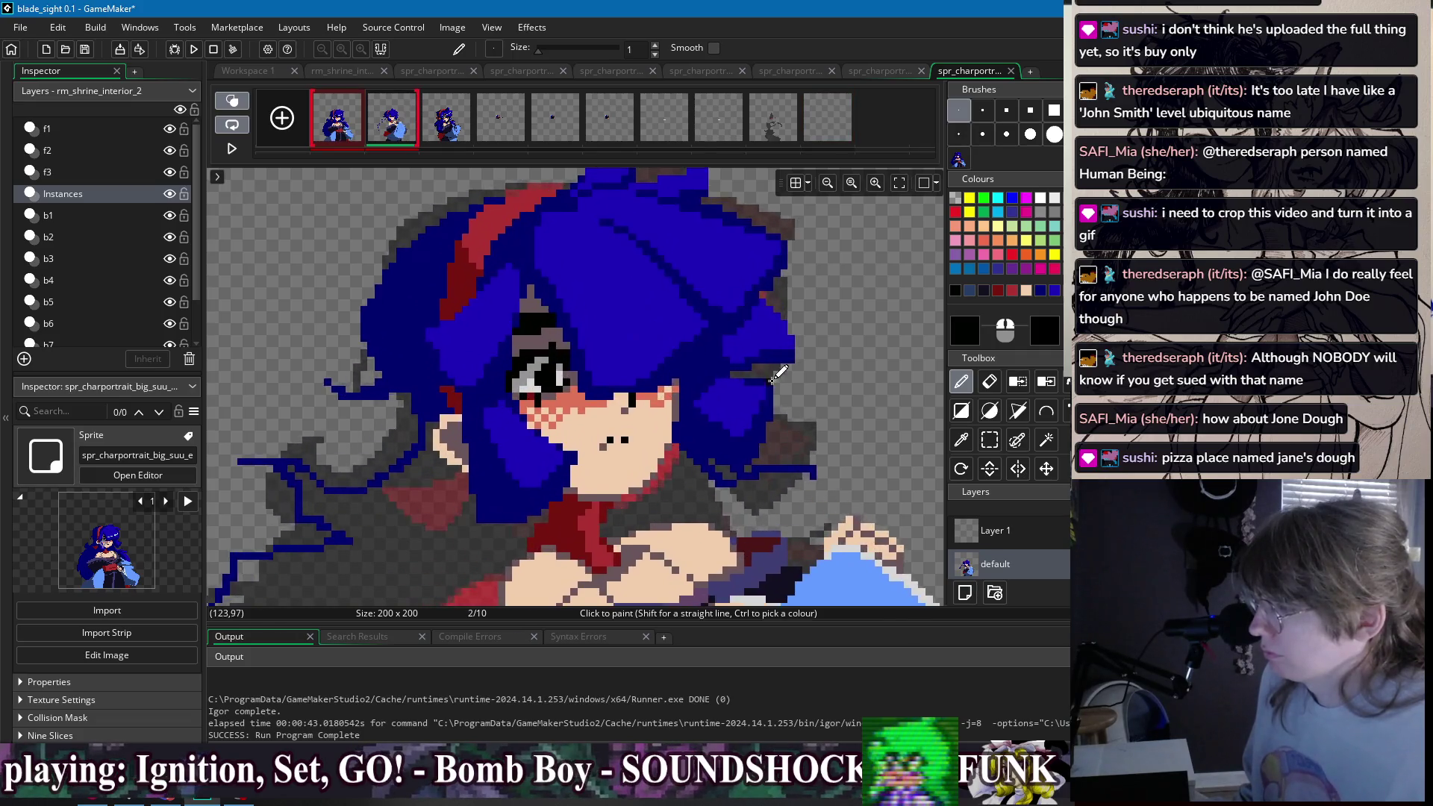
drag(345, 126, 391, 125)
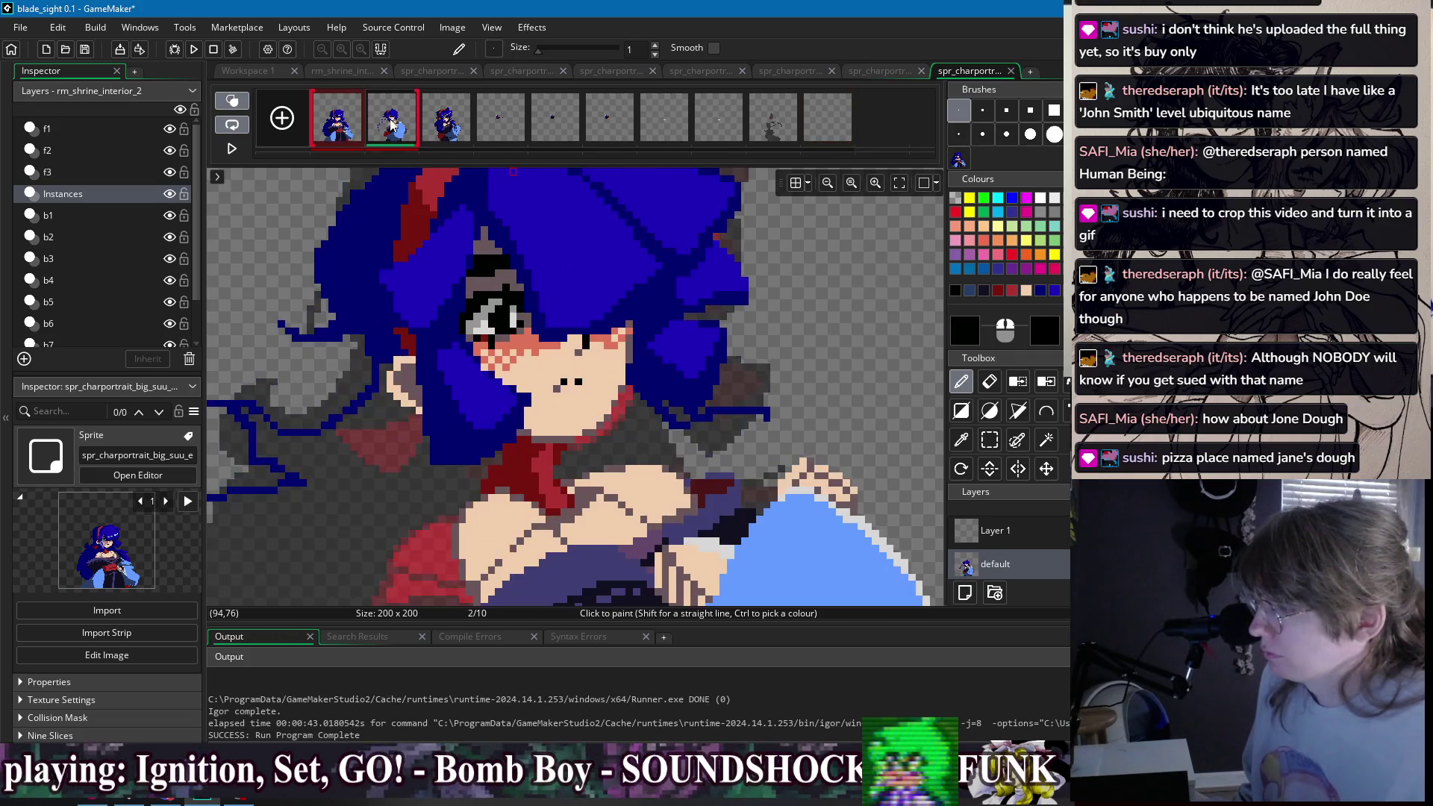
- Shade the face's right edge with dusky mauve, flipping between frames 1 and 2 to check
ctrl+click(620, 362)
scroll(642, 359, up, 2)
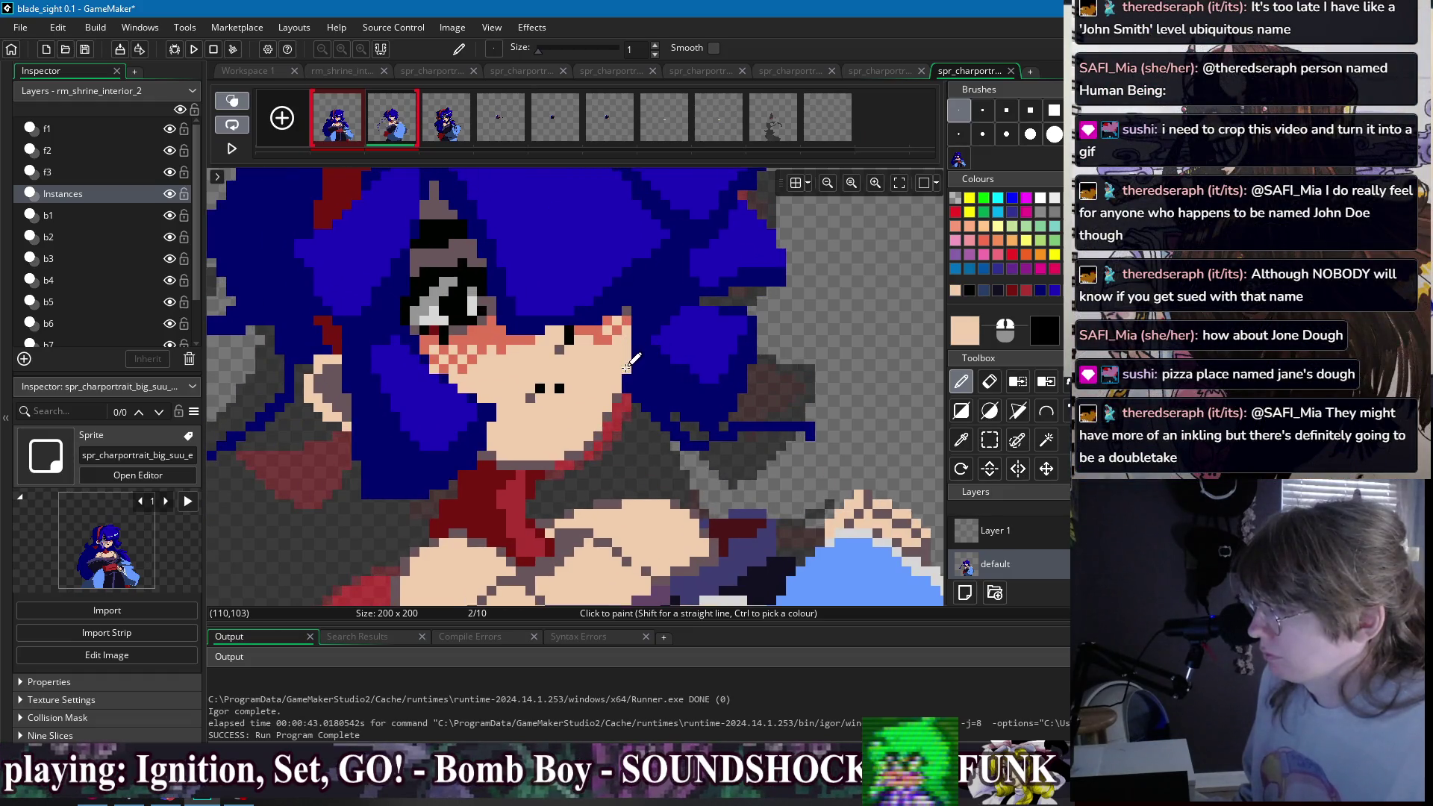
ctrl+click(605, 428)
drag(637, 348, 638, 312)
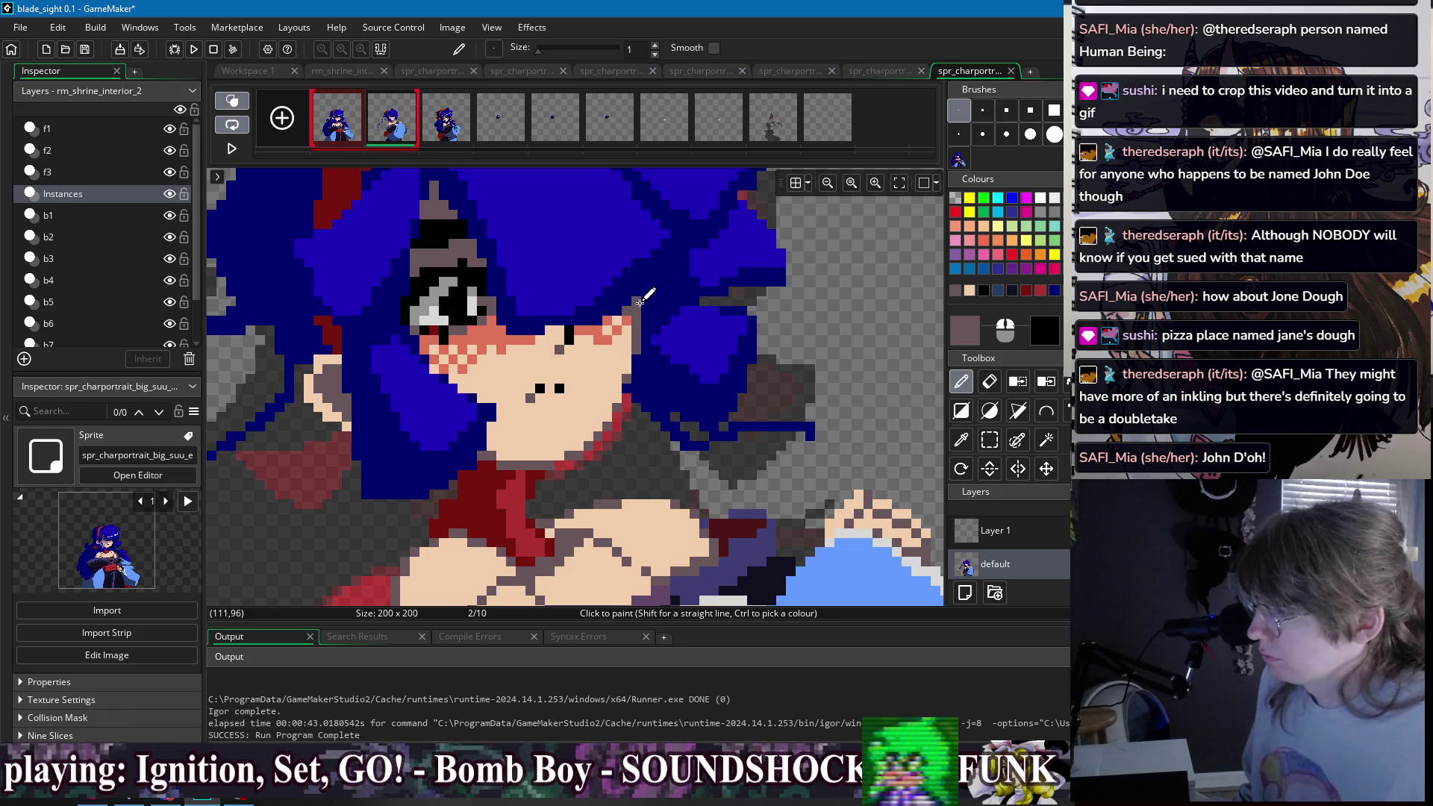
scroll(640, 300, down, 3)
click(358, 134)
click(379, 127)
click(351, 133)
click(386, 127)
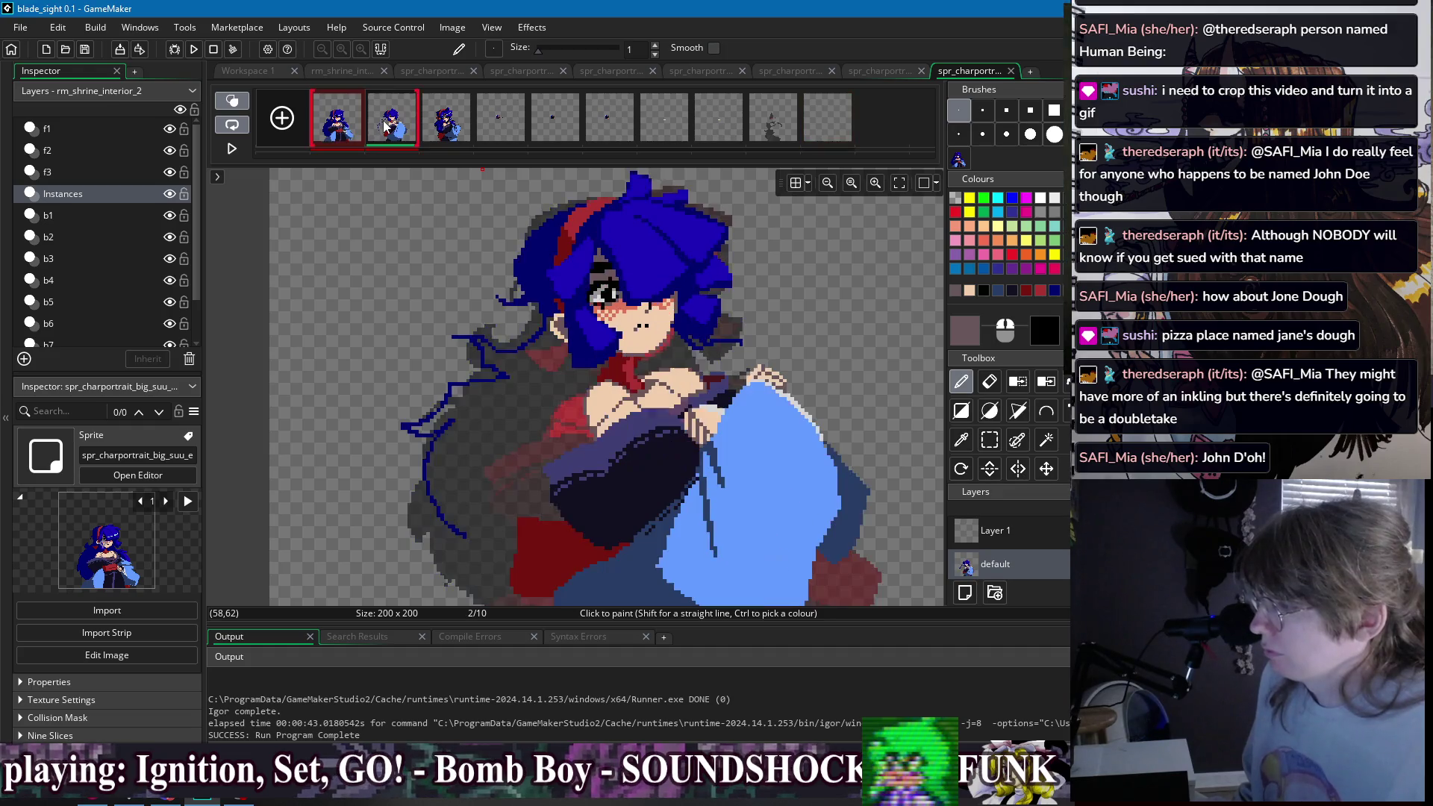
click(350, 135)
click(394, 128)
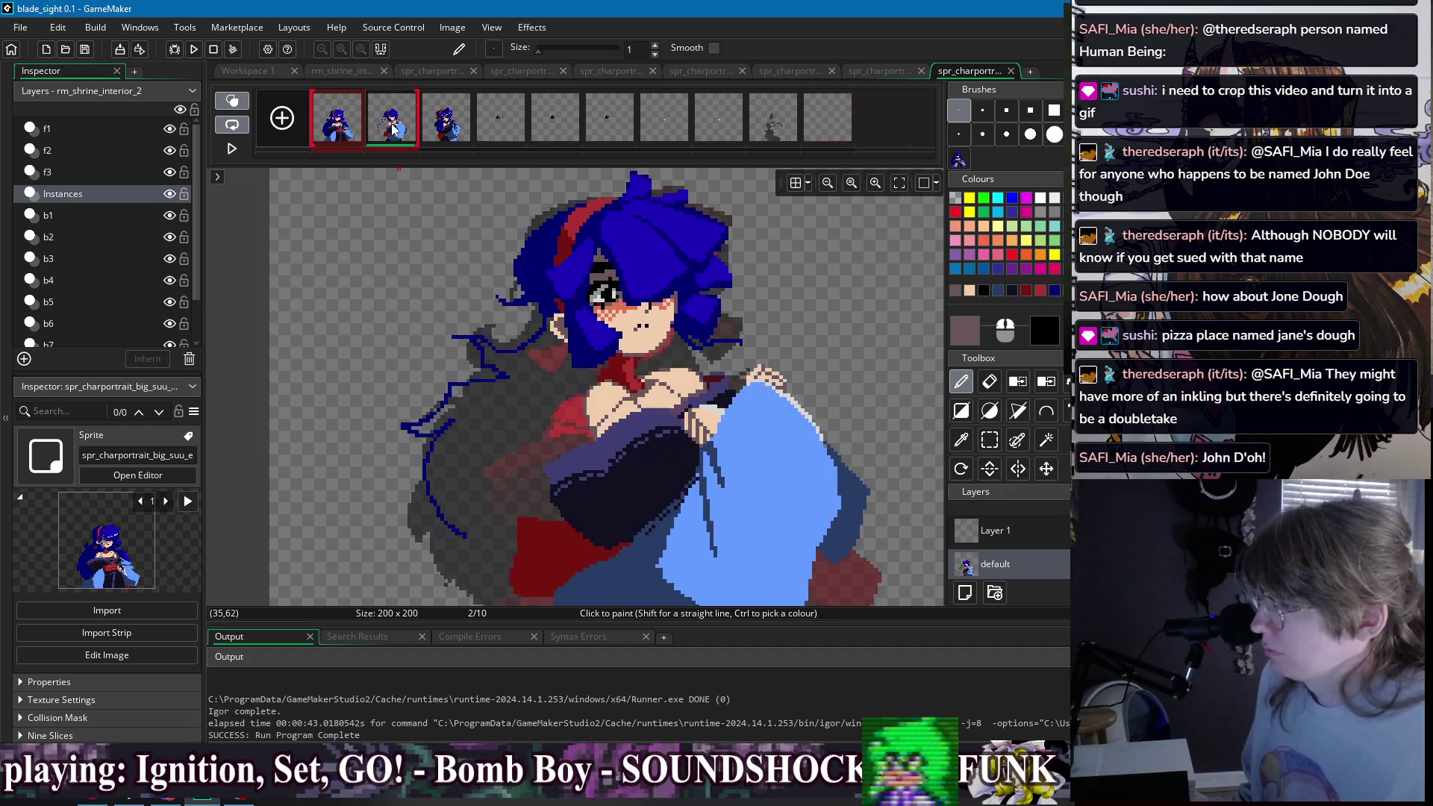
scroll(660, 317, up, 1)
- Paint navy along the chin and neck edge, then repaint the chin edge in brighter blue
ctrl+click(530, 310)
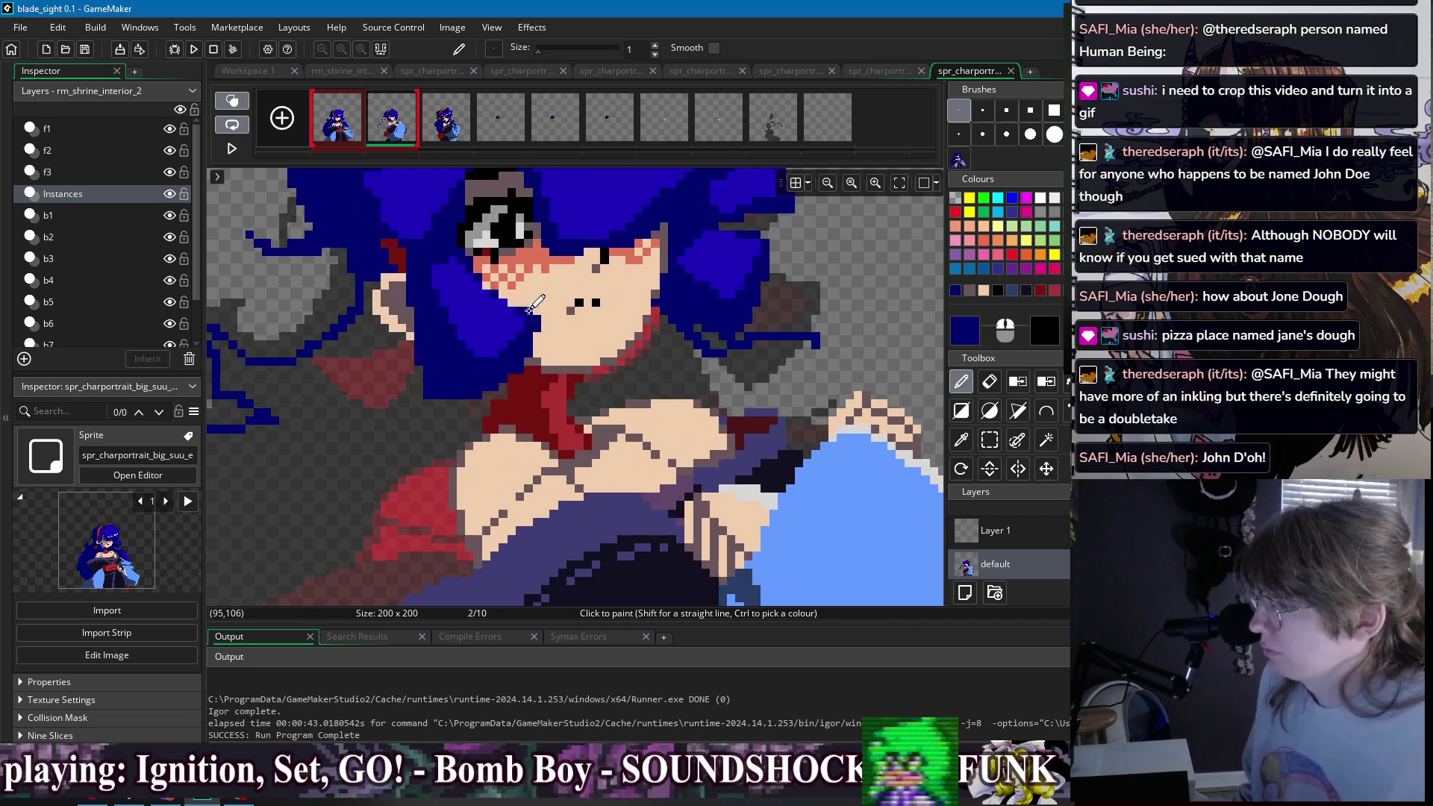
mouse_move(502, 294)
mouse_down()
mouse_move(560, 329)
mouse_move(502, 377)
mouse_up()
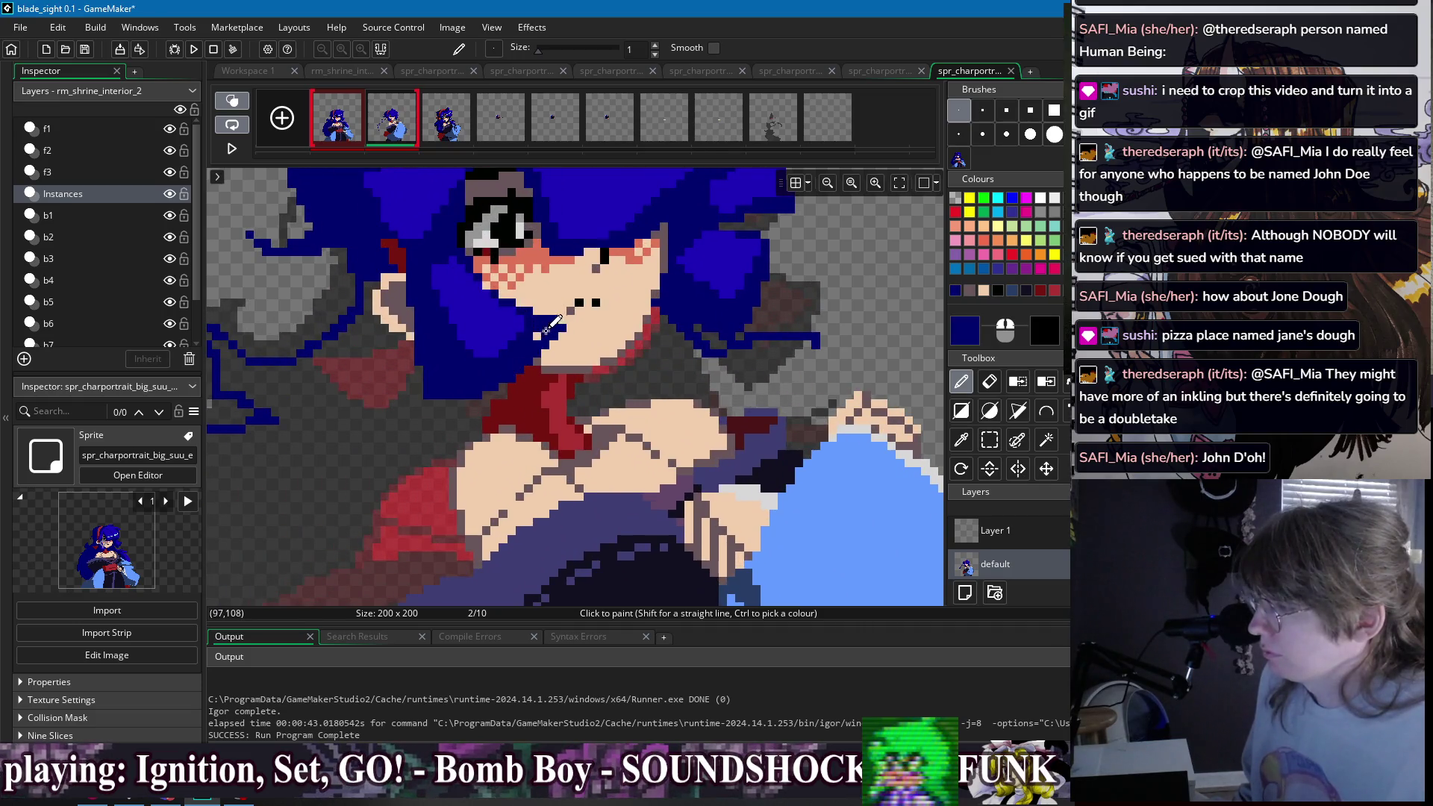
drag(545, 331, 522, 381)
ctrl+click(517, 329)
mouse_move(523, 303)
mouse_down()
mouse_move(548, 333)
mouse_move(534, 362)
mouse_up()
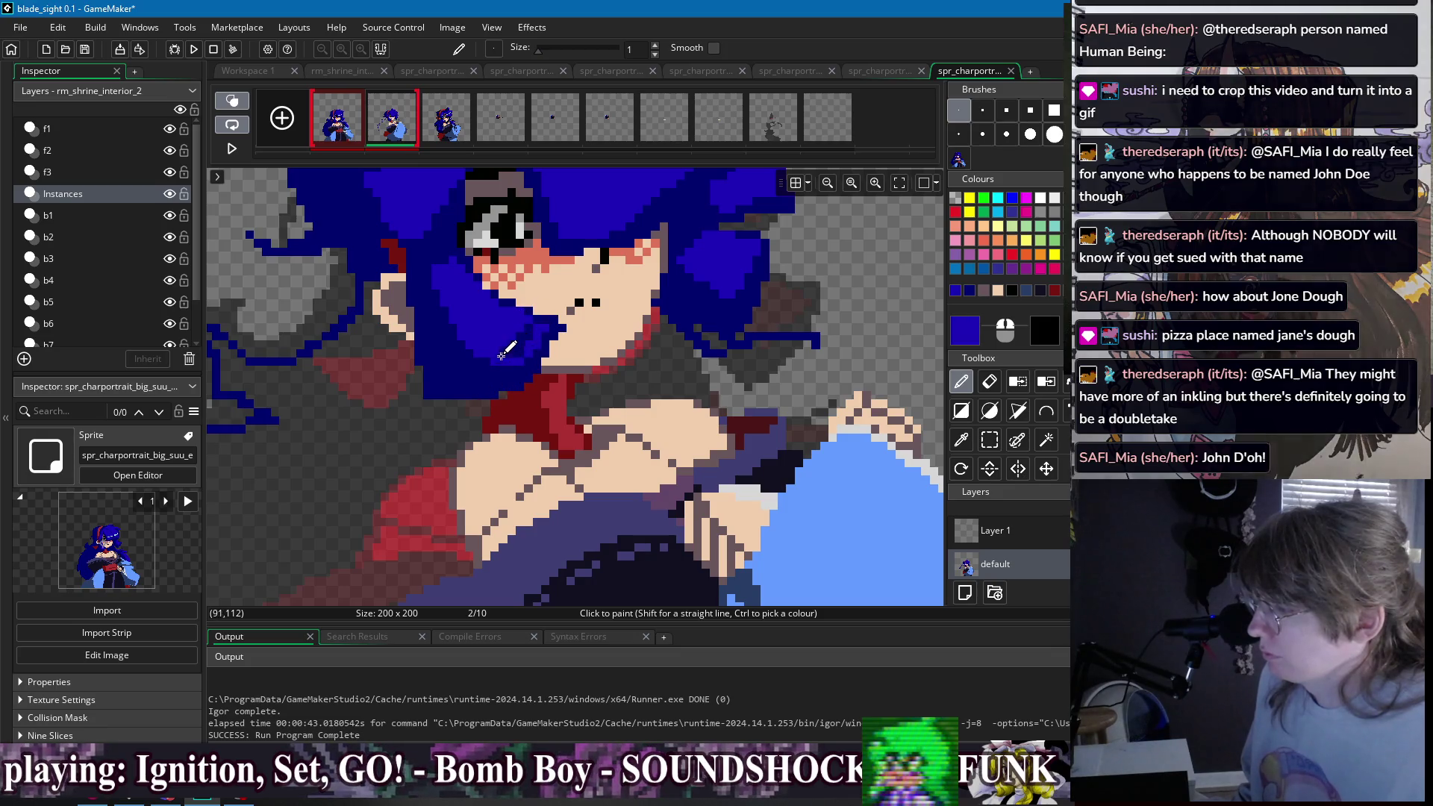
- Darken the hair's right edge with dark navy and pick the hair's brighter blue
ctrl+click(568, 312)
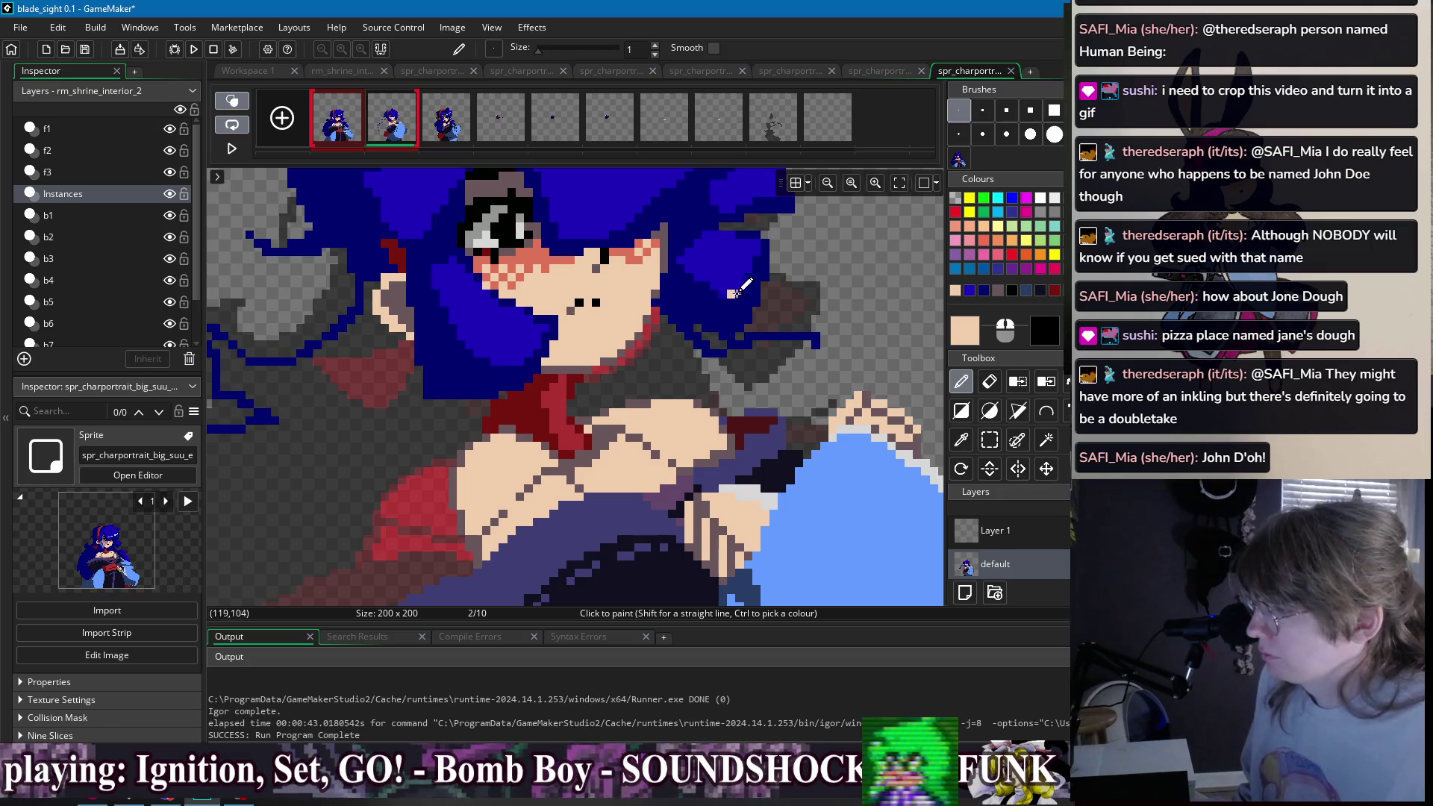
scroll(734, 294, up, 2)
ctrl+click(705, 296)
mouse_move(725, 286)
mouse_down()
mouse_move(728, 360)
mouse_move(721, 317)
mouse_move(687, 390)
mouse_up()
ctrl+click(683, 306)
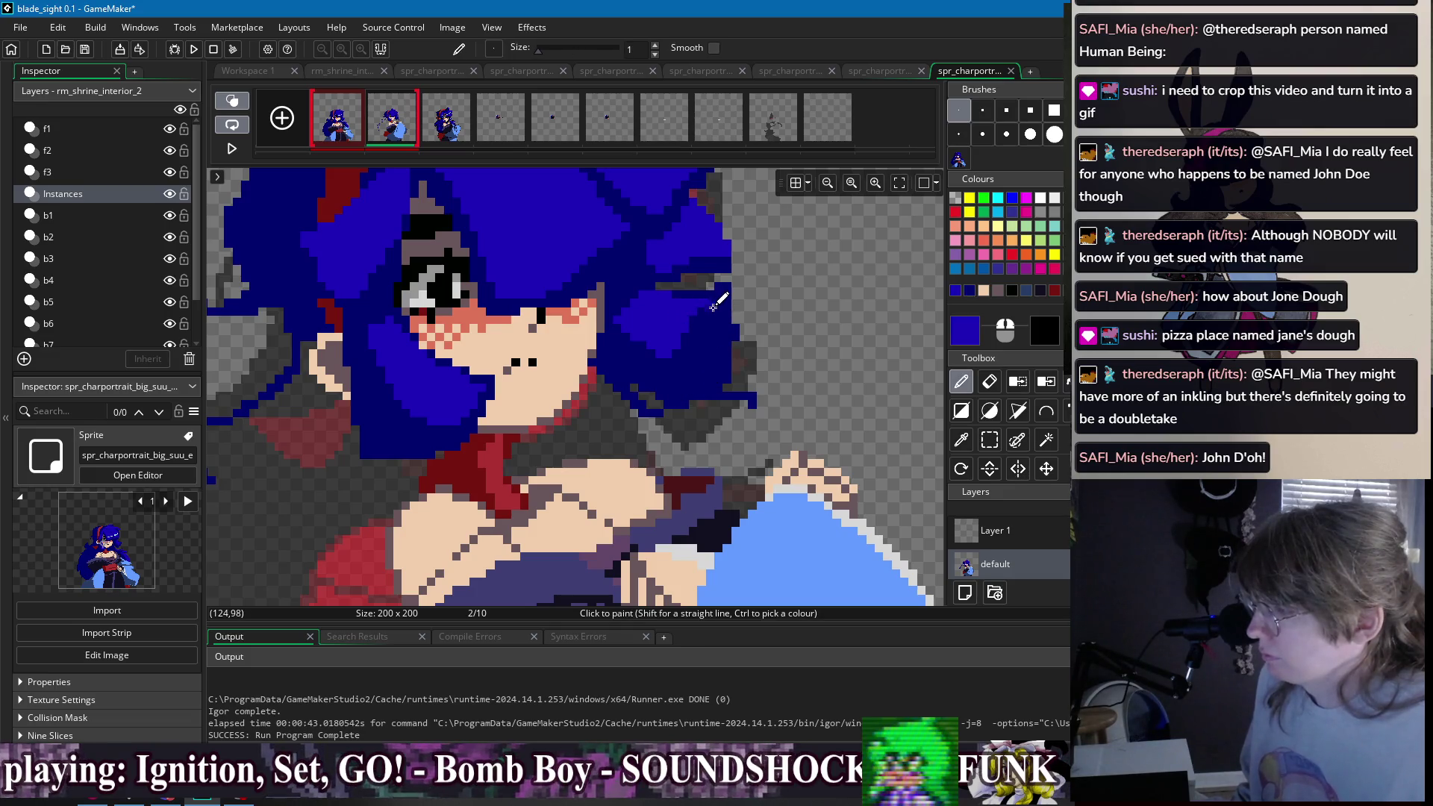
key(f)
scroll(754, 302, down, 1)
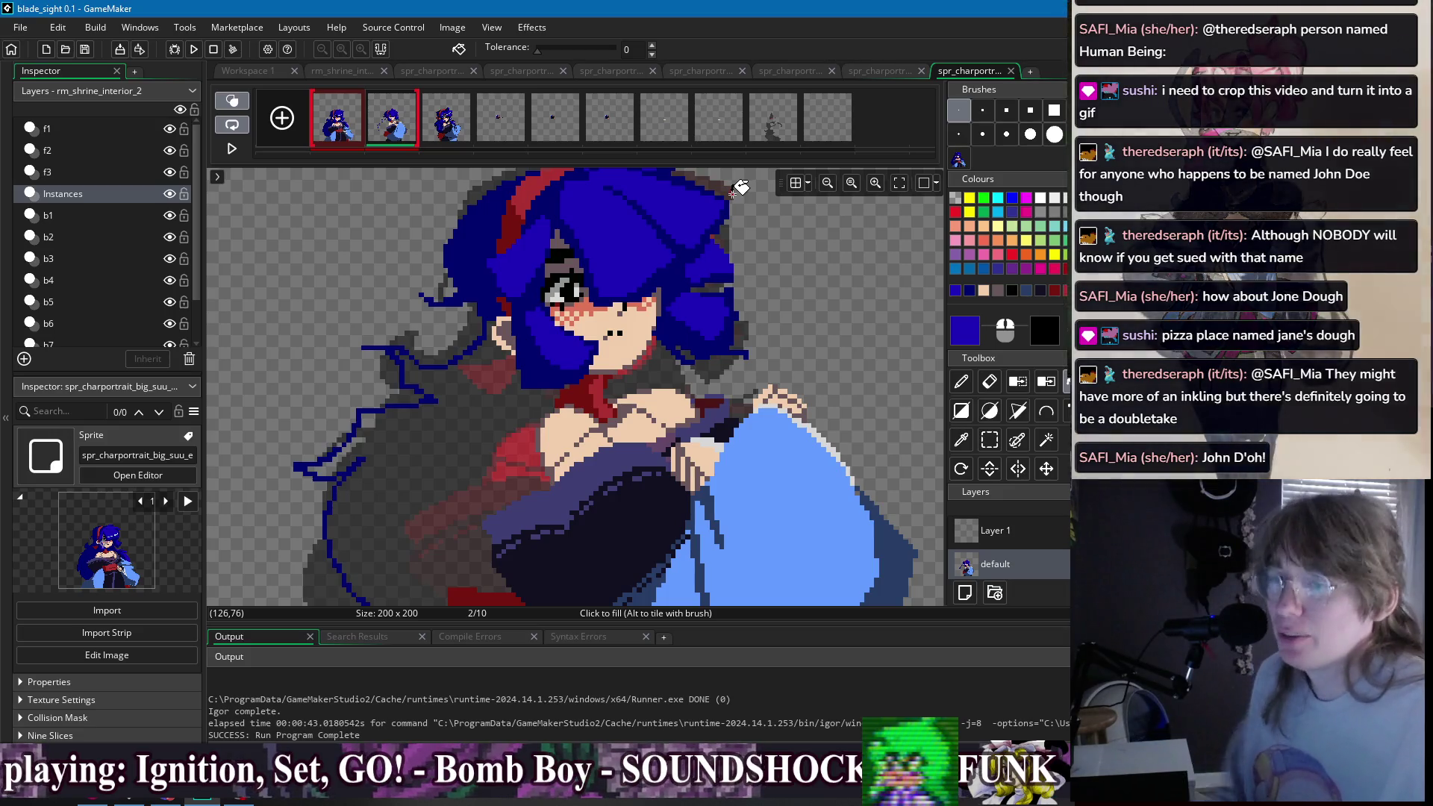
scroll(625, 297, down, 2)
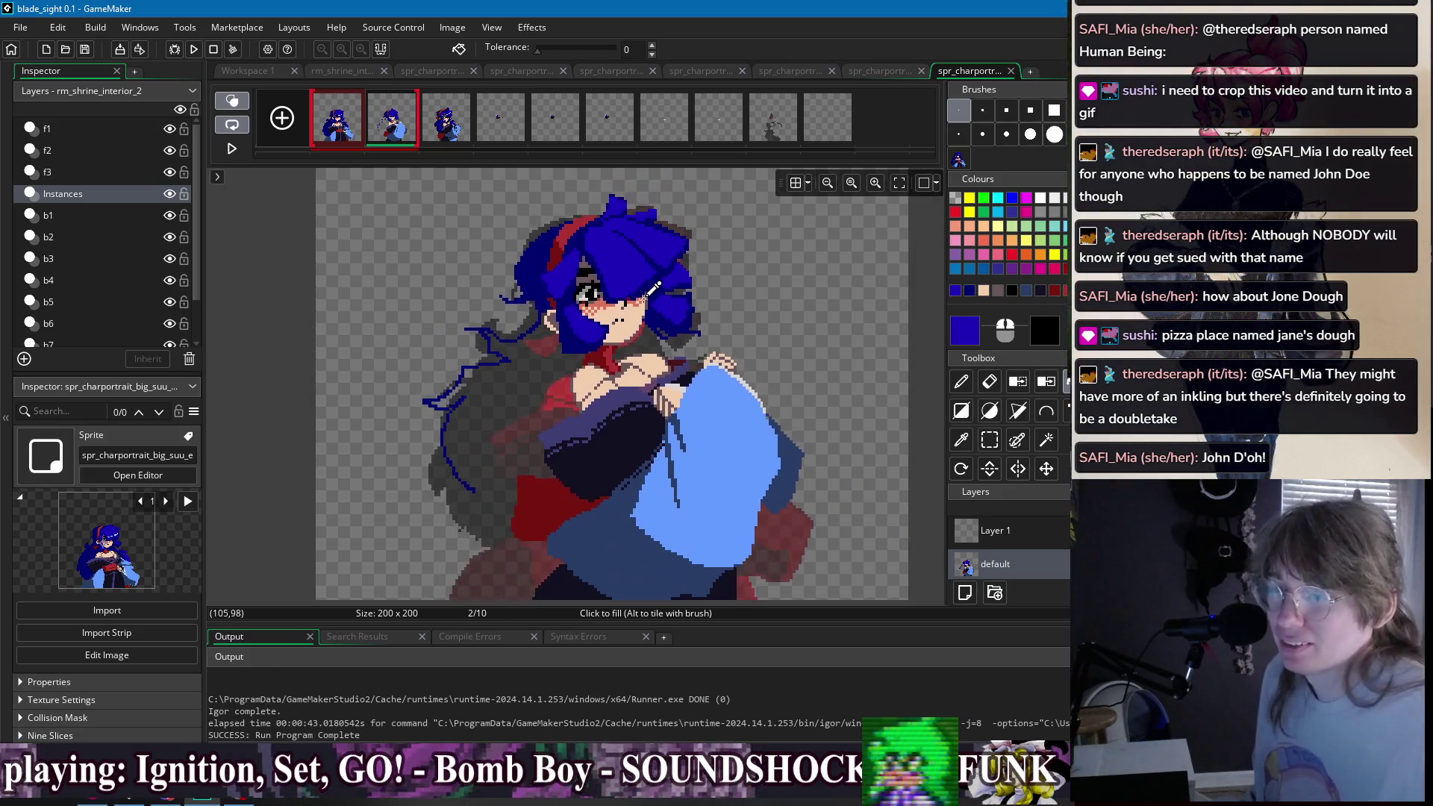
- Try several rectangle selections around the lower sleeve and skirt, then clear them
key(s)
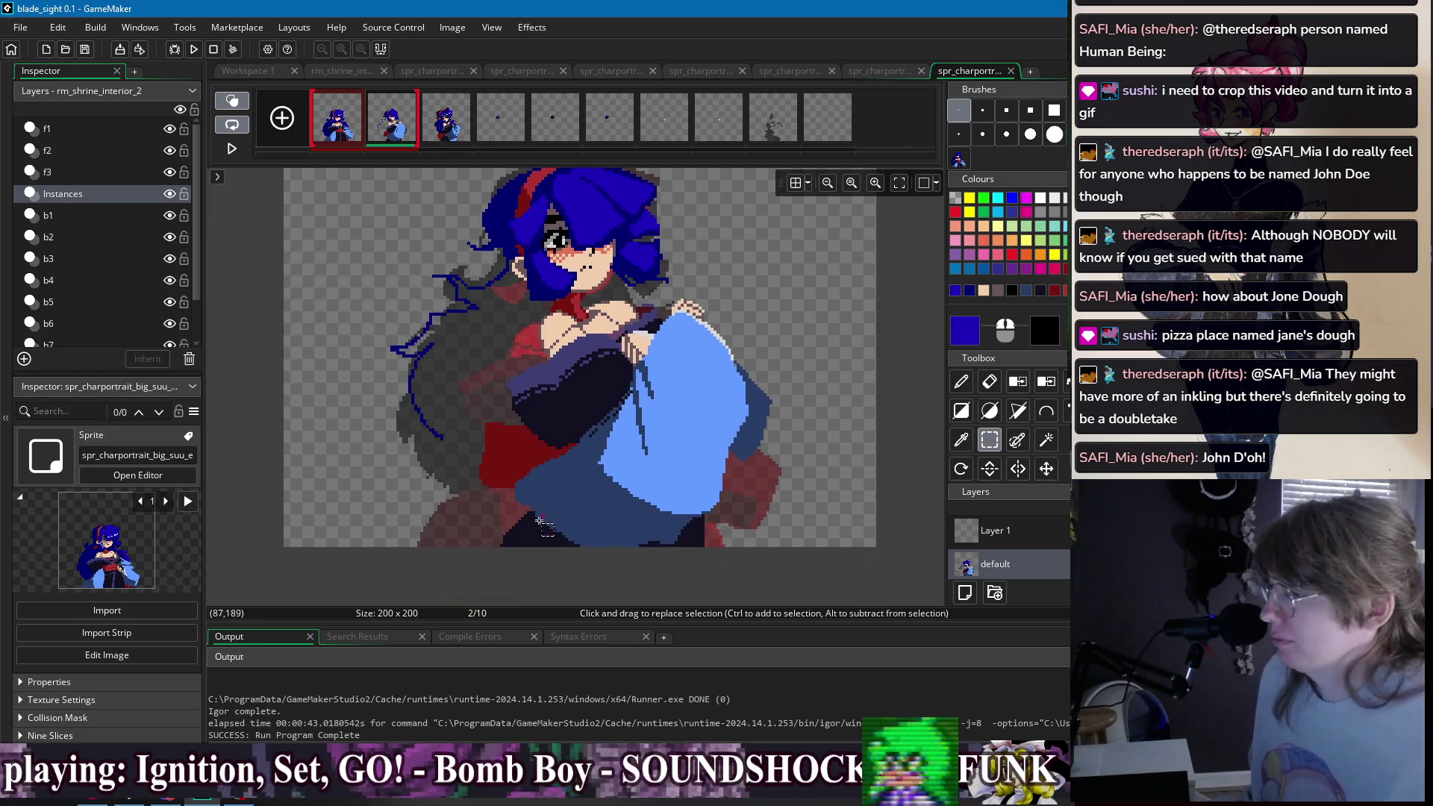
mouse_move(509, 565)
mouse_down()
mouse_move(784, 473)
mouse_move(817, 410)
mouse_up()
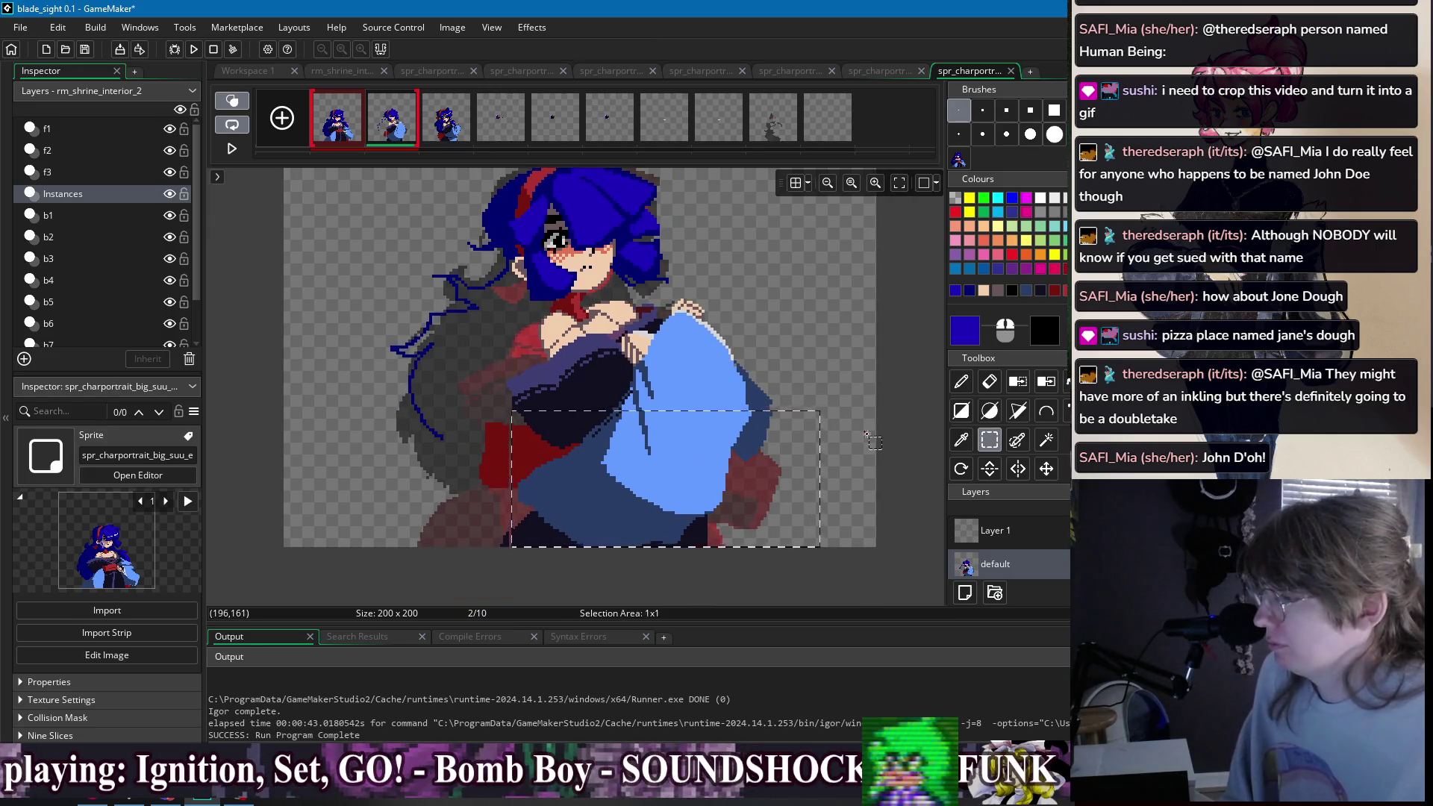
mouse_move(479, 561)
mouse_down()
mouse_move(592, 448)
mouse_move(807, 329)
mouse_move(801, 308)
mouse_up()
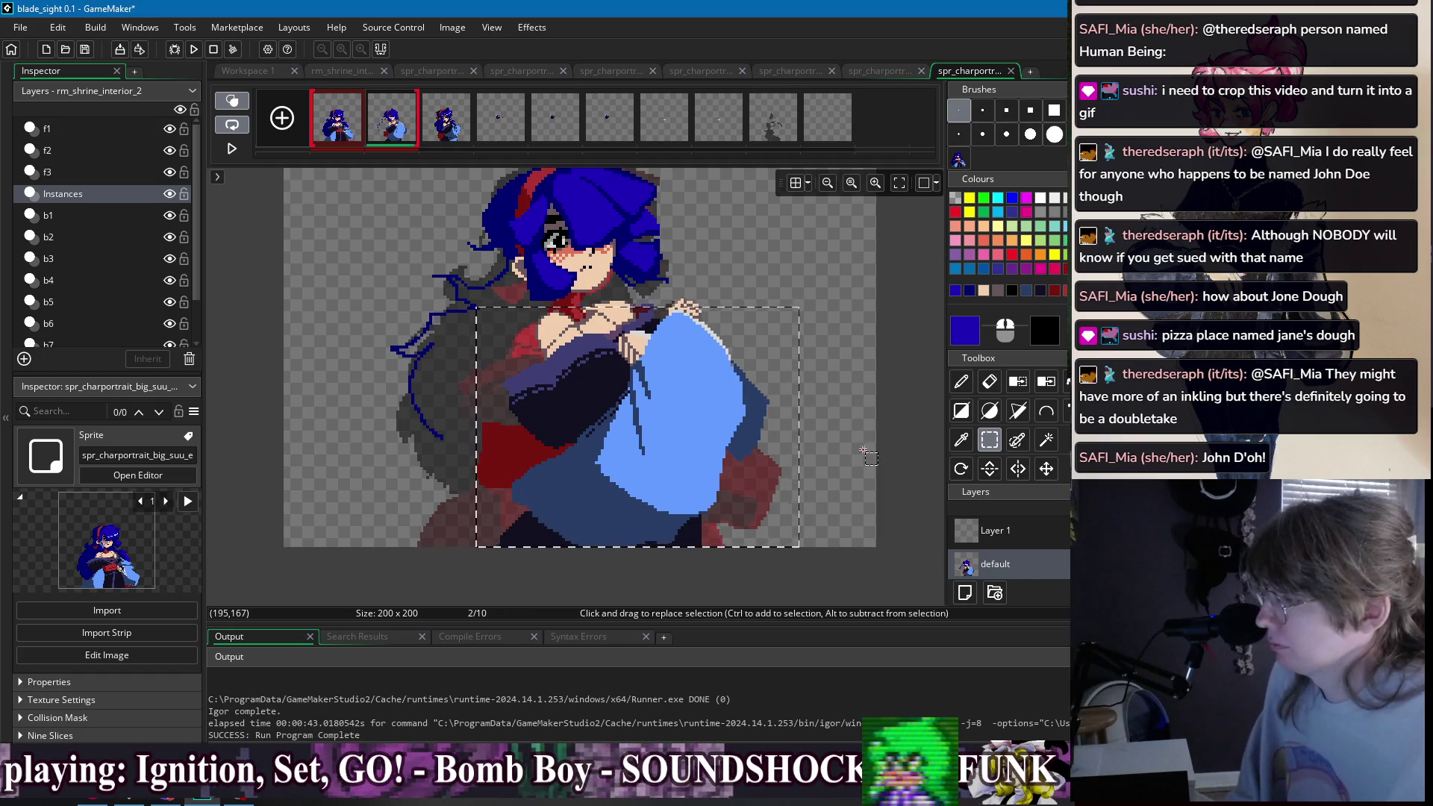
drag(488, 570, 822, 343)
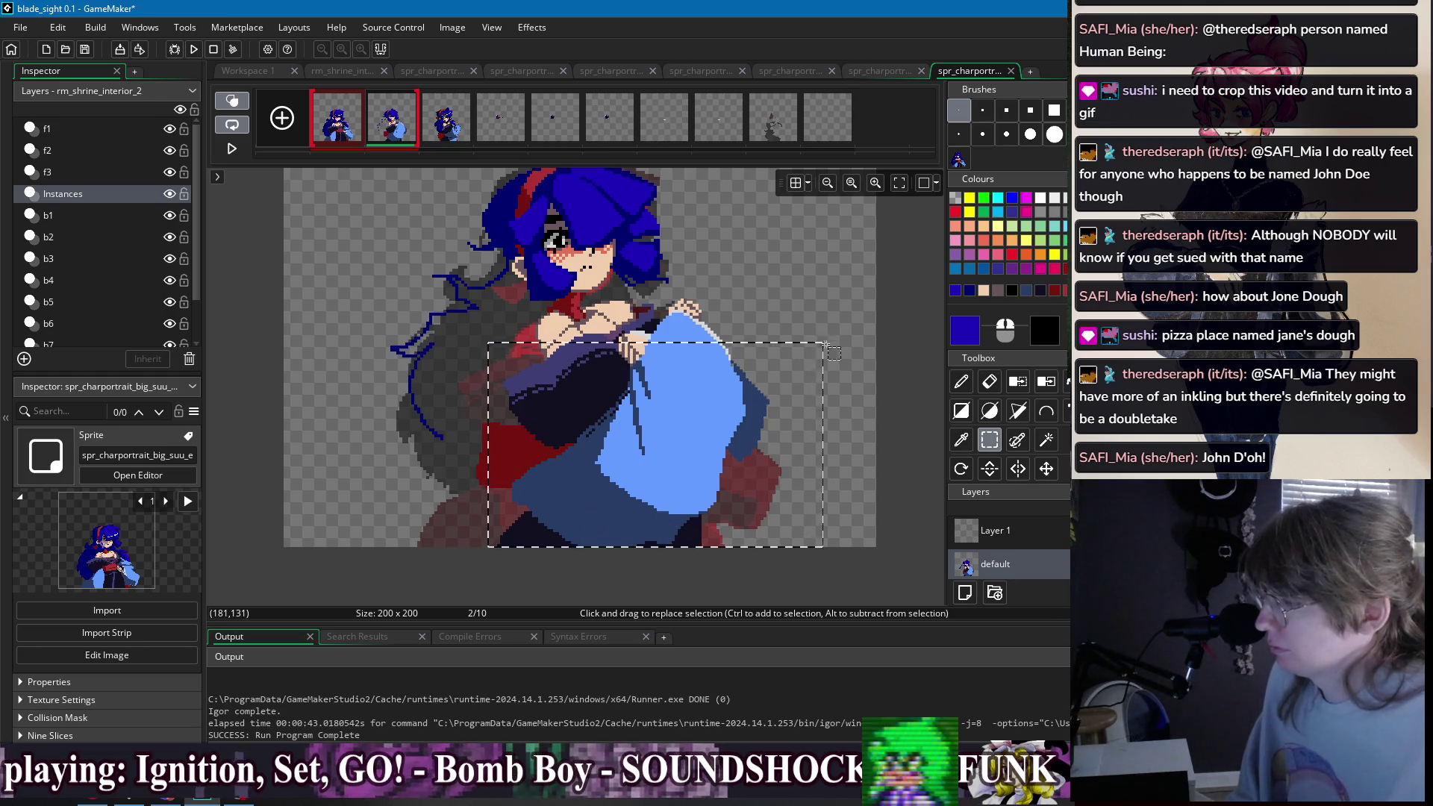
key(Escape)
key(d)
scroll(551, 316, up, 1)
scroll(551, 316, up, 2)
- Sample the sleeve's mauve-grey and navy shades and repaint dark cloth-edge pixels red
ctrl+click(551, 321)
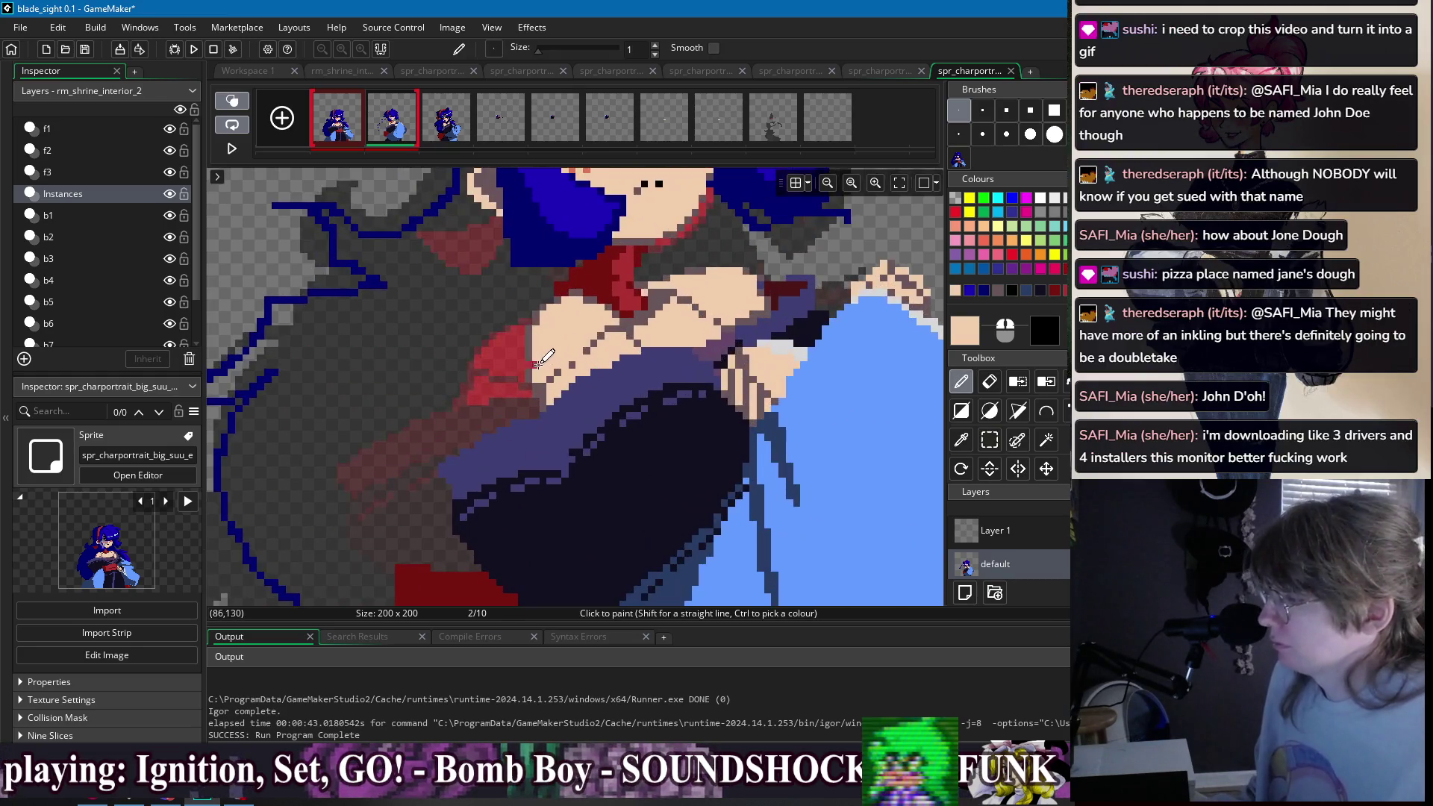
ctrl+click(551, 321)
scroll(622, 407, down, 2)
ctrl+click(396, 369)
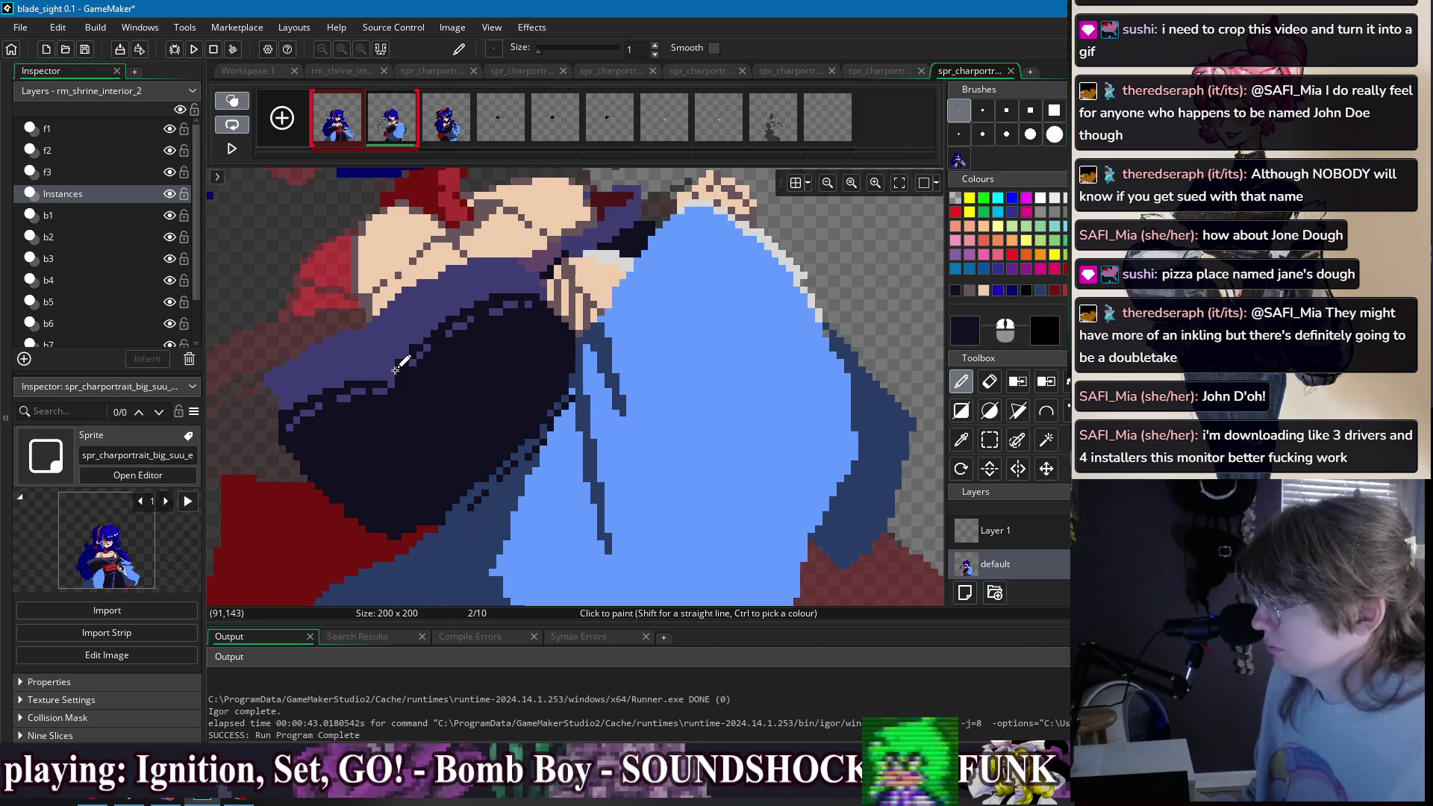
ctrl+click(397, 380)
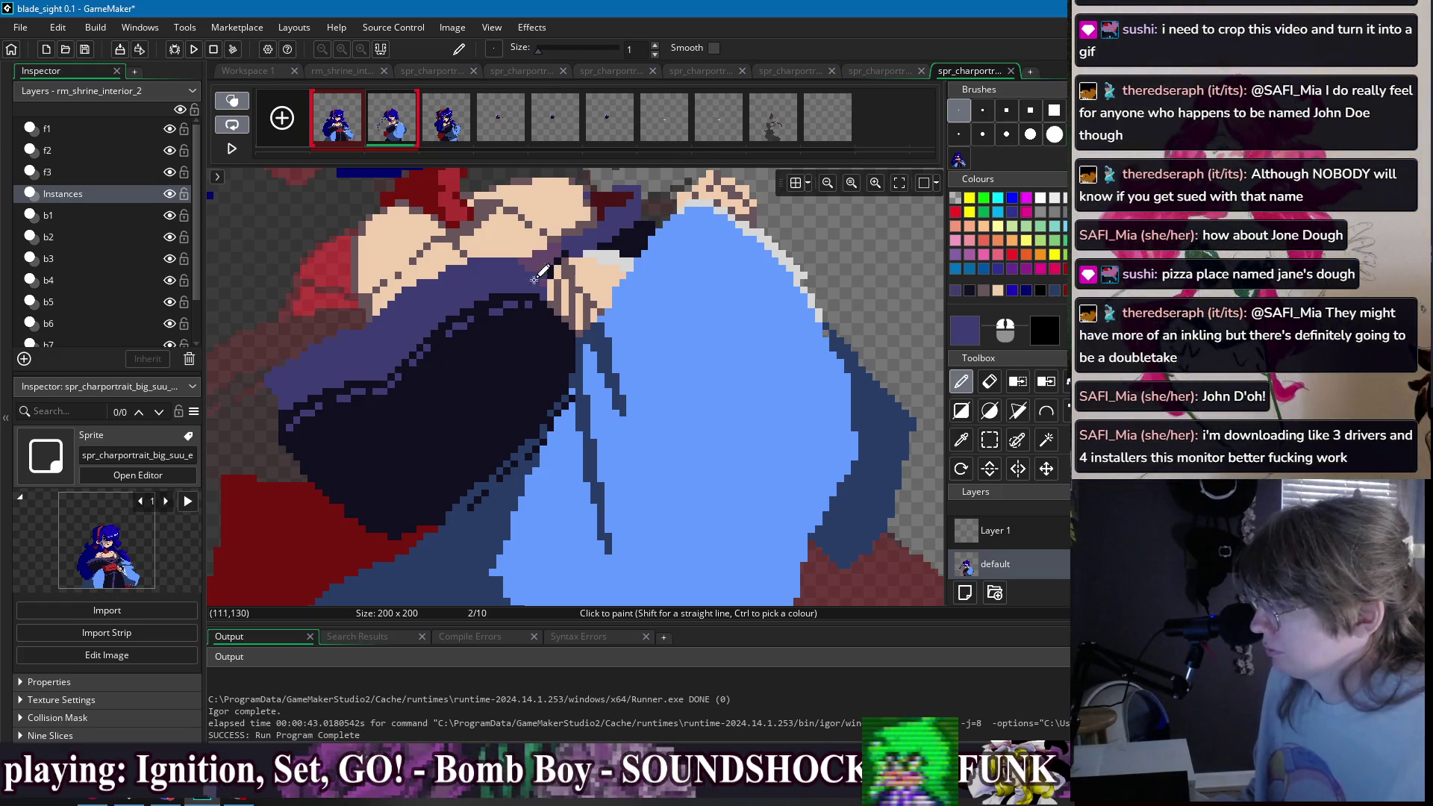
scroll(340, 398, left, 3)
key(e)
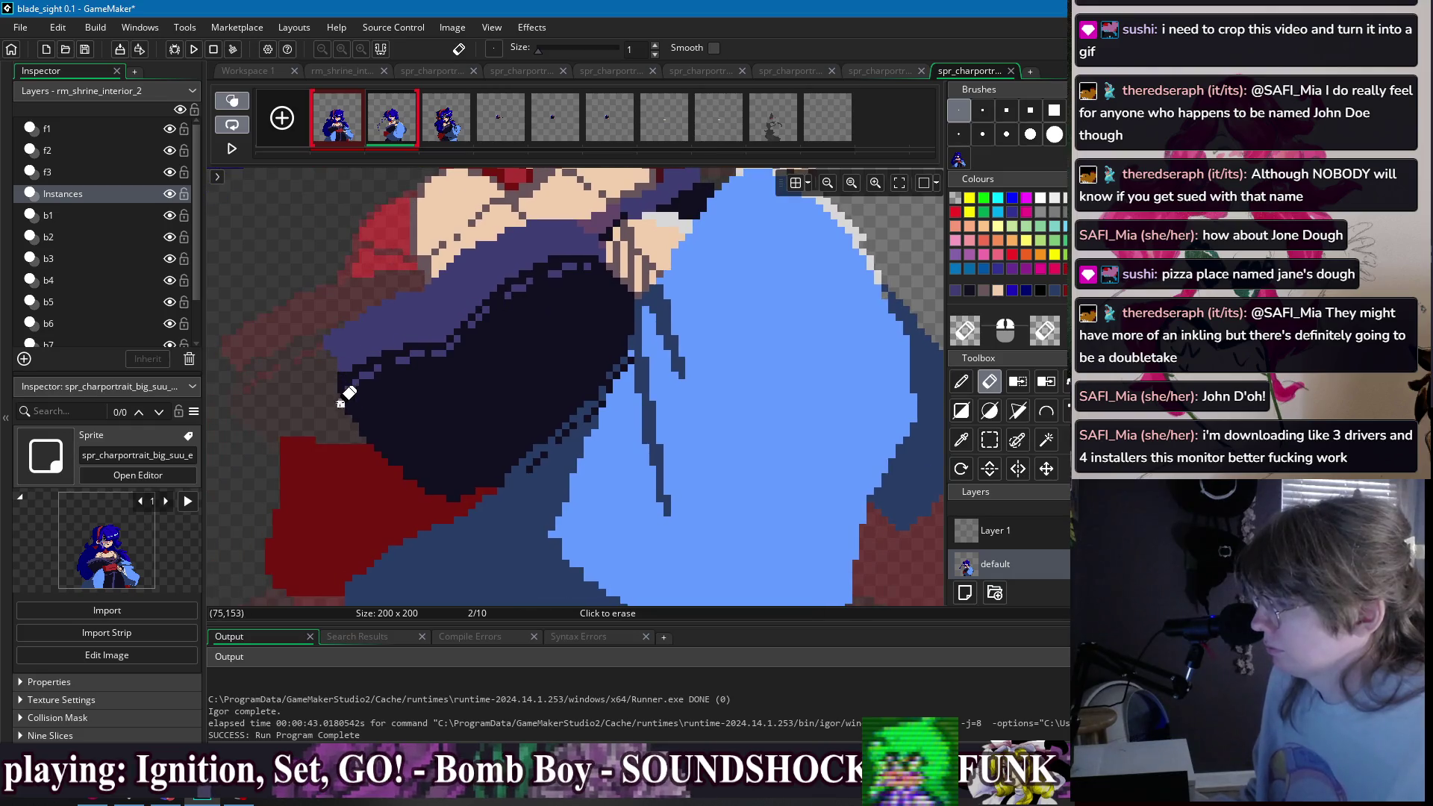
key(p)
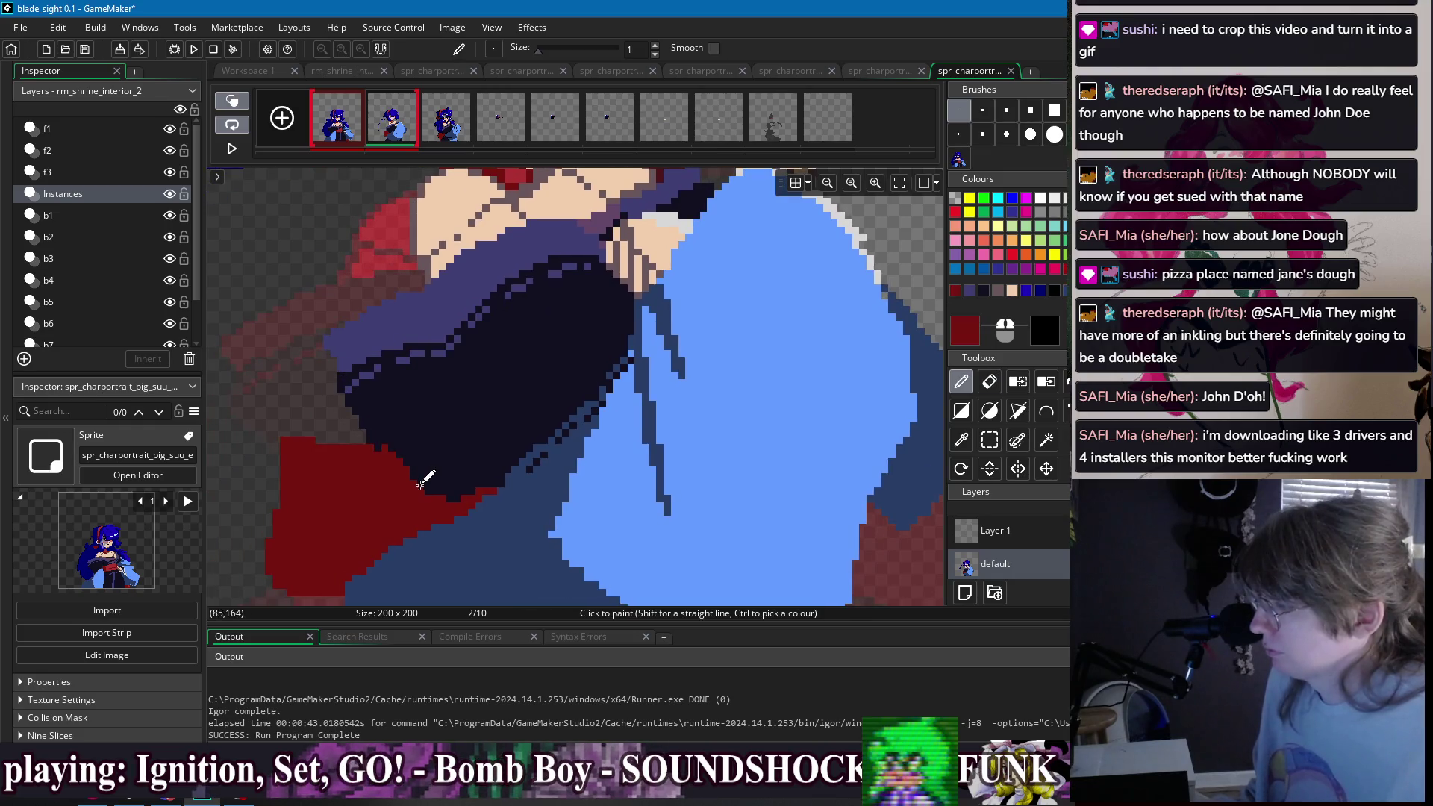
mouse_move(434, 494)
mouse_down()
mouse_move(381, 442)
mouse_move(433, 493)
mouse_up()
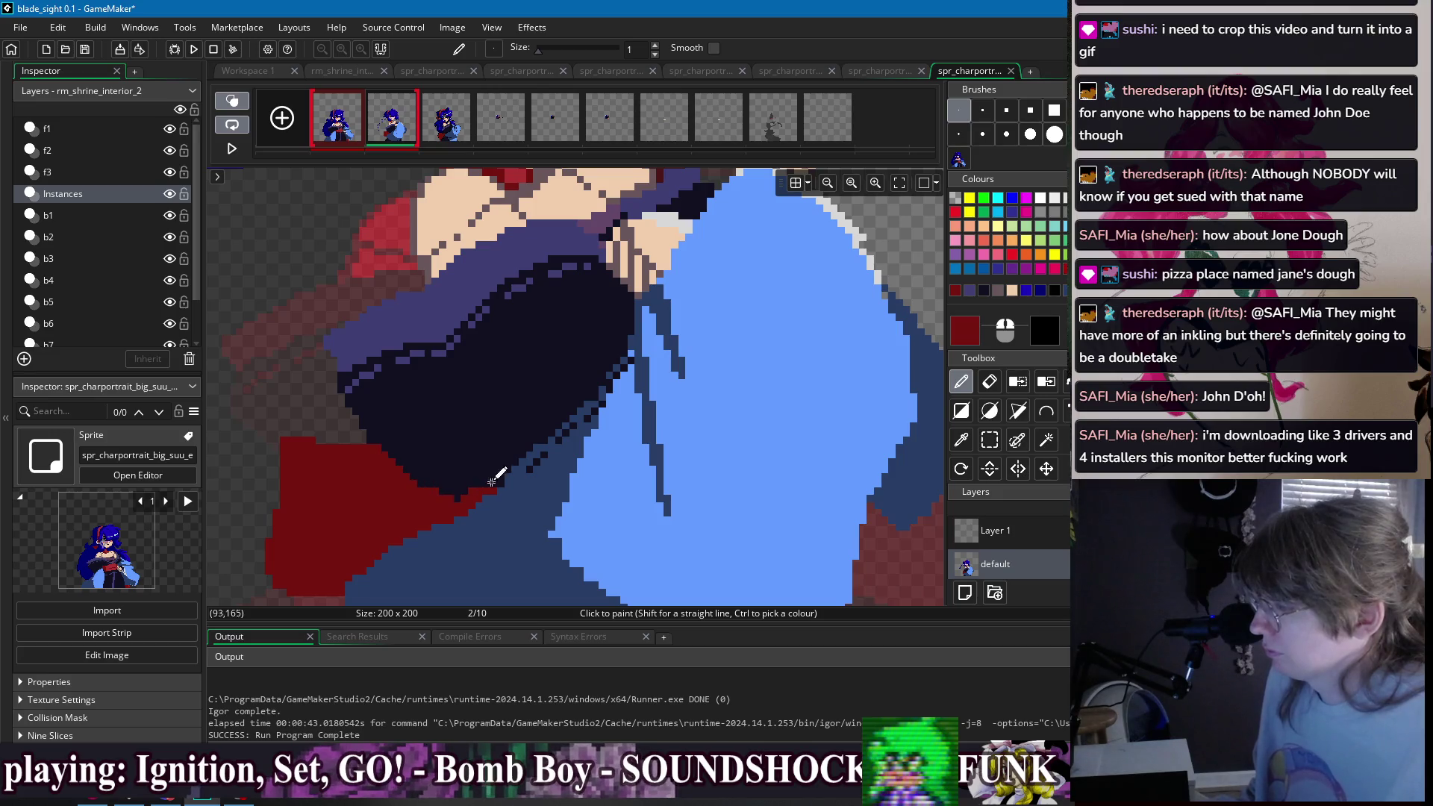
scroll(481, 485, down, 2)
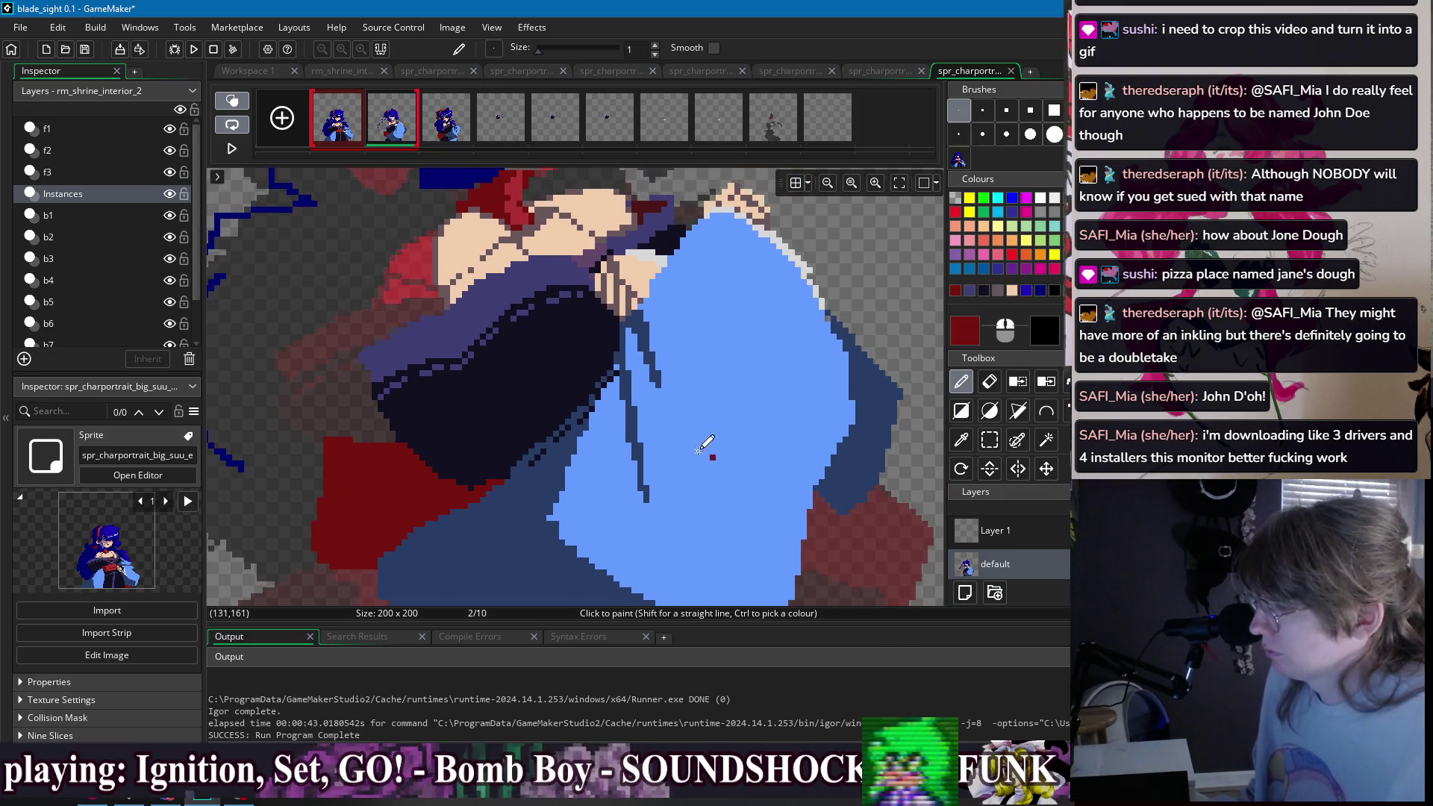
- Bring the sleeve's lower edge into view and pick the dark blue outline colour
drag(709, 451, 568, 418)
ctrl+click(688, 287)
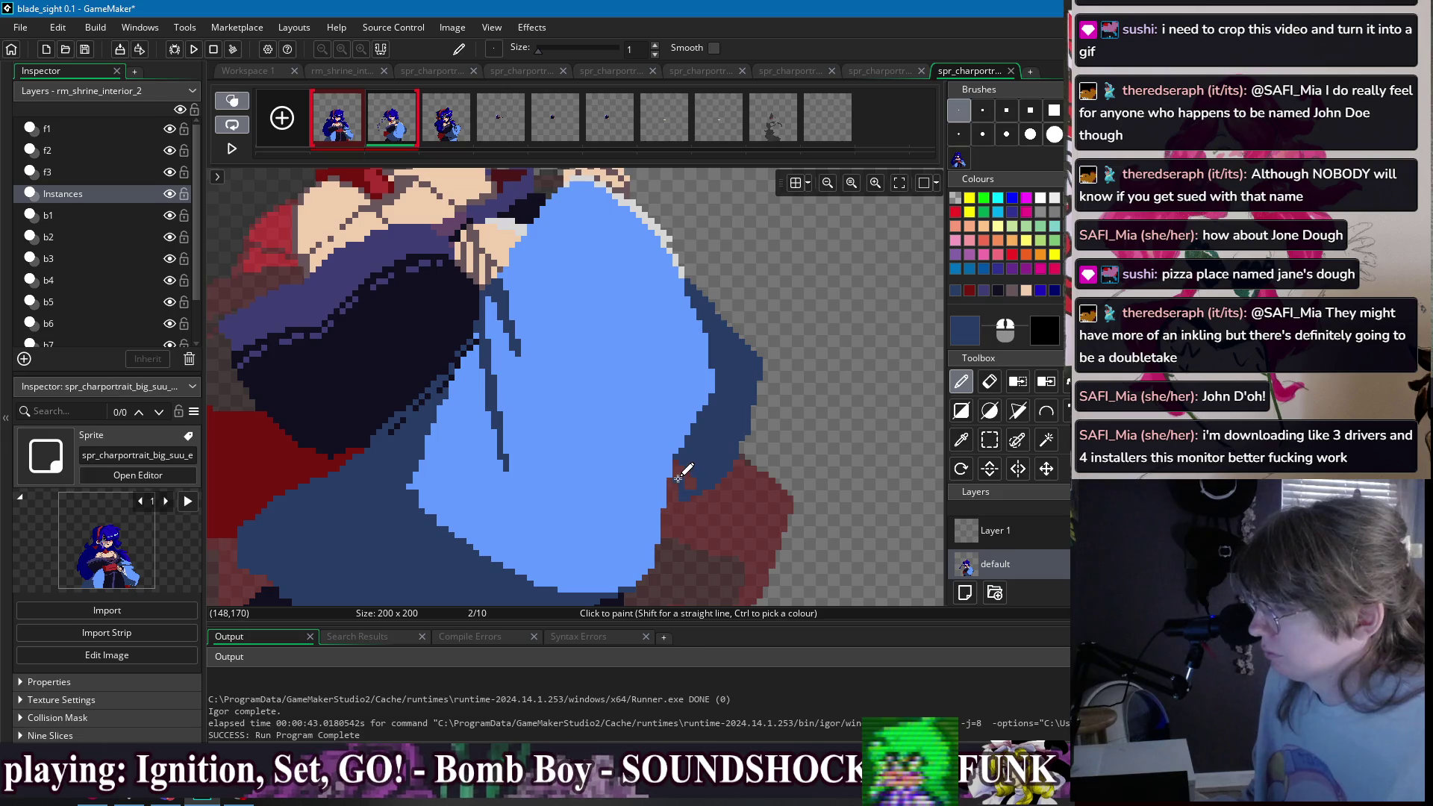
key(f)
scroll(769, 382, down, 4)
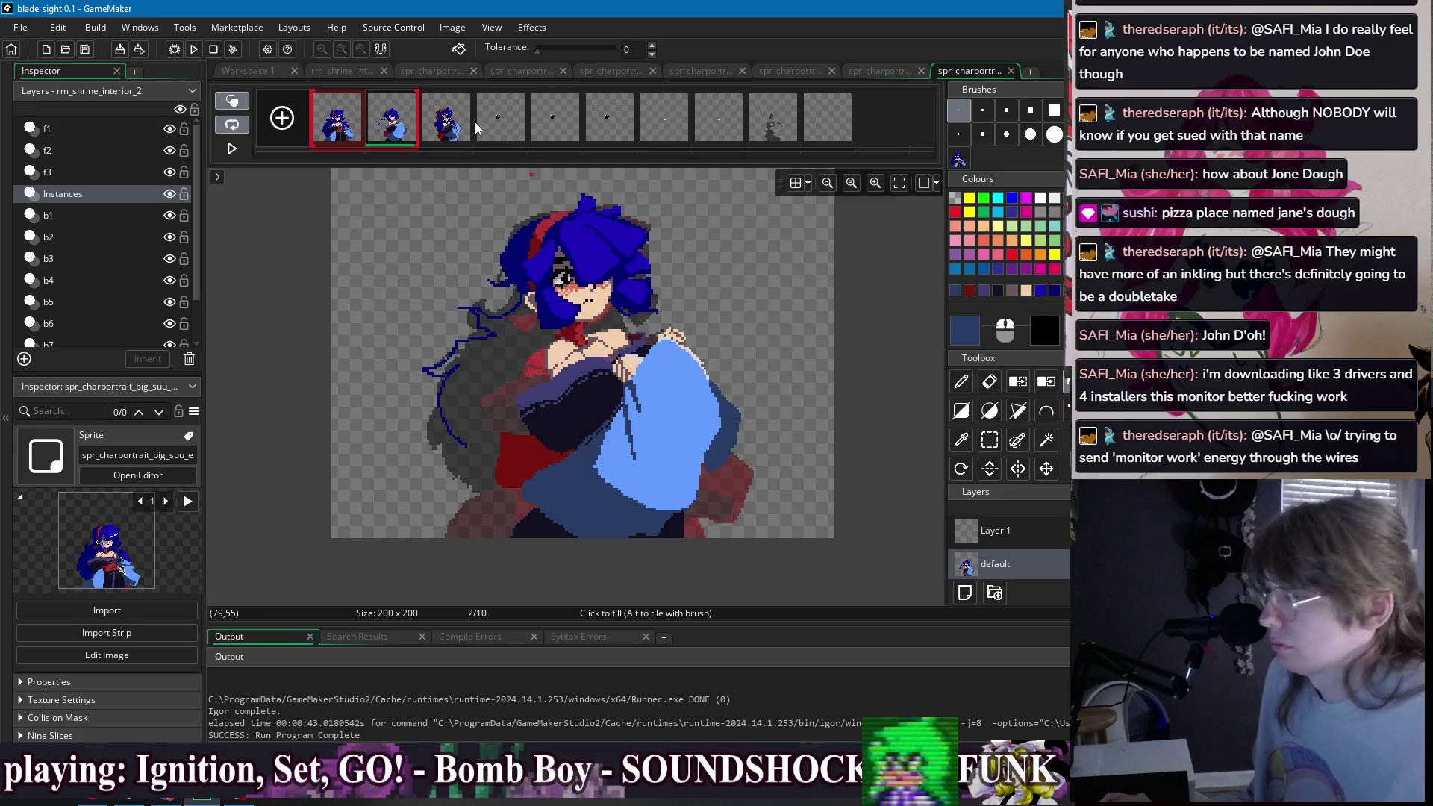
- Compare frames 1 and 2 and sample the dark red from the cloth
click(355, 129)
click(373, 131)
click(359, 132)
click(392, 131)
scroll(573, 464, up, 3)
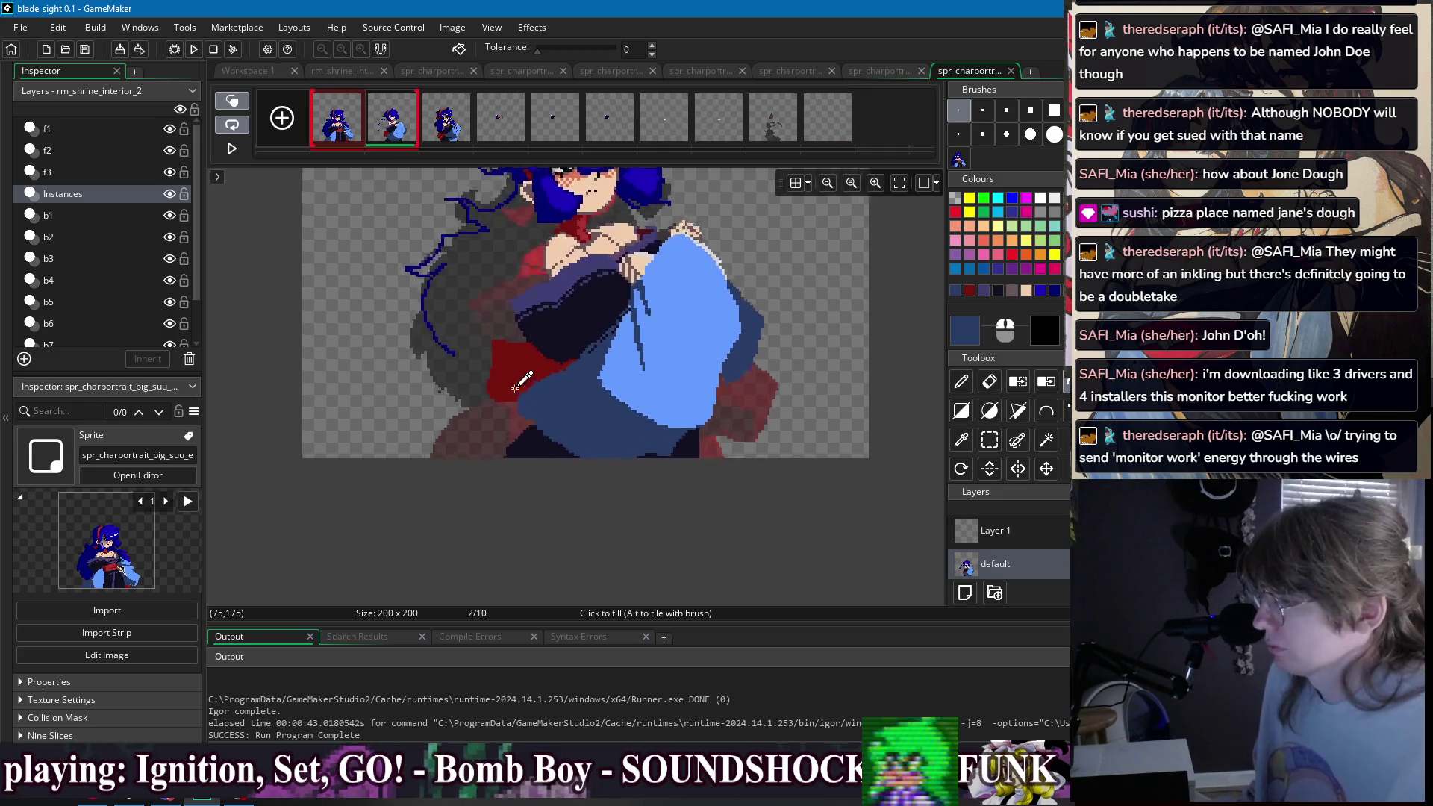
ctrl+click(517, 409)
key(d)
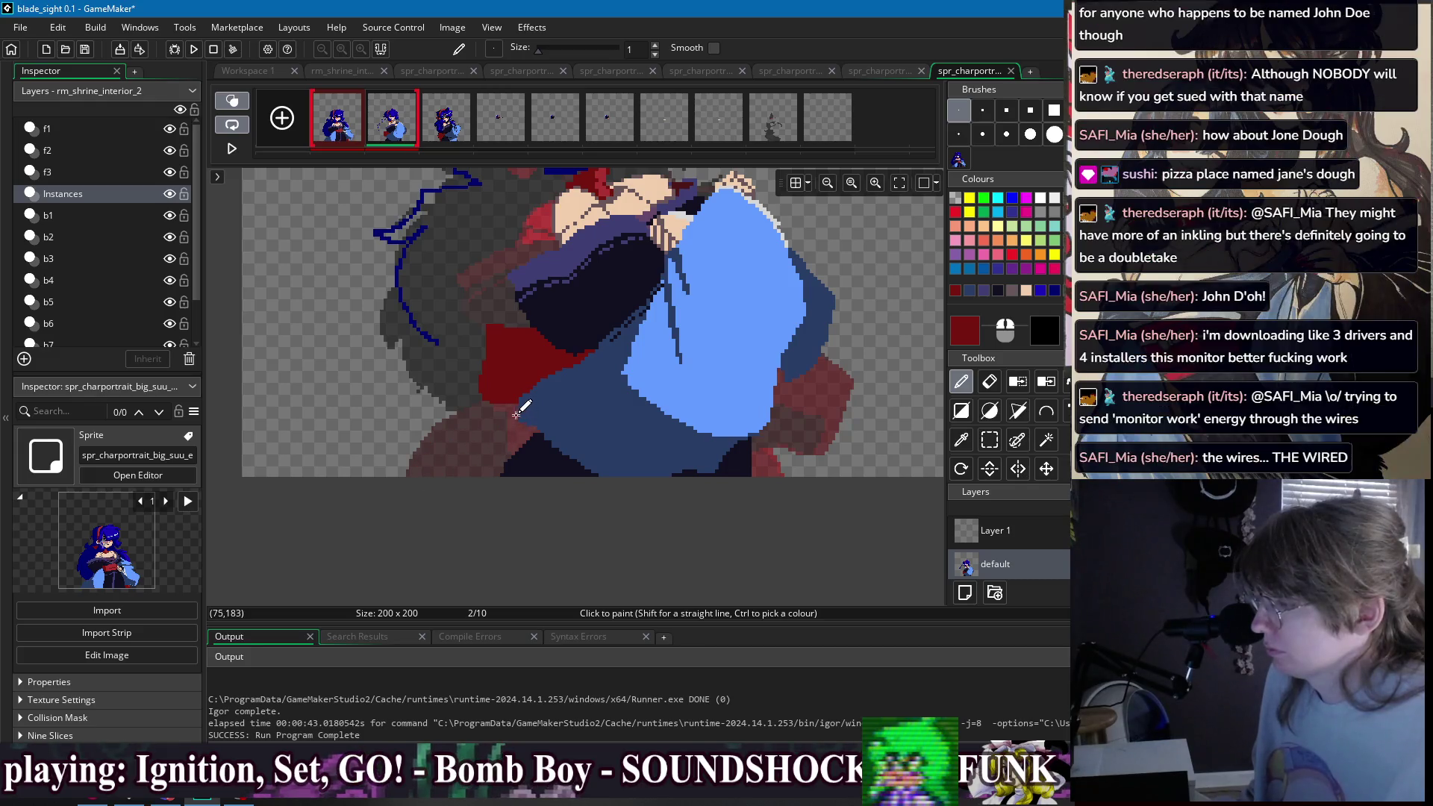
key(f)
- Sample the brighter collar red, checking frame 2 against frame 1
scroll(630, 400, up, 3)
scroll(630, 400, right, 3)
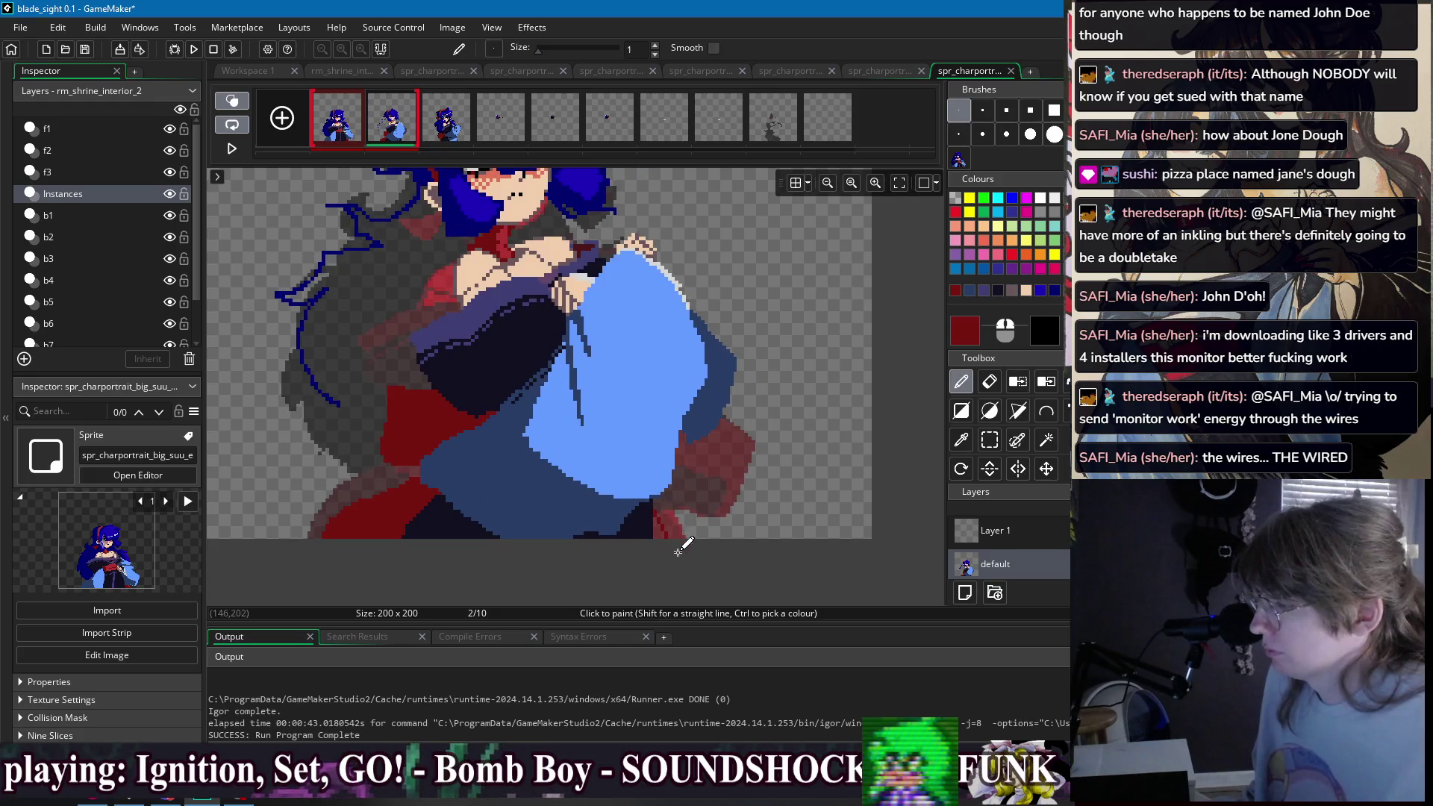
click(365, 132)
click(382, 132)
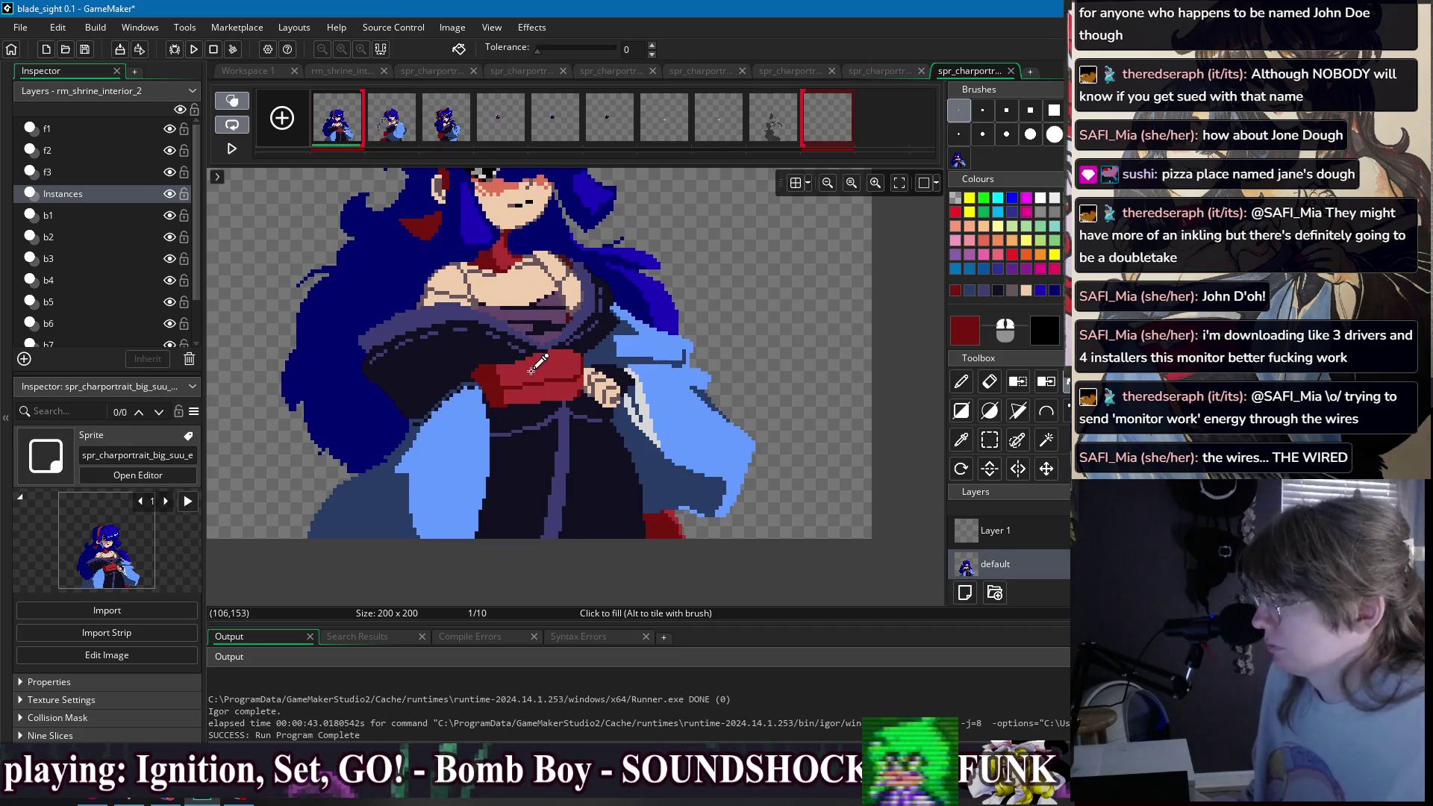
ctrl+click(468, 217)
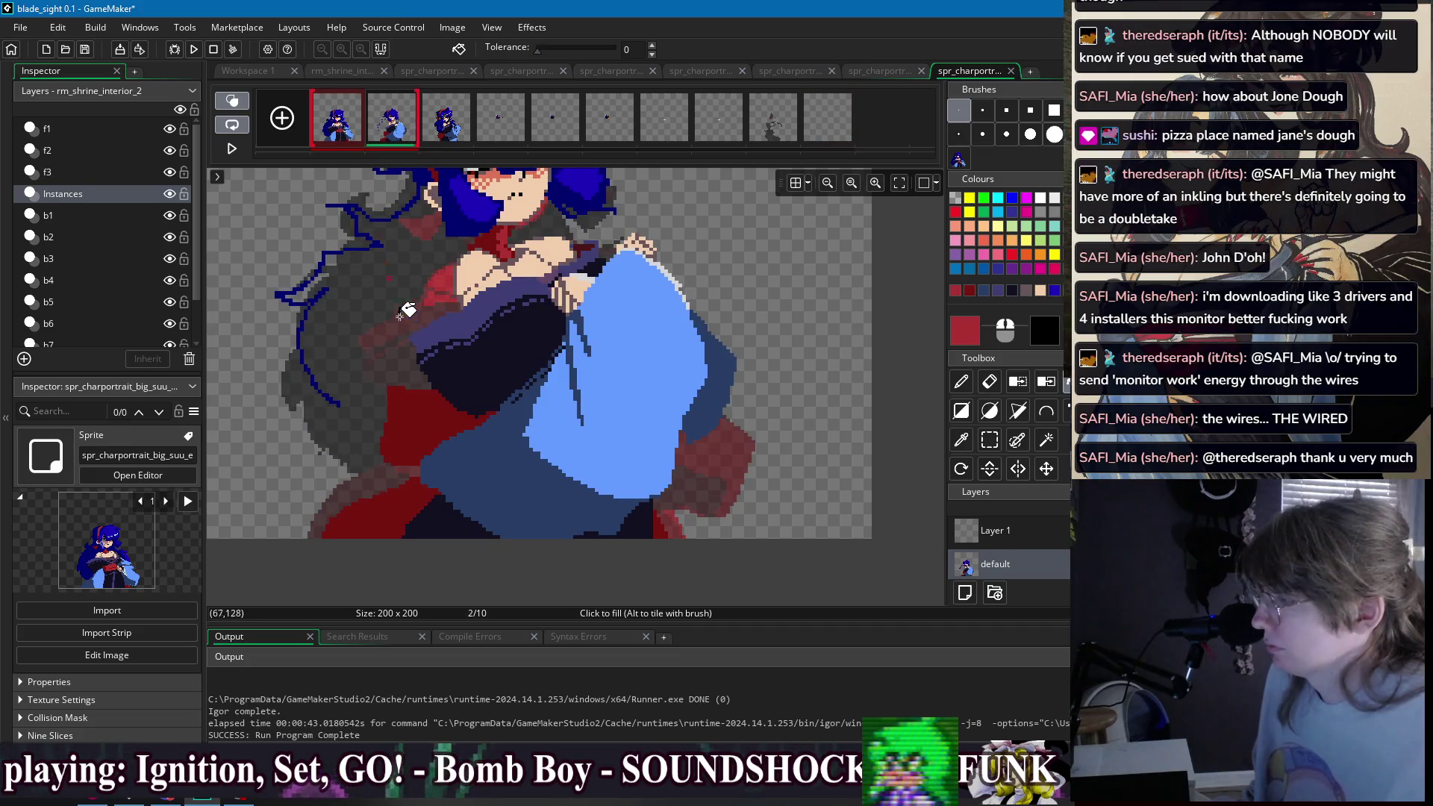
click(340, 128)
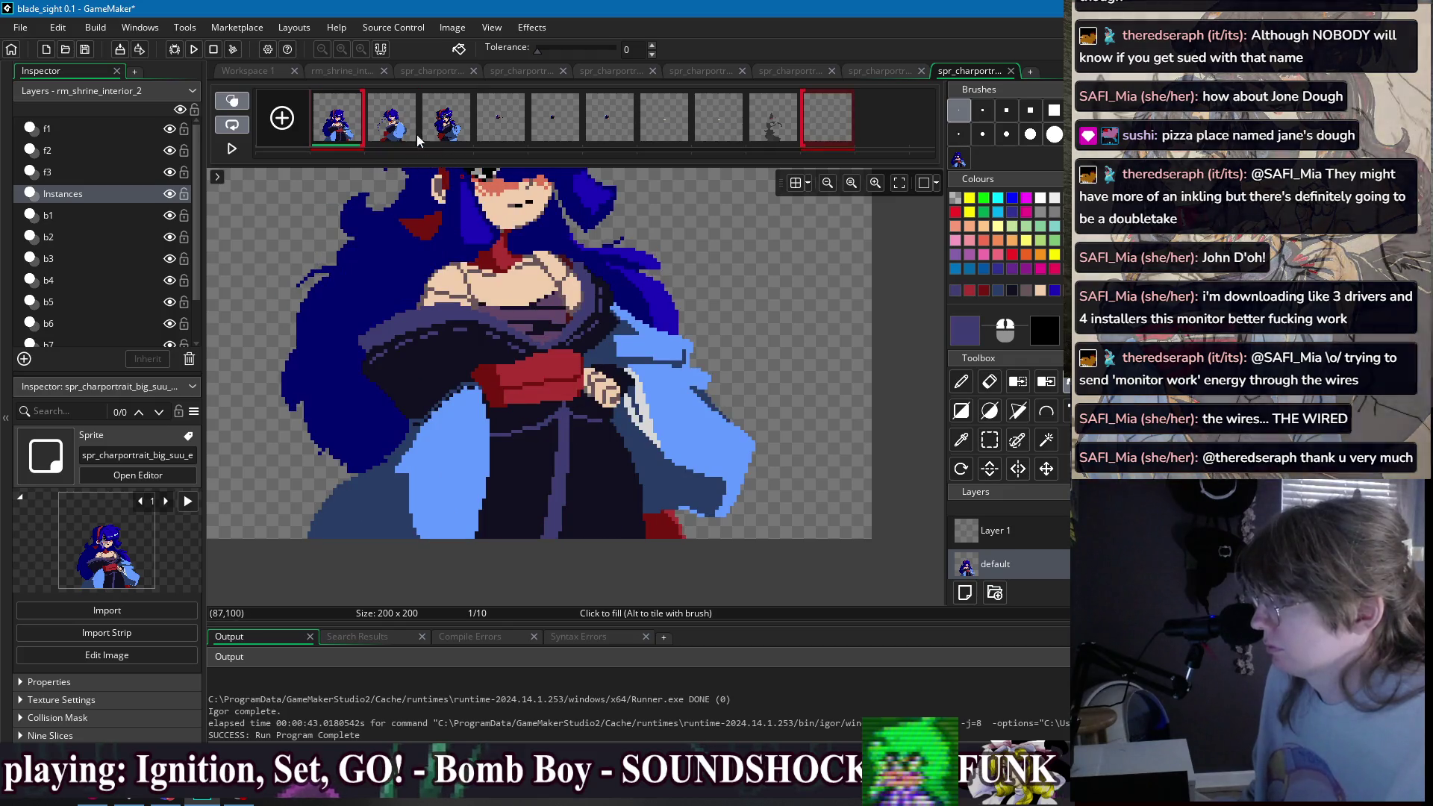
click(418, 136)
- Pencil slate-blue highlight pixels along the dark edge below the sleeve
scroll(567, 418, up, 3)
key(d)
scroll(631, 502, up, 3)
drag(624, 502, 611, 554)
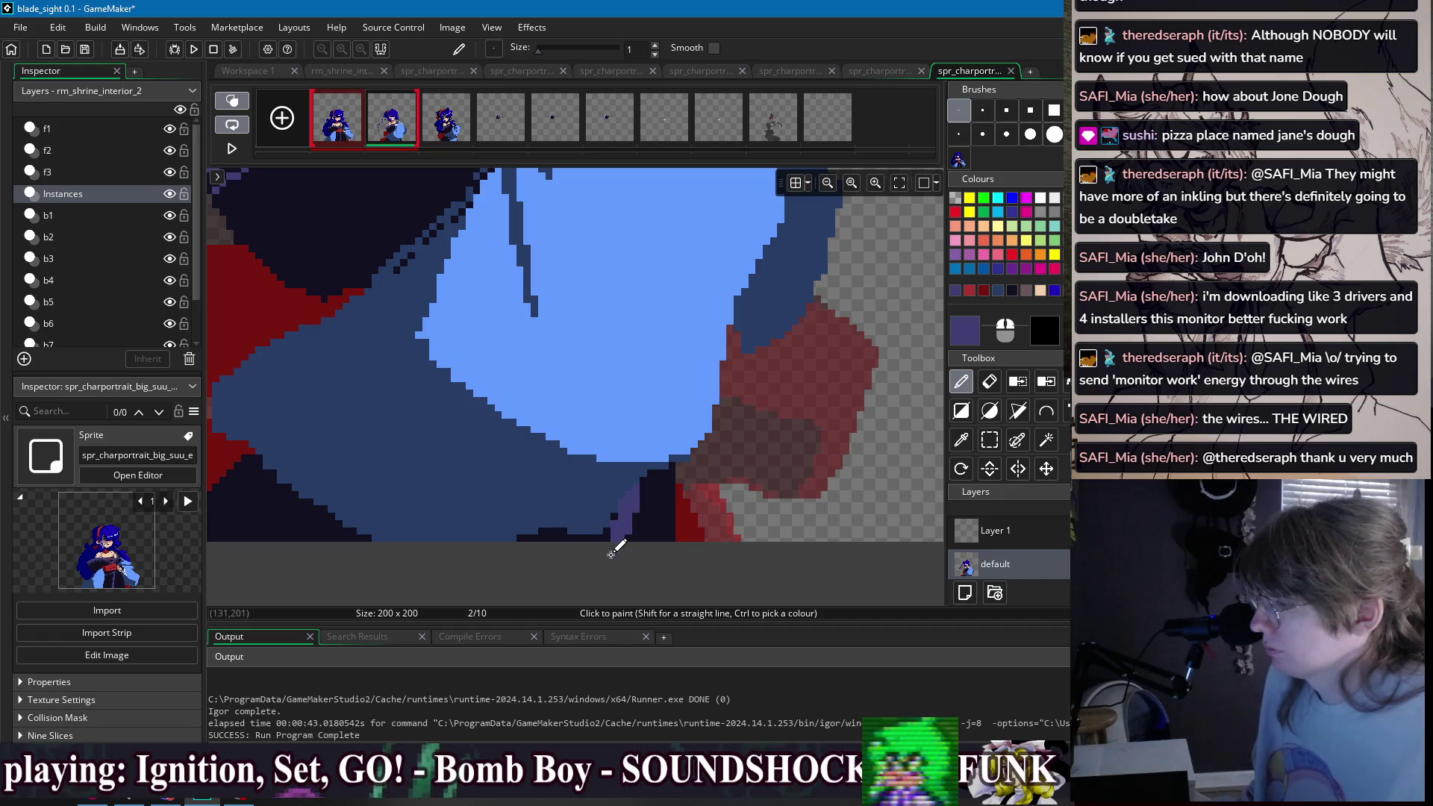
mouse_move(636, 488)
mouse_down()
mouse_move(627, 540)
mouse_move(644, 486)
mouse_up()
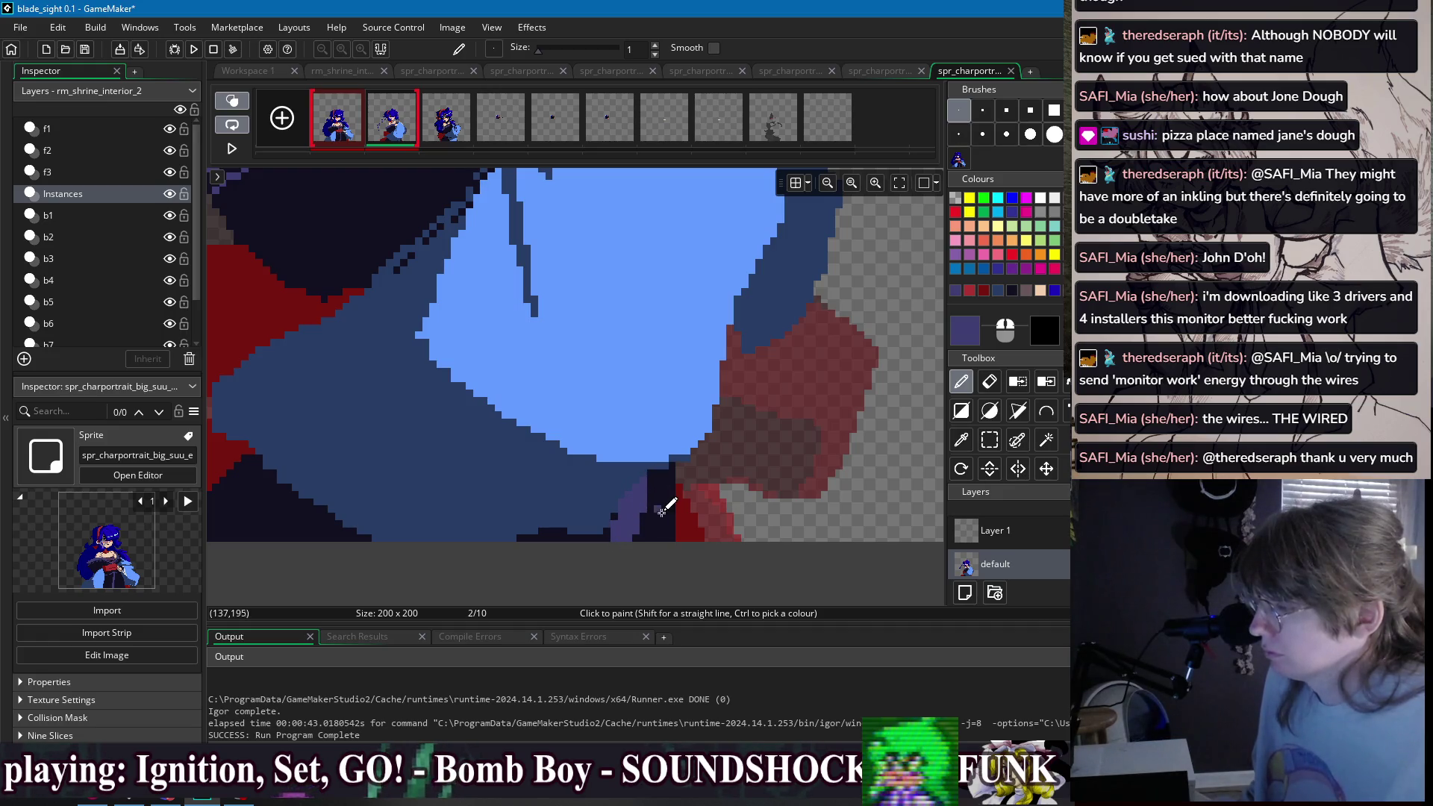
ctrl+click(662, 512)
scroll(722, 453, down, 3)
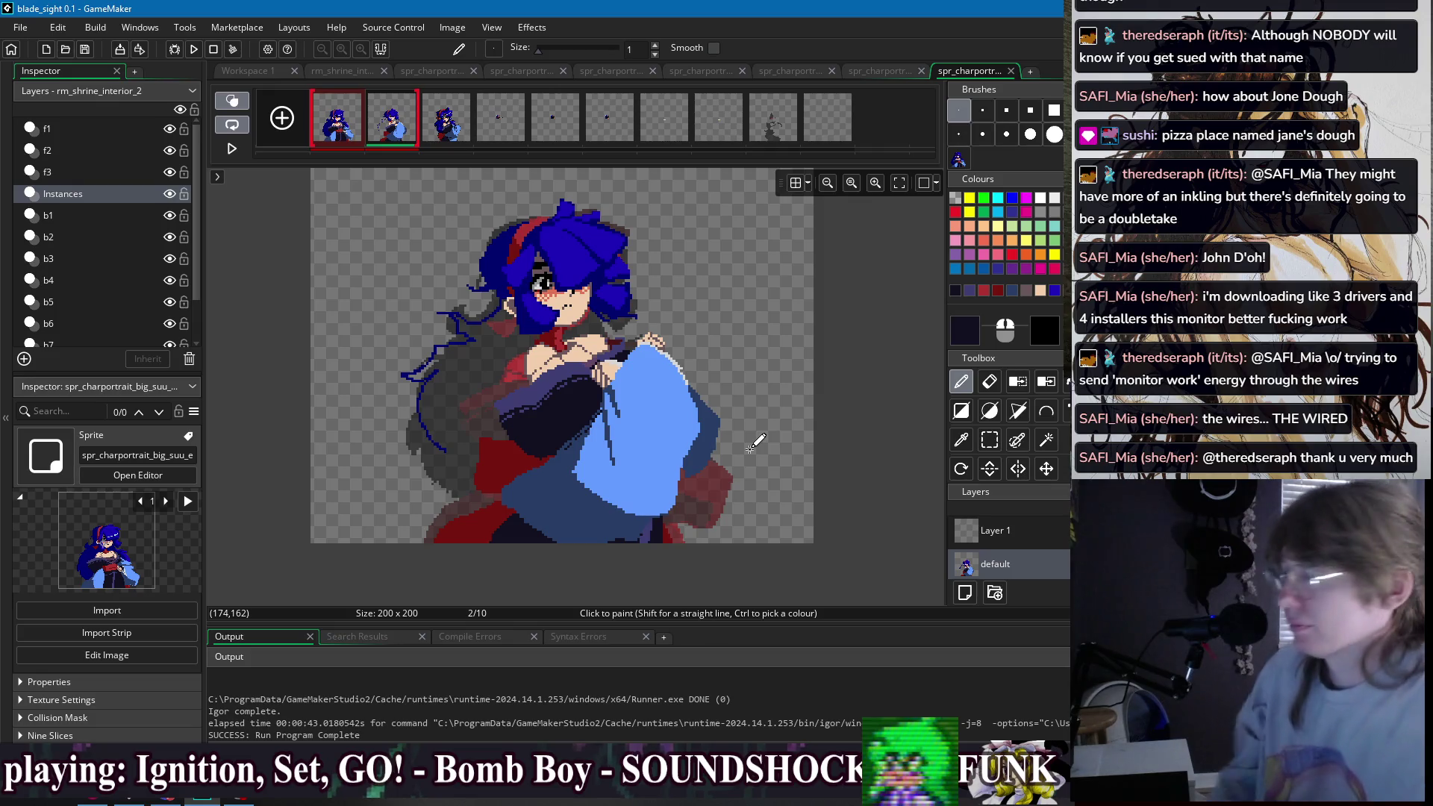
- Paint a new navy hair strand to the right and flood-fill the surrounding grey area navy
scroll(639, 314, up, 3)
ctrl+click(642, 322)
drag(644, 326, 680, 331)
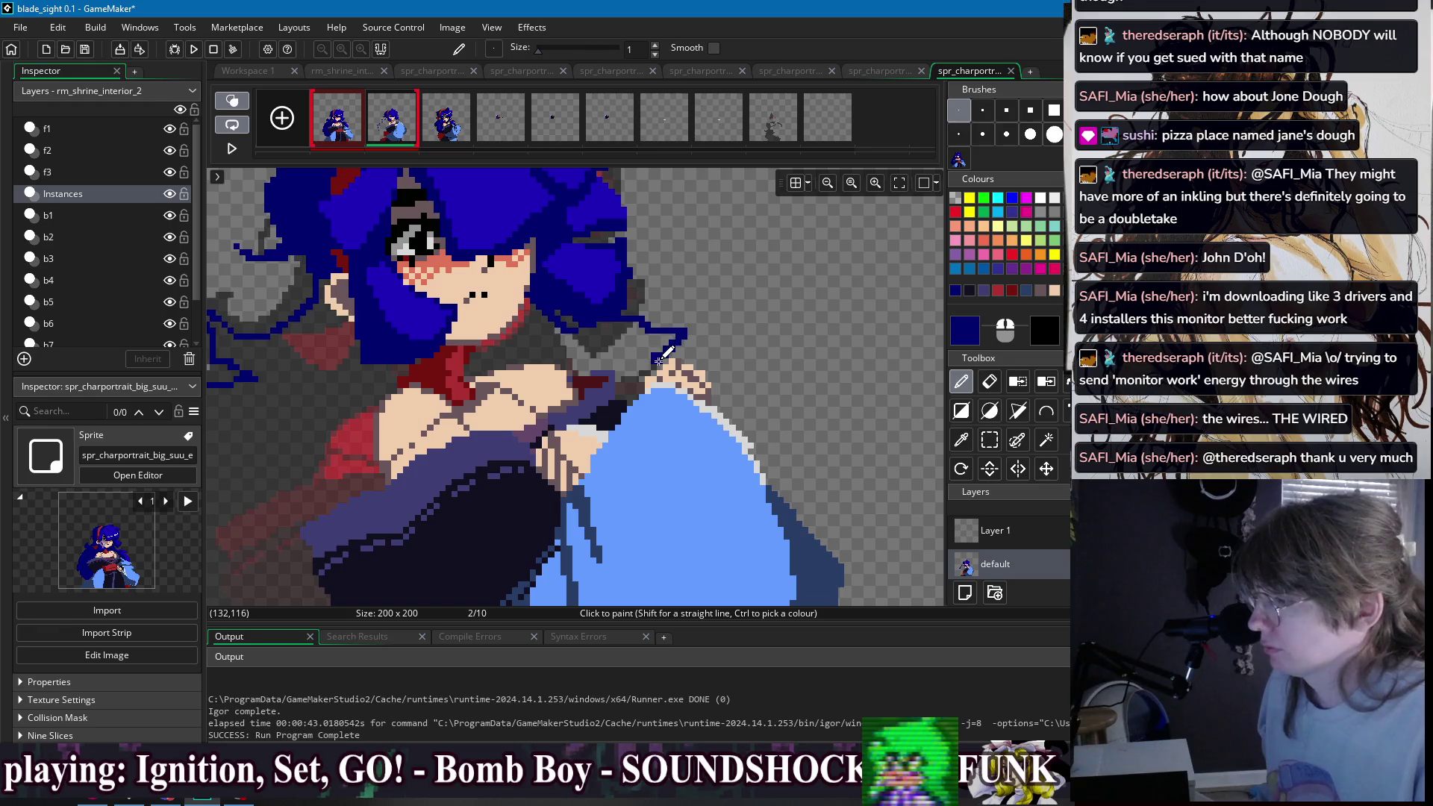
key(f)
click(661, 361)
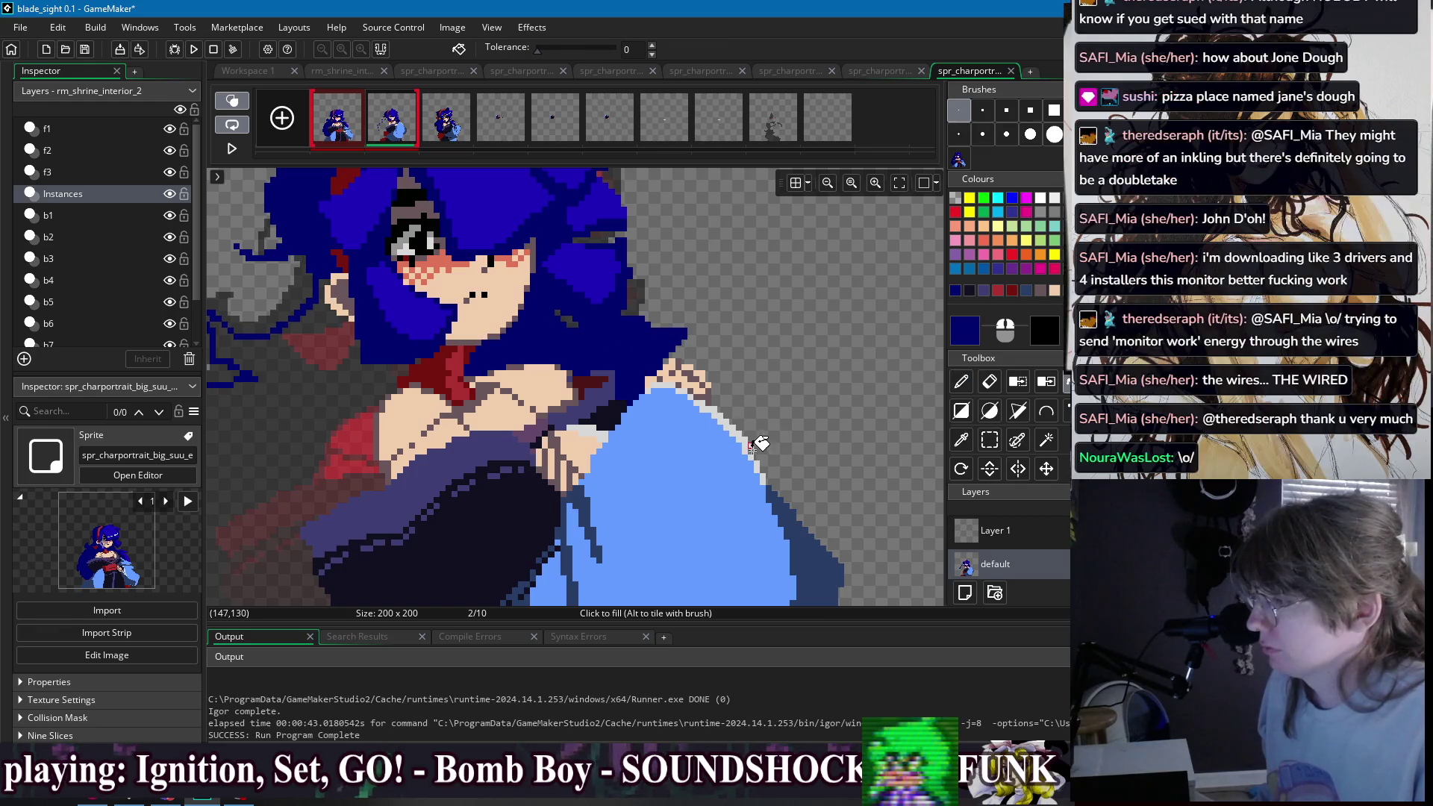
- Extend the dark-blue hair outline down-left and fill the outlined hair area dark blue
key(d)
key(e)
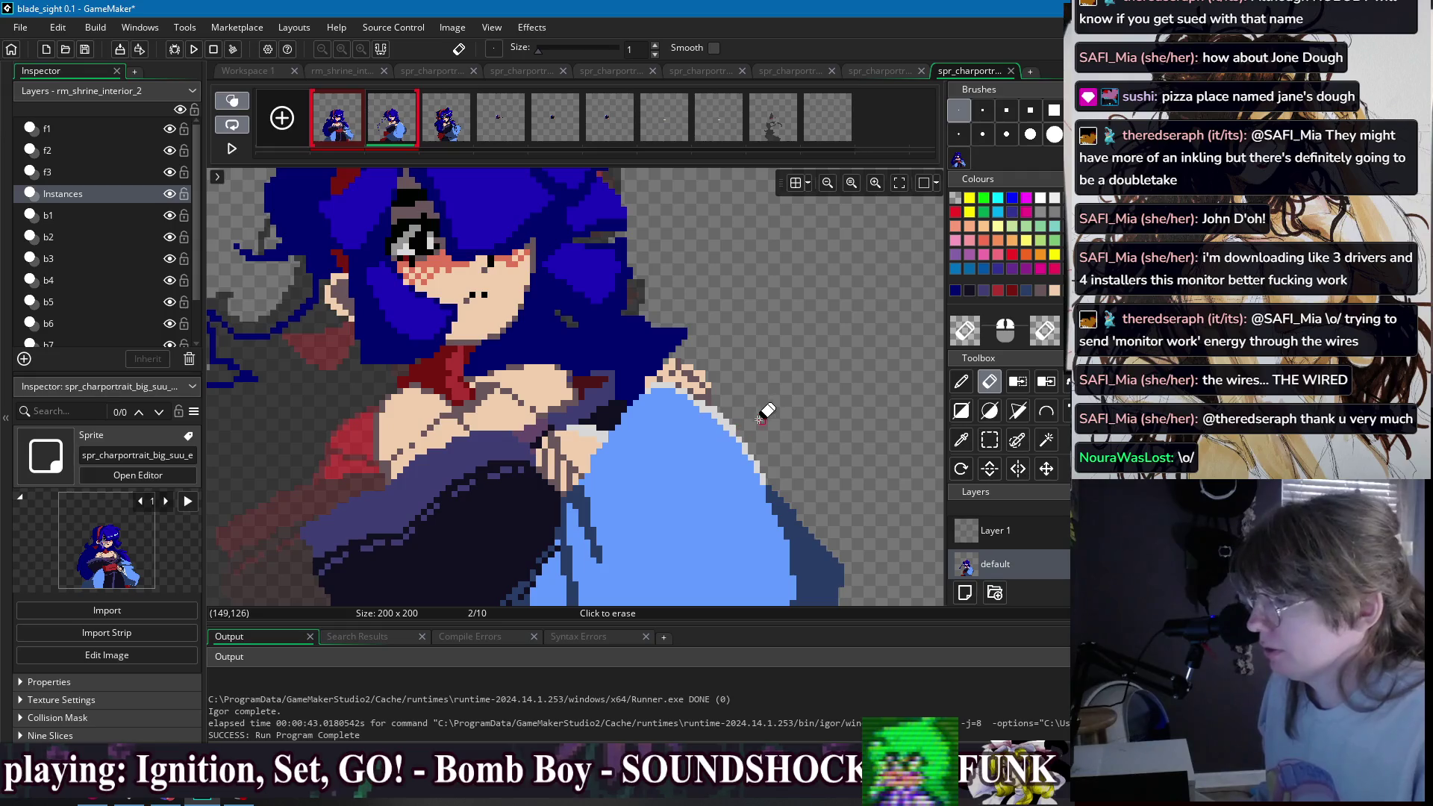
scroll(746, 403, down, 2)
scroll(523, 373, up, 2)
scroll(340, 397, down, 3)
scroll(334, 401, down, 1)
scroll(463, 409, up, 4)
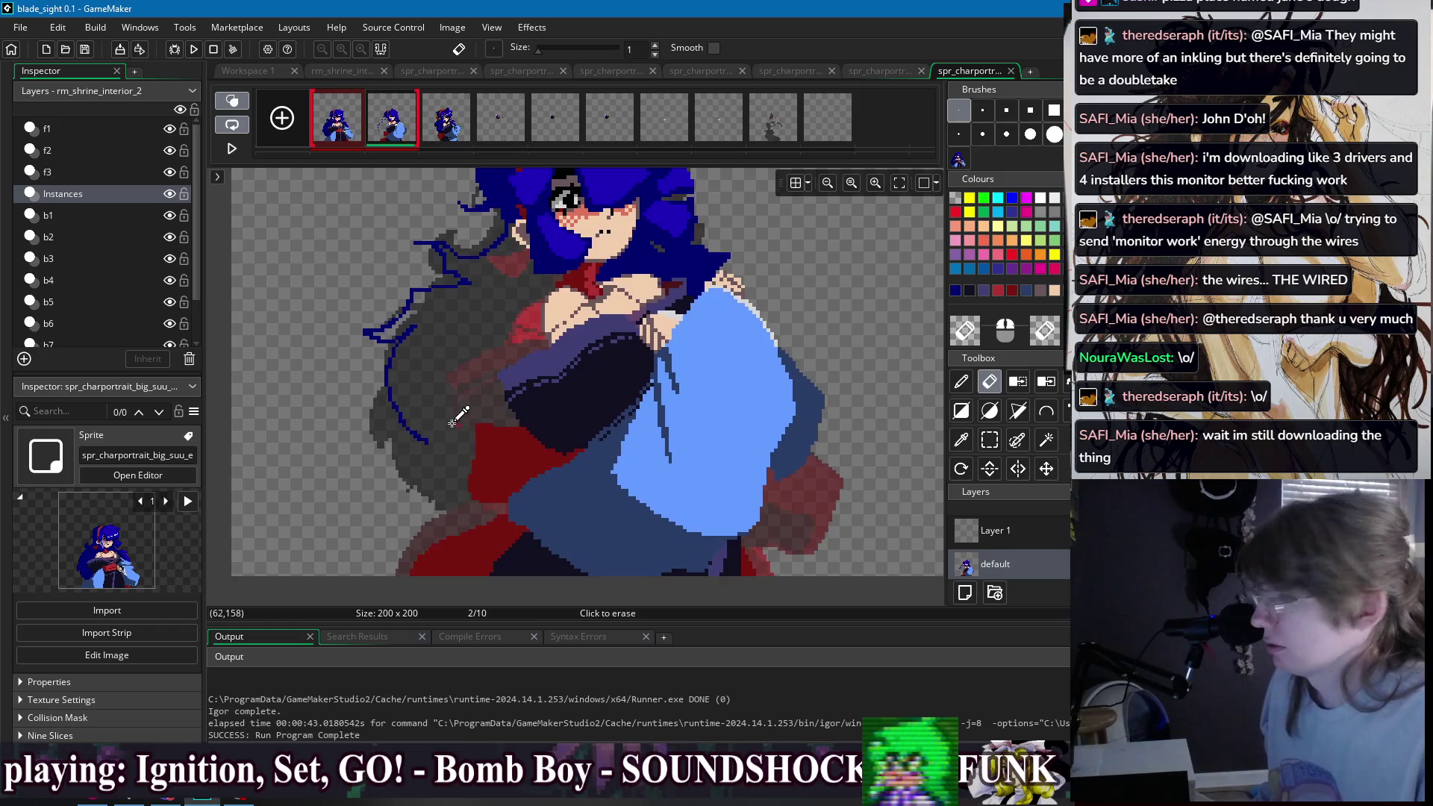
key(p)
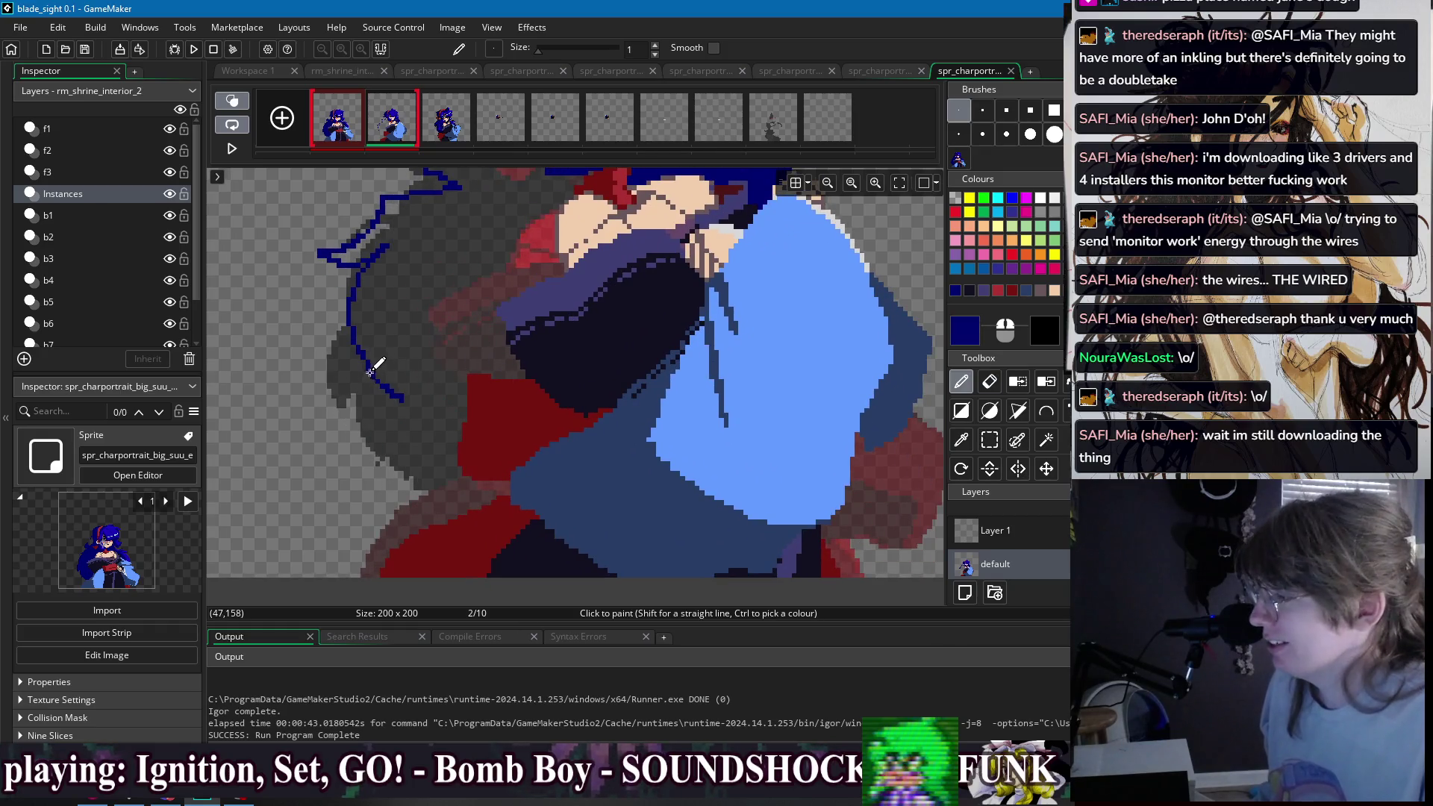
mouse_move(342, 328)
mouse_down()
mouse_move(329, 409)
mouse_move(436, 455)
mouse_up()
key(f)
click(453, 438)
- Check frame 1 for reference, then box-select a block of hair on frame 2
ctrl+click(478, 452)
key(p)
scroll(485, 478, up, 3)
scroll(553, 389, down, 2)
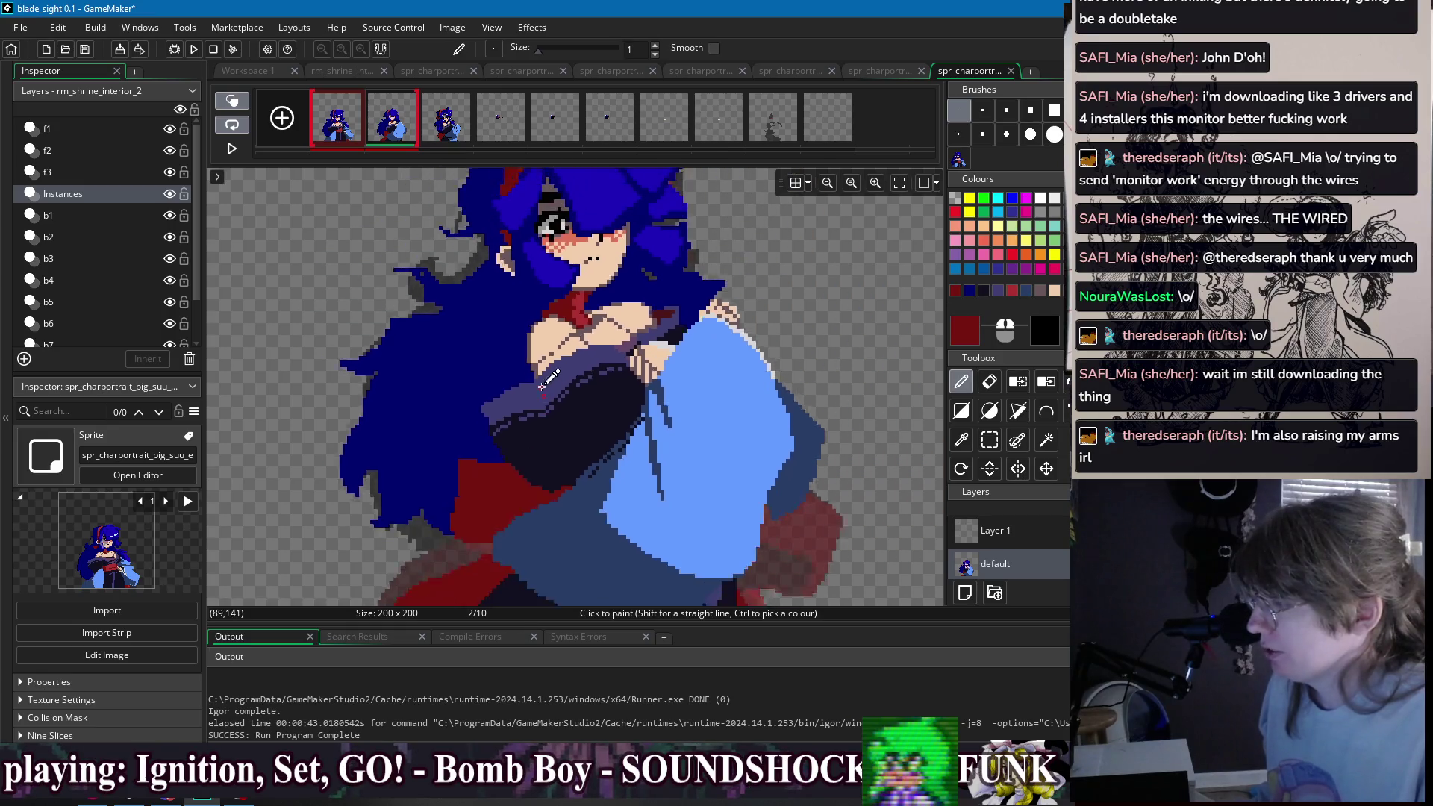
scroll(433, 321, up, 3)
ctrl+click(432, 322)
scroll(441, 328, down, 3)
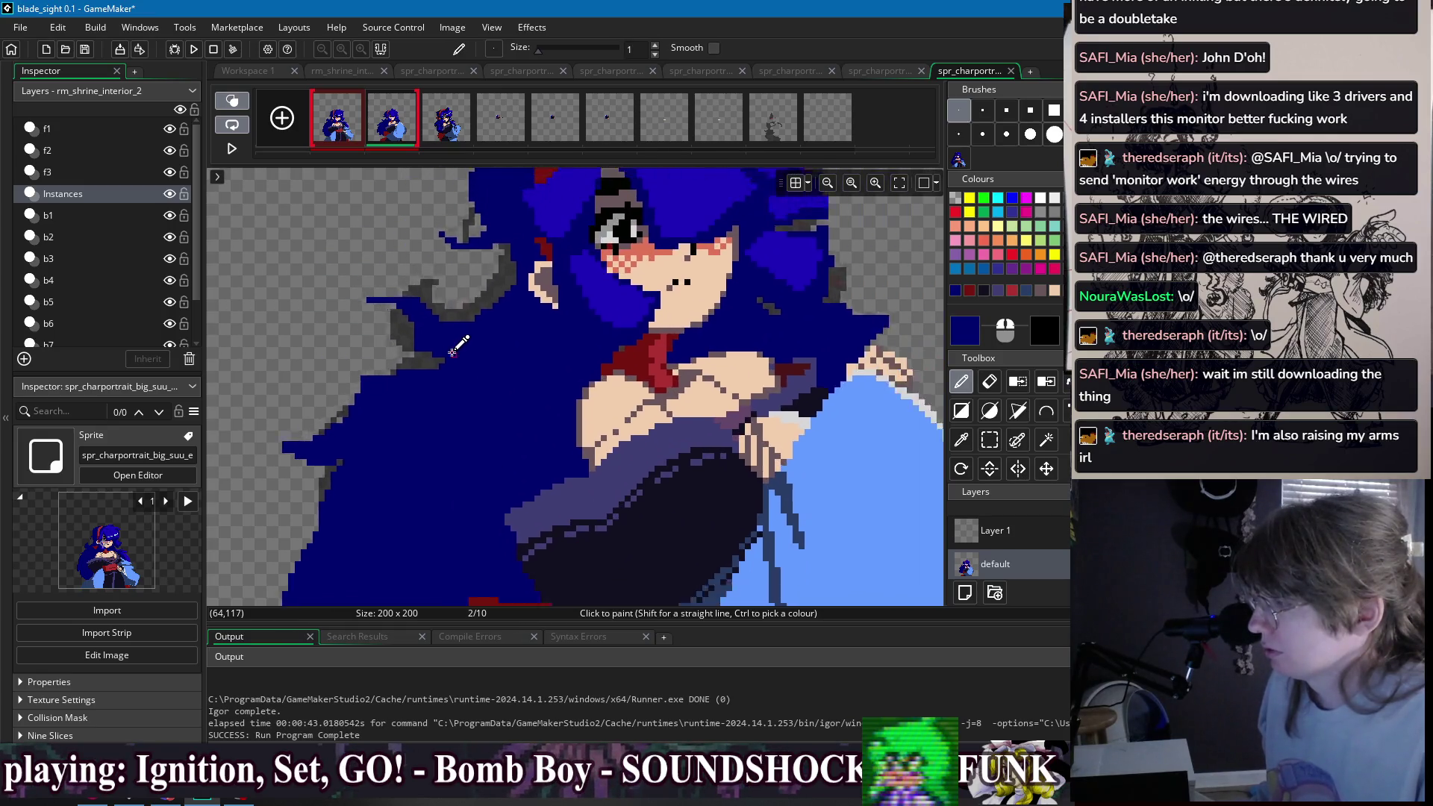
click(344, 127)
click(375, 128)
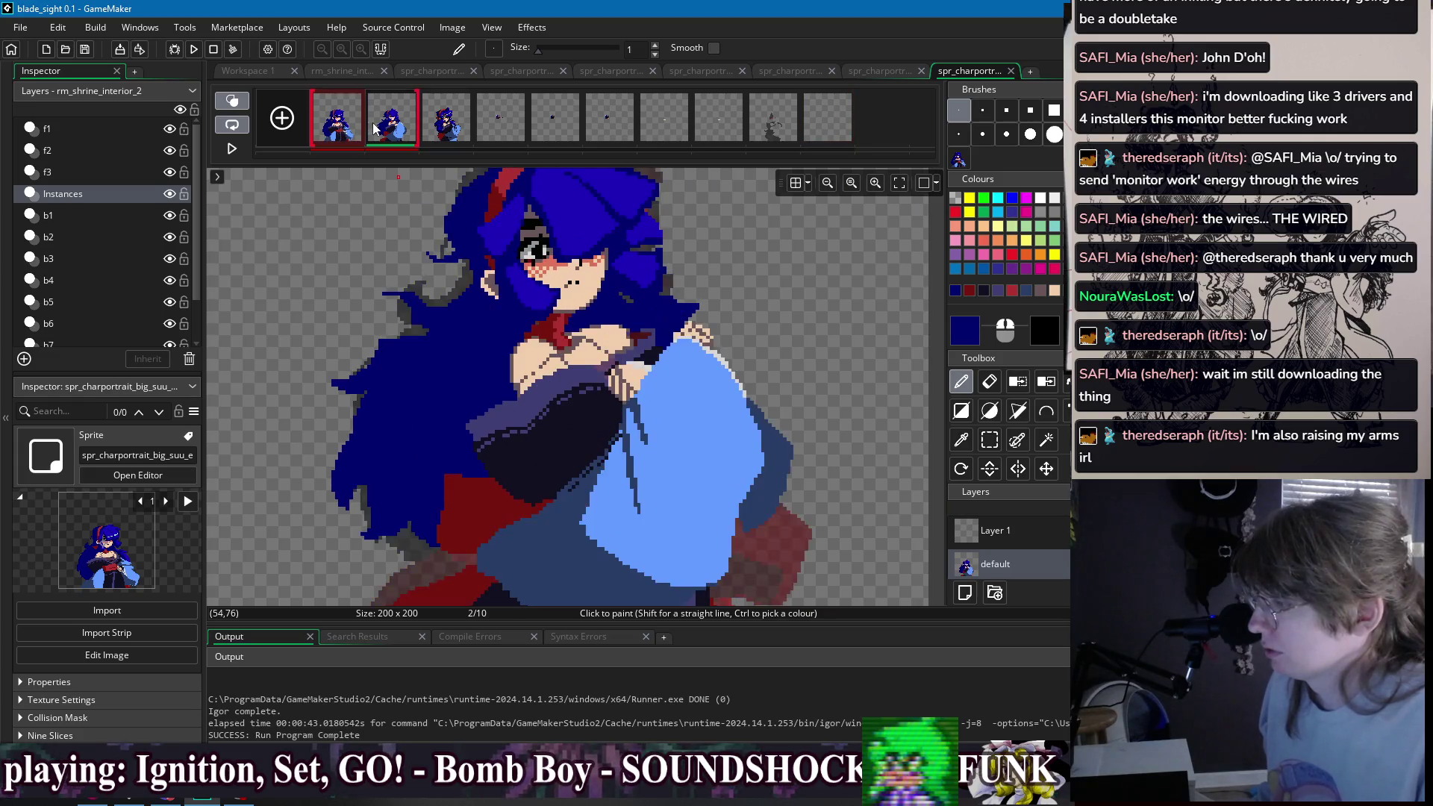
key(s)
drag(298, 406, 430, 556)
- Select the lower section of hair and move that block into place
key(e)
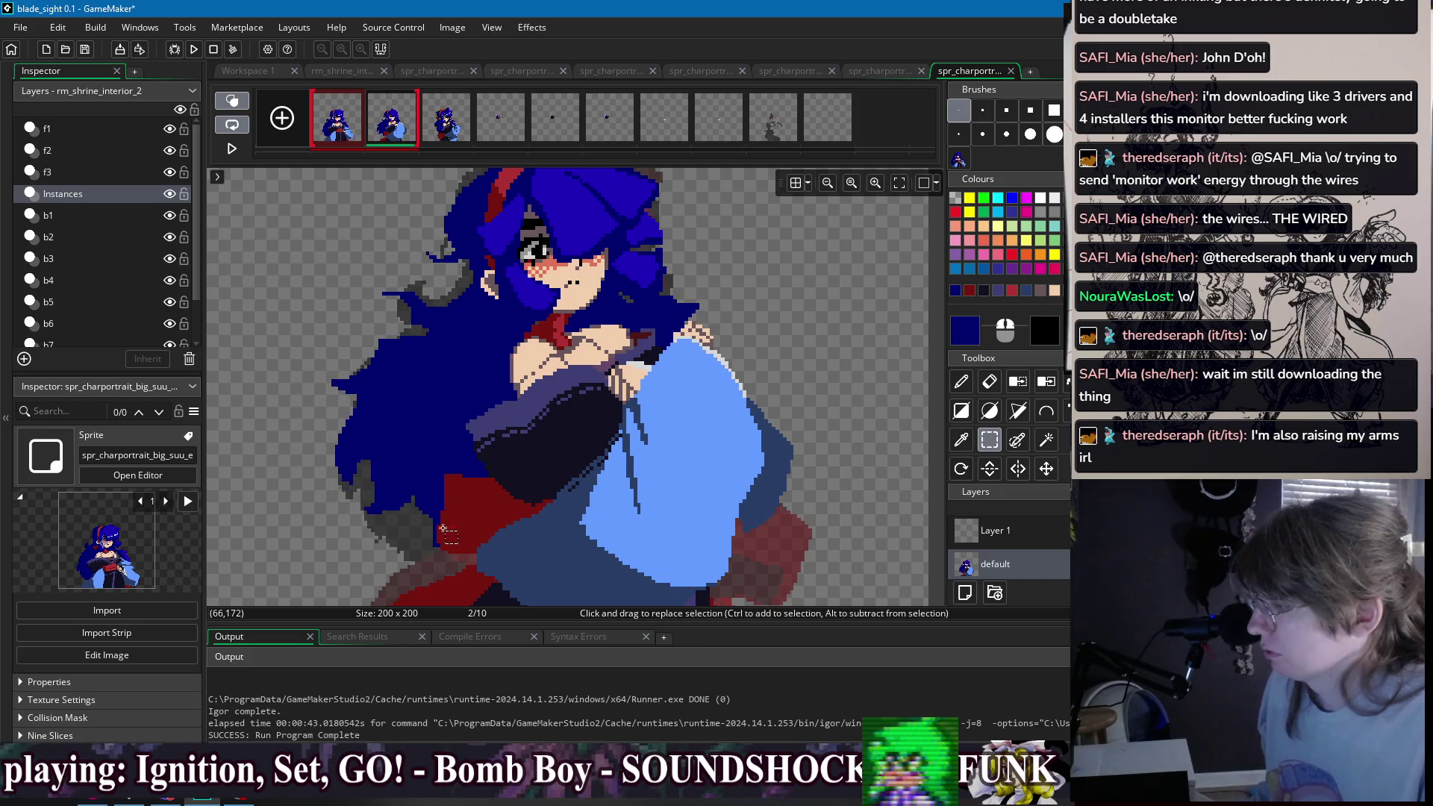
scroll(436, 523, up, 3)
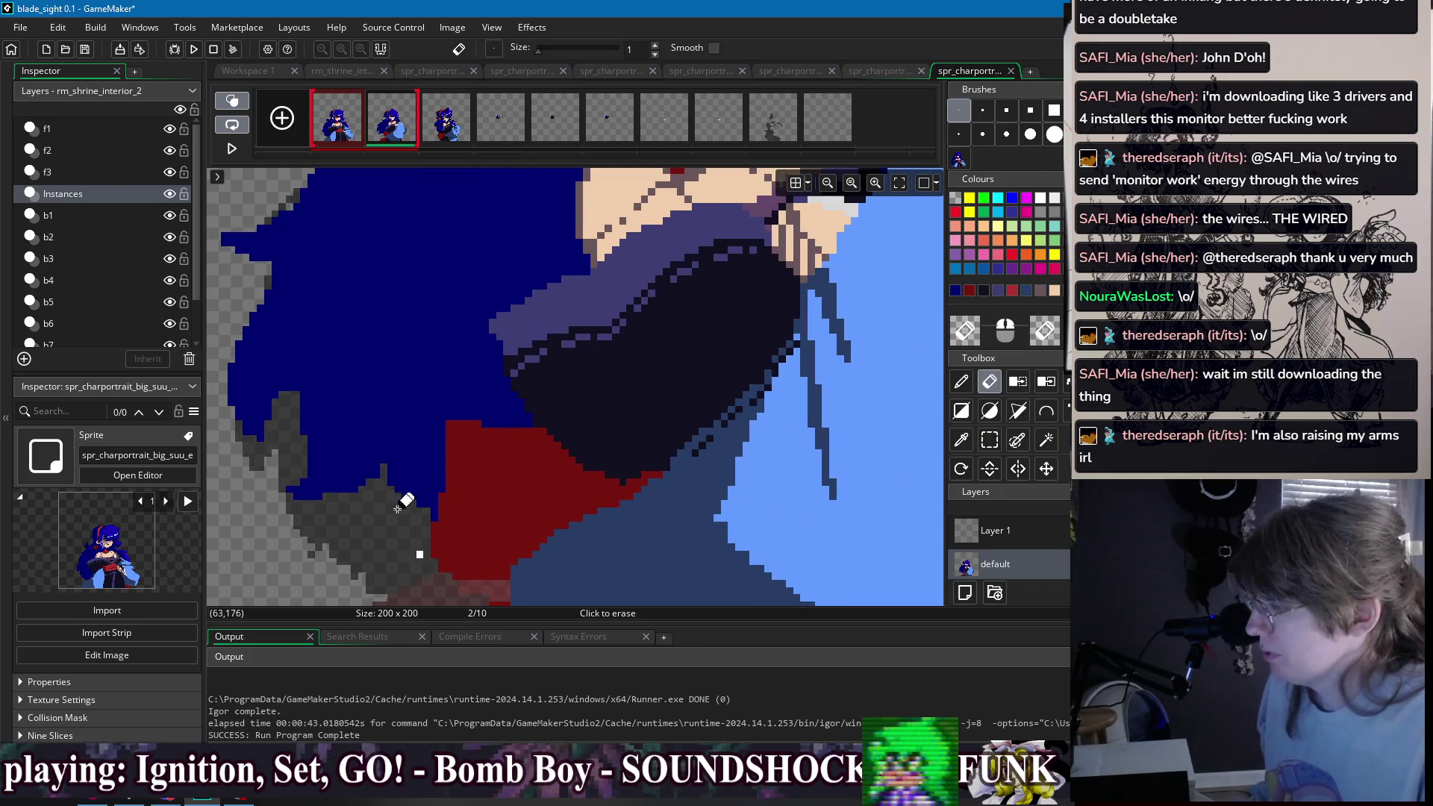
scroll(410, 512, down, 3)
key(s)
mouse_move(260, 322)
mouse_down()
mouse_move(413, 512)
mouse_move(403, 460)
mouse_up()
click(431, 450)
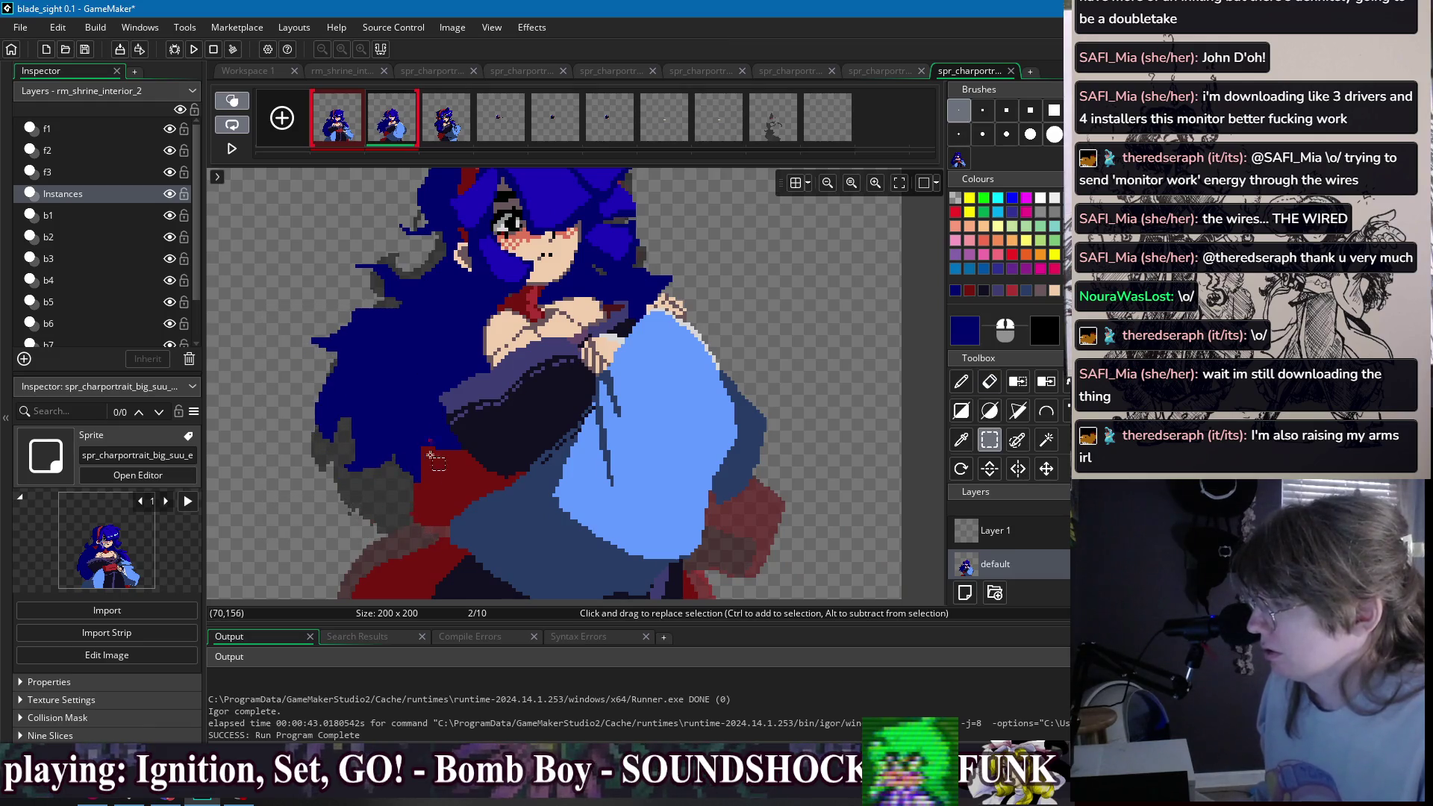
- Erase the stray red pixels near the bottom edge of the portrait
key(p)
ctrl+click(425, 475)
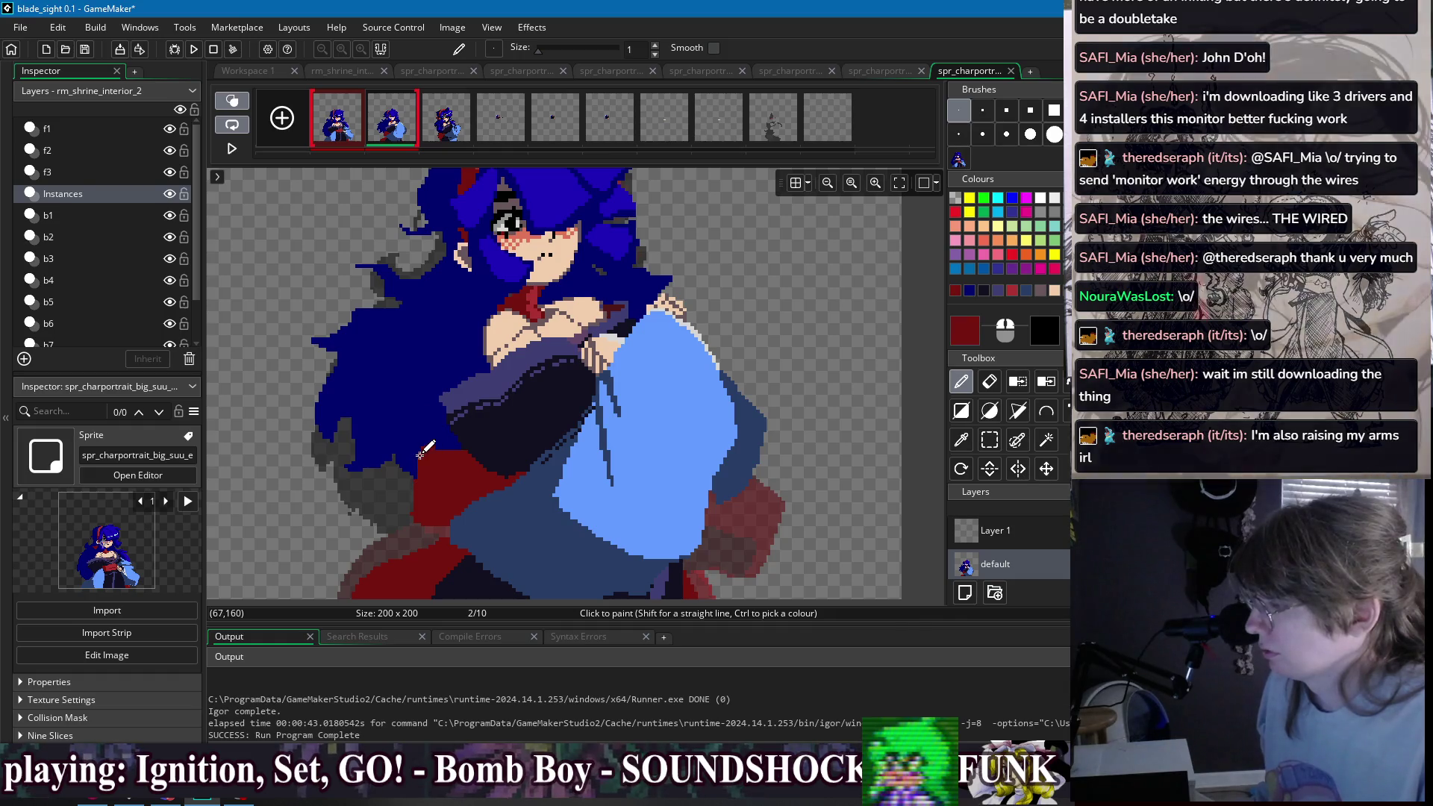
scroll(420, 509, up, 2)
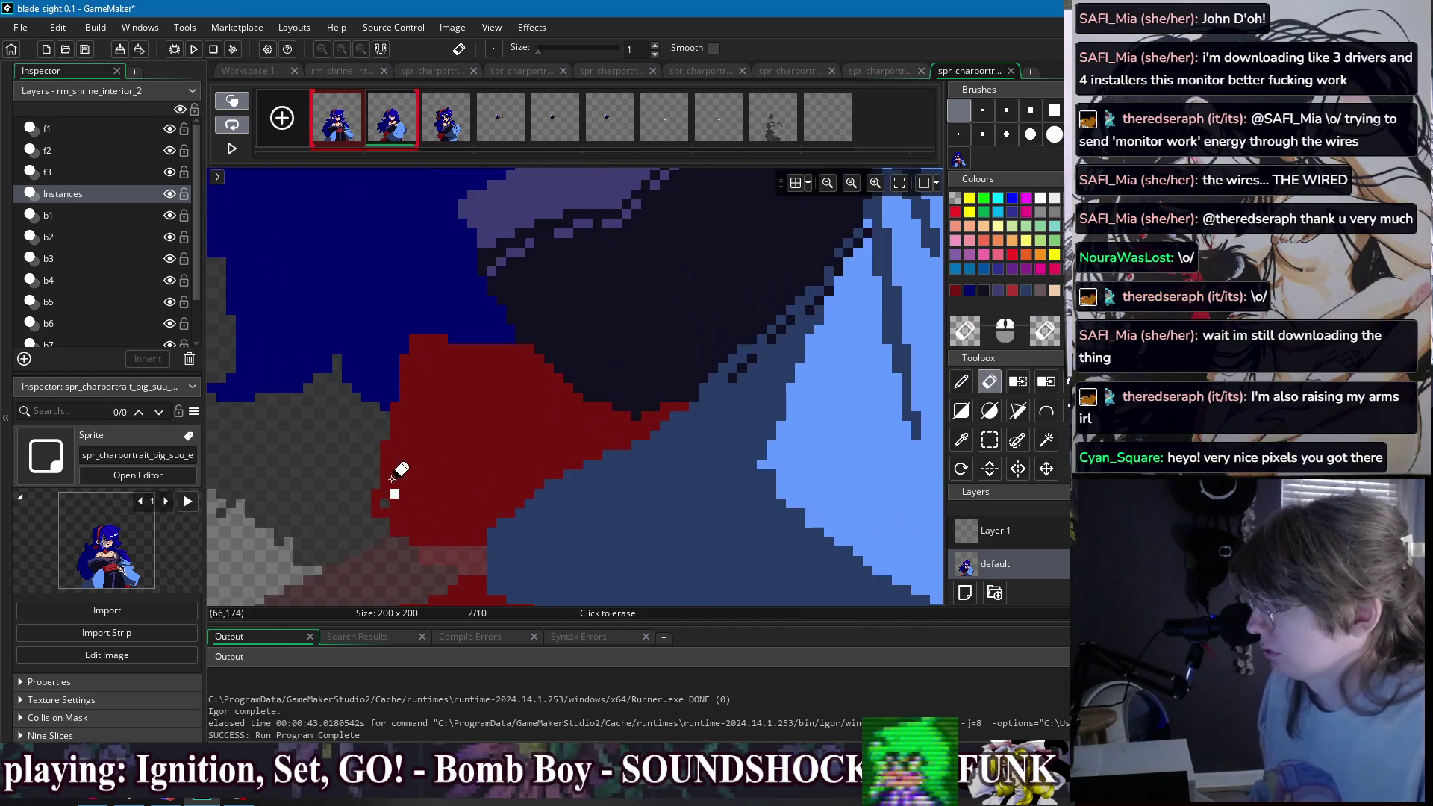
key(e)
drag(392, 544, 489, 524)
scroll(654, 474, down, 4)
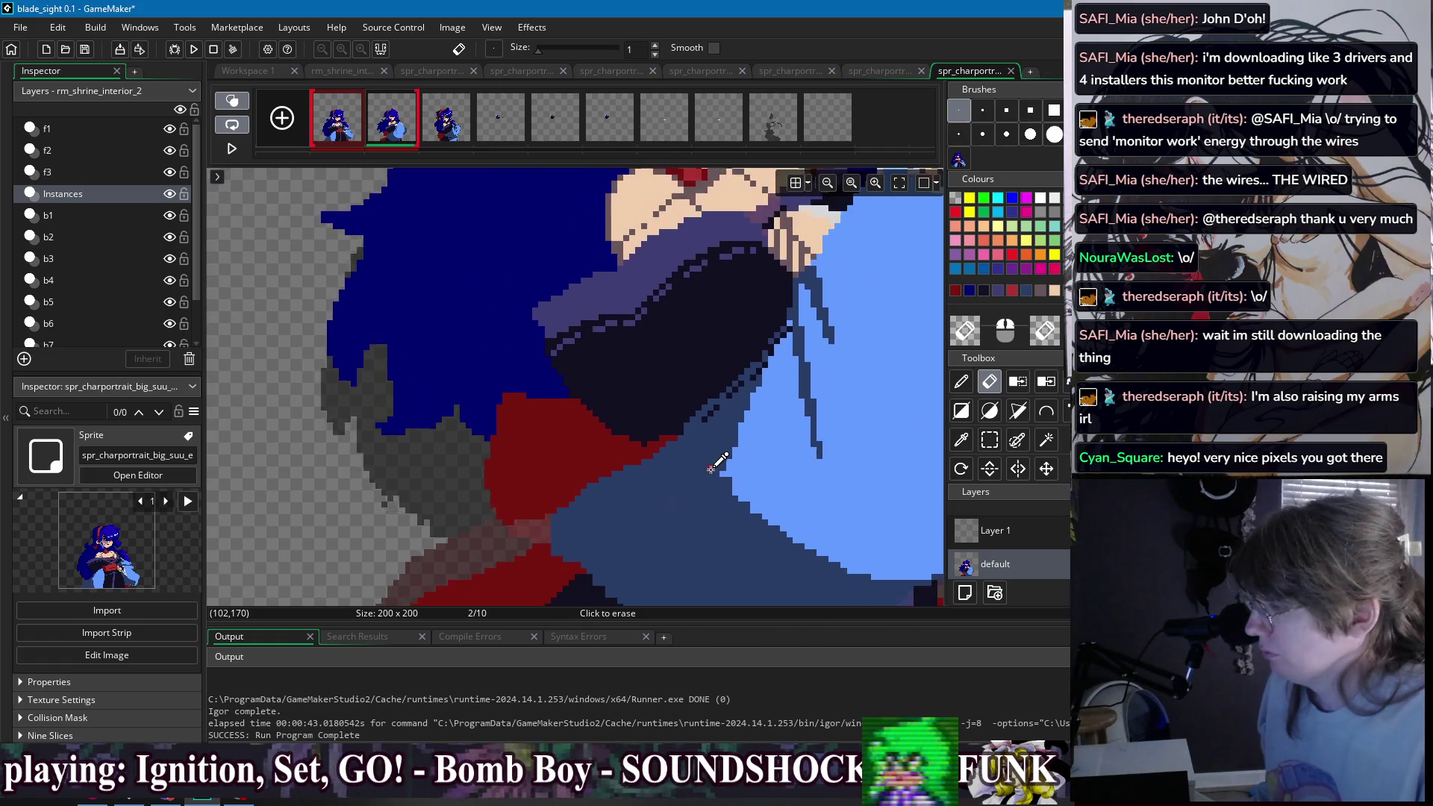
scroll(585, 521, up, 4)
key(p)
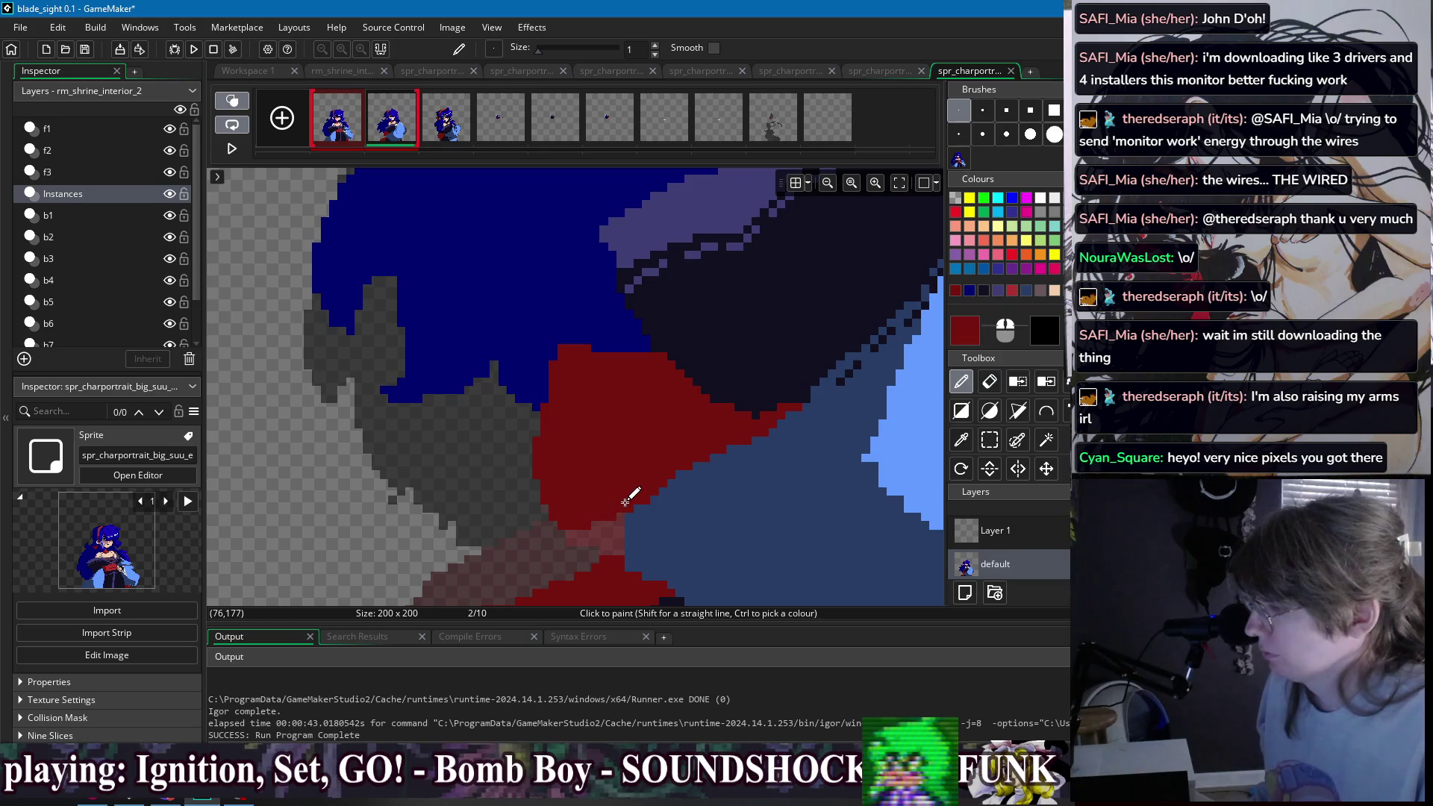
scroll(625, 505, down, 4)
- After checking frame 1, select part of the left hair and nudge it into position
click(338, 125)
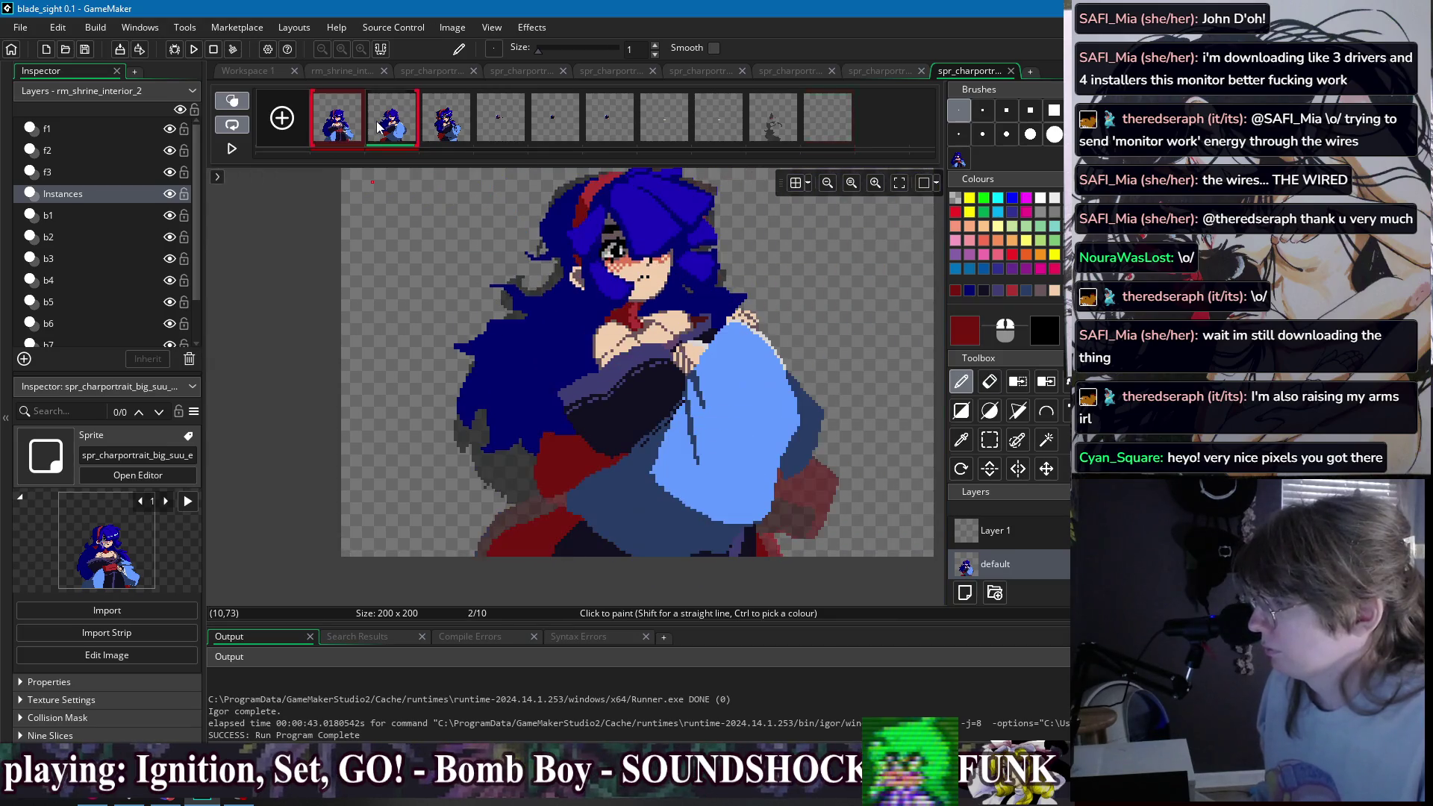
click(379, 127)
key(s)
mouse_move(424, 290)
mouse_down()
mouse_move(511, 444)
mouse_move(522, 434)
mouse_up()
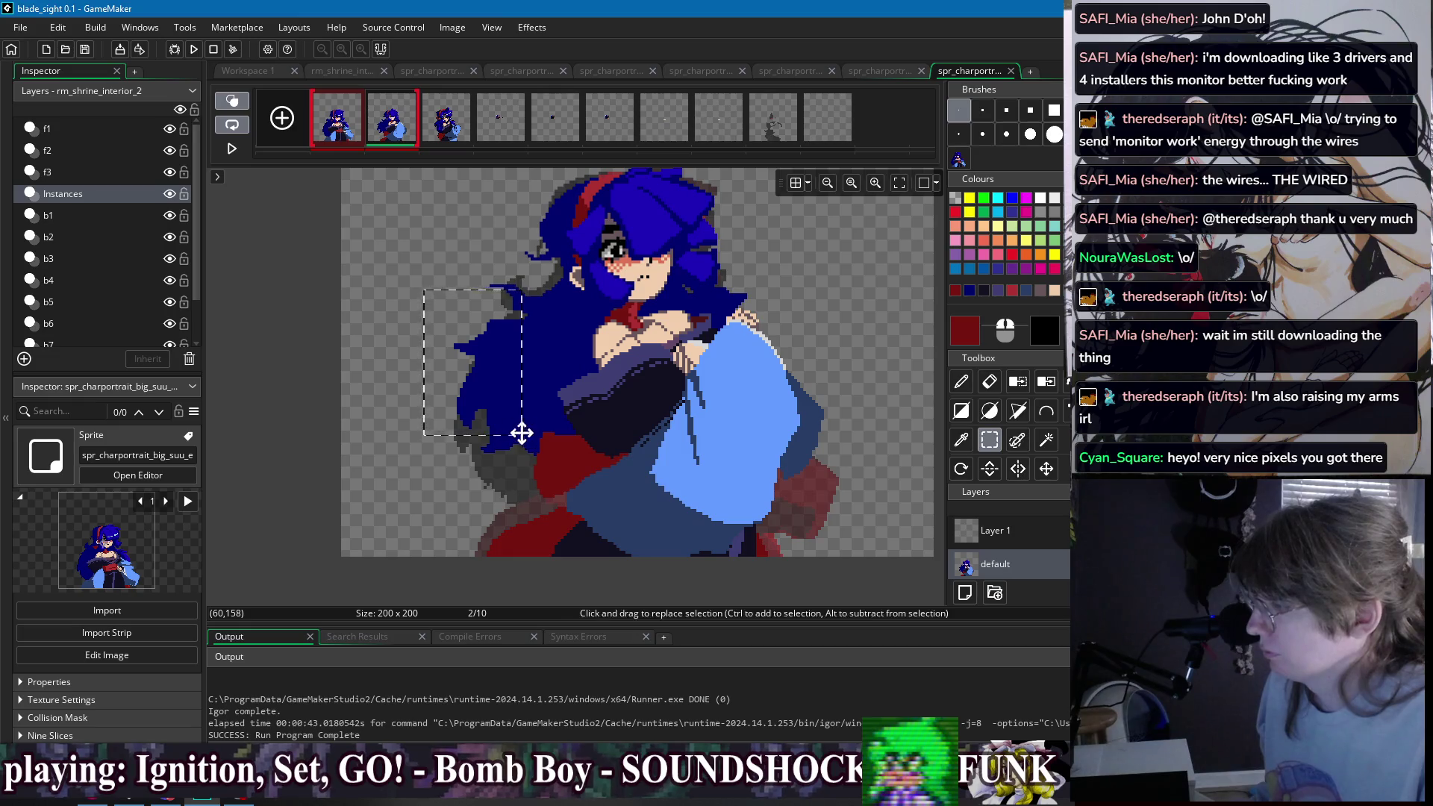
drag(481, 260, 552, 321)
drag(501, 386, 505, 378)
click(531, 407)
- Flood-fill three grey gaps in the hair with dark blue
scroll(531, 406, up, 2)
scroll(521, 415, up, 1)
key(f)
ctrl+click(459, 366)
click(463, 380)
click(482, 424)
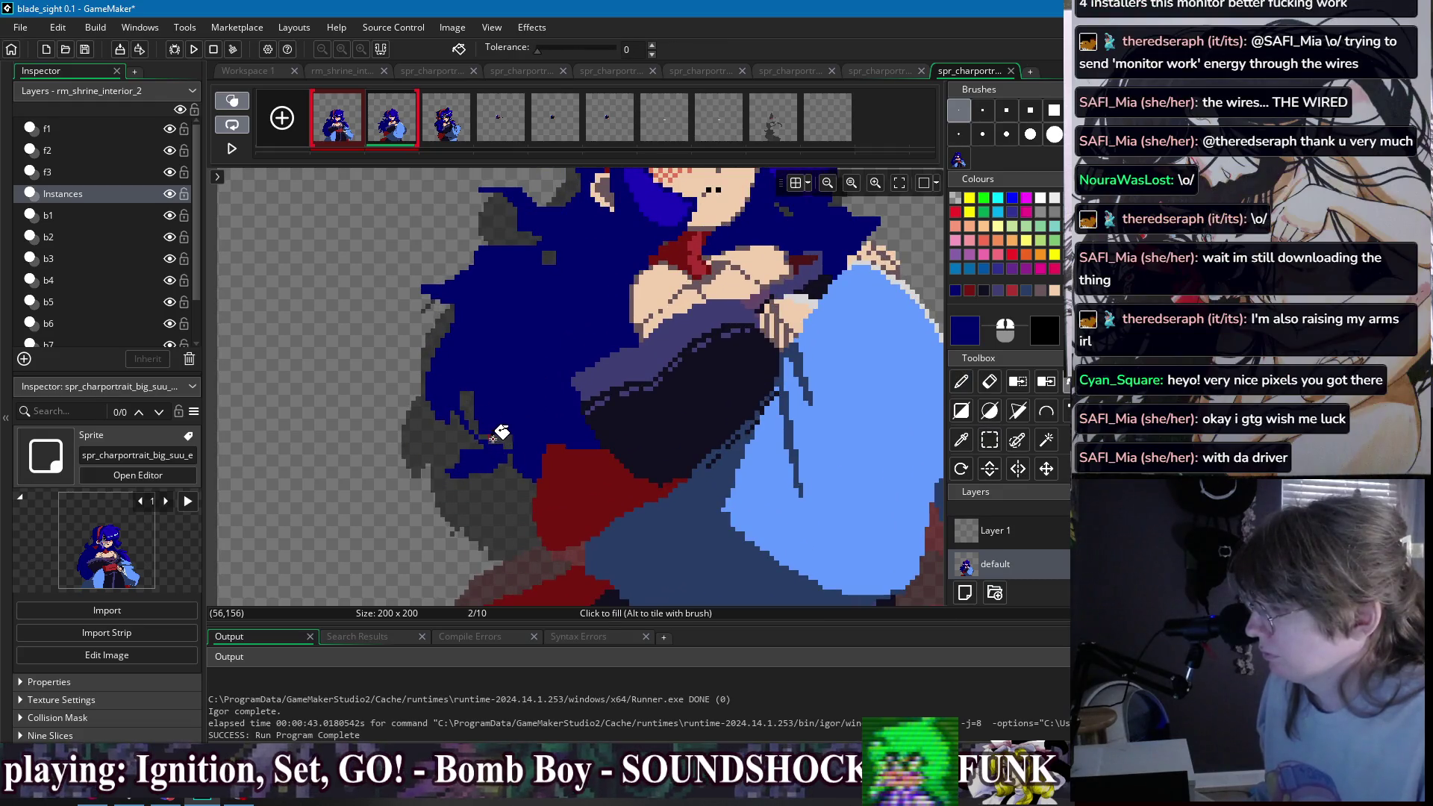
key(d)
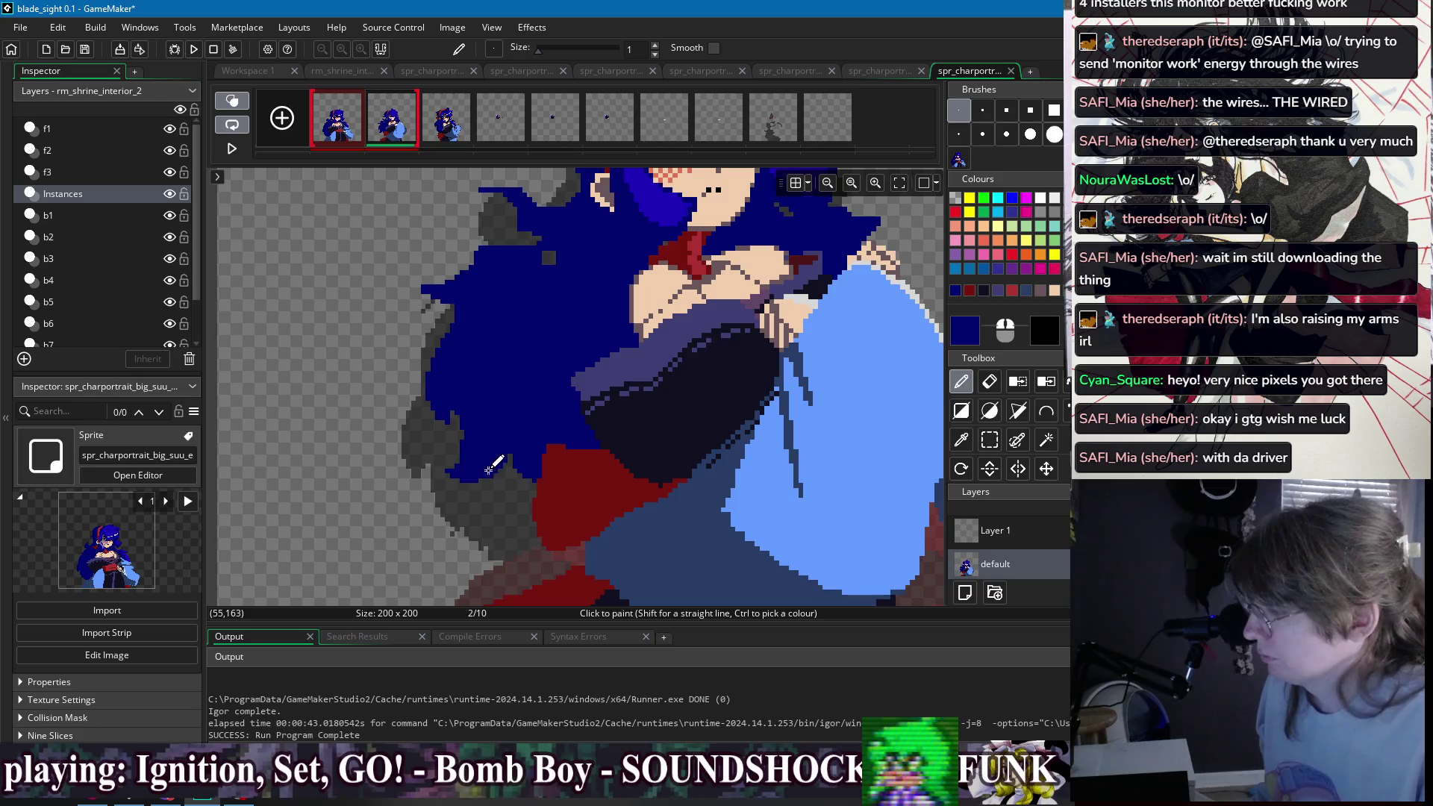
scroll(488, 471, down, 2)
scroll(464, 309, up, 2)
key(f)
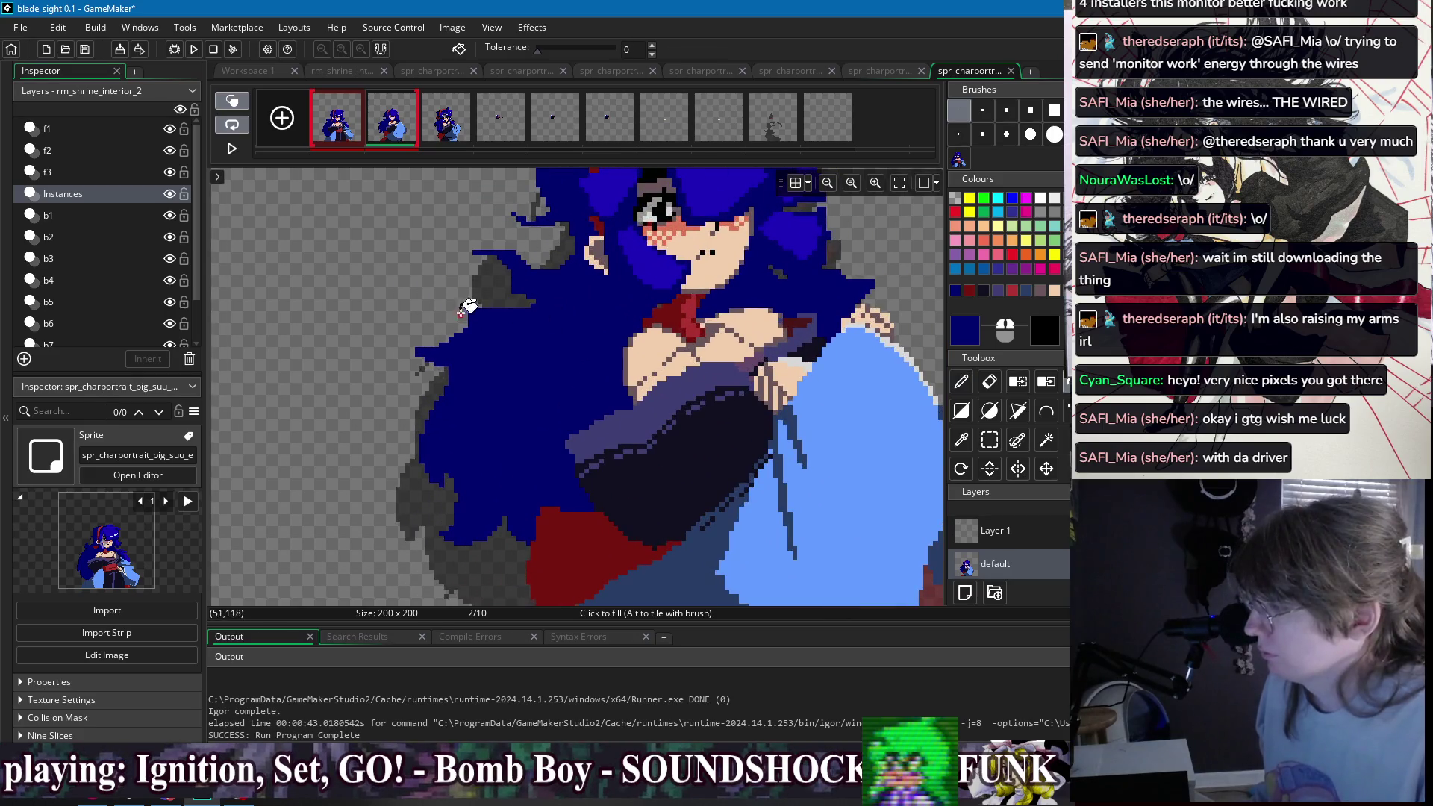
key(d)
key(f)
scroll(534, 305, down, 3)
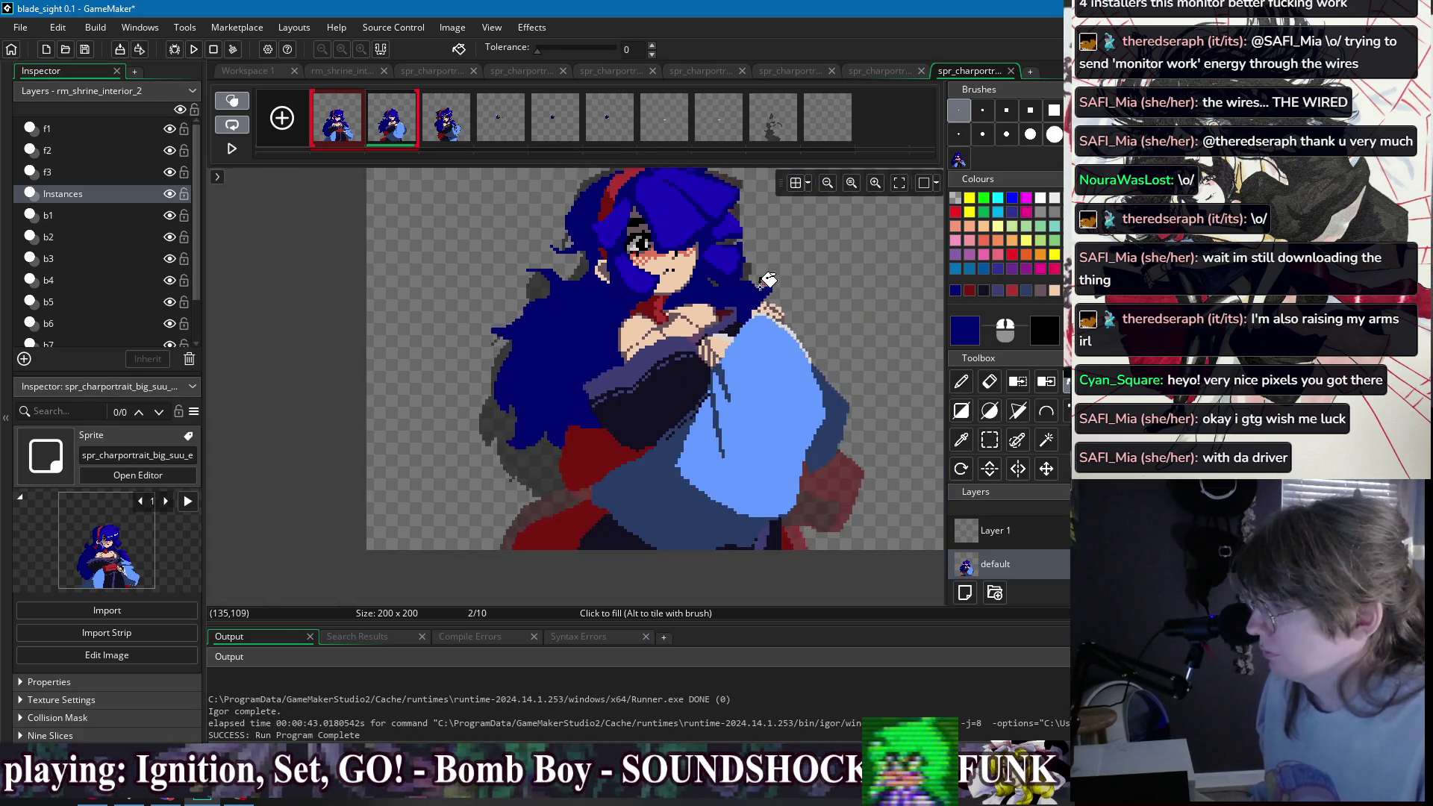
- Compare with frame 1 and sample the collar red, skin peach, mauve shading and hair blue
click(363, 125)
click(385, 128)
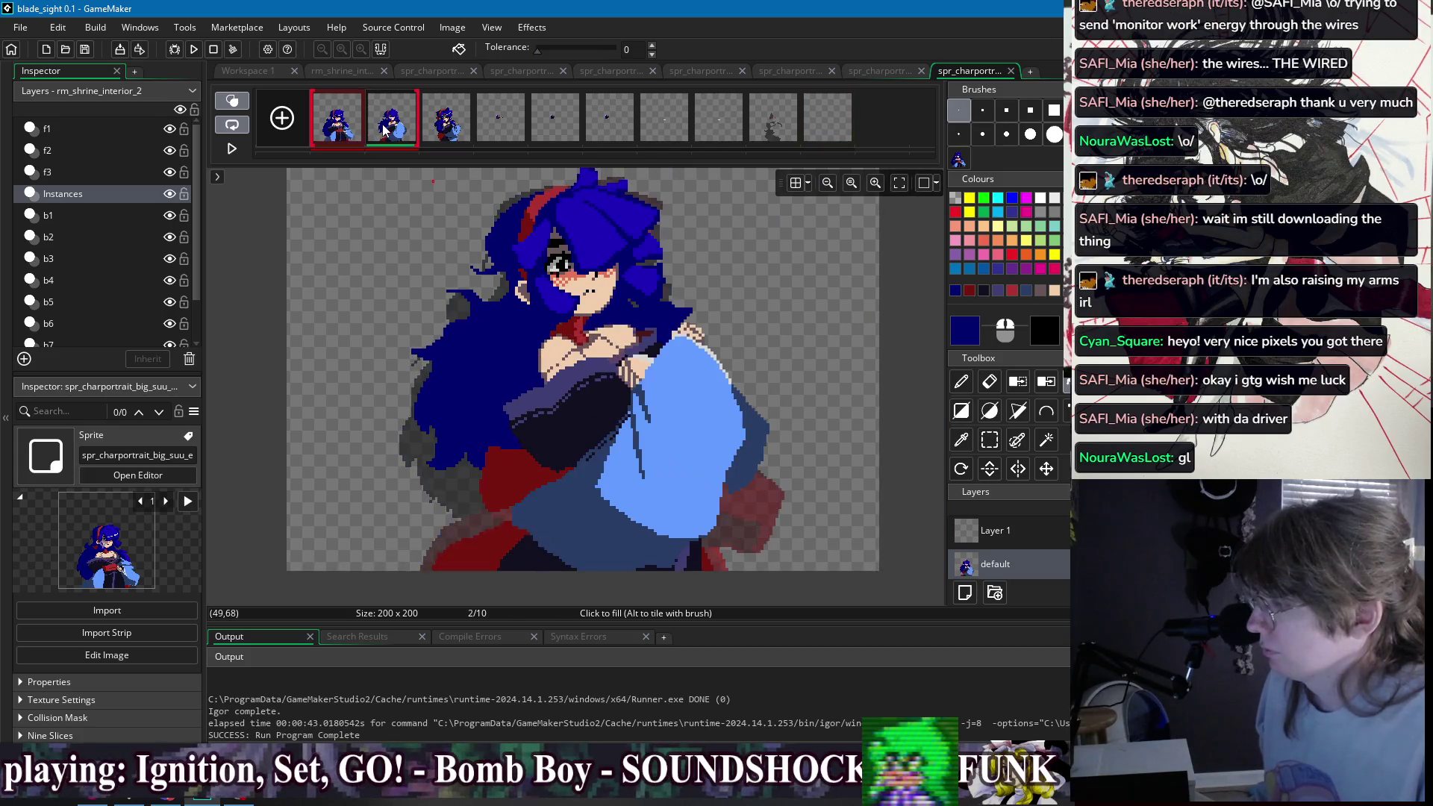
scroll(448, 291, up, 3)
key(d)
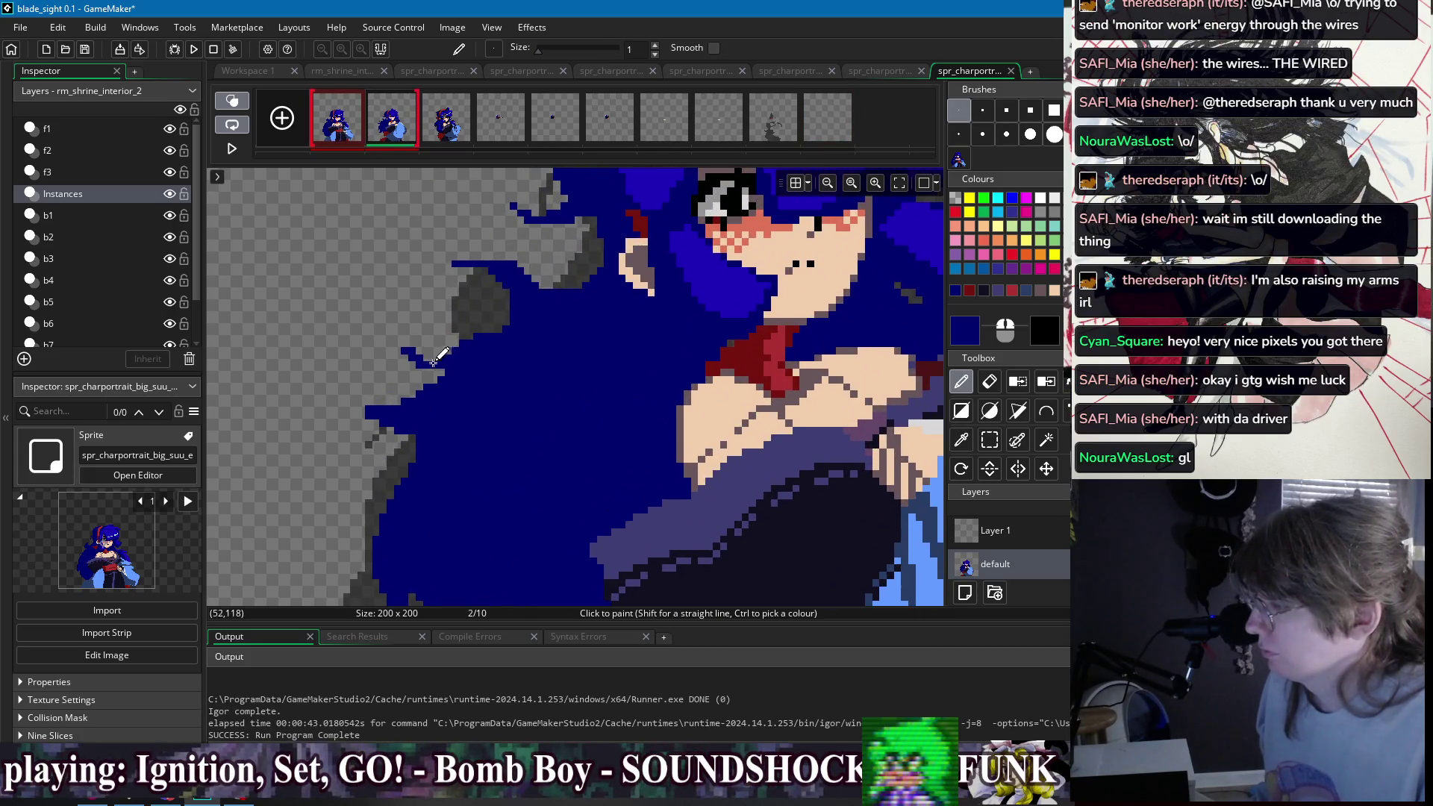
ctrl+click(745, 347)
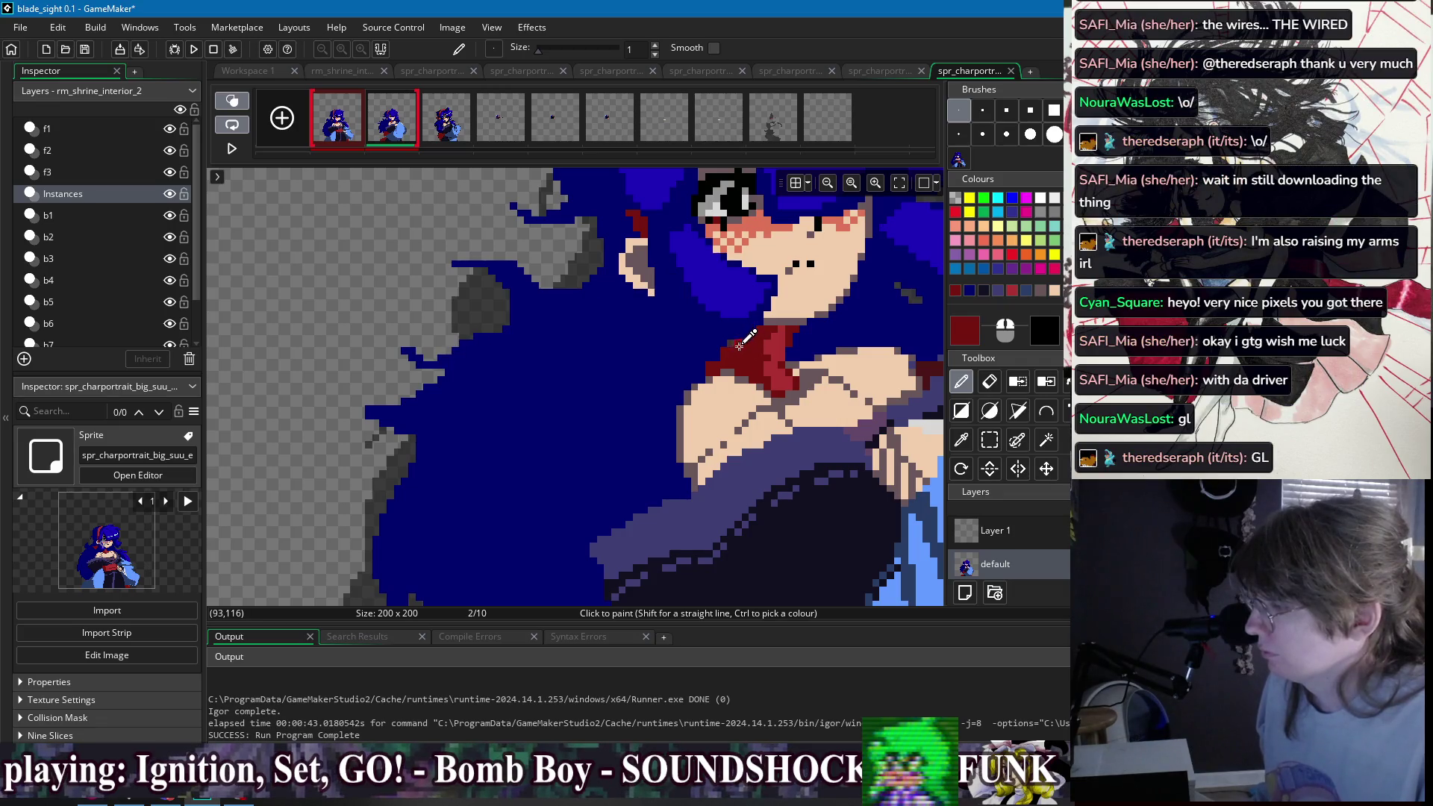
ctrl+click(714, 350)
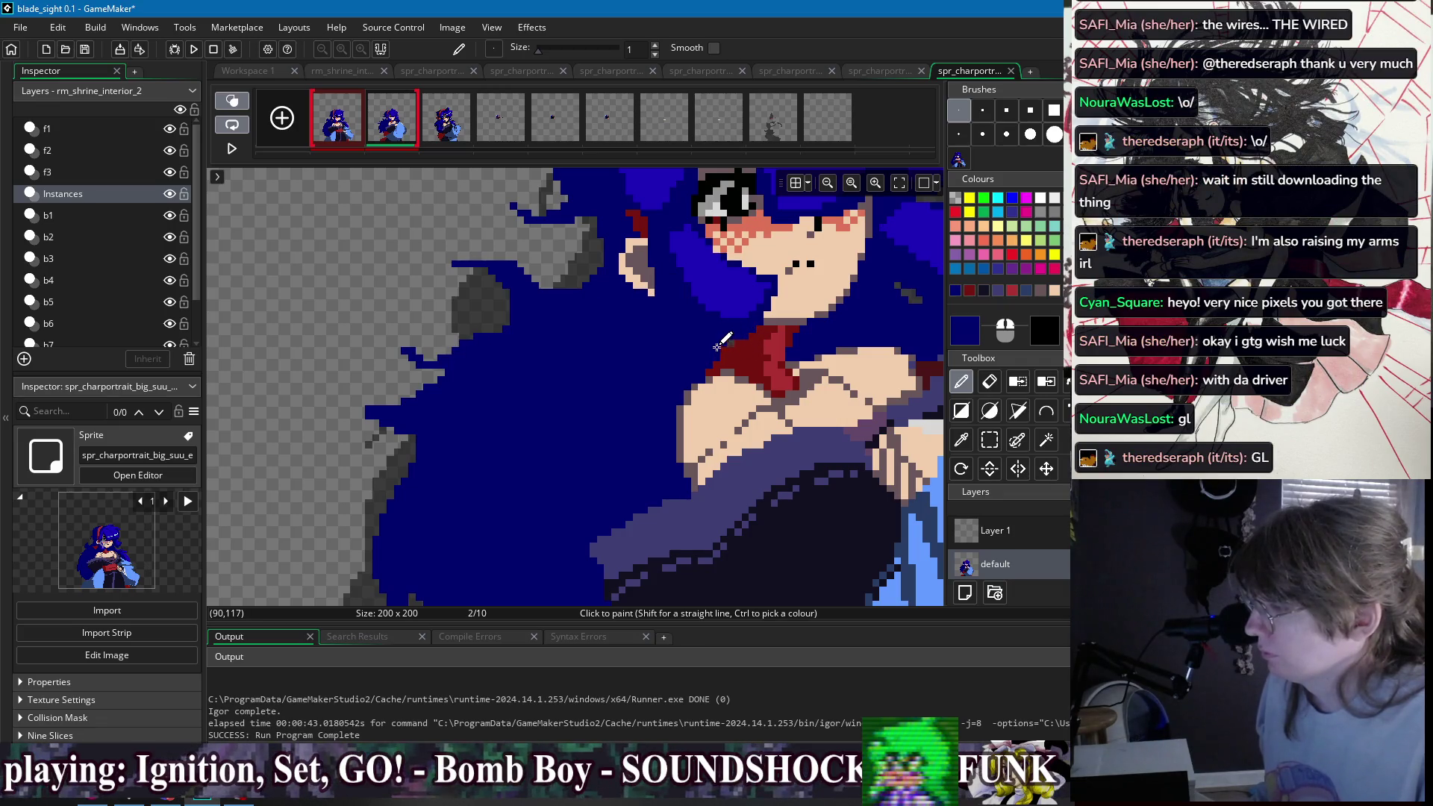
ctrl+click(739, 341)
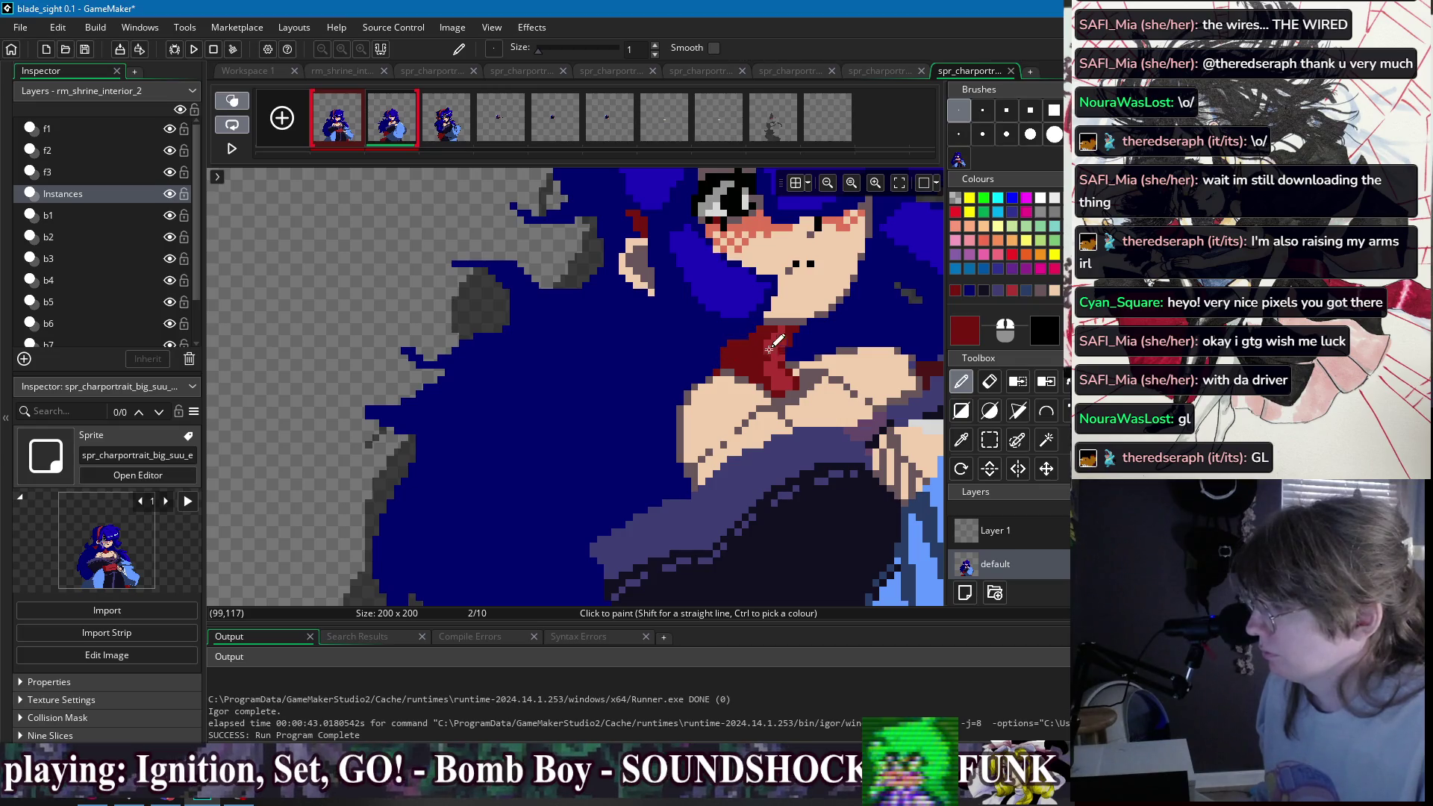
drag(780, 306, 681, 396)
ctrl+click(682, 395)
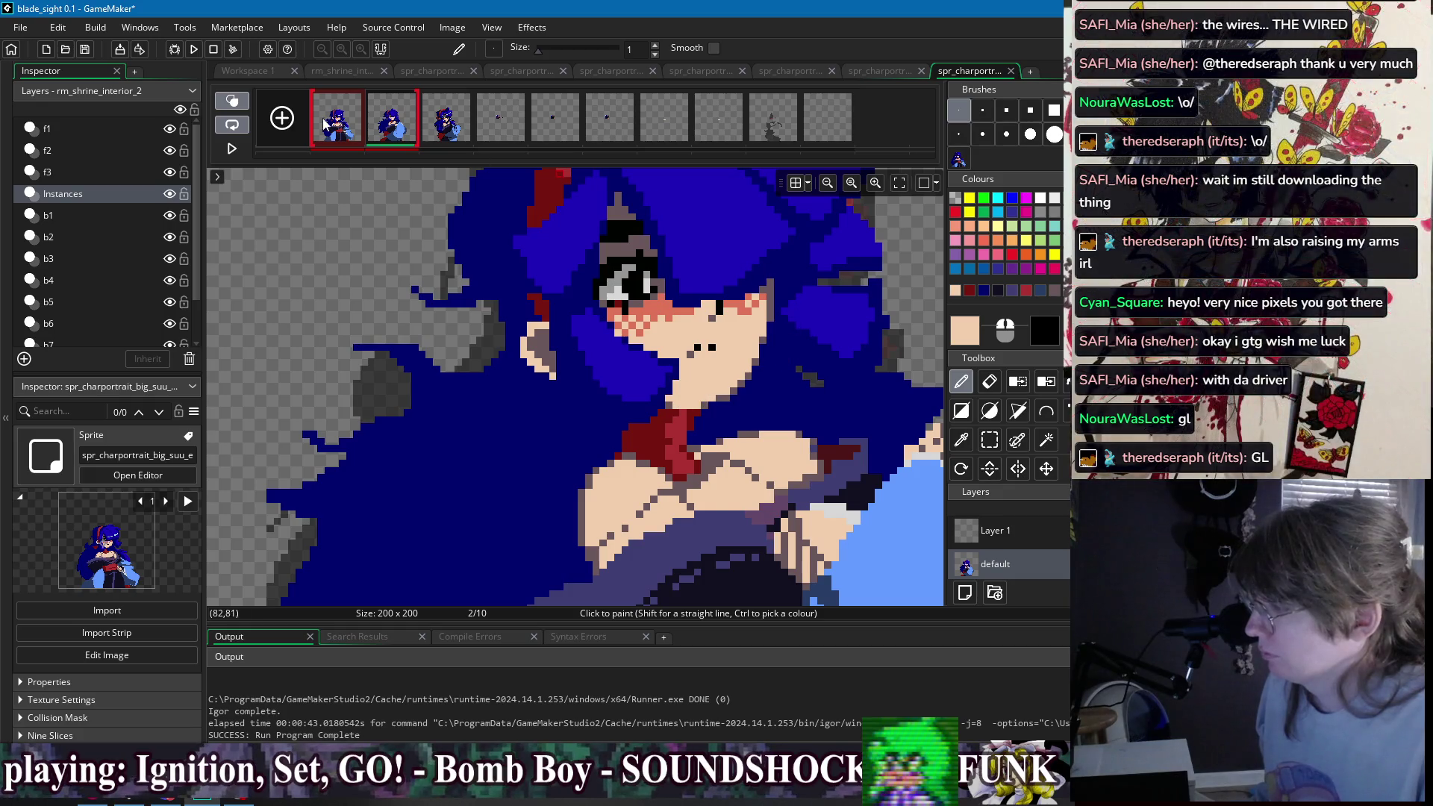
ctrl+click(715, 401)
scroll(802, 342, down, 3)
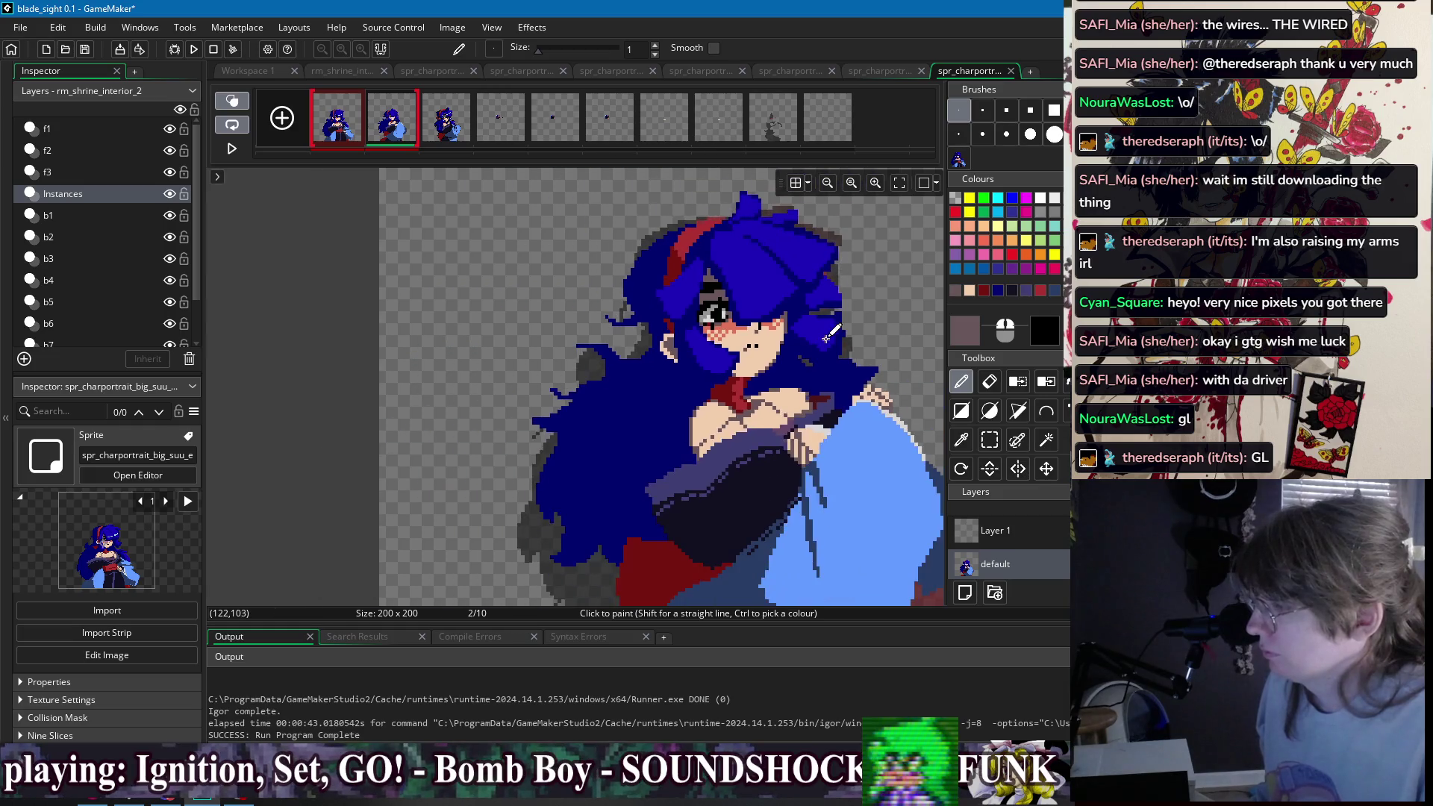
scroll(677, 237, up, 2)
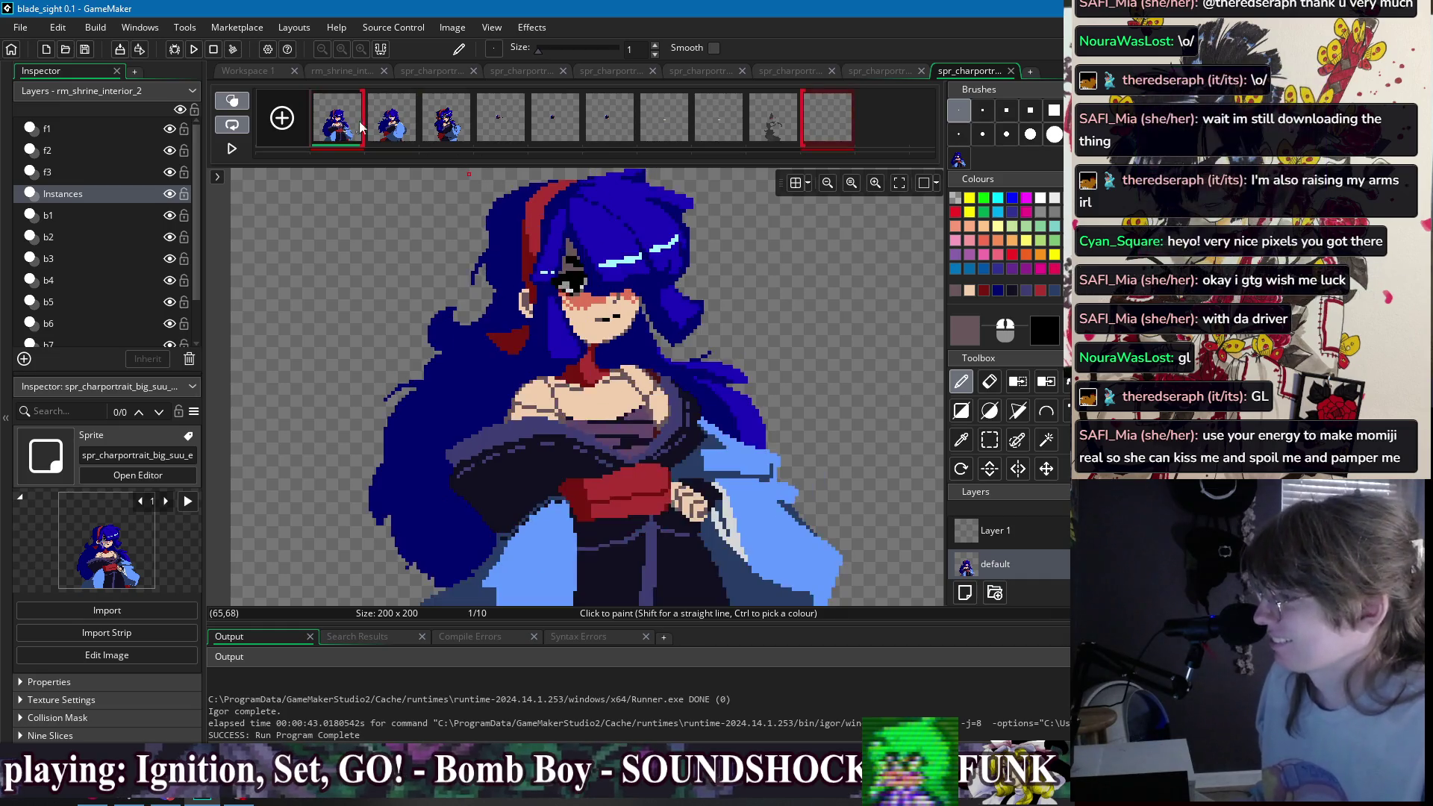
scroll(515, 276, up, 2)
ctrl+click(493, 278)
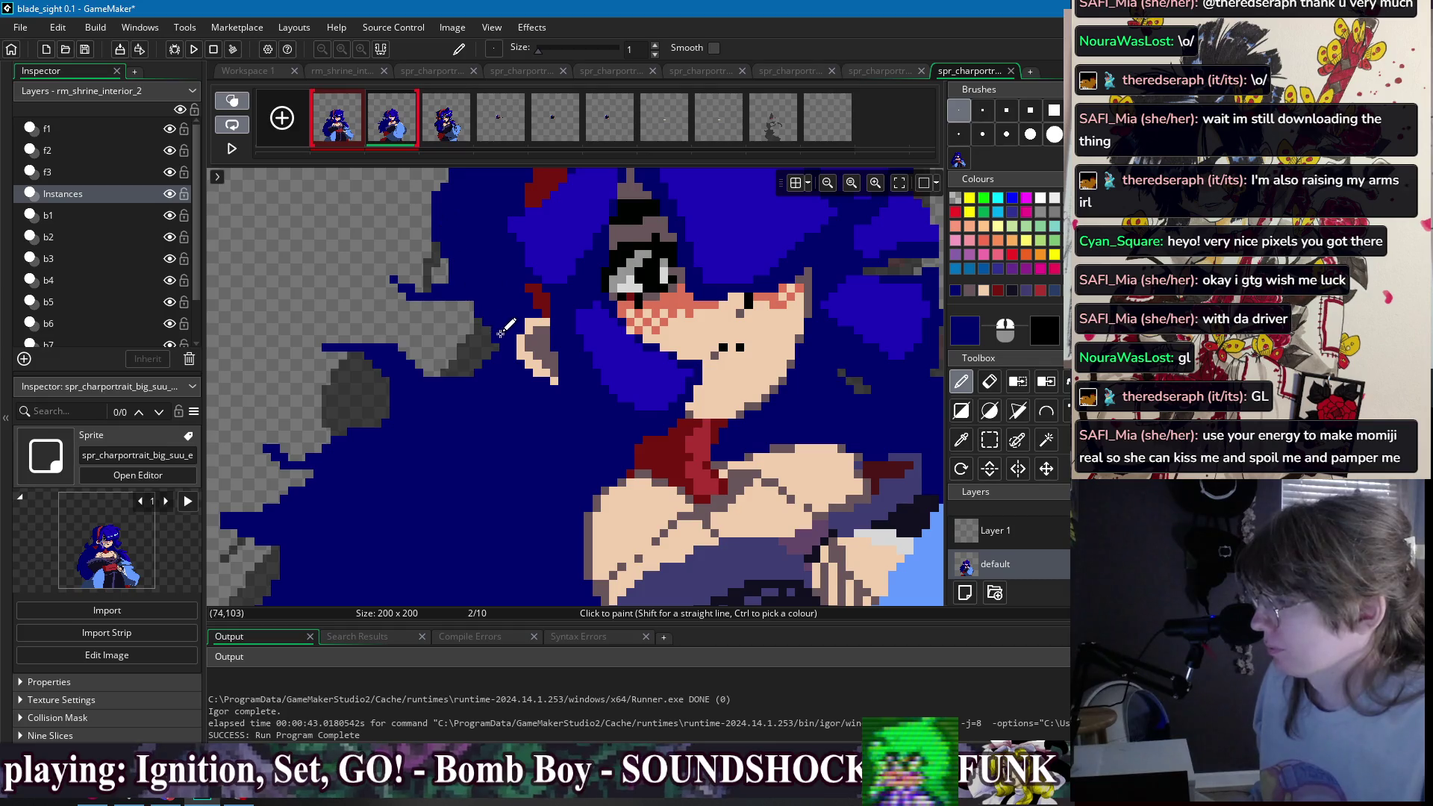
drag(486, 286, 504, 417)
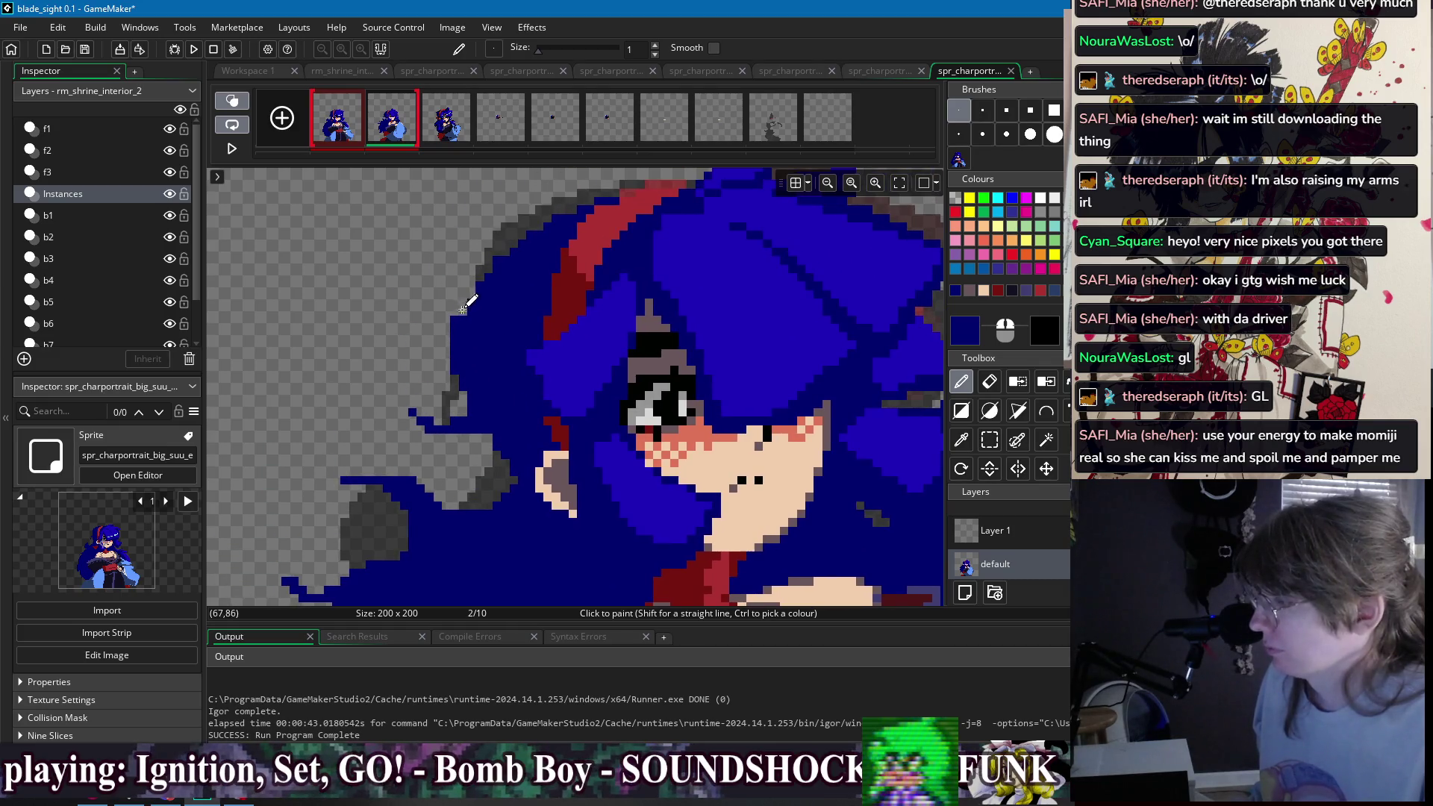
- Select the grey hair strand on the right by colour and paint dark pixels along it
scroll(575, 213, down, 5)
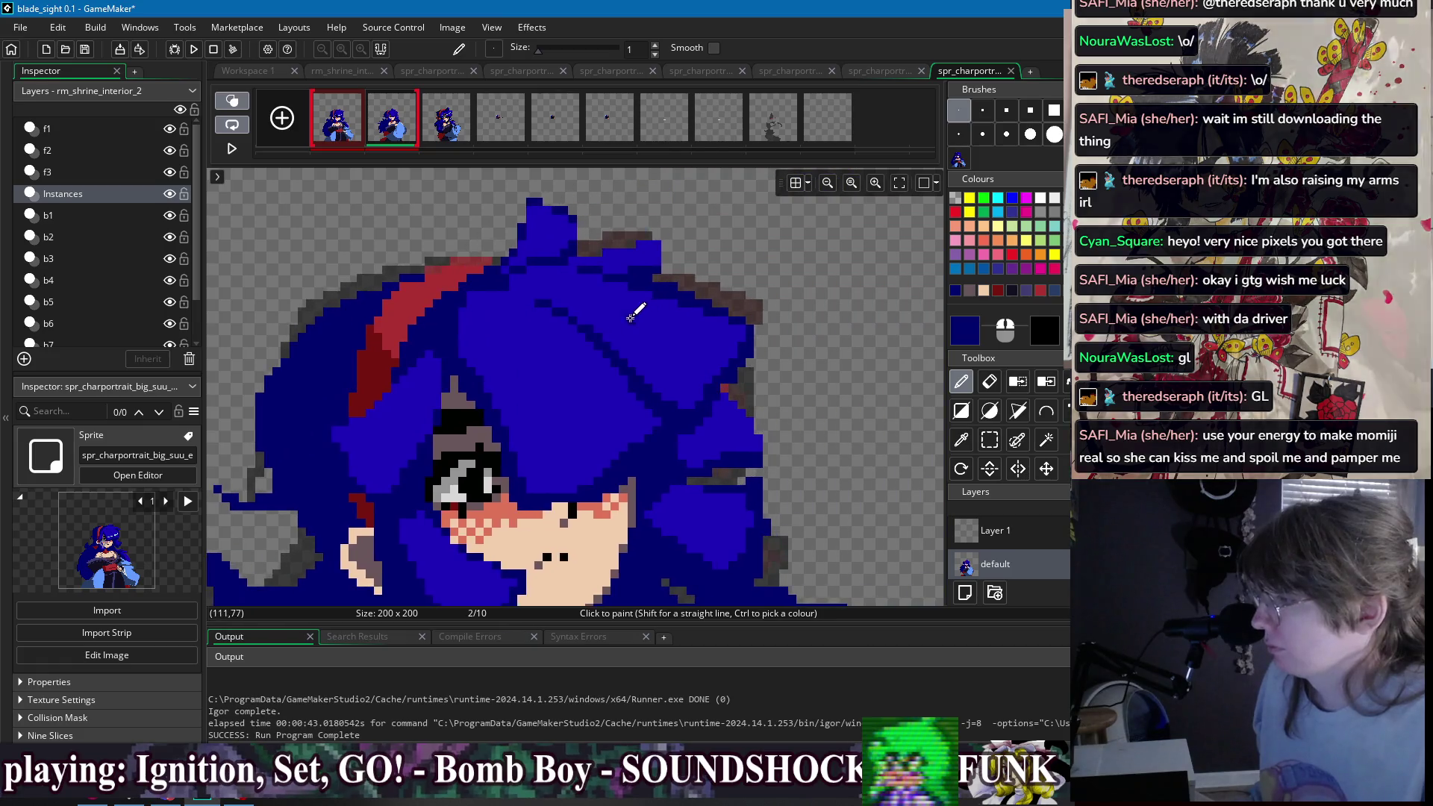
scroll(698, 318, up, 2)
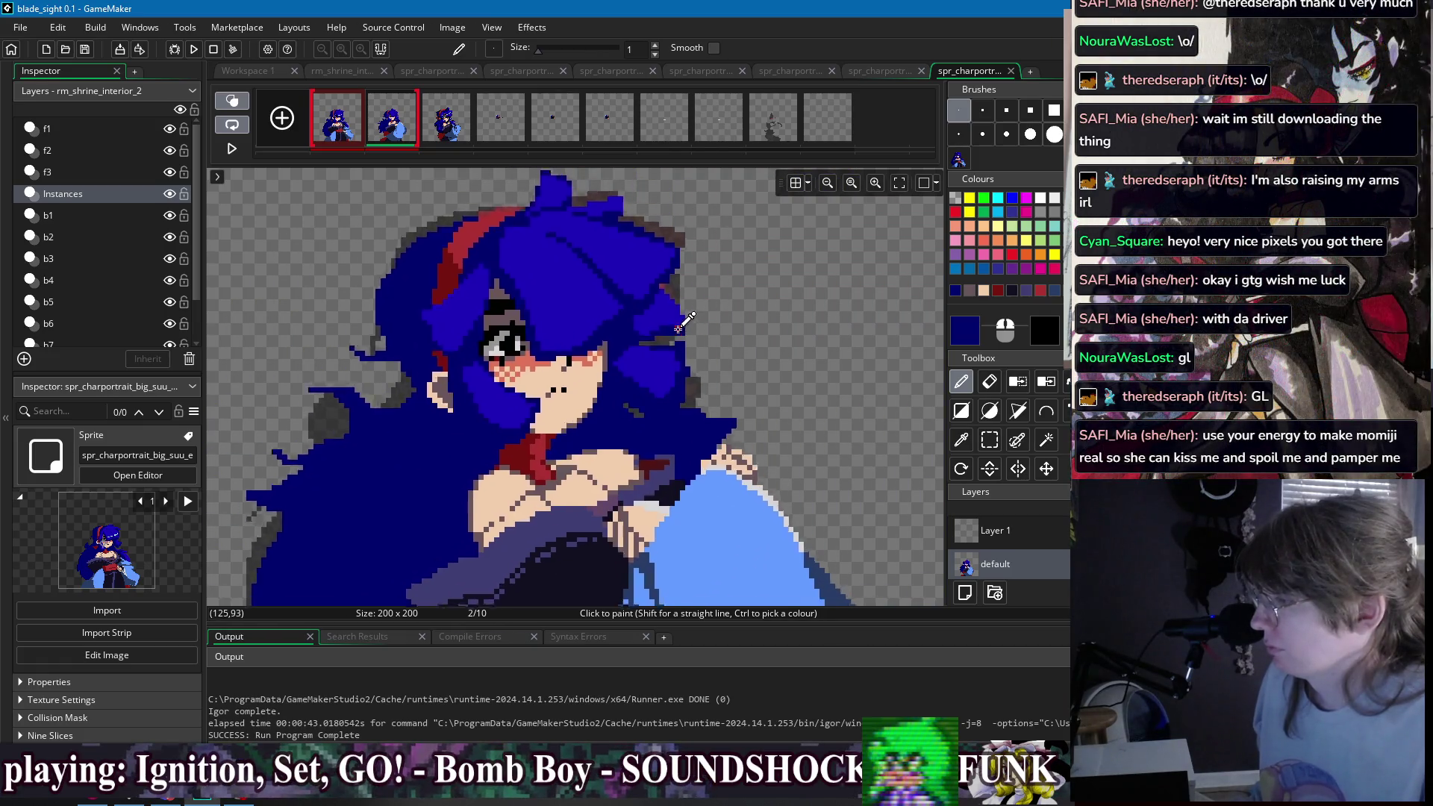
key(e)
key(w)
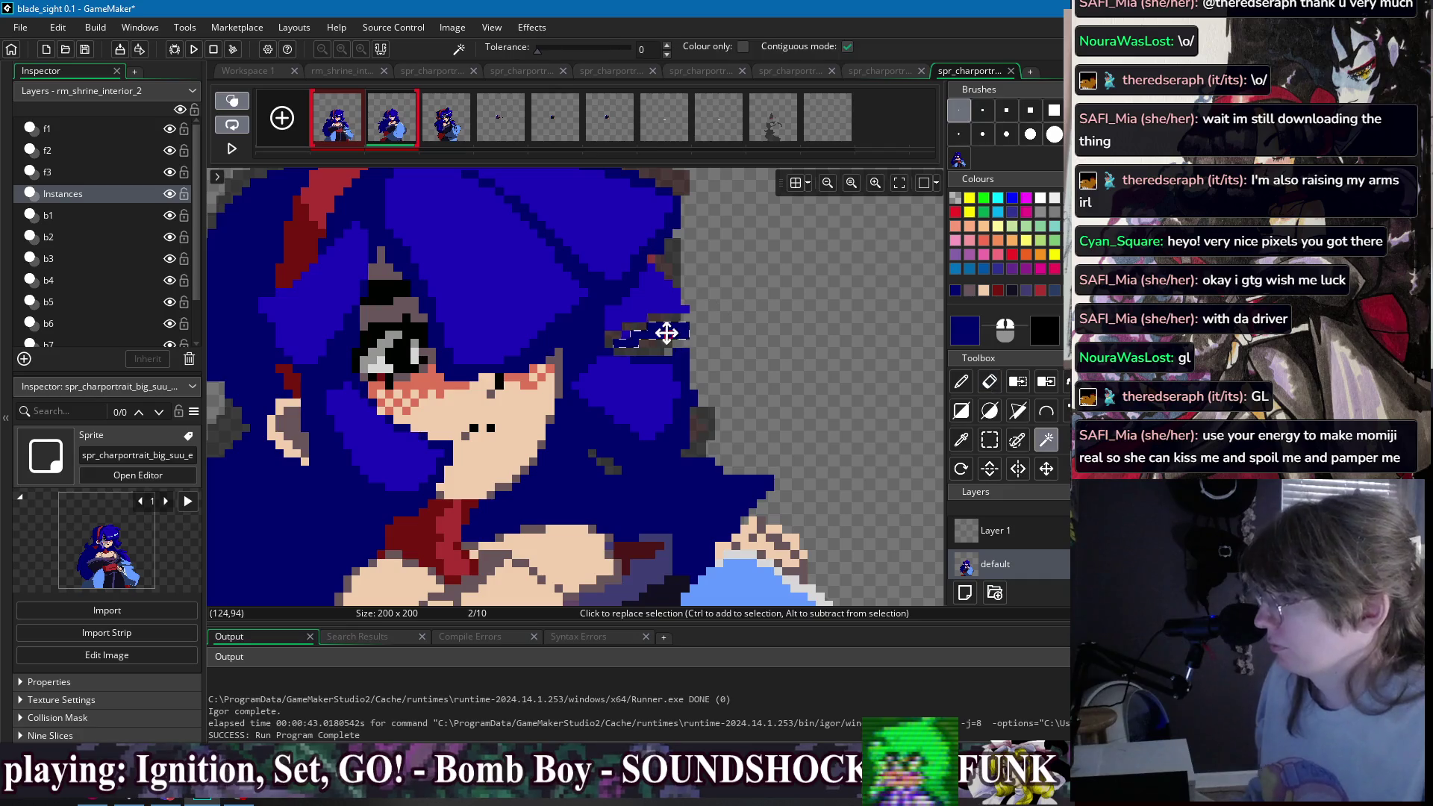
click(642, 336)
key(p)
mouse_move(603, 335)
mouse_down()
mouse_move(690, 314)
mouse_move(634, 321)
mouse_up()
scroll(635, 321, down, 3)
- Check frame 1's highlights and pick the light cyan highlight colour
click(338, 130)
click(381, 130)
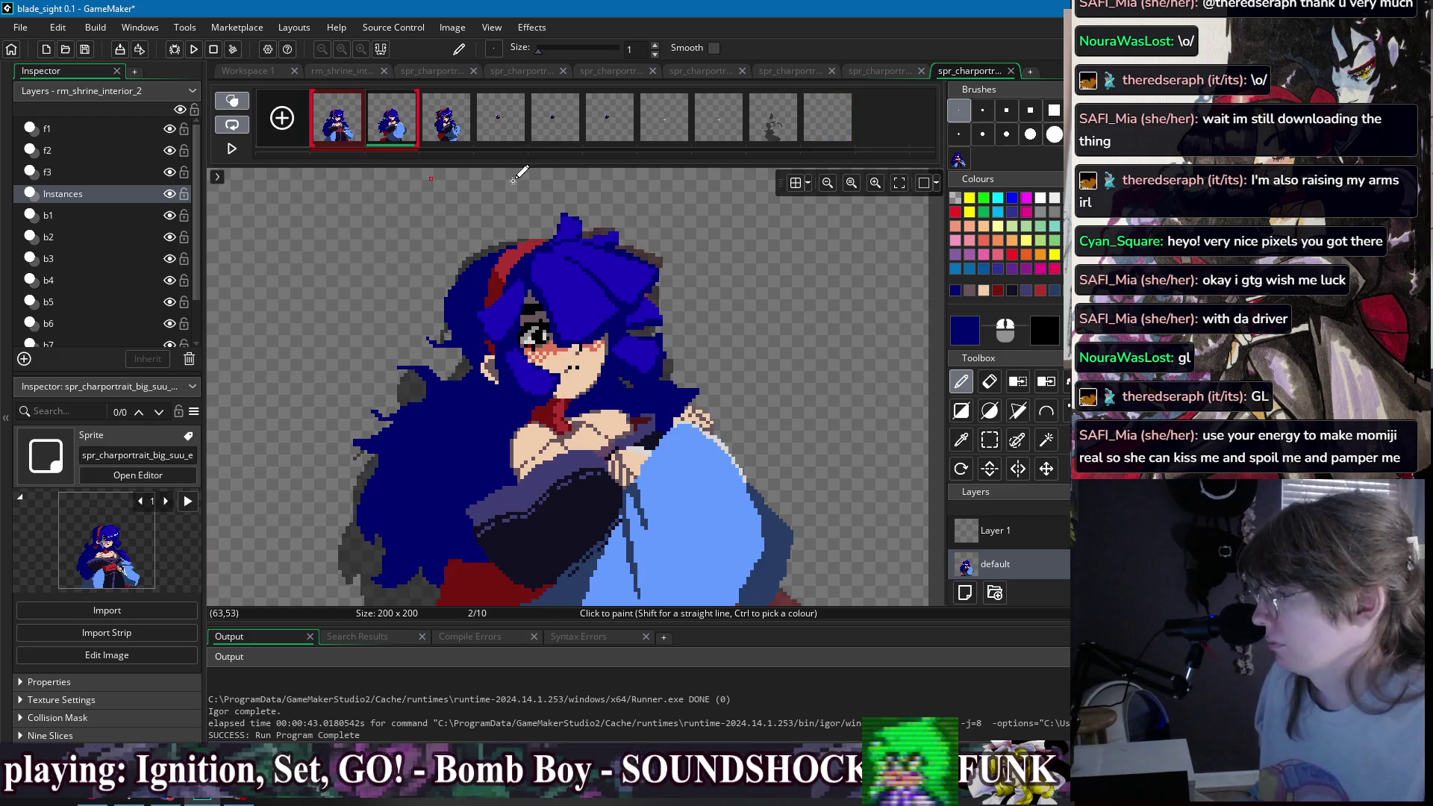
ctrl+click(608, 313)
scroll(544, 277, up, 3)
- Paint light cyan hair highlights near the eye and in a curve across the hair
drag(432, 334, 464, 366)
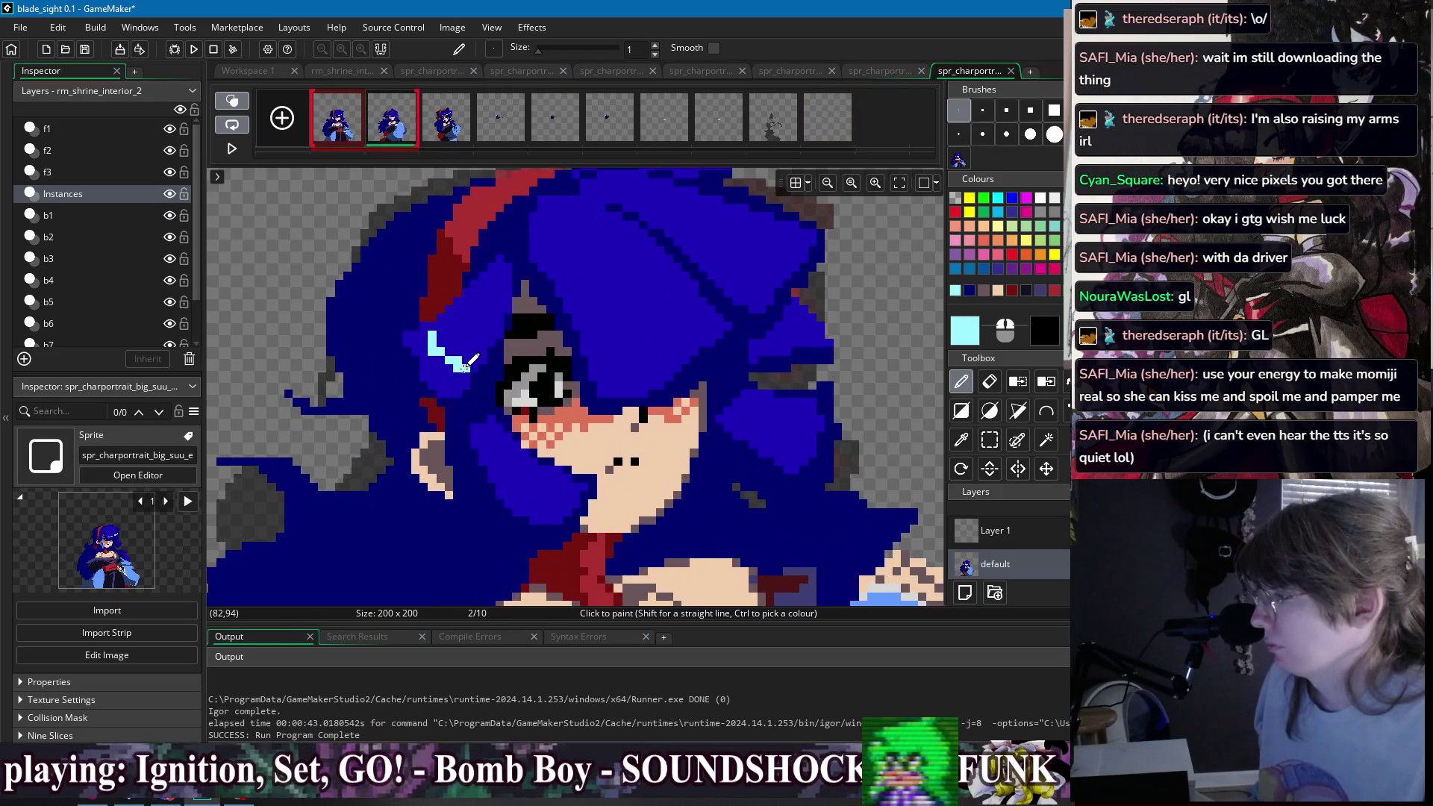
mouse_move(599, 363)
mouse_down()
mouse_move(684, 311)
mouse_move(636, 351)
mouse_move(710, 263)
mouse_move(706, 329)
mouse_up()
ctrl+click(711, 342)
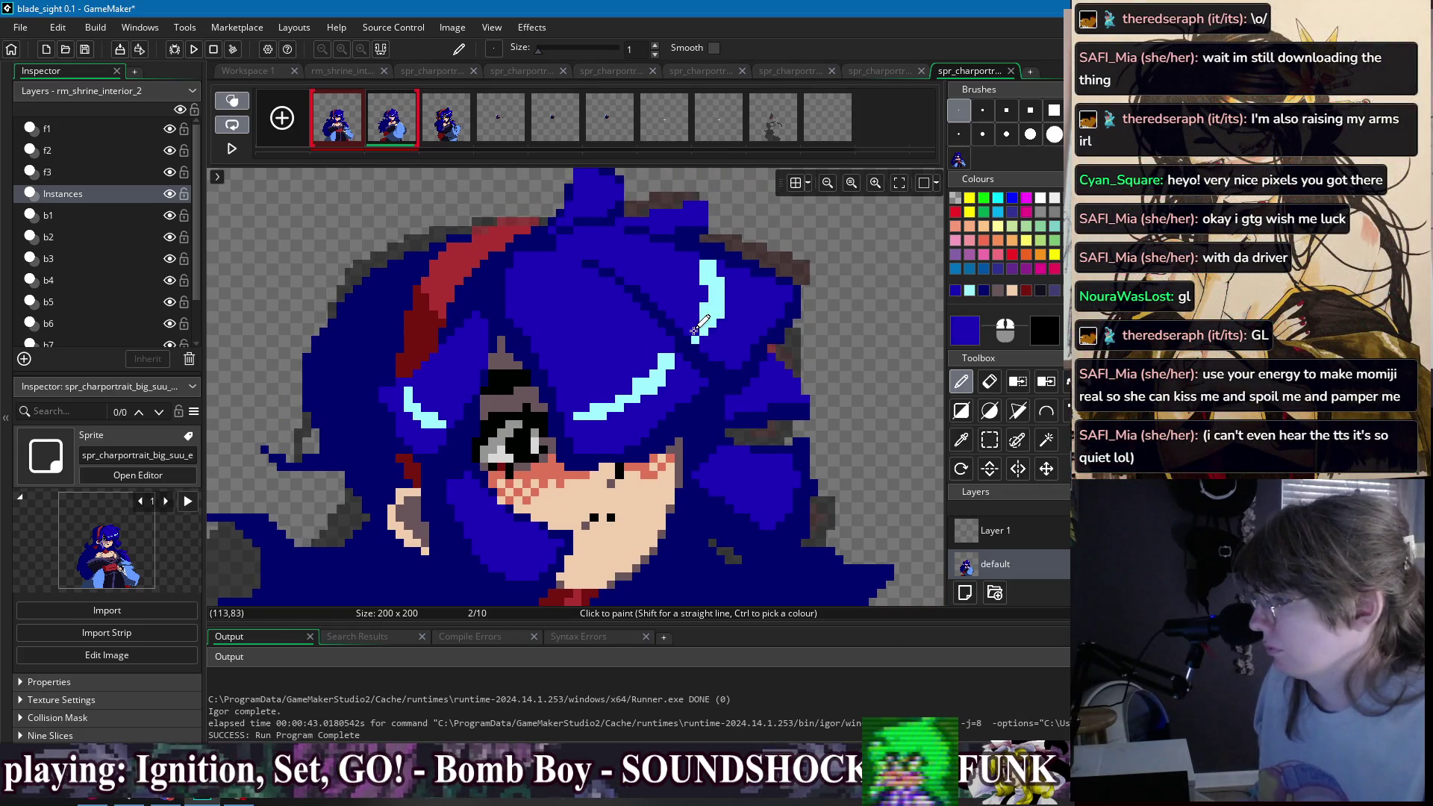
- Compare against frame 1, then extend the dark-blue hair outline near the hand
scroll(440, 195, down, 3)
click(362, 142)
click(392, 140)
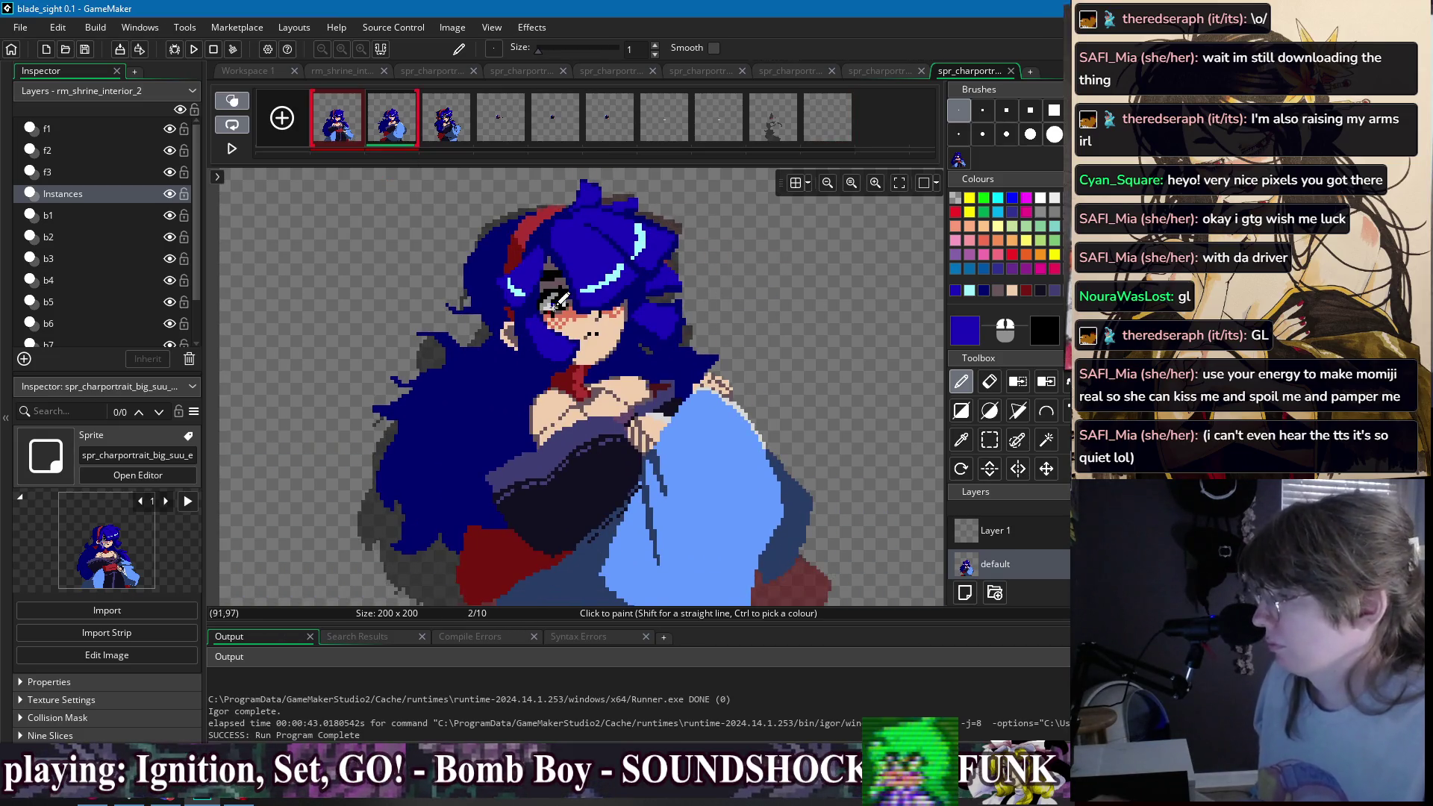
scroll(733, 309, up, 3)
click(352, 128)
click(397, 123)
drag(677, 282, 553, 301)
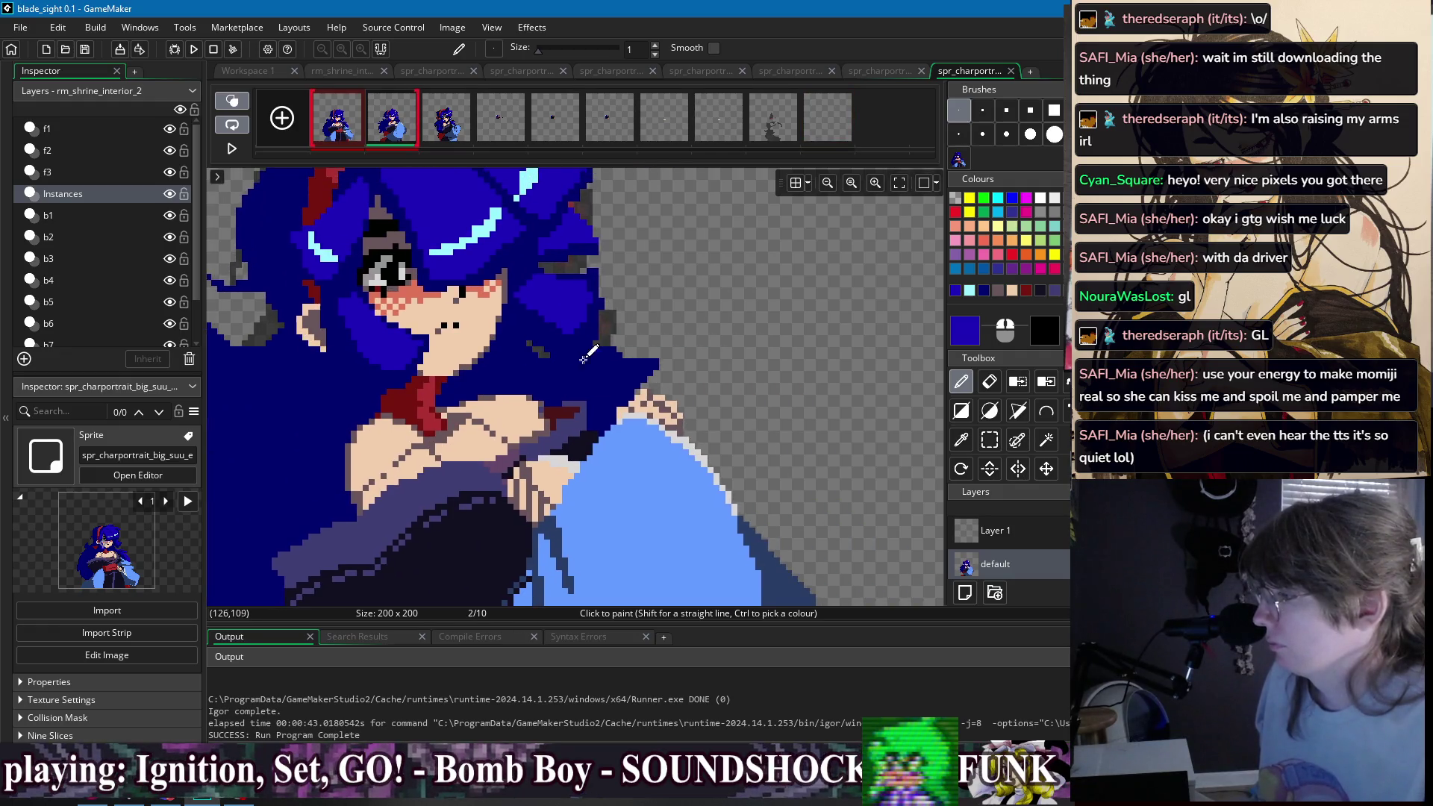
mouse_move(530, 369)
mouse_down()
mouse_move(651, 364)
mouse_move(567, 364)
mouse_up()
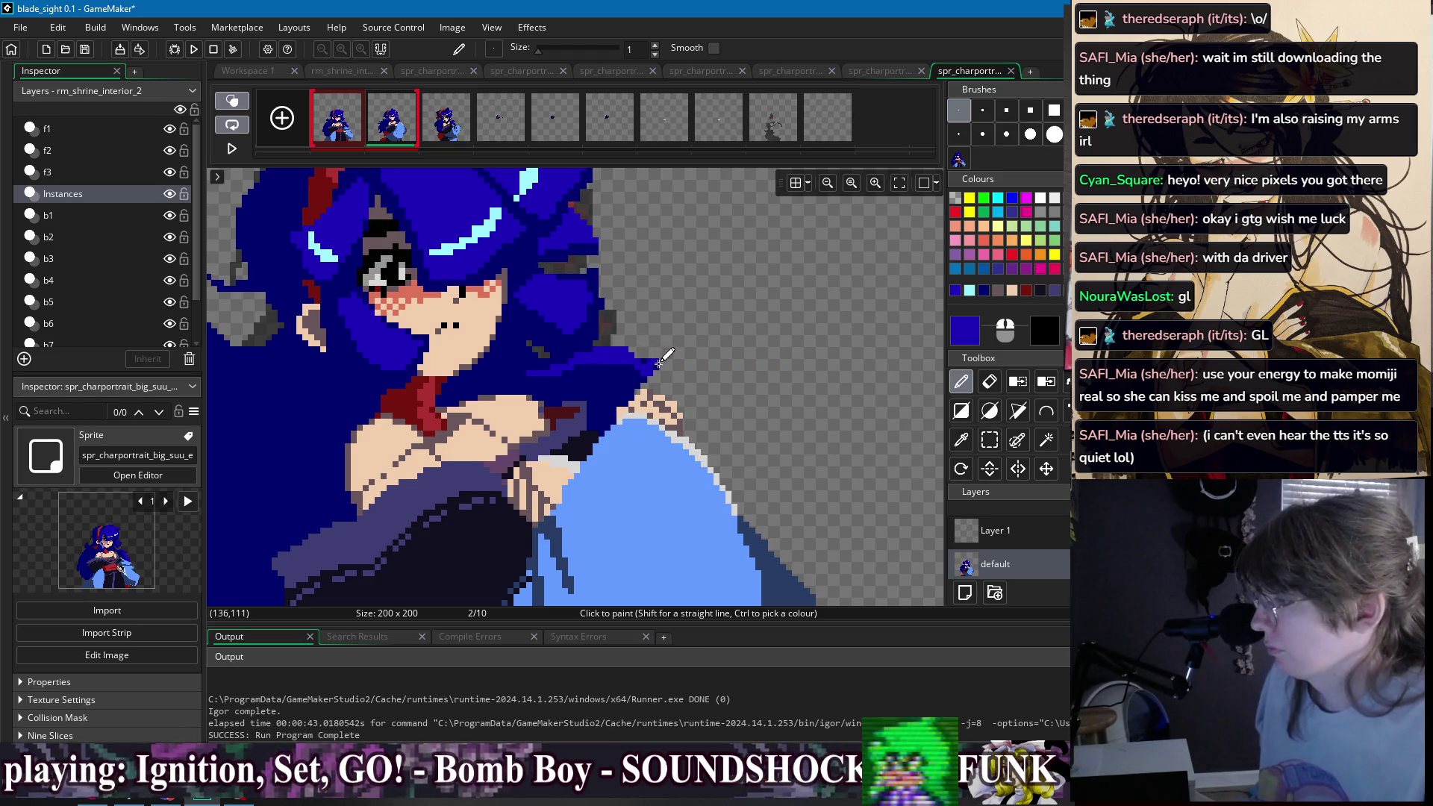
- Undo a stray dark-blue line and add a thin blue stroke on the left hair
key(e)
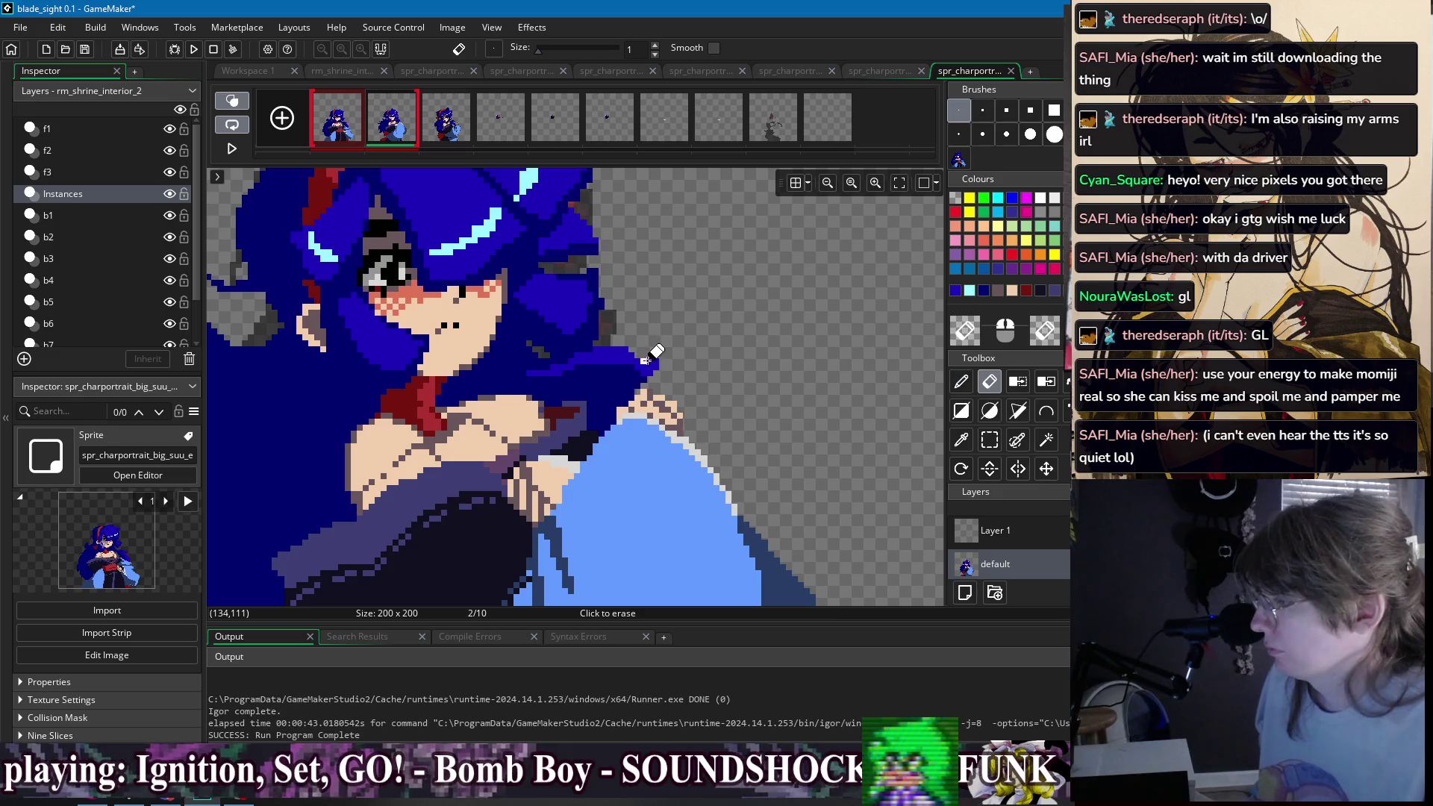
scroll(662, 367, down, 2)
scroll(662, 366, right, 2)
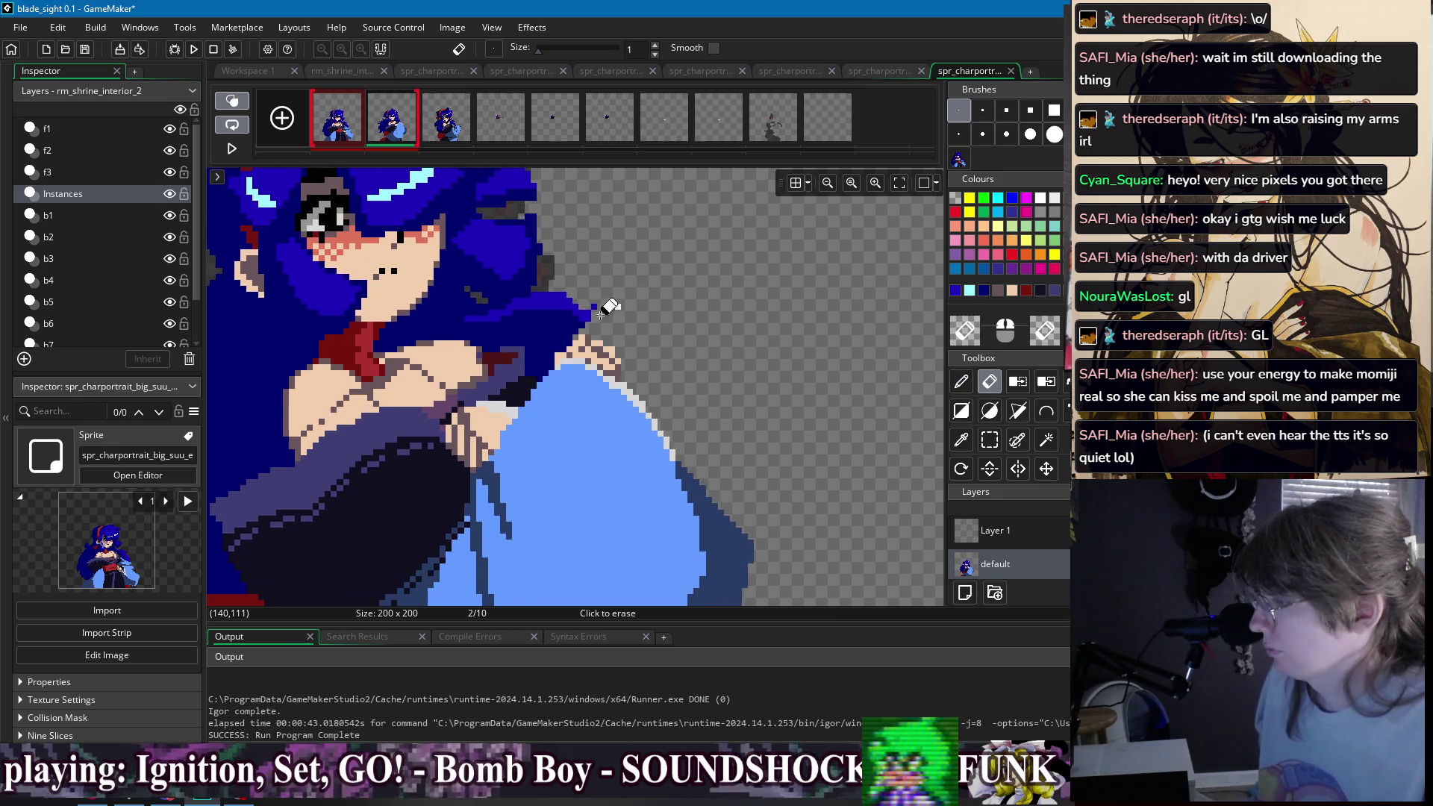
key(p)
drag(590, 338, 674, 352)
key(ctrl+z)
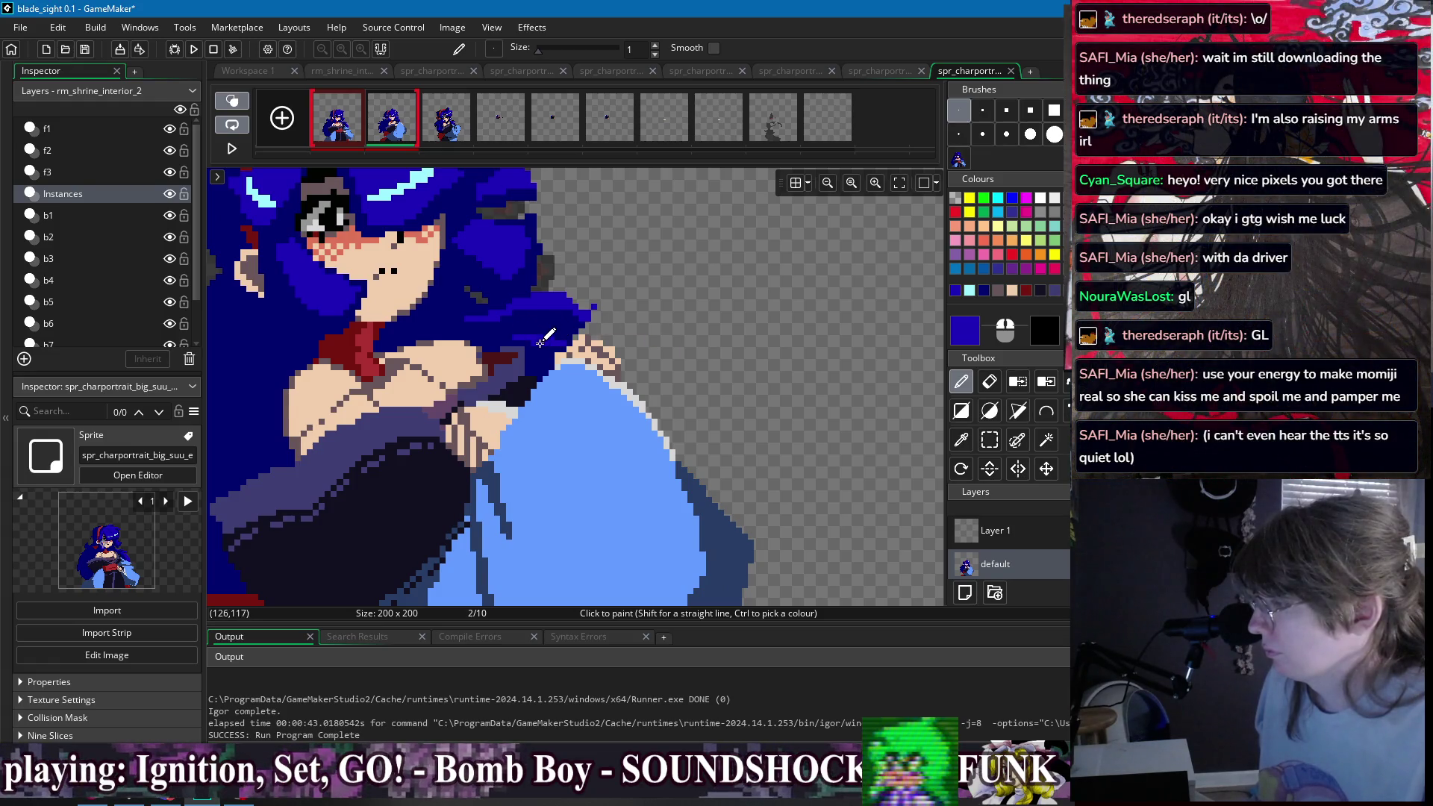
scroll(553, 348, down, 3)
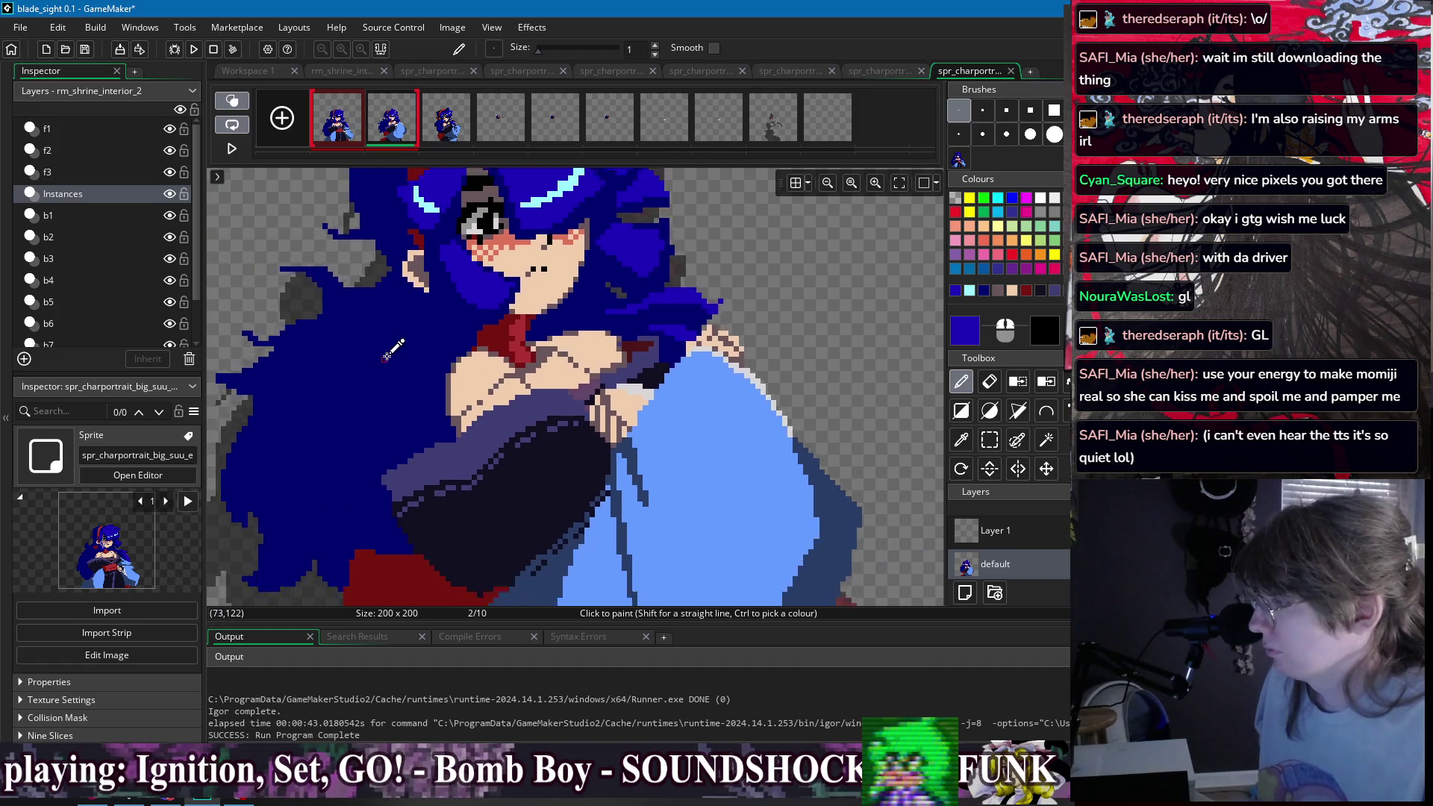
drag(409, 348, 407, 377)
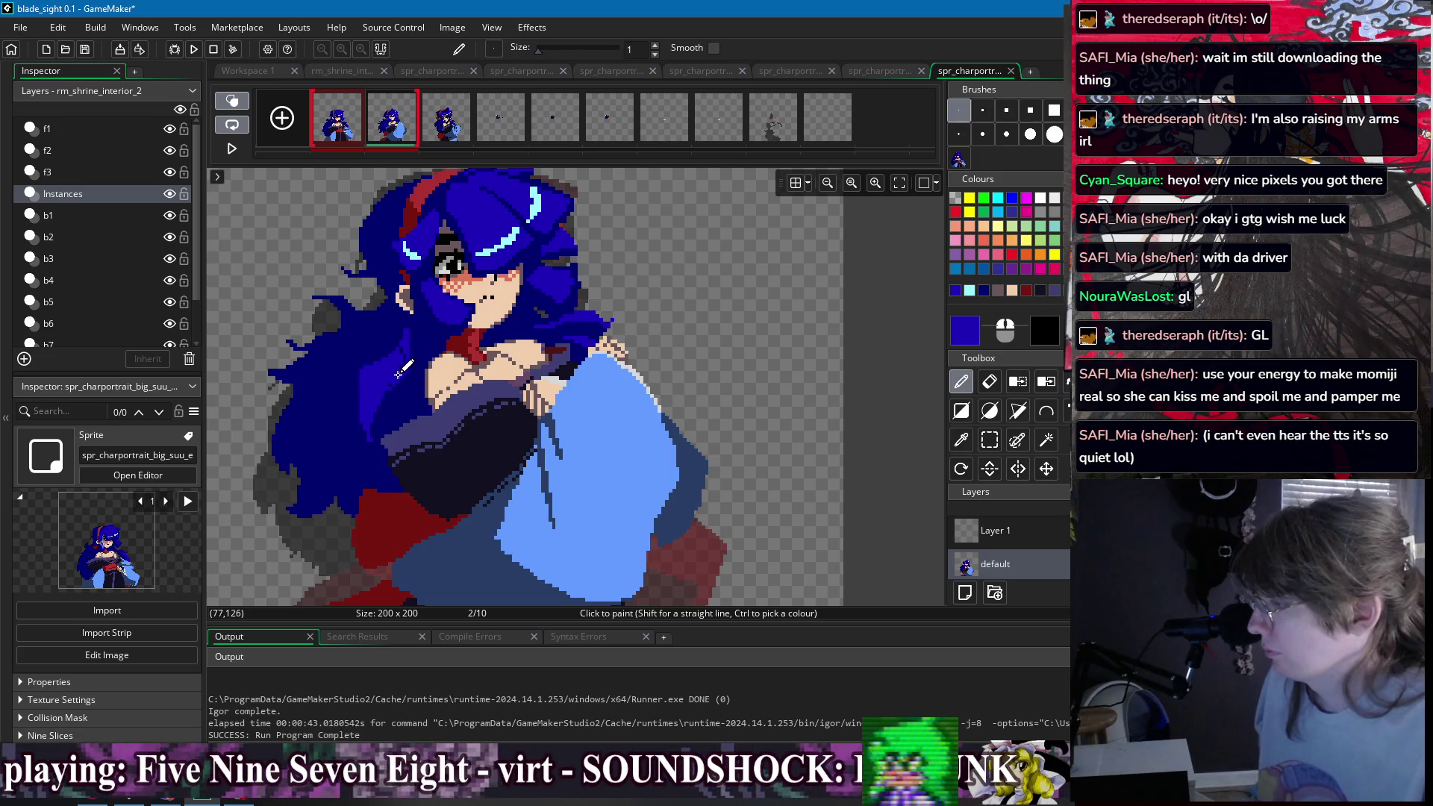
drag(589, 306, 710, 325)
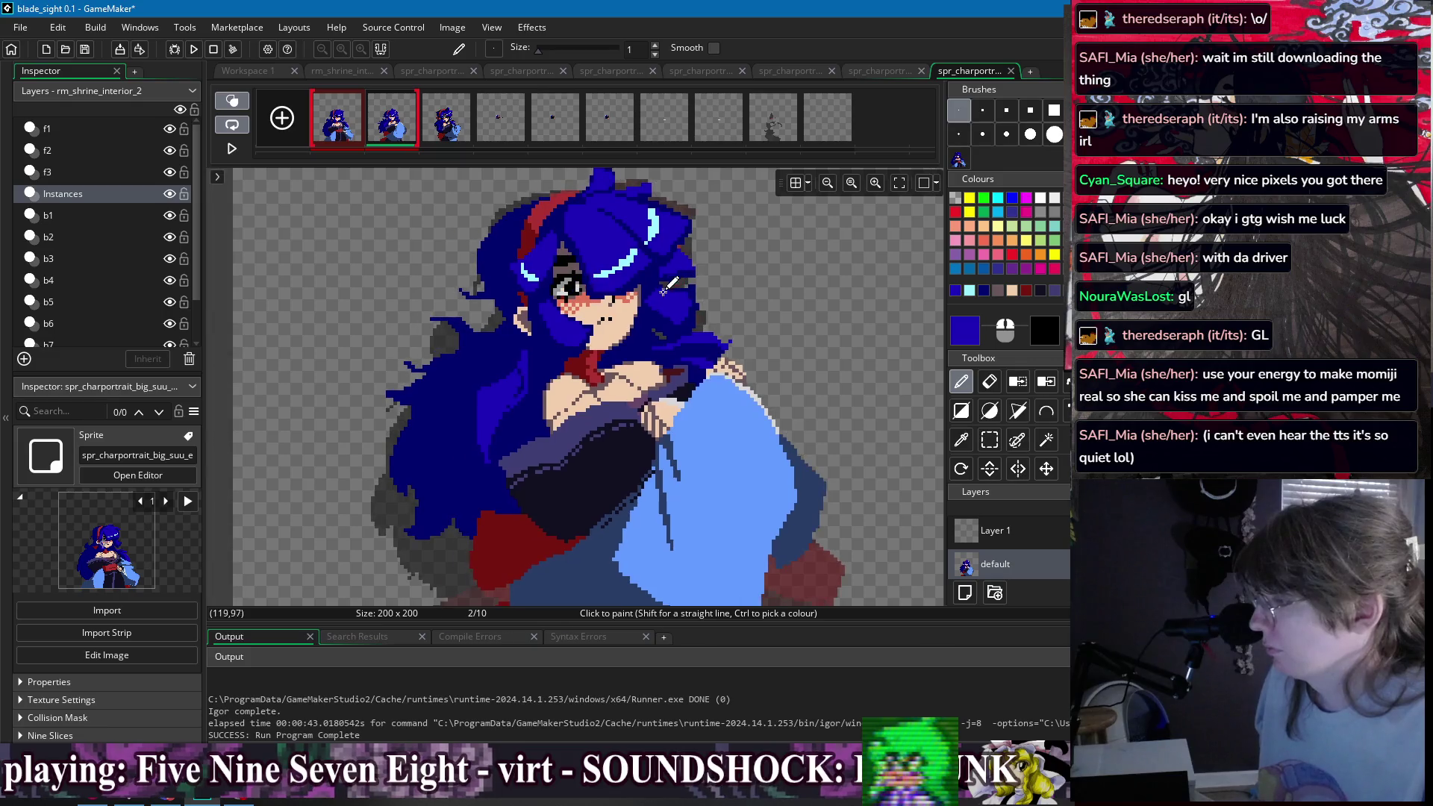
ctrl+click(539, 228)
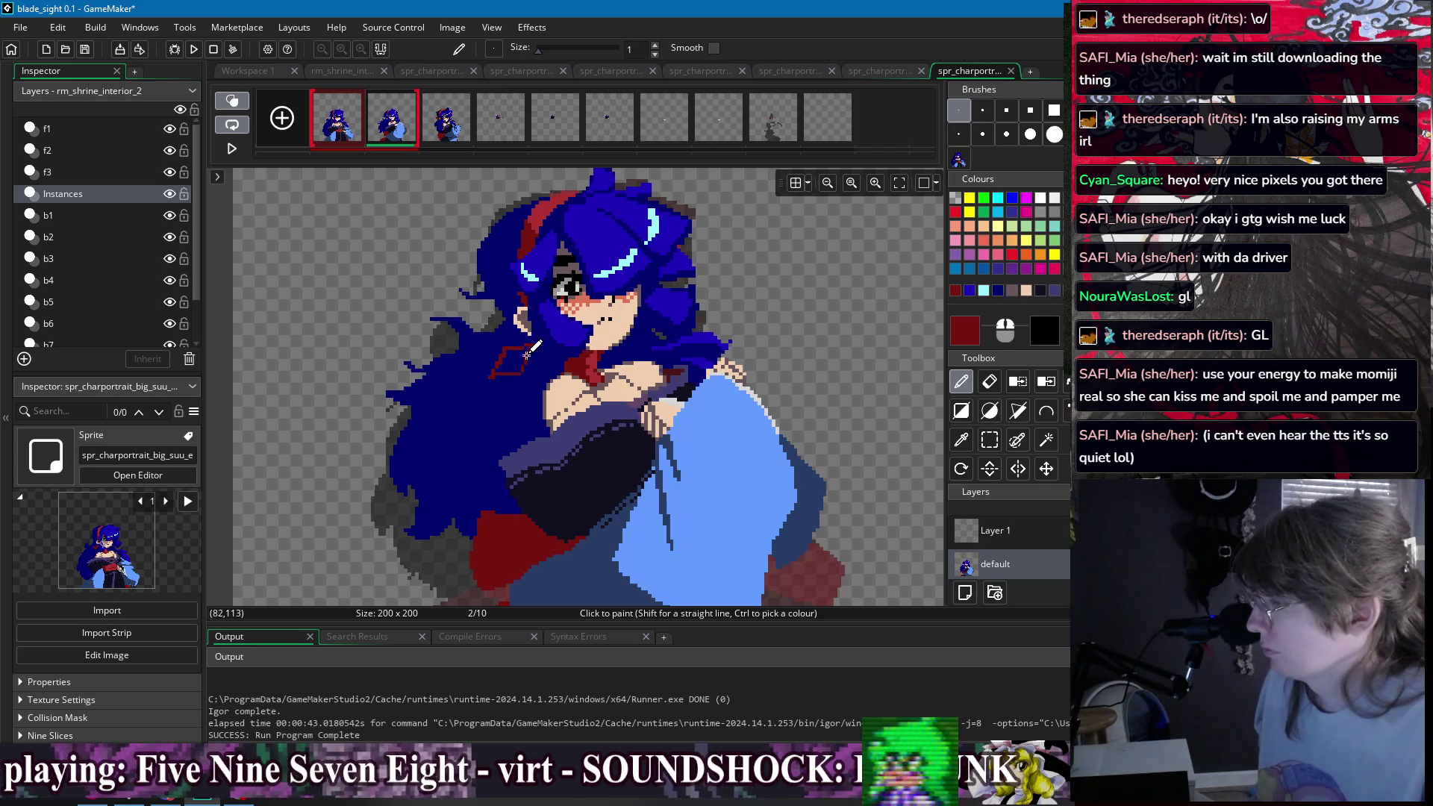
- After checking frame 1, trim the dark-red strand's lower-left edge with navy
key(f)
scroll(531, 349, down, 3)
click(340, 124)
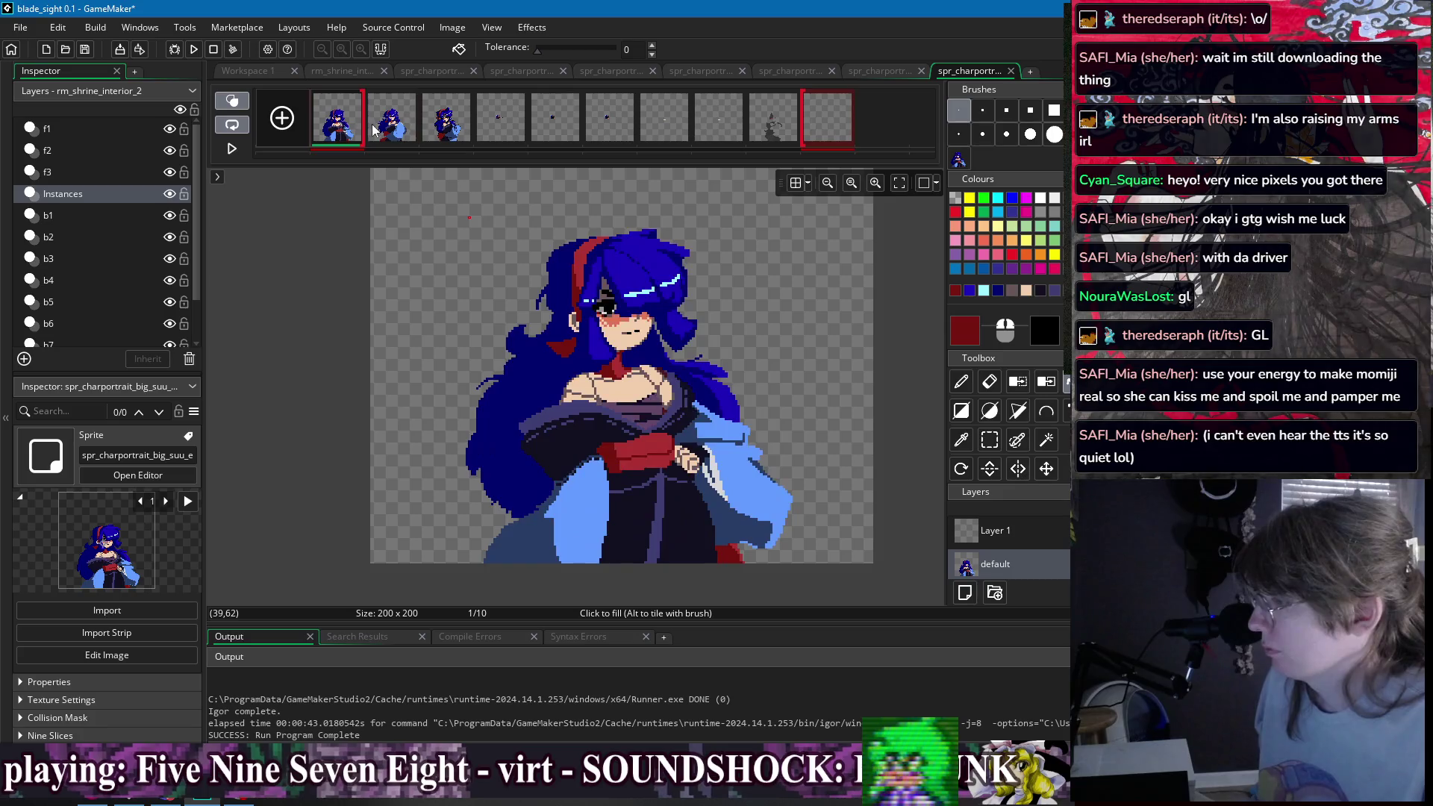
click(390, 123)
scroll(515, 358, up, 3)
ctrl+click(478, 396)
key(d)
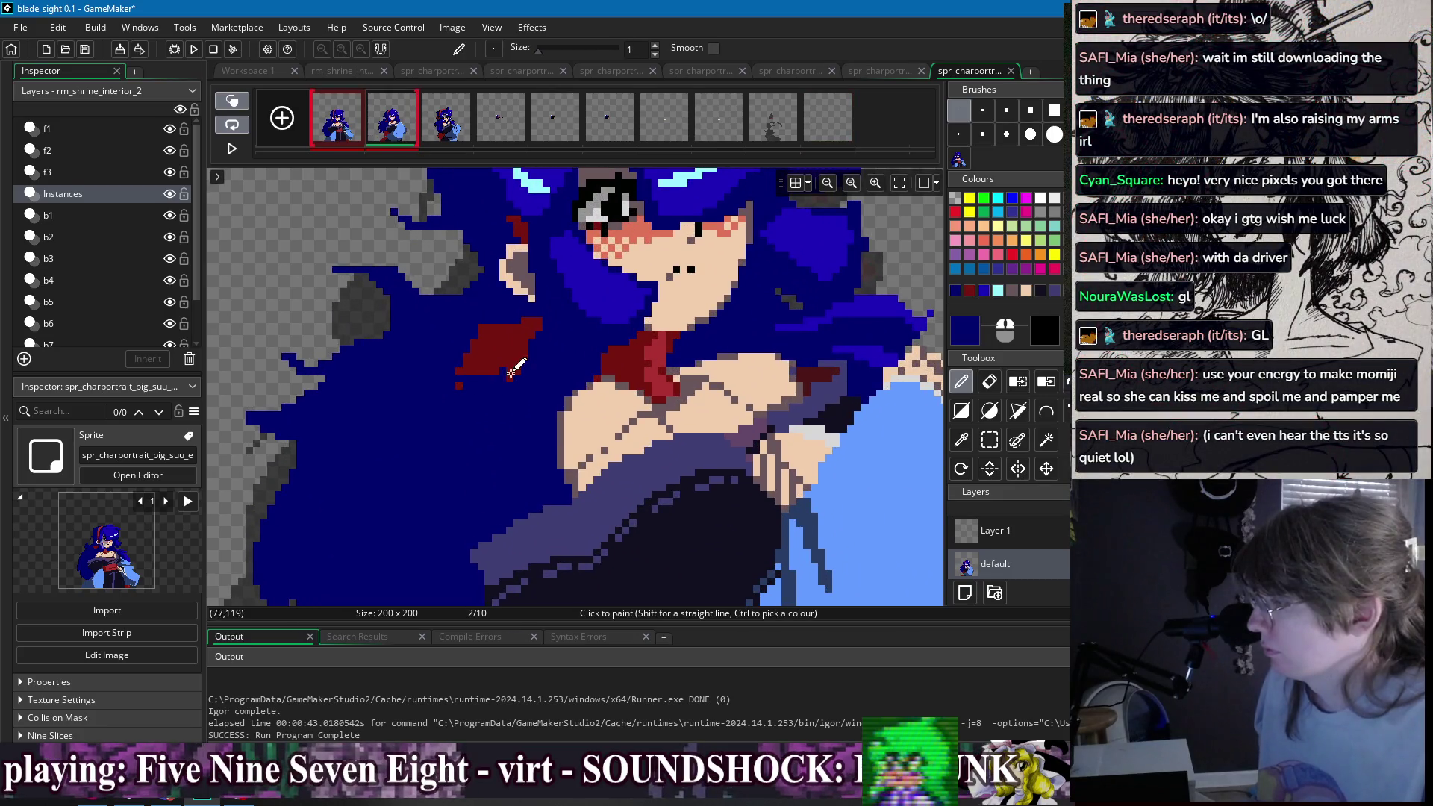
drag(464, 365, 467, 371)
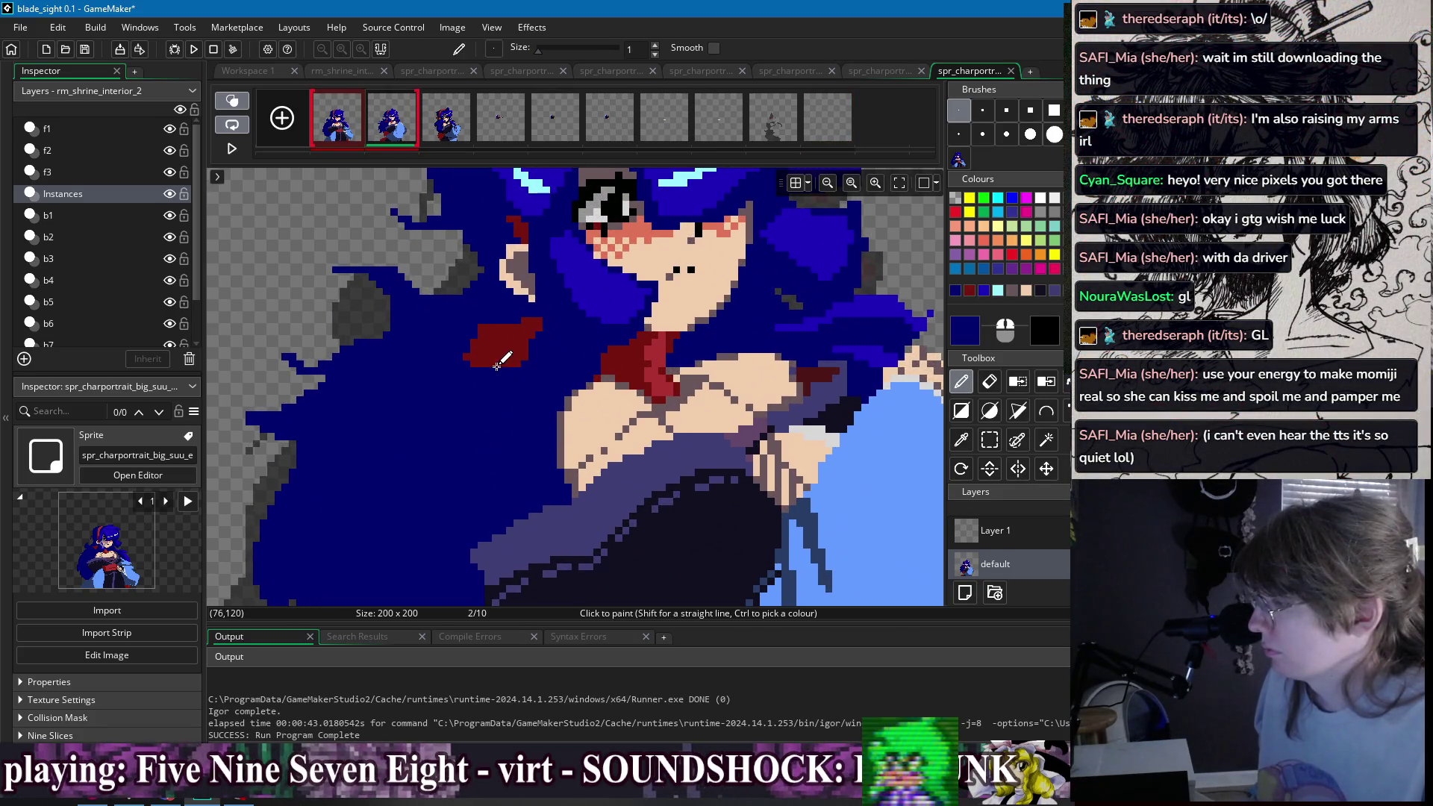
- Sample the navy, the scarf's dark red and a brighter red, then compare with frame 1
ctrl+click(482, 336)
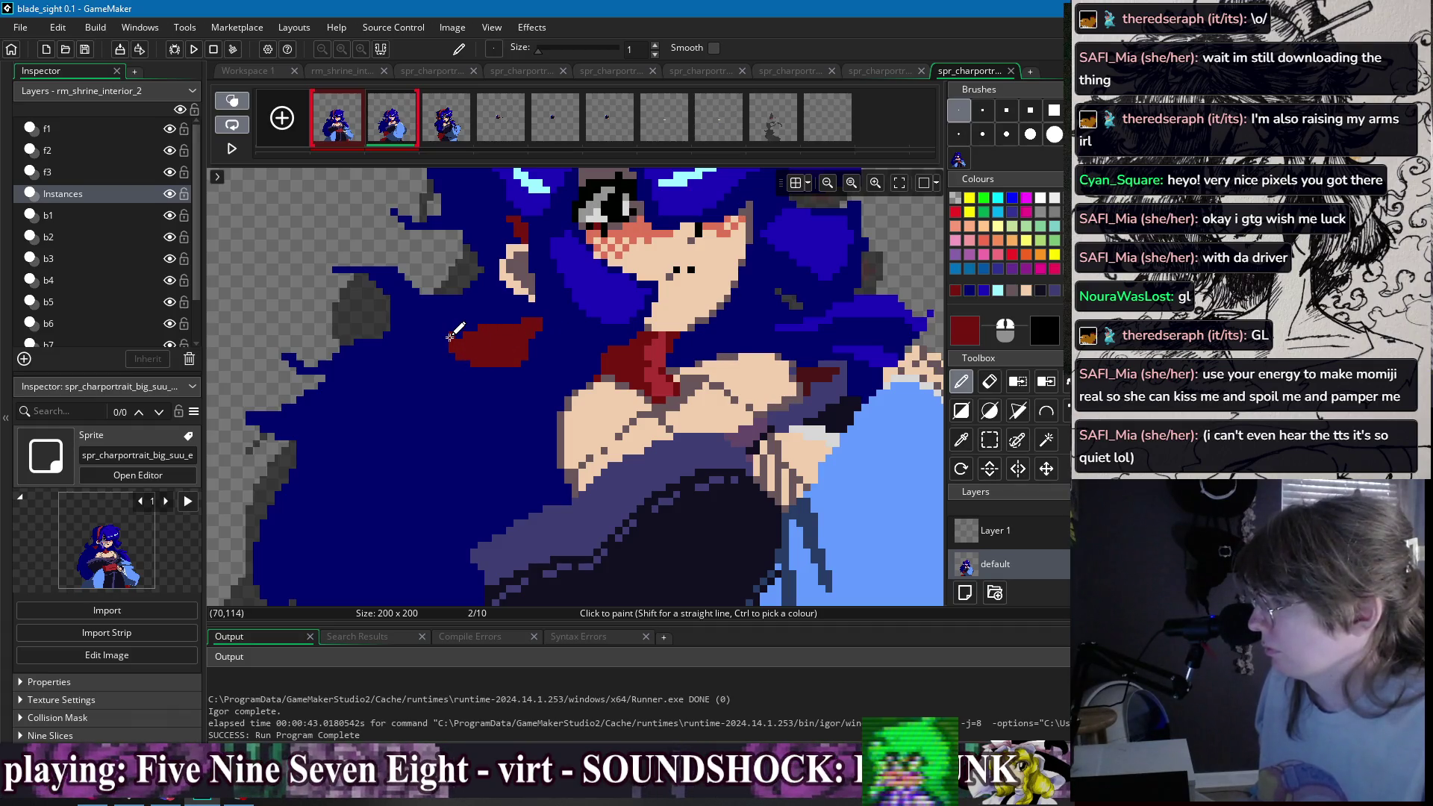
scroll(446, 336, down, 3)
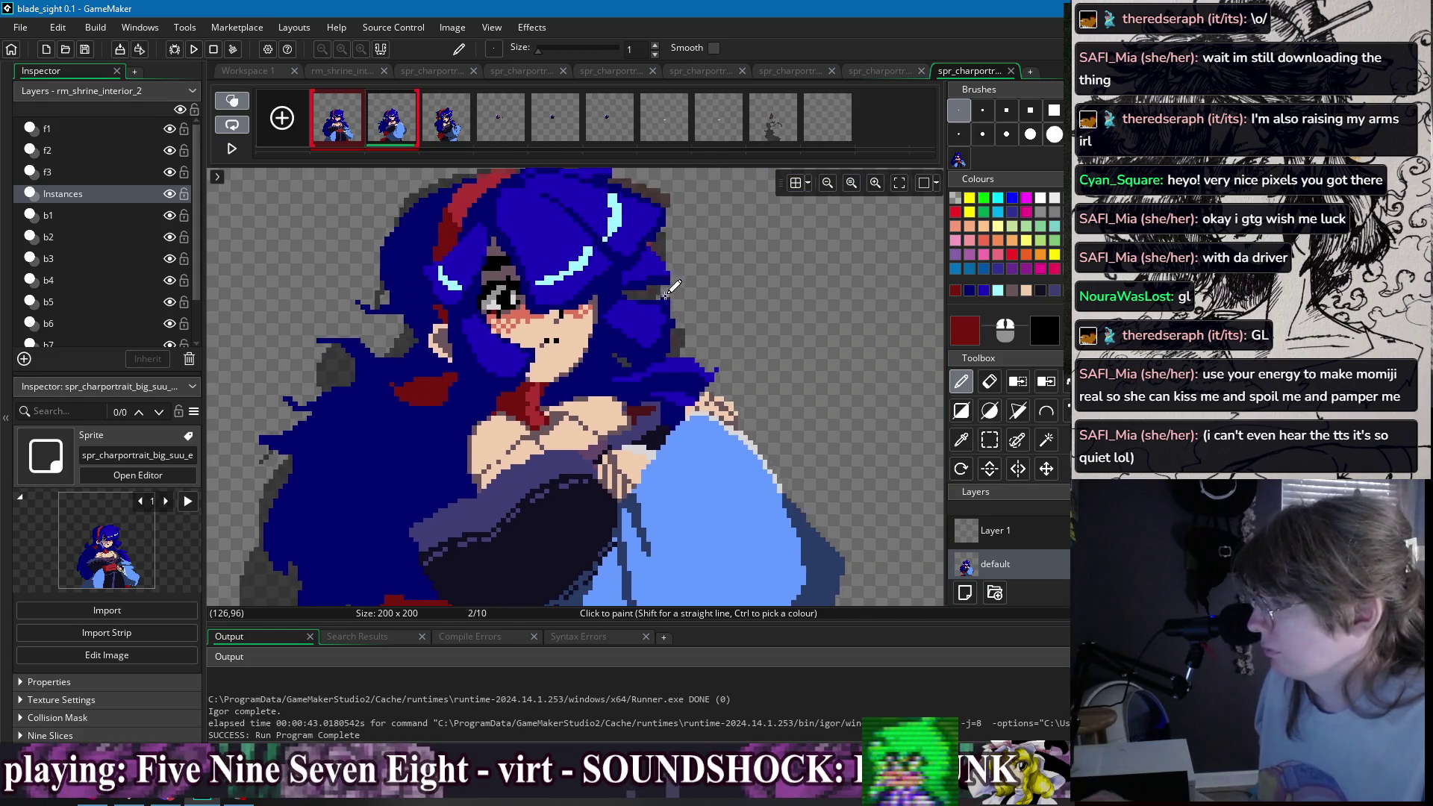
scroll(556, 299, down, 1)
scroll(522, 336, up, 3)
ctrl+click(478, 392)
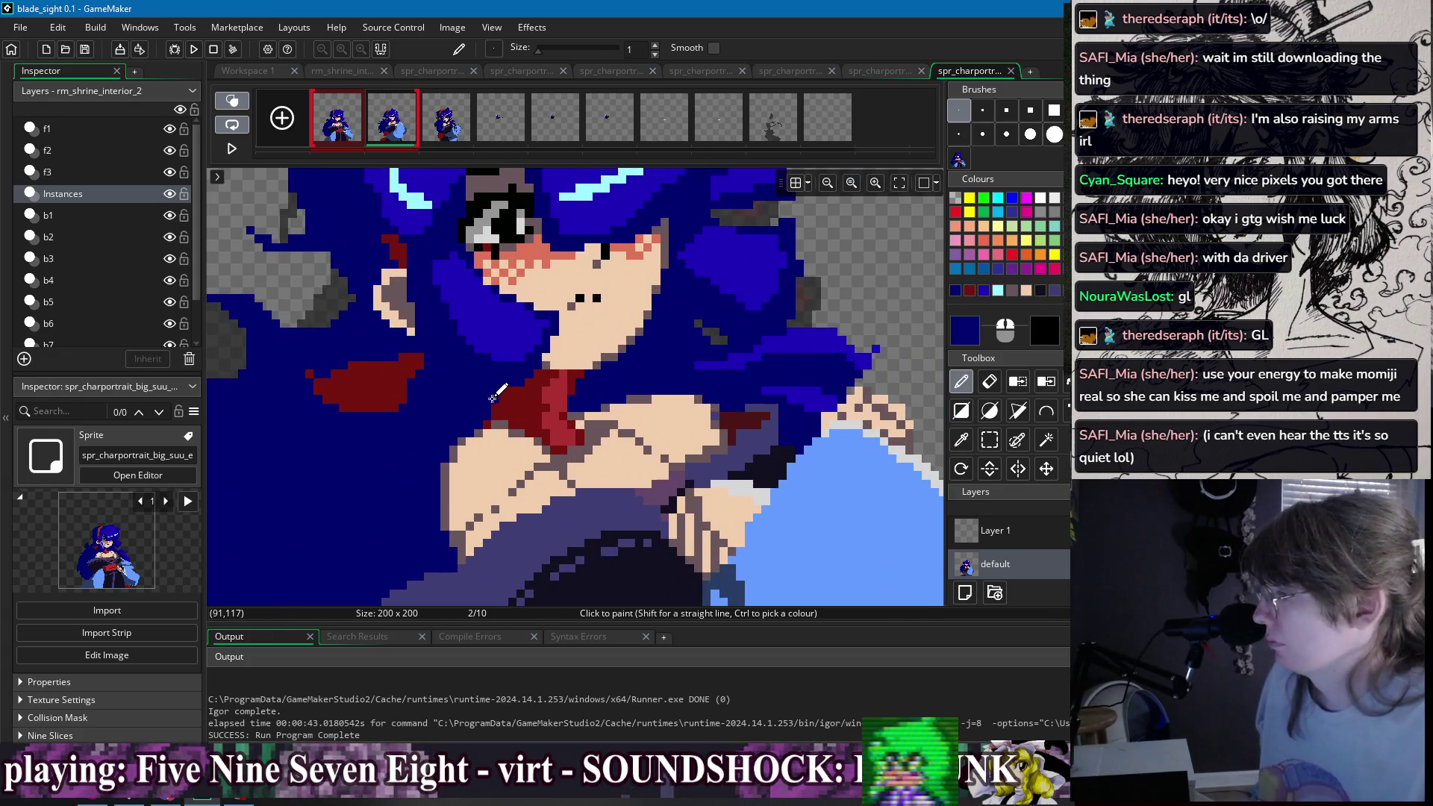
scroll(663, 341, up, 1)
scroll(662, 342, down, 1)
scroll(623, 376, up, 2)
ctrl+click(600, 383)
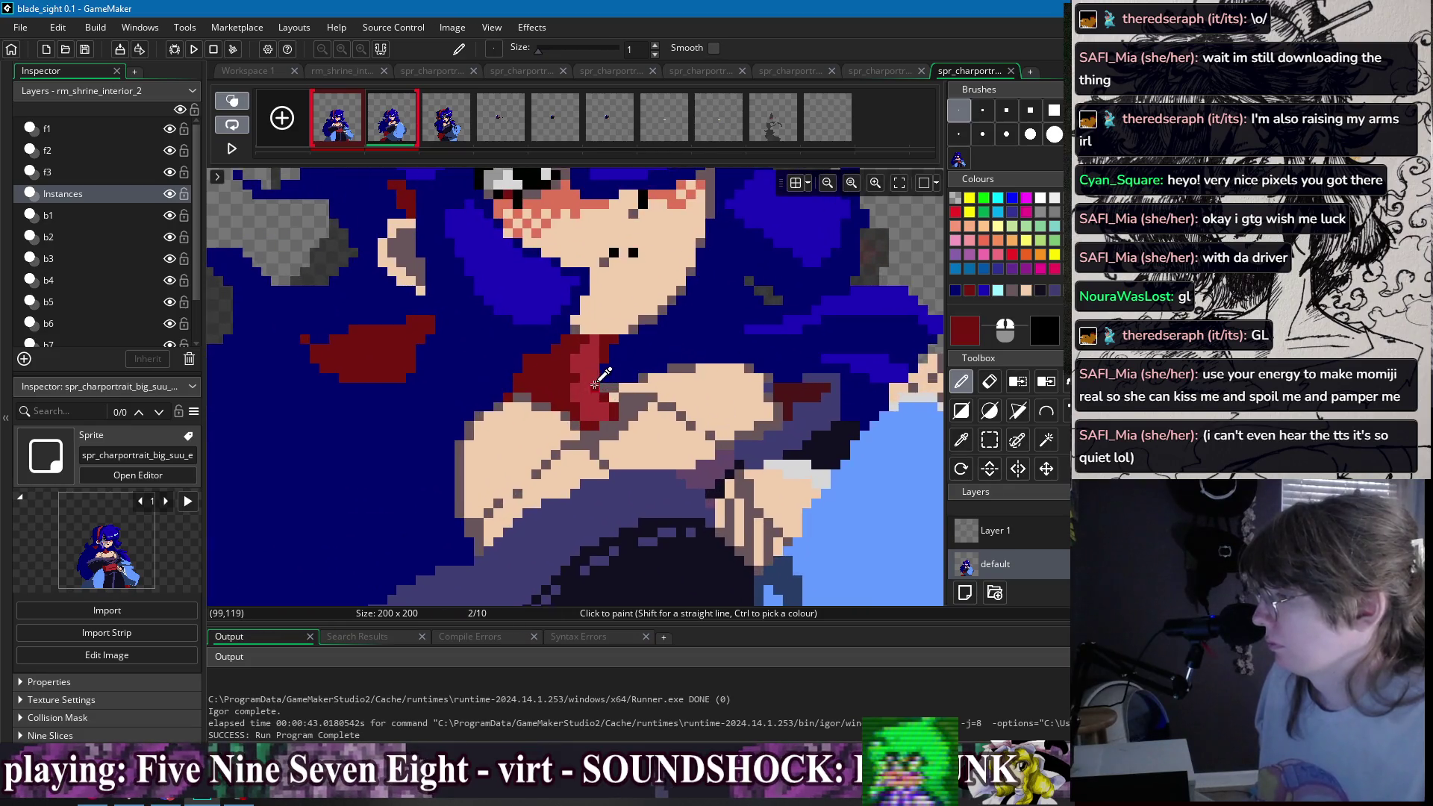
ctrl+click(604, 369)
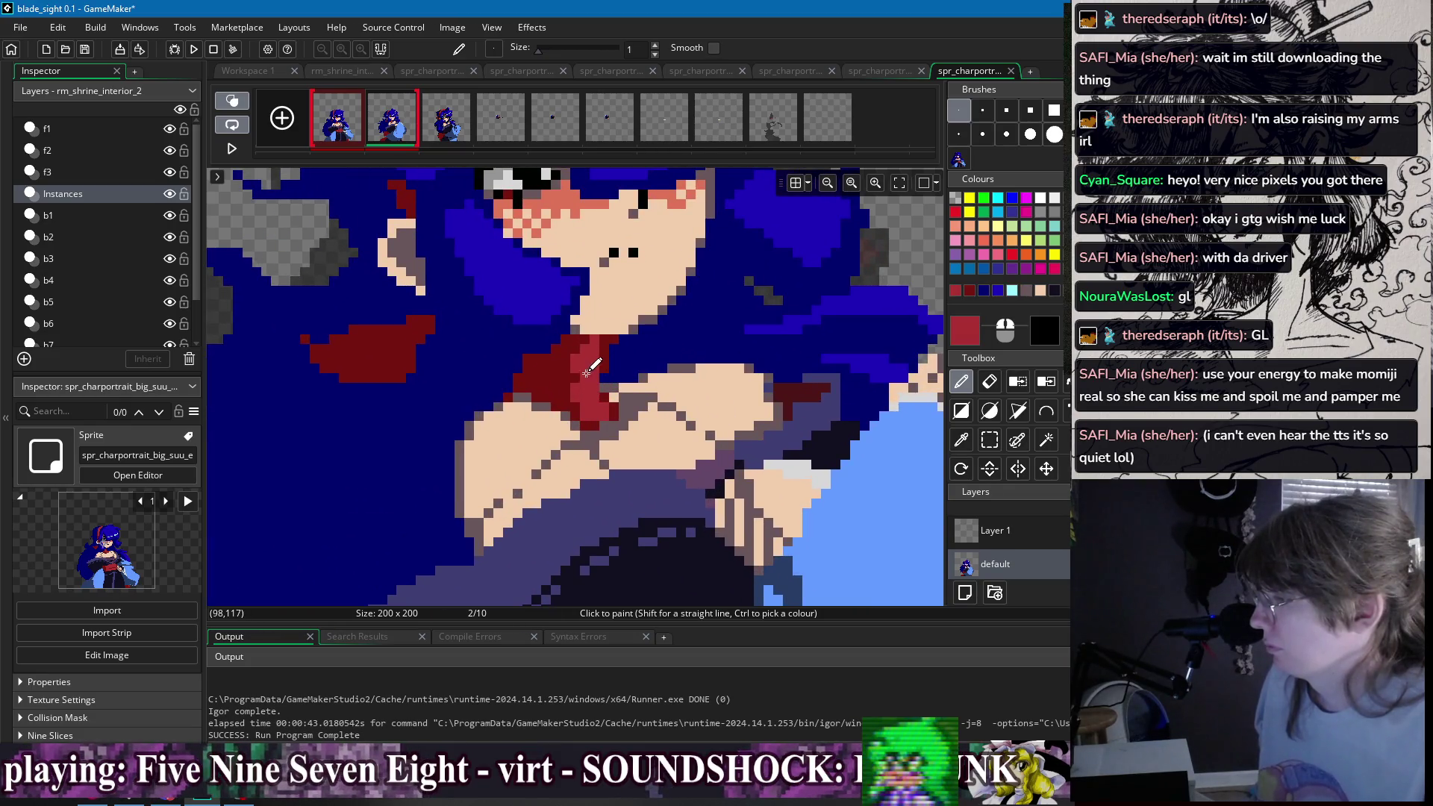
ctrl+click(574, 357)
scroll(584, 349, down, 5)
click(349, 122)
click(385, 128)
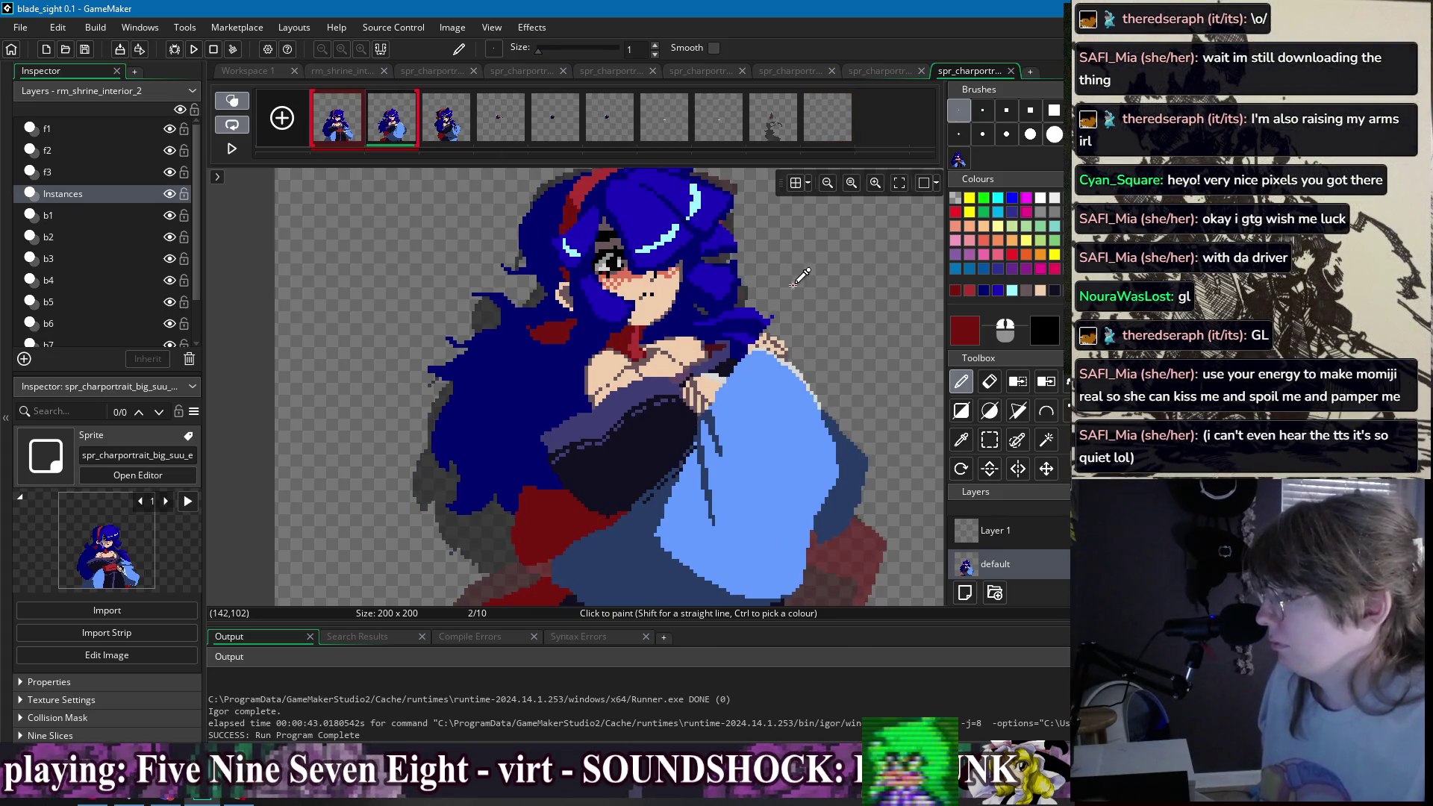
- Flip repeatedly between frame 1 and frame 2 to compare the portraits, ending on frame 2
scroll(800, 277, down, 1)
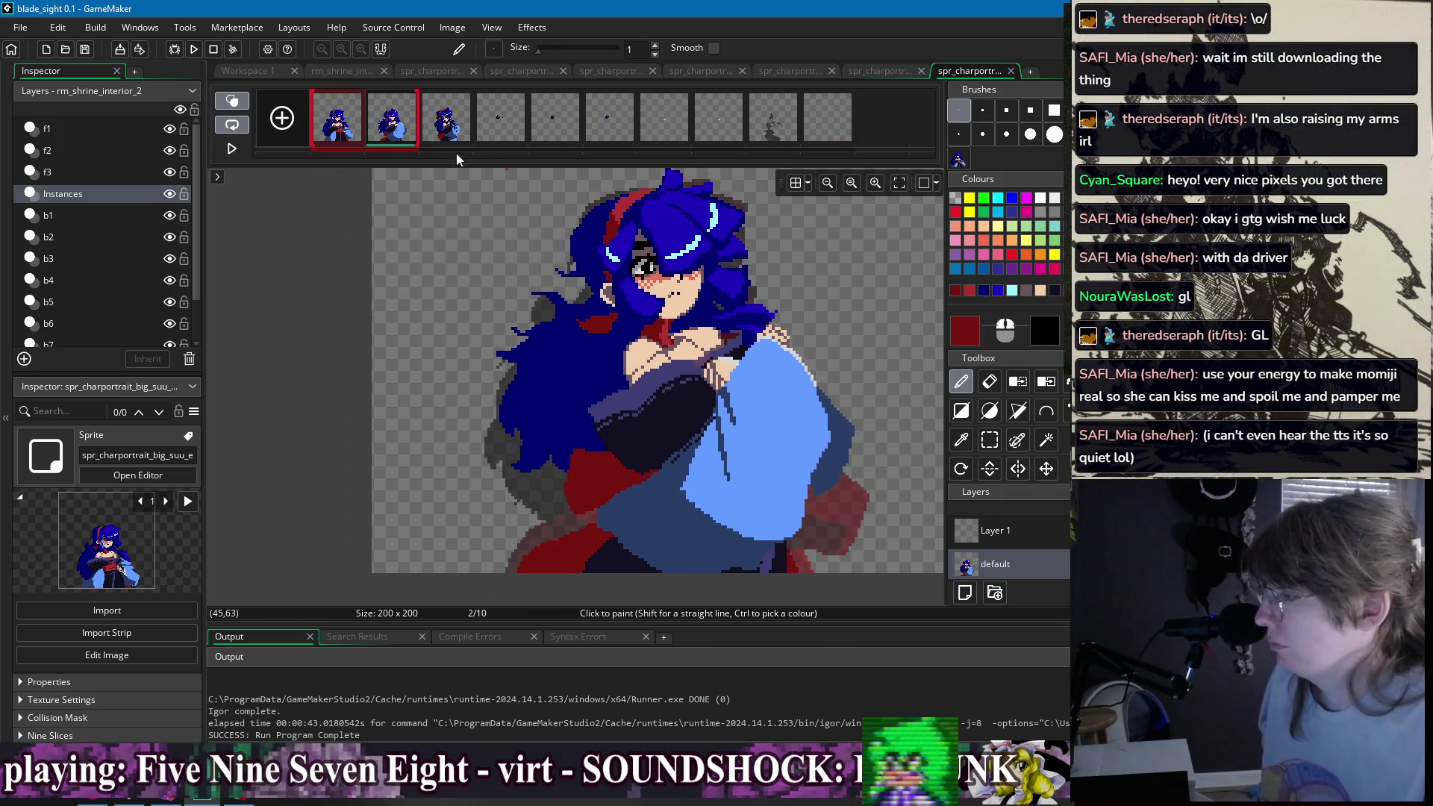
click(345, 130)
click(383, 132)
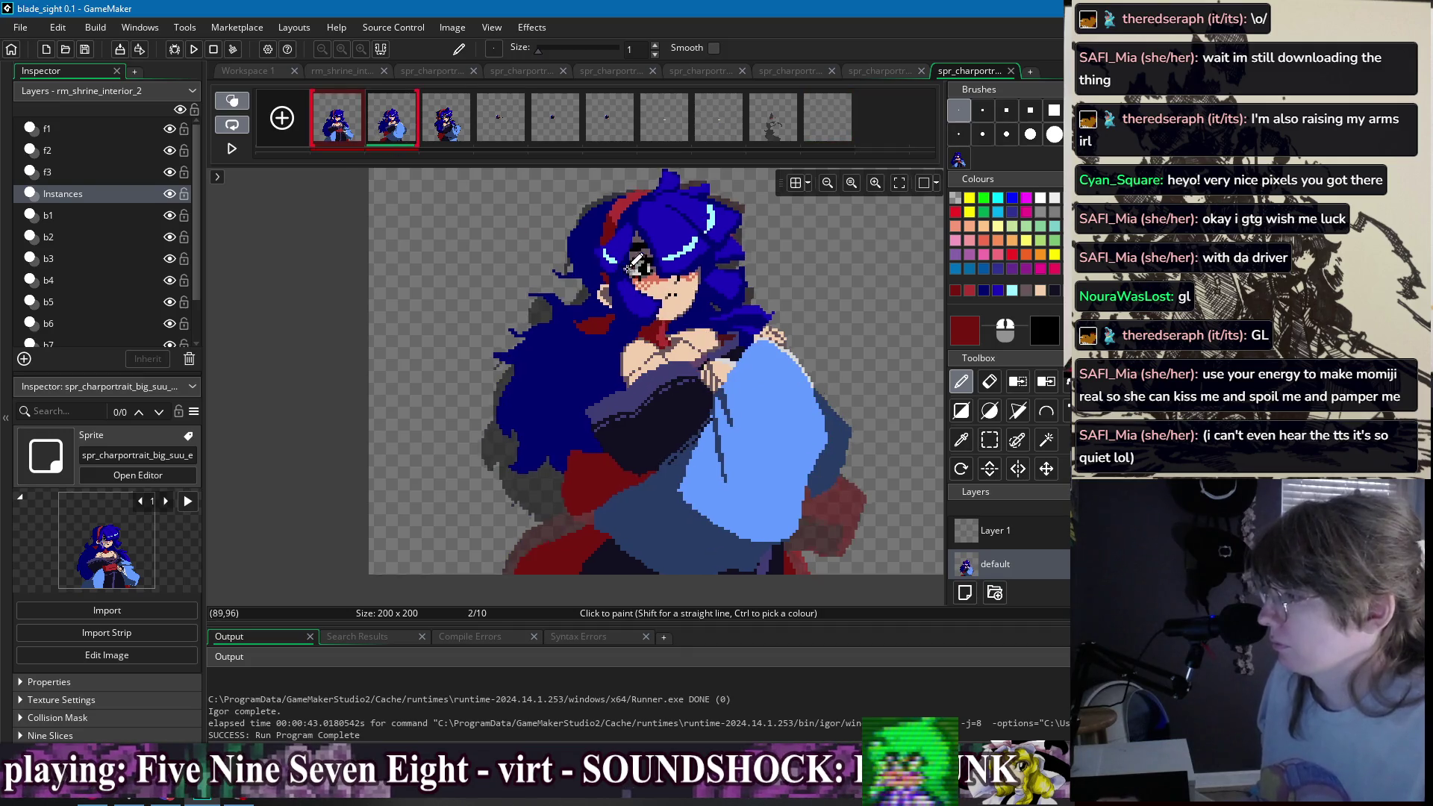
scroll(377, 168, right, 2)
click(337, 127)
click(392, 131)
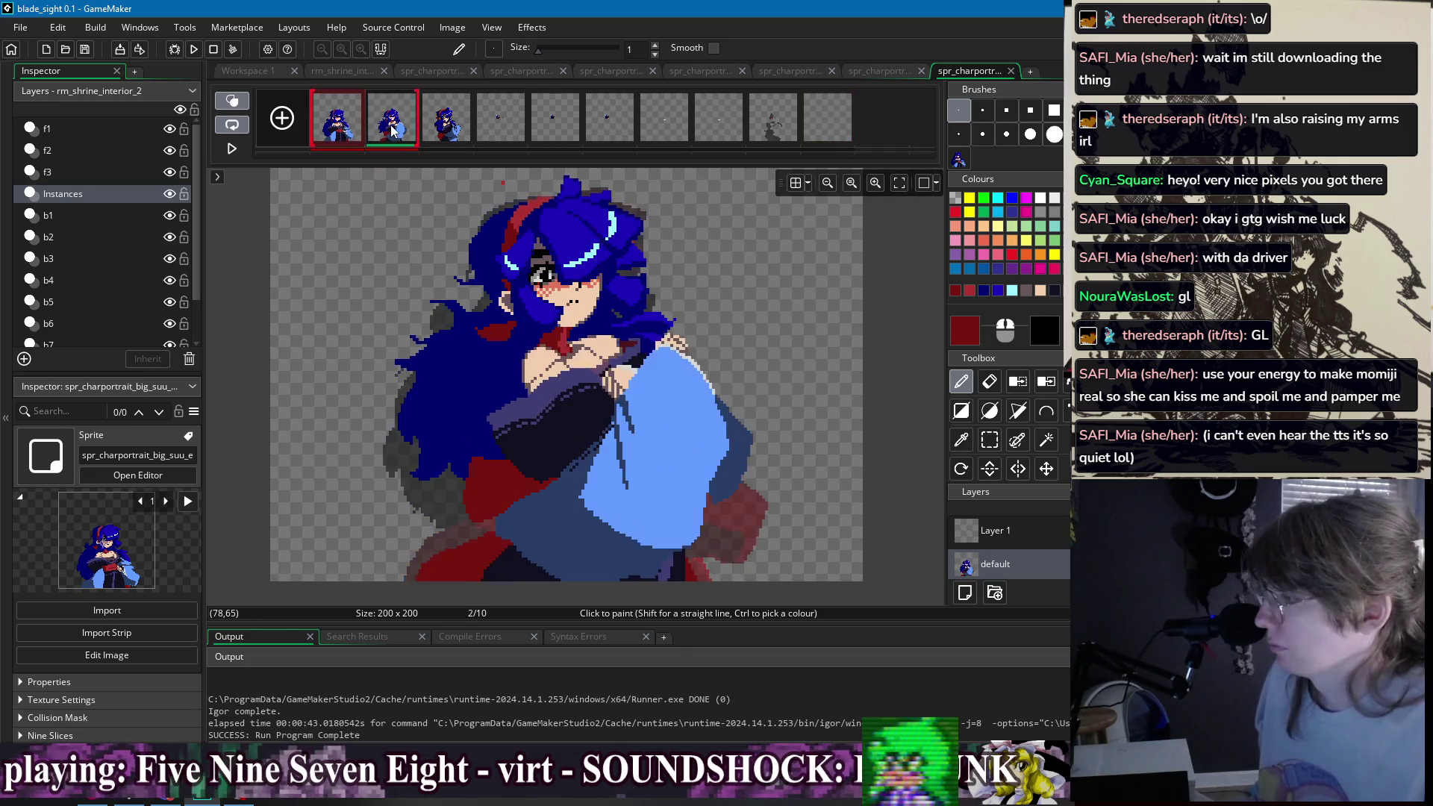
click(345, 132)
click(381, 133)
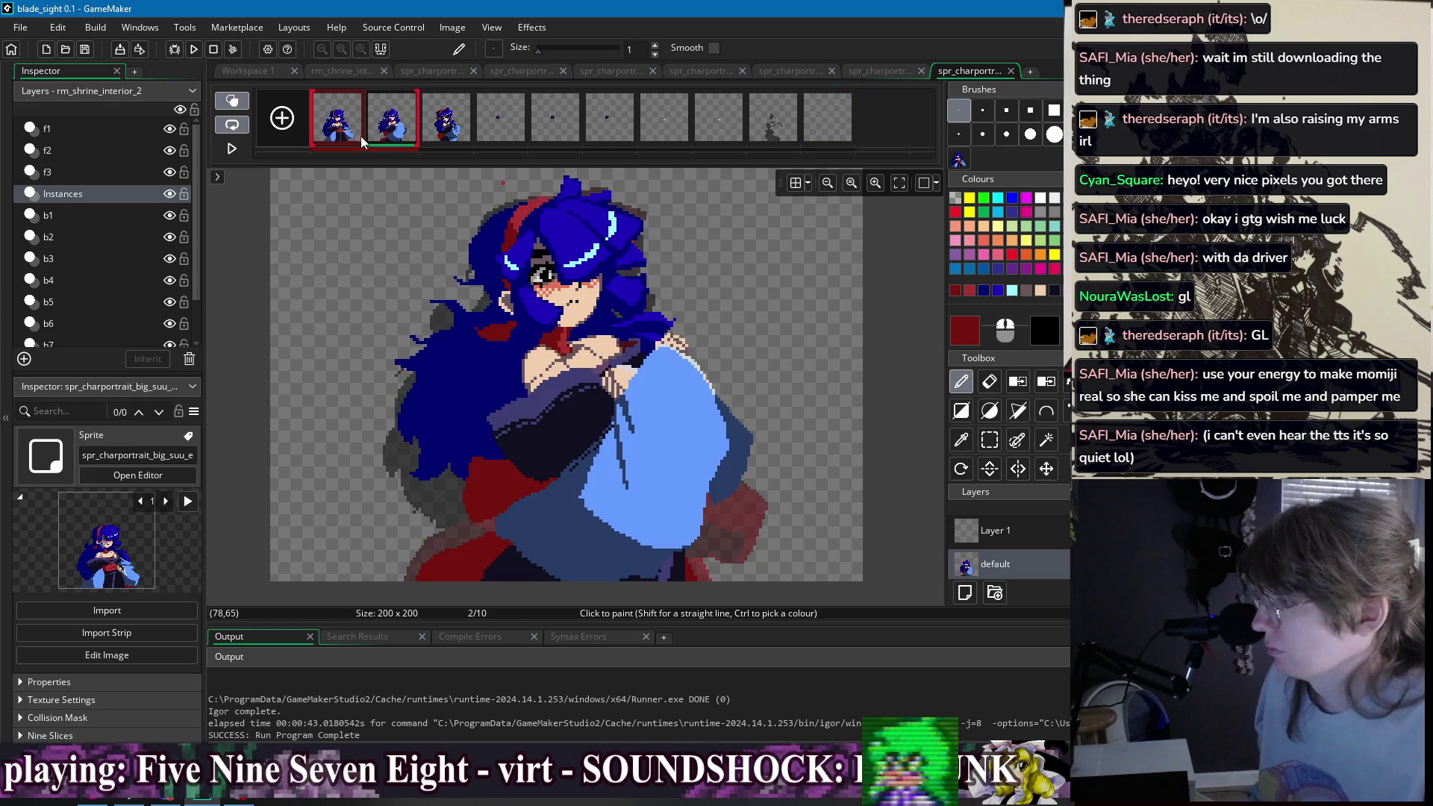
scroll(582, 313, up, 2)
scroll(640, 329, down, 3)
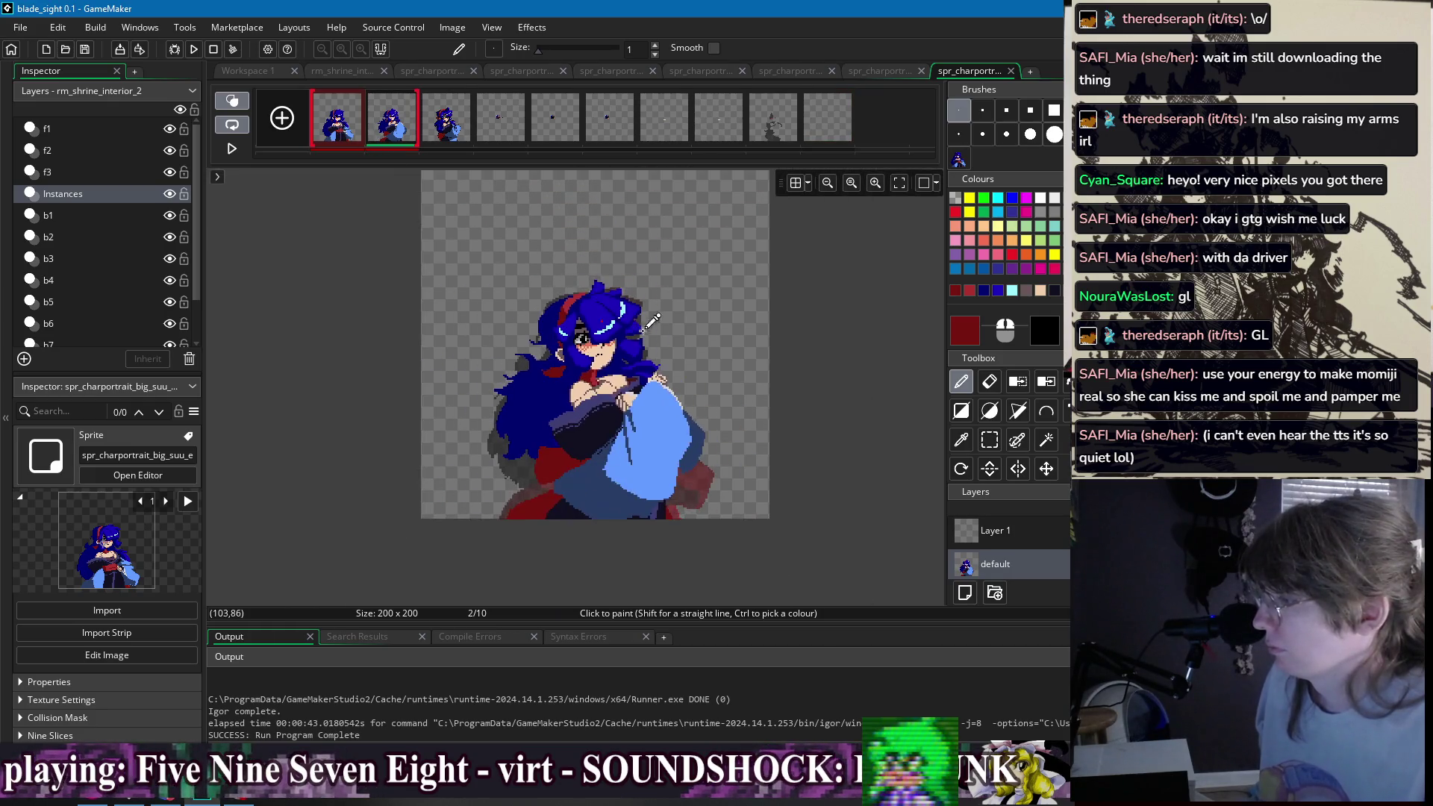
click(337, 127)
click(387, 129)
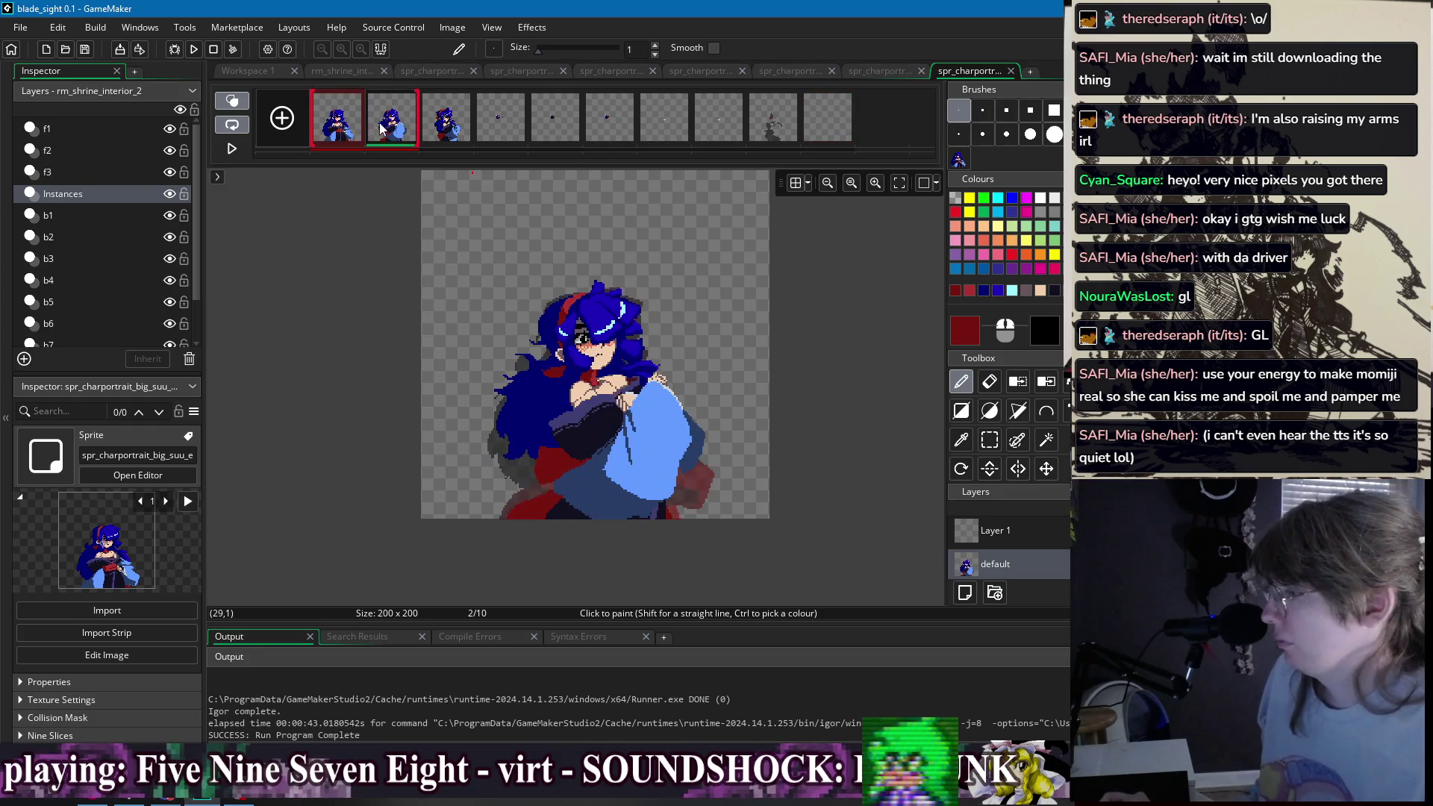
- Zoom into the face and sample the navy hair colour, then the peach skin colour
scroll(545, 283, up, 2)
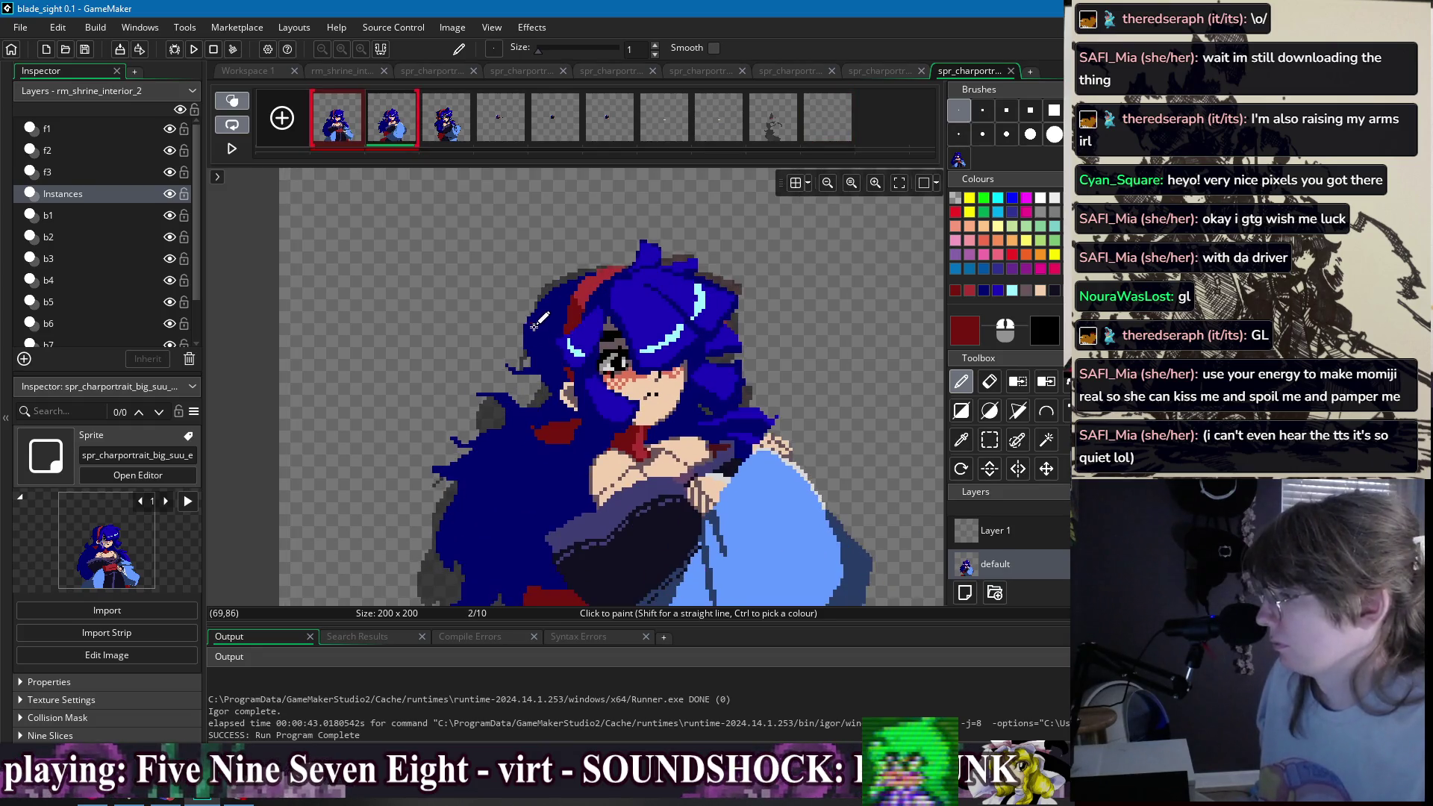
scroll(533, 325, up, 2)
ctrl+click(516, 352)
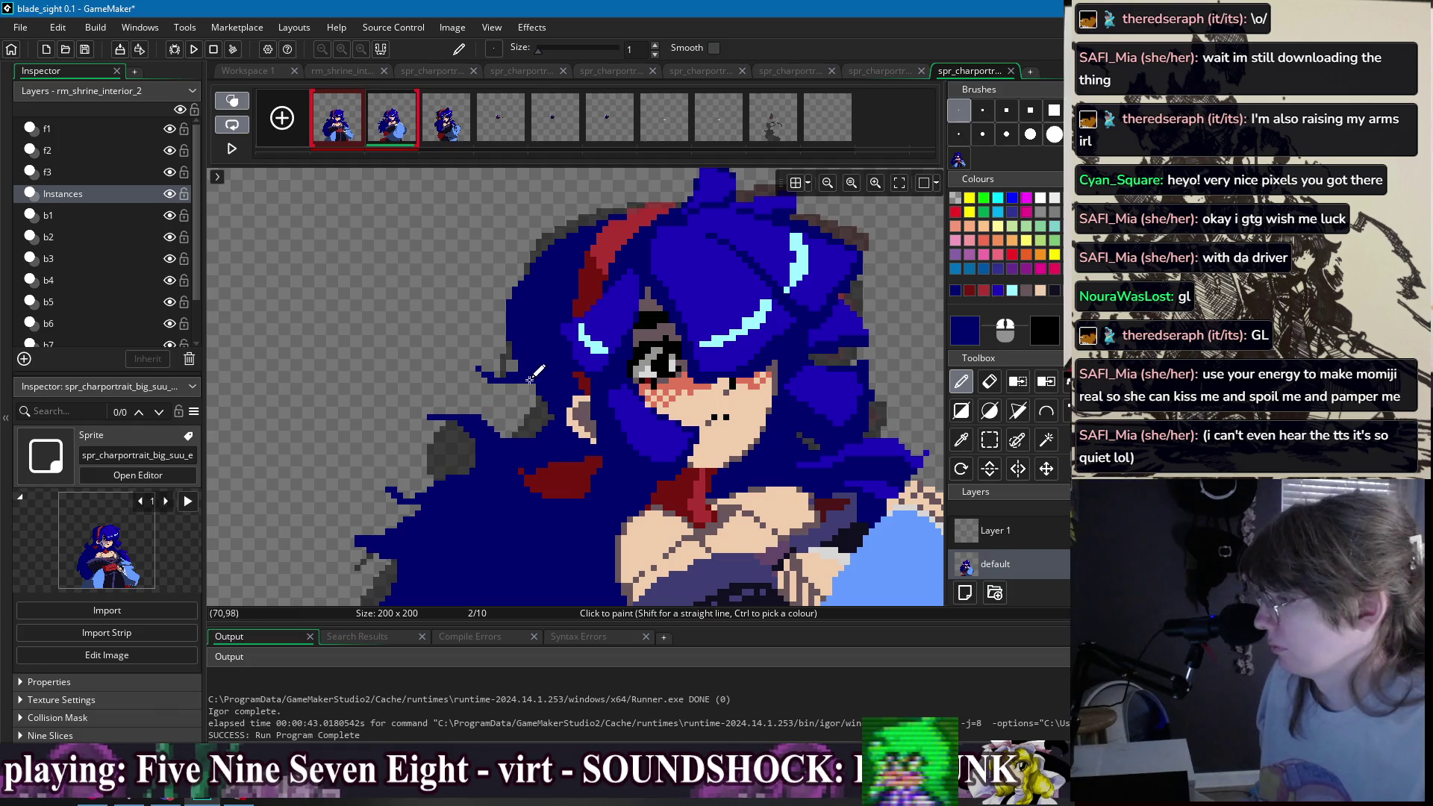
scroll(774, 345, down, 3)
scroll(717, 314, up, 3)
ctrl+click(581, 325)
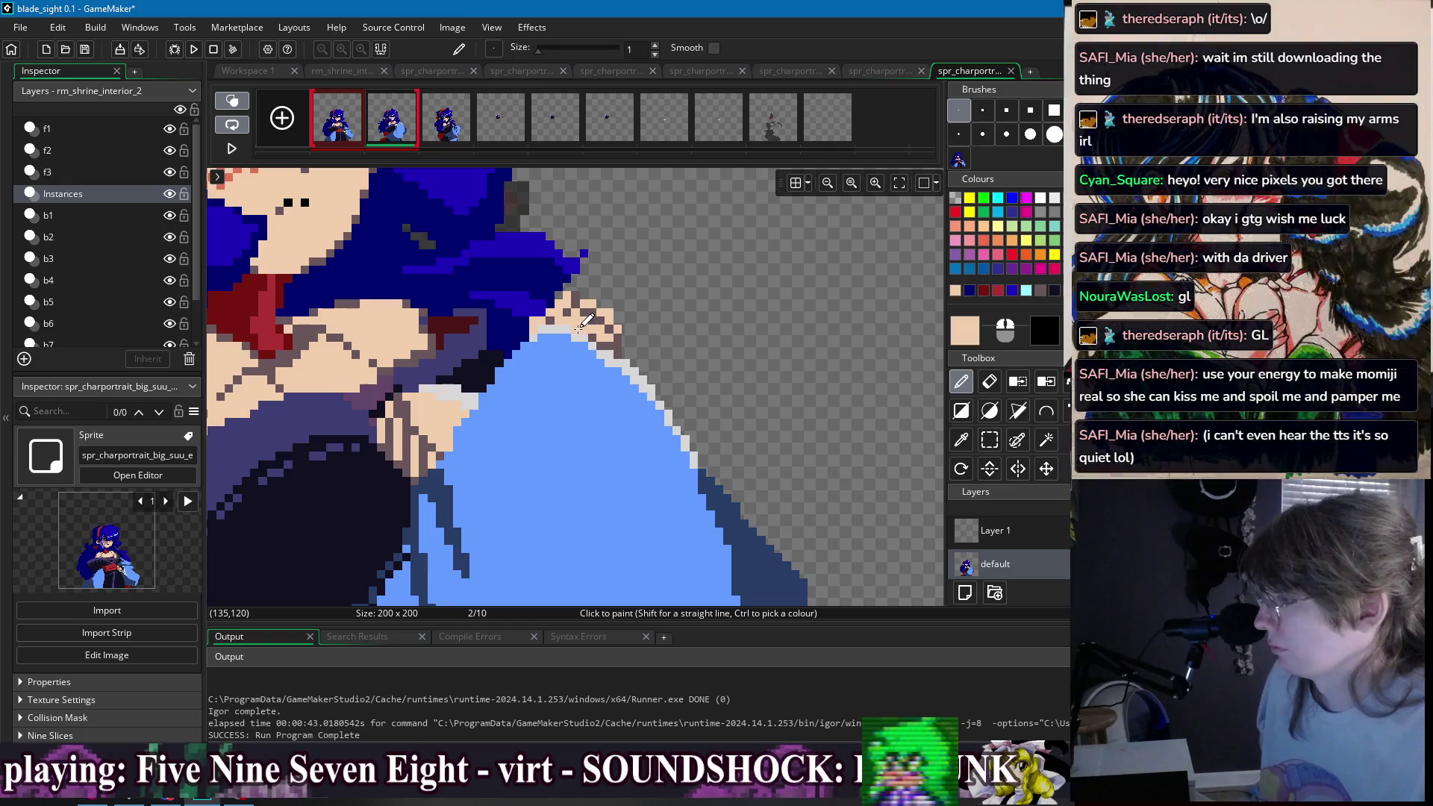
scroll(601, 332, down, 2)
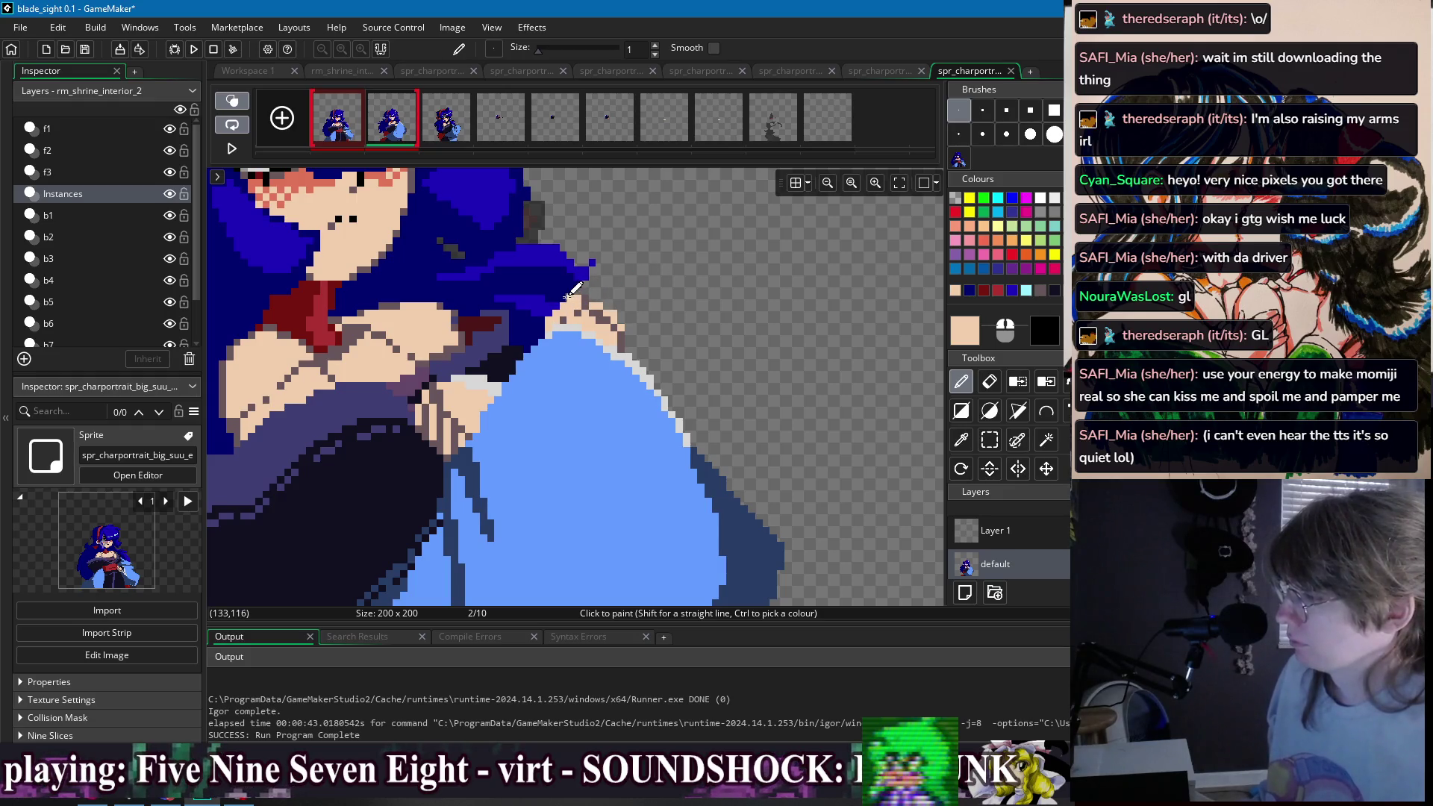
scroll(694, 277, down, 3)
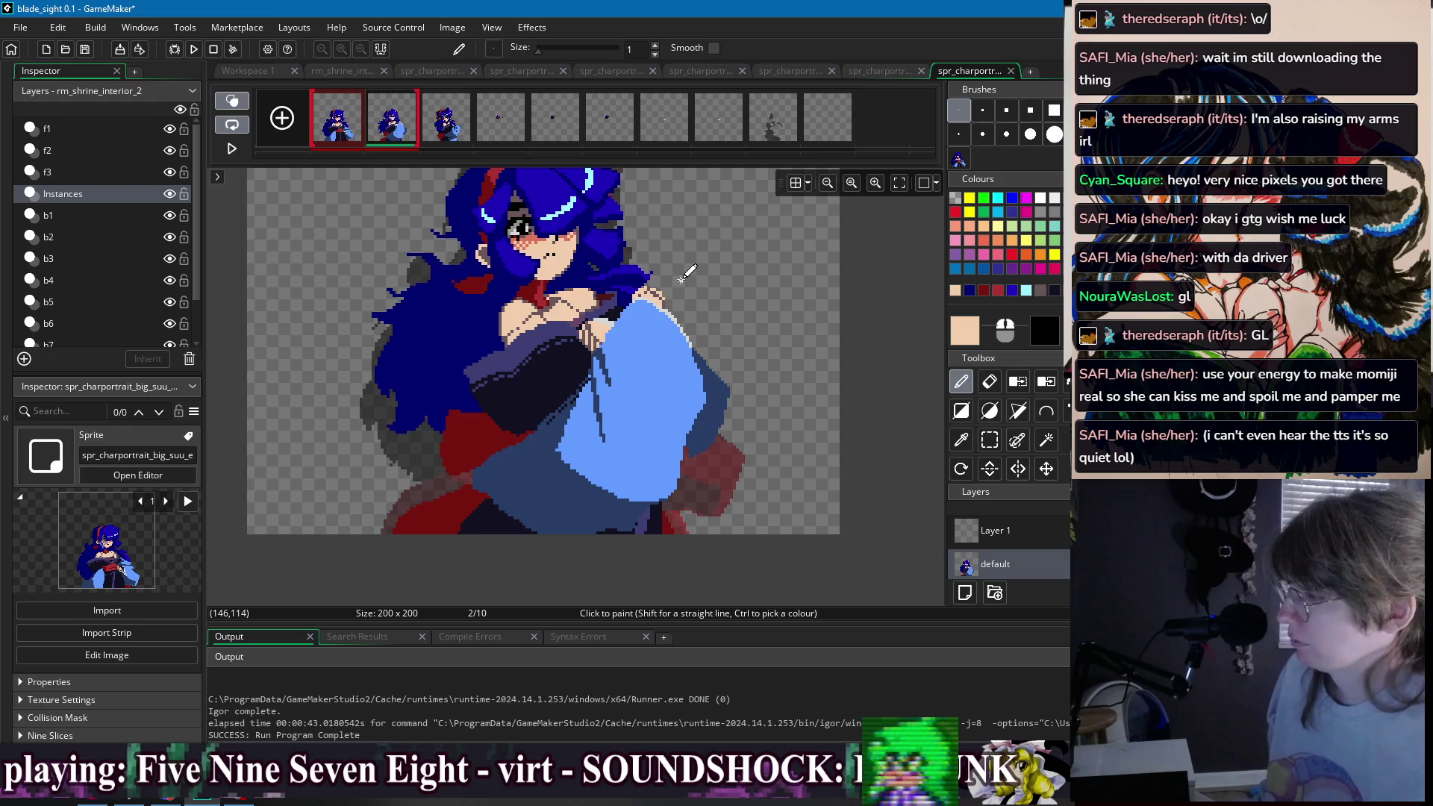
- Compare the two frames again, settling on frame 1
click(362, 131)
click(388, 127)
click(350, 127)
click(389, 127)
scroll(556, 302, up, 3)
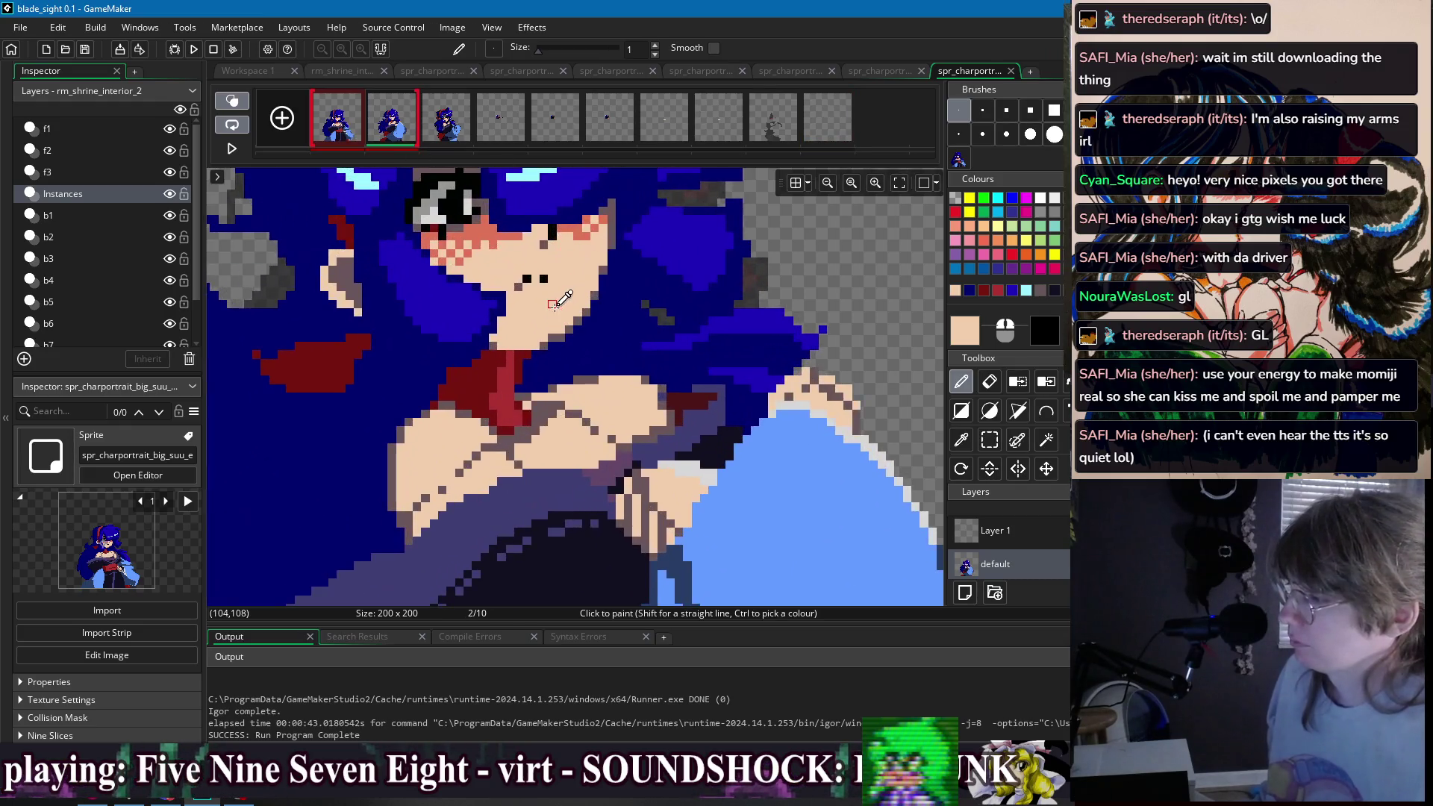
scroll(556, 303, down, 3)
click(357, 131)
click(388, 127)
click(357, 131)
click(388, 127)
click(357, 131)
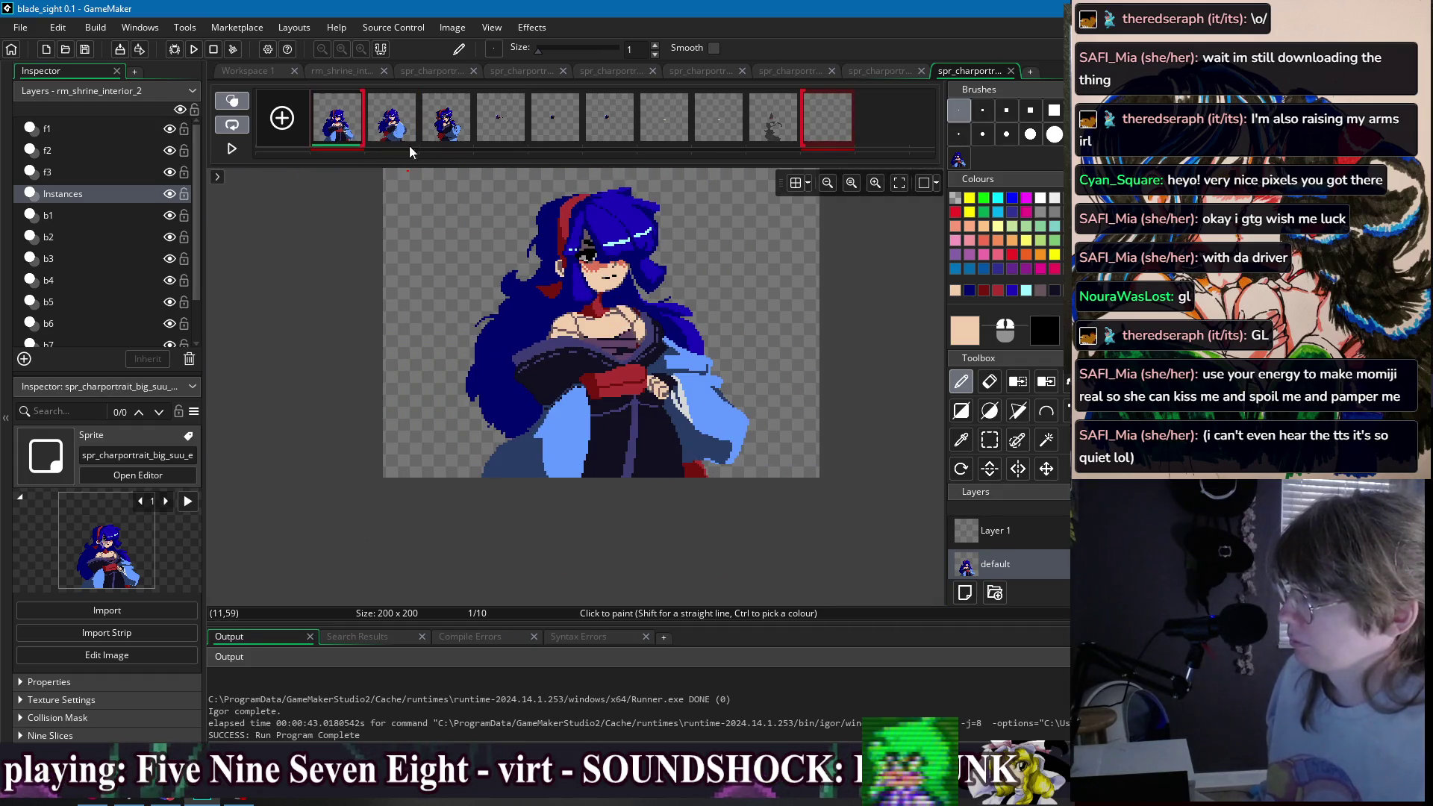
scroll(609, 271, up, 3)
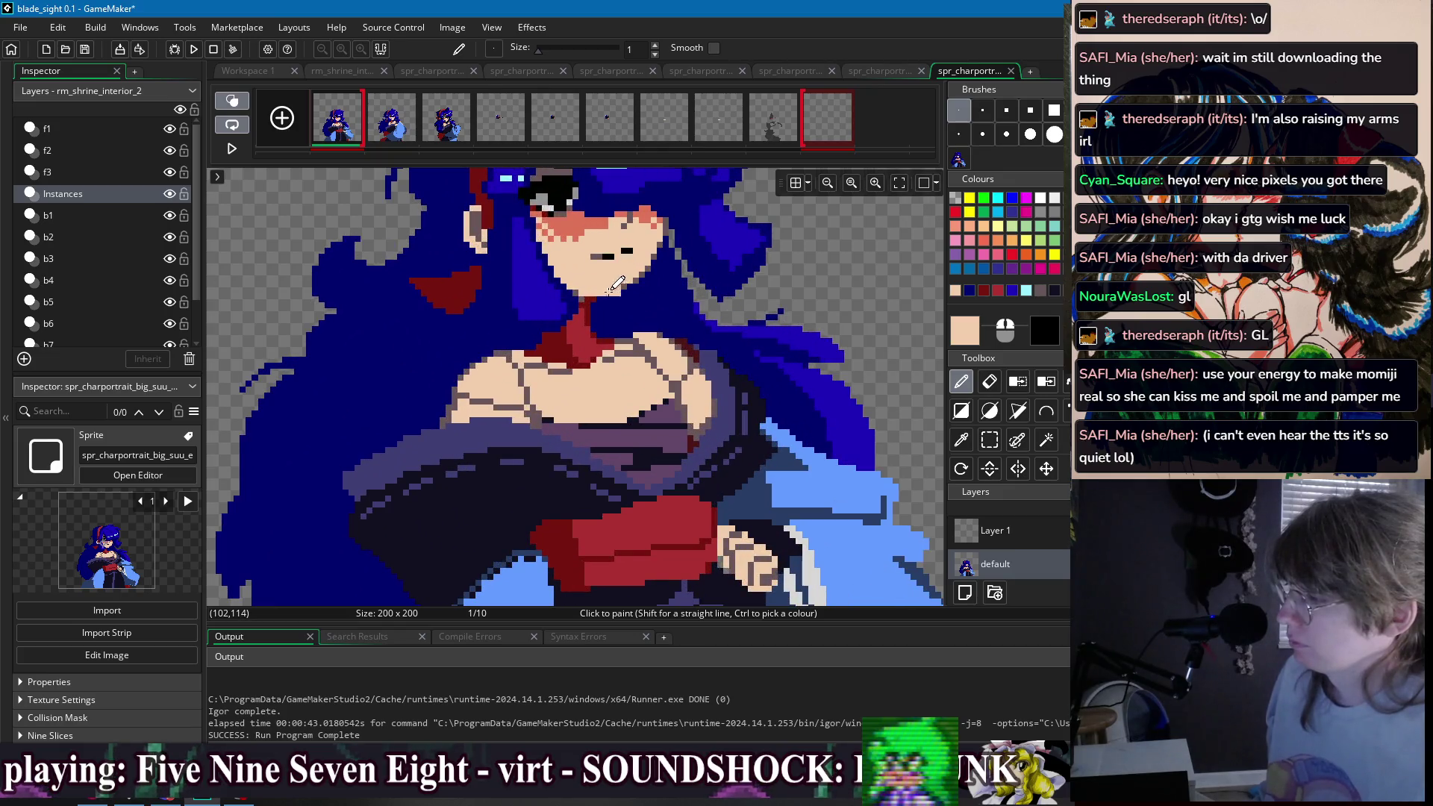
- Eyedrop the dark mauve shadow colour from the artwork and return to frame 2
ctrl+click(613, 292)
scroll(613, 291, down, 4)
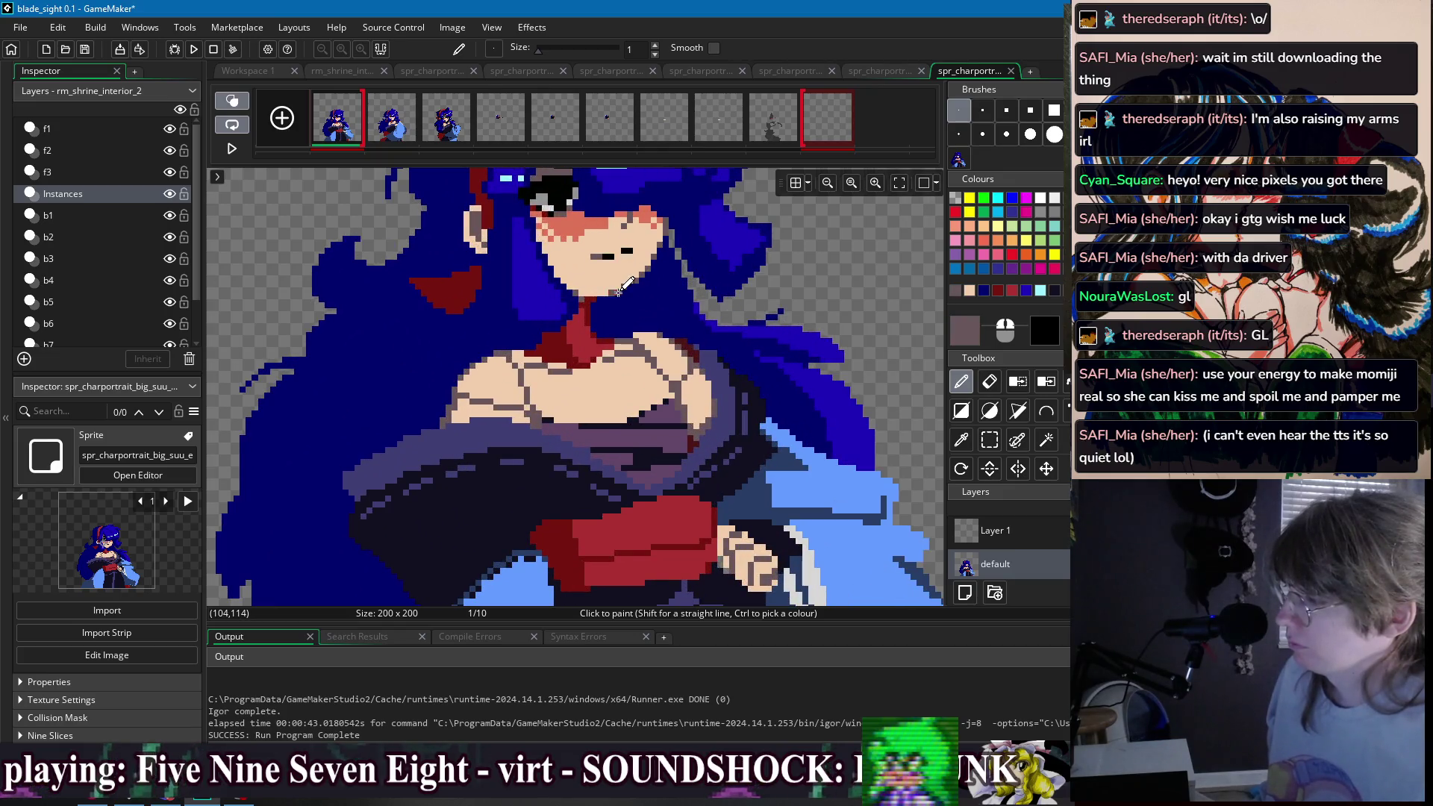
click(391, 125)
click(359, 127)
click(392, 126)
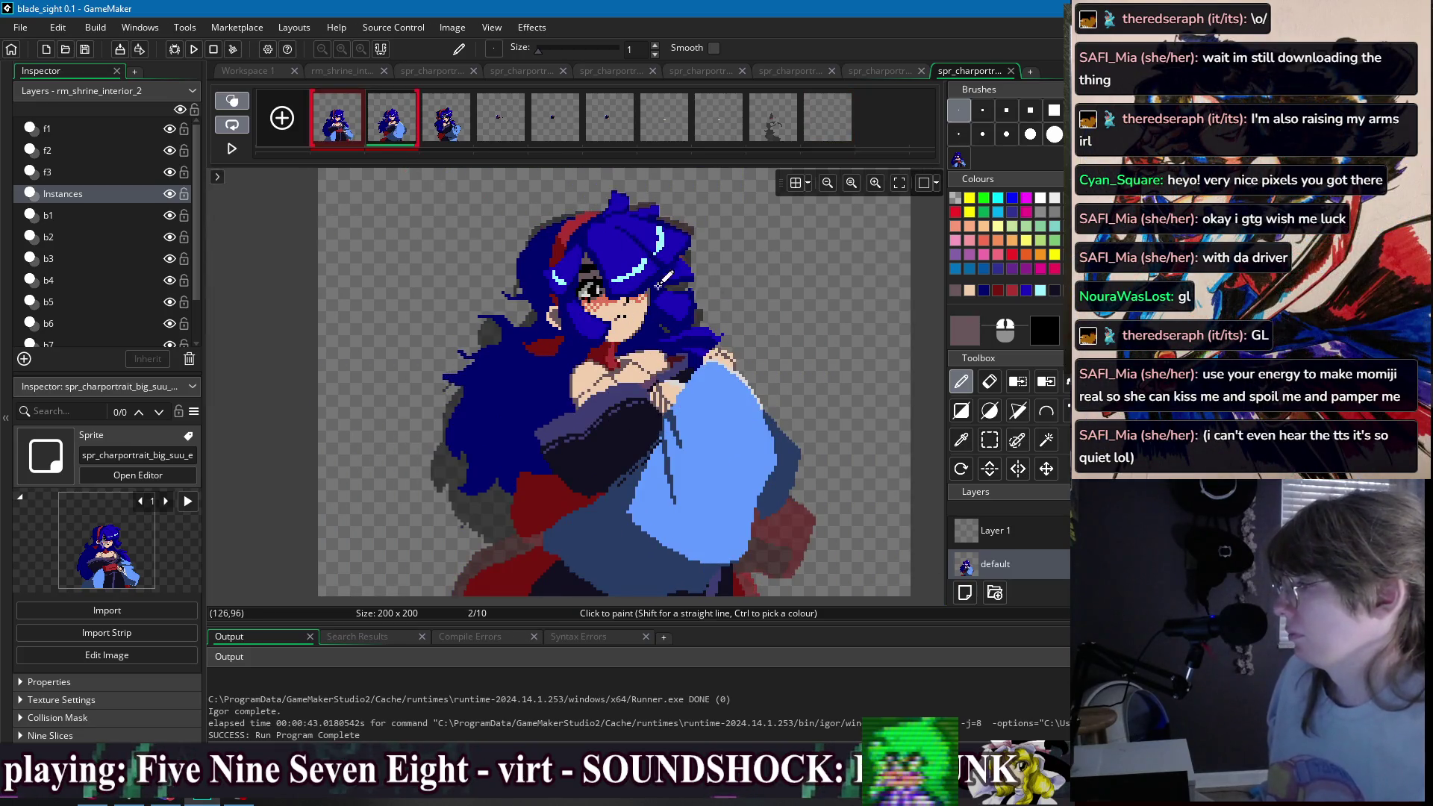
- Zoom out and check frame 2 against frame 1 a few more times, ending on frame 2
scroll(607, 280, up, 3)
click(356, 127)
click(385, 123)
click(352, 126)
click(386, 125)
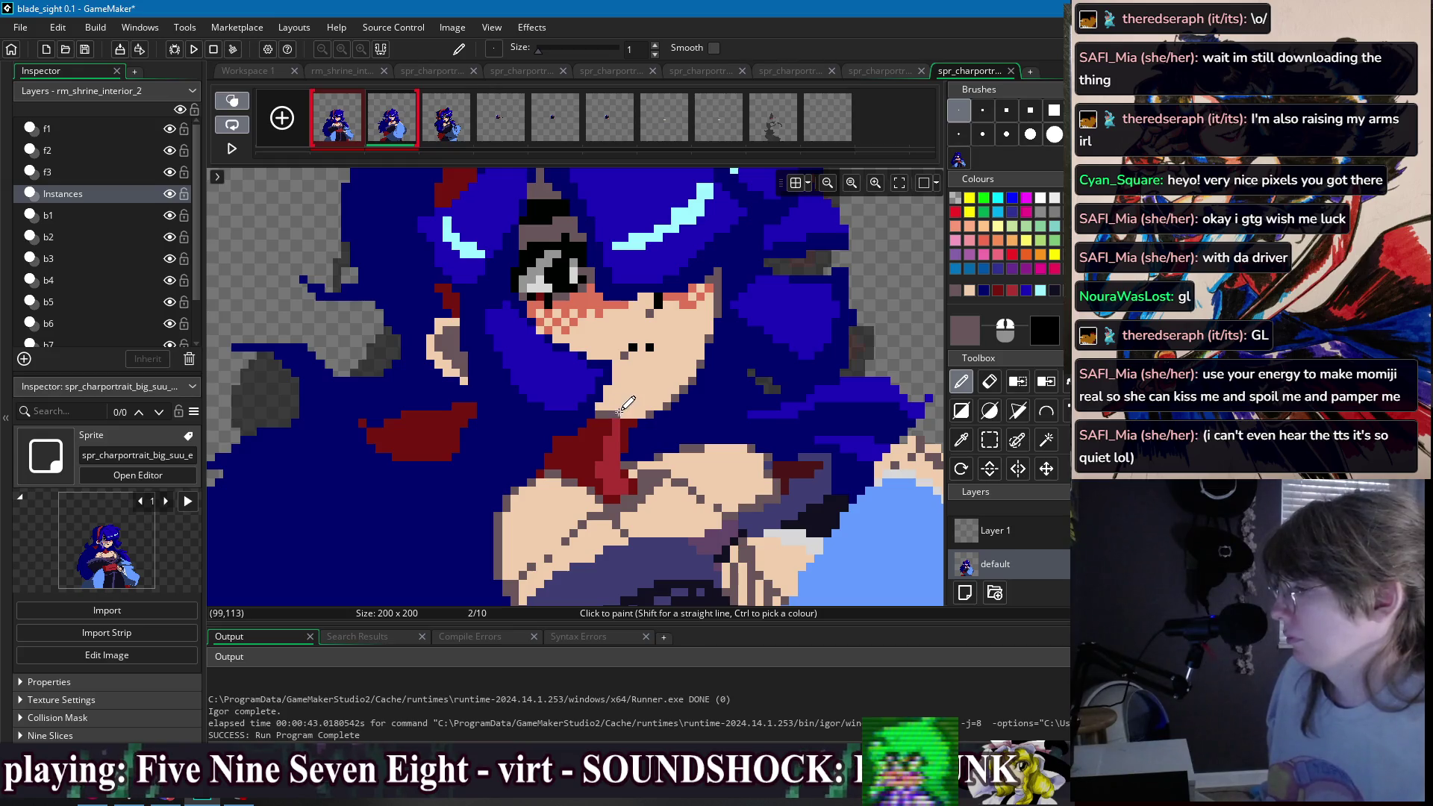
scroll(639, 395, down, 2)
scroll(589, 340, up, 3)
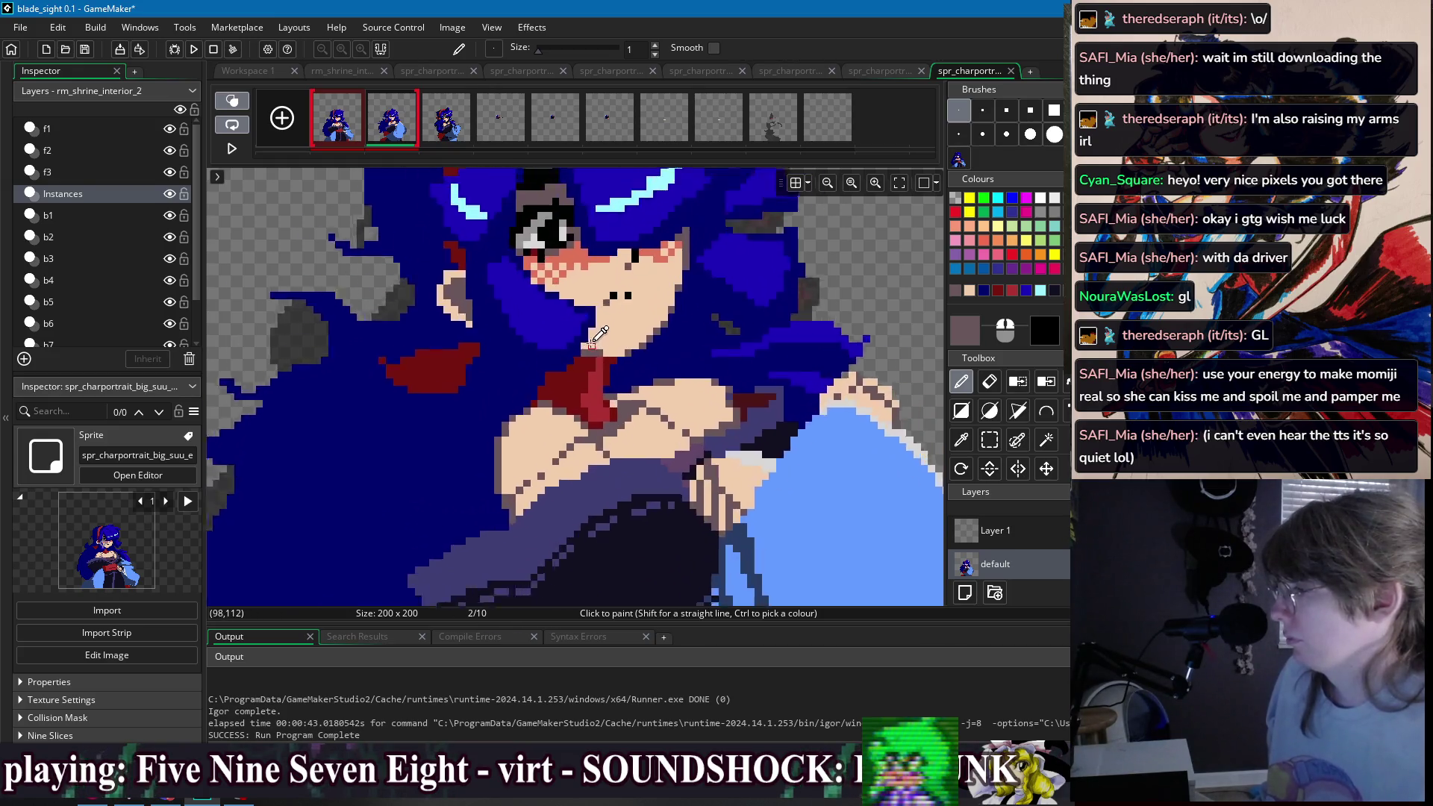
scroll(590, 339, down, 3)
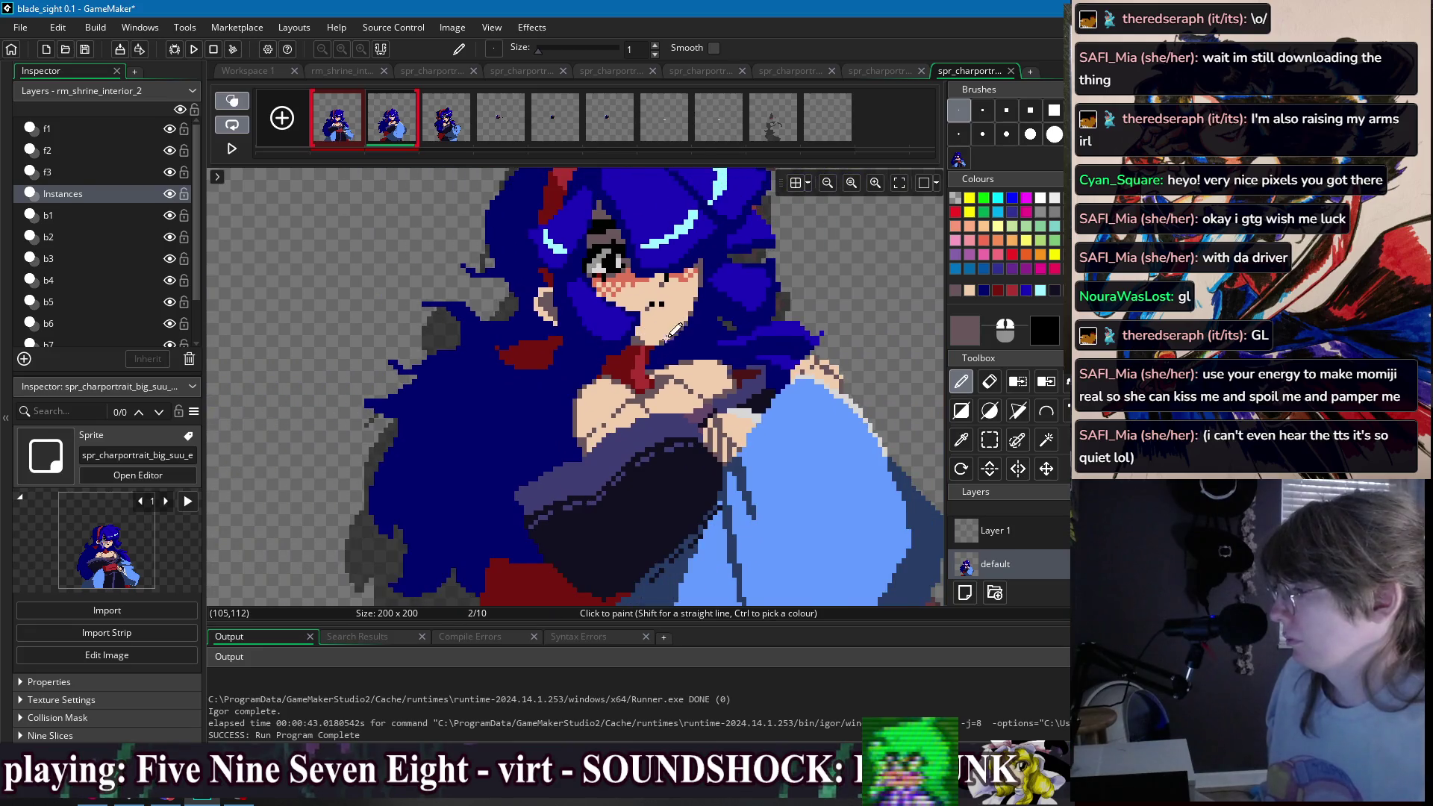
scroll(649, 338, down, 4)
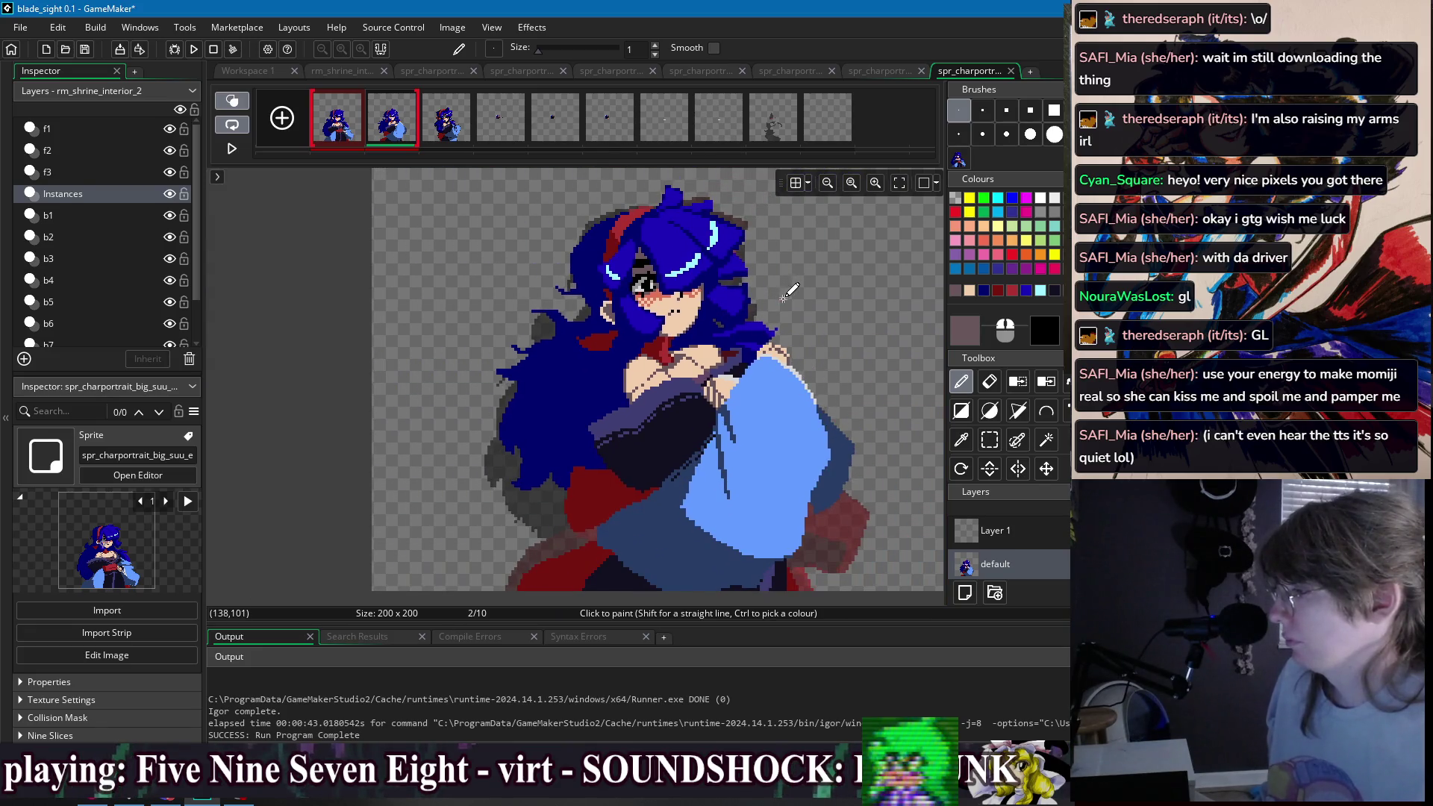
click(337, 123)
click(398, 137)
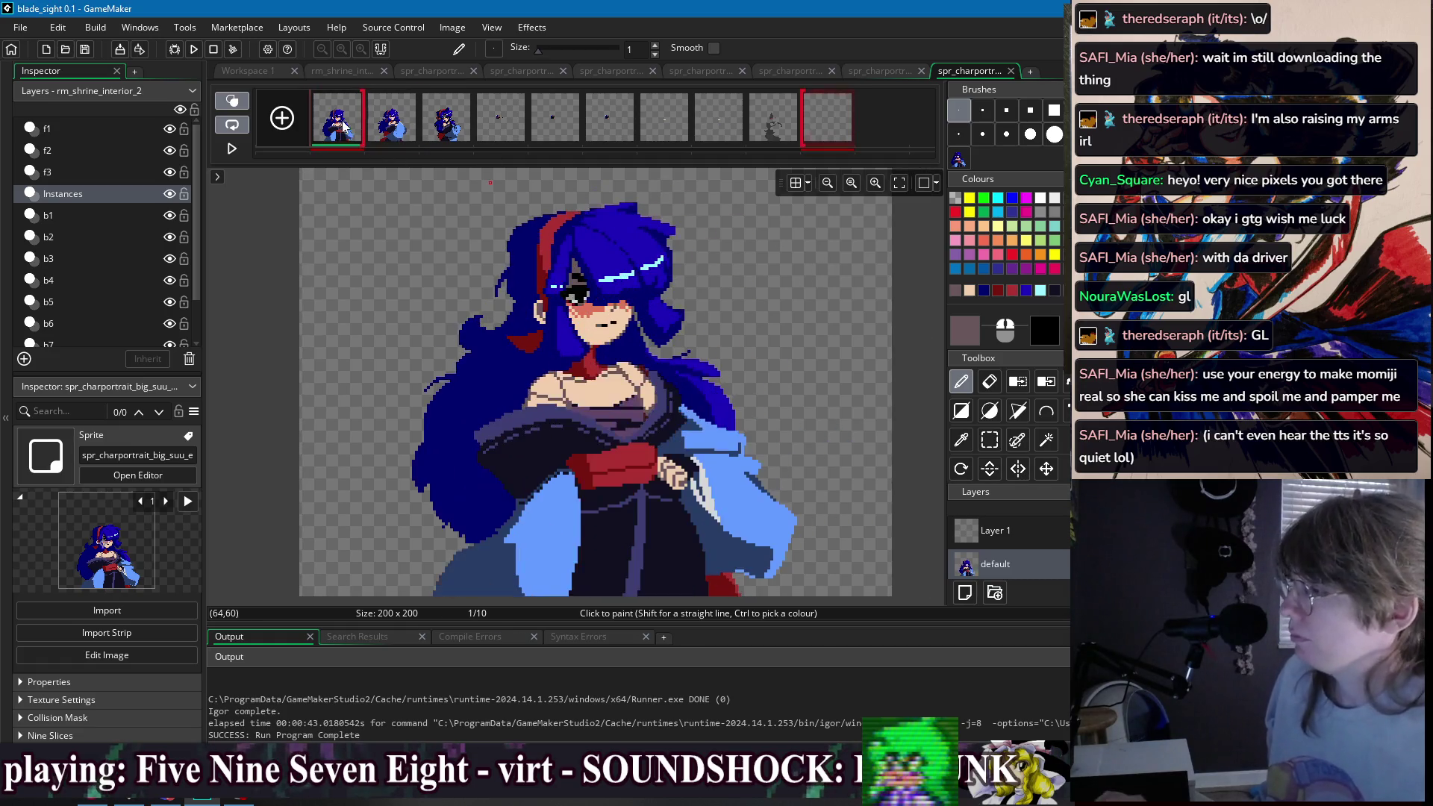
- Extend the hair's red streak with red pixels and shade its left edge in dark maroon
click(338, 124)
click(396, 135)
scroll(649, 261, up, 4)
ctrl+click(653, 263)
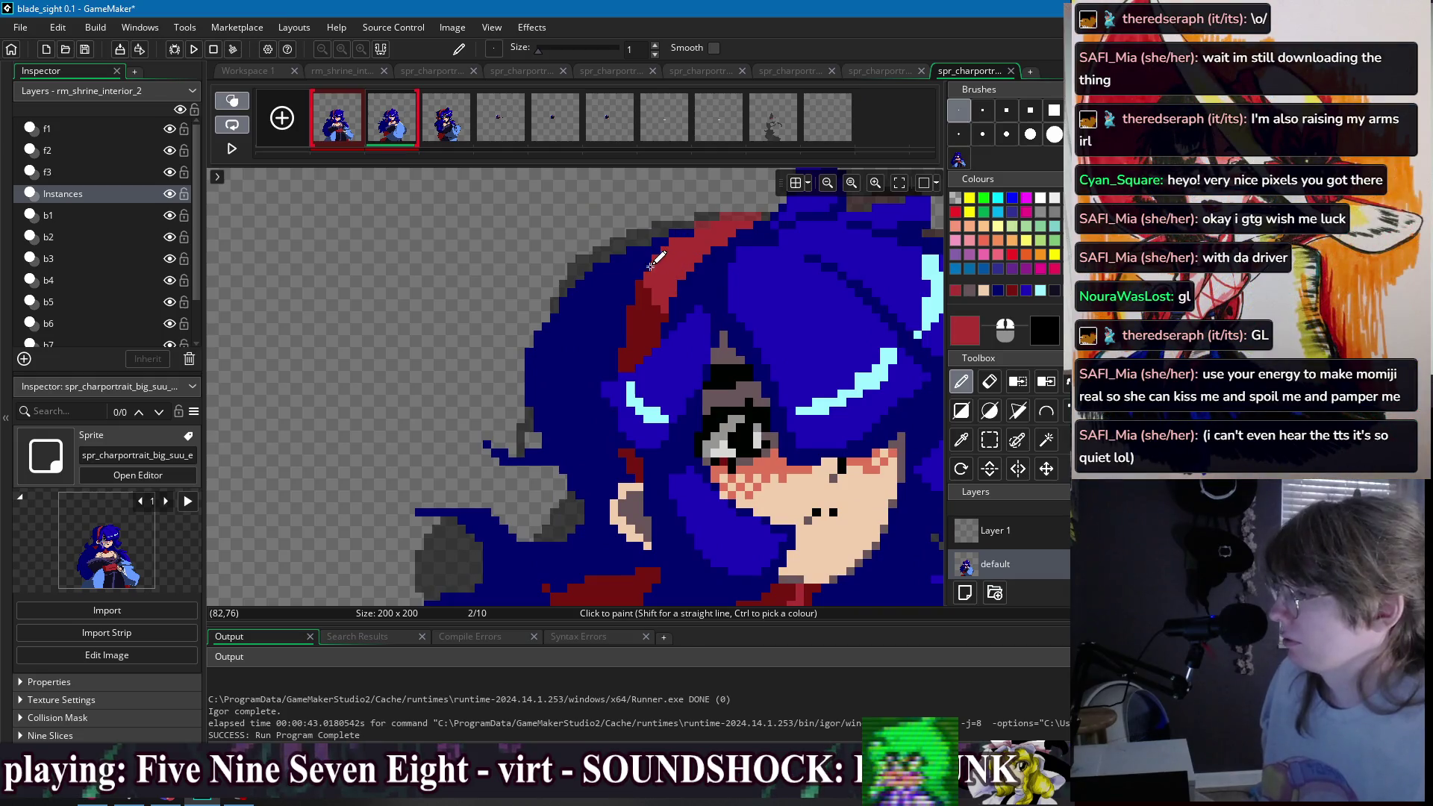
mouse_move(636, 293)
mouse_down()
mouse_move(631, 305)
mouse_move(656, 252)
mouse_up()
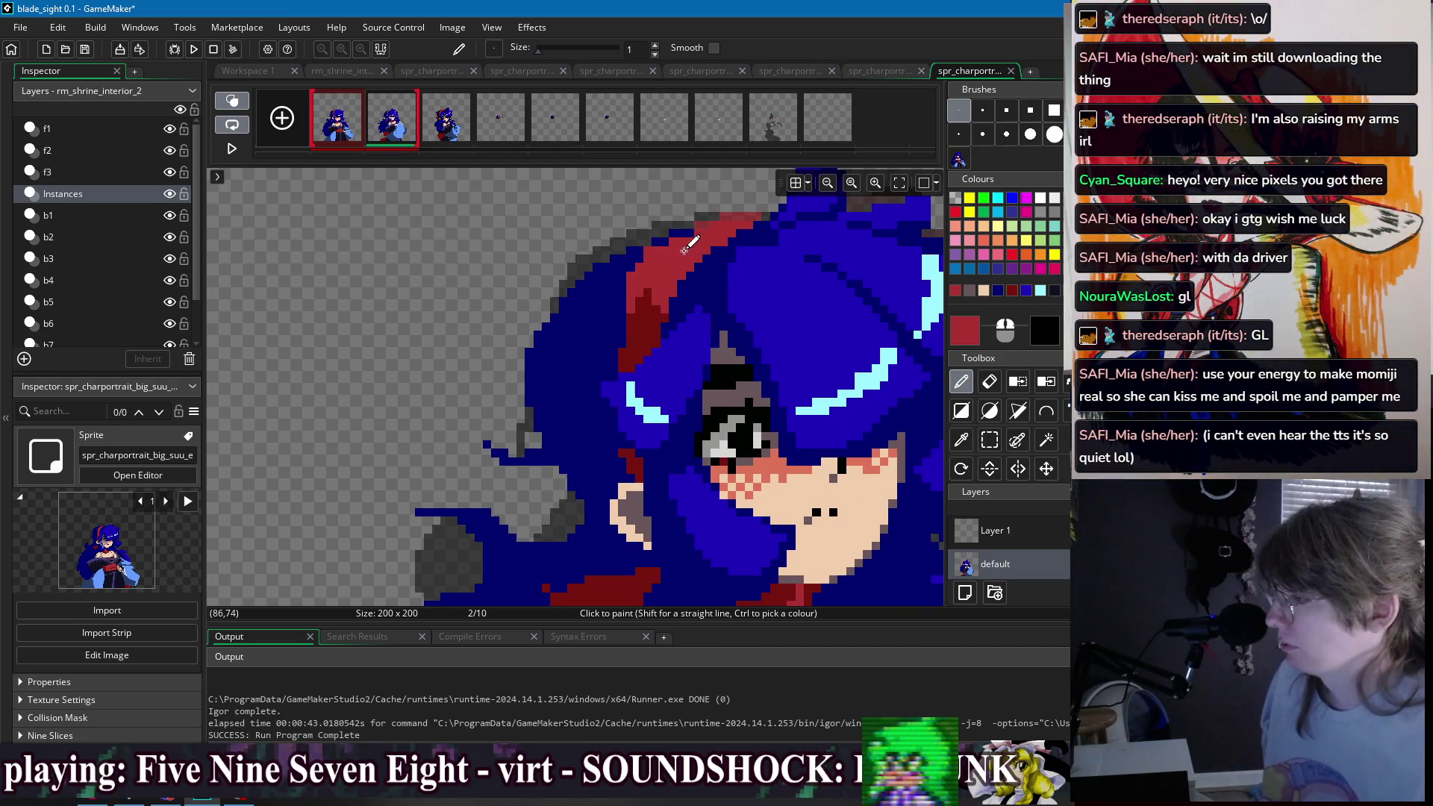
ctrl+click(640, 303)
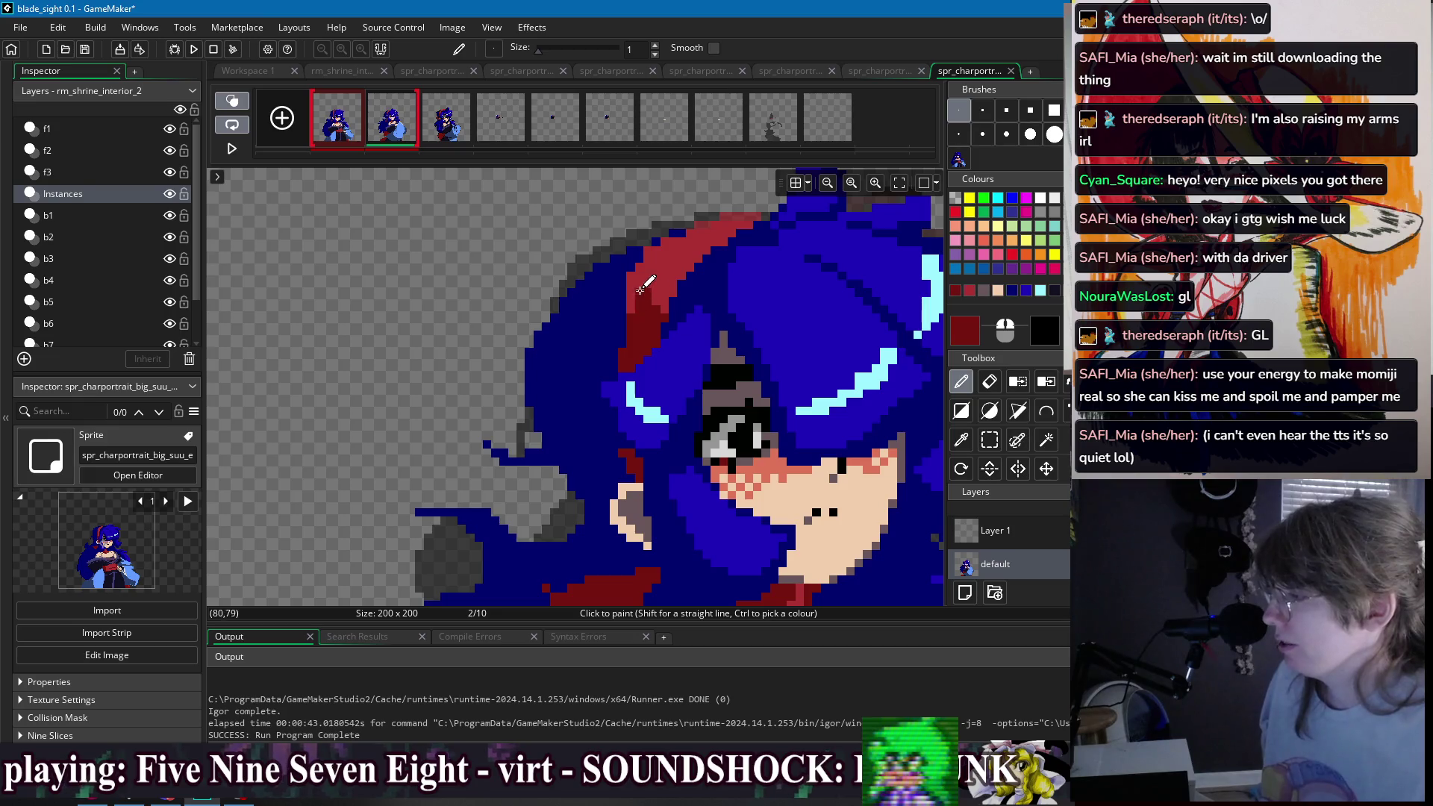
drag(644, 298, 623, 327)
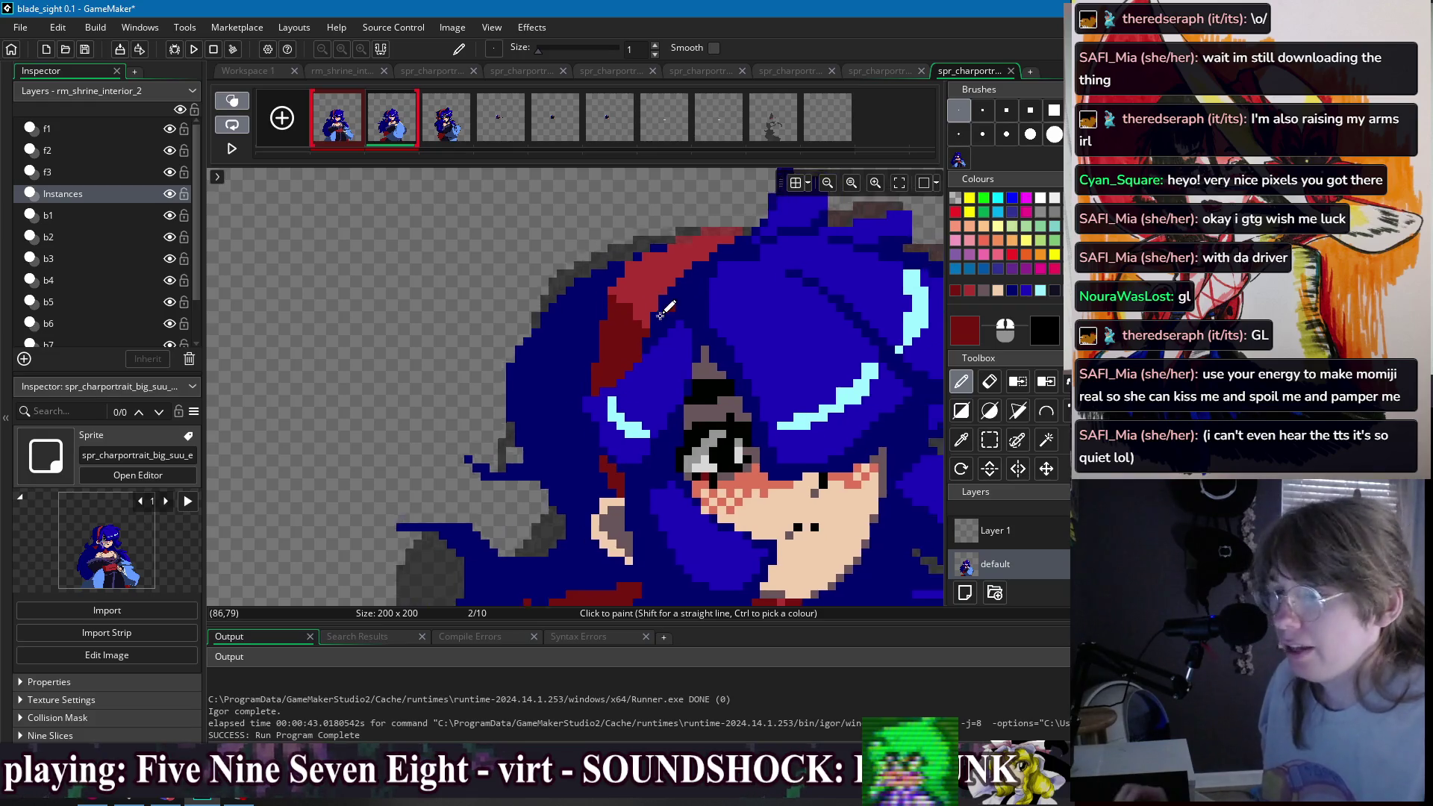
- Sample black from the eye, dab black pixels near it, and recolour surrounding pixels grey
scroll(657, 299, right, 5)
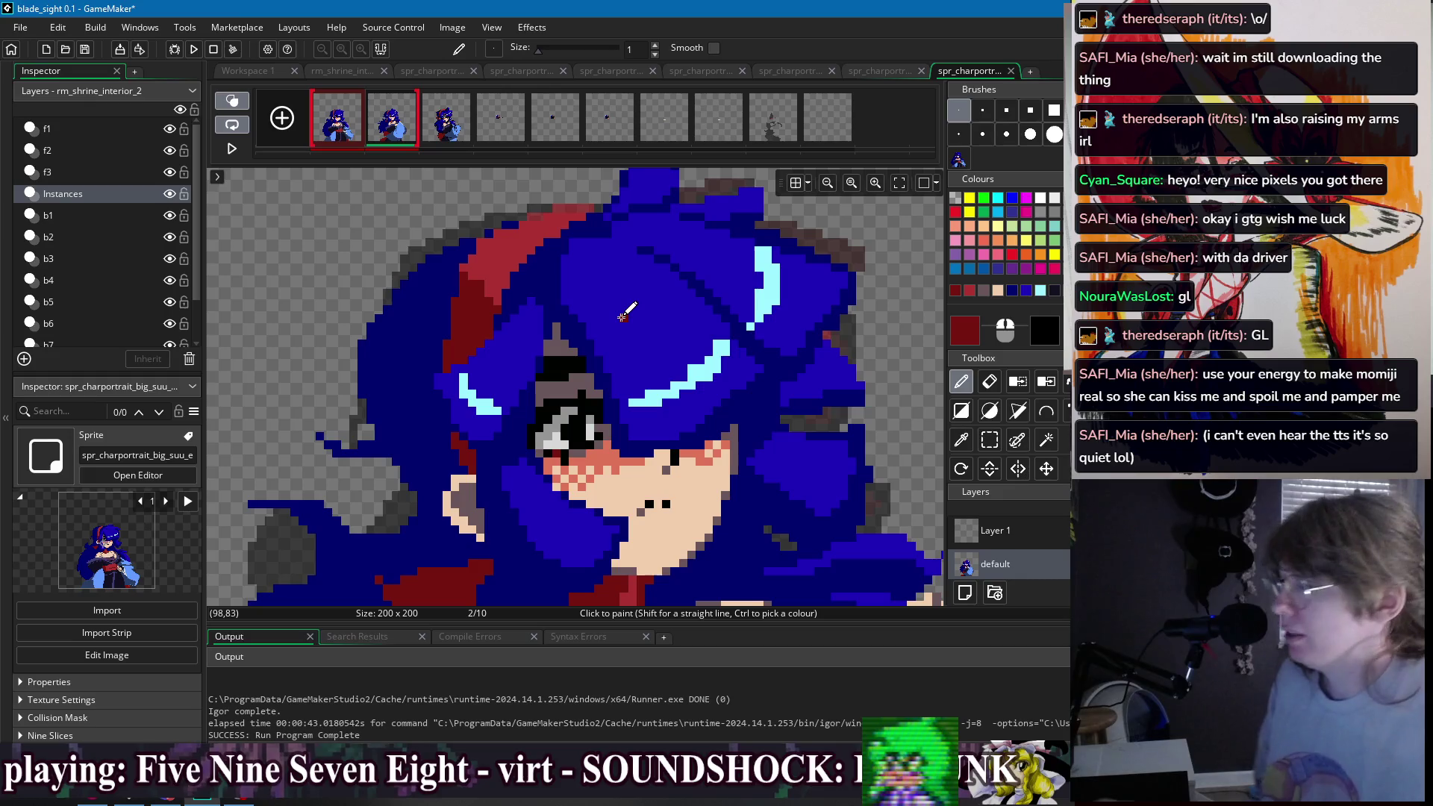
scroll(605, 314, down, 1)
scroll(604, 314, right, 1)
ctrl+click(530, 358)
click(527, 351)
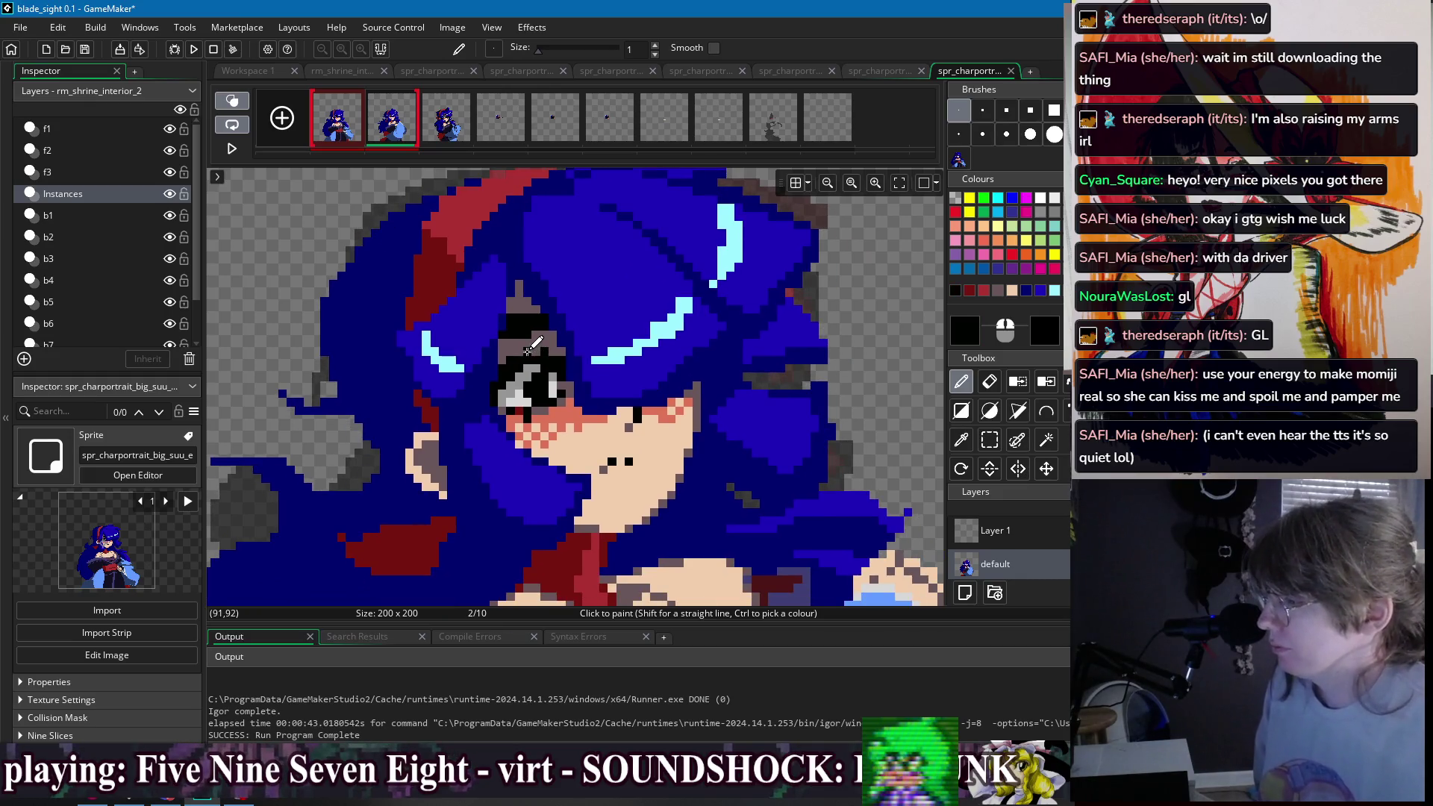
scroll(689, 328, down, 2)
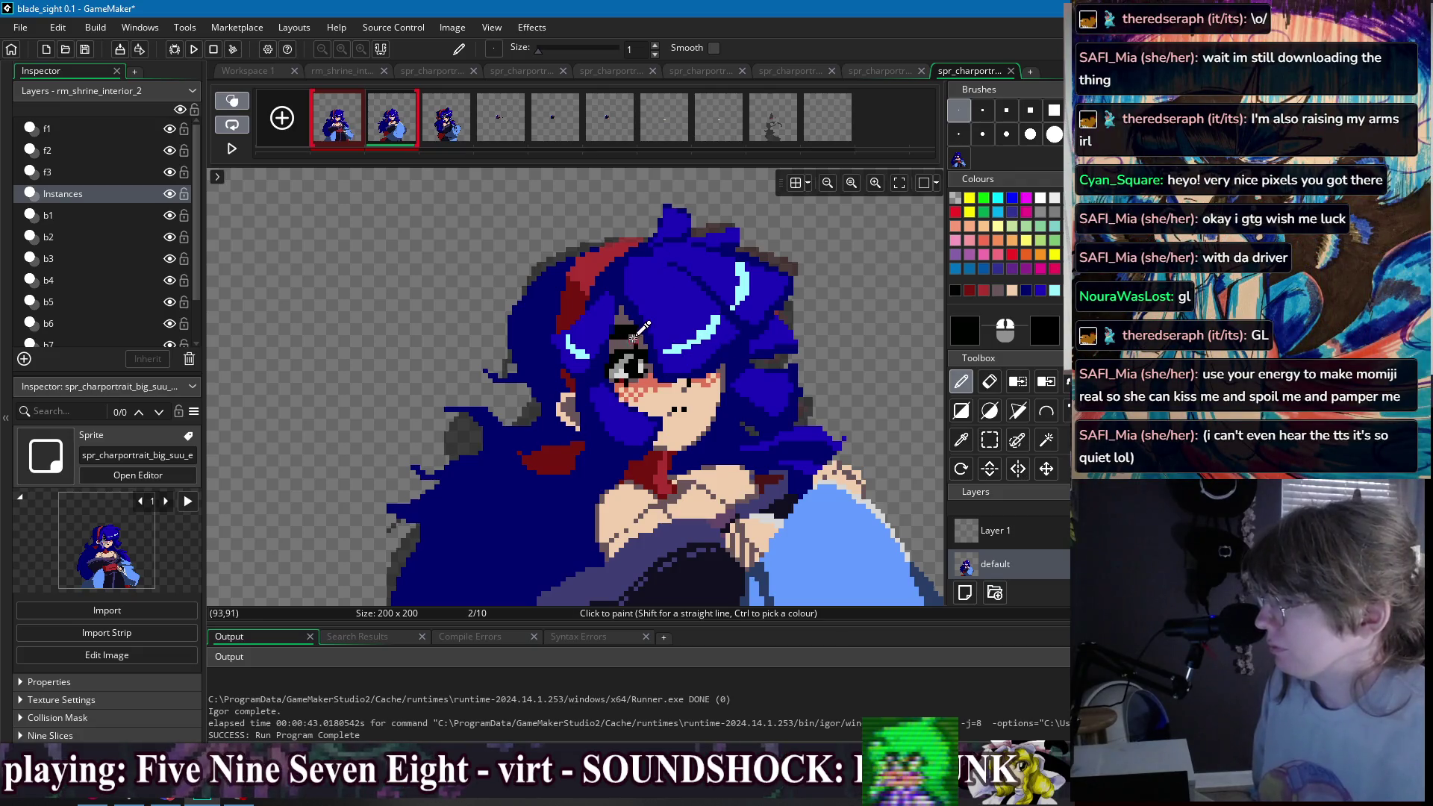
scroll(633, 339, up, 2)
drag(629, 351, 590, 357)
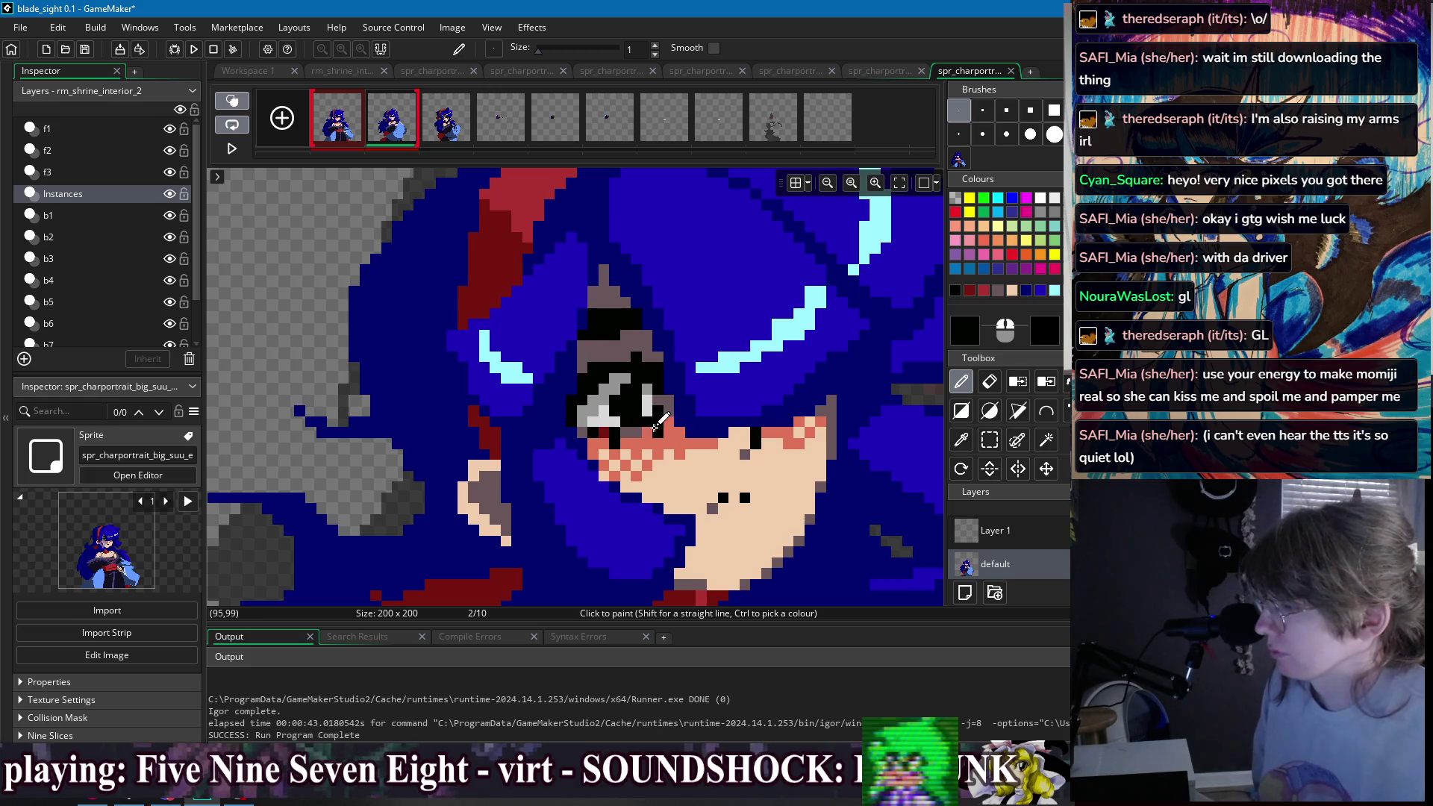
- Compare against frame 1's open-eyed face, sample the hair's dark red, and end on frame 1
scroll(635, 388, down, 3)
click(360, 133)
click(386, 134)
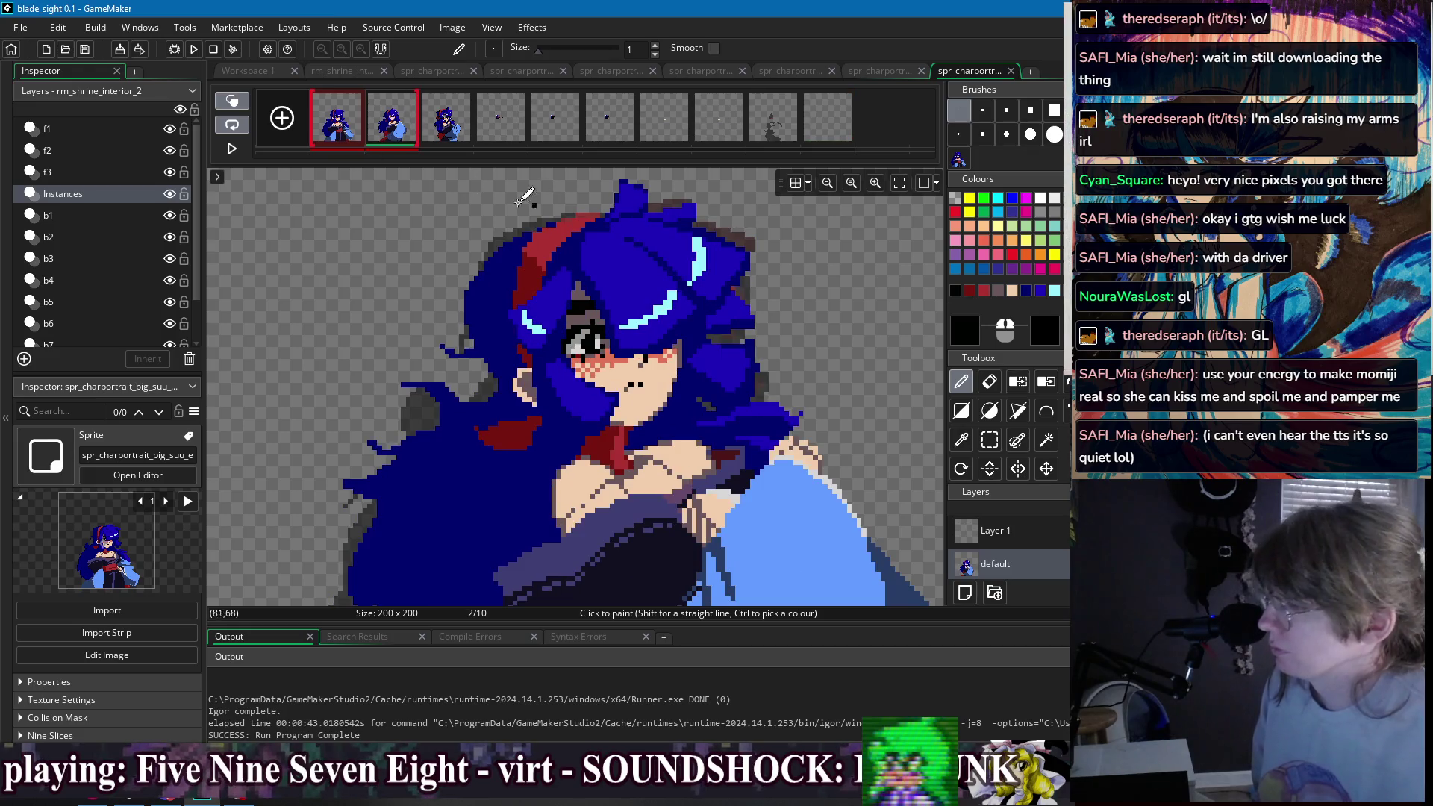
click(336, 130)
click(389, 128)
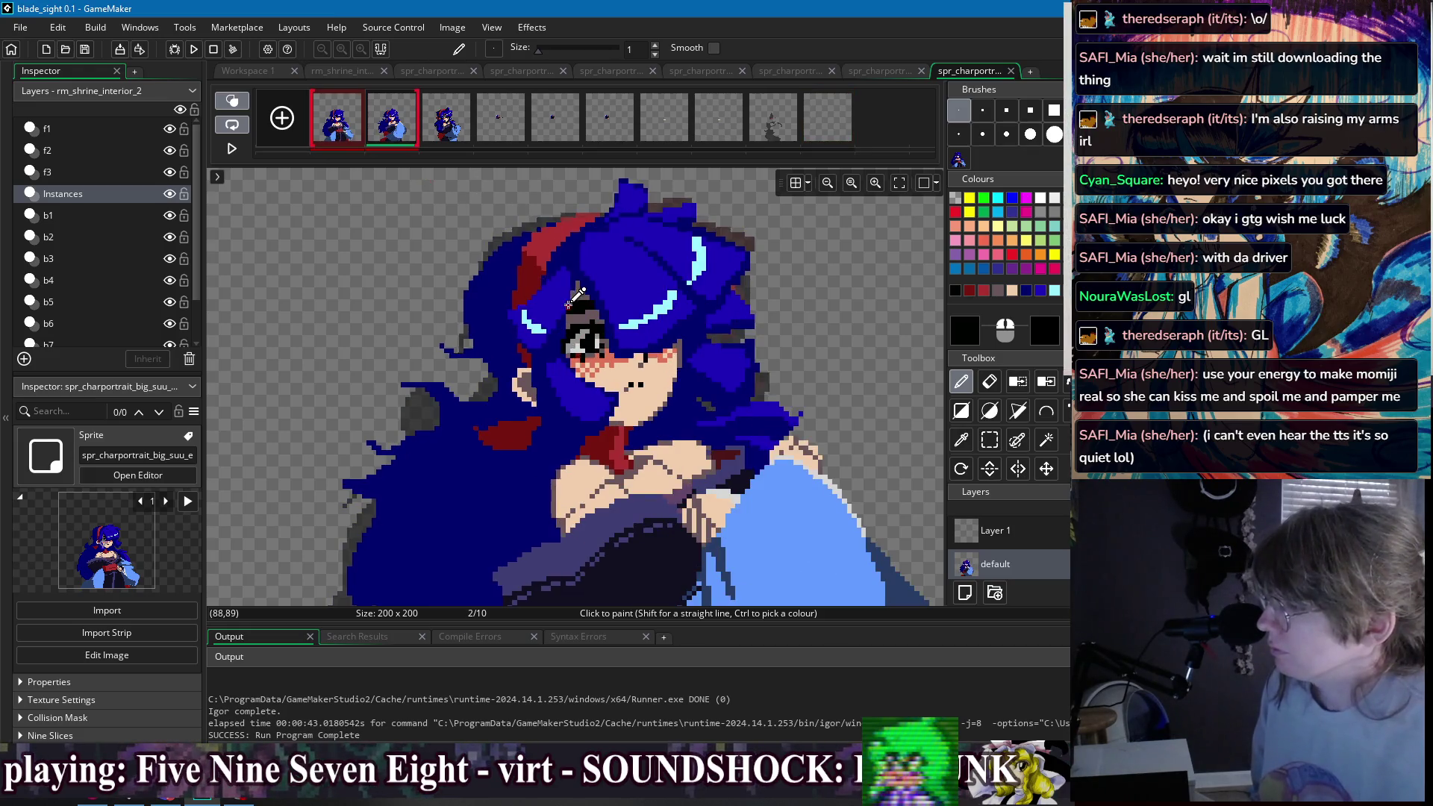
scroll(579, 303, up, 3)
ctrl+click(586, 403)
scroll(717, 380, down, 2)
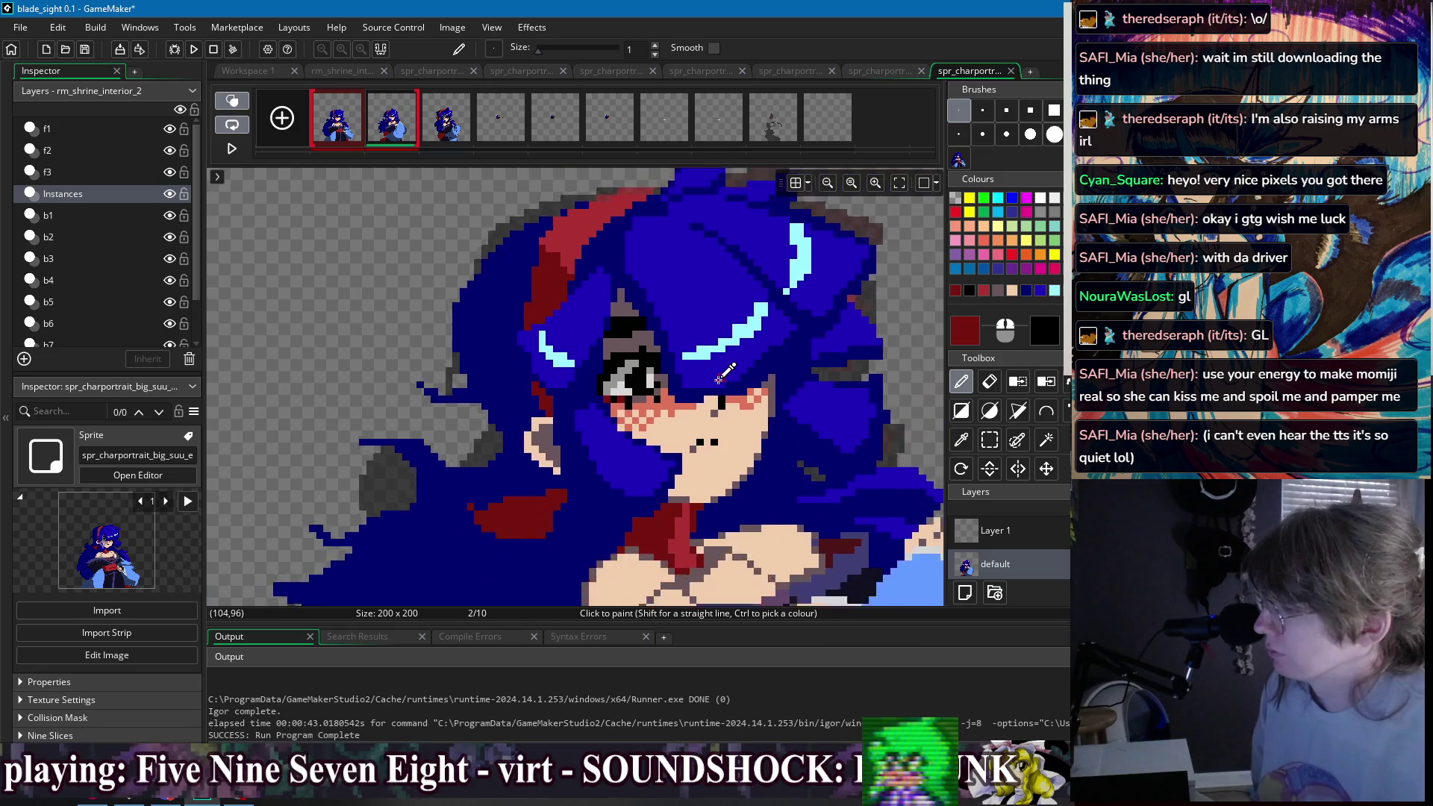
click(349, 127)
click(388, 125)
click(337, 130)
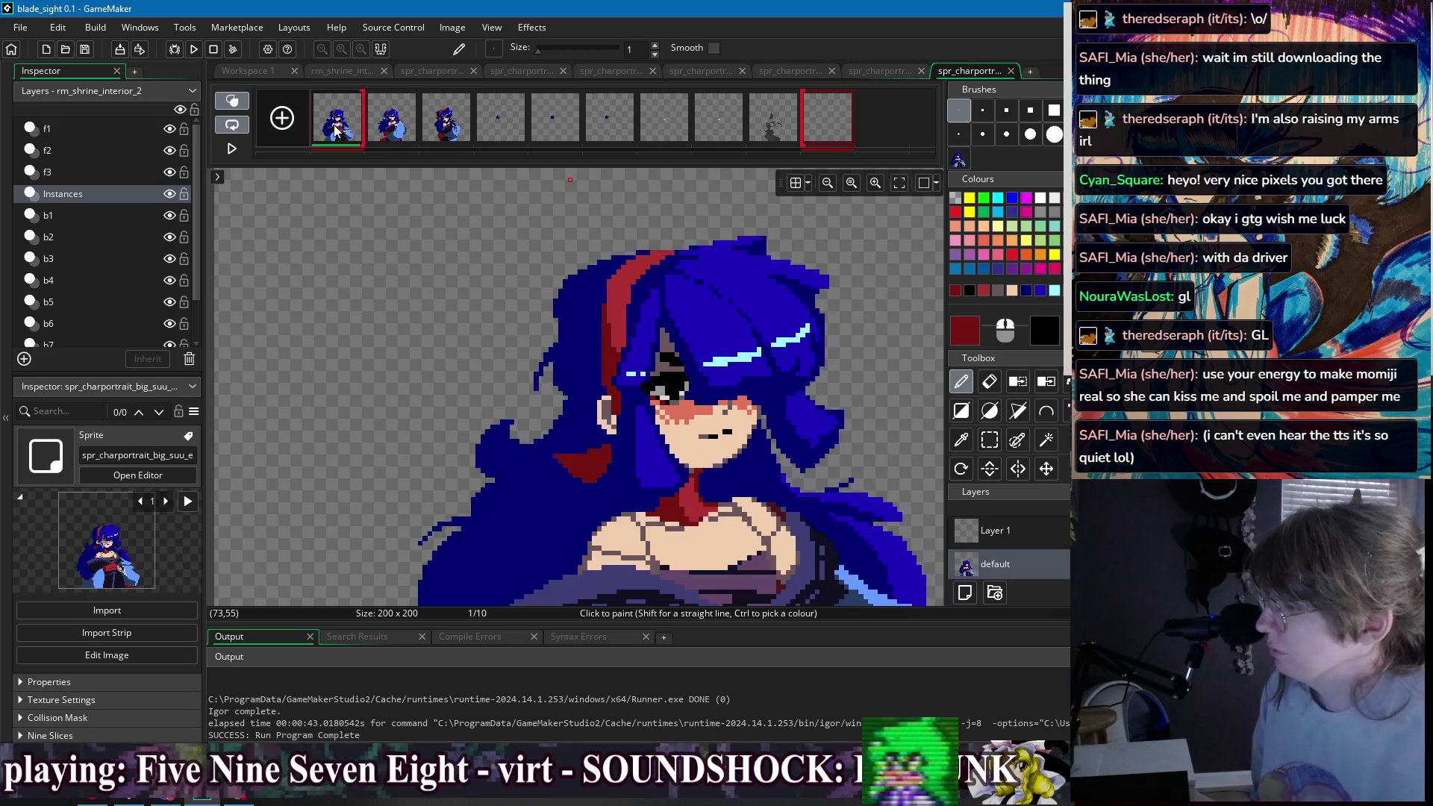
- Toggle between the frame 1 and frame 2 thumbnails several times, finishing on frame 2
click(386, 128)
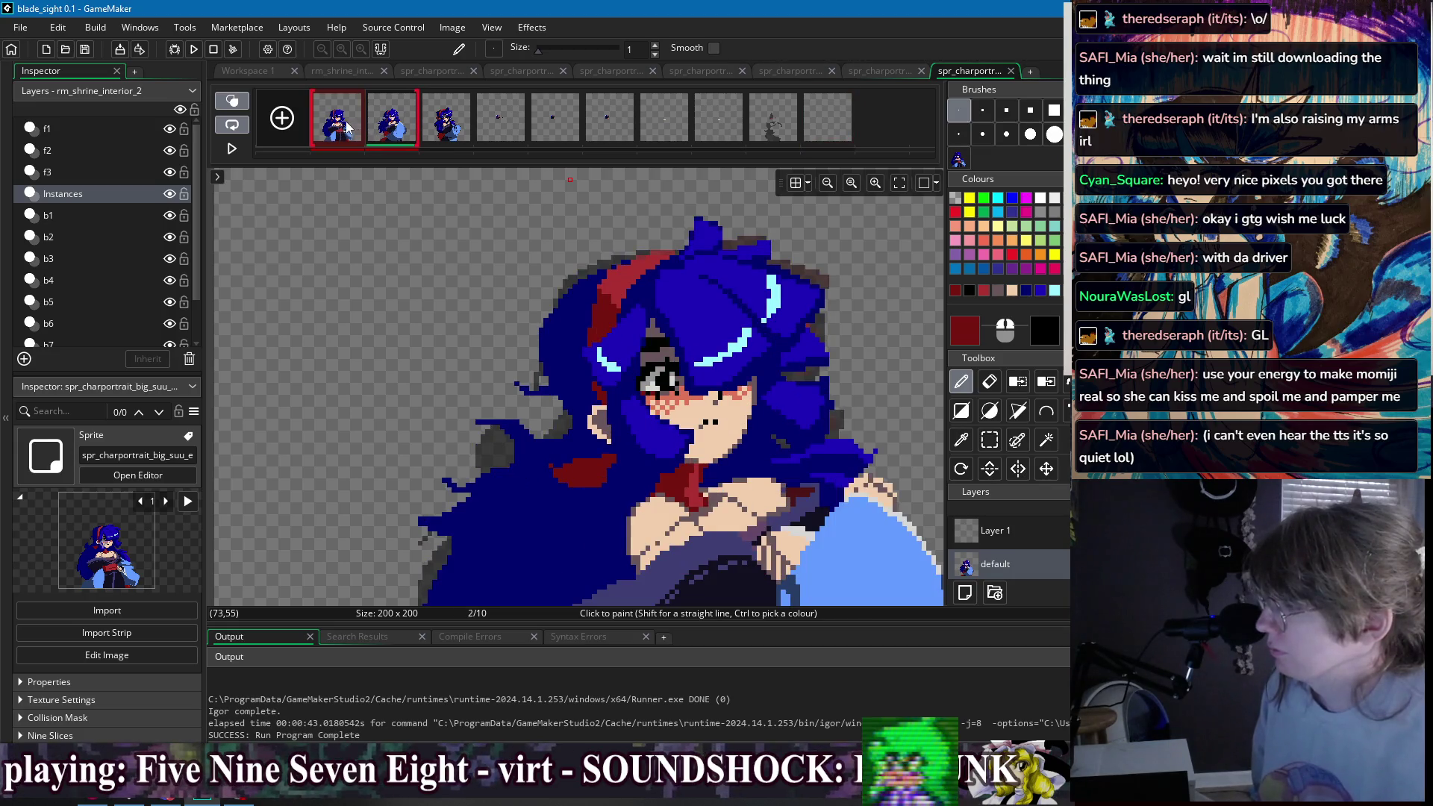
click(349, 127)
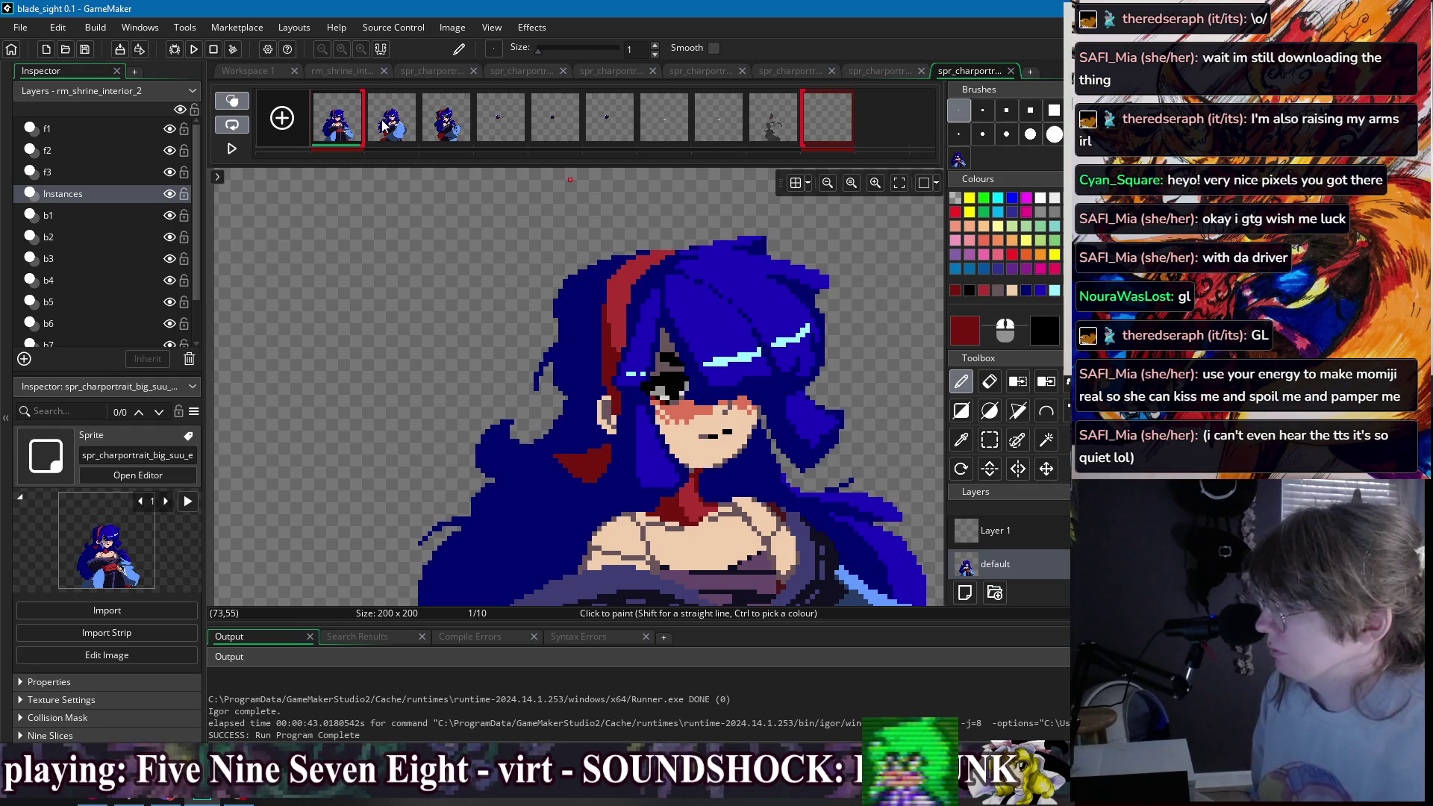
scroll(605, 265, down, 2)
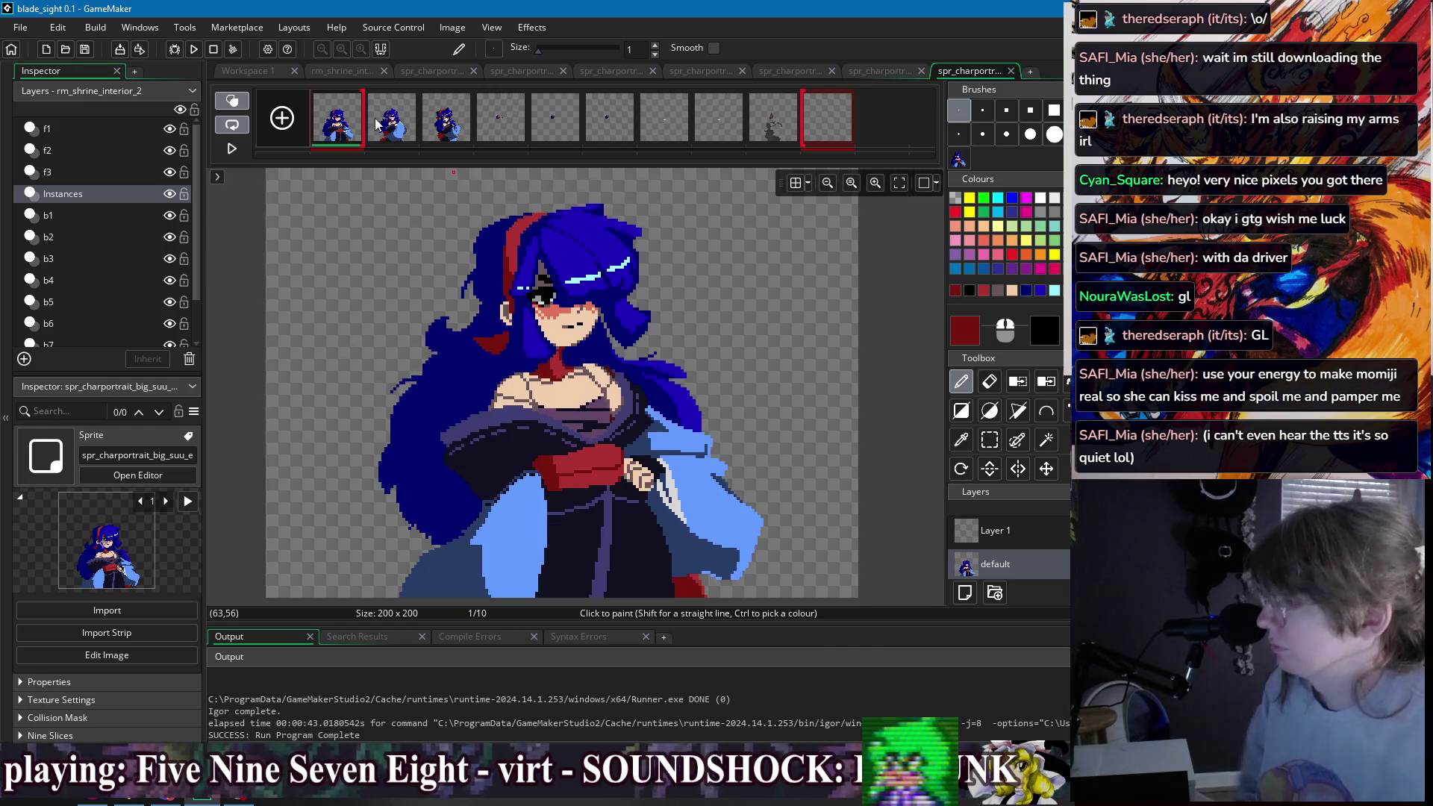
click(395, 128)
click(334, 135)
click(379, 134)
click(350, 142)
click(385, 141)
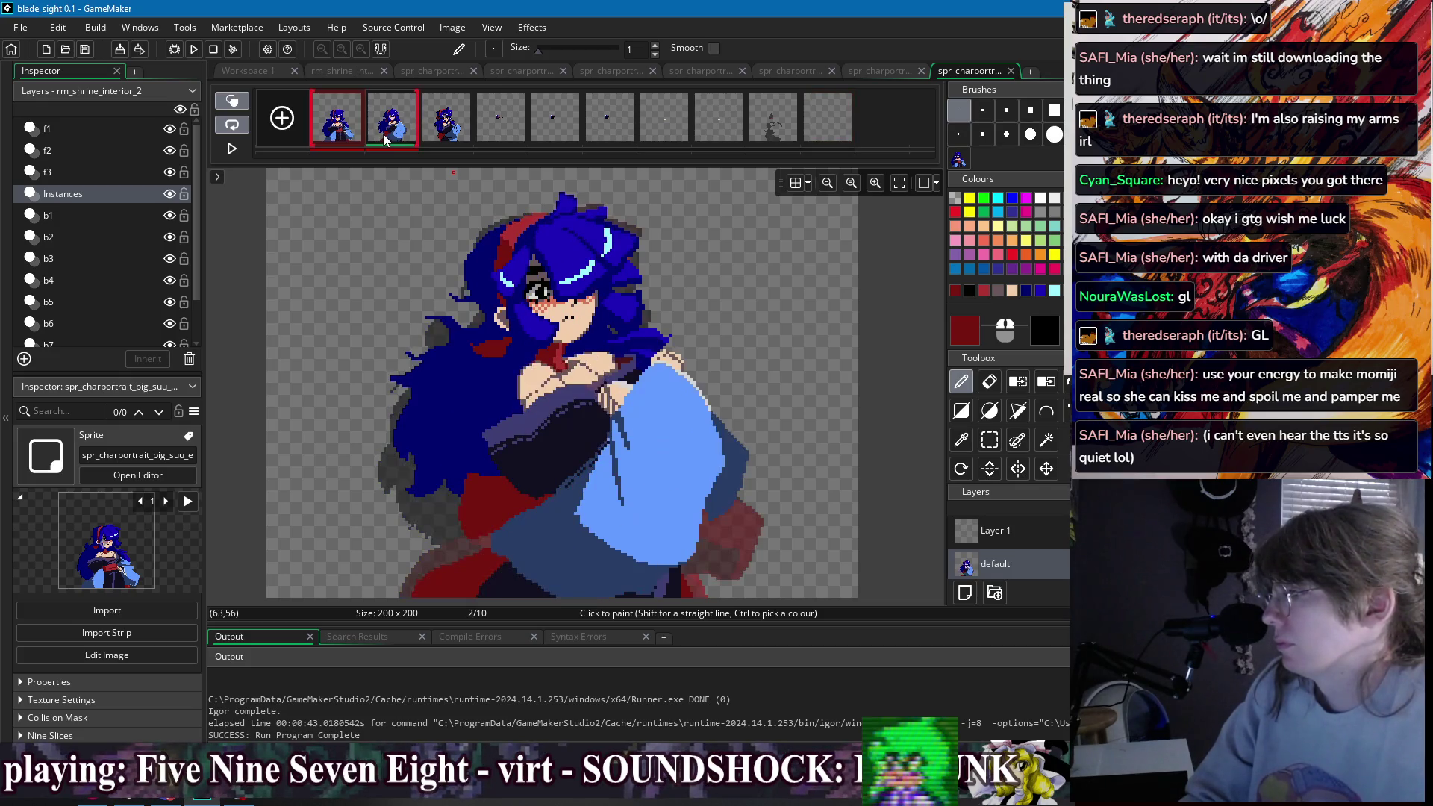
click(351, 133)
click(398, 135)
click(336, 134)
click(384, 137)
- Box-select the figure on frame 2 and shift it a few pixels up and left
key(s)
scroll(475, 239, up, 1)
scroll(474, 239, down, 2)
drag(385, 179, 725, 543)
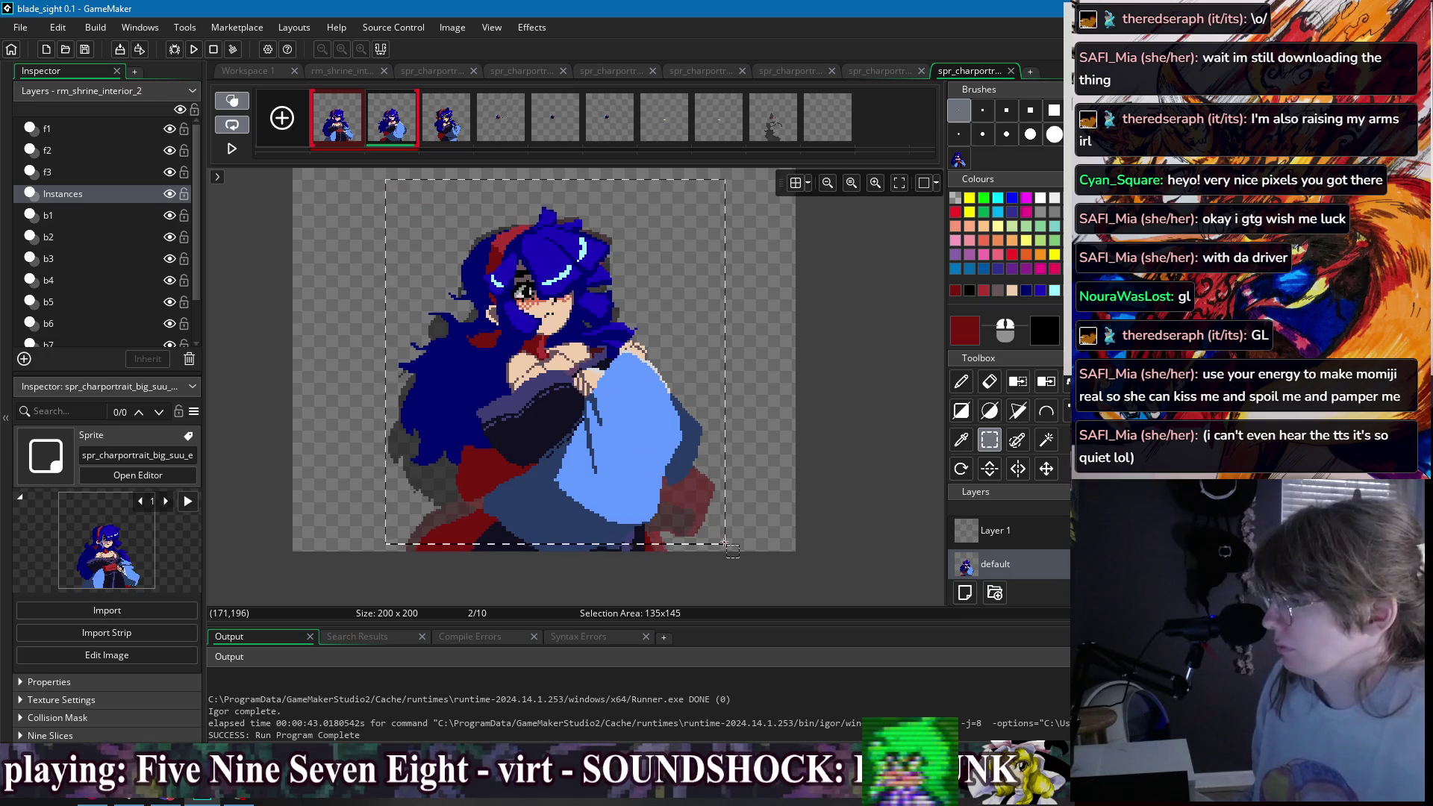
drag(650, 486, 646, 483)
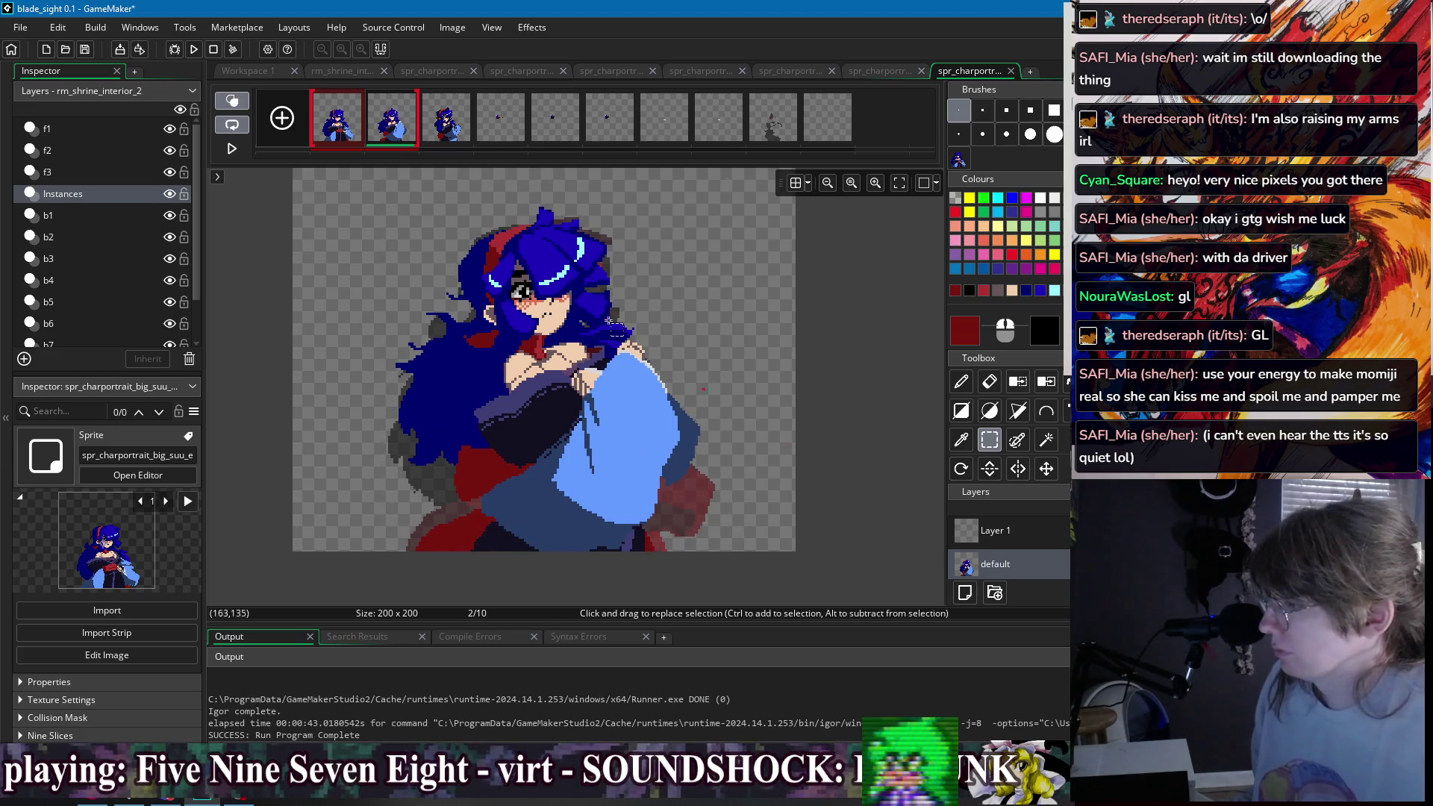
mouse_move(397, 194)
mouse_down()
mouse_move(739, 523)
mouse_move(745, 511)
mouse_up()
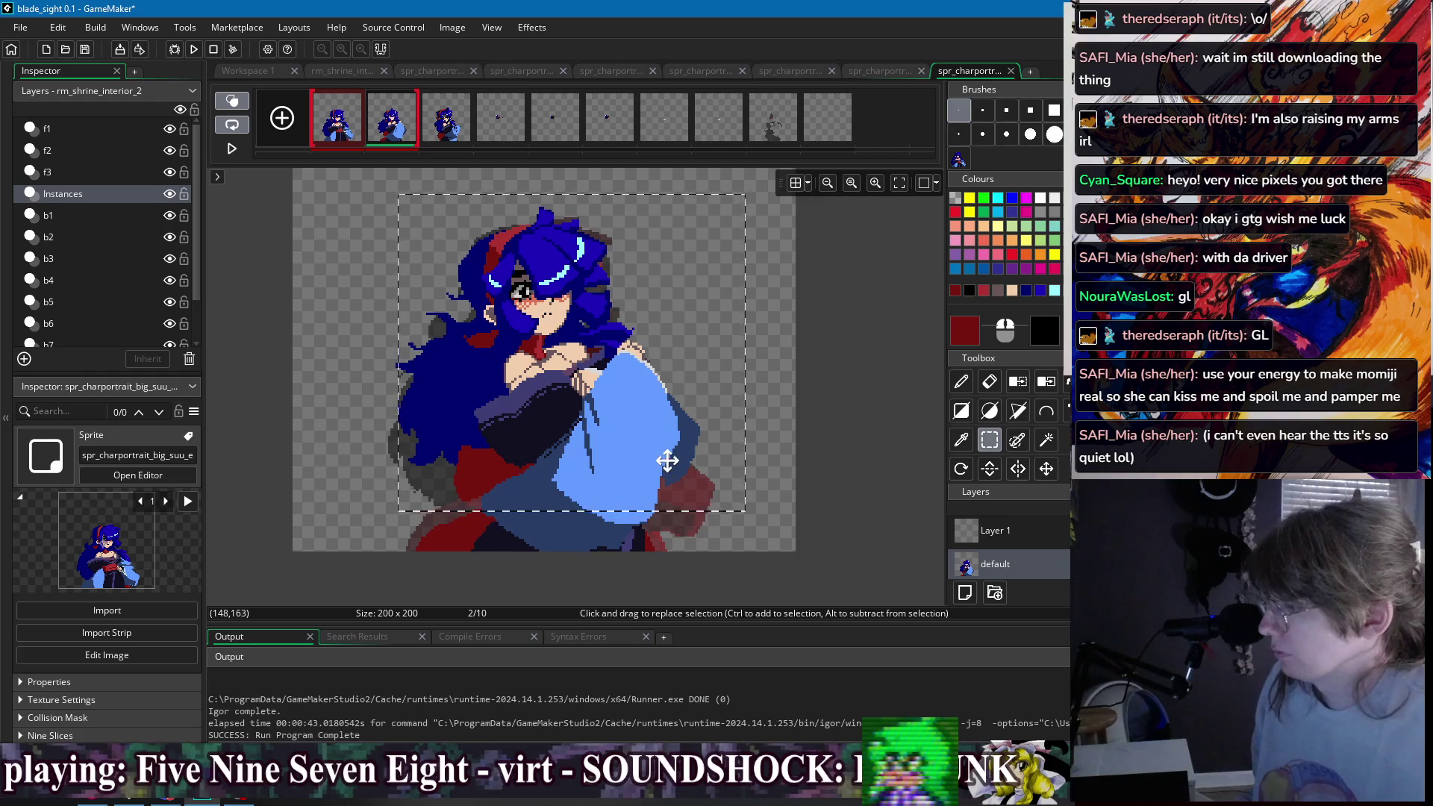
drag(666, 461, 664, 458)
- Reselect the area around the figure, then return to the Pencil tool
drag(365, 217, 810, 518)
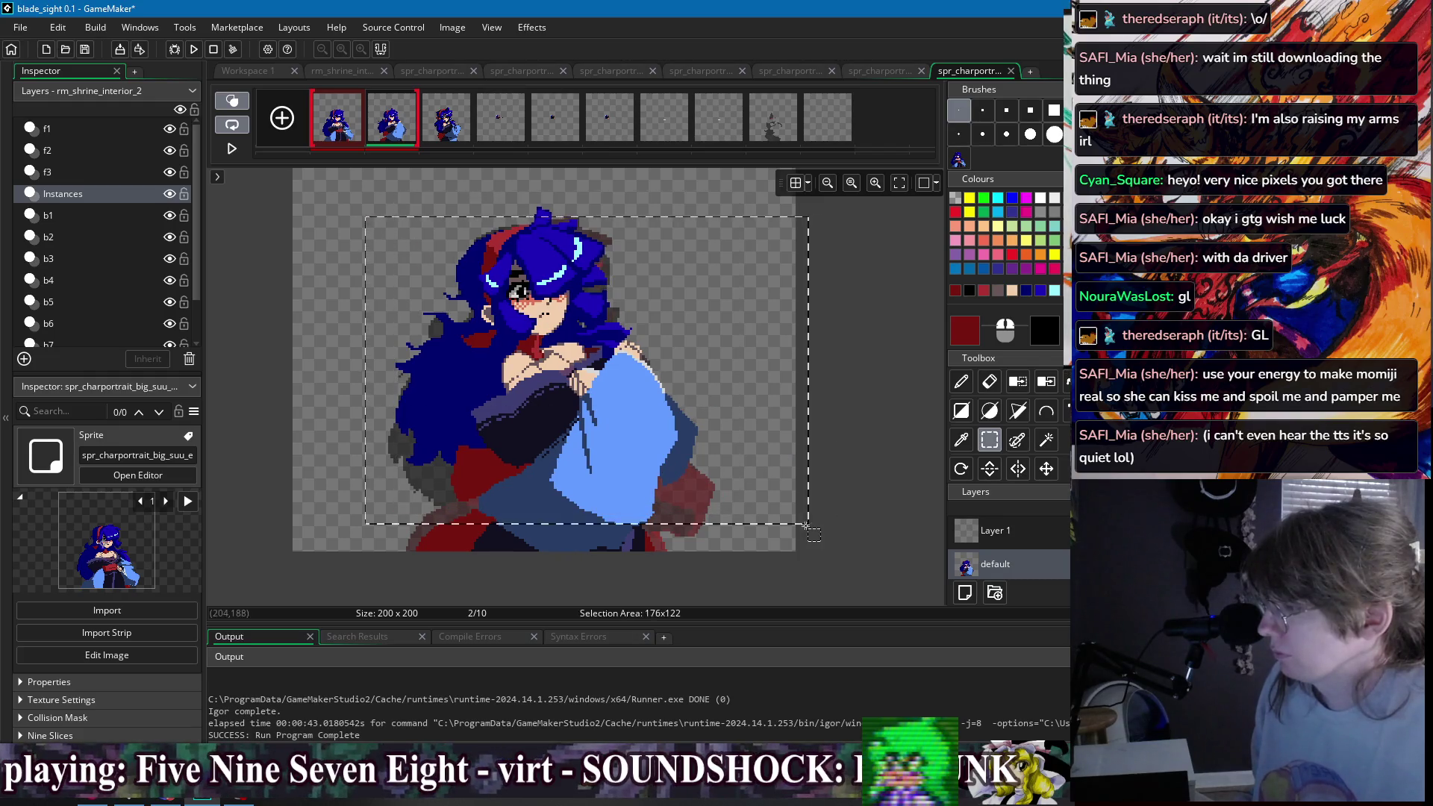
mouse_move(383, 189)
mouse_down()
mouse_move(750, 493)
mouse_move(758, 471)
mouse_up()
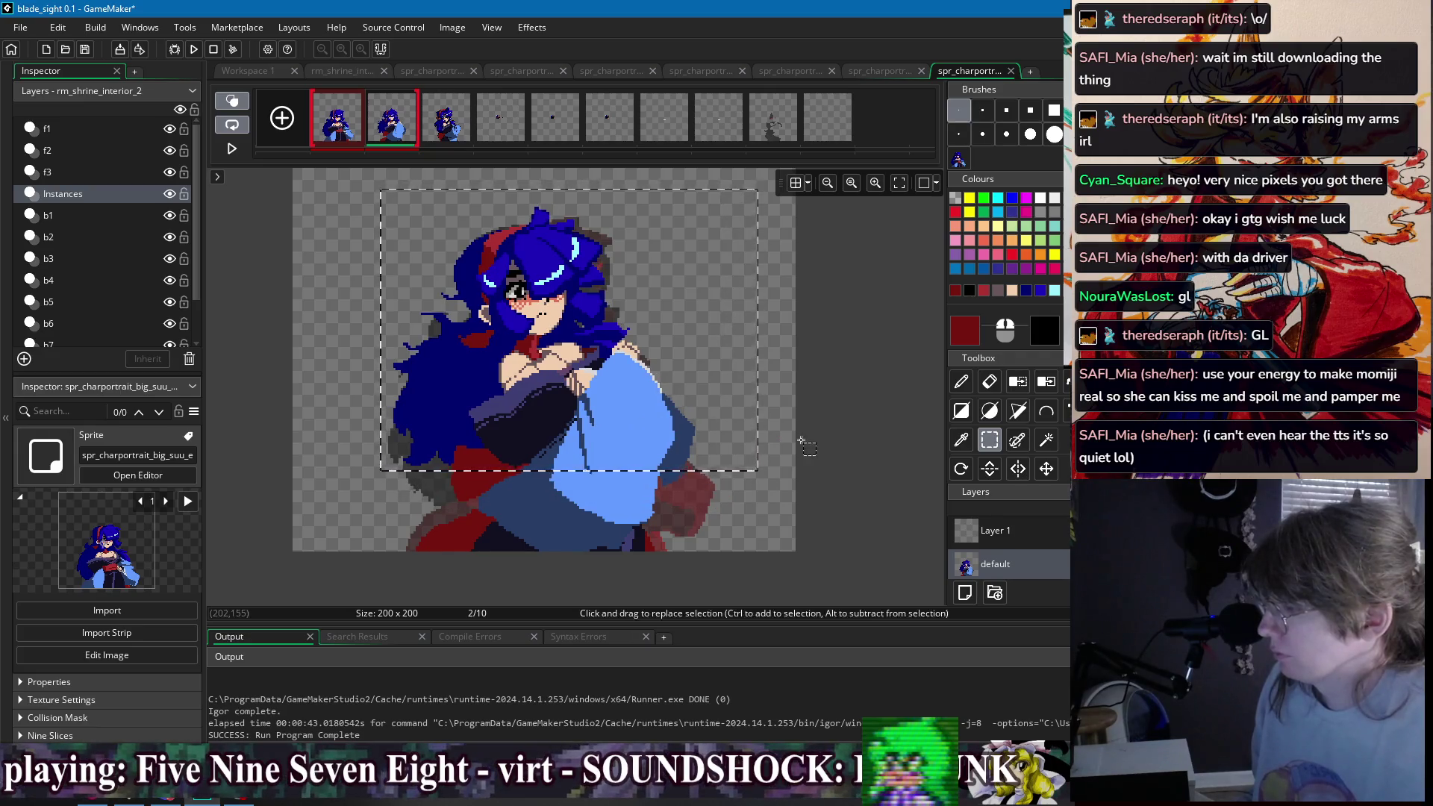
key(d)
scroll(463, 448, up, 5)
scroll(515, 413, down, 2)
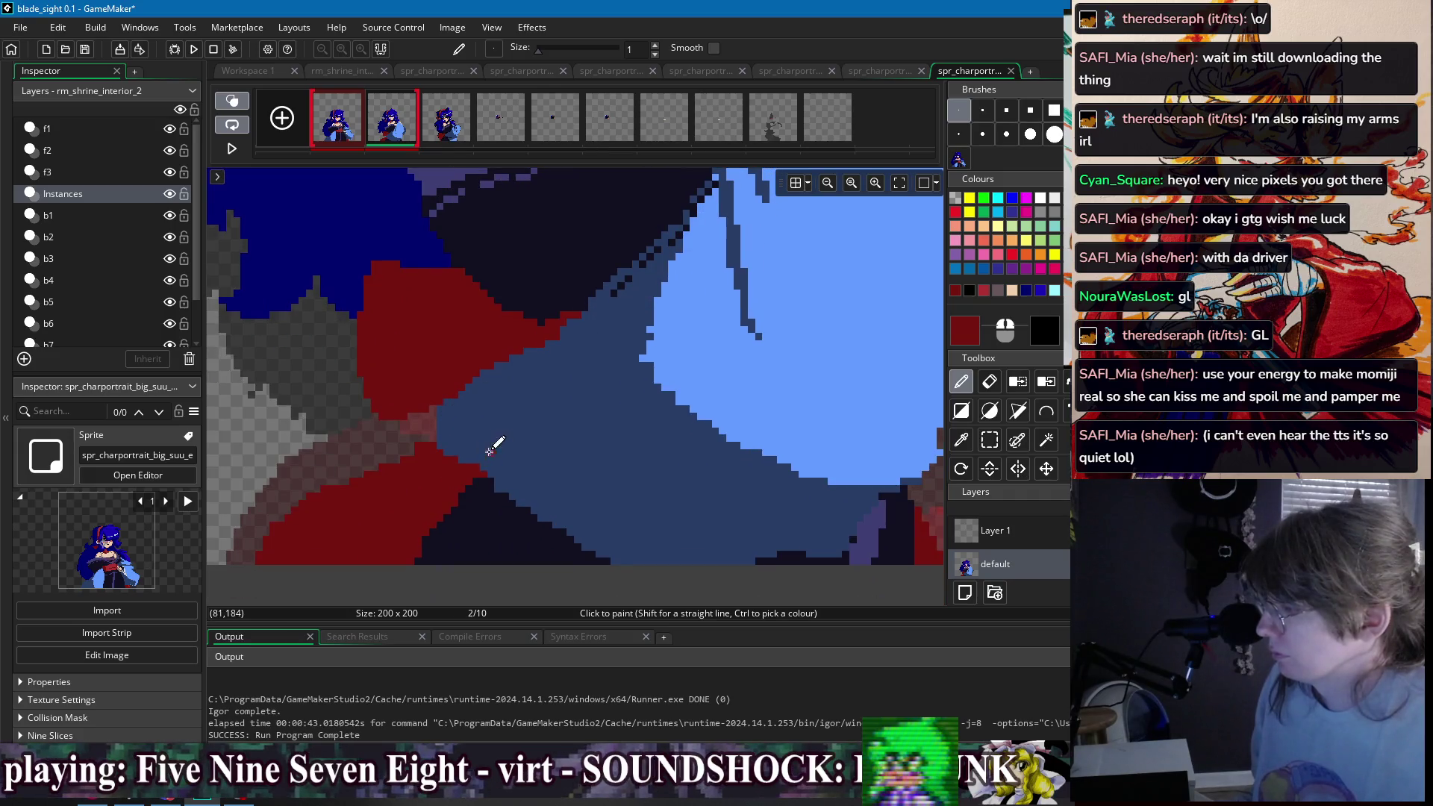
- Eyedrop the sleeve's dark blue and shade down the light-blue sleeve's edge with it
ctrl+click(479, 445)
scroll(584, 524, up, 2)
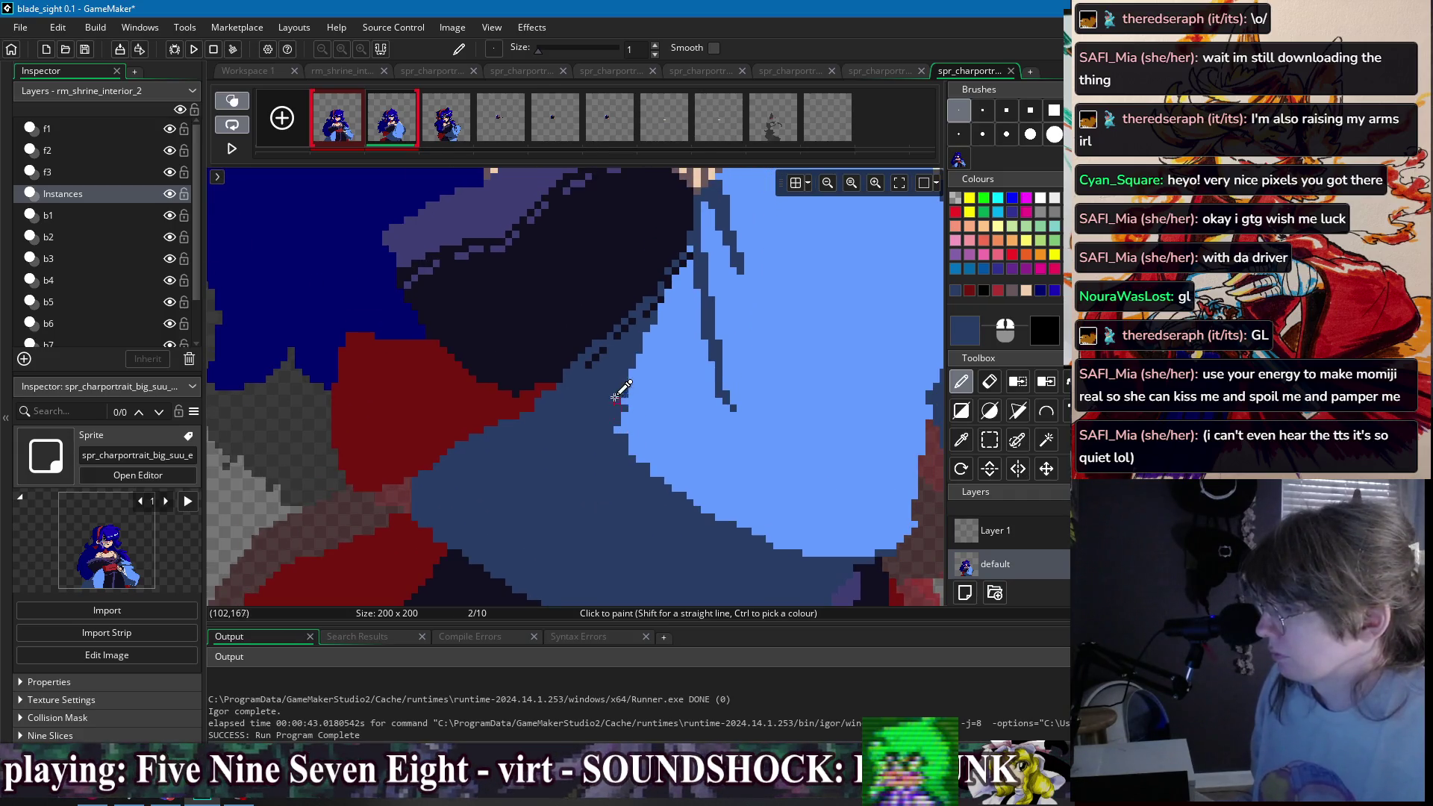
drag(622, 400, 649, 471)
drag(618, 421, 680, 492)
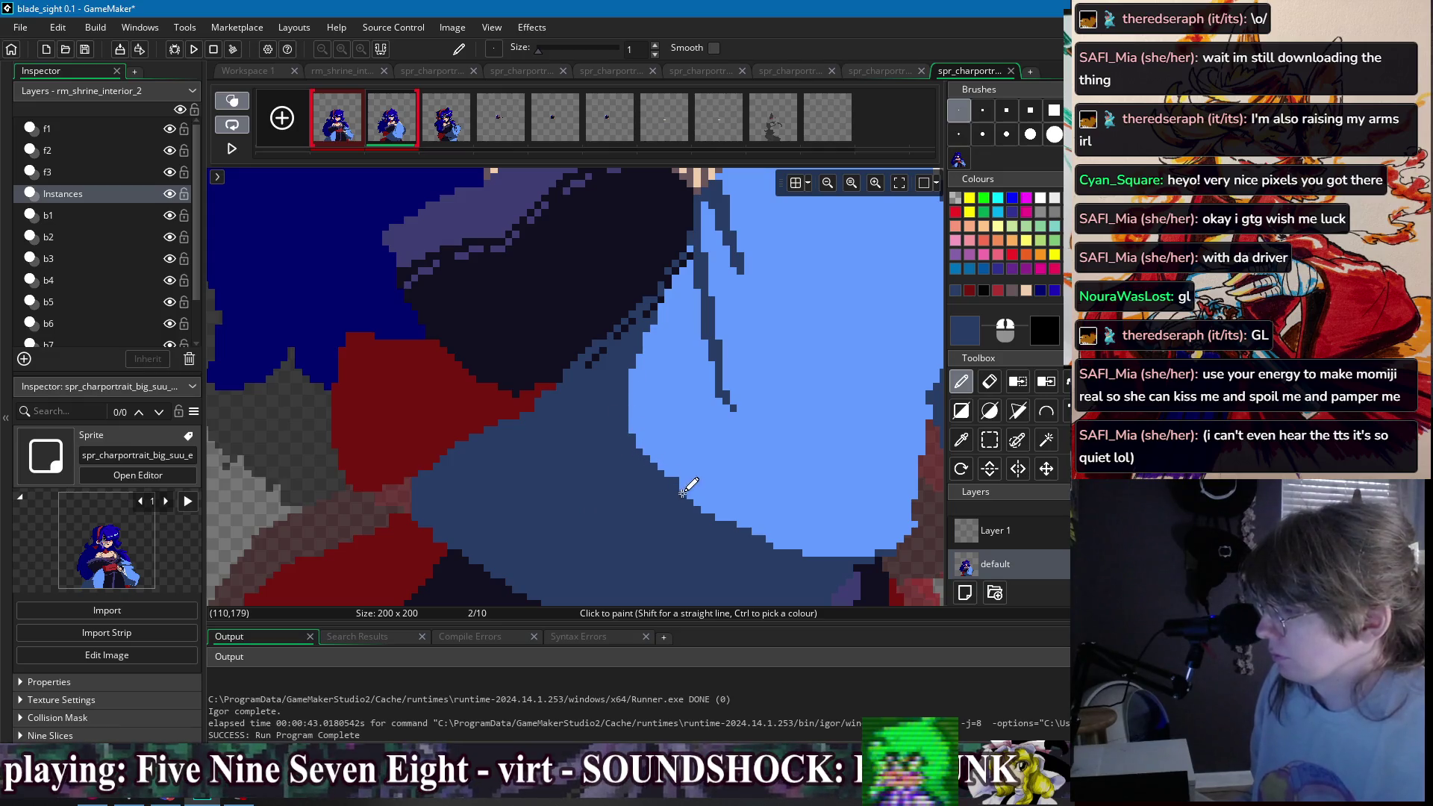
drag(750, 532, 808, 550)
- Sample the near-black navy, dark red, and light blue sleeve colours
scroll(585, 470, up, 2)
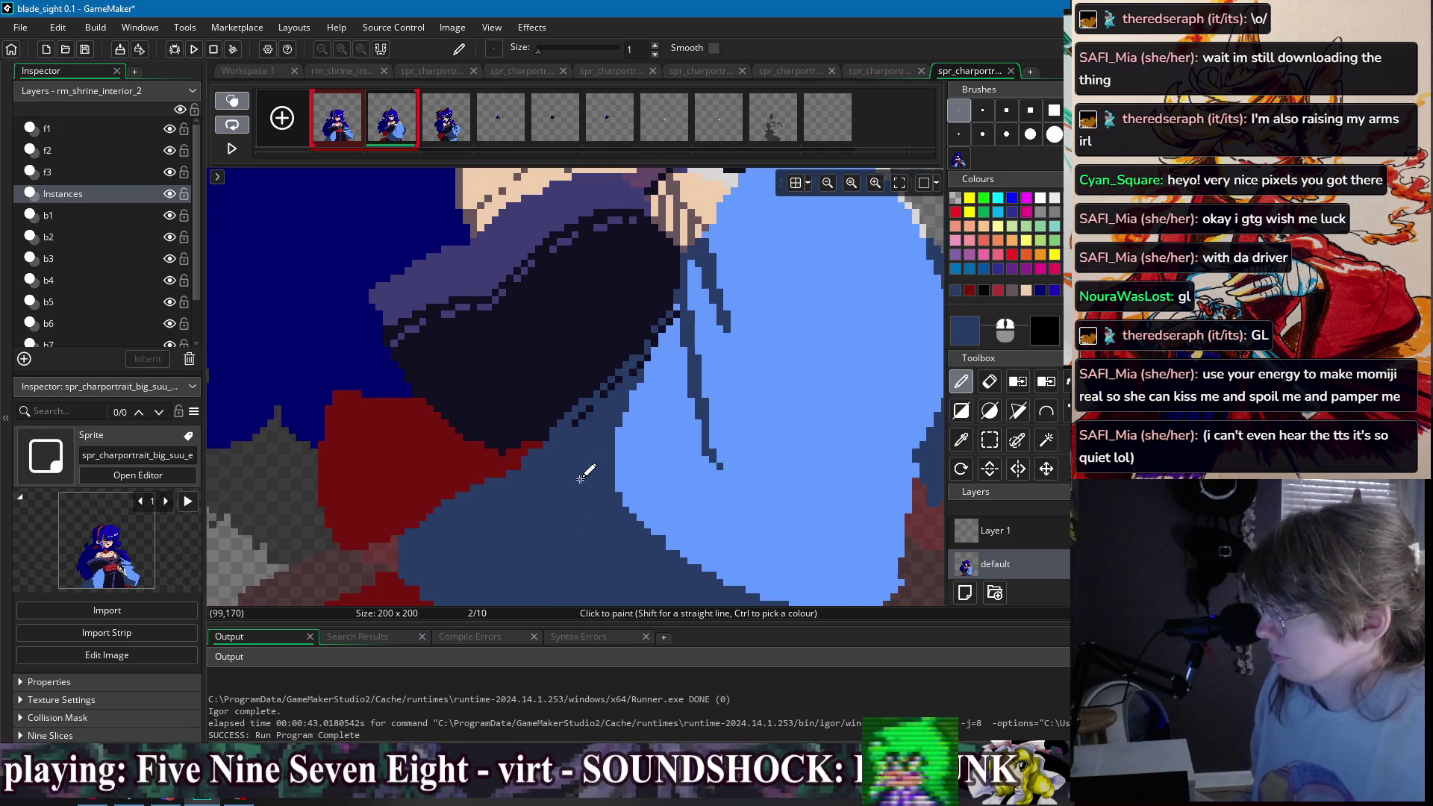
ctrl+click(505, 436)
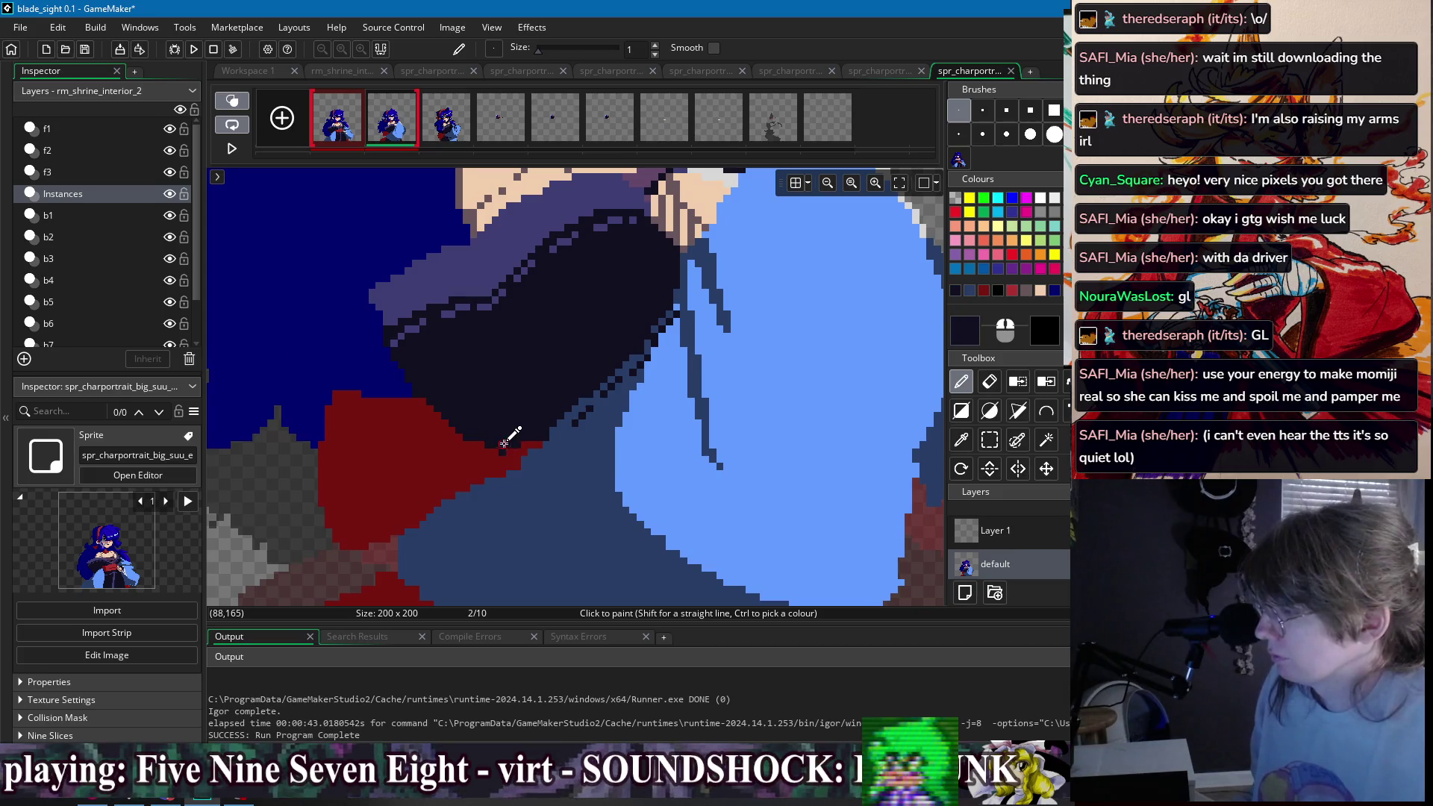
ctrl+click(506, 454)
scroll(594, 394, down, 3)
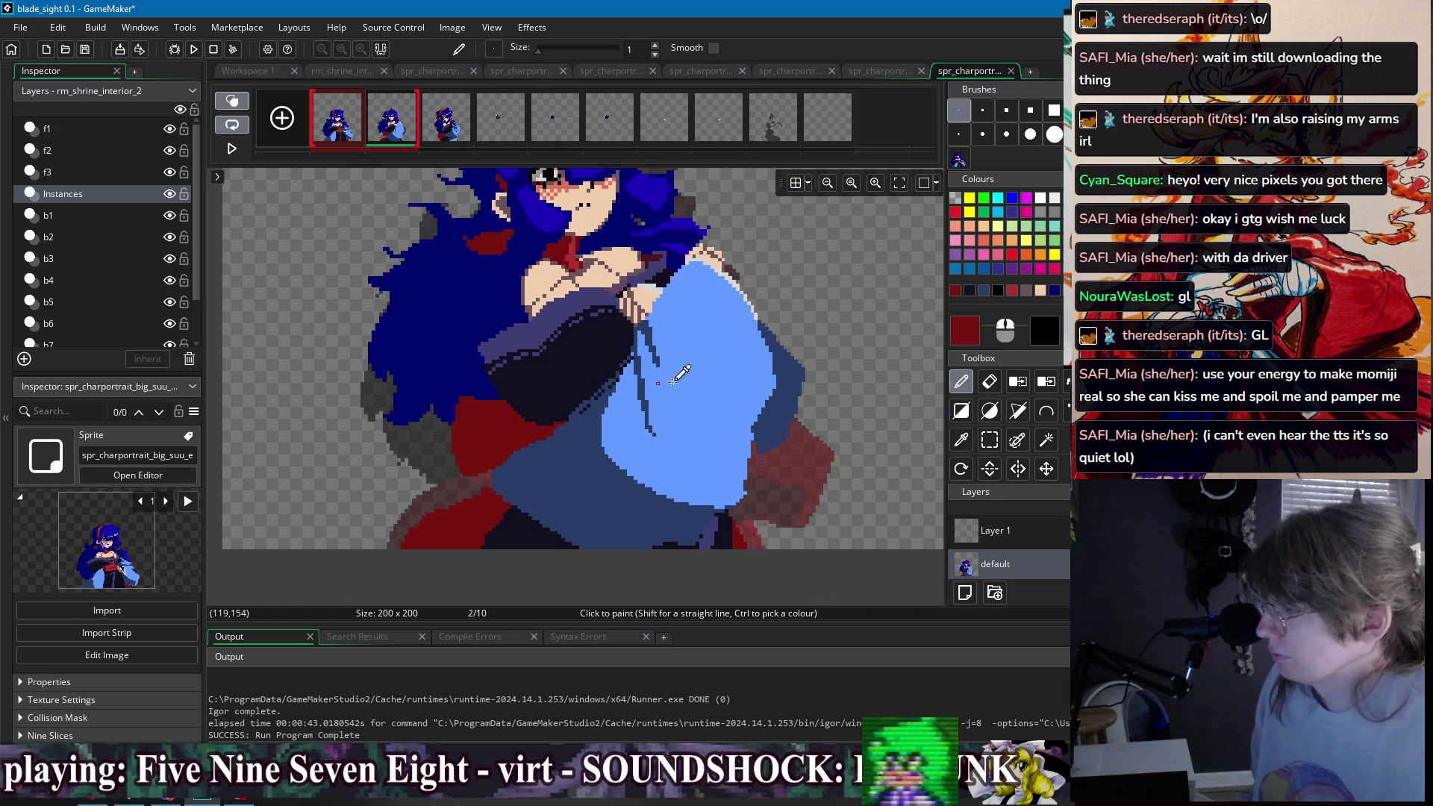
ctrl+click(756, 418)
scroll(768, 393, up, 3)
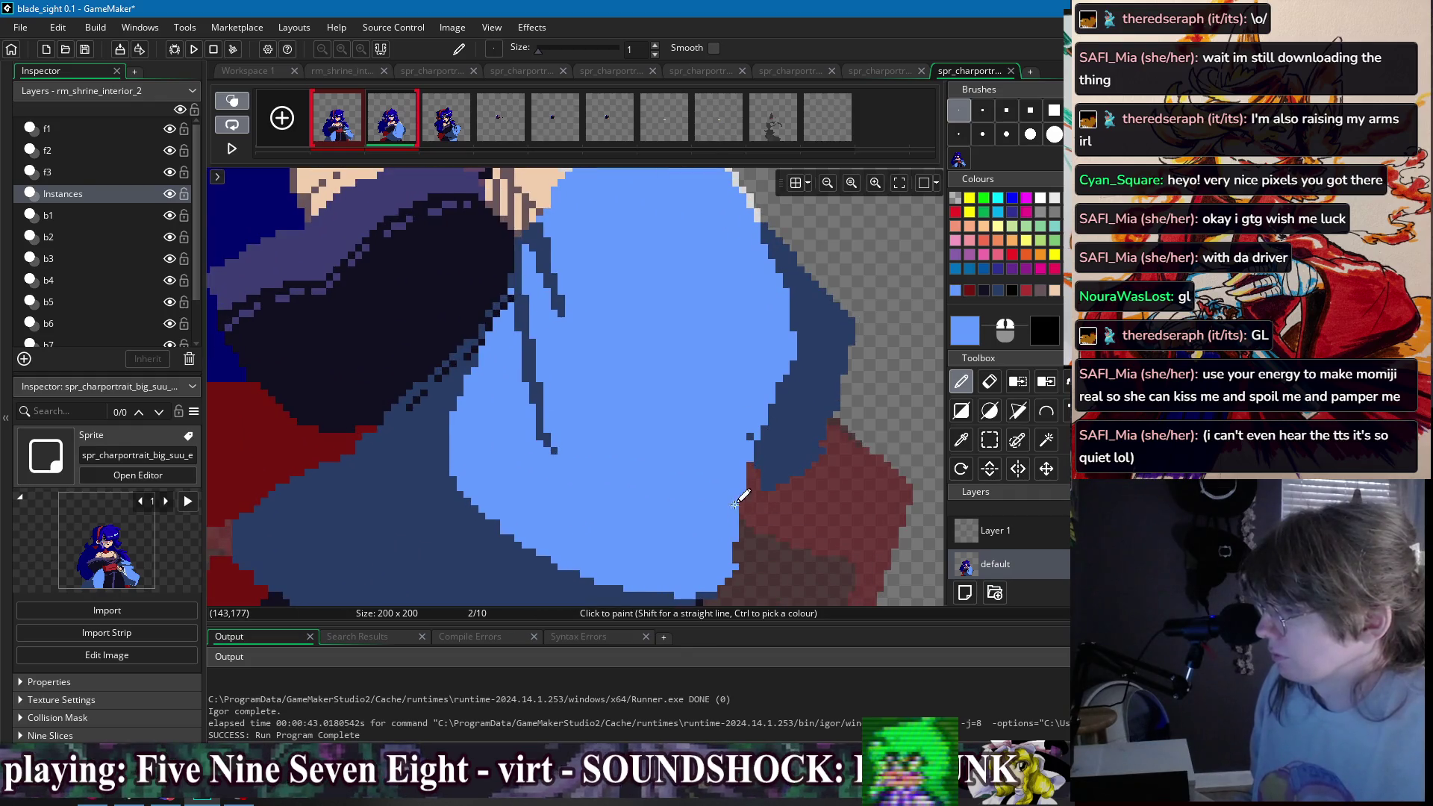
- Erase stray pixels at the sleeve's edge, then resume the Pencil with dark blue
key(e)
drag(746, 550, 717, 393)
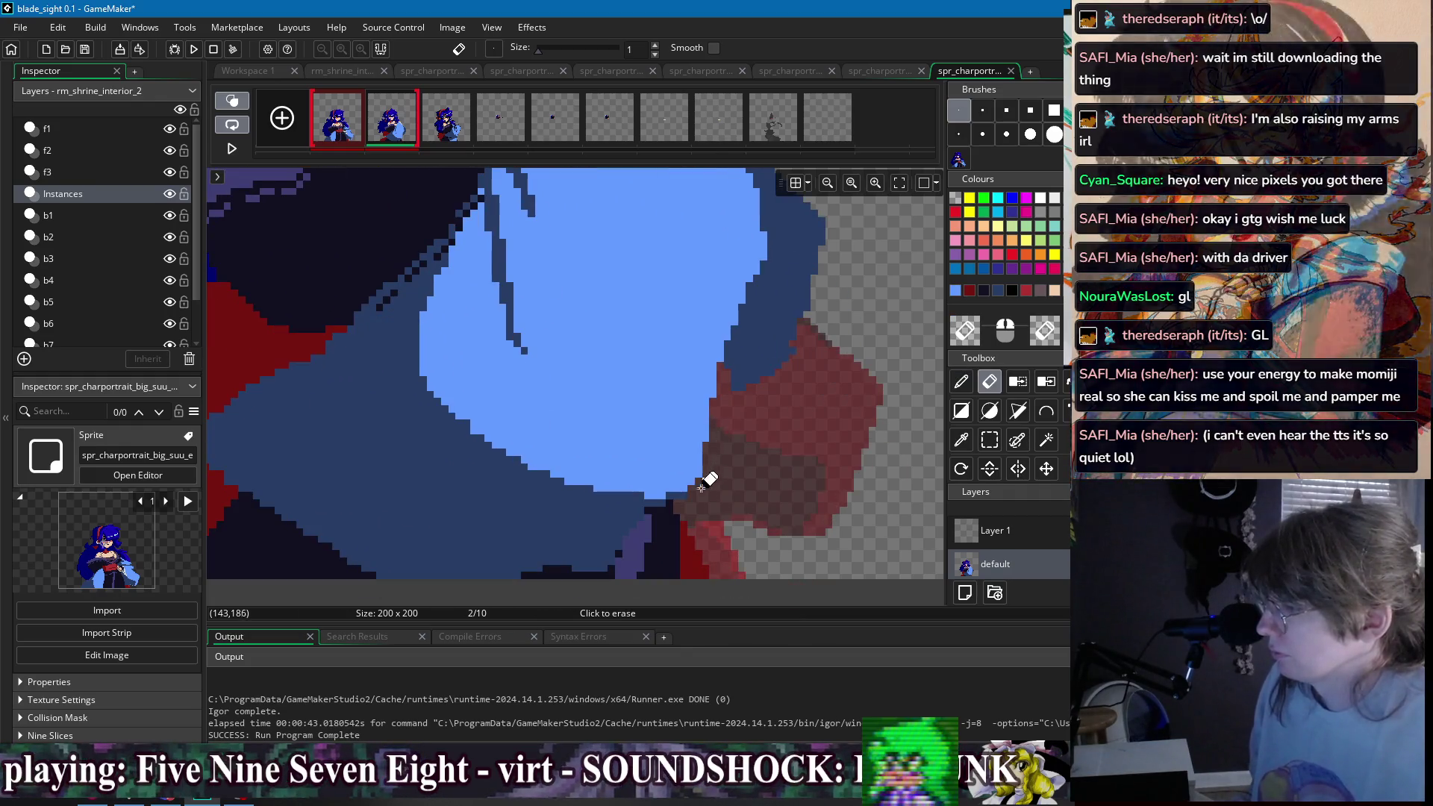
key(d)
ctrl+click(620, 544)
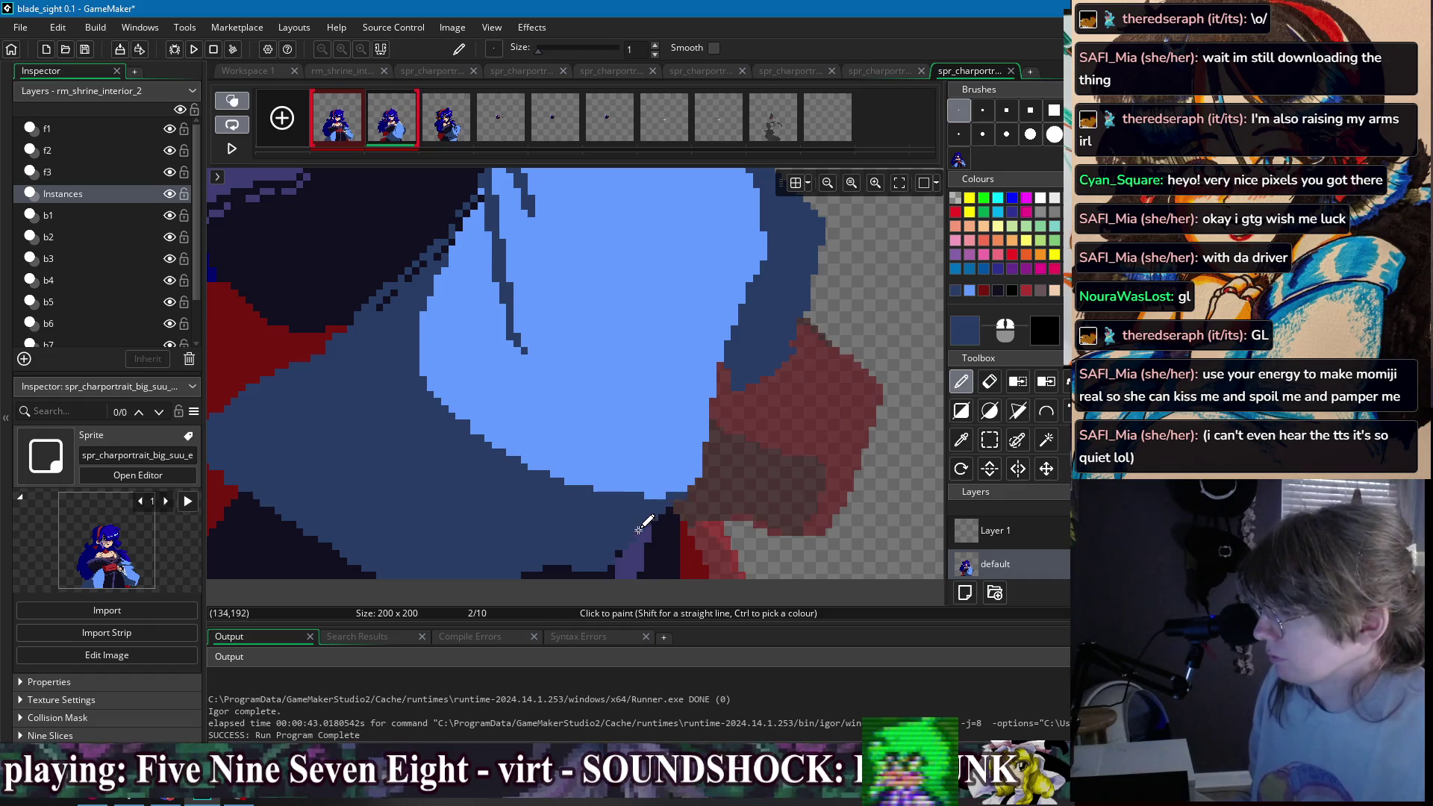
drag(786, 413, 713, 453)
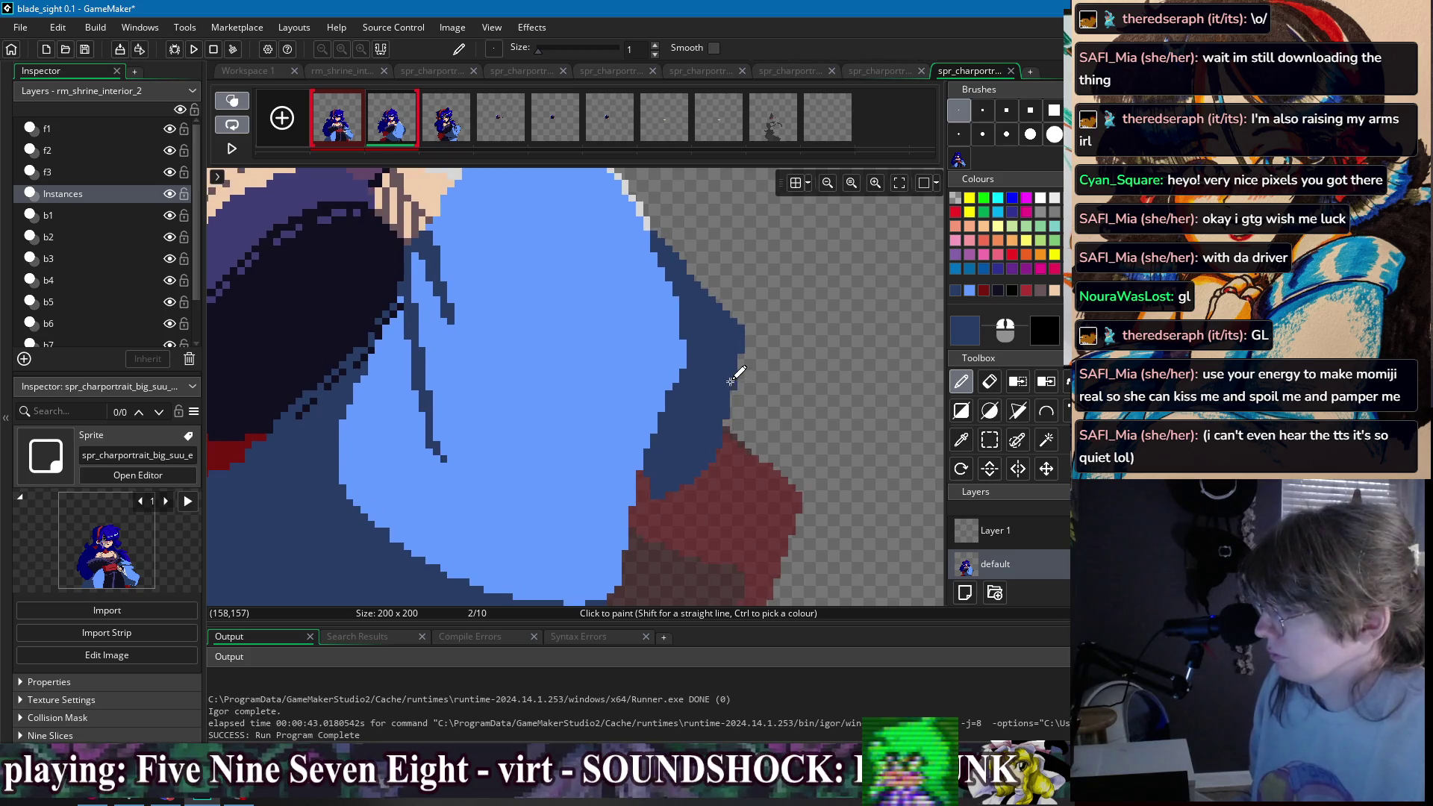
scroll(733, 376, down, 3)
scroll(751, 350, down, 1)
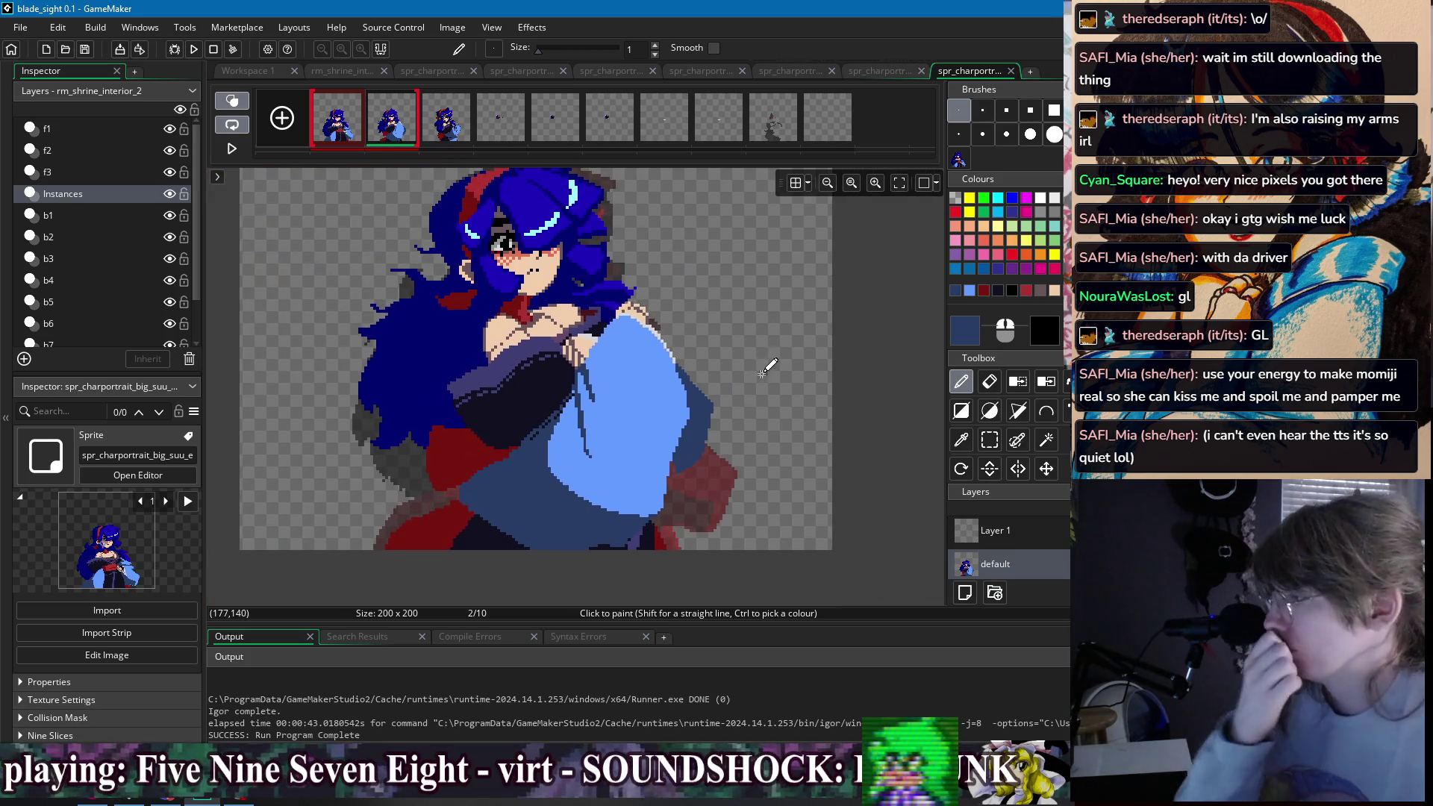
click(347, 135)
click(382, 134)
click(346, 136)
click(389, 133)
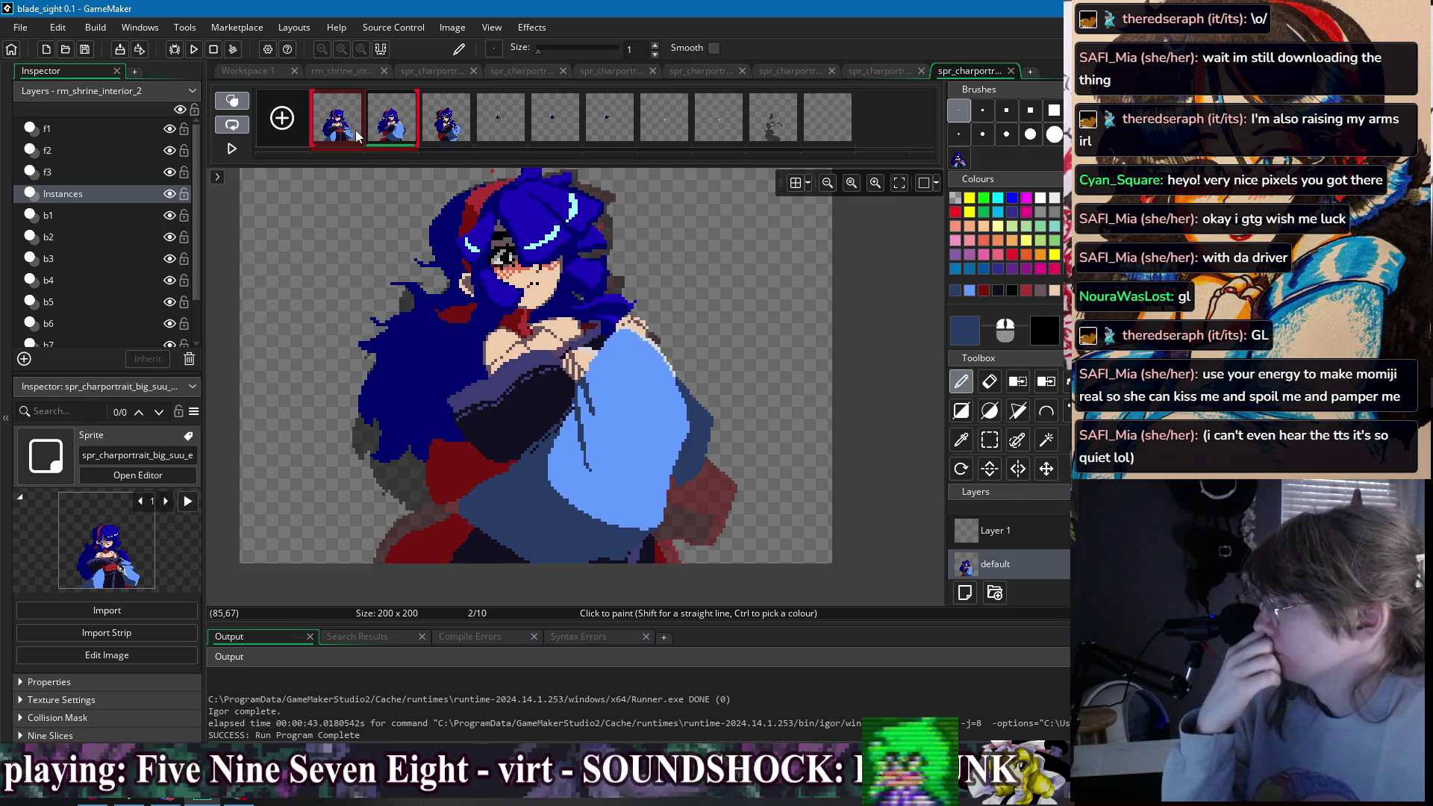
click(357, 136)
click(396, 133)
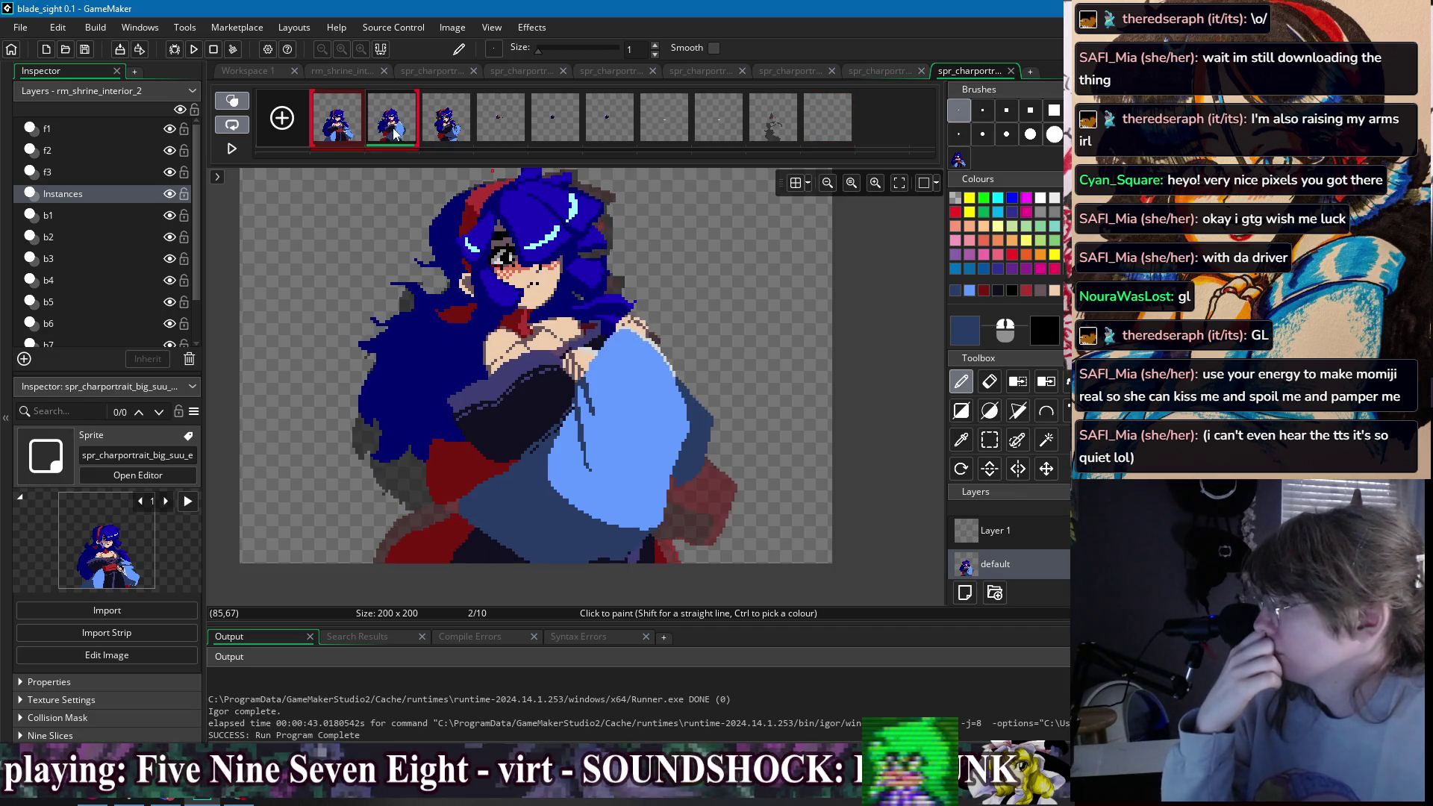
scroll(536, 317, up, 2)
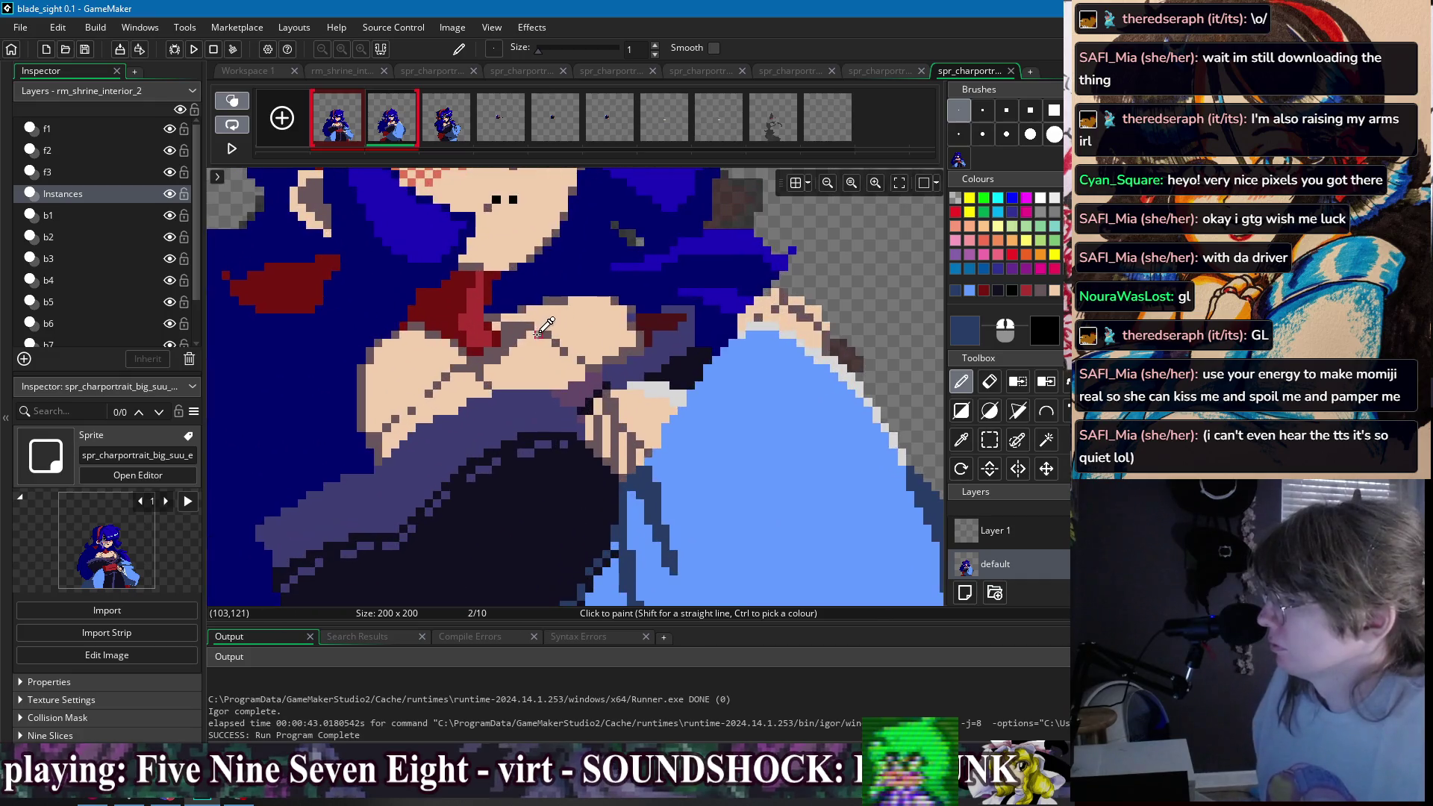
ctrl+click(536, 318)
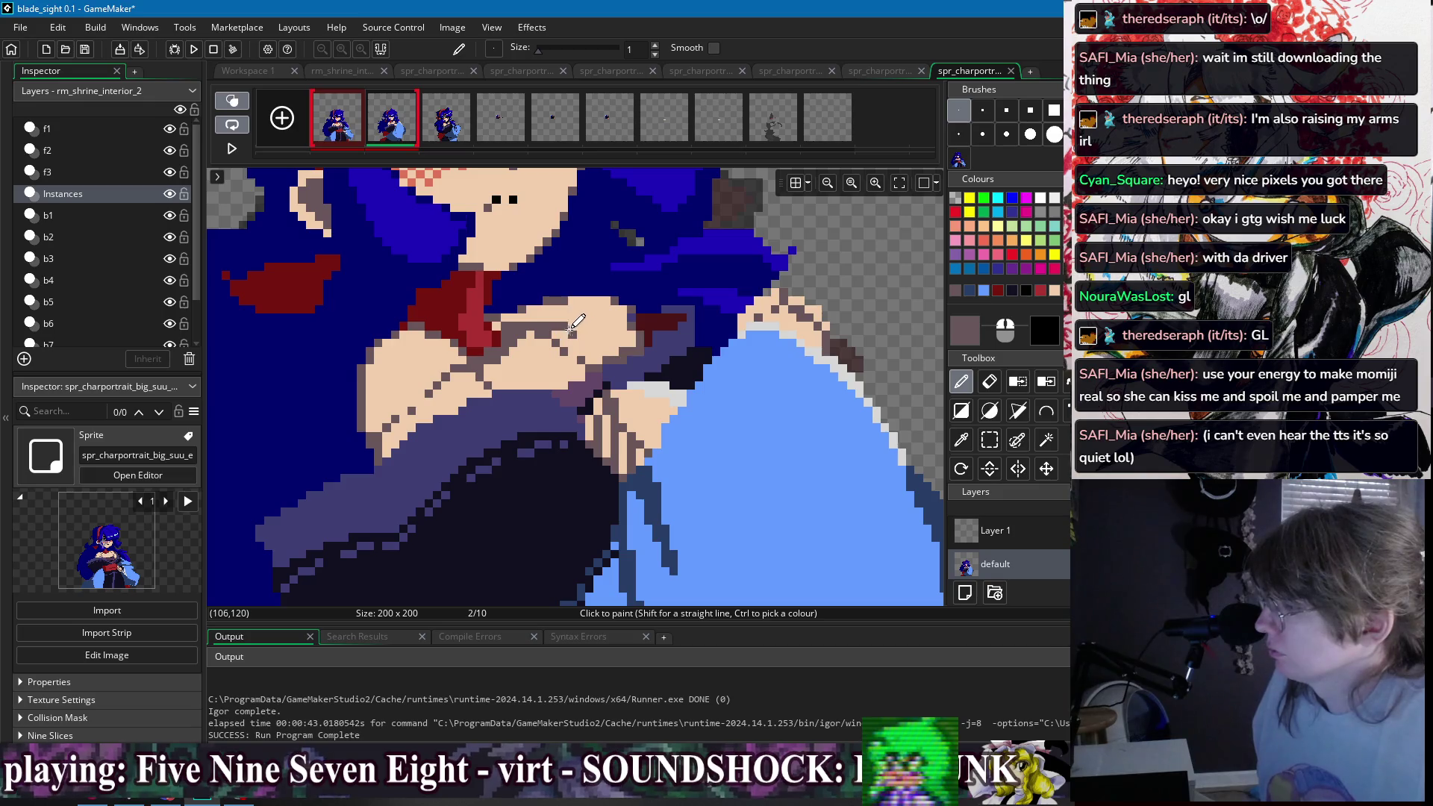
scroll(609, 327, down, 2)
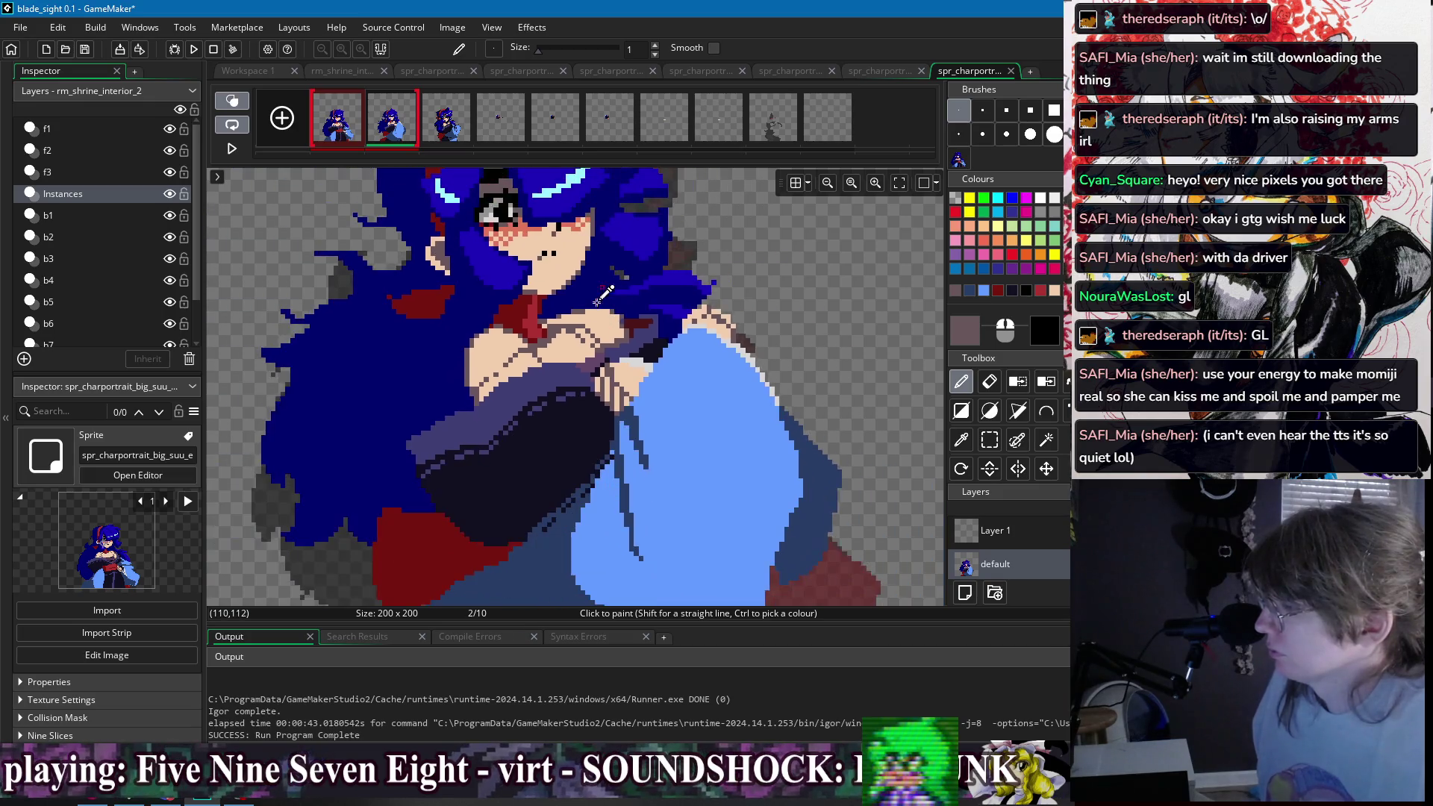
scroll(590, 334, up, 2)
scroll(575, 342, down, 2)
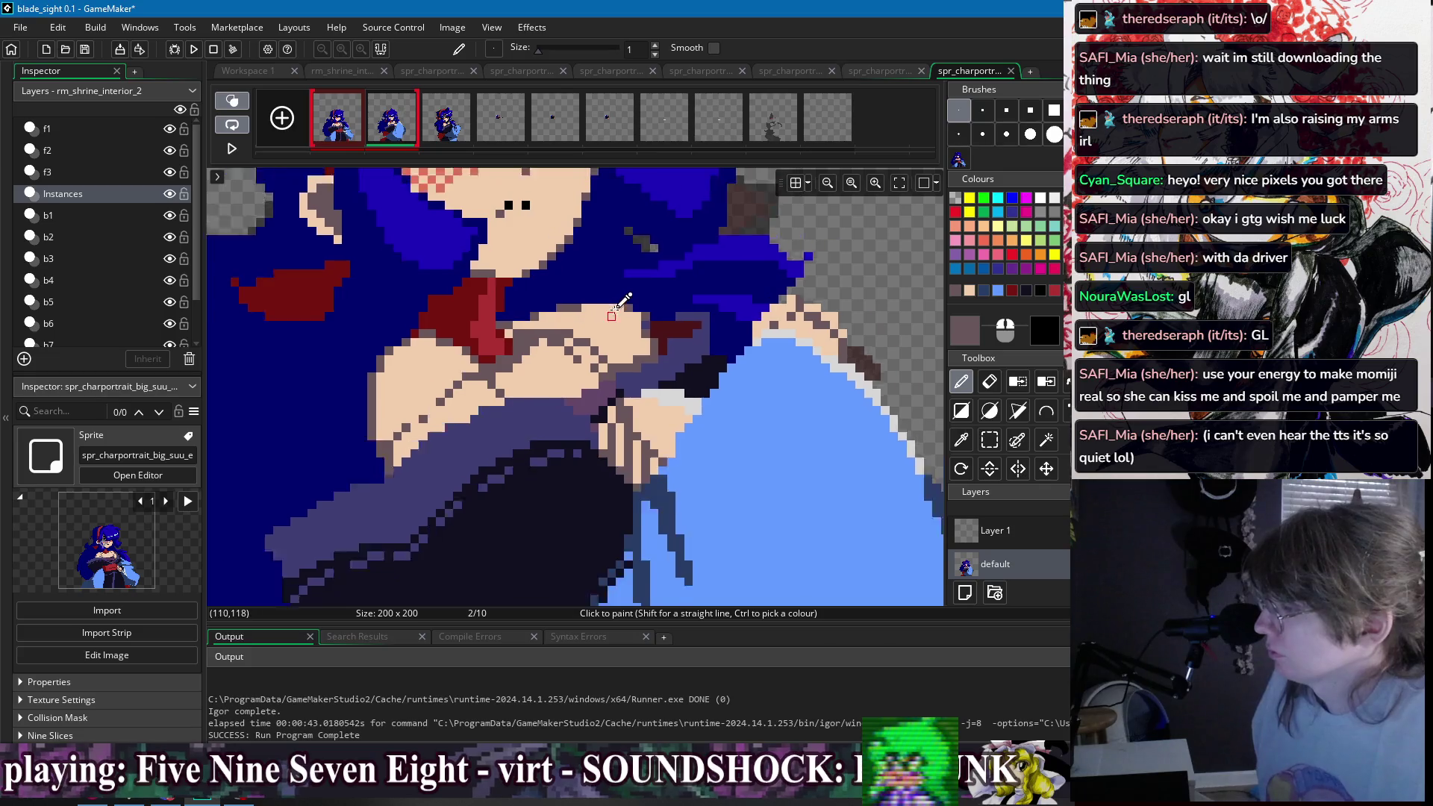
scroll(609, 303, up, 2)
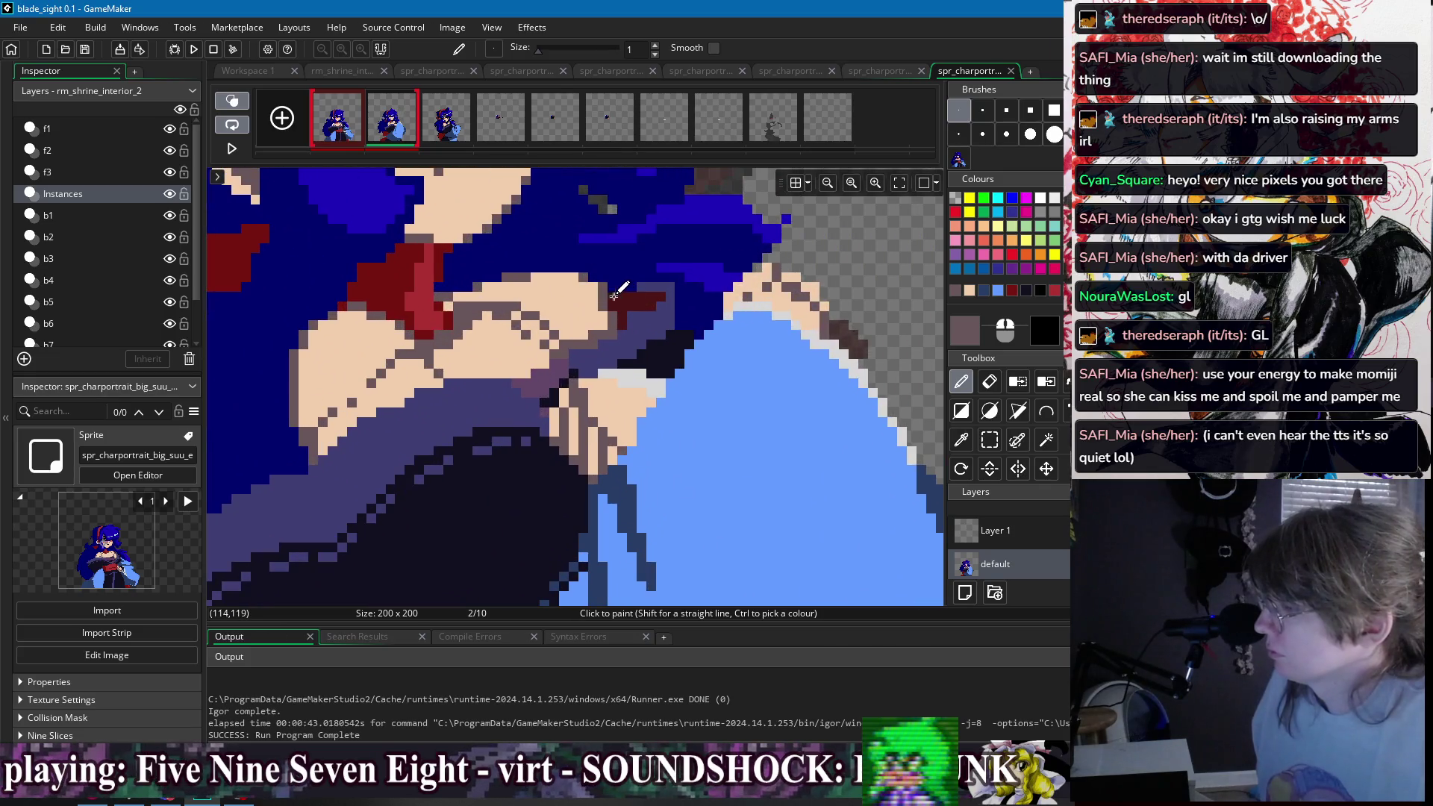
scroll(612, 298, down, 3)
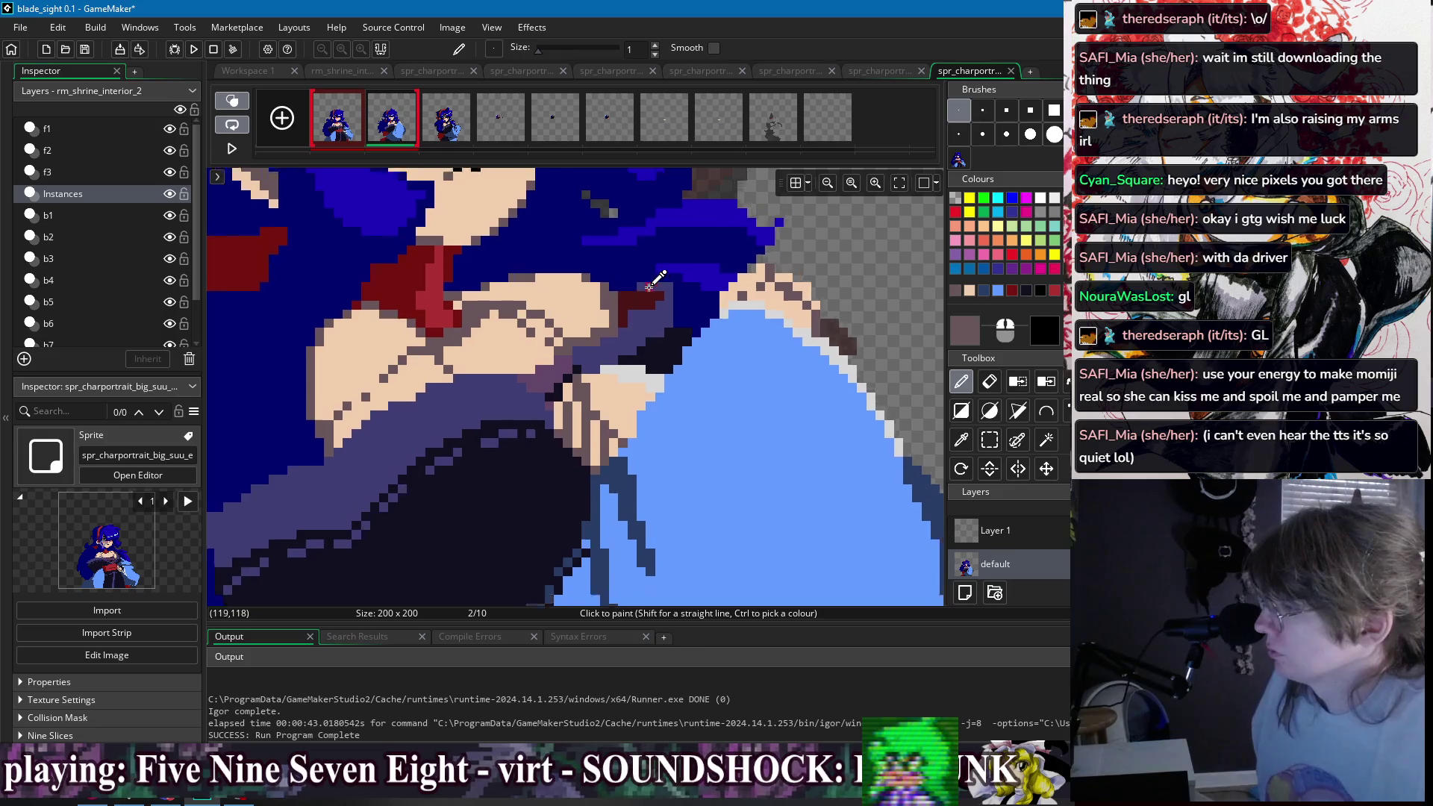
key(Left)
key(Right)
key(Left)
key(Right)
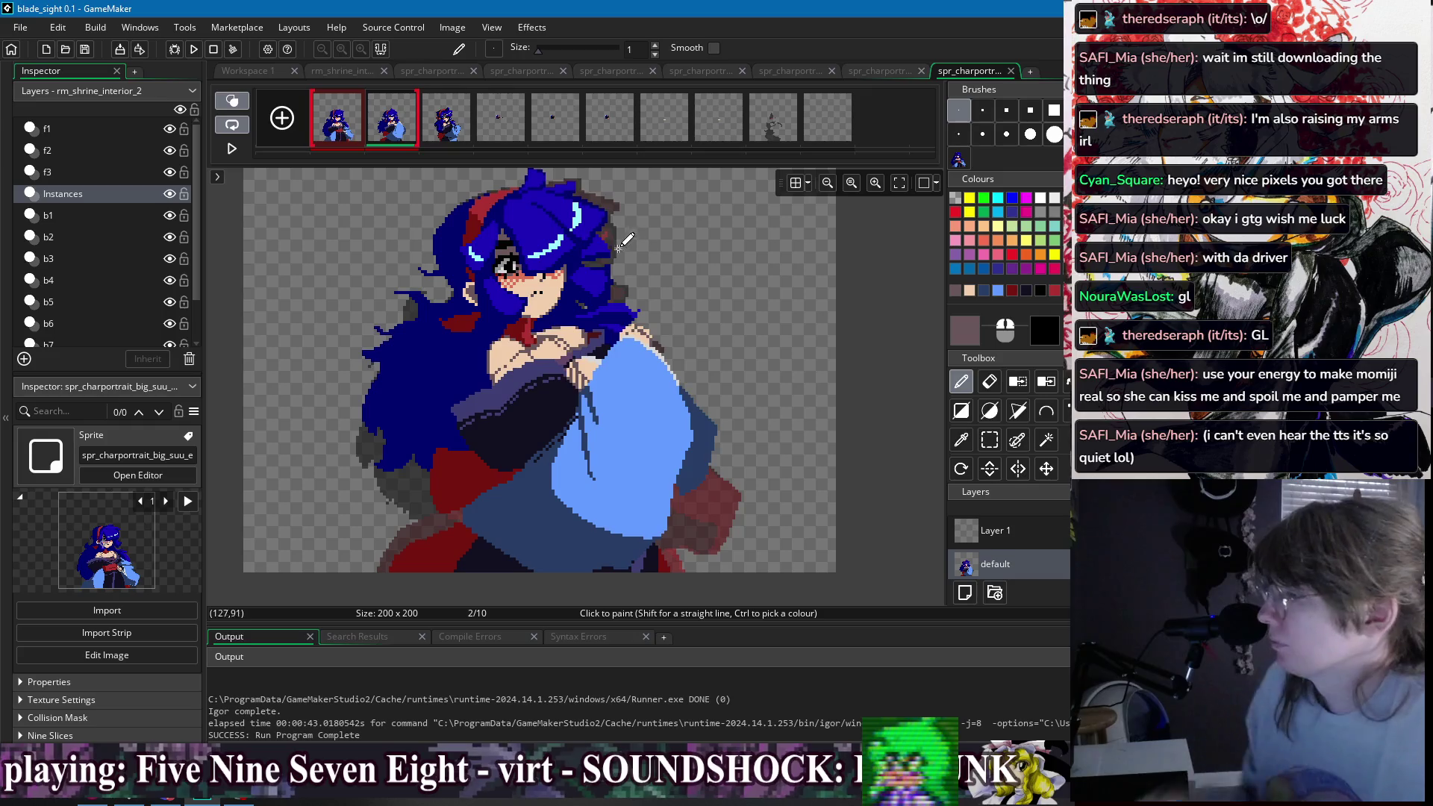
key(Left)
key(Right)
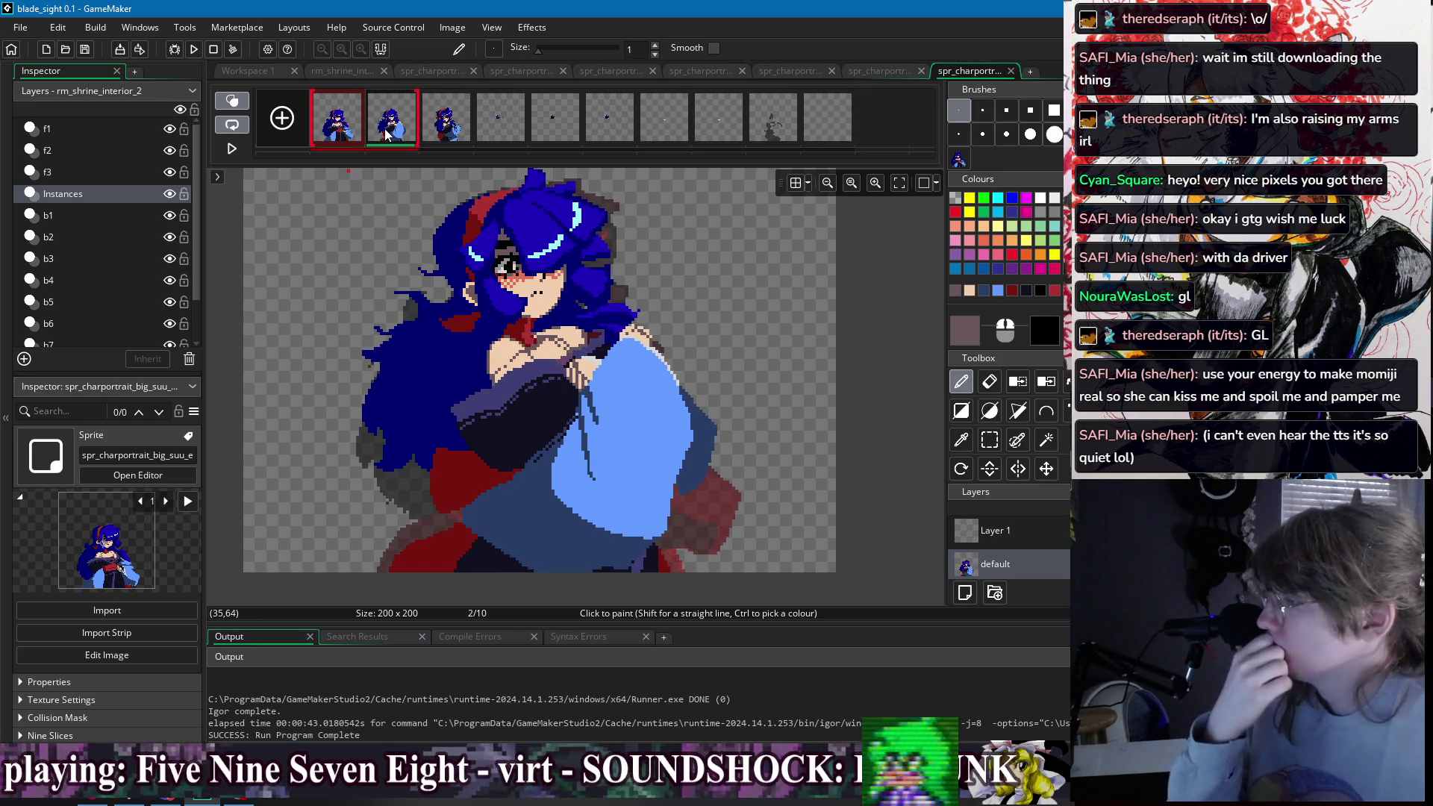
key(Left)
key(Right)
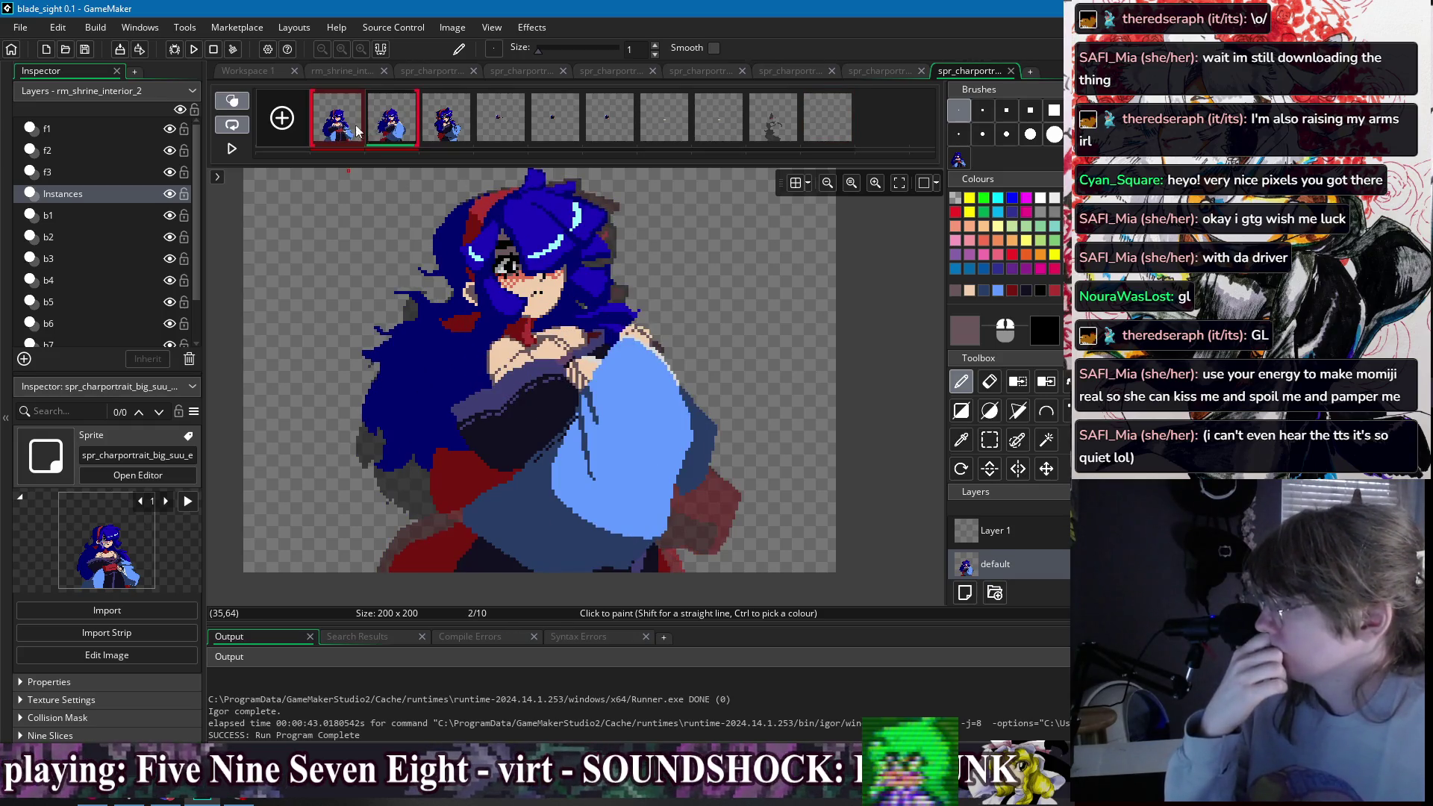
scroll(487, 388, up, 2)
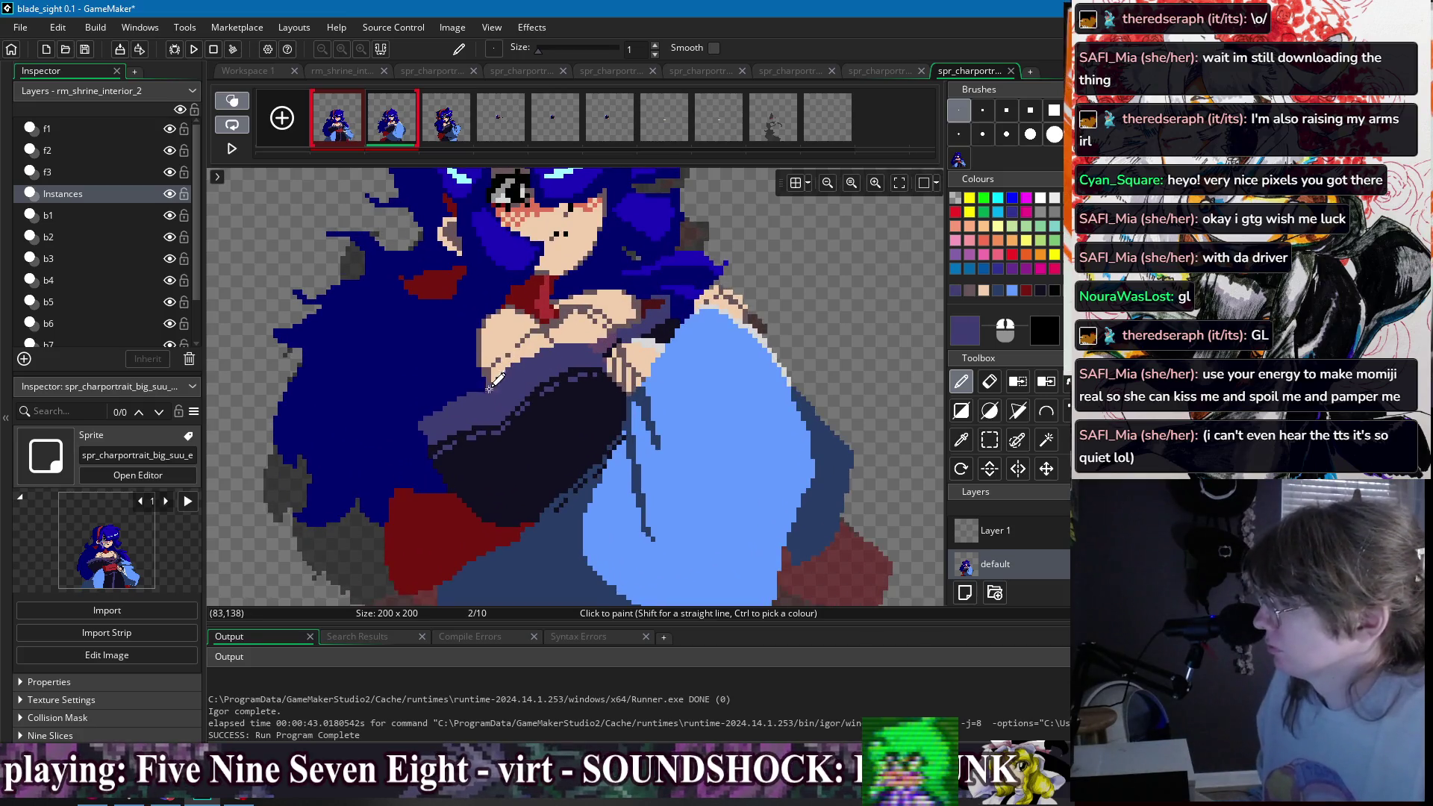
- Sample the navy hair and grey-purple sleeve colours, briefly checking frame 1
scroll(497, 379, up, 1)
ctrl+click(474, 384)
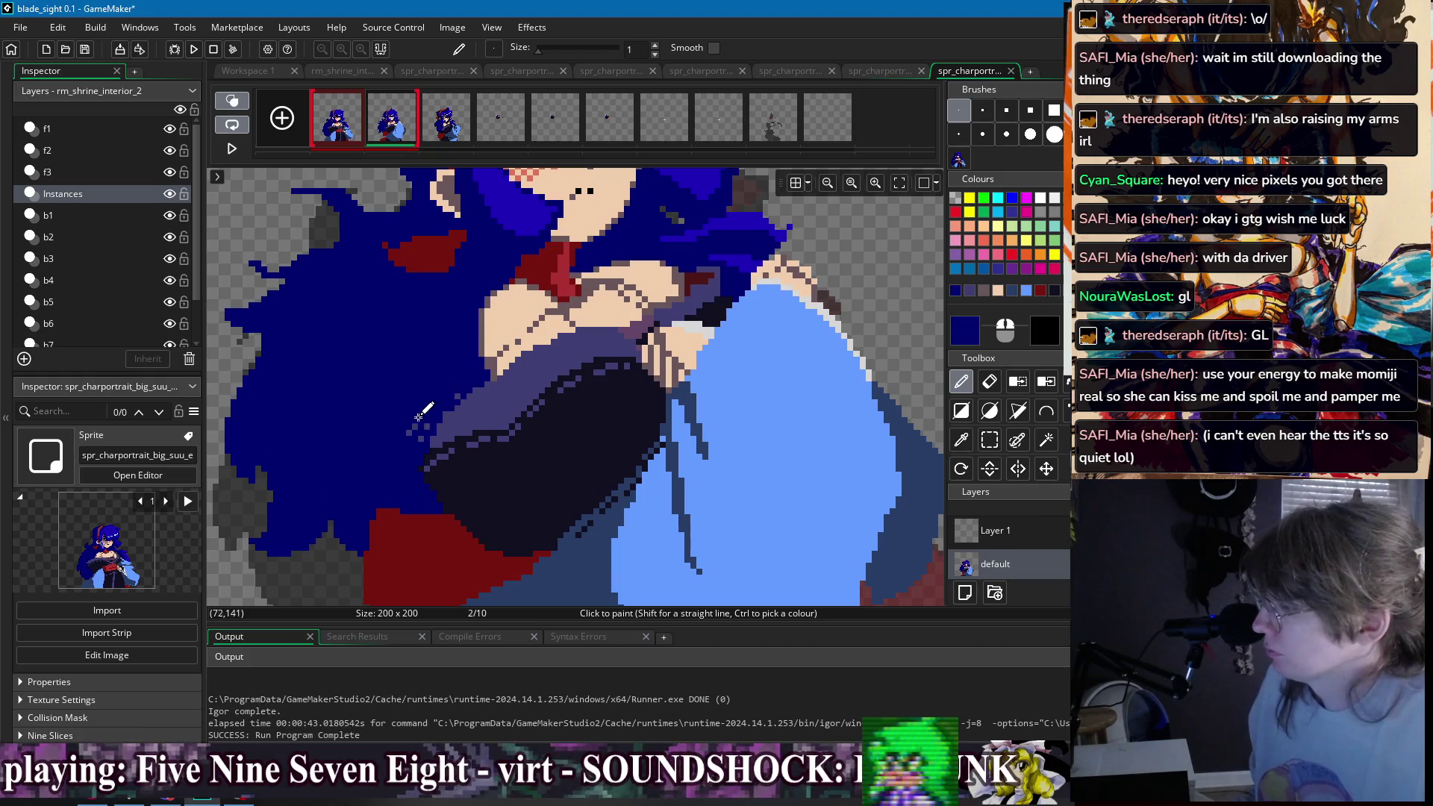
key(Left)
key(Right)
ctrl+click(473, 413)
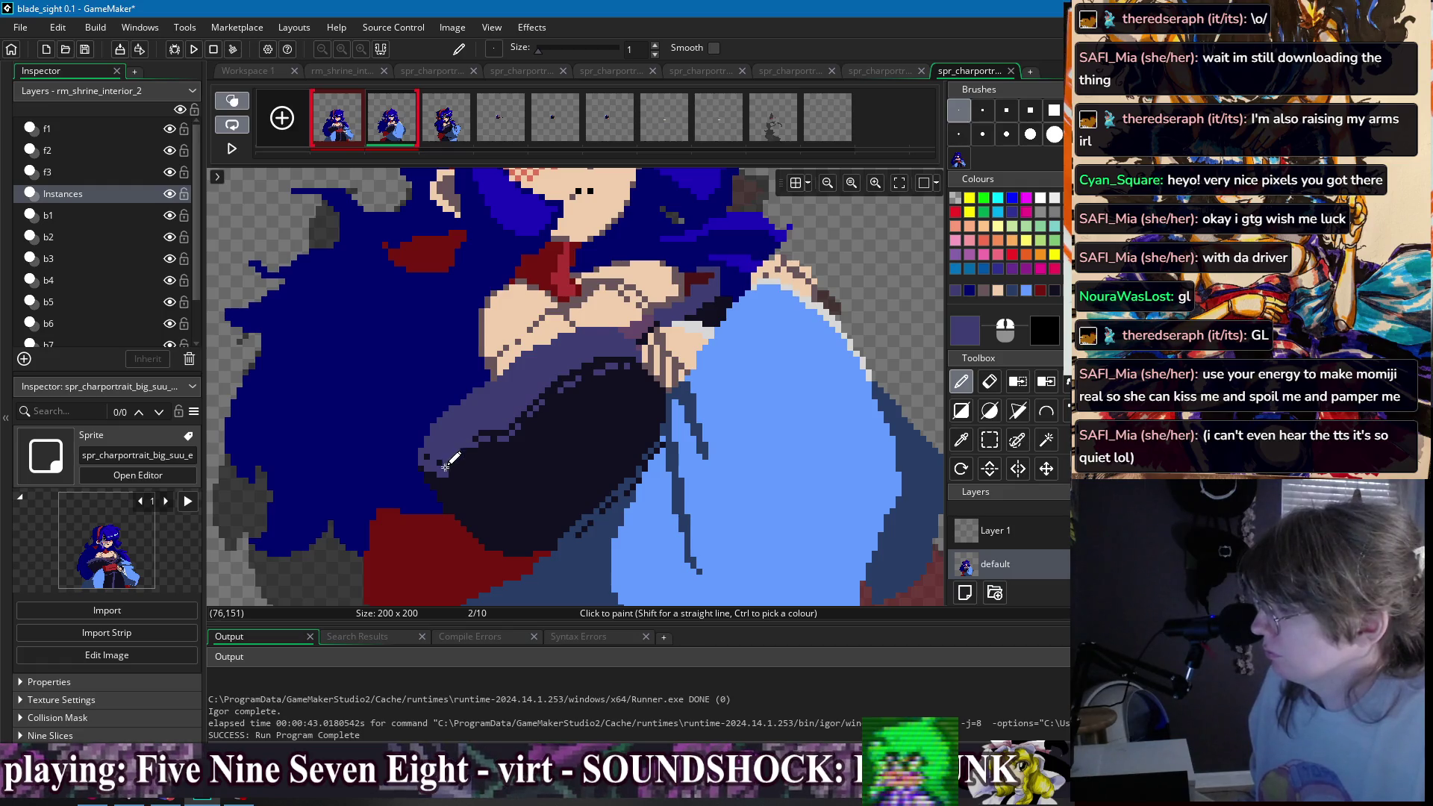
ctrl+click(417, 477)
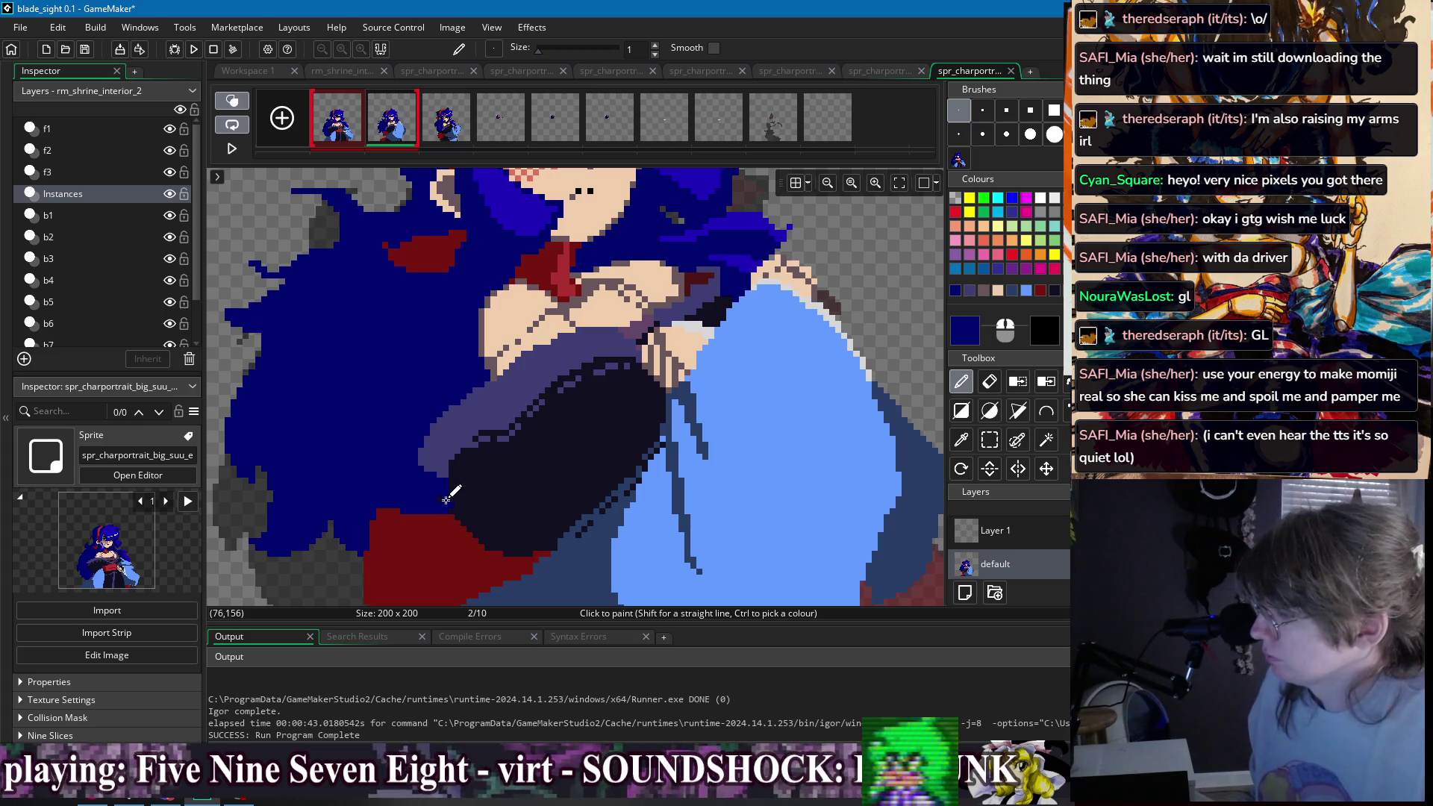
- Paint dark red along the dark sleeve's lower edge and compare it with frame 1
scroll(440, 462, up, 3)
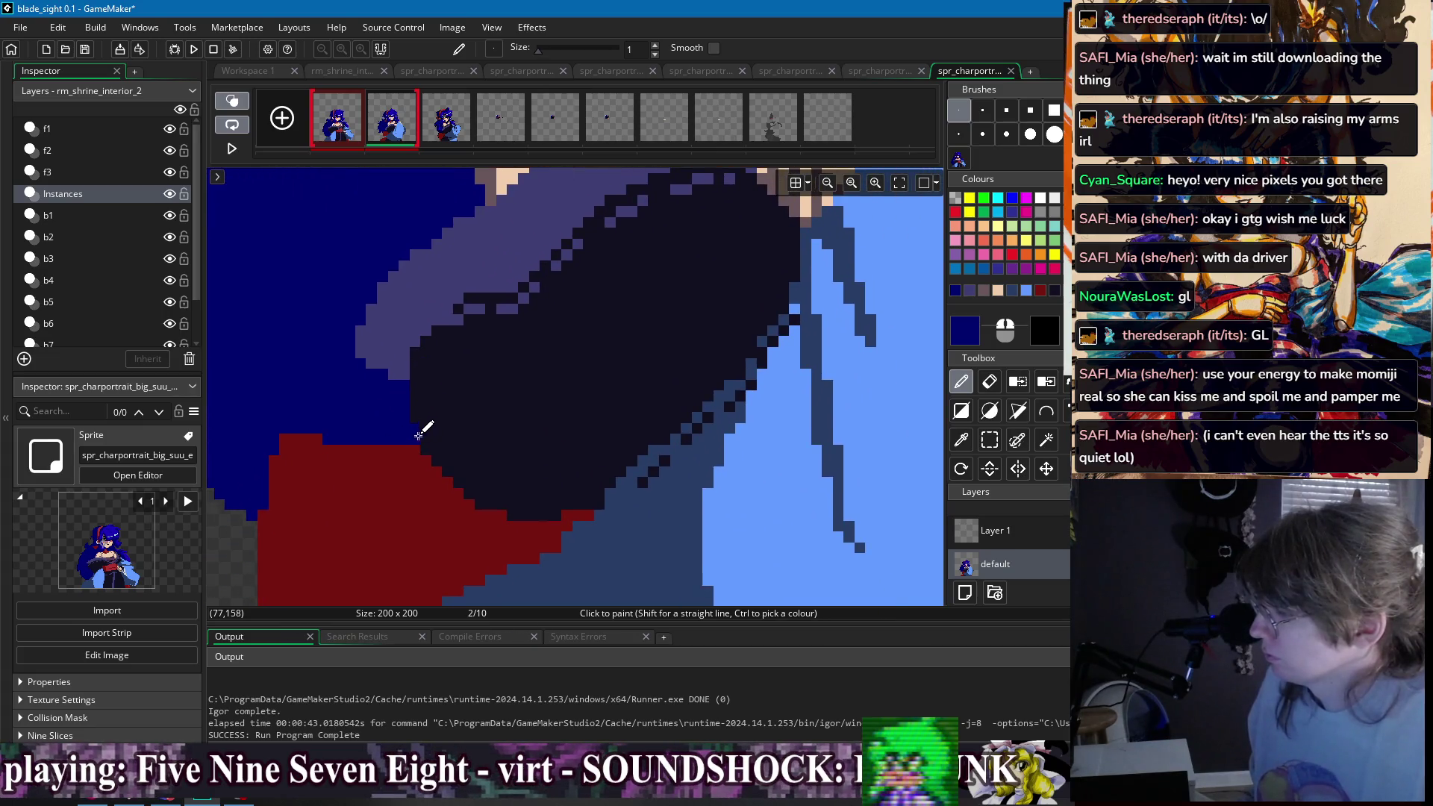
ctrl+click(425, 450)
drag(426, 451, 485, 508)
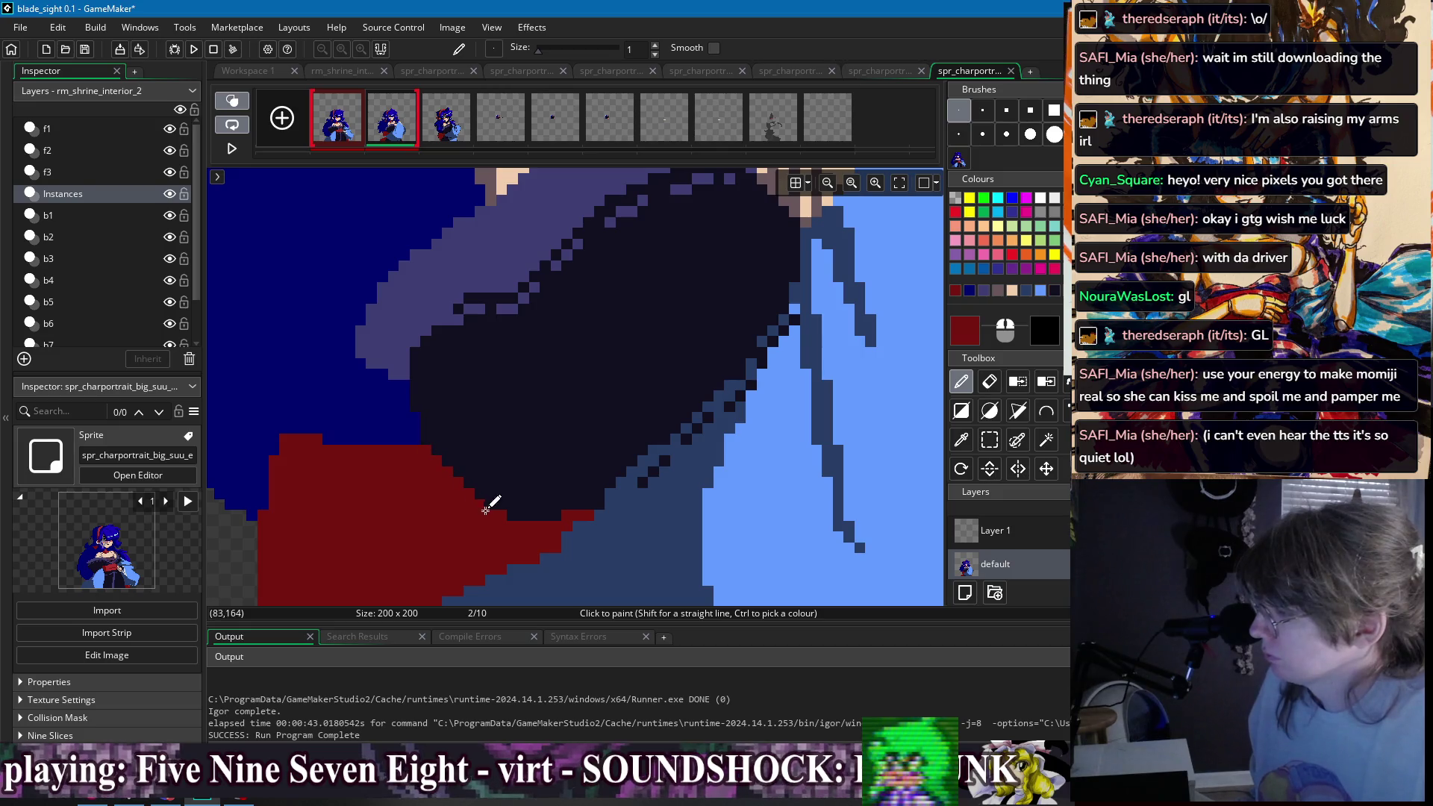
scroll(504, 500, down, 3)
click(337, 126)
click(392, 130)
click(340, 127)
click(392, 127)
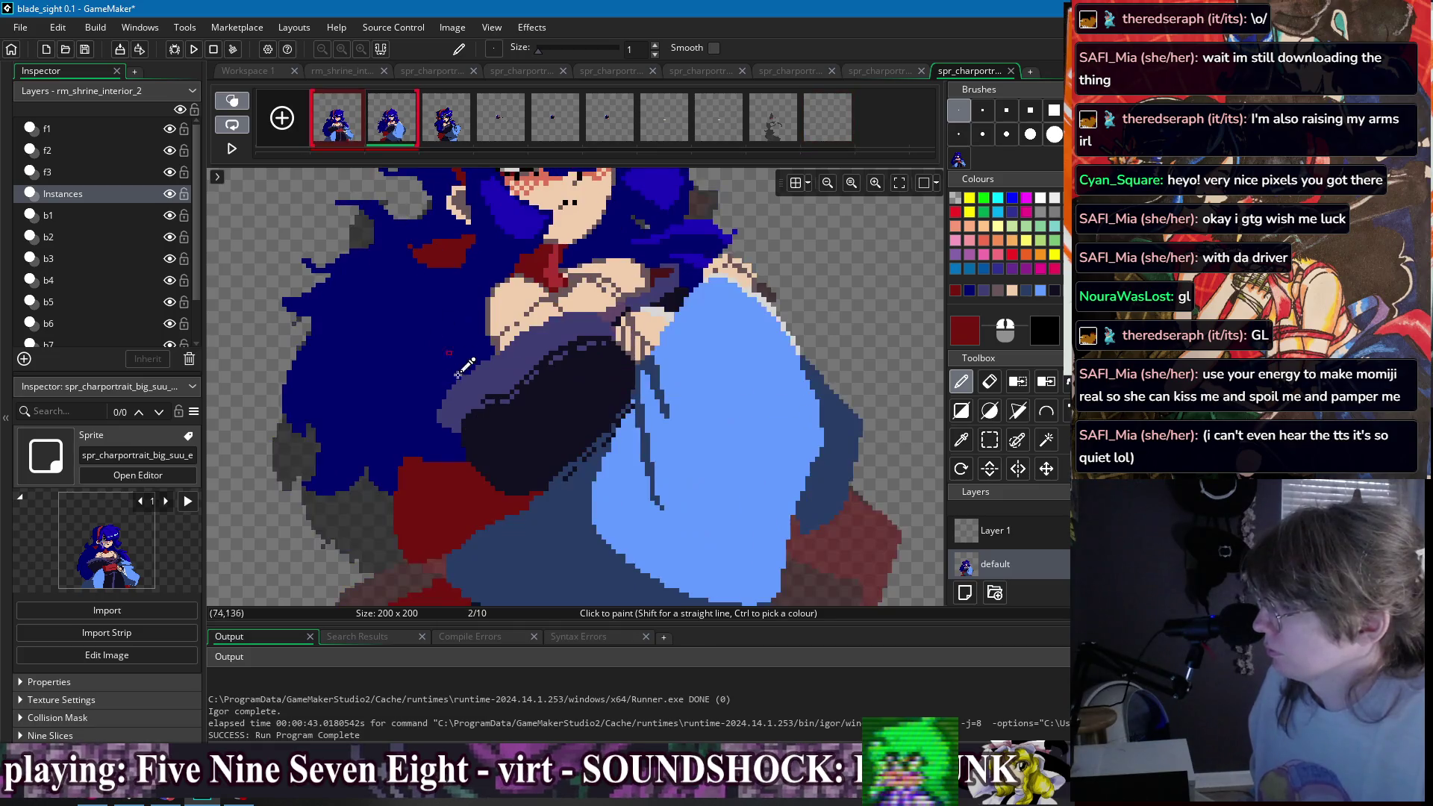
- Pick the sleeve's dark navy and muted purple, then flip to frame 1 and back
scroll(512, 406, up, 3)
ctrl+click(516, 408)
ctrl+click(505, 429)
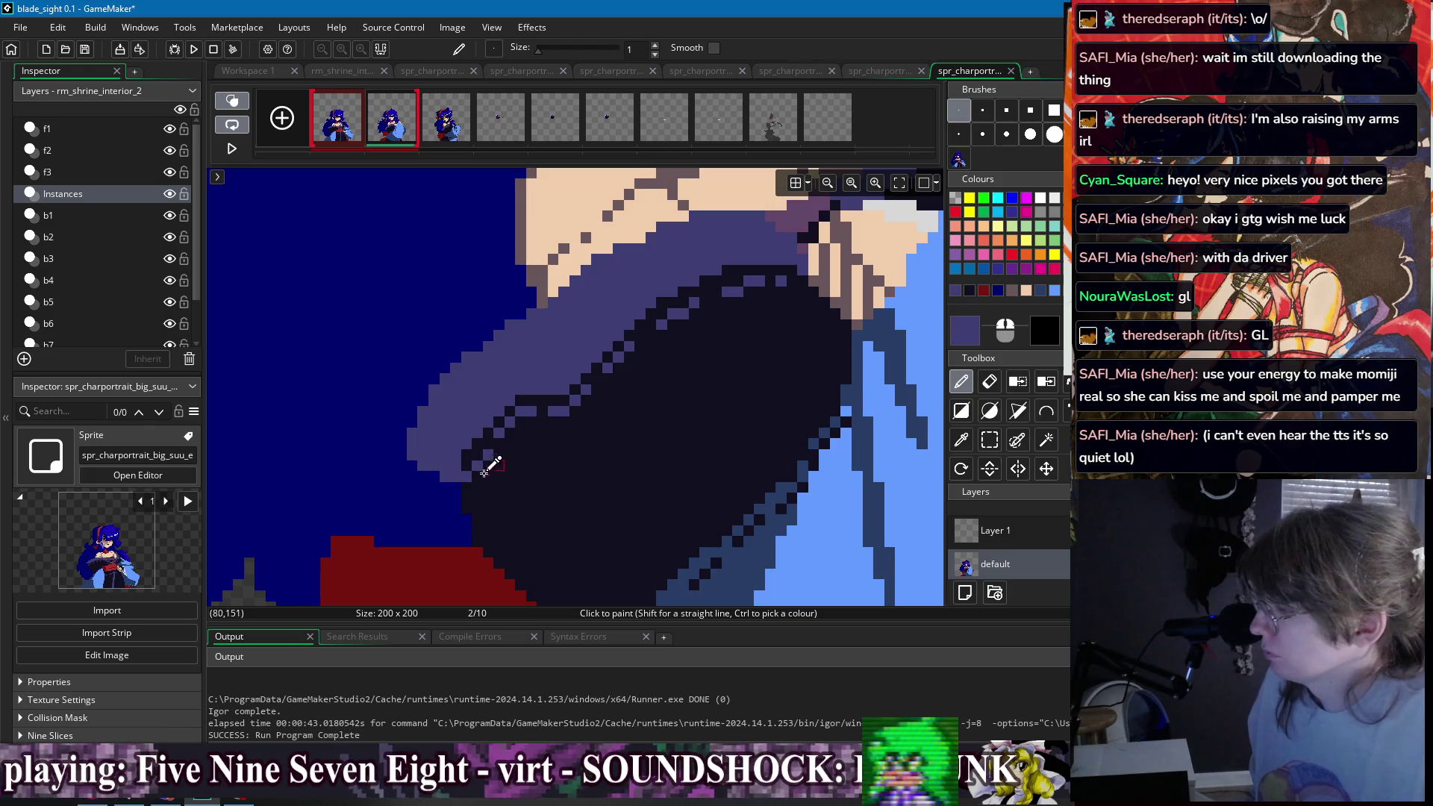
scroll(551, 433, down, 5)
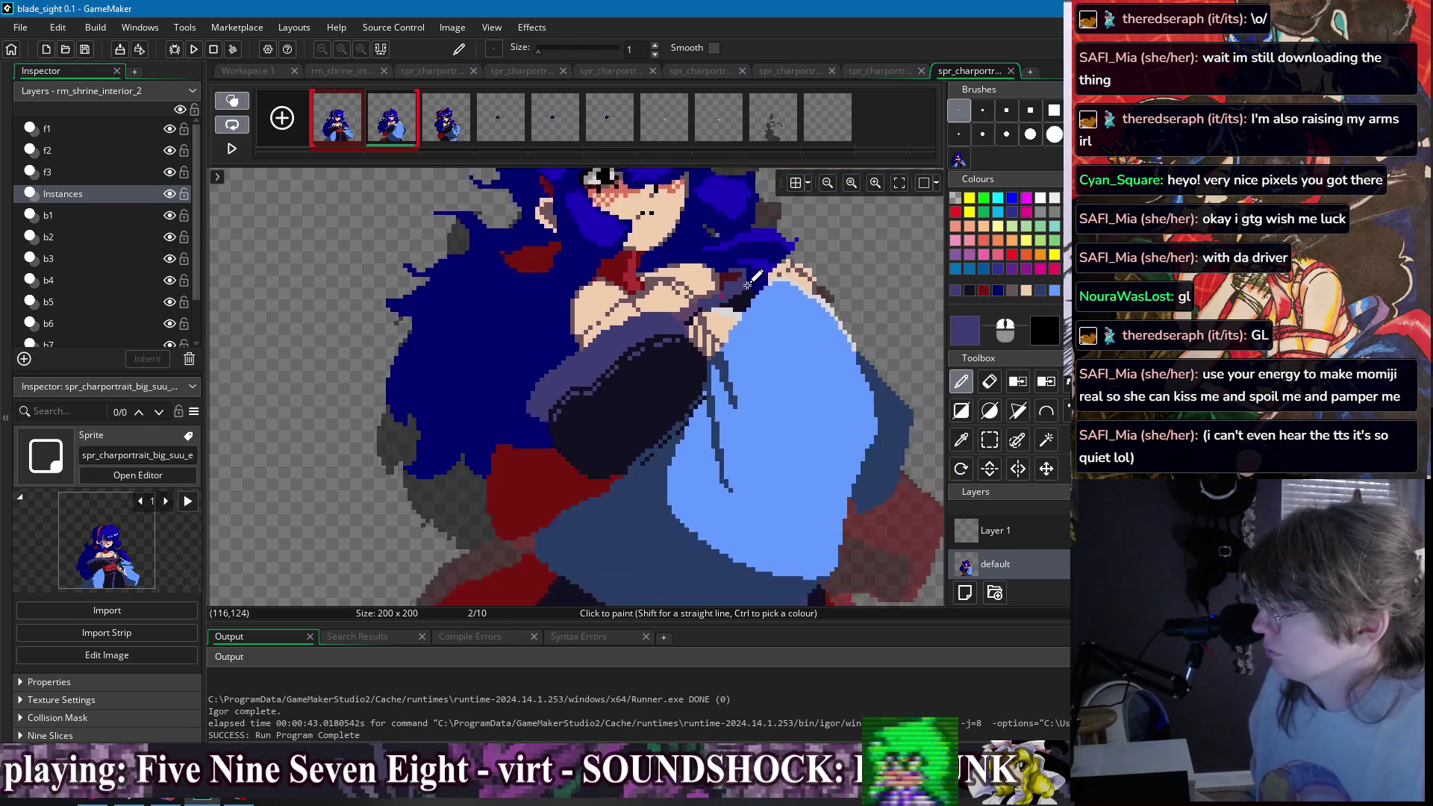
click(340, 128)
click(390, 129)
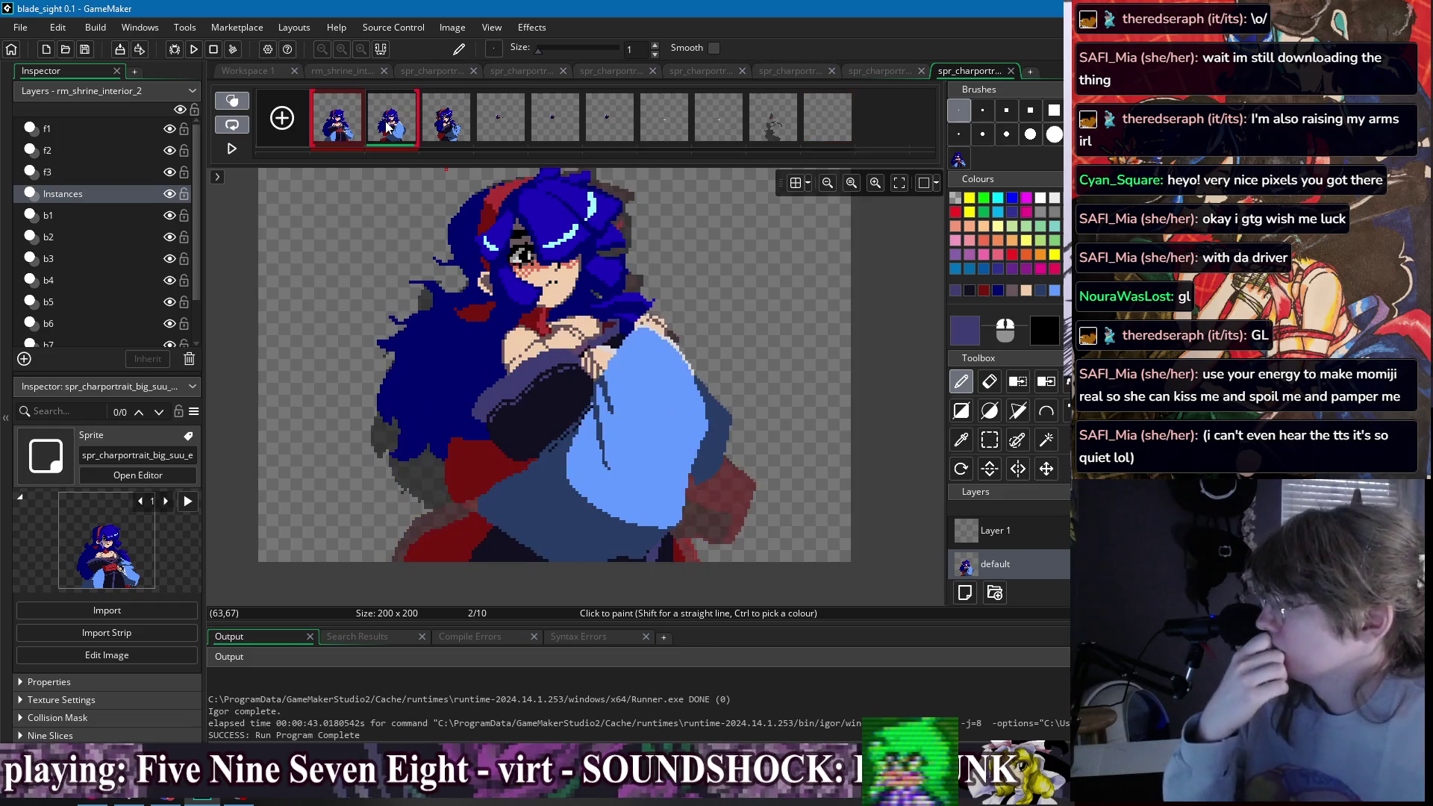
- Flip between frames 1 and 2 to compare the sleeve area
click(345, 131)
click(387, 131)
click(344, 132)
click(388, 132)
- Fill the black pixels beside the blue sleeve with purple and dark red
scroll(578, 312, up, 4)
mouse_move(579, 312)
mouse_down()
mouse_move(604, 332)
mouse_move(571, 351)
mouse_up()
key(f)
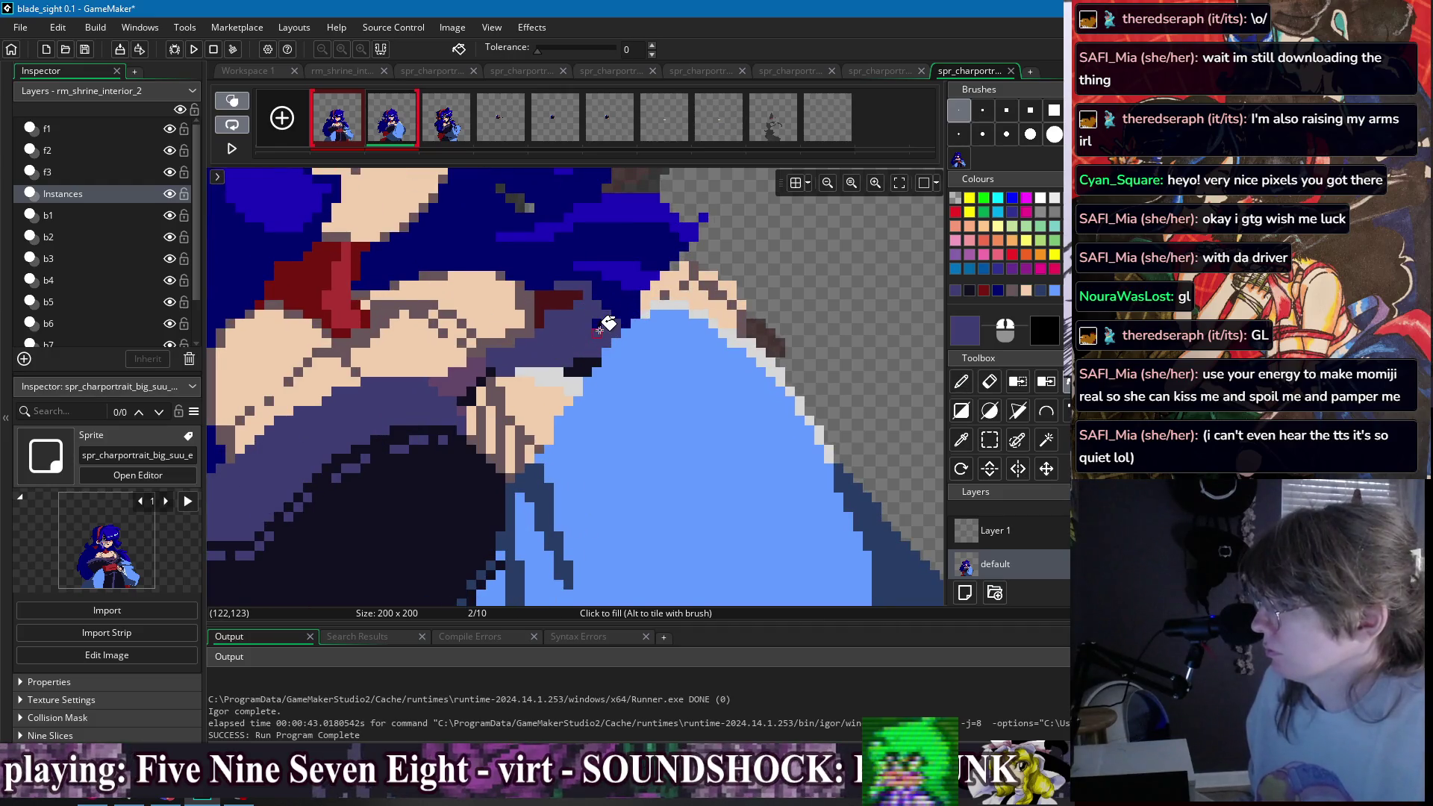
alt+click(552, 302)
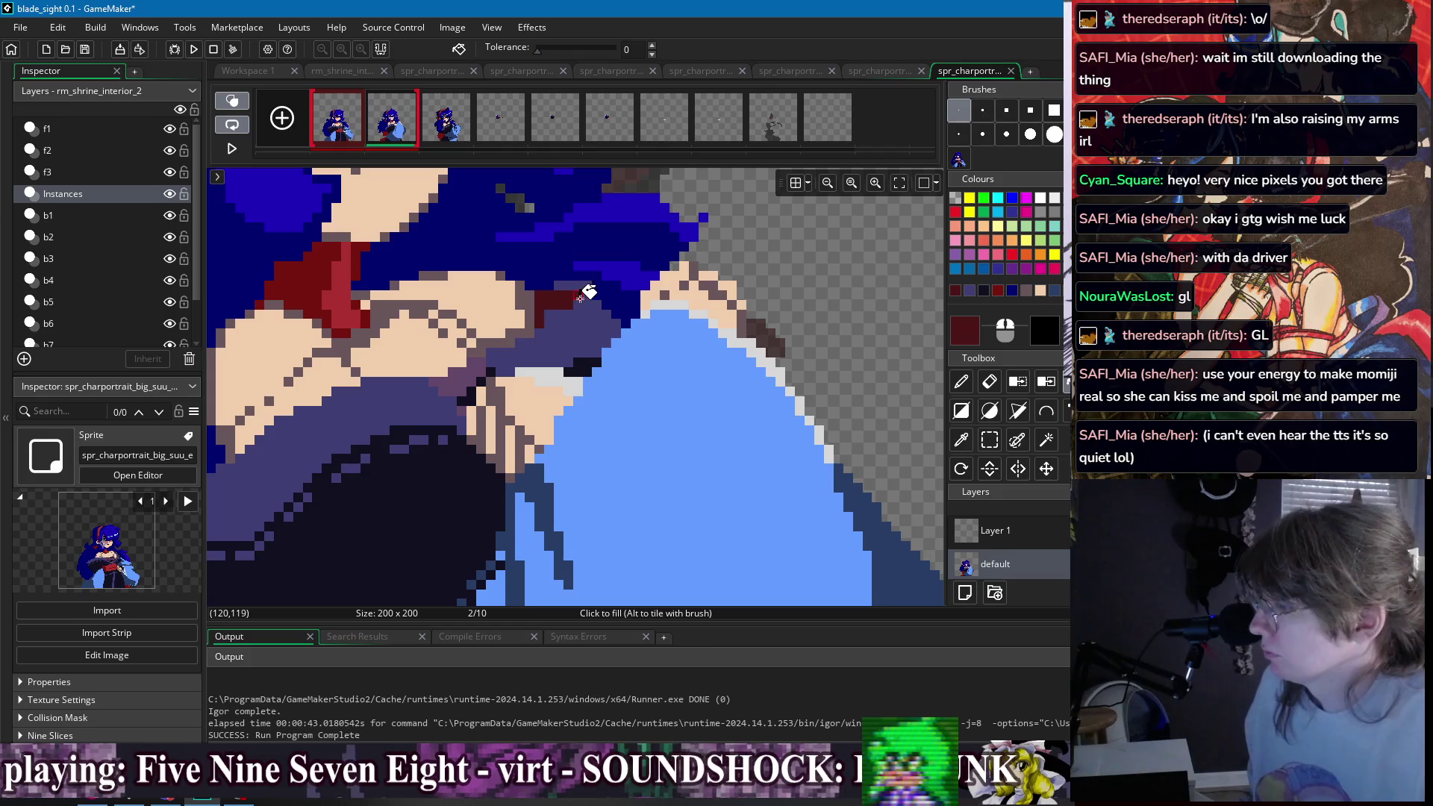
key(d)
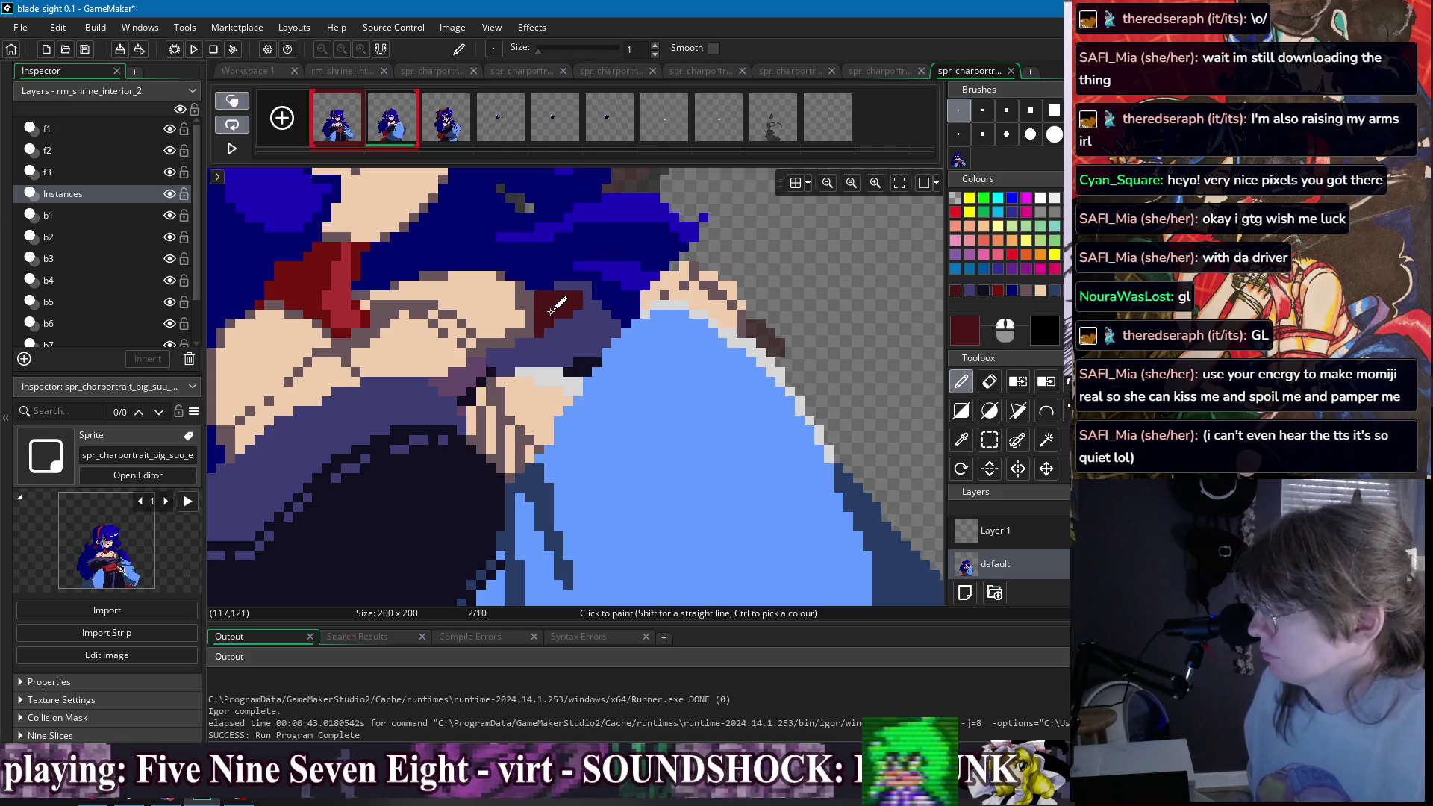
- Repaint the chest shading with sampled purple, navy, greyish mauve and peach skin colours
ctrl+click(543, 301)
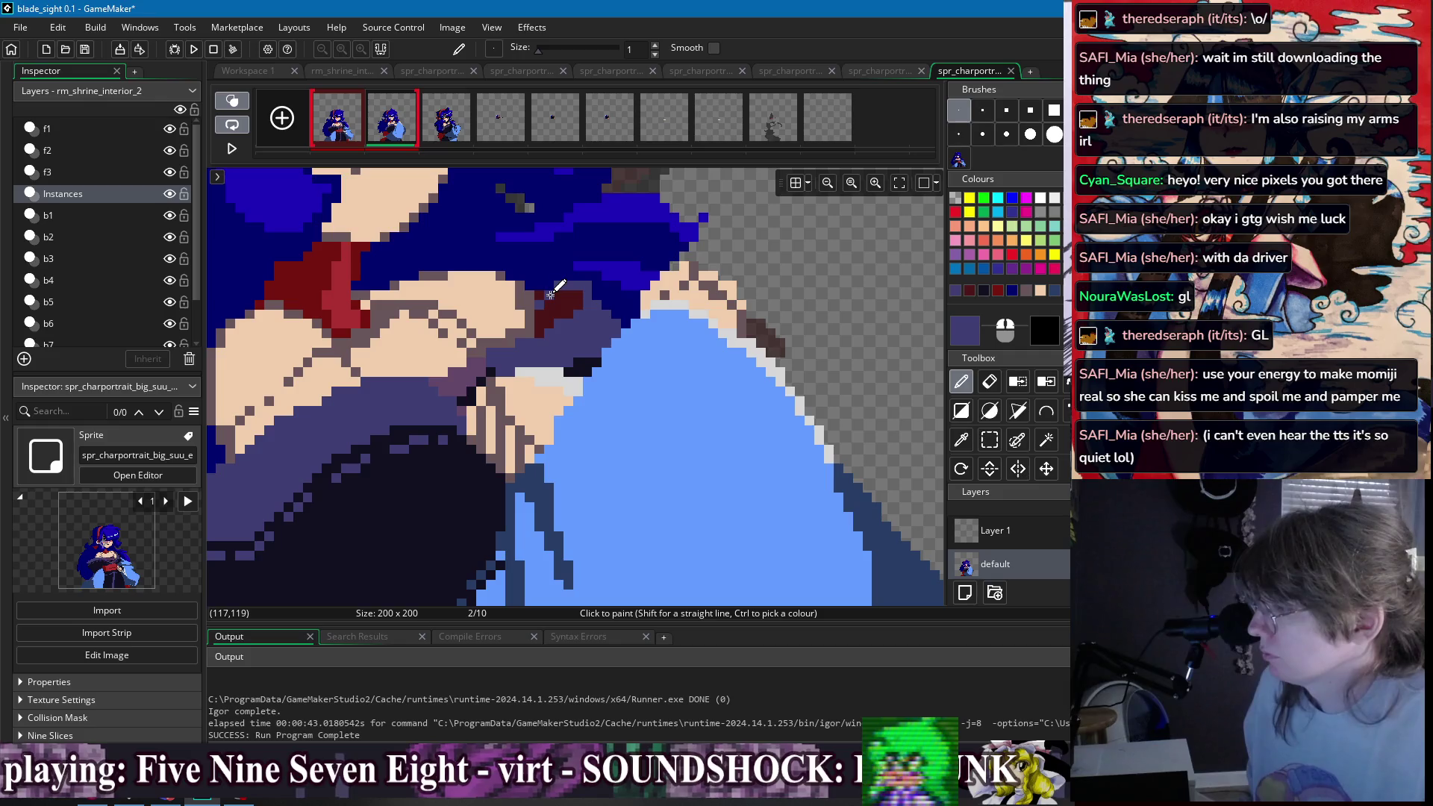
ctrl+click(554, 286)
scroll(575, 272, down, 3)
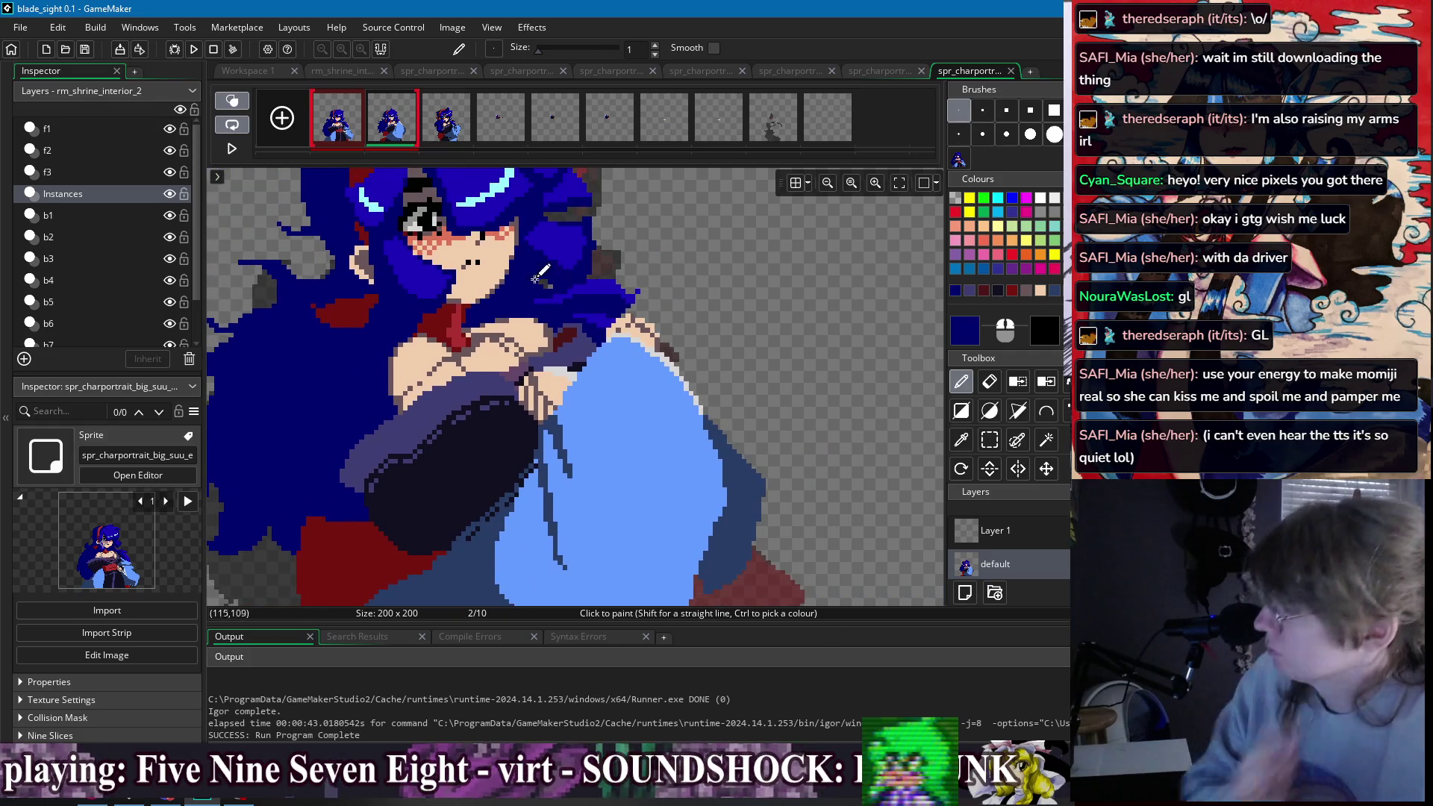
scroll(471, 340, up, 3)
ctrl+click(470, 339)
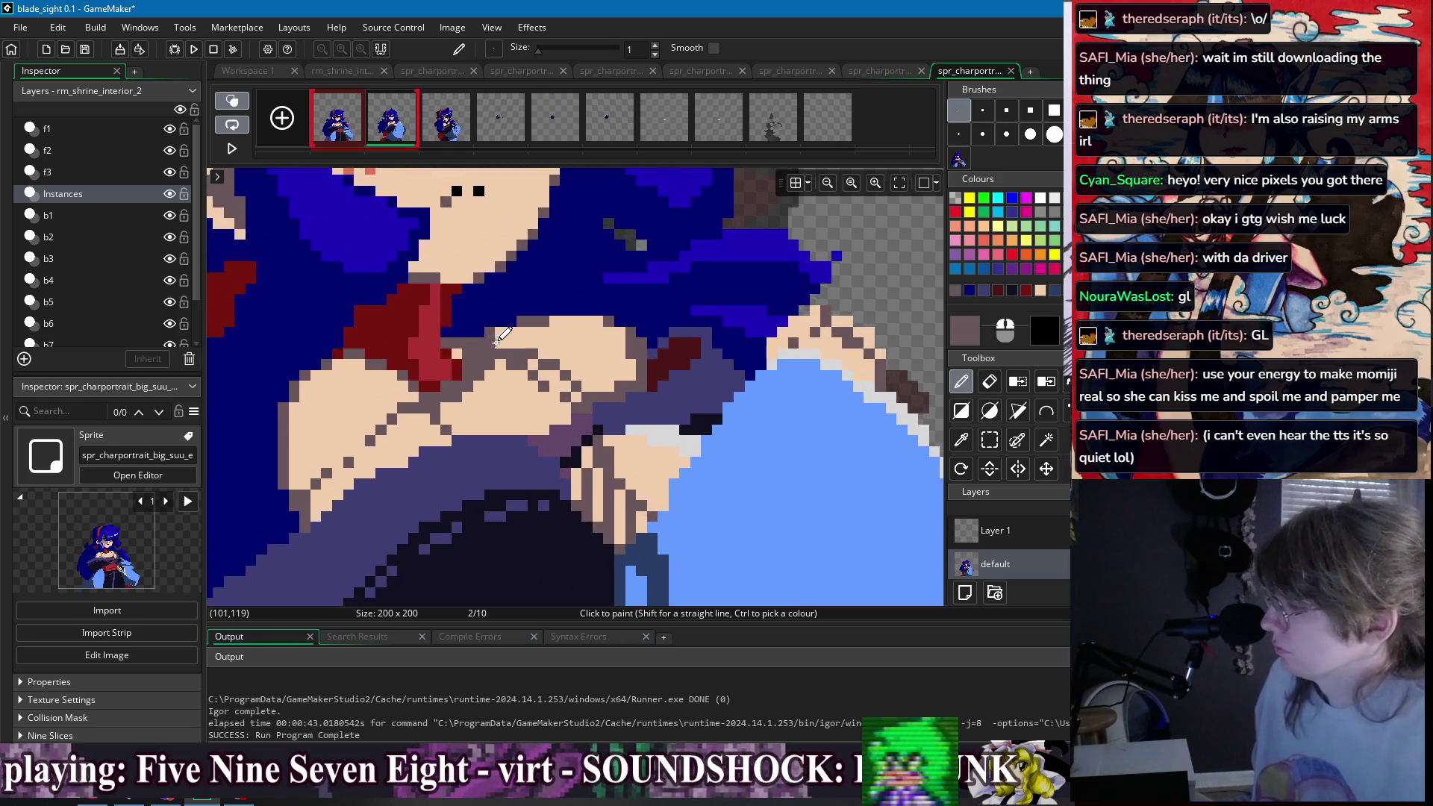
ctrl+click(500, 375)
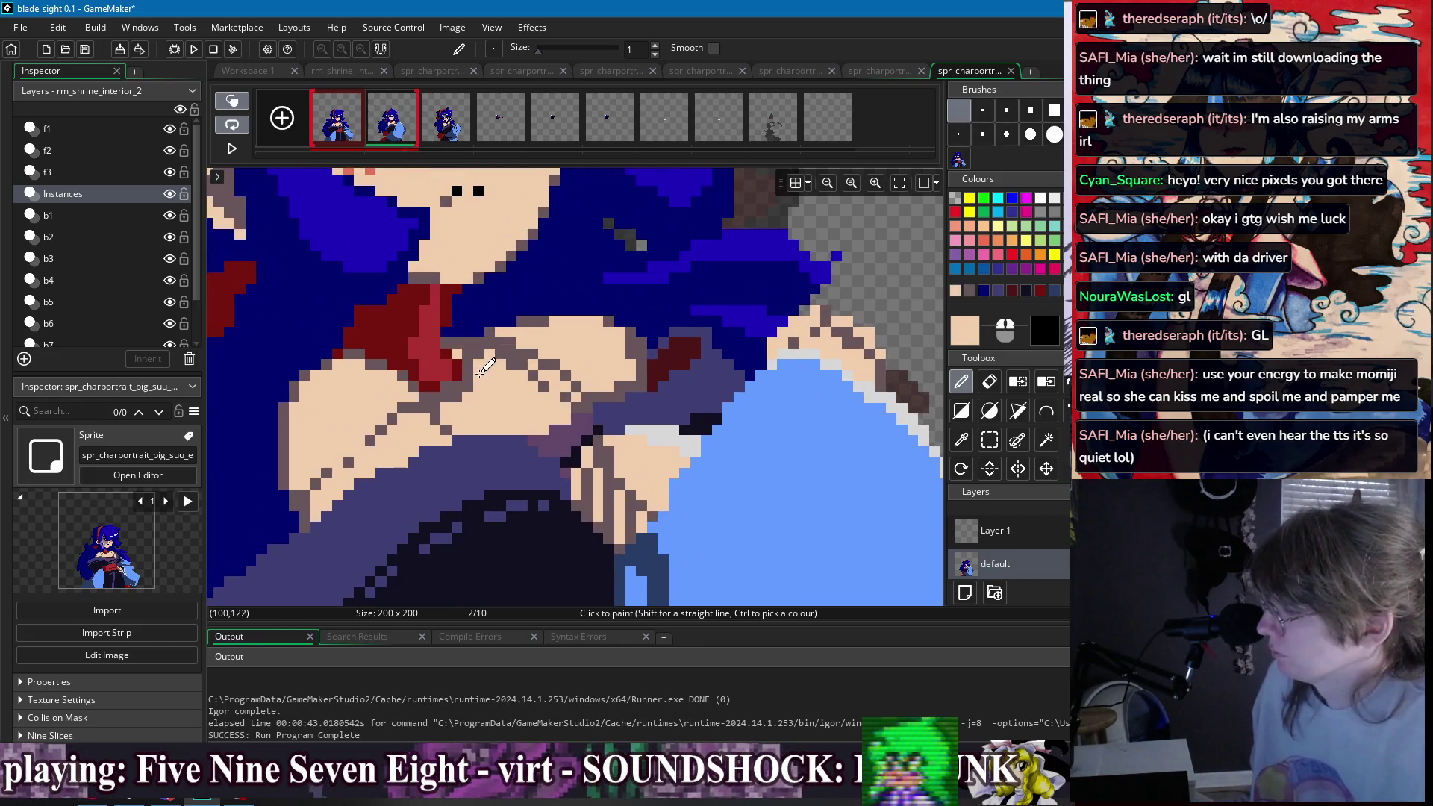
- Touch up the chest with greyish mauve and grey shades, then show frame 1
scroll(493, 366, down, 3)
scroll(523, 334, up, 3)
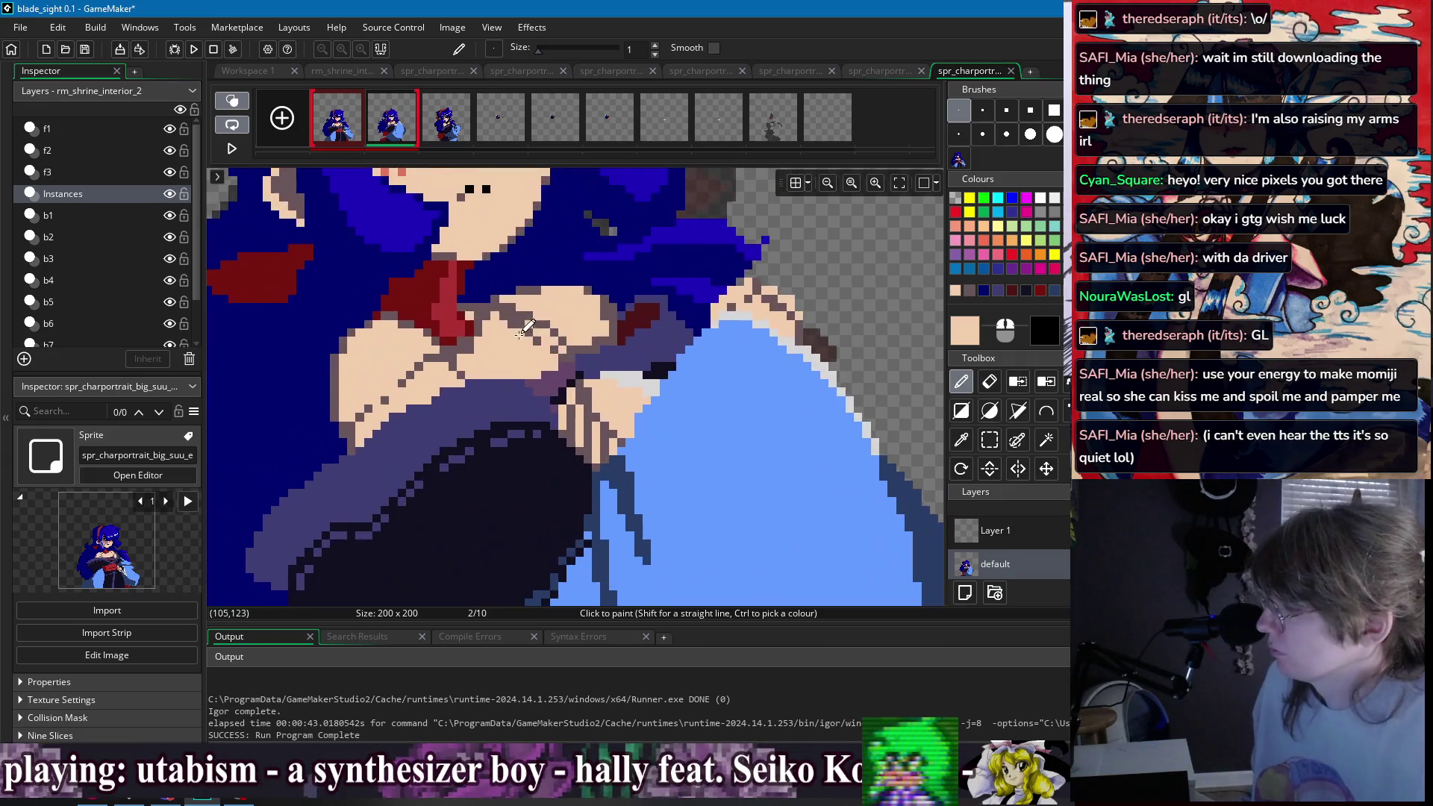
scroll(565, 331, up, 2)
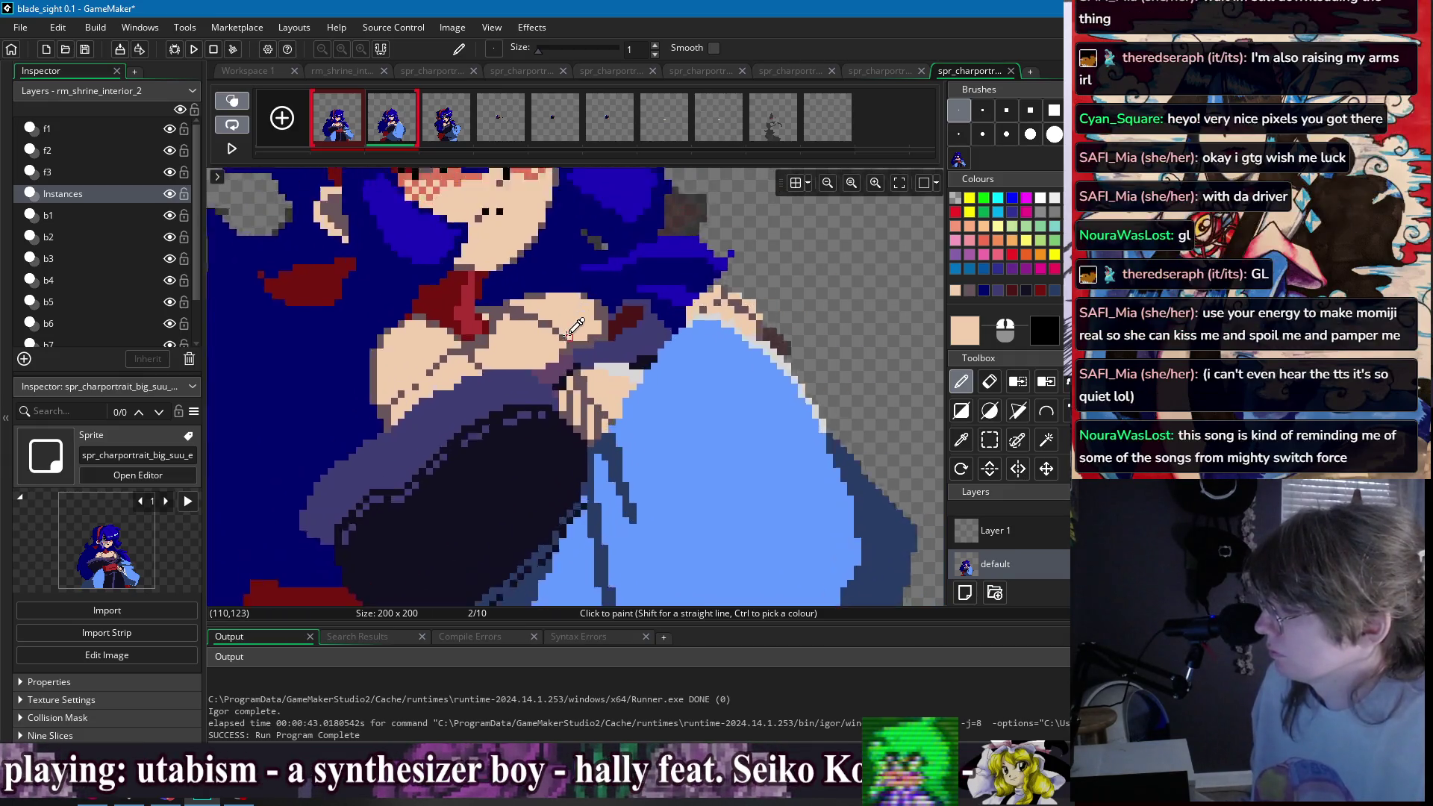
ctrl+click(571, 364)
scroll(607, 331, down, 2)
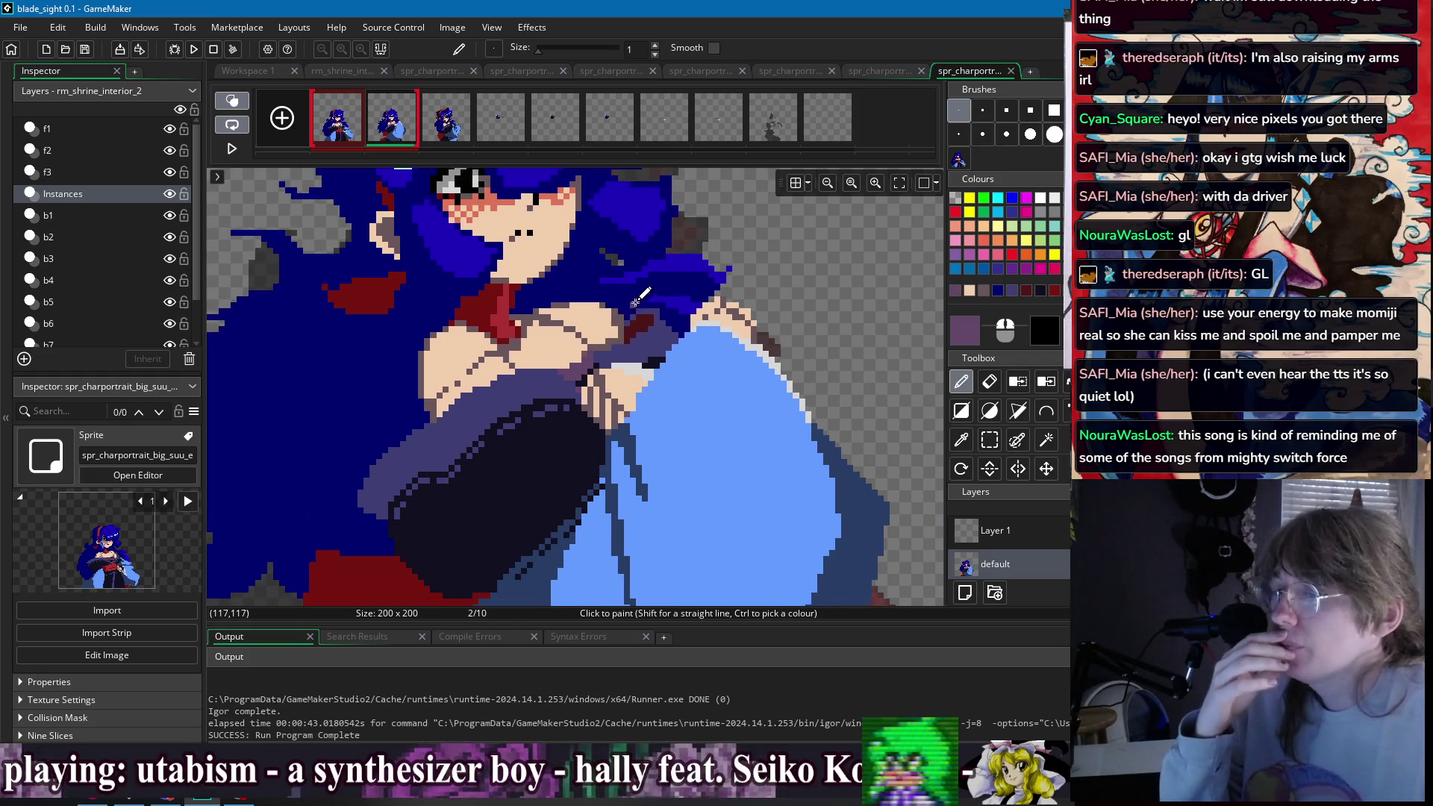
scroll(574, 280, up, 2)
scroll(525, 254, down, 2)
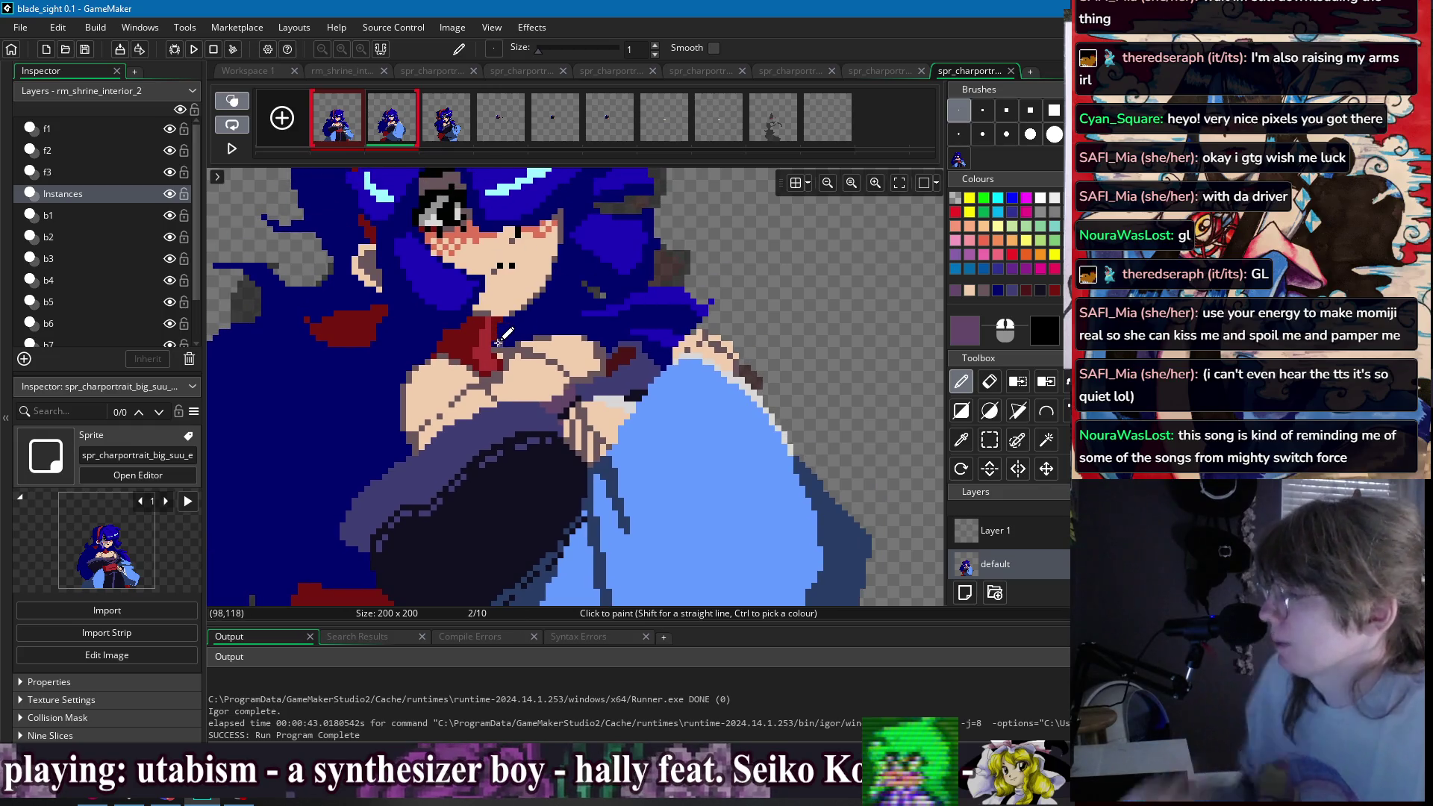
ctrl+click(501, 351)
click(348, 131)
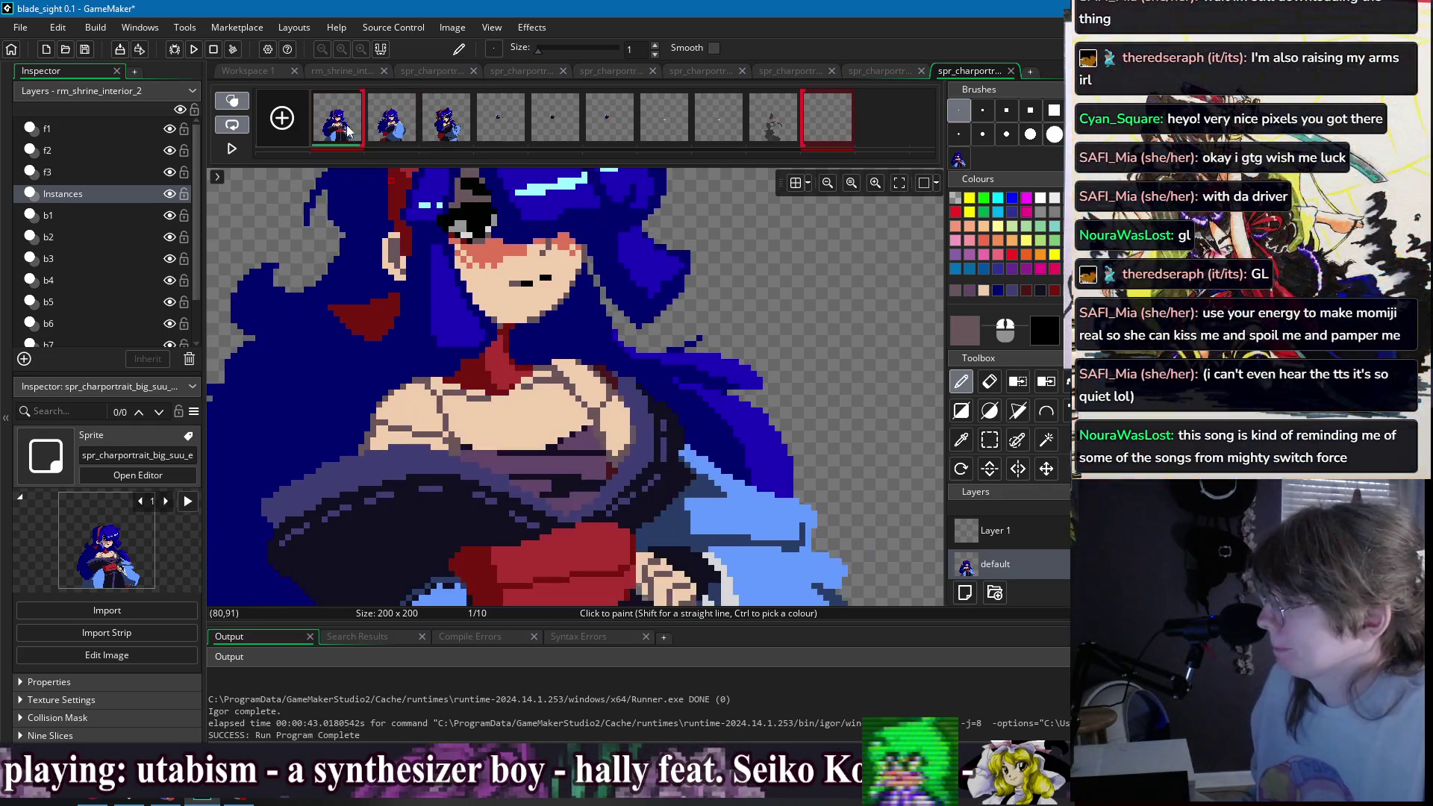
- Back on frame 2, repaint chest pixels with the sampled skin tone
click(390, 133)
scroll(522, 373, up, 3)
ctrl+click(533, 409)
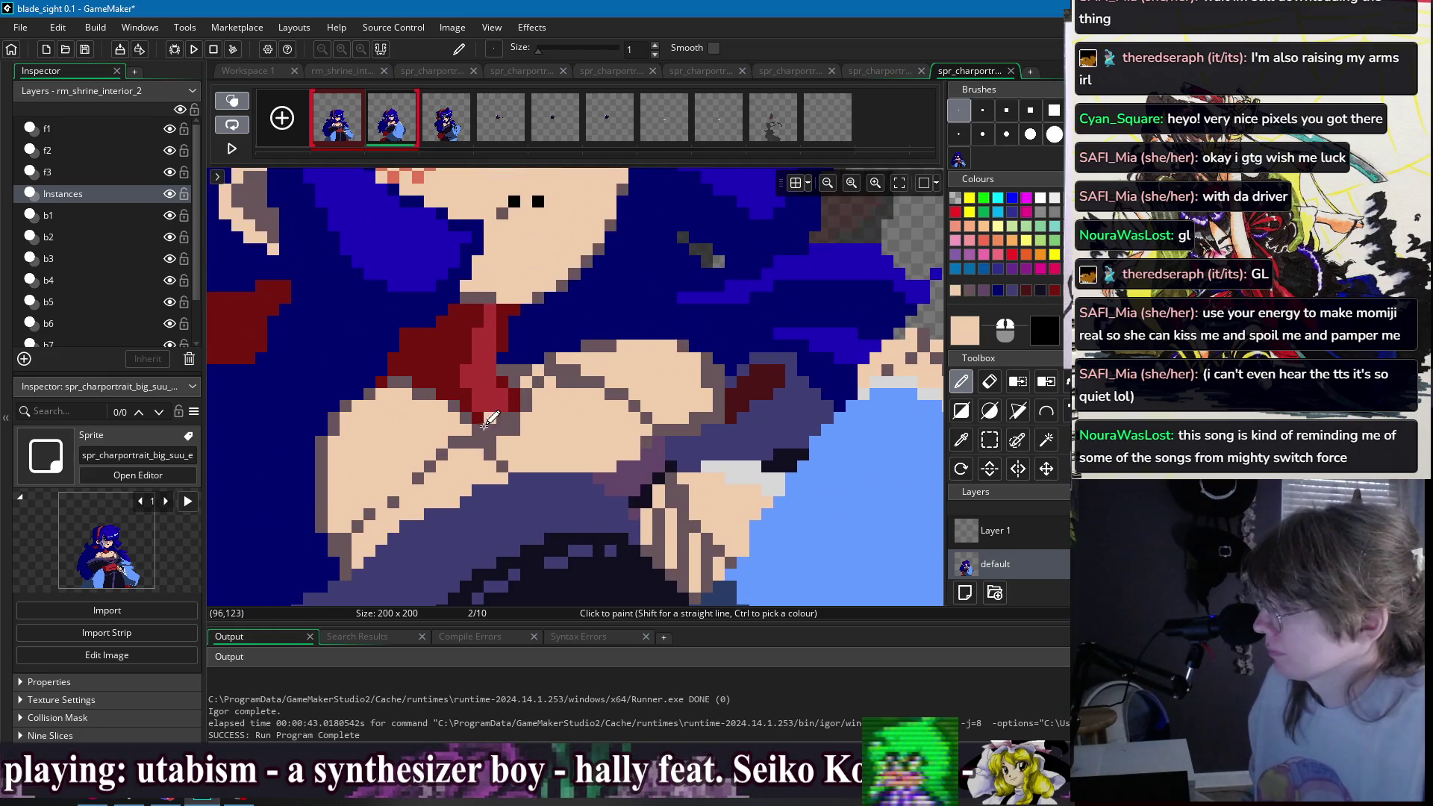
scroll(495, 423, down, 4)
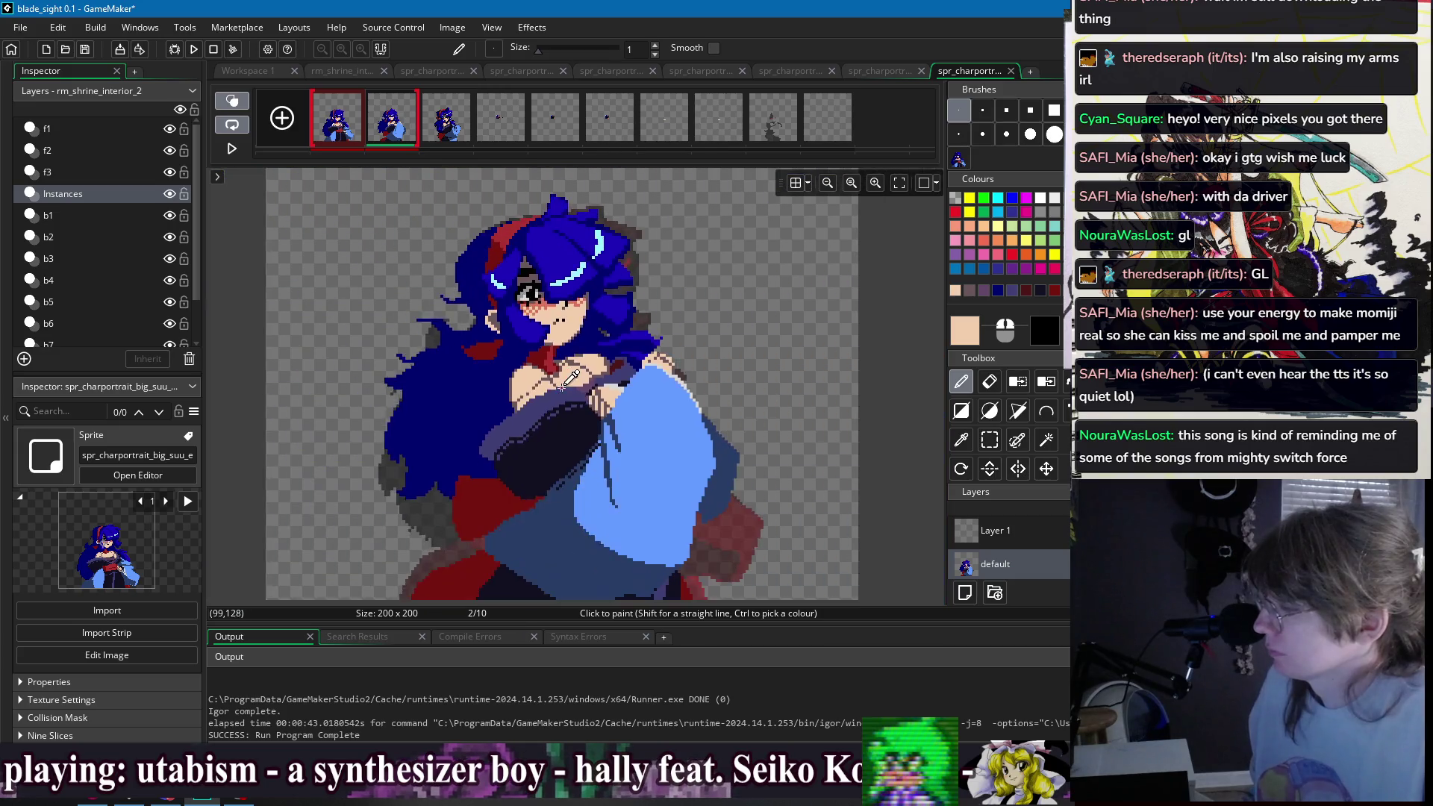
scroll(551, 363, up, 4)
scroll(593, 350, down, 3)
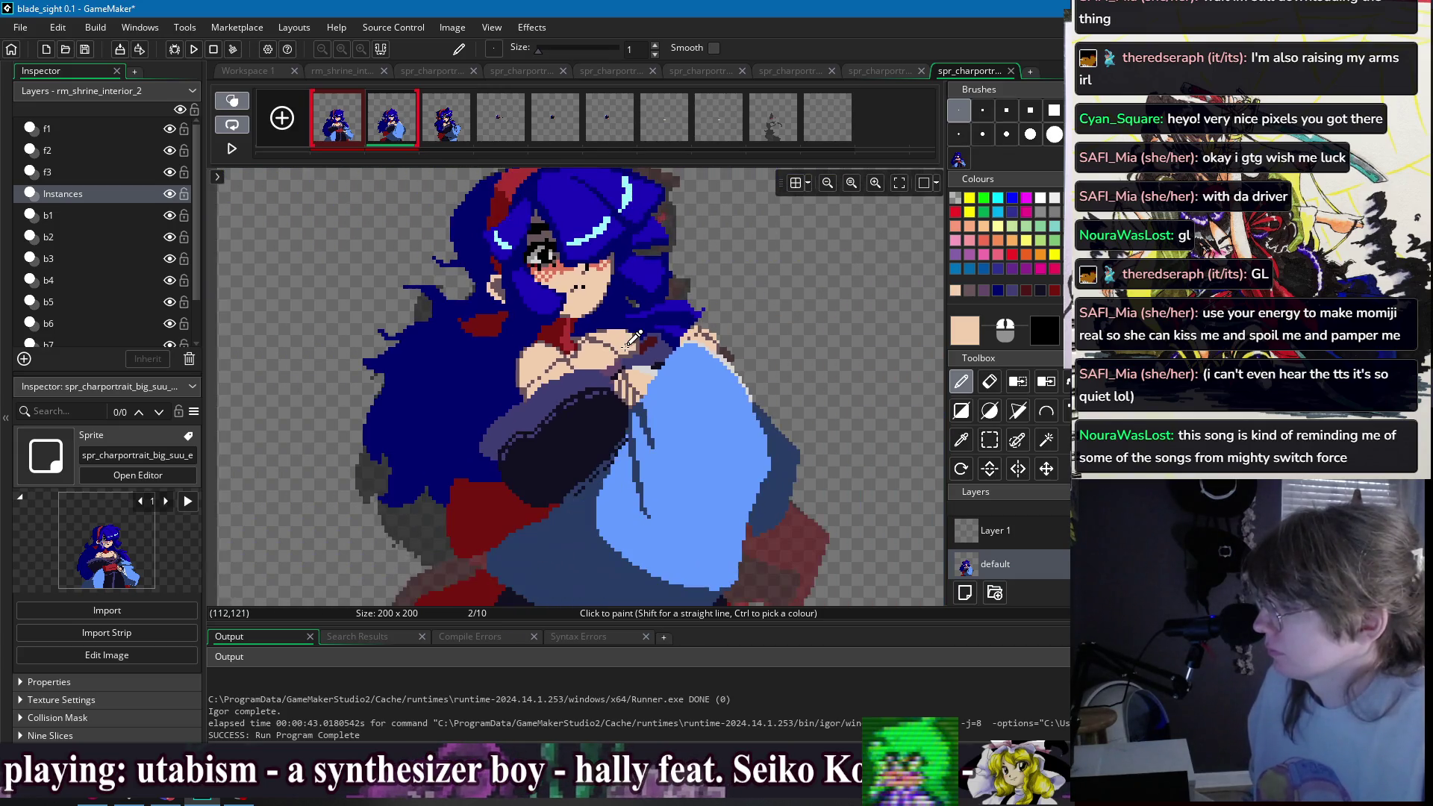
scroll(629, 341, up, 3)
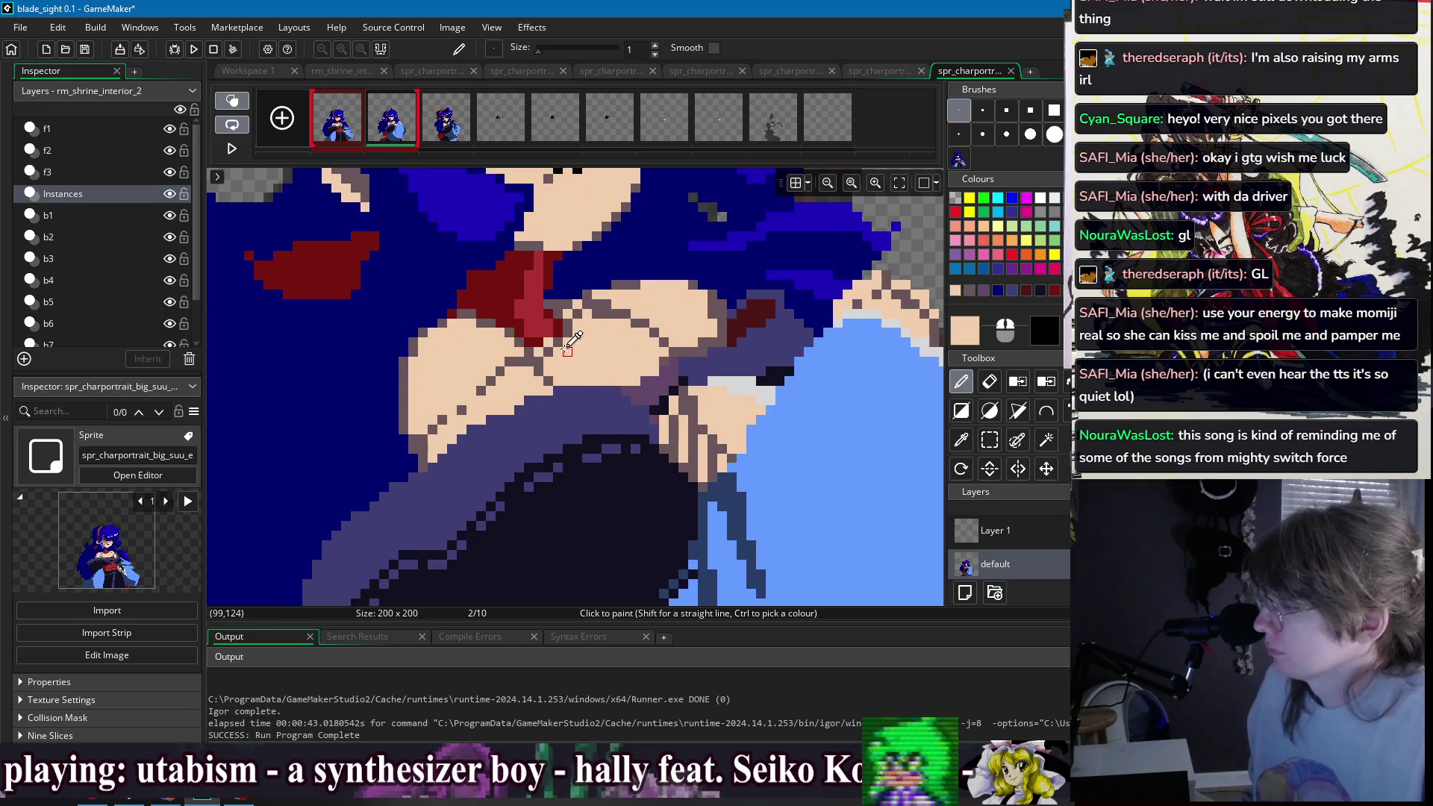
- Redraw the chest outline in dark mauve and skin tone, checking another frame
ctrl+click(553, 351)
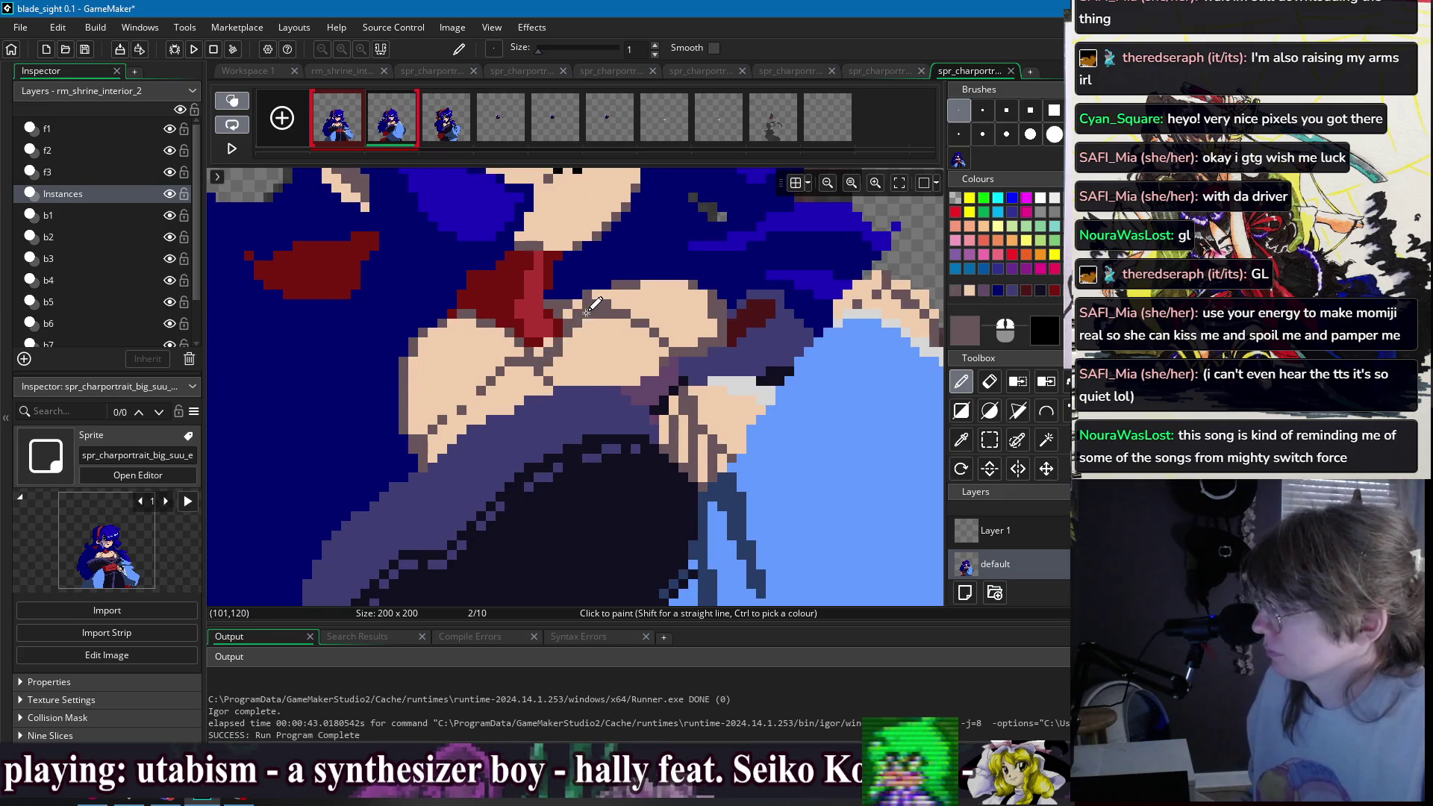
scroll(589, 306, down, 3)
click(361, 122)
click(388, 124)
scroll(571, 351, up, 4)
scroll(566, 355, up, 1)
ctrl+click(499, 399)
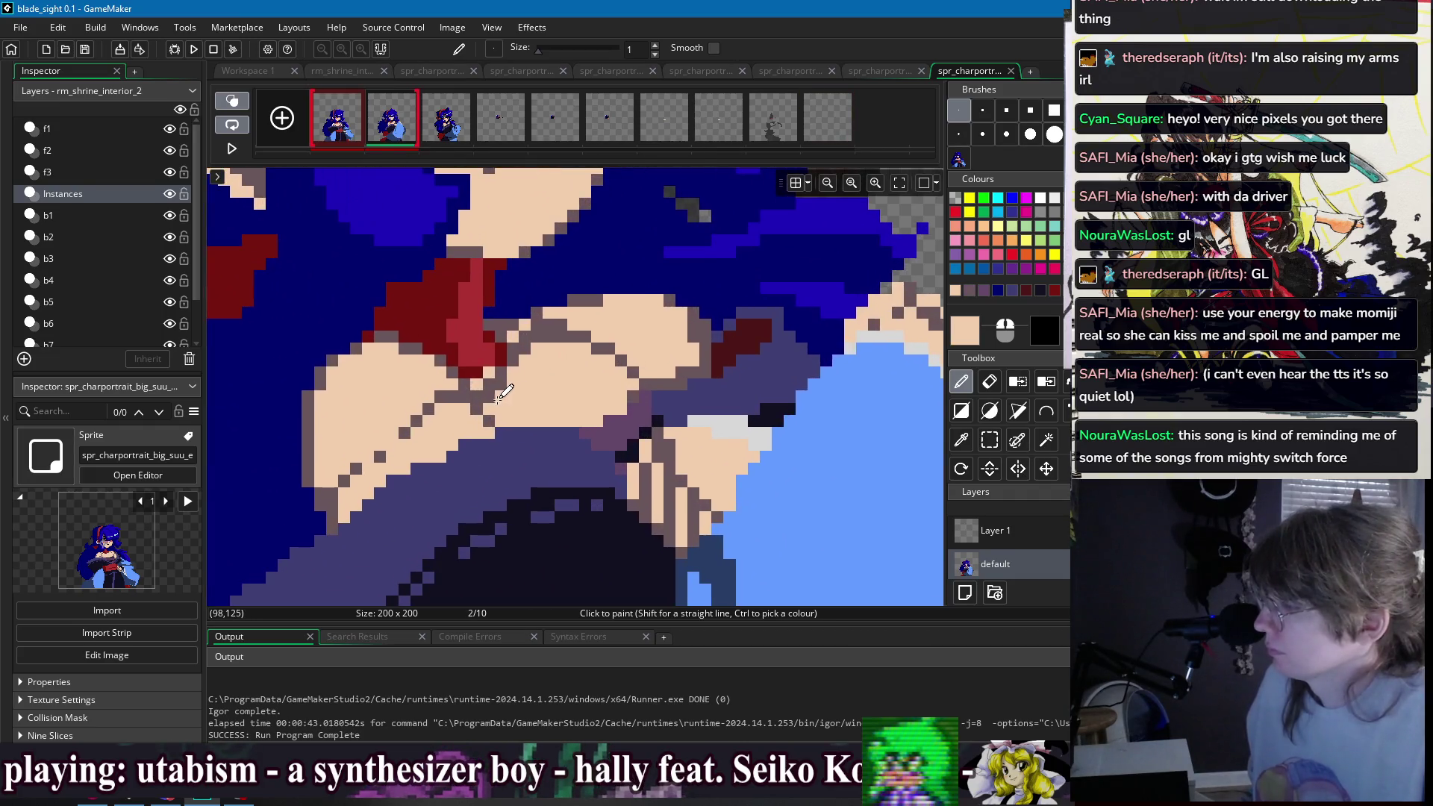
scroll(511, 384, down, 4)
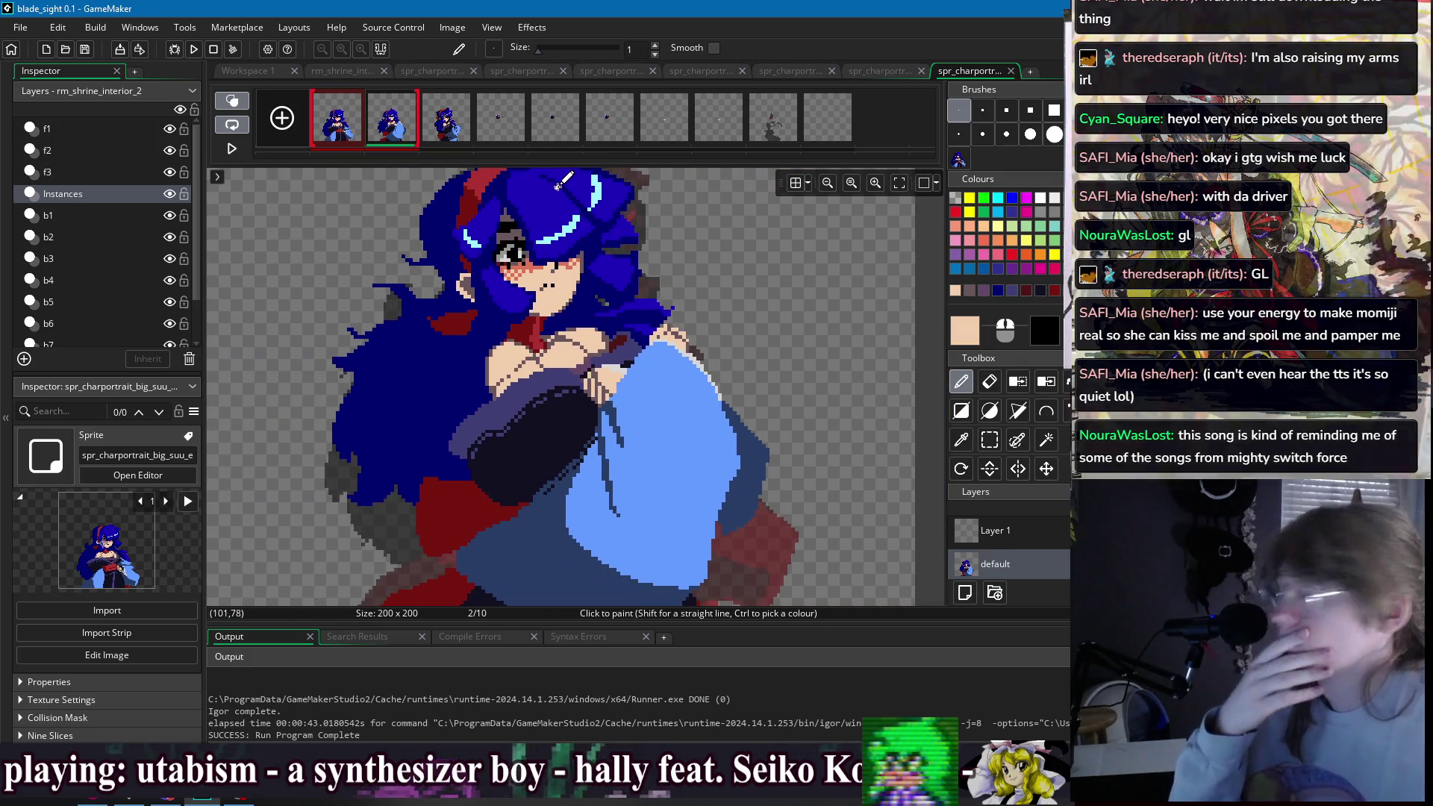
scroll(754, 373, down, 1)
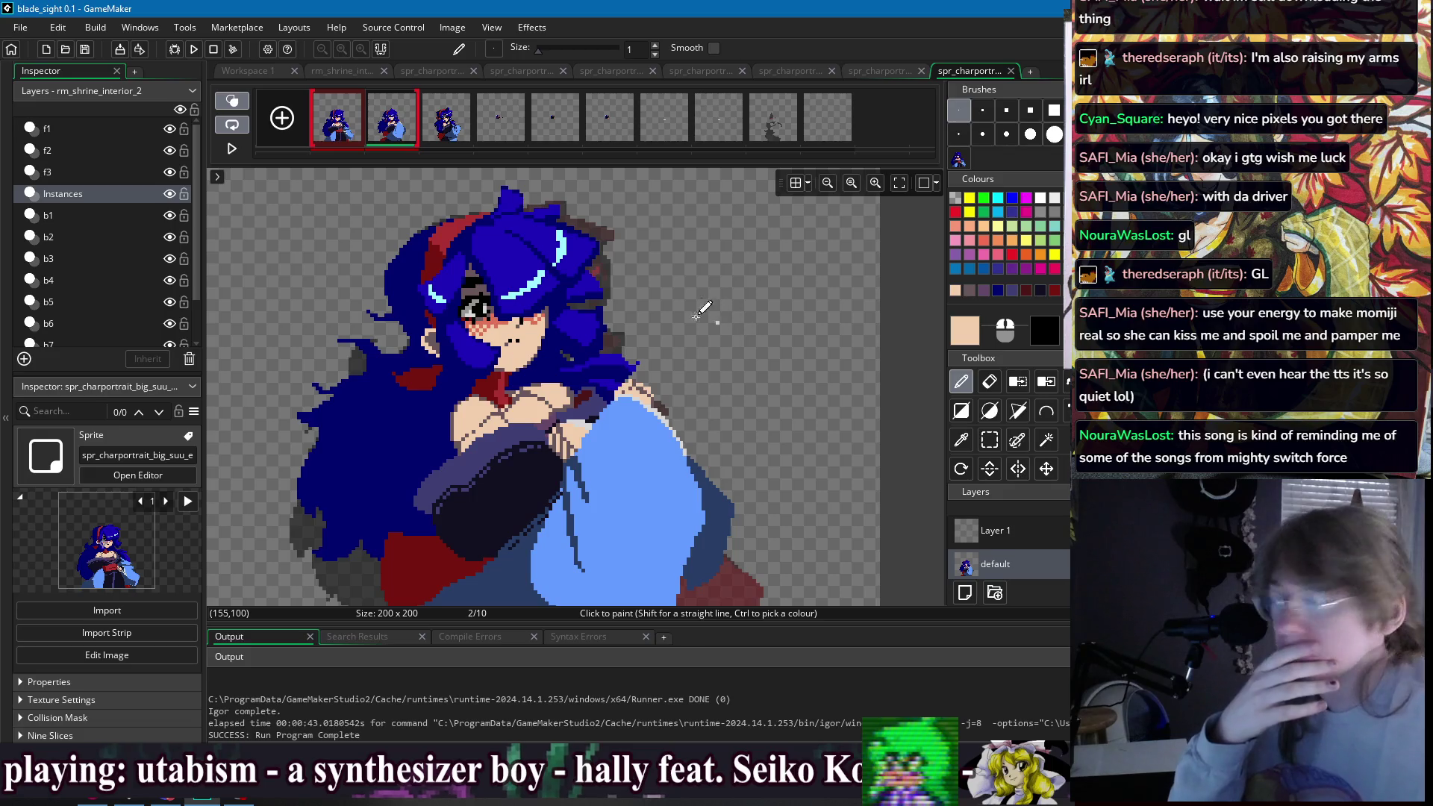
- Compare with frame 1, then select the region around the top of the hair
click(335, 103)
click(384, 127)
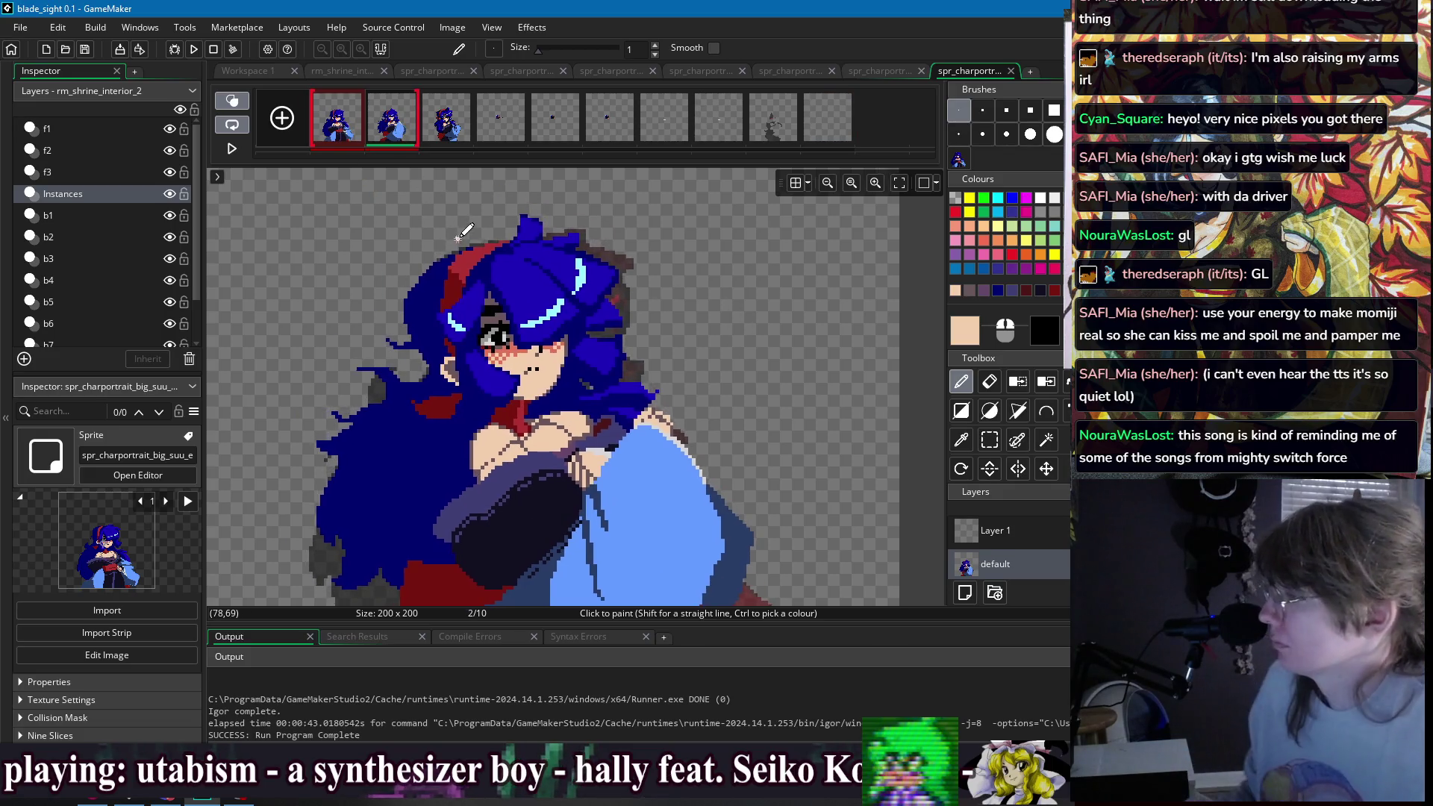
scroll(457, 218, down, 1)
key(s)
mouse_move(437, 219)
mouse_down()
mouse_move(516, 284)
mouse_move(460, 289)
mouse_up()
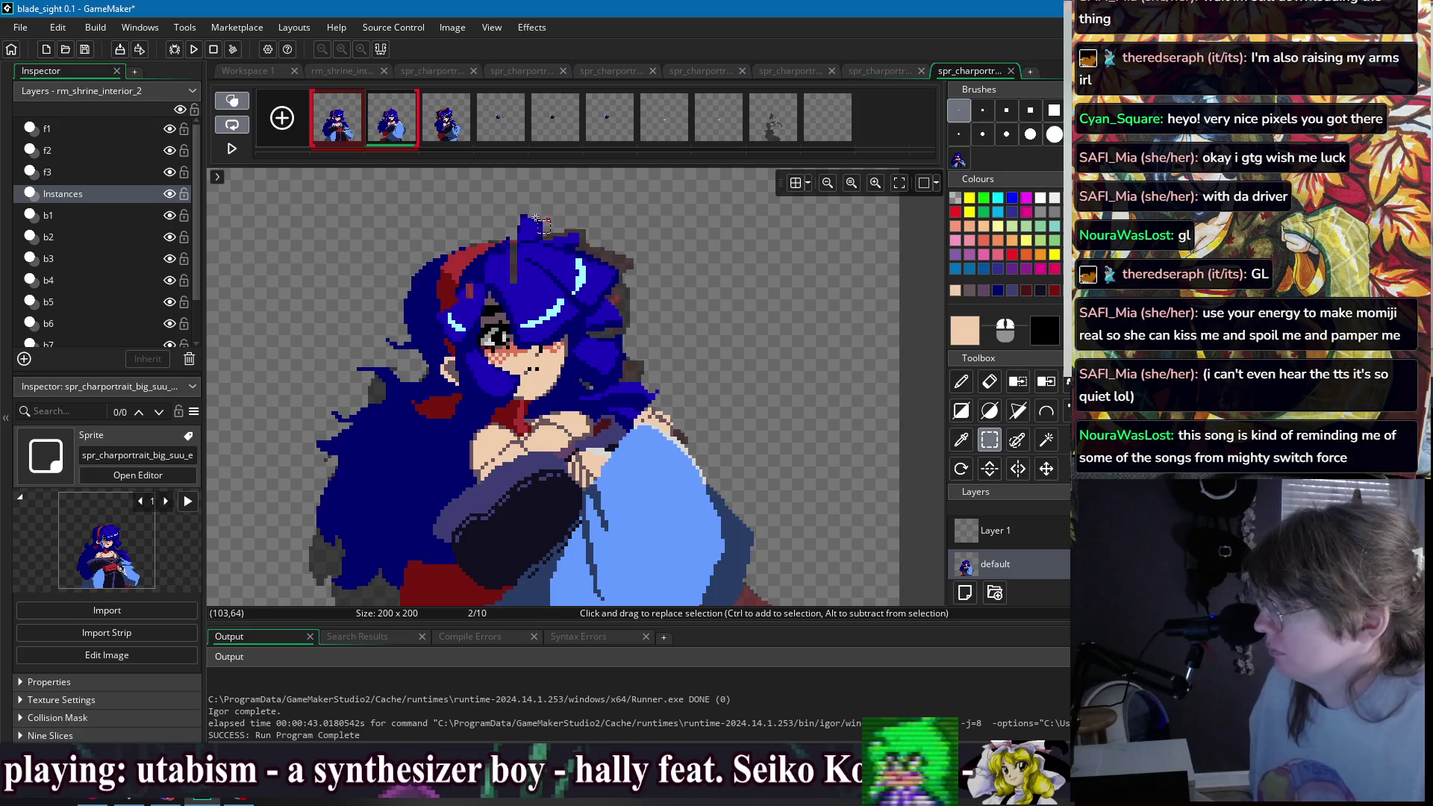
scroll(501, 279, up, 3)
key(p)
- Repaint the stray red and crimson pixels in the hair with dark blue and navy
ctrl+click(474, 325)
click(464, 328)
ctrl+click(442, 316)
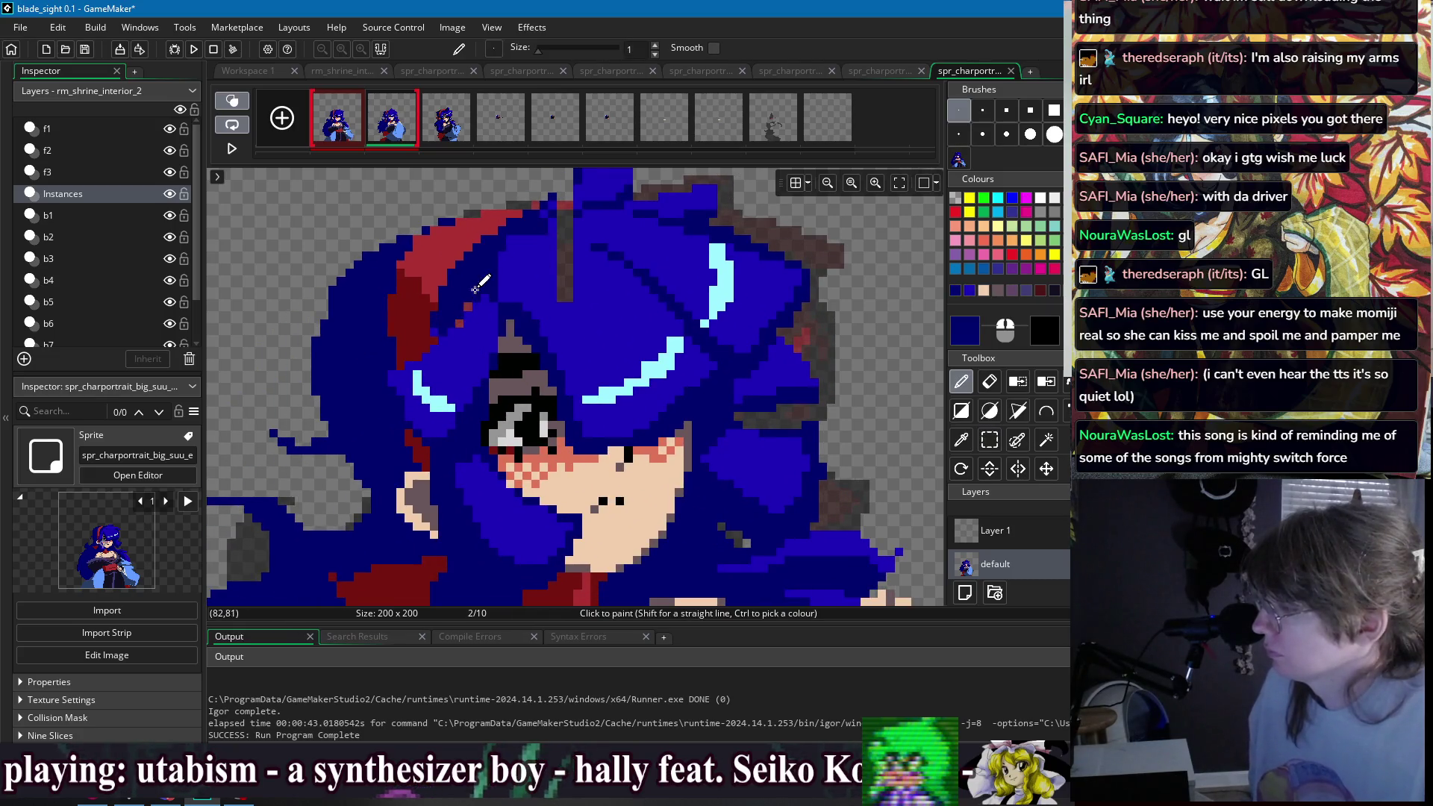
ctrl+click(433, 326)
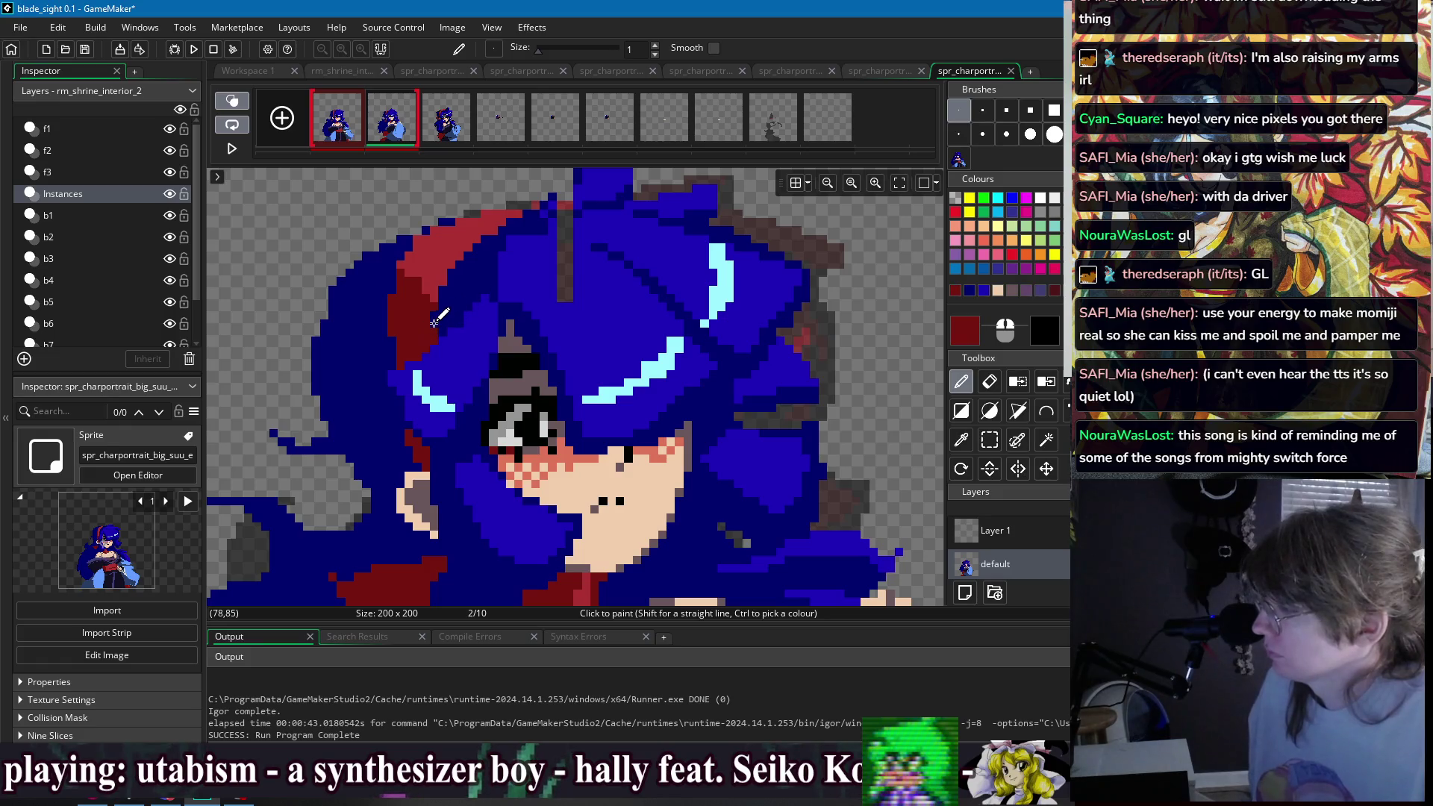
ctrl+click(481, 267)
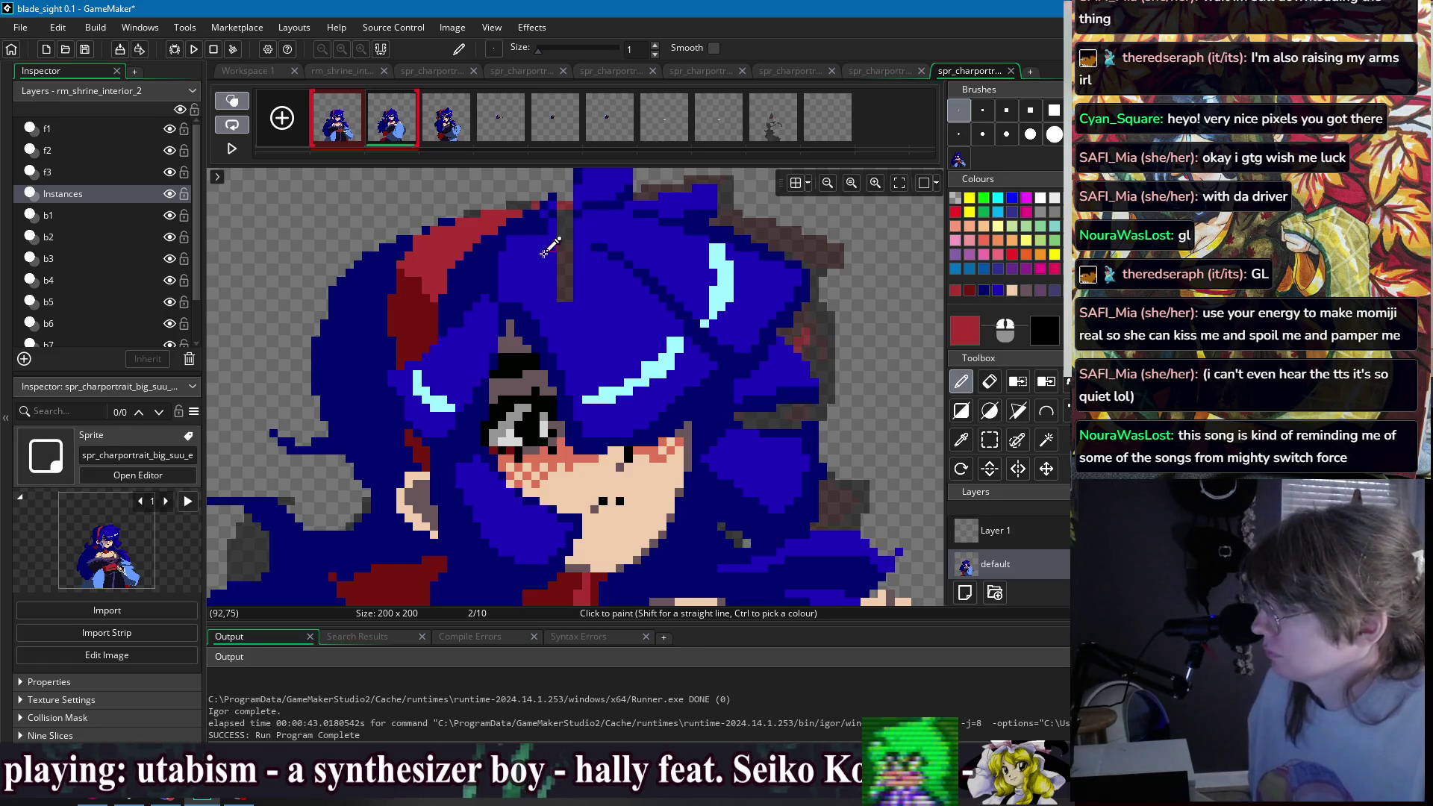
ctrl+click(549, 248)
scroll(546, 284, up, 1)
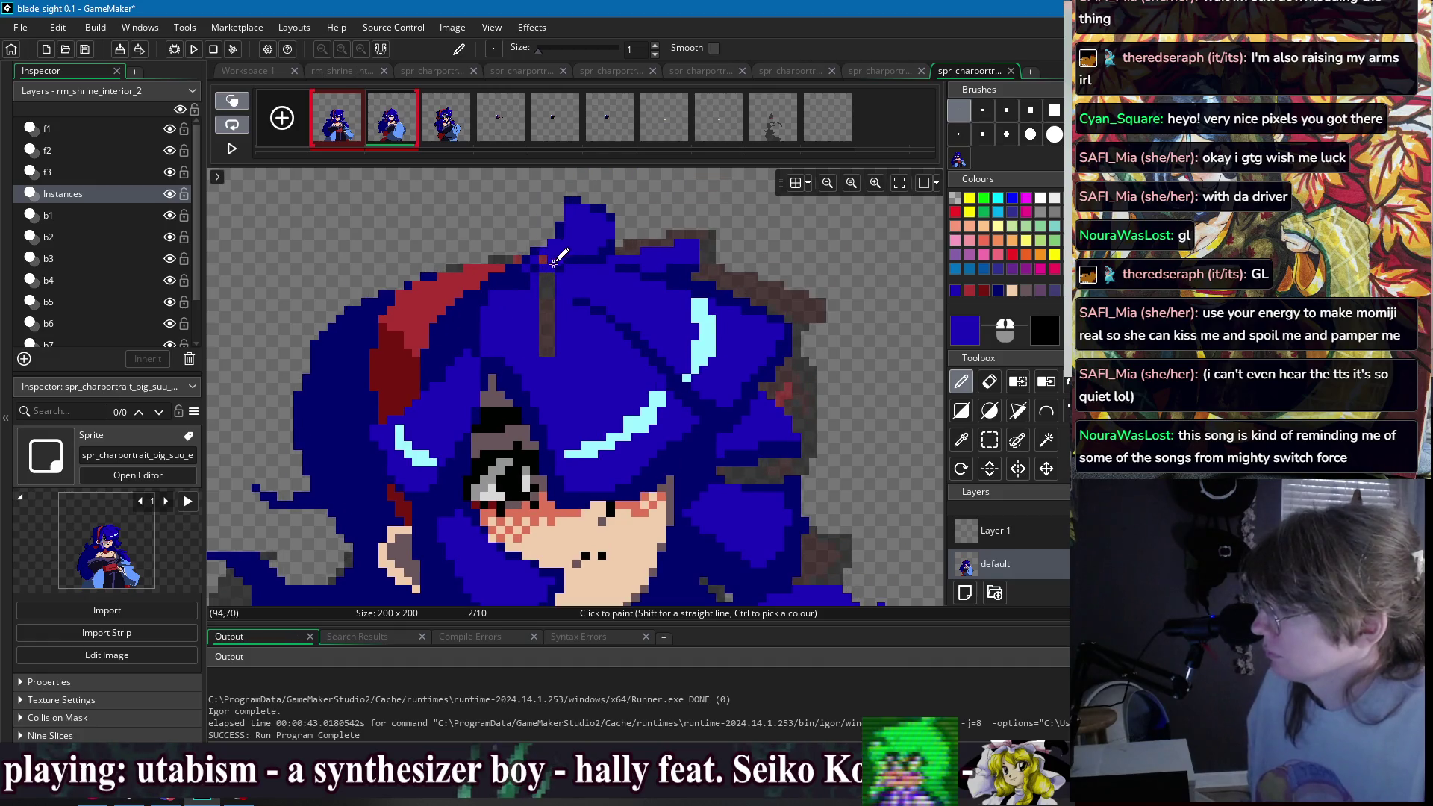
- Cover the grey streak in the hair with brighter blue and dark navy
ctrl+click(551, 267)
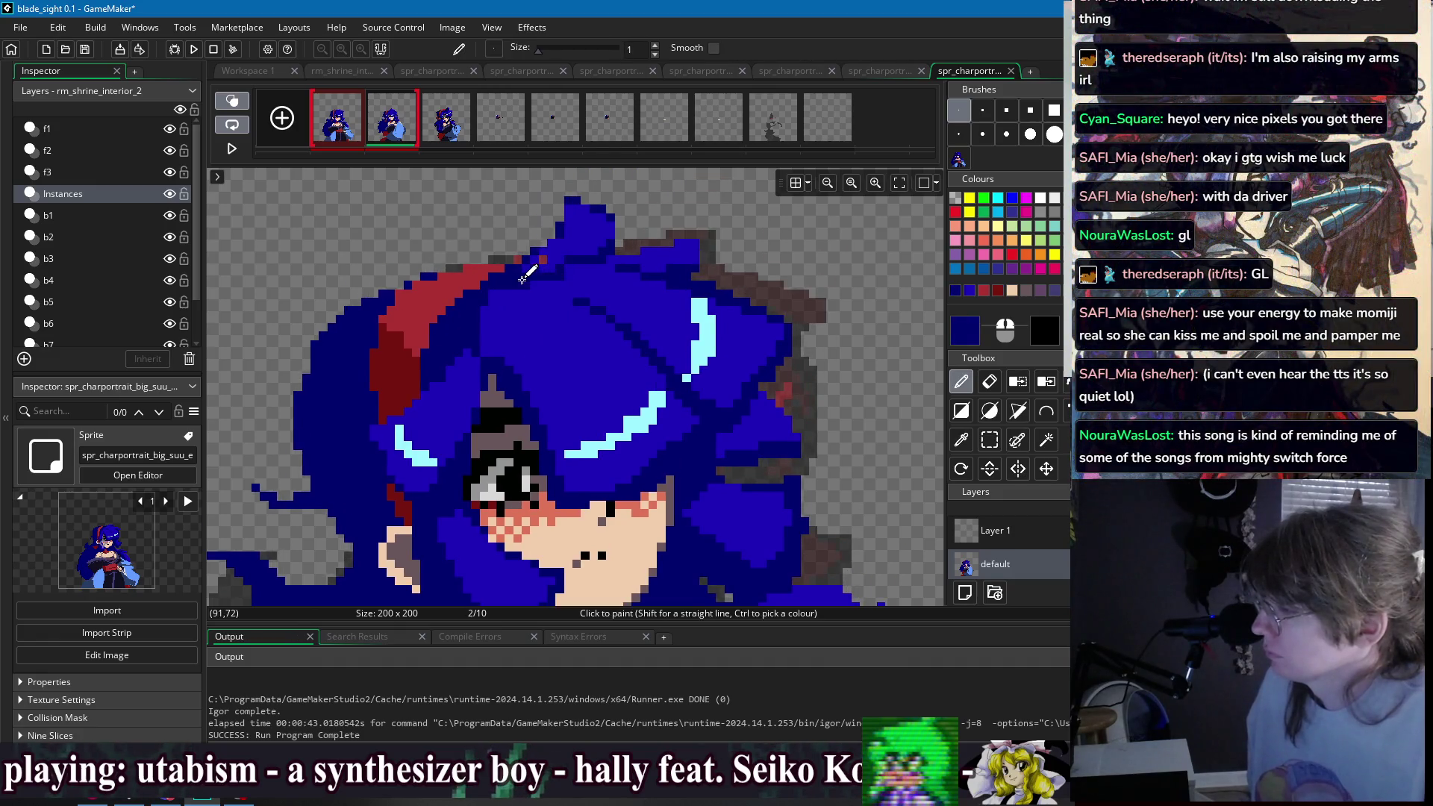
ctrl+click(560, 253)
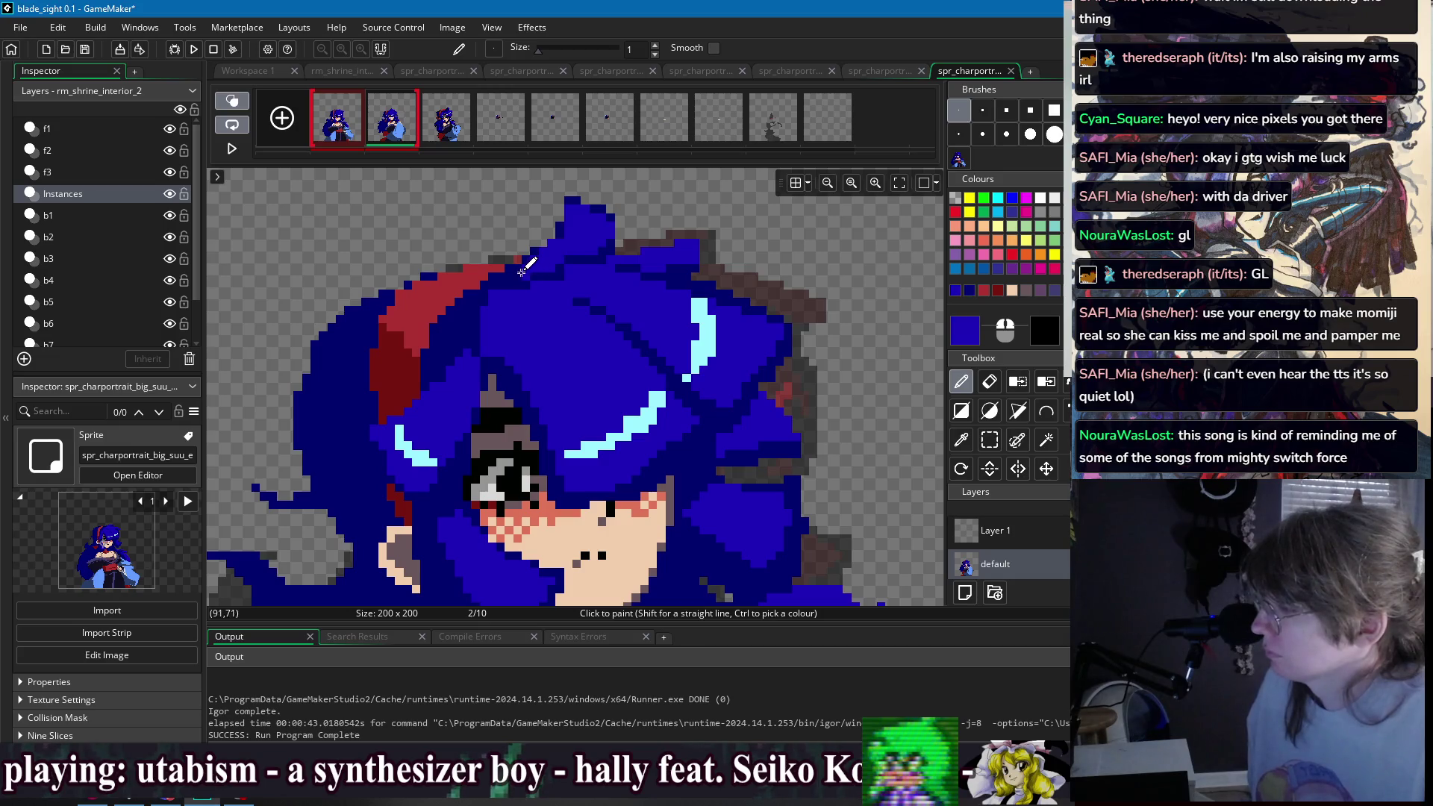
scroll(568, 247, down, 1)
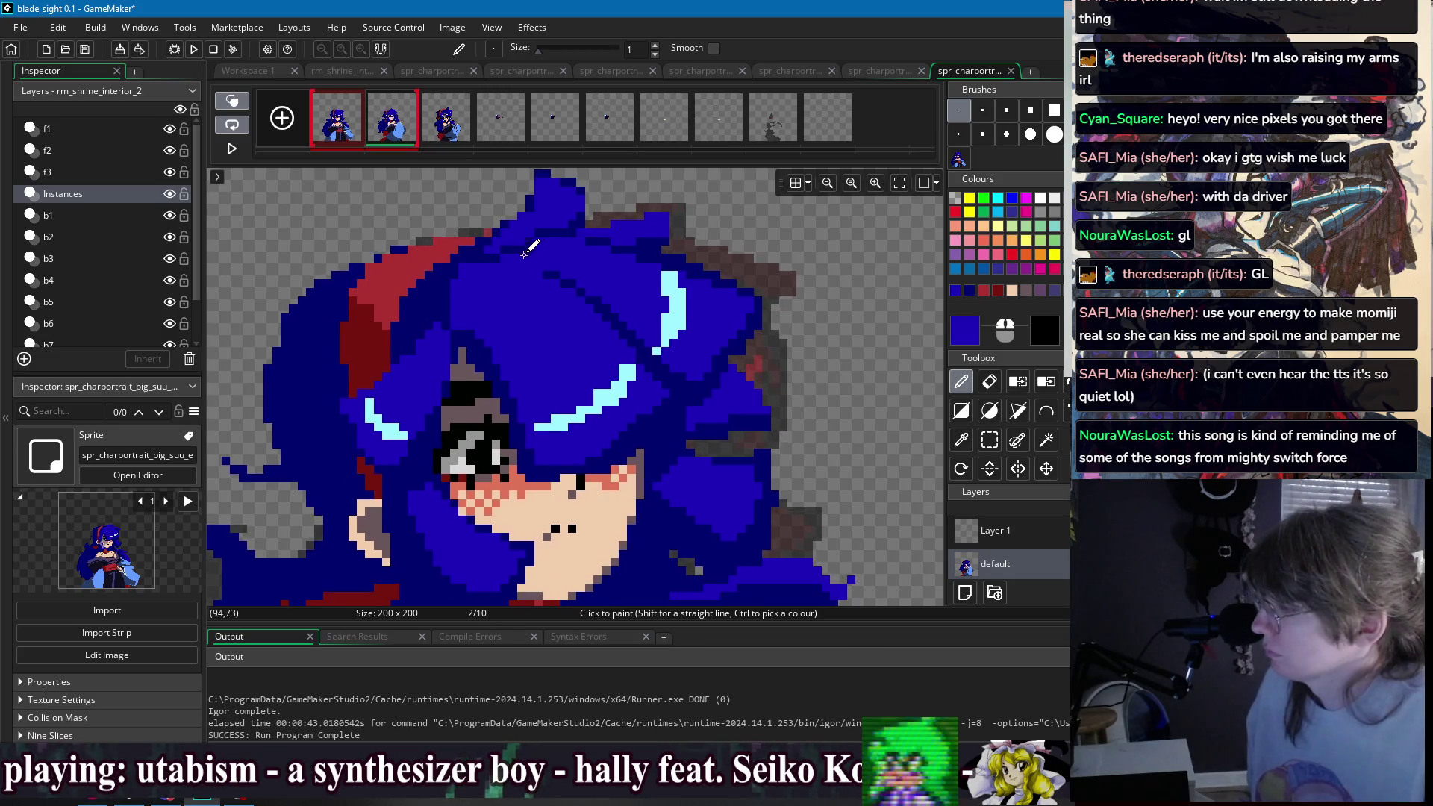
ctrl+click(559, 241)
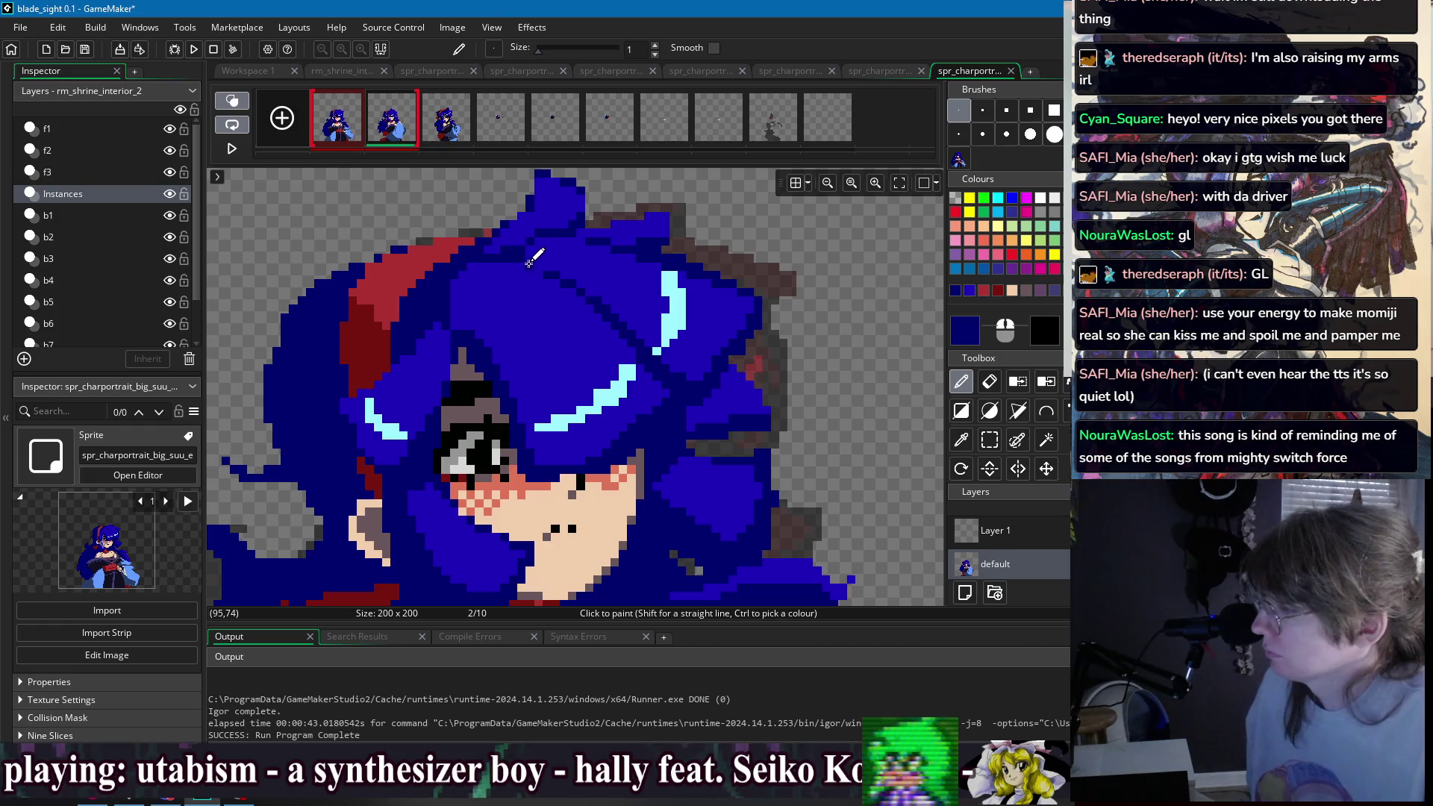
scroll(711, 282, down, 4)
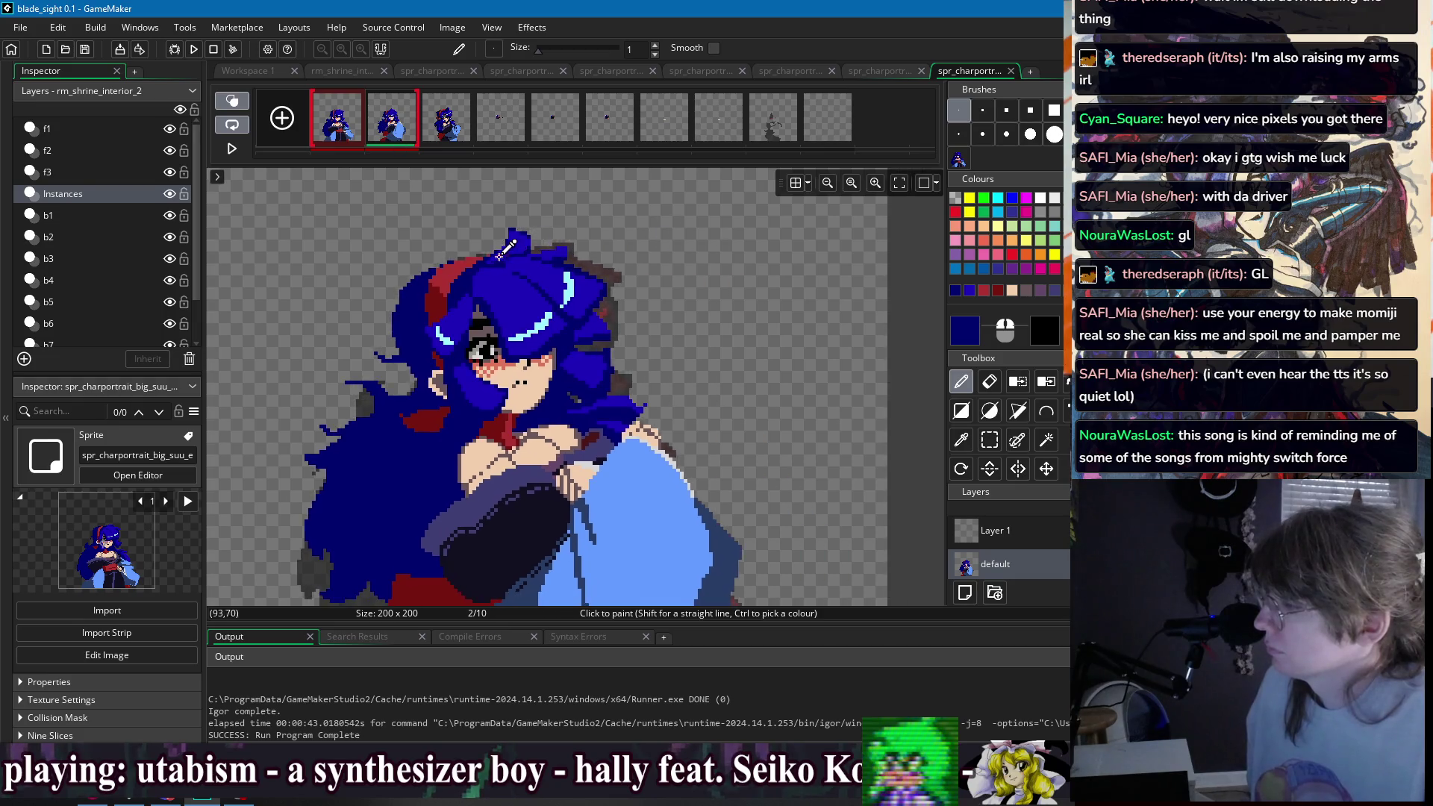
- Compare with frame 1, then paint over the hair on frame 2 in matching dark blue
scroll(708, 256, up, 2)
click(345, 126)
shift+click(389, 126)
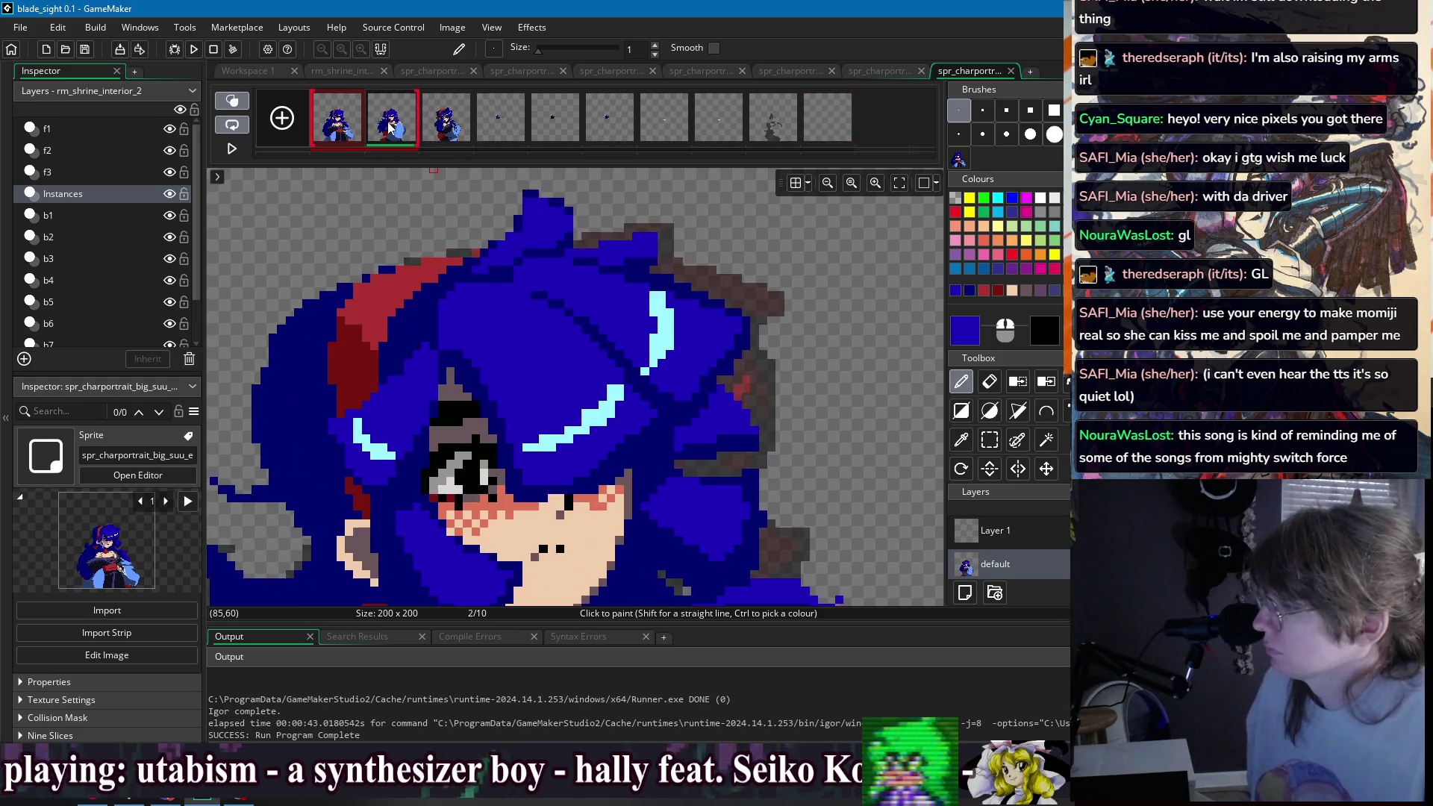
scroll(527, 254, down, 3)
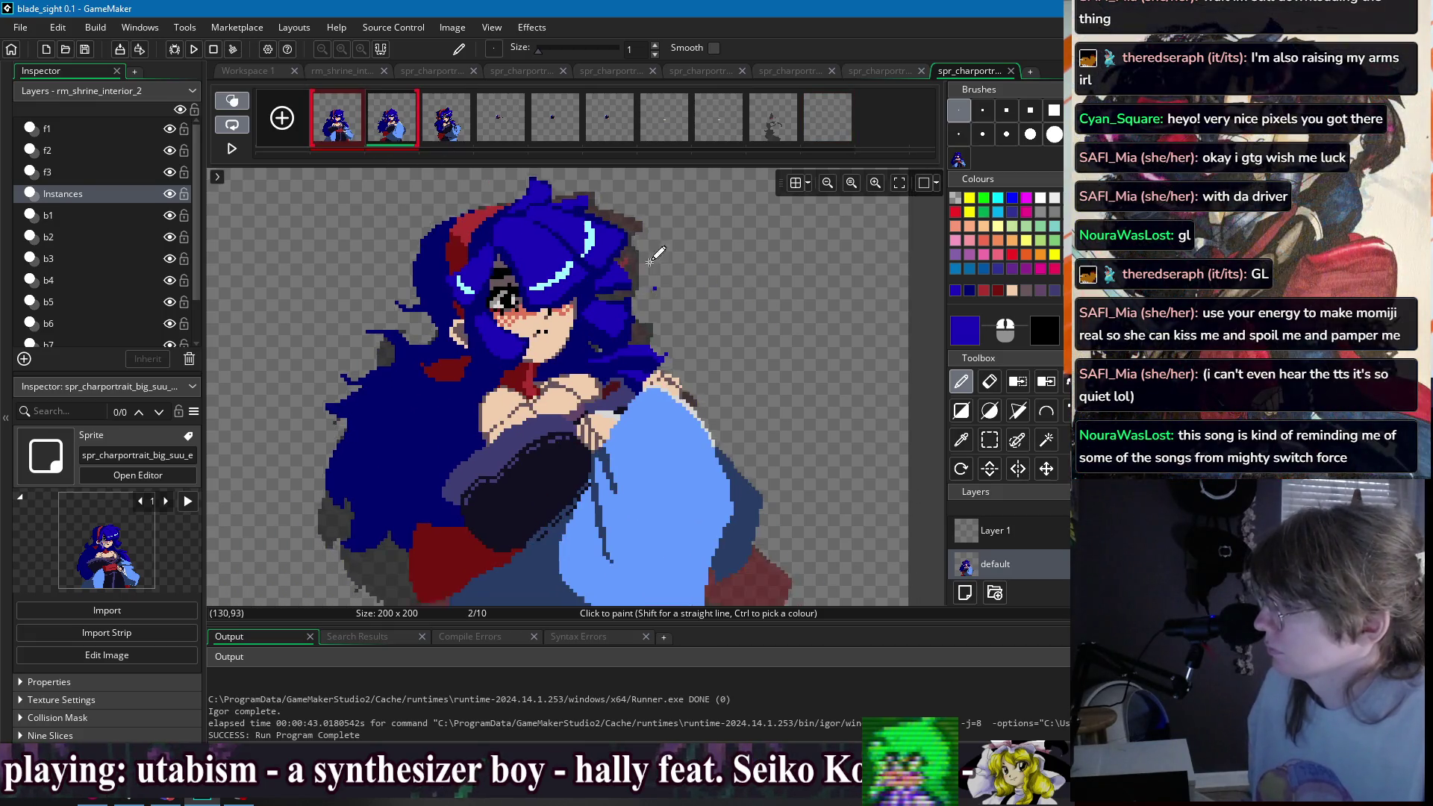
scroll(432, 298, up, 2)
click(418, 315)
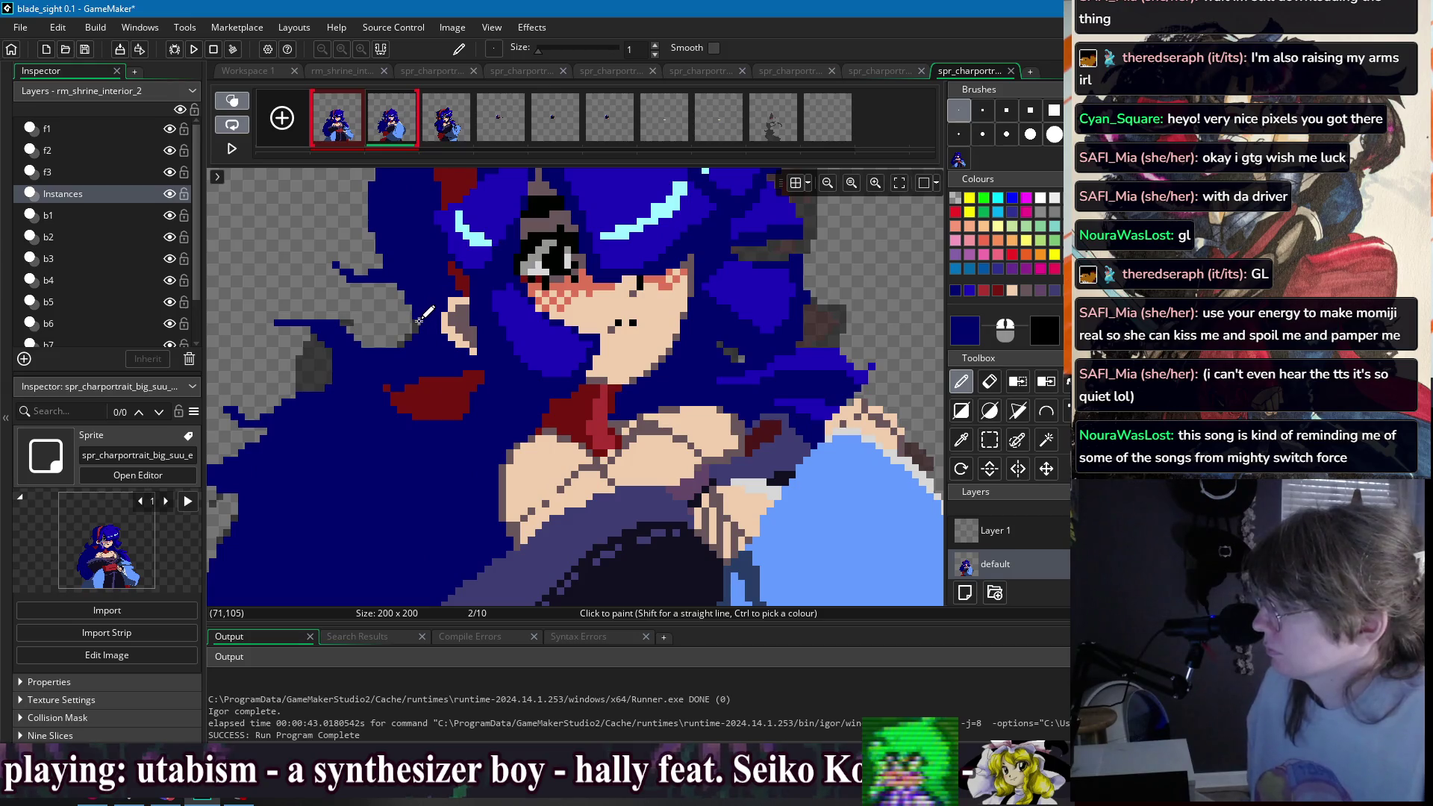
scroll(457, 276, down, 2)
scroll(430, 302, up, 2)
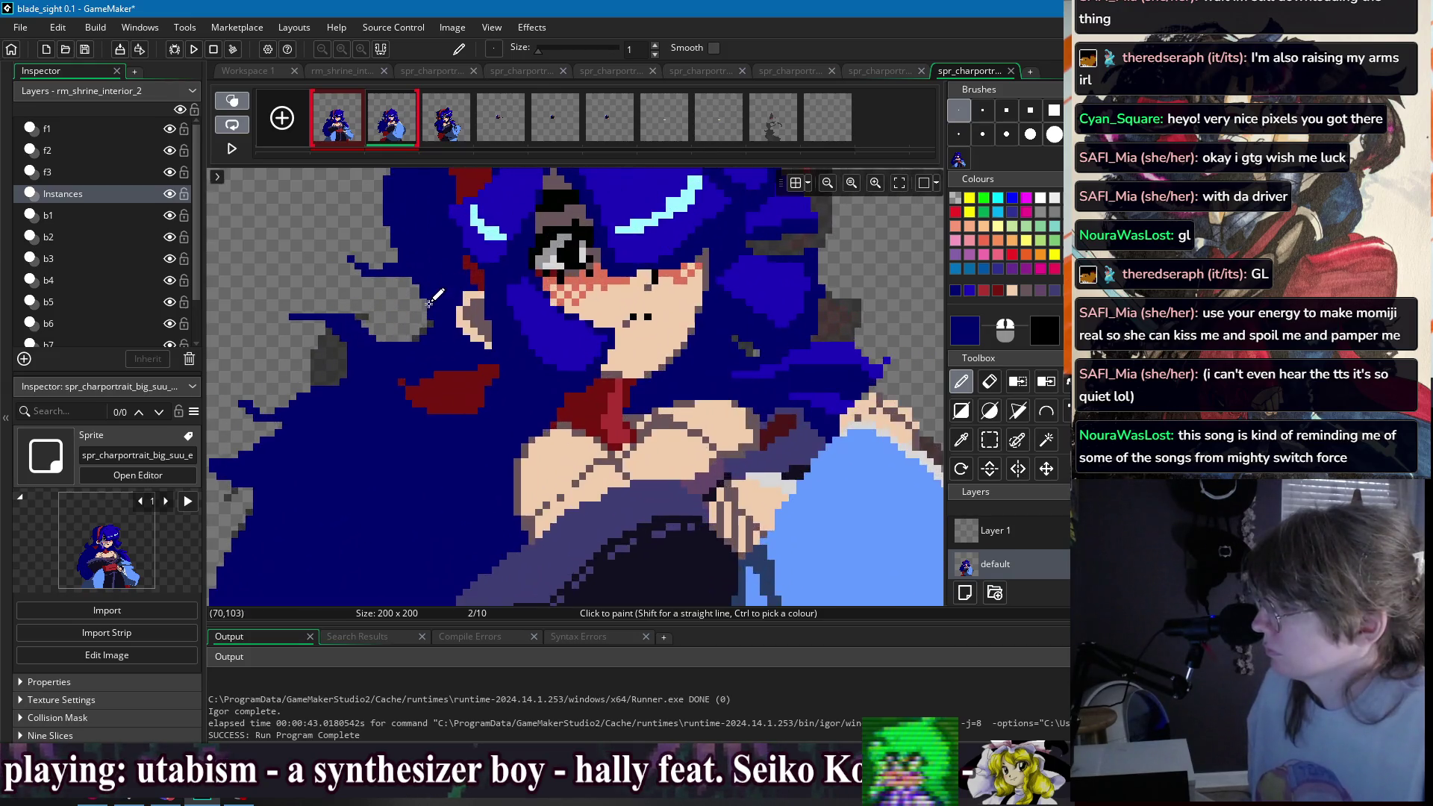
scroll(464, 293, down, 2)
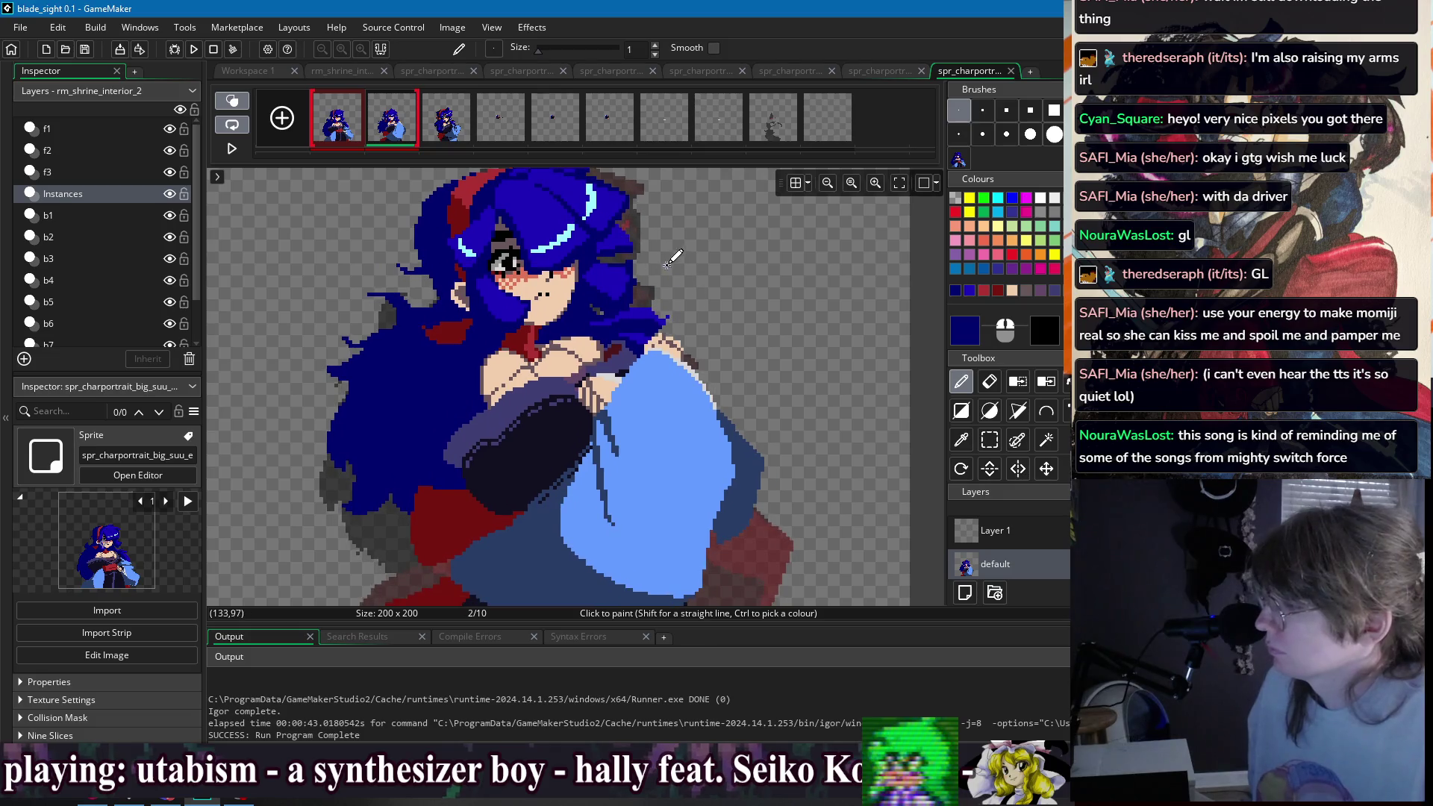
scroll(658, 290, up, 2)
scroll(642, 269, up, 1)
- Draw a bright blue highlight down the hair's right side, then return to dark navy
ctrl+click(619, 290)
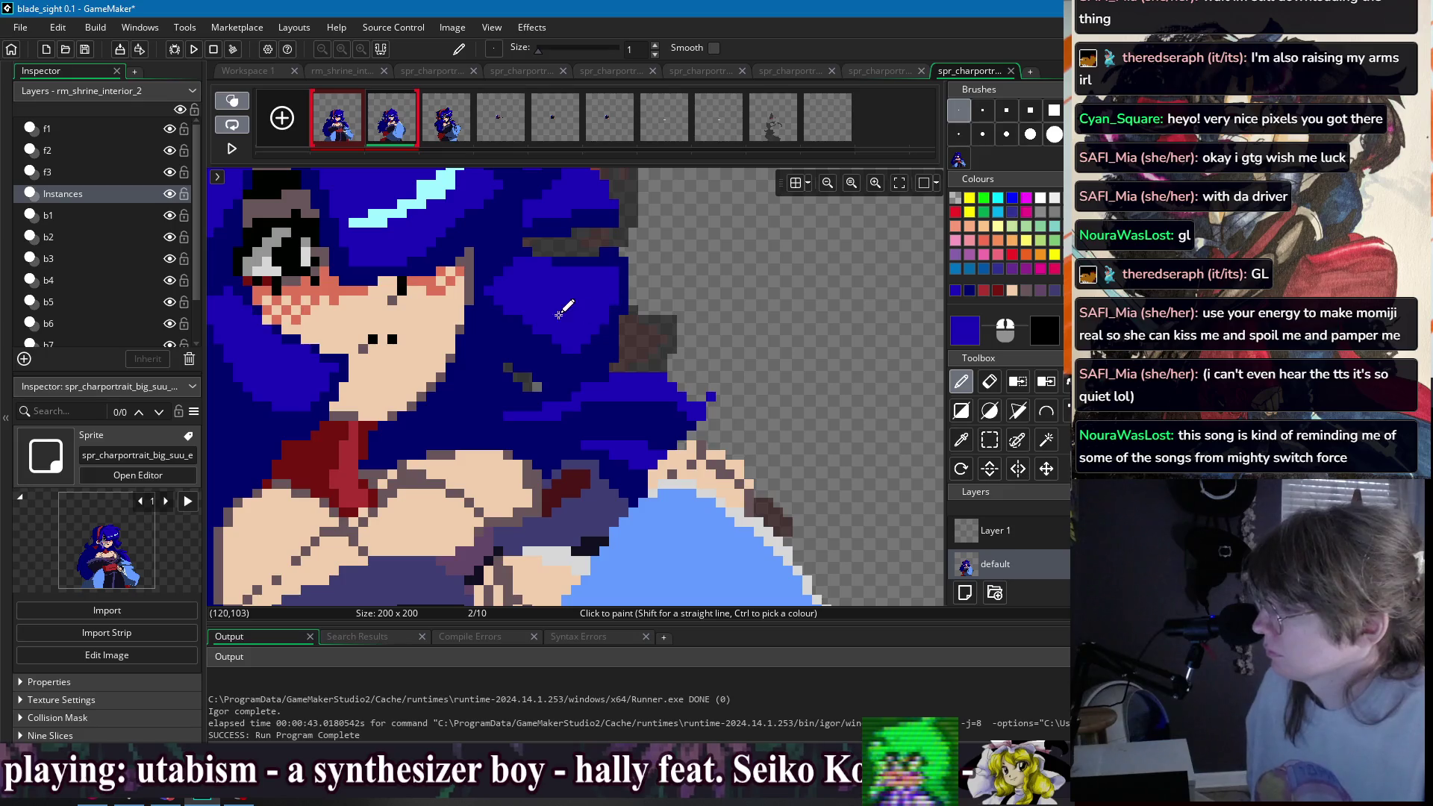
scroll(379, 298, left, 3)
drag(379, 298, 407, 379)
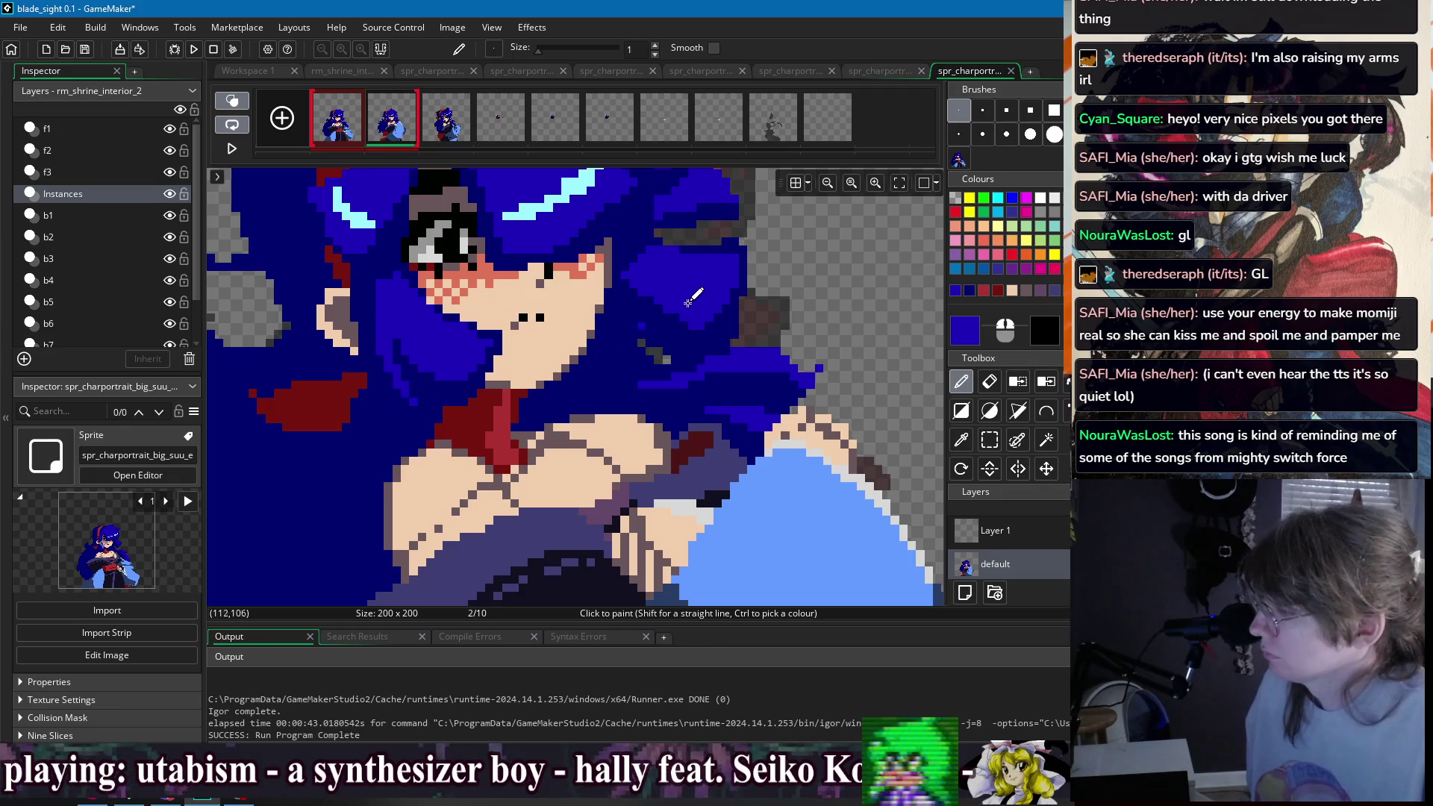
ctrl+click(625, 314)
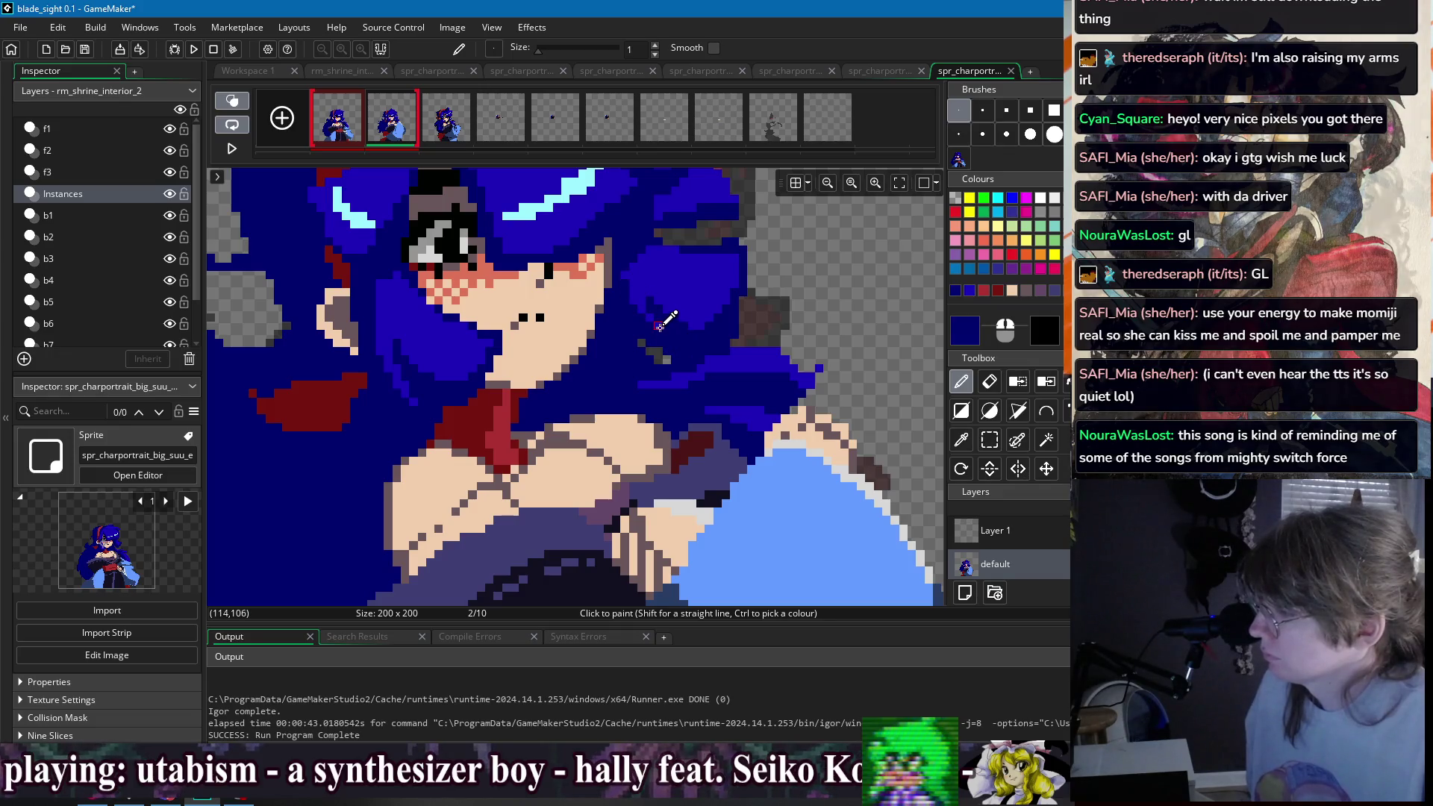
scroll(660, 326, up, 2)
ctrl+click(635, 281)
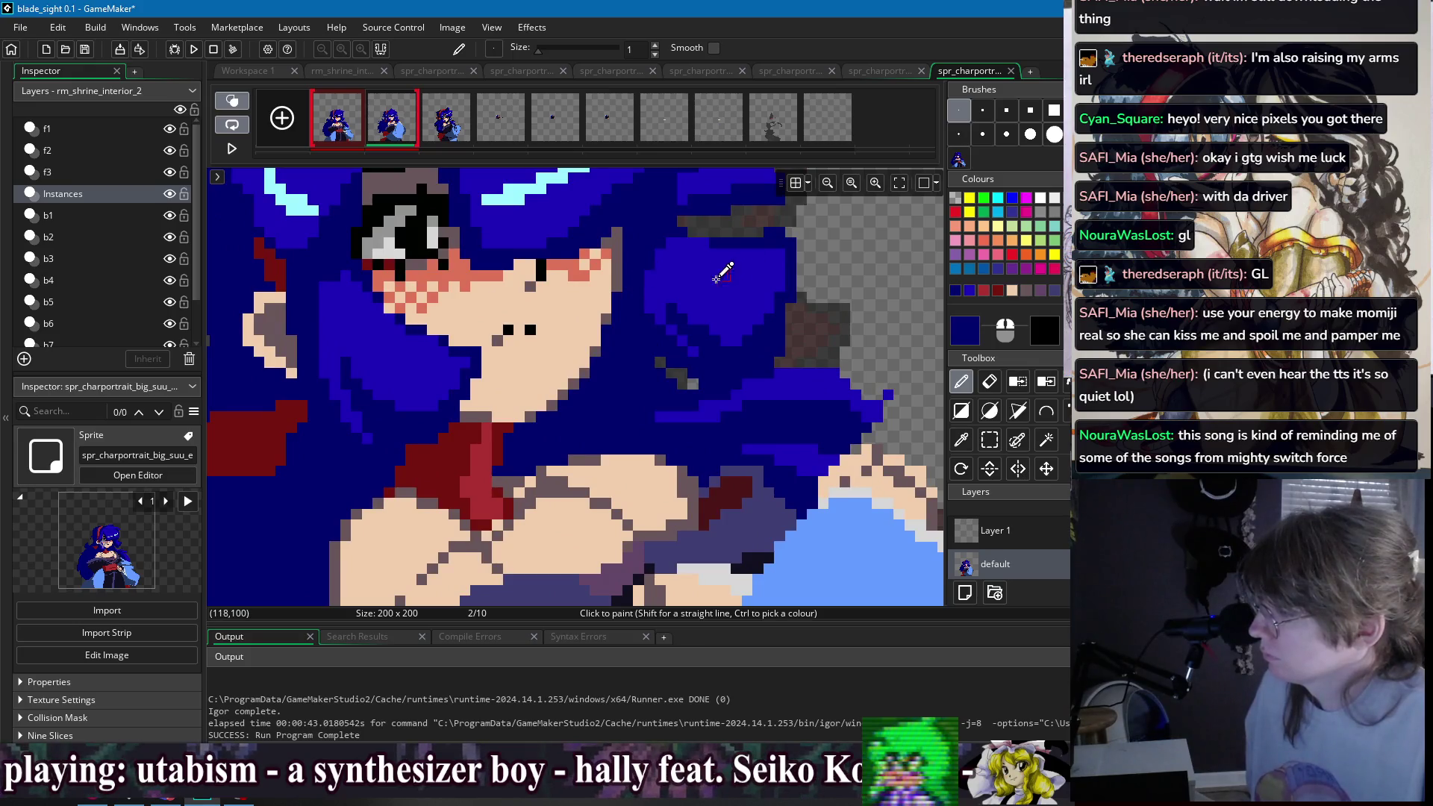
scroll(721, 277, down, 3)
scroll(678, 297, up, 1)
scroll(678, 297, up, 1)
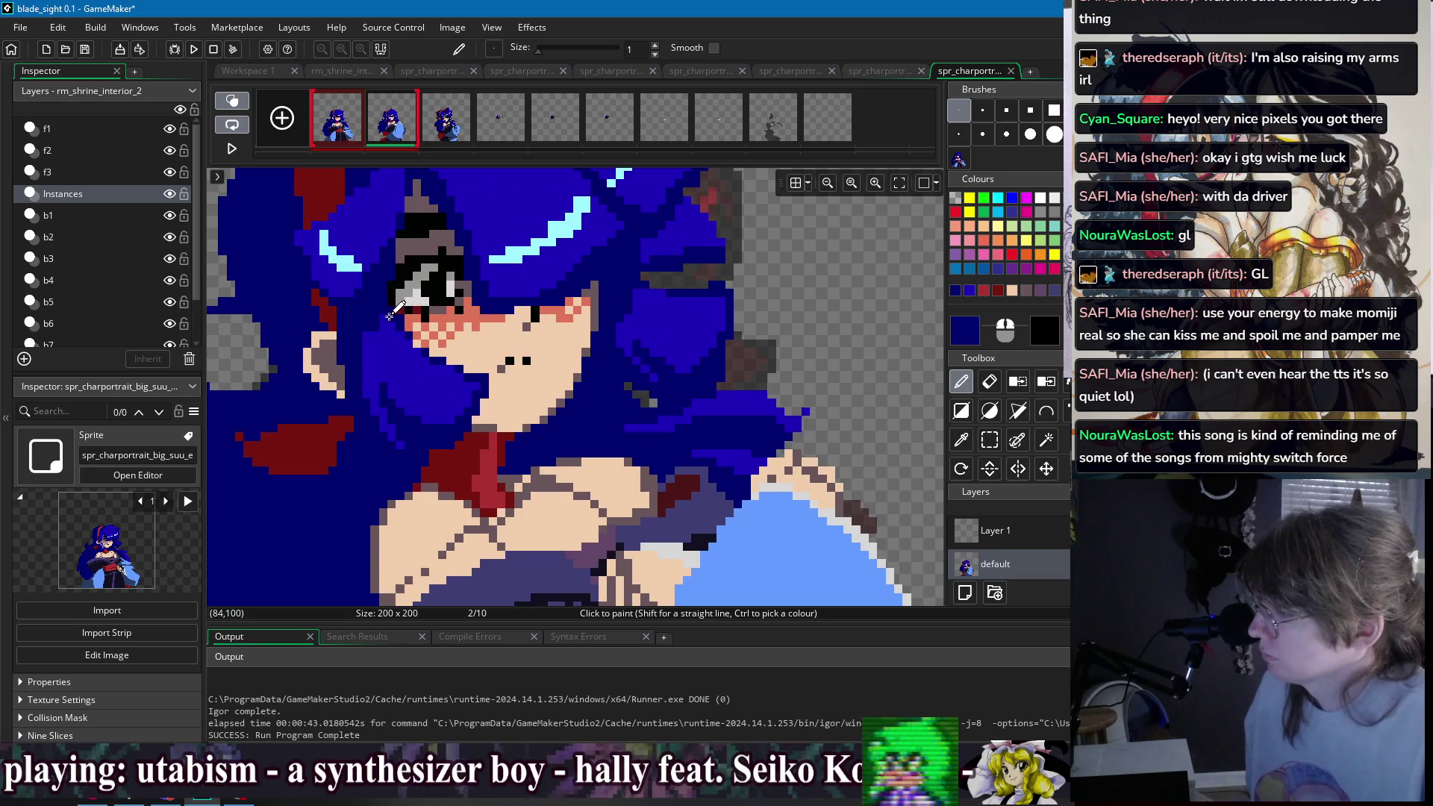
scroll(386, 314, down, 2)
- Flip between frames 1 and 2 to compare the poses
click(344, 133)
click(389, 129)
click(350, 133)
click(385, 133)
scroll(512, 217, down, 1)
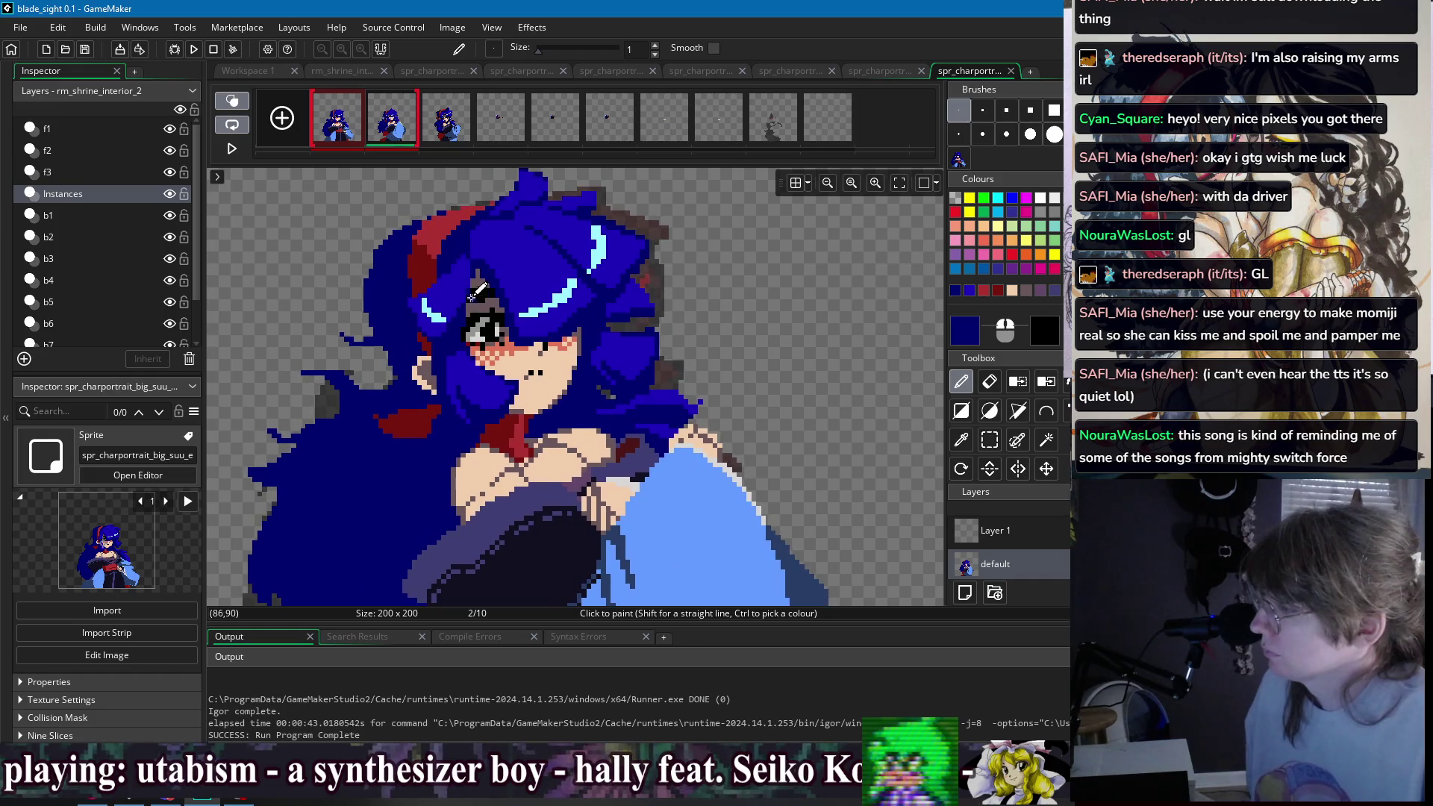
scroll(473, 296, up, 2)
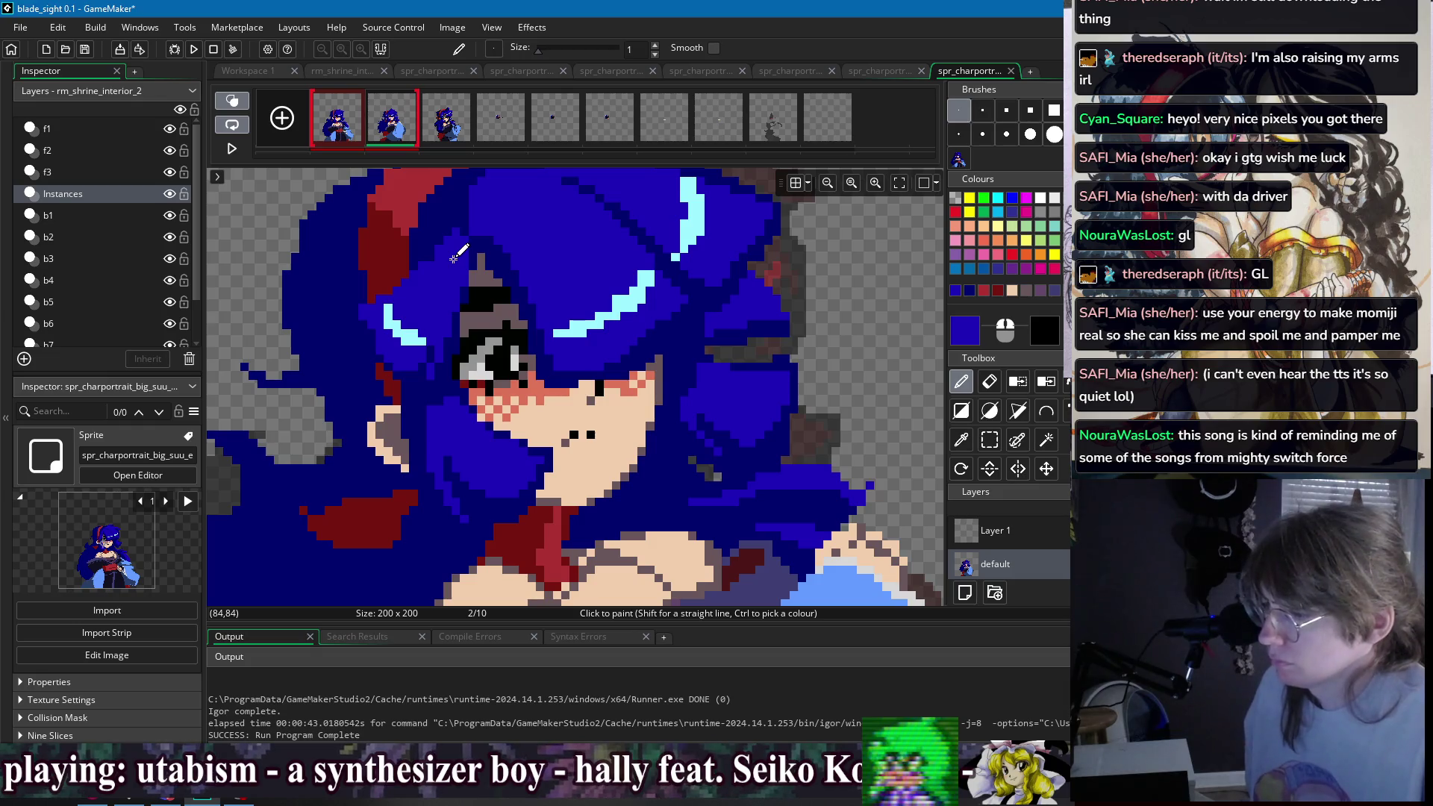
scroll(589, 251, down, 2)
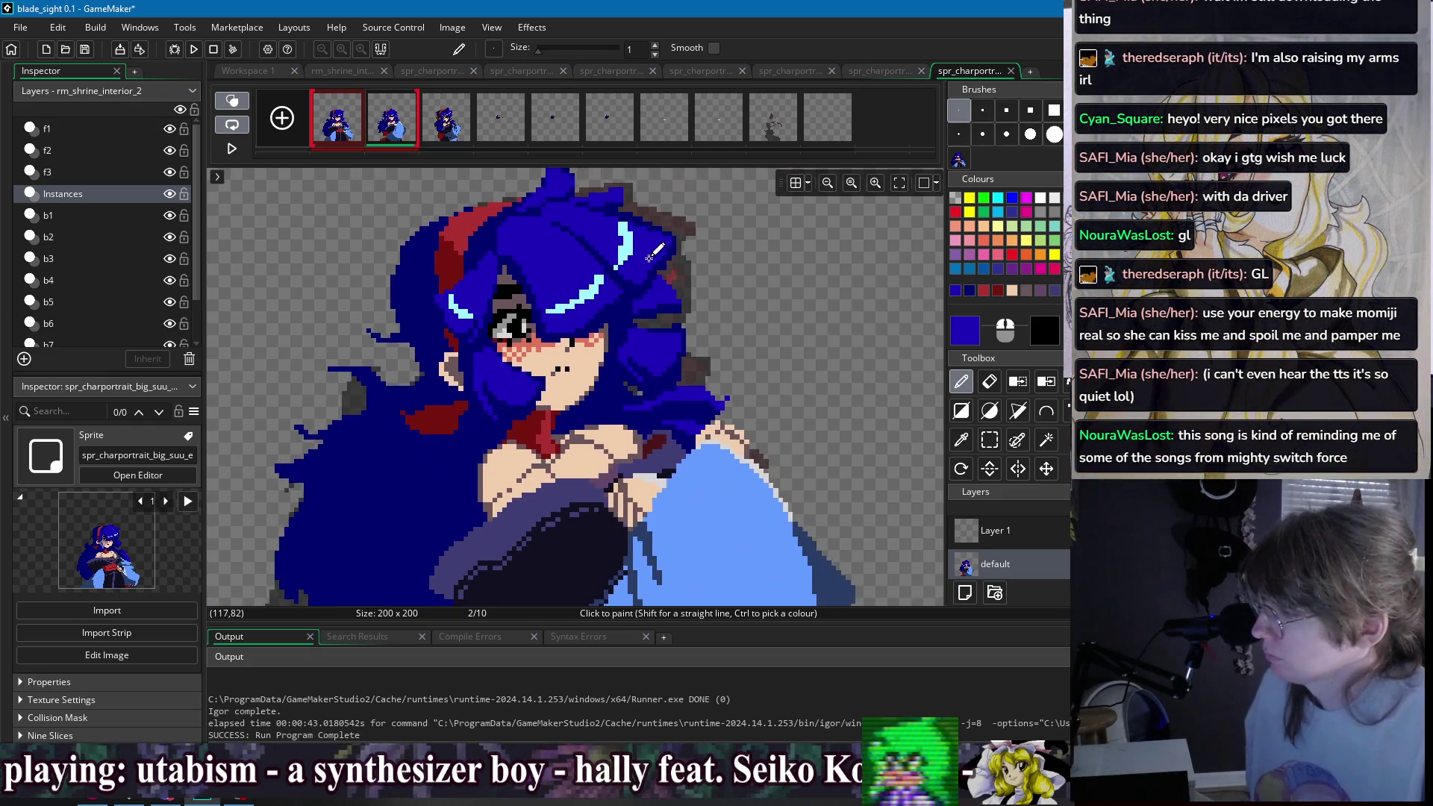
scroll(567, 314, down, 1)
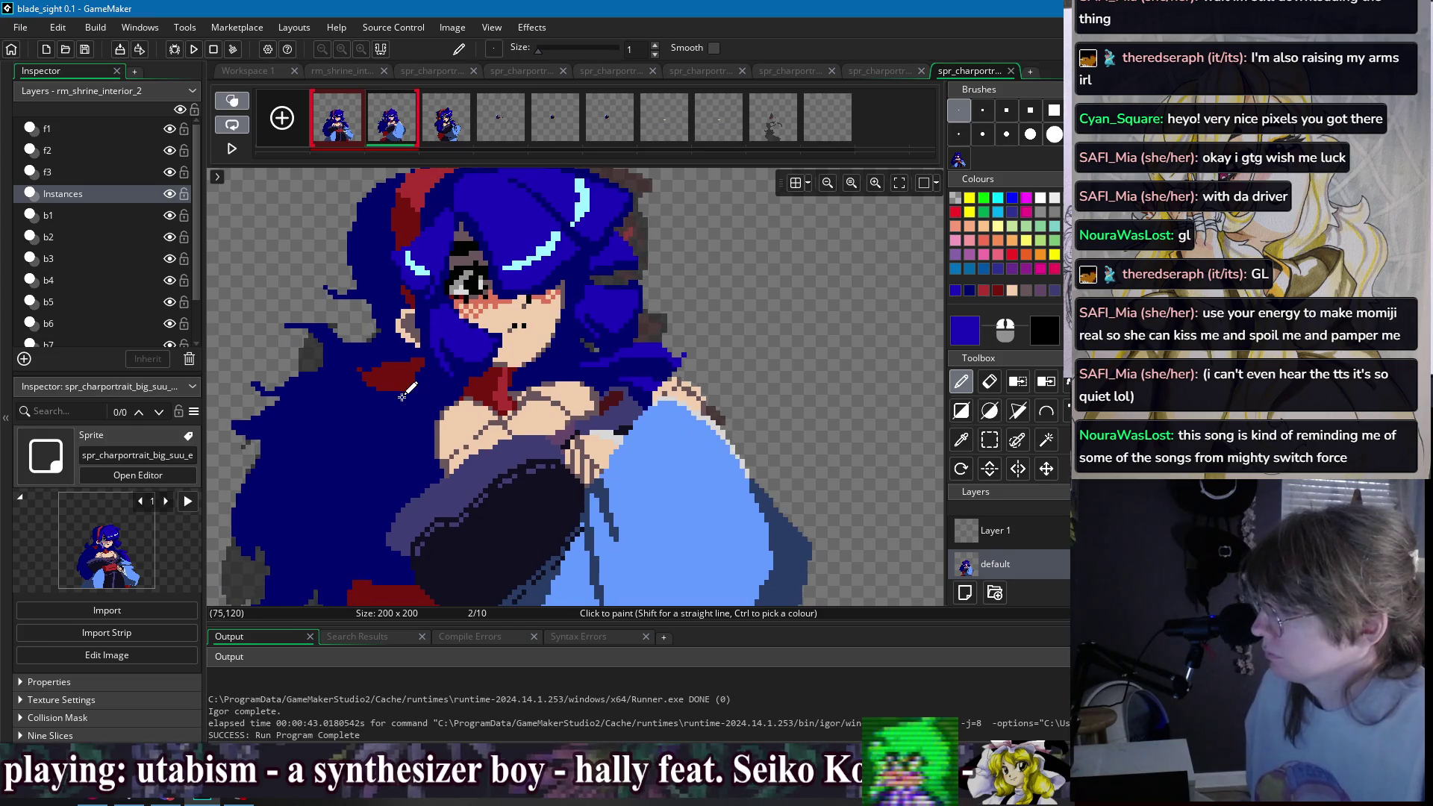
scroll(401, 398, left, 2)
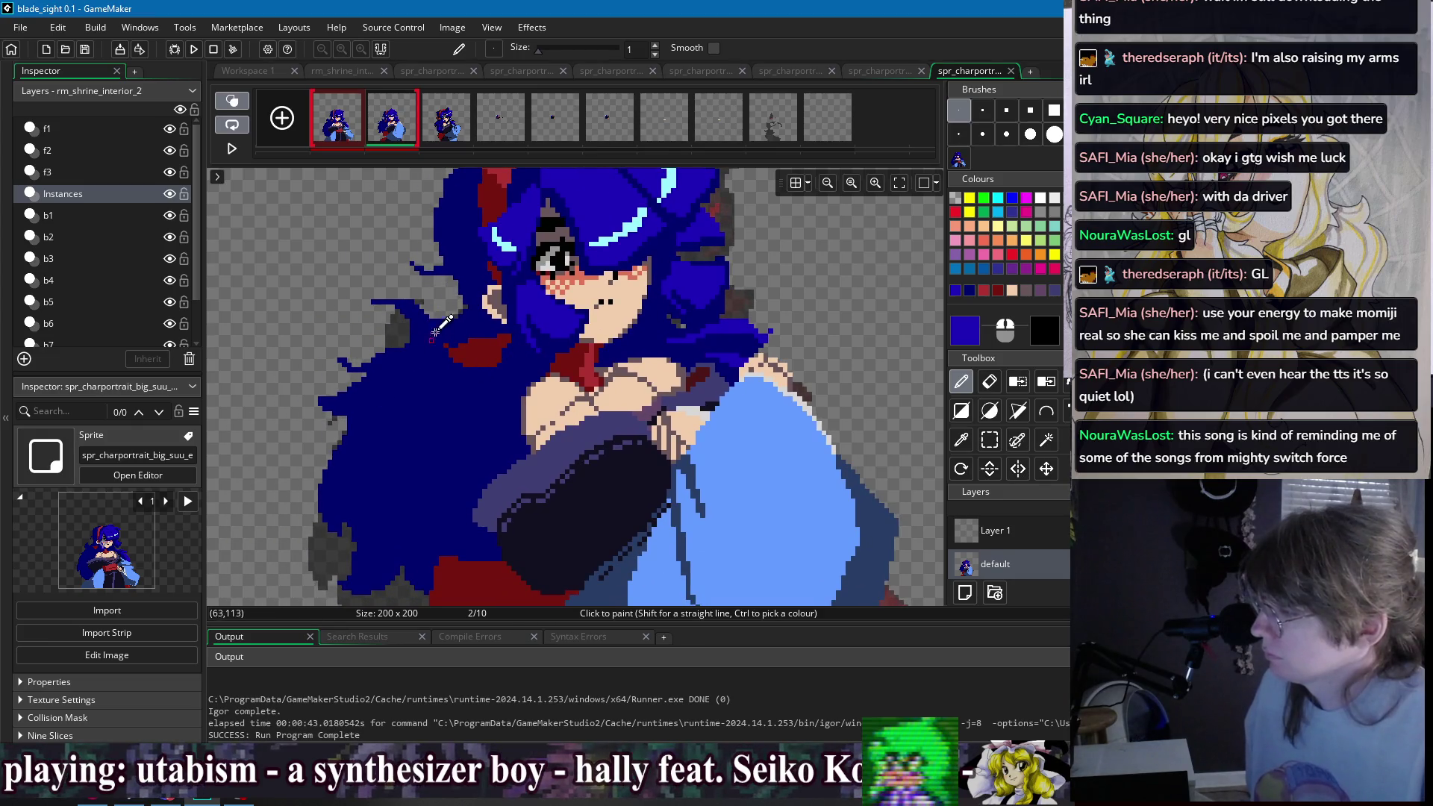
scroll(505, 286, down, 3)
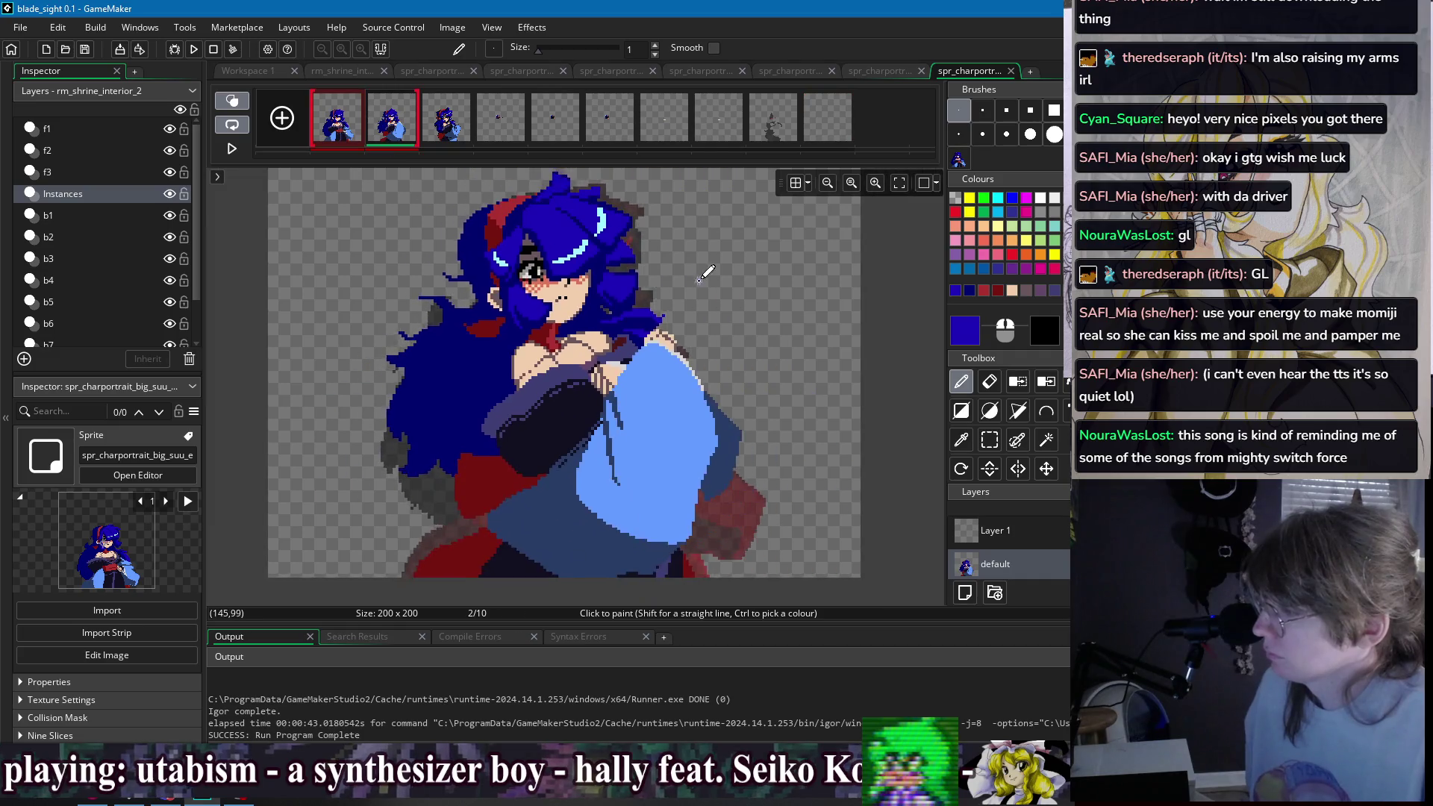
click(337, 120)
- Flip repeatedly between frames 1 and 2 to compare the hair
click(394, 131)
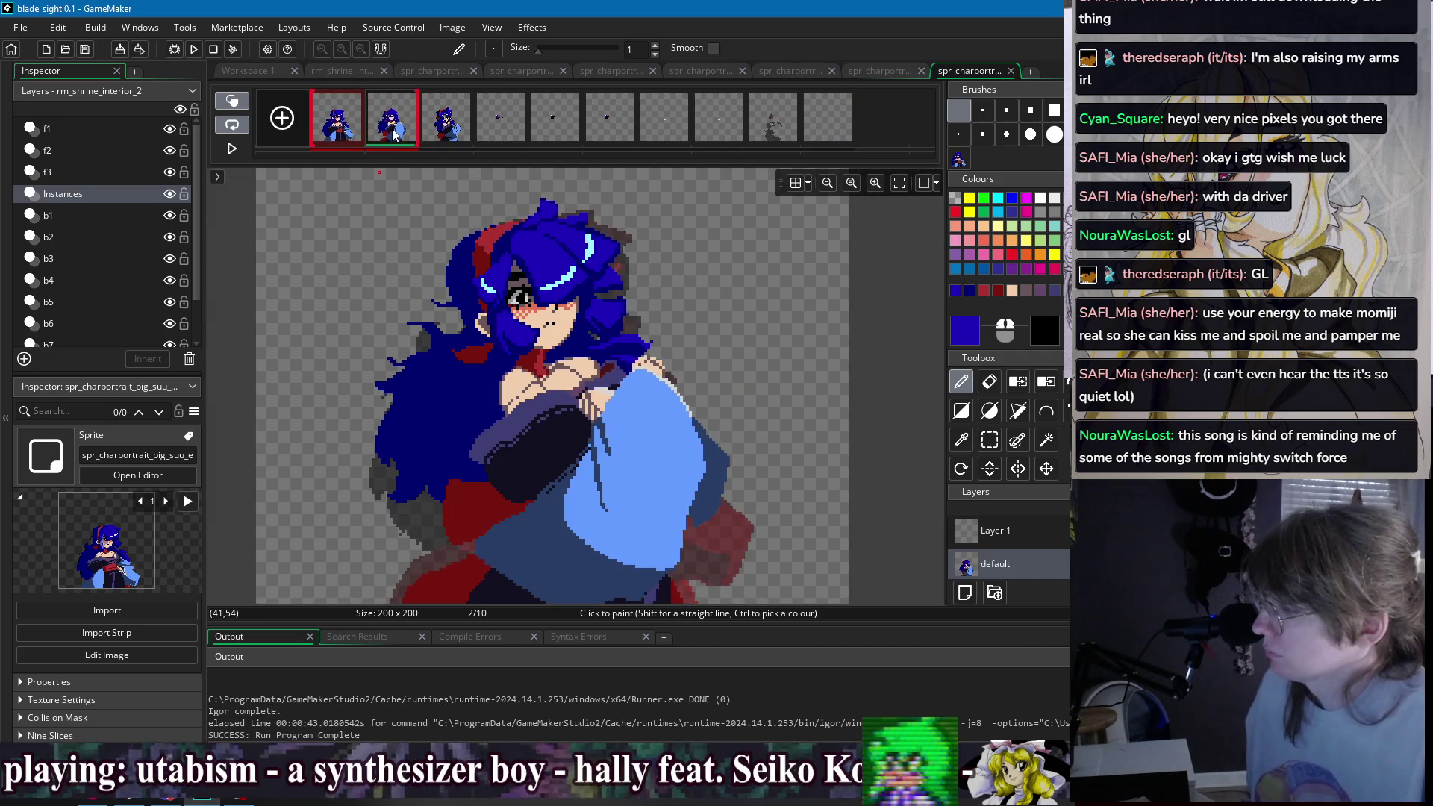
click(359, 131)
click(384, 133)
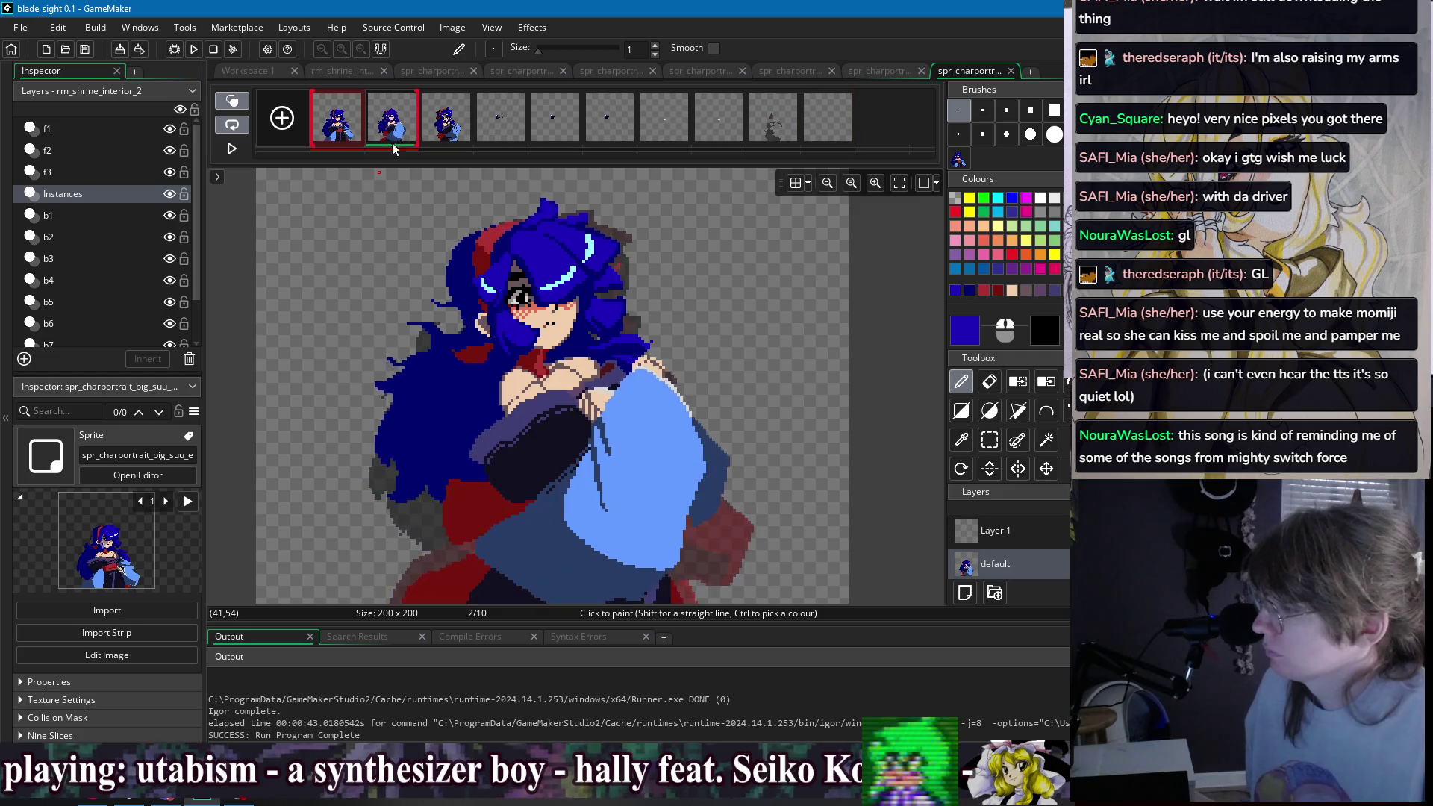
click(350, 135)
click(390, 141)
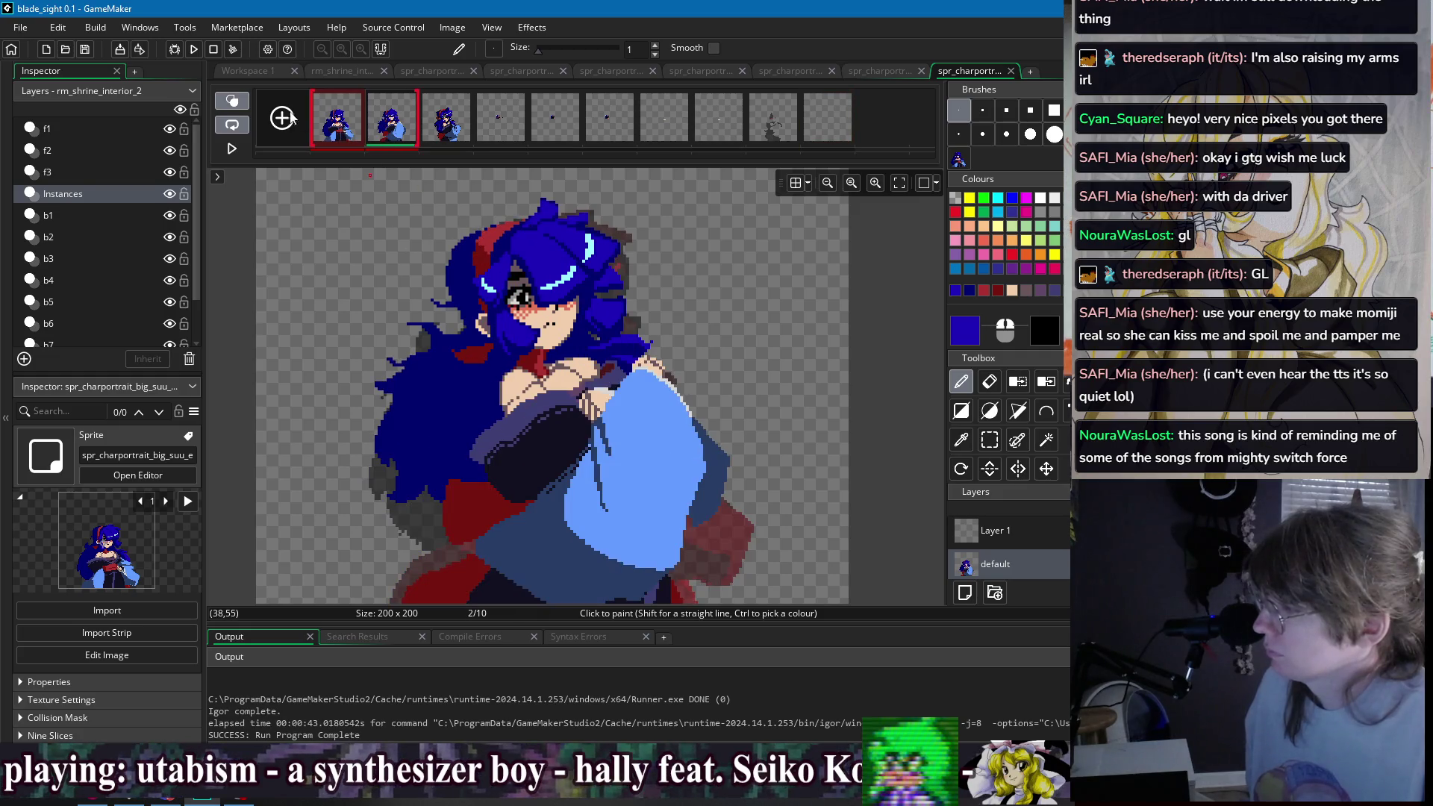
click(338, 123)
click(390, 131)
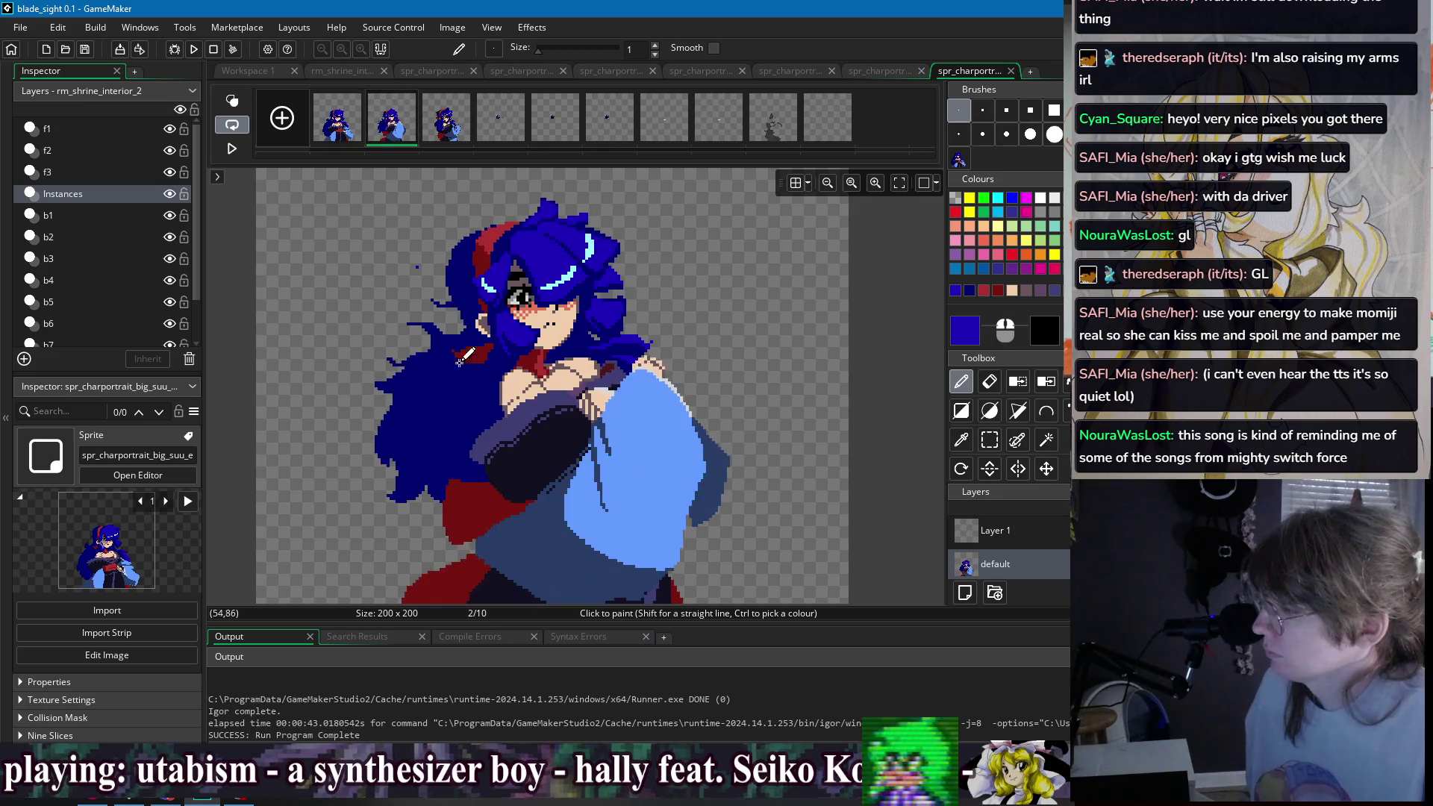
scroll(365, 161, down, 1)
click(358, 95)
click(413, 95)
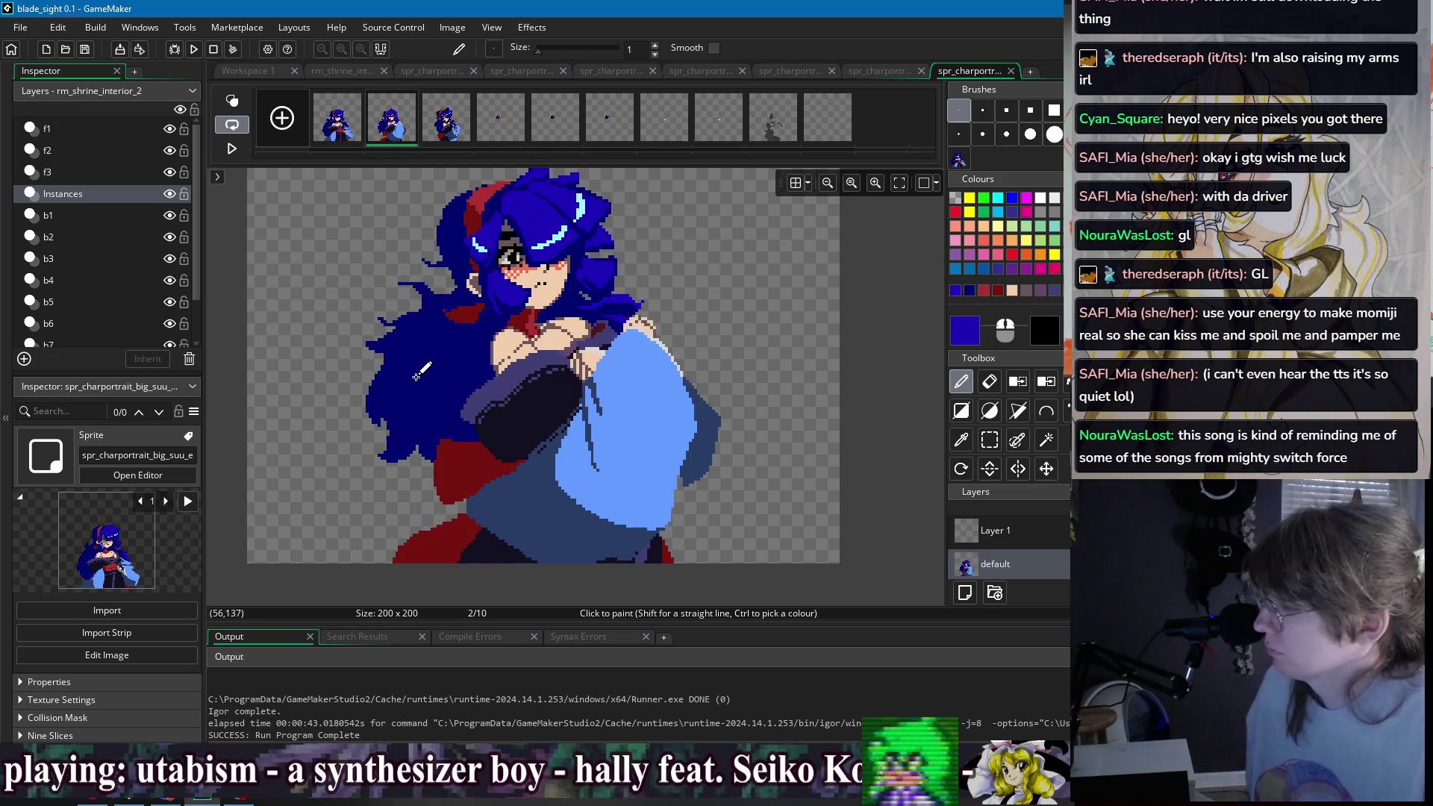
- Extend the left hair strand with dark navy pixels, comparing against frame 1
ctrl+click(396, 422)
drag(399, 465, 428, 483)
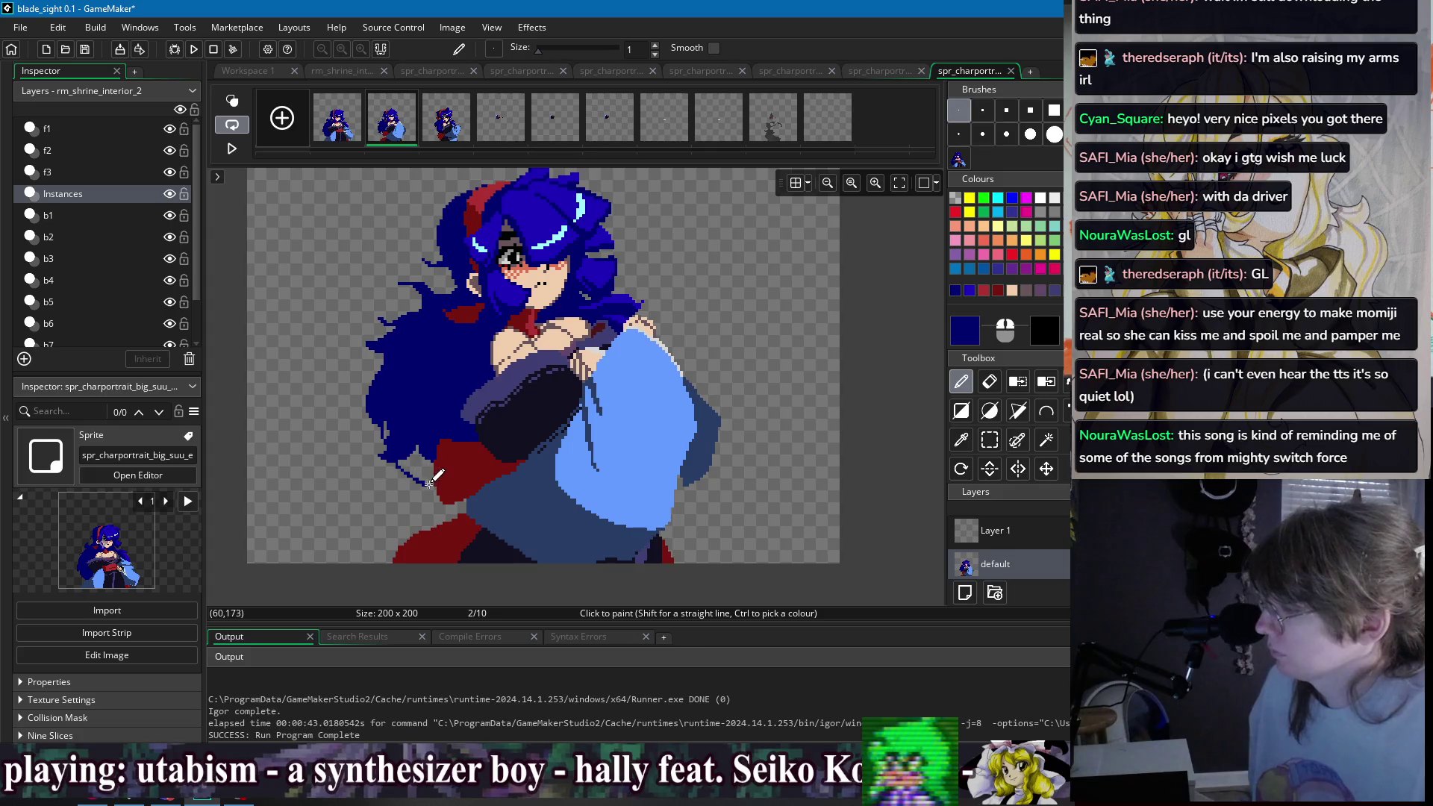
key(f)
click(344, 135)
click(388, 131)
click(337, 123)
click(388, 127)
click(337, 119)
click(390, 120)
click(337, 119)
click(389, 119)
- Undo the hair strand stroke and redraw it in dark blue, touching up with the eraser
scroll(411, 208, up, 2)
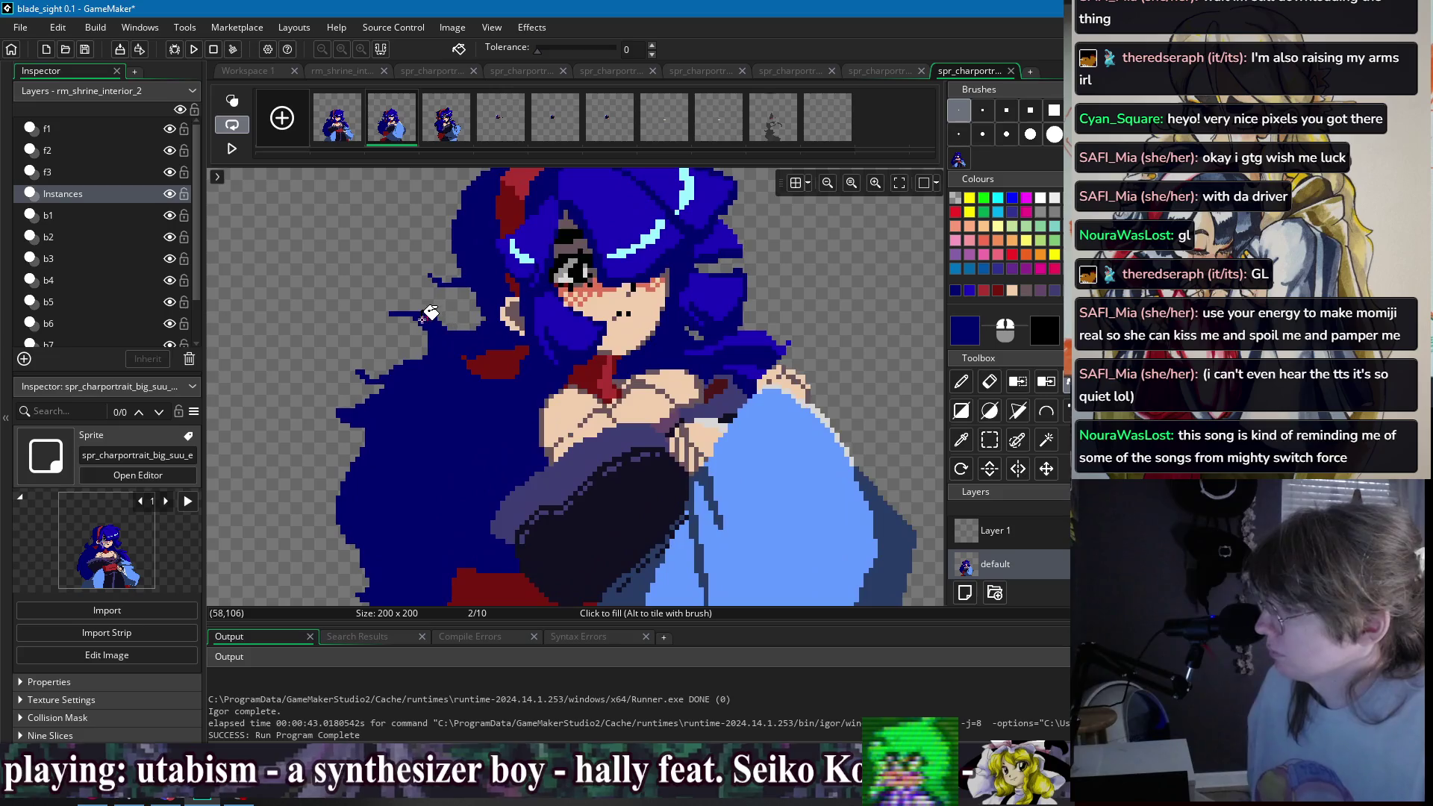
key(s)
drag(384, 307, 457, 356)
click(457, 358)
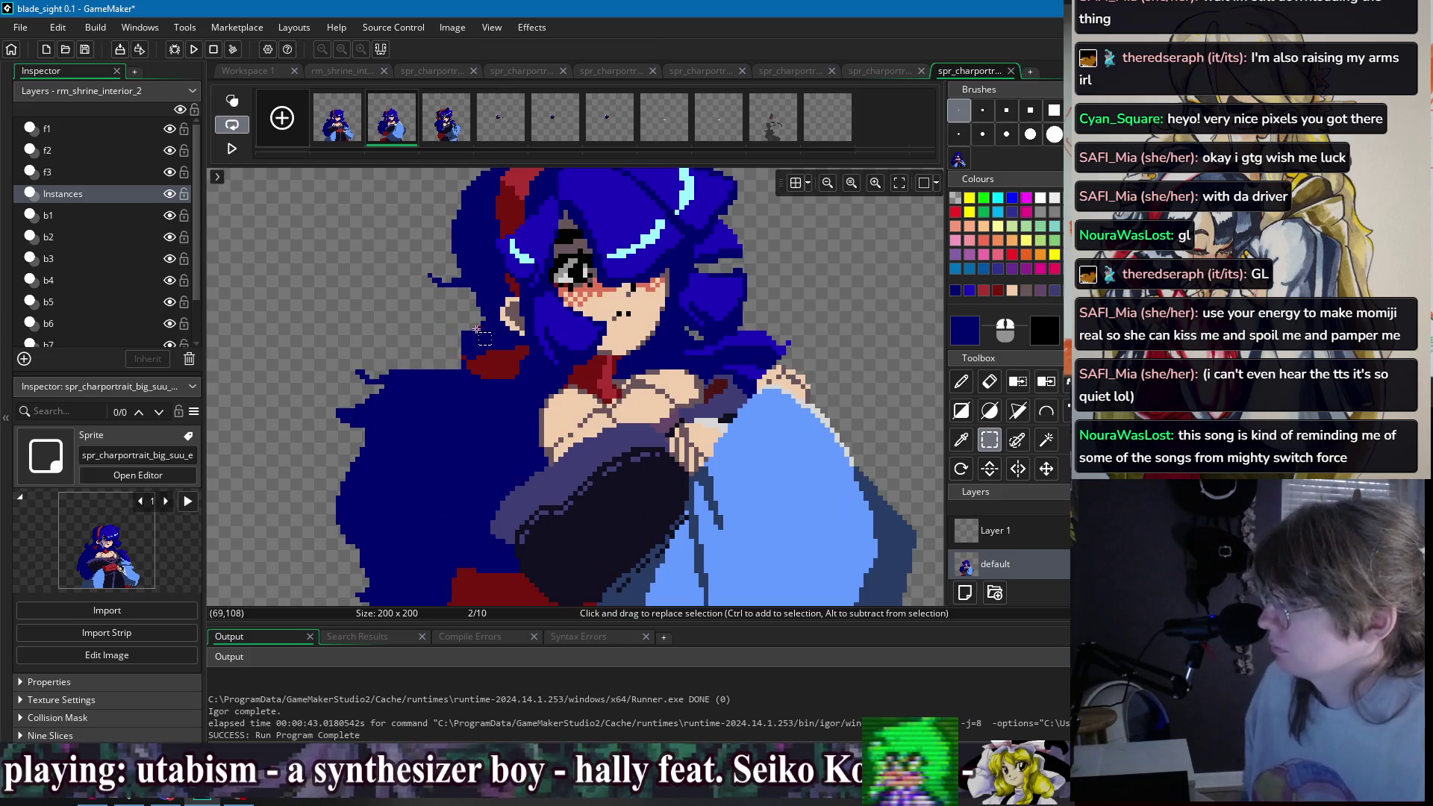
key(d)
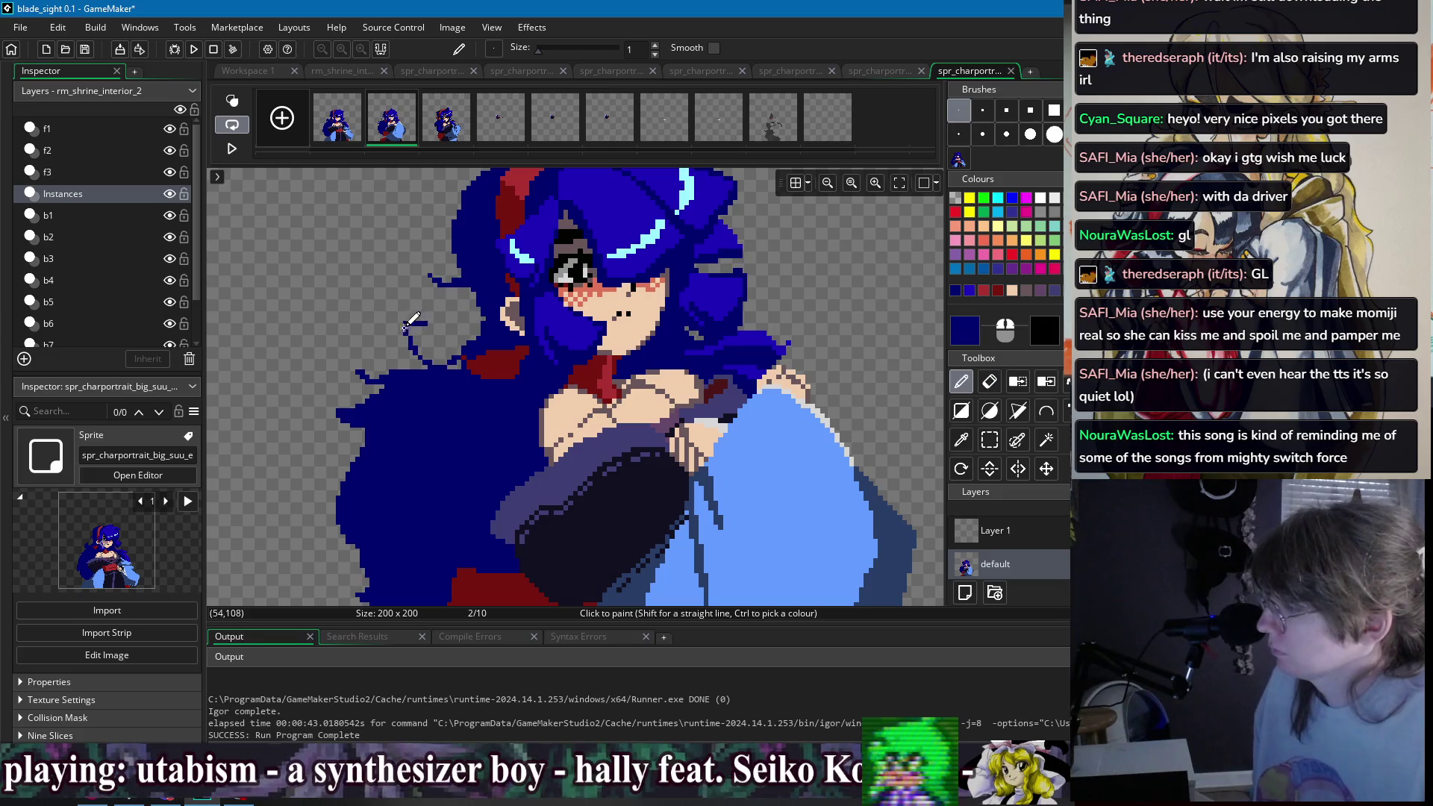
key(ctrl+z)
mouse_move(422, 326)
mouse_down()
mouse_move(414, 347)
mouse_move(433, 358)
mouse_move(422, 331)
mouse_up()
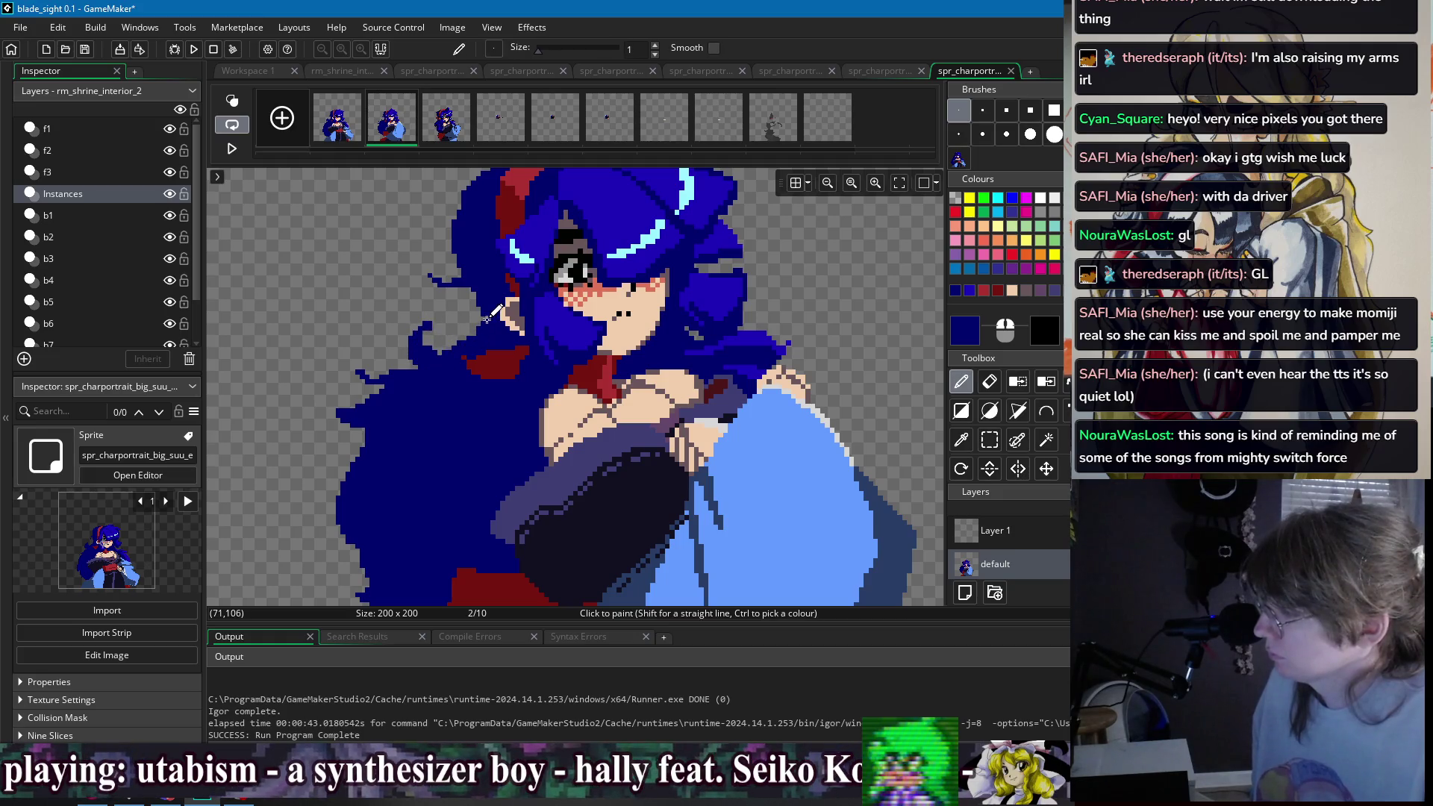
key(e)
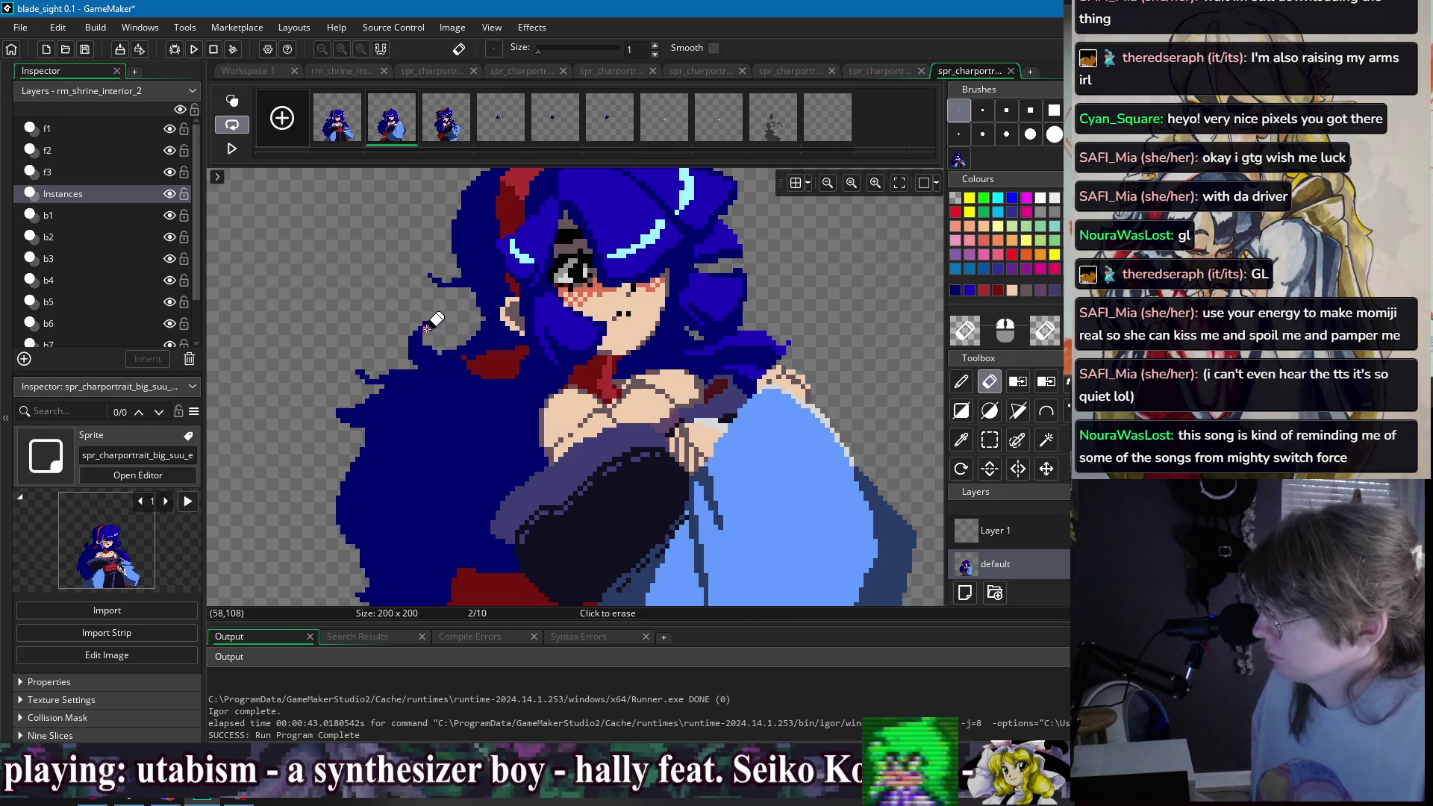
scroll(433, 328, down, 3)
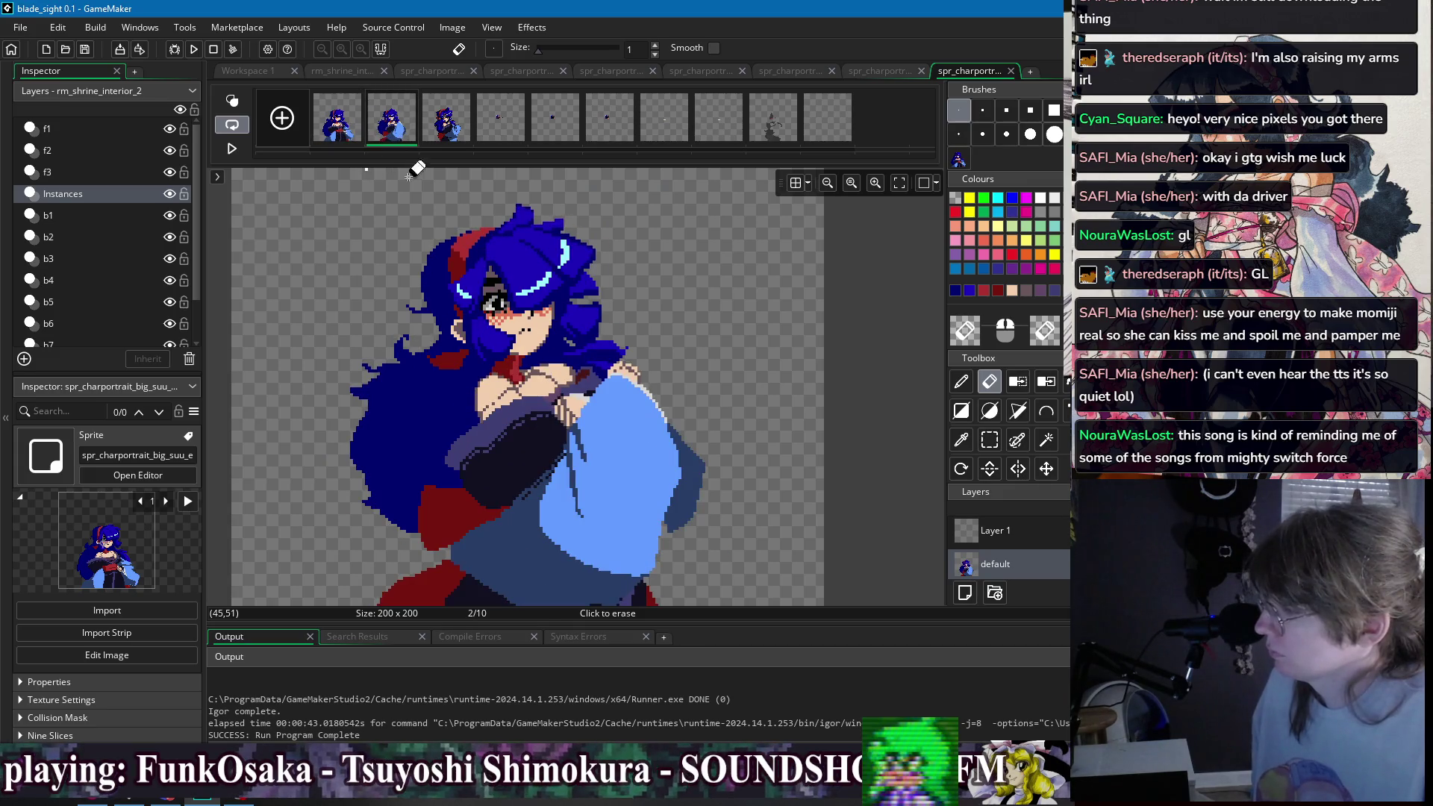
scroll(384, 381, up, 1)
key(d)
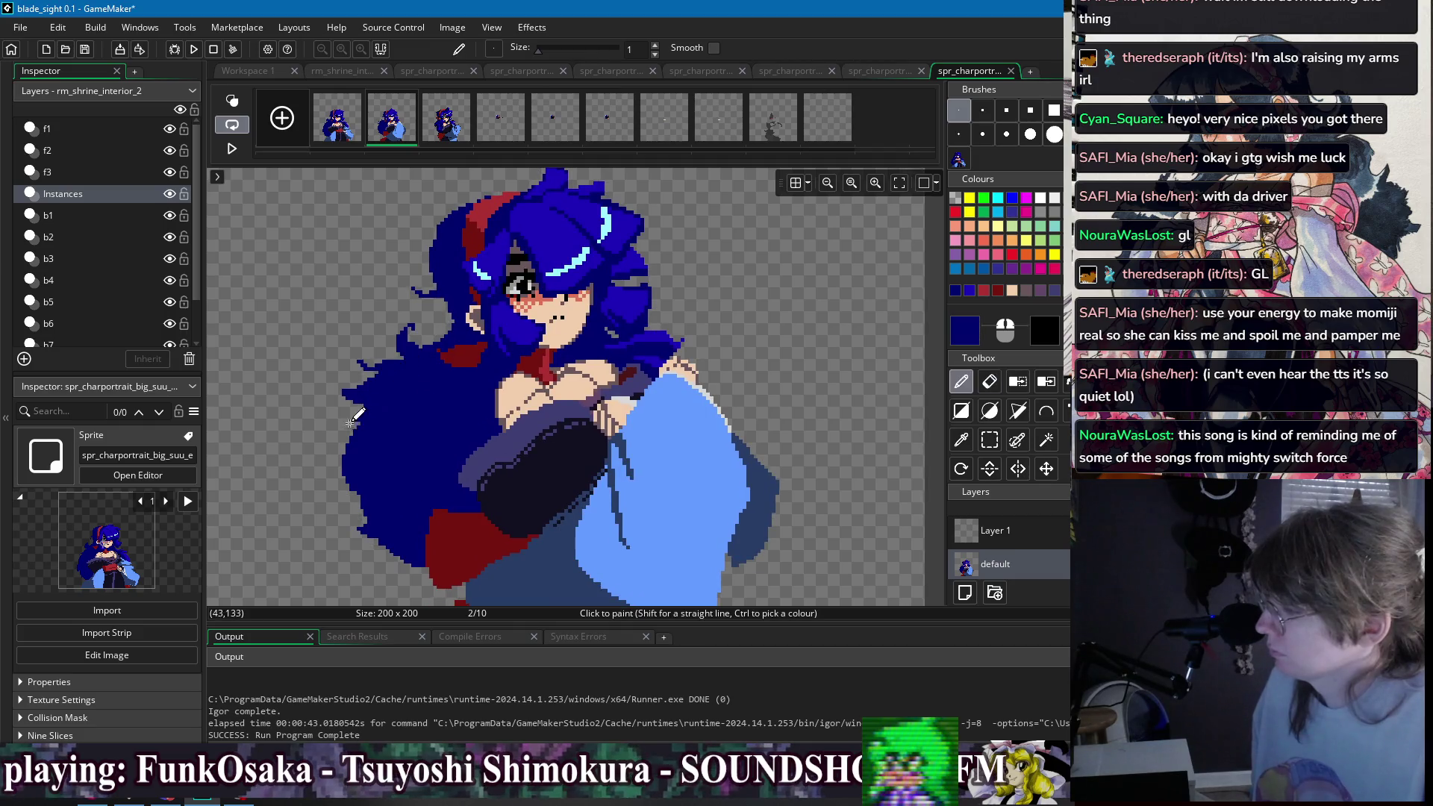
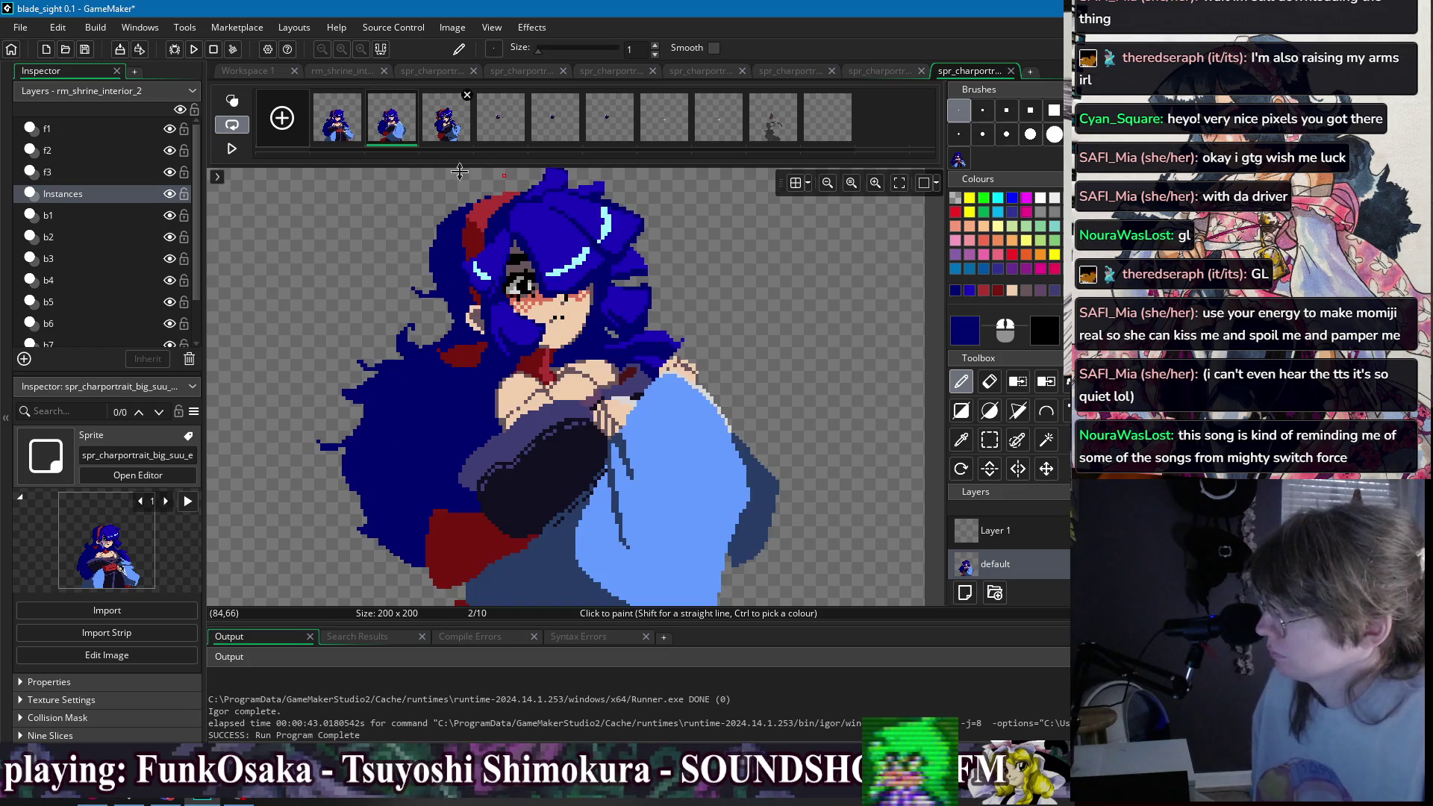
- Sample the lighter red from frame 1 and outline the red sash's top and right edges on frame 2
click(338, 123)
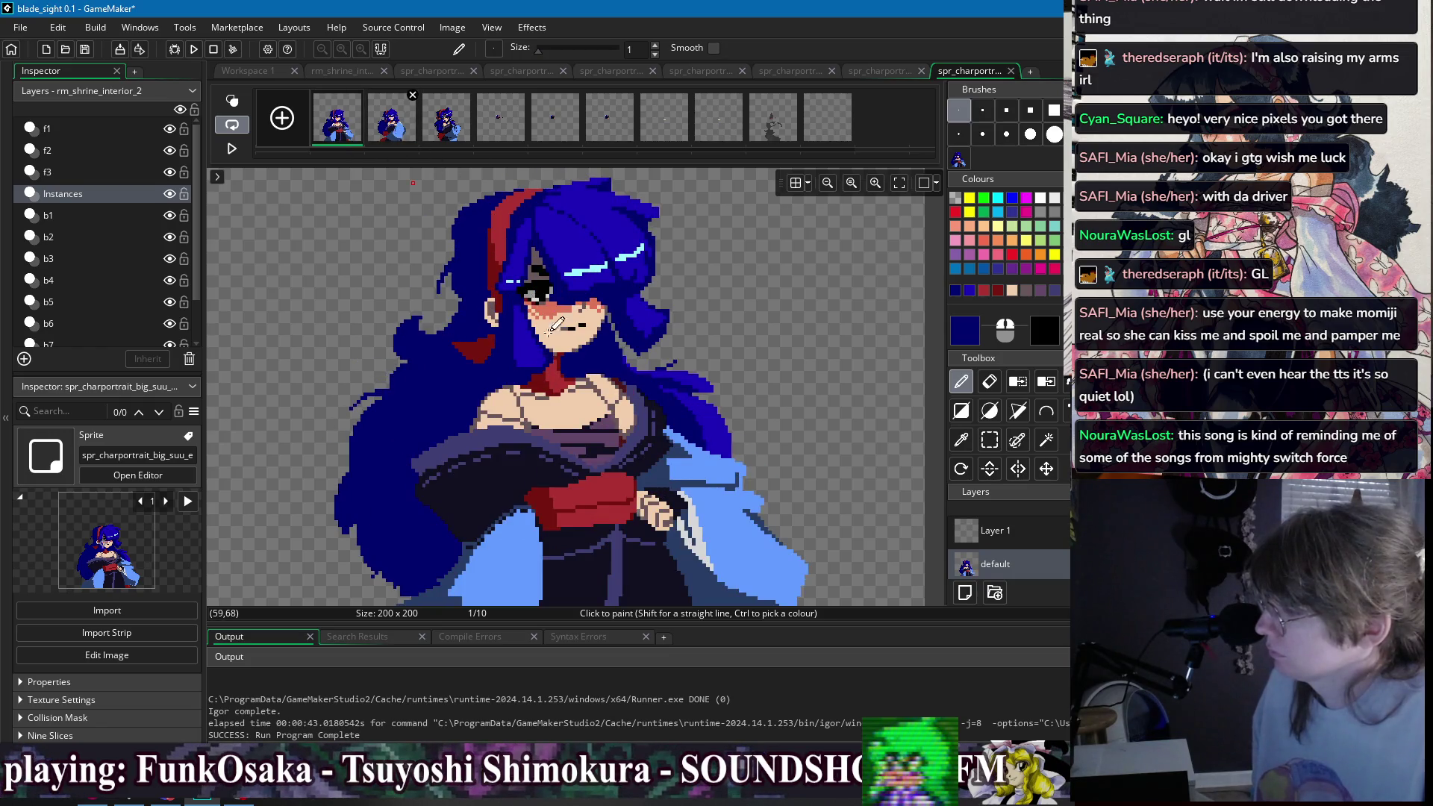
ctrl+click(489, 280)
click(381, 127)
scroll(392, 314, up, 3)
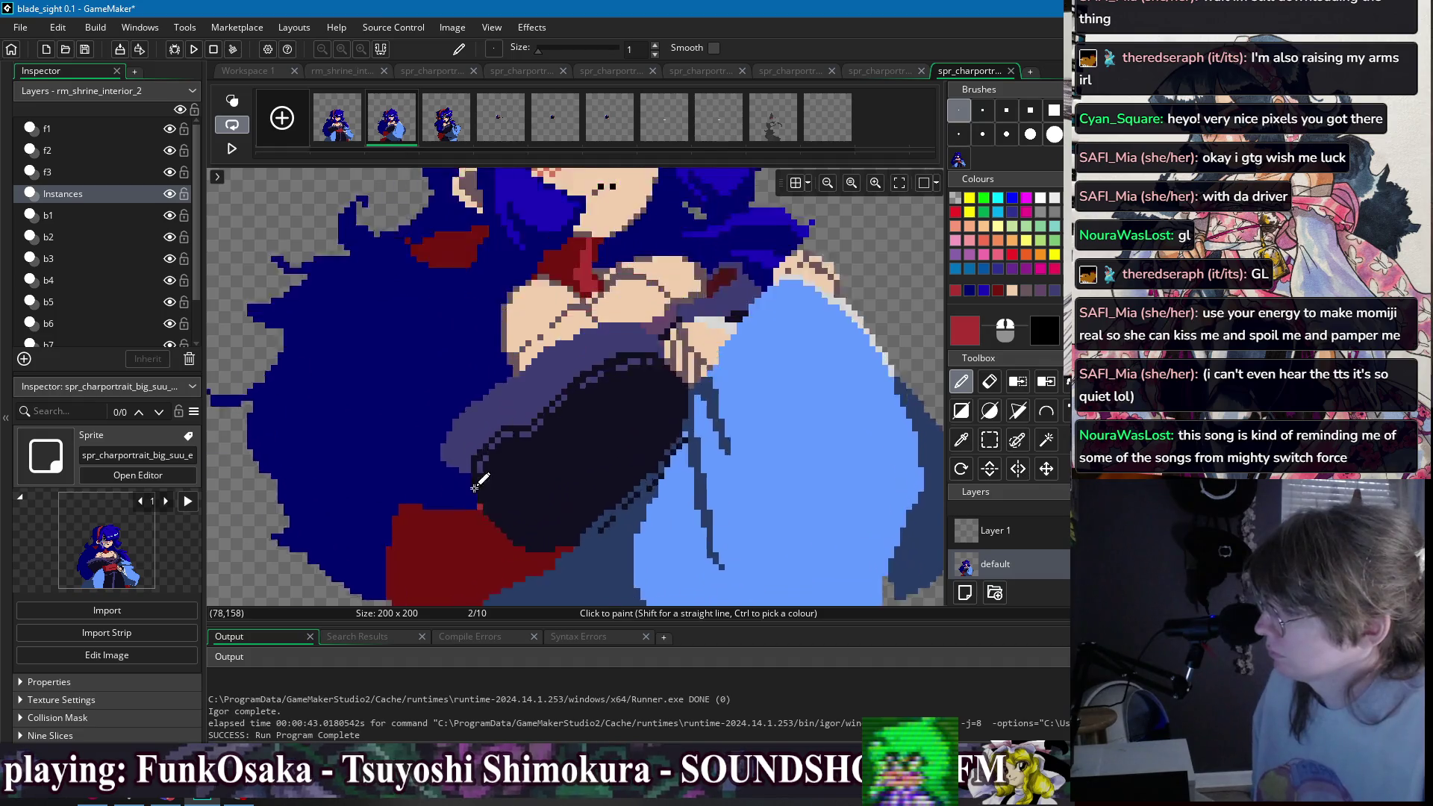
mouse_move(391, 314)
mouse_down()
mouse_move(455, 339)
mouse_move(432, 408)
mouse_up()
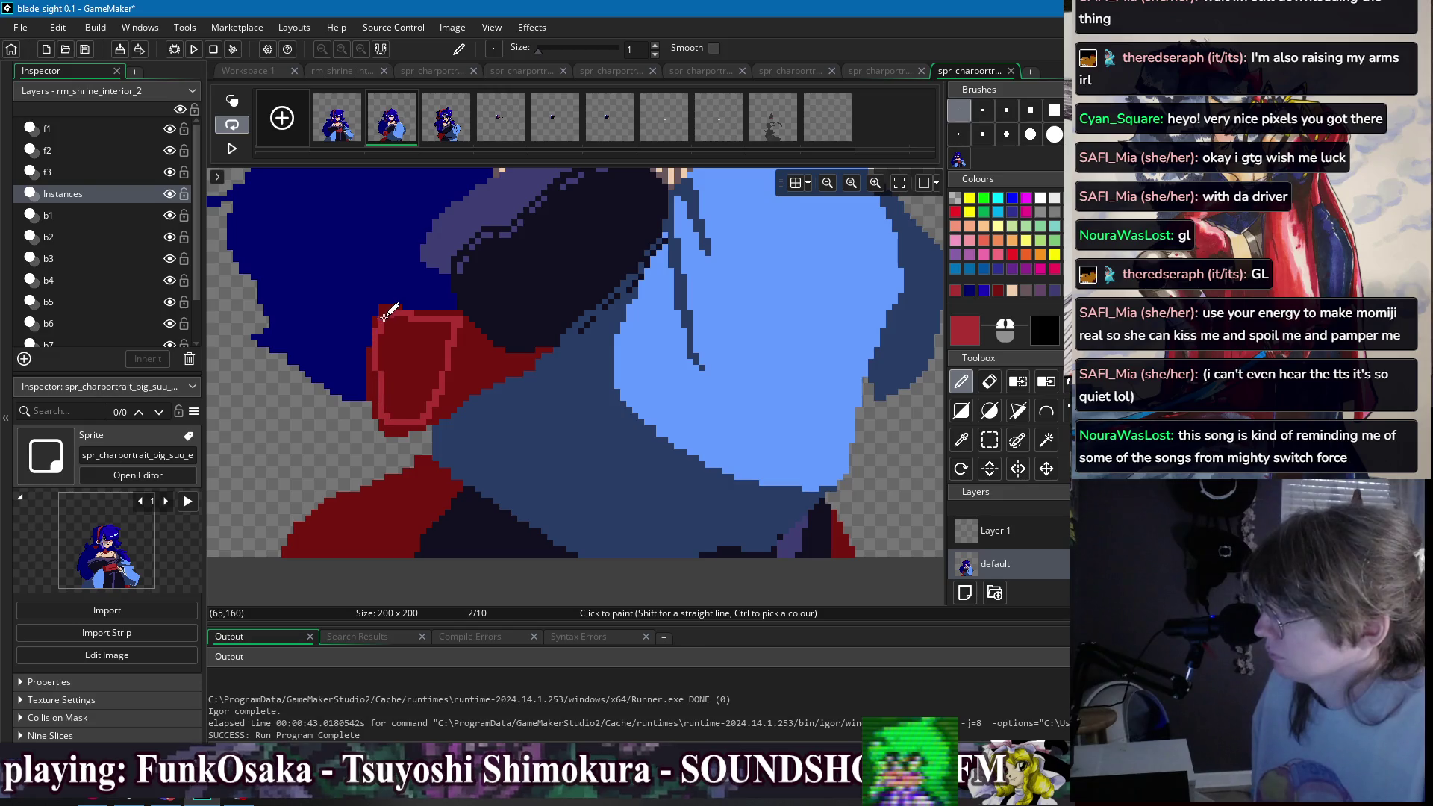
key(f)
click(414, 349)
scroll(579, 312, down, 3)
key(ctrl+z)
key(ctrl+z)
- Draw a lighter-red line down the sash's left edge and bucket-fill that edge band
scroll(519, 388, up, 2)
key(d)
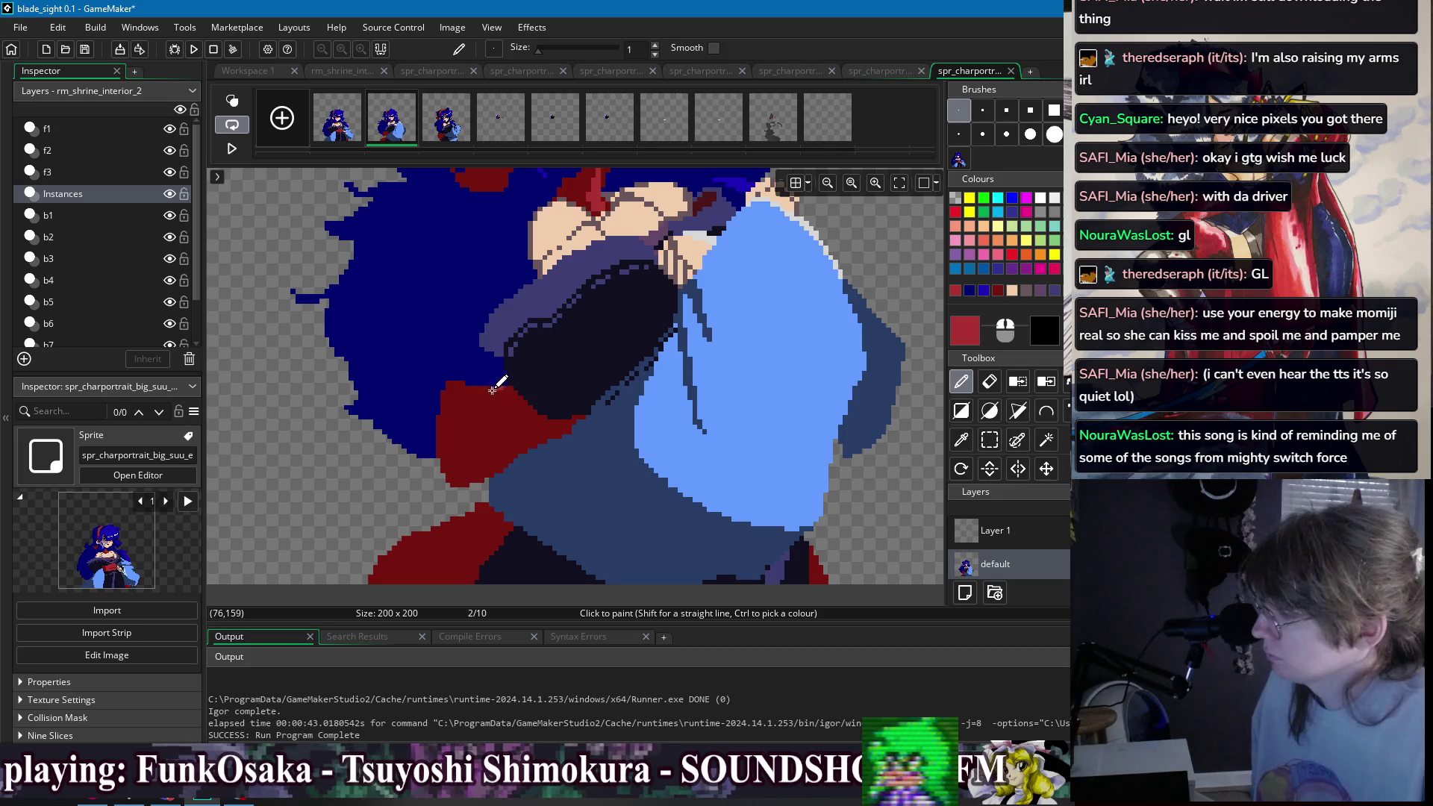
drag(462, 414, 462, 473)
key(f)
click(448, 448)
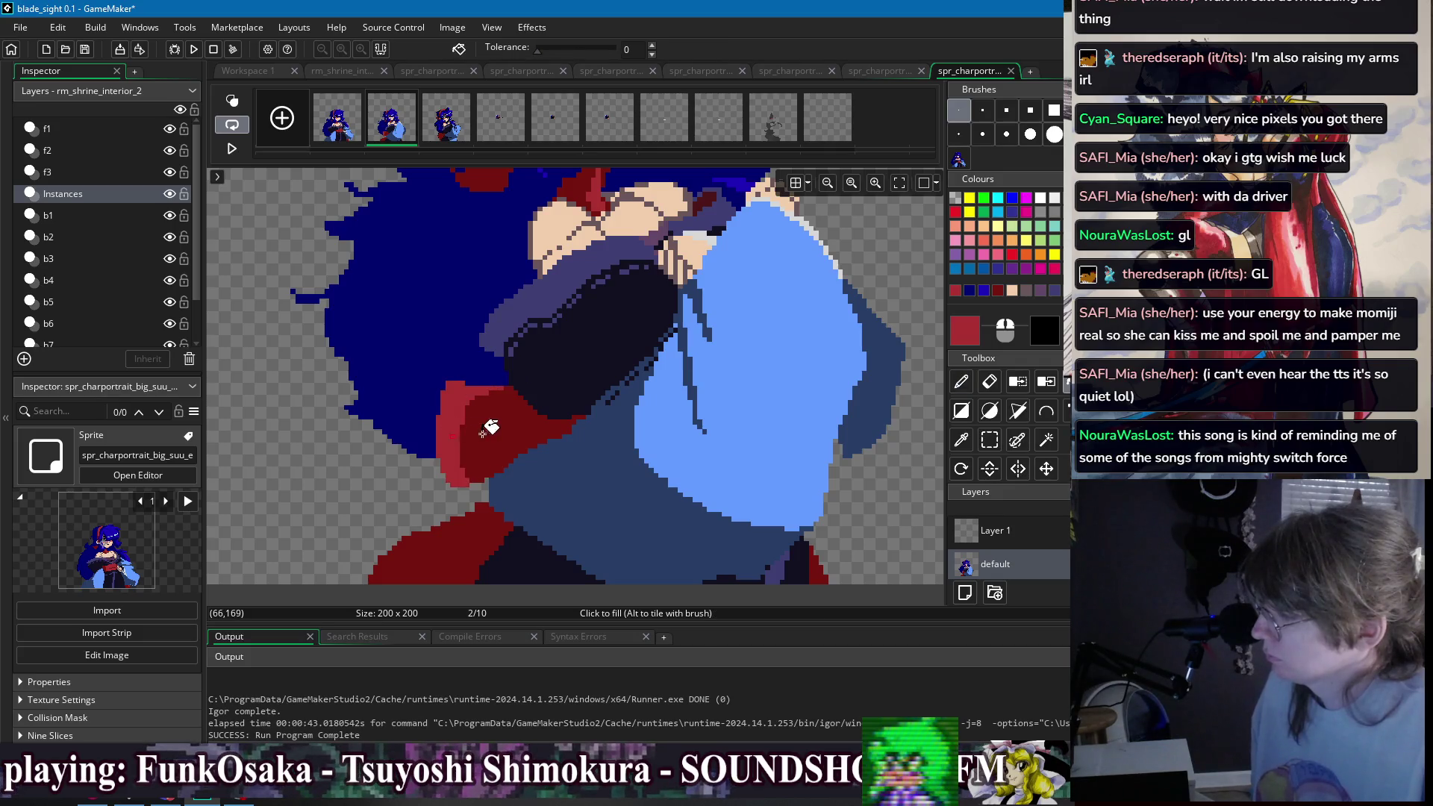
scroll(540, 392, down, 3)
scroll(540, 430, up, 2)
- Add a lighter-red edge to the lower red shape and erase stray pixels where red meets blue
key(d)
scroll(540, 431, up, 2)
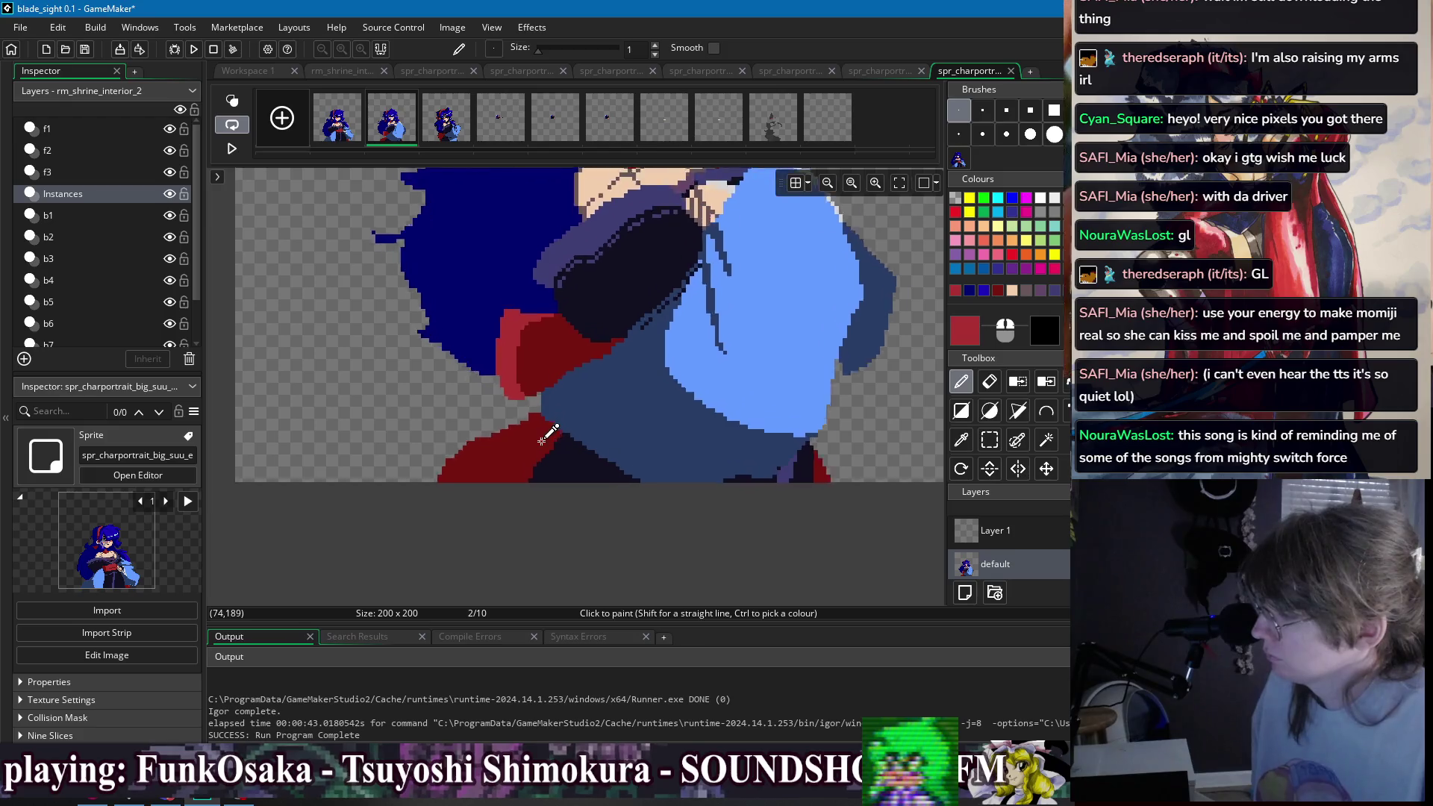
drag(532, 420, 445, 457)
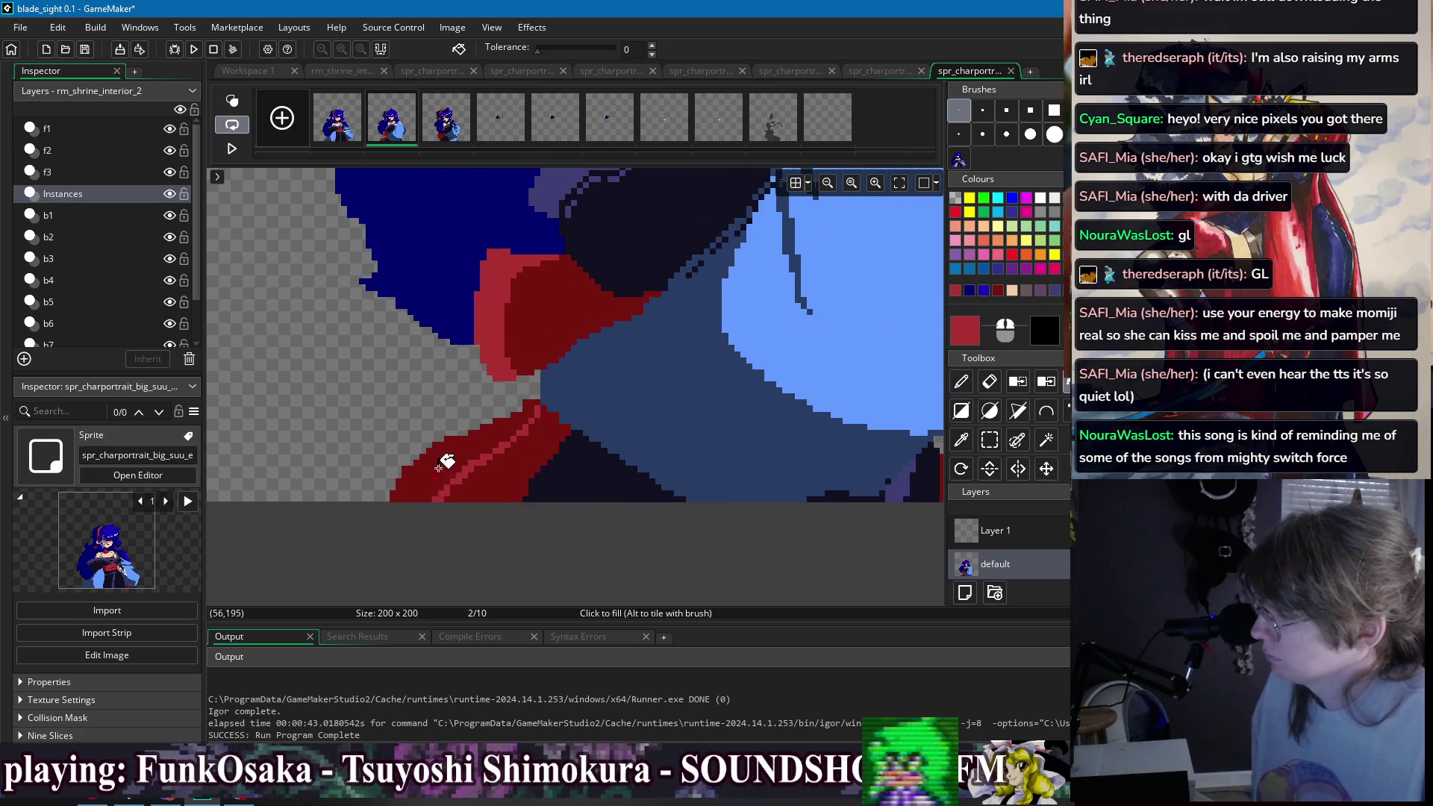
key(e)
mouse_move(537, 396)
mouse_down()
mouse_move(460, 432)
mouse_move(525, 408)
mouse_up()
key(d)
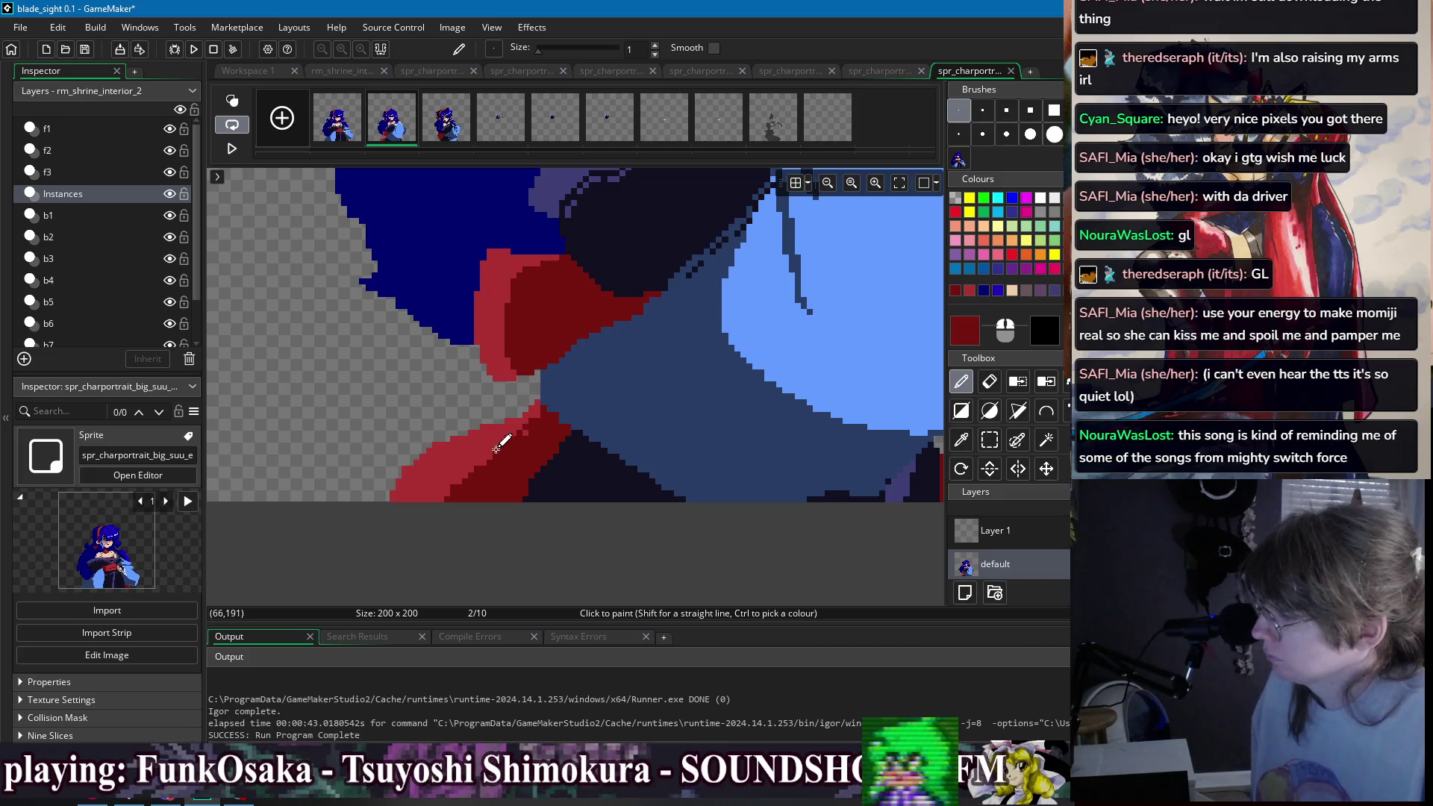
scroll(539, 409, down, 3)
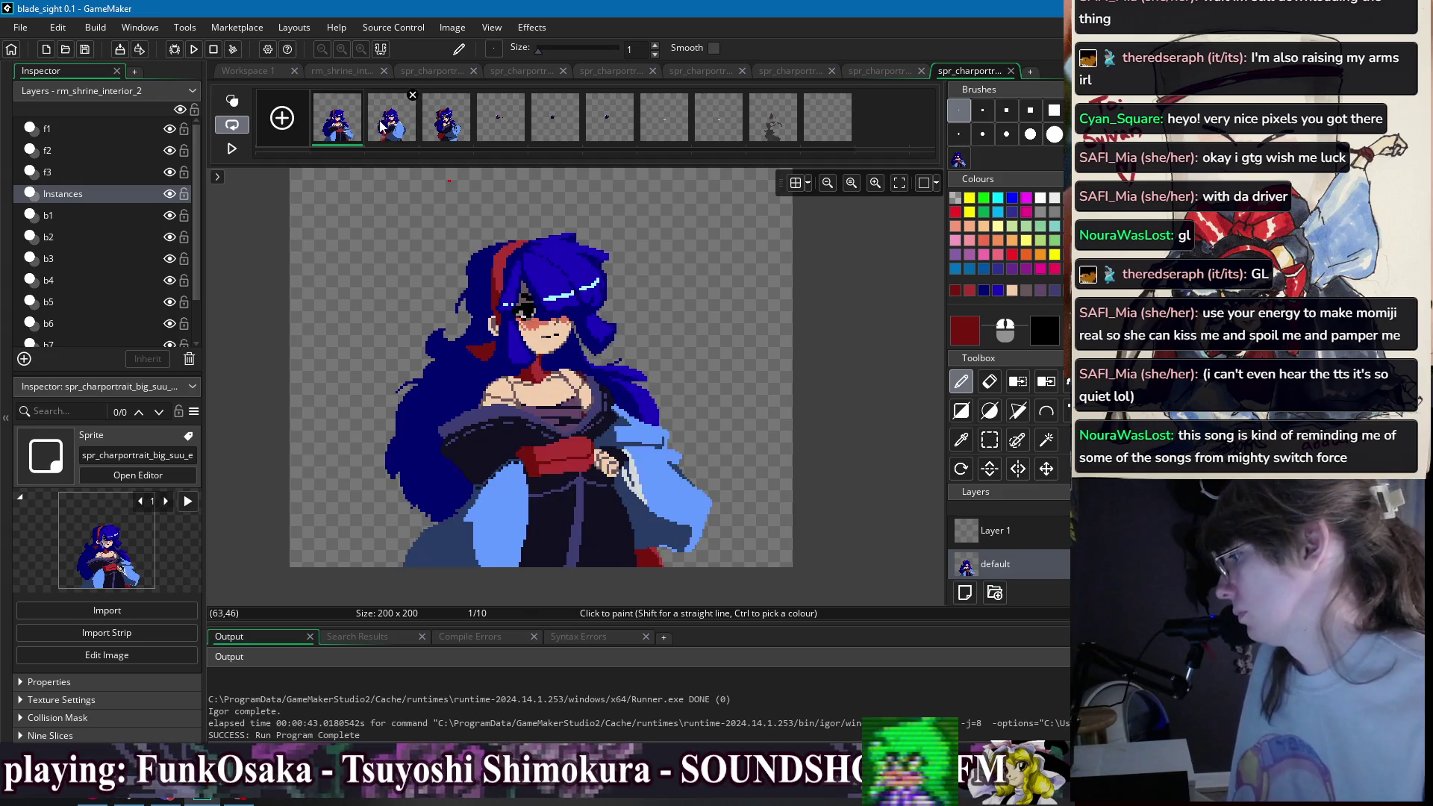
click(346, 119)
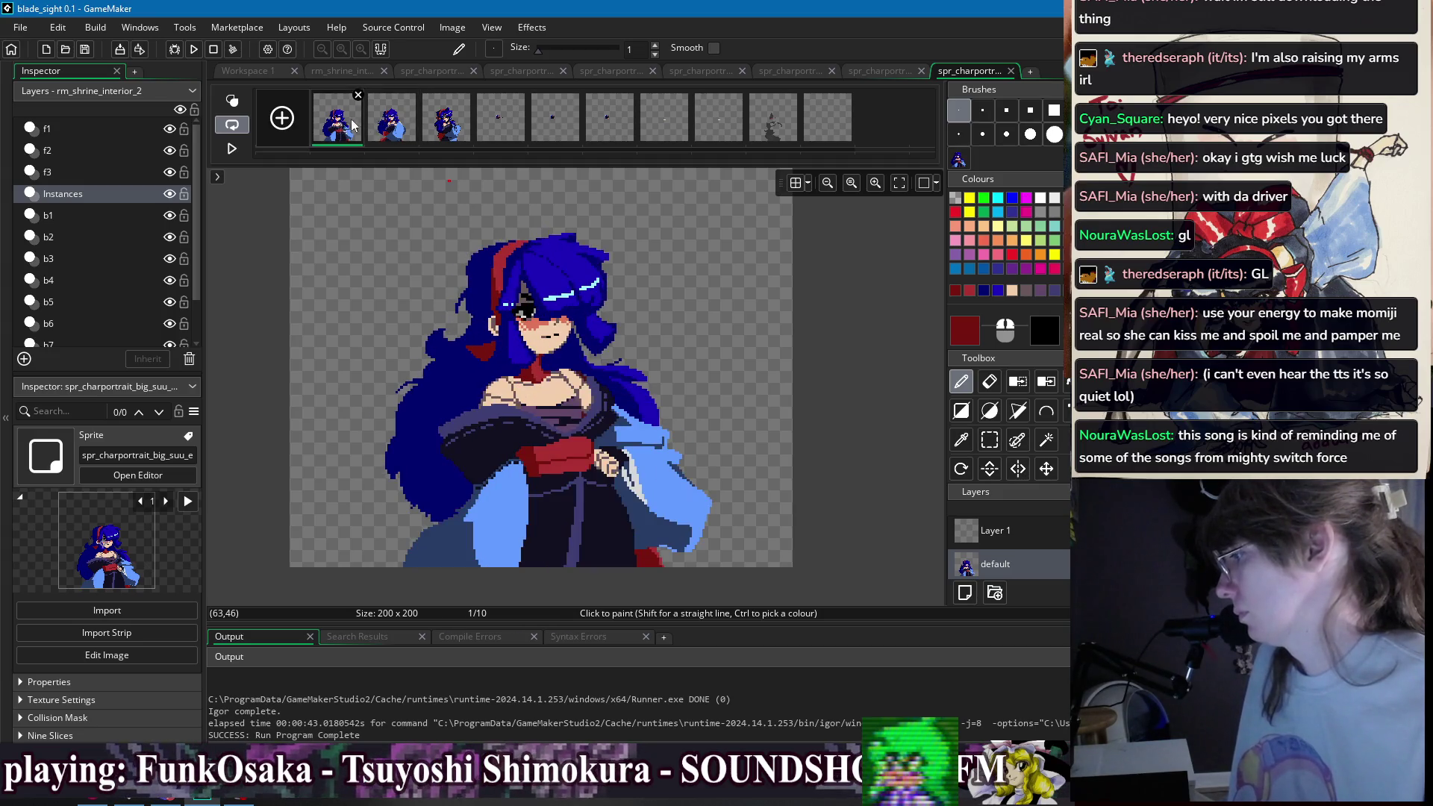
- Paint a dark navy outline line down from the fingers on frame 2
click(381, 126)
scroll(538, 418, up, 4)
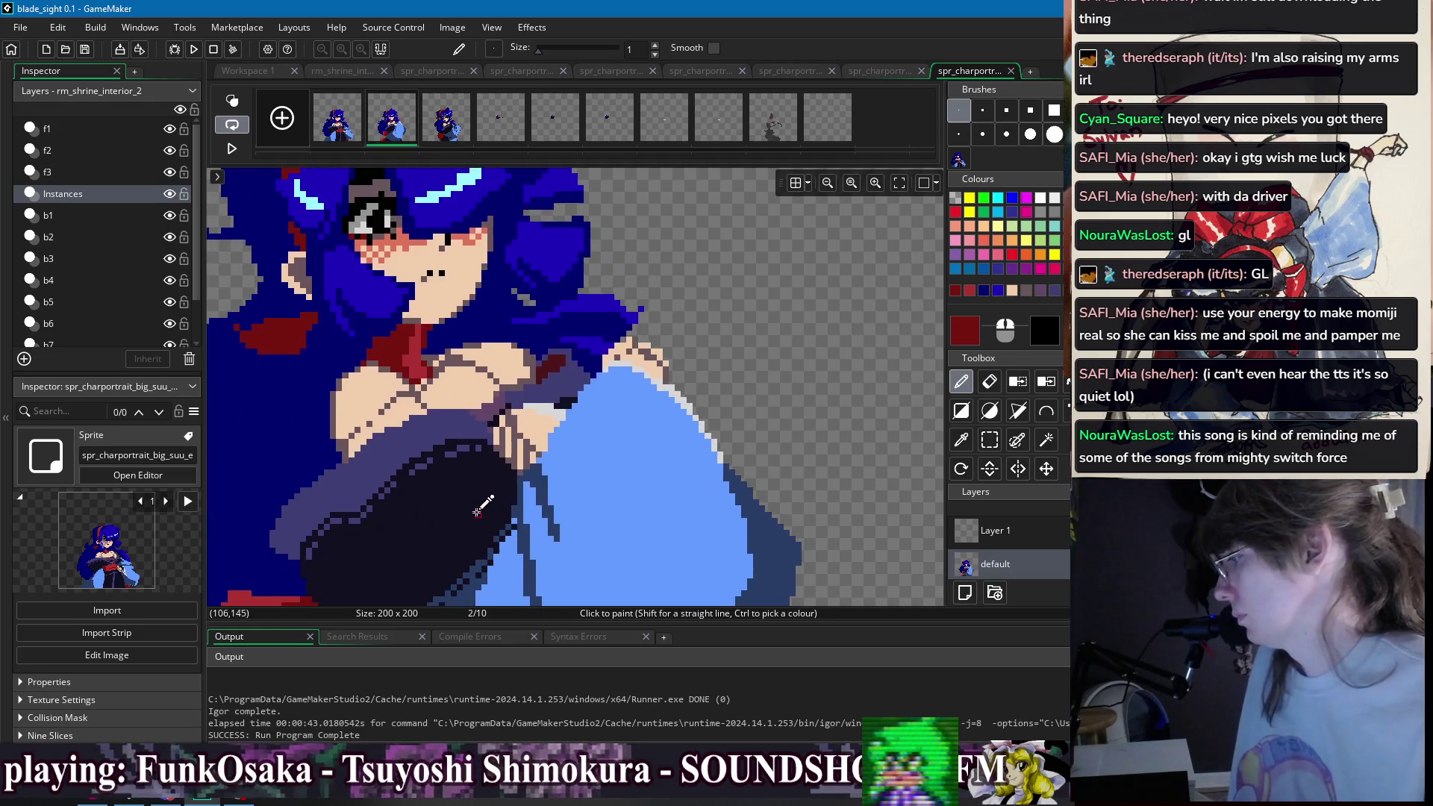
ctrl+click(539, 418)
drag(538, 420, 545, 441)
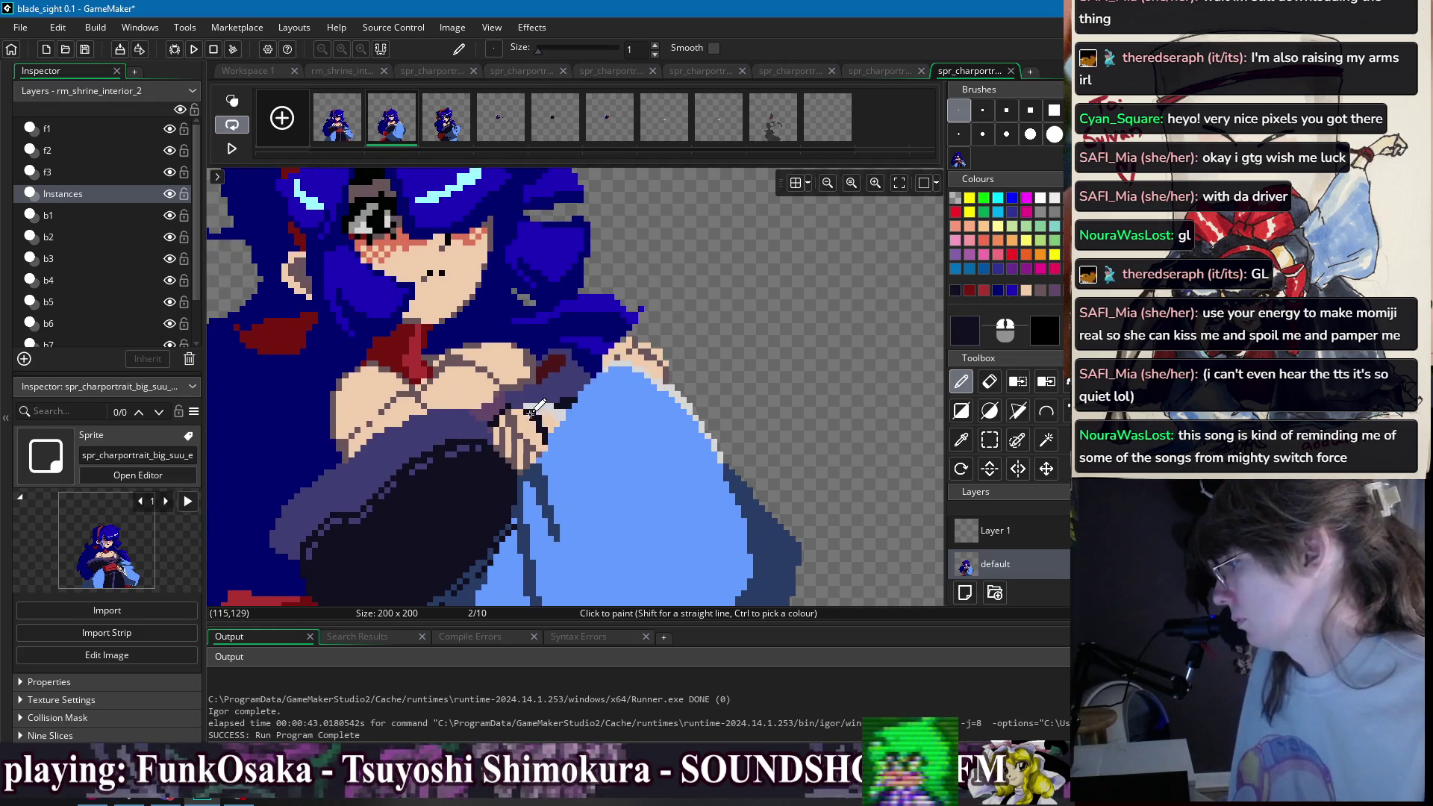
scroll(567, 448, up, 2)
key(f)
ctrl+click(550, 489)
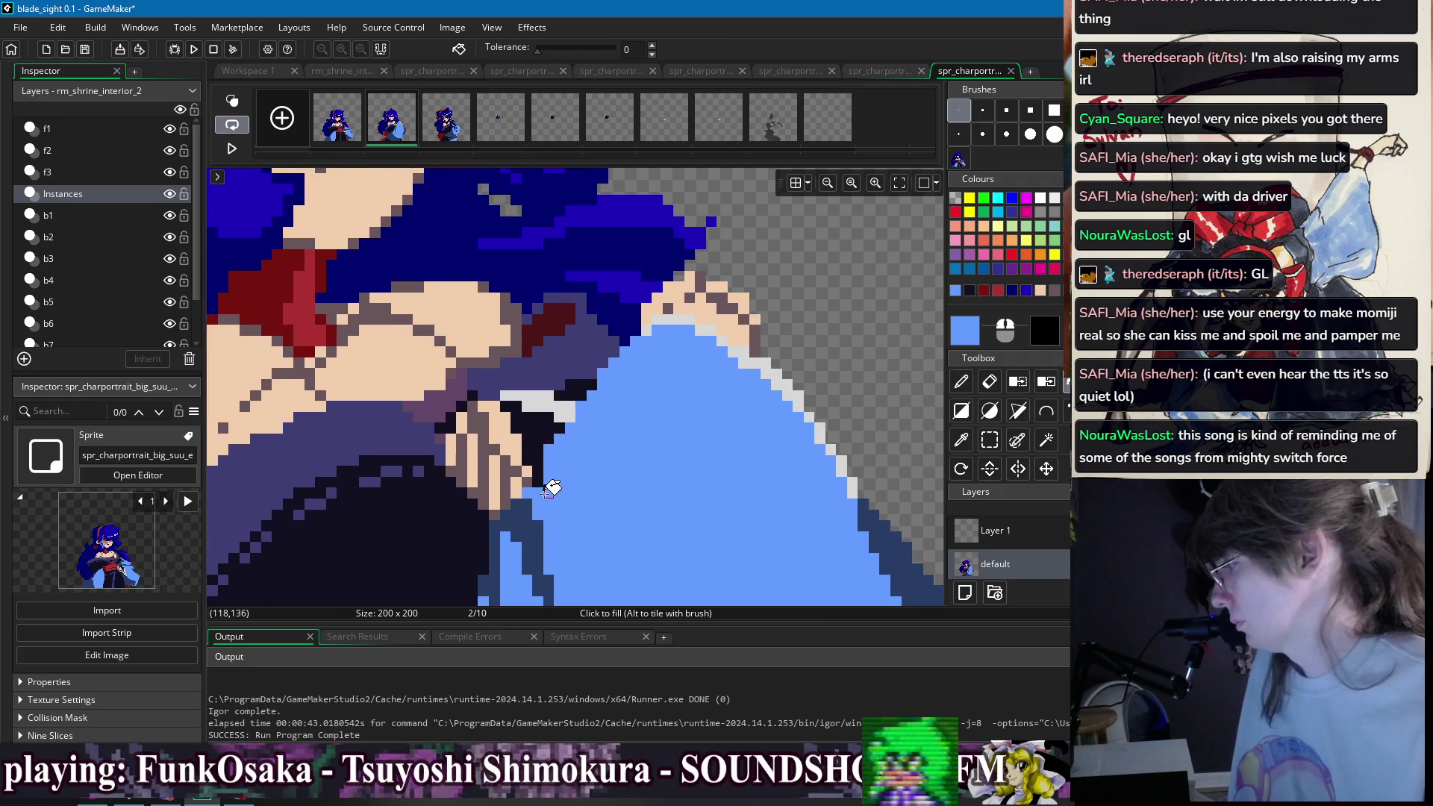
key(d)
- Retouch a pixel near the shoulder with a dark purple sampled from the canvas
ctrl+click(521, 437)
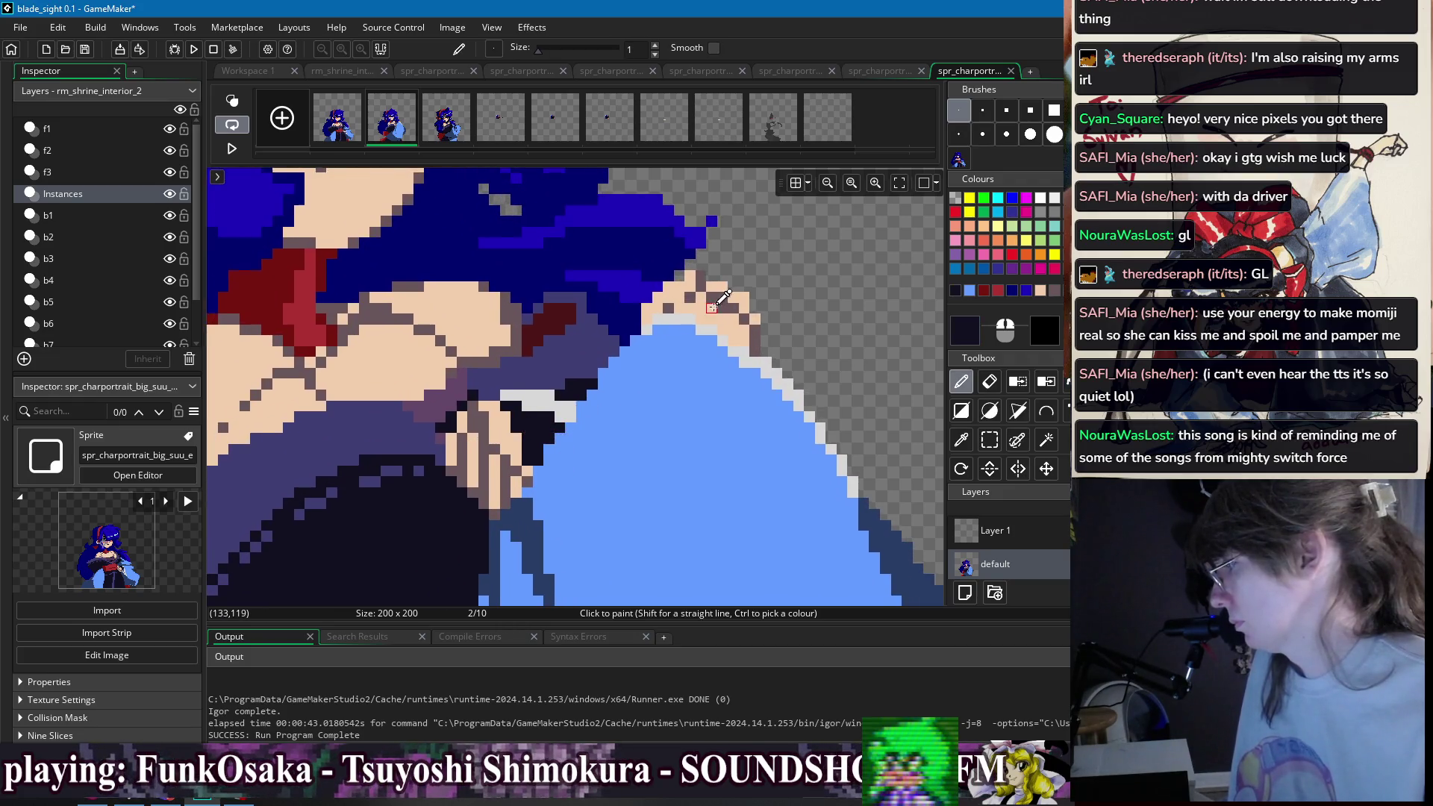
scroll(717, 306, up, 1)
ctrl+click(388, 402)
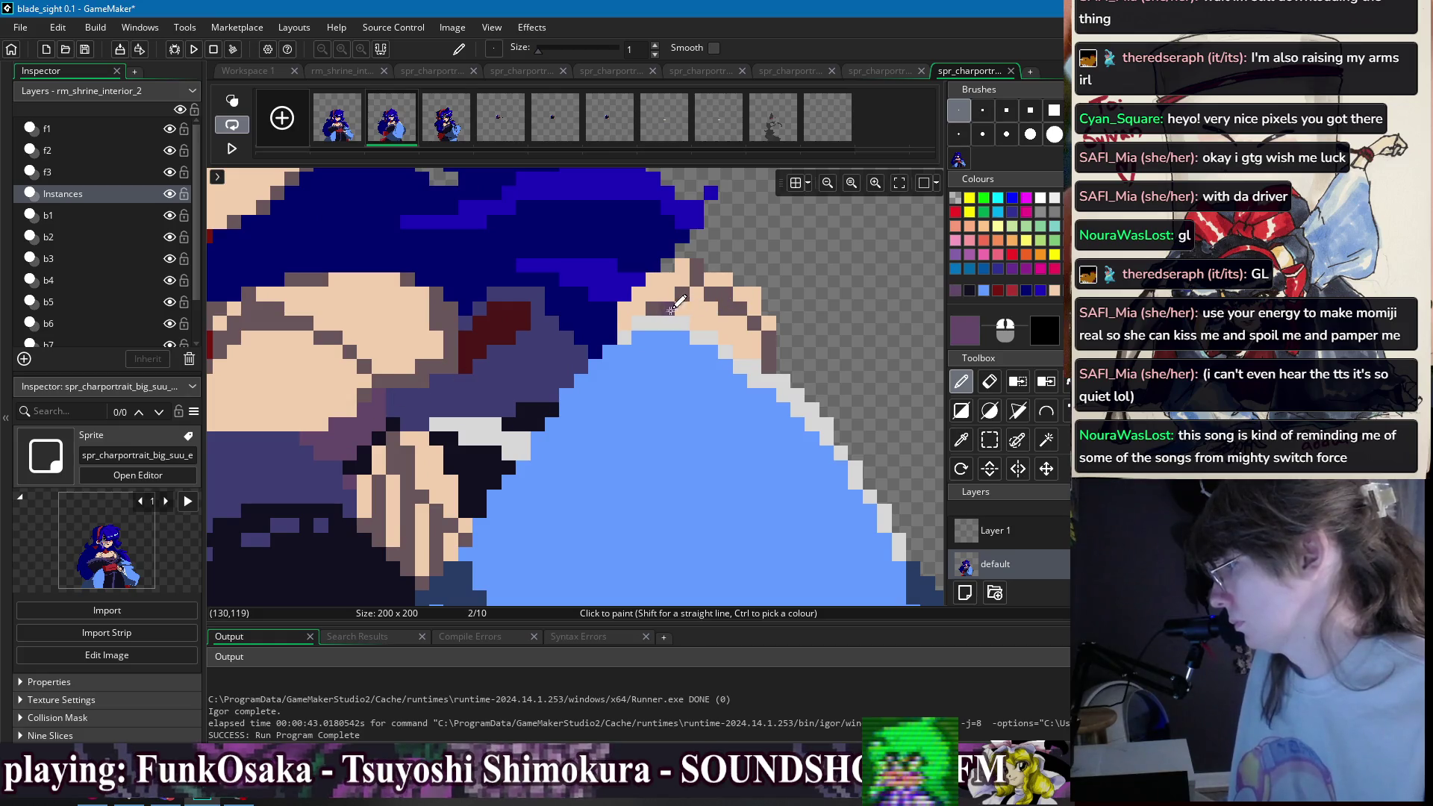
scroll(746, 344, down, 2)
scroll(631, 328, up, 2)
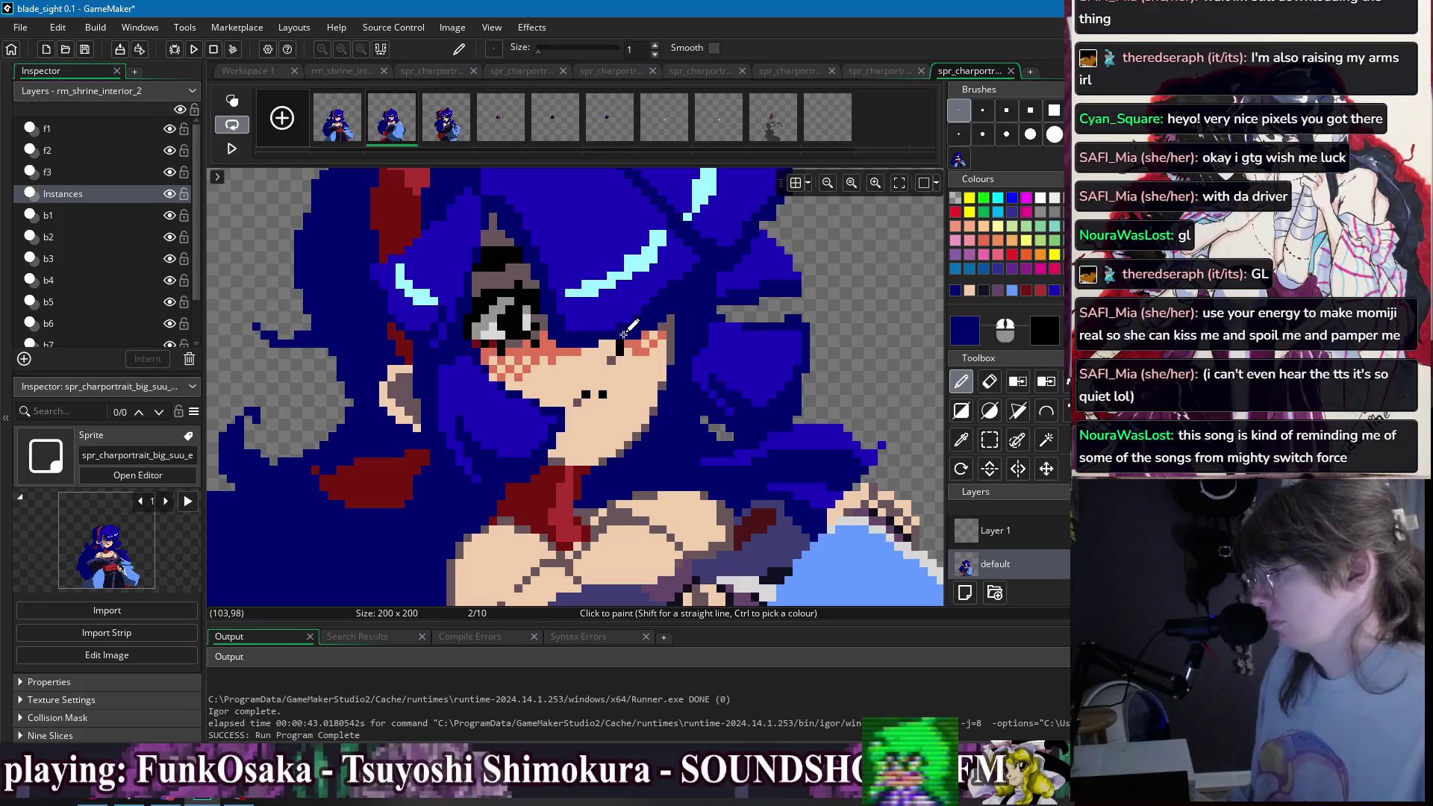
ctrl+click(577, 349)
- Flip between frames 1 and 2 several times to compare the retouched areas
click(350, 128)
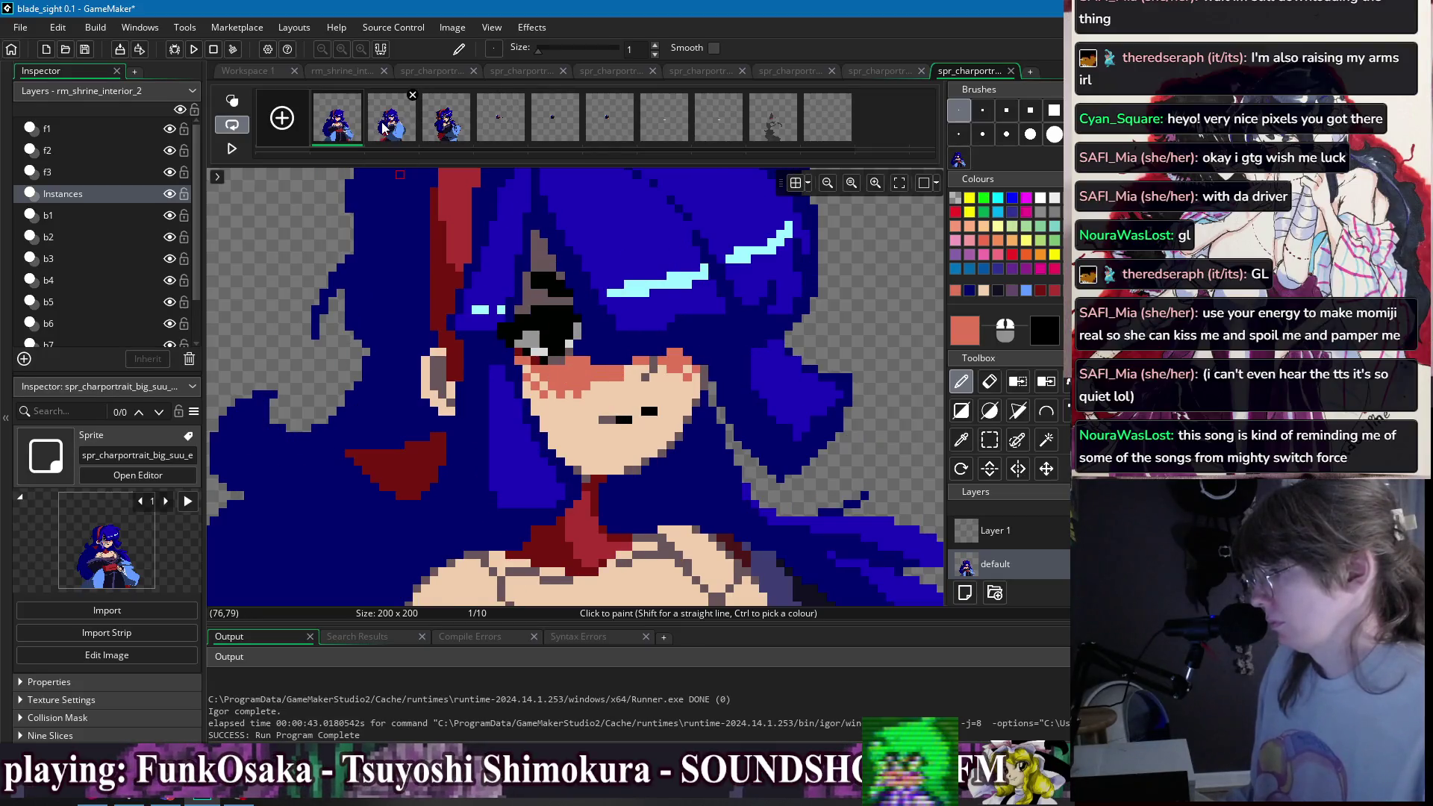
click(383, 128)
scroll(642, 336, down, 2)
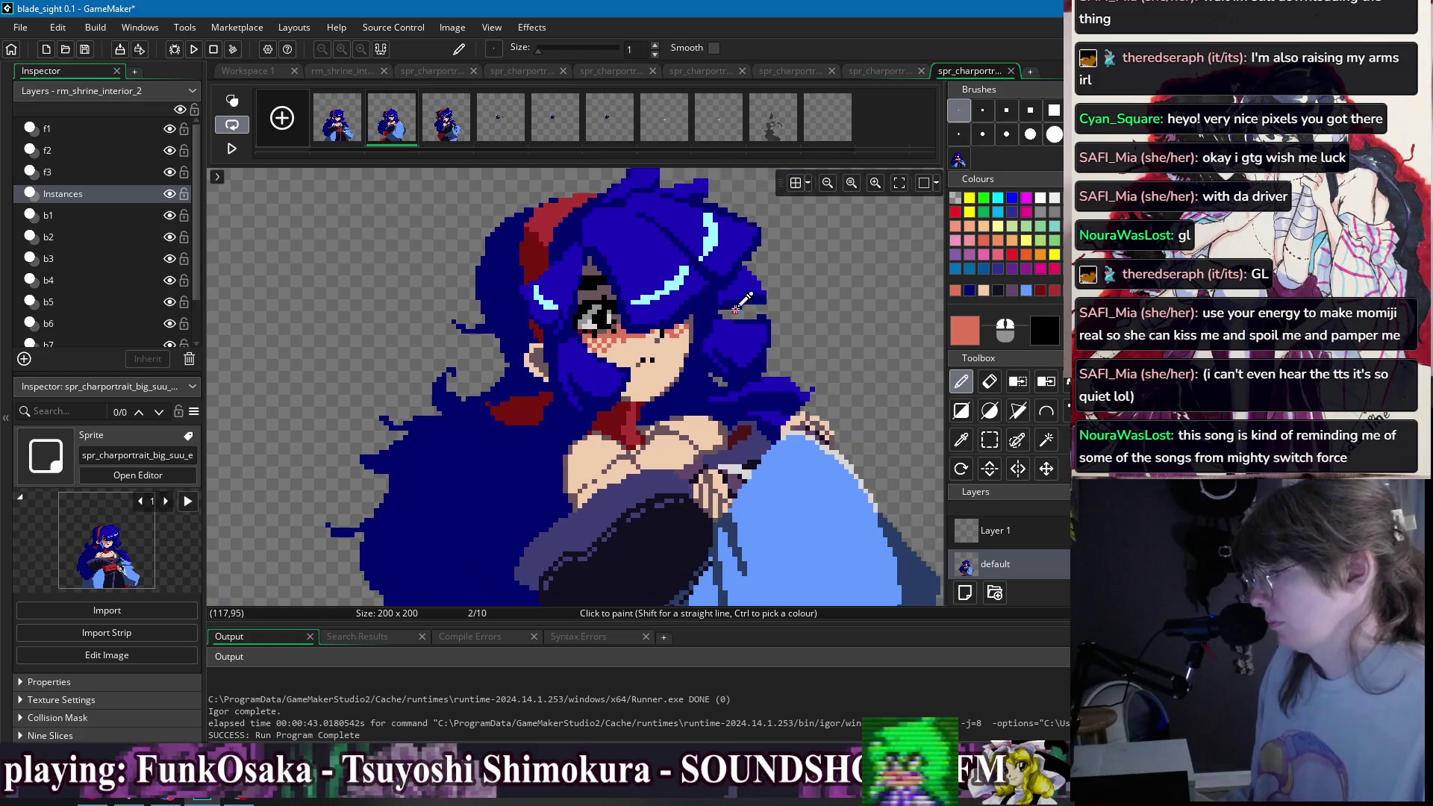
click(354, 131)
click(393, 128)
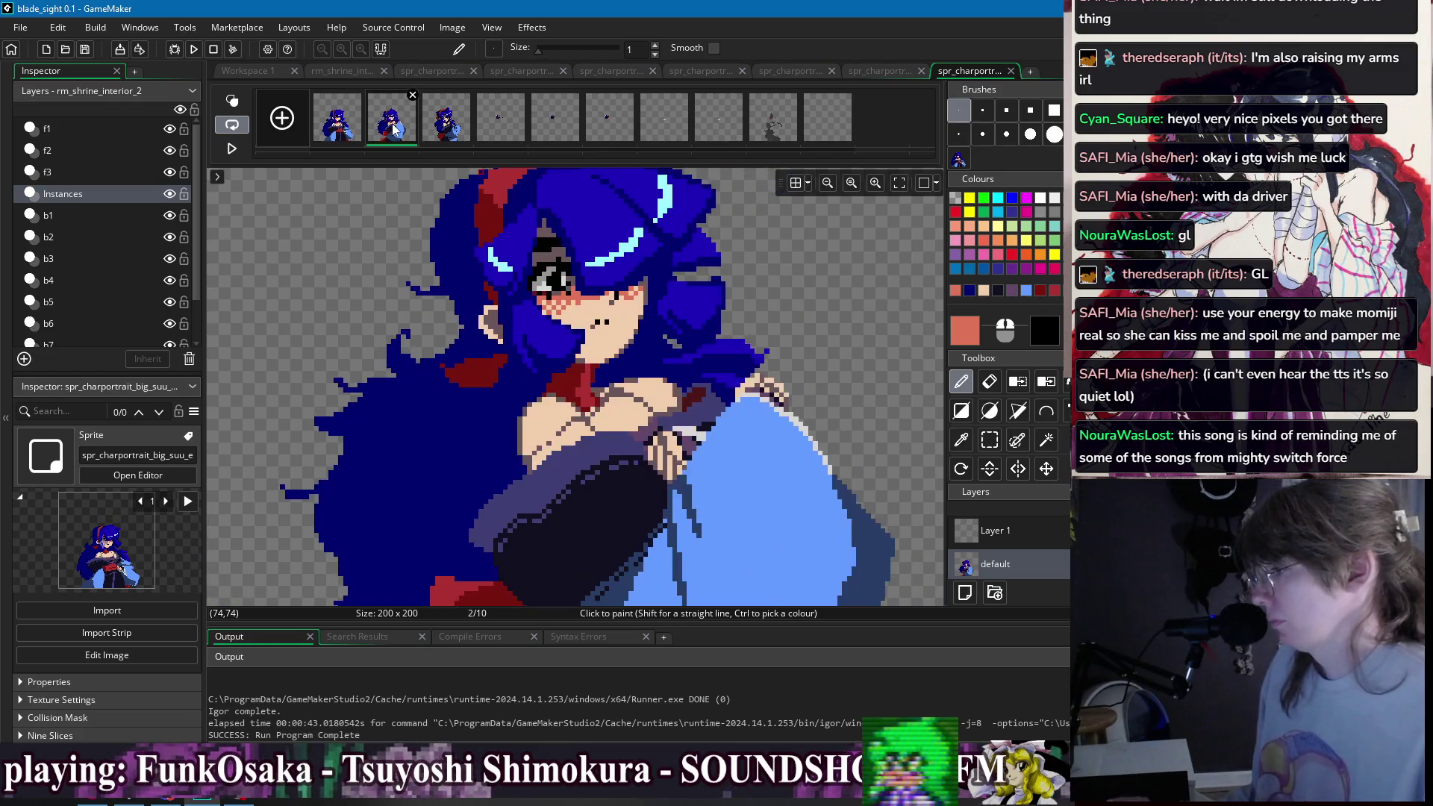
click(357, 131)
click(373, 131)
click(354, 130)
click(375, 131)
scroll(756, 323, down, 2)
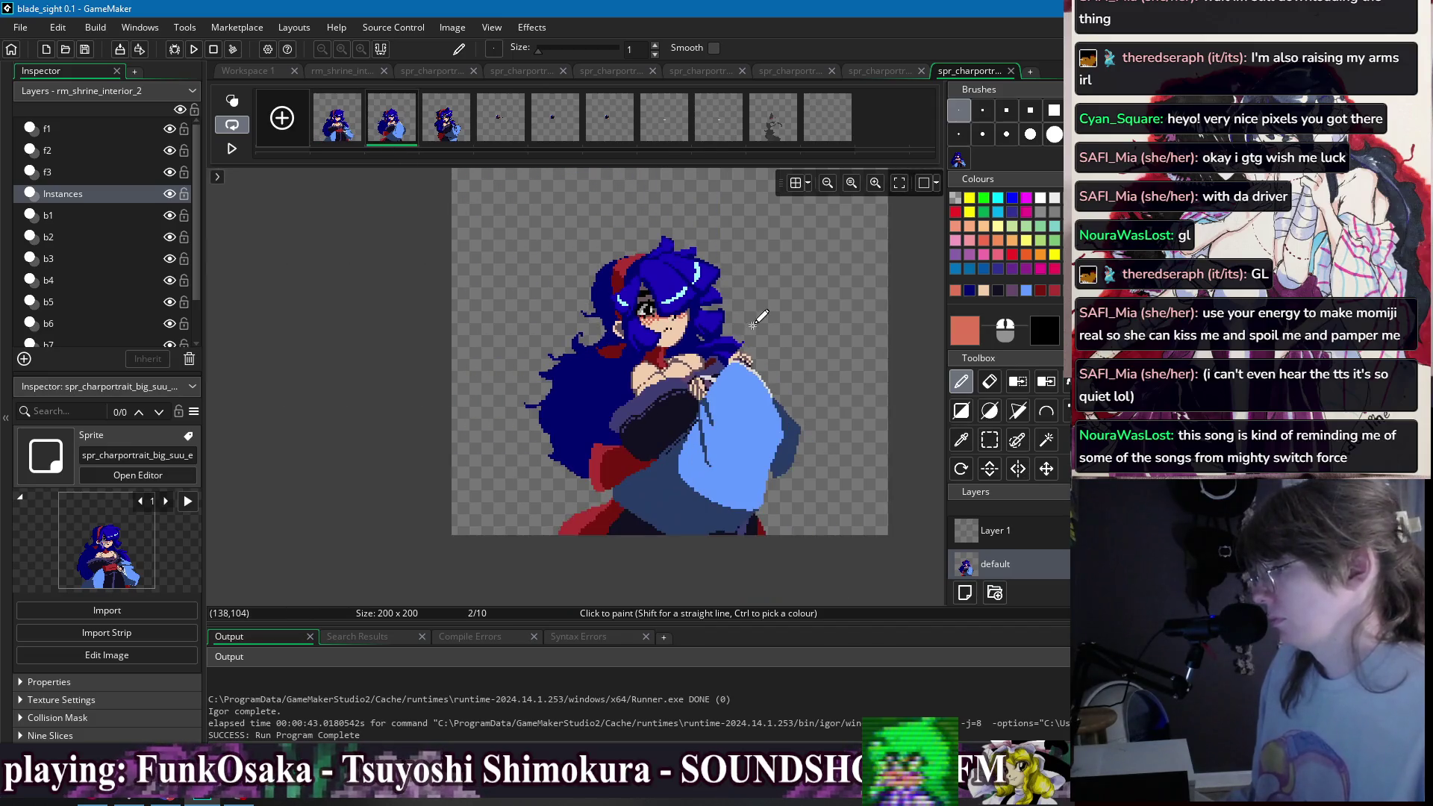
scroll(571, 318, up, 4)
- Paint a grey eye pixel black, then check frame 3 and return to frame 2
ctrl+click(566, 318)
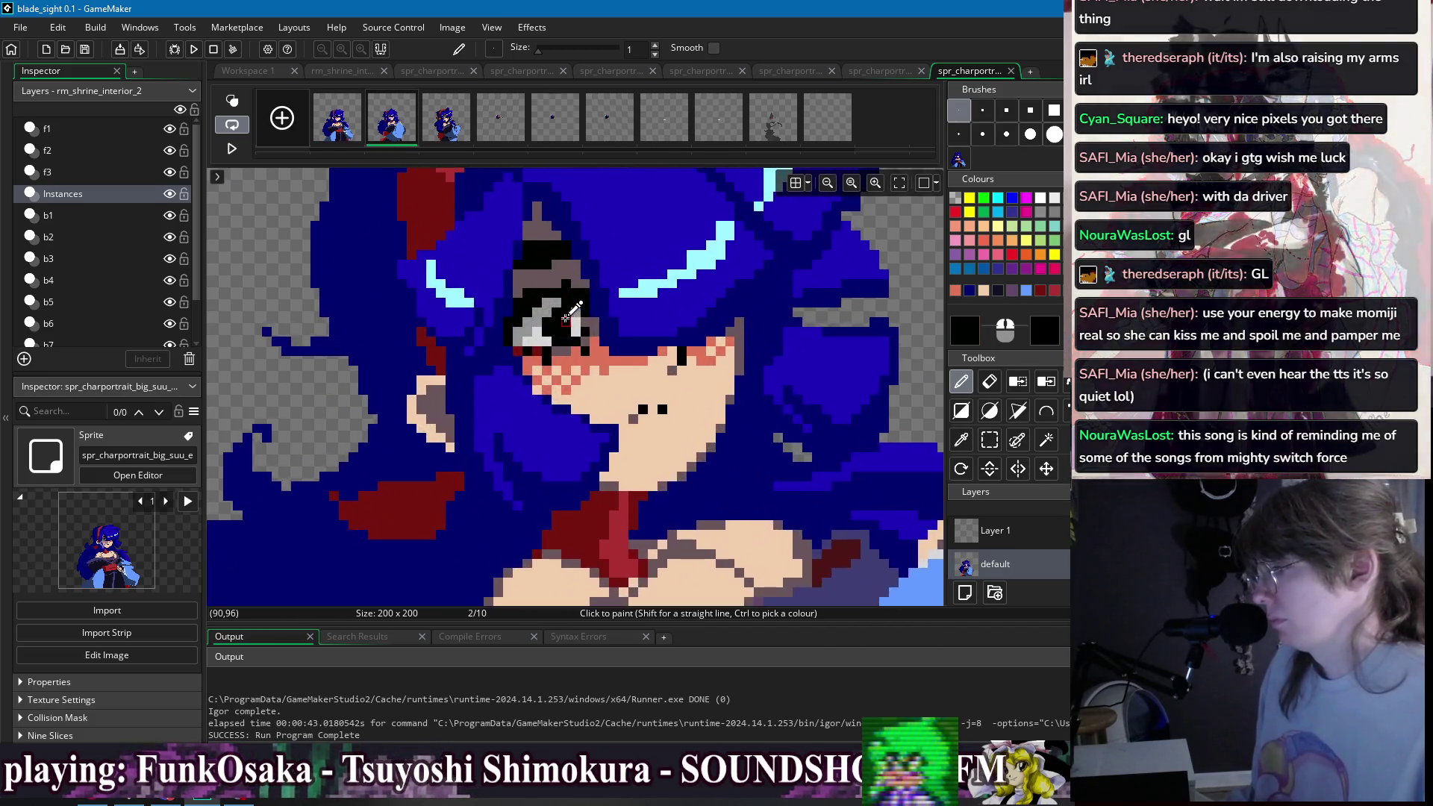
click(580, 318)
scroll(646, 296, down, 3)
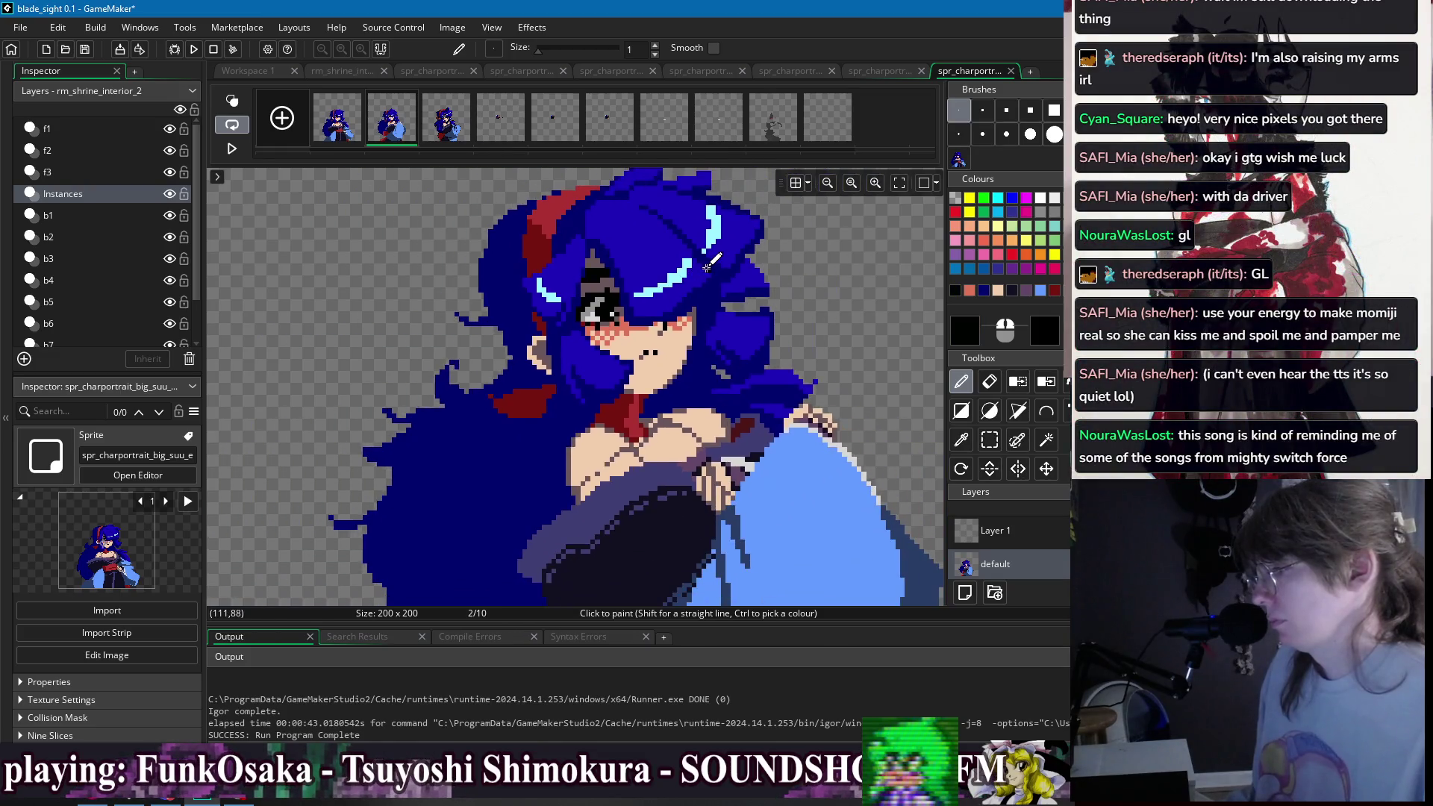
scroll(595, 296, up, 2)
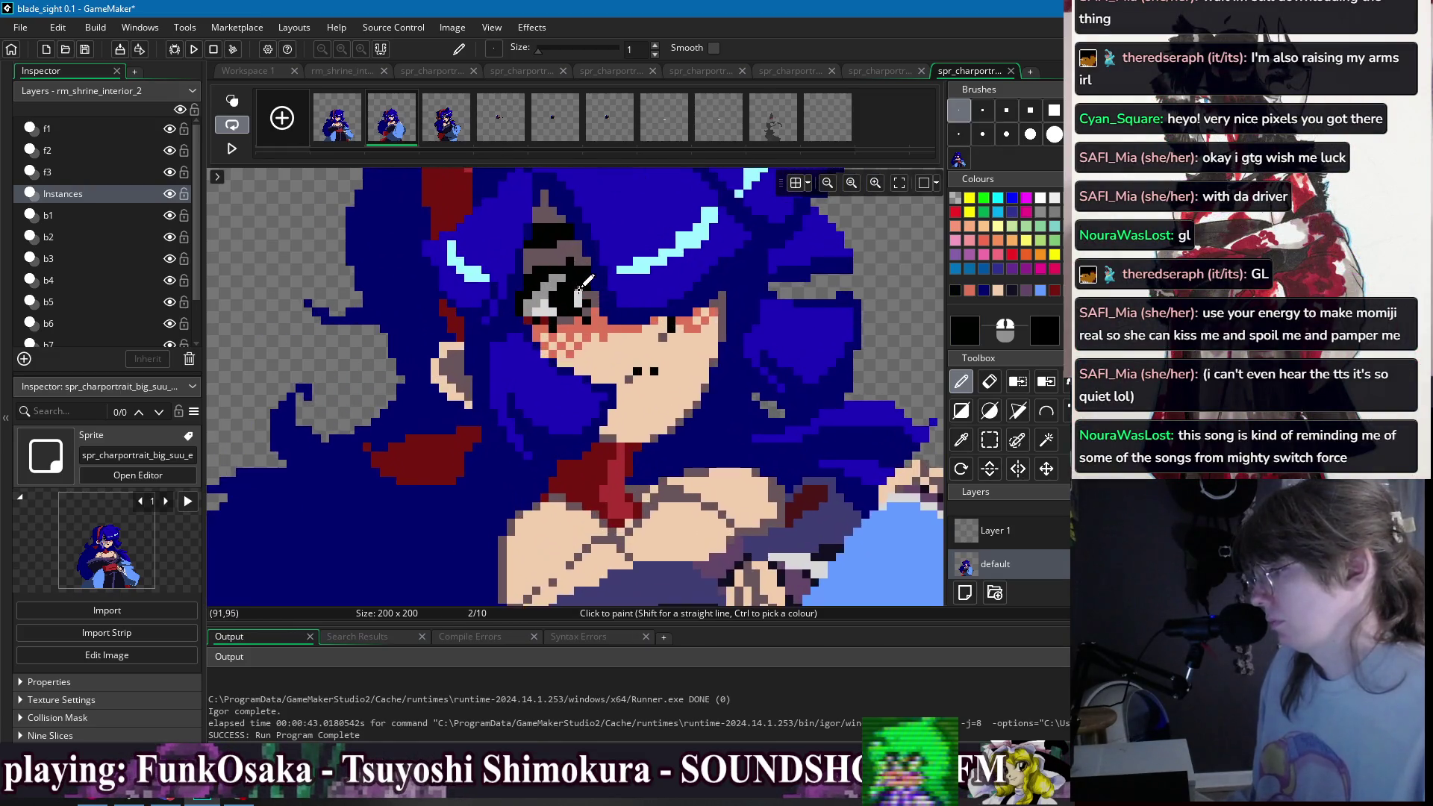
click(436, 137)
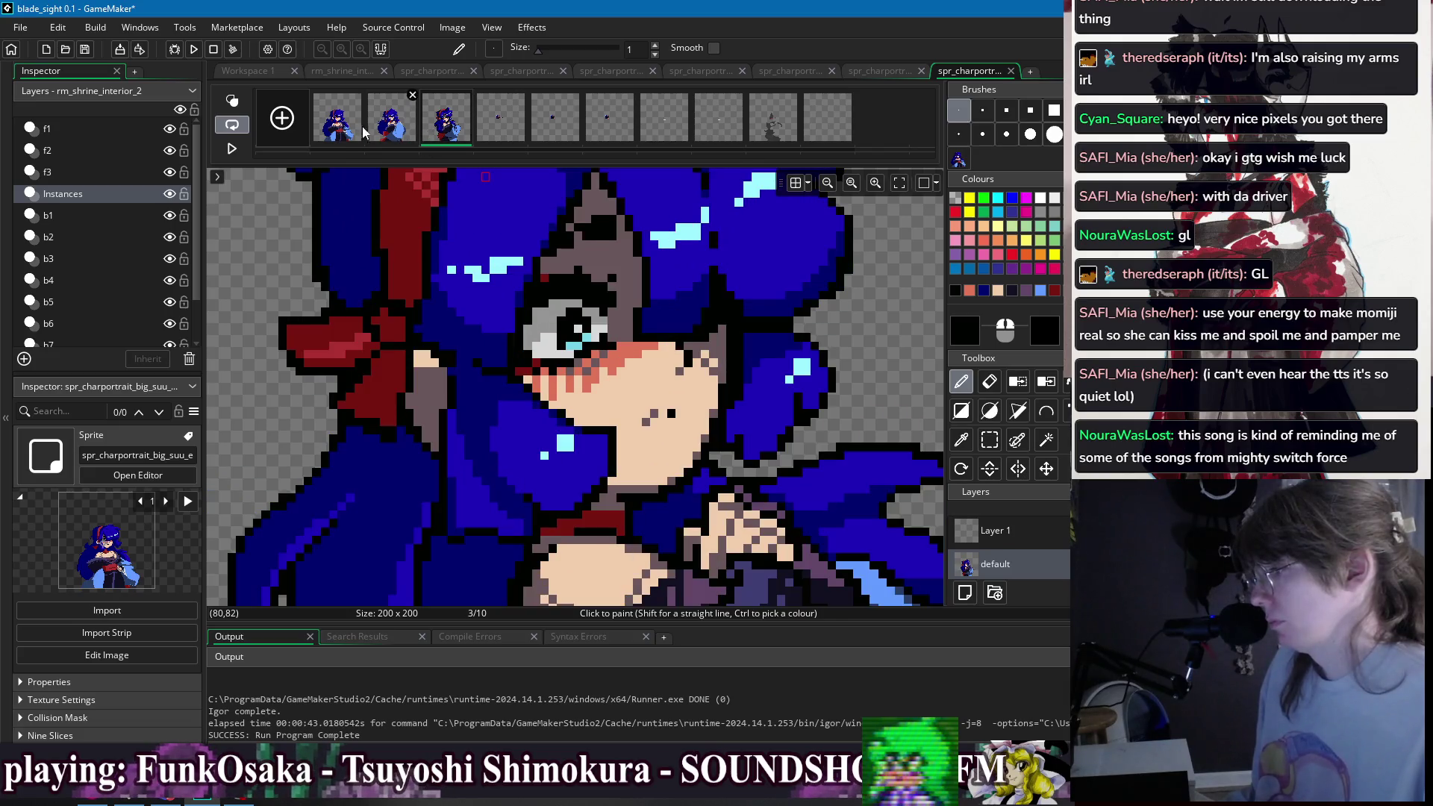
click(382, 130)
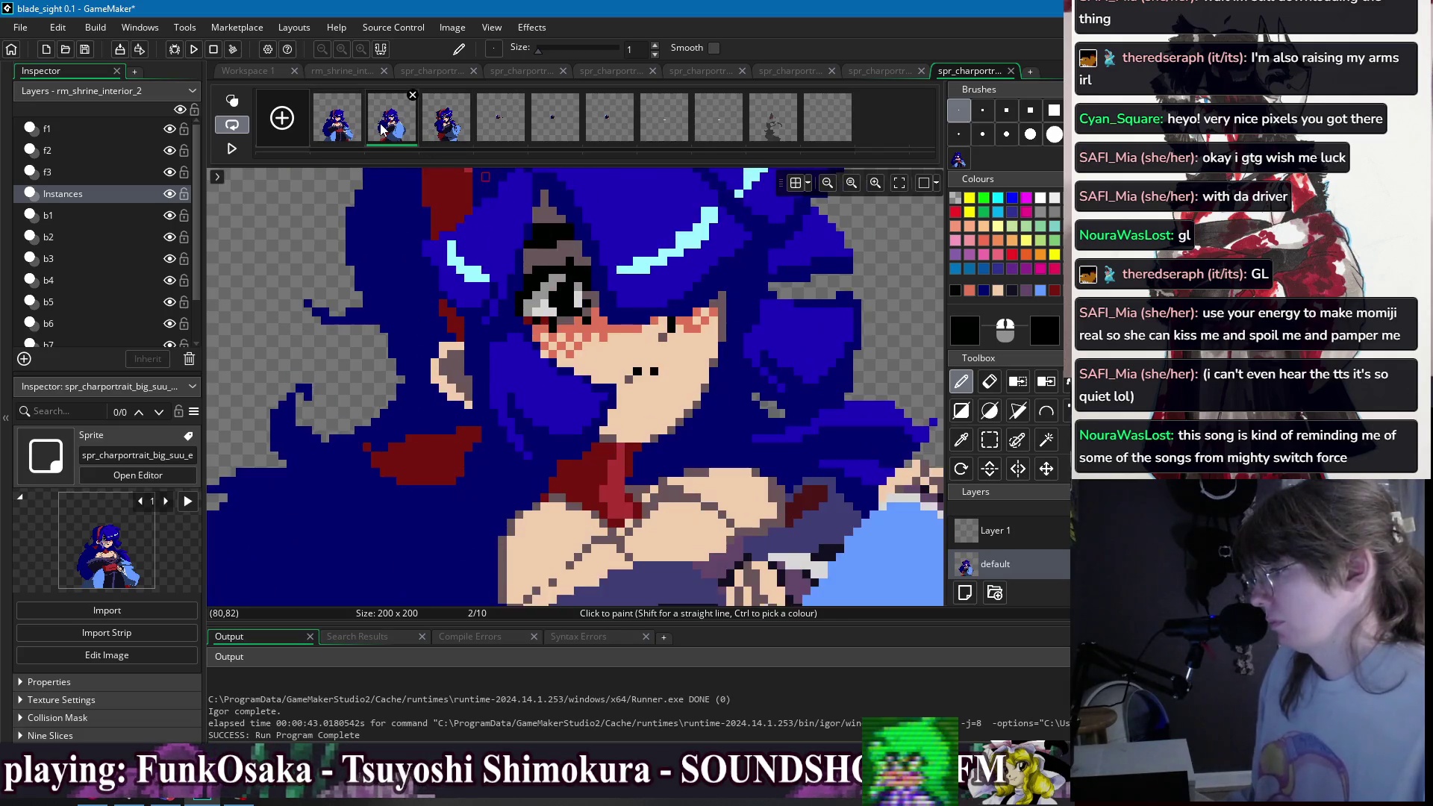
scroll(722, 328, down, 4)
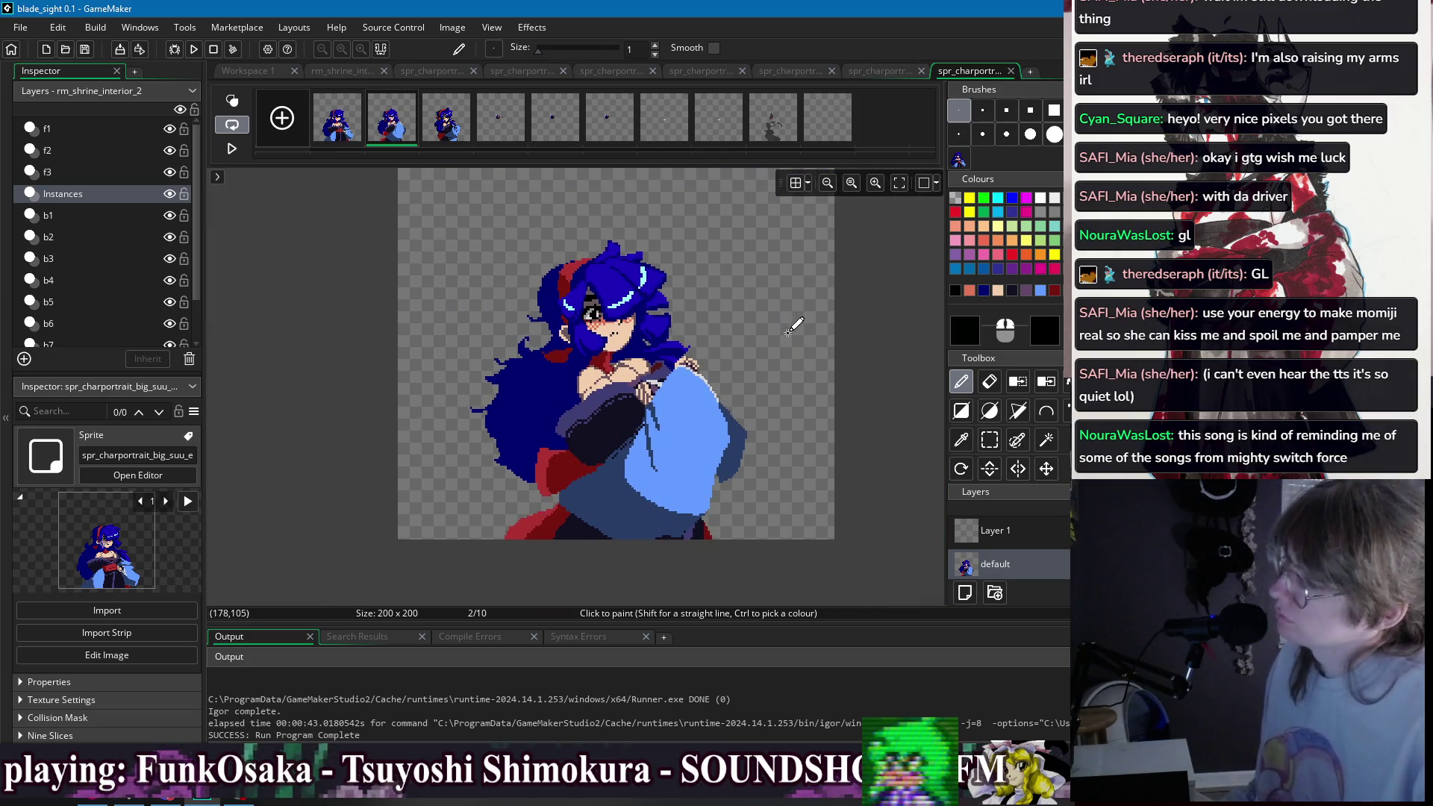
- Paint a grey-brown pixel beside the eye on frame 2
drag(721, 328, 706, 312)
scroll(694, 317, up, 3)
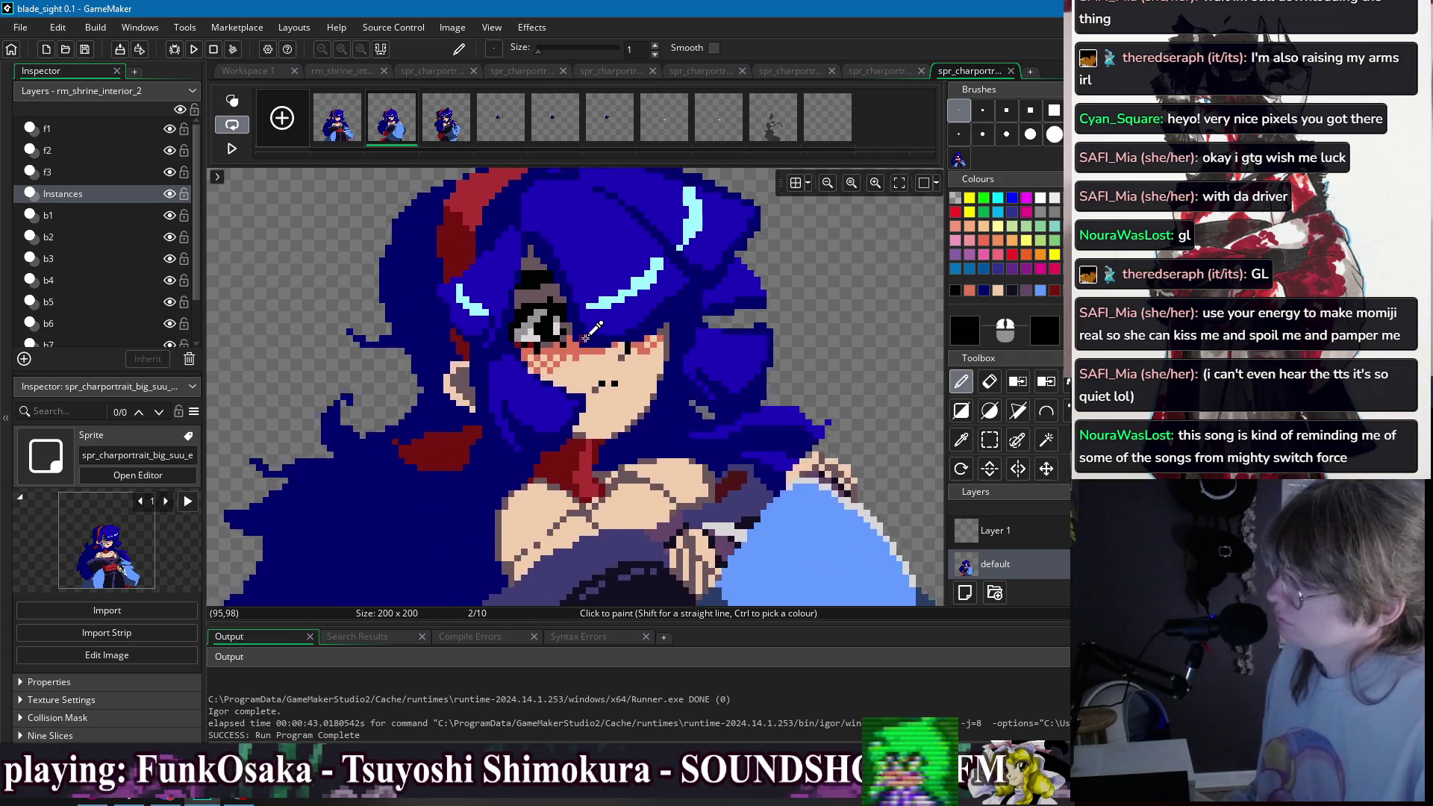
scroll(525, 321, up, 1)
ctrl+click(531, 335)
click(525, 336)
scroll(538, 333, down, 2)
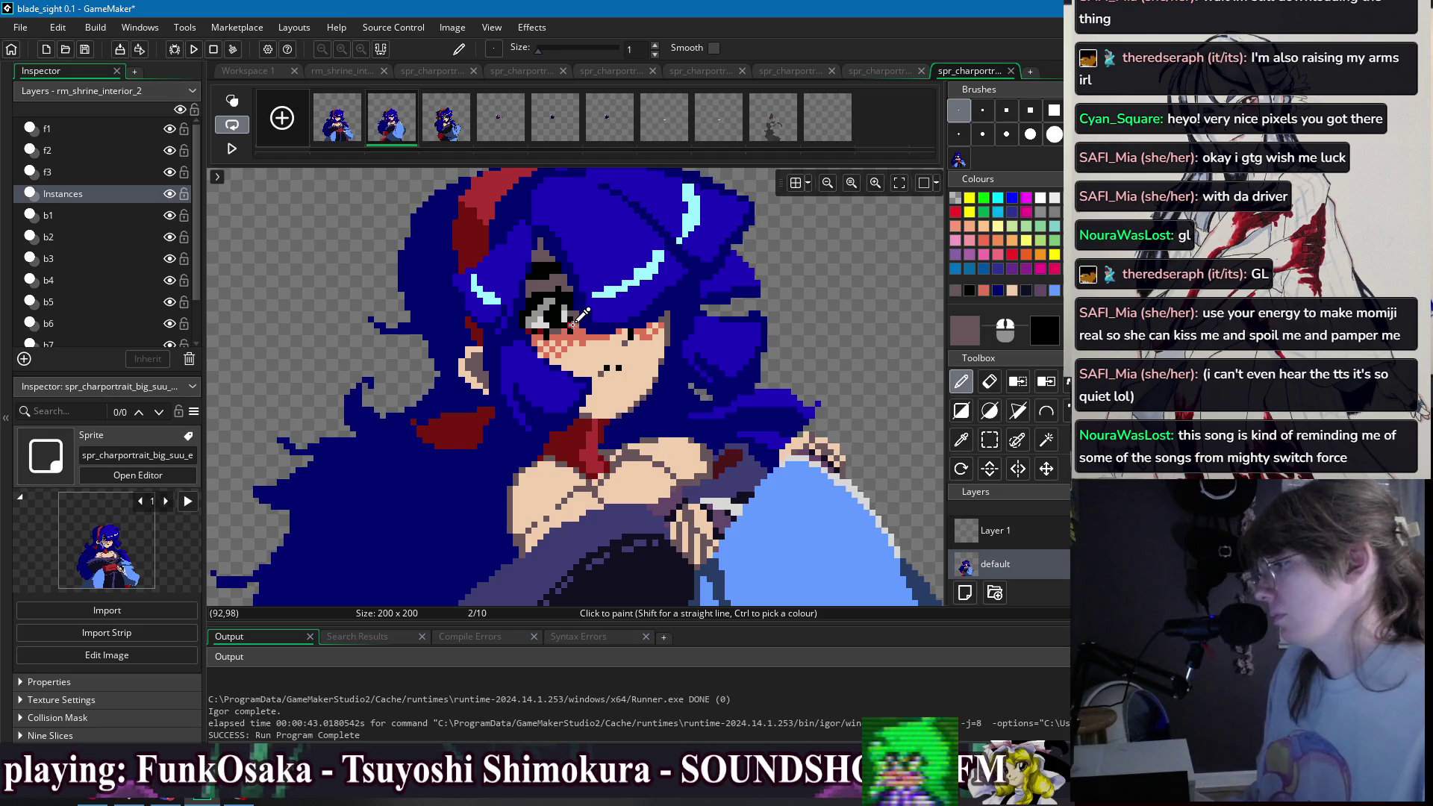
scroll(756, 312, down, 2)
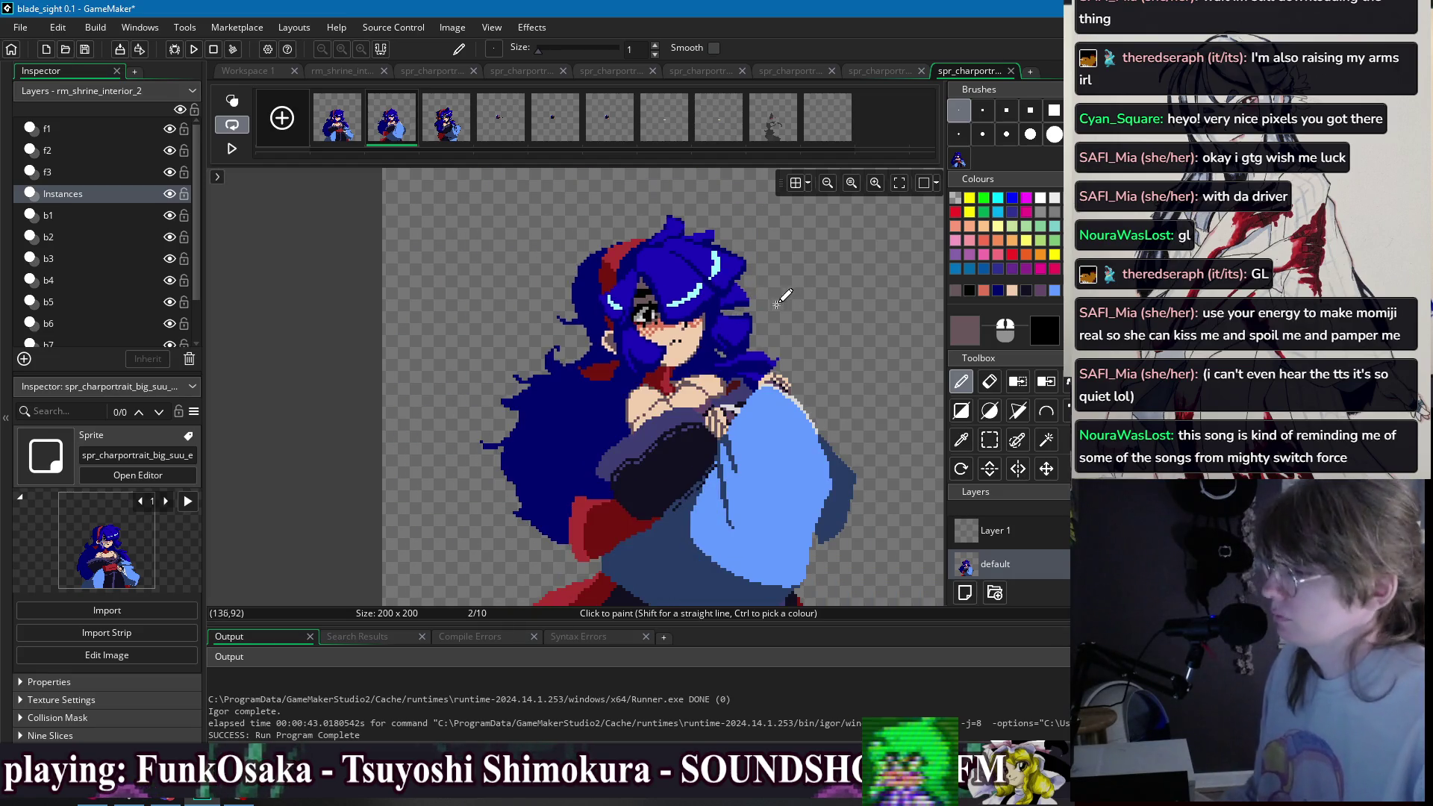
scroll(796, 296, up, 2)
- Compare with frame 1 and sample the hair's dark blue and the grey-brown eyelid colour
click(365, 135)
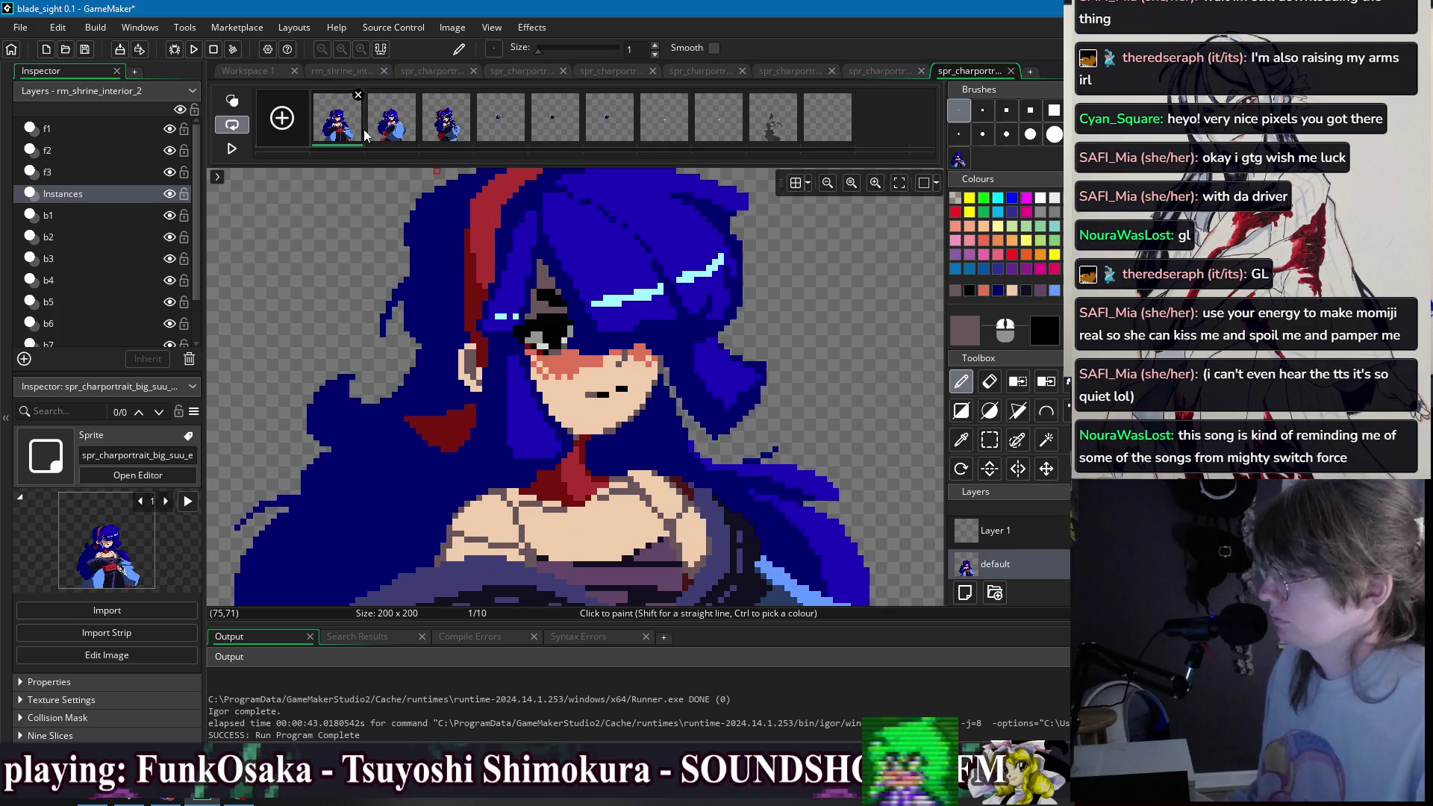
click(388, 135)
scroll(575, 321, up, 2)
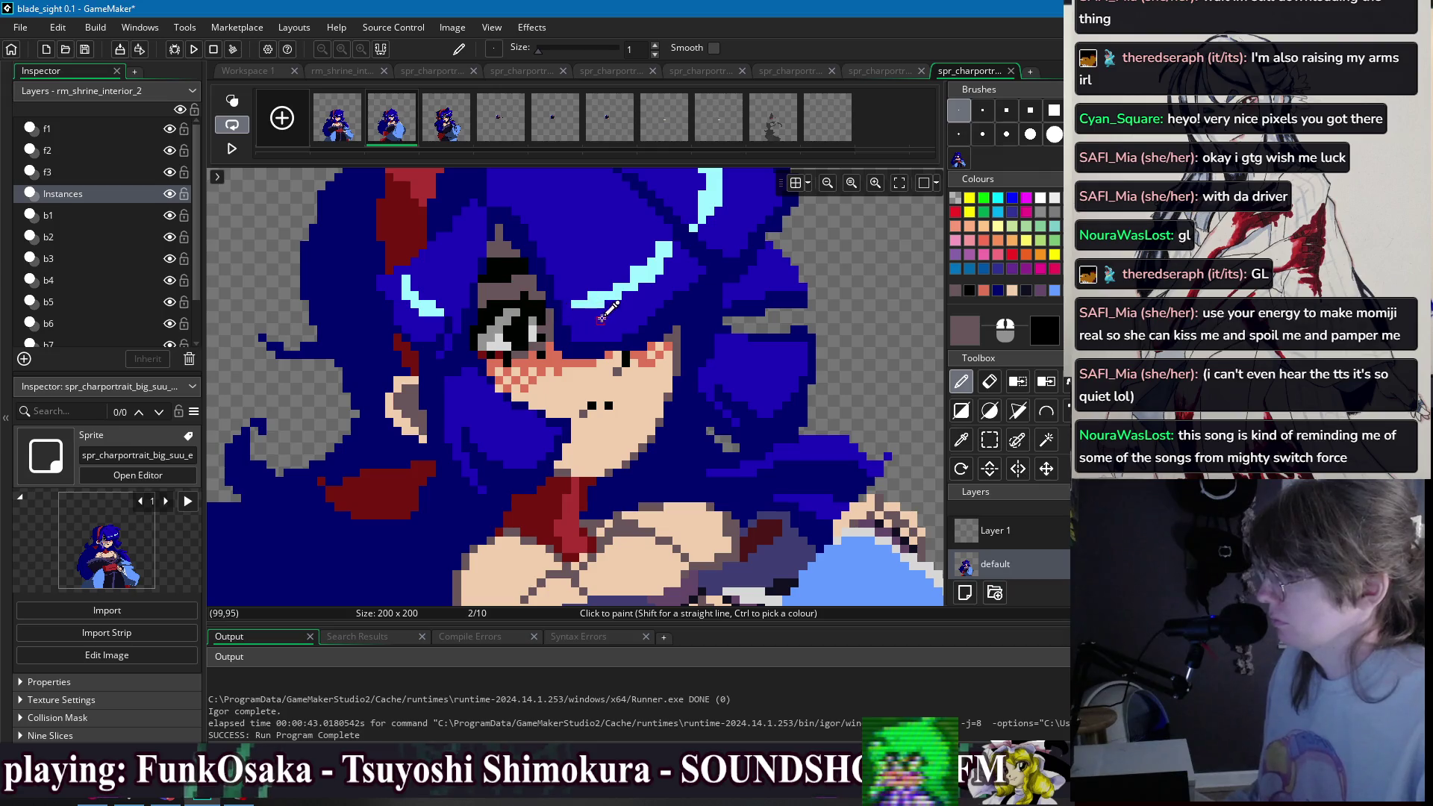
scroll(604, 314, down, 3)
scroll(571, 317, up, 4)
ctrl+click(569, 317)
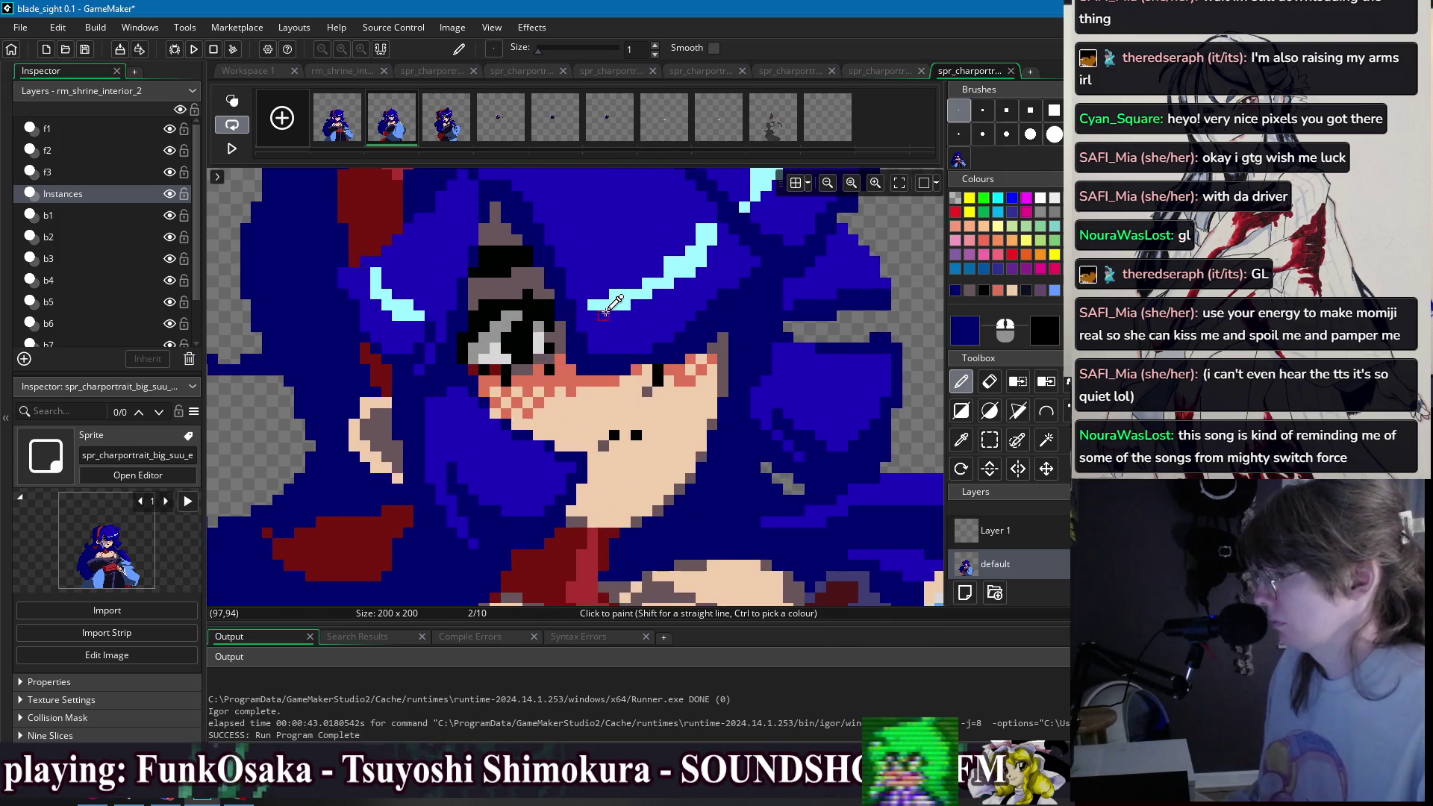
scroll(605, 314, down, 3)
scroll(589, 268, up, 3)
ctrl+click(576, 220)
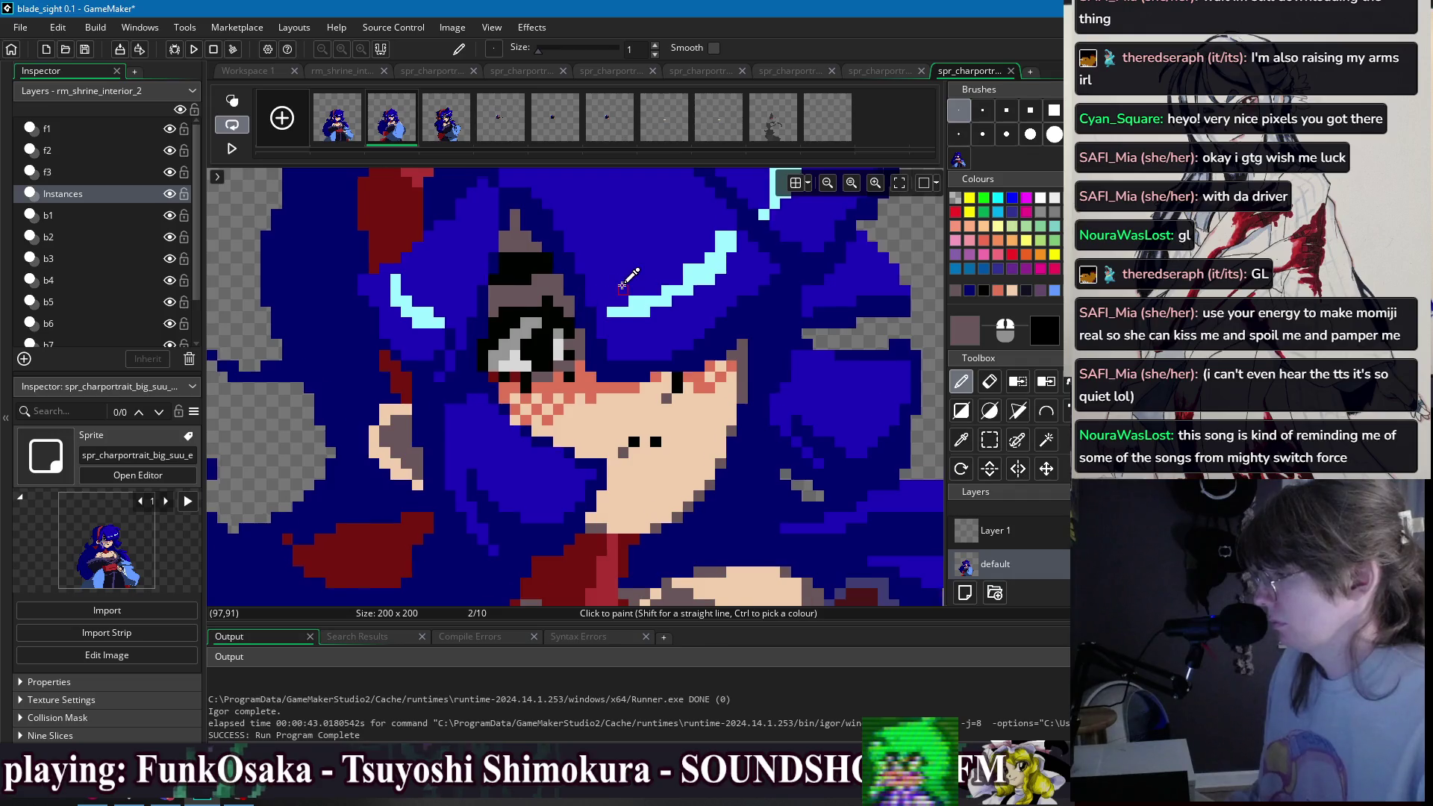
scroll(622, 282, down, 2)
- Compare frame 2 against frames 3 and 1, then sample the dark red
click(437, 133)
click(388, 131)
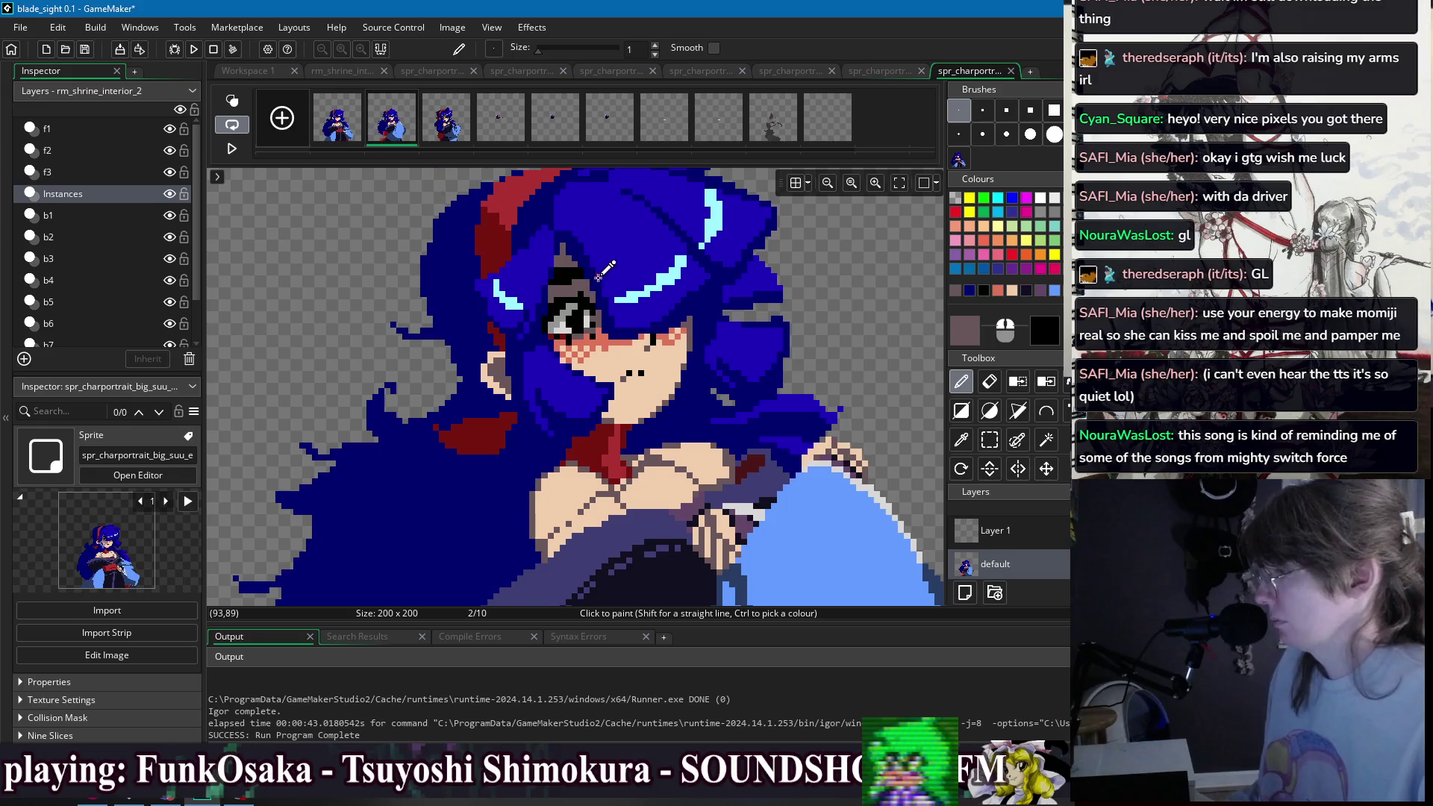
scroll(545, 269, up, 2)
click(337, 123)
click(383, 127)
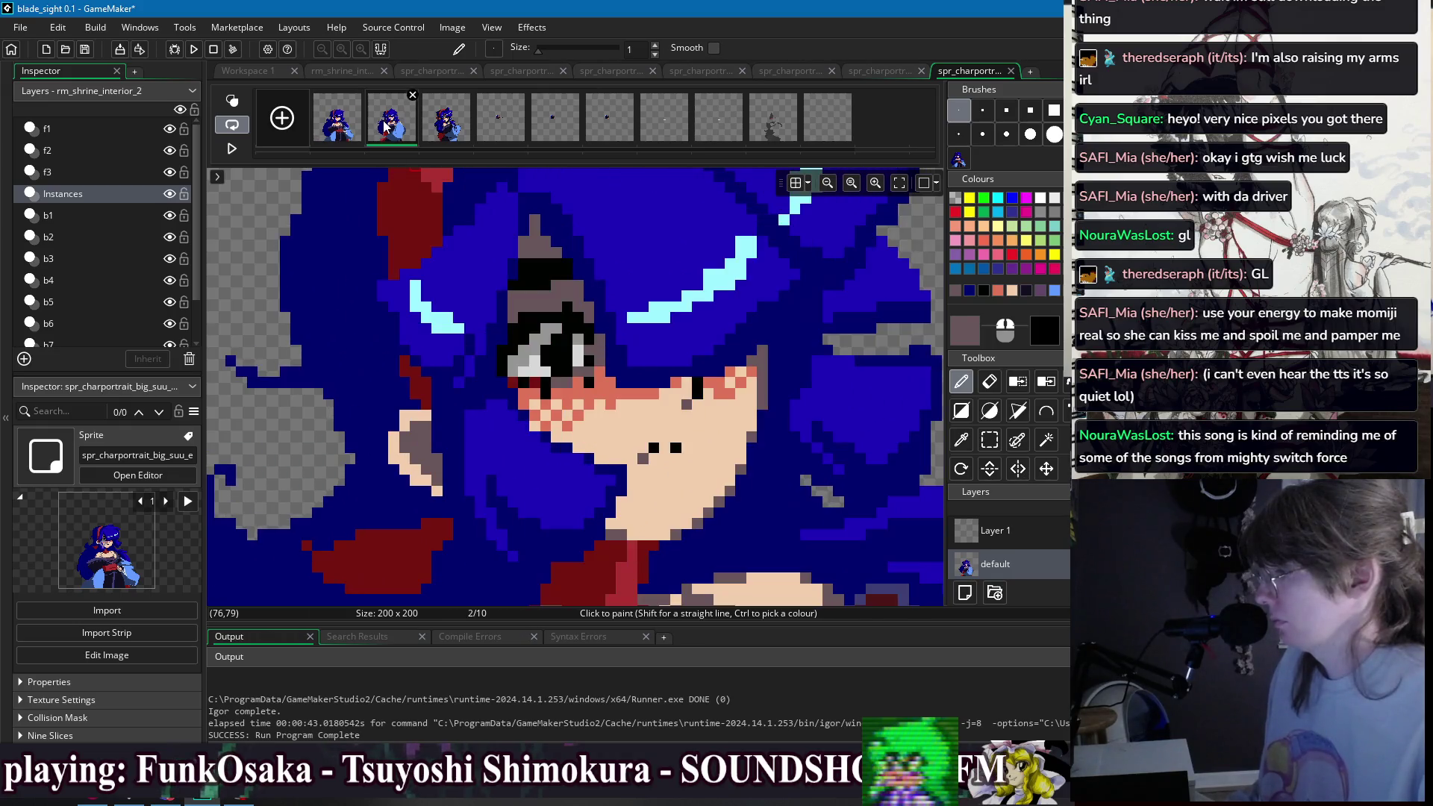
scroll(635, 308, down, 3)
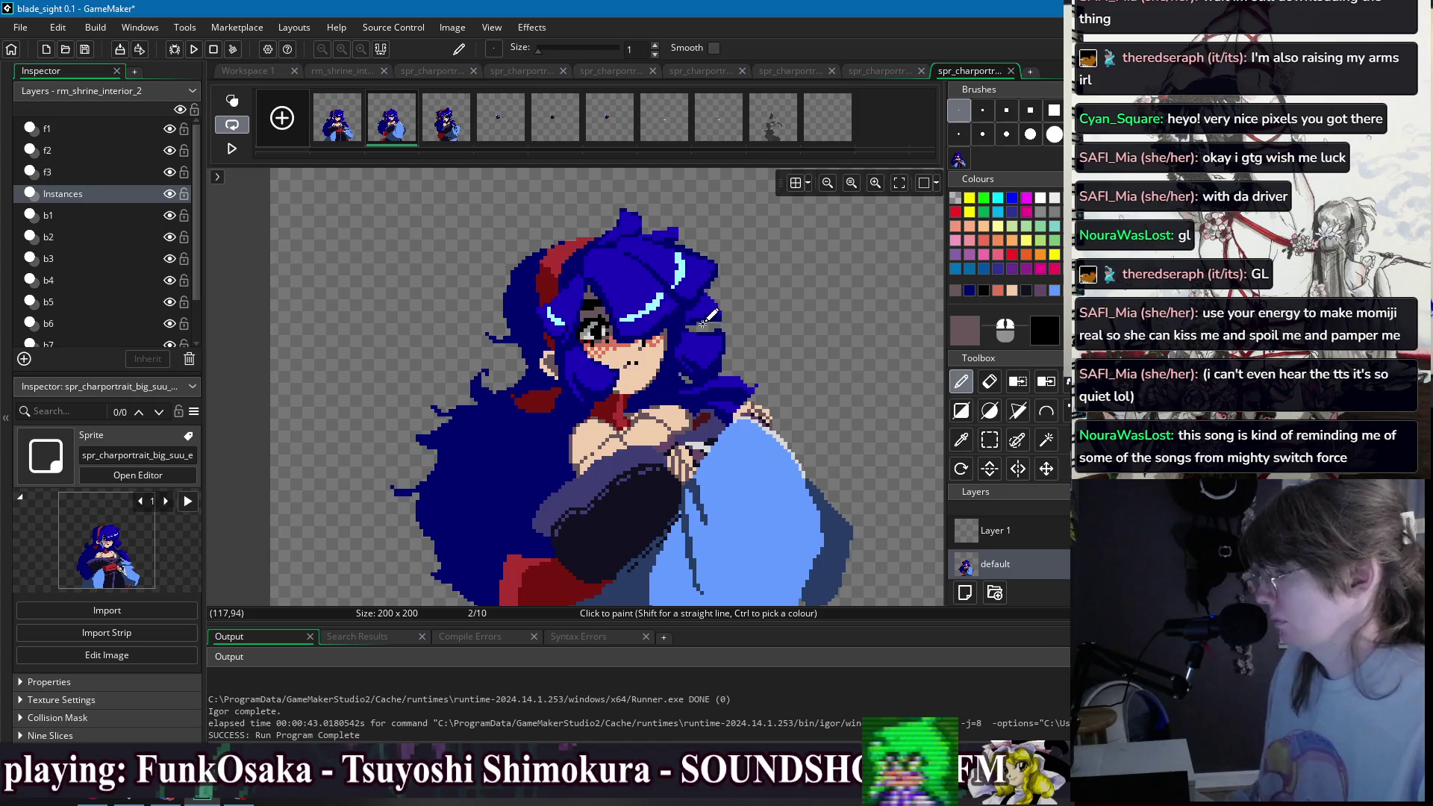
scroll(597, 314, up, 3)
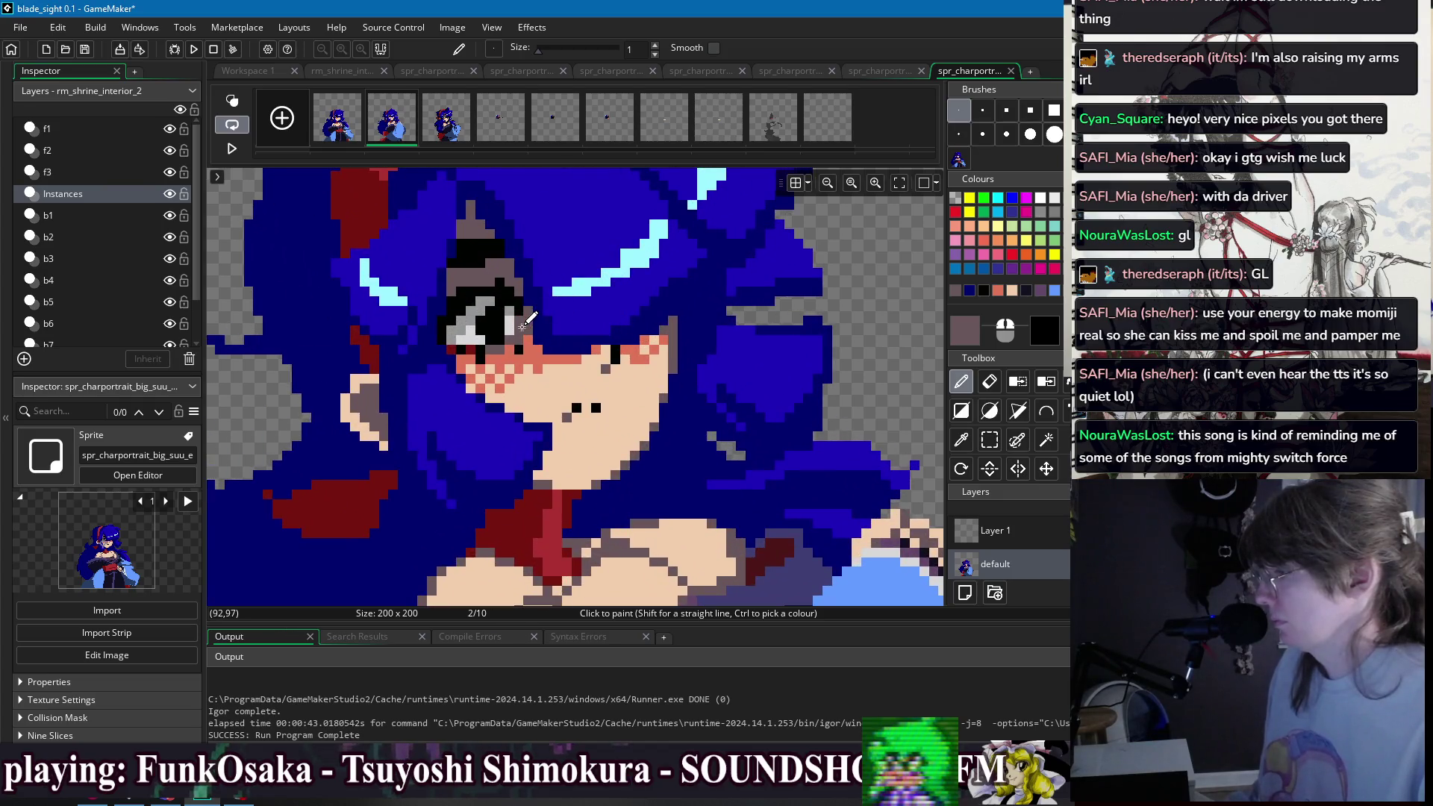
ctrl+click(479, 348)
scroll(717, 325, down, 2)
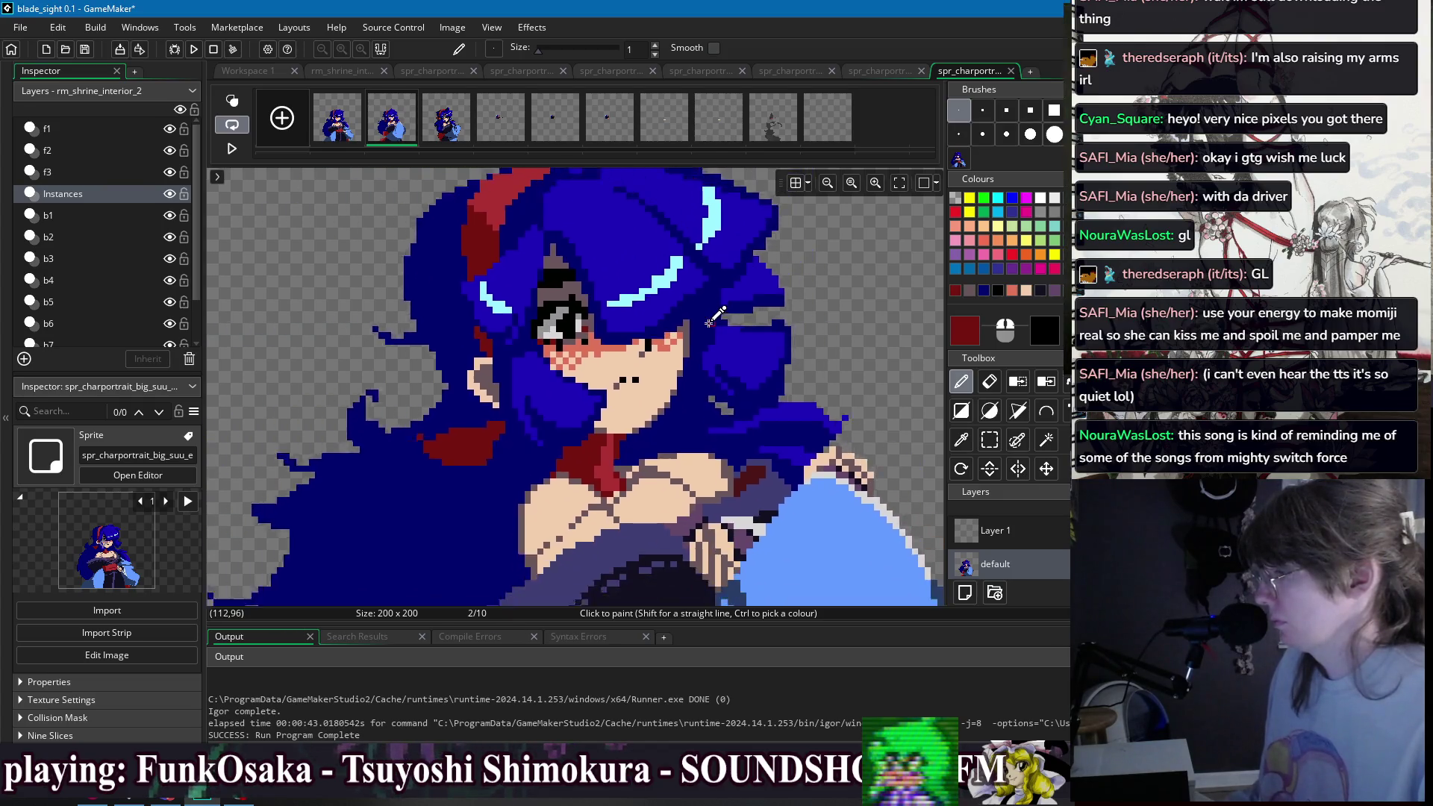
- Zoom in on the eye and compare it across frames 3, 2 and 1
key(ctrl+plus)
key(ctrl+plus)
click(441, 133)
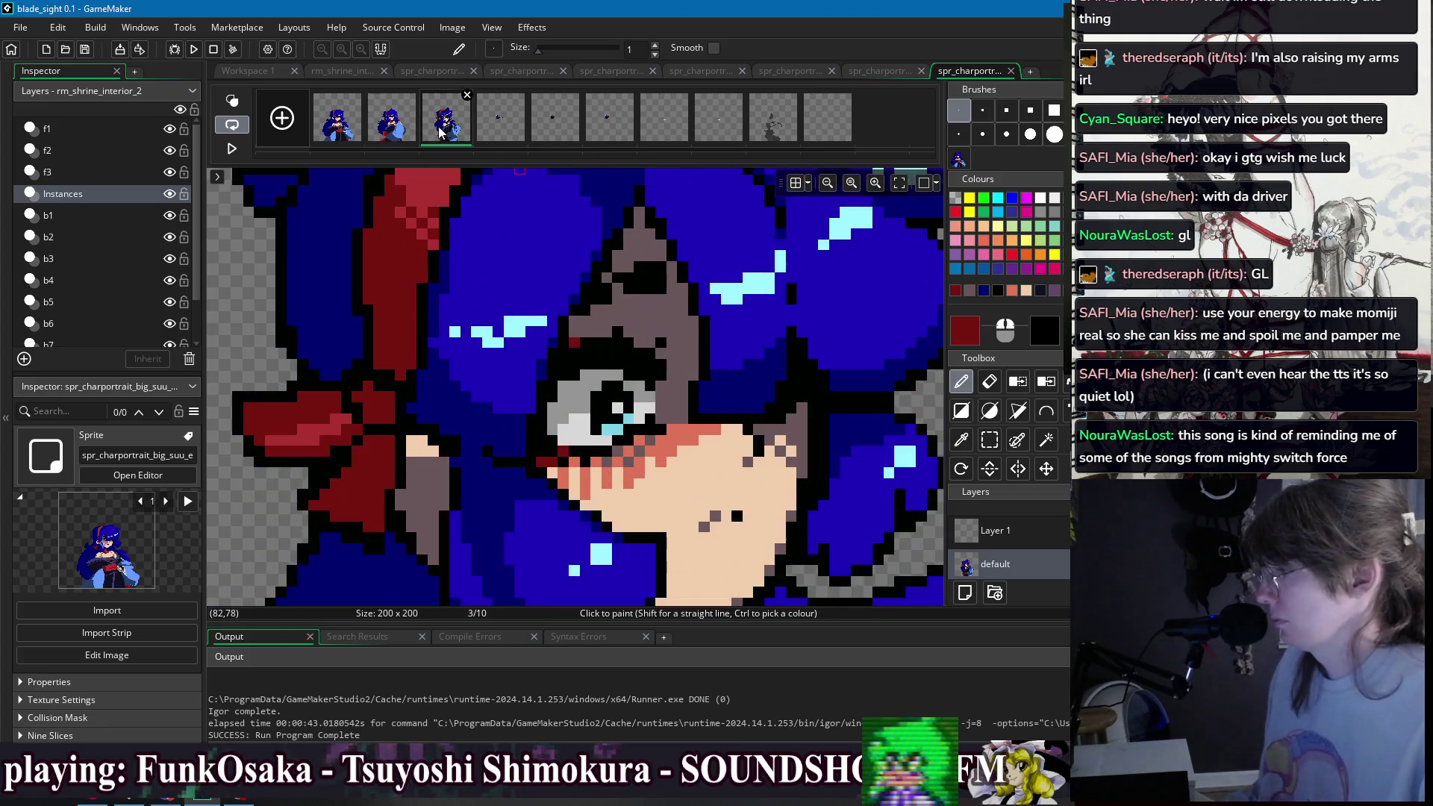
click(367, 133)
click(348, 132)
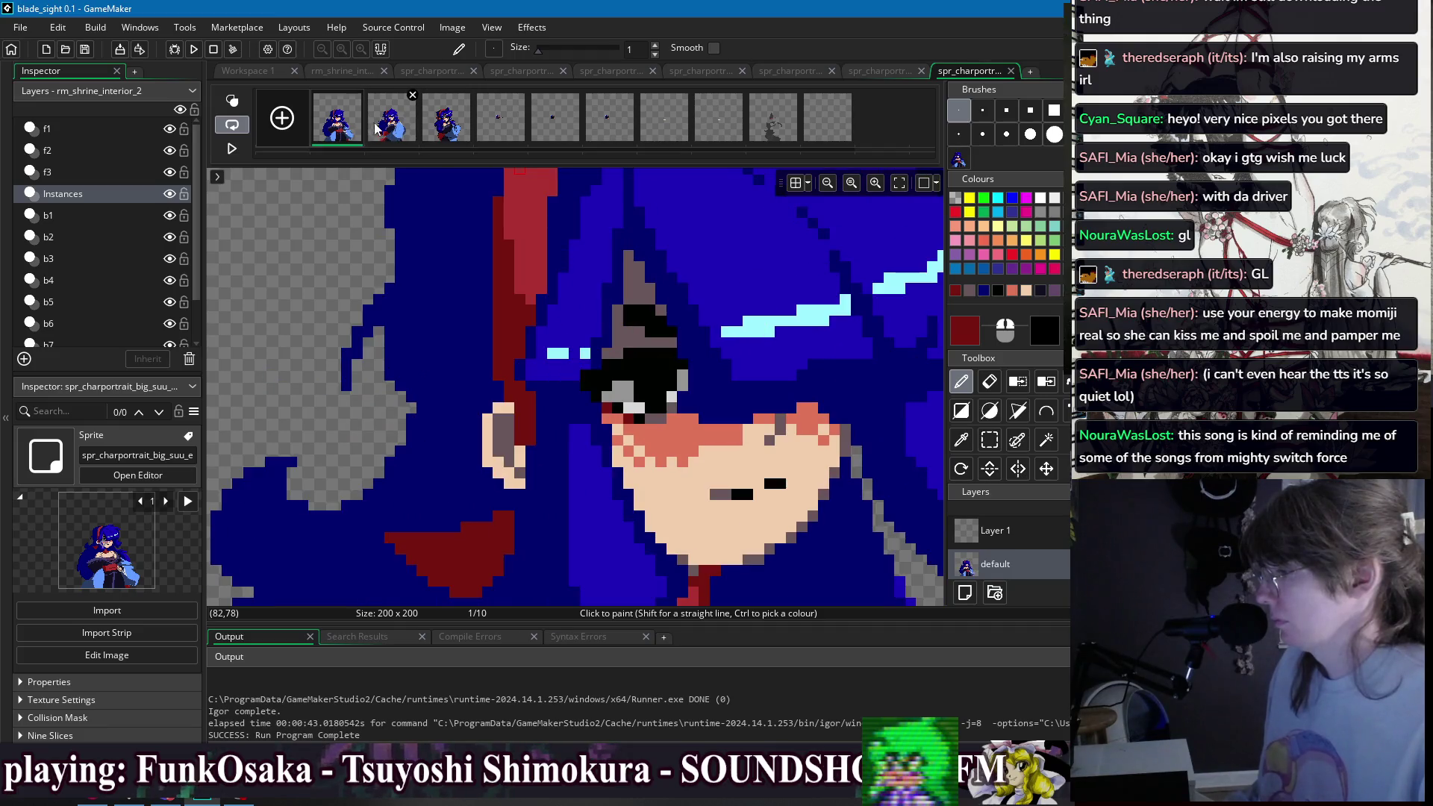
click(389, 127)
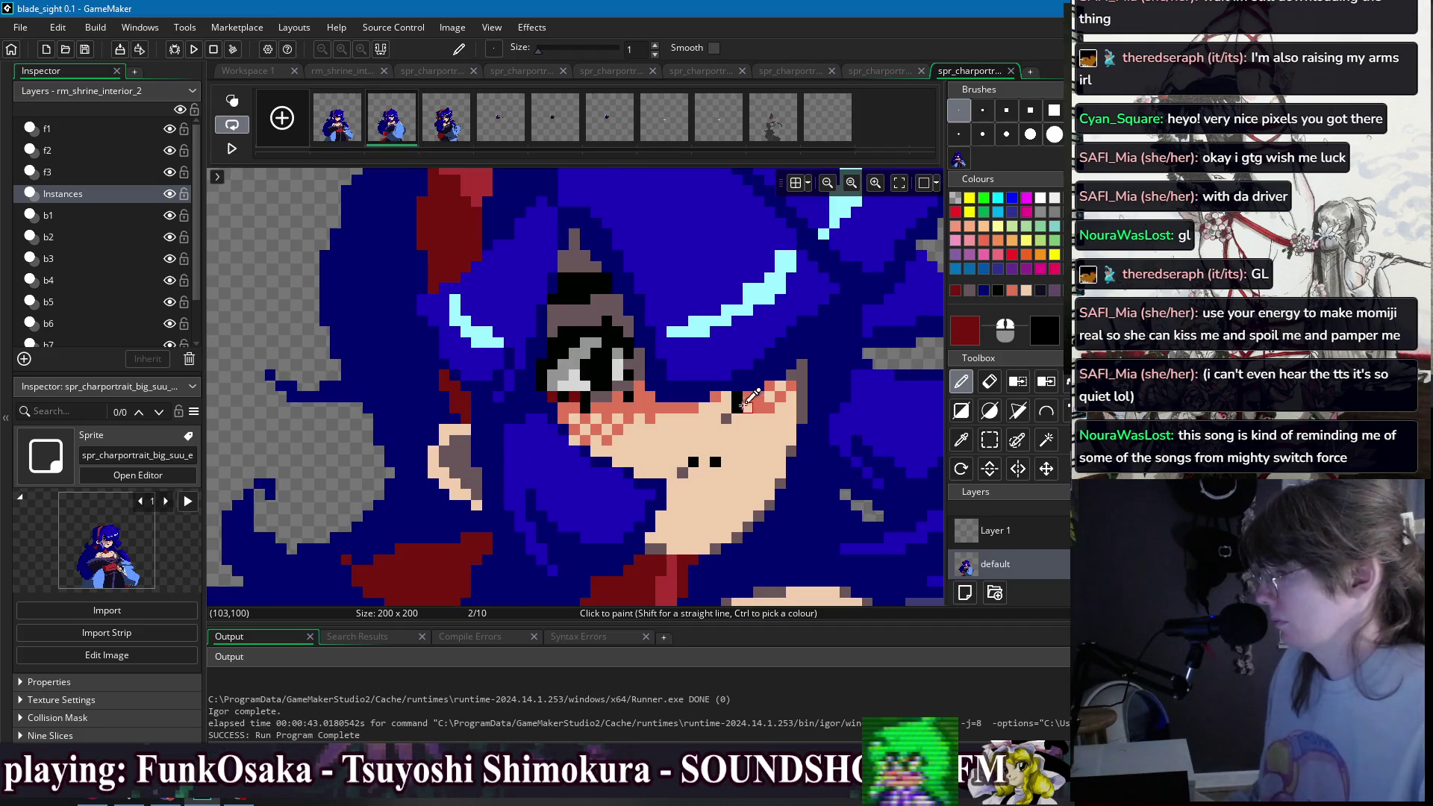
scroll(756, 403, down, 5)
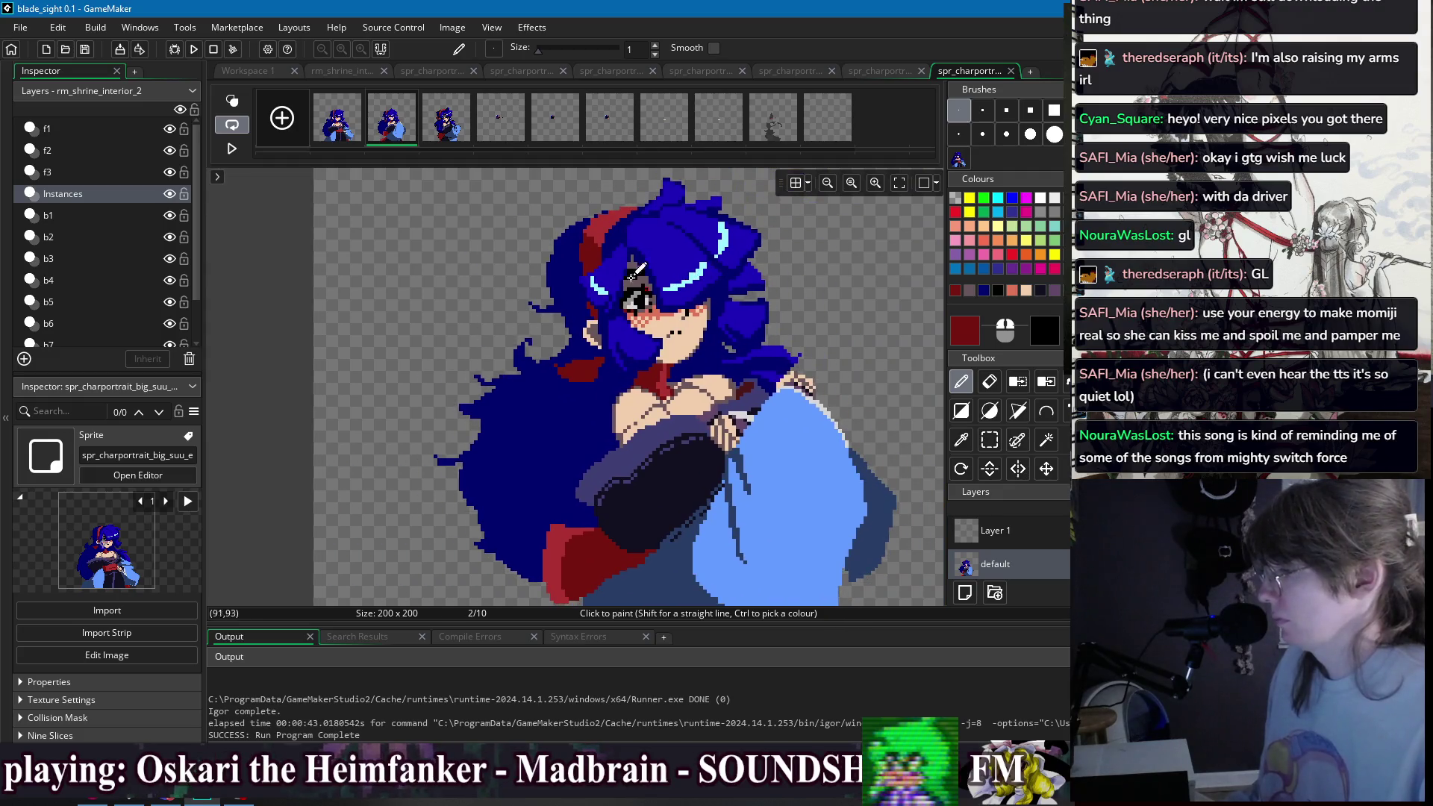
scroll(709, 299, up, 5)
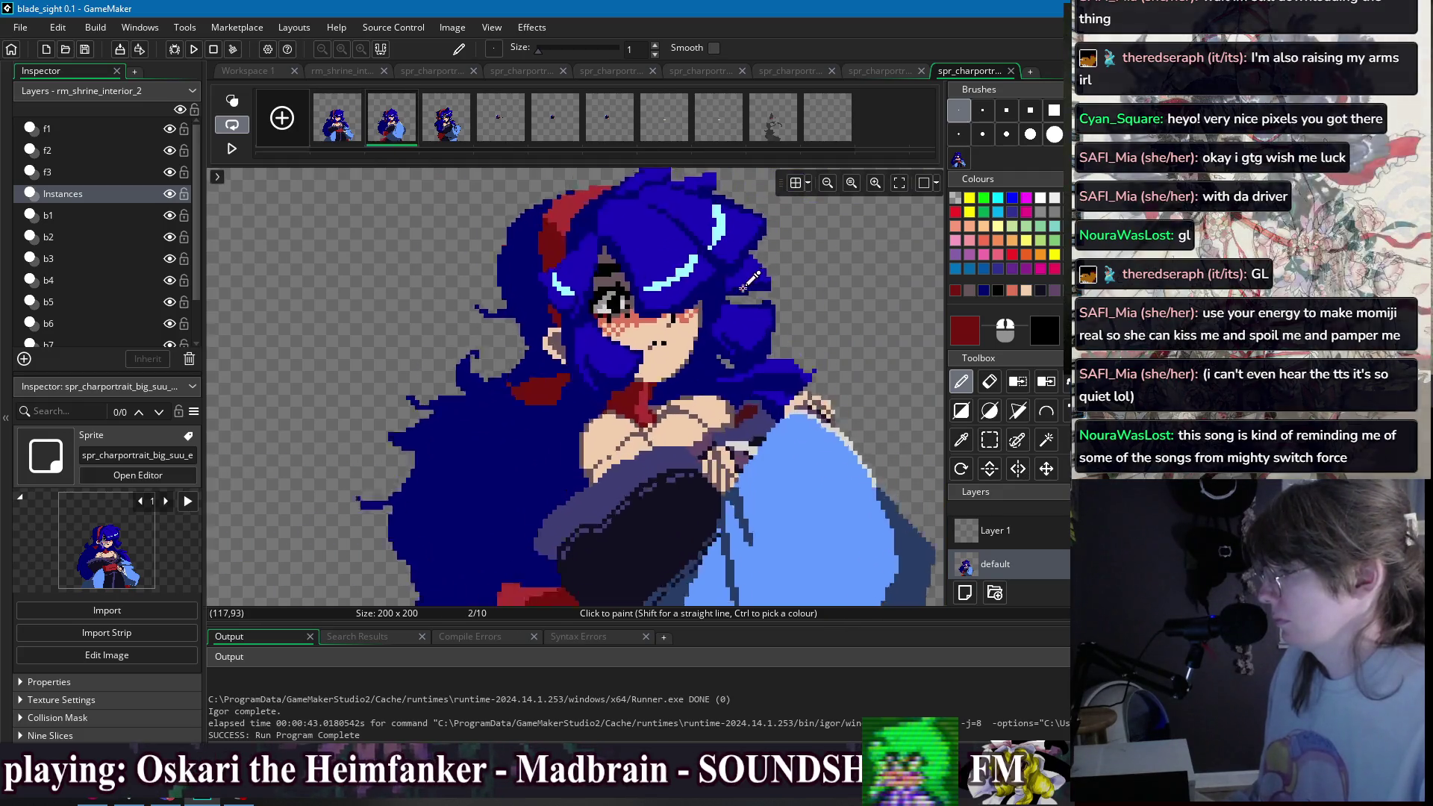
- Paint a mauve pixel near the eye and sample the salmon, dark red and mauve-grey shades
ctrl+click(503, 337)
click(502, 337)
scroll(515, 340, down, 2)
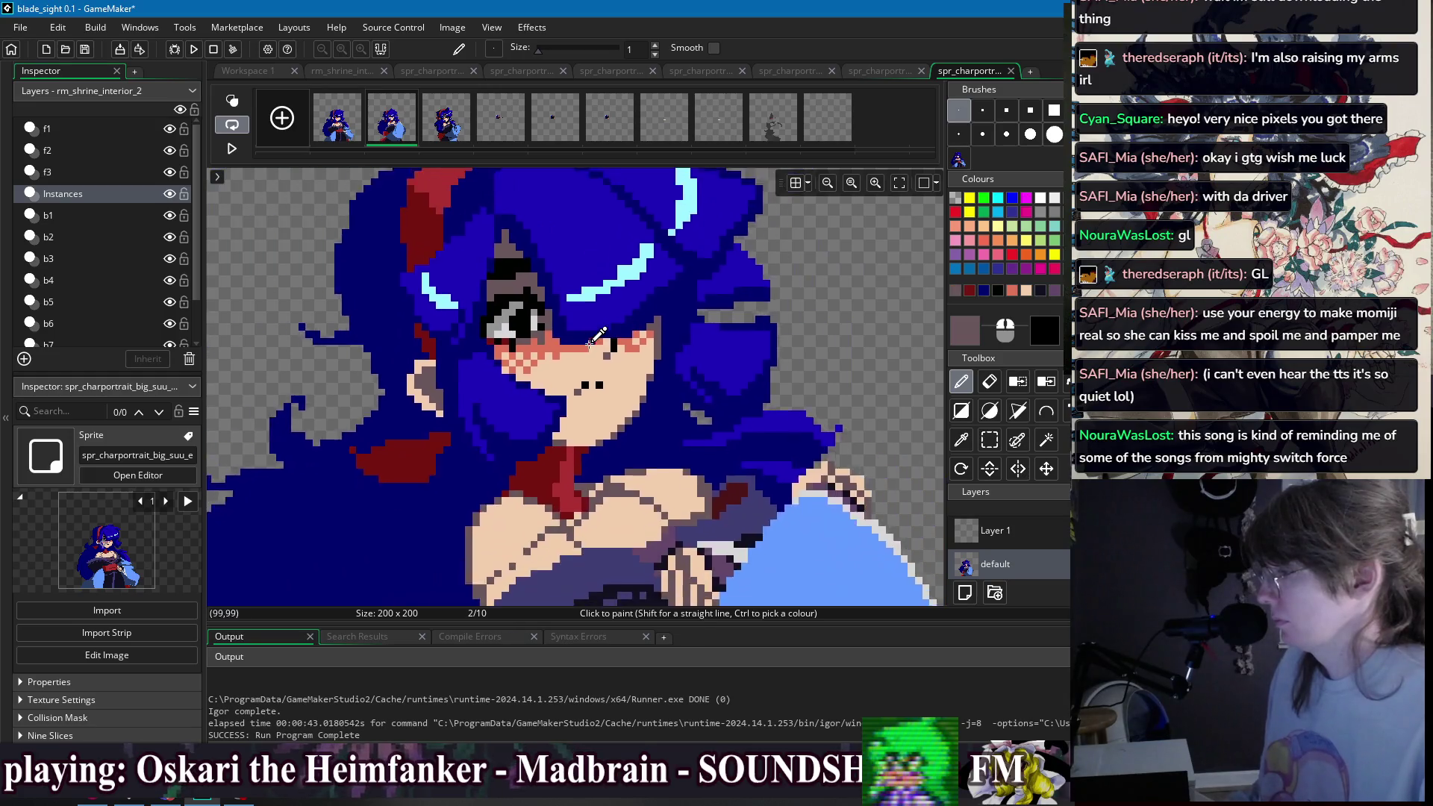
scroll(526, 347, up, 2)
ctrl+click(520, 337)
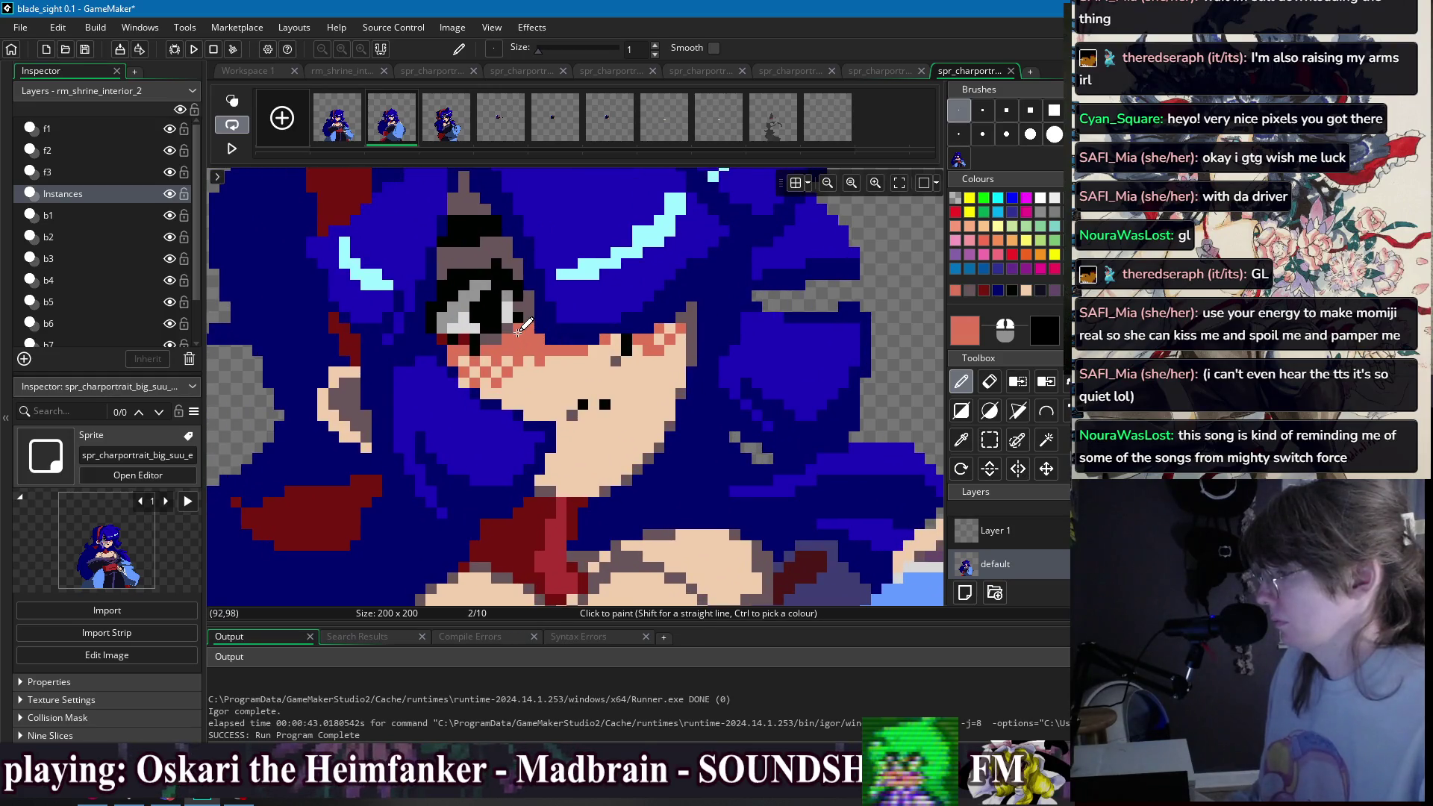
scroll(560, 321, down, 2)
scroll(665, 328, up, 2)
ctrl+click(667, 334)
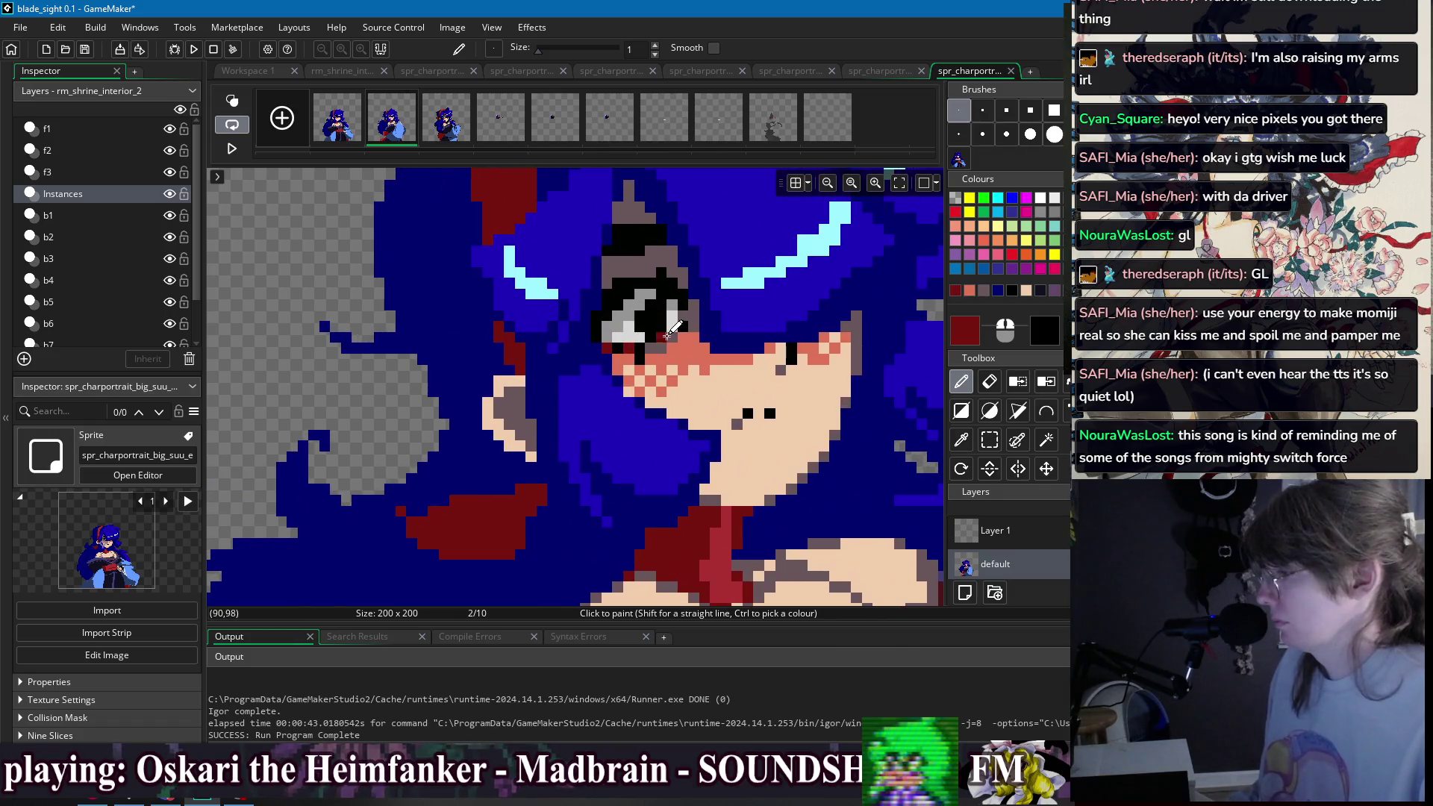
scroll(672, 306, up, 1)
scroll(672, 306, down, 1)
scroll(674, 302, up, 1)
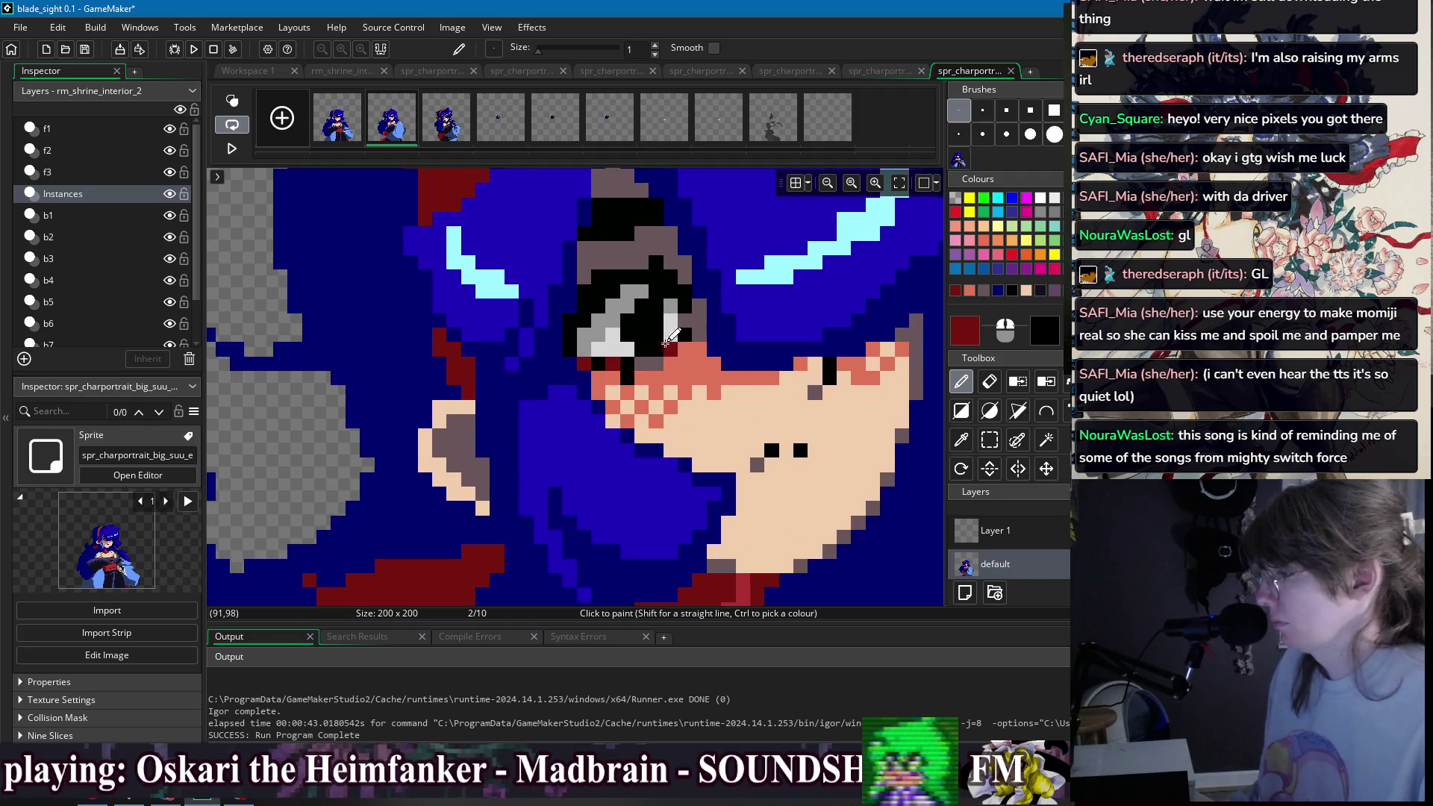
ctrl+click(672, 349)
scroll(747, 345, down, 4)
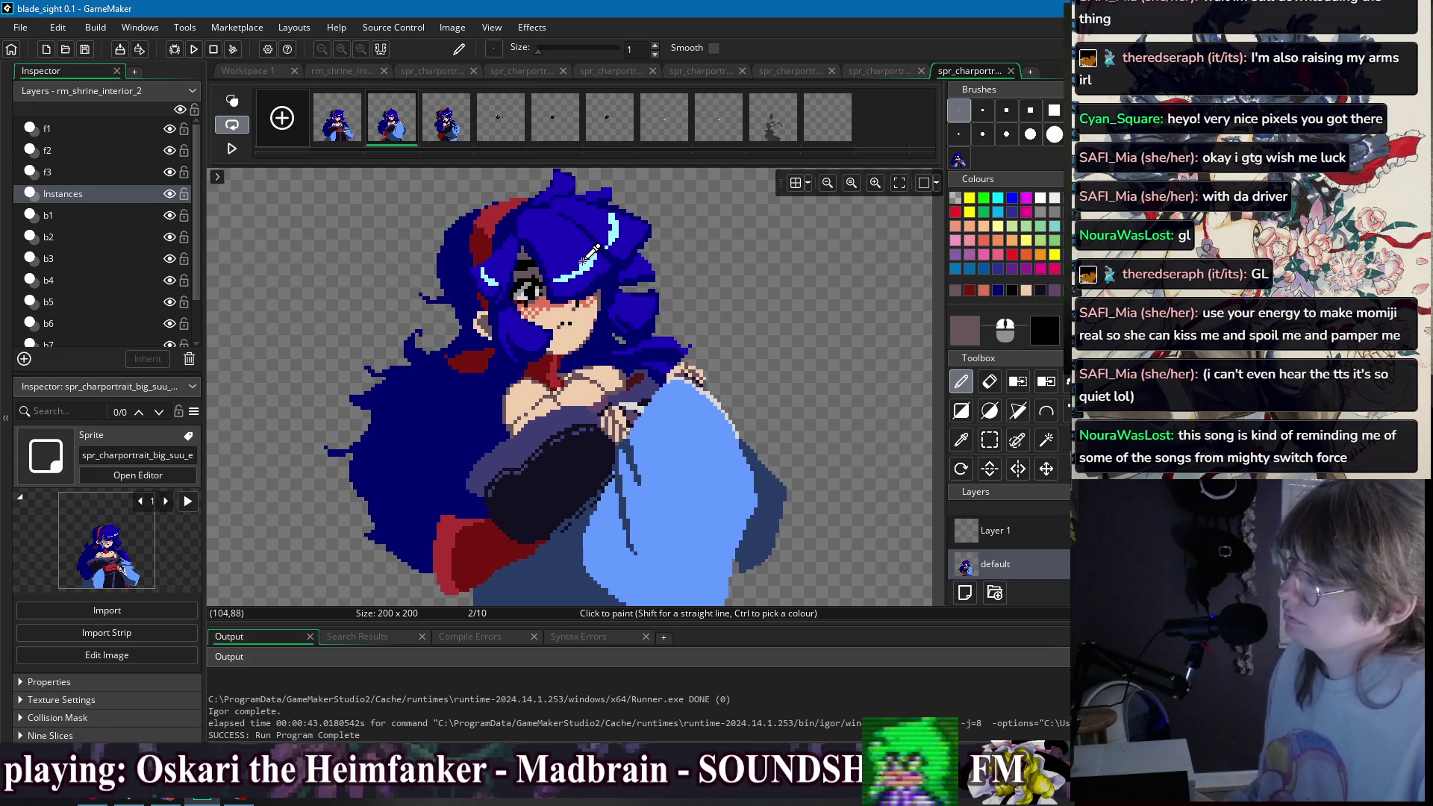
- Flip between frames 1 and 2 to check the blink, ending on frame 2
click(346, 119)
key(Right)
key(Left)
key(Right)
scroll(551, 295, up, 4)
scroll(550, 296, up, 1)
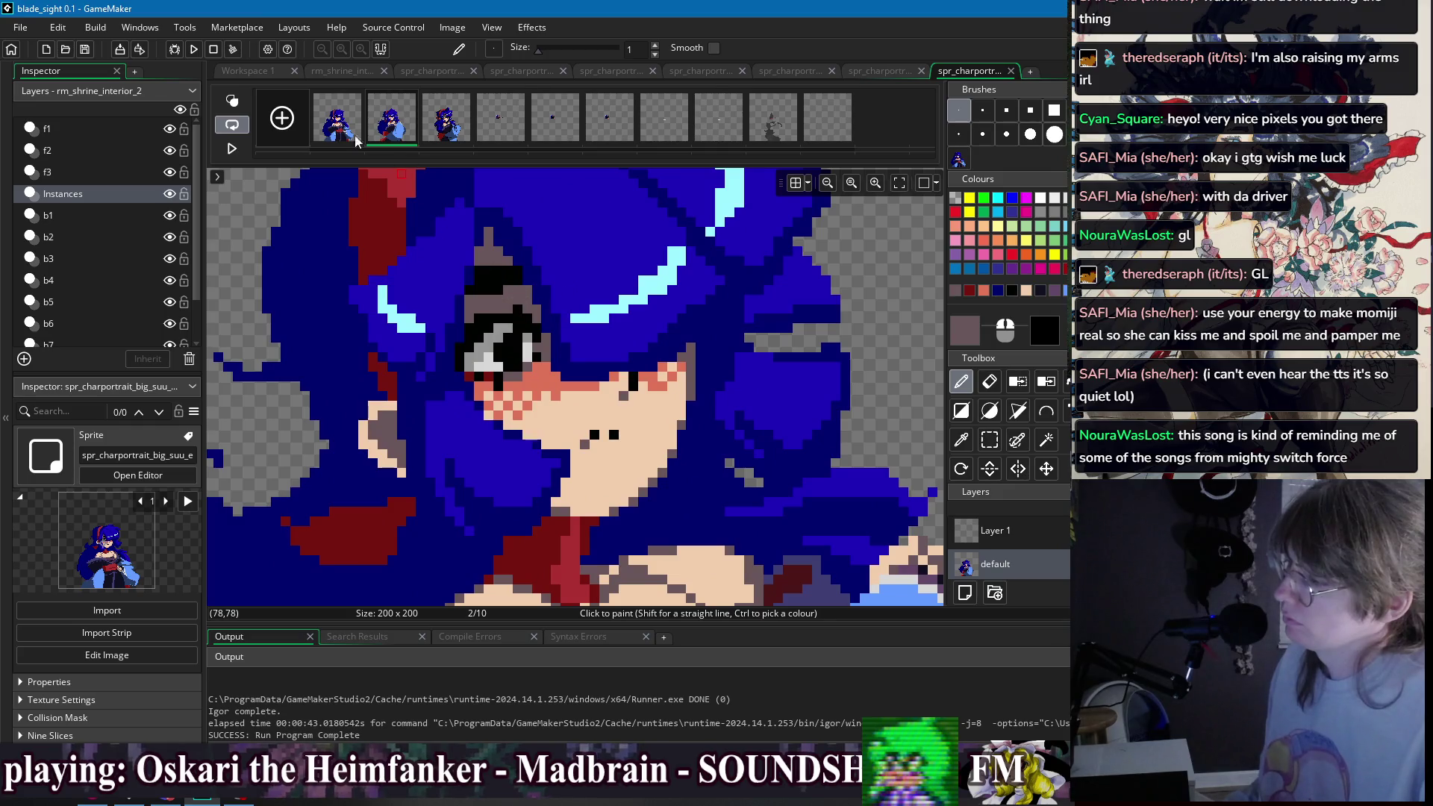
key(Left)
key(Right)
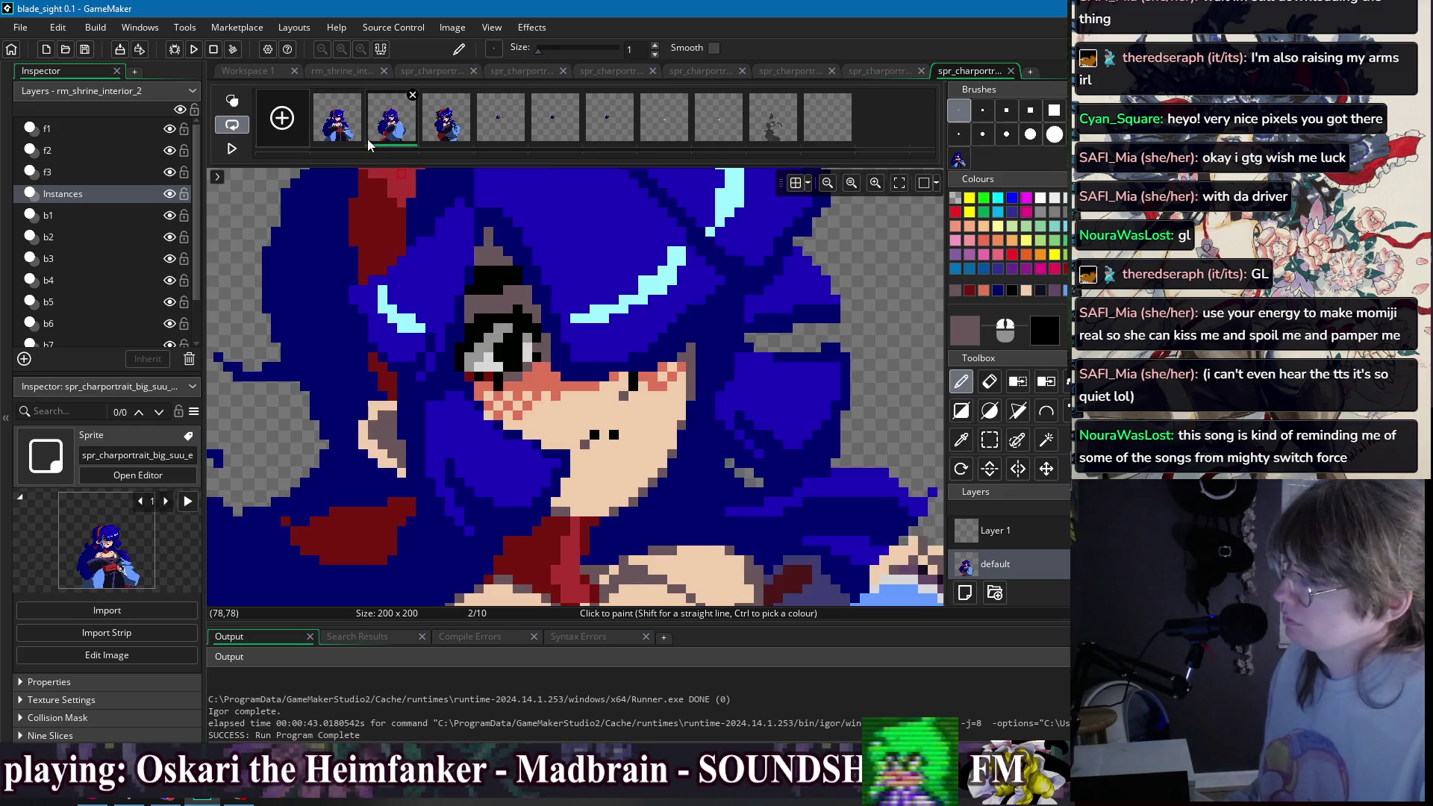
key(Left)
key(Right)
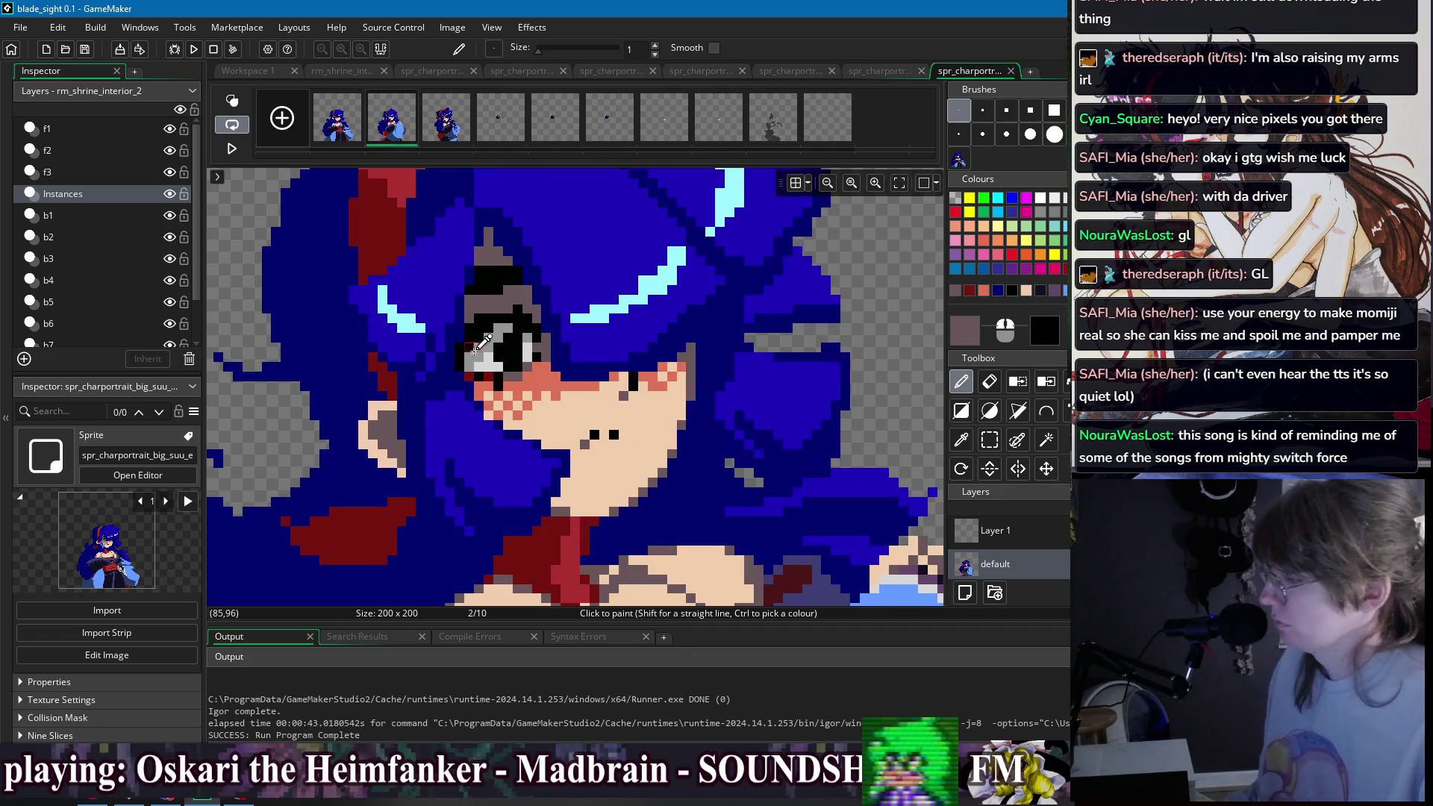
- Paint black pixels around the eye outline and select the eye region
ctrl+click(478, 345)
drag(478, 345, 452, 351)
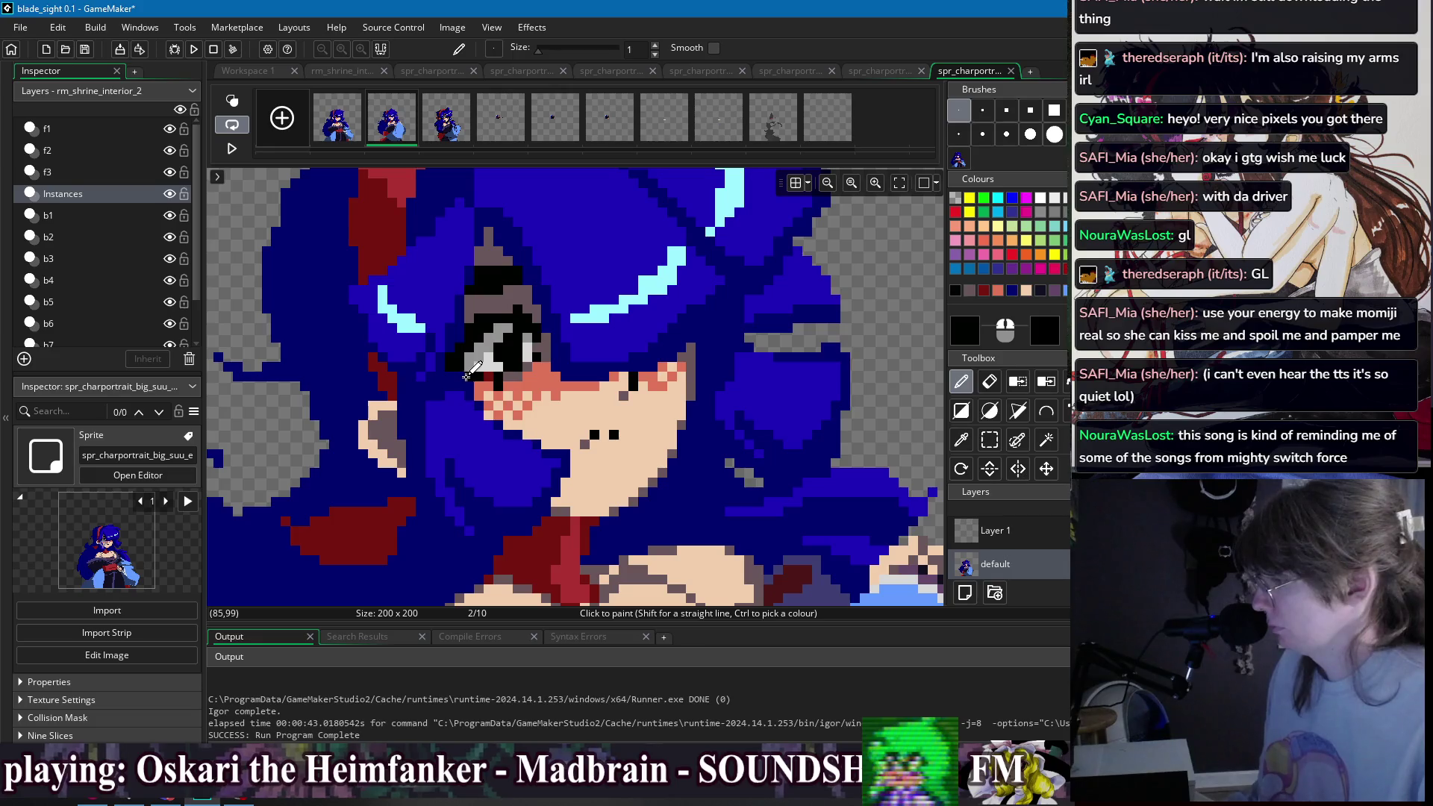
scroll(592, 352, down, 2)
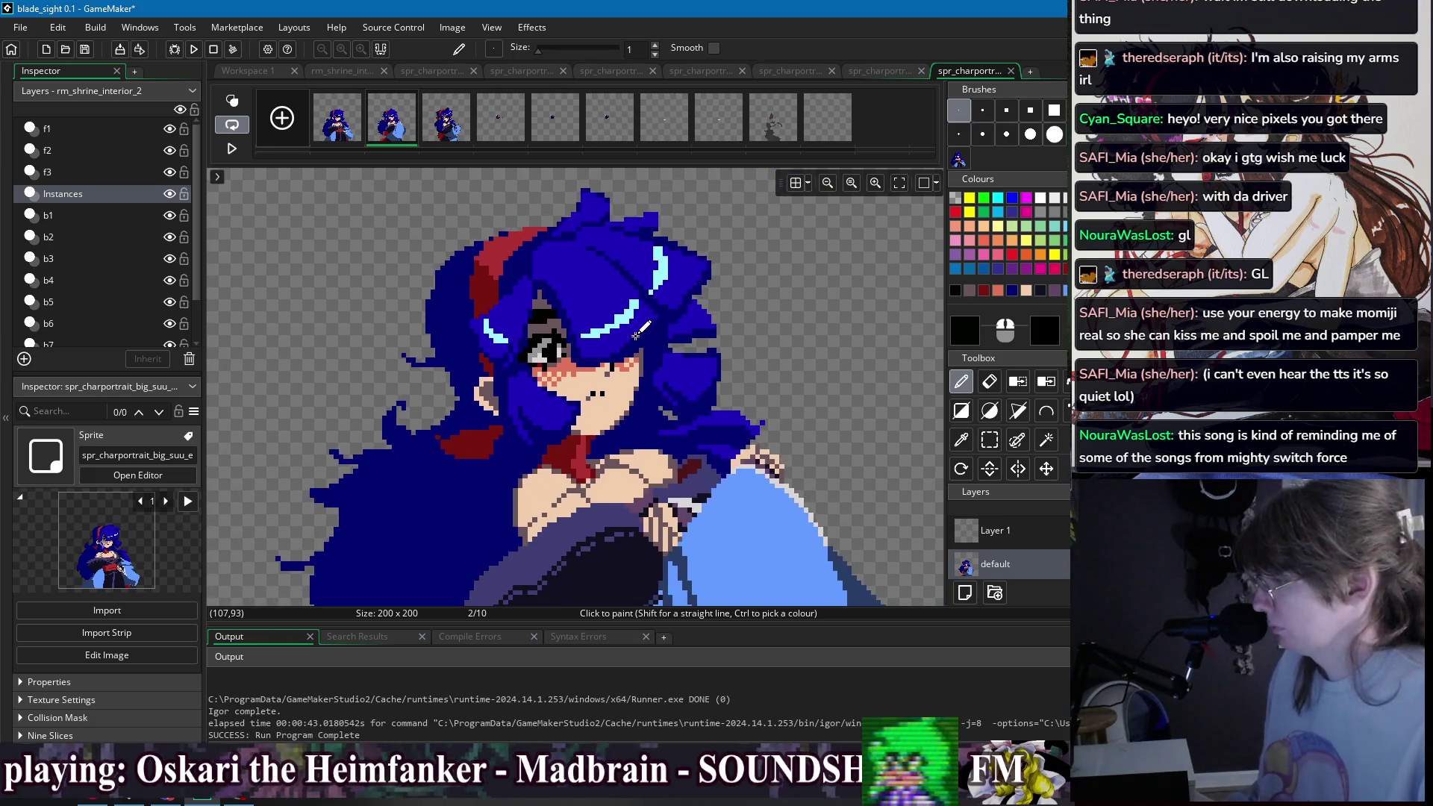
scroll(636, 333, down, 1)
scroll(526, 299, up, 3)
key(s)
drag(526, 298, 616, 386)
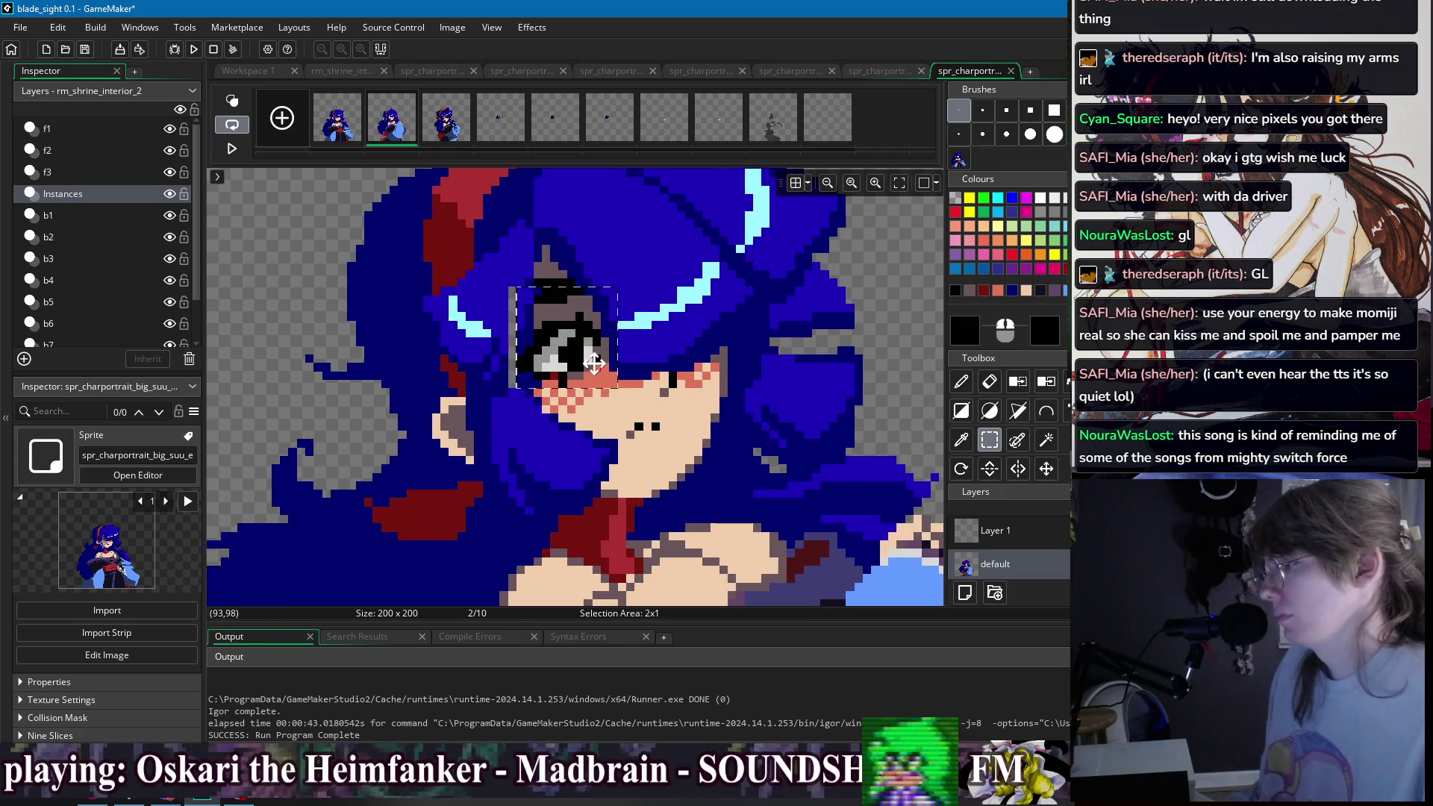
- Compare frame 1 against frame 2 and return to drawing on frame 2
click(351, 127)
click(387, 128)
click(359, 128)
click(388, 128)
scroll(503, 282, up, 2)
key(d)
- Sample hair blue, eye black, eyelid mauve-grey and navy, then paint the grey strip left of the eye
ctrl+click(508, 284)
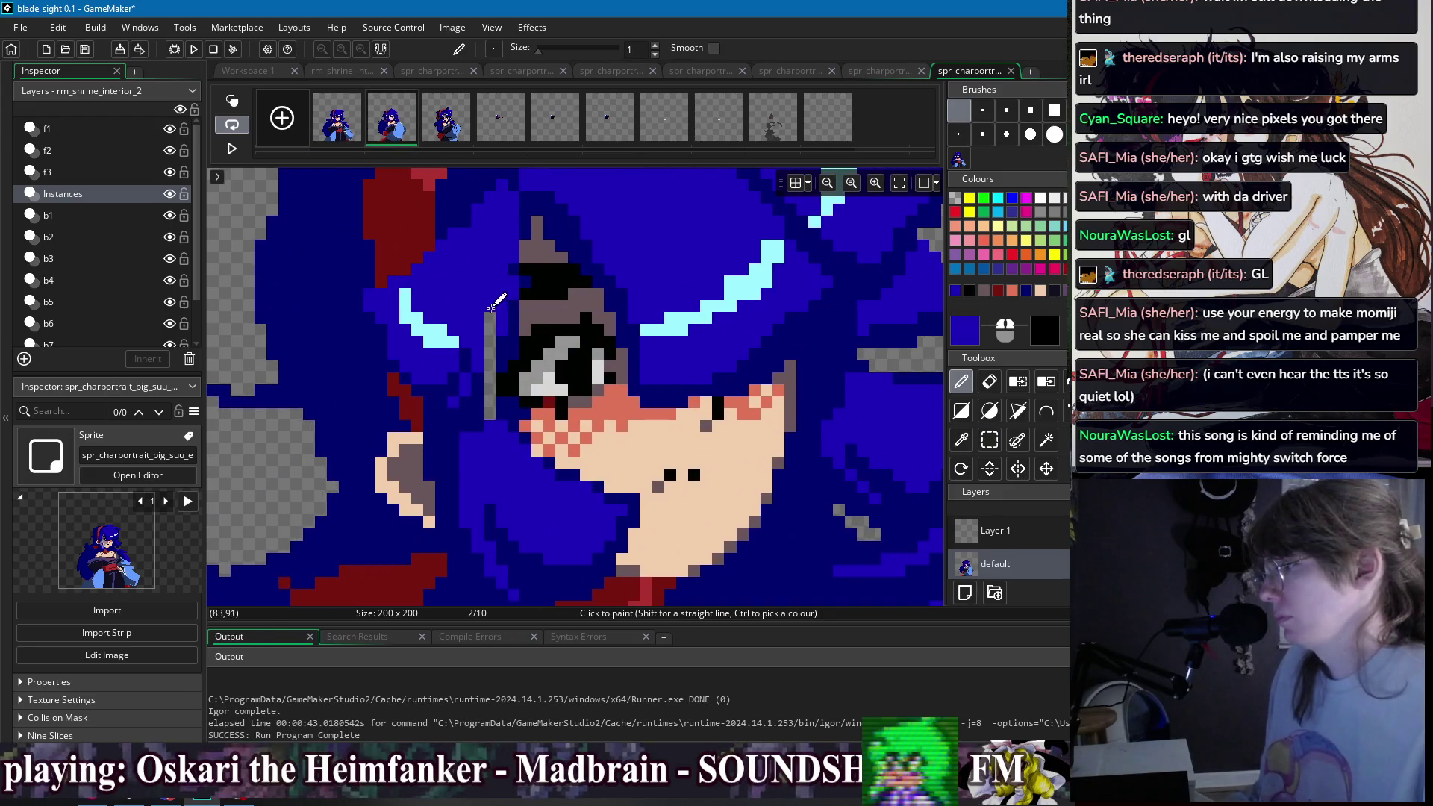
ctrl+click(520, 295)
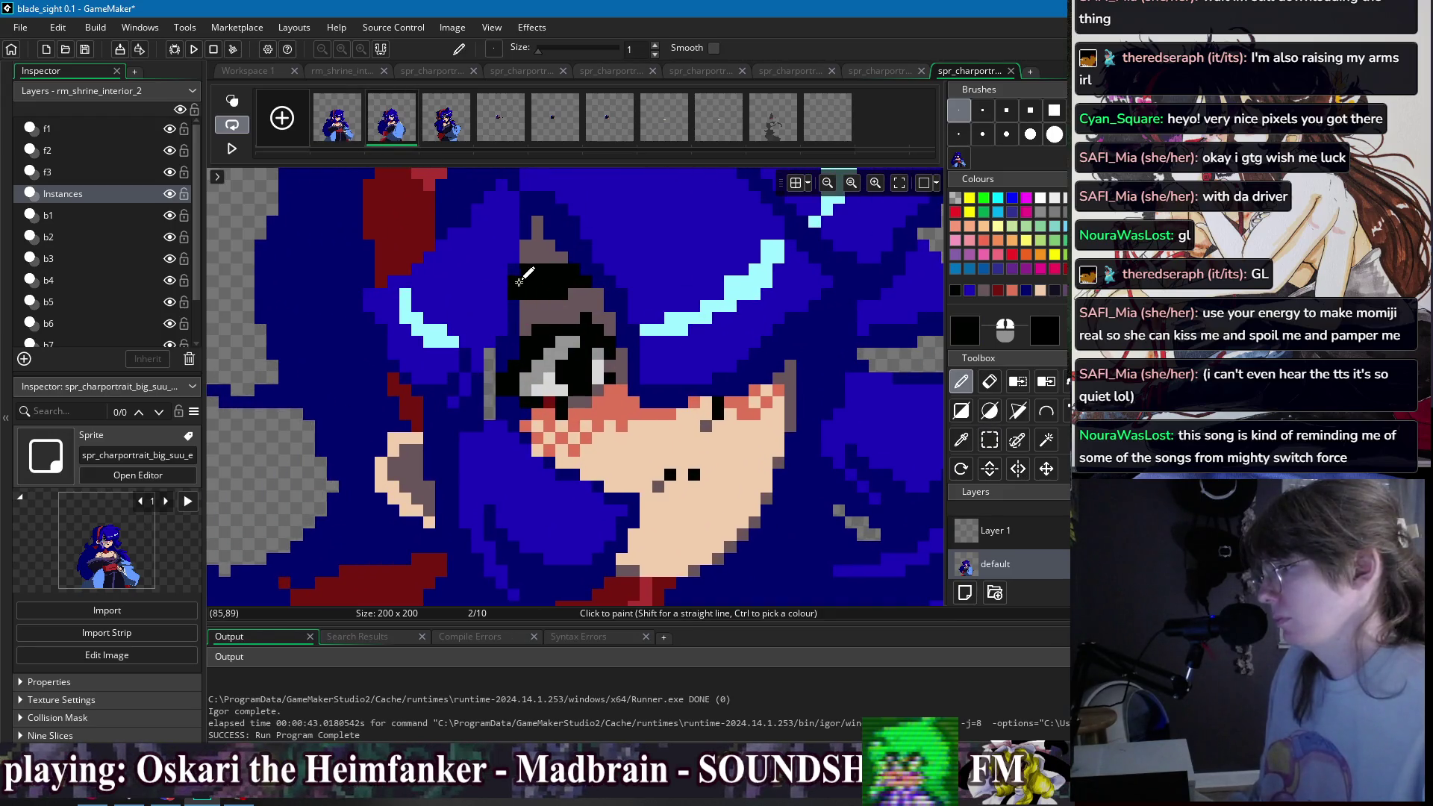
ctrl+click(516, 316)
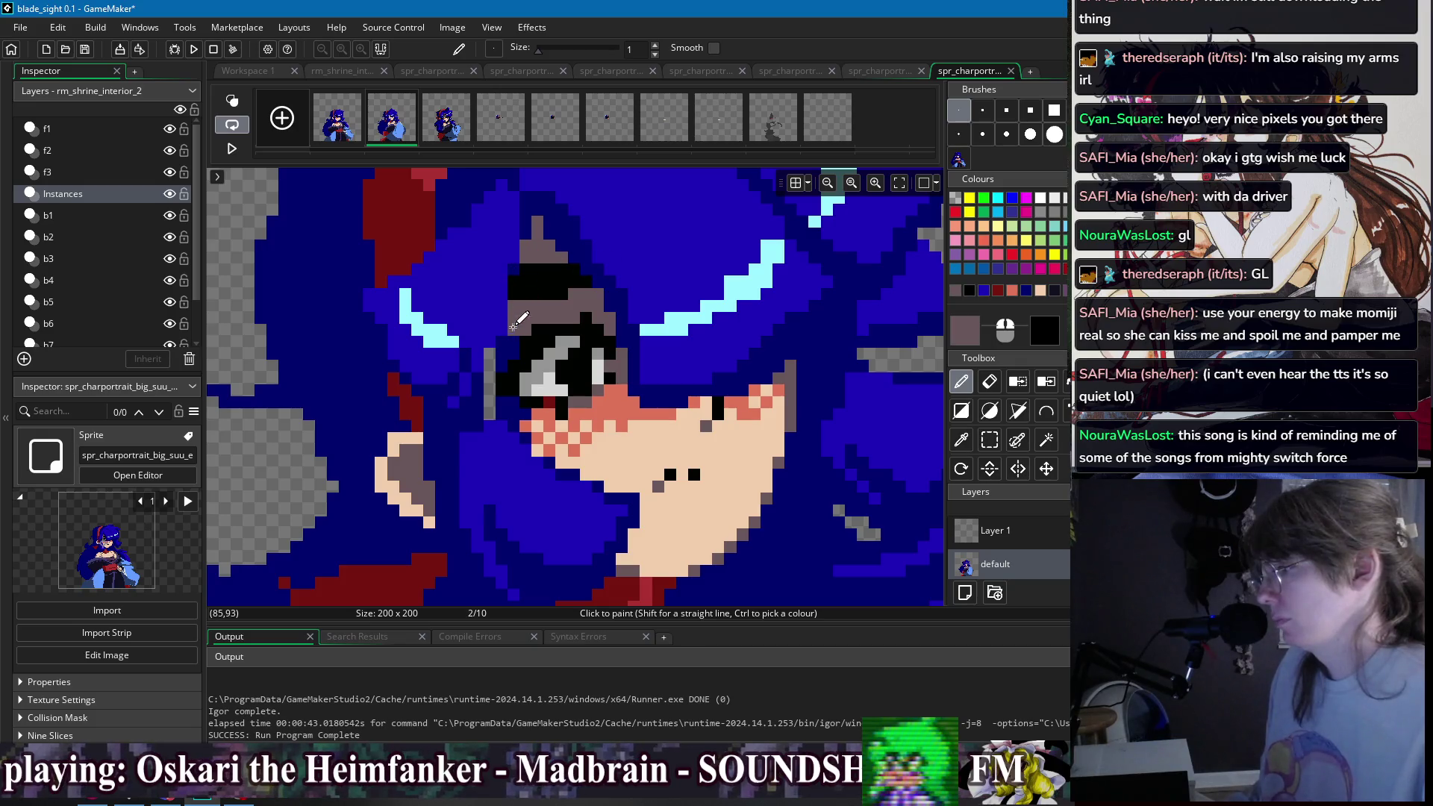
drag(515, 349, 527, 297)
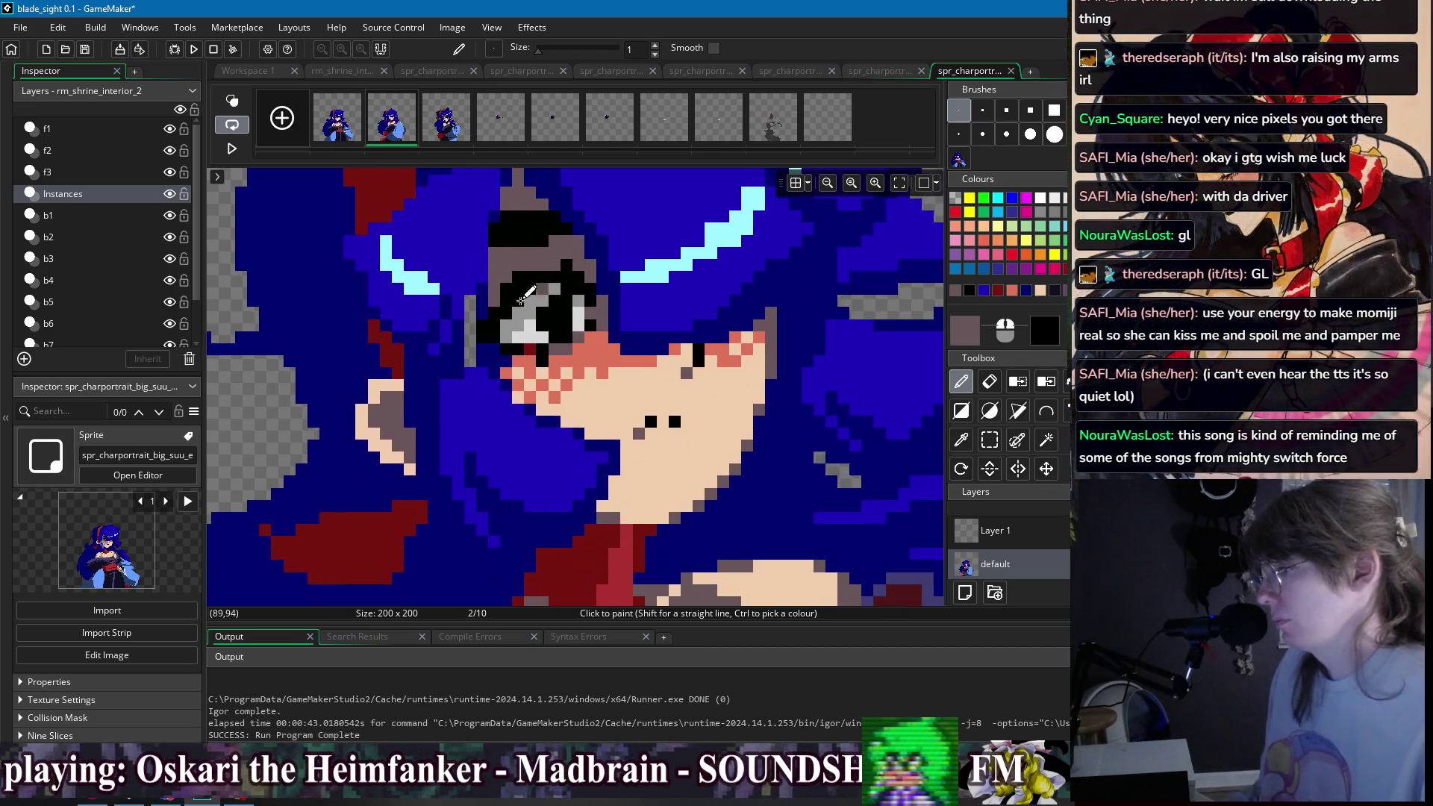
ctrl+click(484, 307)
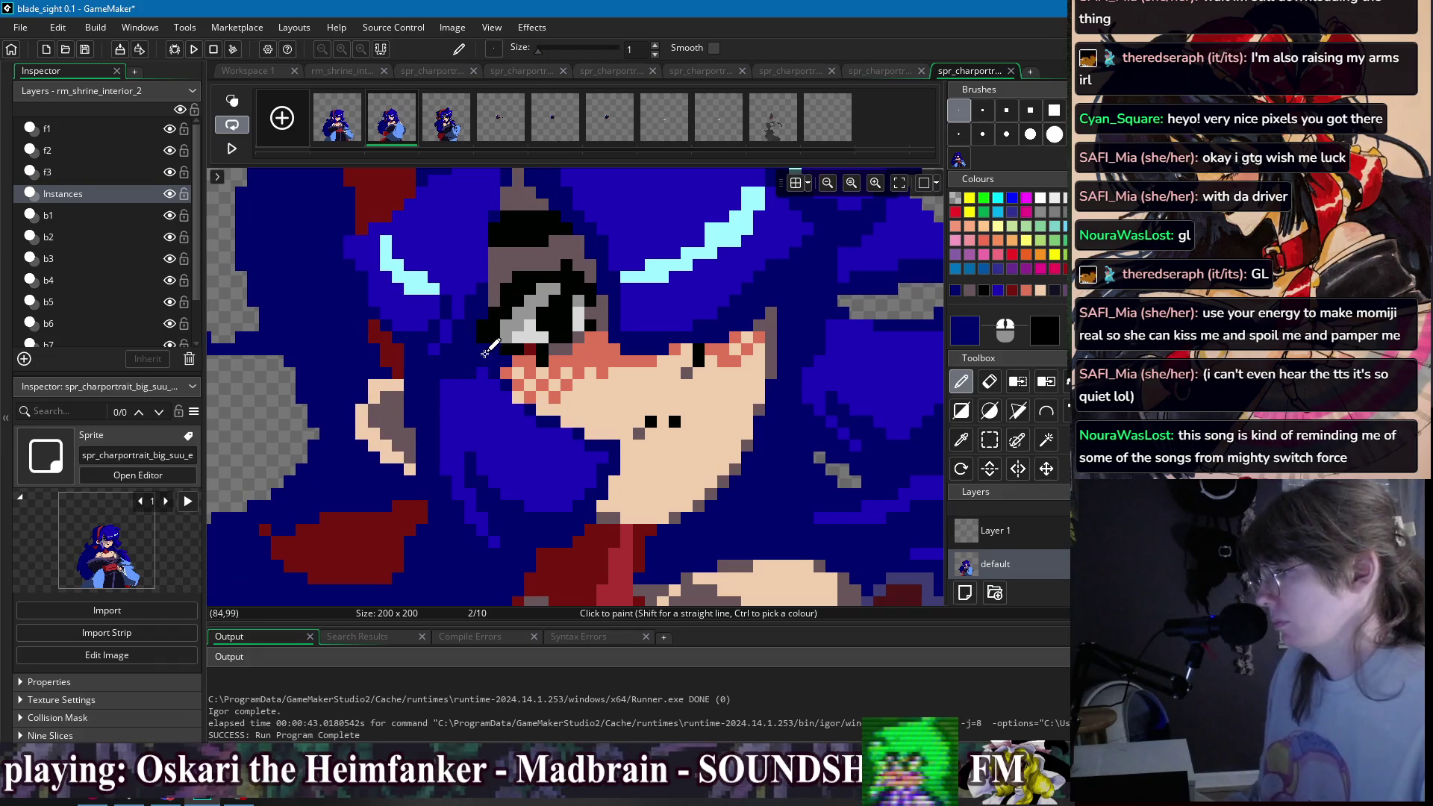
drag(470, 306, 470, 363)
- Sample the brighter blue and navy hair colours and reframe the view on the eye area
ctrl+click(472, 284)
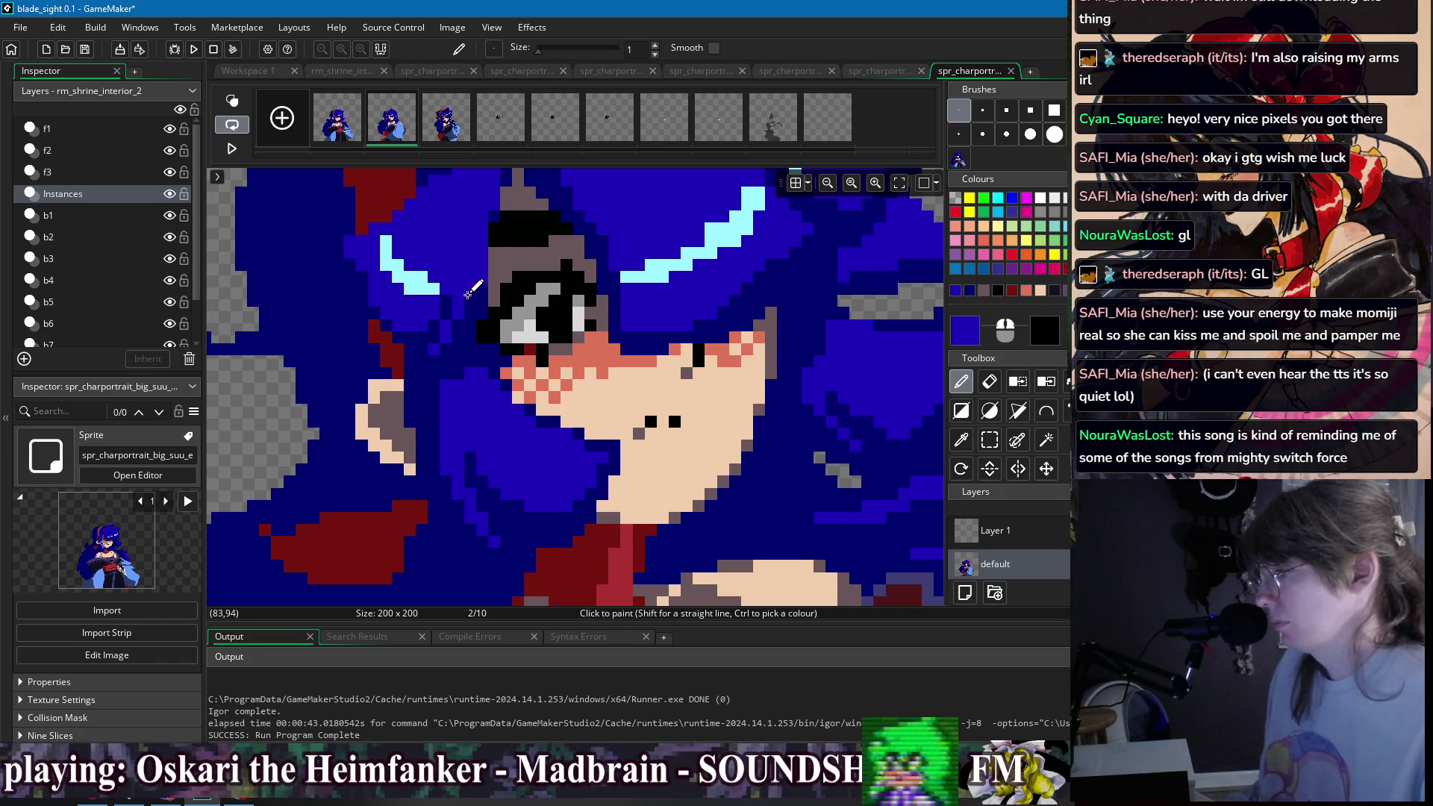
scroll(601, 278, down, 2)
scroll(602, 277, down, 2)
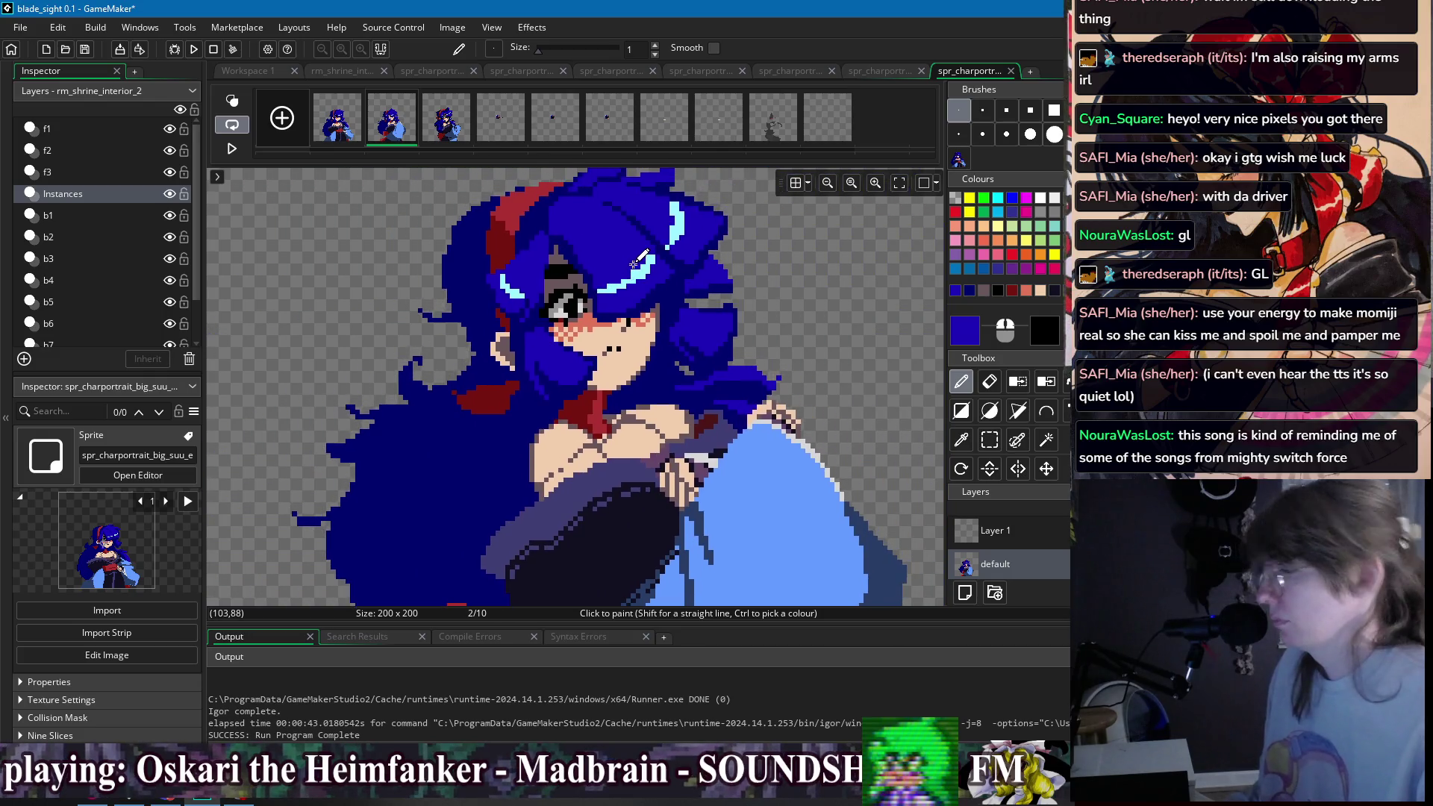
scroll(613, 299, up, 1)
scroll(612, 299, down, 1)
scroll(590, 343, up, 2)
ctrl+click(564, 340)
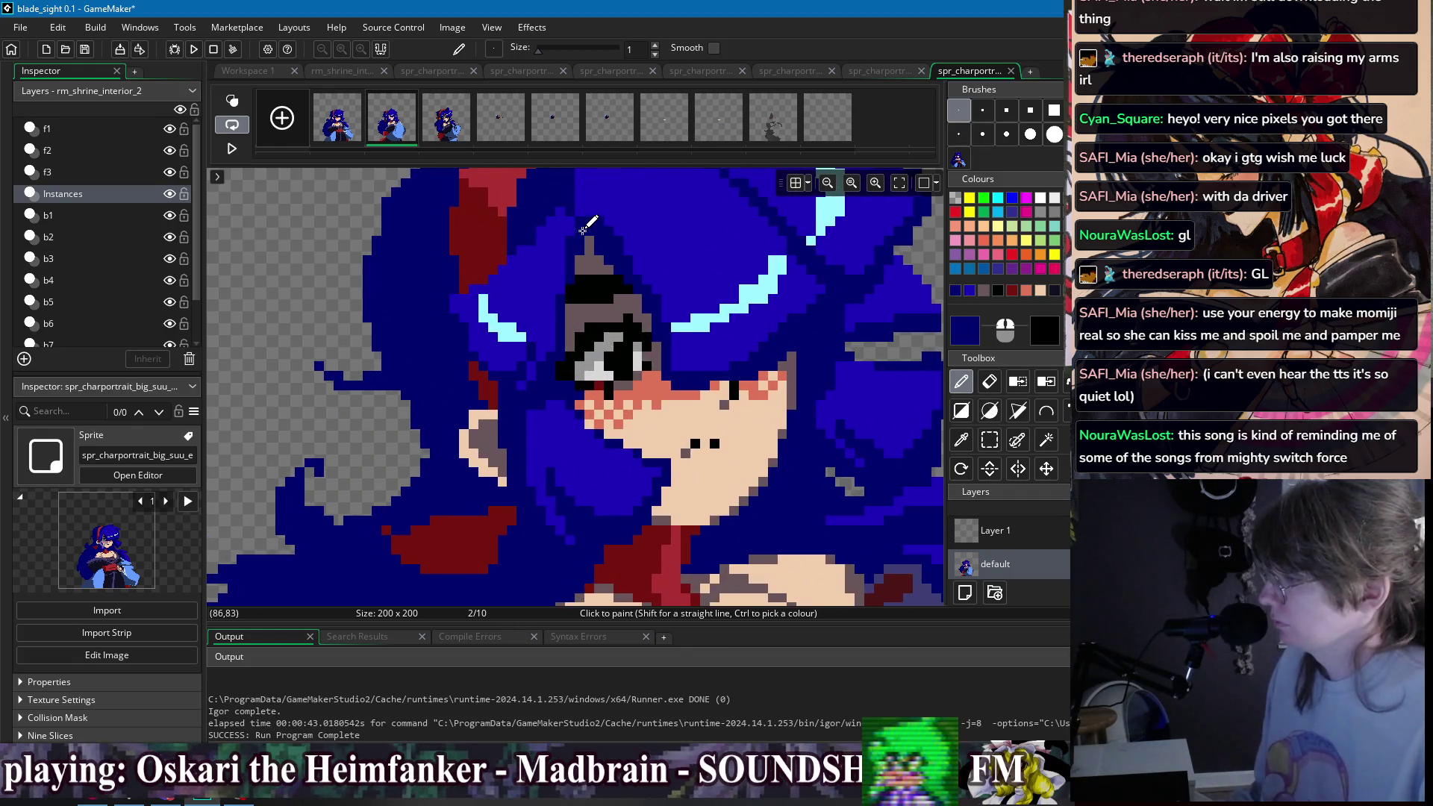
scroll(623, 236, down, 1)
scroll(624, 246, up, 1)
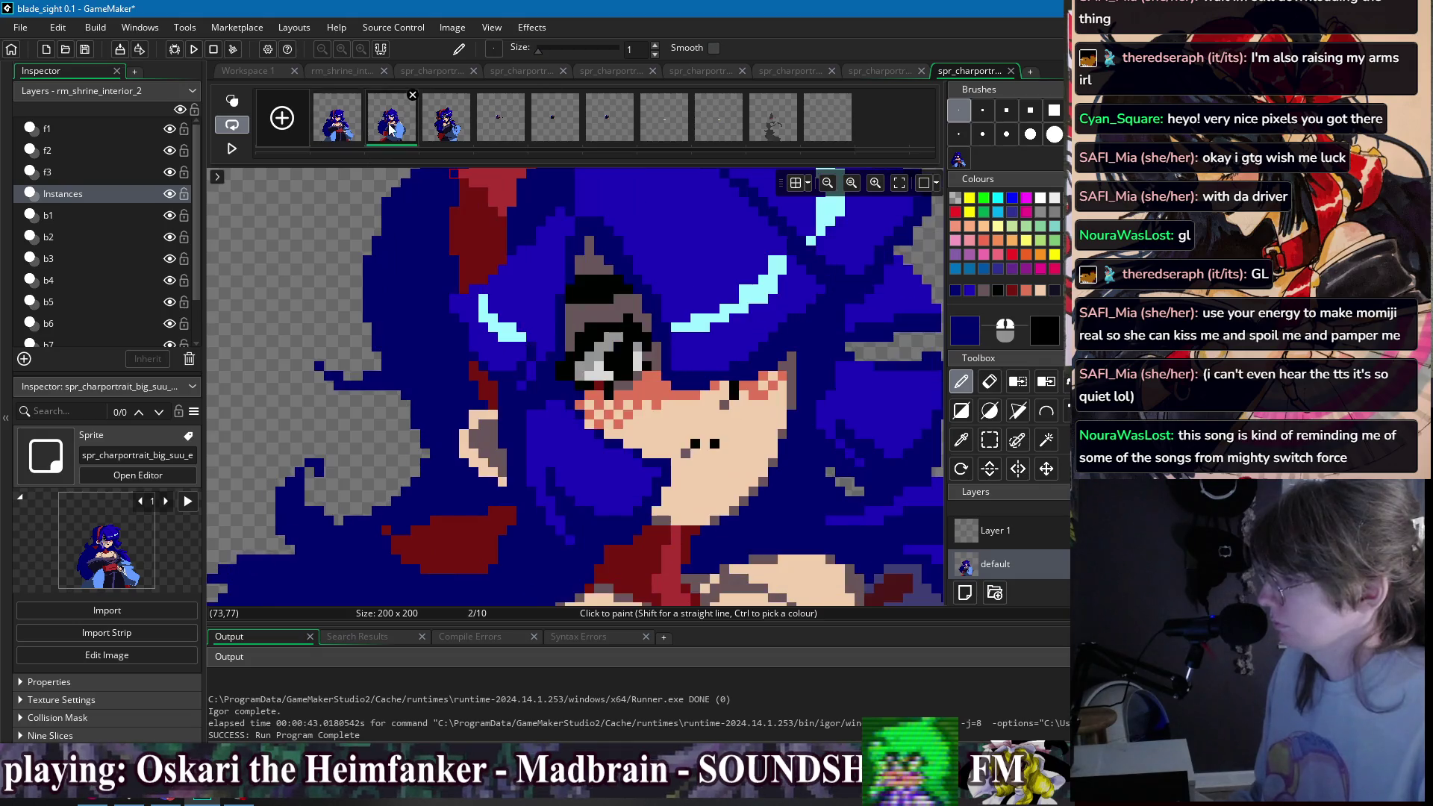
scroll(624, 270, up, 1)
drag(624, 270, 531, 315)
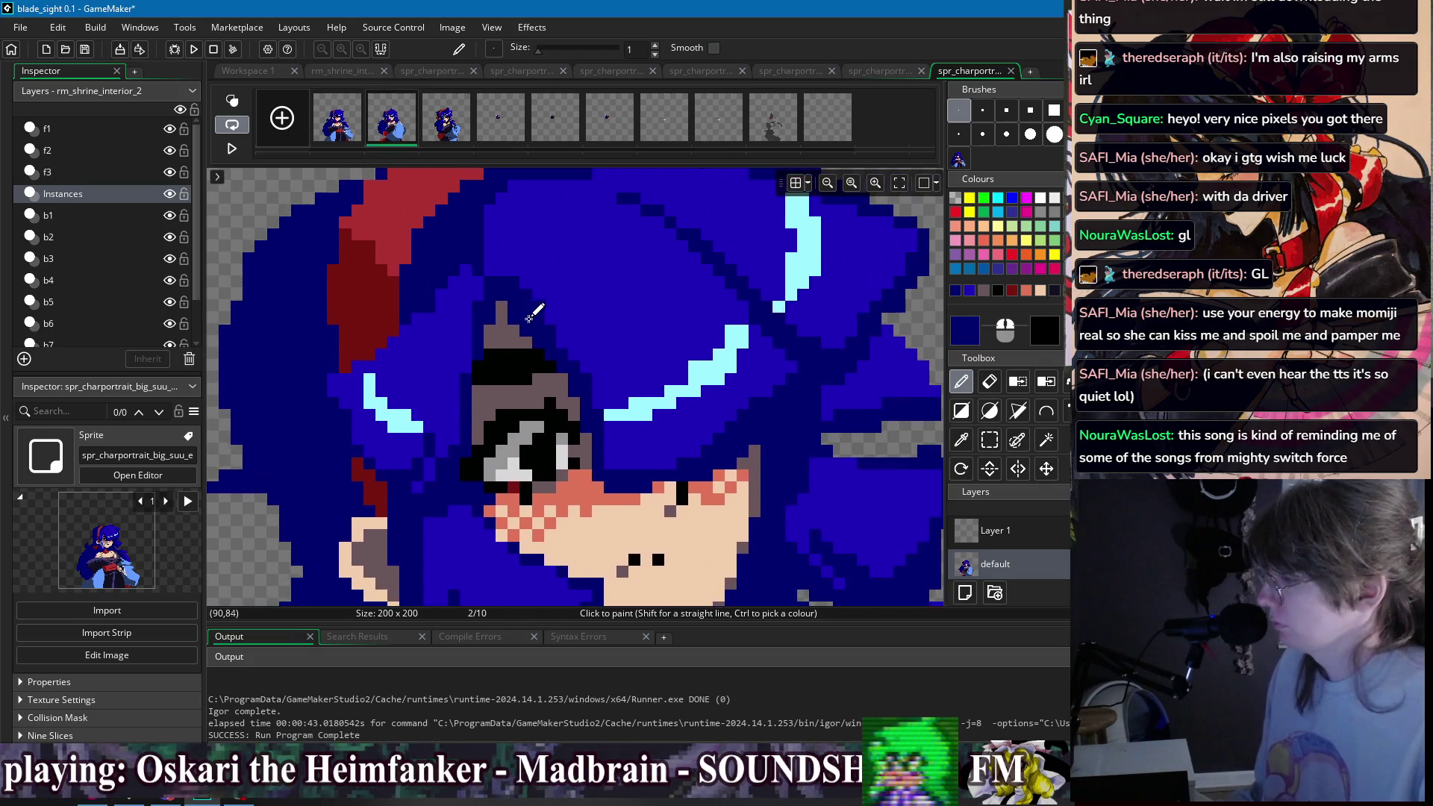
- Sample the grey-brown eyelid colour and the black eye outline for shading the eyelid
ctrl+click(507, 338)
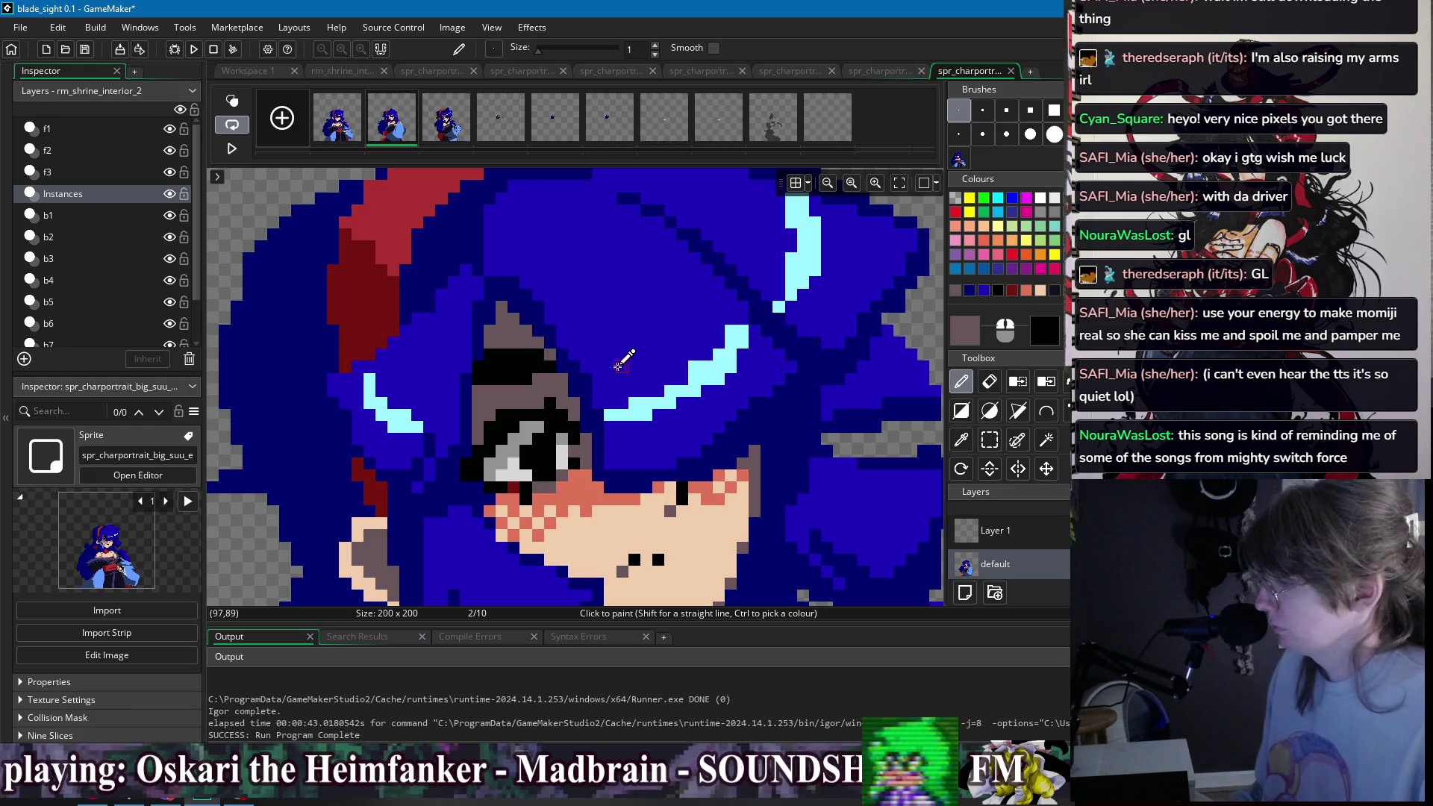
scroll(621, 366, down, 3)
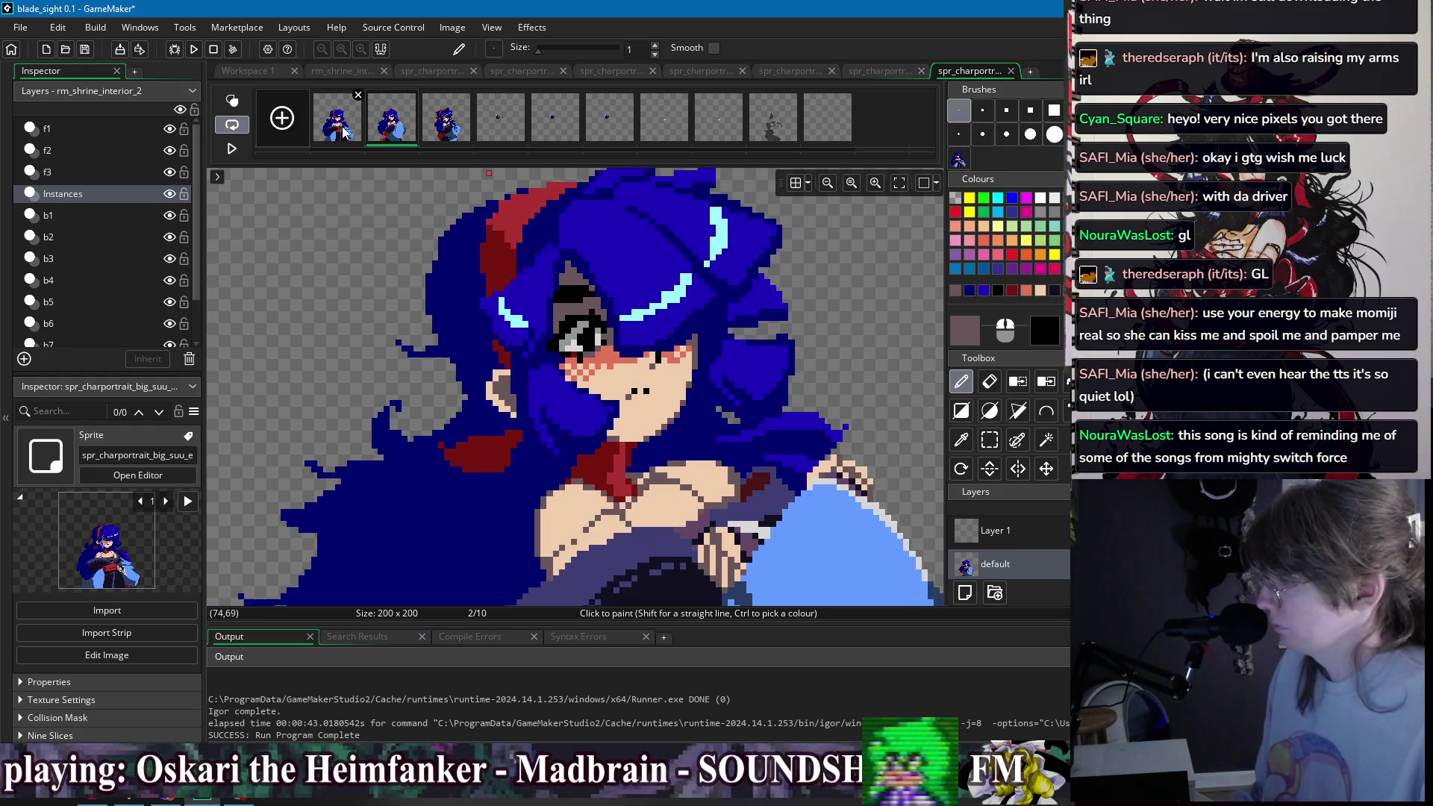
scroll(610, 299, up, 3)
ctrl+click(611, 299)
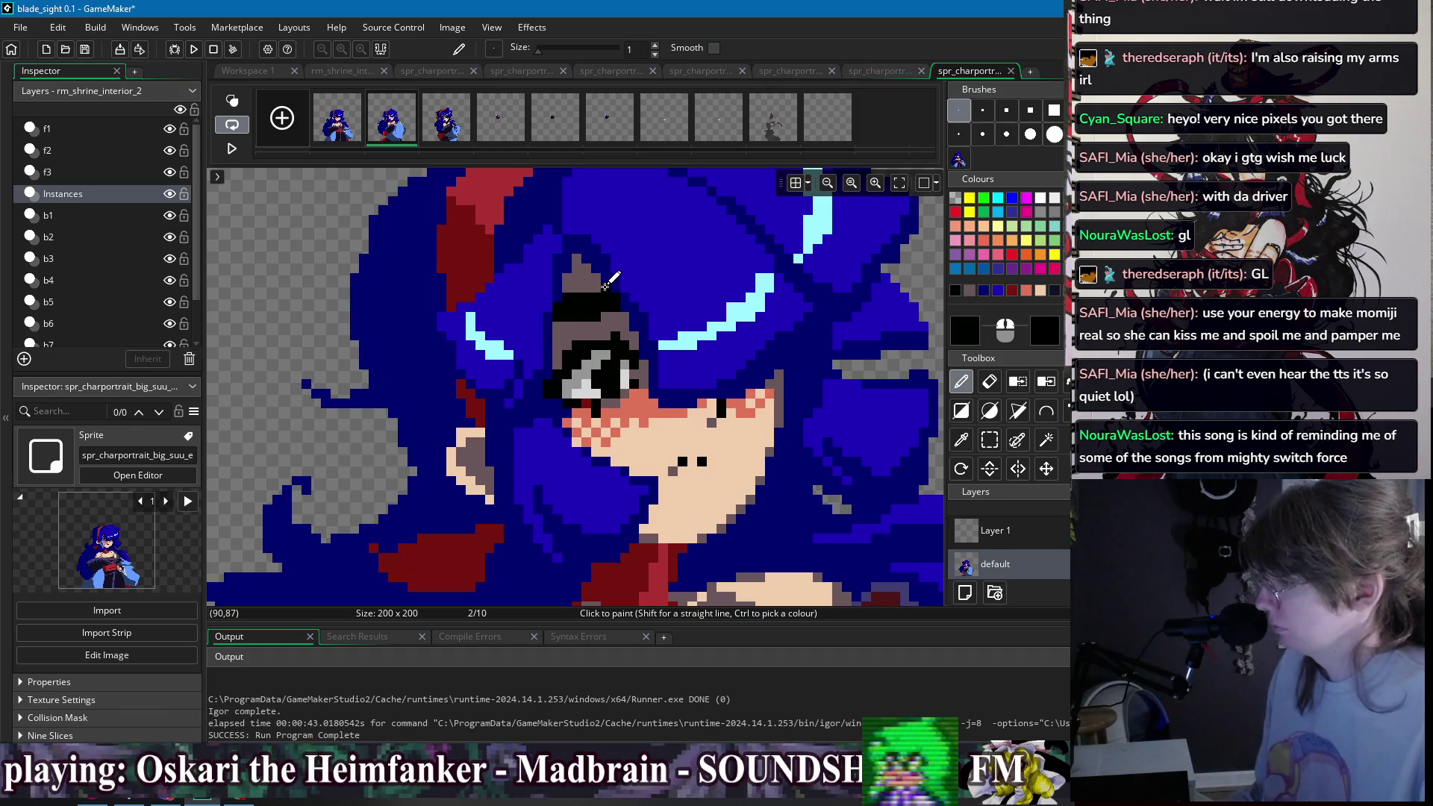
scroll(721, 293, down, 2)
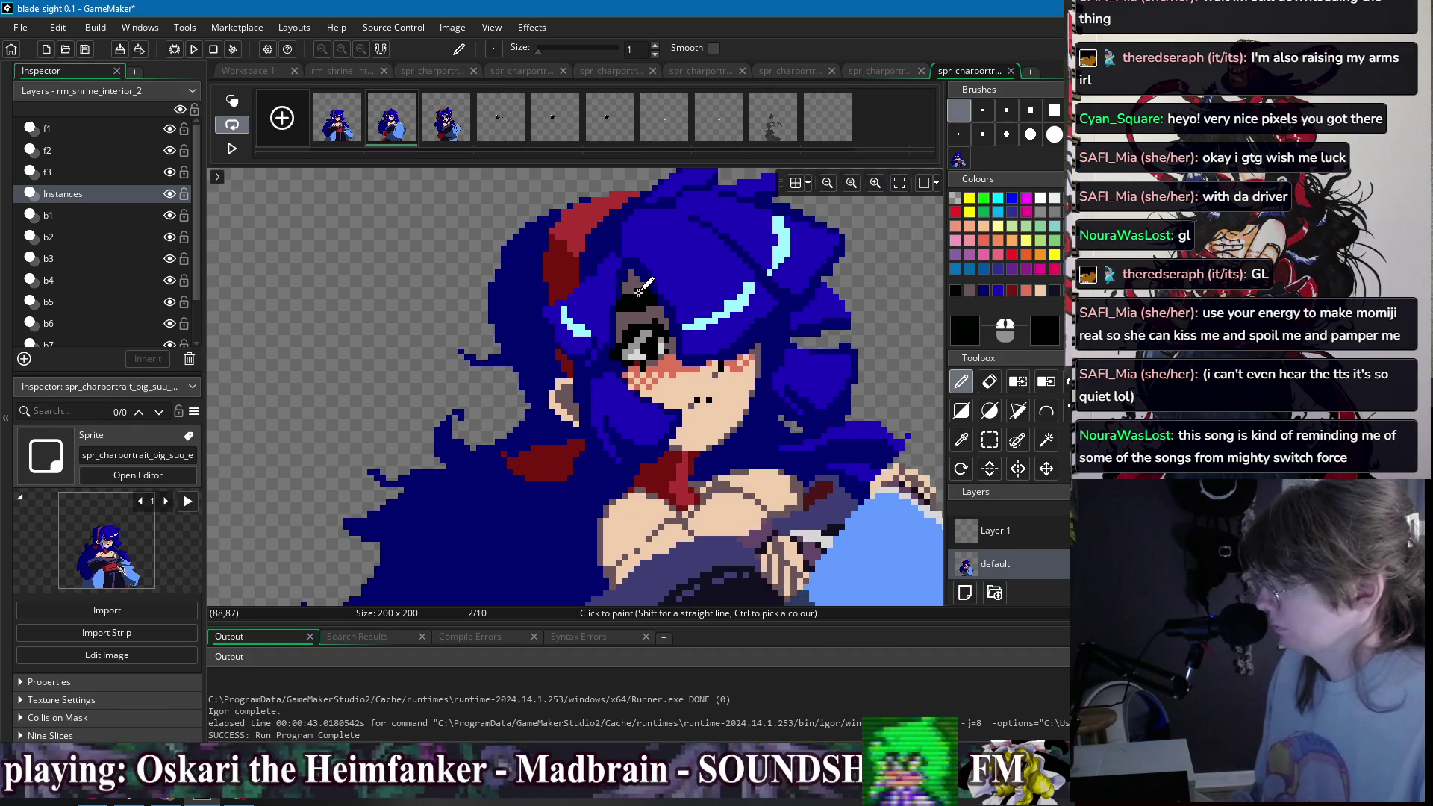
scroll(699, 306, up, 2)
scroll(588, 294, up, 3)
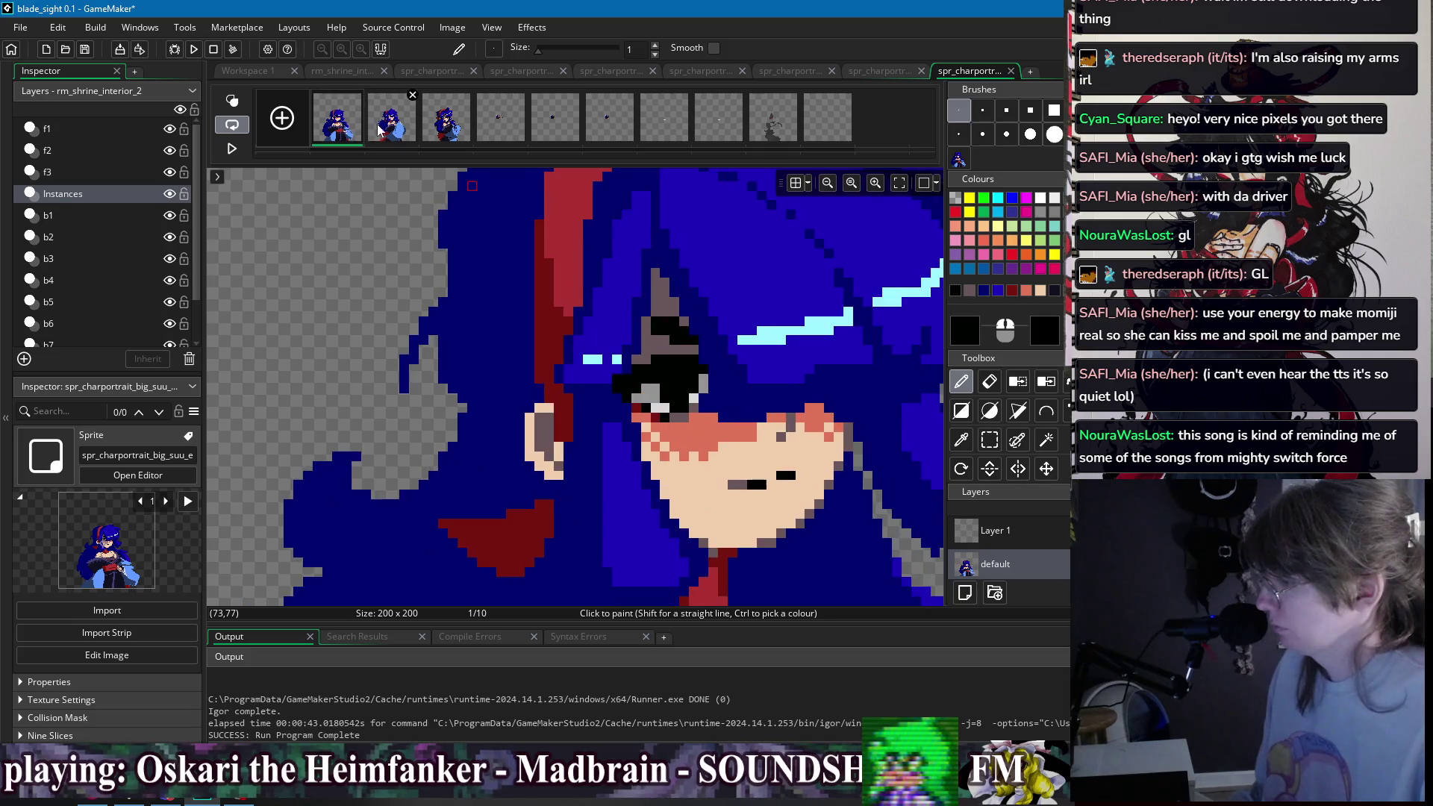
- Shade the half-closed eyelid with the sampled grey and black eye-outline colours
ctrl+click(588, 293)
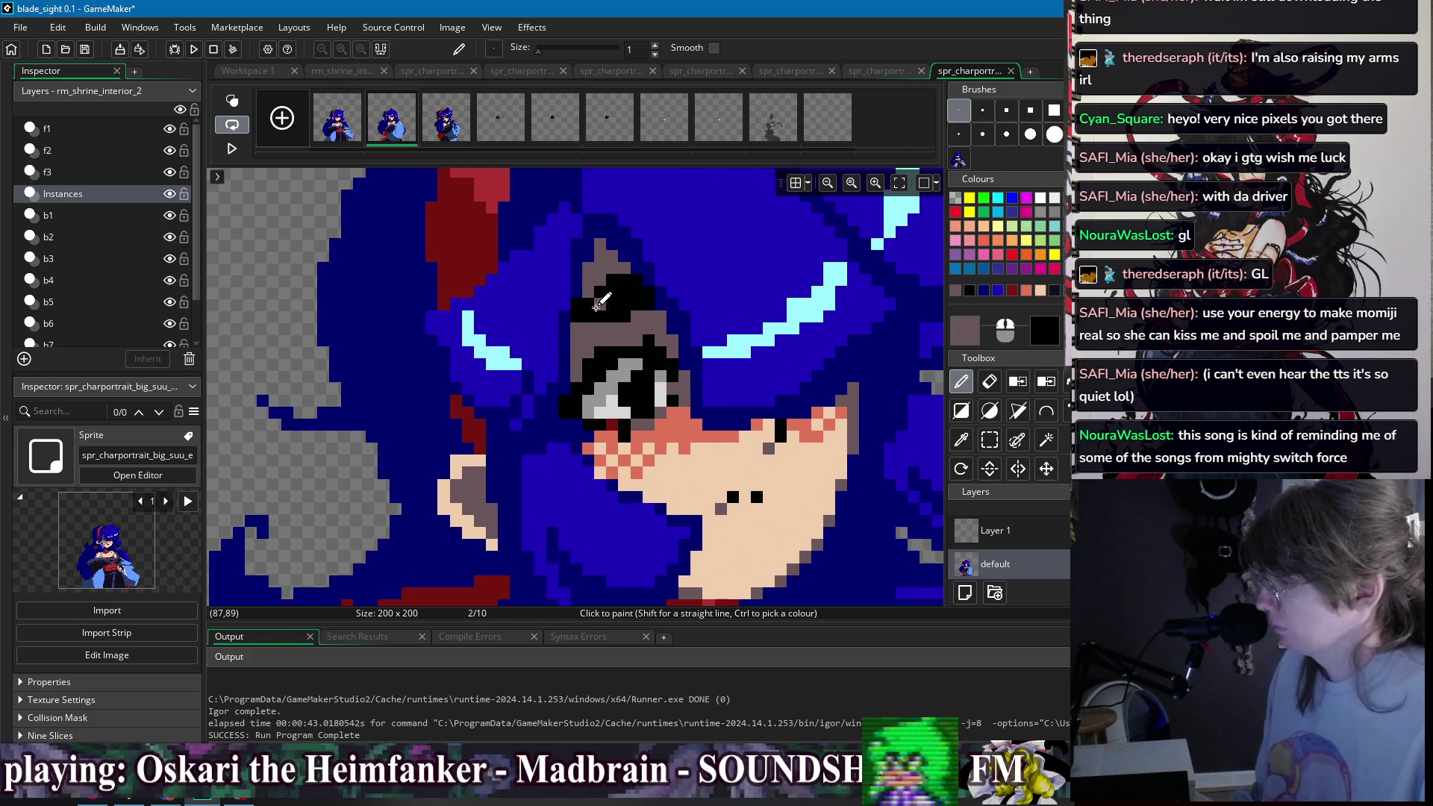
scroll(601, 312, down, 3)
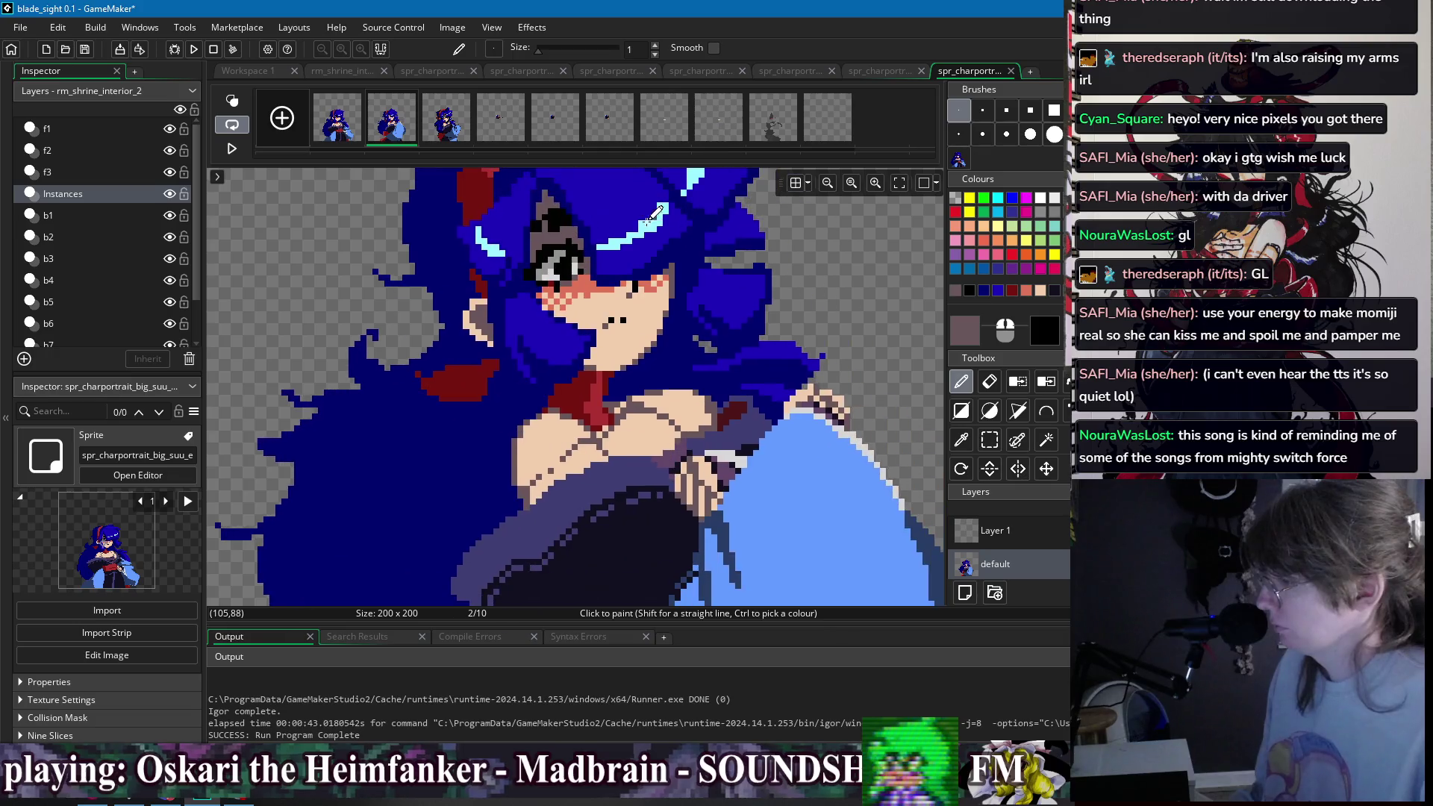
scroll(601, 270, down, 3)
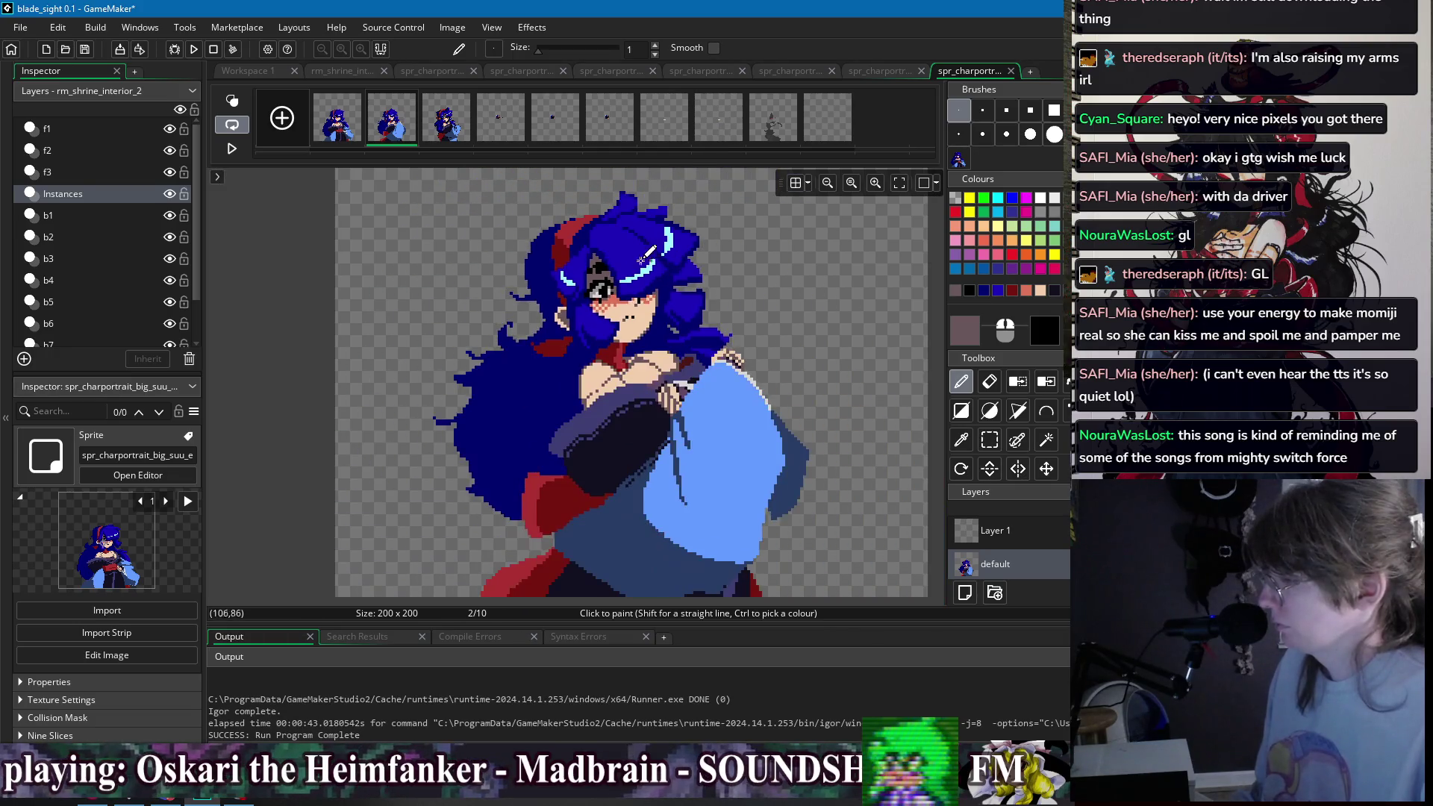
scroll(578, 284, up, 4)
scroll(724, 285, down, 3)
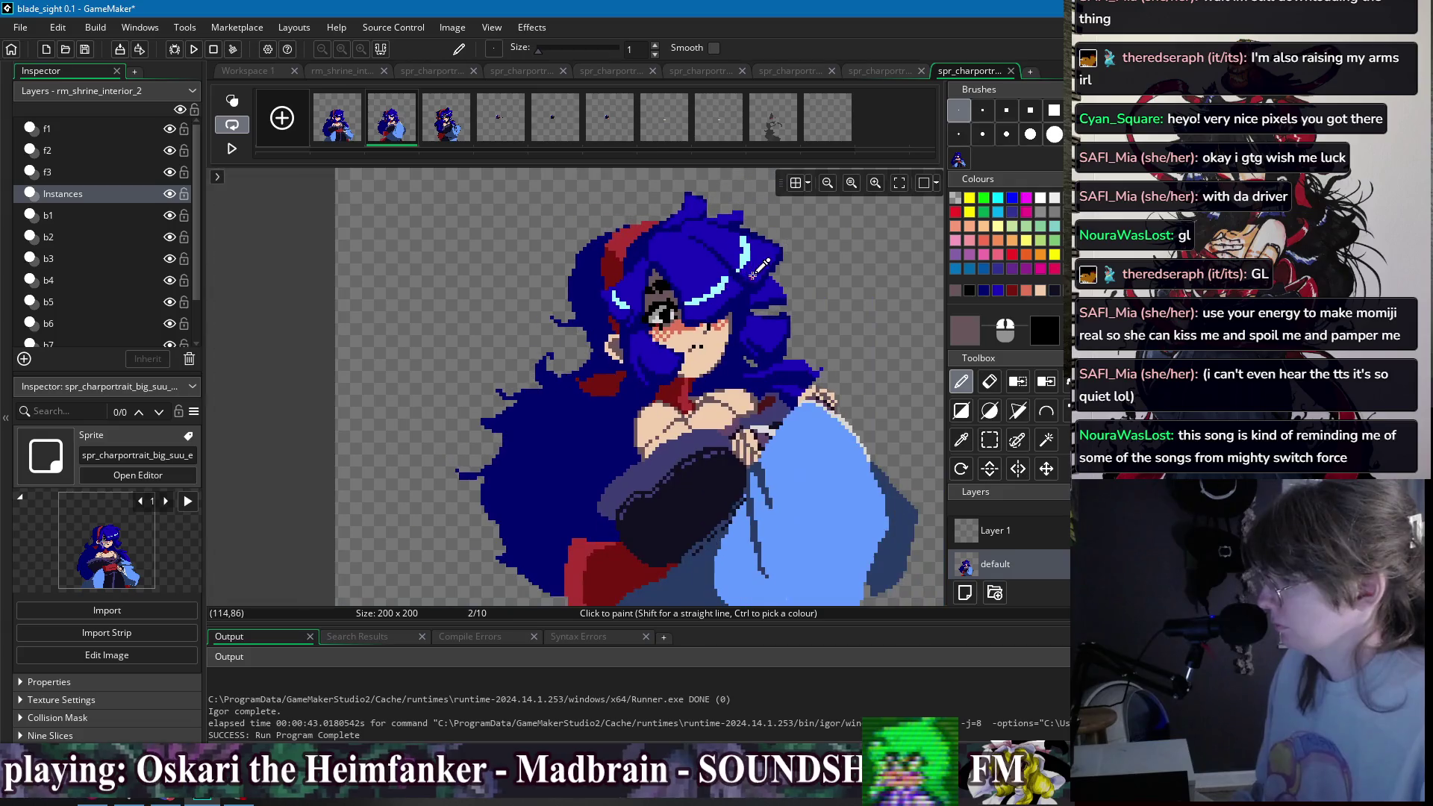
scroll(729, 244, up, 1)
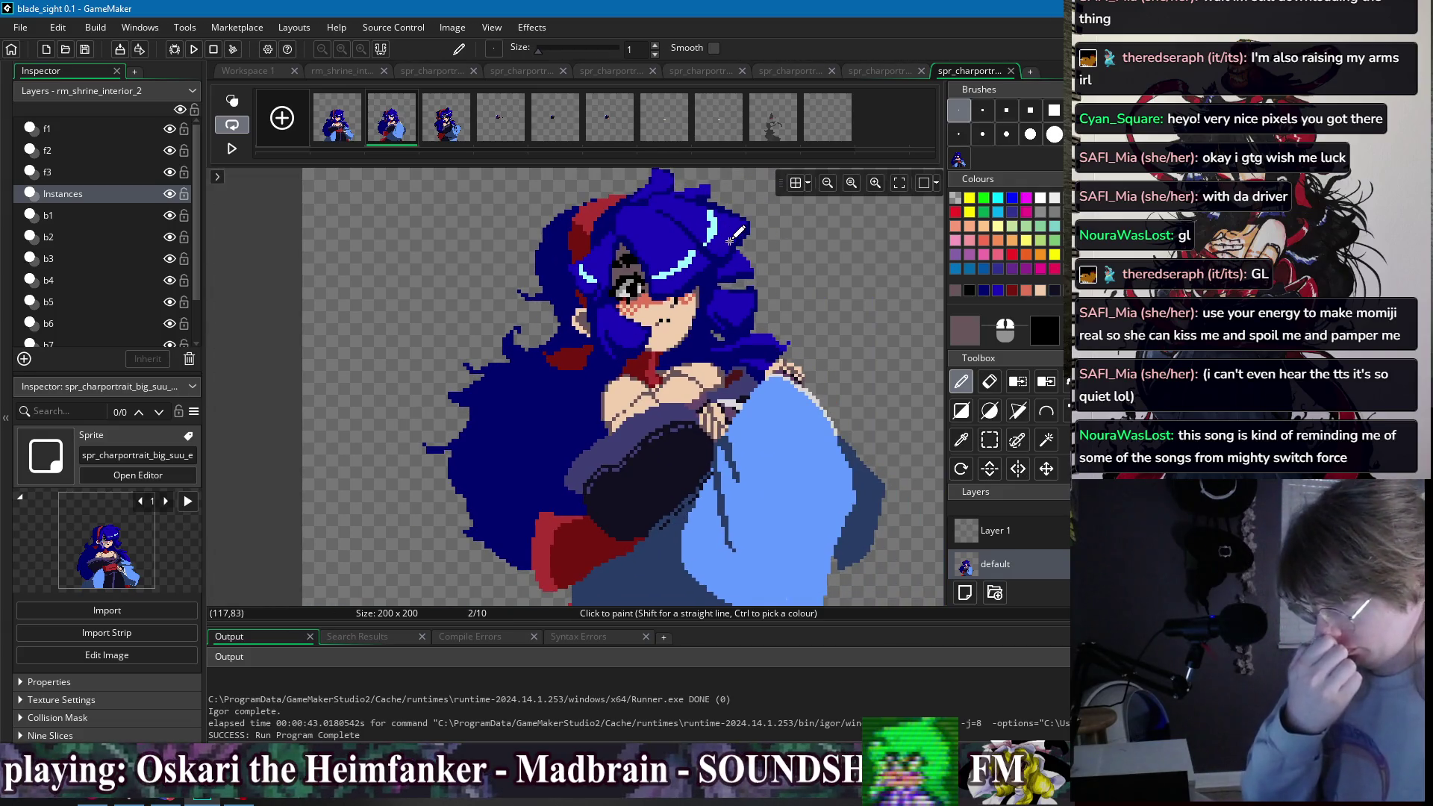
scroll(677, 262, up, 2)
scroll(687, 265, right, 2)
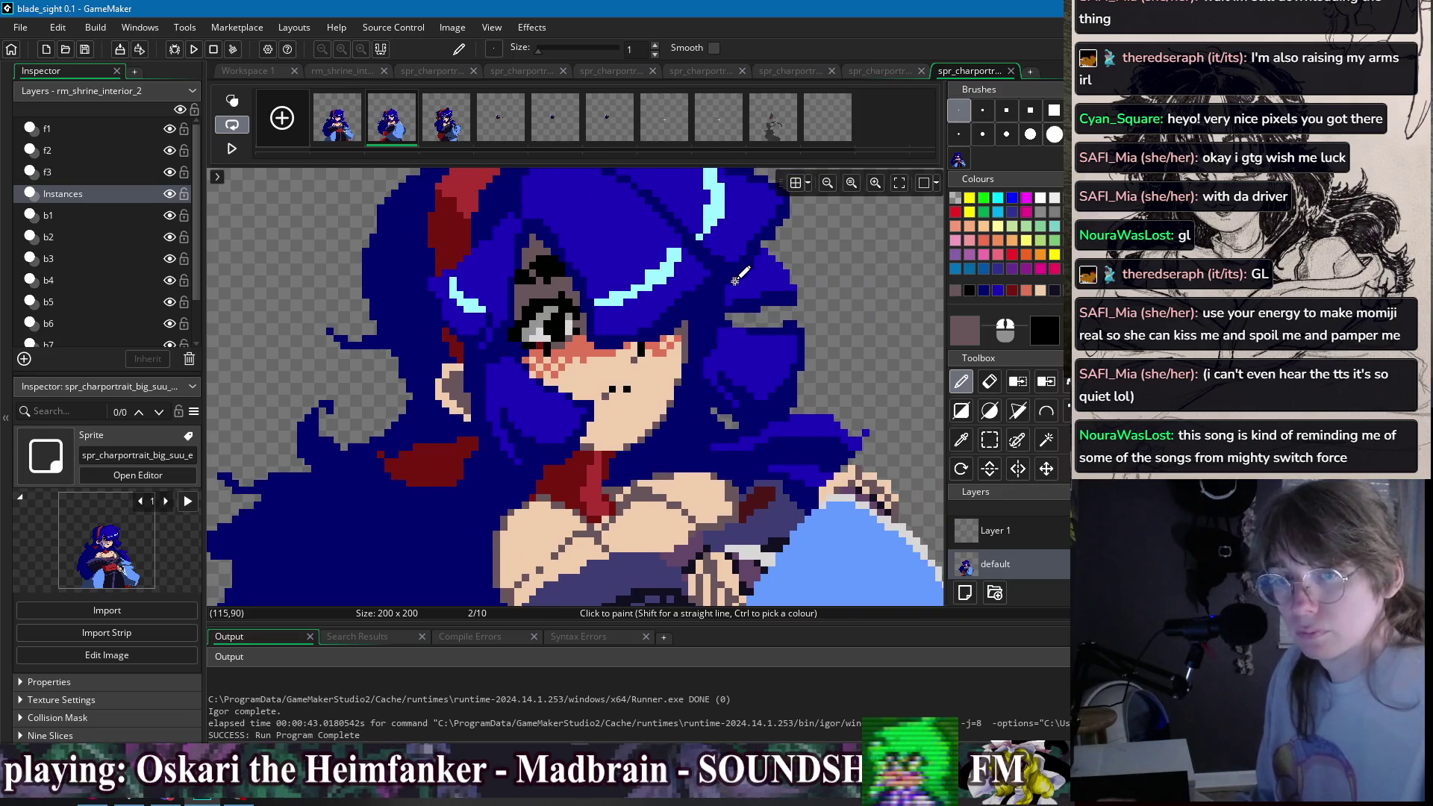
scroll(634, 291, up, 1)
ctrl+click(512, 309)
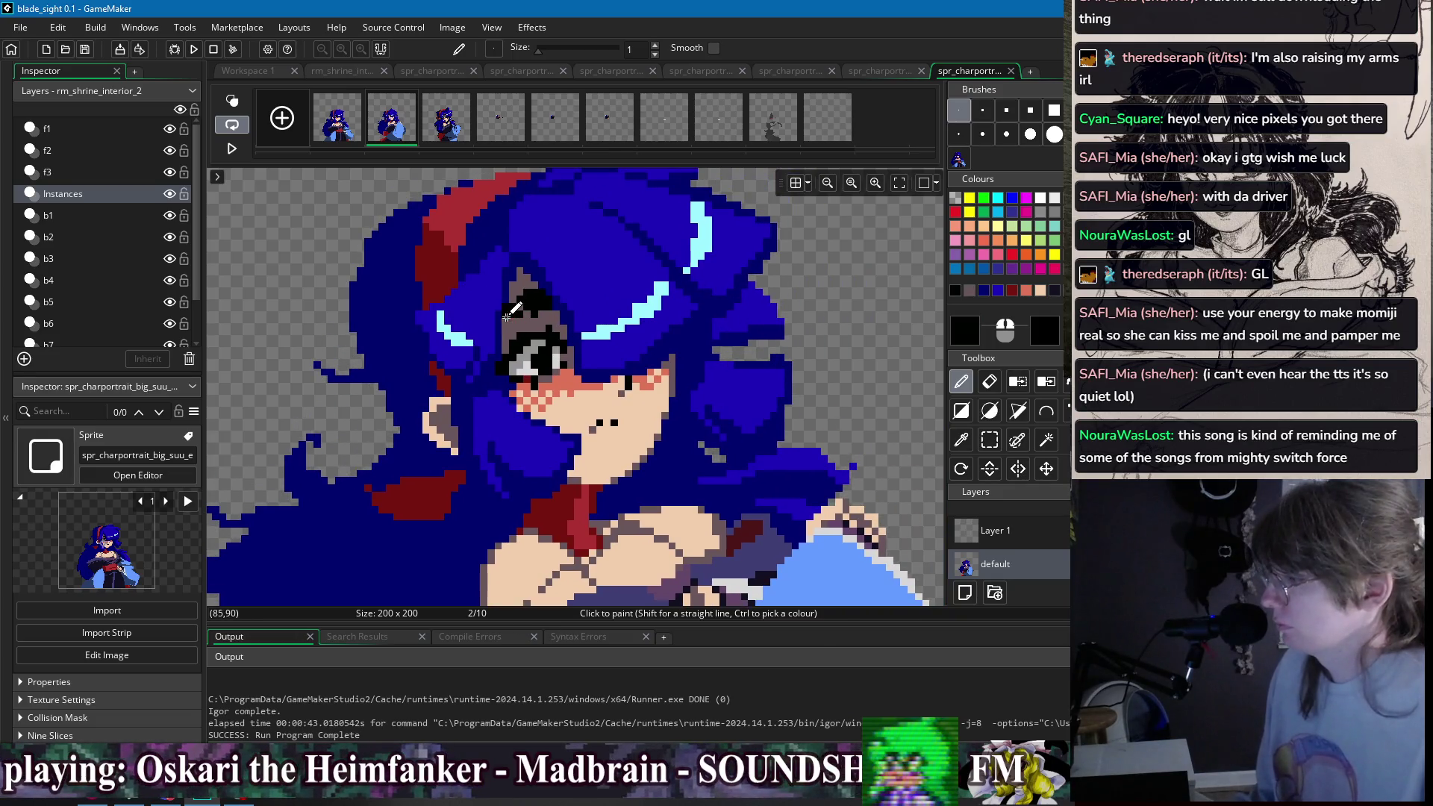
scroll(695, 282, down, 3)
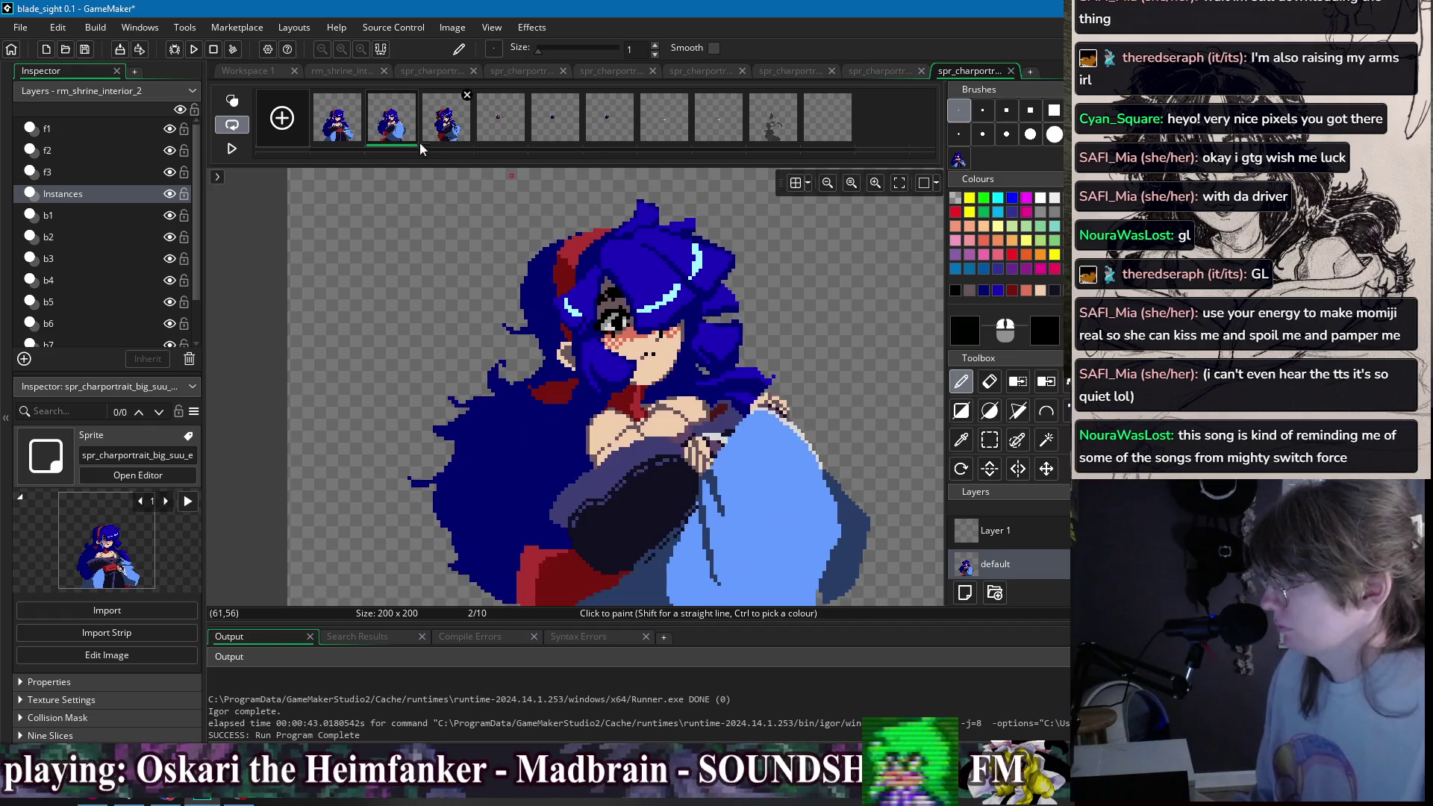
- Check the eye against frame 1, then add dark navy and a black eyelid line
click(355, 128)
click(389, 129)
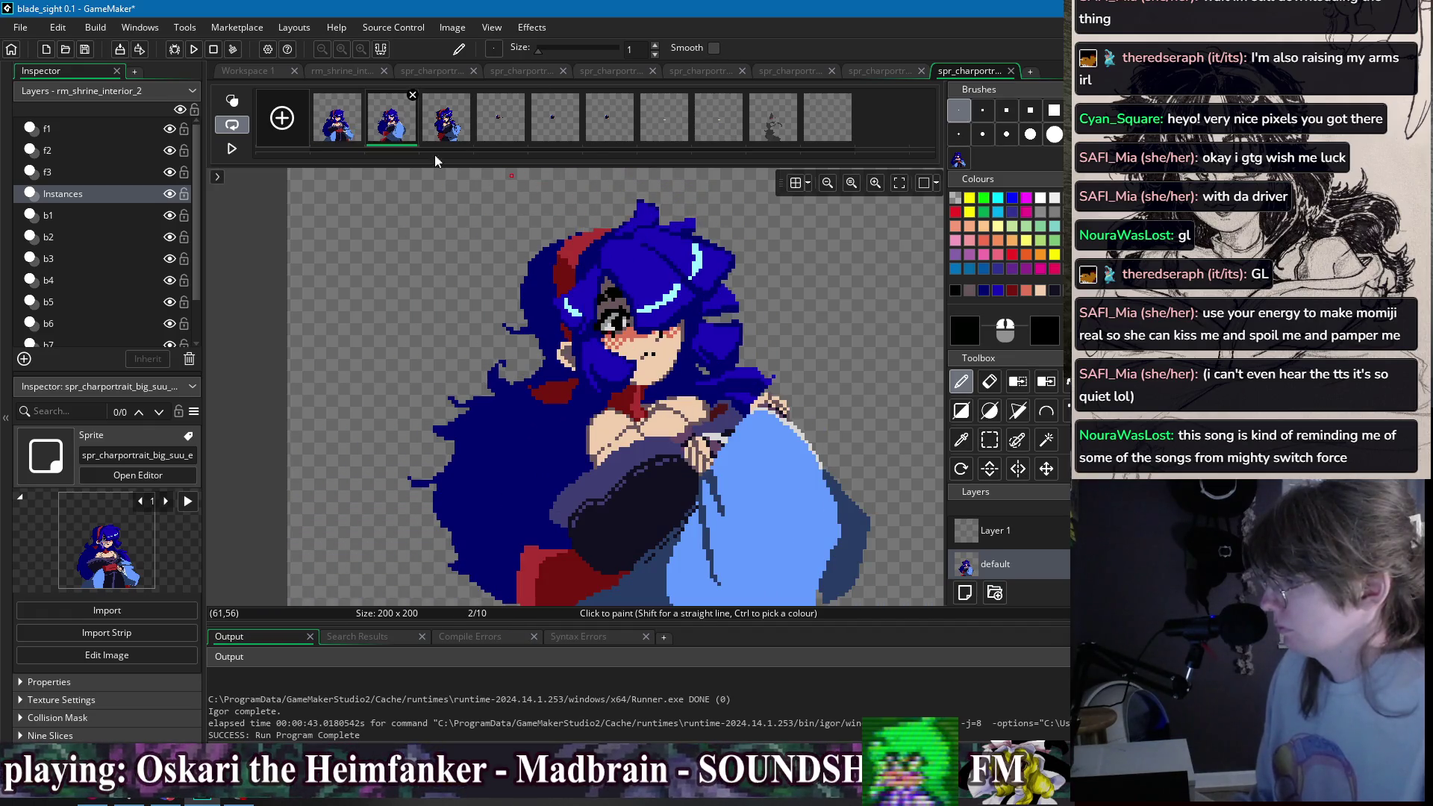
scroll(623, 284, up, 3)
ctrl+click(593, 283)
scroll(716, 284, down, 3)
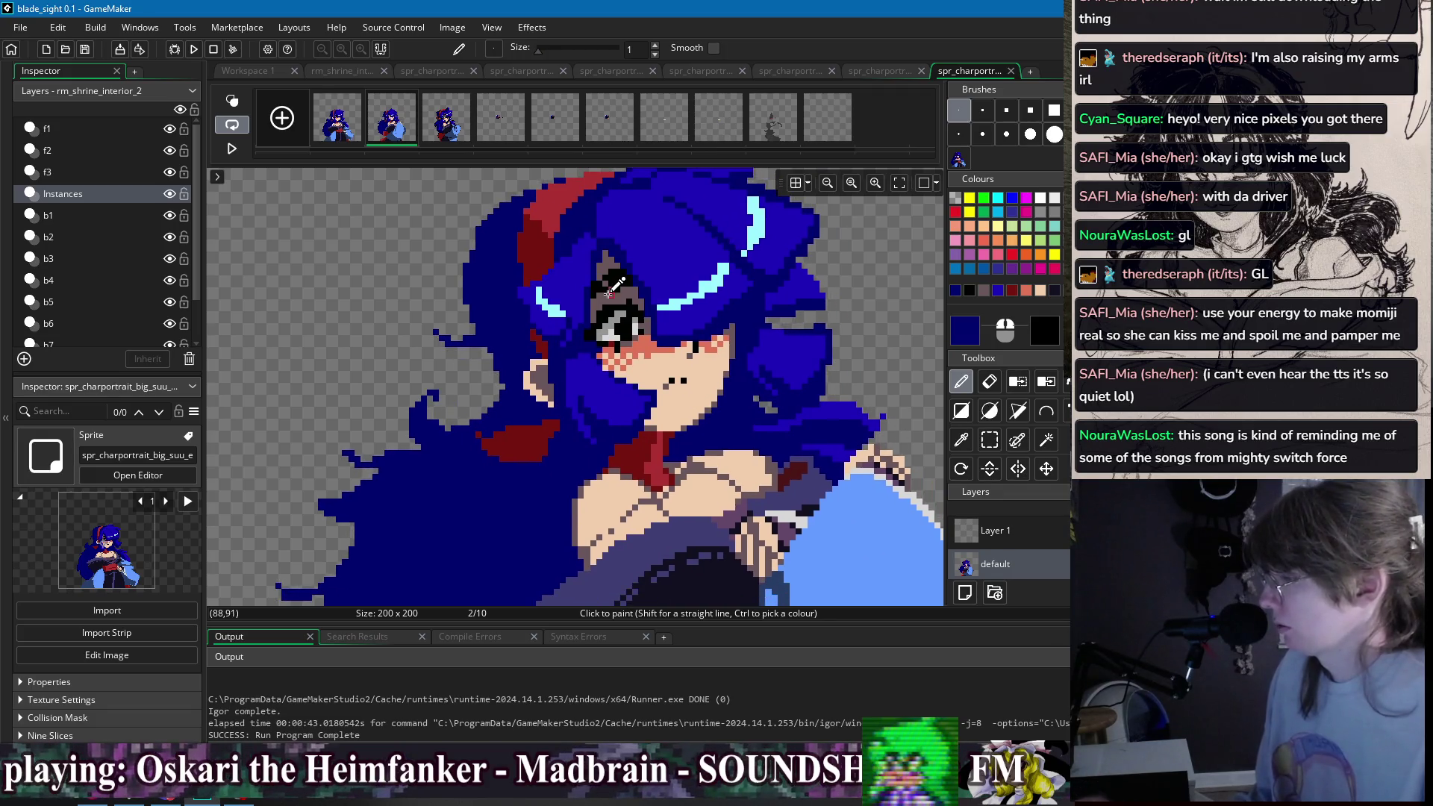
scroll(594, 325, up, 2)
ctrl+click(609, 328)
scroll(747, 259, down, 3)
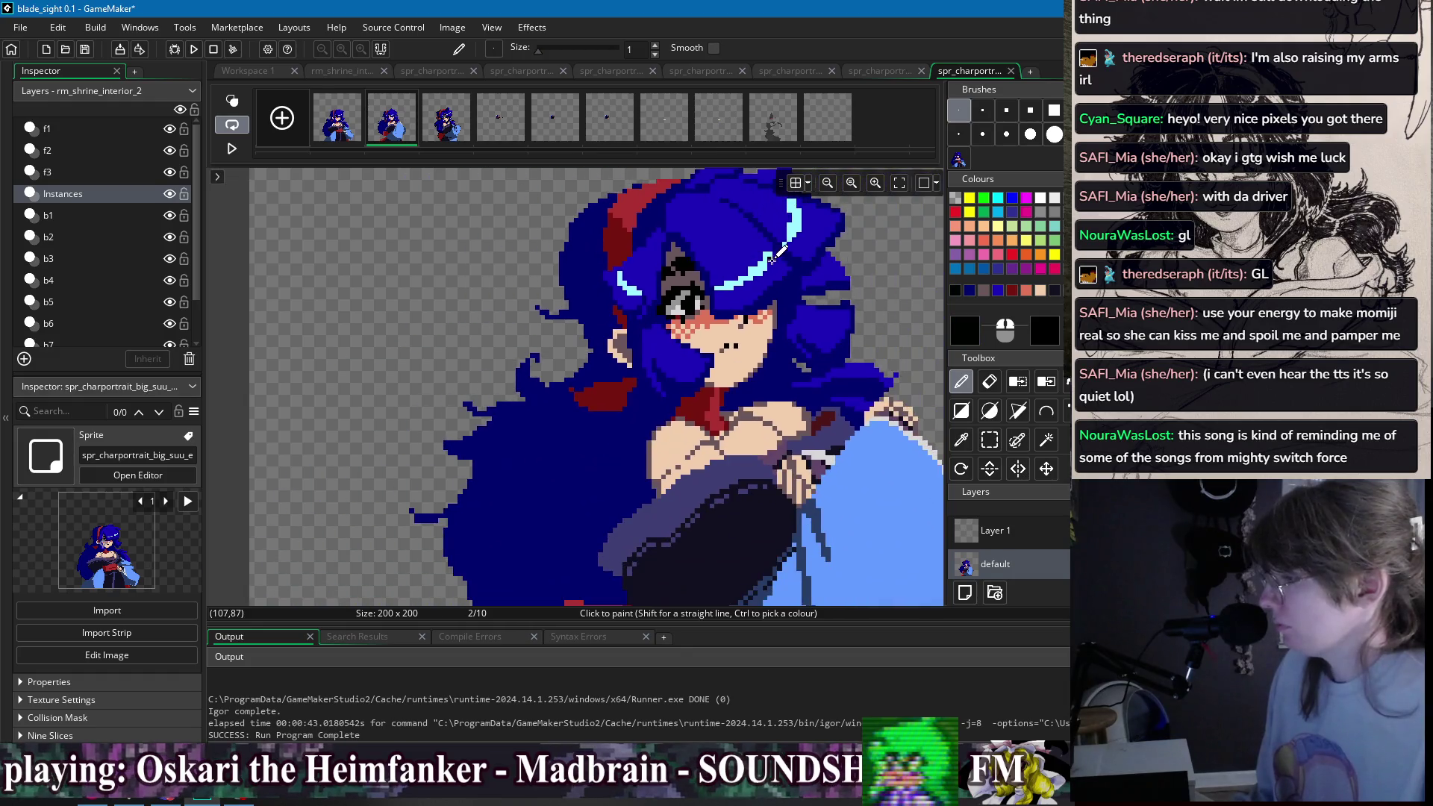
- Flip repeatedly between frames 1 and 2 to judge the blink
click(344, 133)
click(382, 128)
click(342, 127)
click(374, 126)
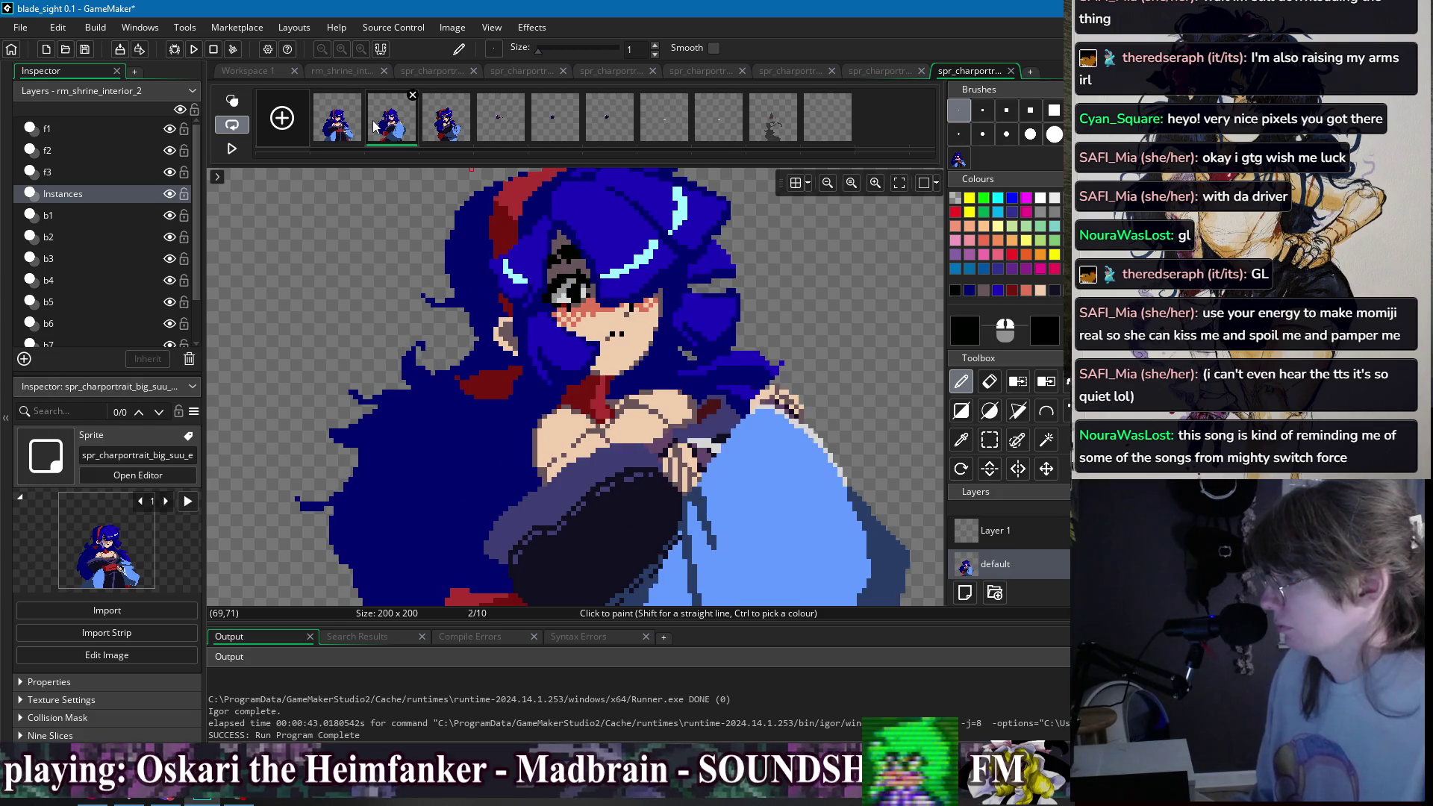
click(338, 126)
click(373, 127)
scroll(546, 299, up, 3)
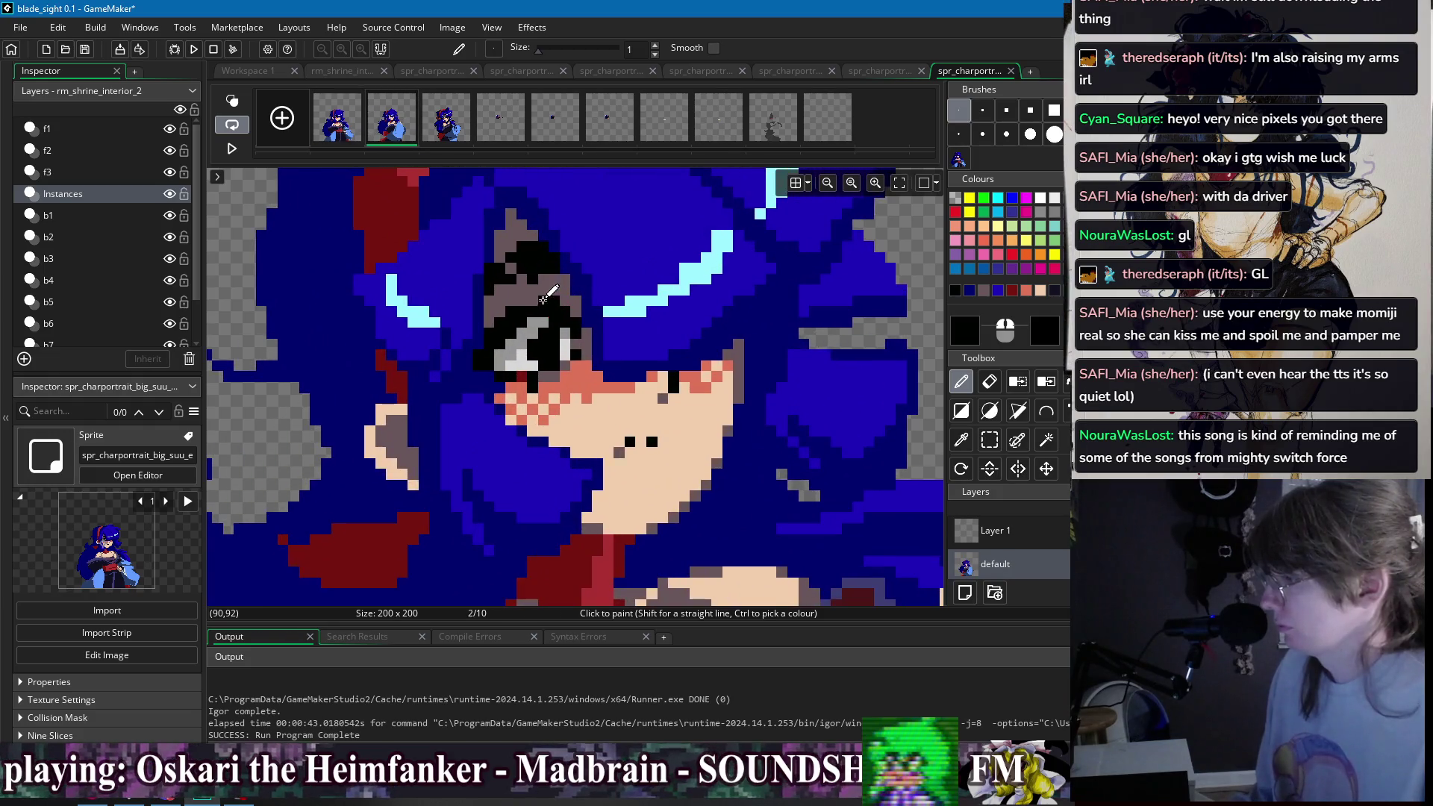
scroll(564, 298, down, 3)
click(358, 120)
click(387, 132)
click(356, 132)
click(378, 129)
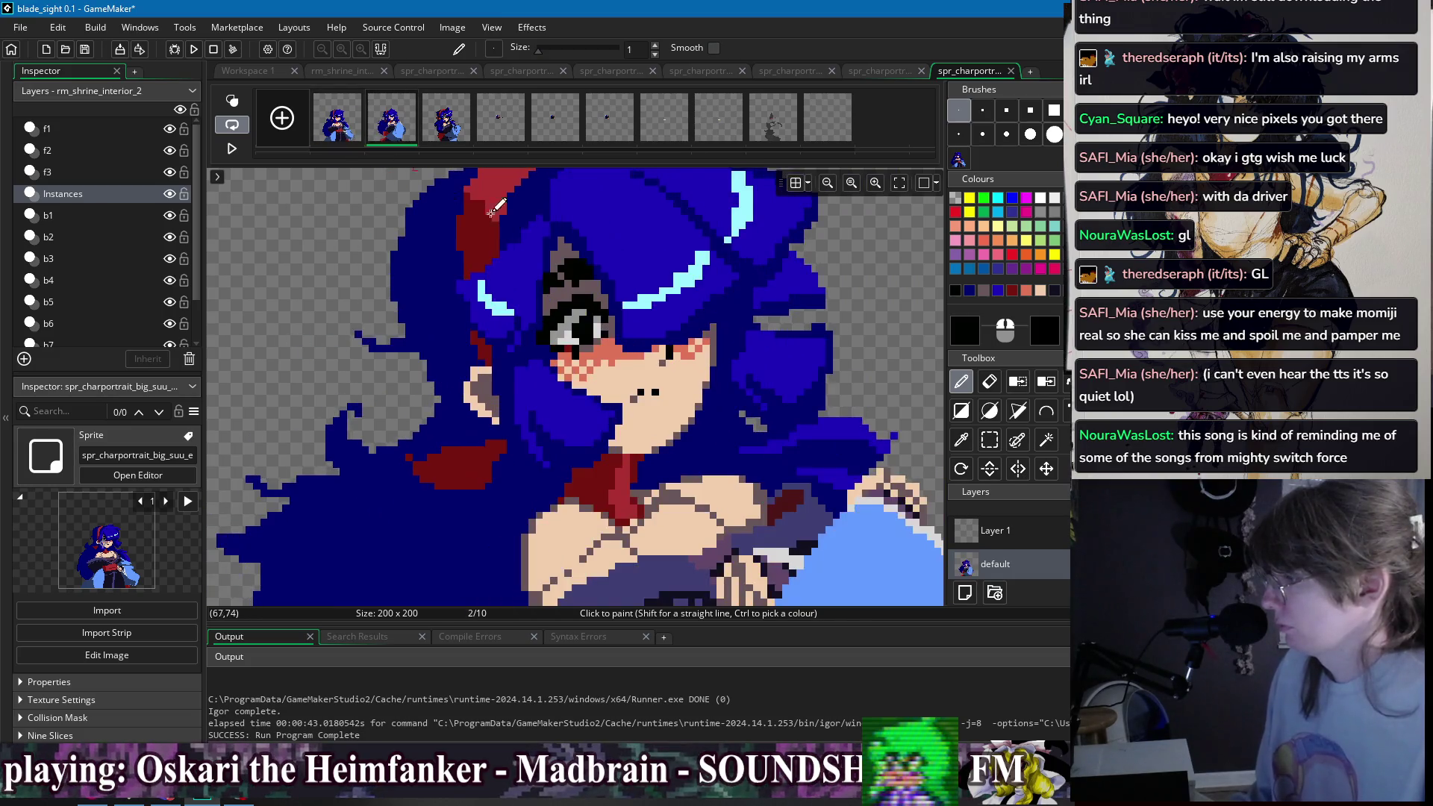
scroll(463, 190, down, 3)
click(338, 123)
click(389, 123)
scroll(623, 306, up, 3)
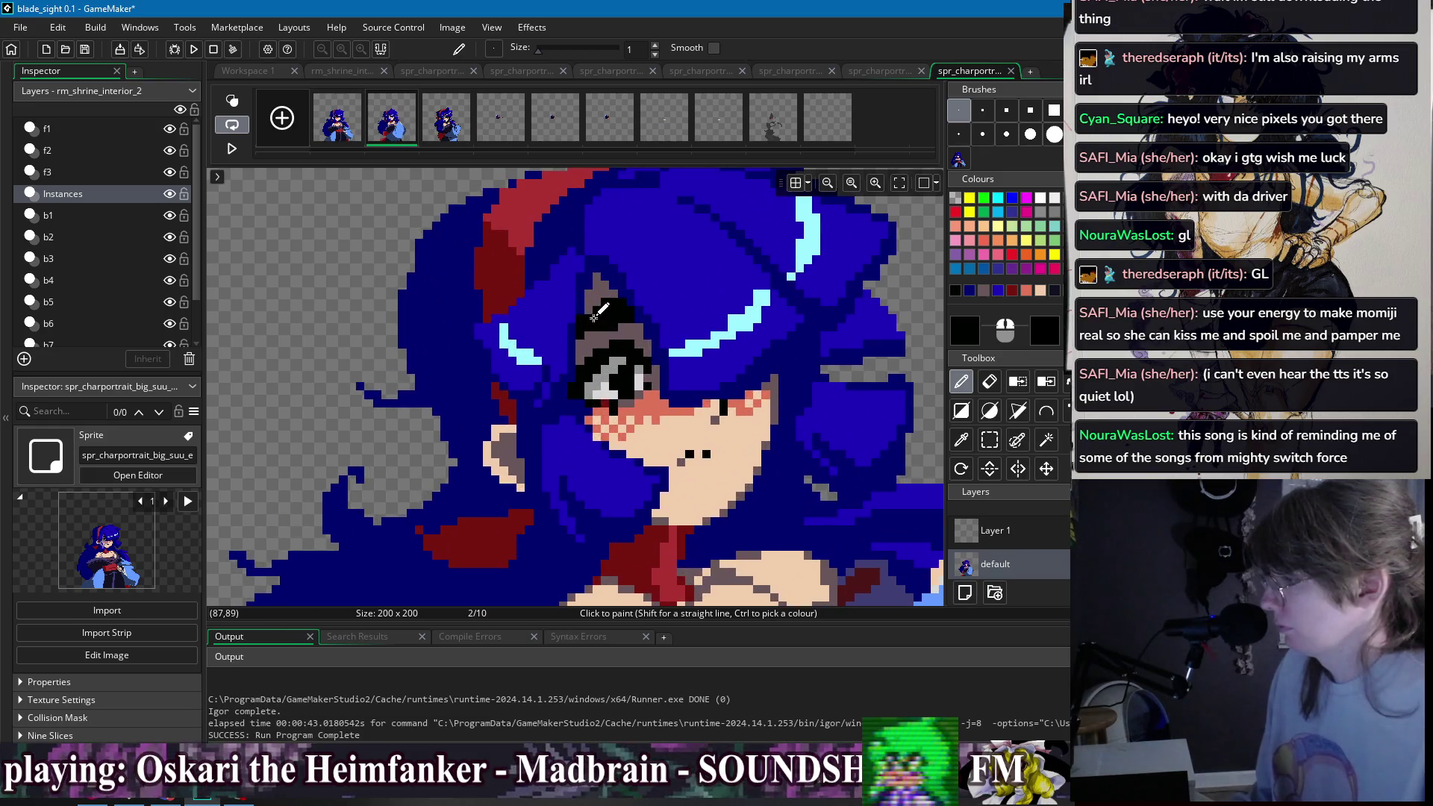
- Add more grey-brown and black eyelid pixels and reframe the view on the face and upper body
ctrl+click(588, 308)
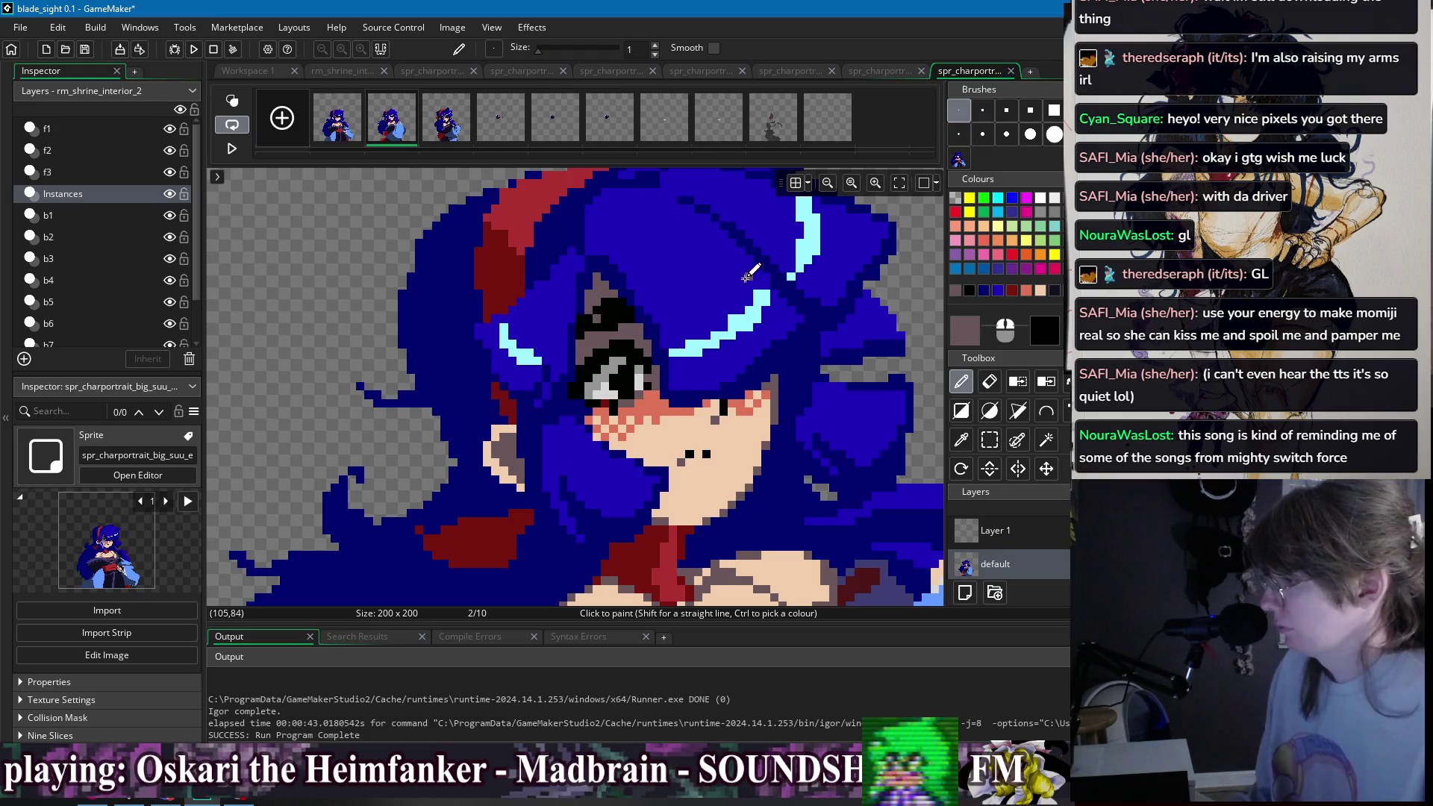
scroll(748, 277, down, 2)
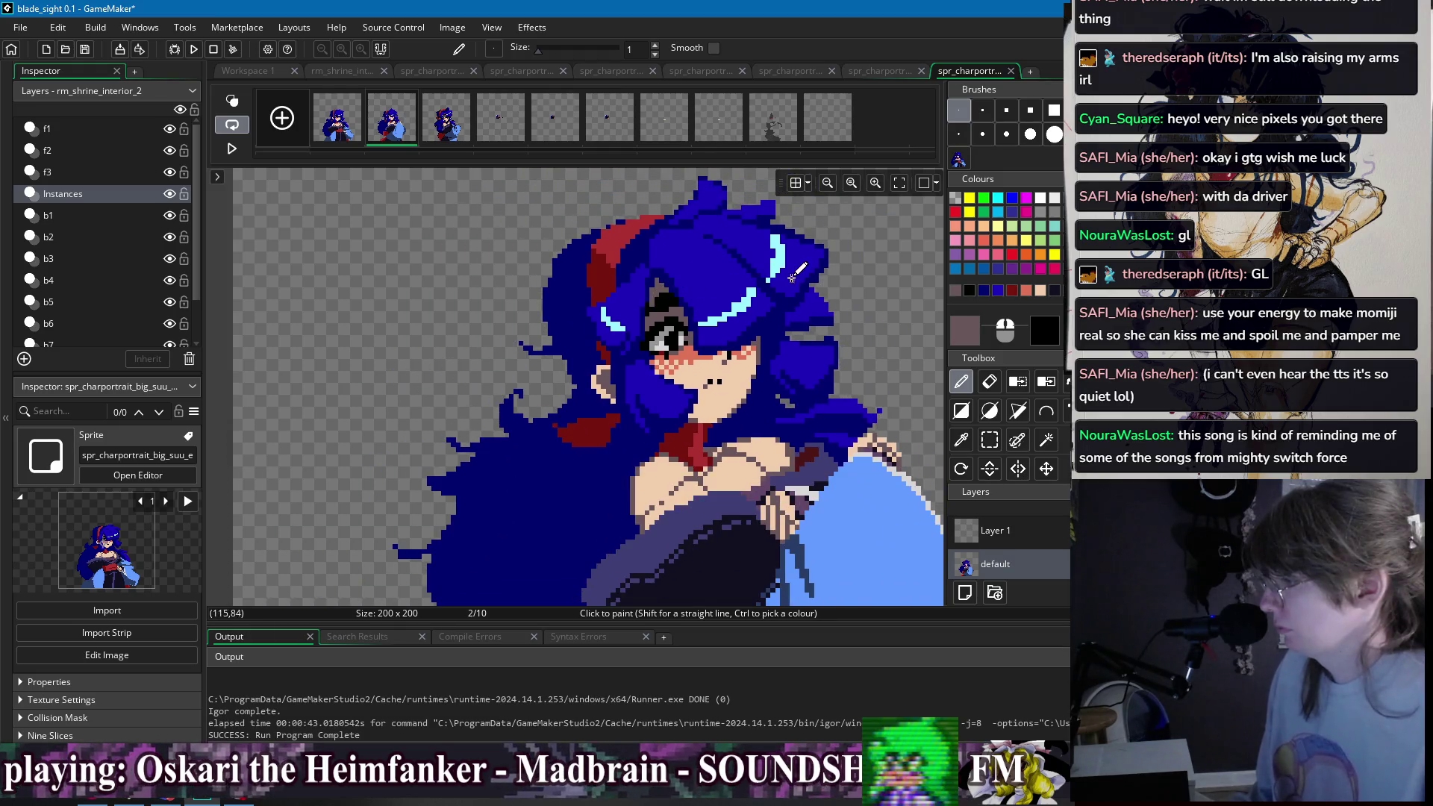
scroll(792, 275, up, 1)
scroll(746, 273, up, 2)
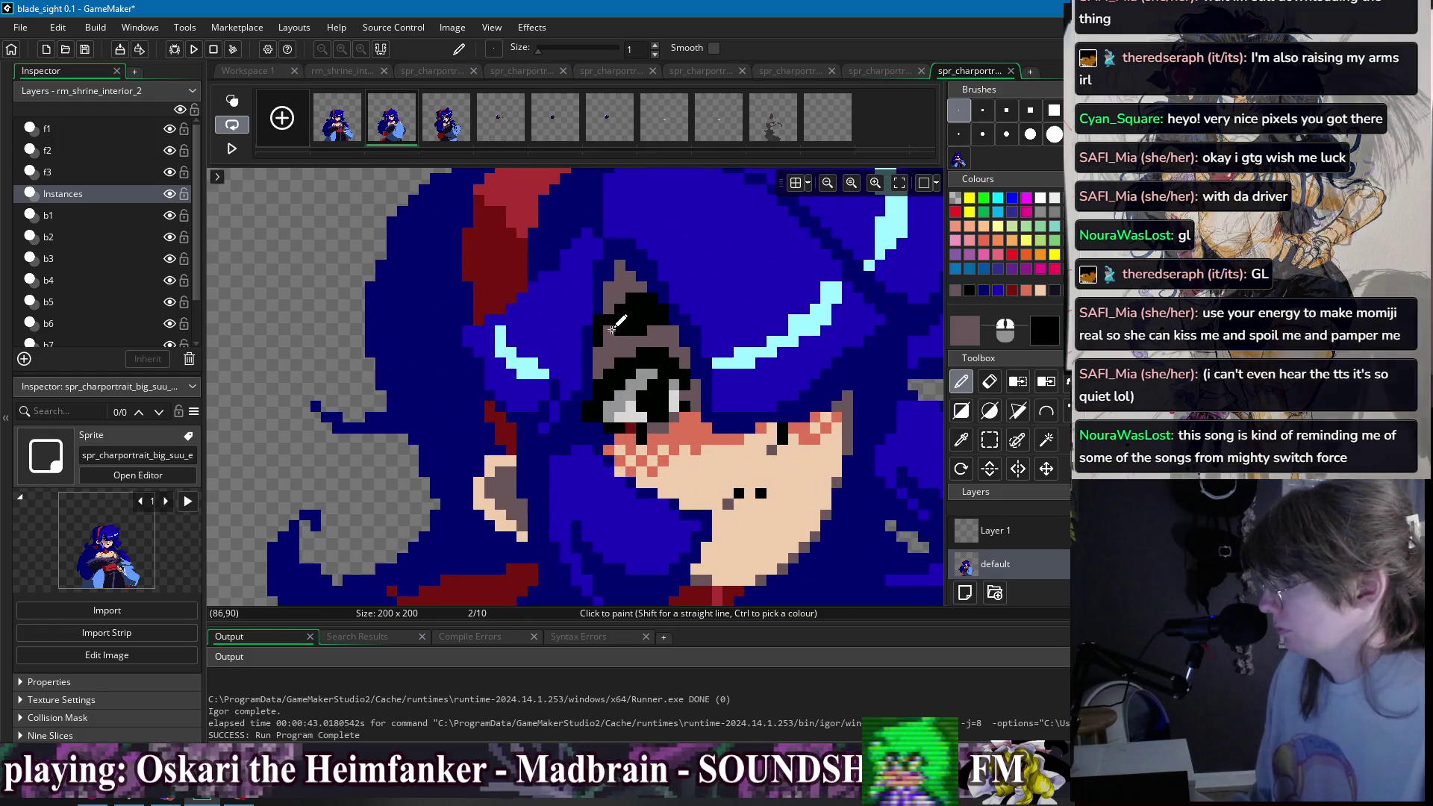
scroll(701, 300, down, 1)
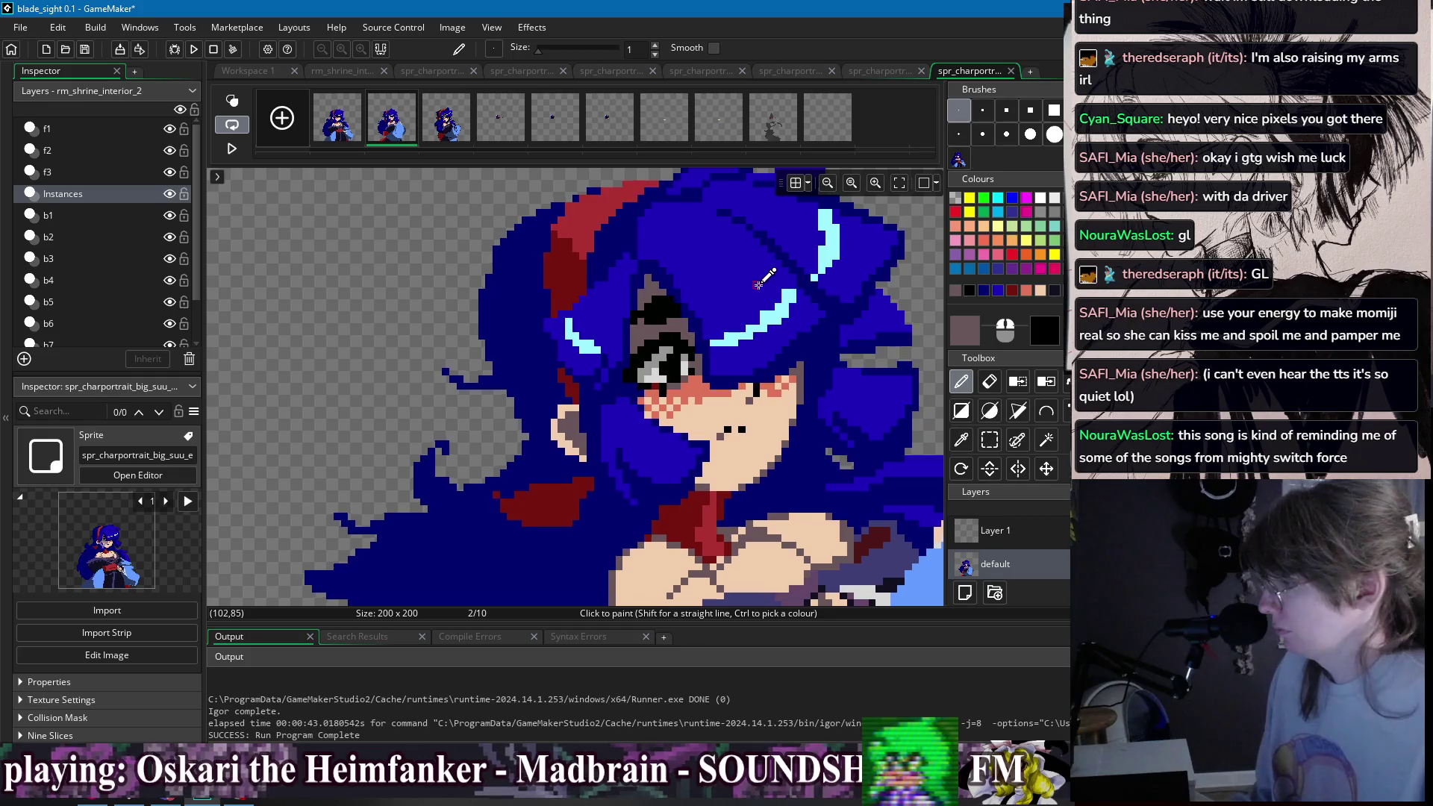
scroll(635, 327, down, 2)
scroll(579, 247, down, 2)
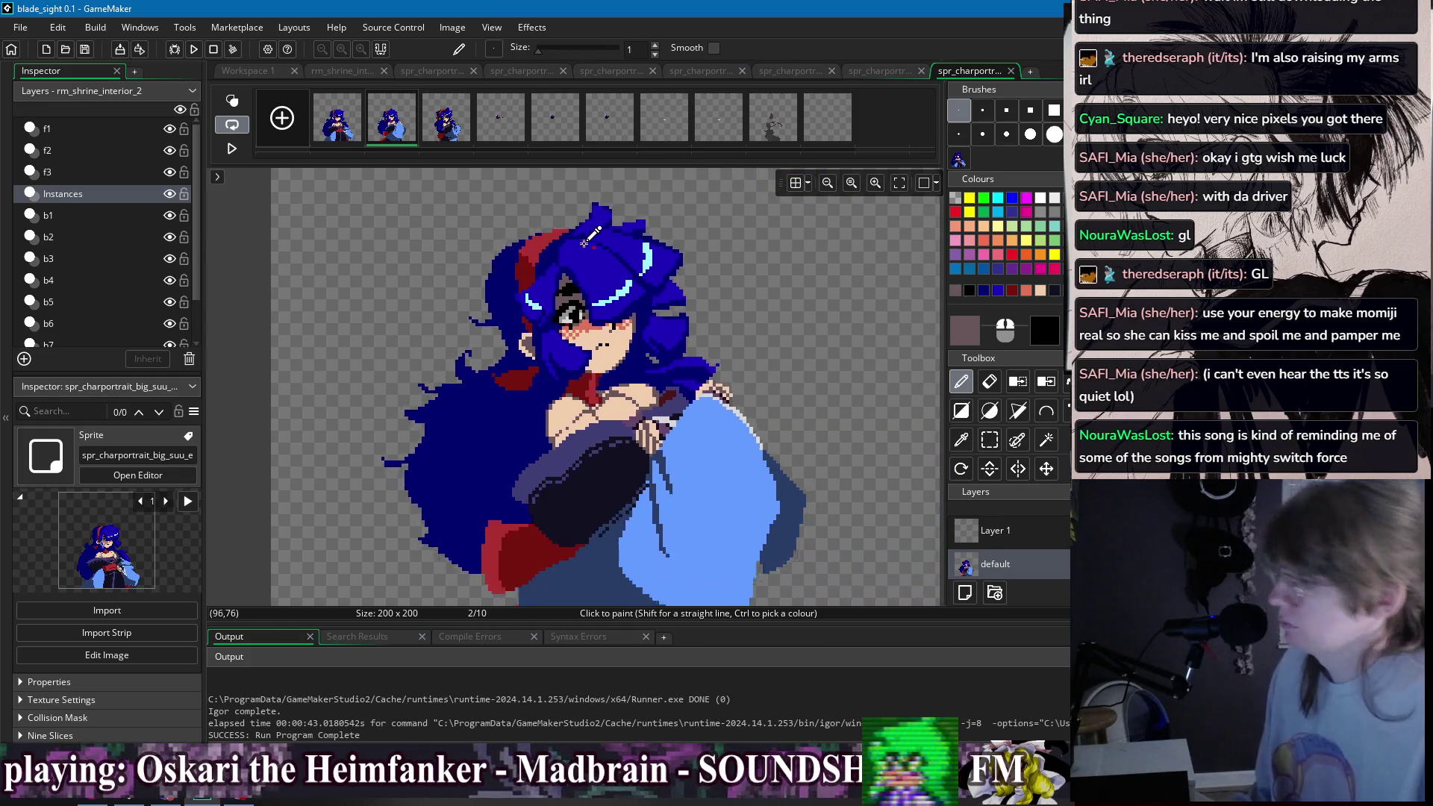
click(446, 120)
click(394, 131)
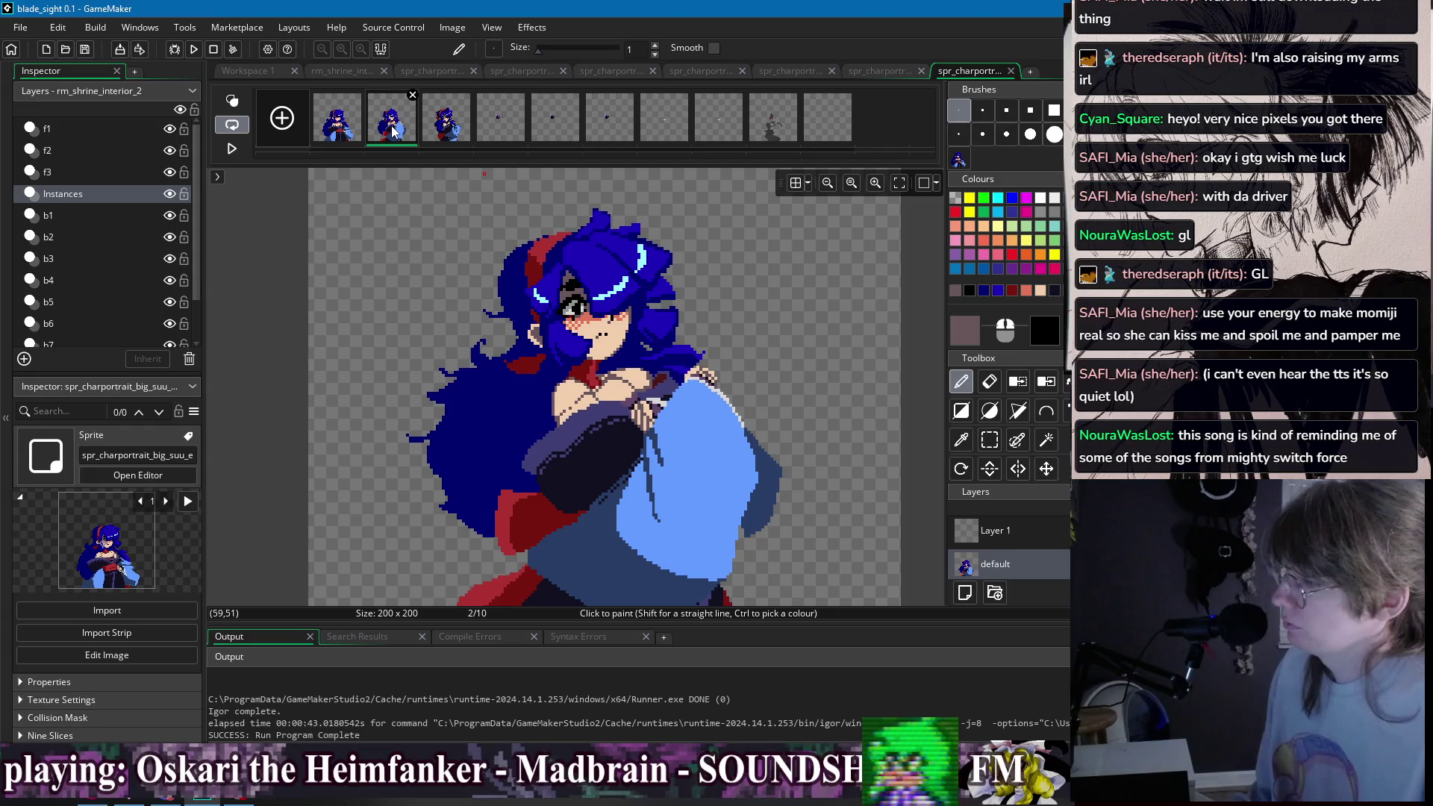
scroll(538, 232, up, 3)
ctrl+click(619, 397)
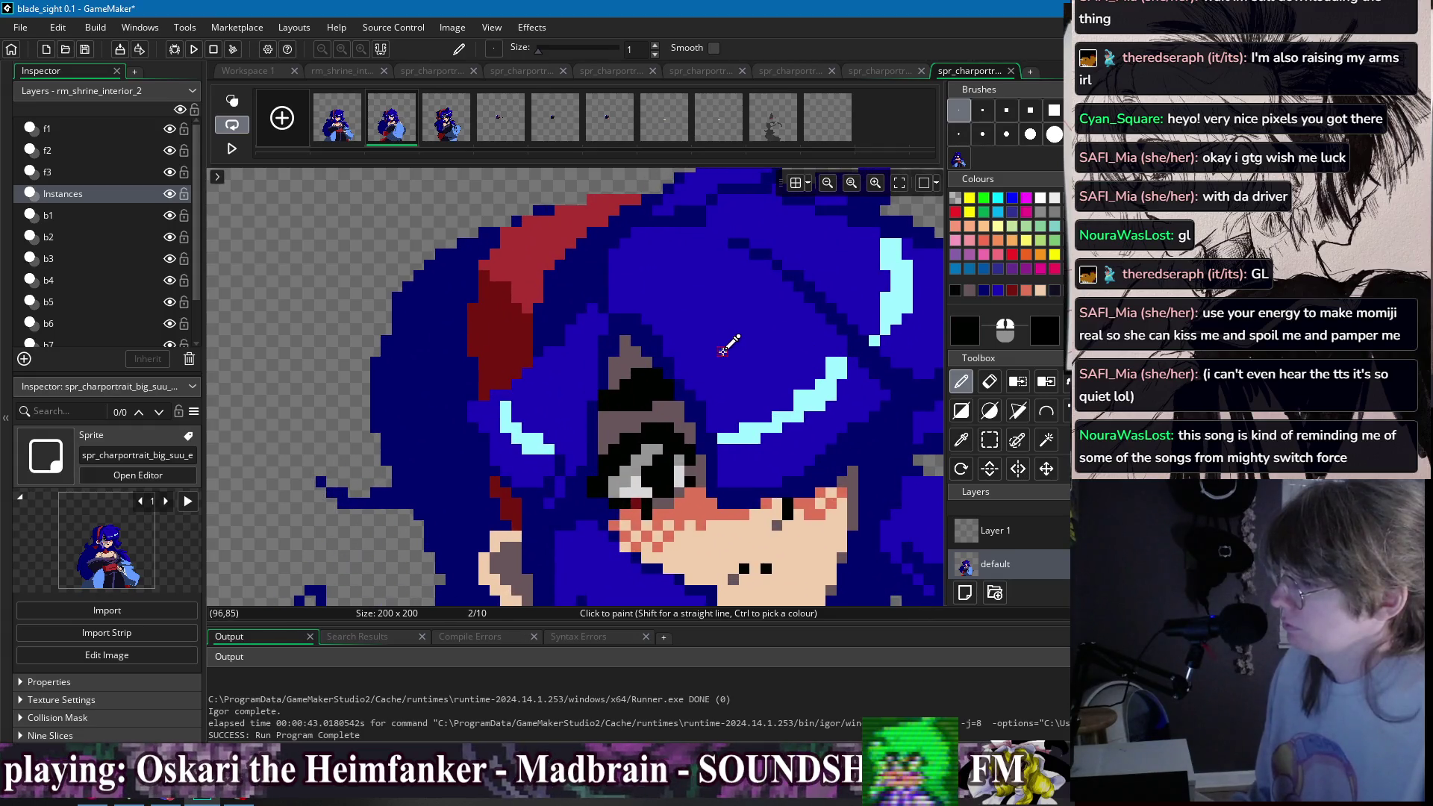
scroll(723, 351, down, 1)
drag(723, 350, 526, 196)
- Touch up the eyelid in grey-brown while toggling frames 1 and 2 to check the blink
click(354, 127)
click(386, 131)
click(357, 138)
click(379, 137)
scroll(532, 237, down, 2)
scroll(515, 276, up, 3)
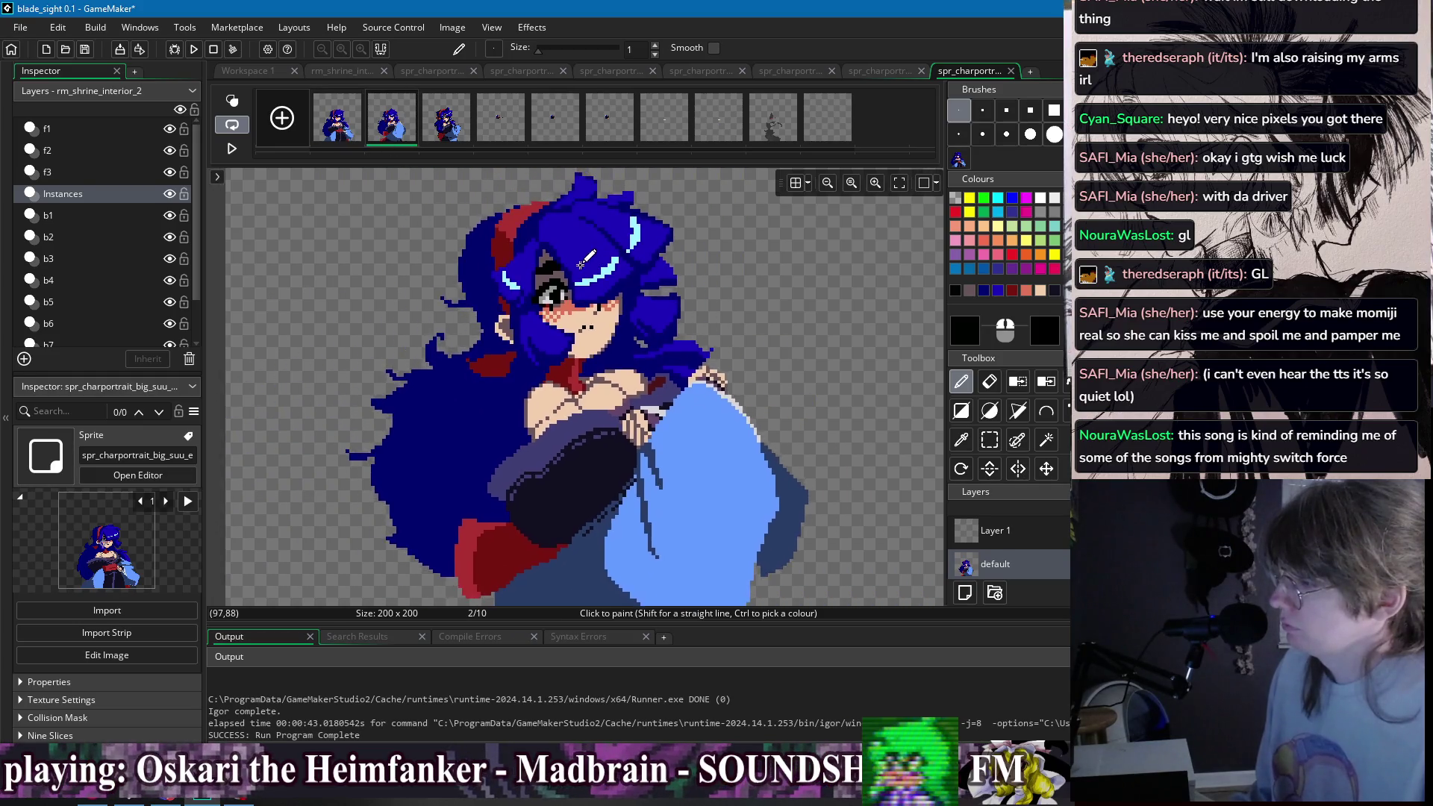
ctrl+click(506, 284)
scroll(565, 283, down, 2)
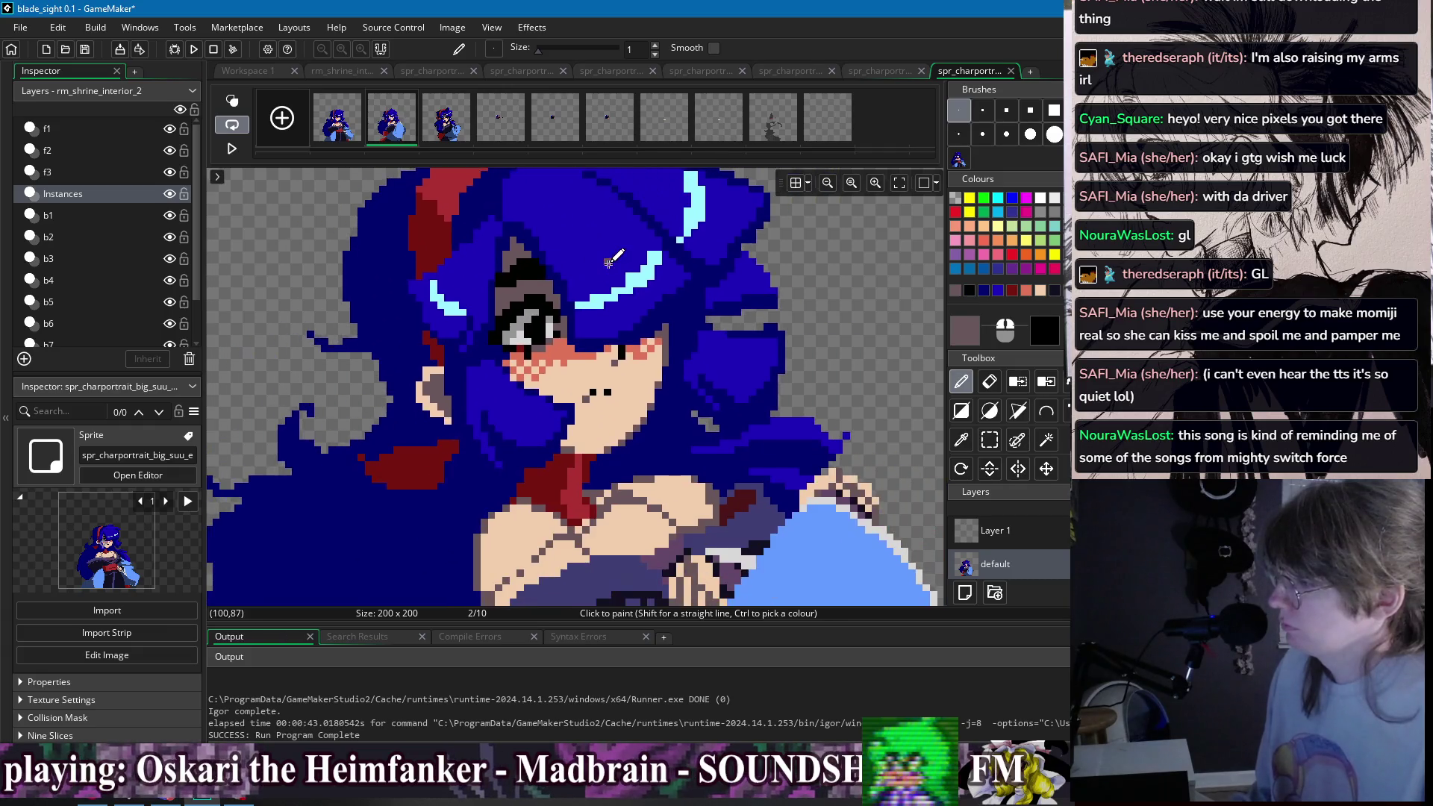
click(337, 119)
click(396, 117)
scroll(567, 224, down, 3)
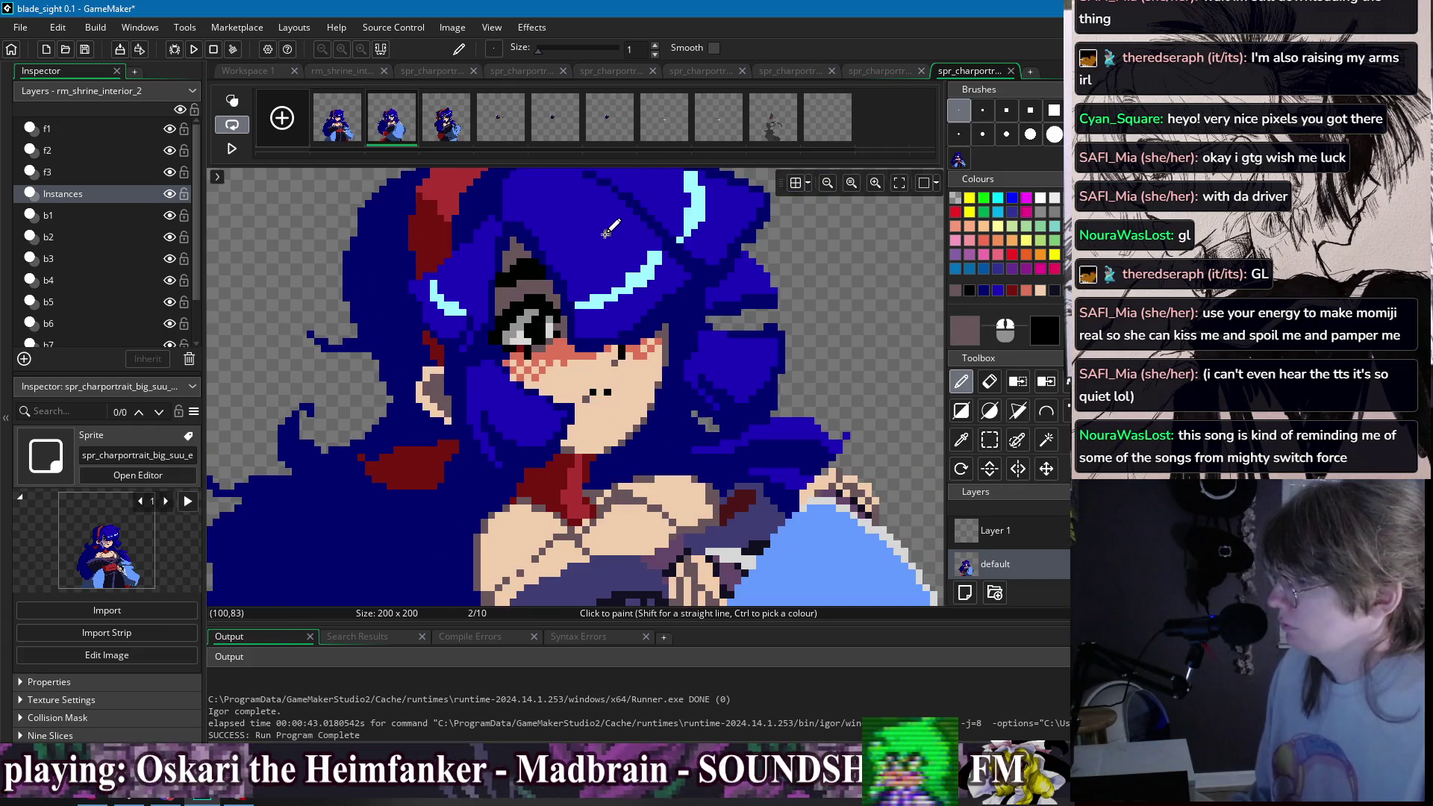
click(357, 127)
click(392, 128)
click(356, 126)
click(394, 135)
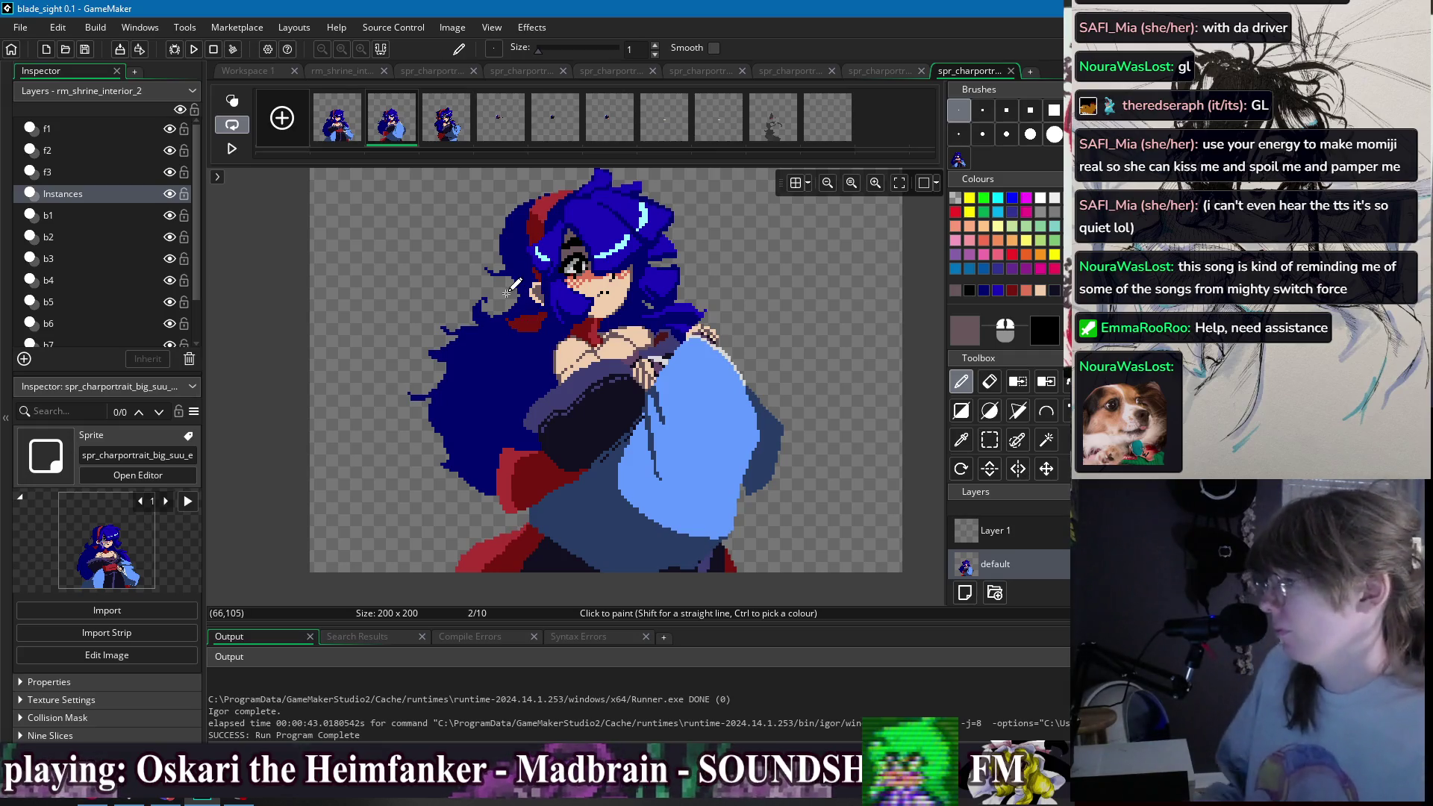
- Touch up a hair-edge pixel on frame 2, comparing against frame 1
scroll(467, 243, up, 3)
click(337, 119)
click(392, 119)
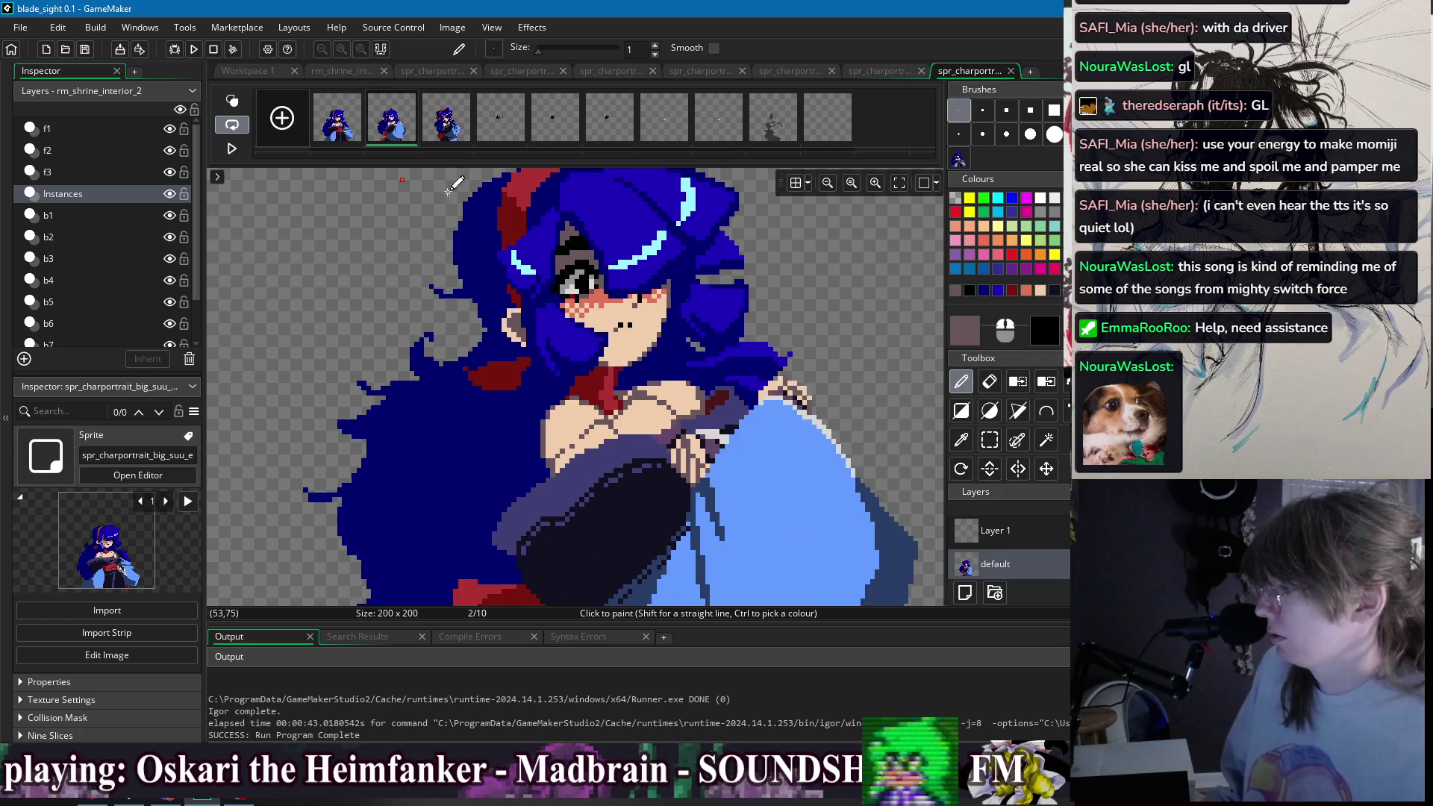
click(473, 318)
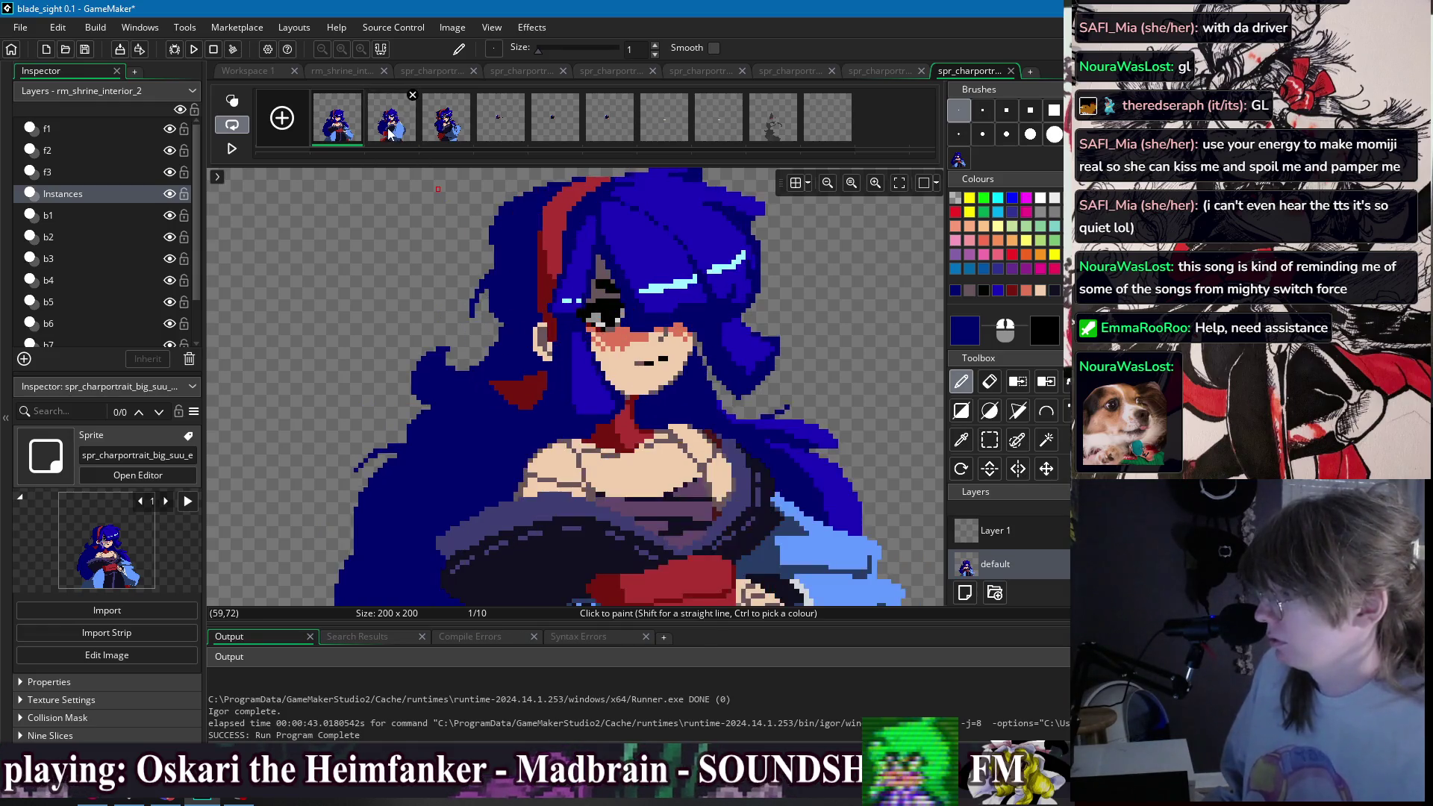
scroll(552, 261, down, 2)
scroll(620, 280, down, 2)
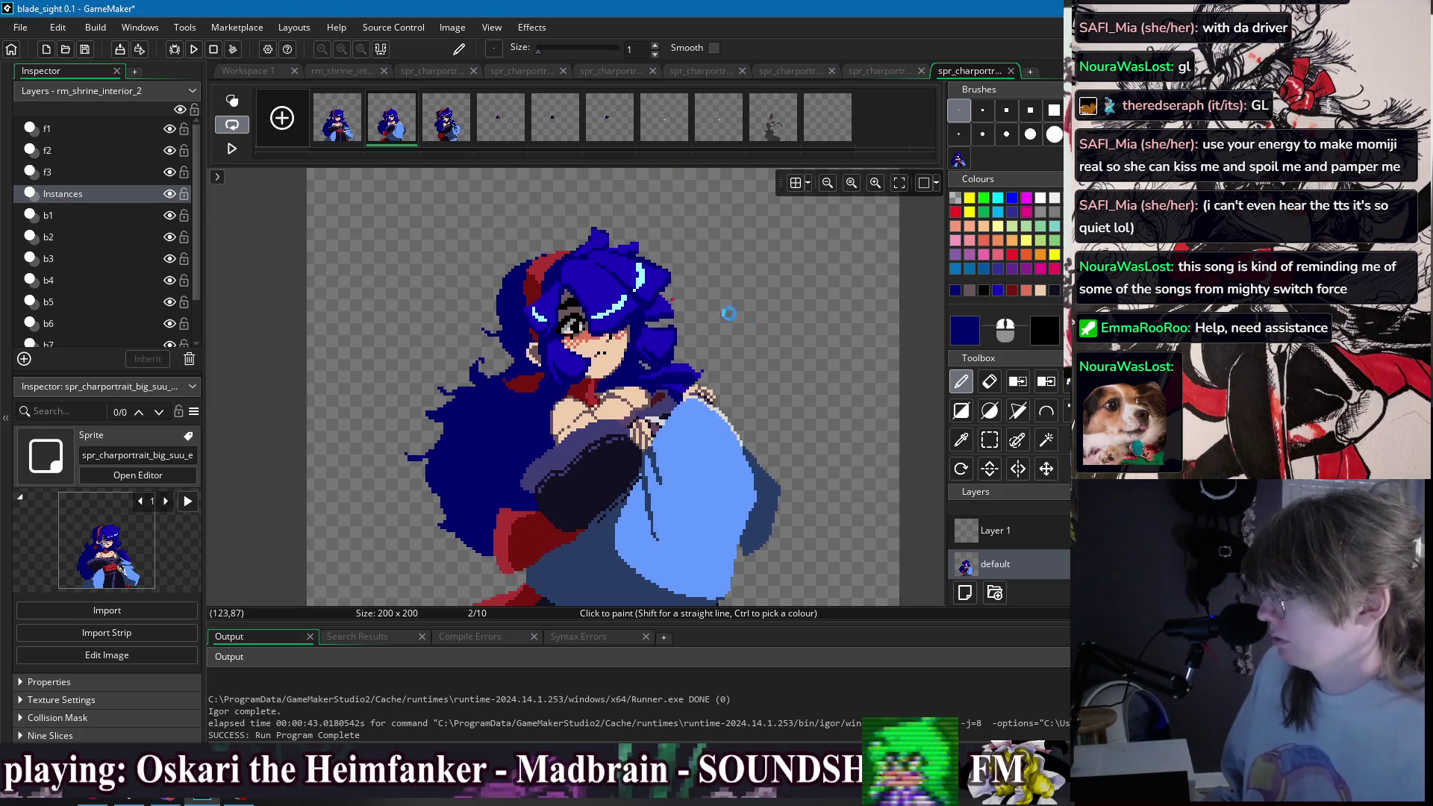
click(337, 123)
click(391, 129)
click(337, 123)
click(392, 127)
- Paint a pixel at the hair's top edge and sample the hair's medium blue
scroll(609, 277, right, 1)
scroll(603, 277, up, 2)
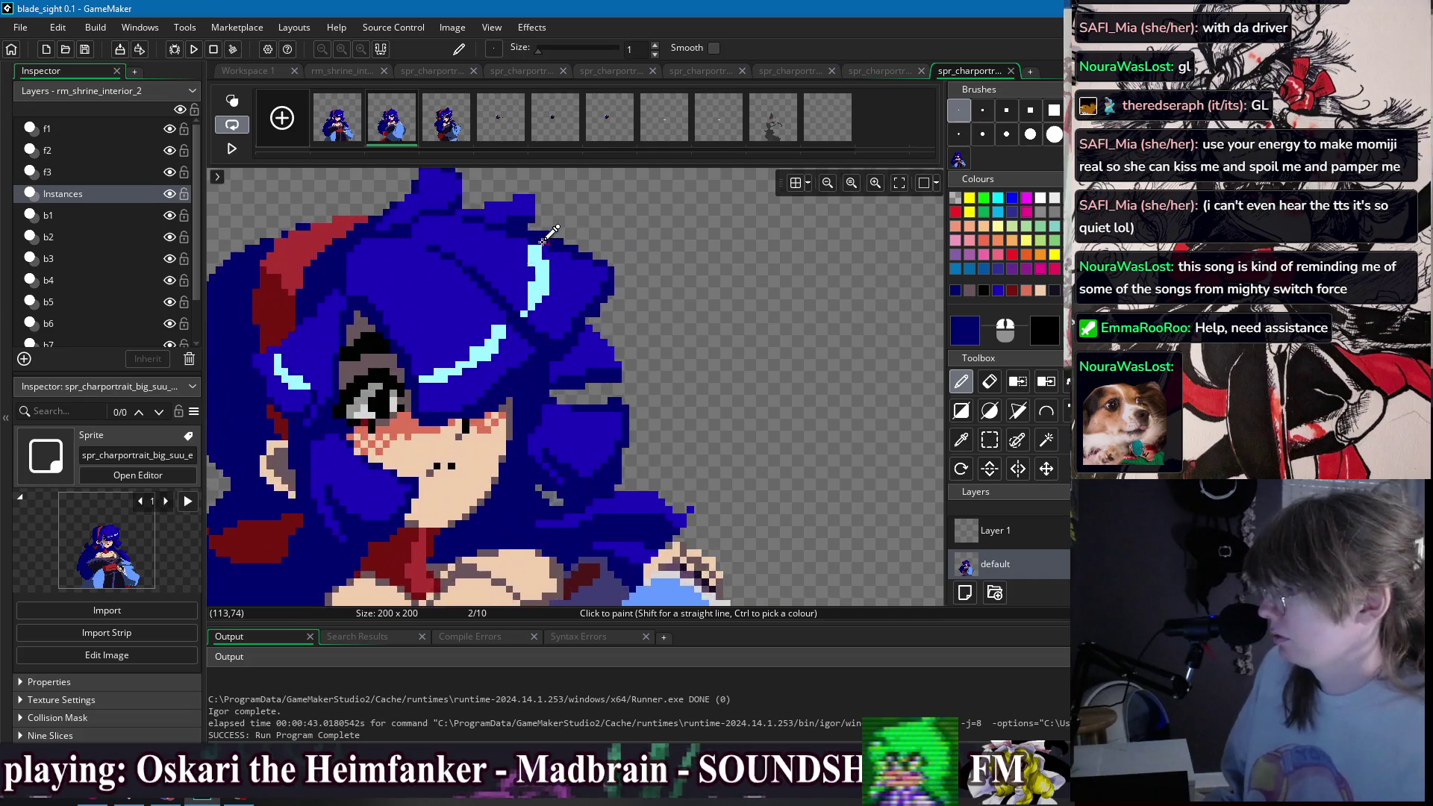
click(592, 249)
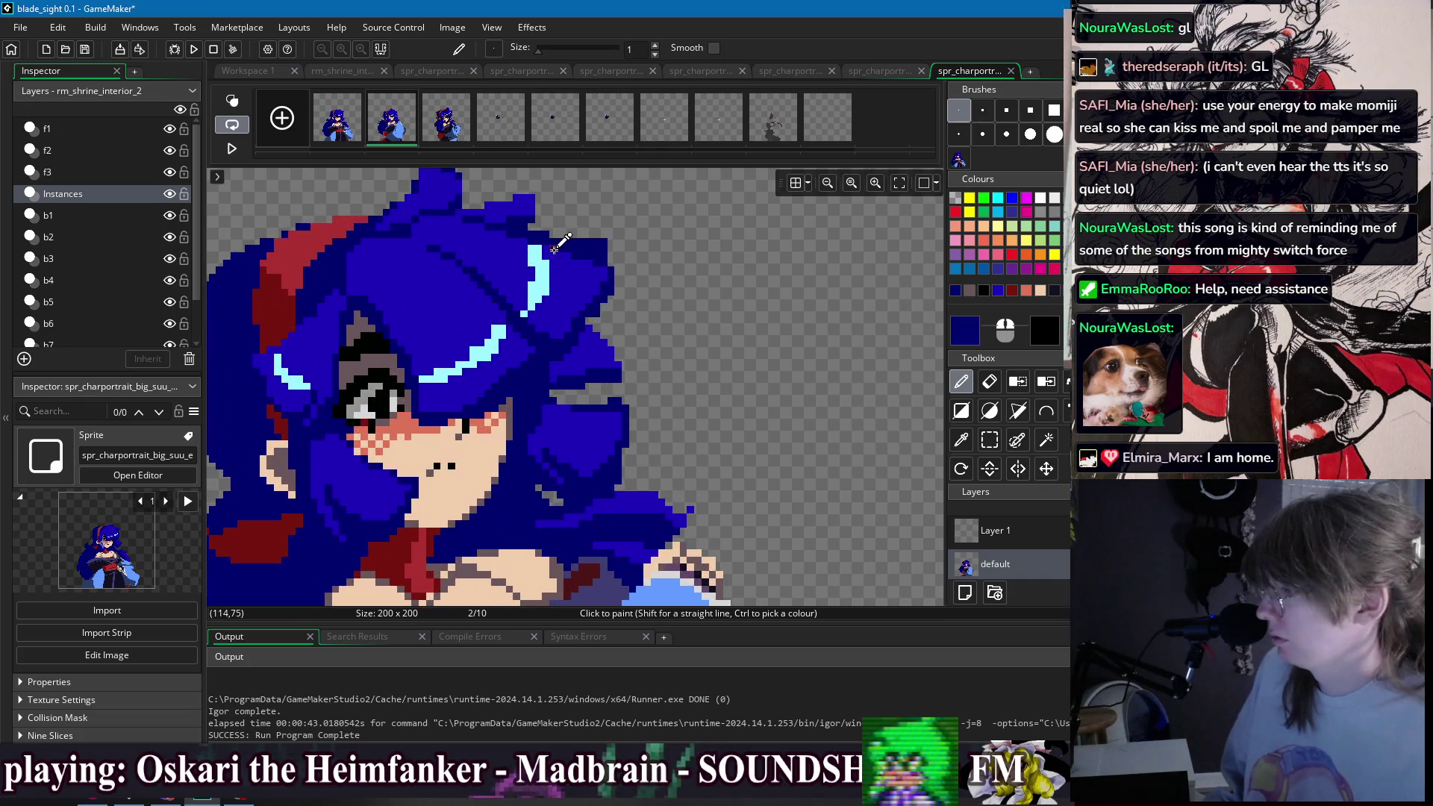
ctrl+click(553, 247)
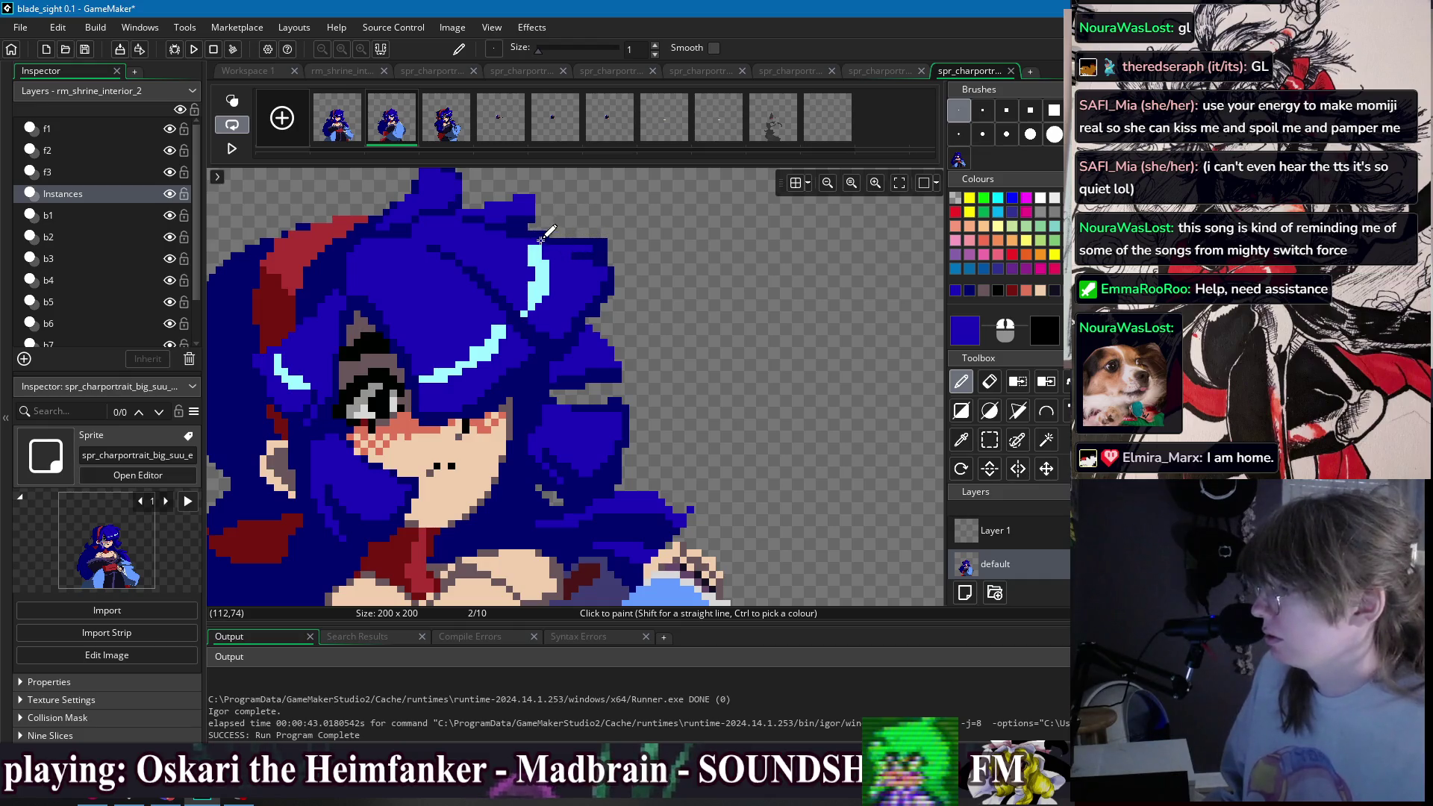
scroll(613, 248, down, 3)
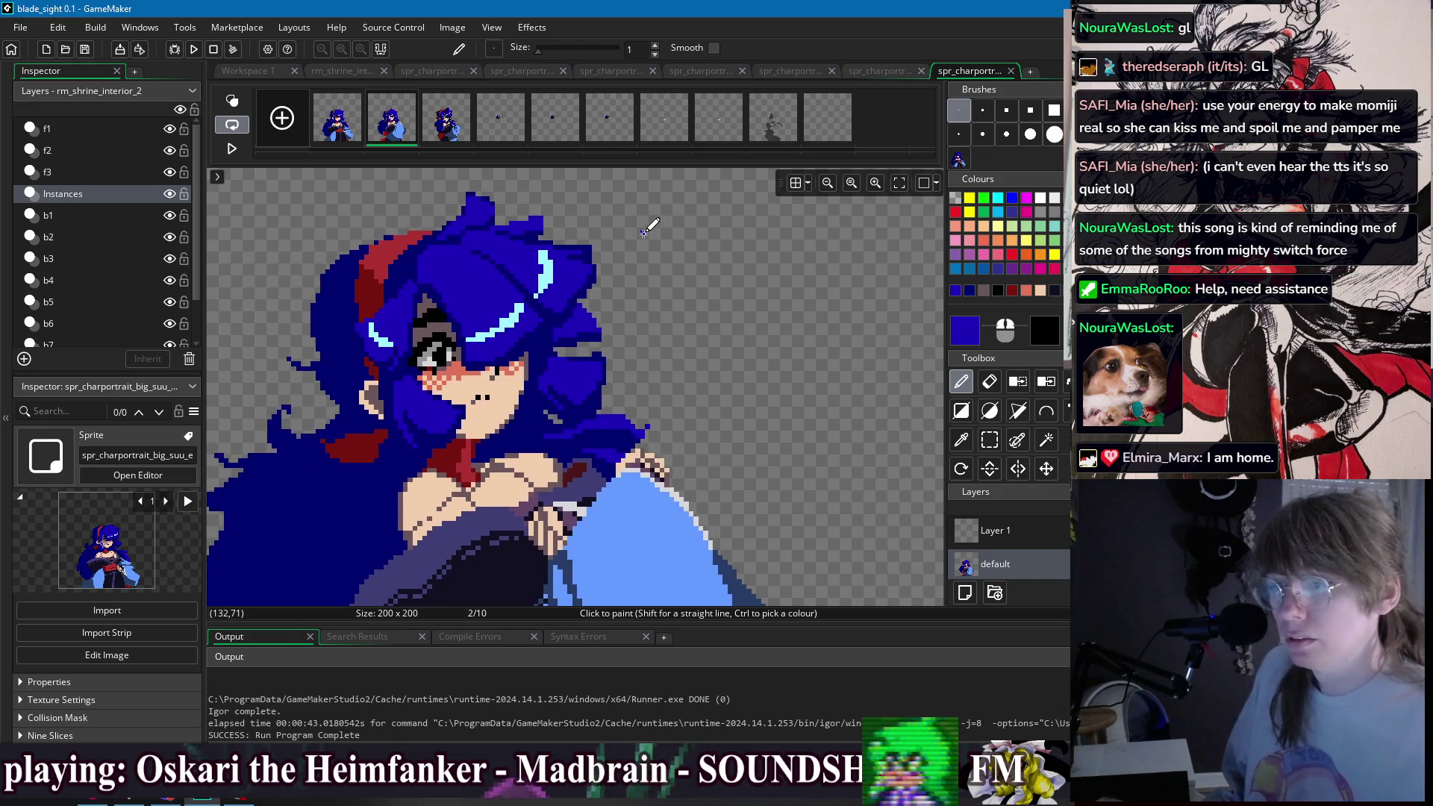
scroll(573, 281, up, 1)
key(e)
scroll(659, 270, down, 2)
scroll(659, 283, up, 3)
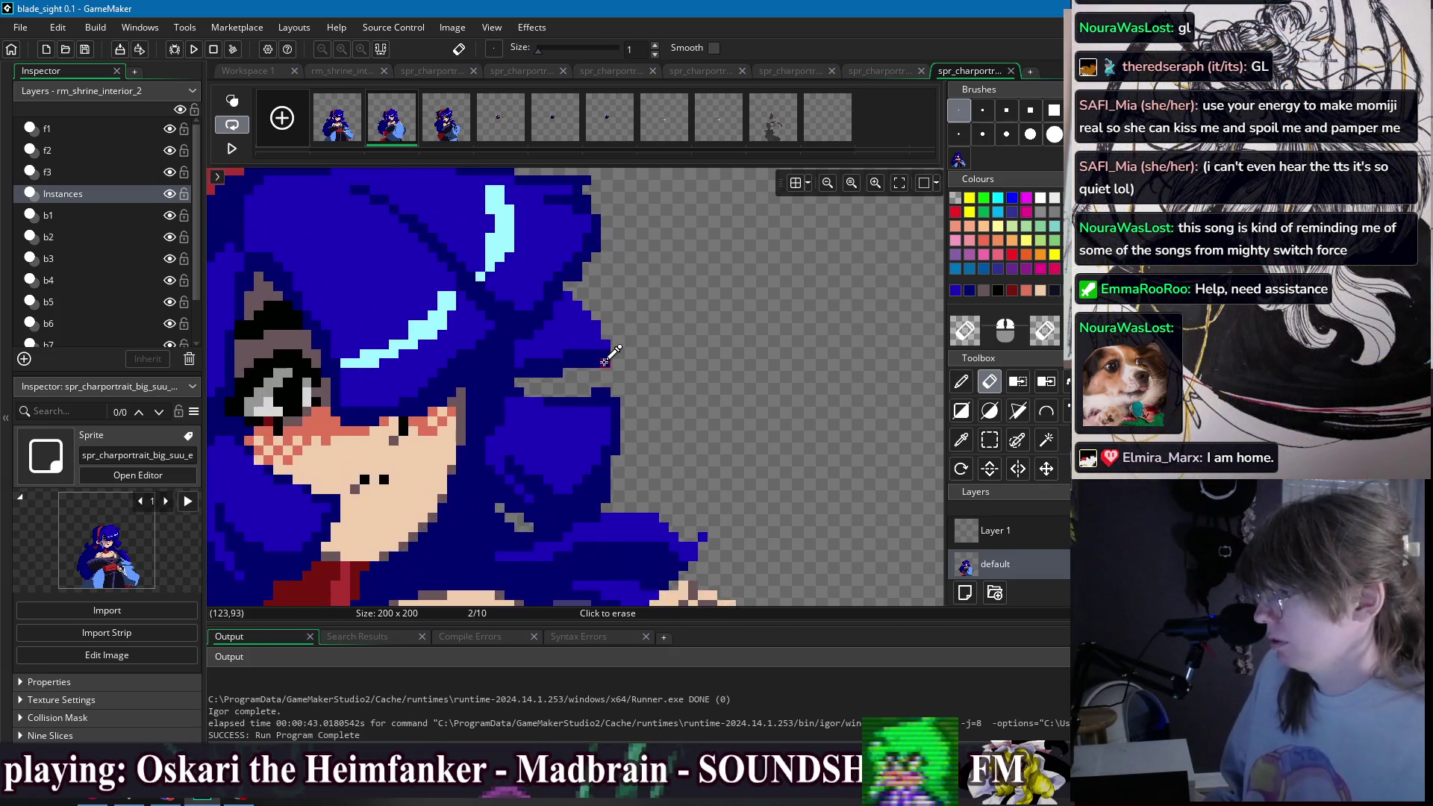
- Fill the grey notch in the hair with blue, then sample brighter blue and dark navy
click(351, 129)
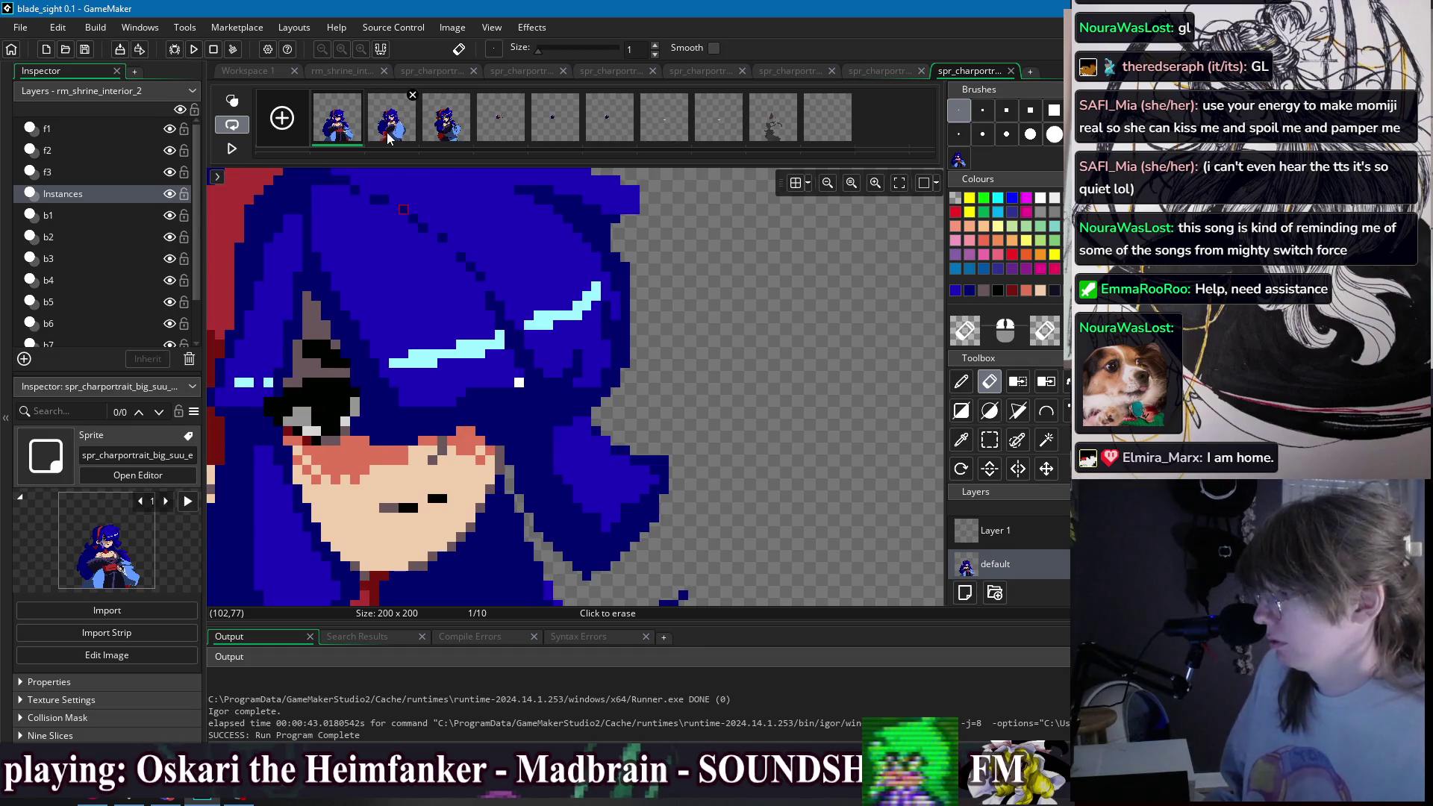
click(388, 136)
scroll(649, 314, down, 1)
key(d)
drag(586, 348, 598, 329)
ctrl+click(619, 306)
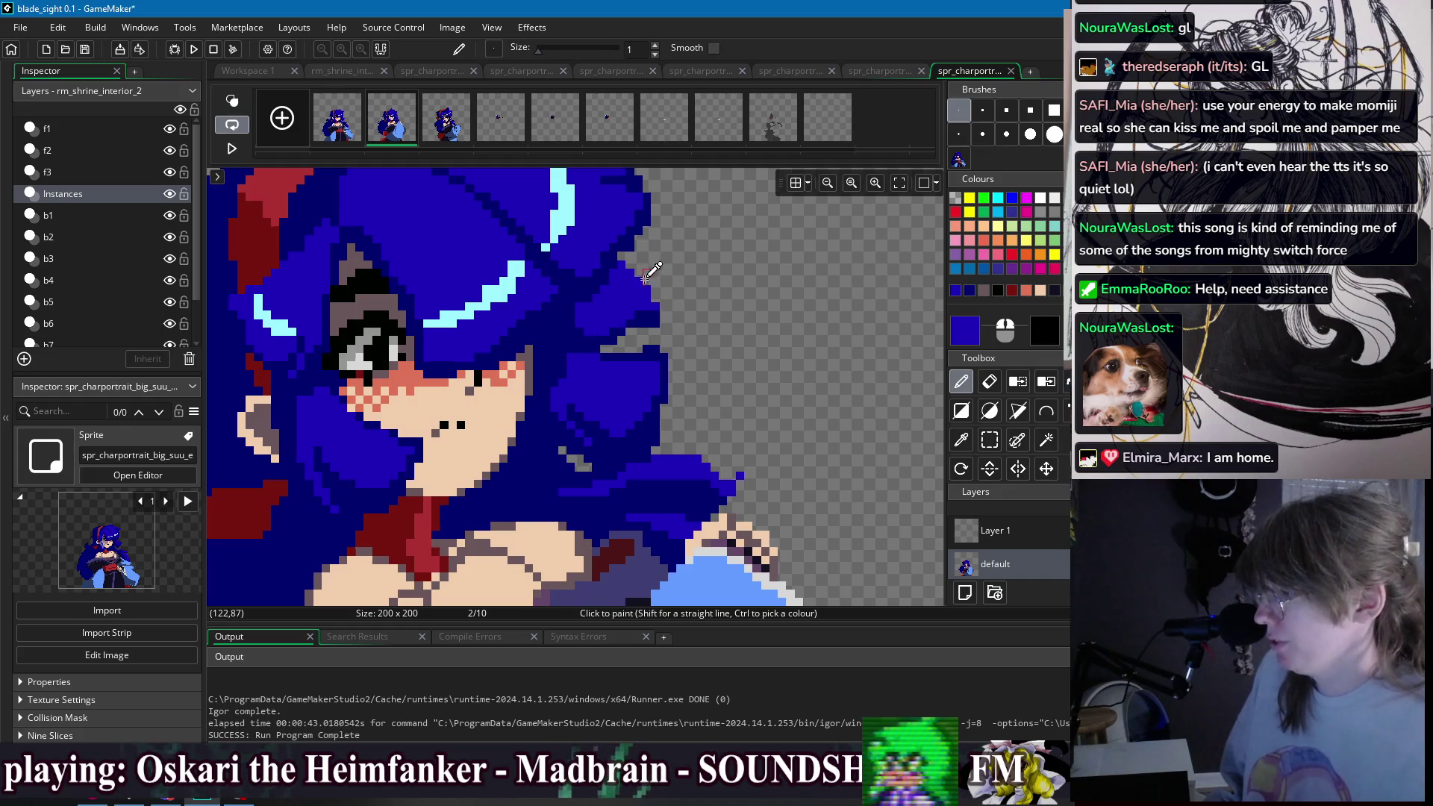
scroll(648, 273, down, 2)
scroll(640, 279, up, 2)
ctrl+click(612, 283)
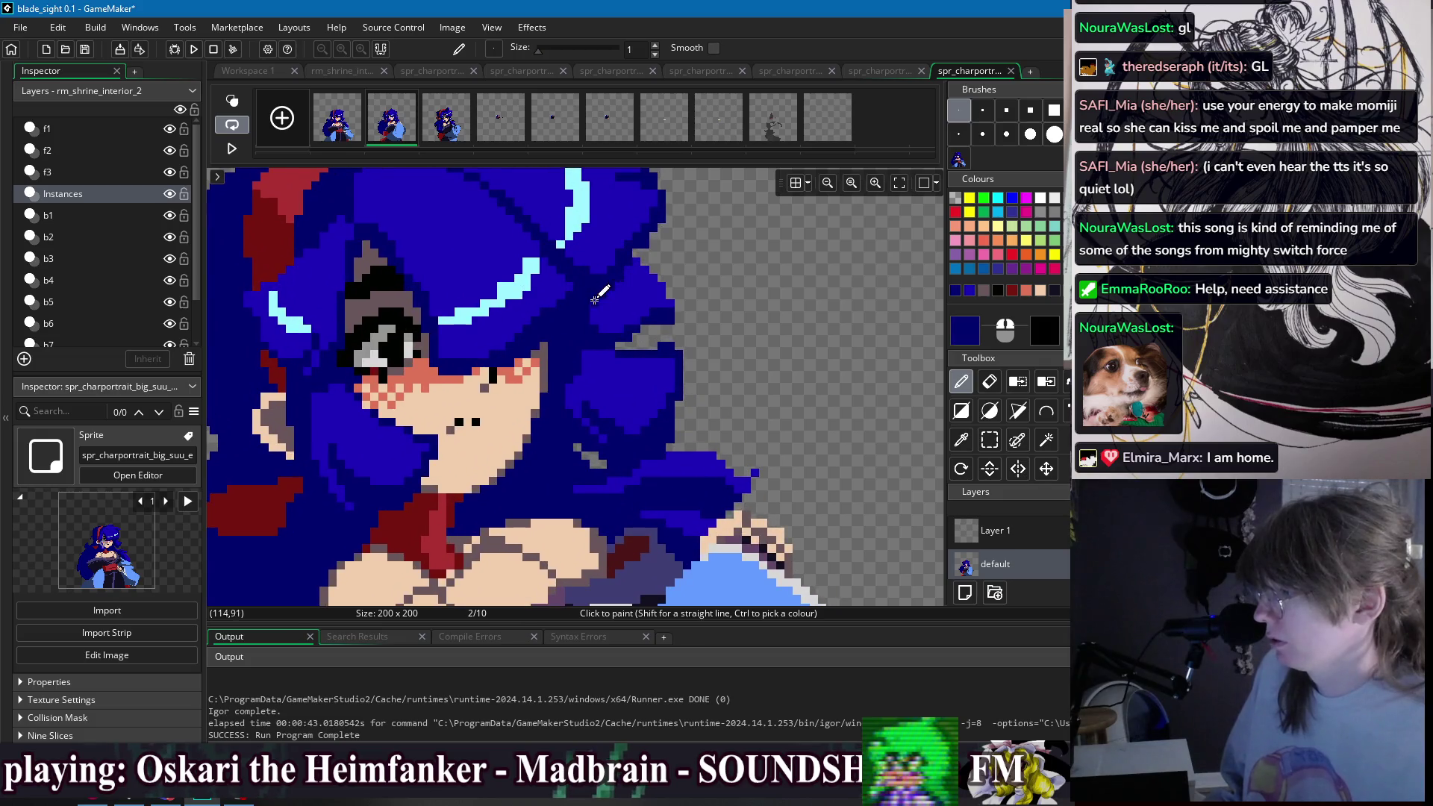
- After comparing with frame 1, erase a thin line across the hair on frame 2
scroll(641, 281, down, 2)
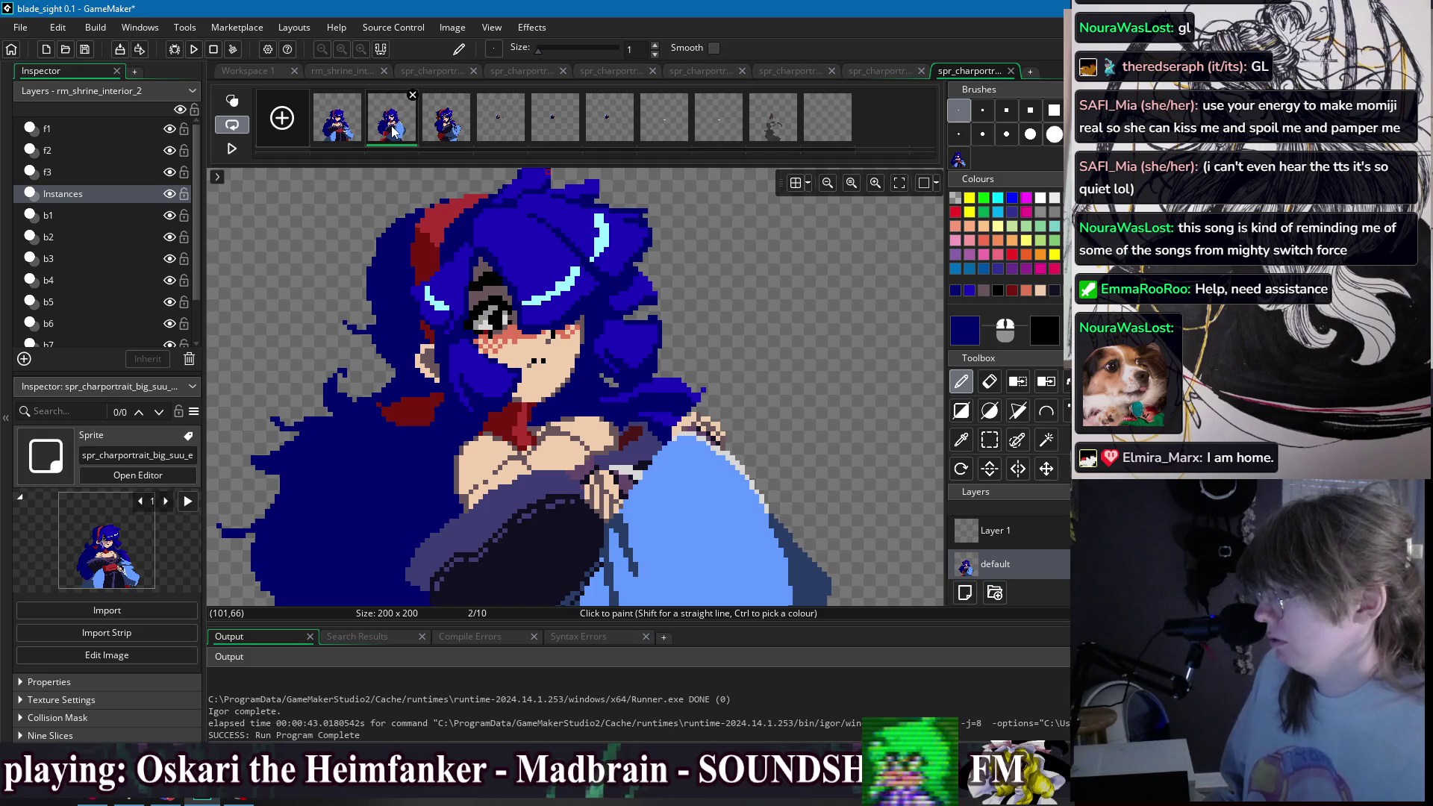
scroll(735, 259, down, 2)
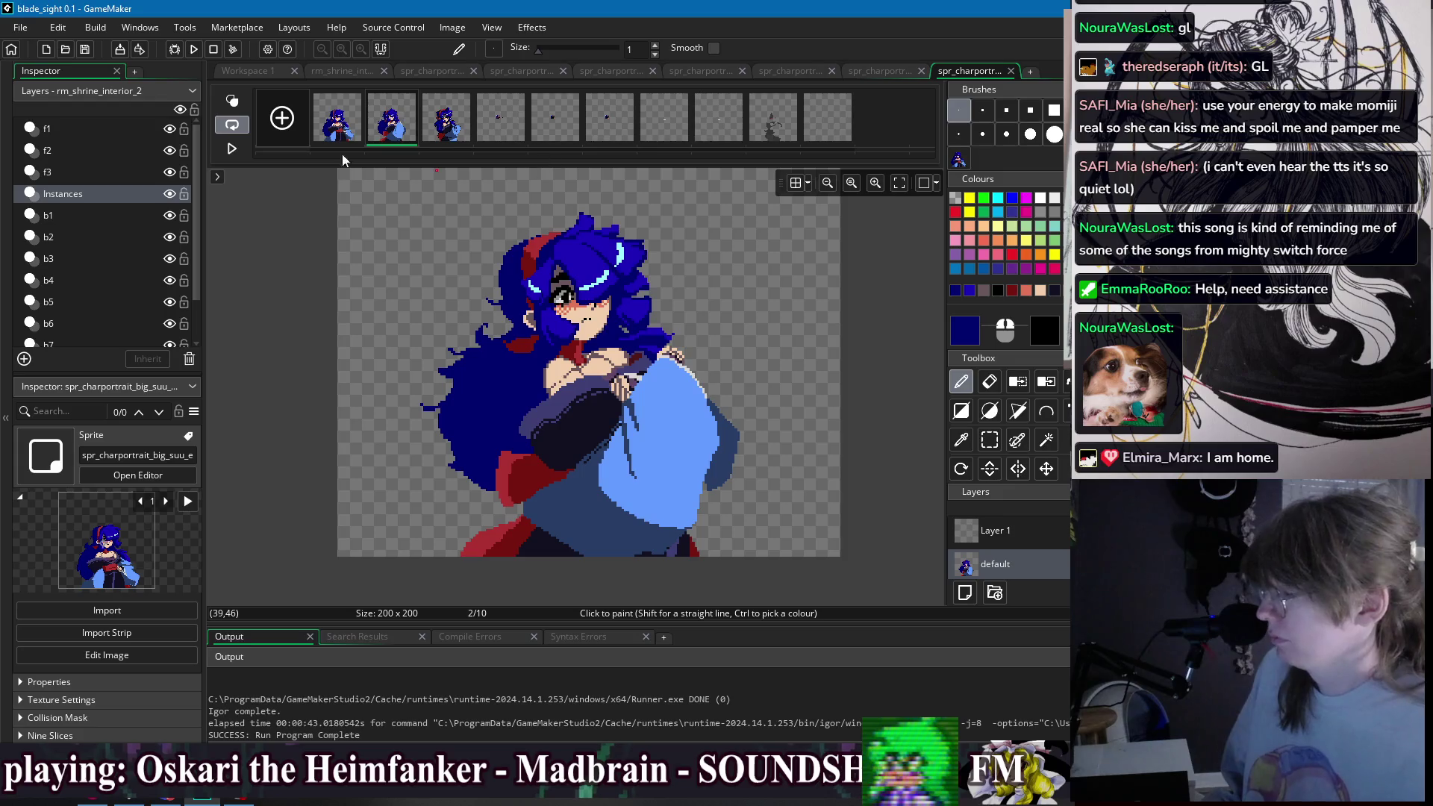
click(344, 129)
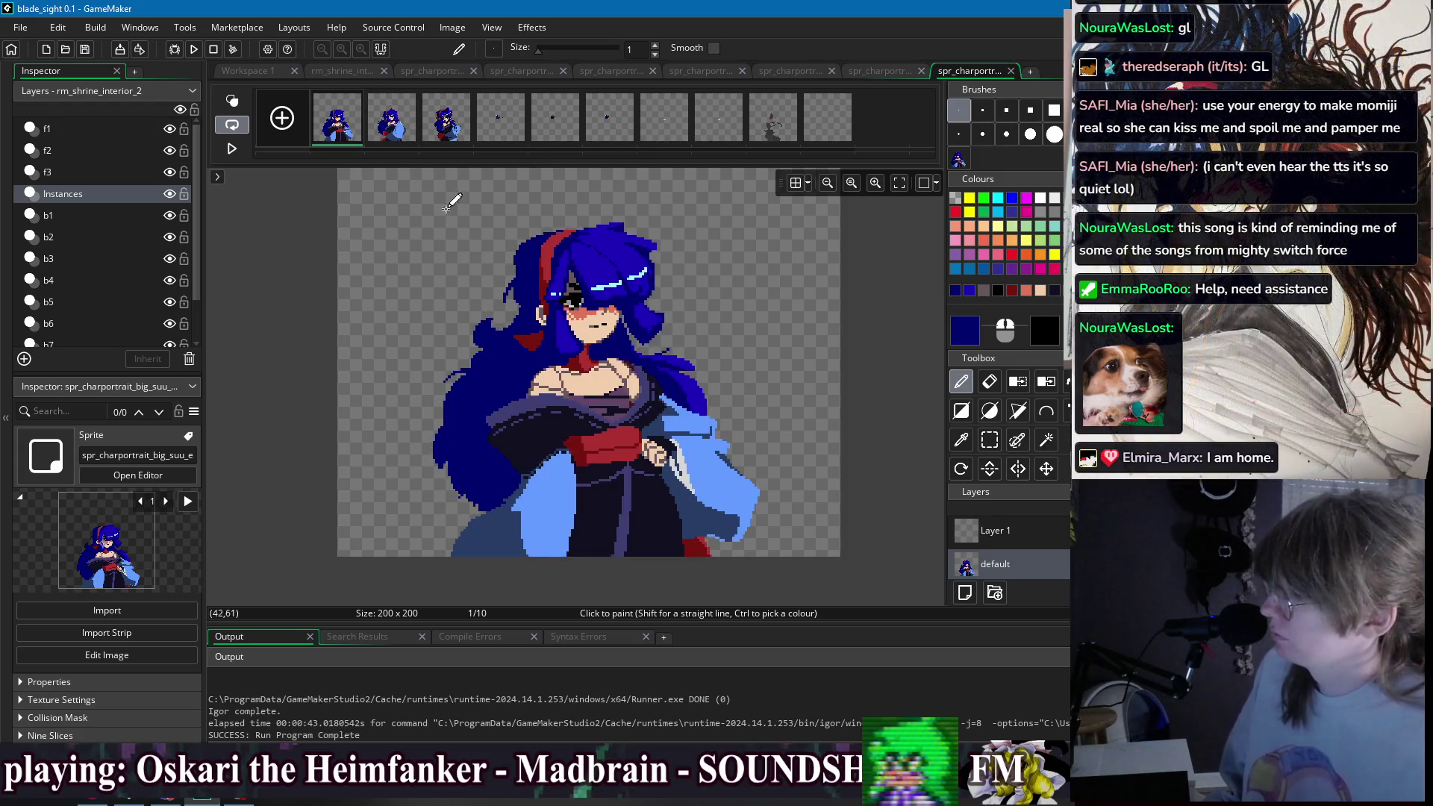
key(Right)
key(s)
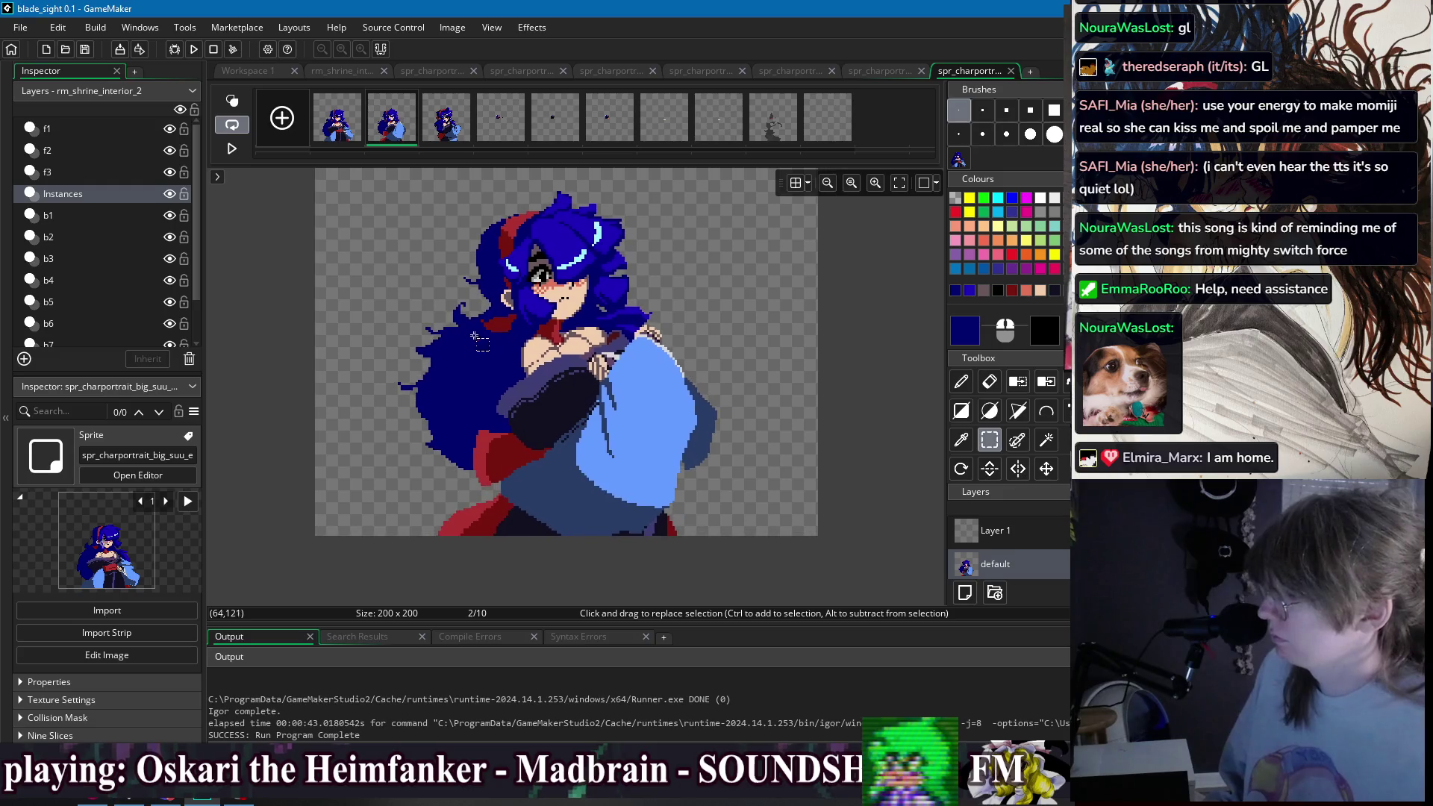
key(e)
drag(458, 328, 515, 375)
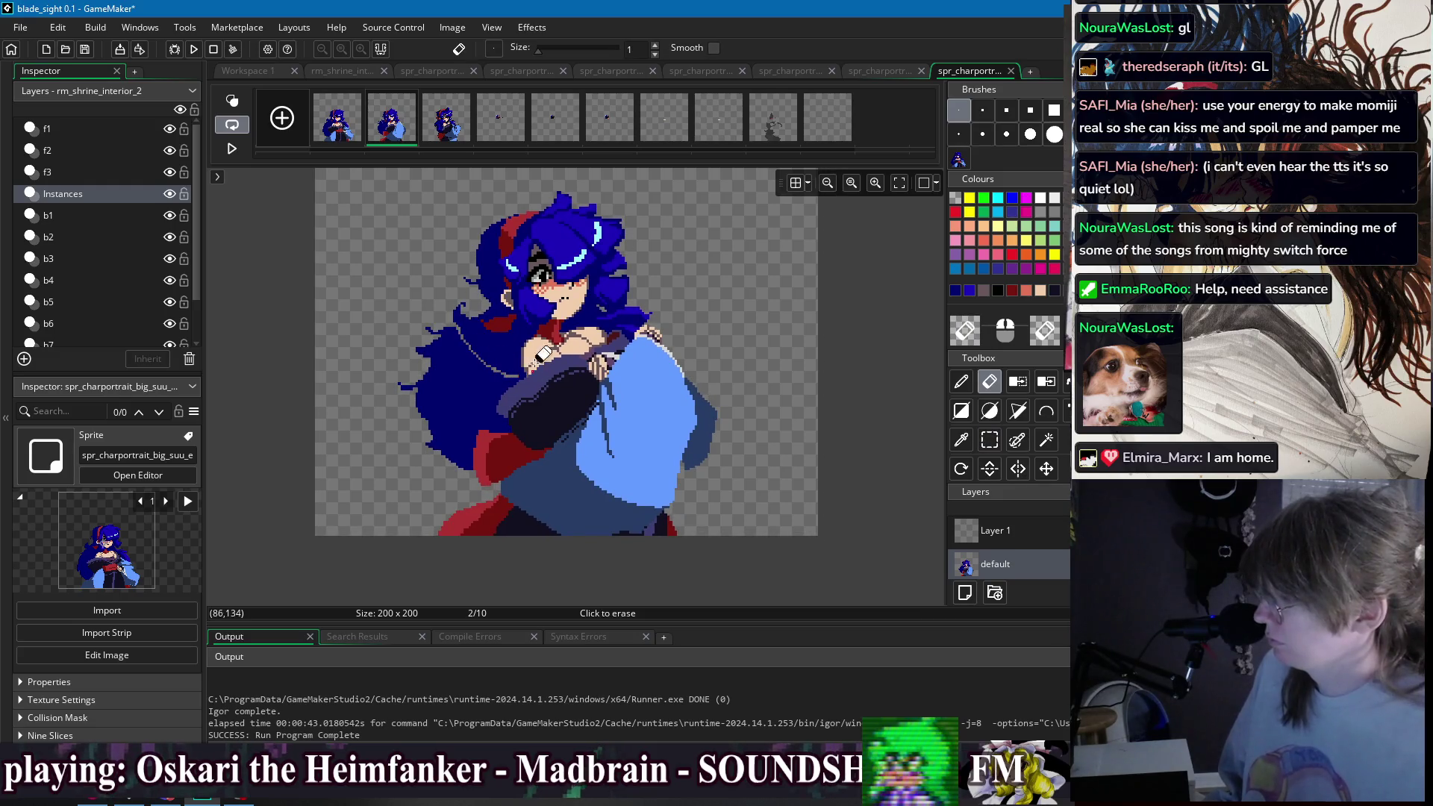
- Return to the pencil and enable Onion Skin to ghost the previous frame
scroll(524, 371, up, 1)
scroll(525, 371, up, 8)
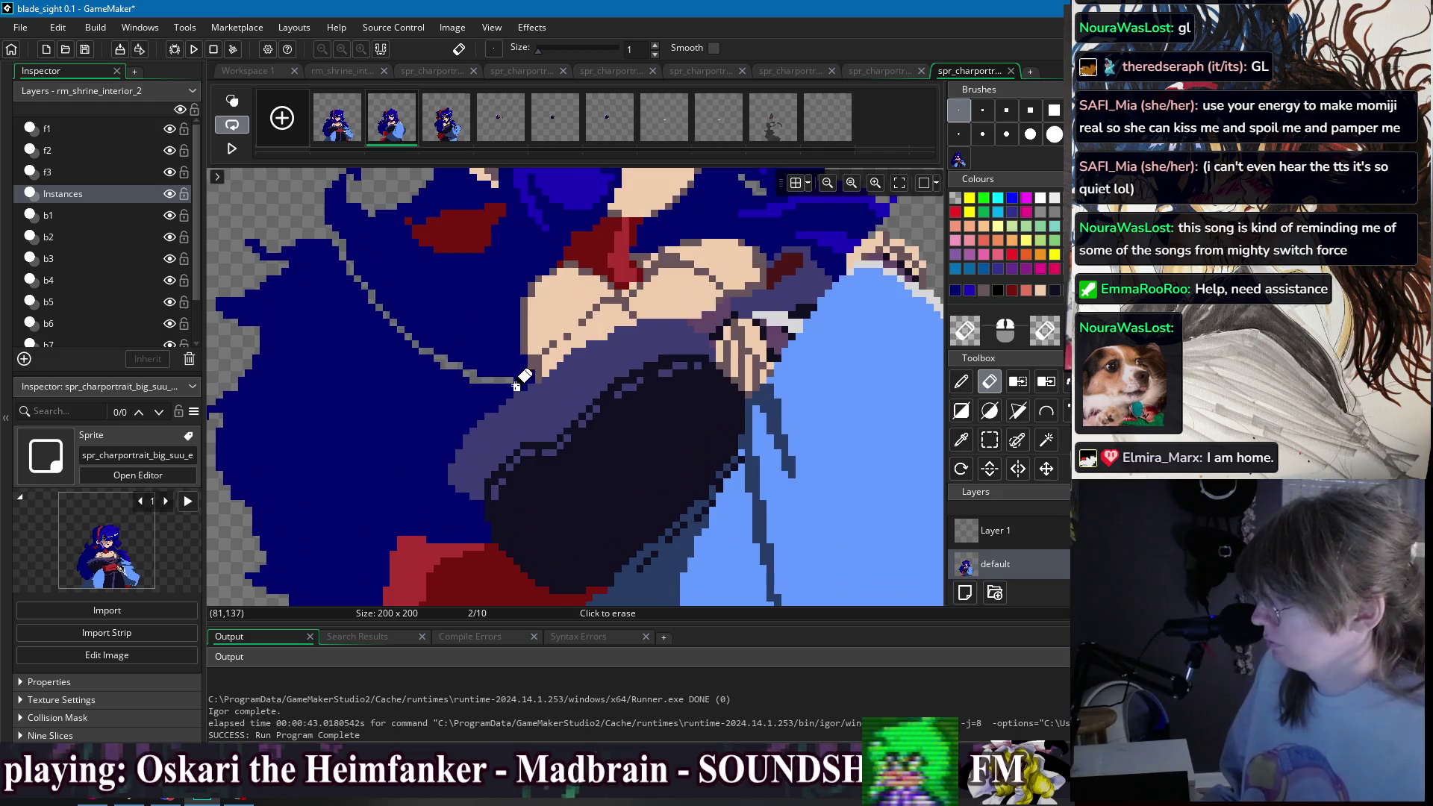
key(w)
scroll(530, 326, down, 9)
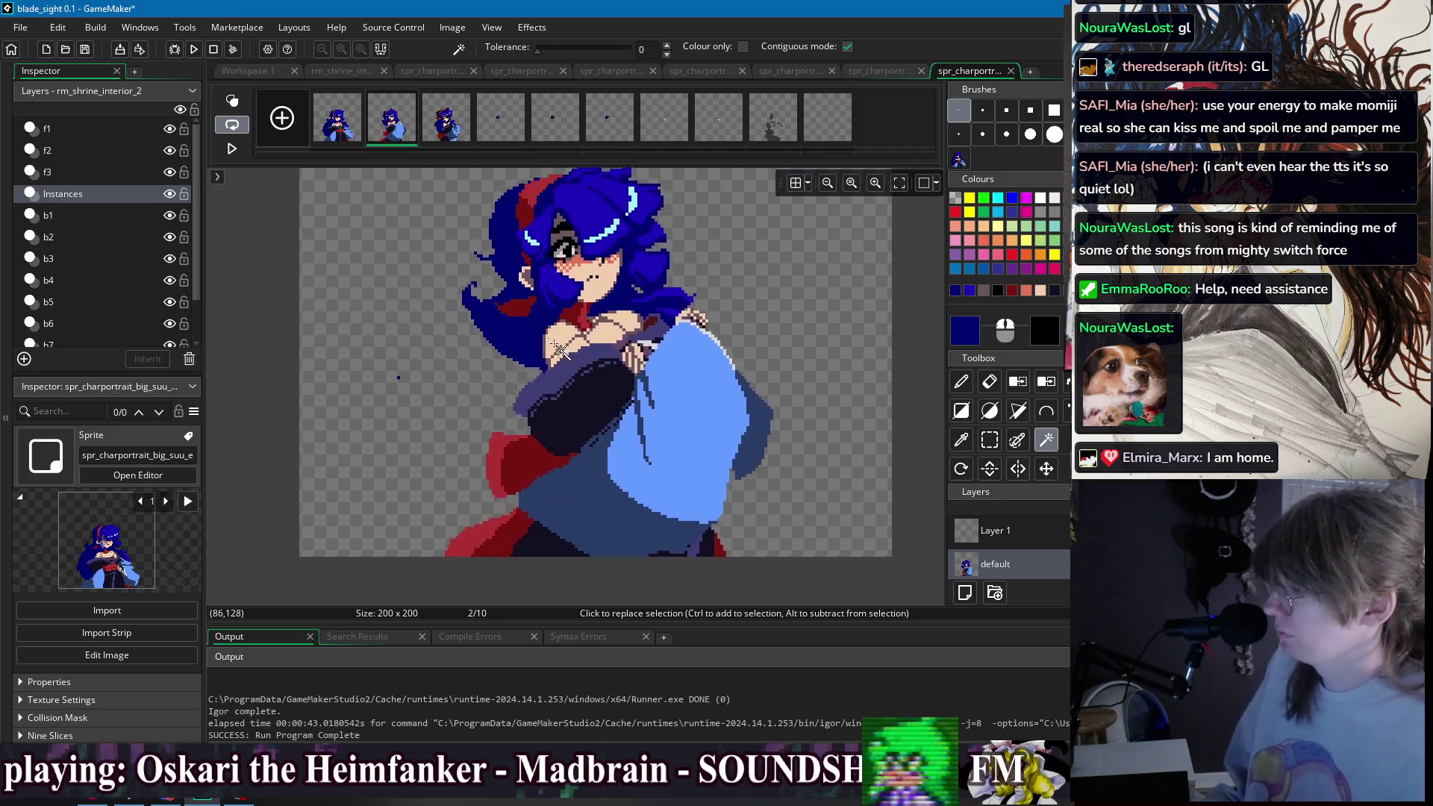
key(e)
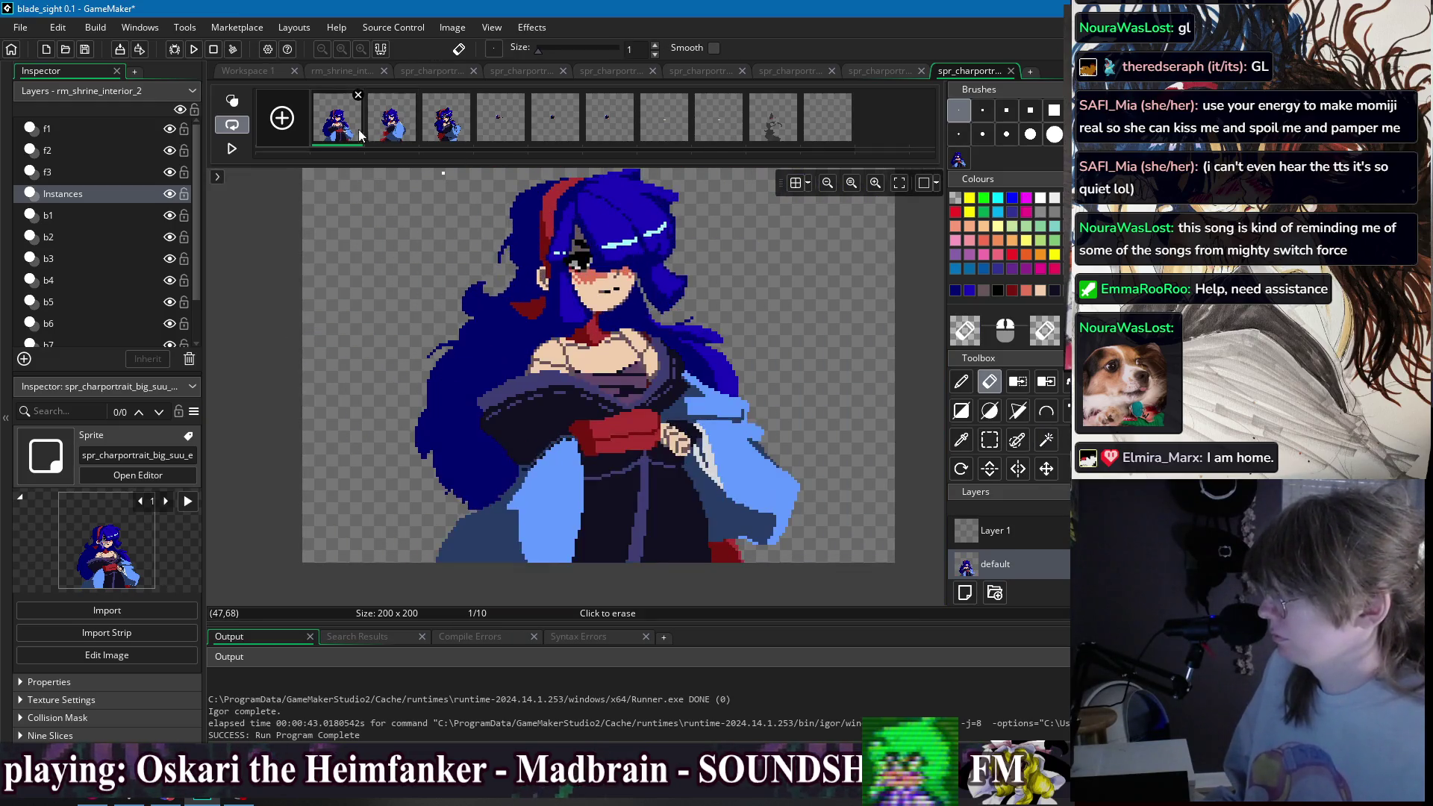
key(d)
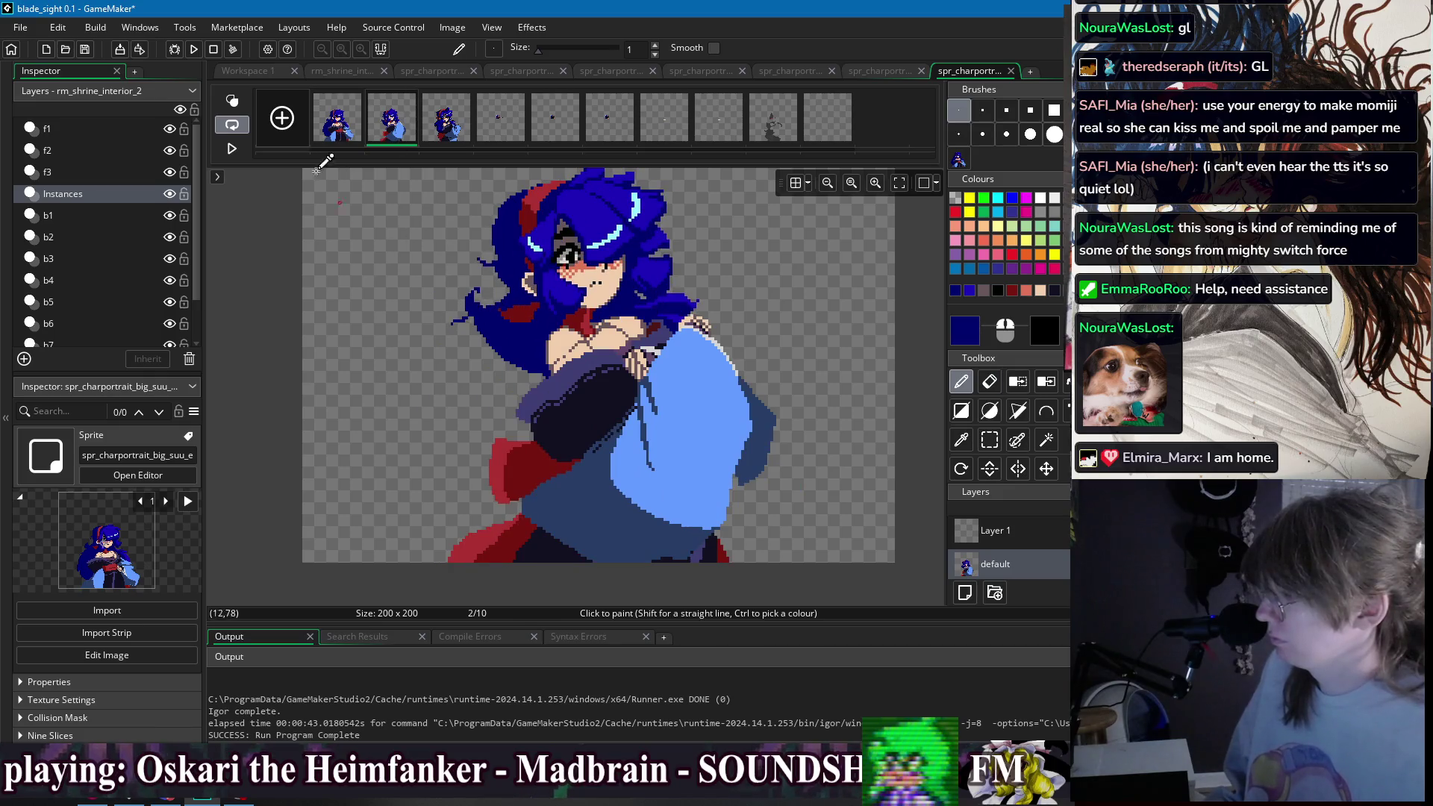
click(241, 102)
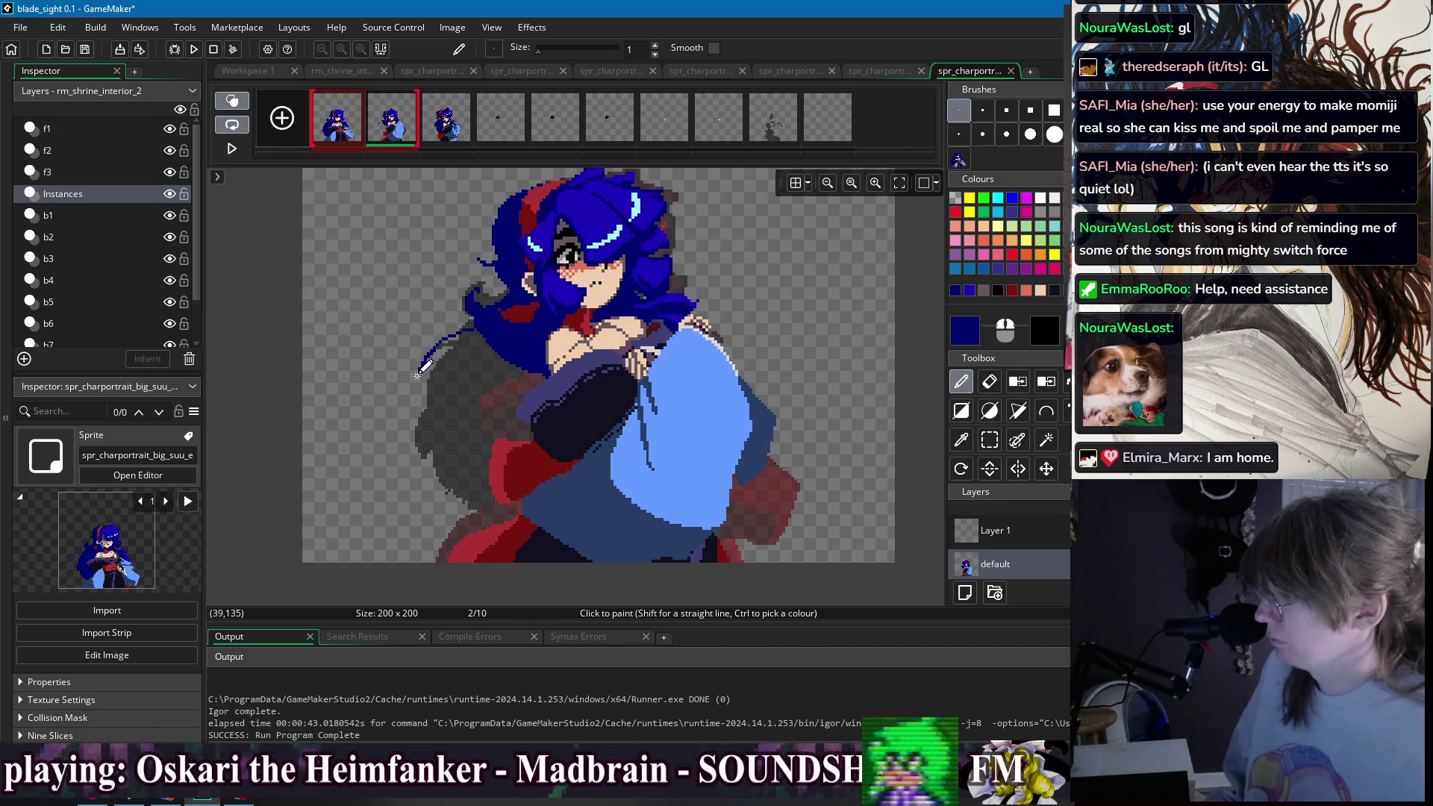
- Redraw the dark-blue hair strands down frame 2's left side, undoing the bad strokes
key(ctrl+z)
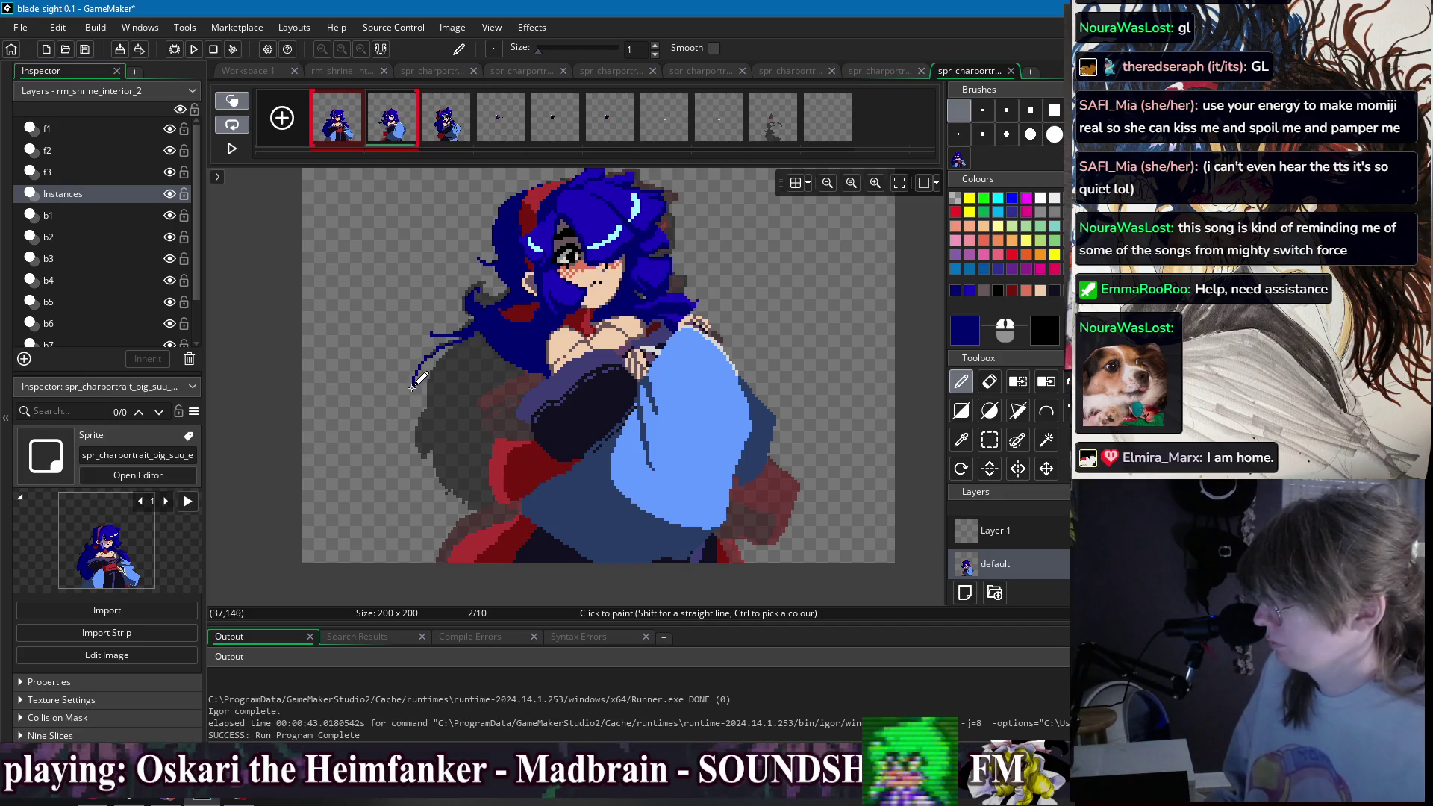
drag(431, 424, 465, 475)
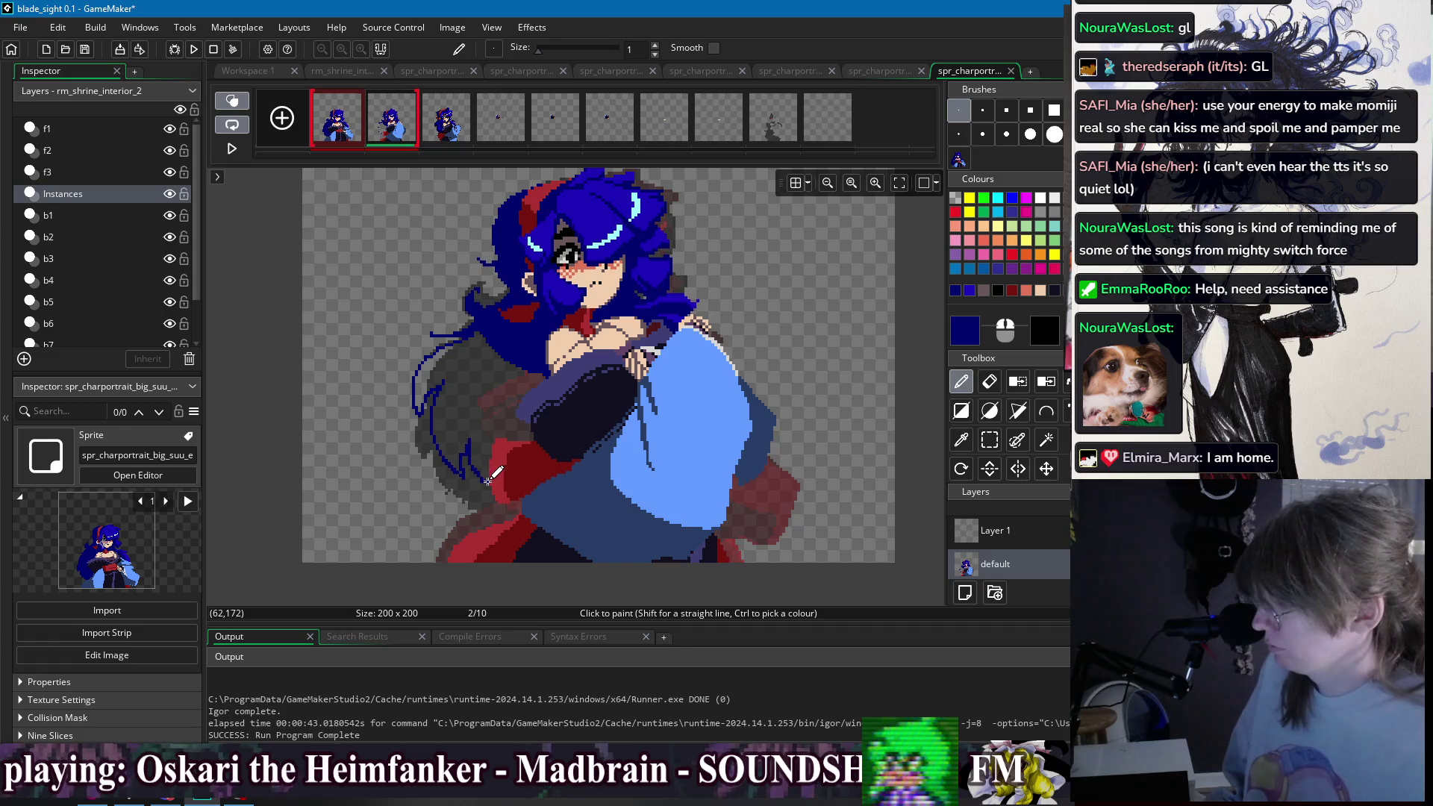
key(ctrl+z)
key(ctrl+z)
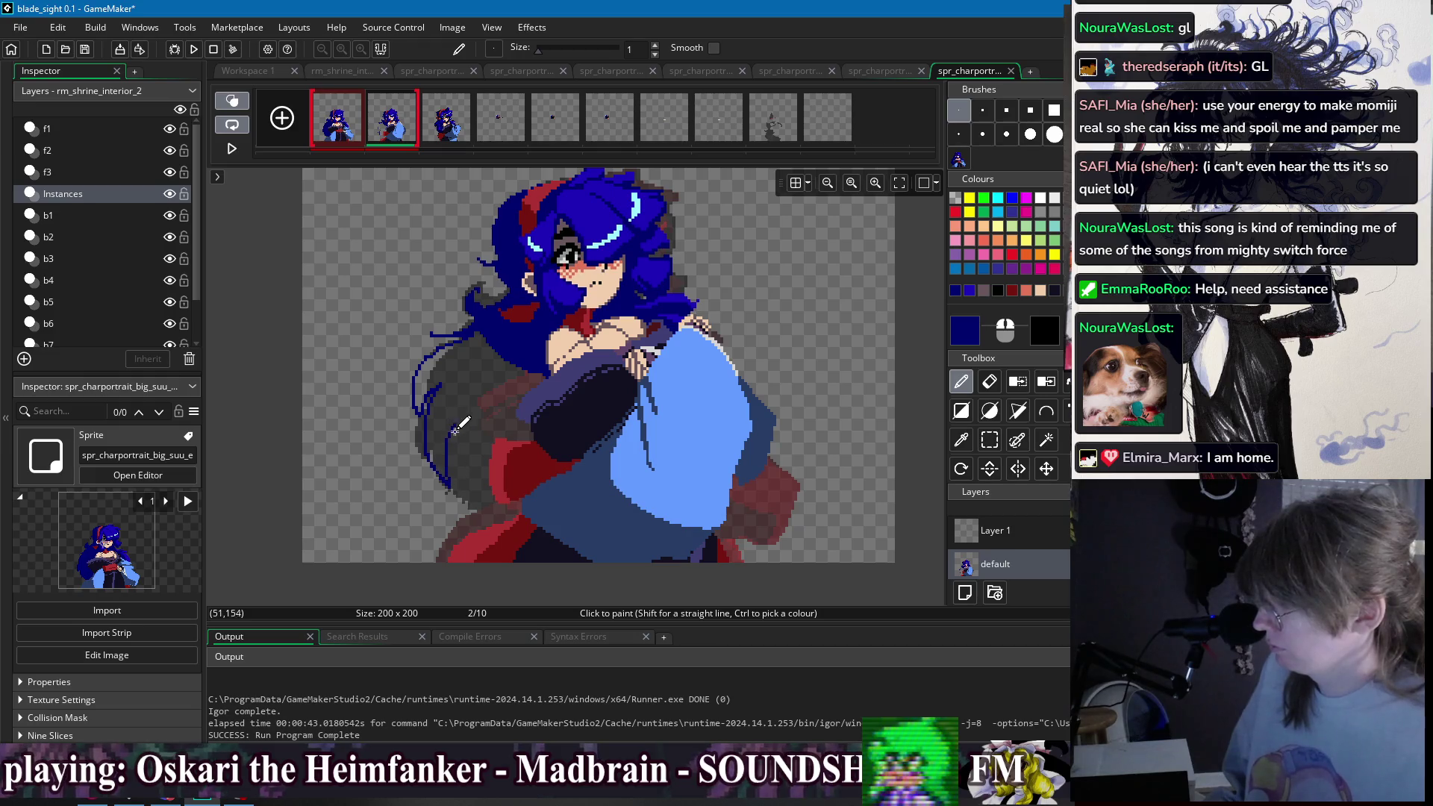
drag(471, 488, 494, 506)
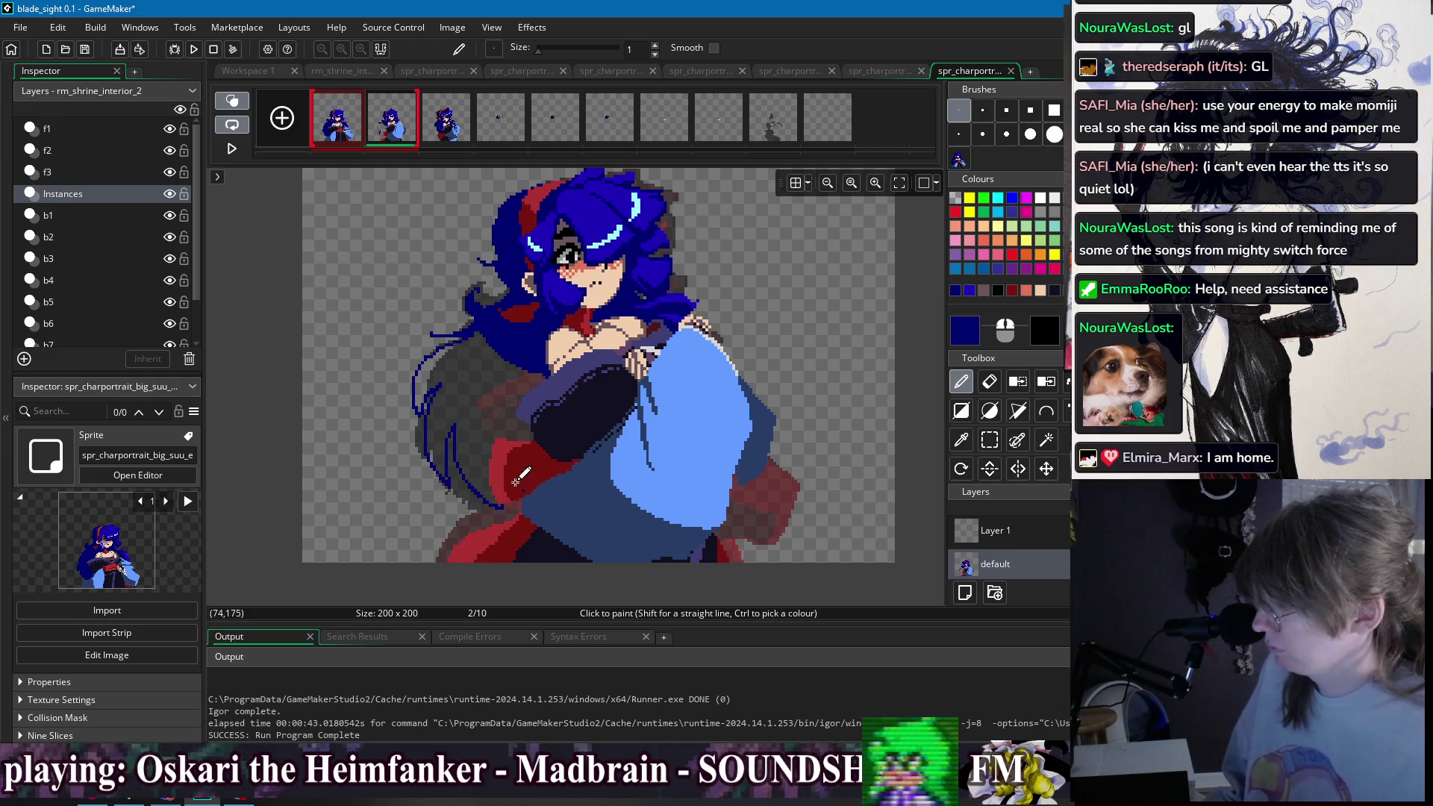
- Fill the grey gap in the left hair with dark blue
key(f)
click(478, 403)
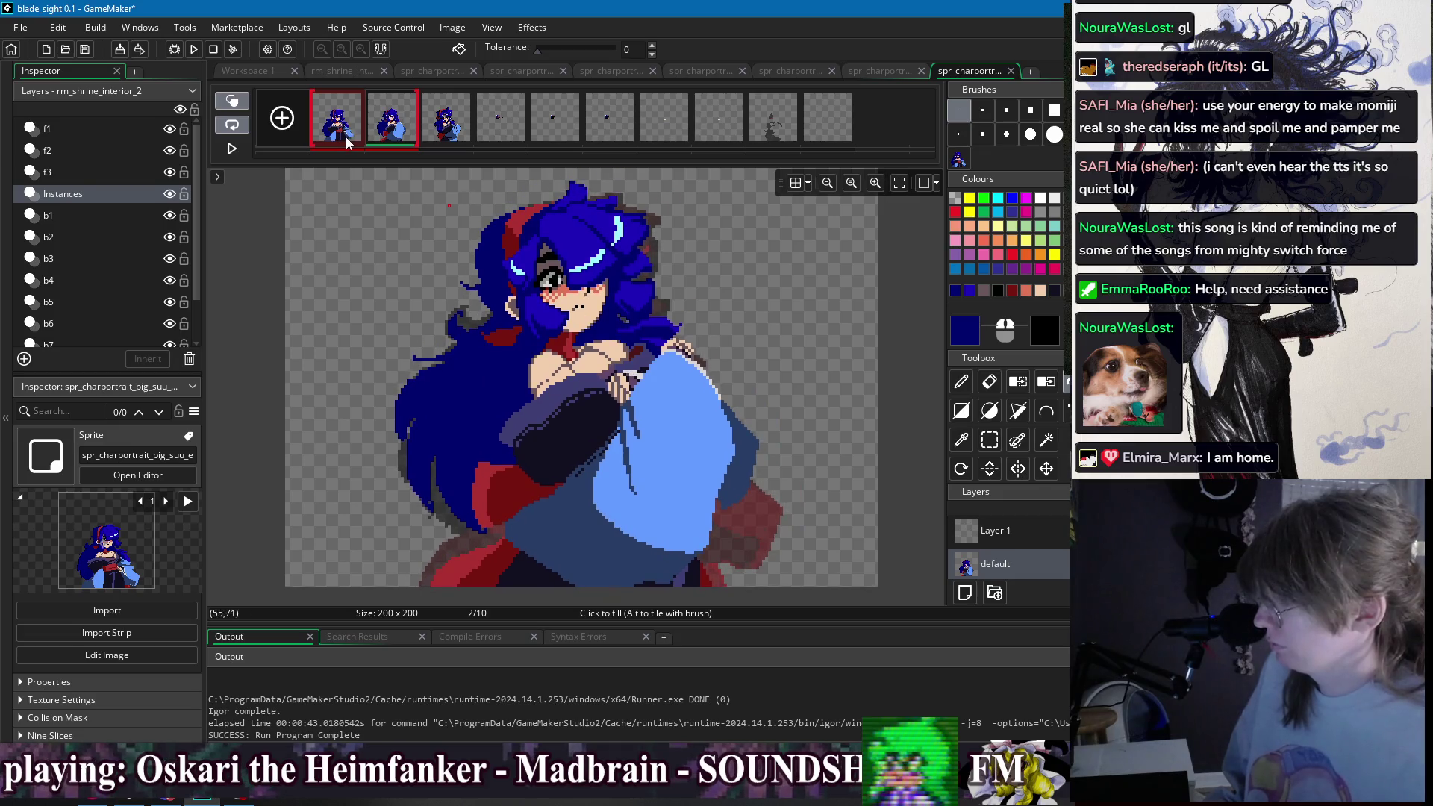
scroll(416, 349, up, 2)
key(p)
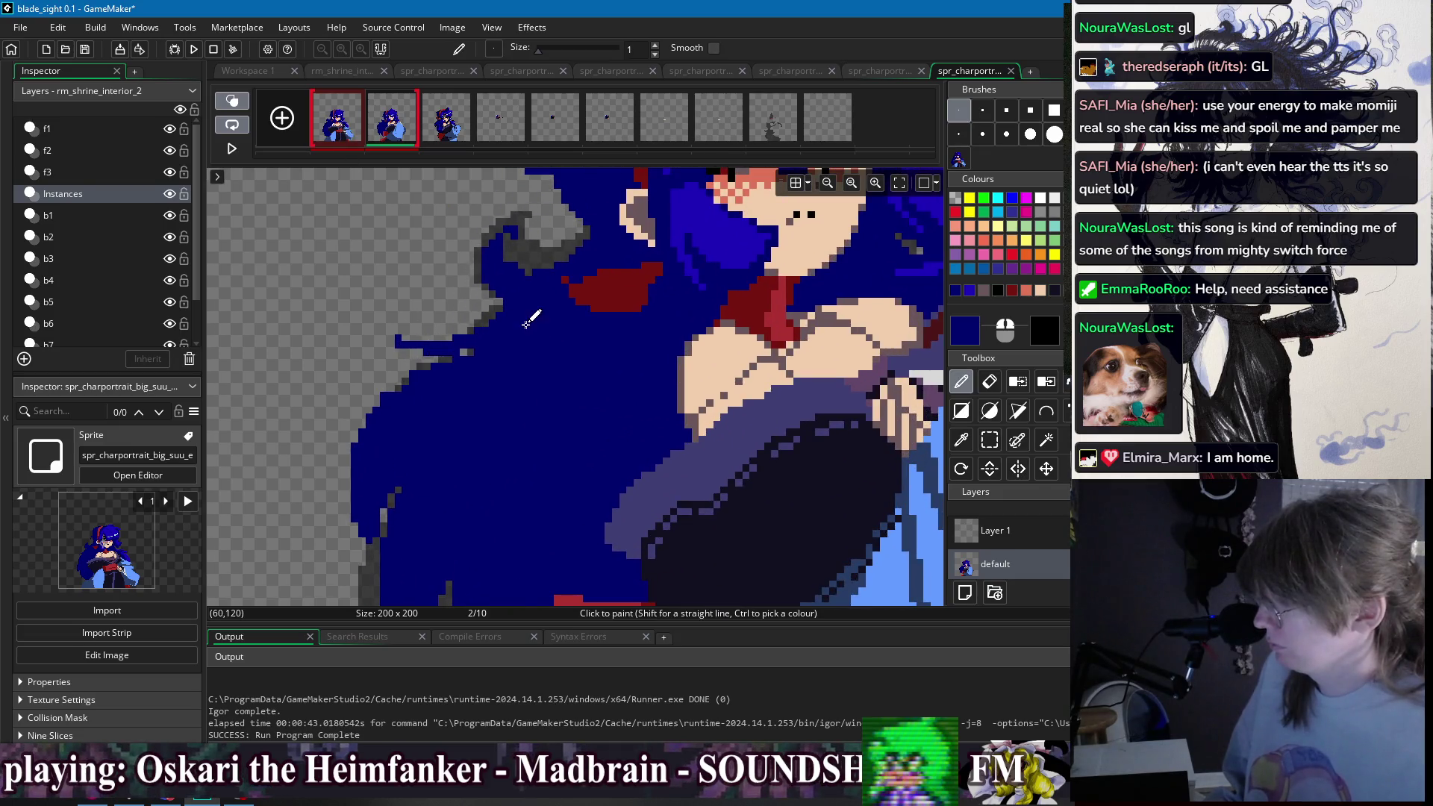
scroll(537, 310, down, 2)
- Flip between frames 1 and 2 to compare the new left hair
click(340, 124)
click(392, 125)
click(337, 119)
click(389, 127)
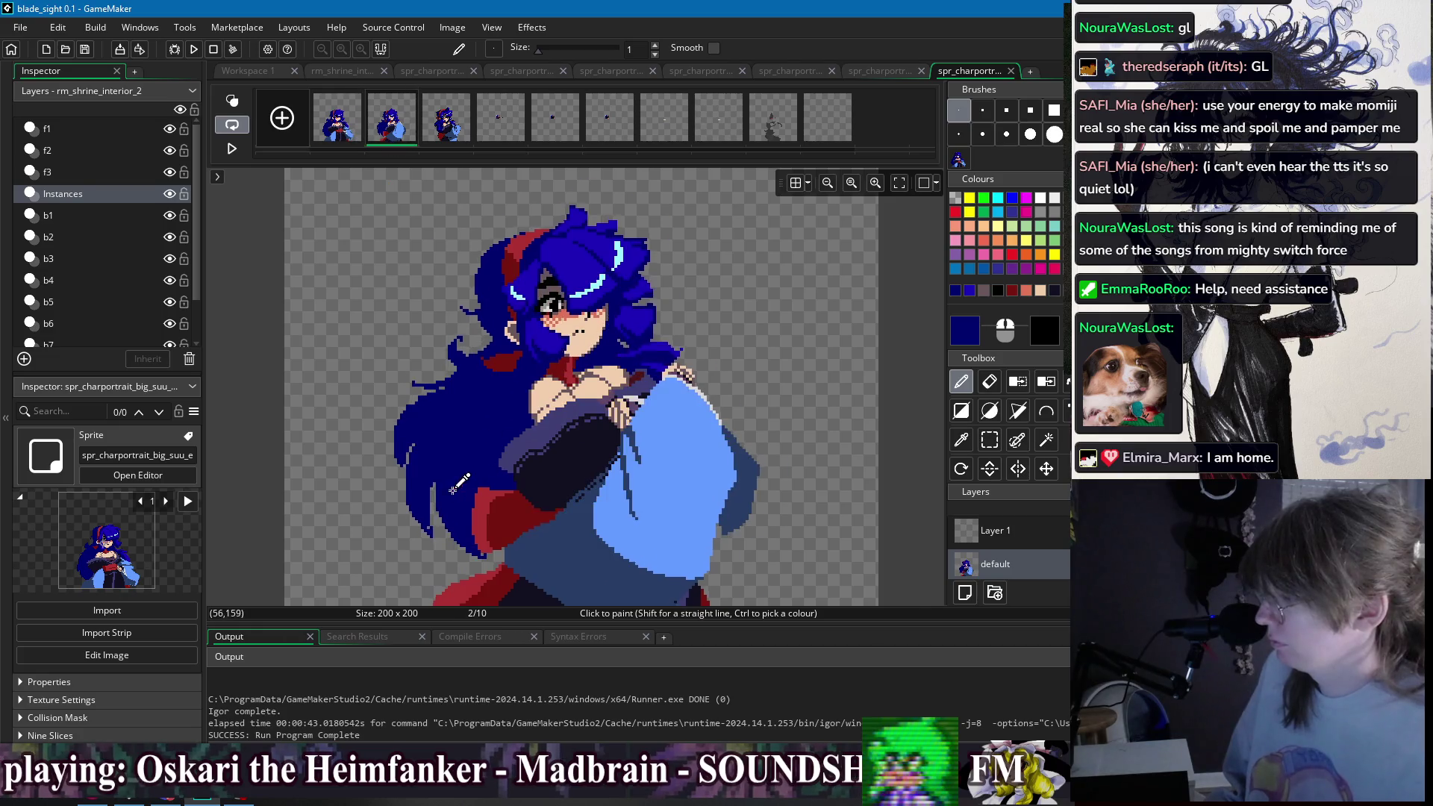
- Paint blue pixels down frame 2's sleeve edge, erase stray hair-edge pixels, and show frame 1
scroll(388, 403, up, 5)
drag(385, 404, 384, 449)
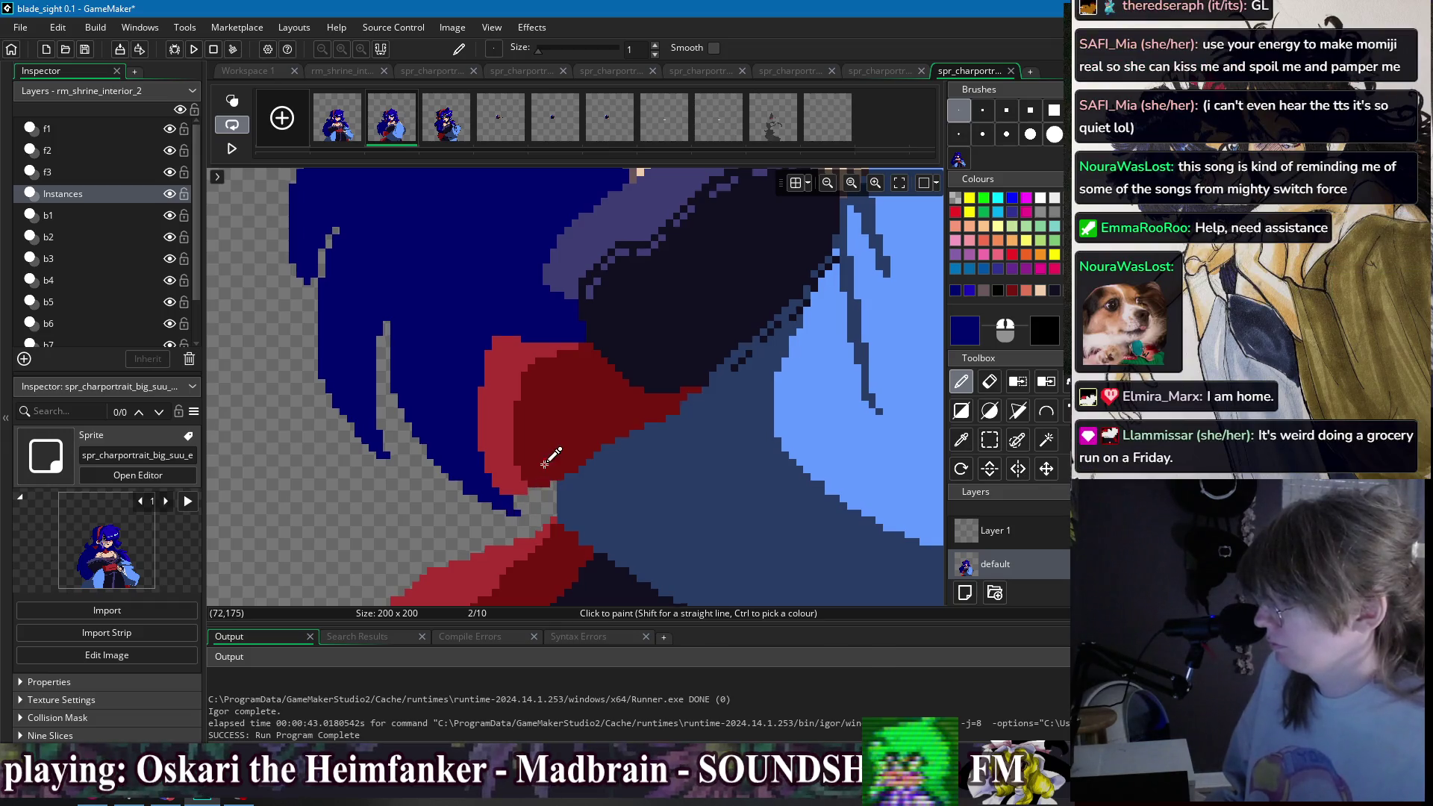
scroll(551, 458, down, 5)
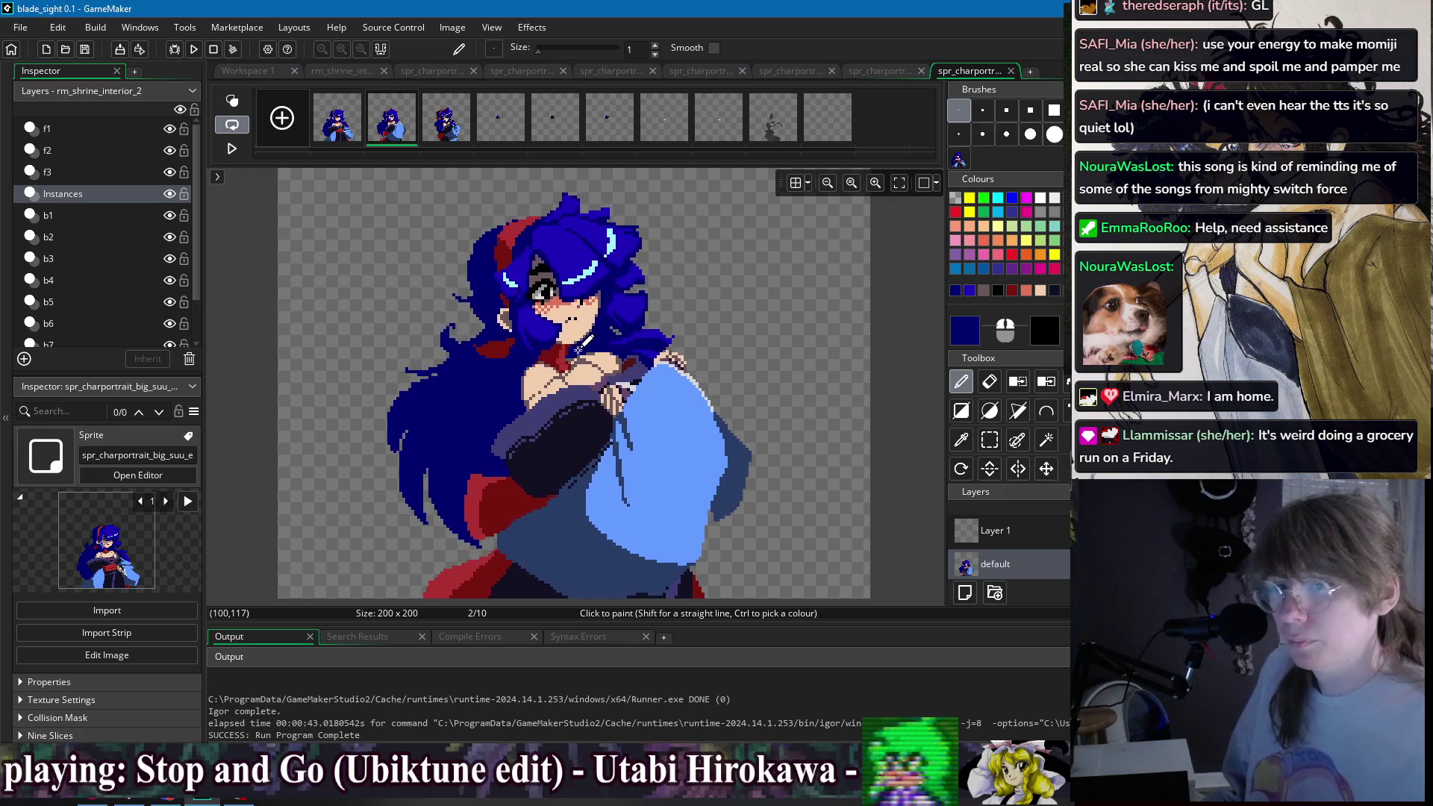
scroll(393, 395, up, 3)
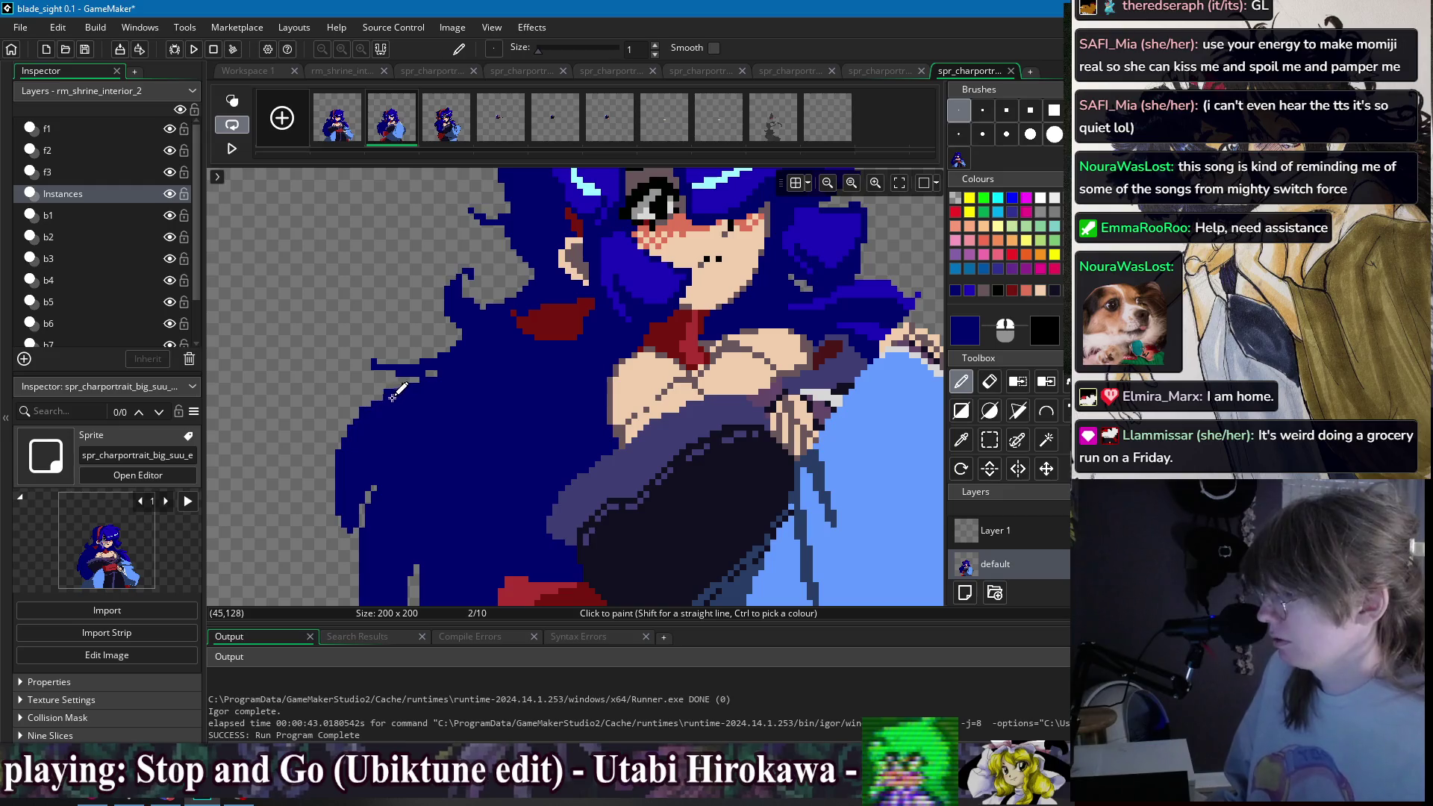
key(e)
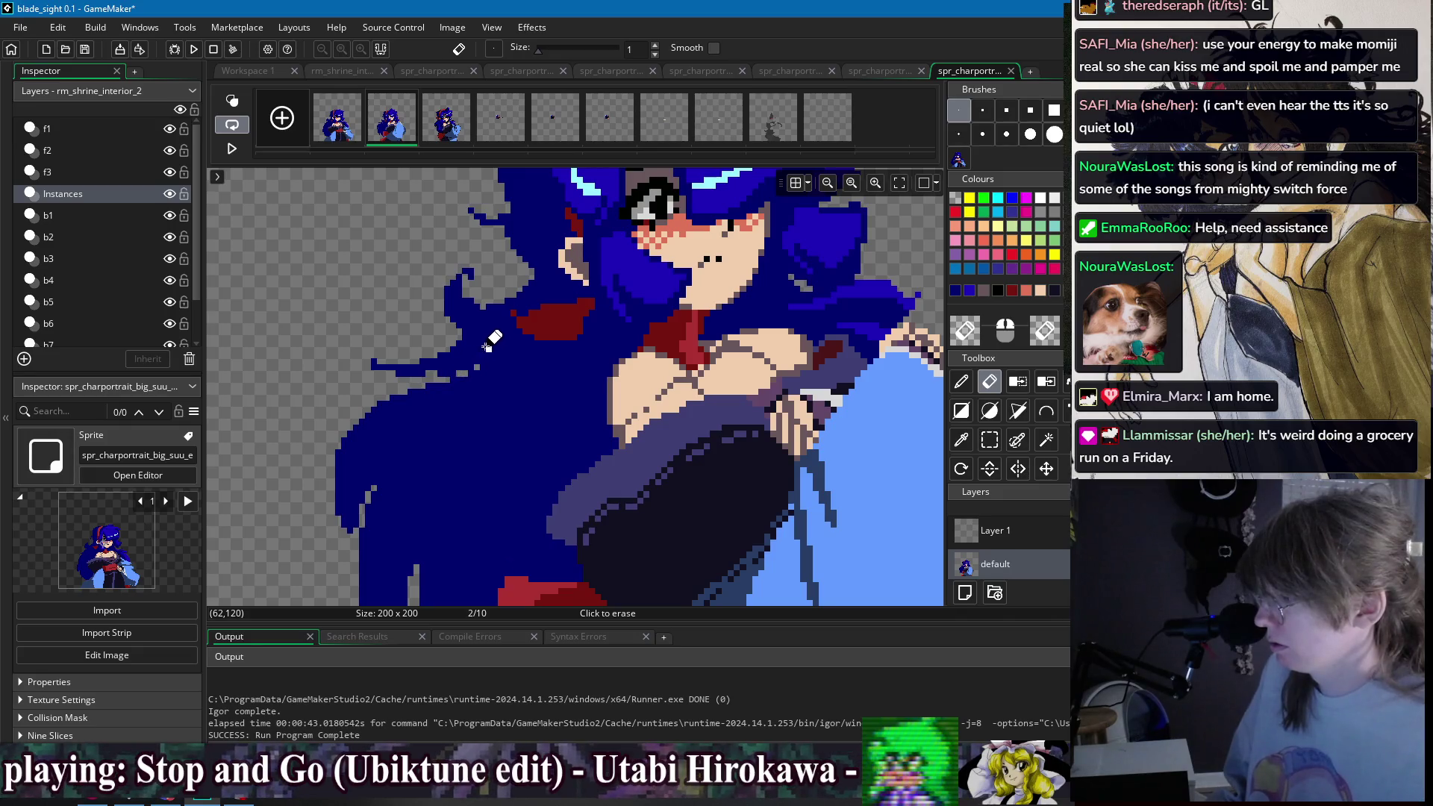
key(d)
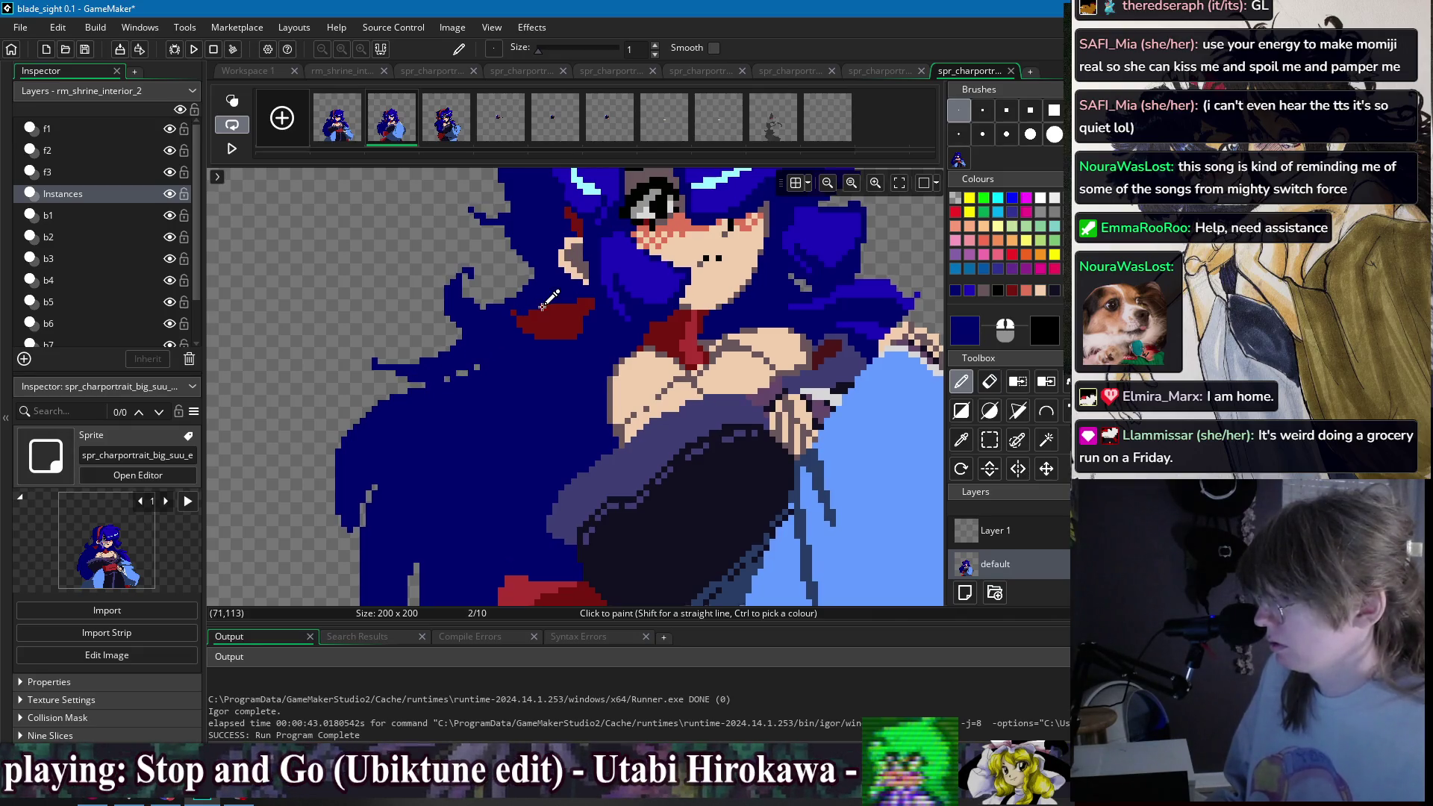
scroll(543, 306, down, 3)
click(346, 135)
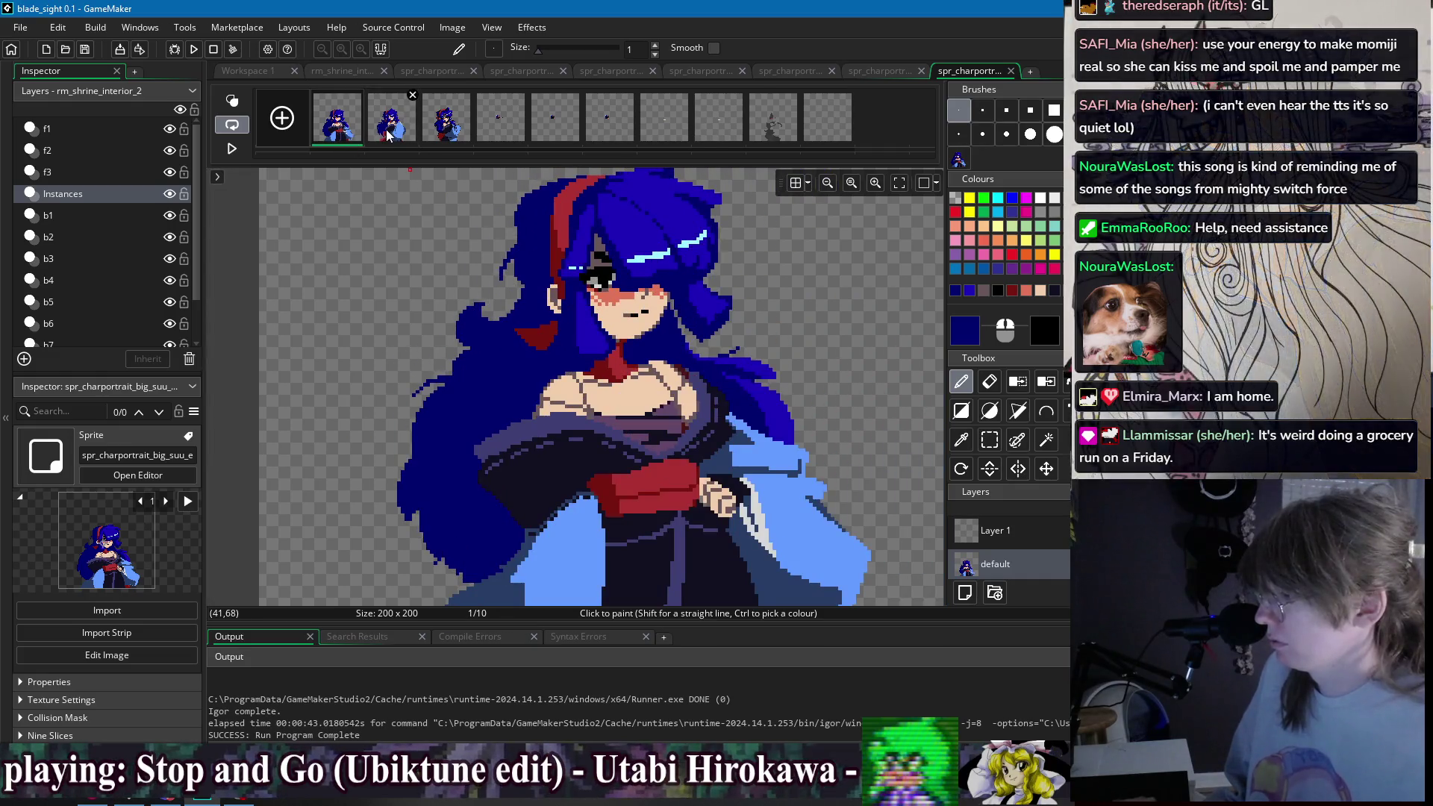
- Compare frames 1 and 2, settling on frame 2 for editing
click(389, 135)
click(346, 135)
click(388, 135)
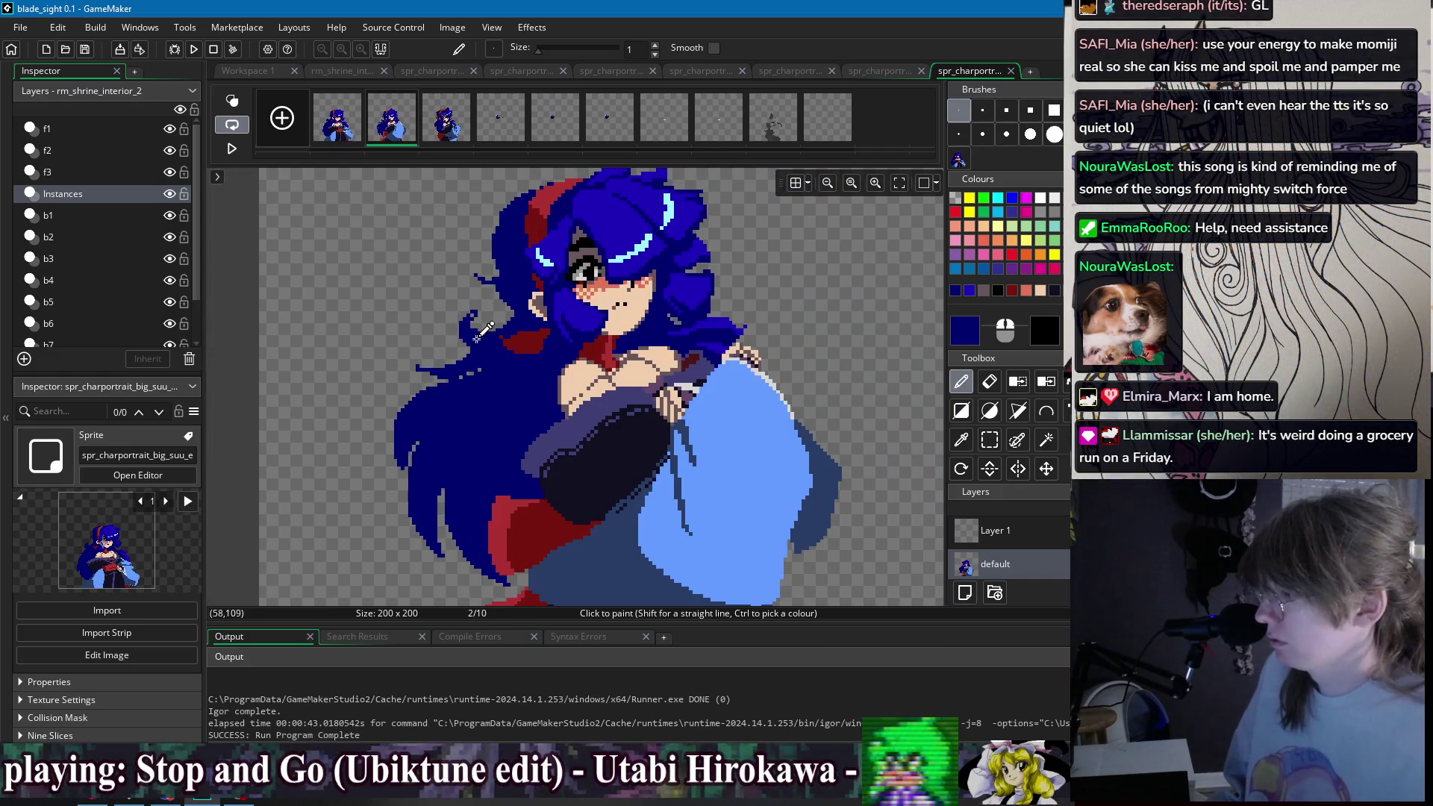
scroll(478, 328, up, 3)
click(452, 359)
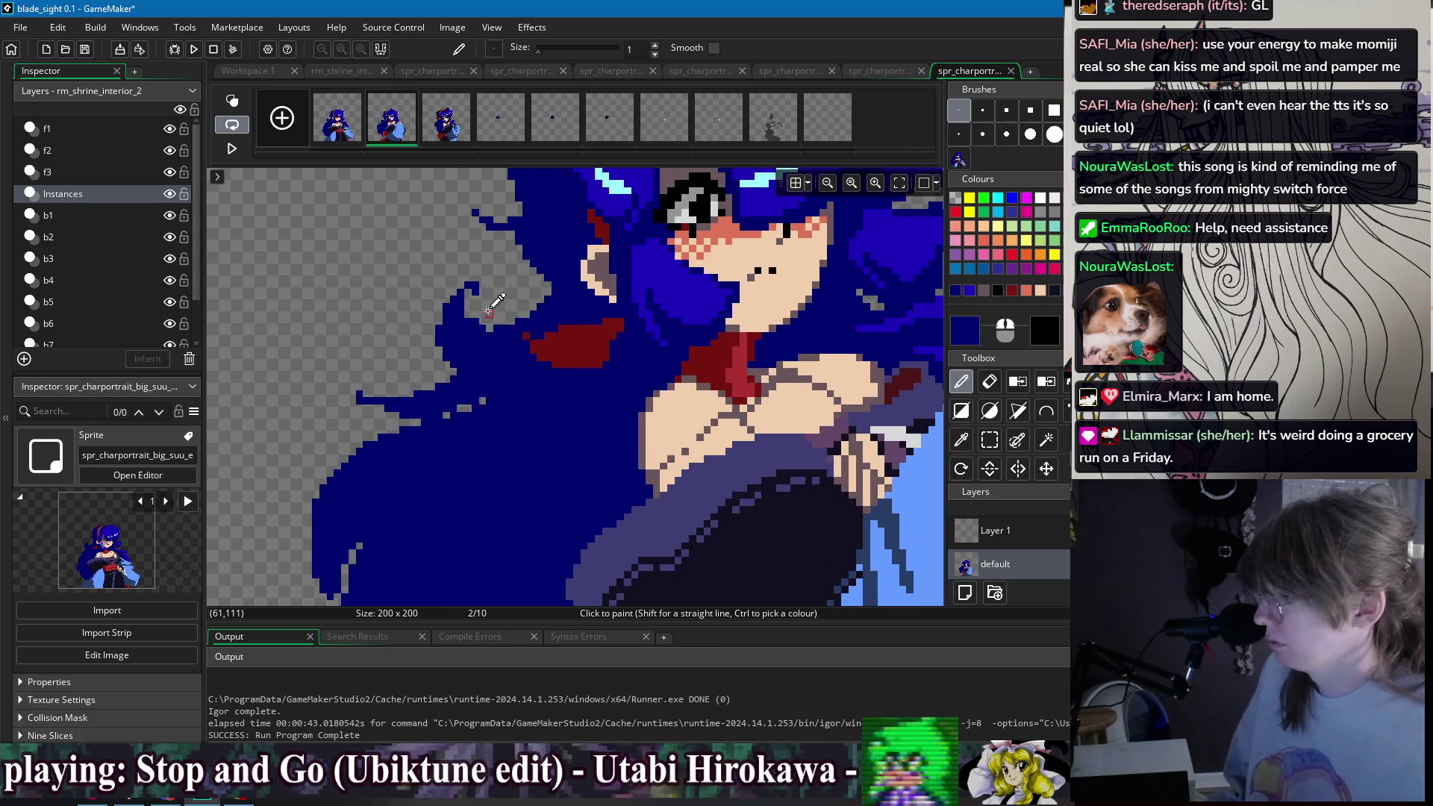
scroll(490, 309, up, 1)
scroll(685, 286, down, 3)
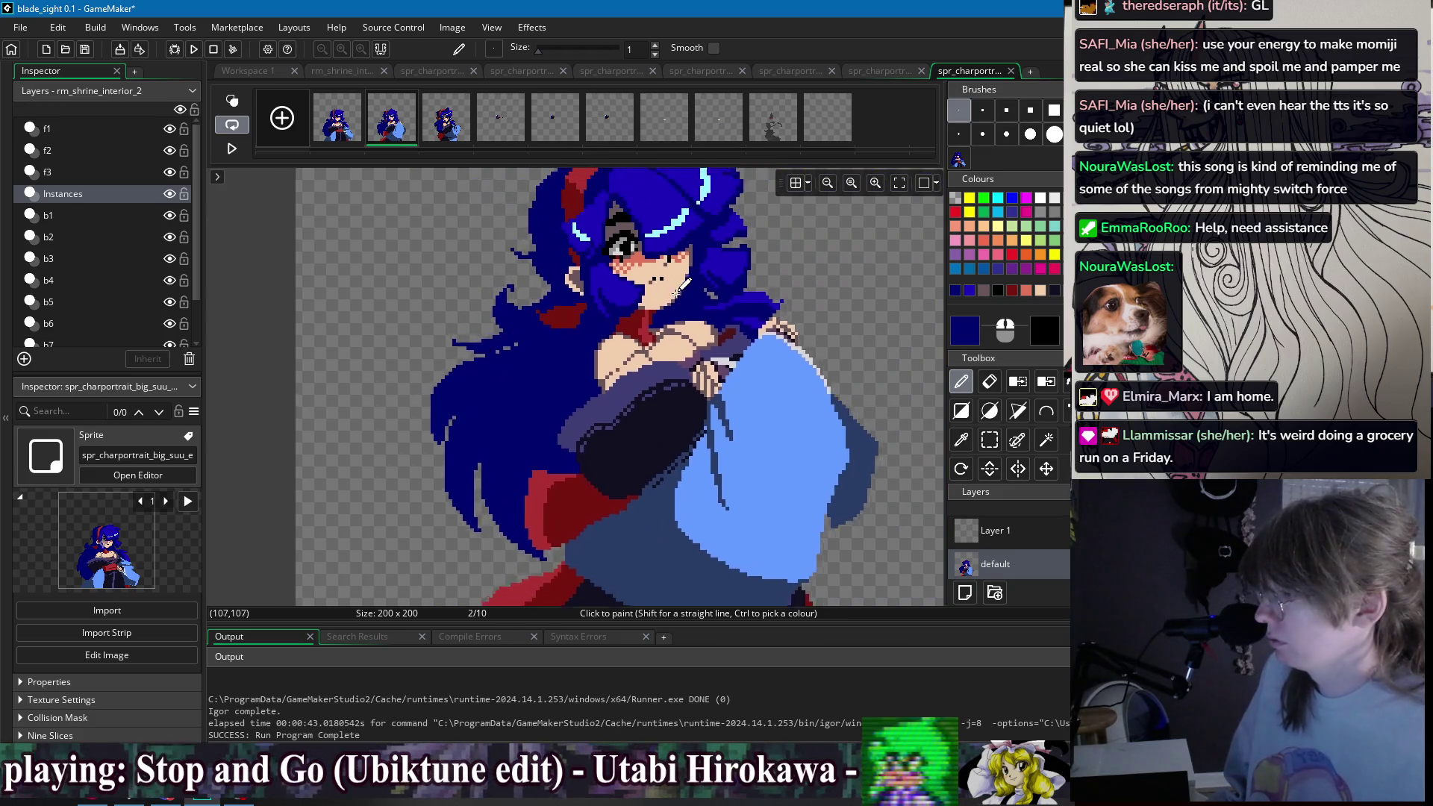
scroll(686, 286, up, 1)
scroll(685, 286, down, 2)
click(338, 123)
click(388, 125)
scroll(532, 321, up, 3)
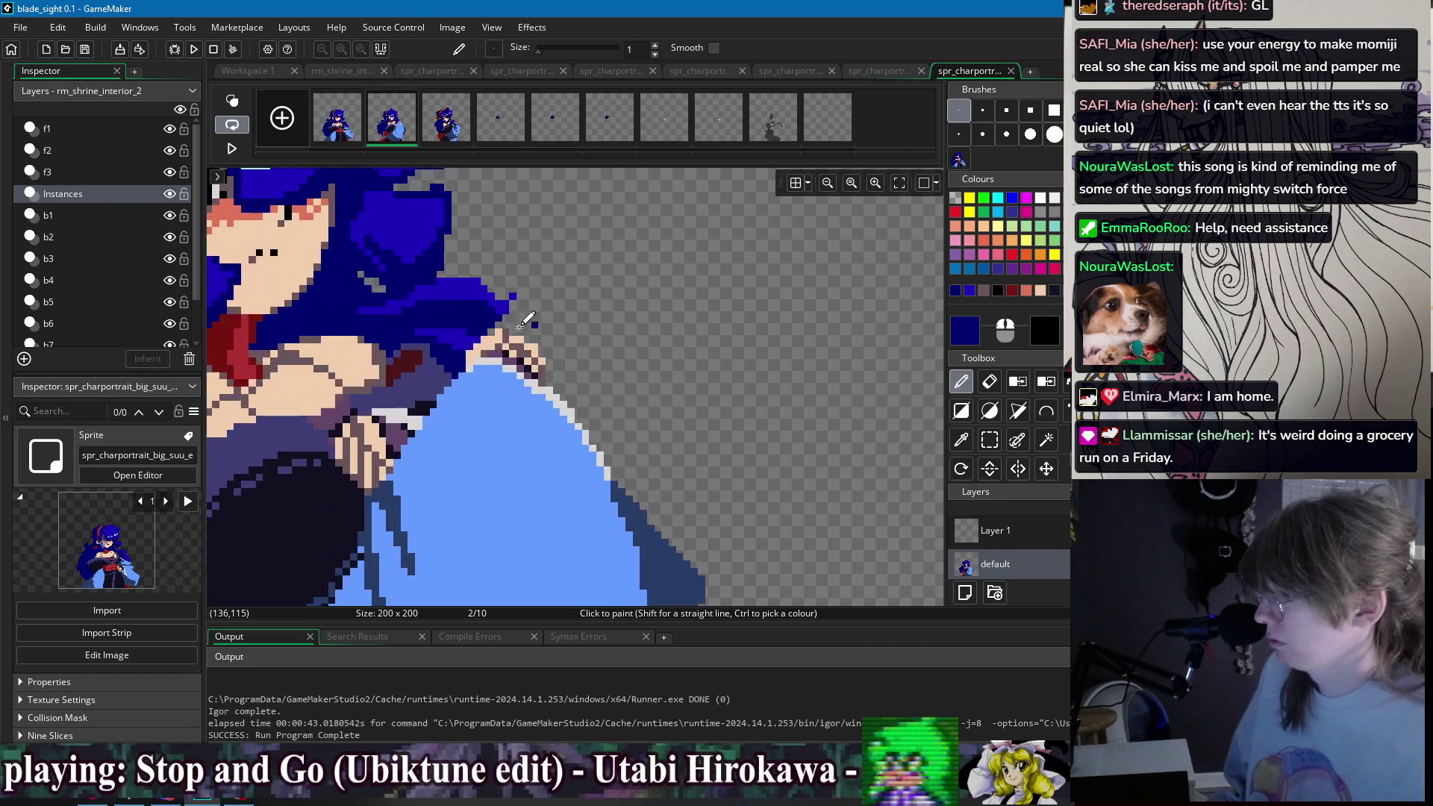
- Outline a hair strand curling over the sleeve and fill it dark blue
mouse_move(527, 323)
mouse_down()
mouse_move(628, 366)
mouse_move(630, 388)
mouse_move(565, 371)
mouse_up()
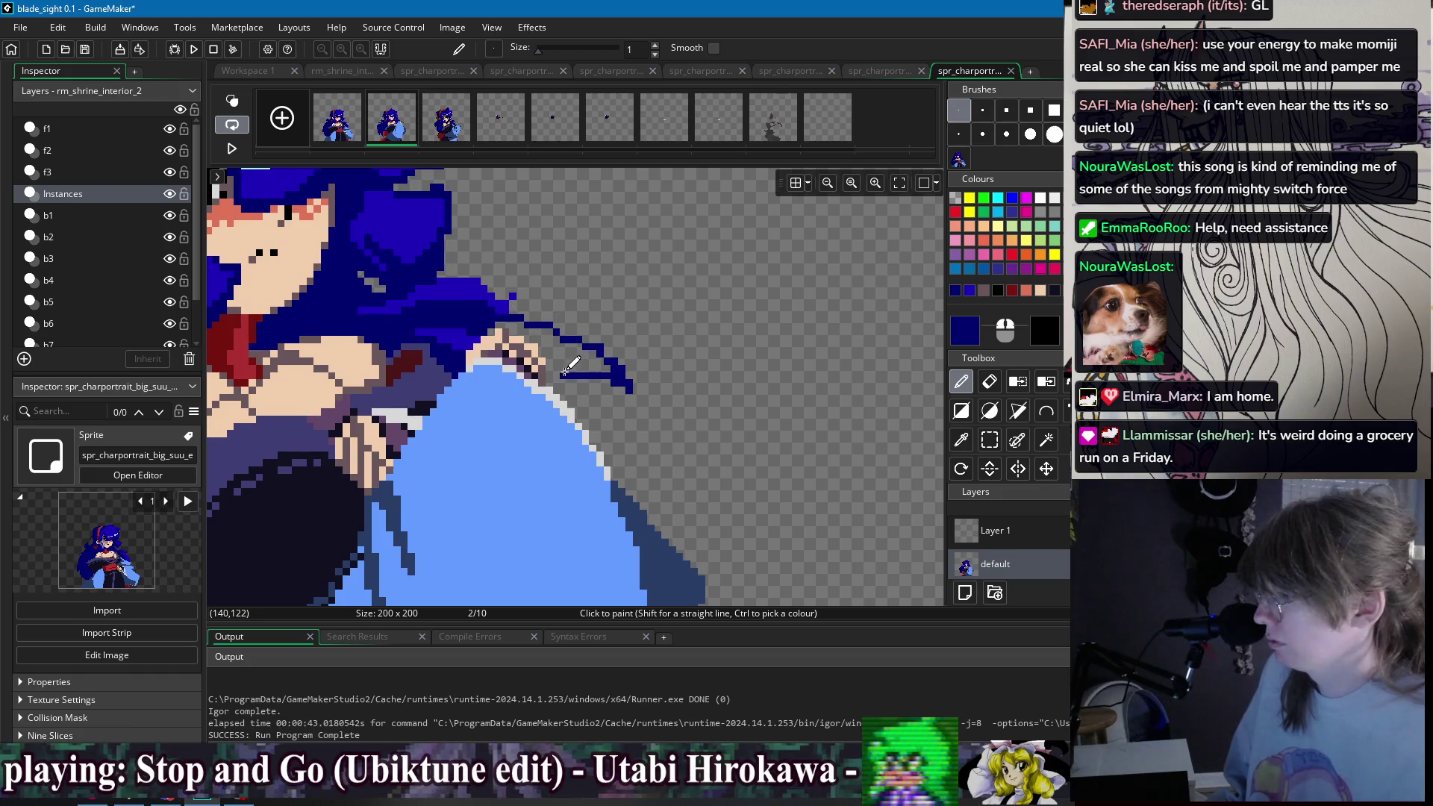
key(ctrl+z)
mouse_move(498, 323)
mouse_down()
mouse_move(597, 344)
mouse_move(631, 385)
mouse_move(590, 357)
mouse_move(554, 359)
mouse_up()
key(f)
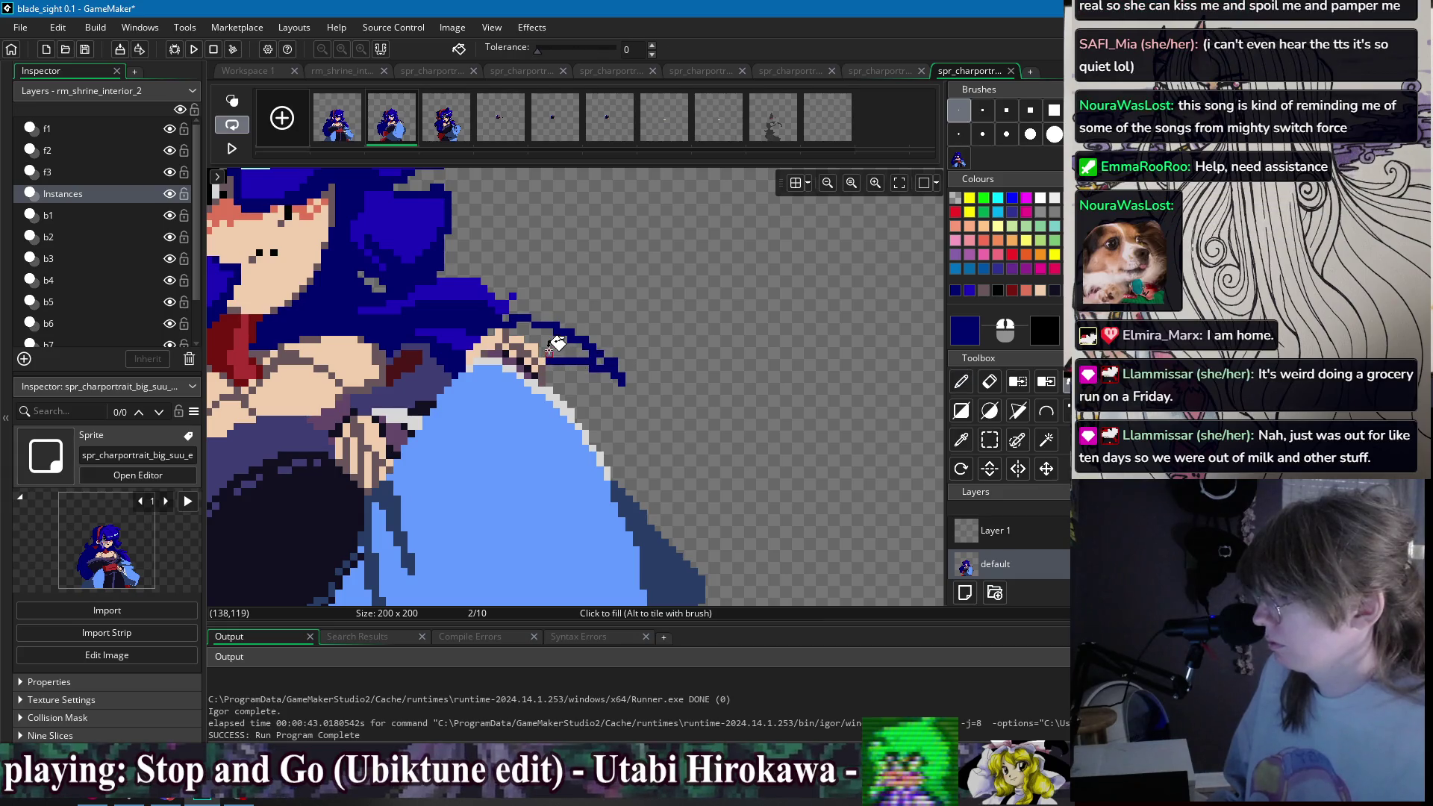
click(579, 349)
- Trim the new strand's tip with the eraser
key(e)
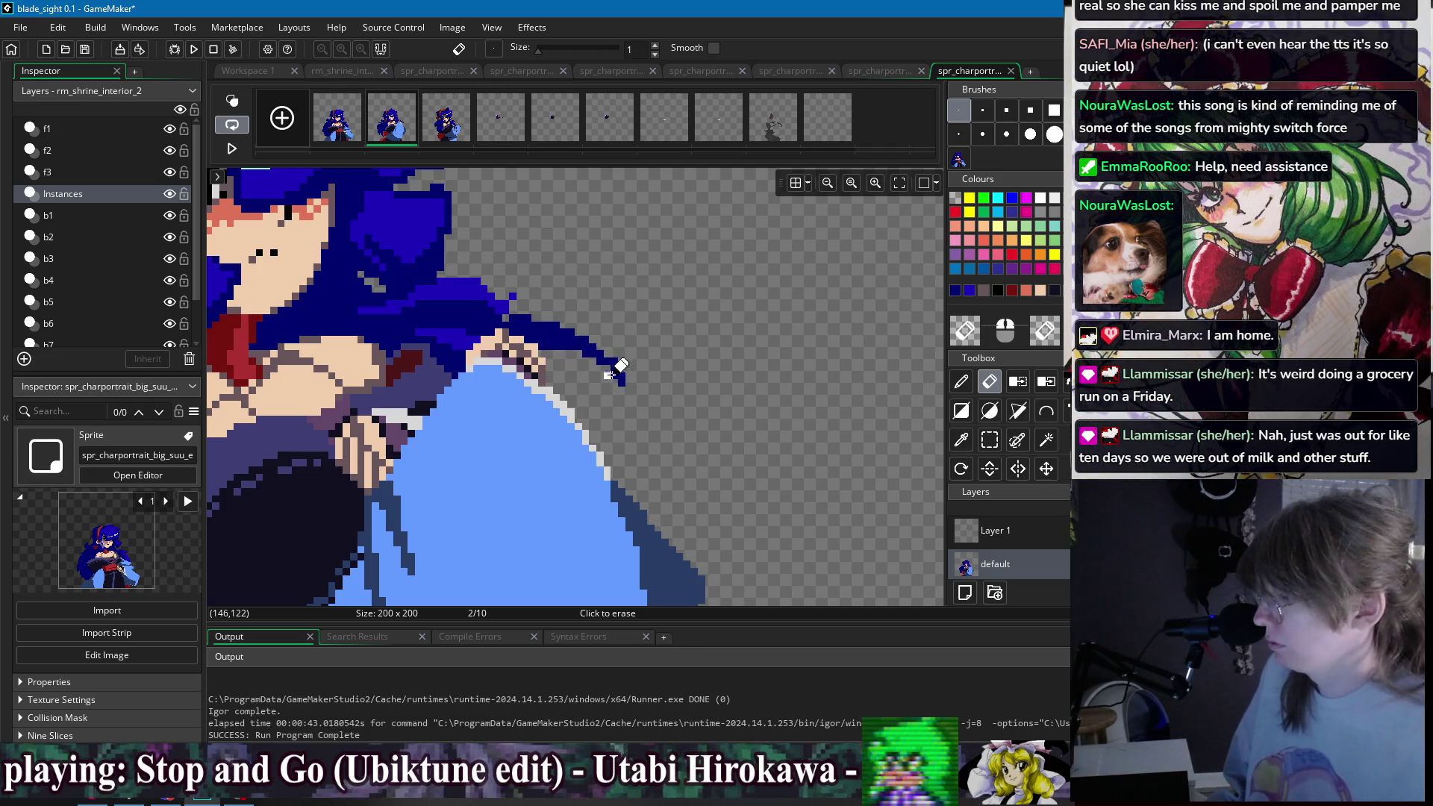
scroll(667, 345, down, 2)
scroll(667, 348, down, 1)
scroll(661, 332, down, 2)
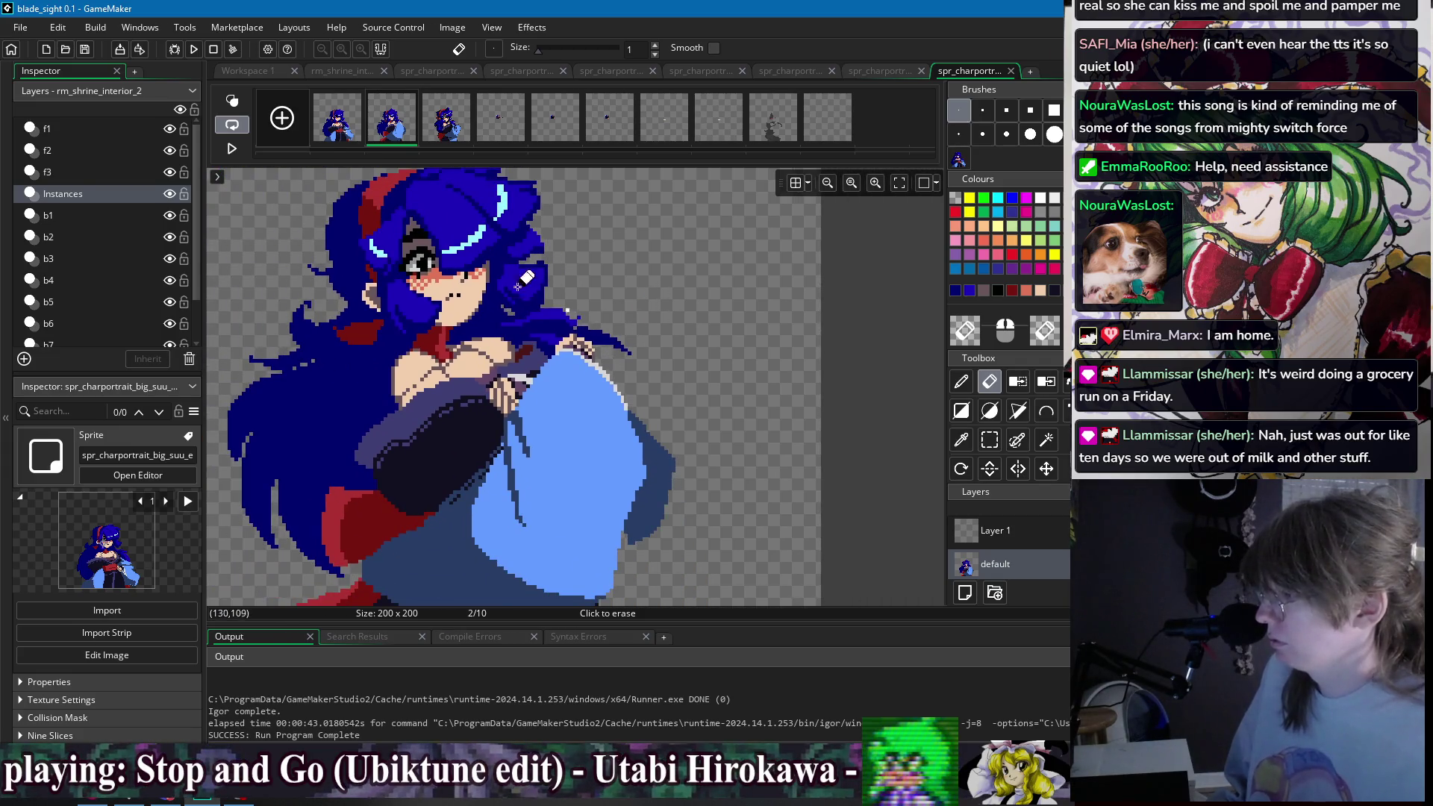
scroll(544, 298, up, 4)
key(d)
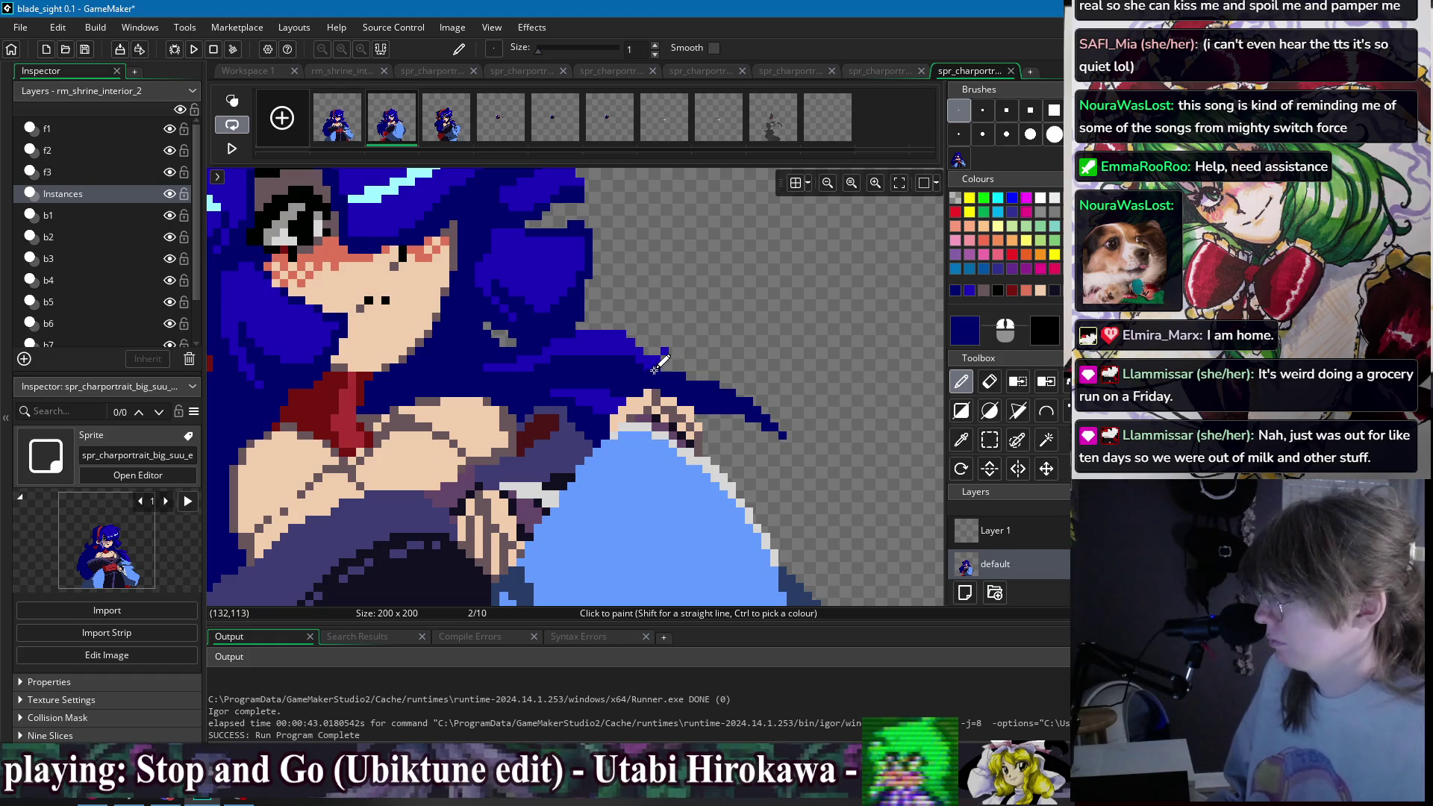
scroll(613, 369, down, 3)
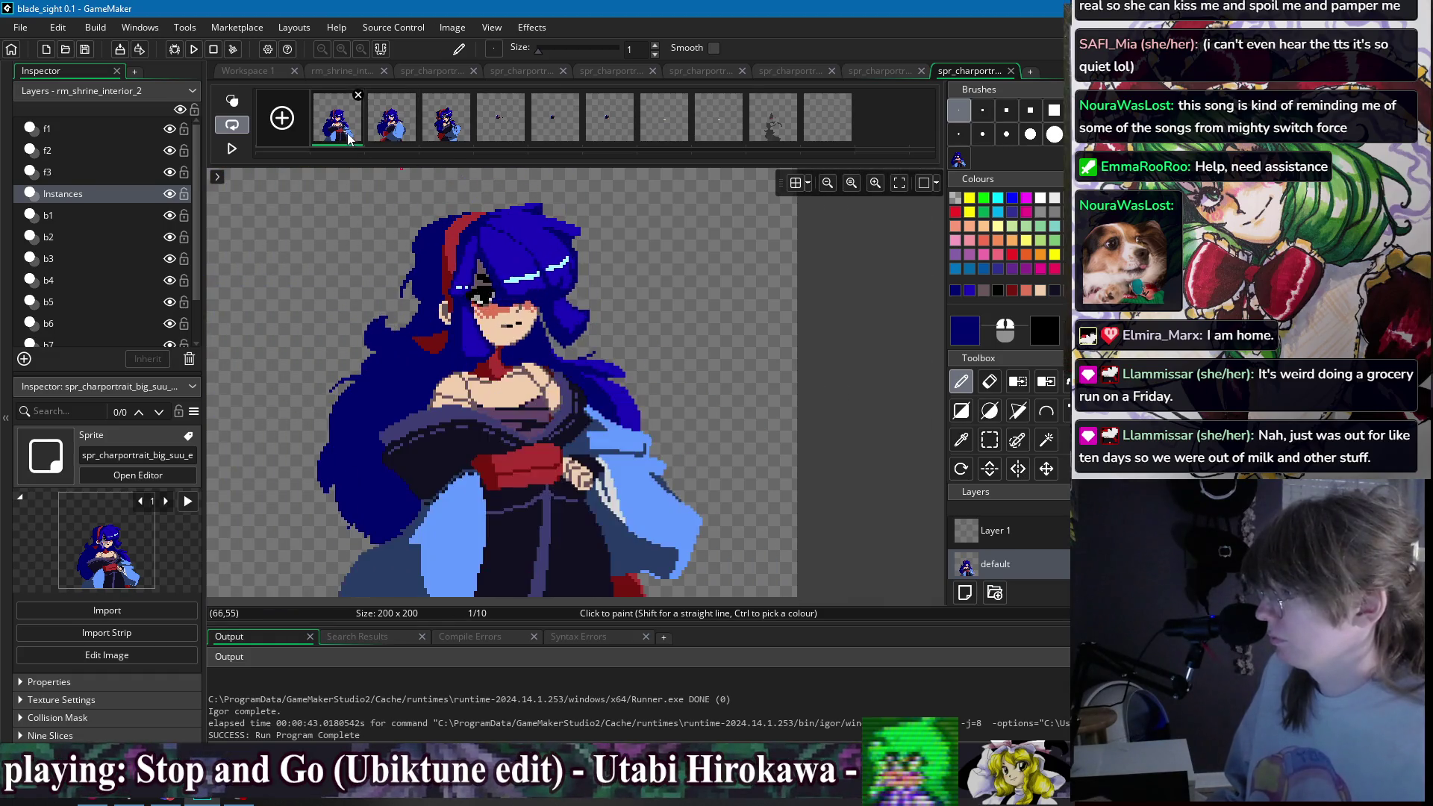
- Paint extra hair along the left edge of the head on frame 2
click(342, 132)
click(383, 135)
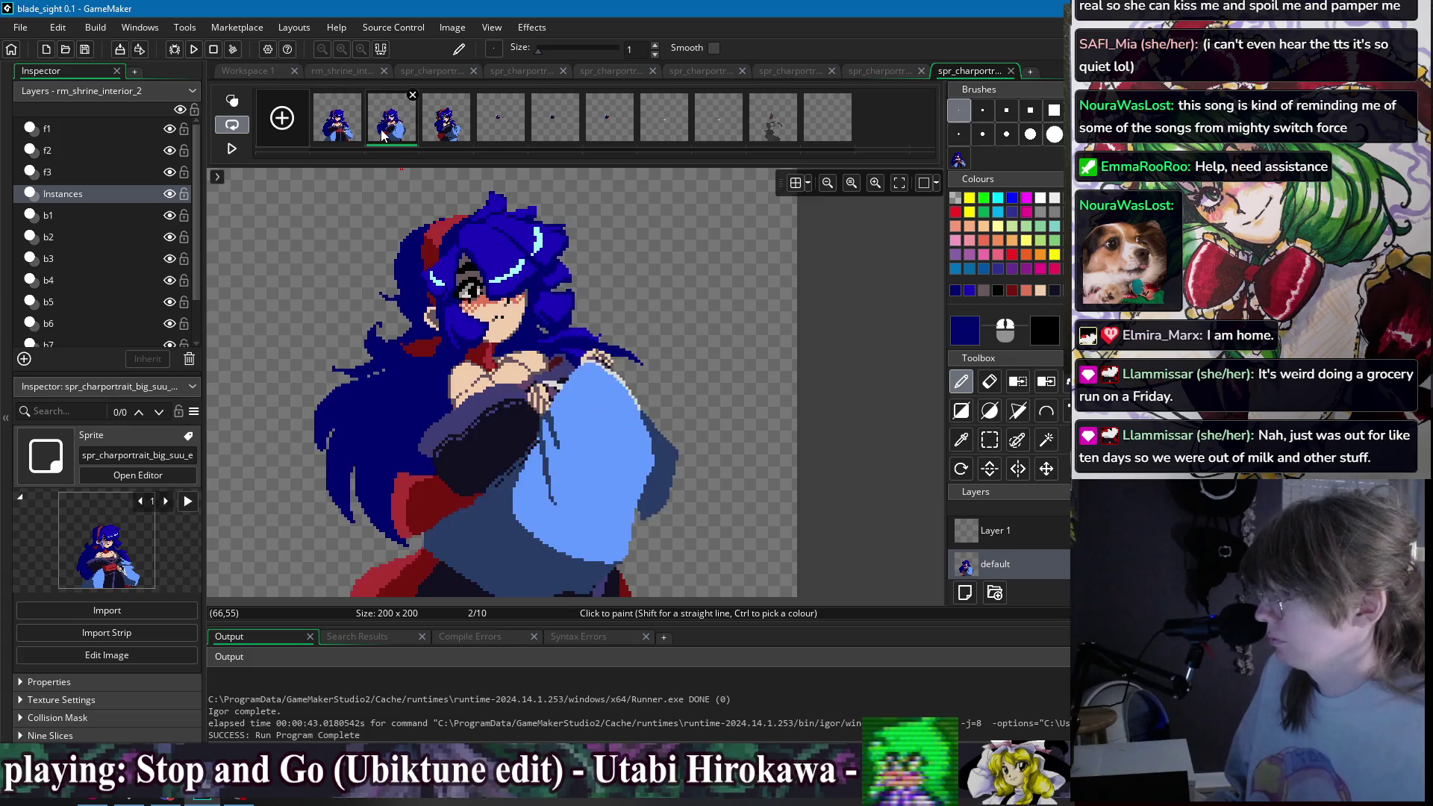
click(339, 132)
click(383, 135)
scroll(432, 230, up, 3)
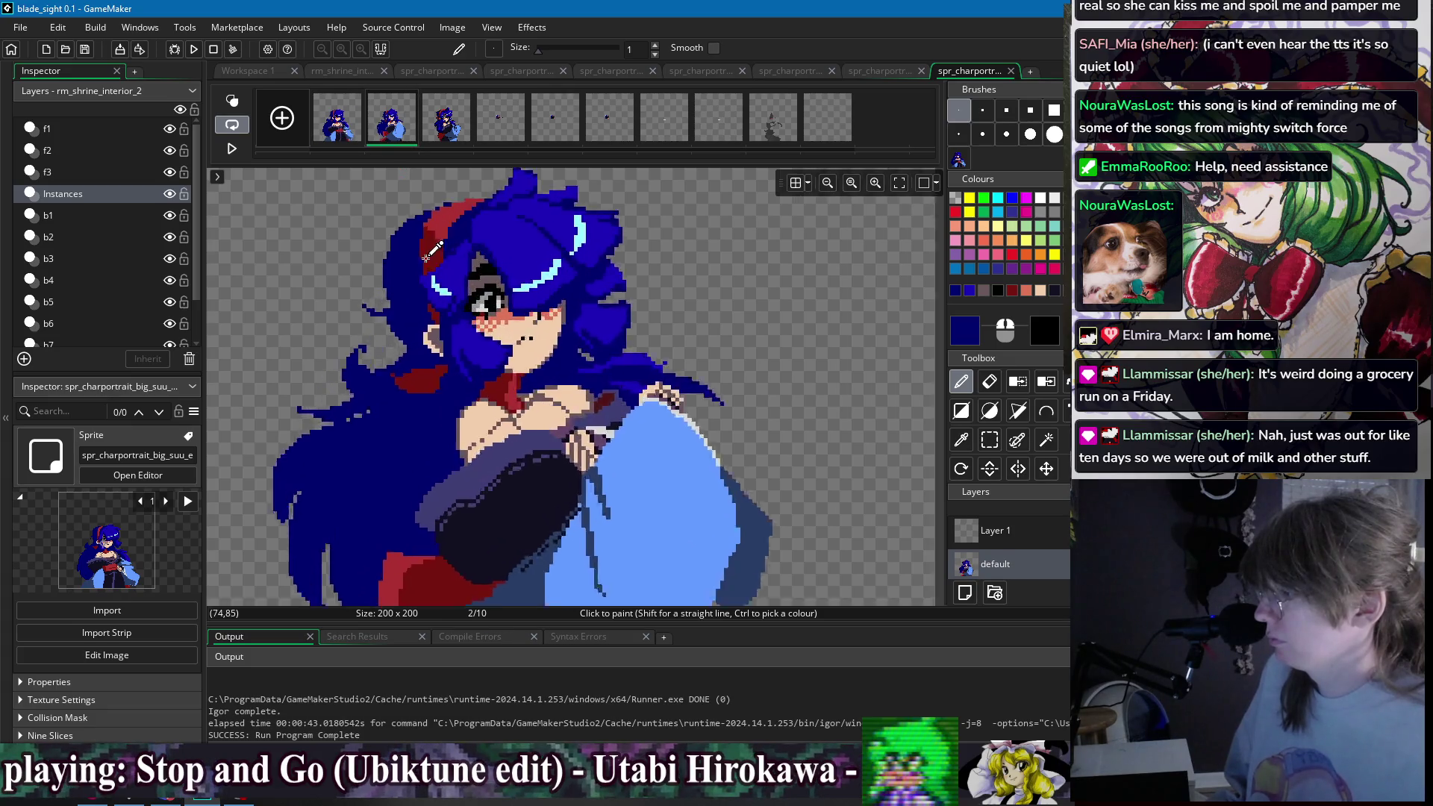
drag(343, 299, 369, 348)
scroll(351, 284, down, 3)
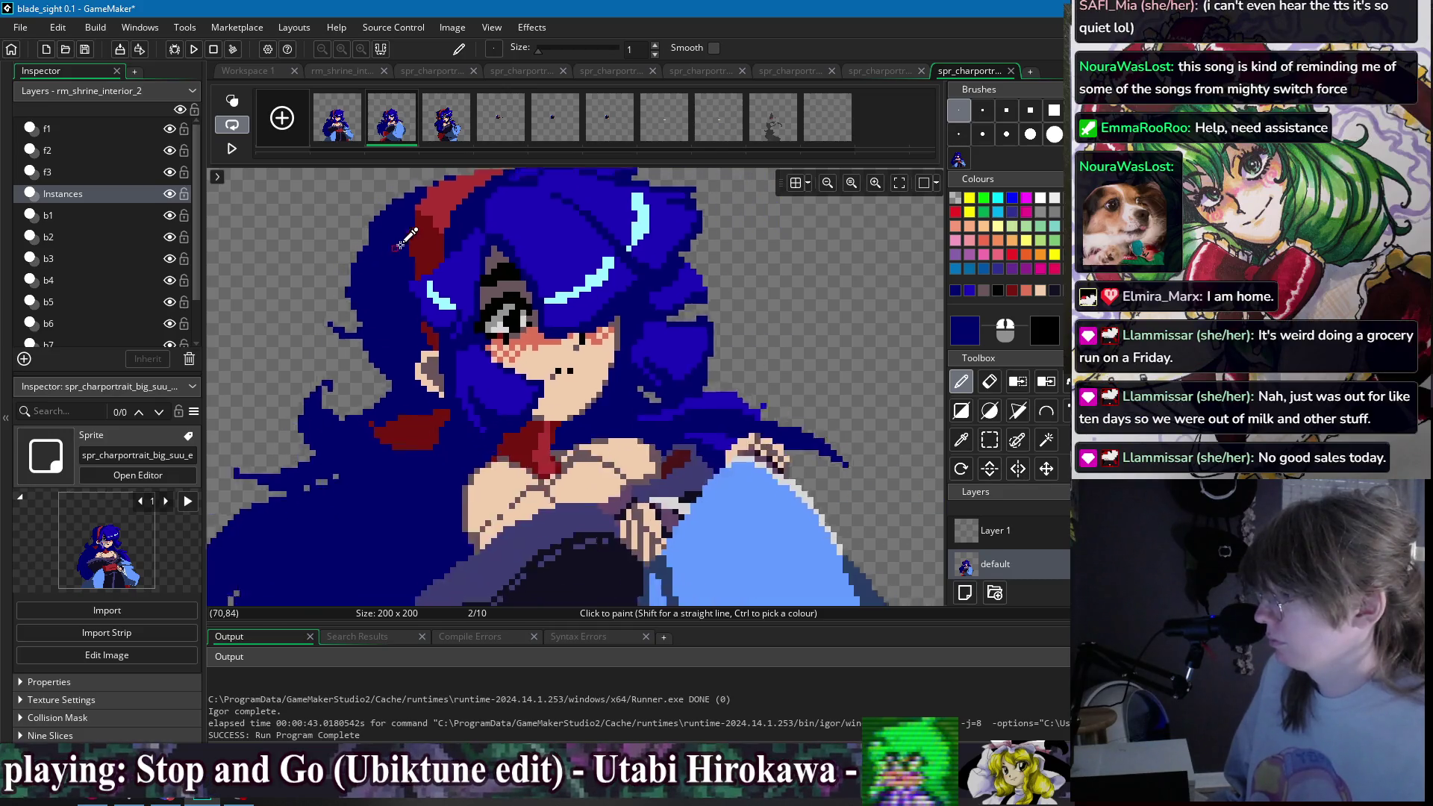
- Flip between frames 1 and 2 to check the extended hair
click(338, 138)
click(385, 129)
click(343, 119)
click(392, 128)
scroll(569, 274, down, 2)
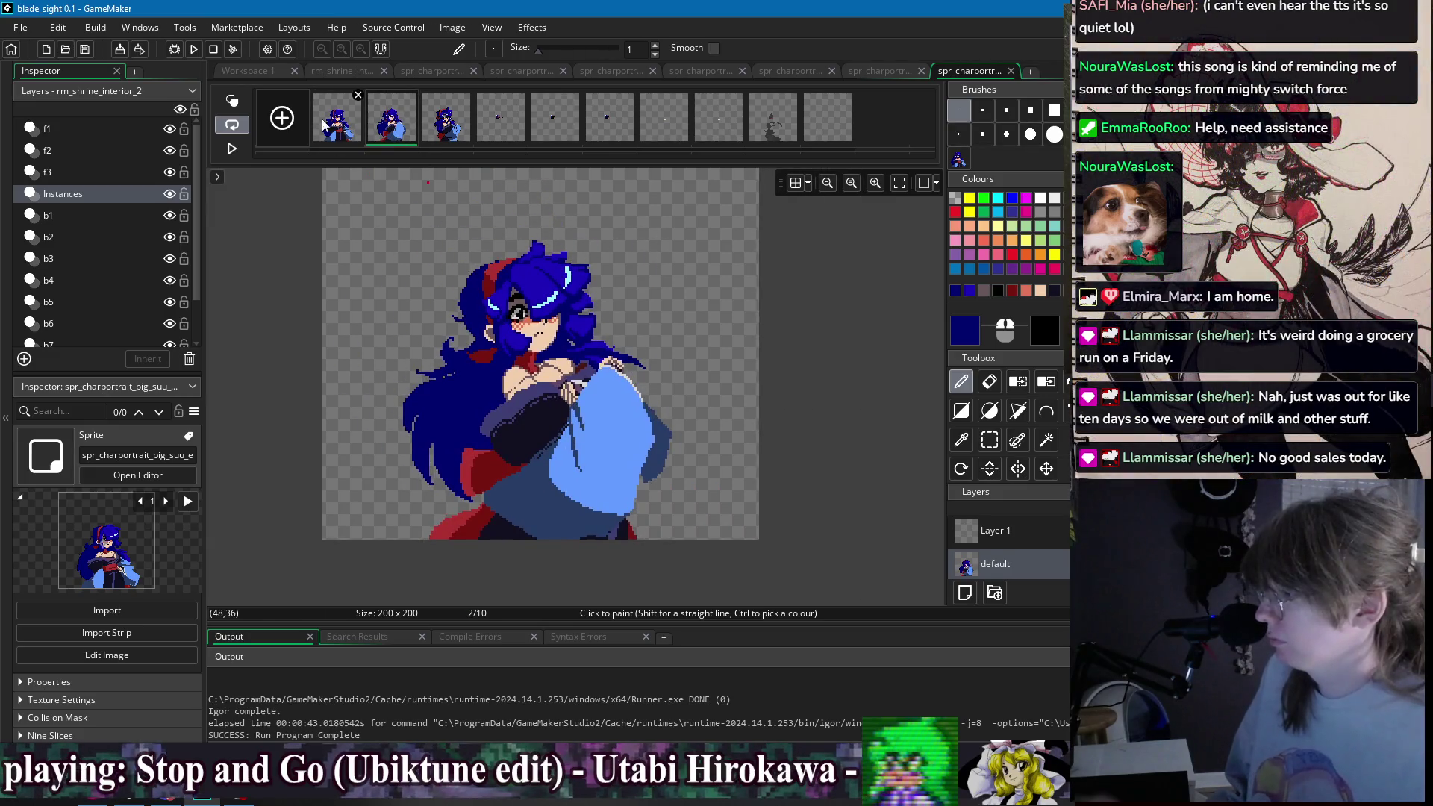
scroll(468, 321, up, 3)
- Nudge a patch of left-side hair down and right with Rectangle Select, then deselect
key(s)
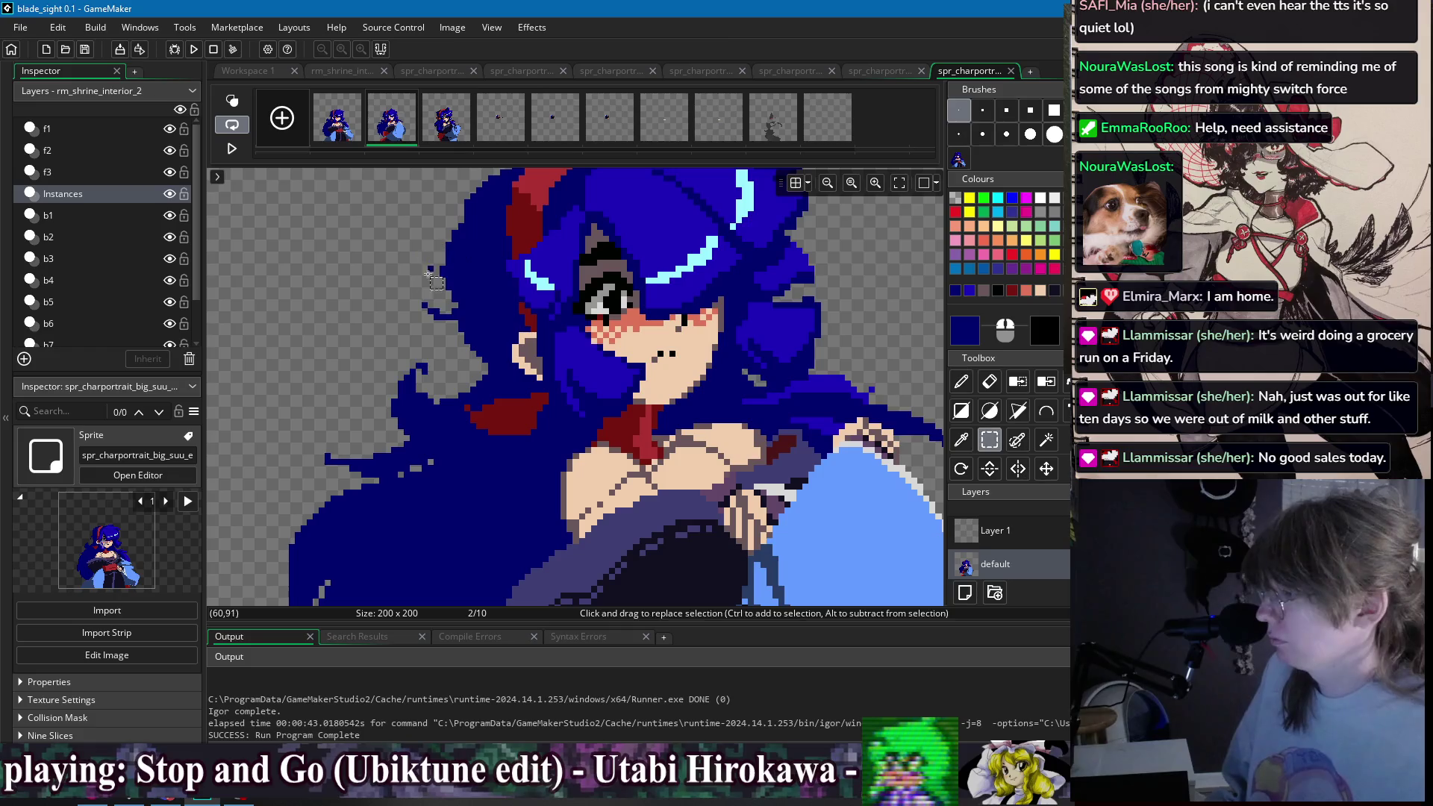
drag(404, 284, 505, 369)
click(390, 263)
mouse_move(375, 256)
mouse_down()
mouse_move(448, 357)
mouse_move(498, 373)
mouse_up()
click(446, 286)
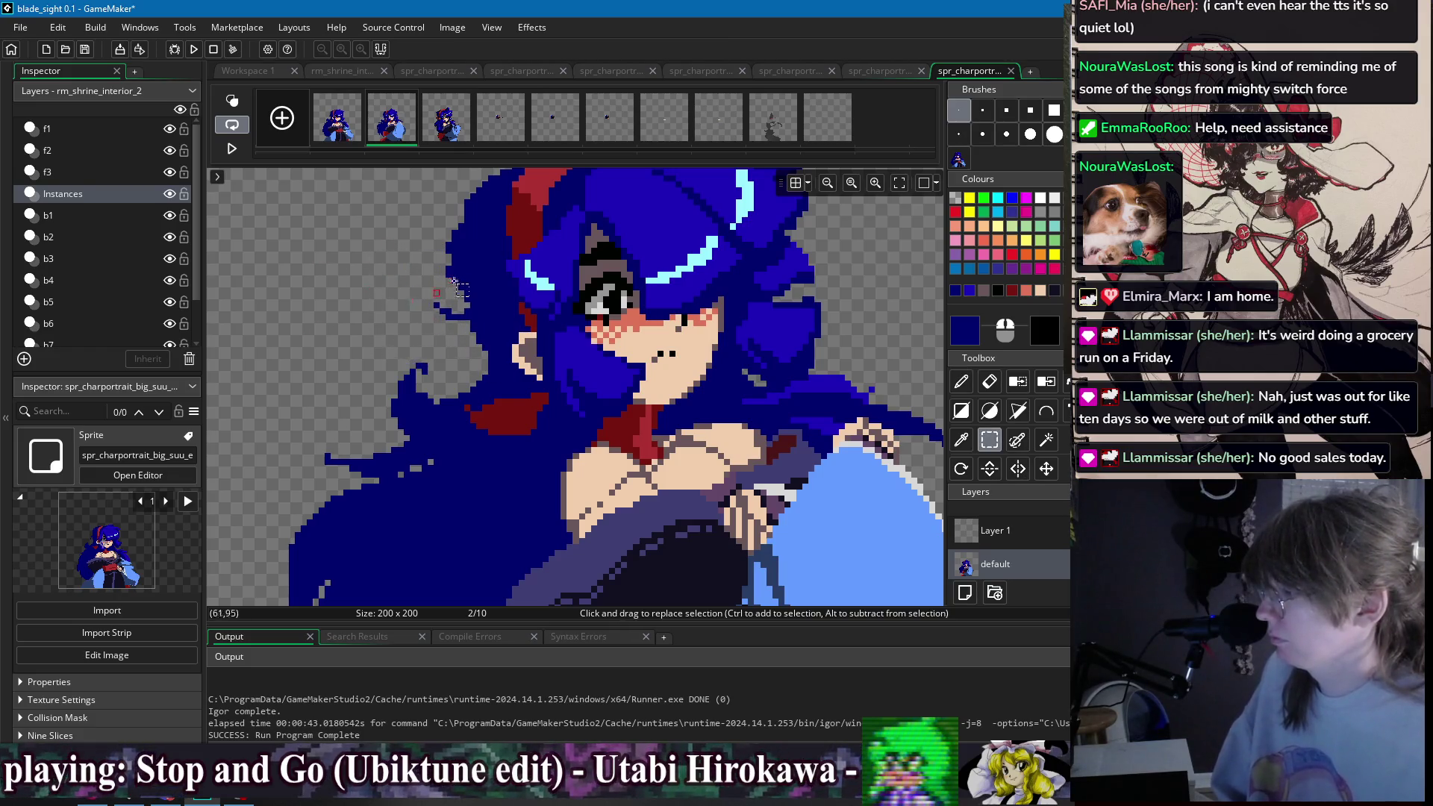
key(d)
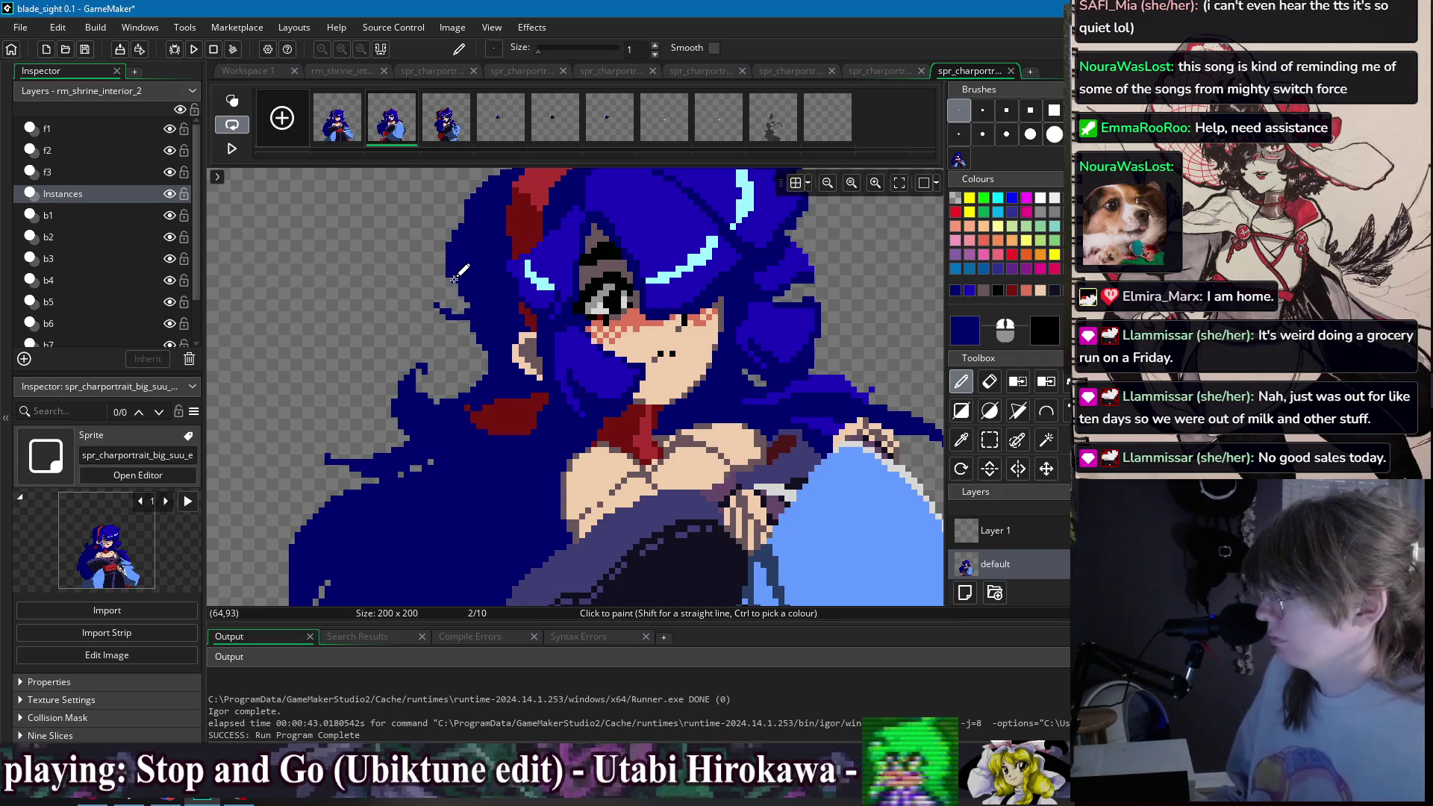
scroll(466, 234, down, 5)
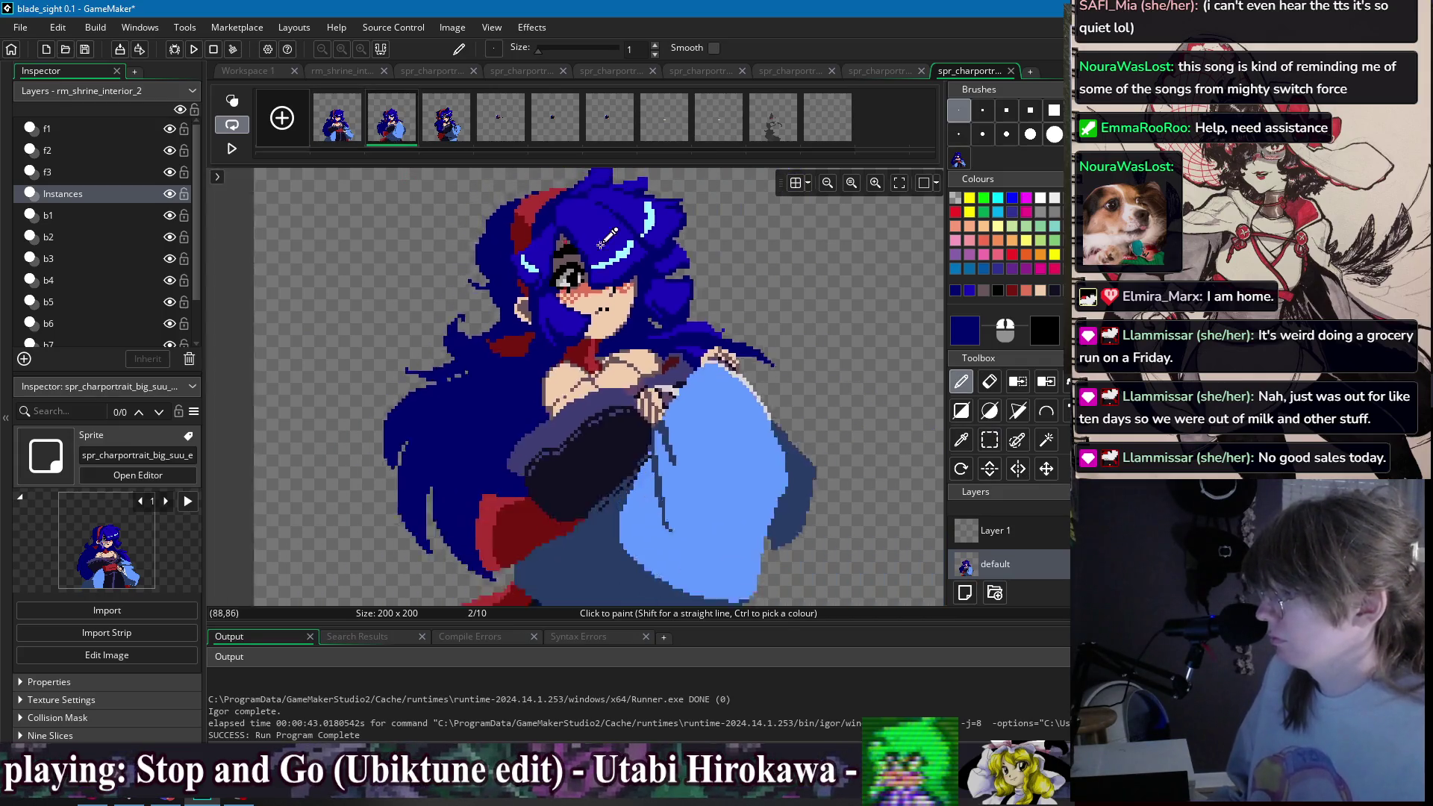
click(441, 127)
click(384, 132)
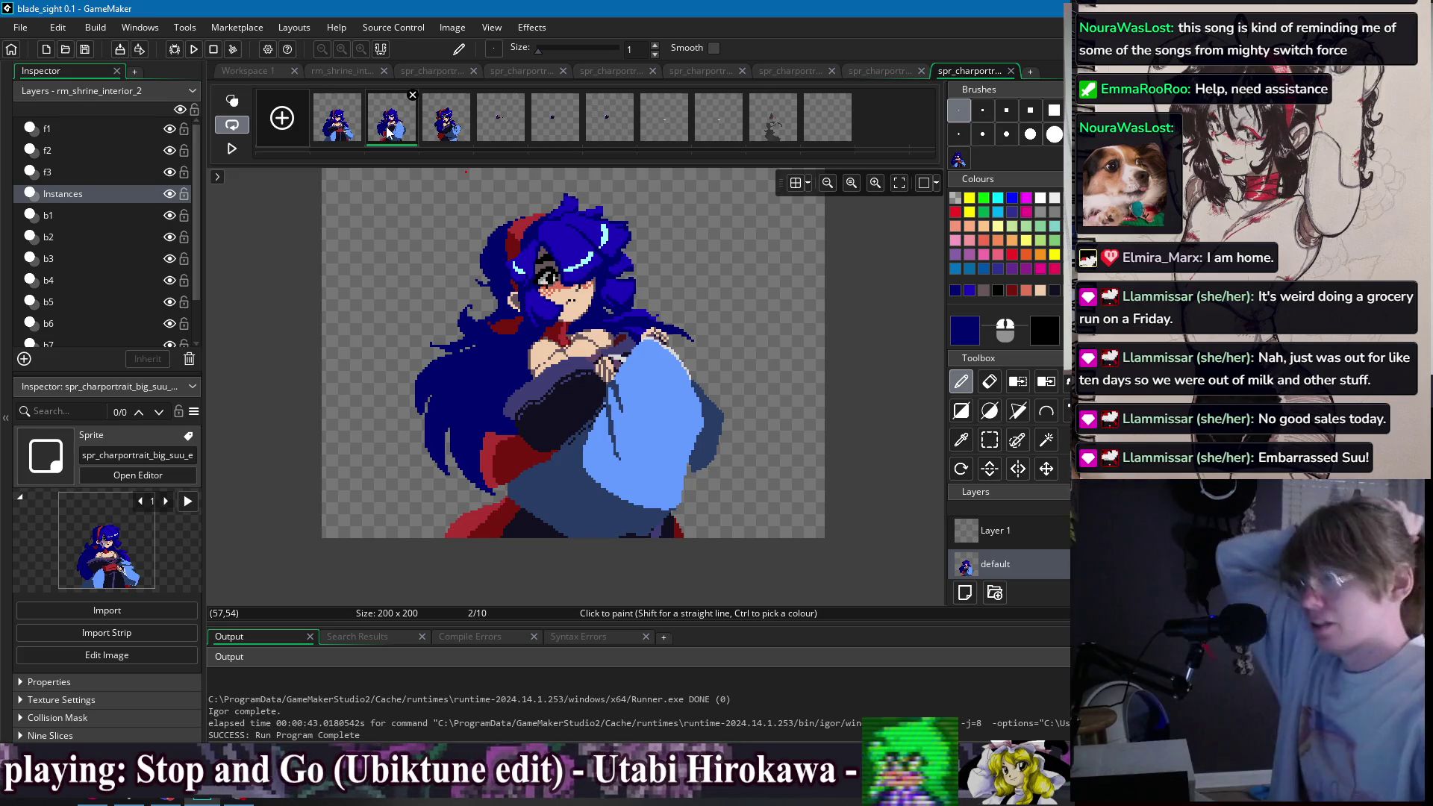
click(457, 139)
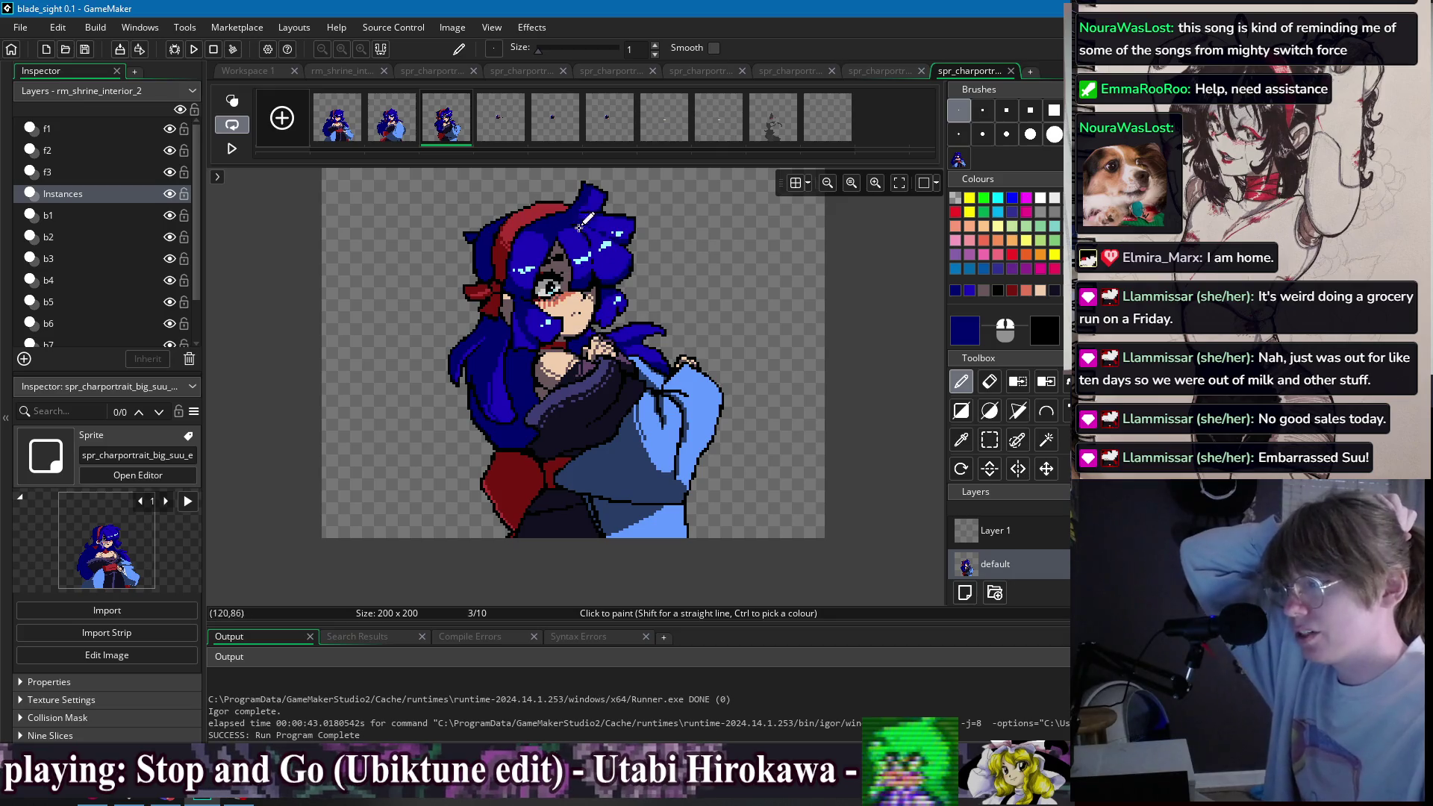
click(392, 135)
click(360, 138)
click(388, 140)
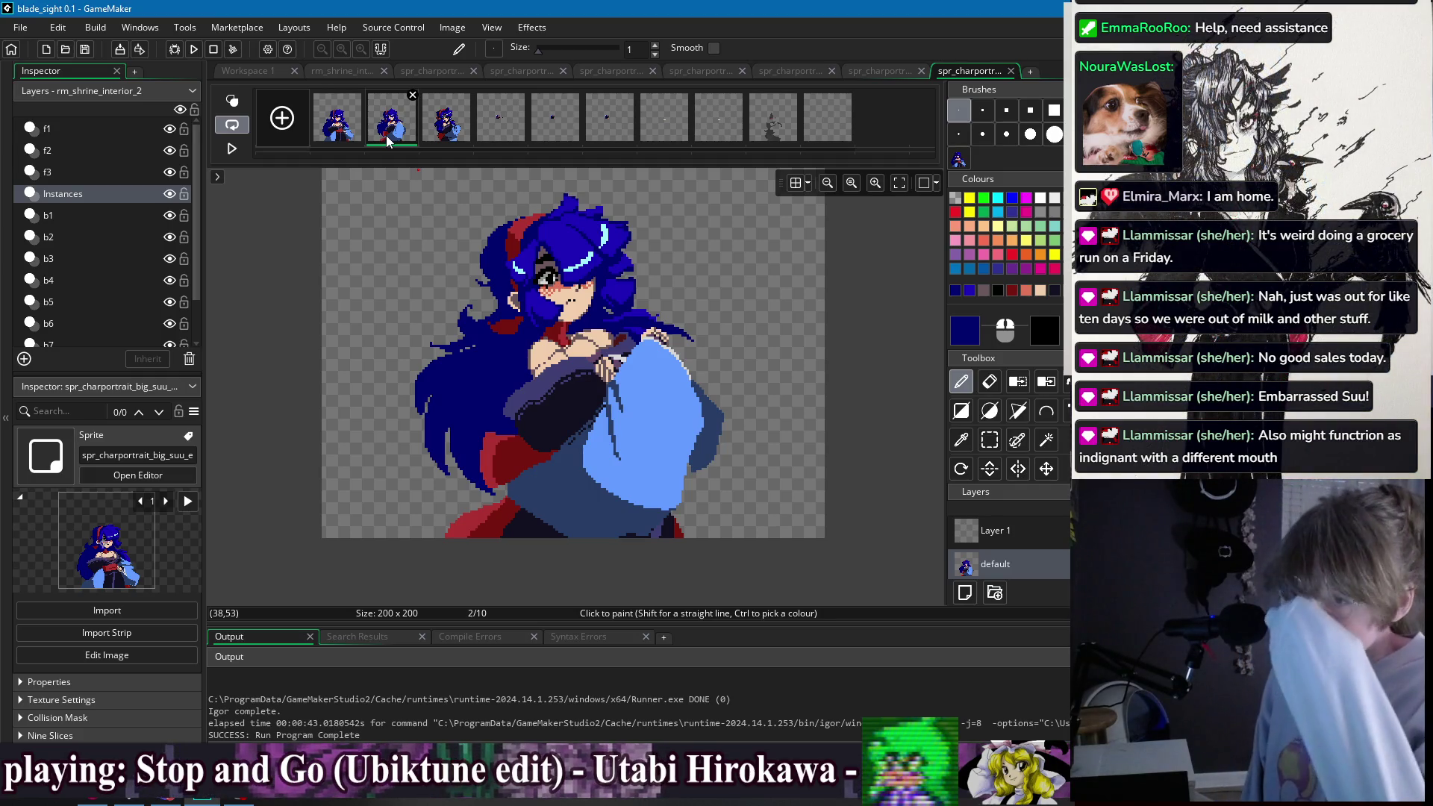
click(431, 127)
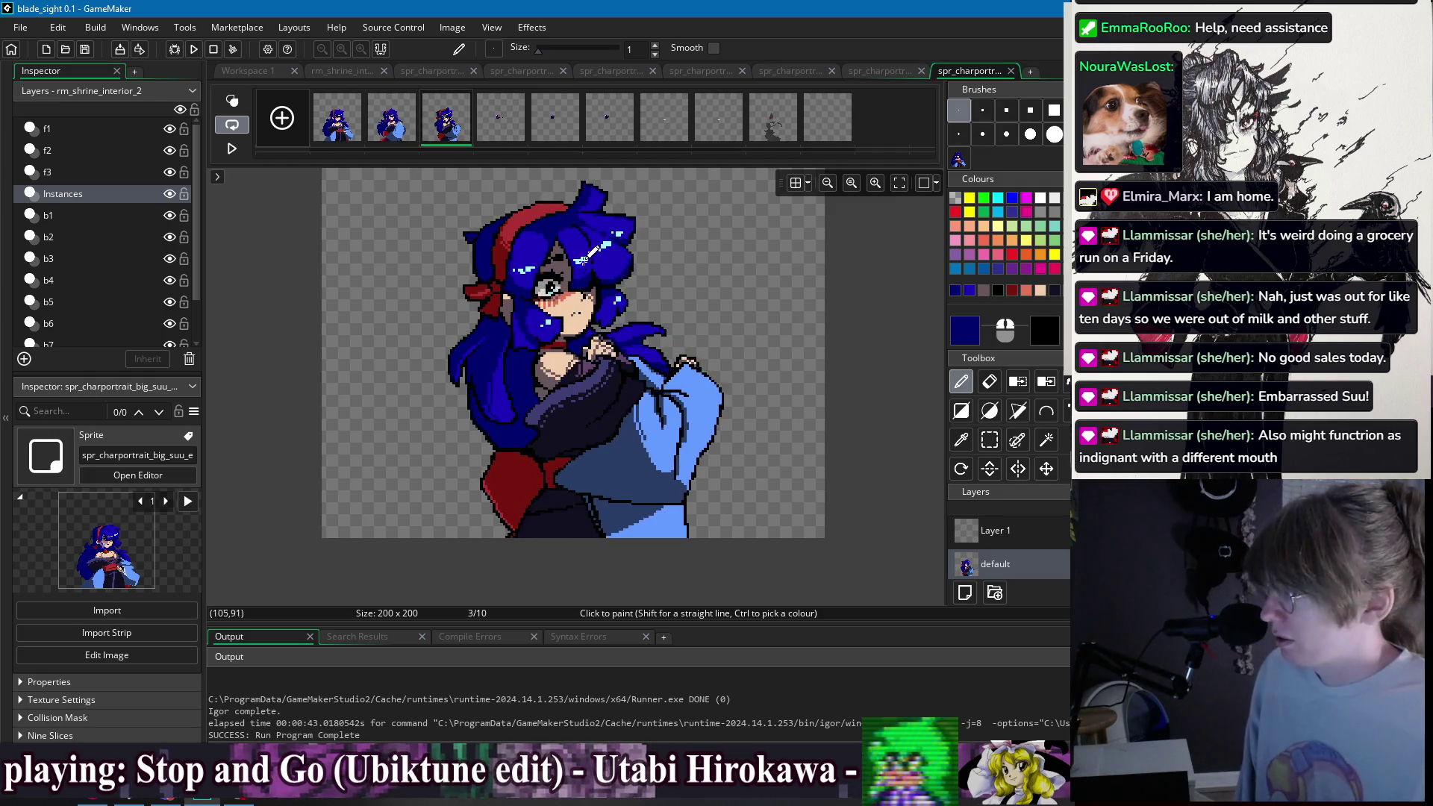
click(408, 124)
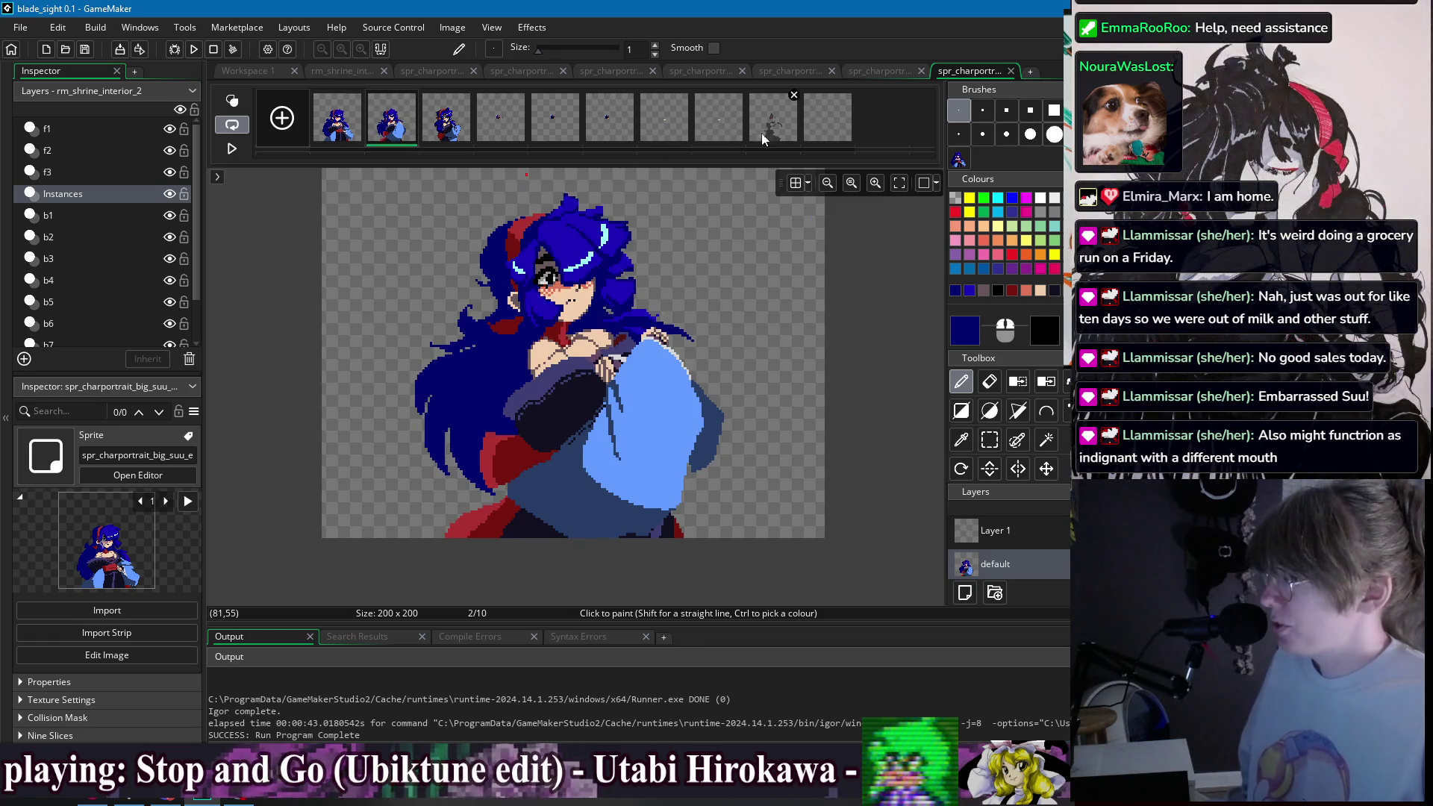
click(762, 139)
click(396, 126)
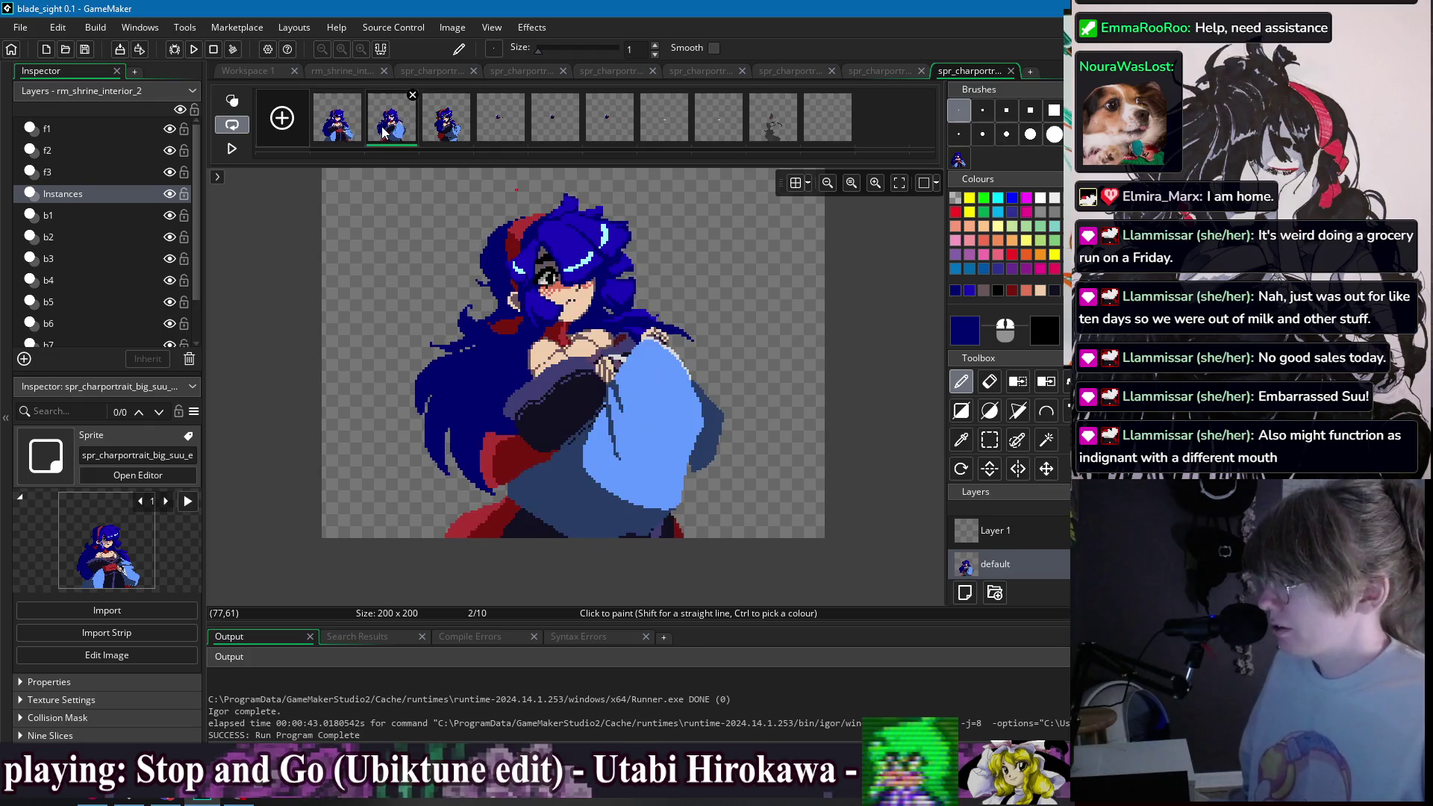
click(439, 135)
click(358, 140)
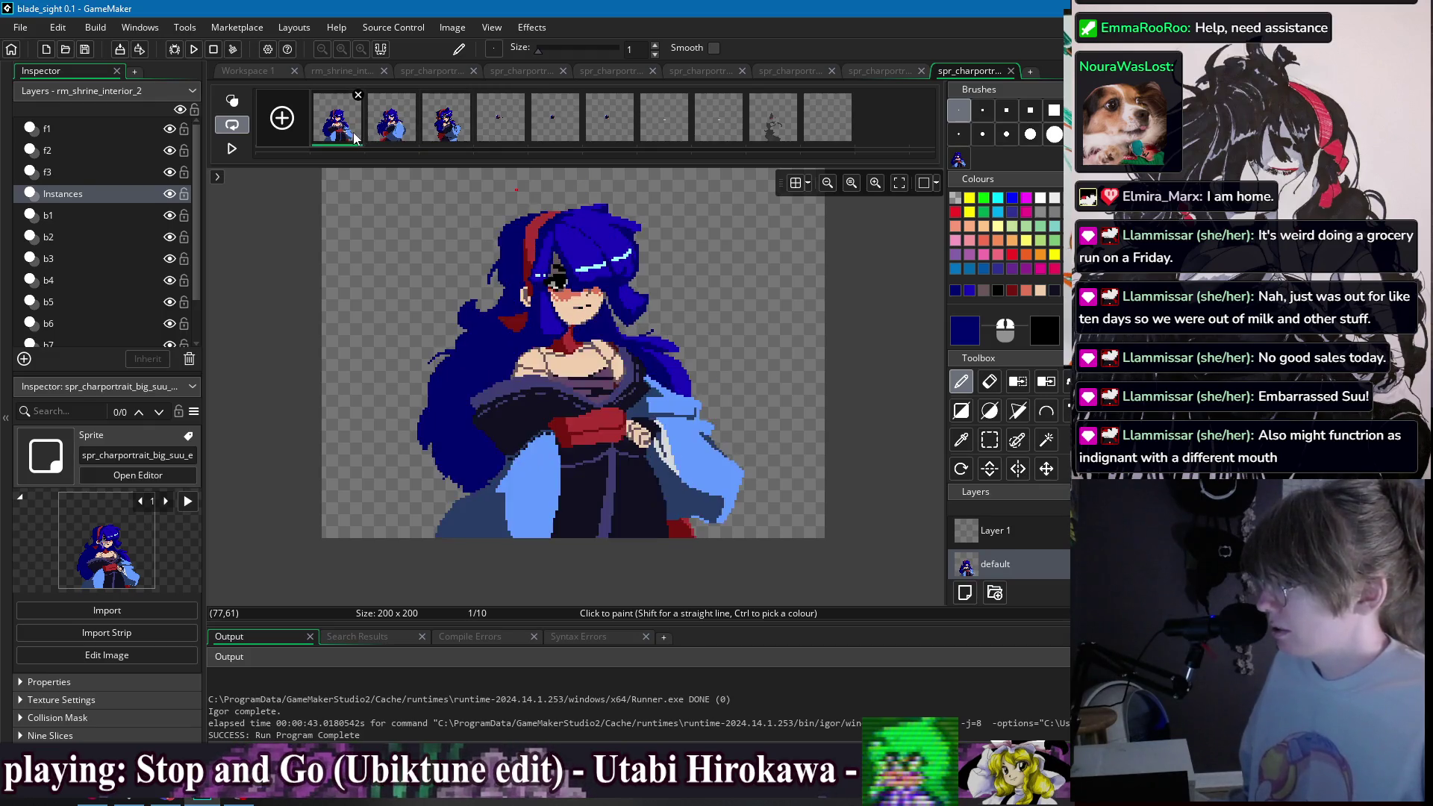
click(378, 136)
click(440, 138)
click(395, 134)
click(437, 136)
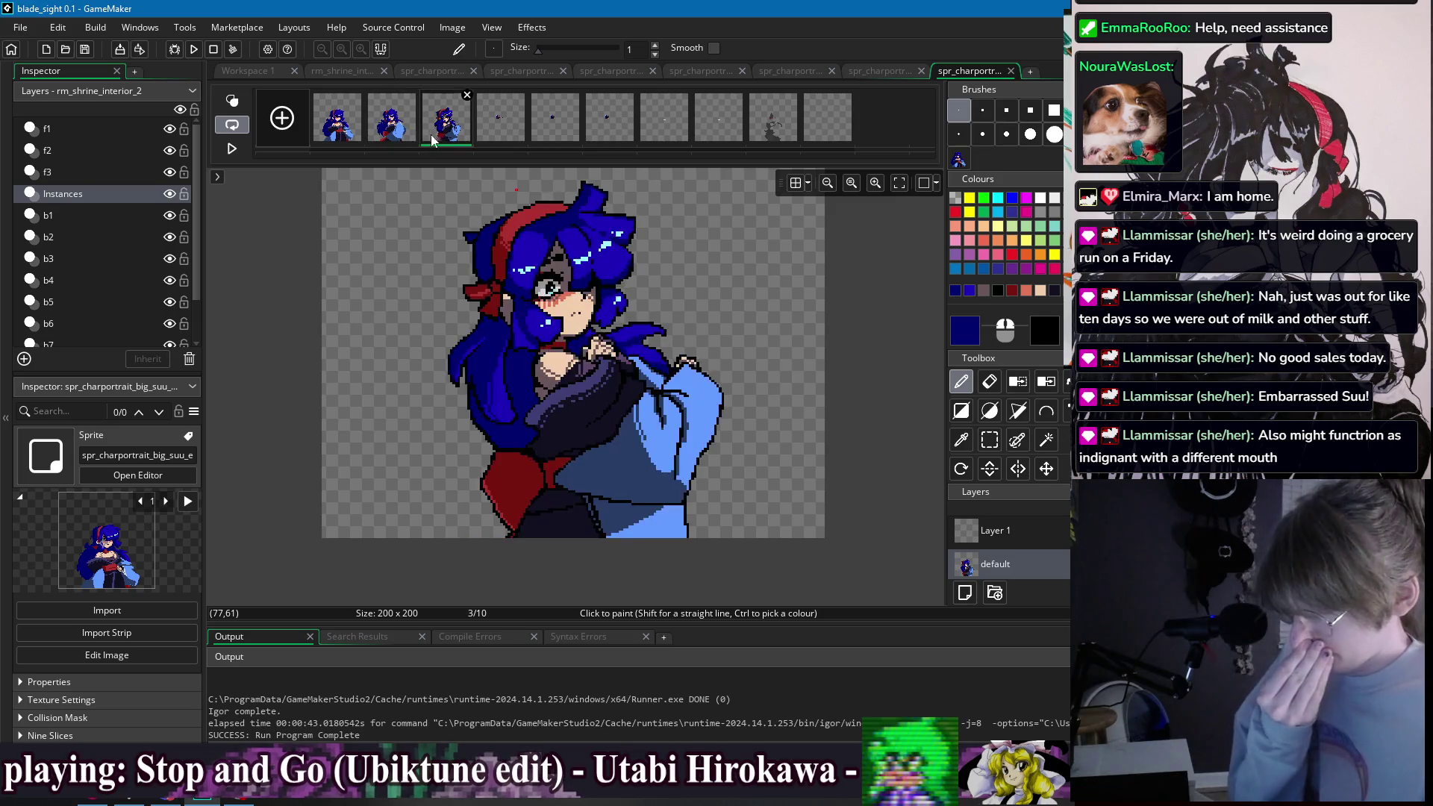
click(395, 134)
click(437, 136)
click(396, 134)
click(431, 140)
click(396, 136)
click(439, 136)
click(404, 136)
click(439, 136)
click(407, 138)
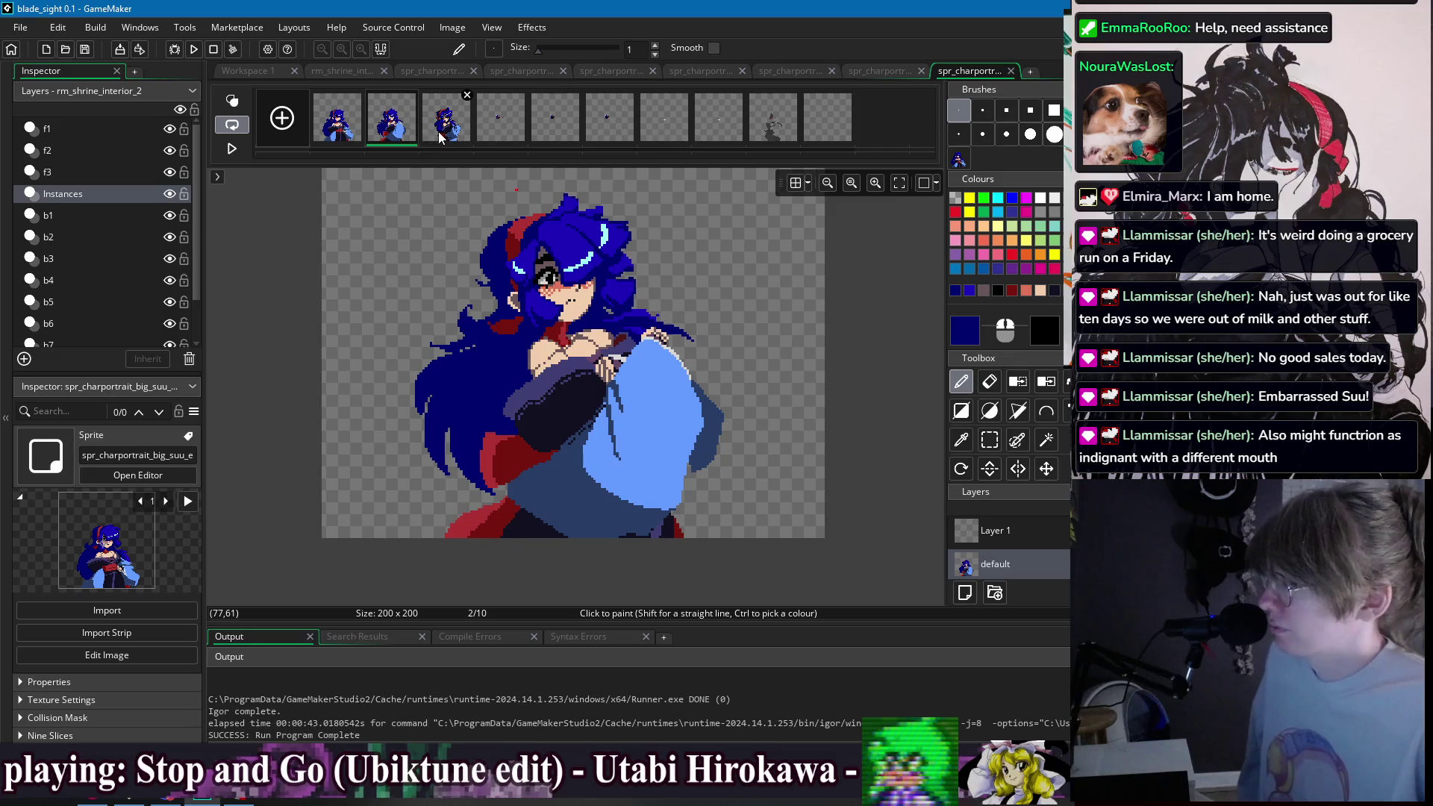
click(441, 137)
click(409, 137)
click(441, 135)
click(403, 136)
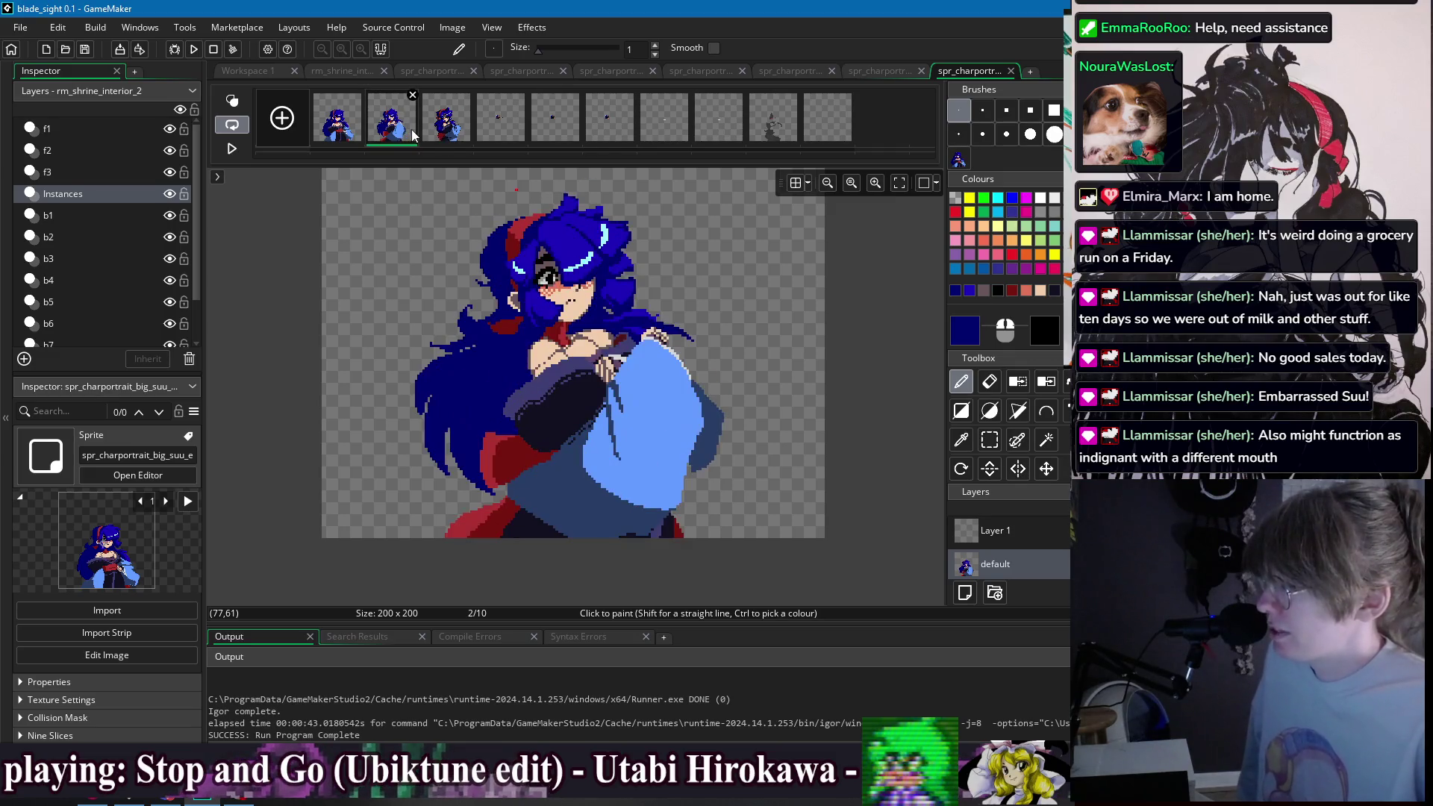
click(440, 136)
click(403, 136)
click(446, 132)
click(409, 134)
click(440, 134)
click(409, 134)
click(441, 134)
click(411, 133)
click(441, 135)
click(409, 134)
click(440, 134)
click(409, 134)
click(435, 130)
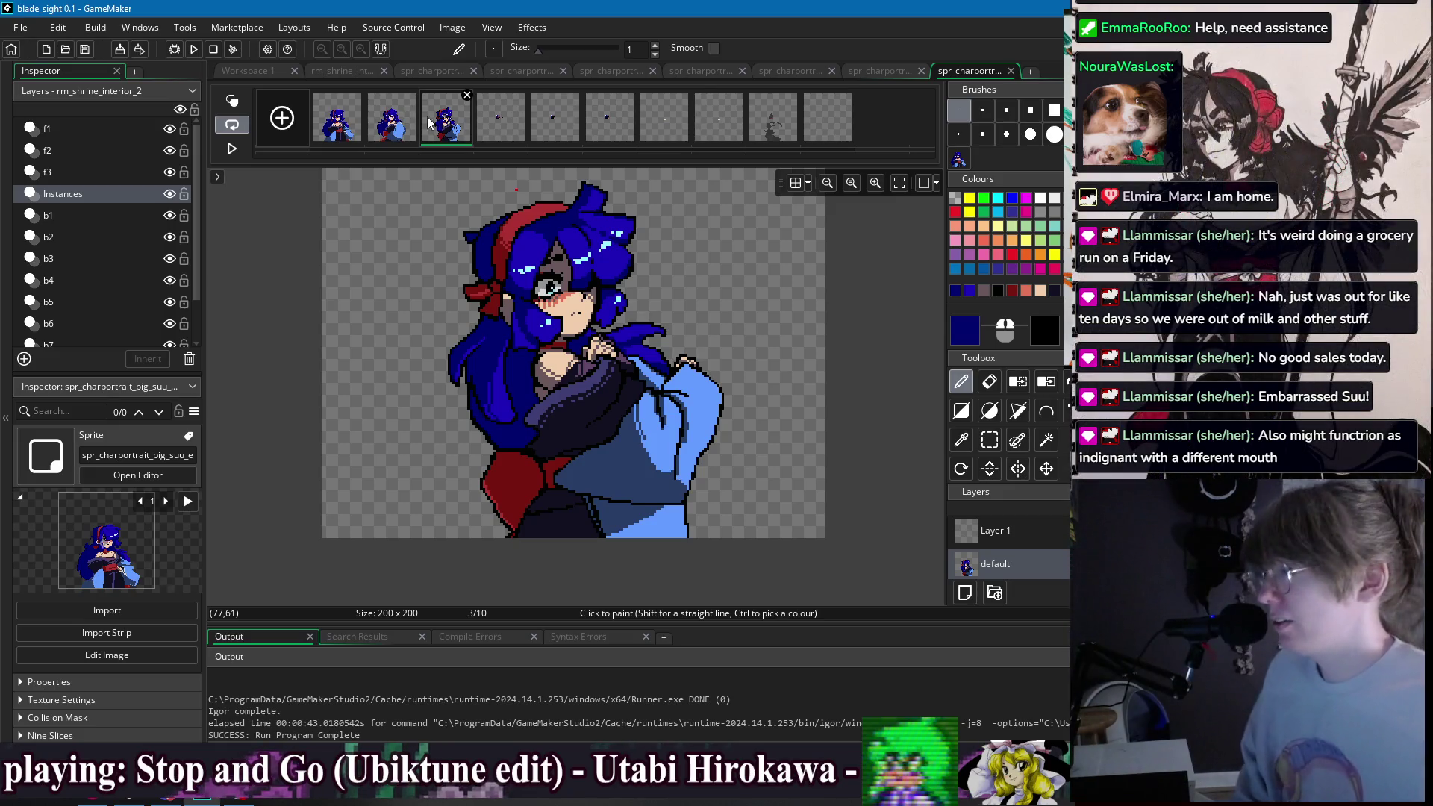
click(410, 119)
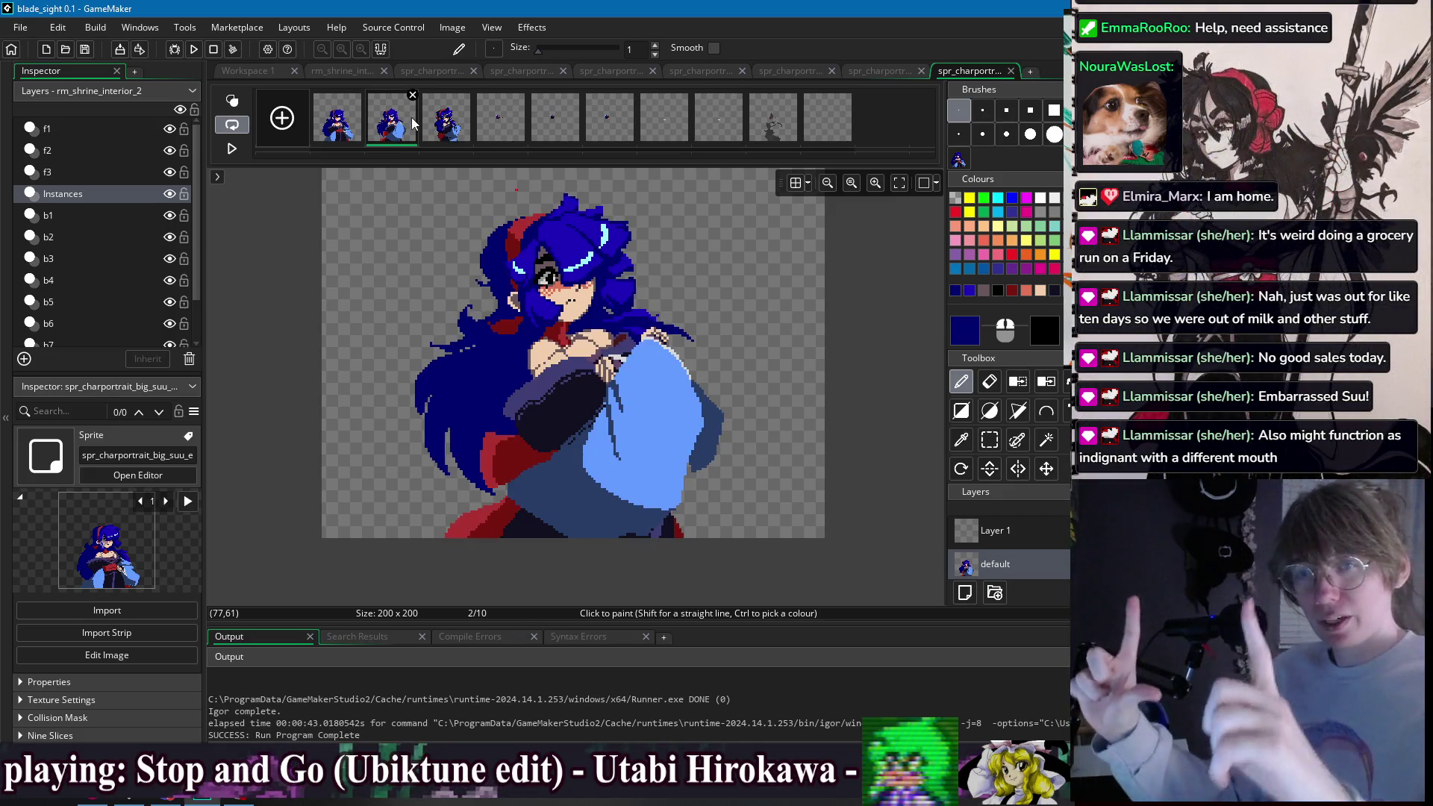
click(428, 119)
click(416, 126)
click(430, 128)
click(396, 127)
click(436, 122)
click(395, 123)
click(440, 123)
click(400, 125)
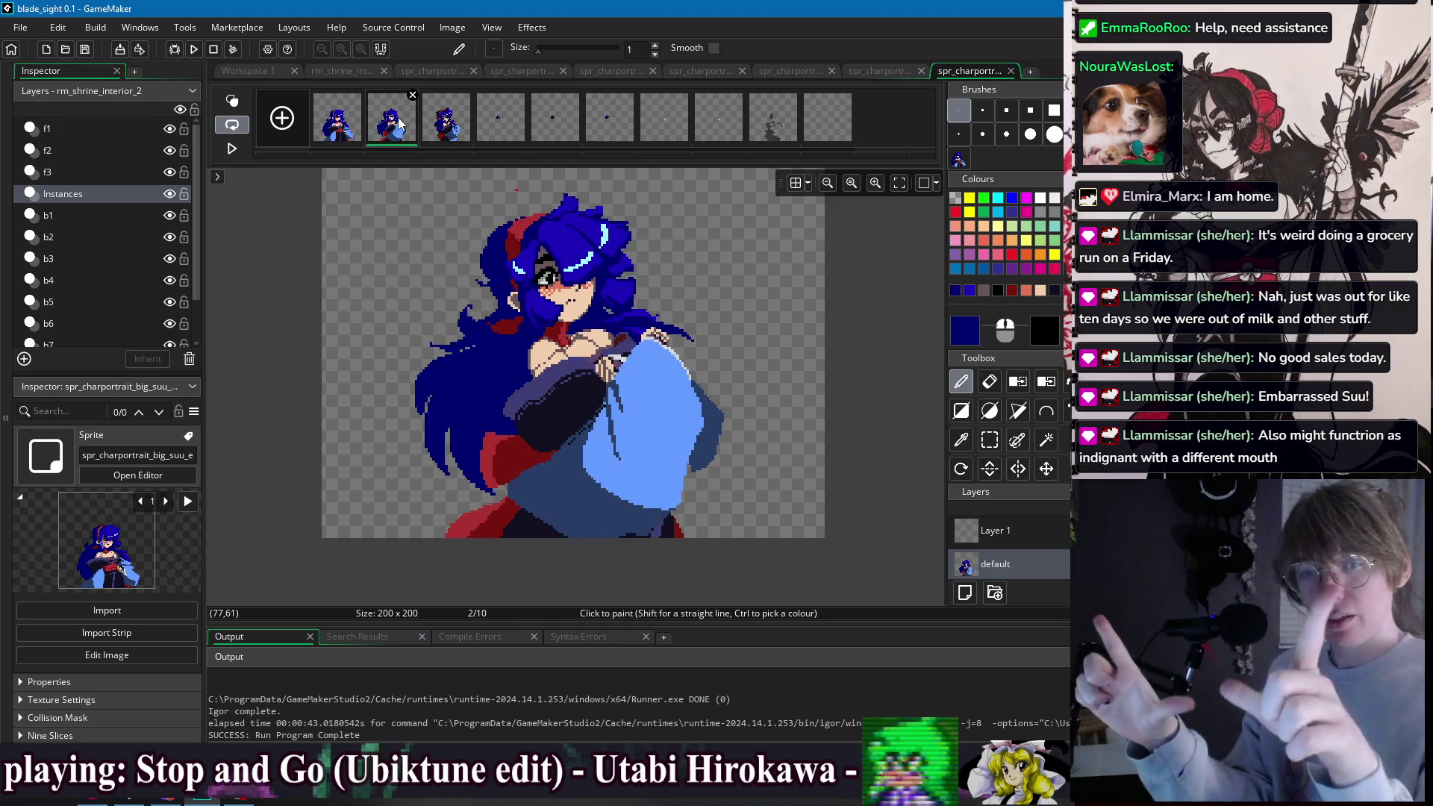
click(442, 123)
click(400, 125)
click(442, 123)
click(403, 128)
key(Right)
key(Left)
key(Right)
key(Left)
key(Right)
key(Left)
key(Right)
key(Left)
key(Left)
key(Right)
key(Left)
click(380, 133)
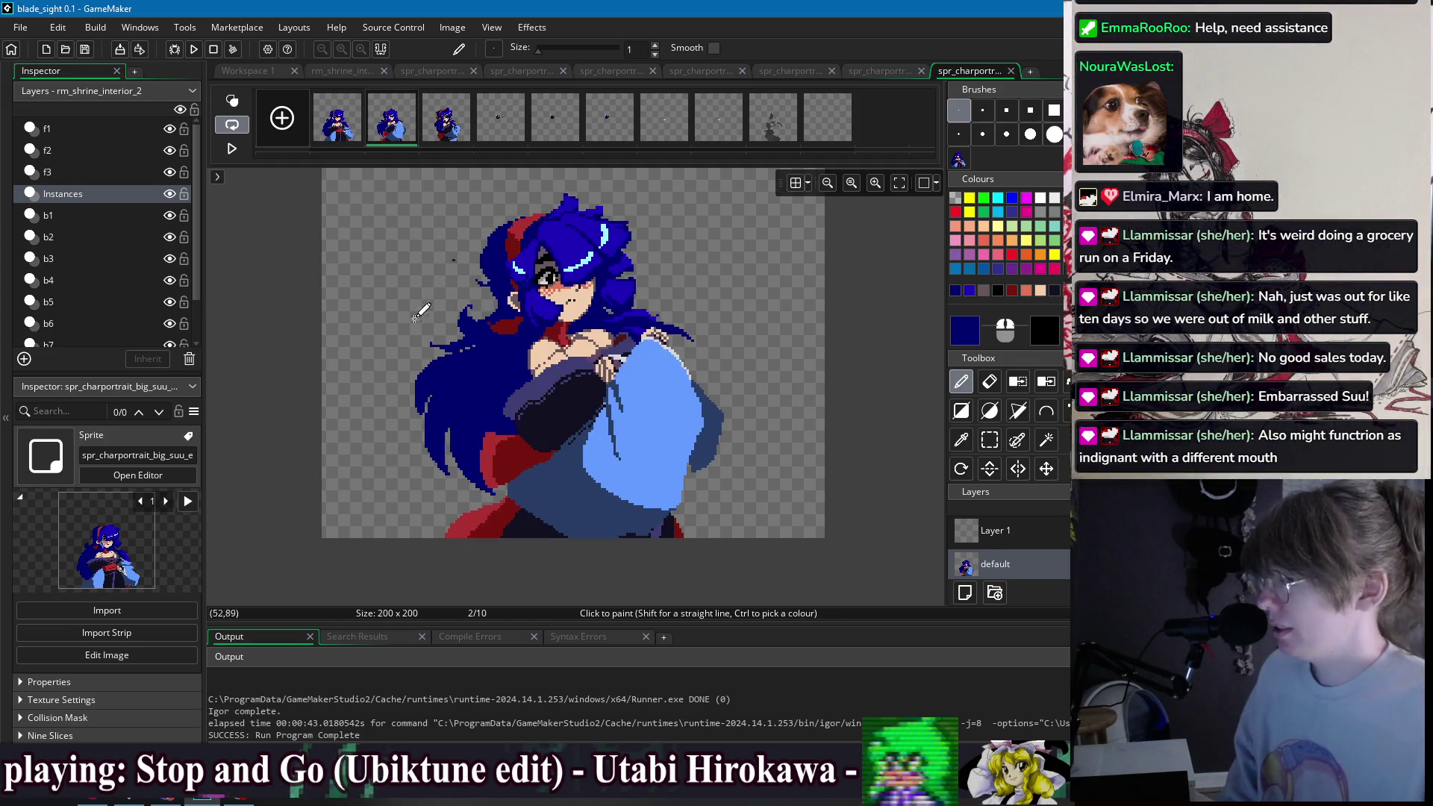
click(339, 134)
click(396, 128)
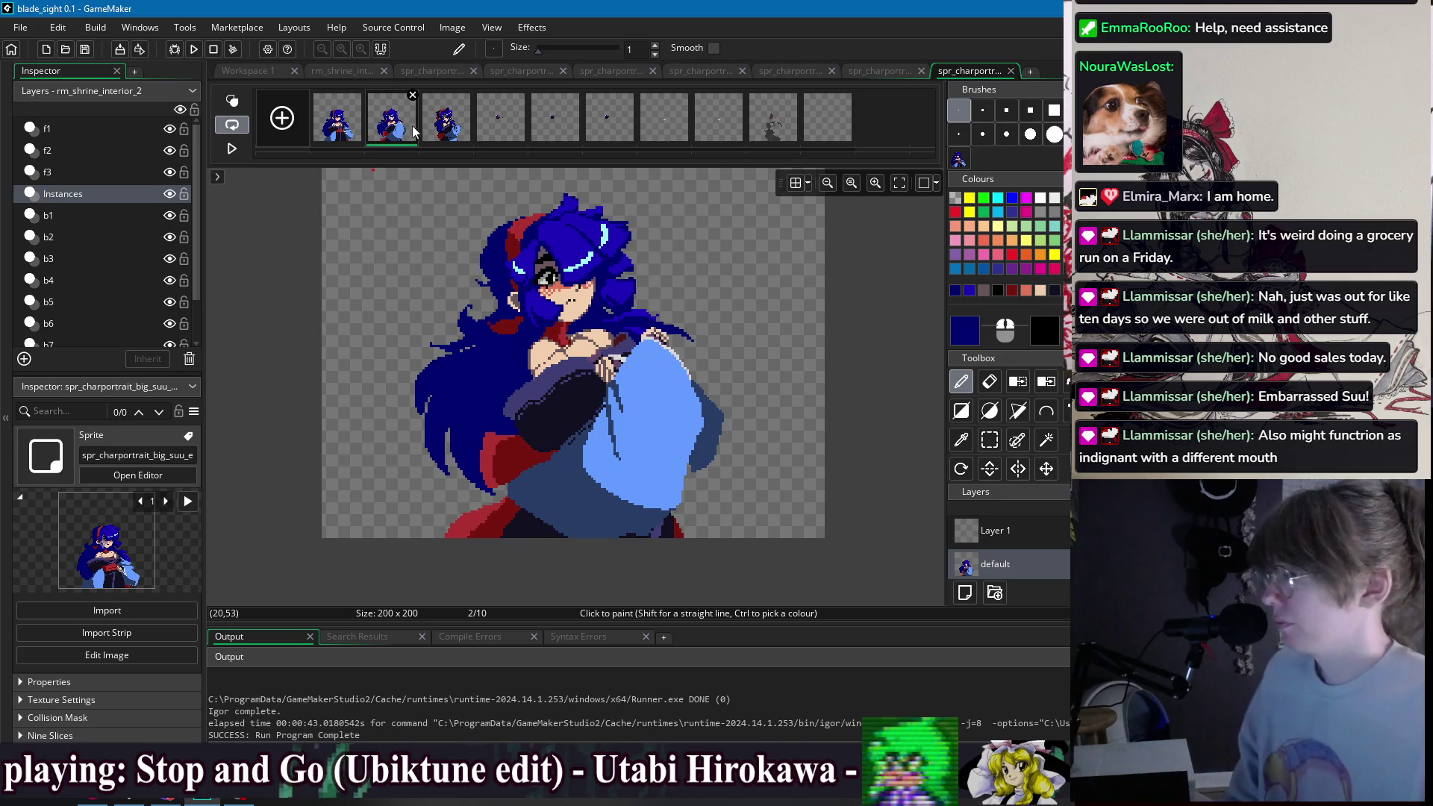
click(436, 133)
click(360, 134)
click(421, 133)
click(360, 134)
click(421, 135)
click(360, 134)
click(421, 134)
click(359, 134)
click(439, 133)
click(359, 134)
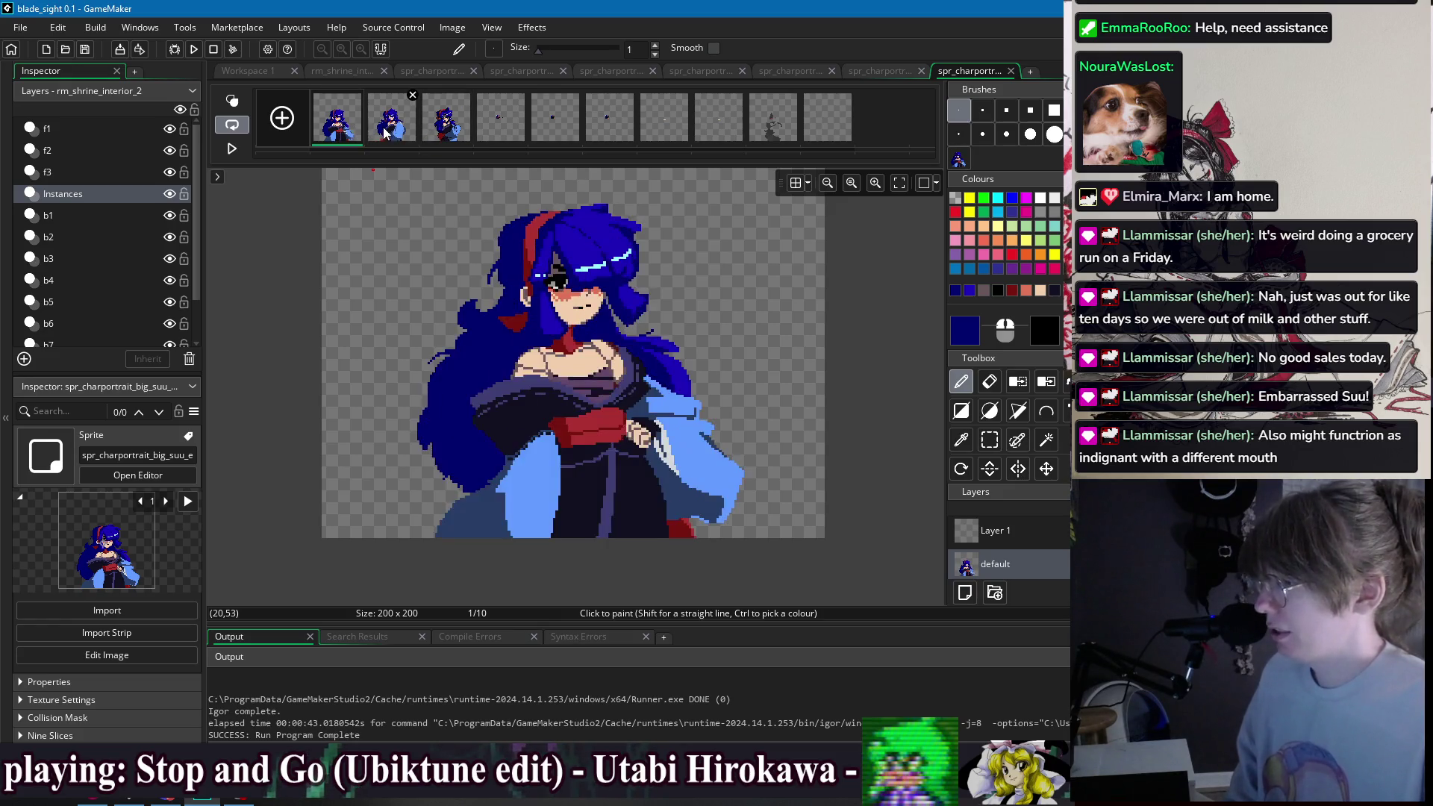
click(389, 133)
click(360, 135)
click(390, 132)
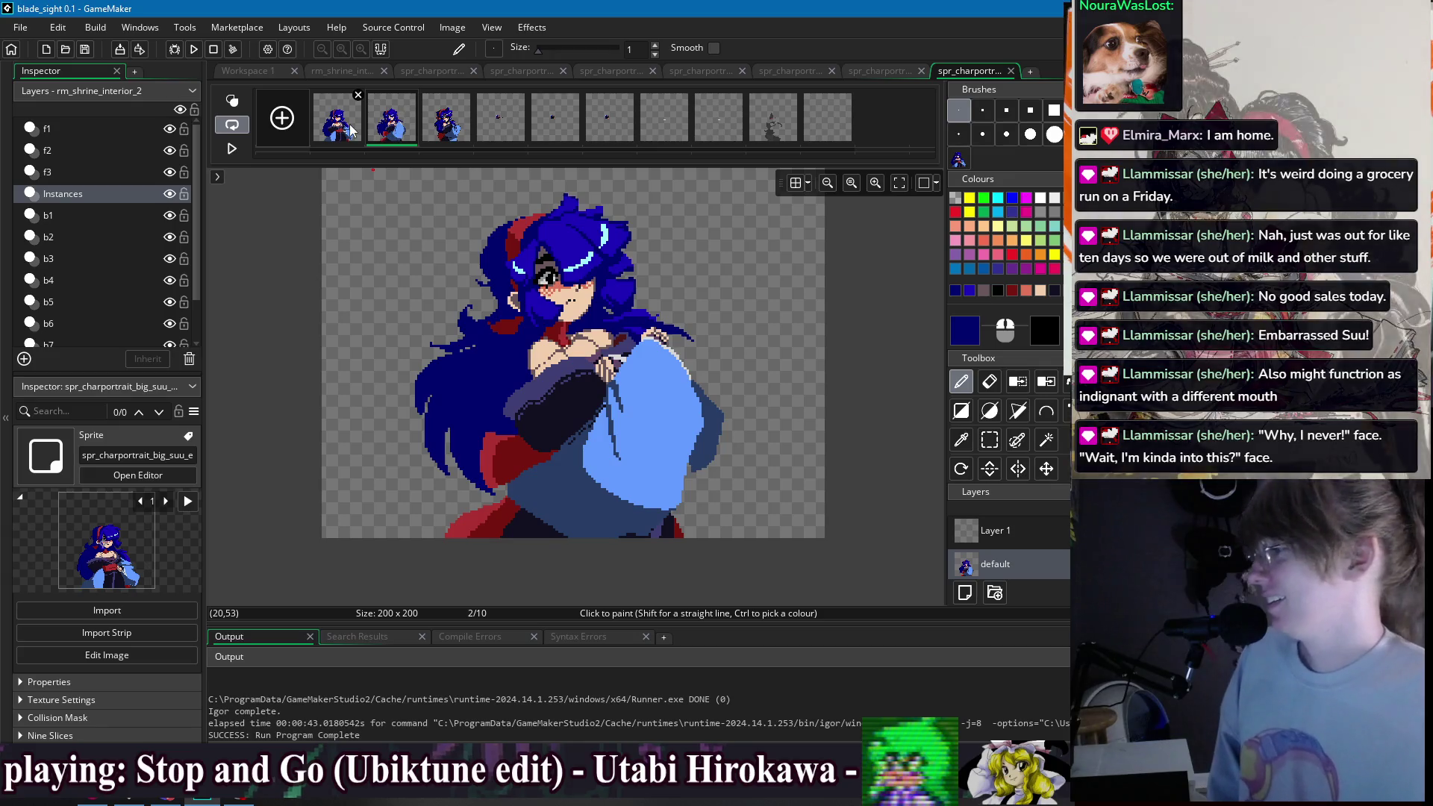
- On frame 2, clear a small patch of pixels by the mouth and eyedrop the peach skin colour
key(ctrl+z)
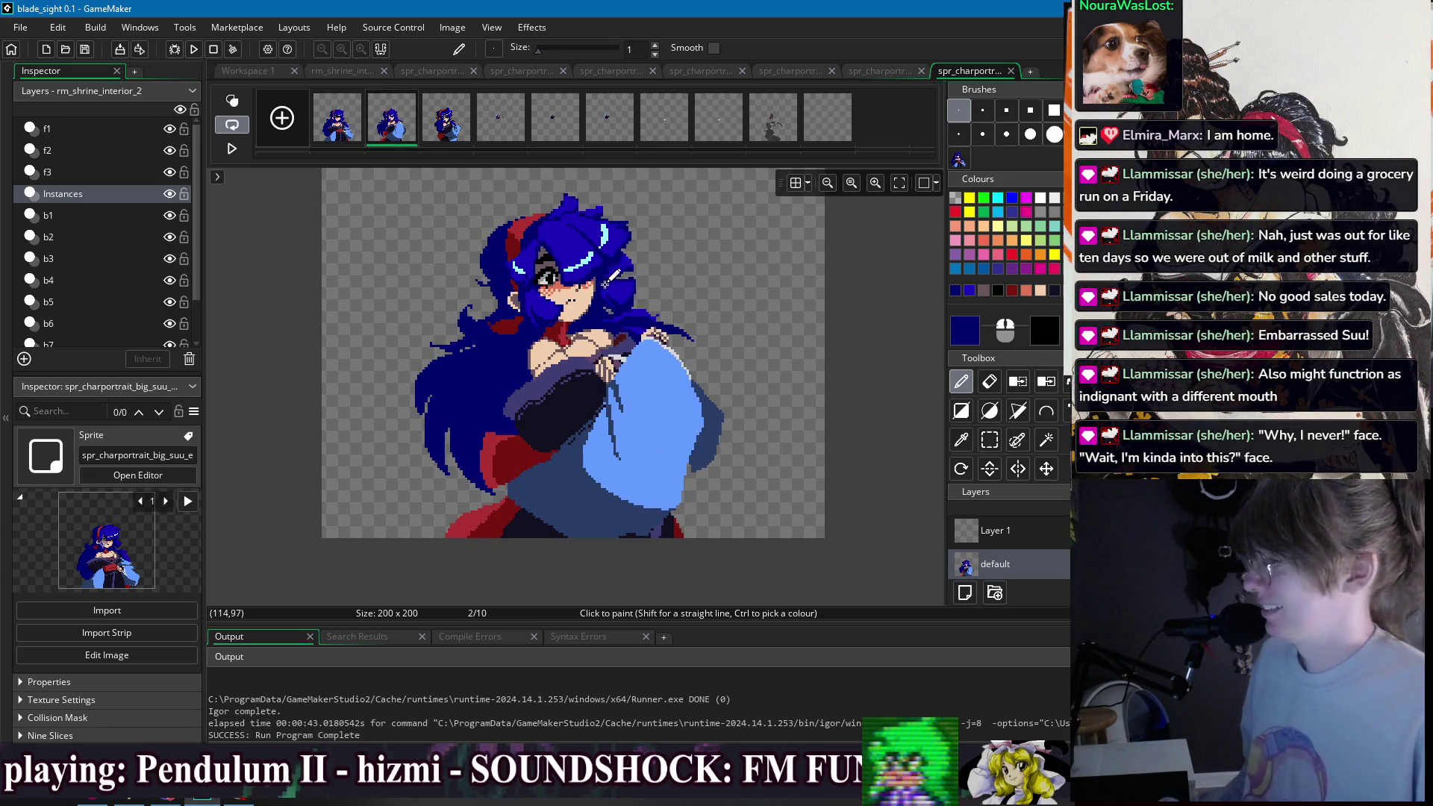
key(Left)
click(379, 127)
scroll(589, 336, up, 3)
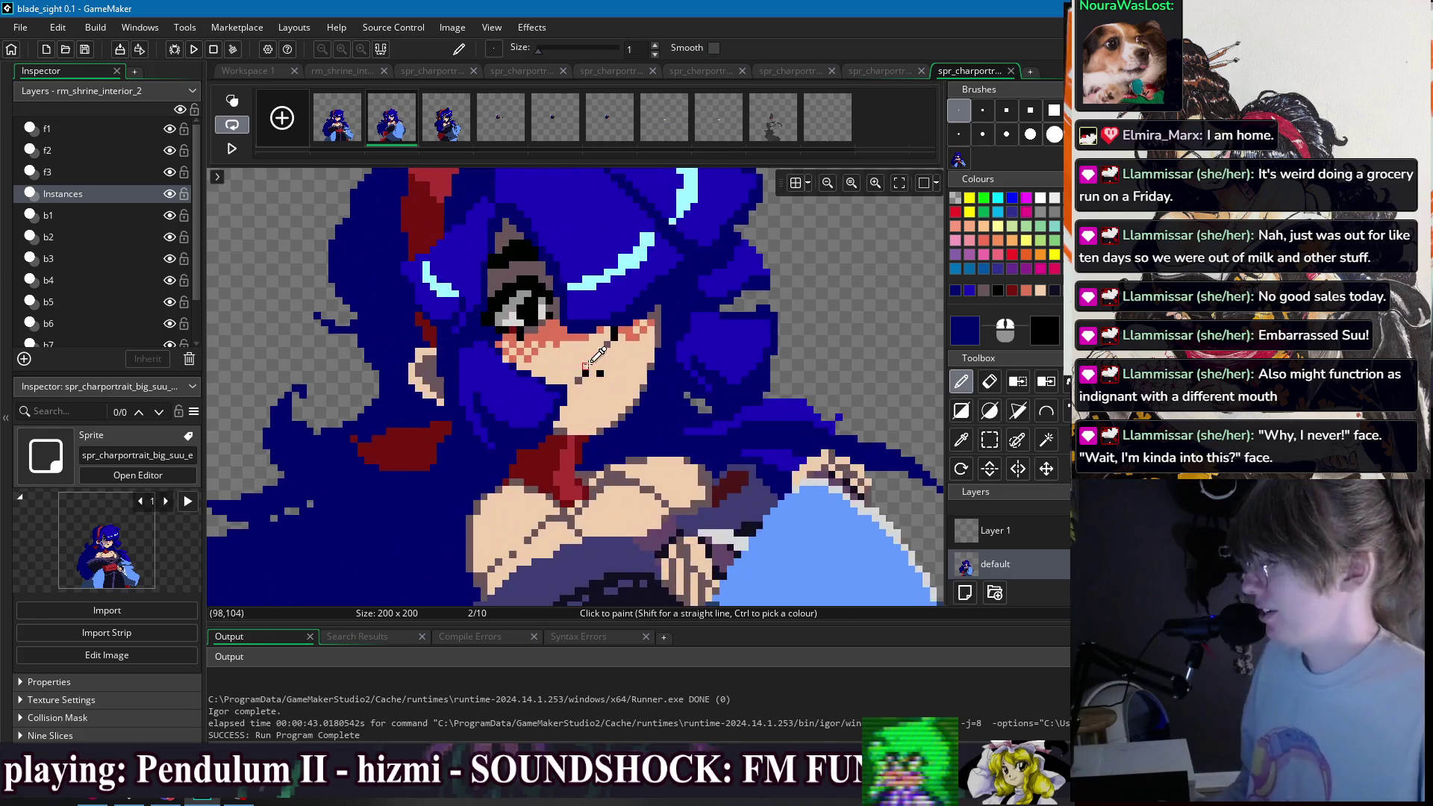
key(s)
drag(575, 371, 608, 389)
key(Escape)
key(d)
ctrl+click(584, 377)
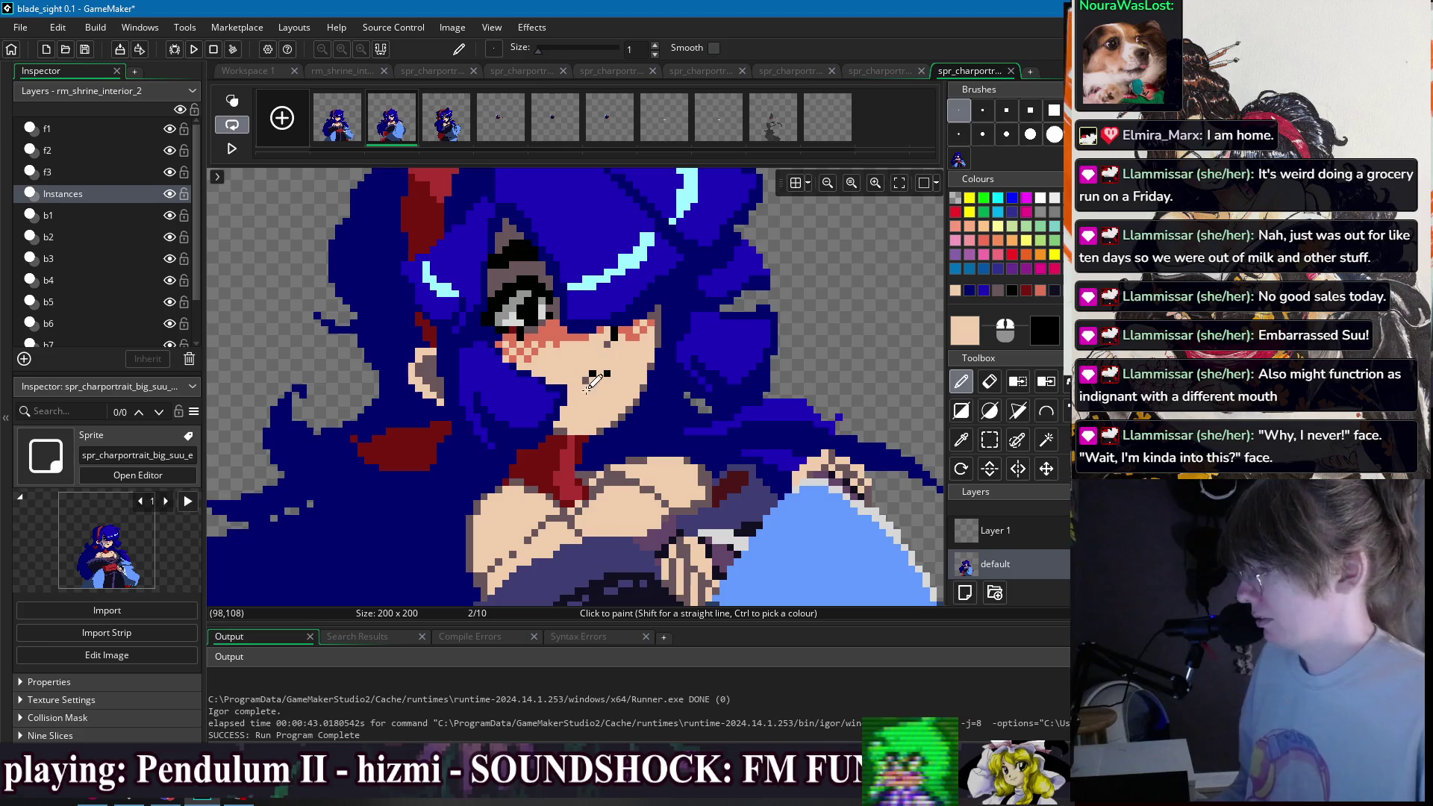
scroll(642, 343, down, 3)
- Flip through frames 1, 2 and 3 to compare the face touch-up
click(360, 131)
click(393, 130)
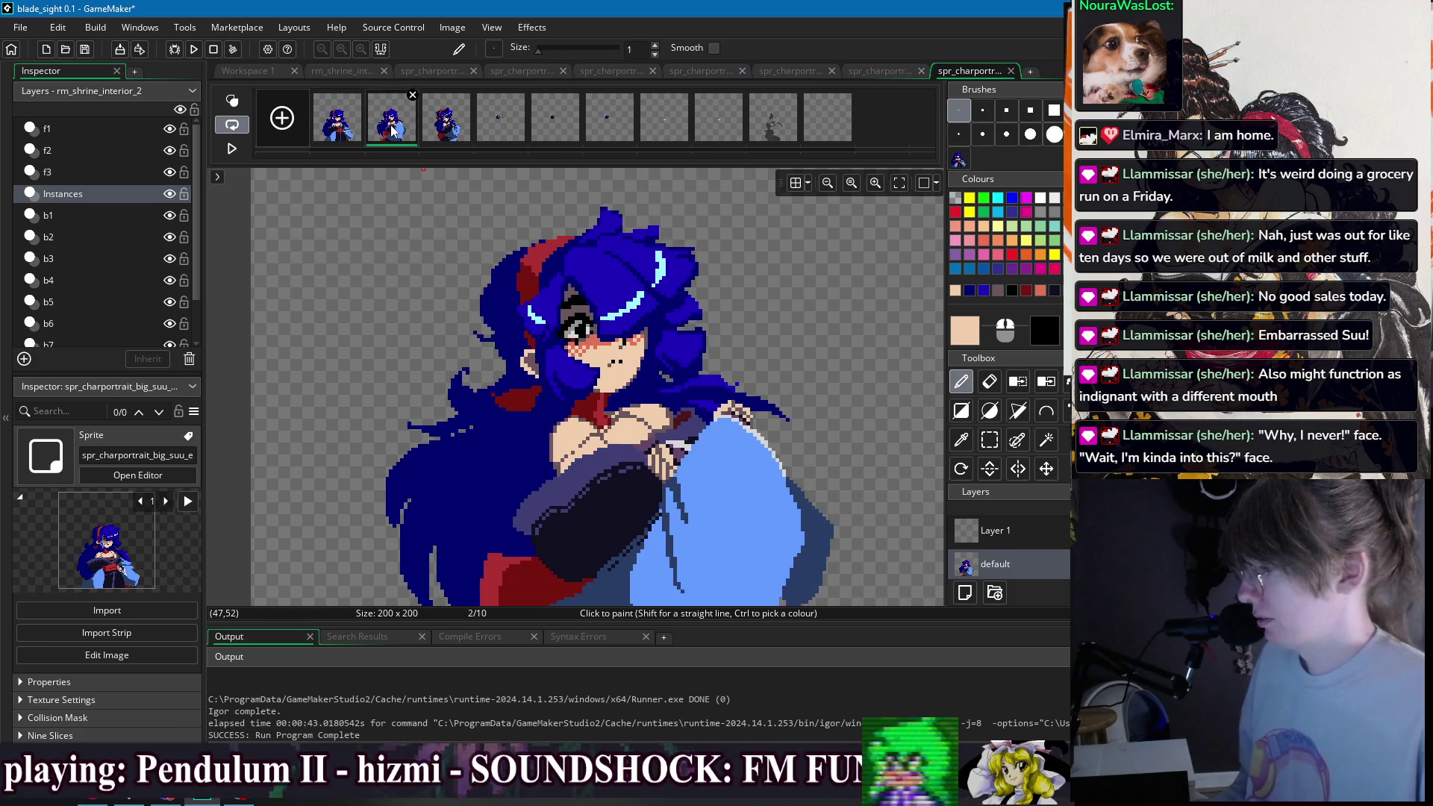
scroll(761, 279, down, 3)
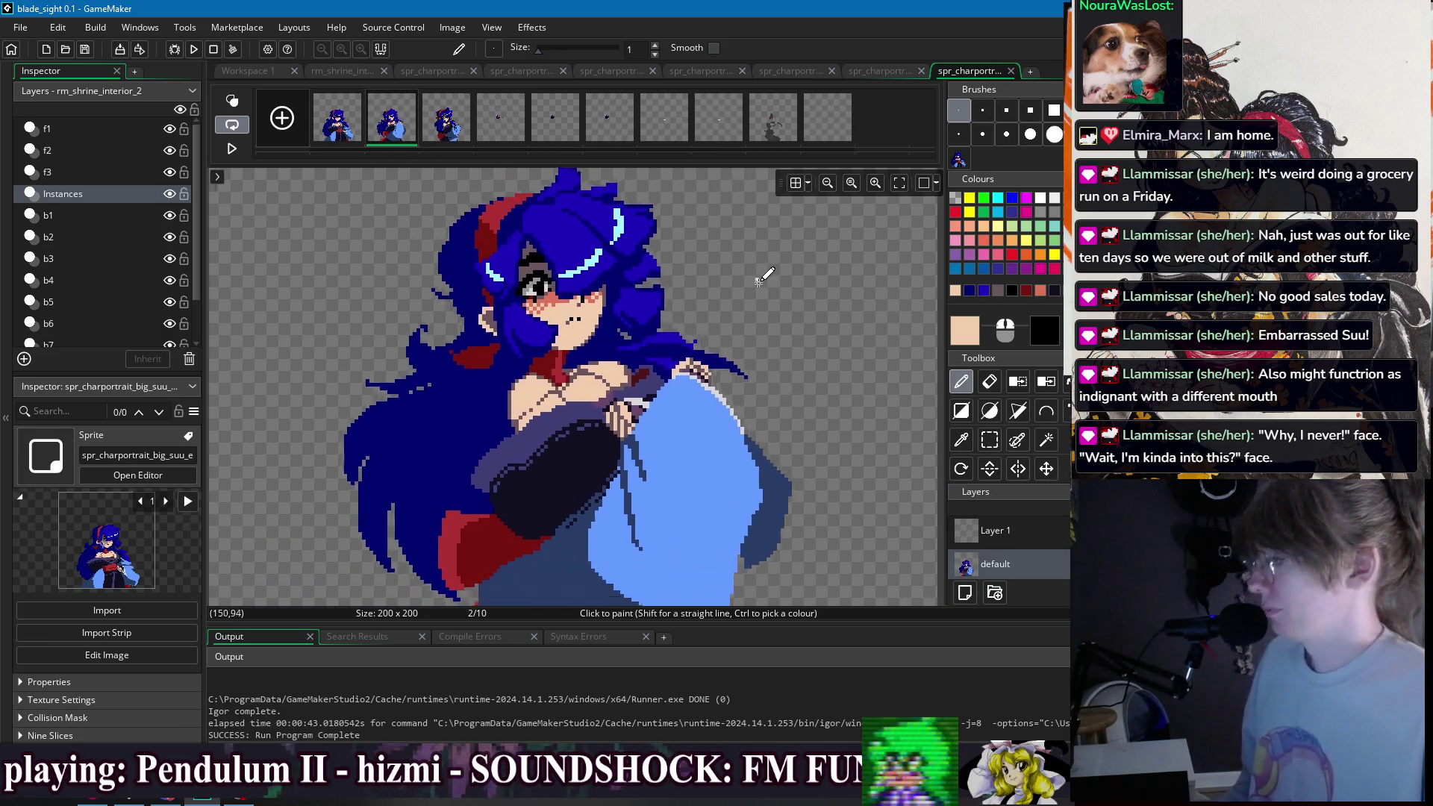
scroll(757, 282, down, 2)
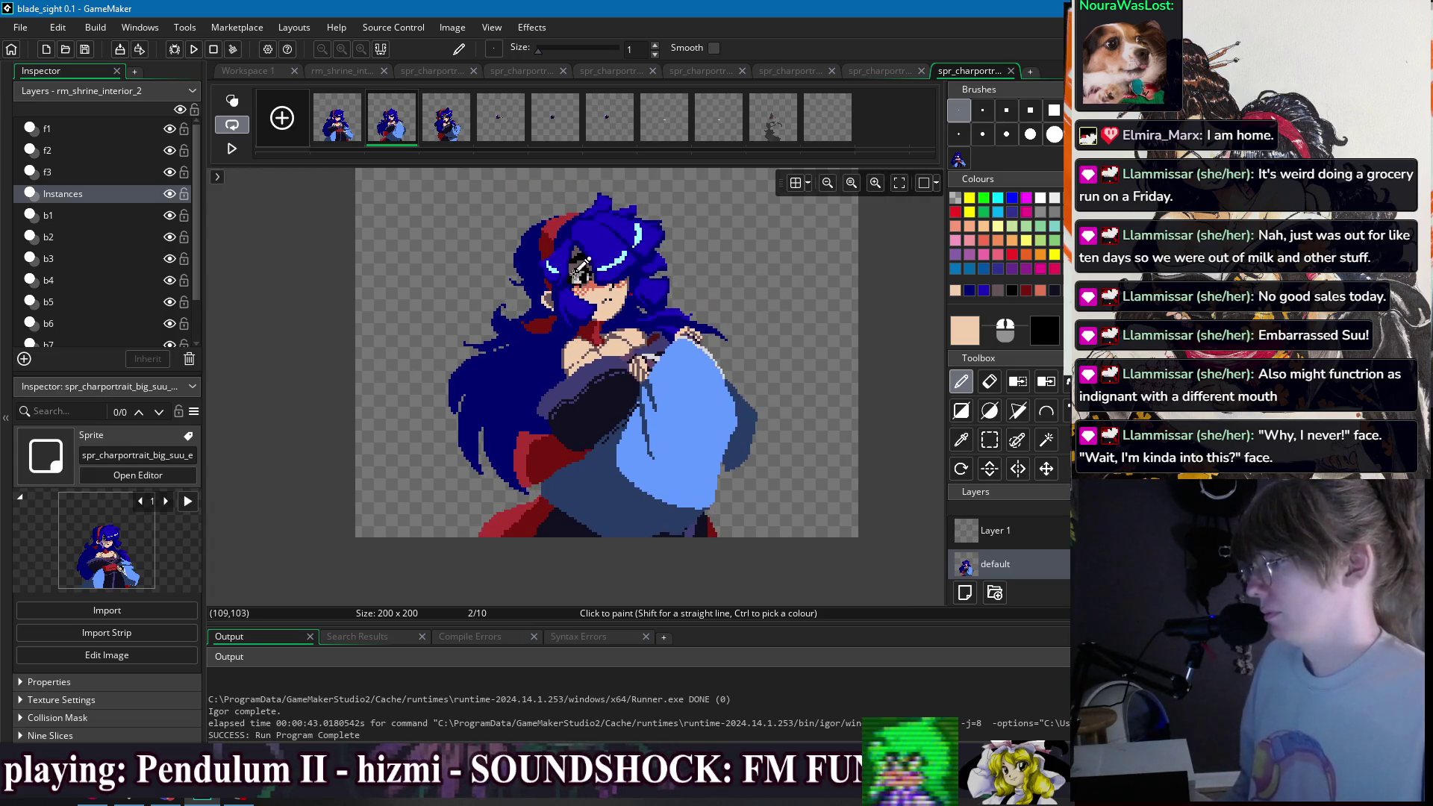
click(355, 137)
click(393, 133)
click(457, 132)
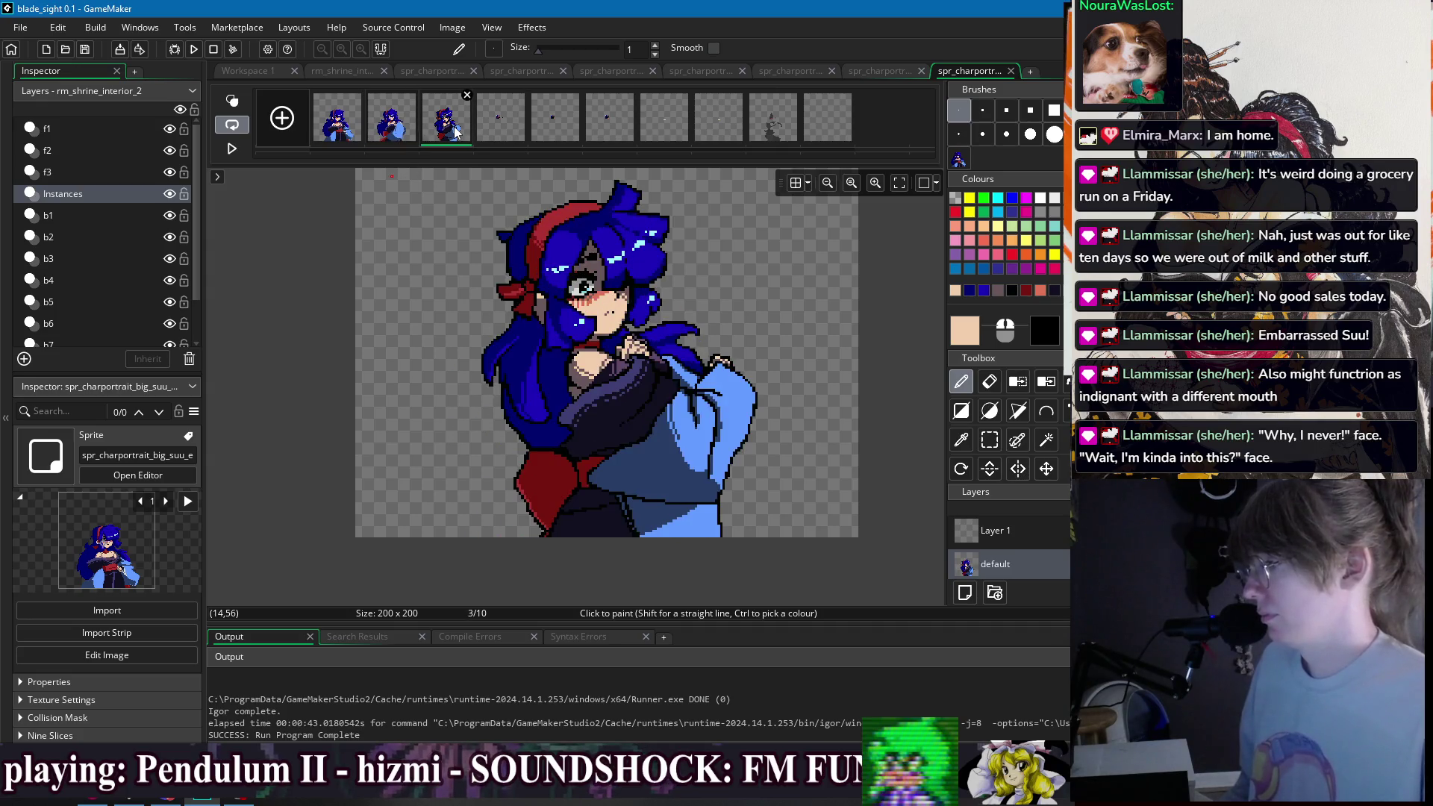
click(347, 134)
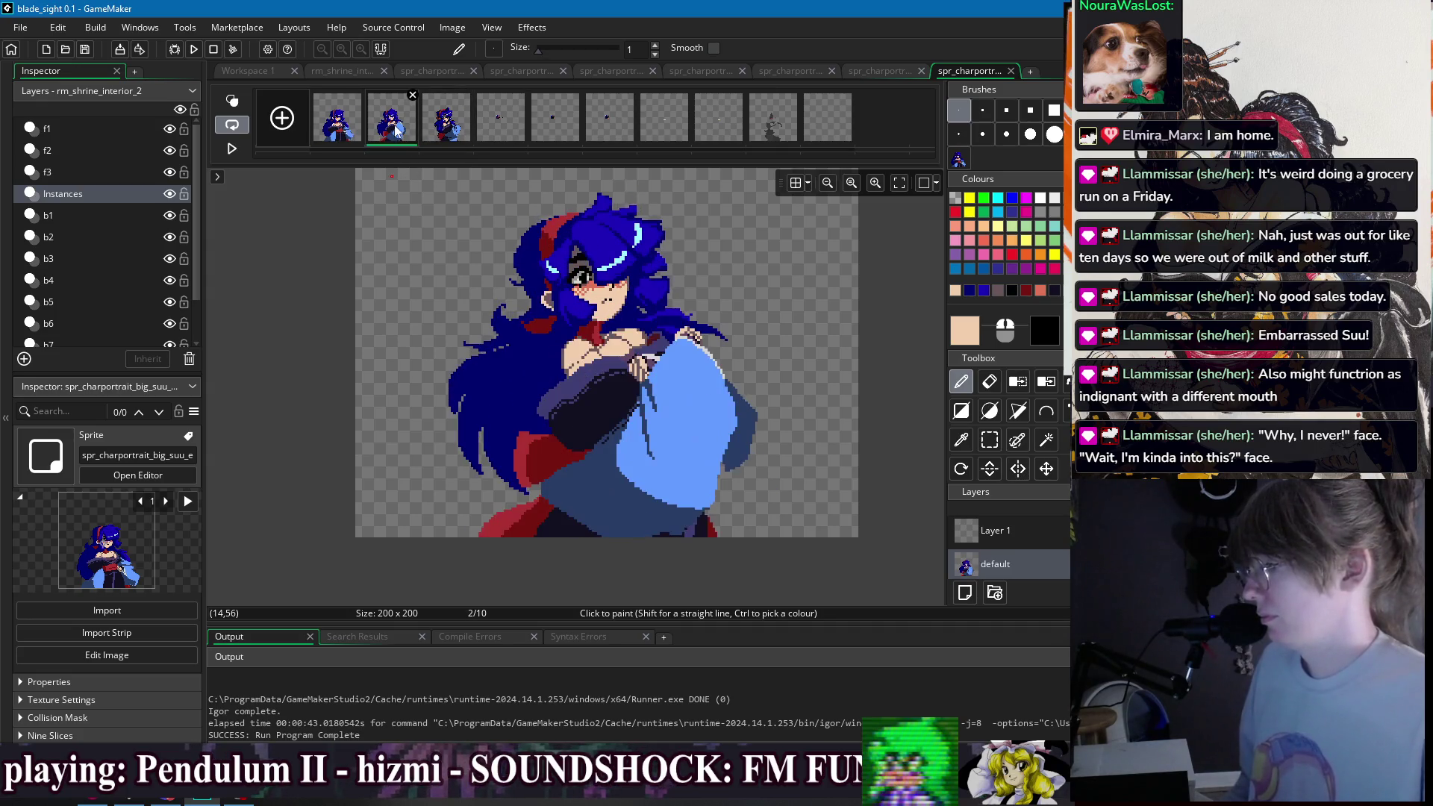
click(387, 131)
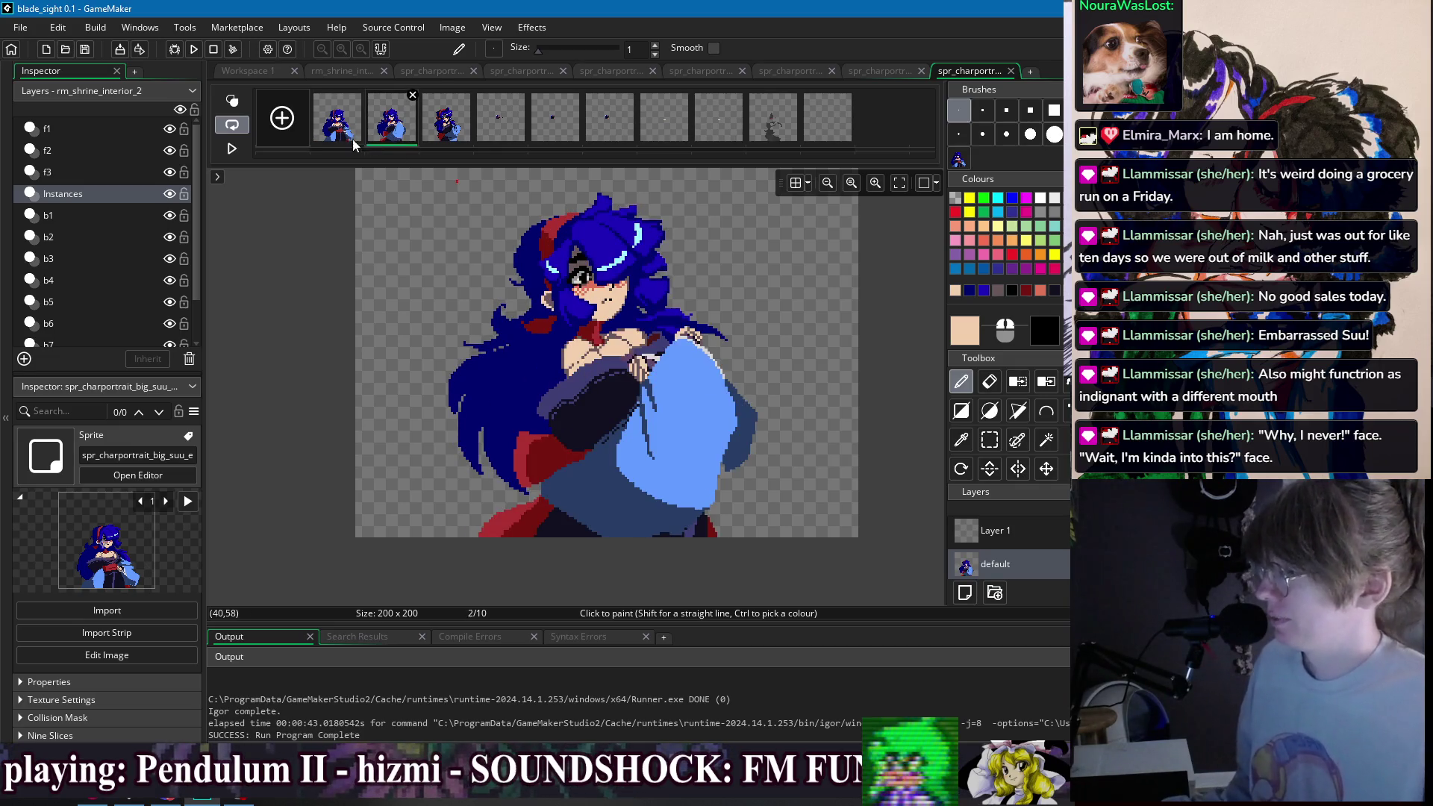
scroll(608, 309, up, 3)
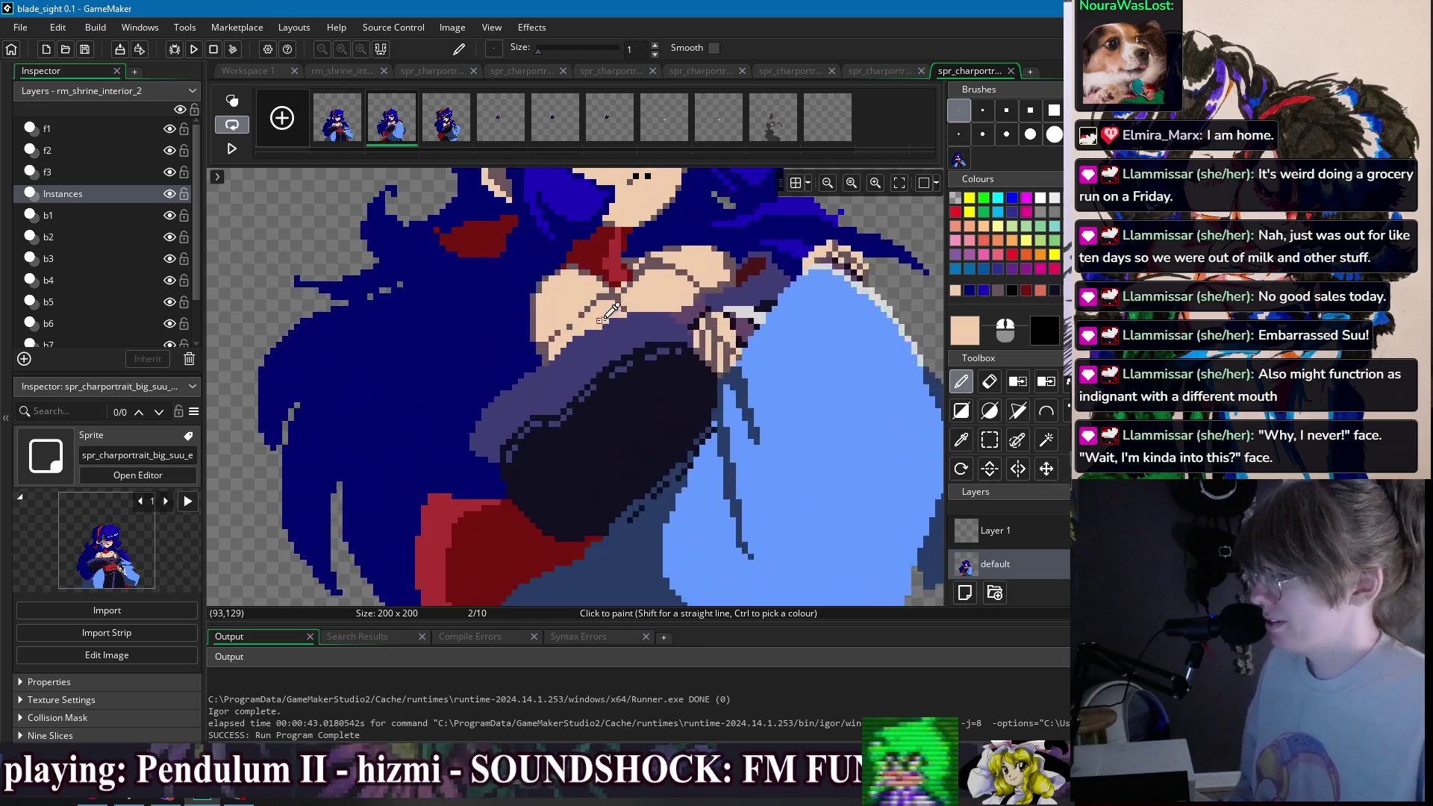
scroll(609, 309, up, 1)
- Eyedrop the sleeve purple and the light cyan eye colour while comparing frames 1 and 2
ctrl+click(565, 355)
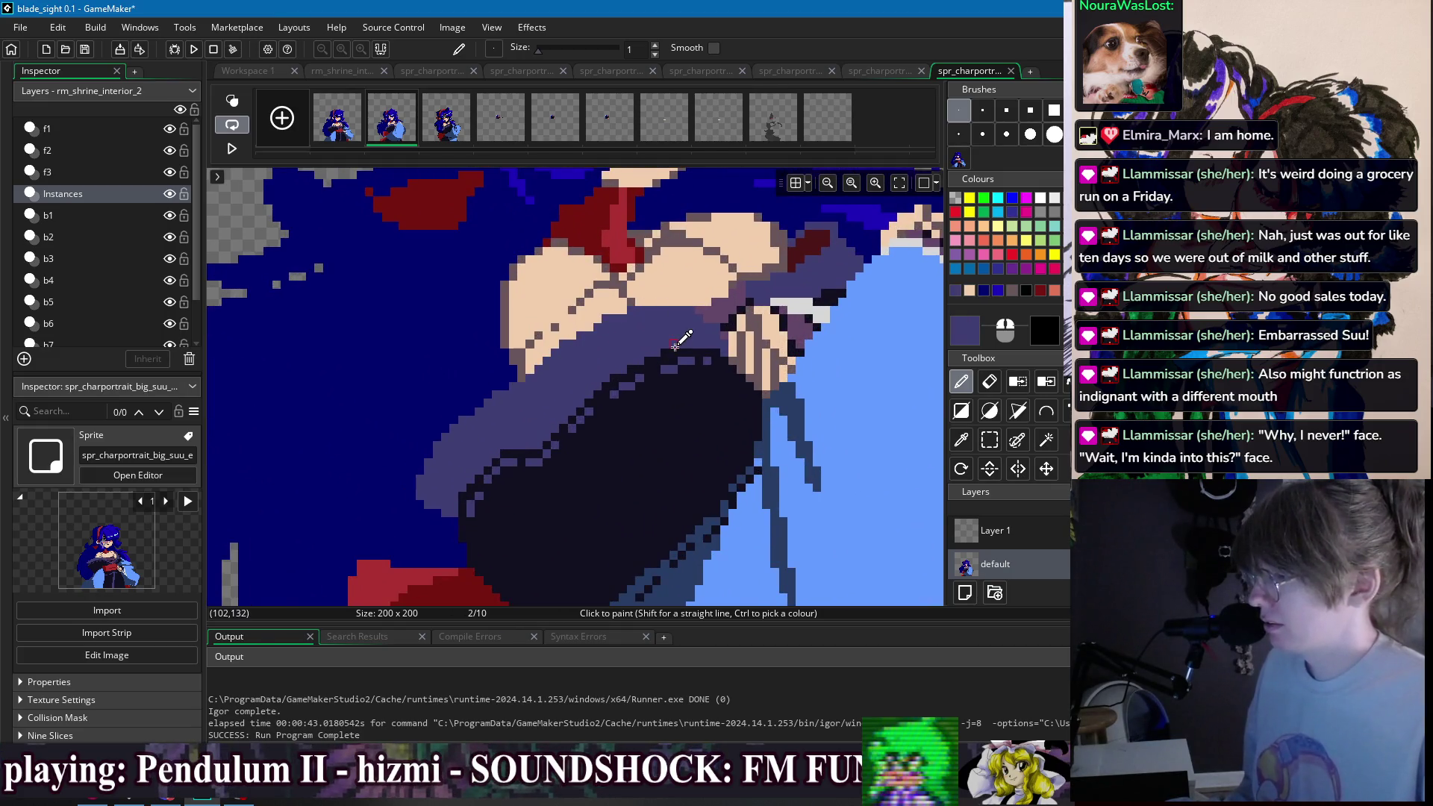
scroll(675, 332, down, 4)
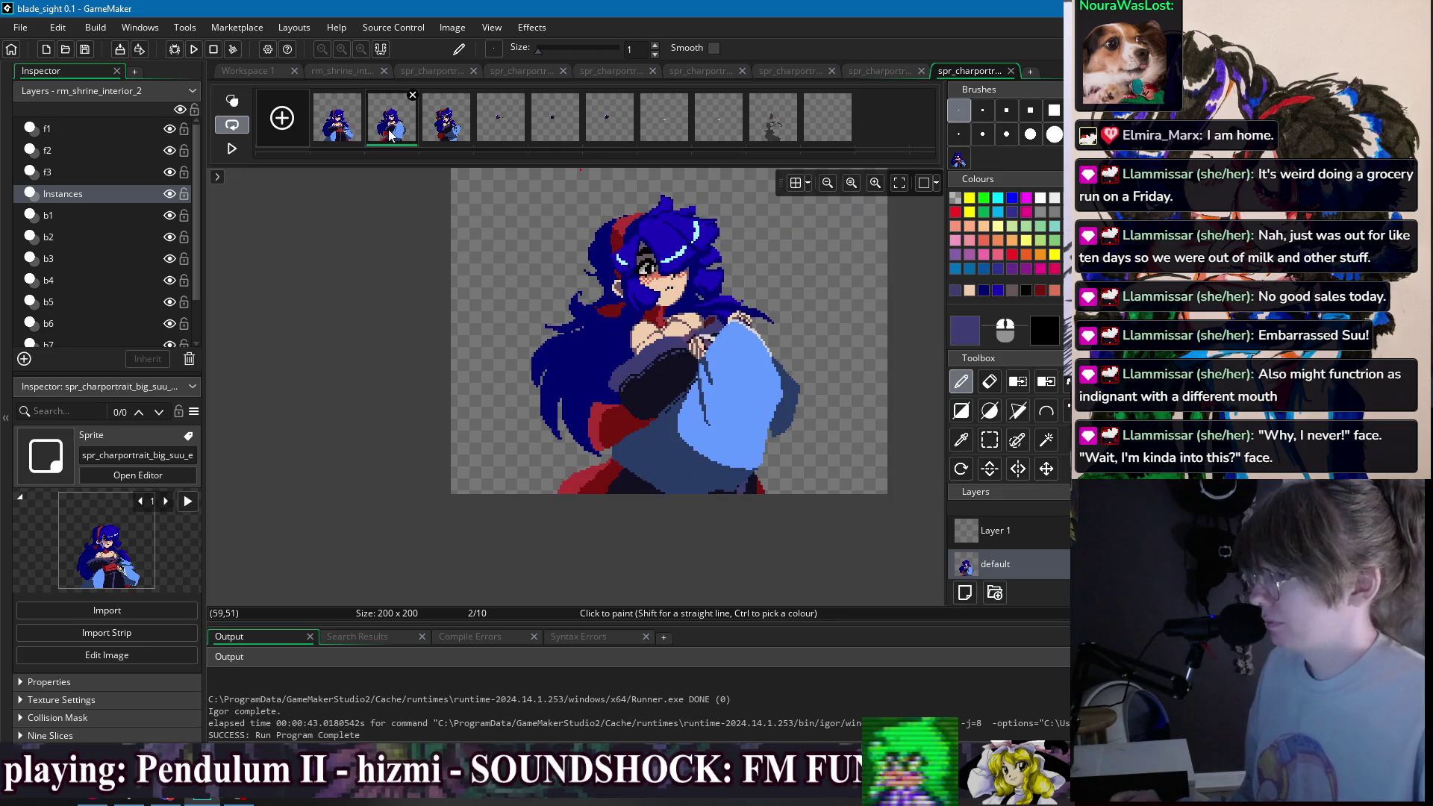
key(Left)
key(Right)
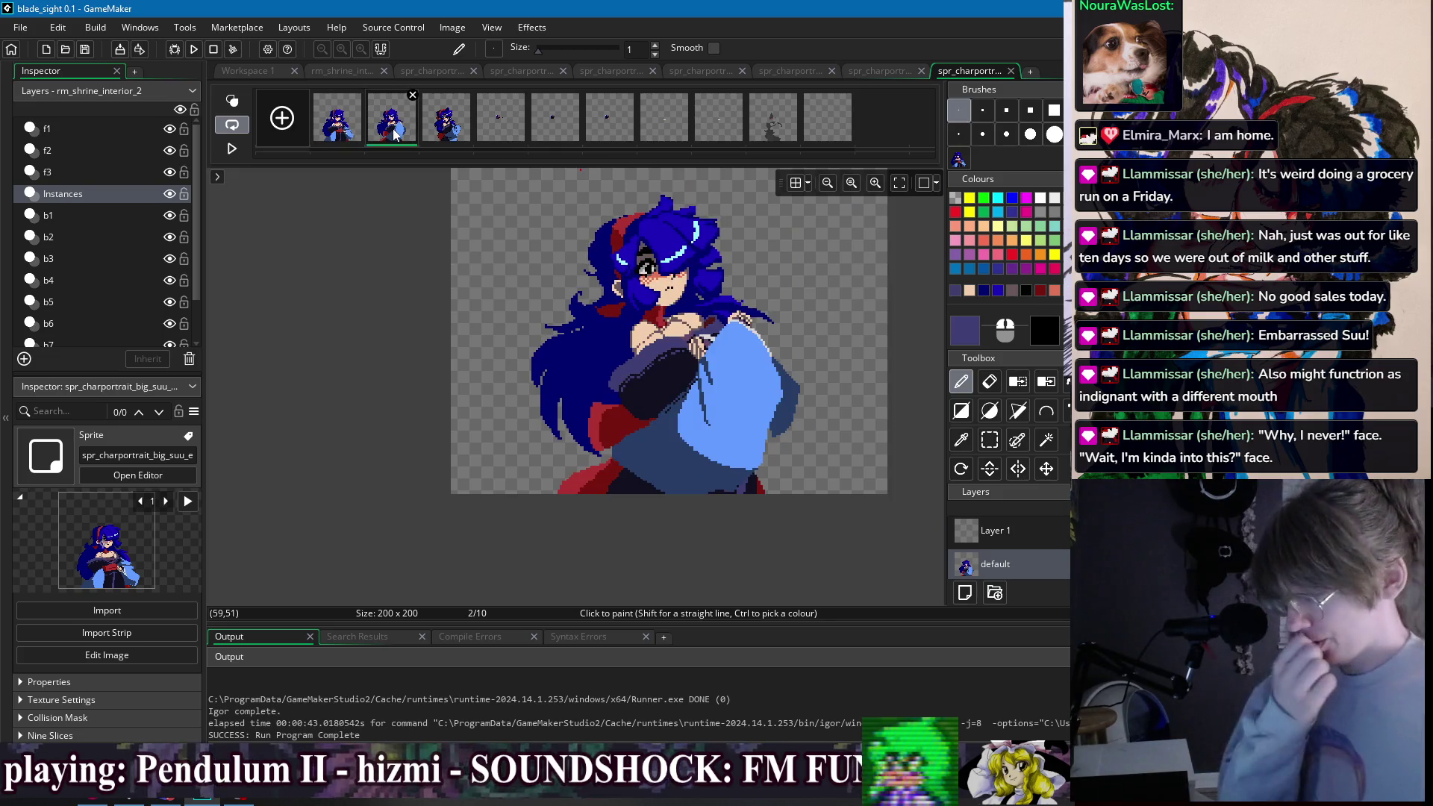
key(Left)
key(Right)
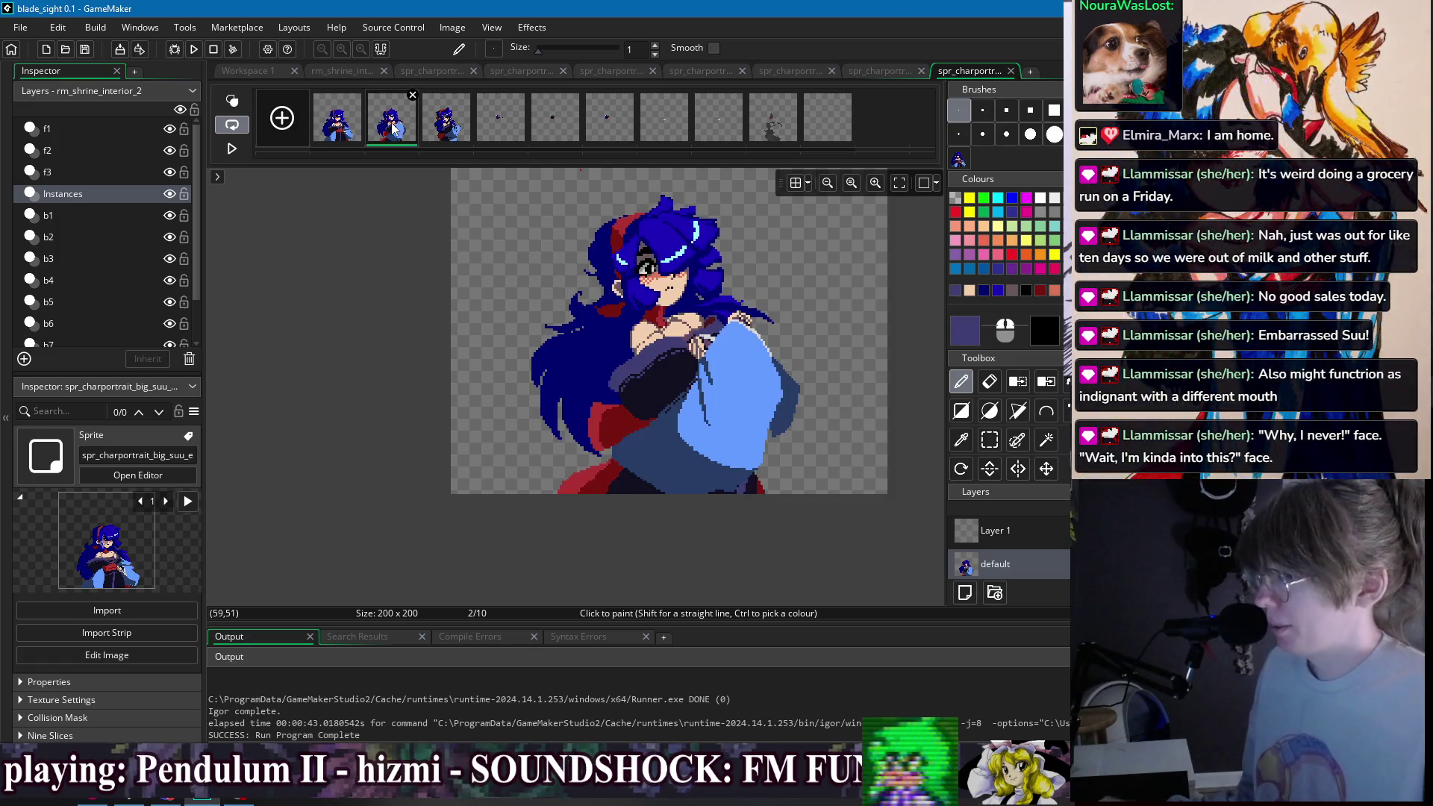
scroll(693, 291, up, 4)
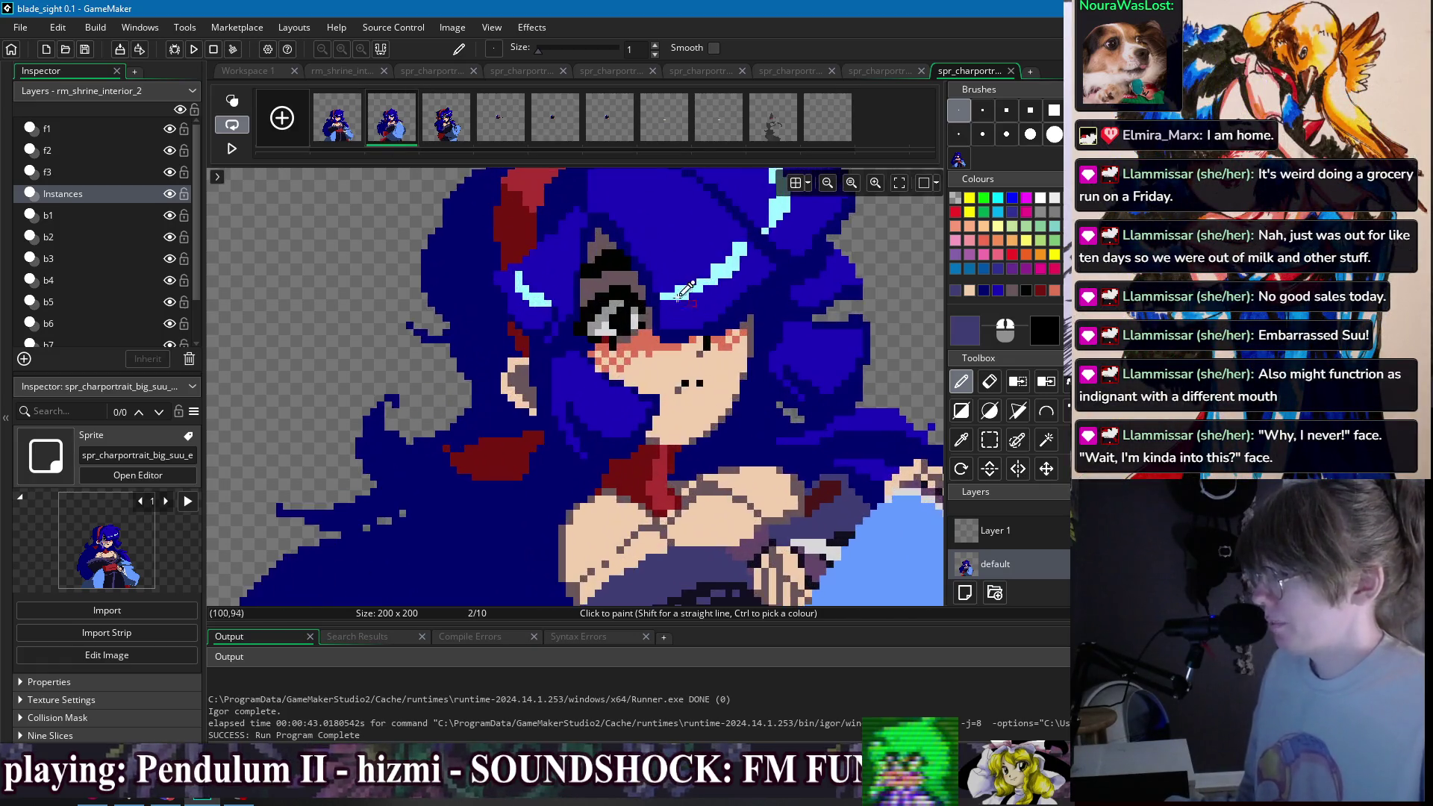
click(447, 121)
ctrl+click(627, 356)
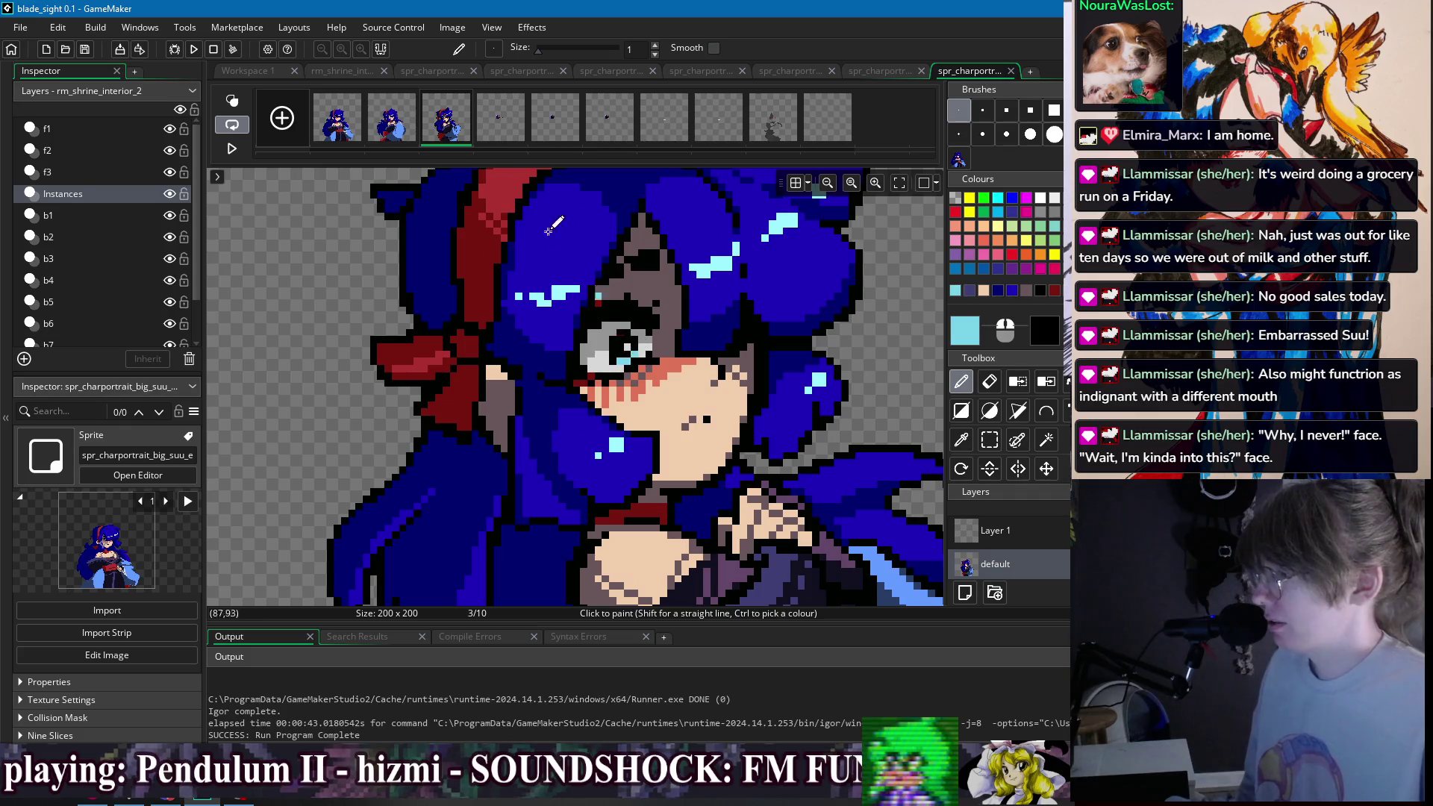
key(Left)
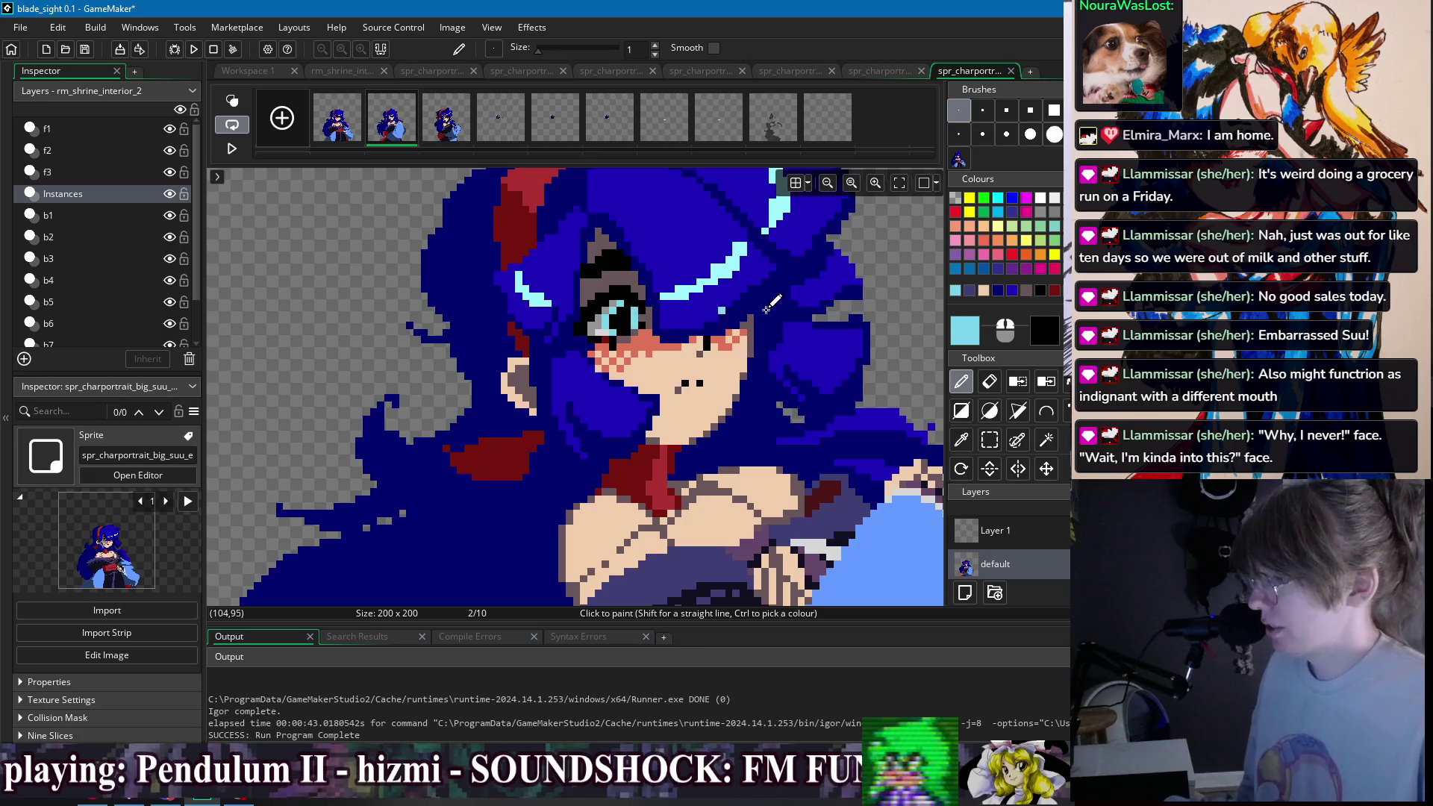
click(343, 135)
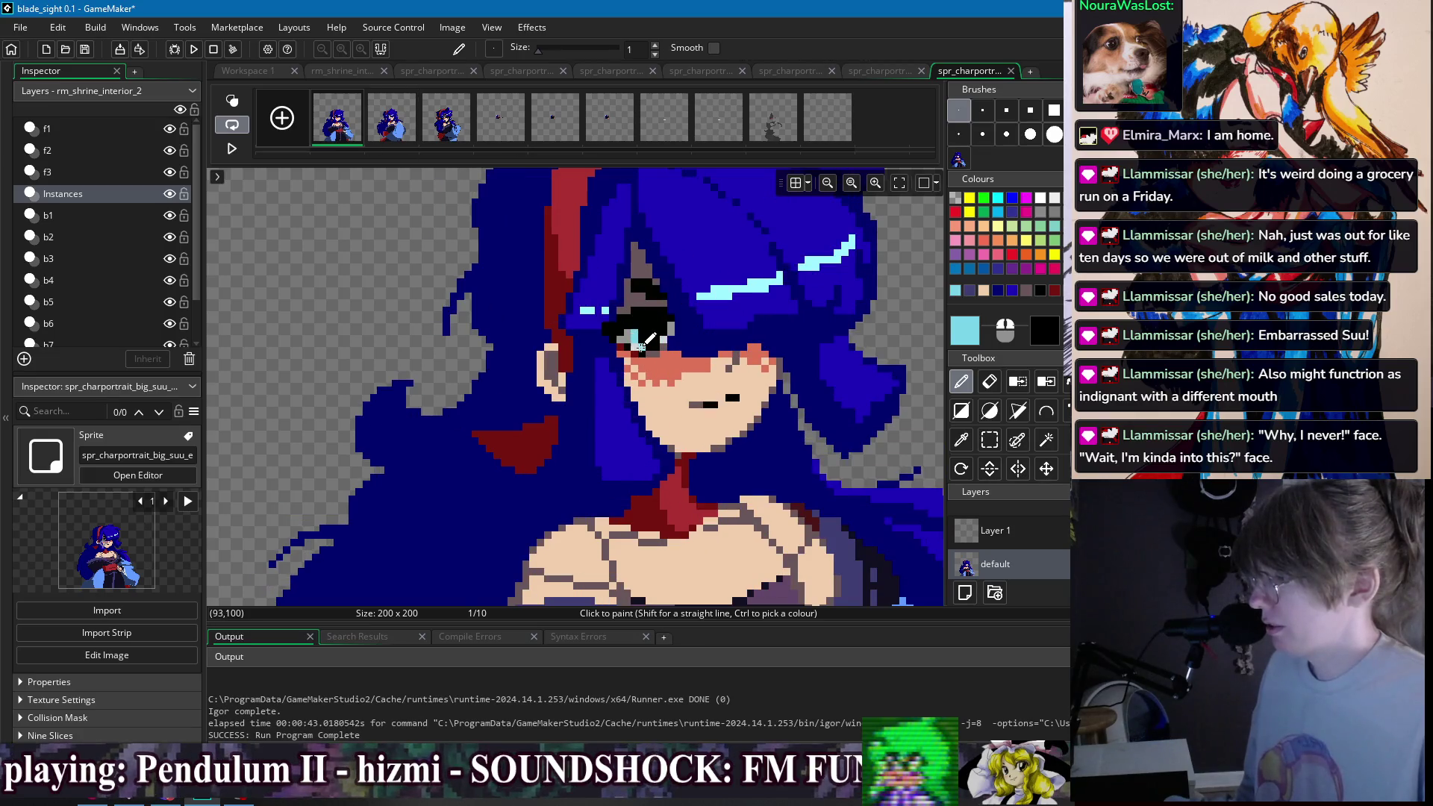
scroll(657, 299, down, 5)
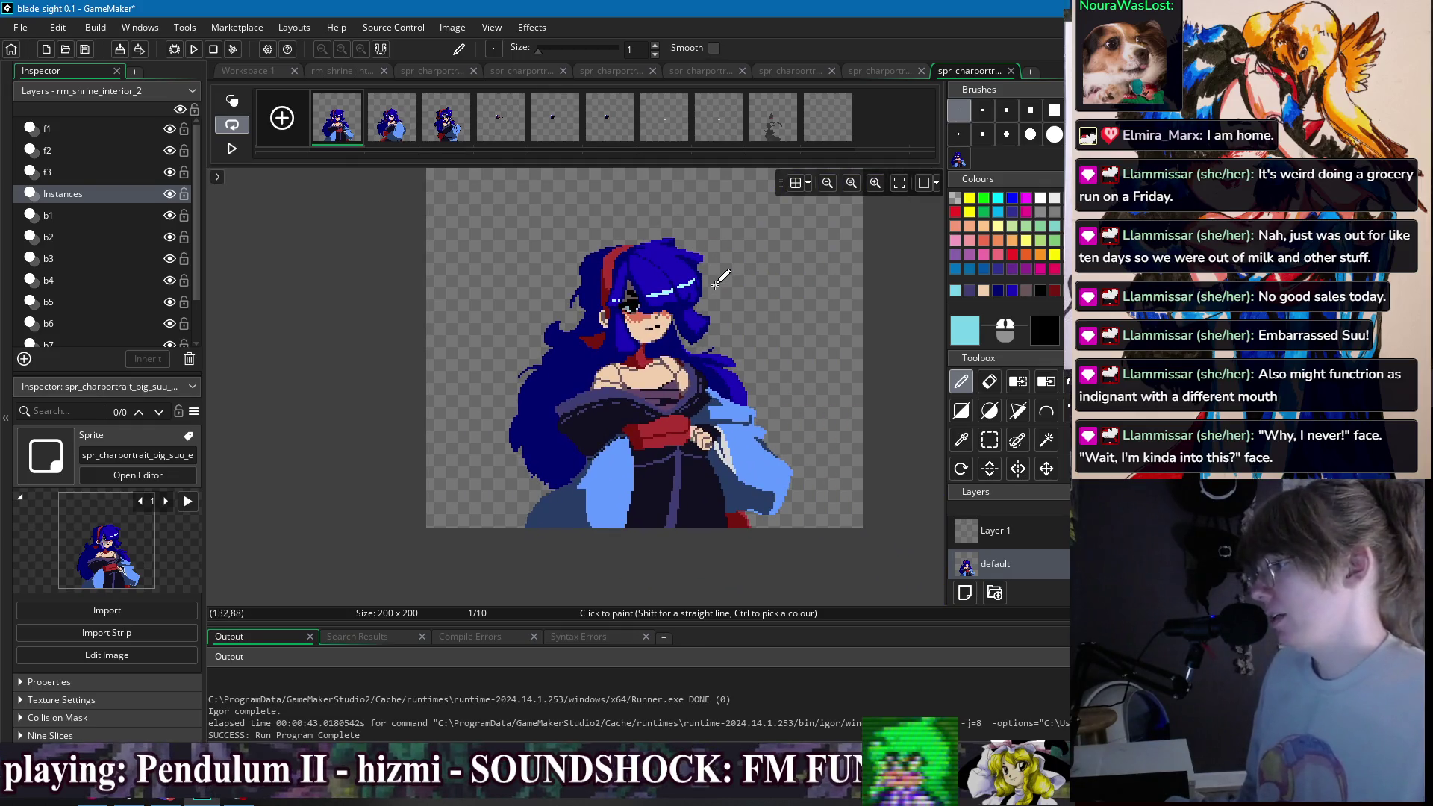
click(391, 121)
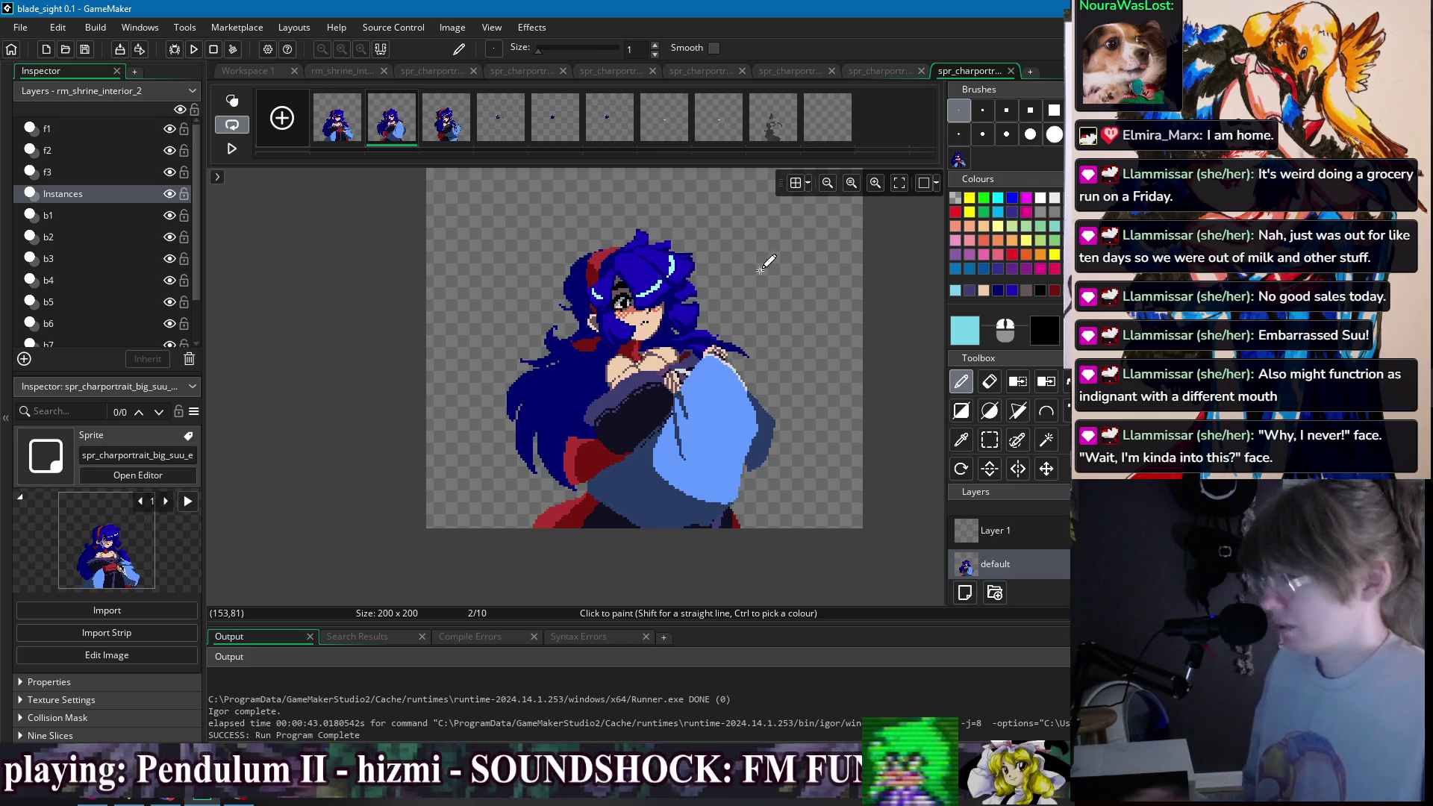
- Move the third frame's thumbnail to slot 9
key(Left)
drag(447, 120, 770, 130)
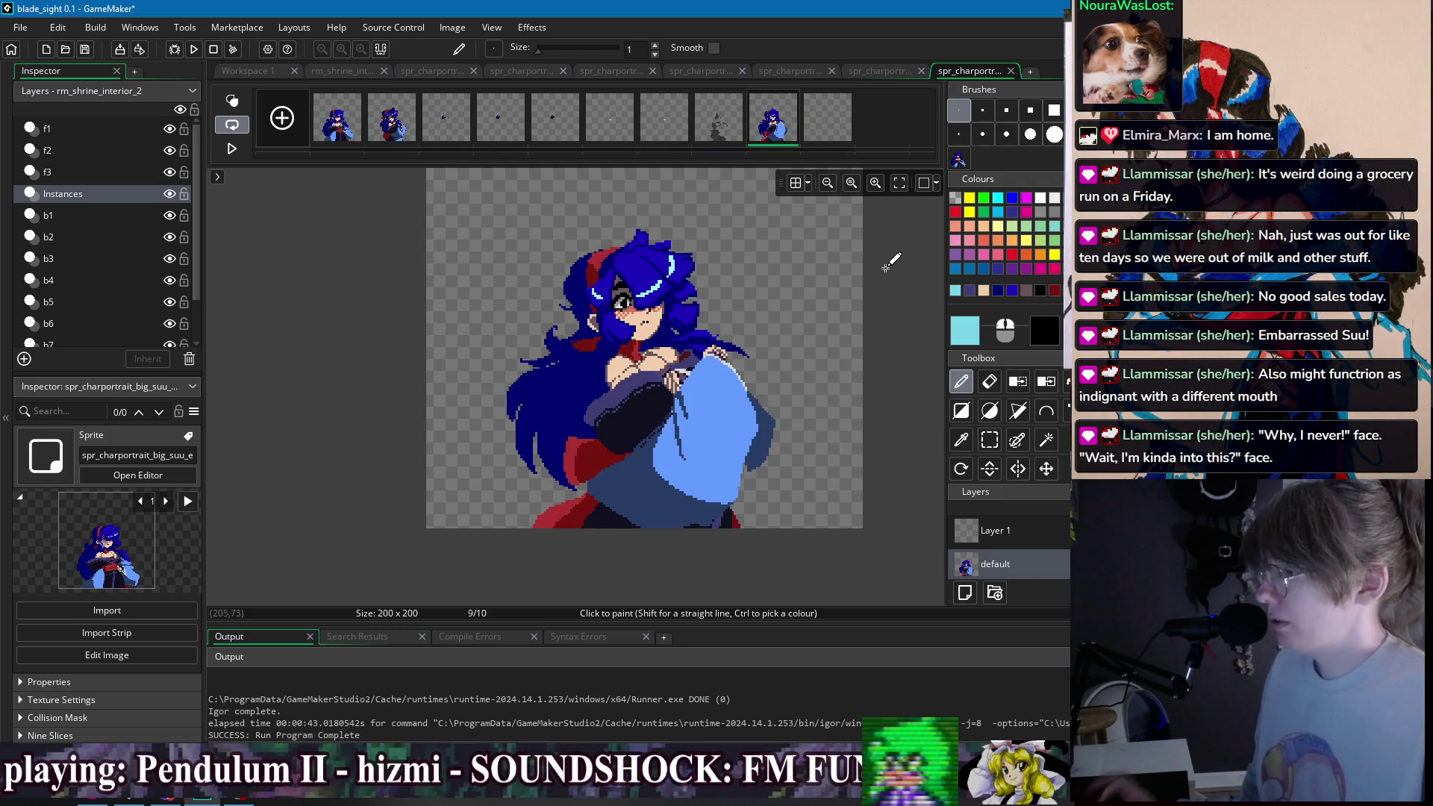
key(s)
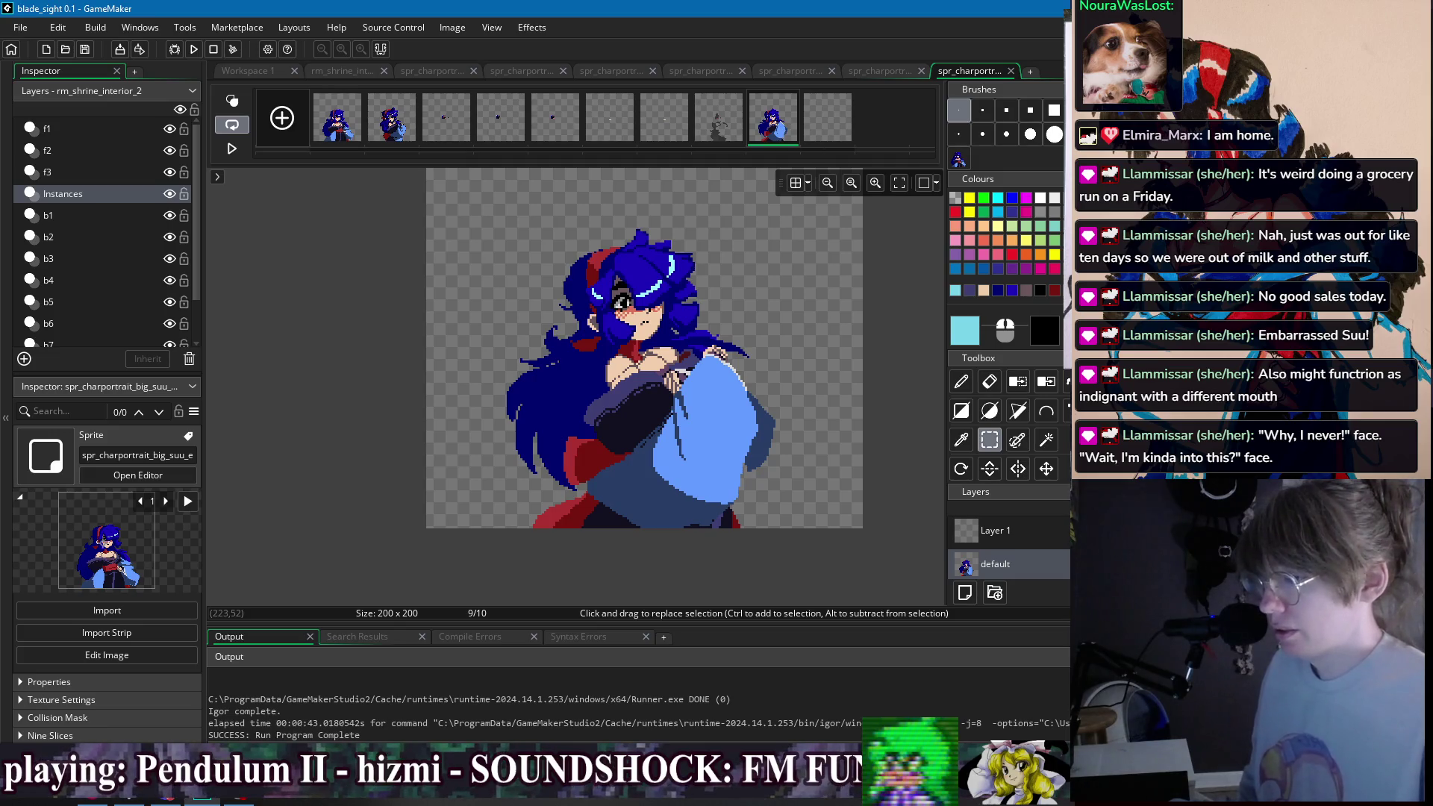
- Reopen frame 1 for editing after glancing at two other portrait sprites
key(ctrl+w)
click(546, 545)
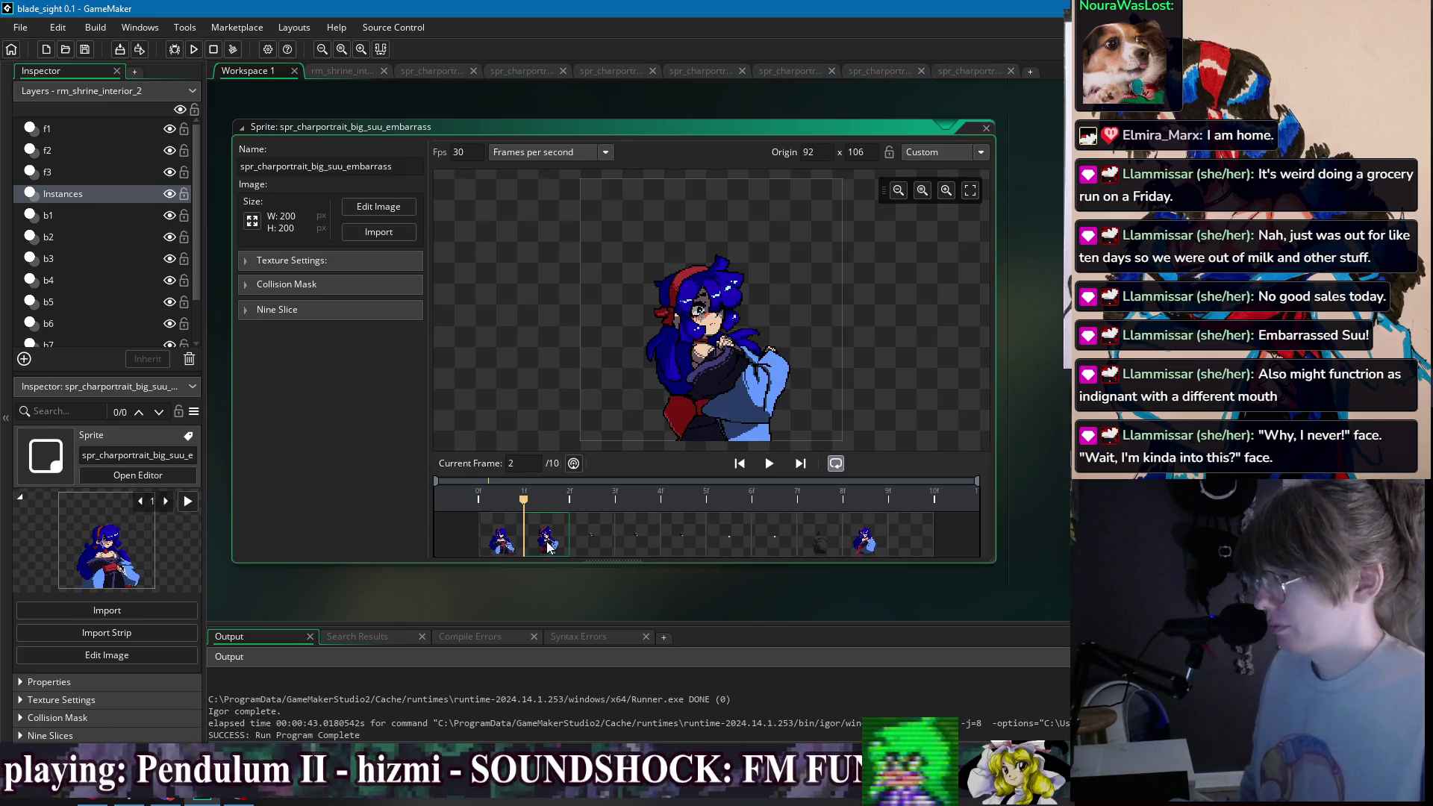
double_click(501, 544)
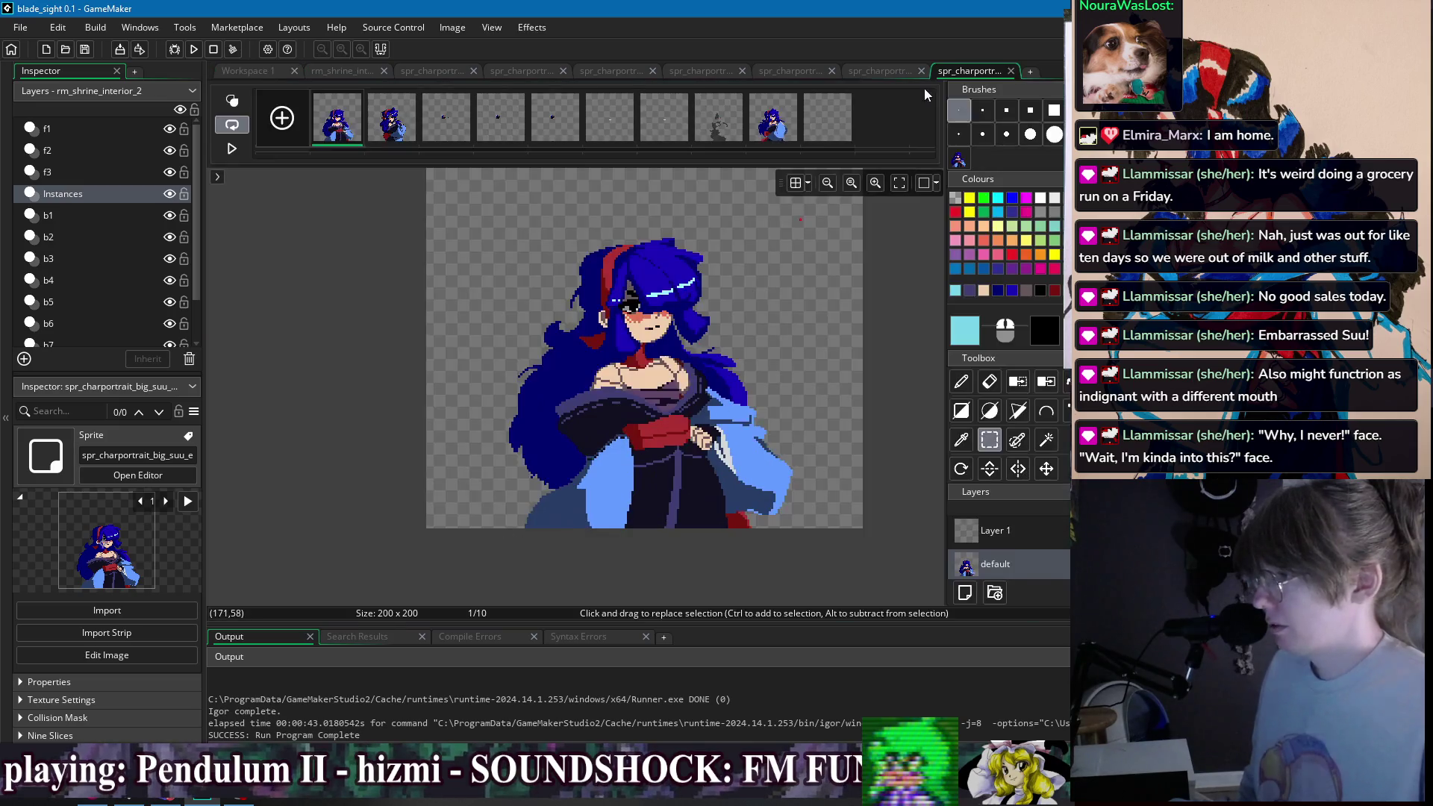
click(428, 73)
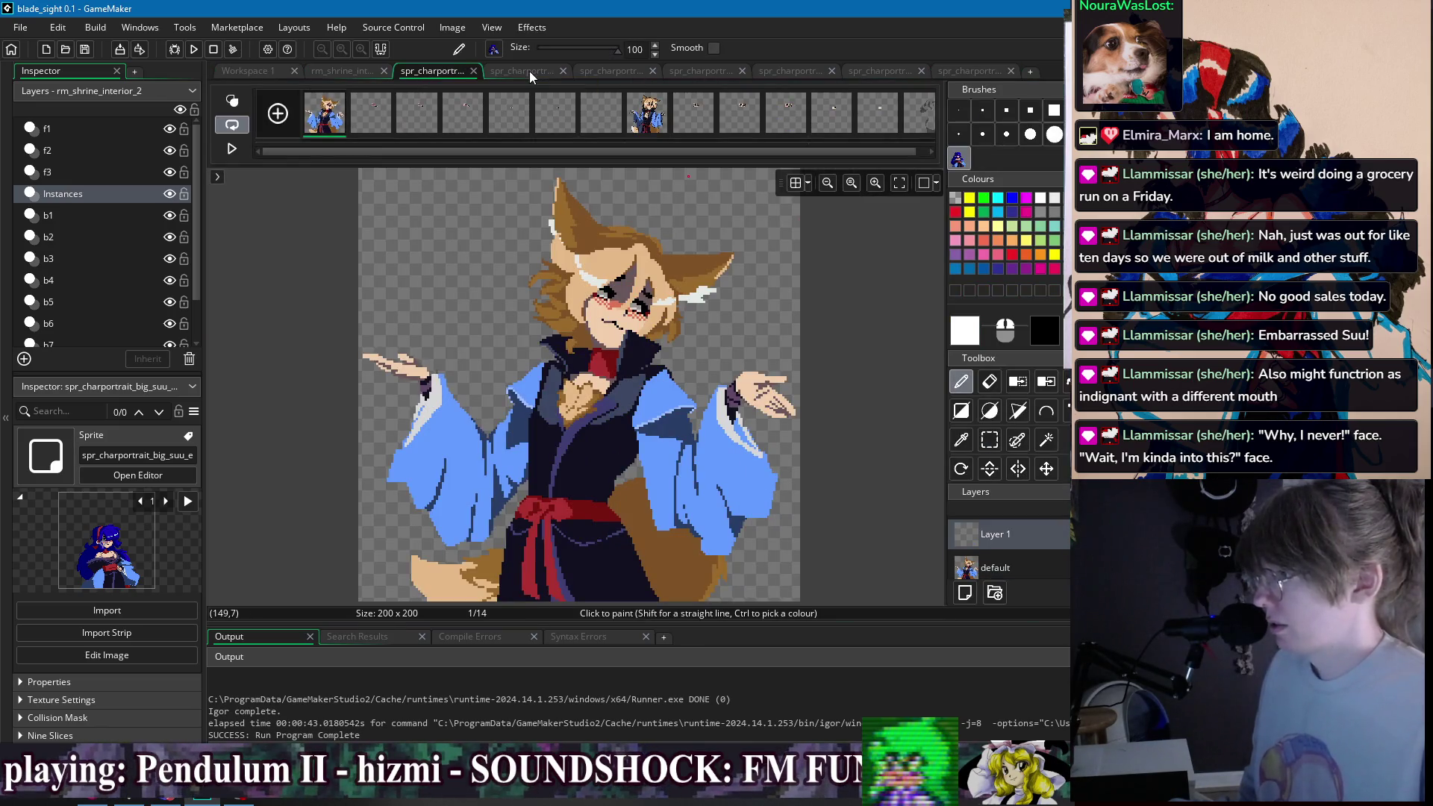
click(530, 70)
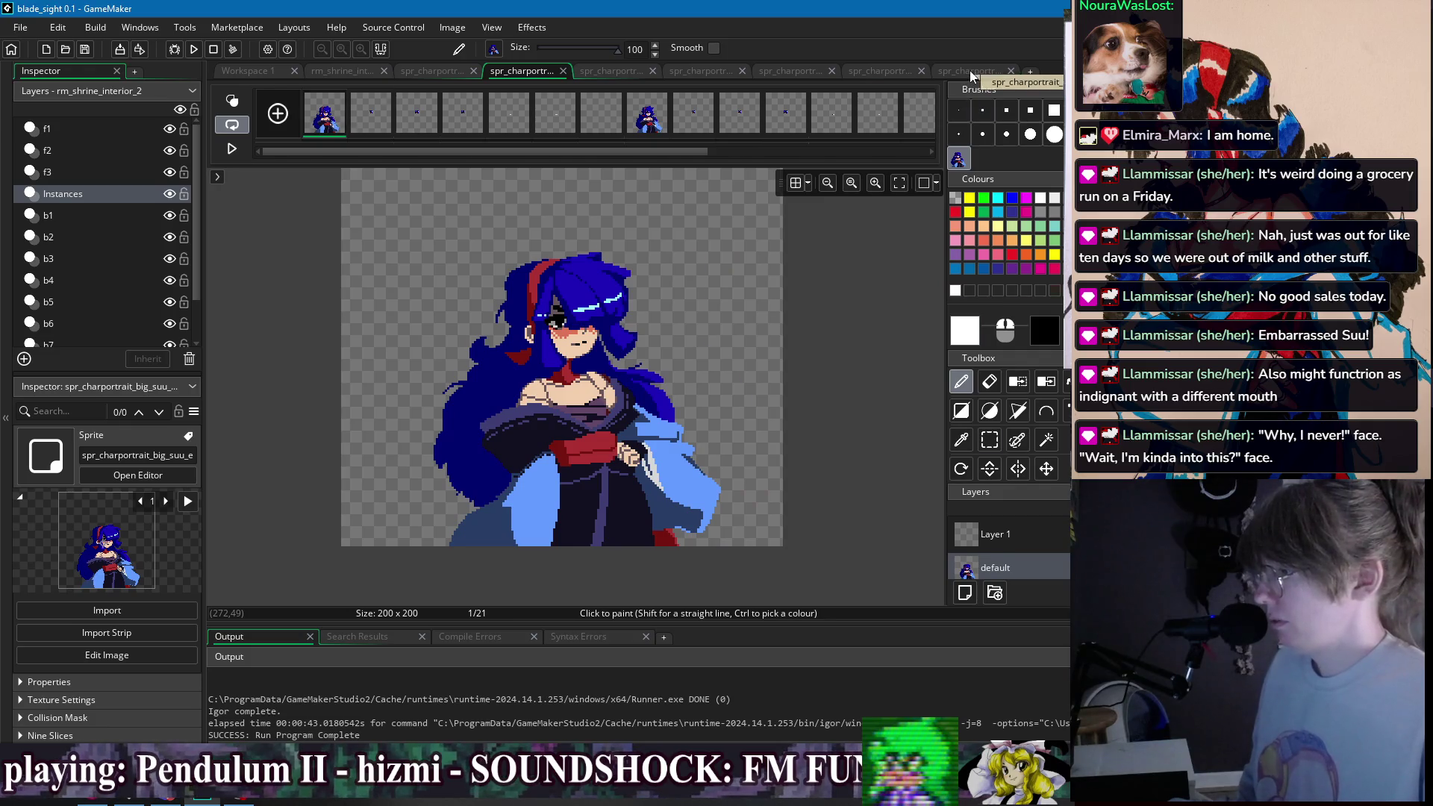
click(970, 70)
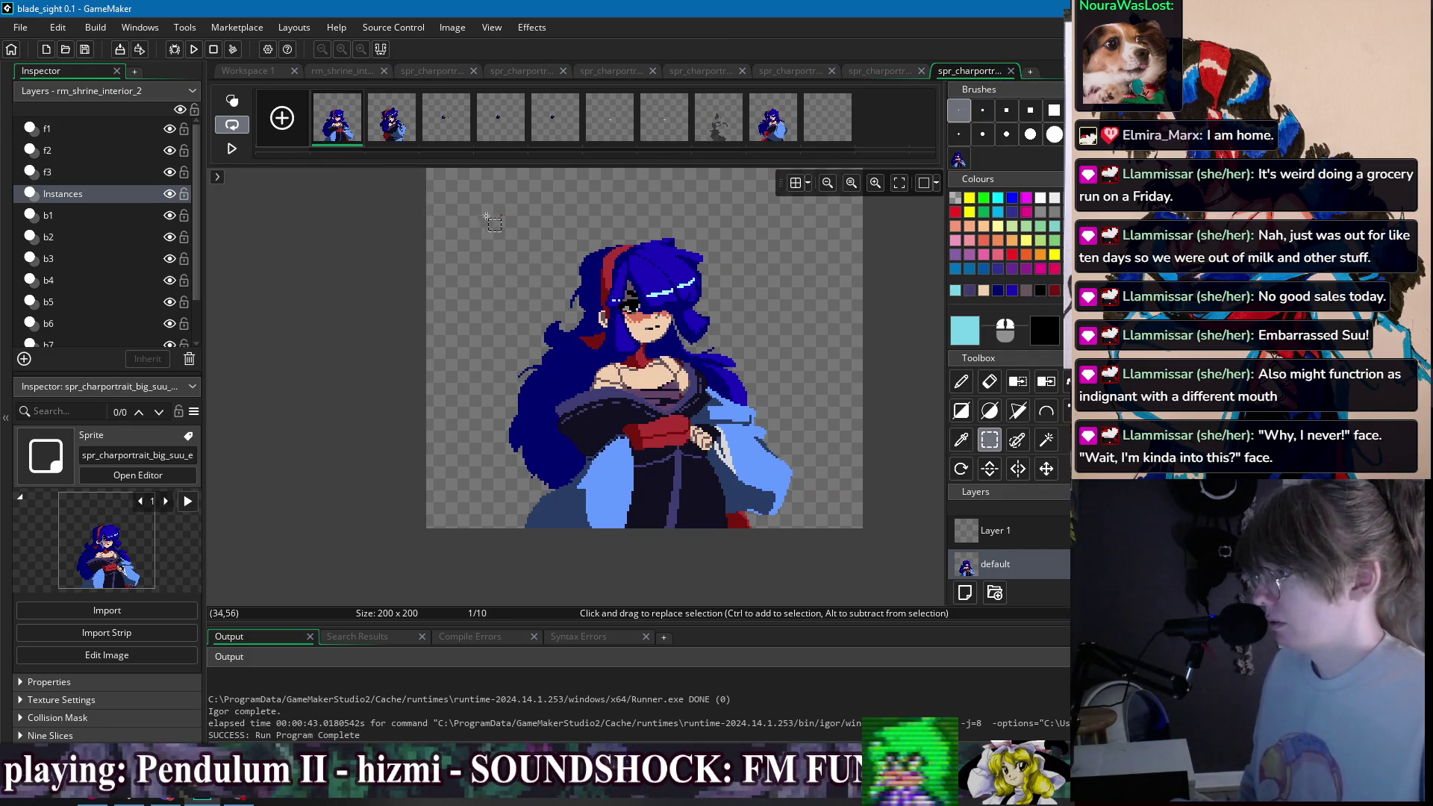
- Turn a selection of the whole character into a custom brush with Ctrl+B
mouse_move(474, 191)
mouse_down()
mouse_move(808, 516)
mouse_move(809, 555)
mouse_up()
key(ctrl+b)
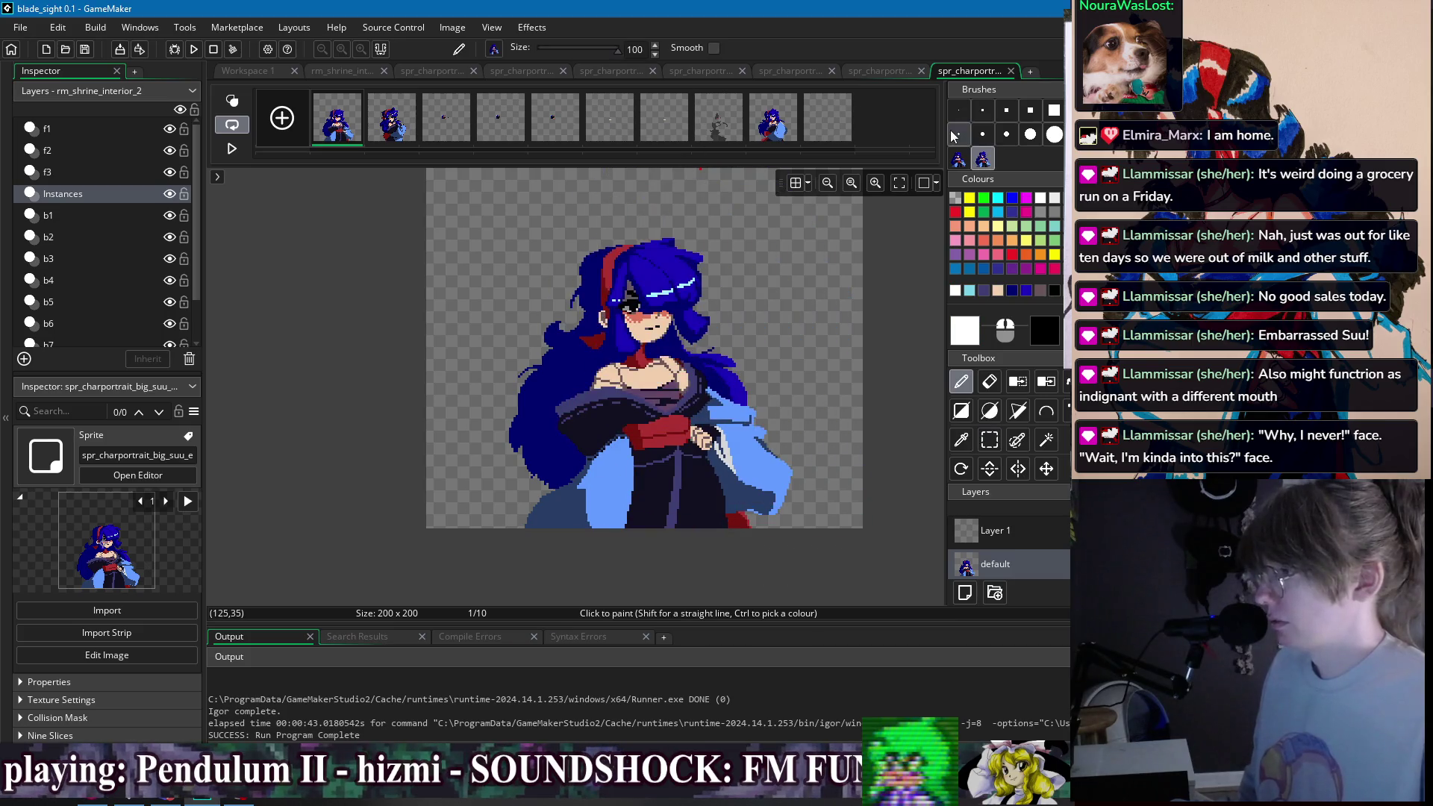
click(541, 72)
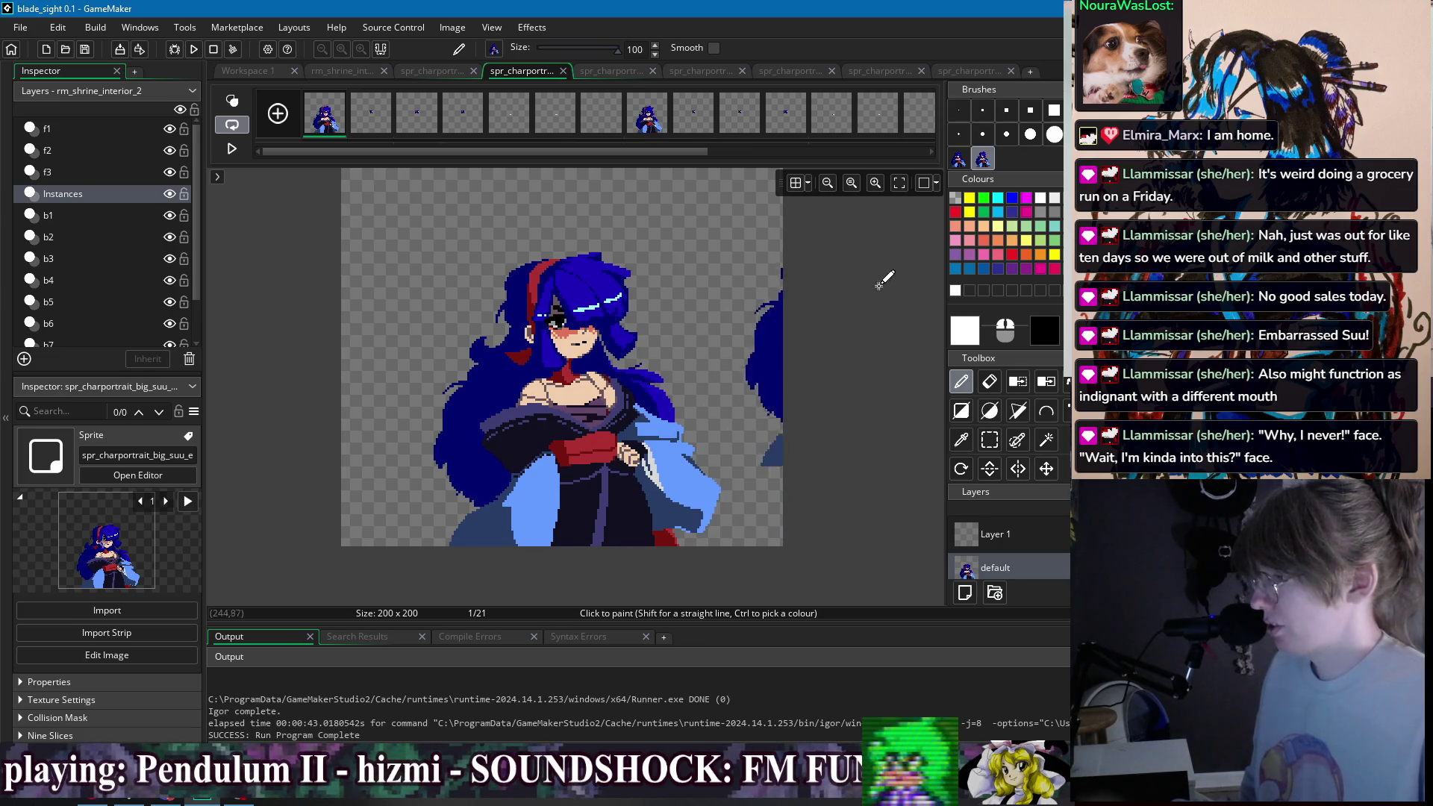
click(987, 71)
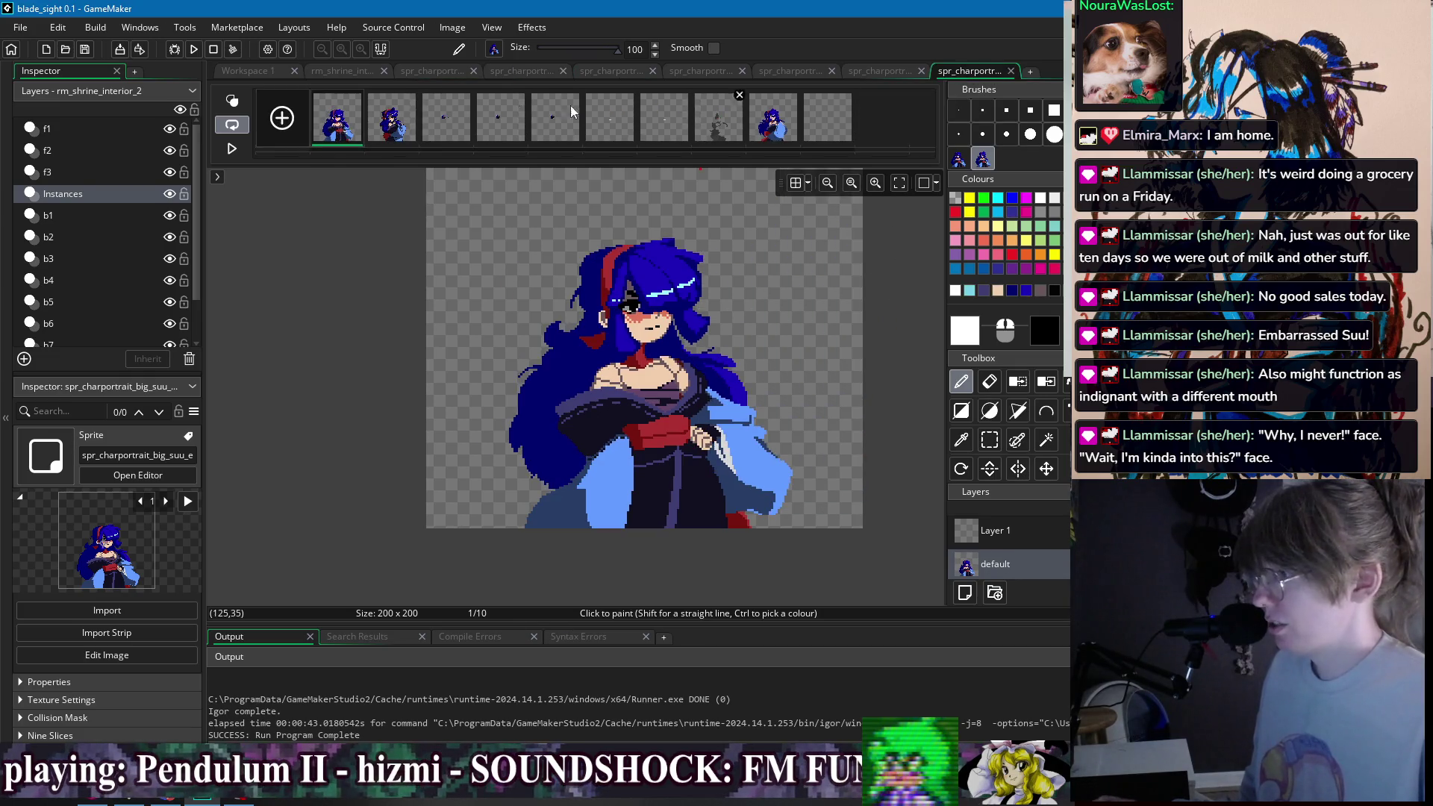
- Move frame 9 to third place and switch to a one-pixel brush
mouse_move(774, 119)
mouse_down()
mouse_move(284, 133)
mouse_move(335, 133)
mouse_up()
click(335, 133)
scroll(788, 279, up, 2)
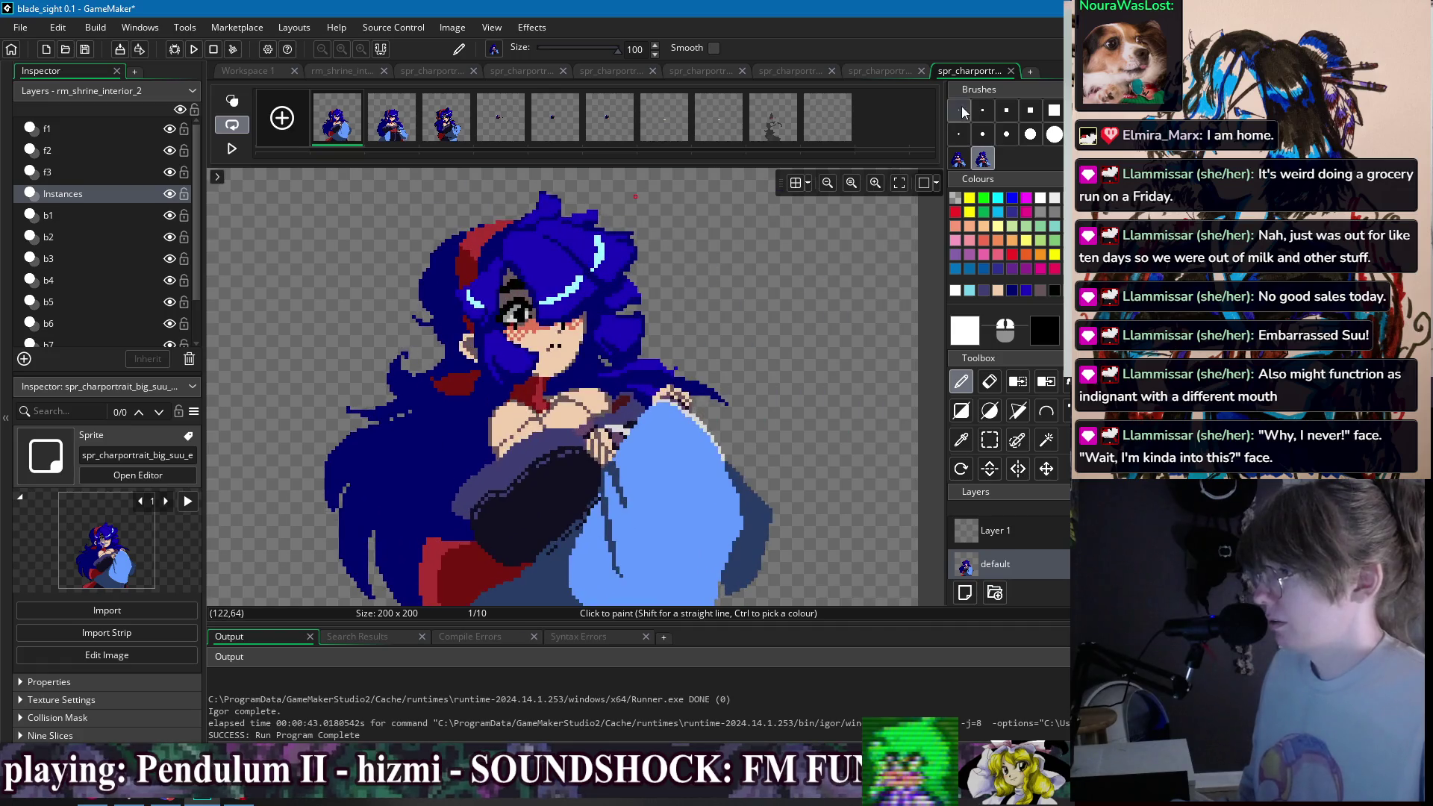
click(963, 112)
scroll(531, 286, up, 2)
- Duplicate the full portrait frame and erase everything except the eye area
key(ctrl+d)
click(398, 129)
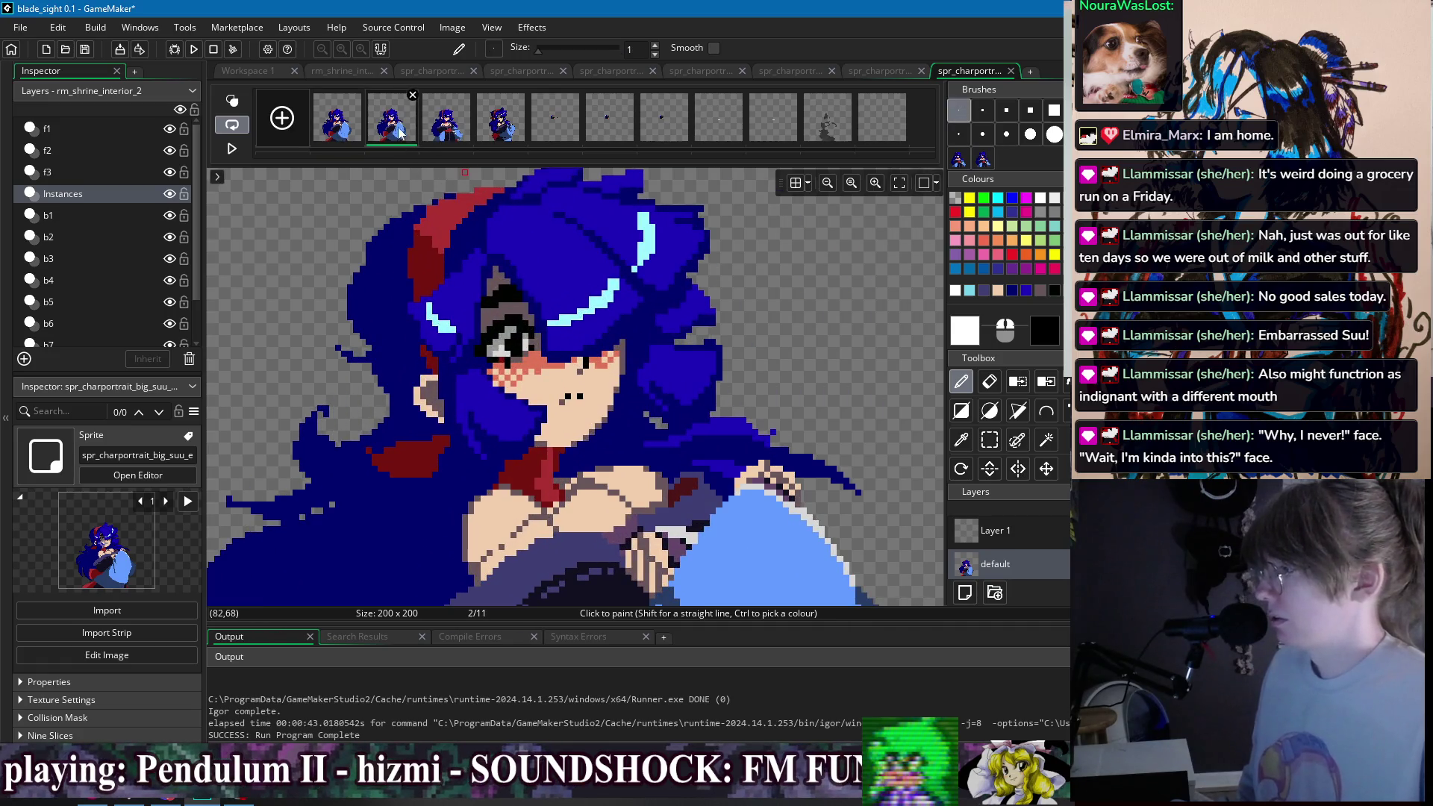
key(s)
drag(475, 309, 546, 368)
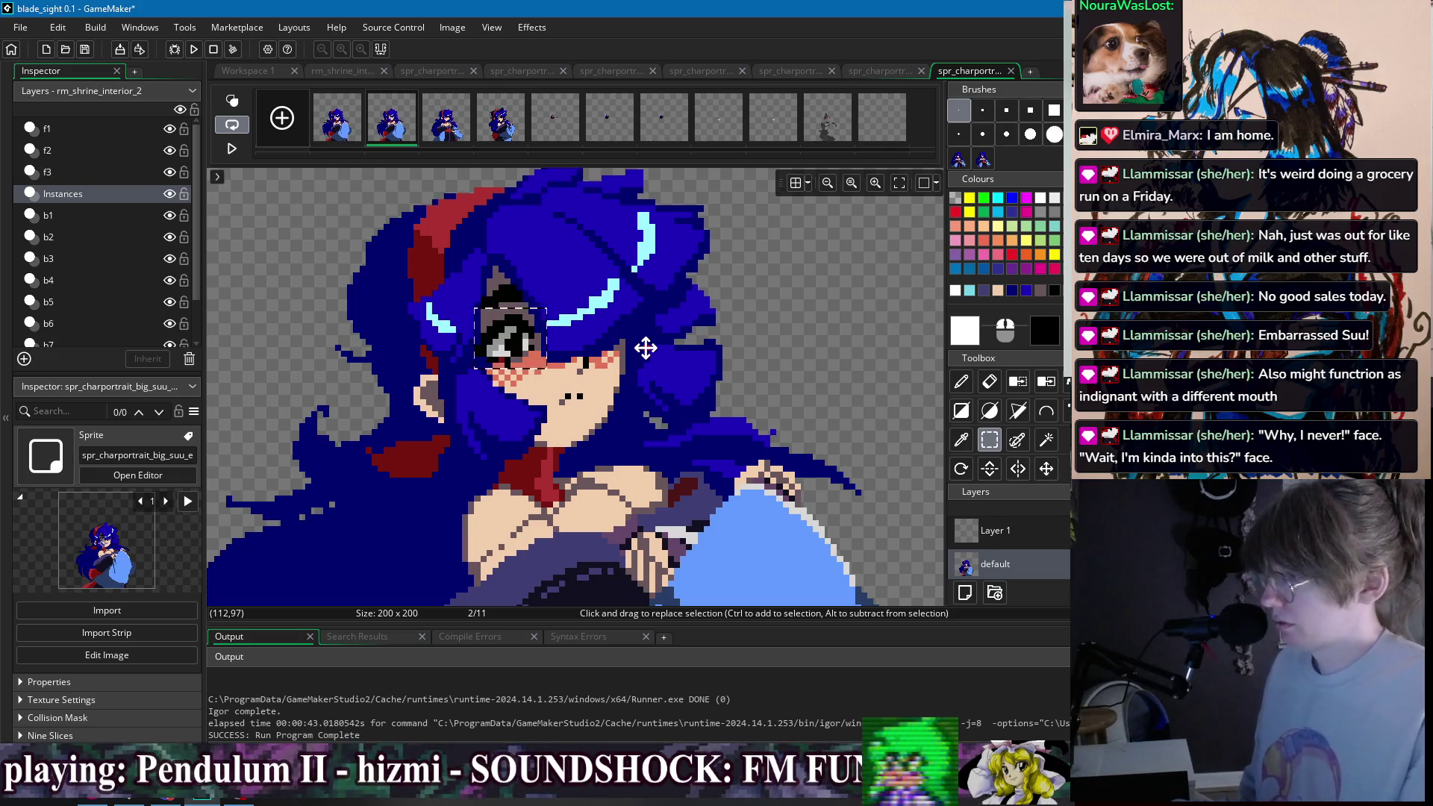
key(ctrl+i)
key(Delete)
- Copy the full portrait frame, paste it as a new frame, and inspect frame 9
click(338, 125)
key(ctrl+c)
key(ctrl+v)
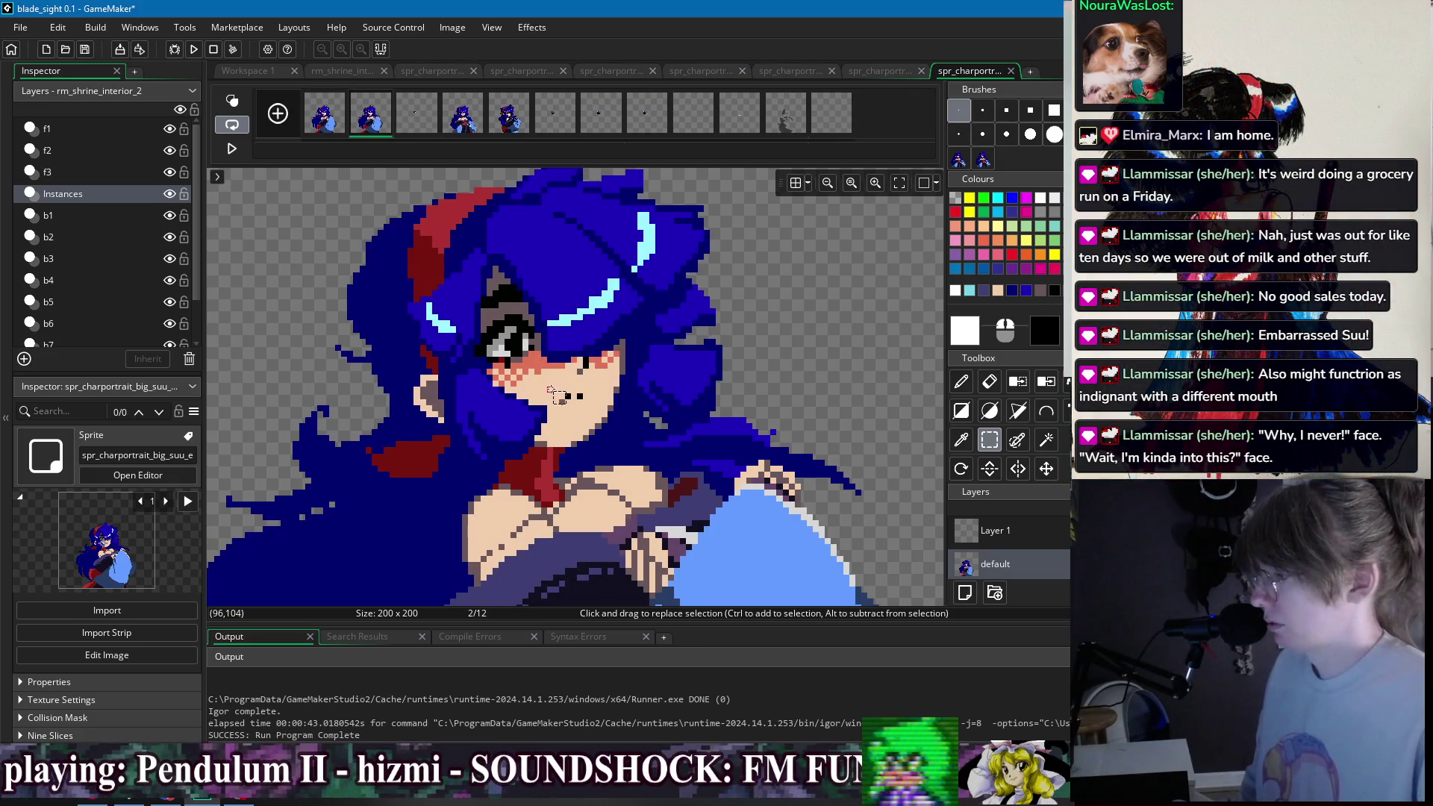
click(724, 118)
click(688, 123)
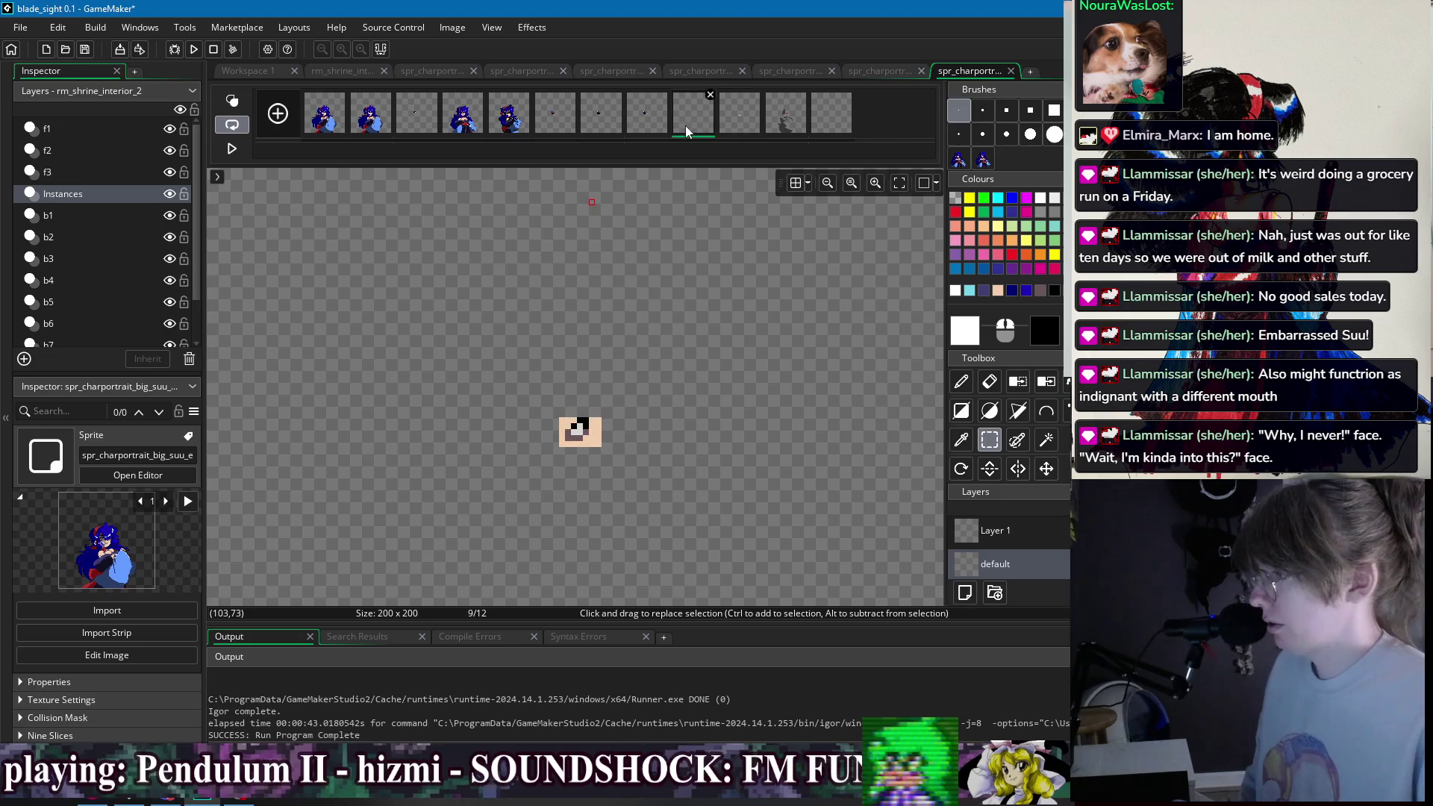
- Reorder the eye-fragment frames and delete the extra frame, confirming with Yes
drag(364, 120, 410, 120)
click(735, 127)
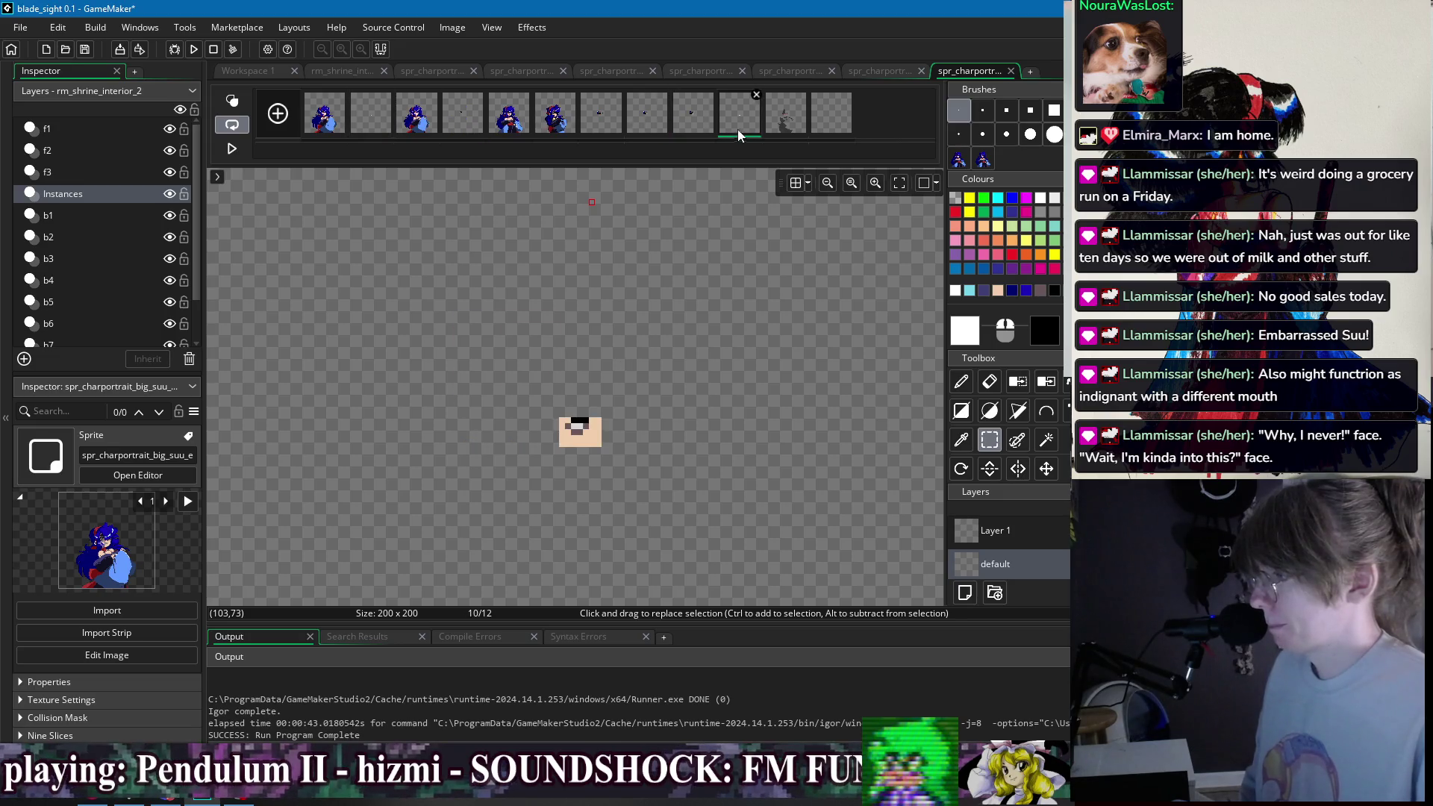
drag(739, 120, 370, 119)
click(463, 116)
key(Delete)
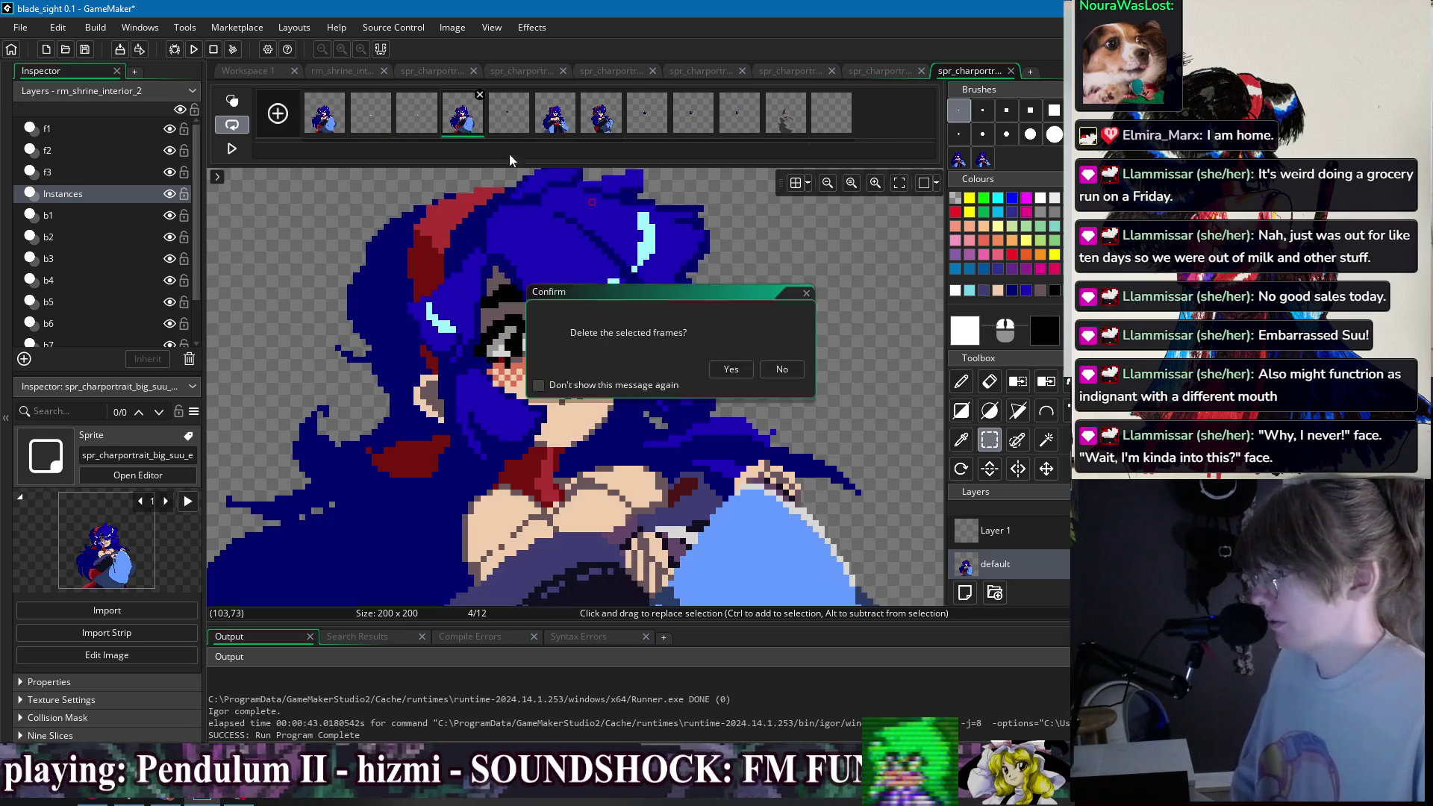
click(731, 369)
click(336, 119)
click(392, 123)
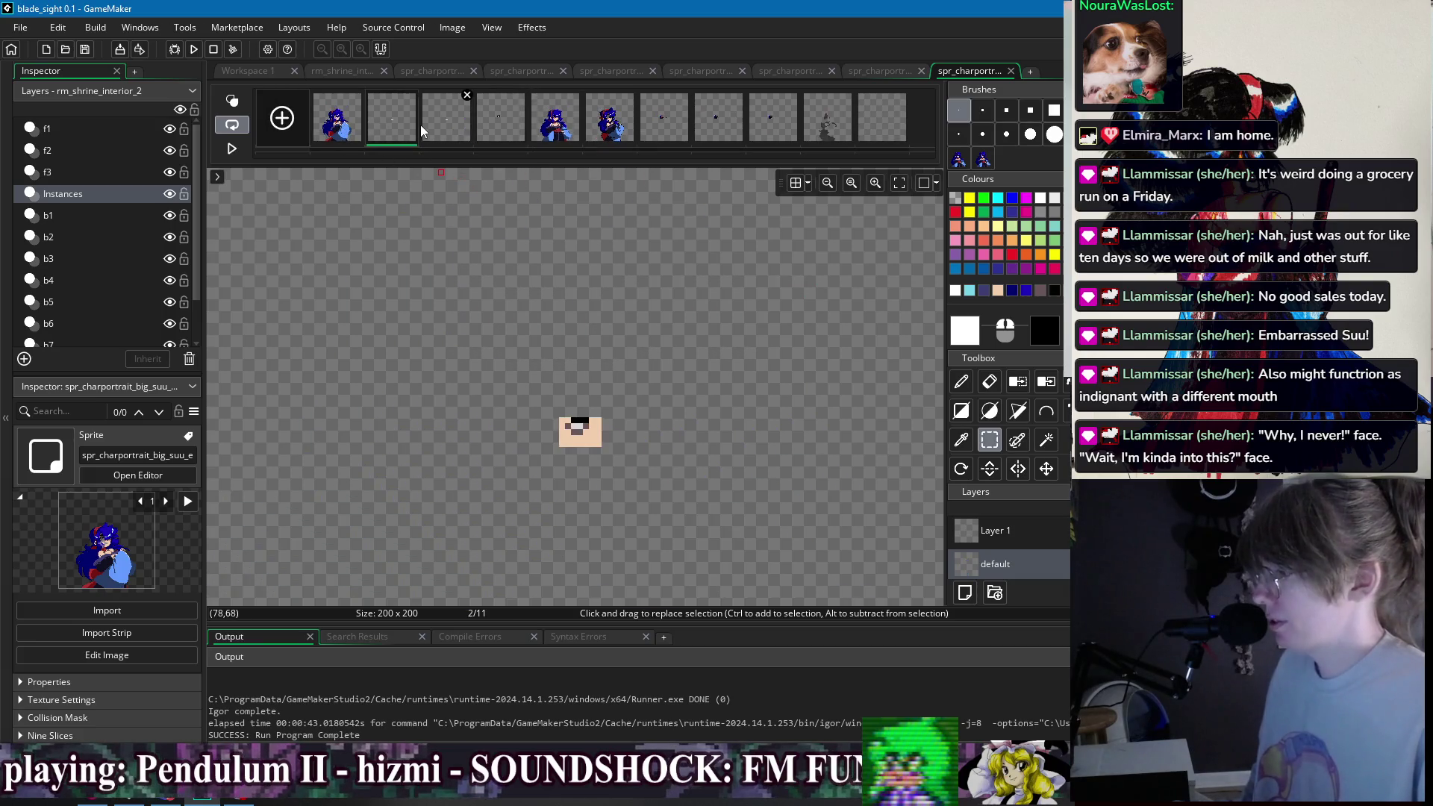
- Turn on onion skin, move frame 2's eye patch onto the face, and trim the frame 2 and 3 patch edges
click(336, 119)
click(232, 100)
click(375, 127)
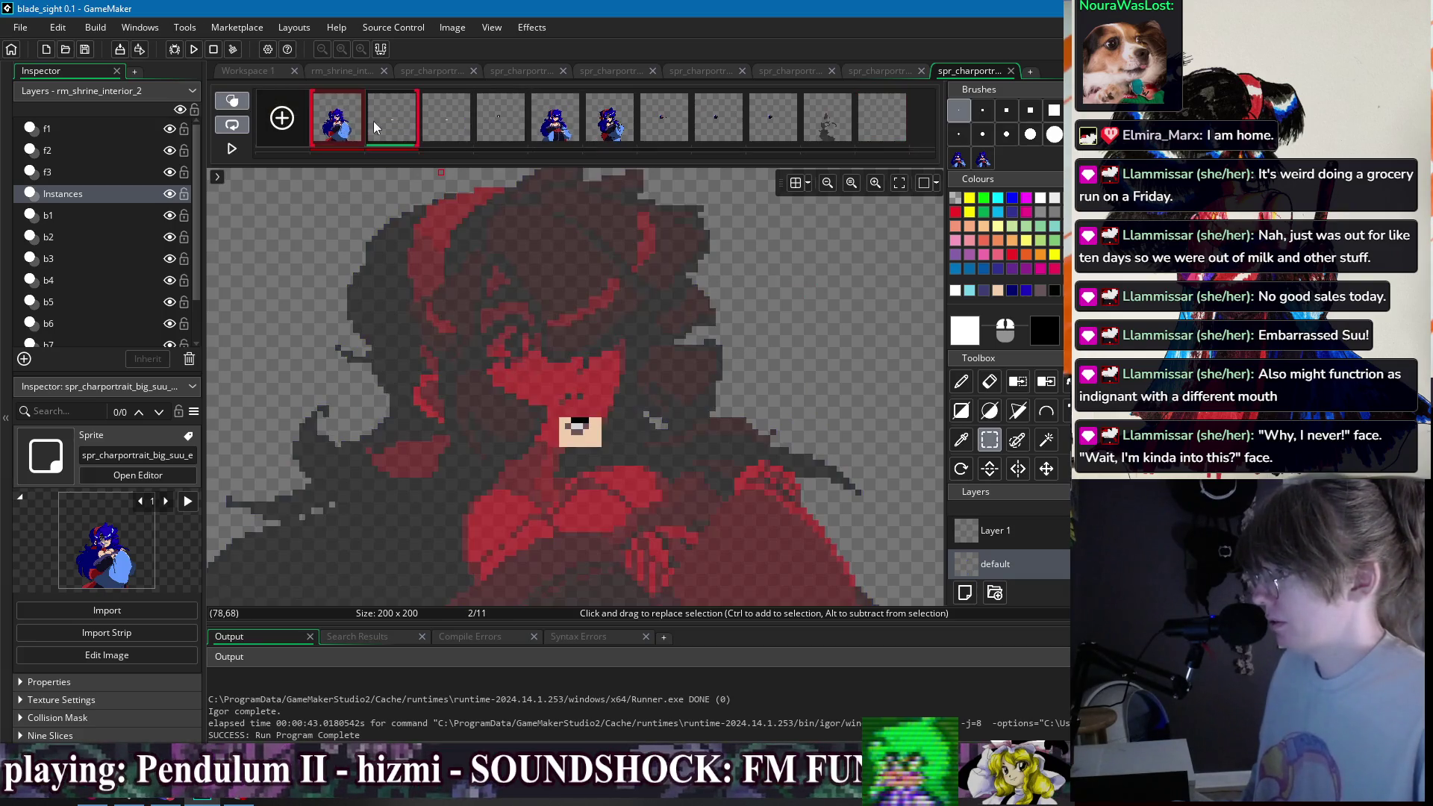
click(1045, 469)
mouse_move(604, 442)
mouse_down()
mouse_move(604, 411)
mouse_move(584, 397)
mouse_up()
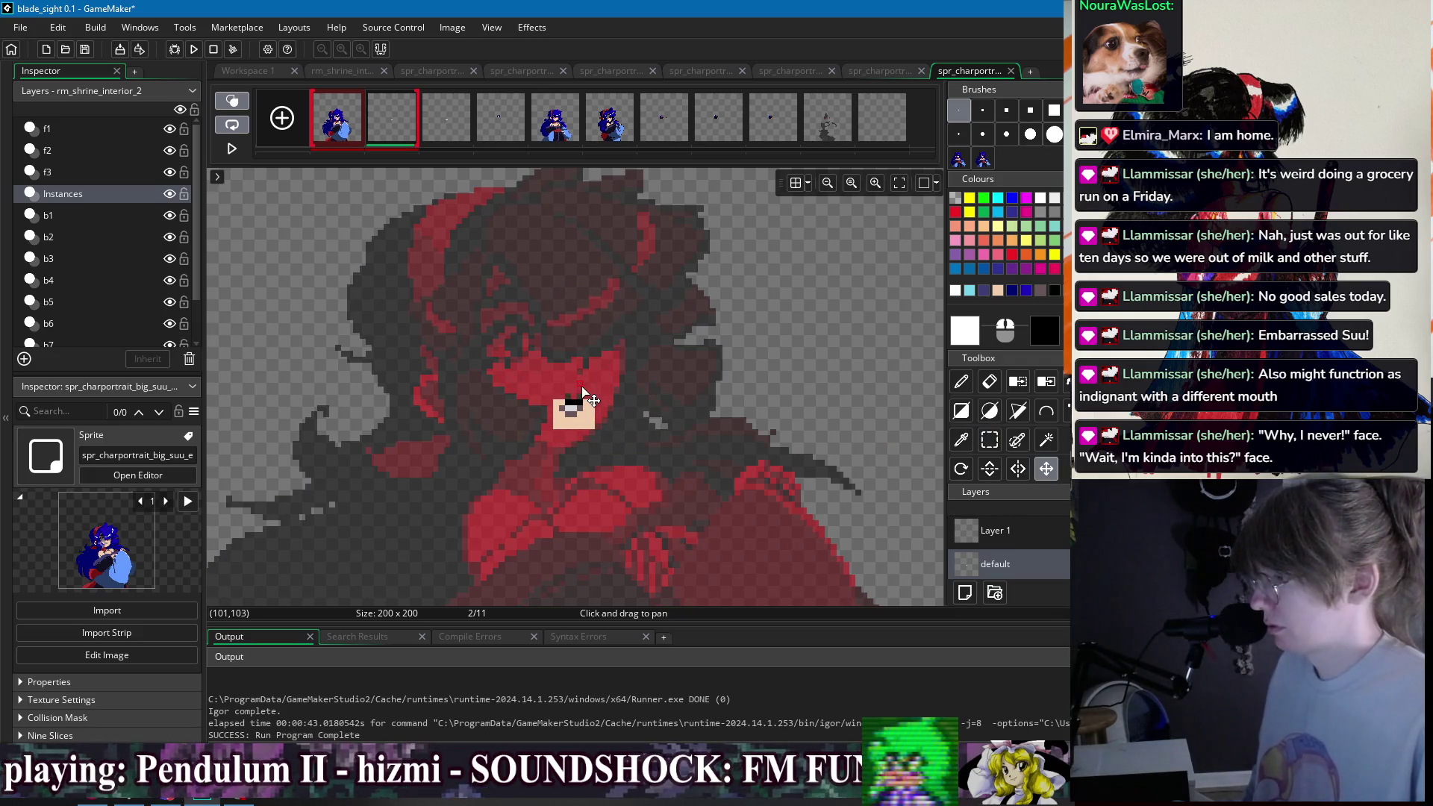
scroll(627, 418, up, 2)
key(e)
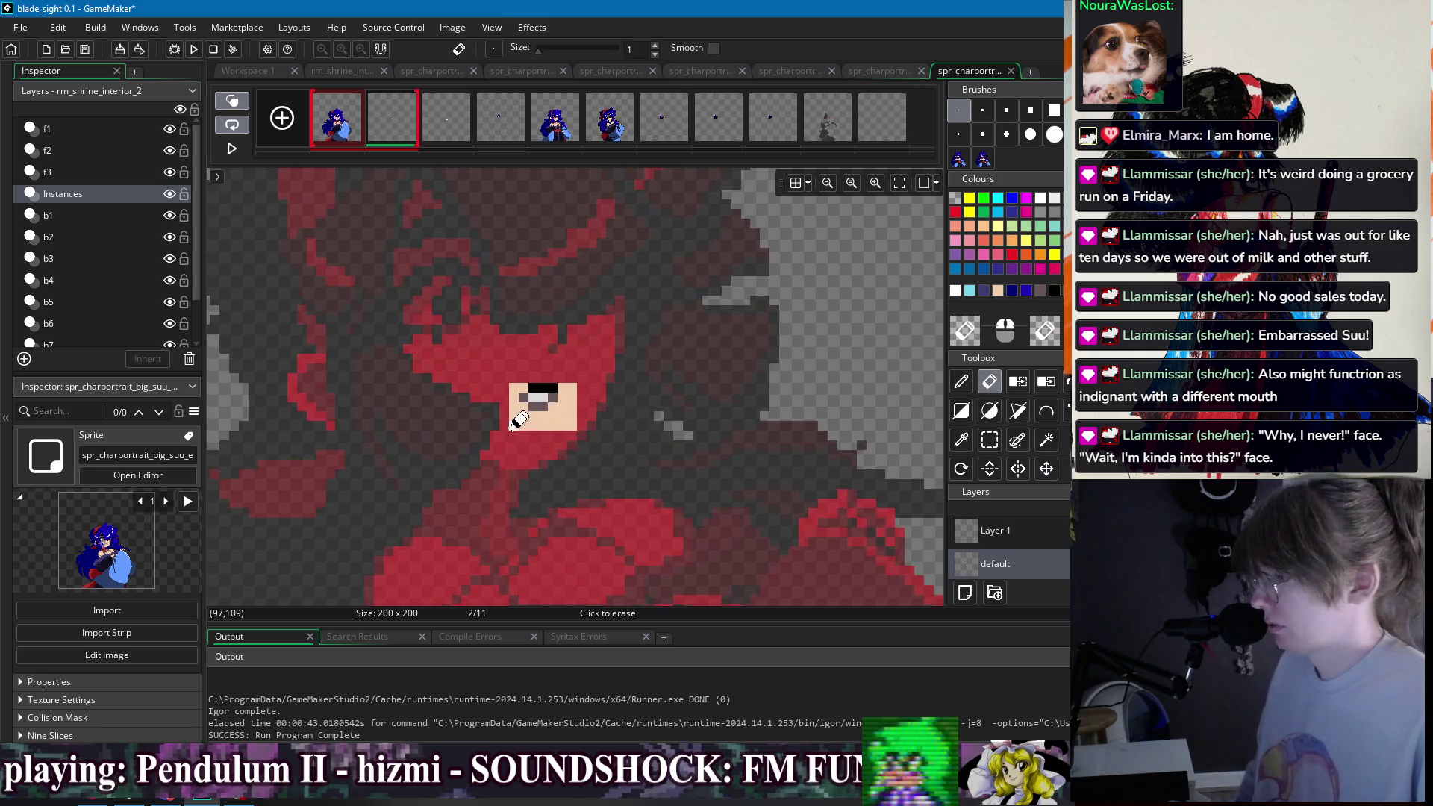
drag(572, 388, 567, 416)
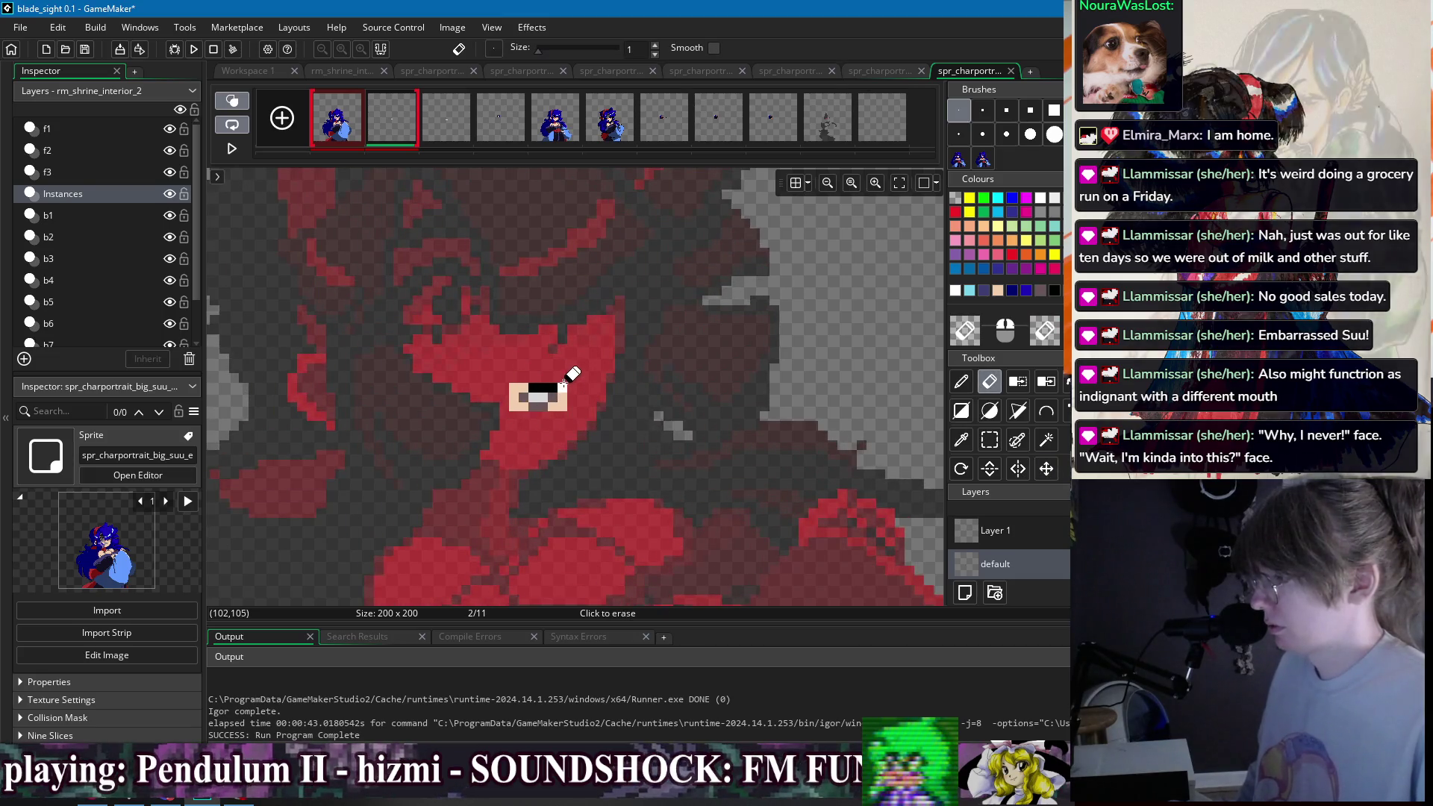
click(447, 117)
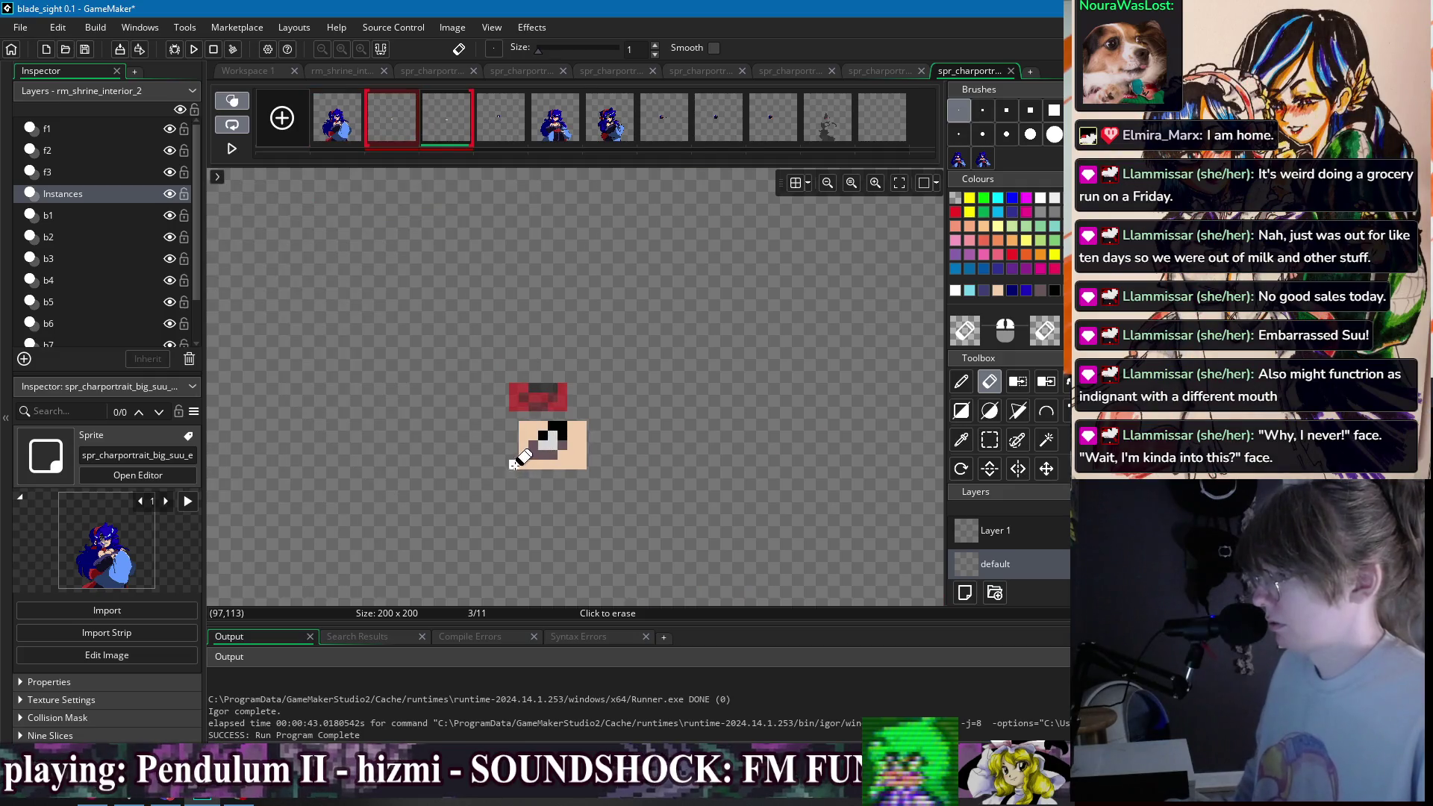
mouse_move(582, 424)
mouse_down()
mouse_move(582, 456)
mouse_move(543, 419)
mouse_up()
key(m)
- Compare frames 2 and 3 over the onion skin and nudge frame 2's eye patch up one pixel
click(381, 123)
click(455, 124)
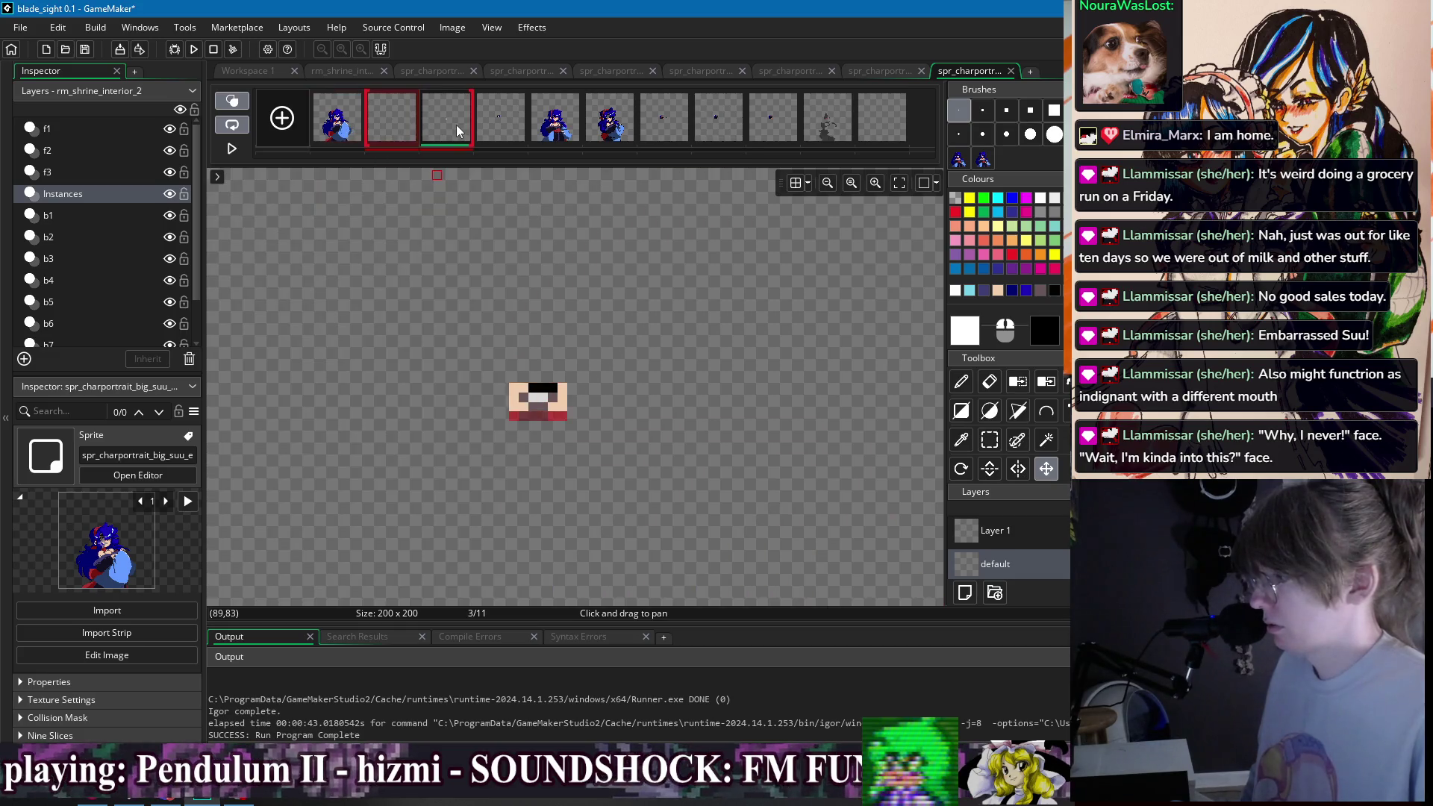
click(339, 123)
click(440, 130)
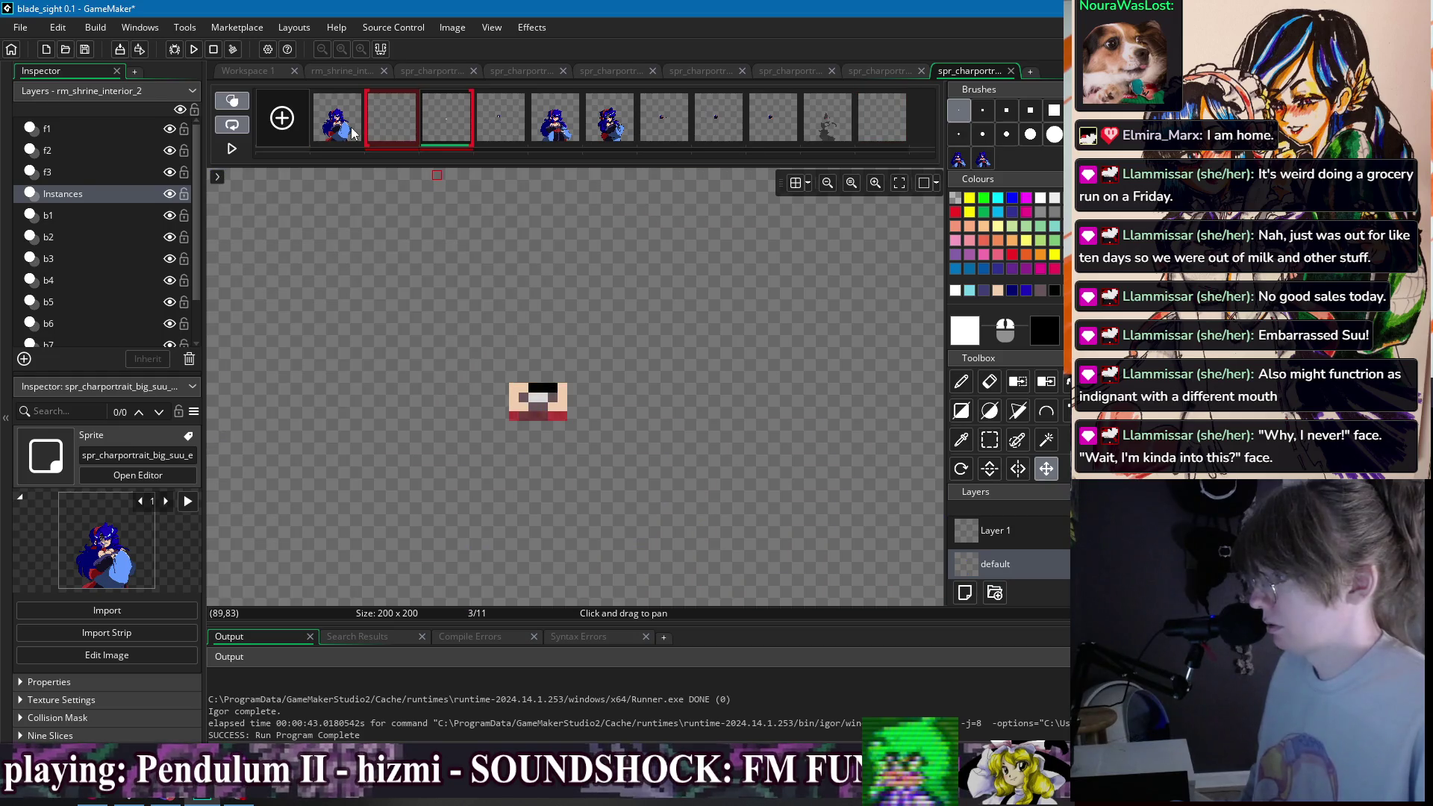
click(340, 124)
click(383, 123)
key(Up)
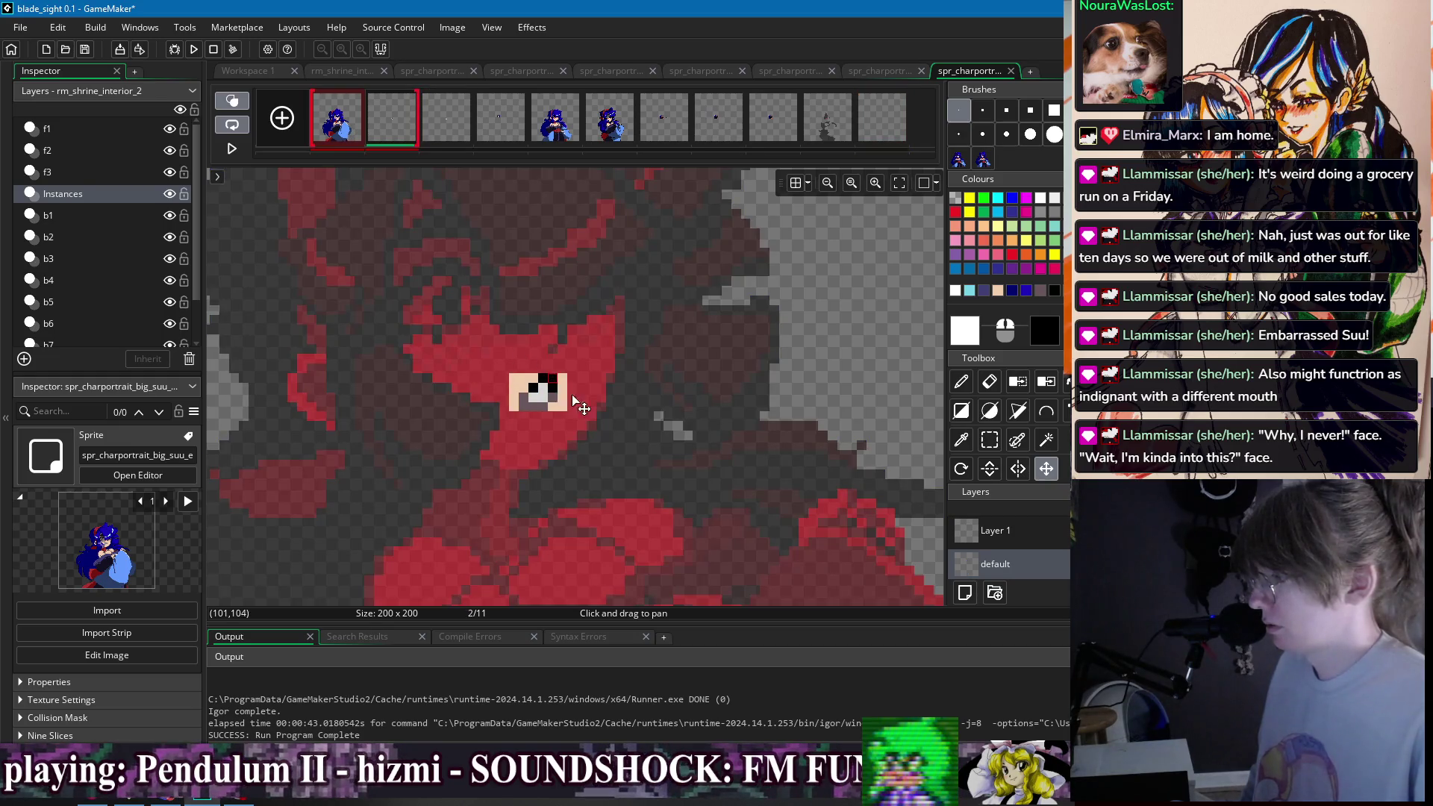
- Flip between frames to check alignment, moving frame 2's eye patch down one pixel
click(437, 116)
click(392, 118)
click(337, 119)
click(432, 119)
click(380, 119)
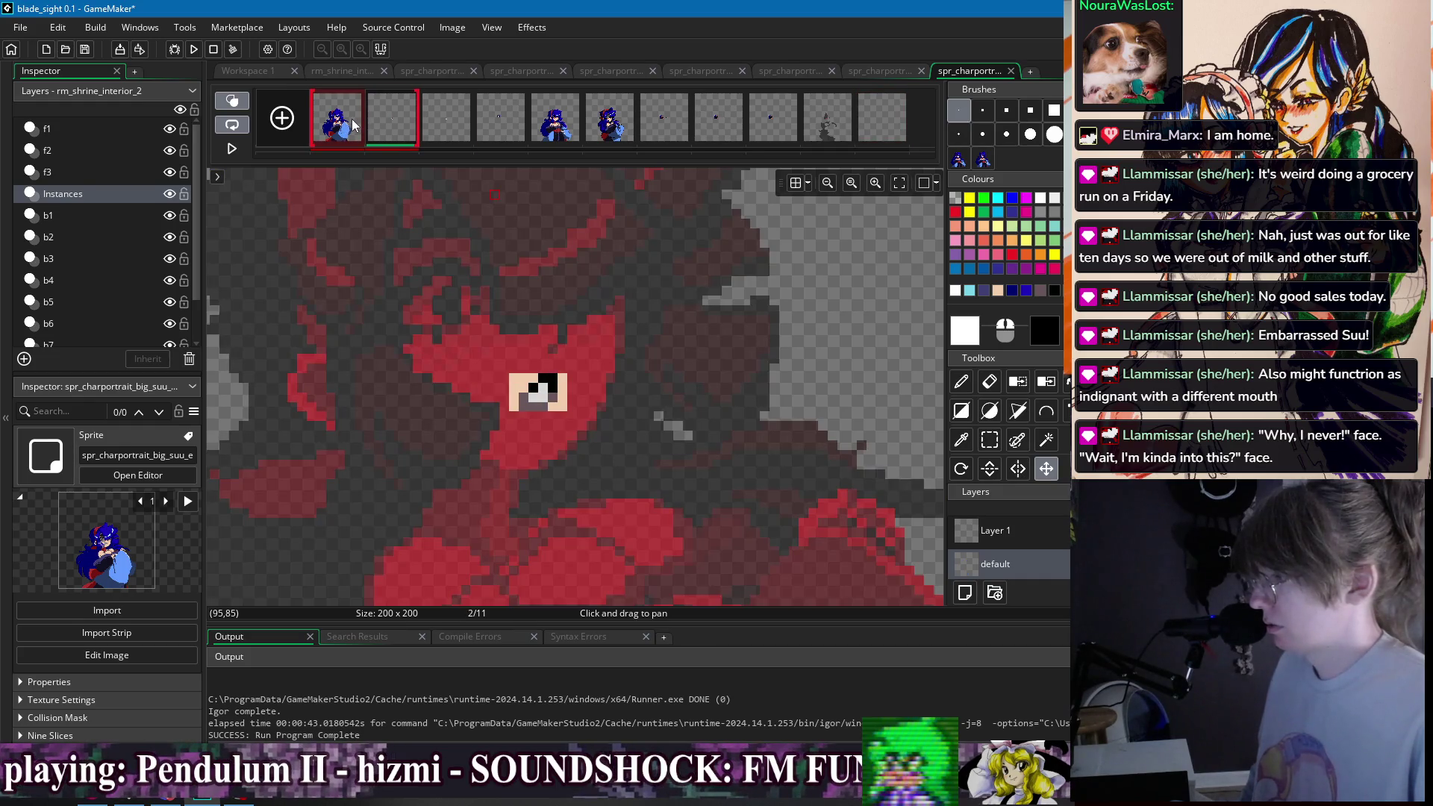
click(435, 118)
click(405, 121)
drag(554, 407, 555, 416)
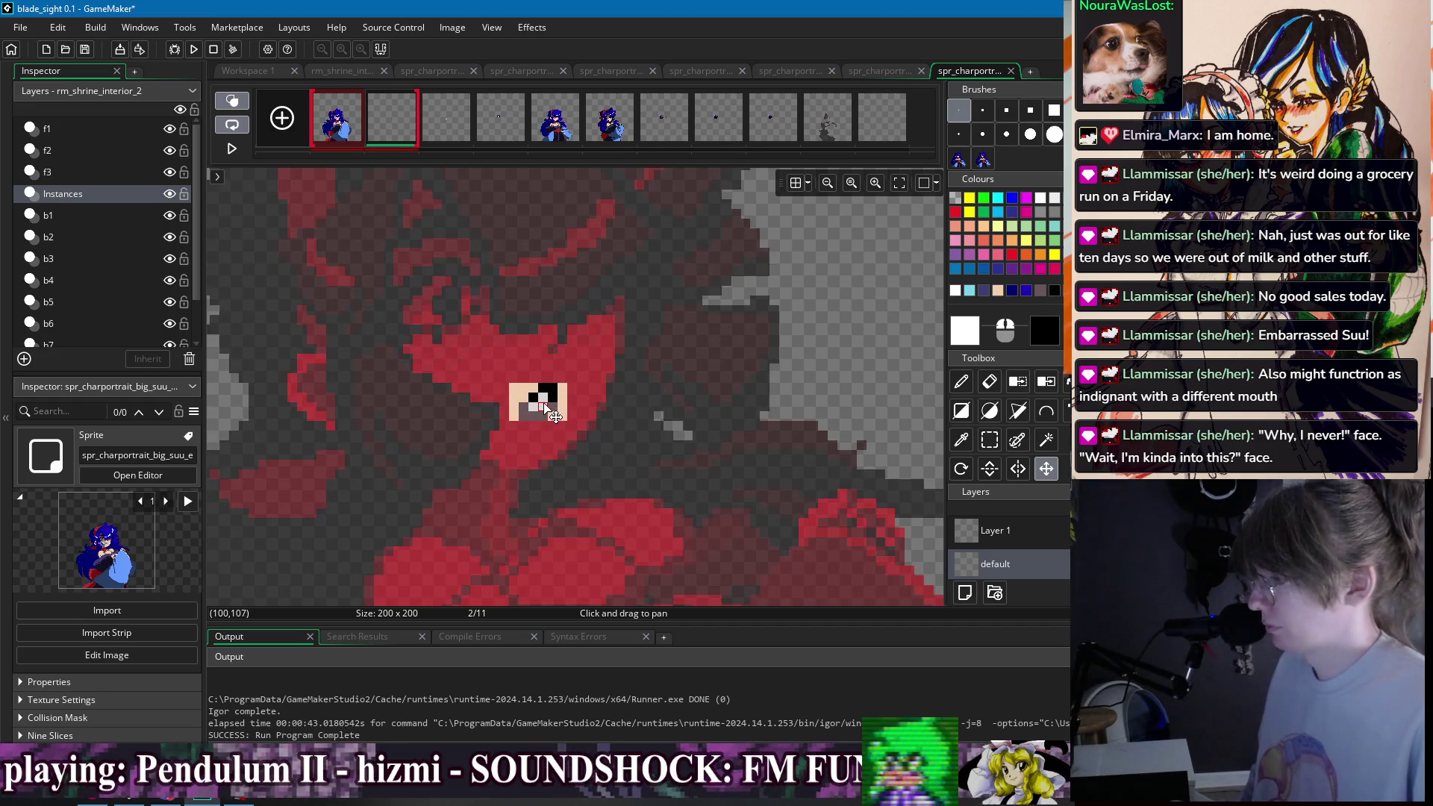
click(440, 119)
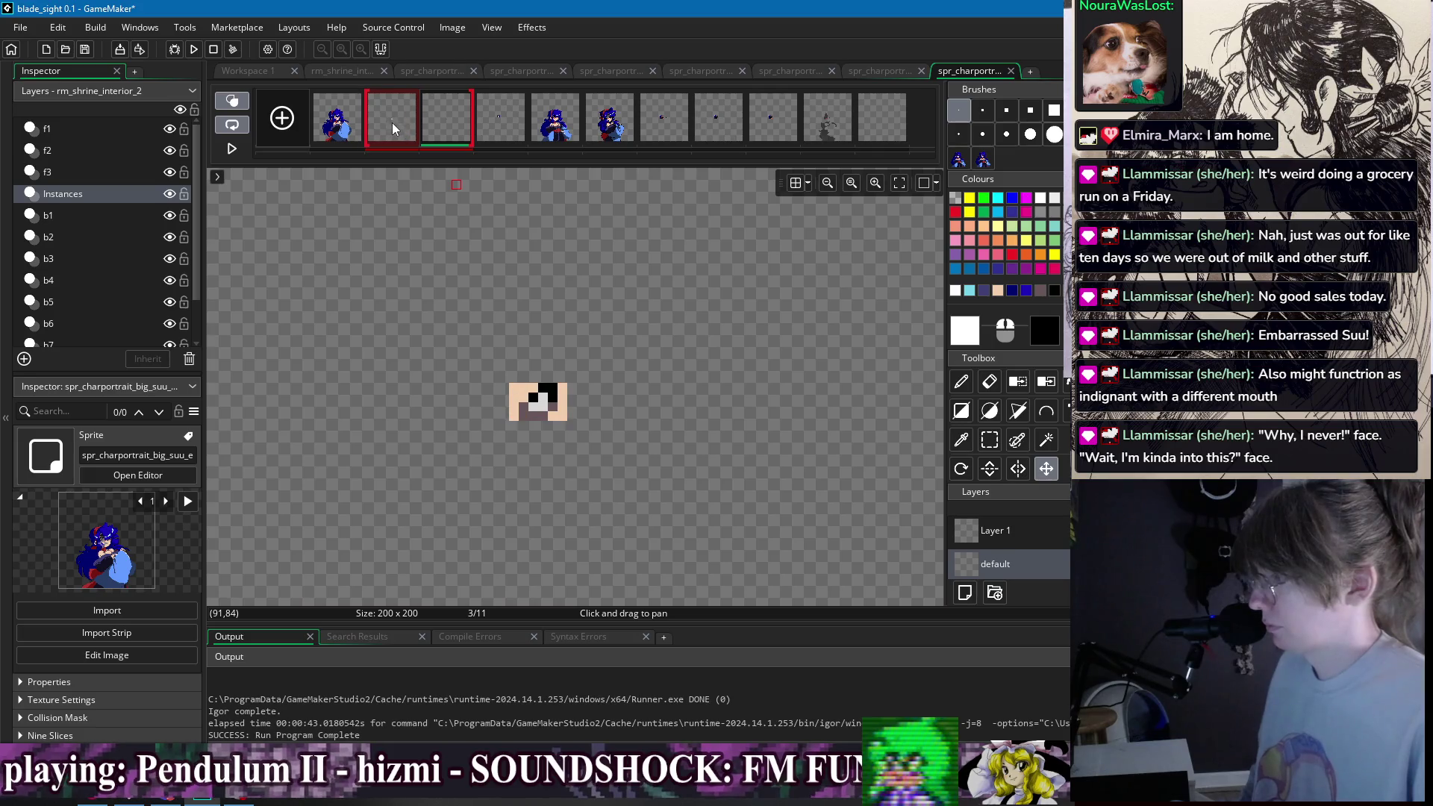
- Extend the onion skin to frame 1 and insert a new eye overlay frame at position 2
shift+click(360, 118)
click(407, 125)
click(360, 118)
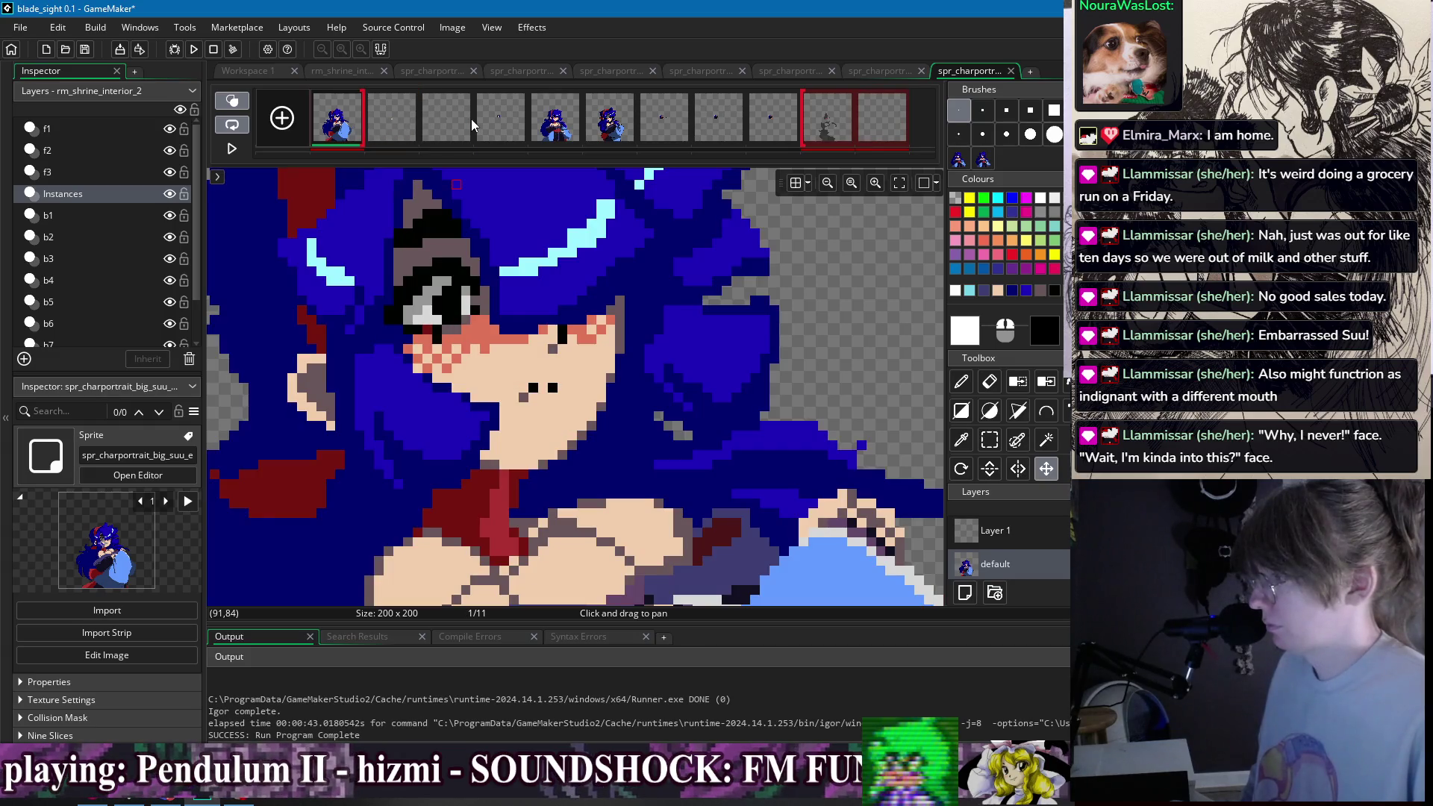
drag(491, 119, 400, 127)
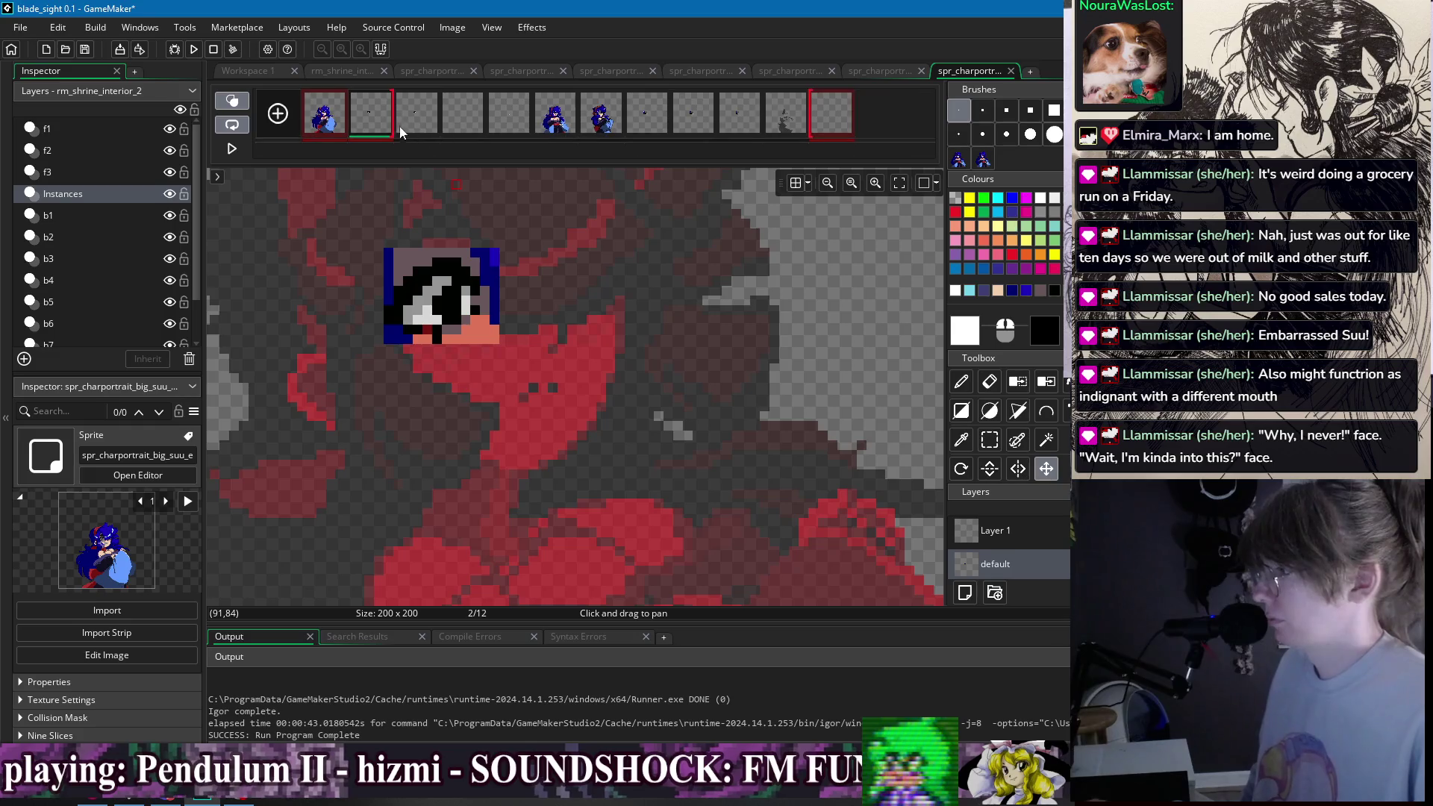
- Pencil the closed eye on the new frame: black lash line, mauve eyelid and dark blue hair pixels
drag(403, 283, 451, 284)
scroll(493, 351, up, 2)
key(d)
mouse_move(491, 356)
mouse_down()
mouse_move(555, 365)
mouse_move(516, 357)
mouse_up()
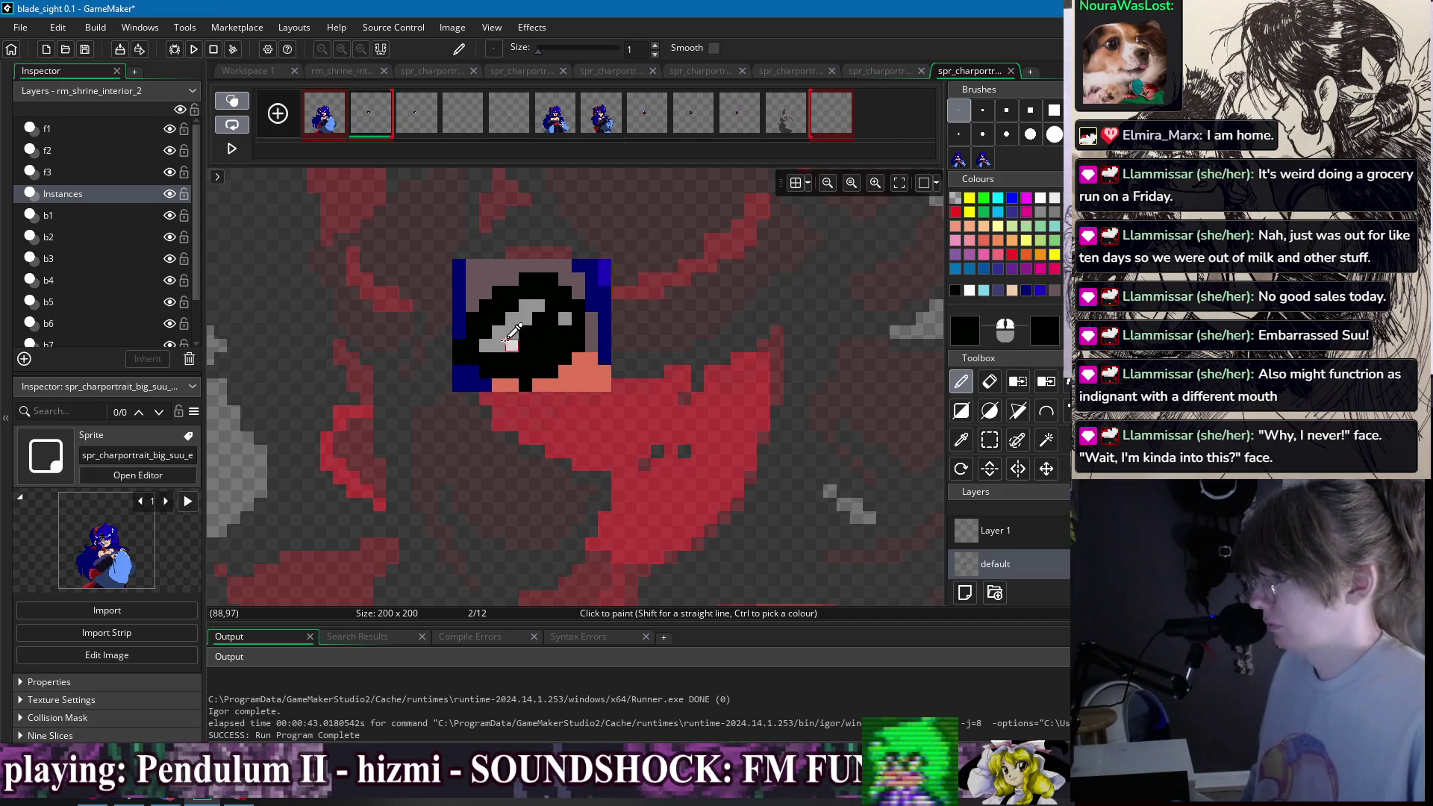
ctrl+click(489, 284)
mouse_move(470, 309)
mouse_down()
mouse_move(482, 343)
mouse_move(567, 316)
mouse_move(584, 295)
mouse_move(526, 274)
mouse_move(515, 329)
mouse_move(463, 368)
mouse_up()
ctrl+click(467, 344)
ctrl+click(480, 361)
- Check the closed-eye frame against the full portrait and turn an edge skin pixel black
scroll(601, 358, down, 2)
scroll(560, 335, up, 3)
scroll(586, 239, down, 2)
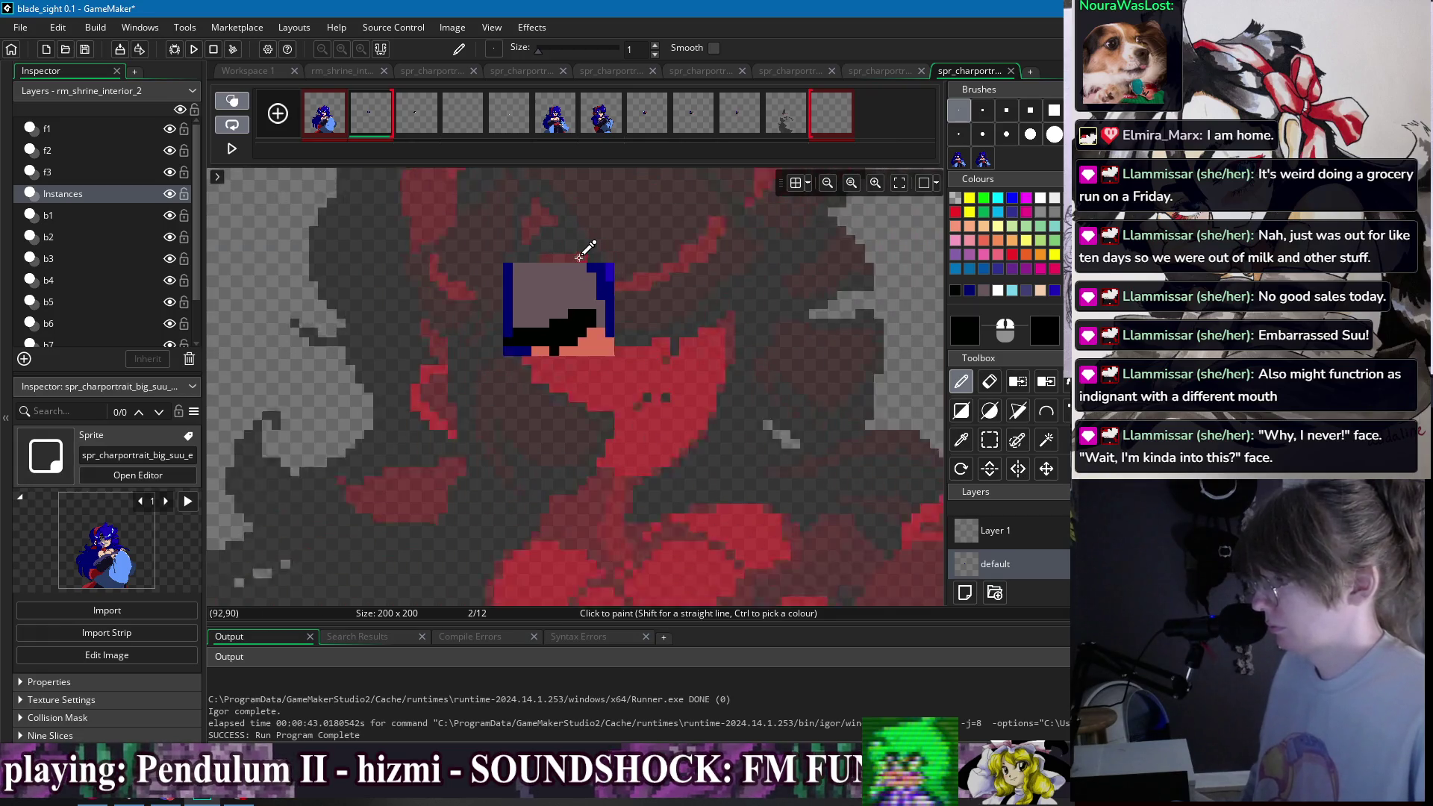
click(337, 125)
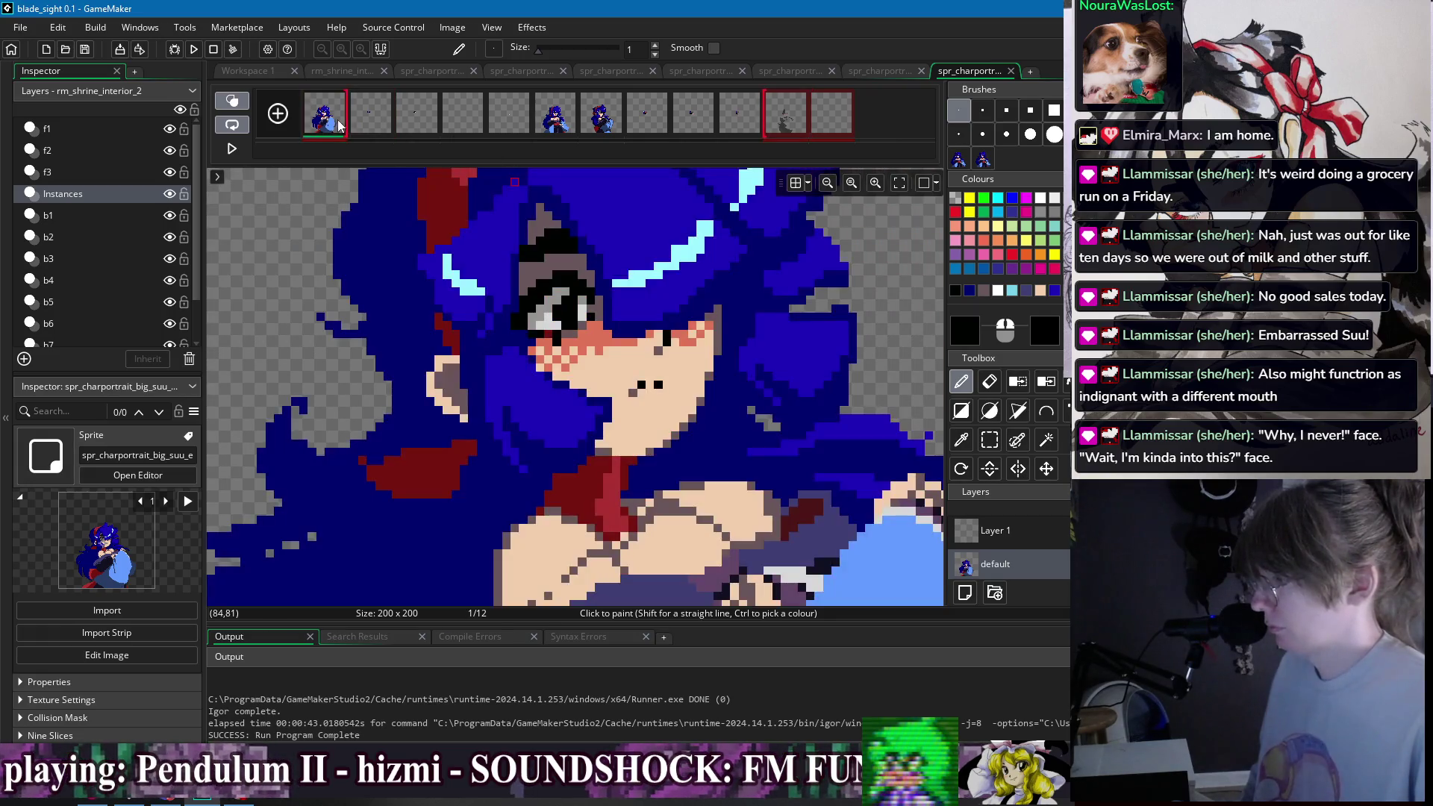
click(364, 124)
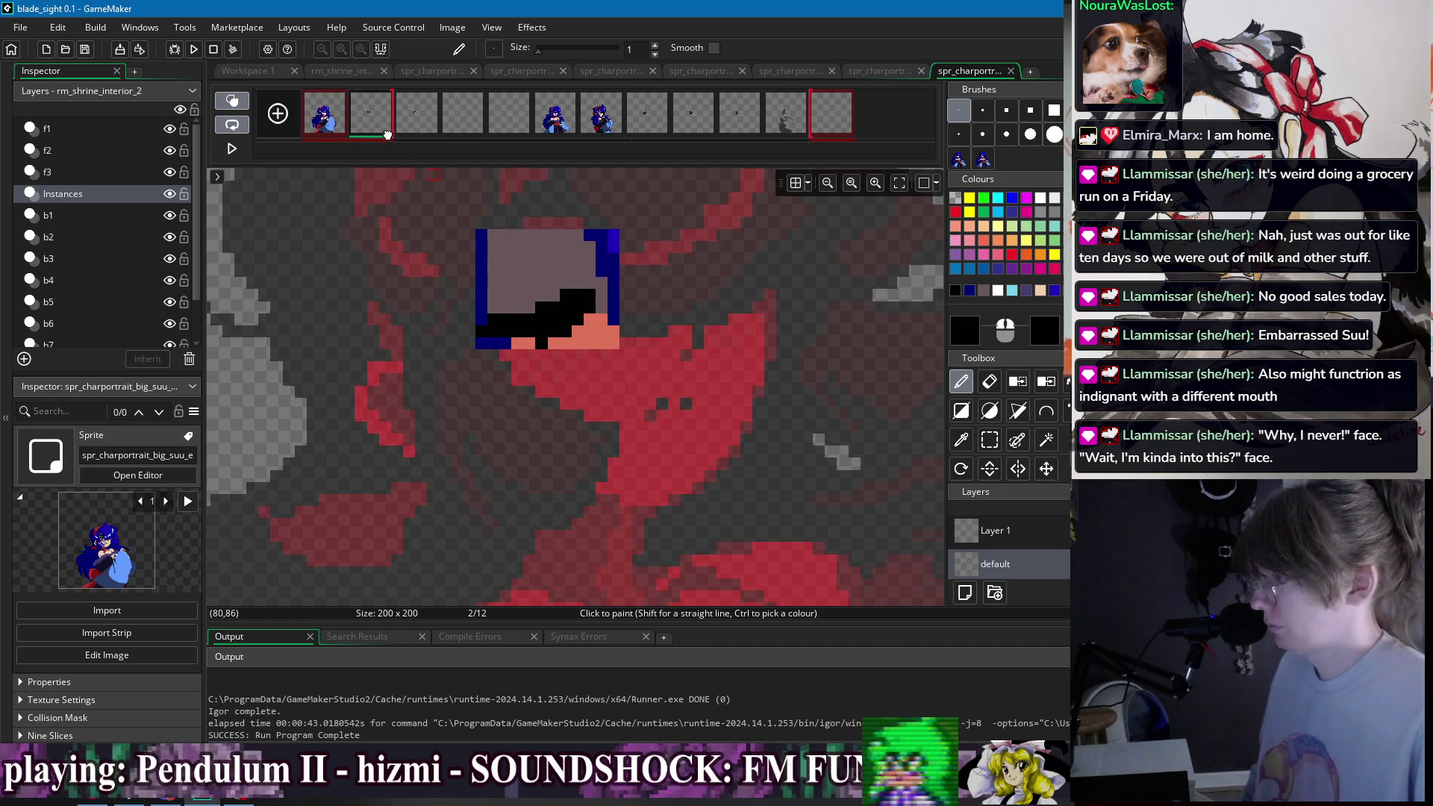
click(518, 345)
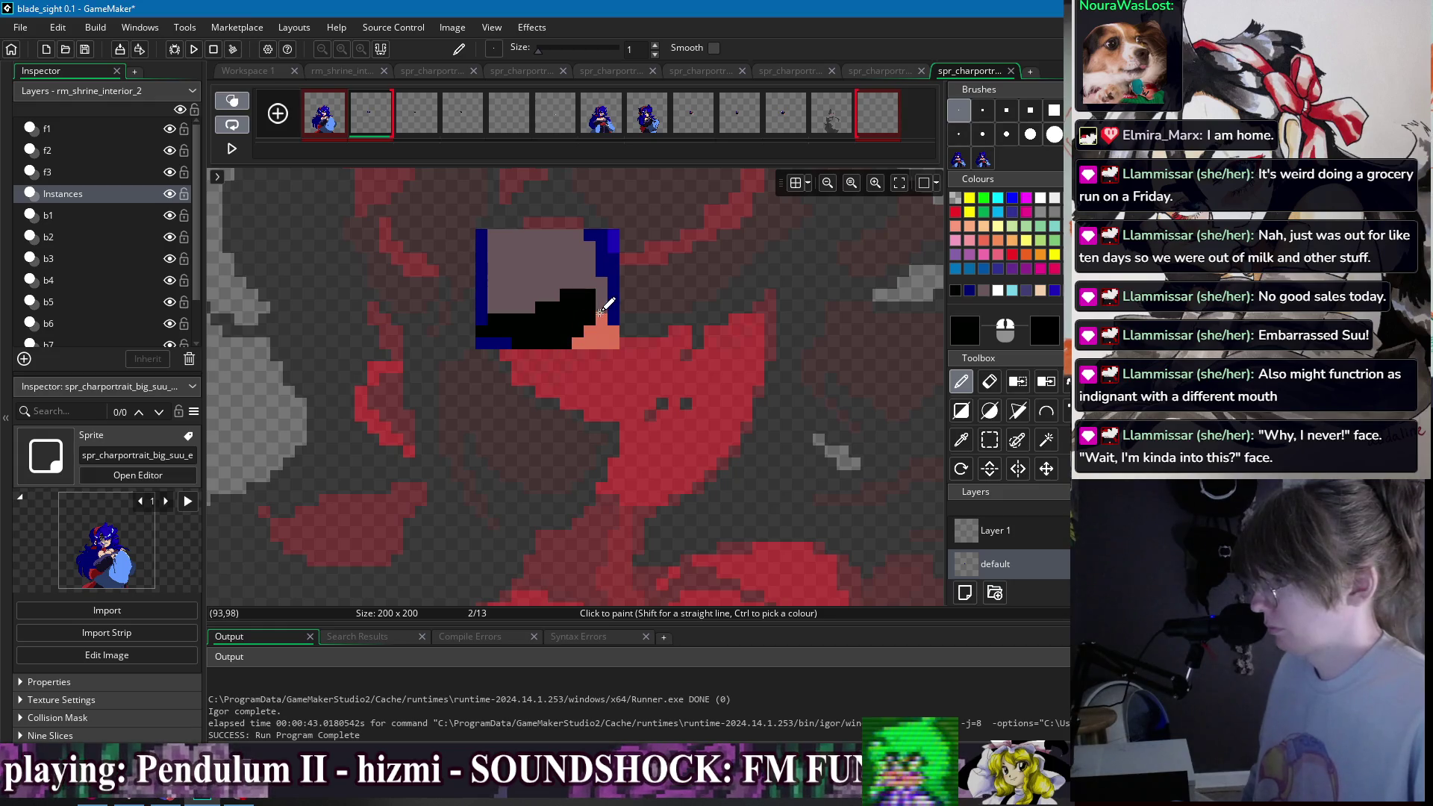
- Thicken frame 3's black lash line and blacken the eye patch's lower-left edge pixel, then go to frame 4
scroll(657, 246, down, 2)
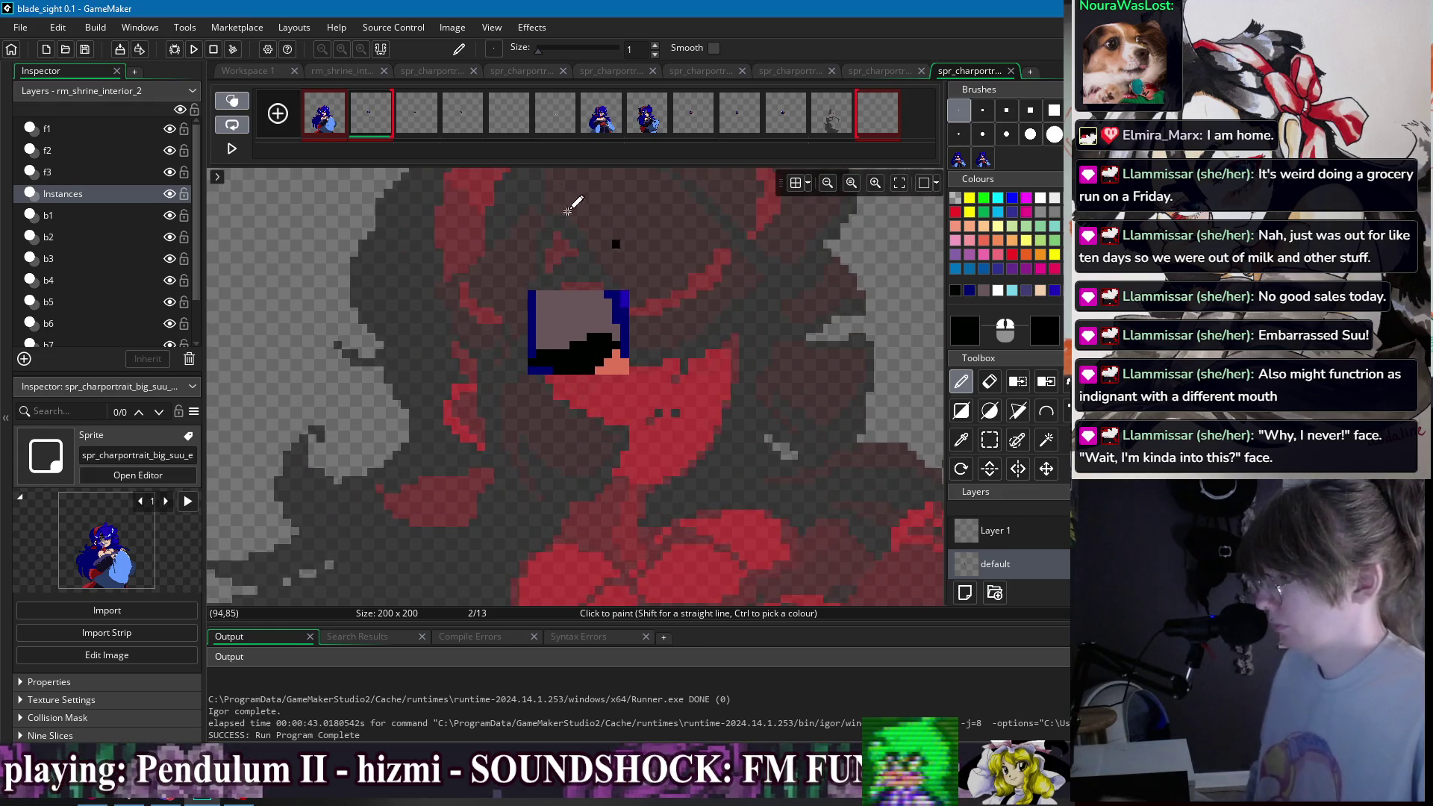
click(403, 120)
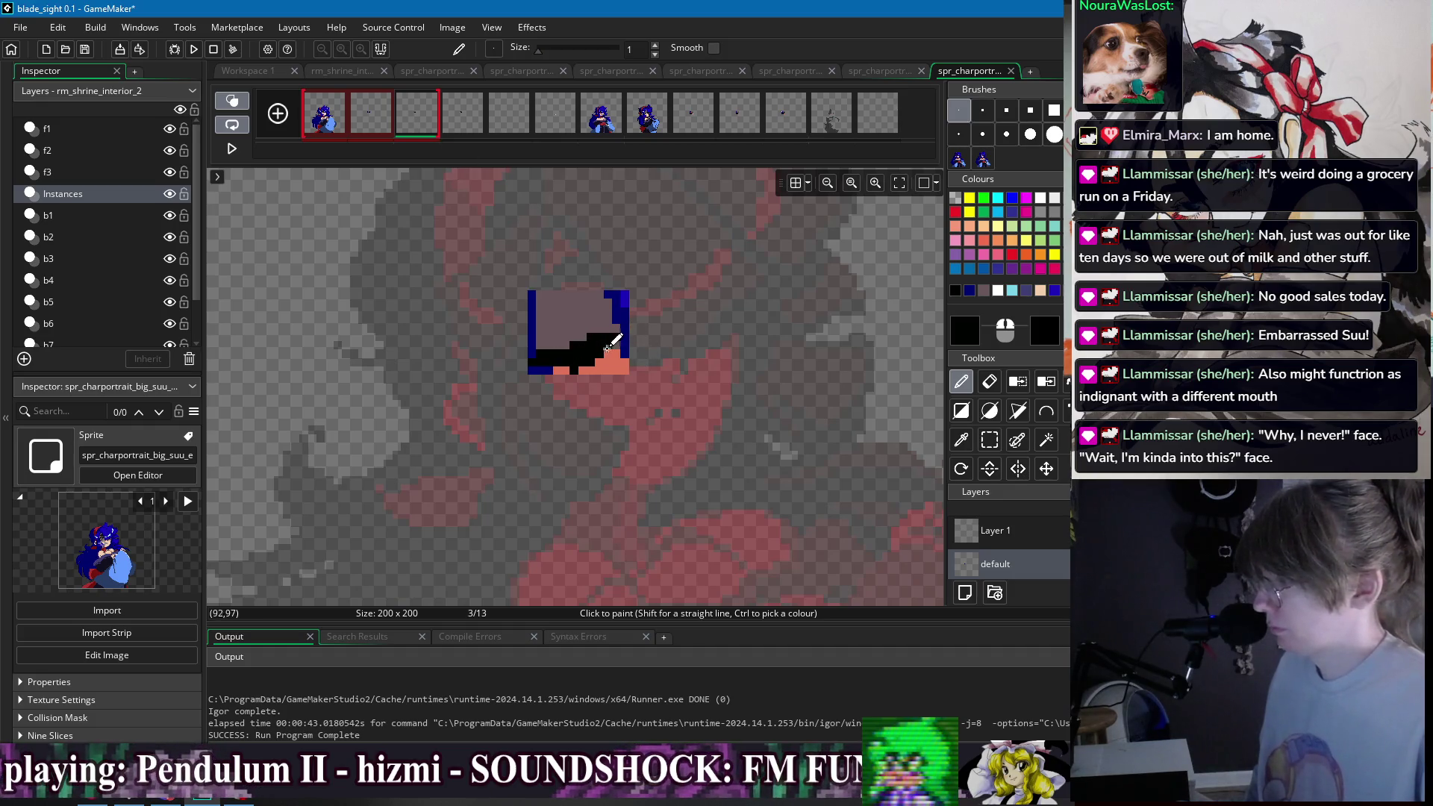
click(590, 343)
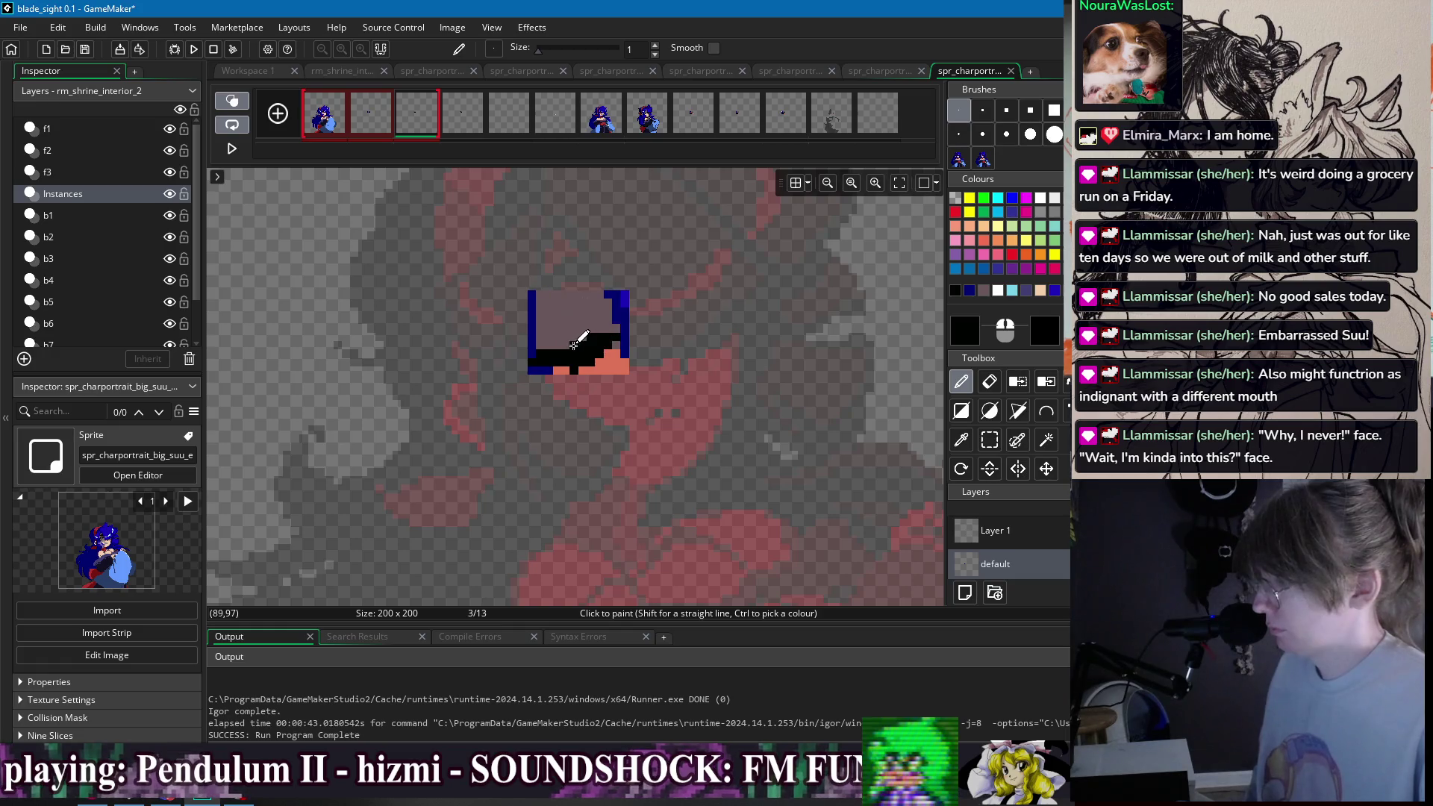
click(582, 302)
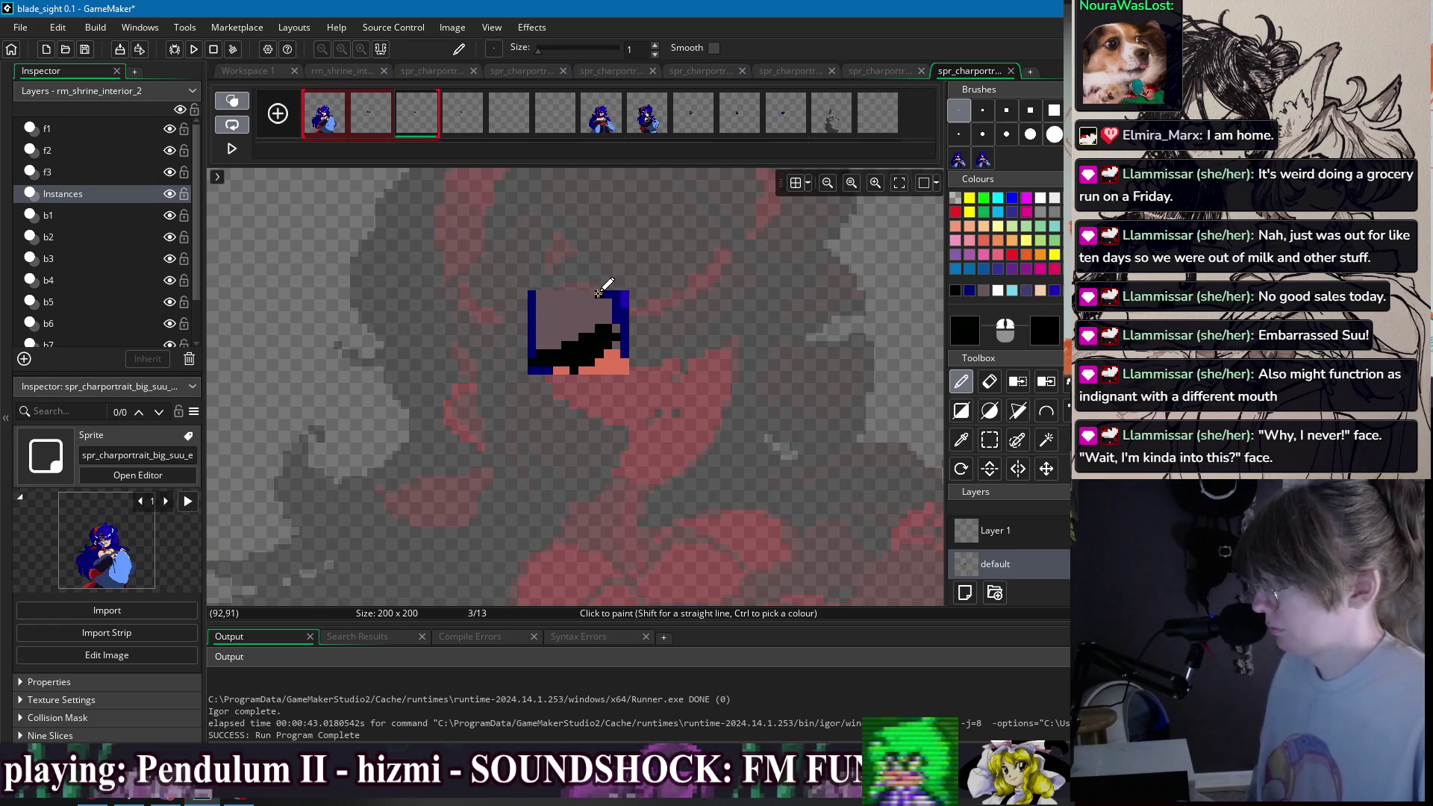
ctrl+click(610, 322)
ctrl+click(598, 329)
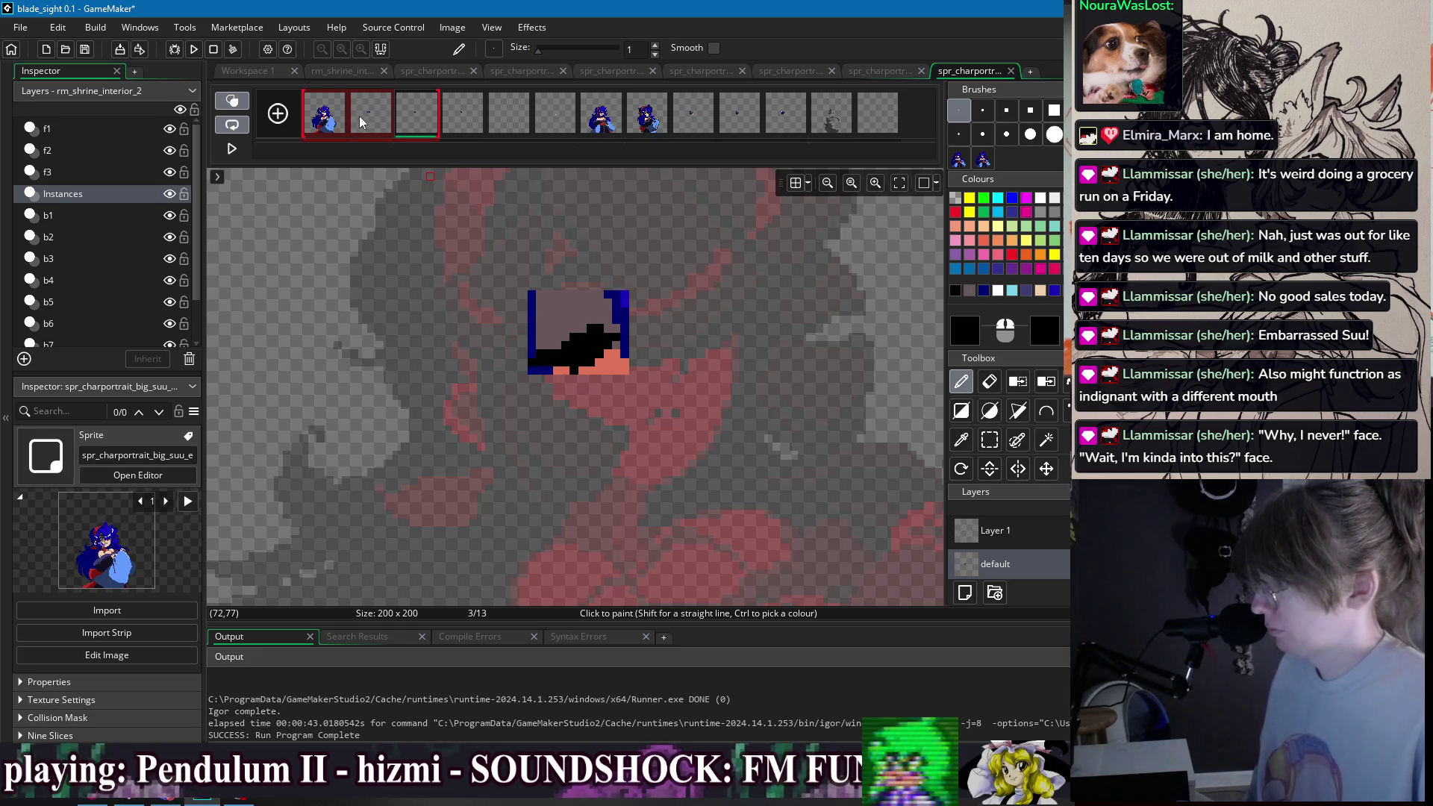
scroll(539, 301, up, 2)
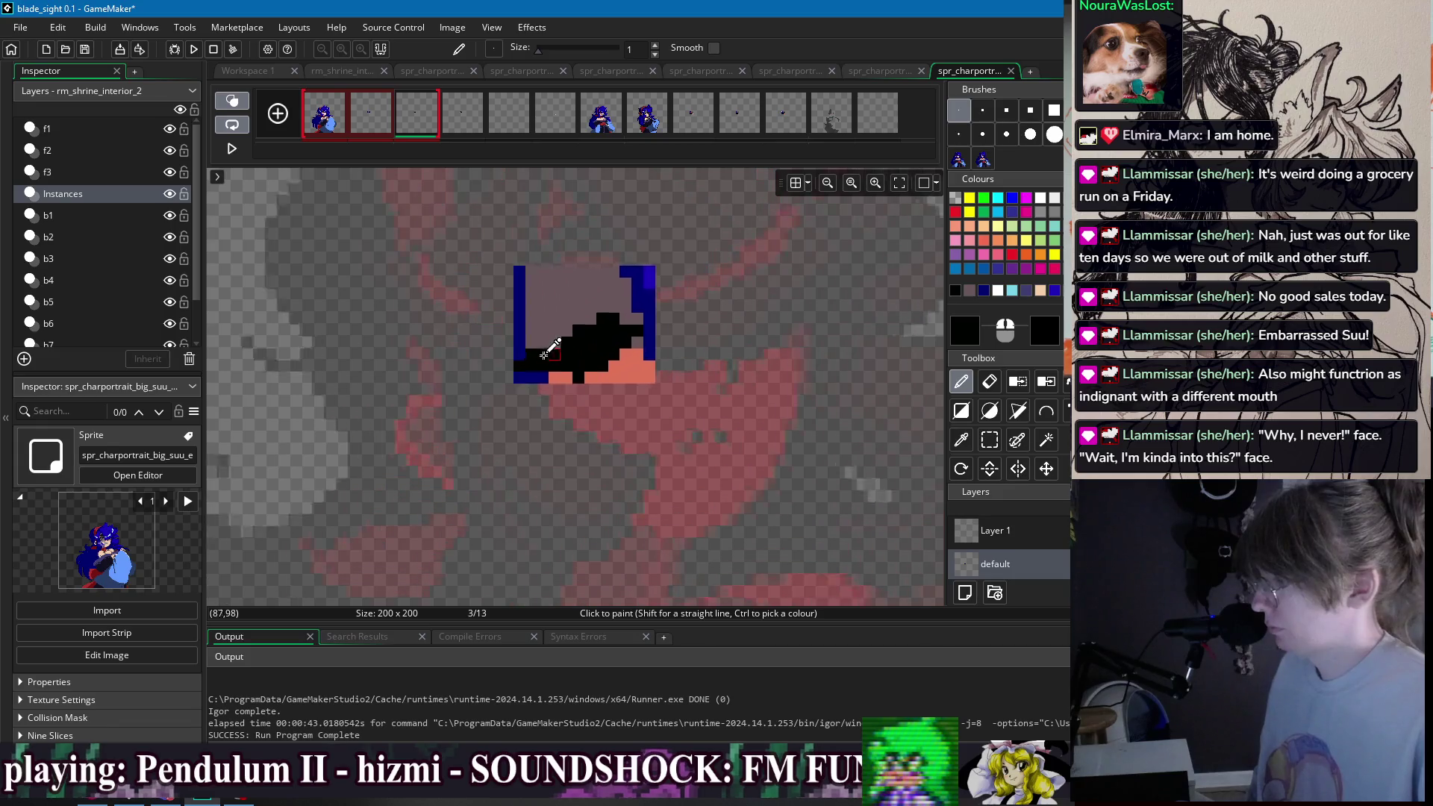
click(517, 358)
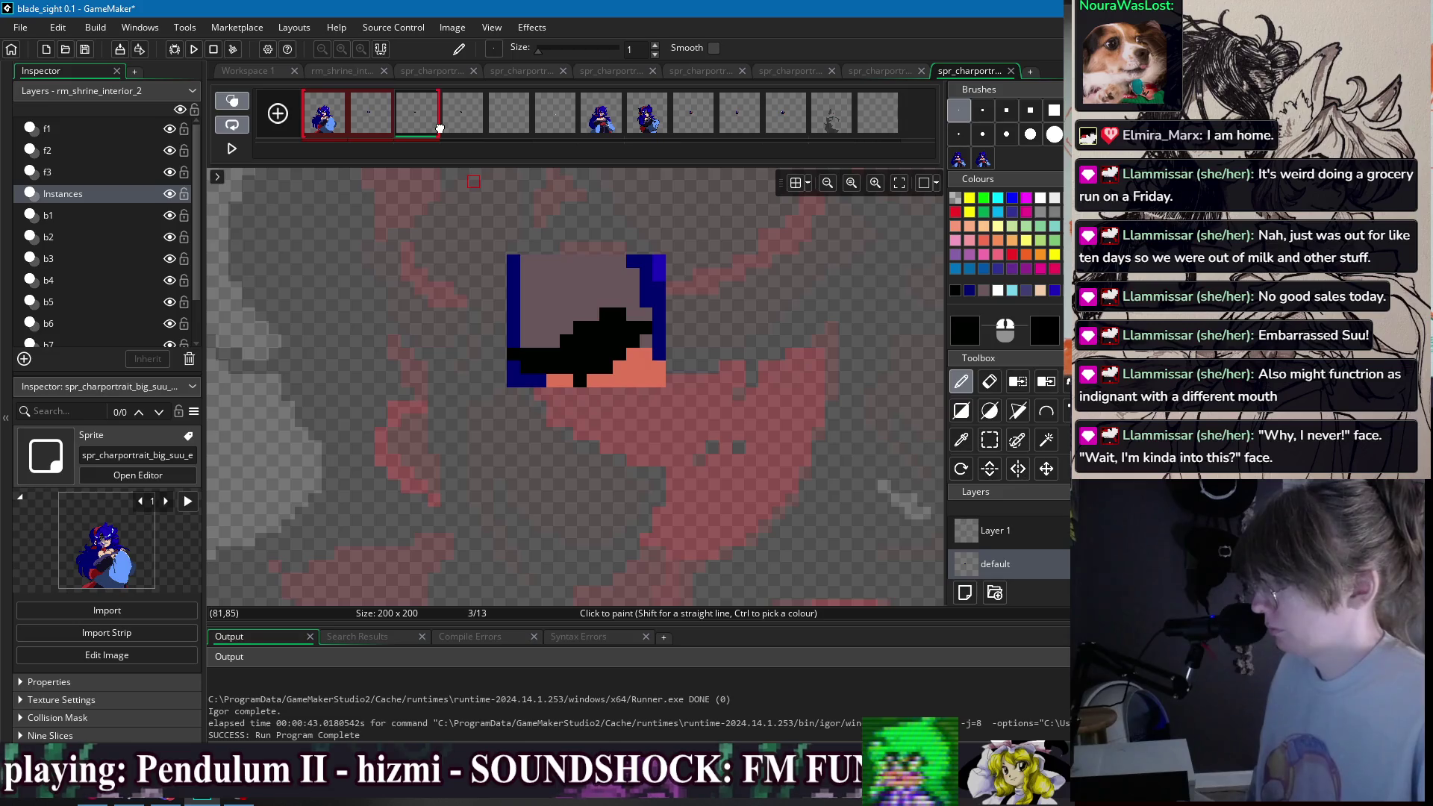
click(462, 118)
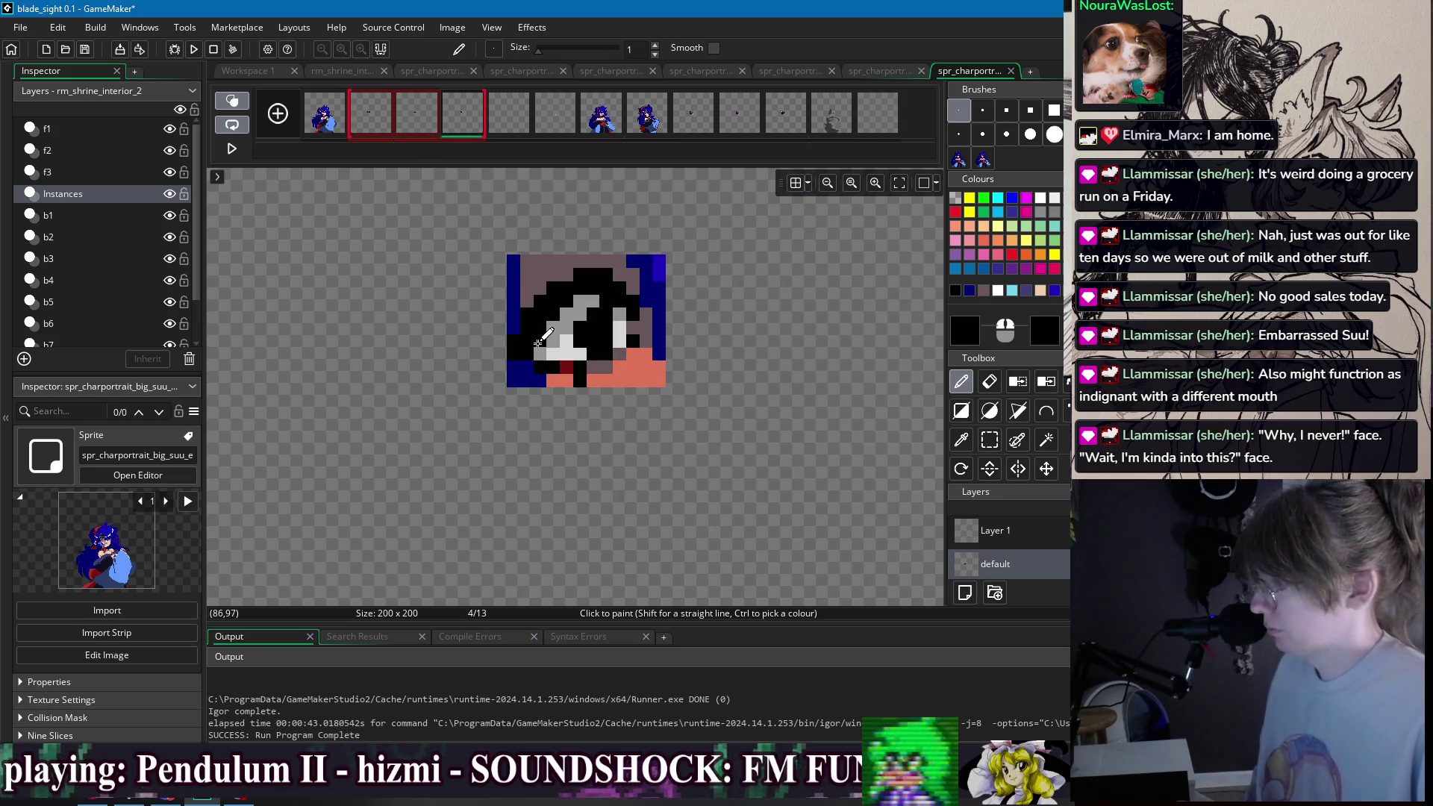
- Repaint the top of frame 4's eye patch in mauve grey and add a navy pixel in the hair
drag(589, 306, 550, 327)
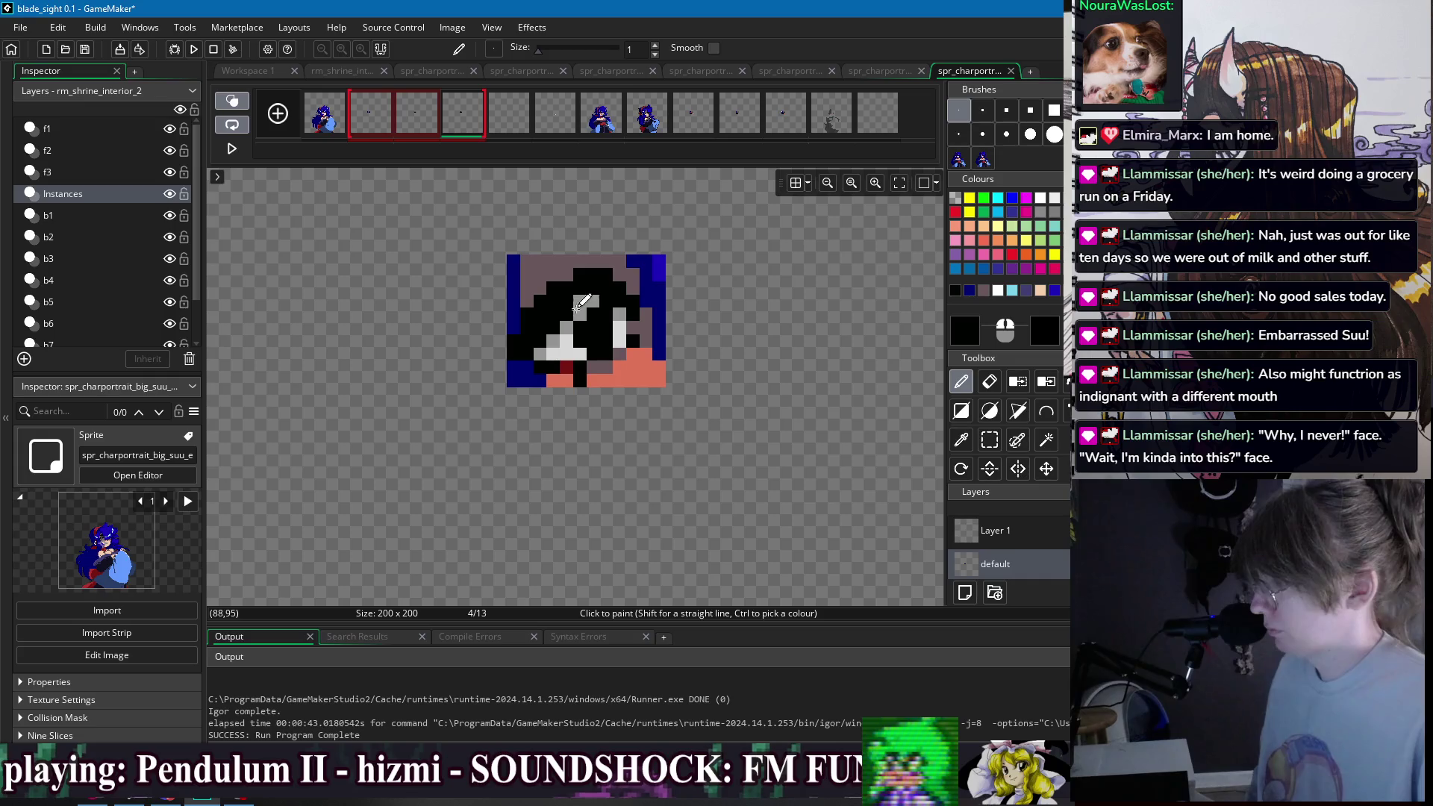
ctrl+click(620, 271)
mouse_move(624, 262)
mouse_down()
mouse_move(570, 269)
mouse_move(524, 324)
mouse_up()
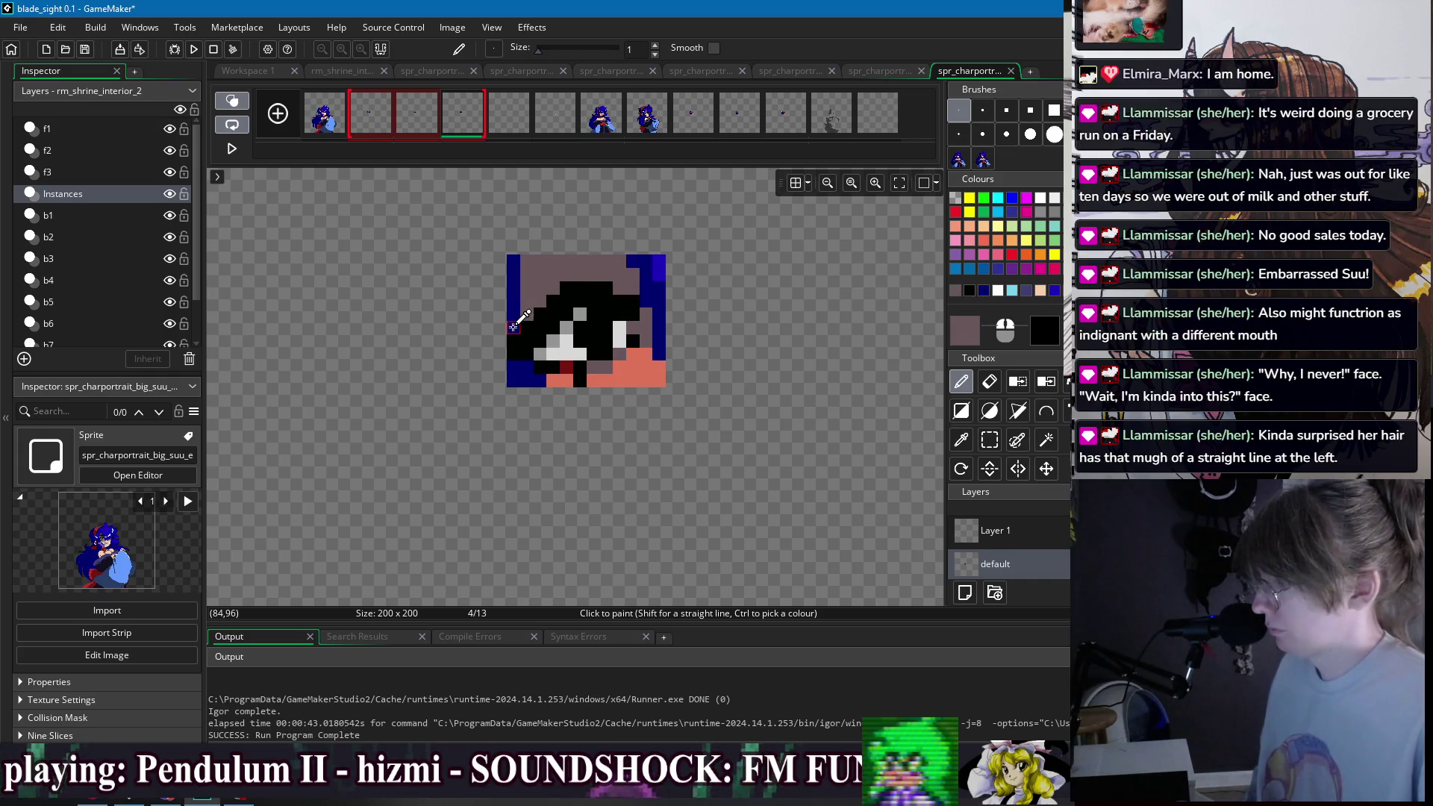
ctrl+click(515, 321)
click(594, 314)
- Compare frame 4's eye patch against frames 1–3 with onion skin, ending on frame 1's full portrait
click(325, 119)
click(373, 123)
shift+click(462, 116)
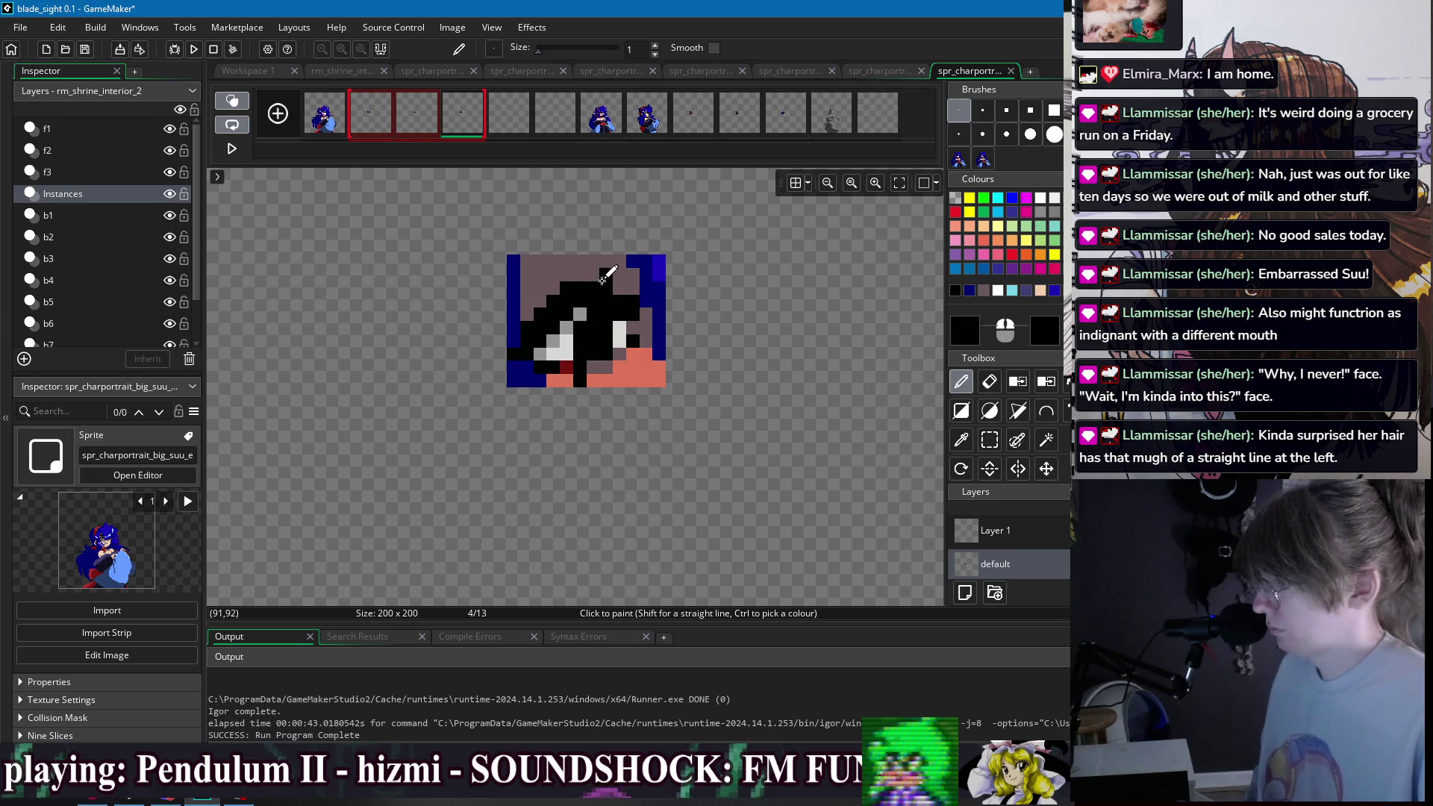
click(327, 123)
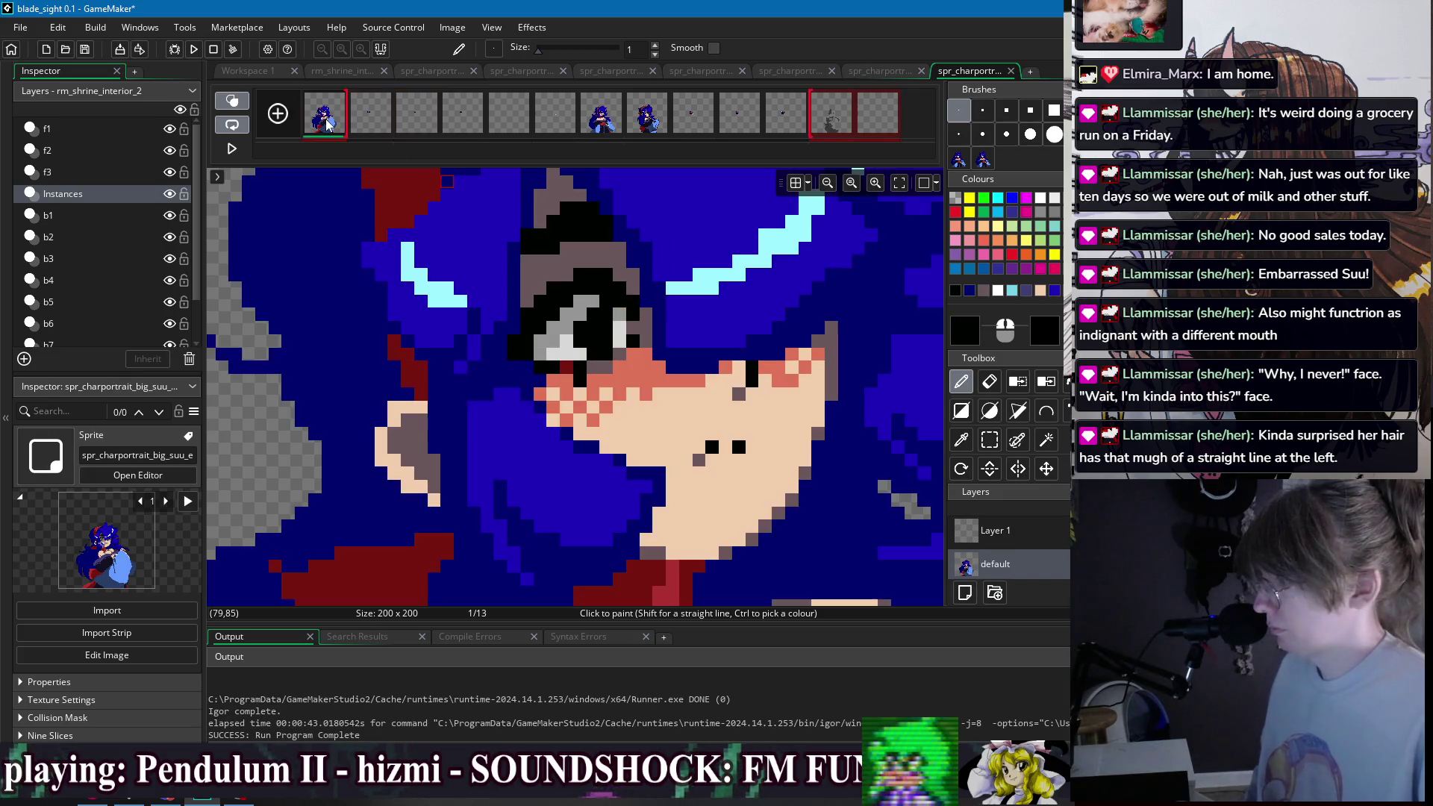
shift+click(473, 127)
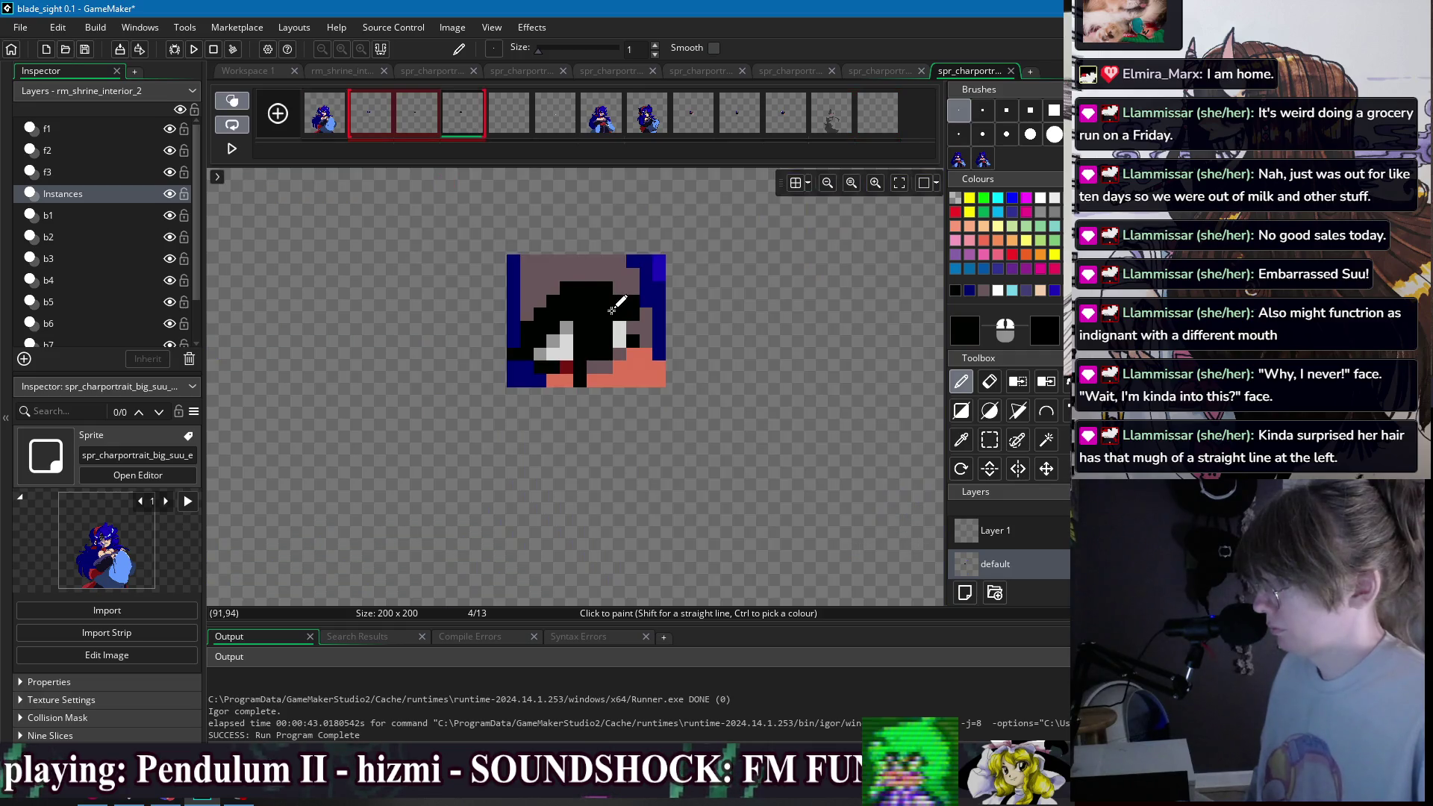
click(347, 123)
shift+click(467, 127)
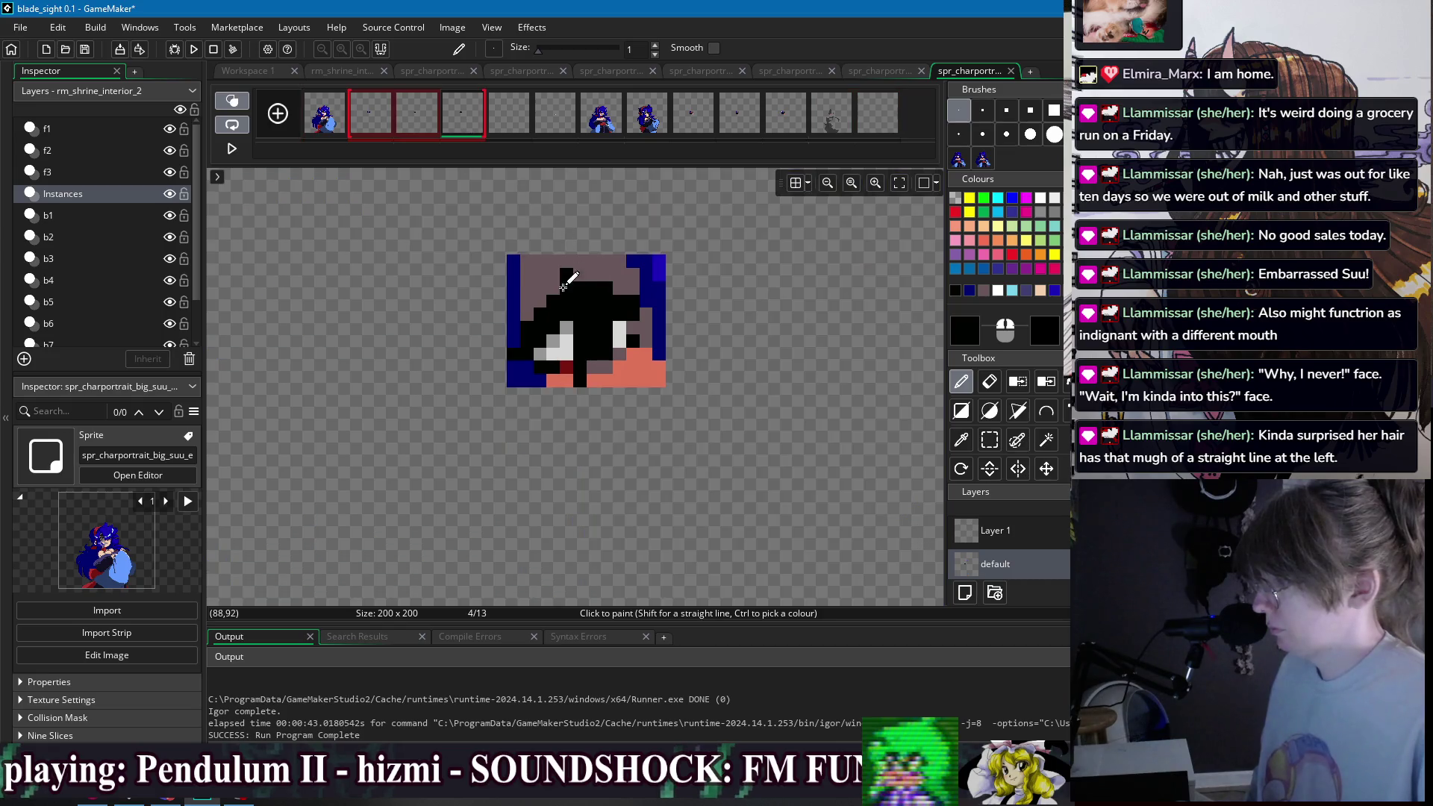
ctrl+click(582, 323)
click(337, 115)
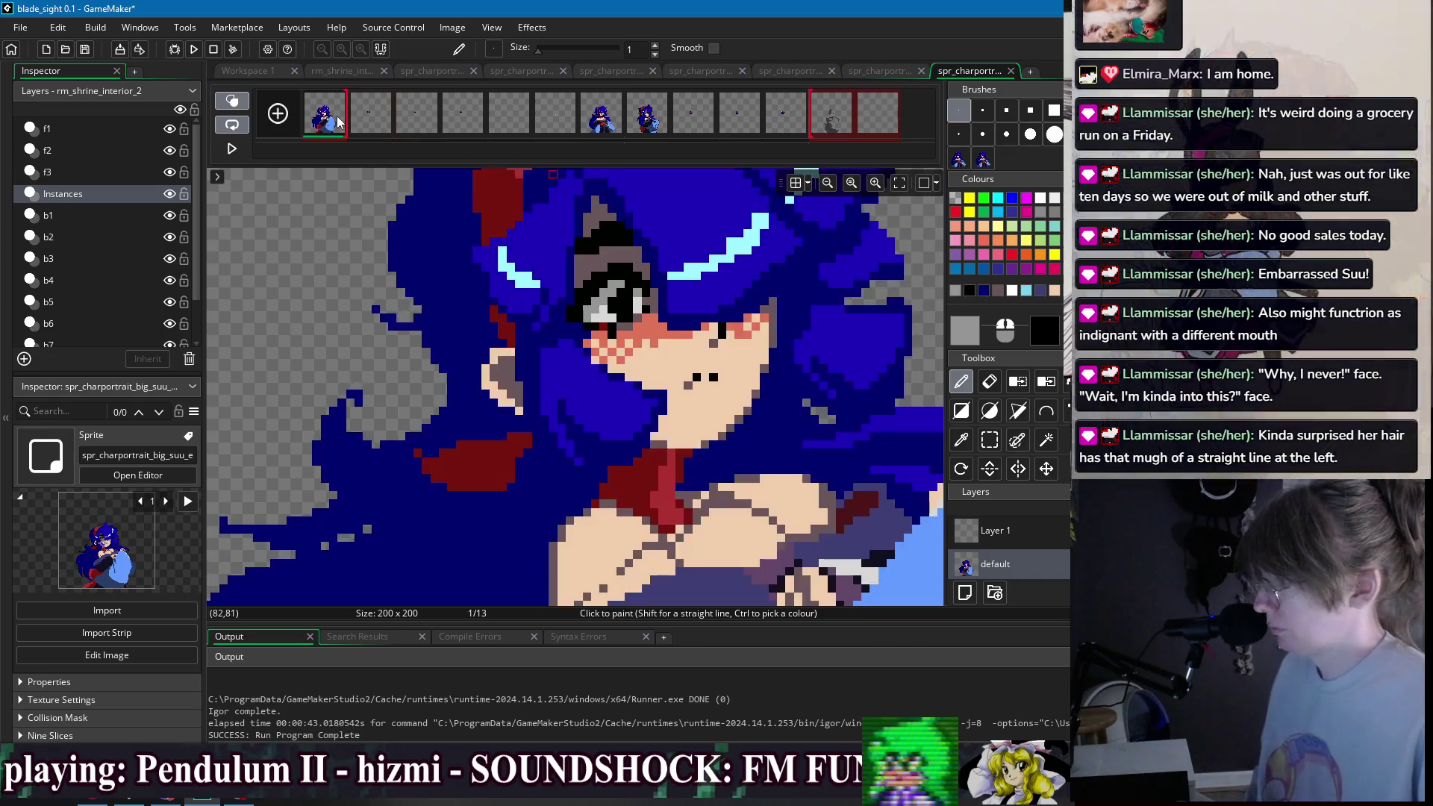
shift+click(433, 113)
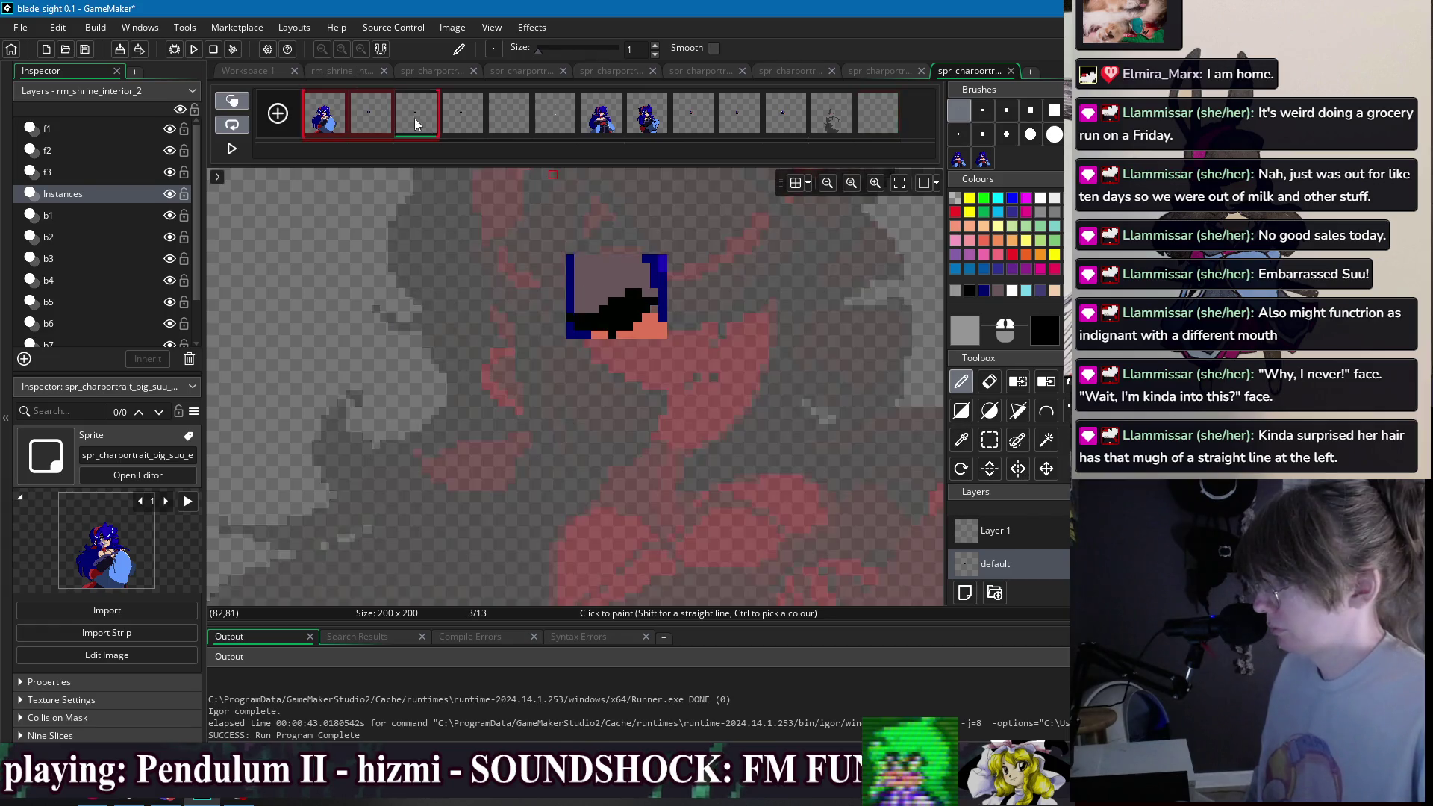
click(327, 115)
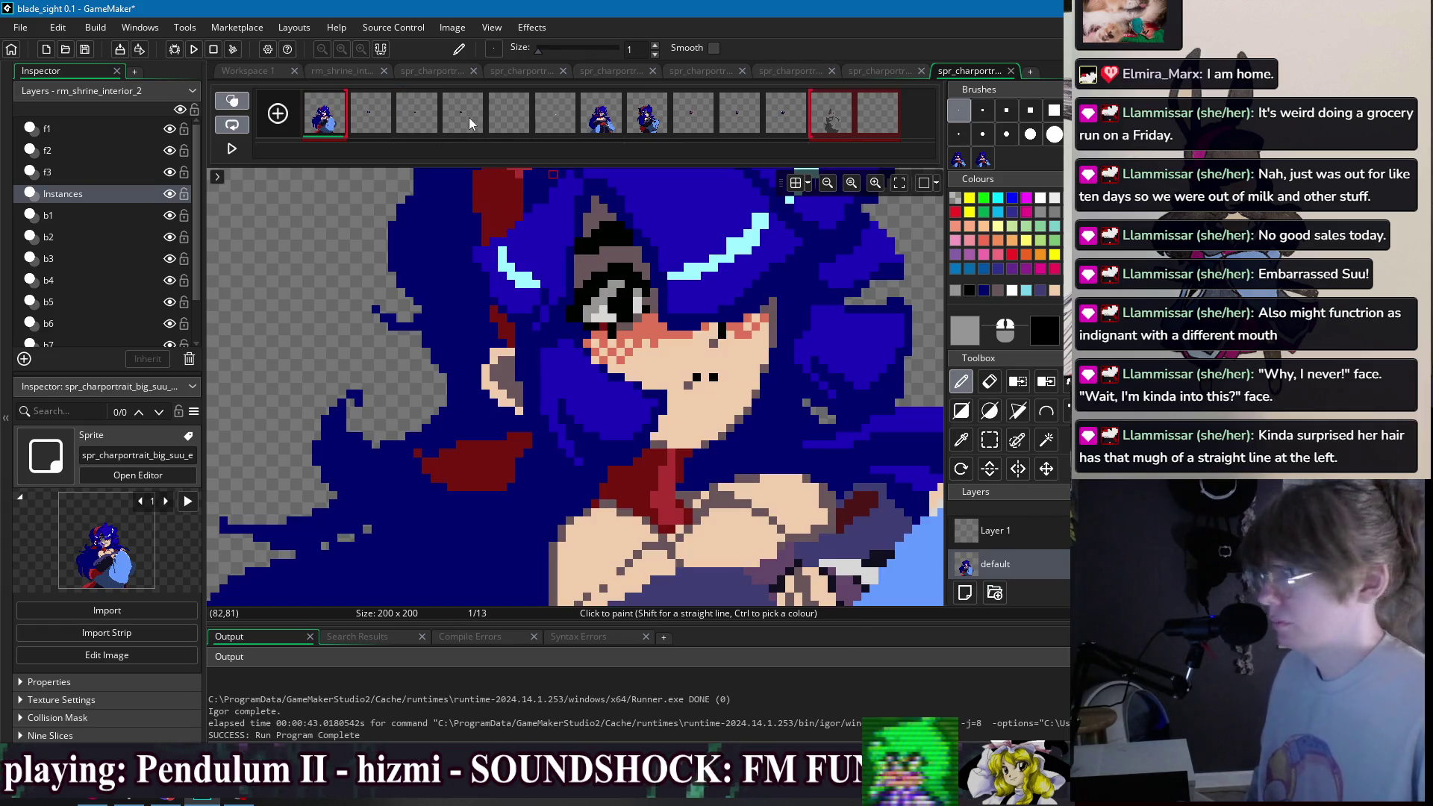
click(371, 115)
shift+click(458, 117)
scroll(701, 318, up, 2)
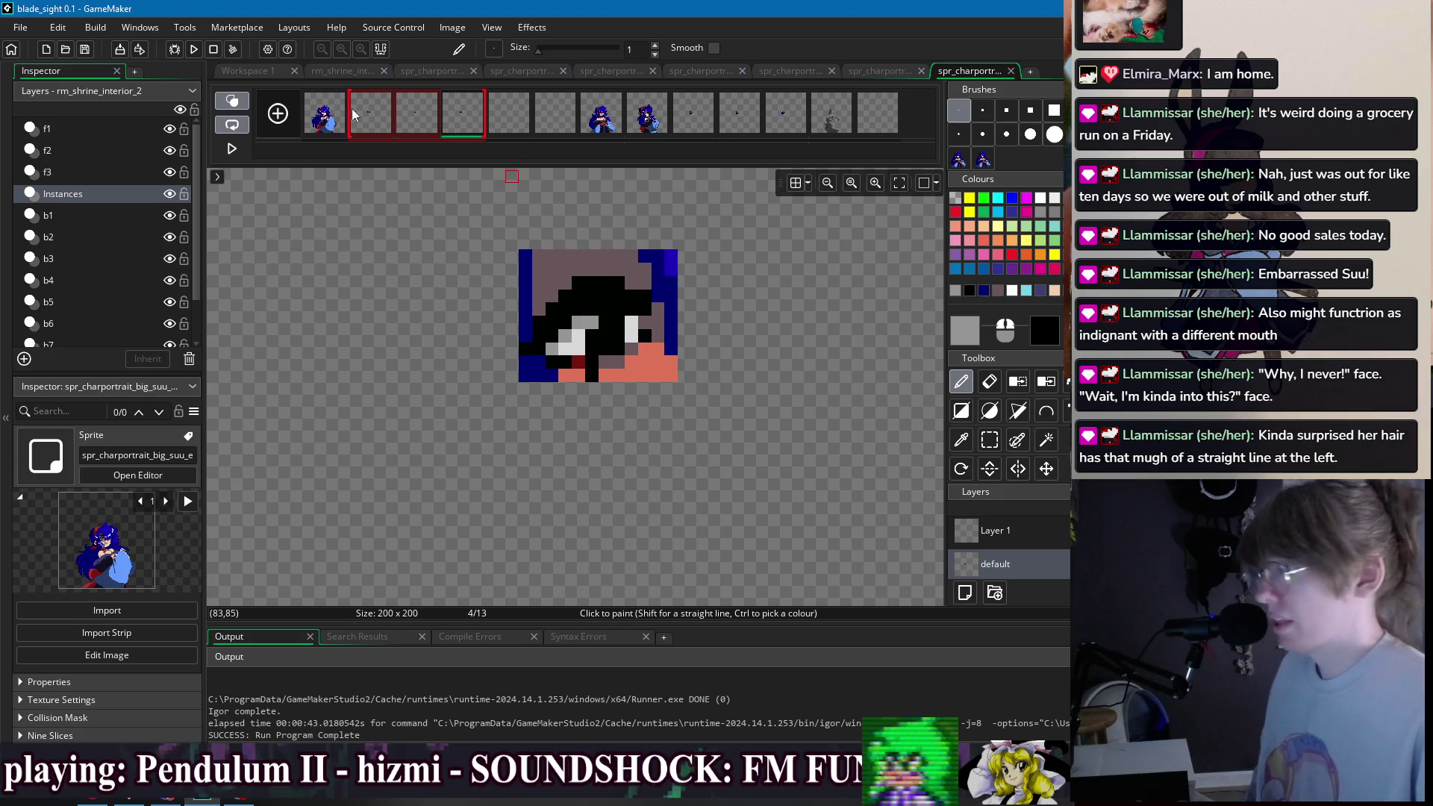
click(319, 118)
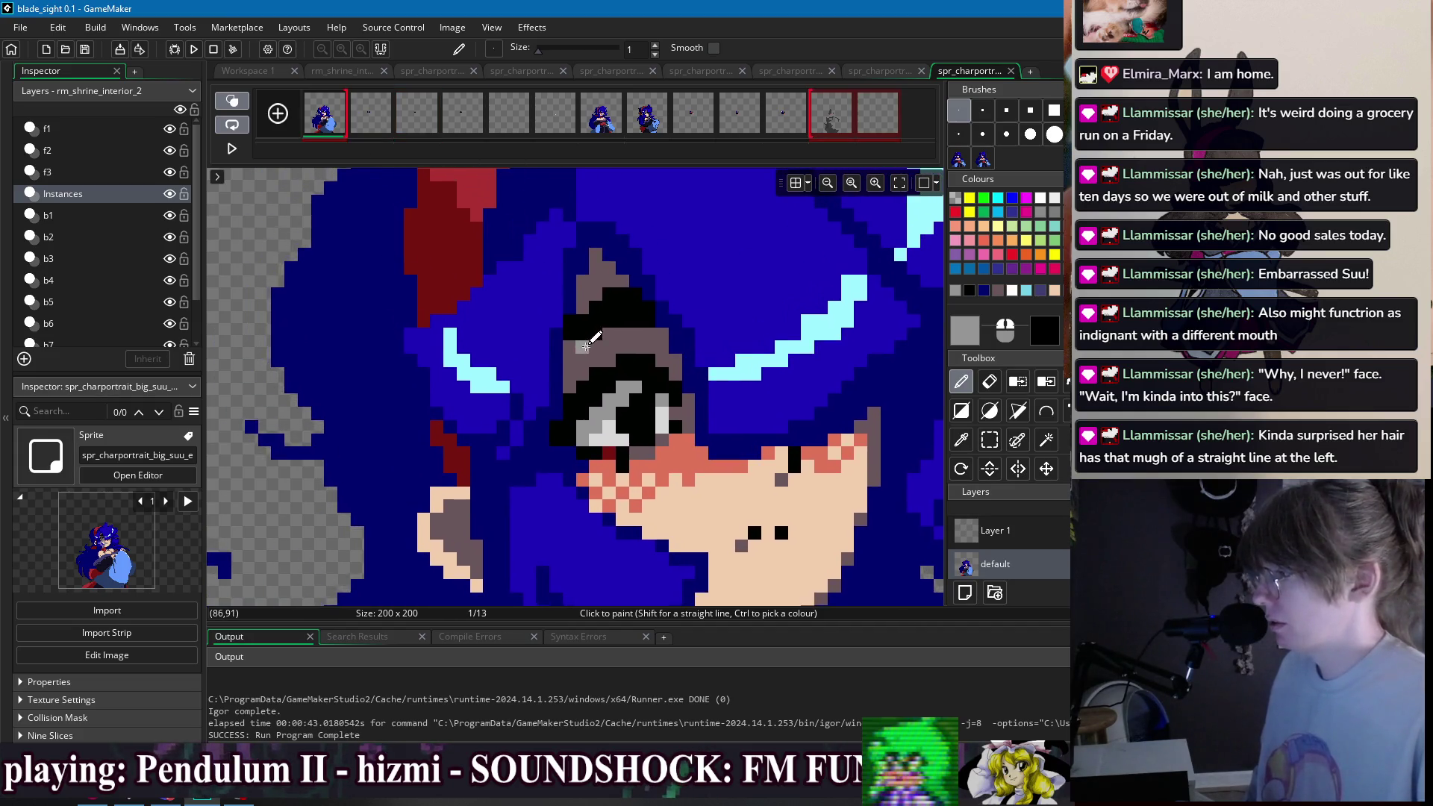
- Zoom the canvas in and out around the girl's face on frame 1's full portrait
scroll(571, 317, down, 2)
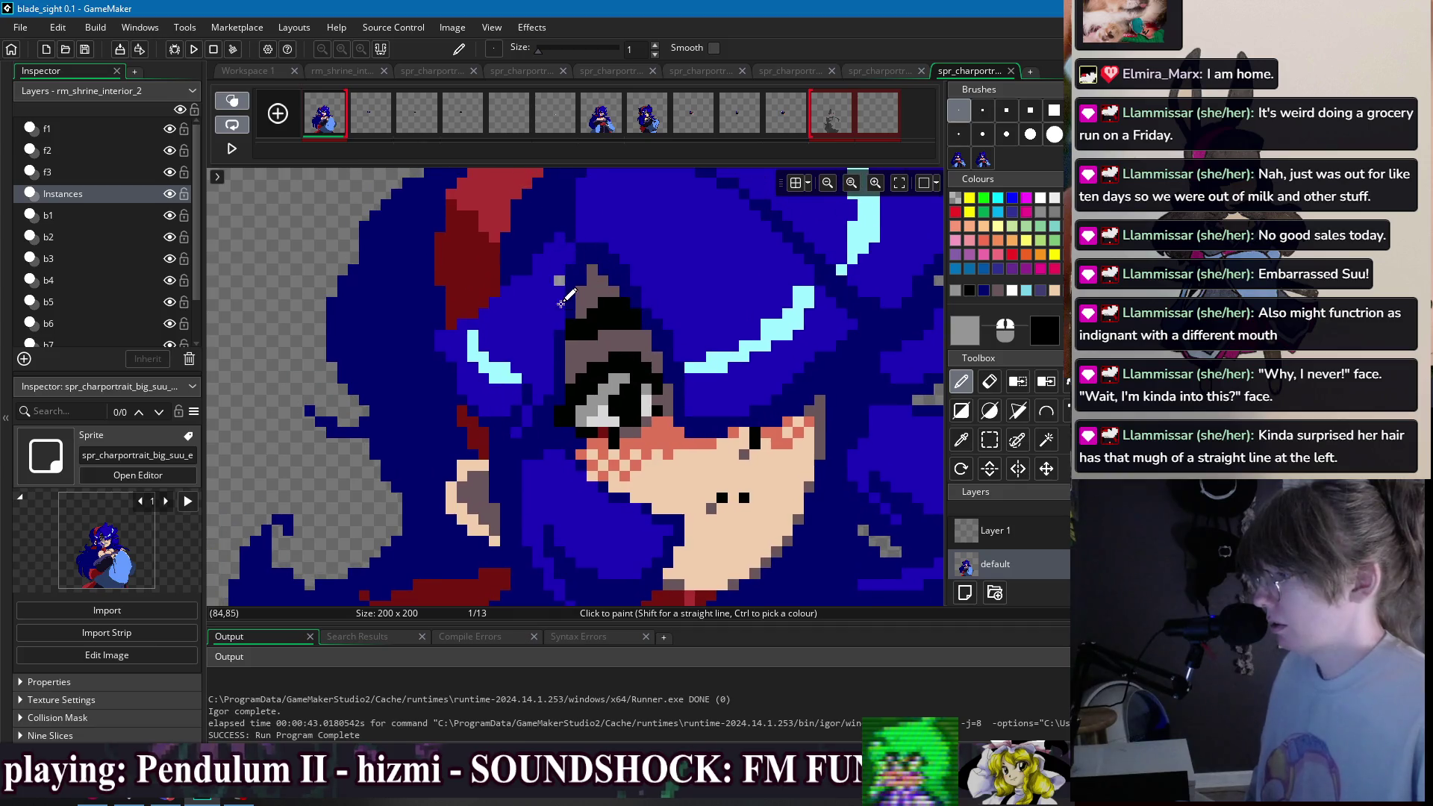
scroll(549, 407, down, 3)
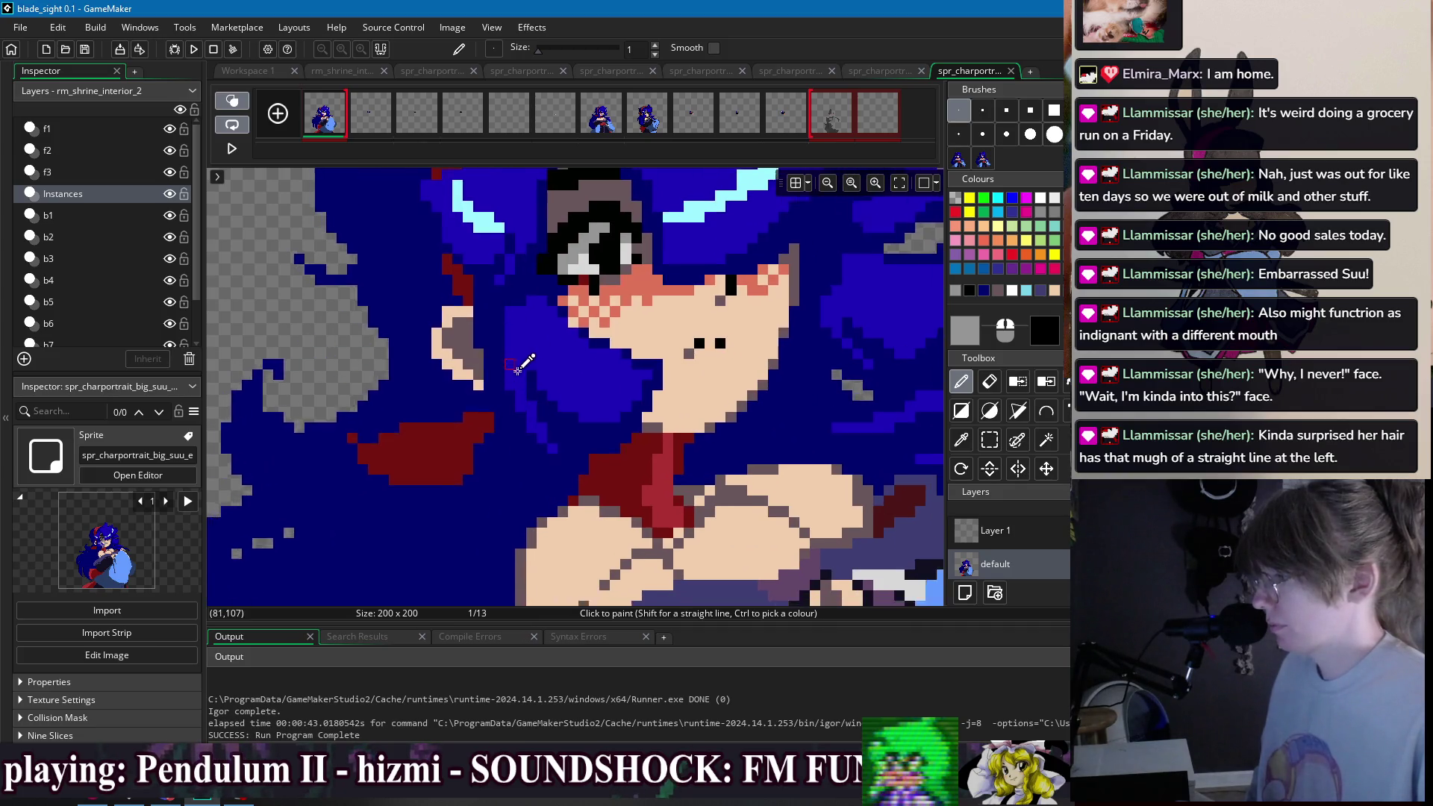
scroll(597, 358, down, 3)
scroll(631, 329, down, 1)
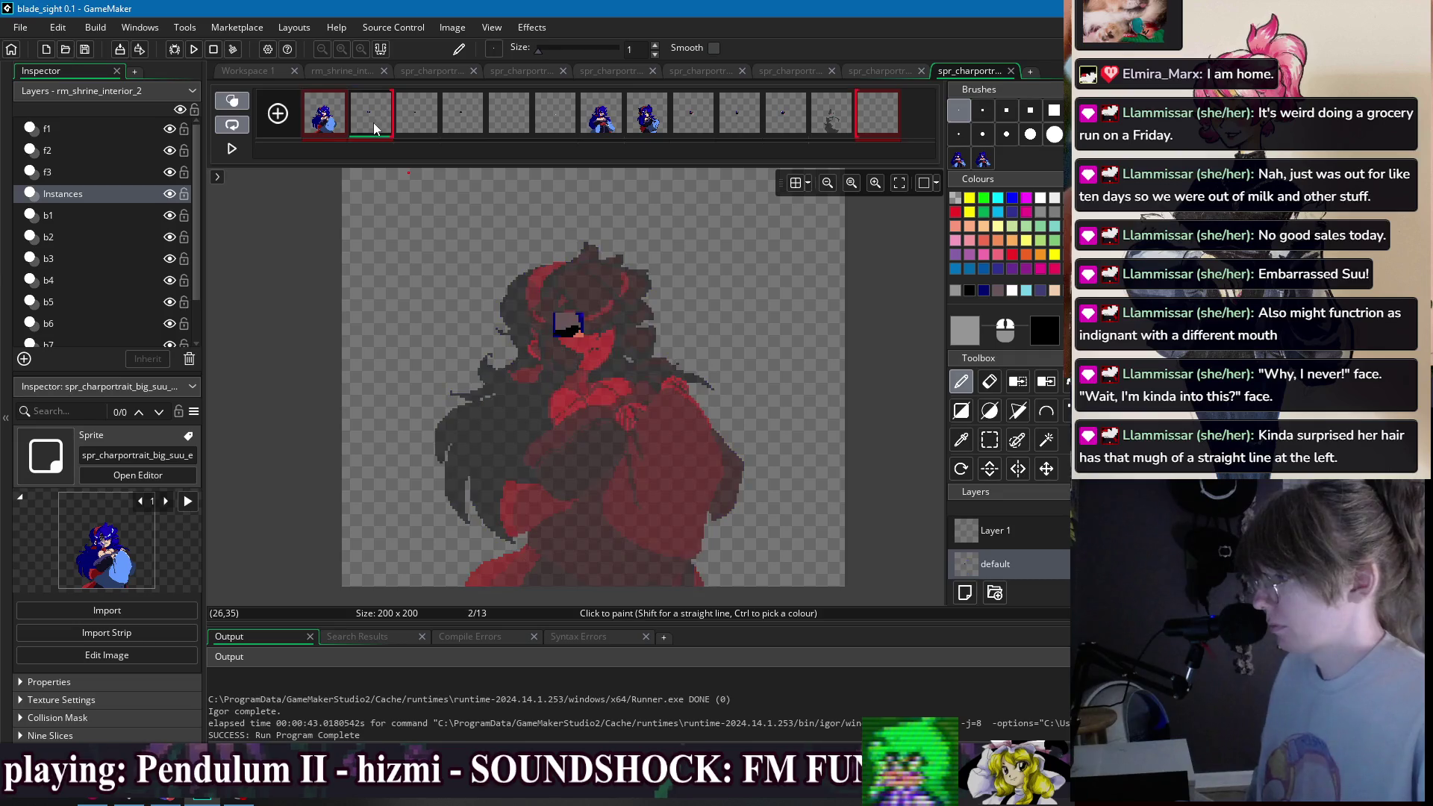
scroll(538, 299, up, 2)
scroll(537, 295, up, 1)
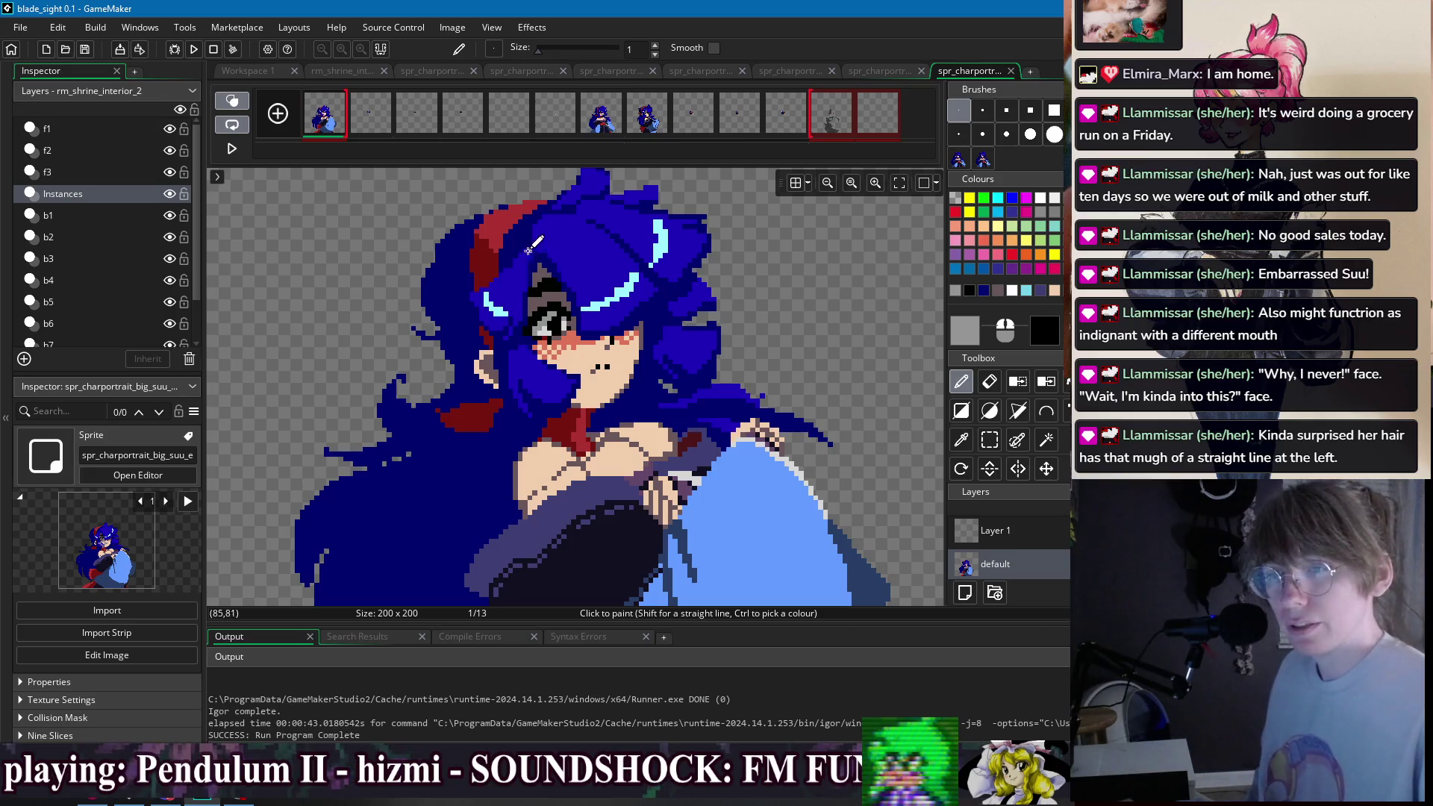
scroll(532, 276, up, 2)
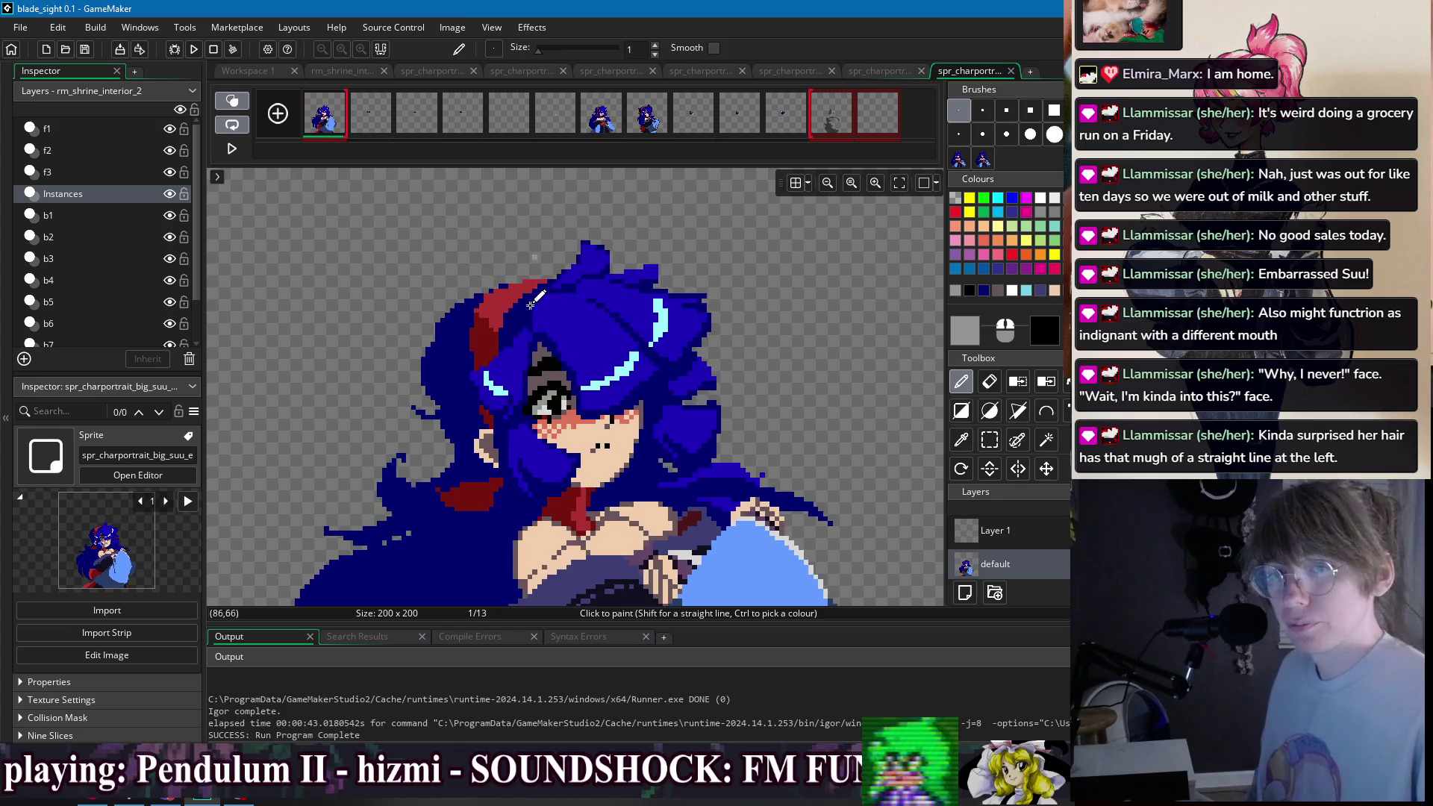
scroll(538, 321, up, 4)
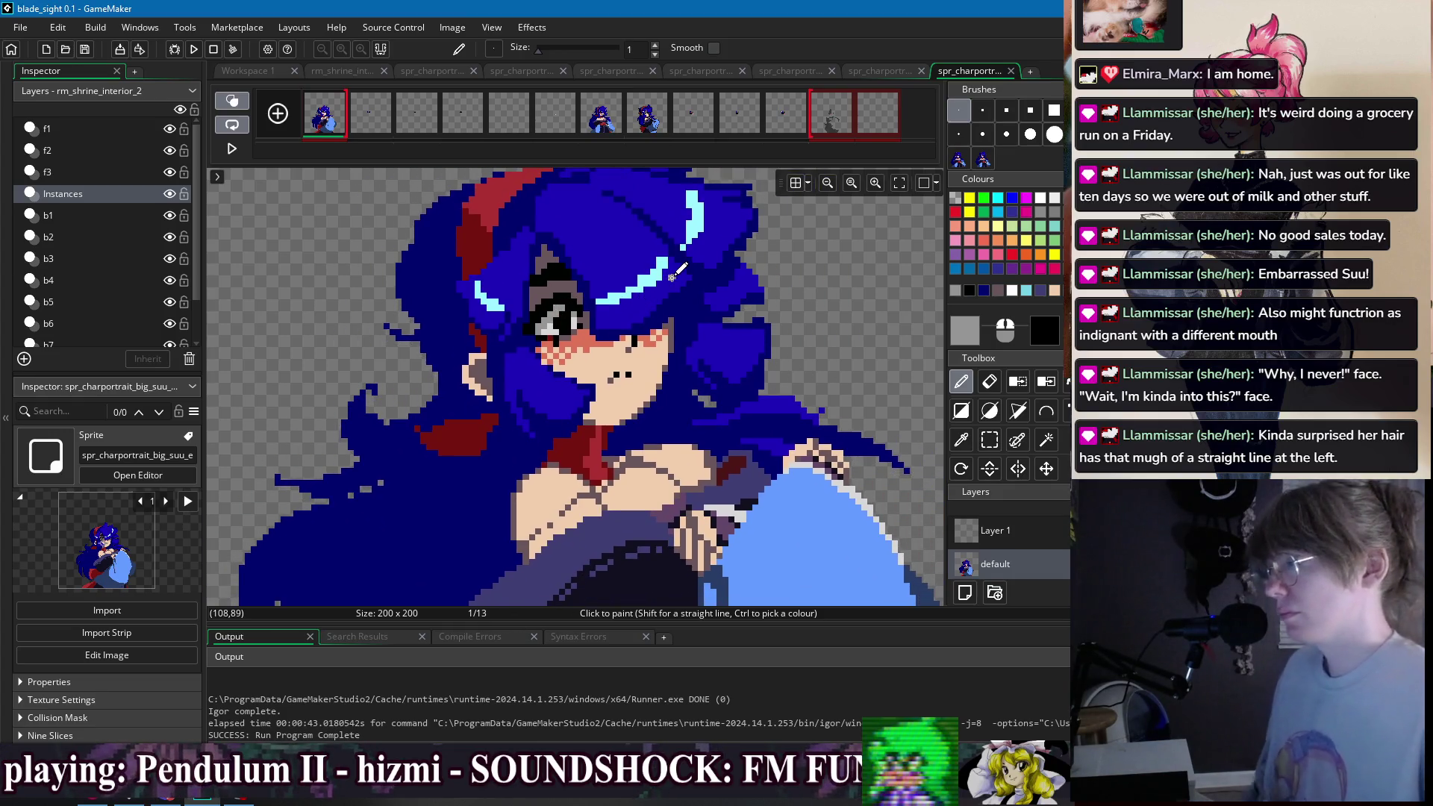
scroll(597, 306, up, 2)
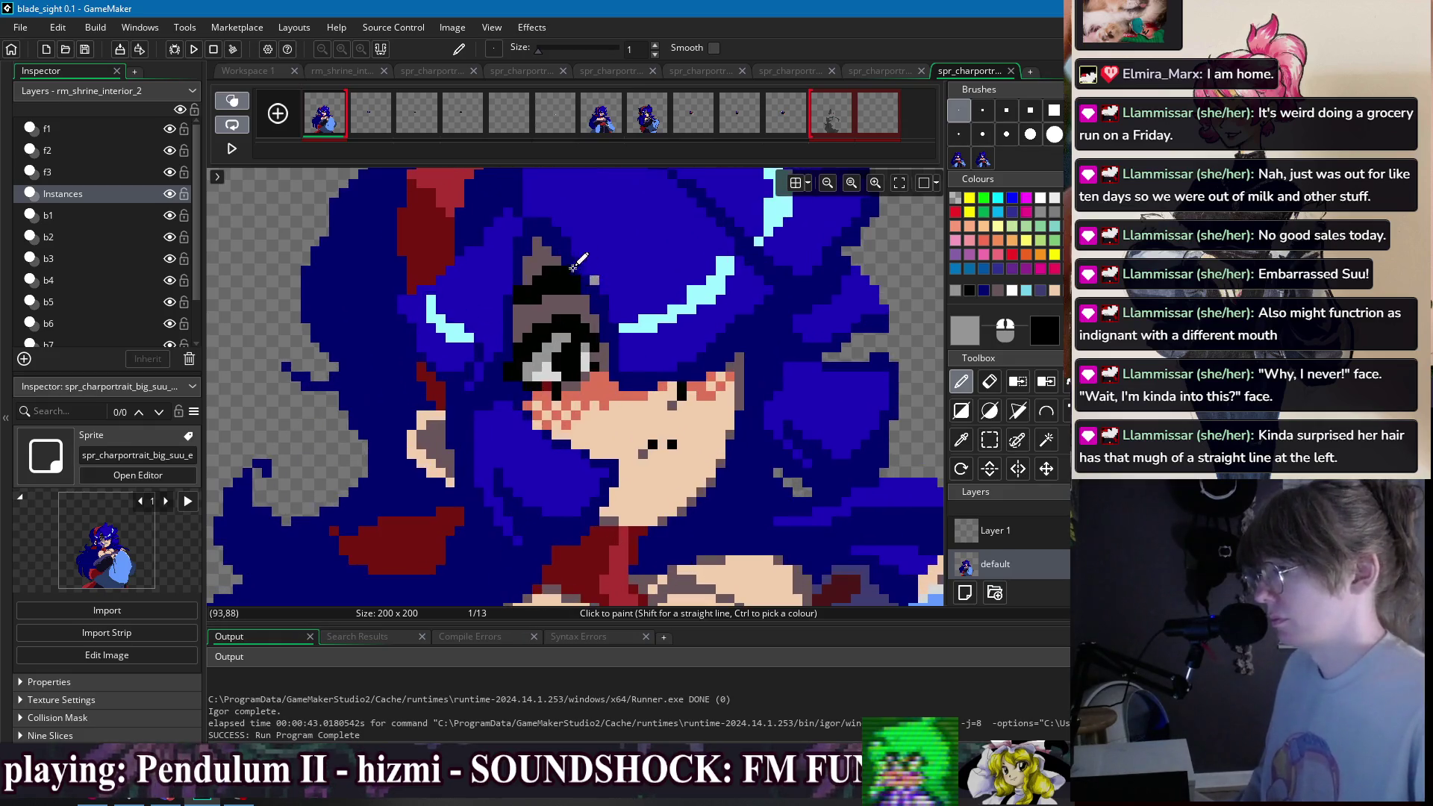
scroll(612, 321, down, 3)
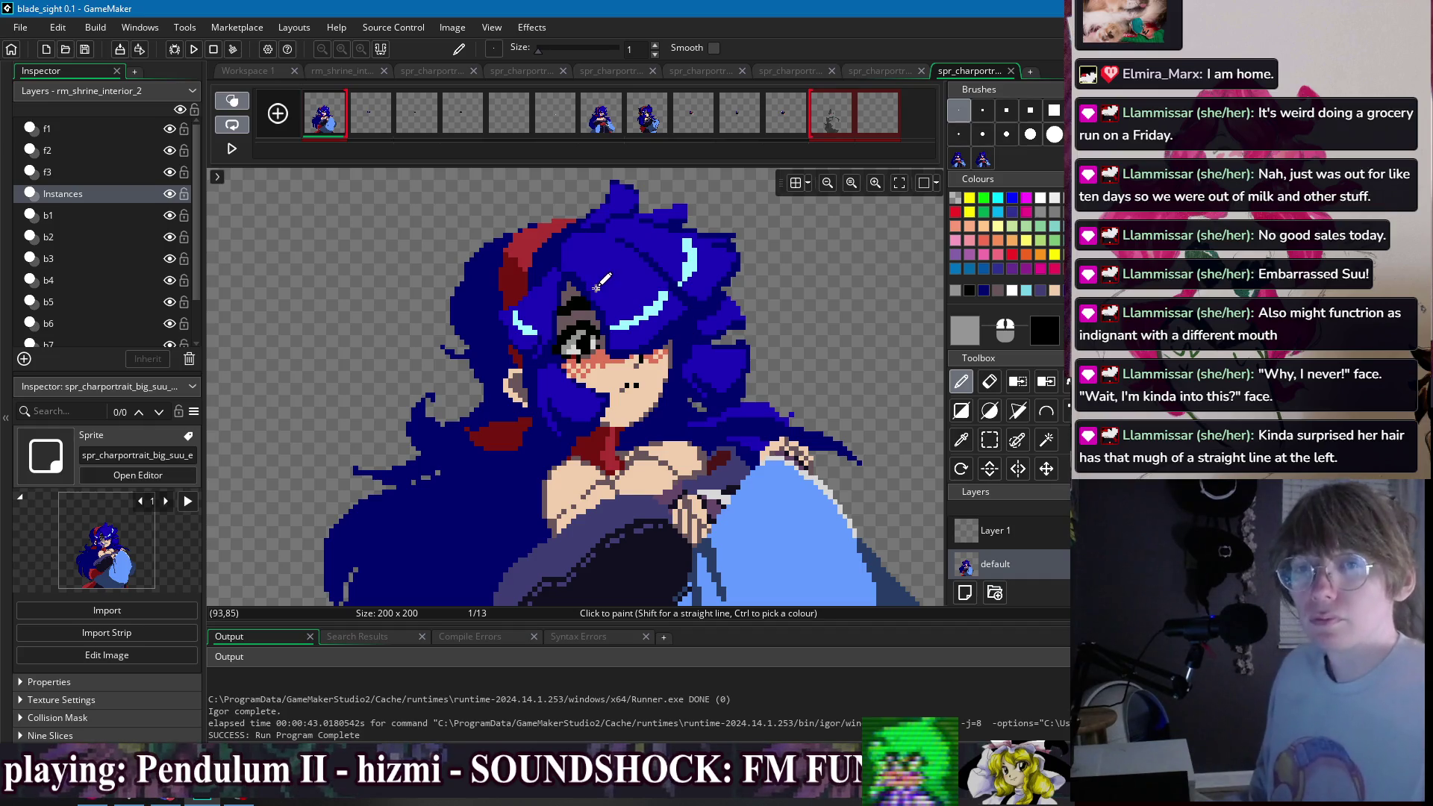
click(609, 127)
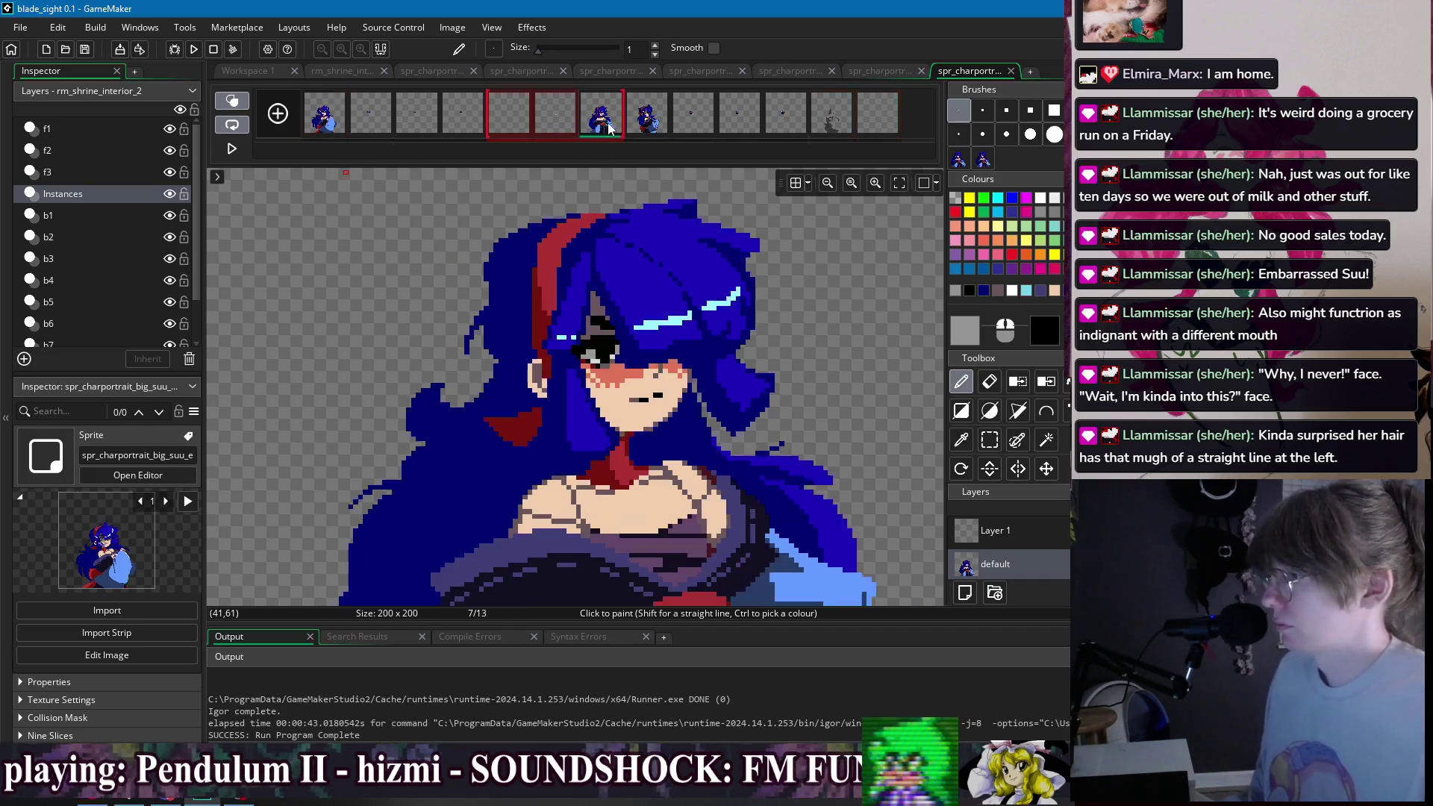
click(336, 124)
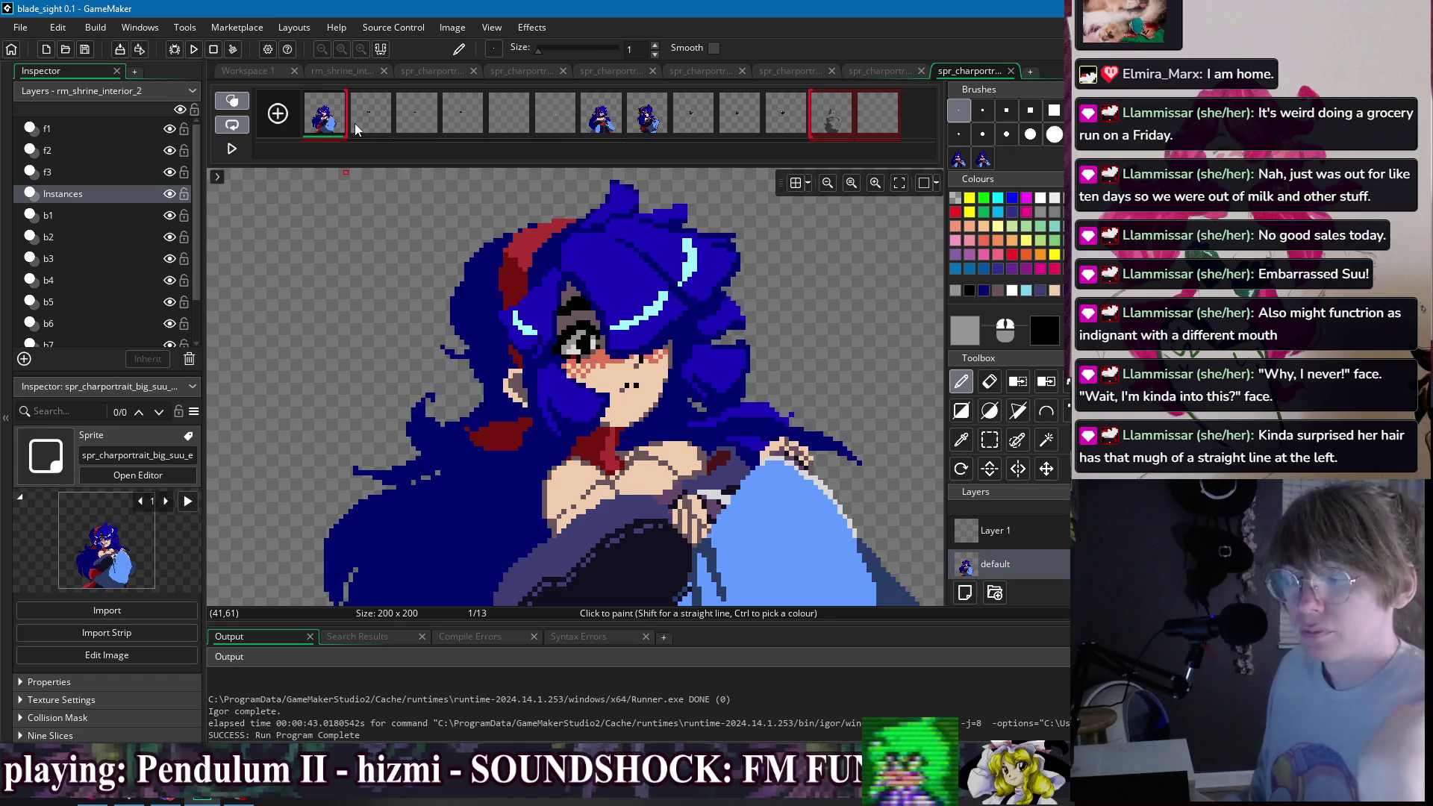
click(355, 123)
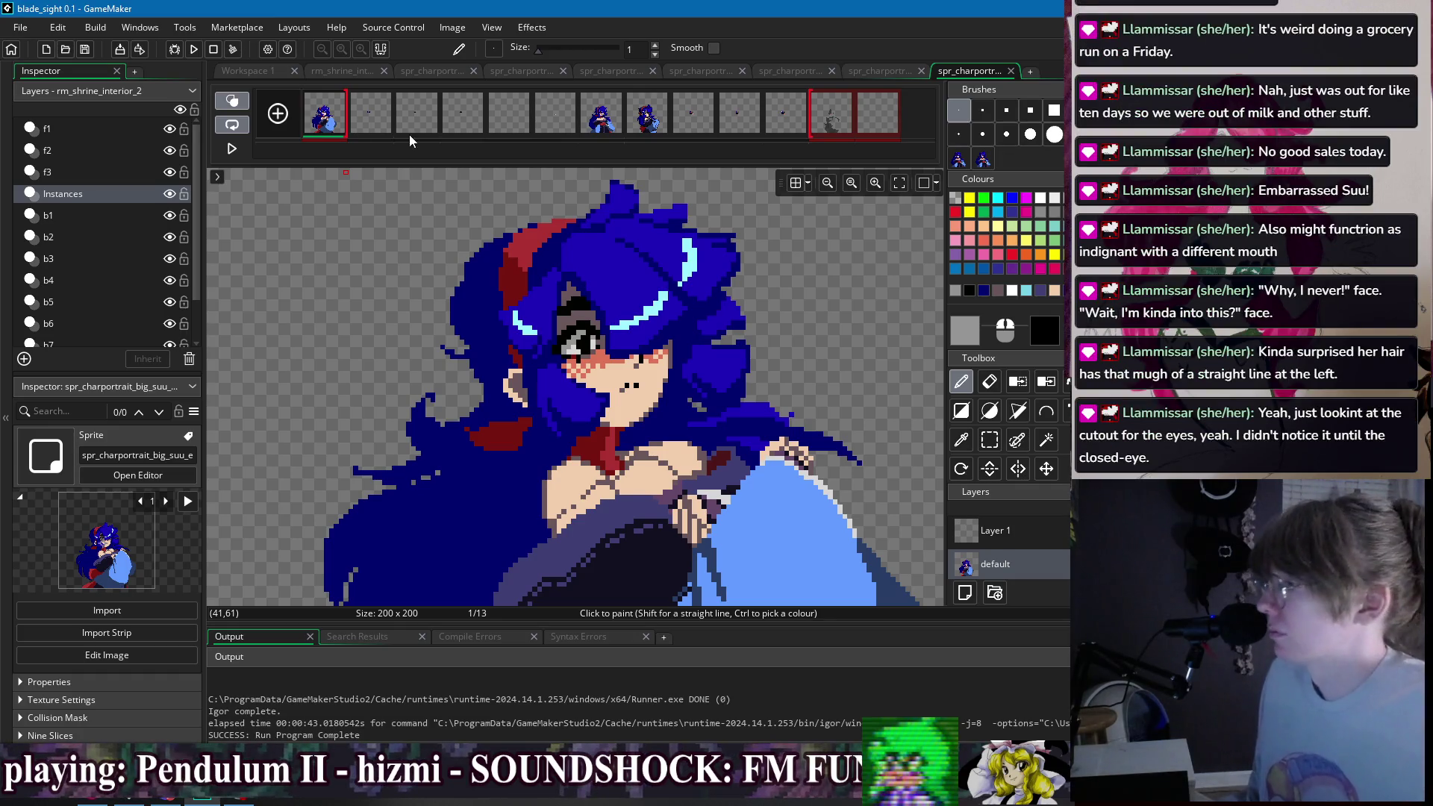
click(433, 116)
click(472, 121)
click(416, 124)
click(342, 121)
click(369, 112)
click(324, 116)
click(369, 110)
scroll(548, 317, up, 1)
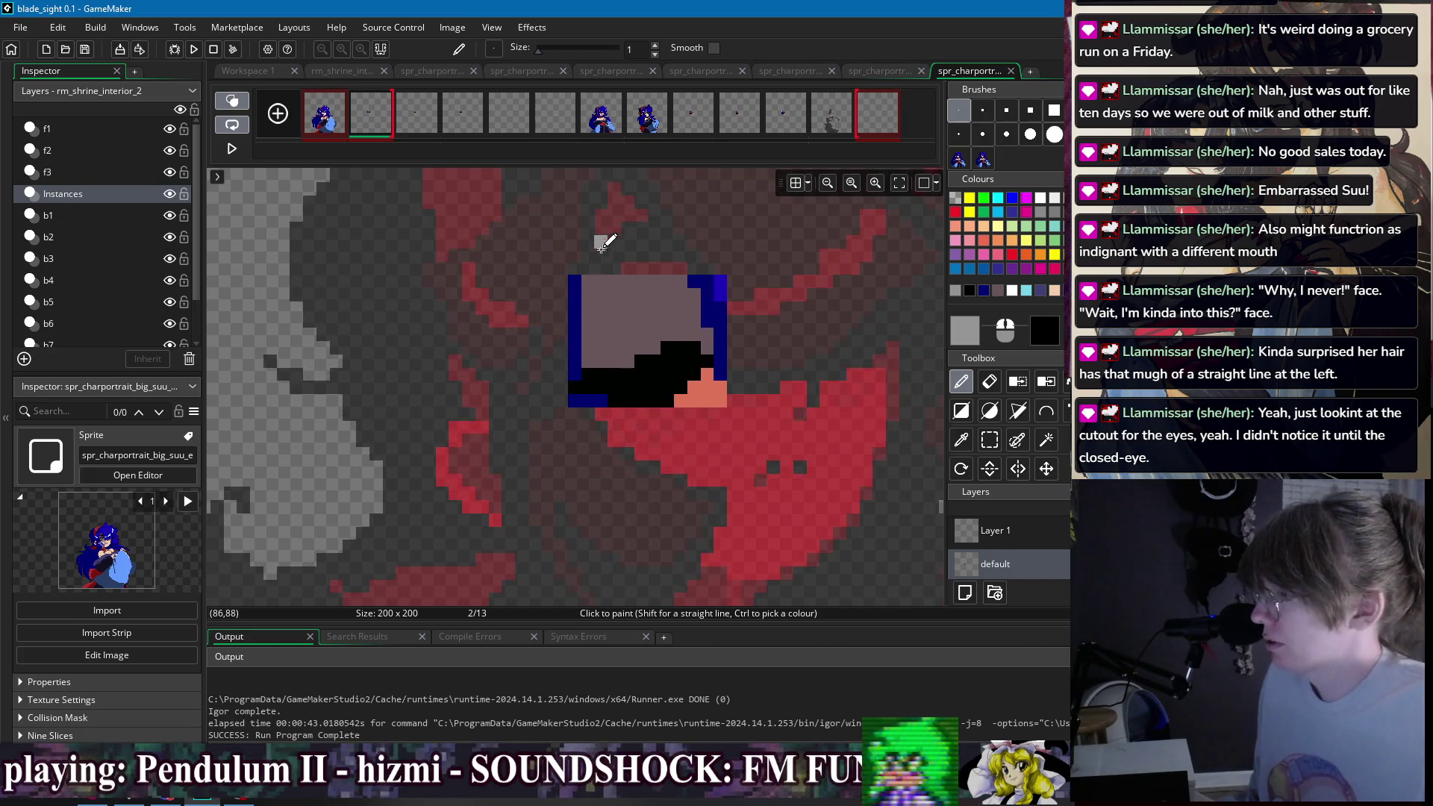
click(342, 130)
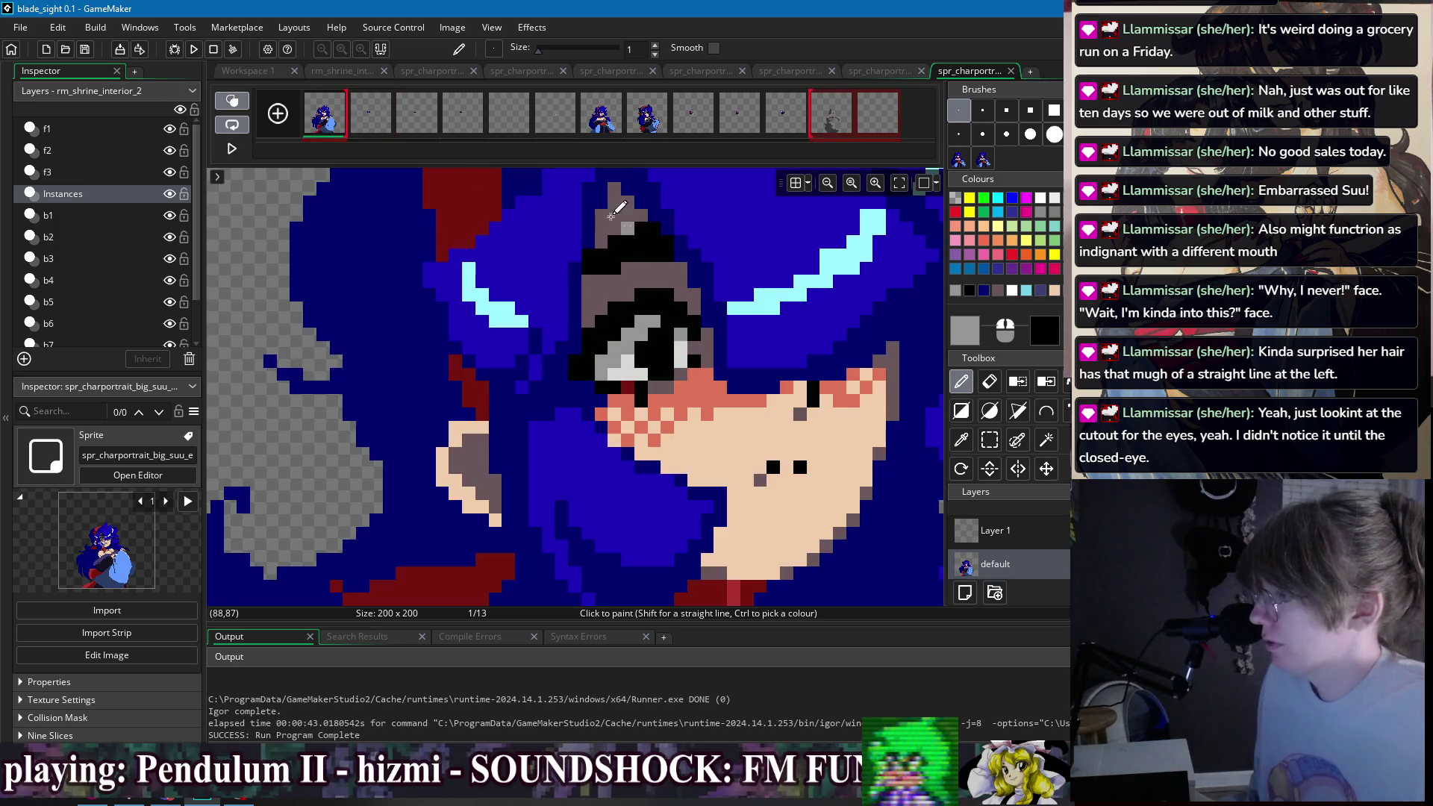
scroll(627, 317, down, 1)
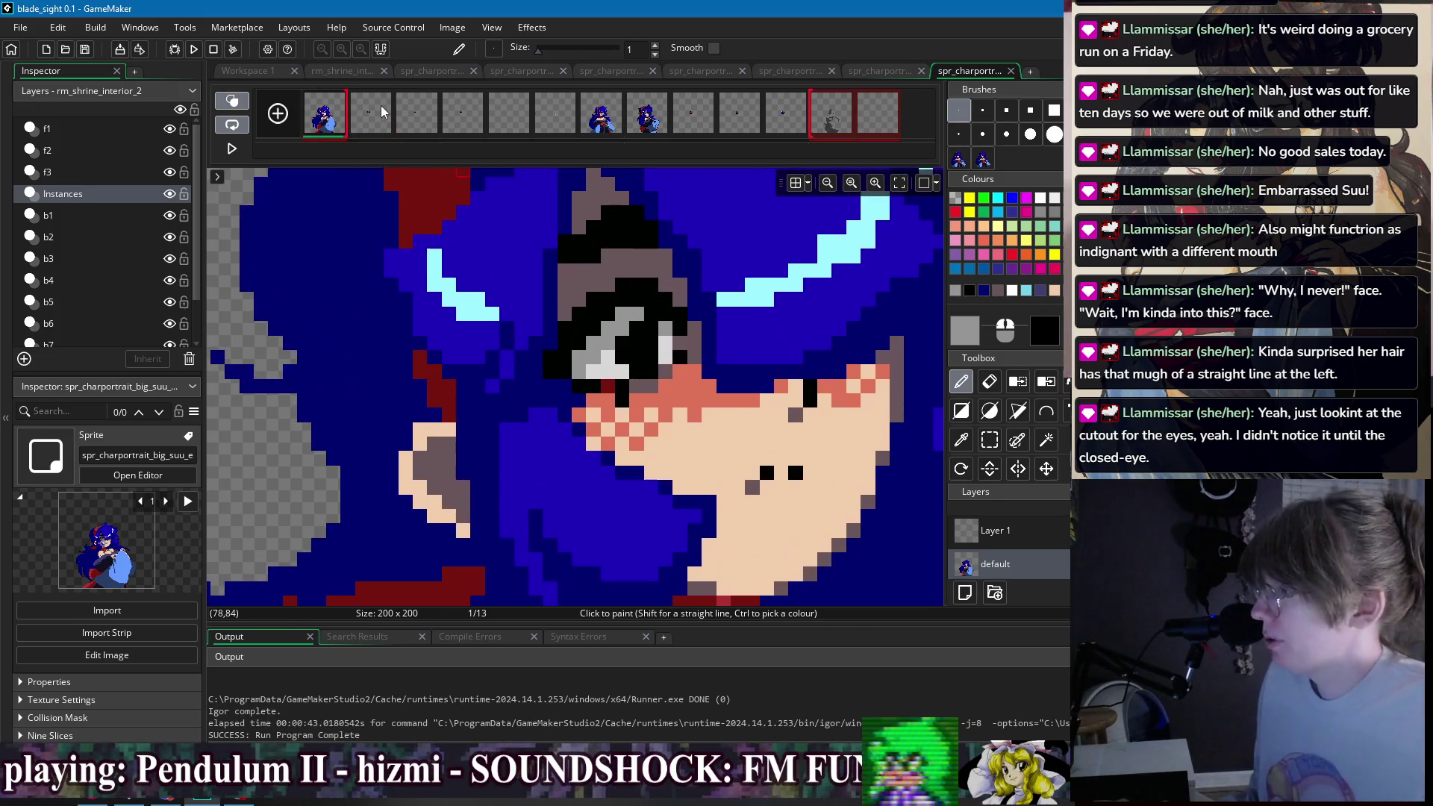
click(381, 103)
shift+click(446, 121)
click(376, 119)
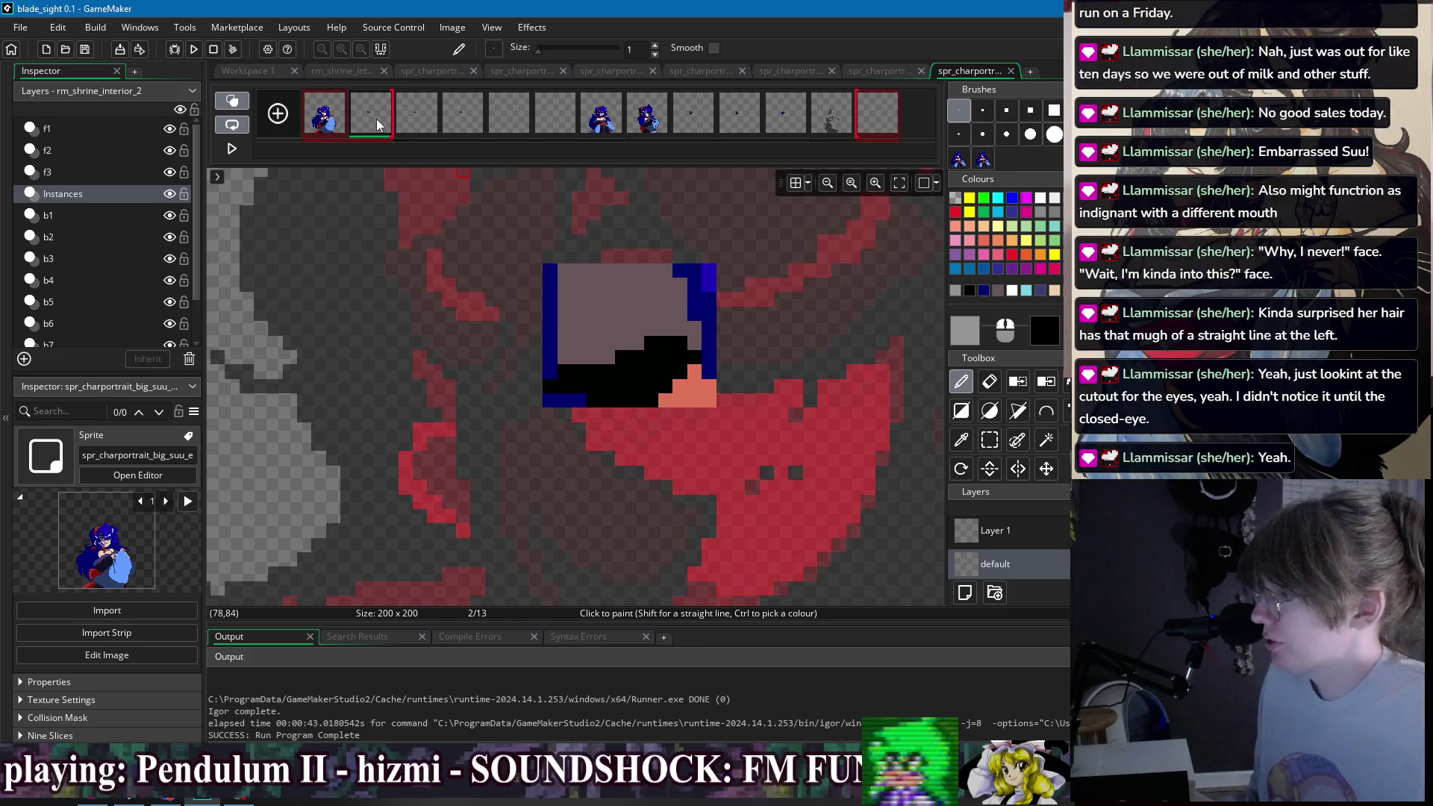
scroll(695, 302, down, 3)
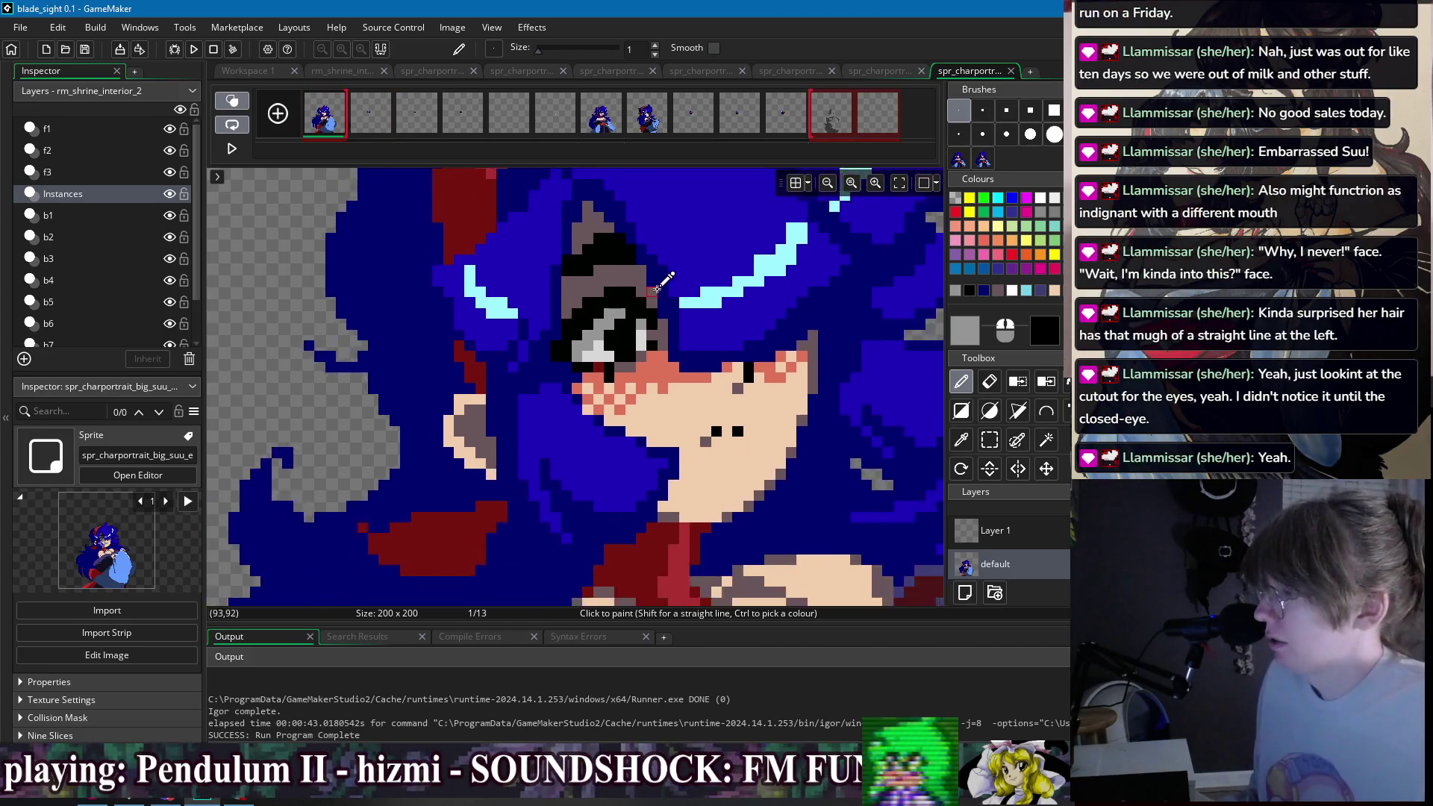
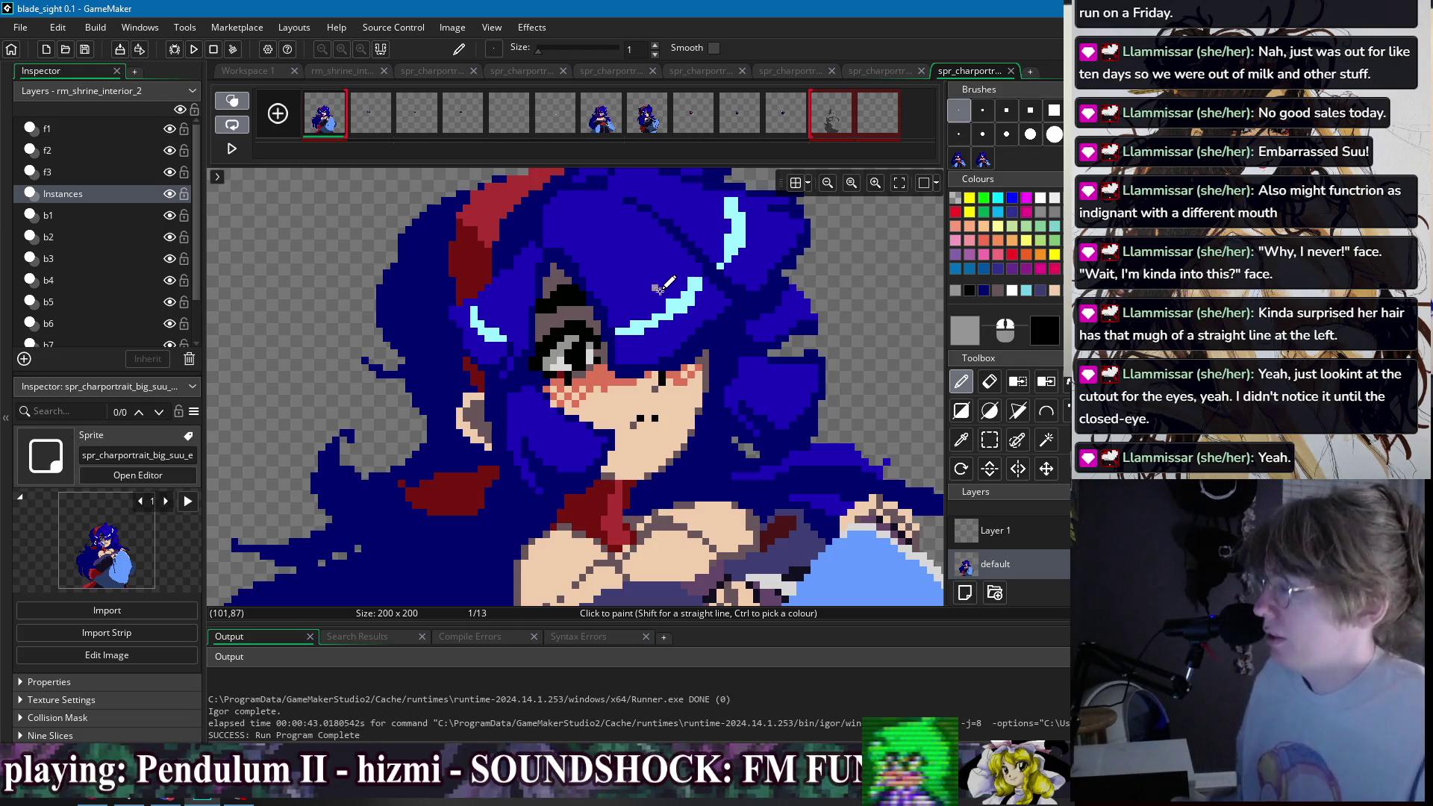
- Pick the hair's dark blue, then light cyan, as paint colours
ctrl+click(667, 299)
scroll(763, 256, down, 3)
scroll(744, 295, up, 5)
ctrl+click(722, 304)
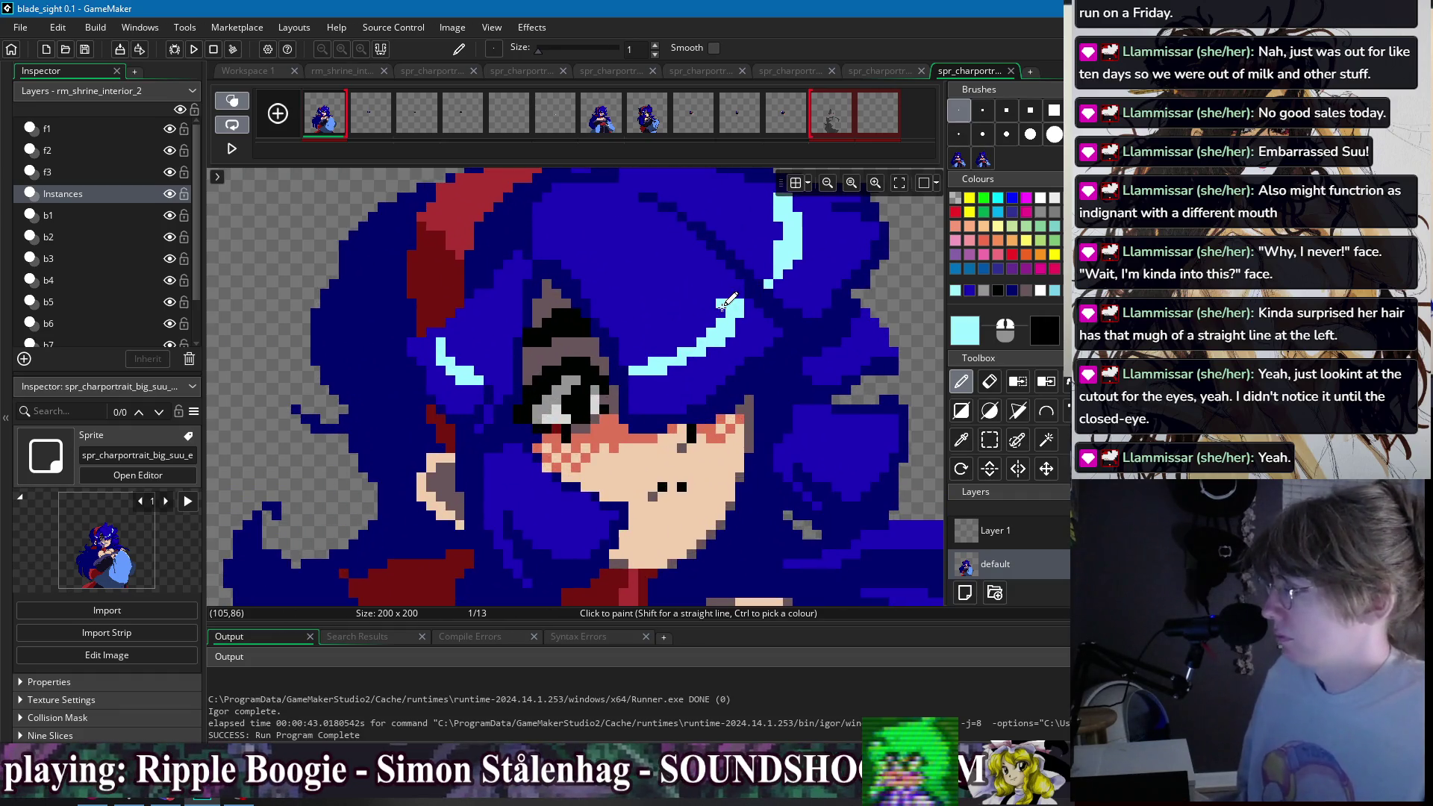
scroll(728, 332, down, 3)
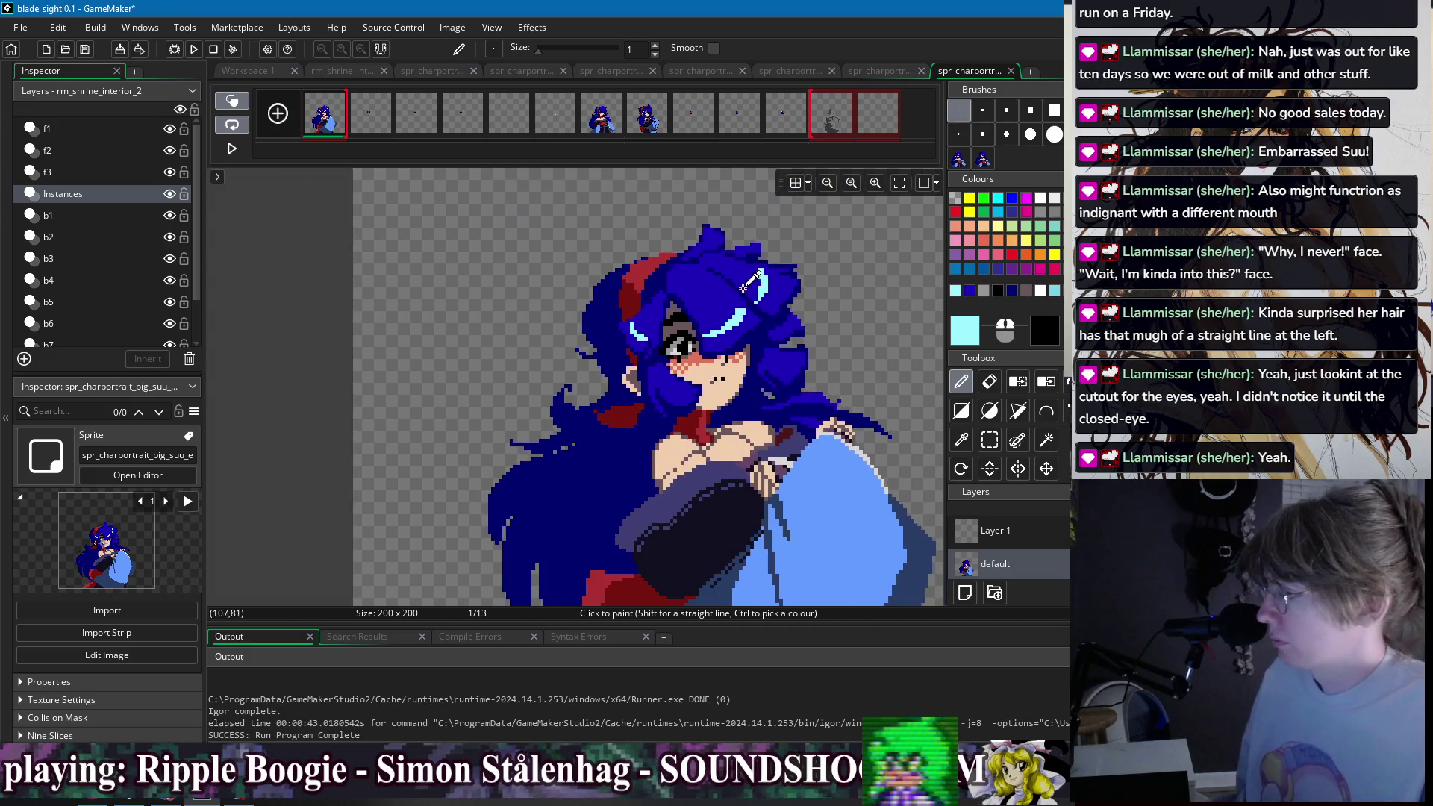
scroll(821, 270, down, 1)
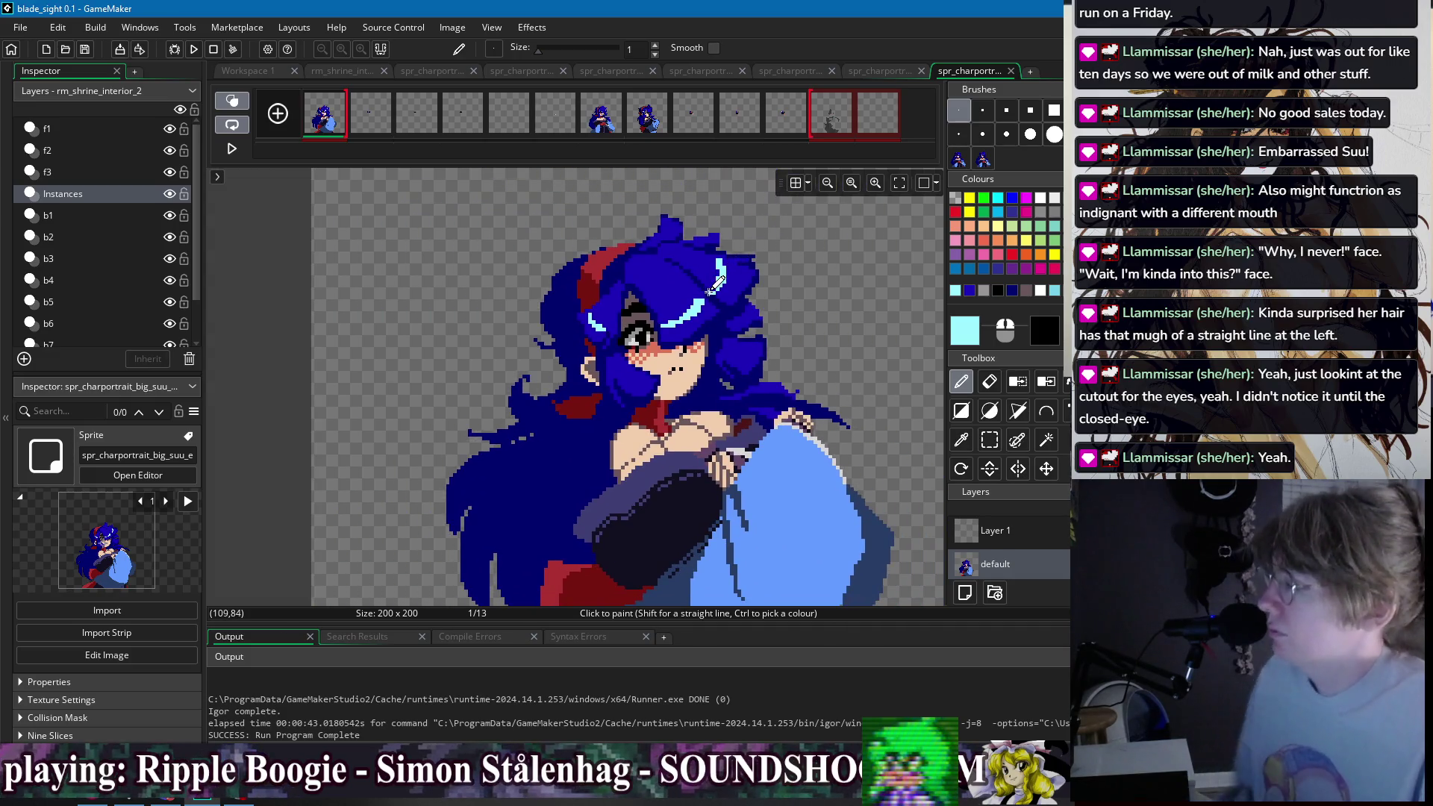
scroll(705, 291, up, 3)
scroll(706, 292, down, 4)
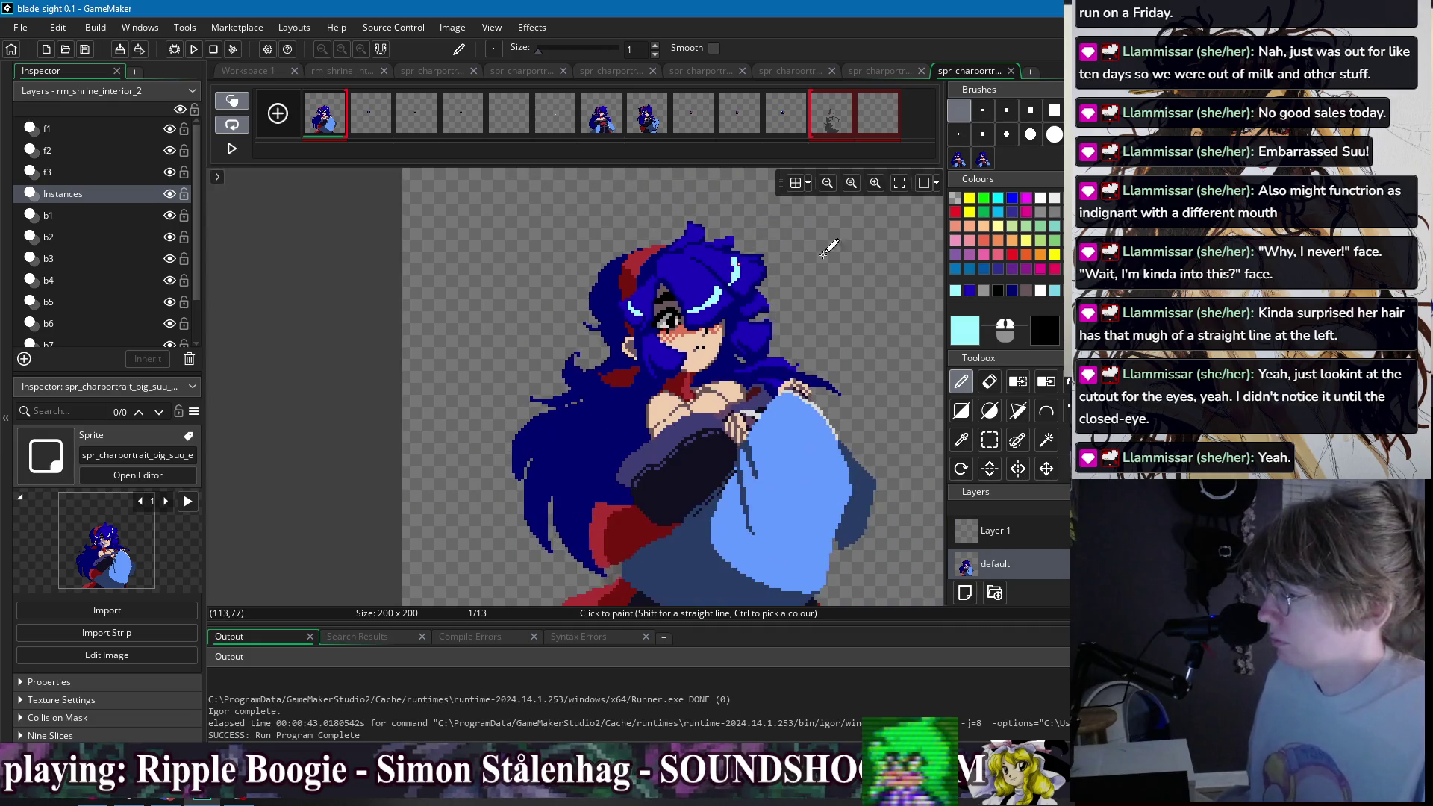
- Select frames 2–4 and flip between frame 1 and the following frames
drag(354, 119, 457, 134)
click(335, 125)
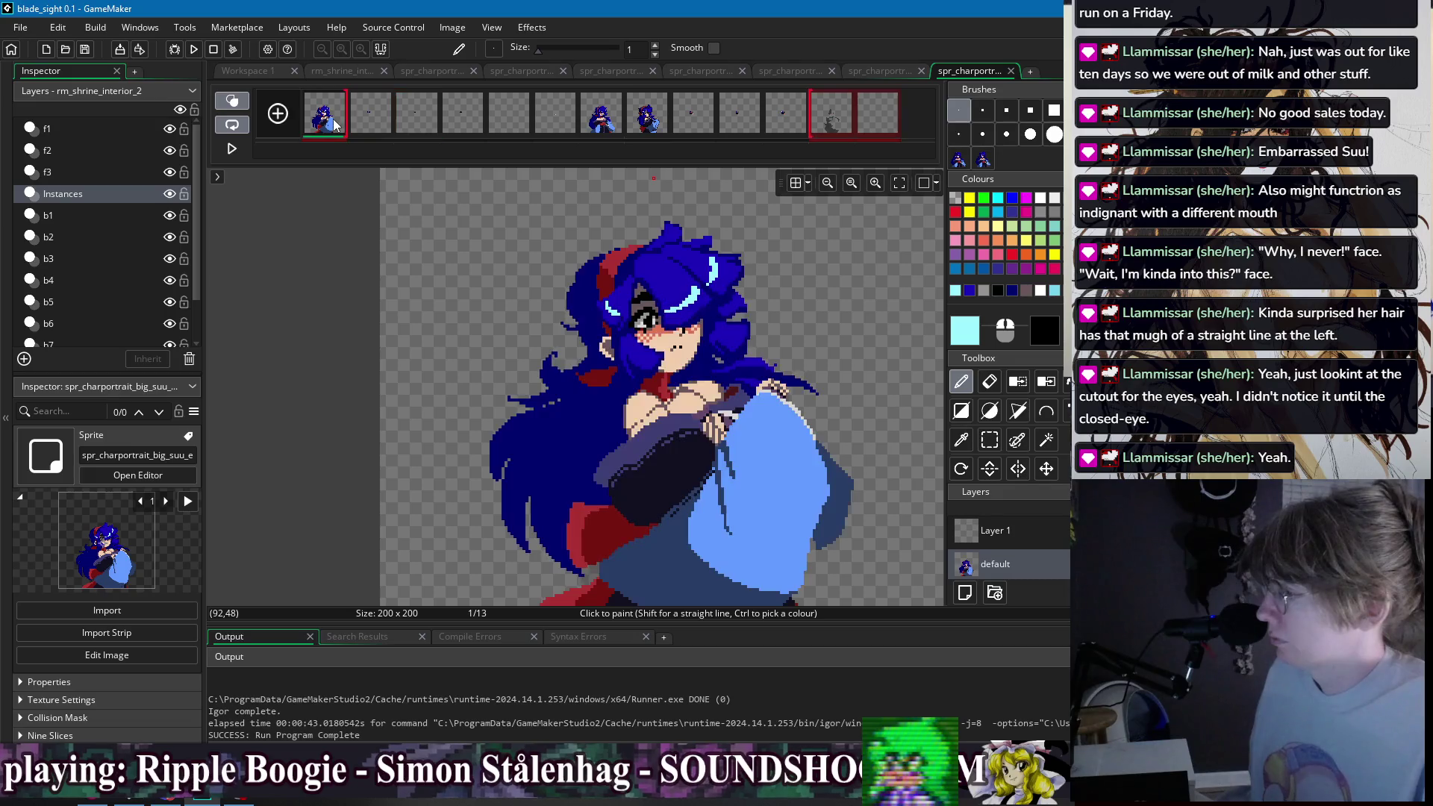
shift+click(443, 122)
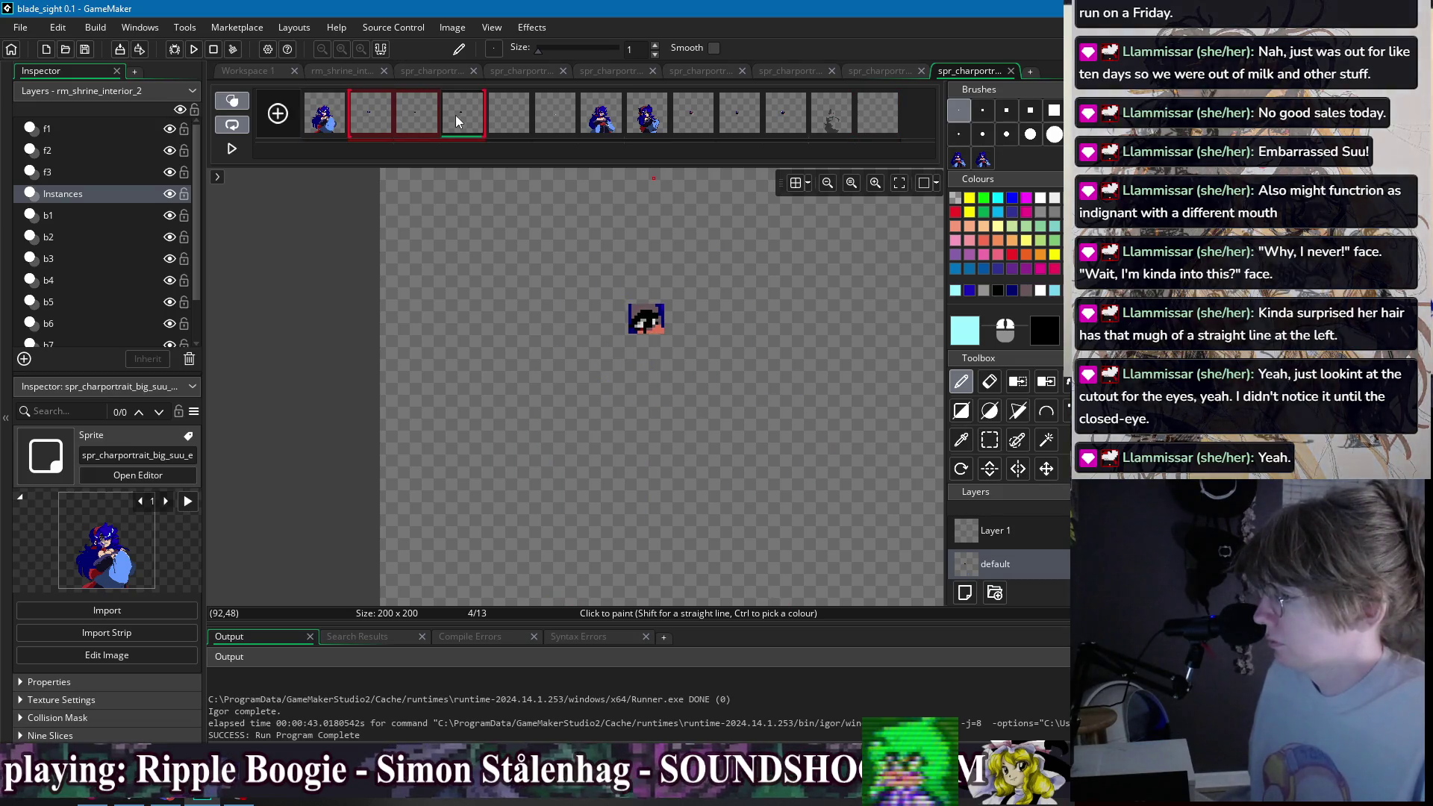
click(340, 127)
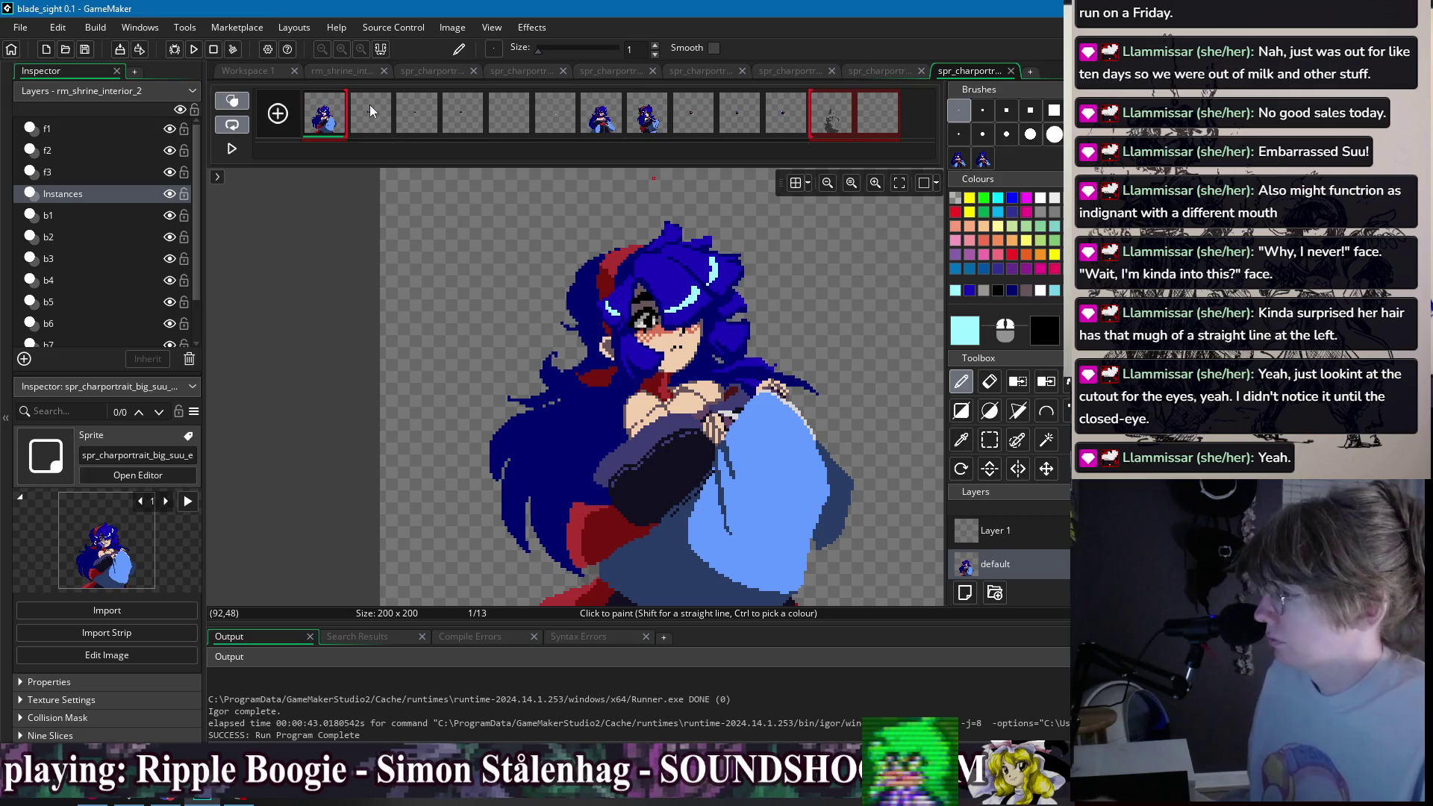
drag(452, 124, 556, 123)
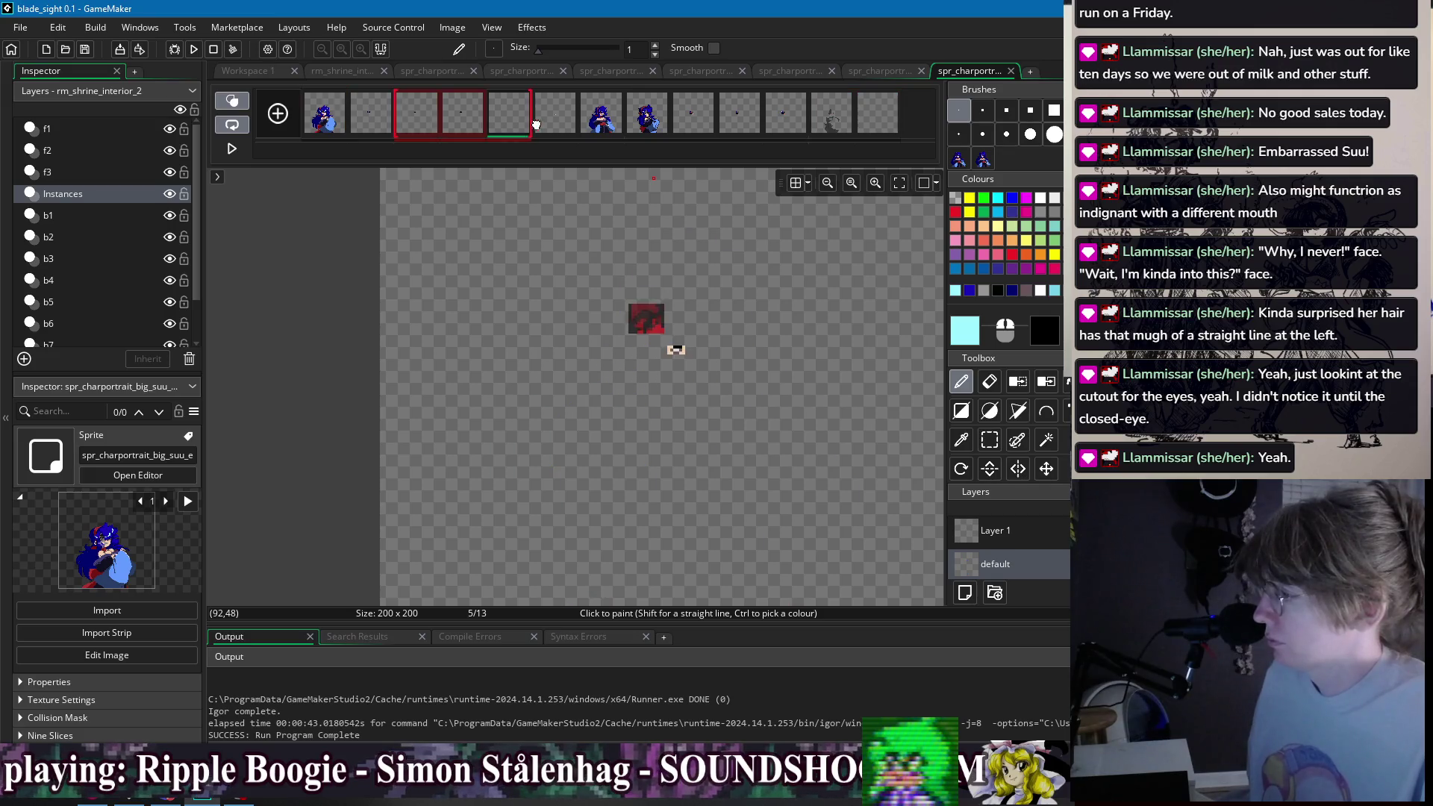
- Add a 14th empty frame and move the last frames into a new position
click(284, 114)
drag(906, 120, 567, 119)
click(313, 116)
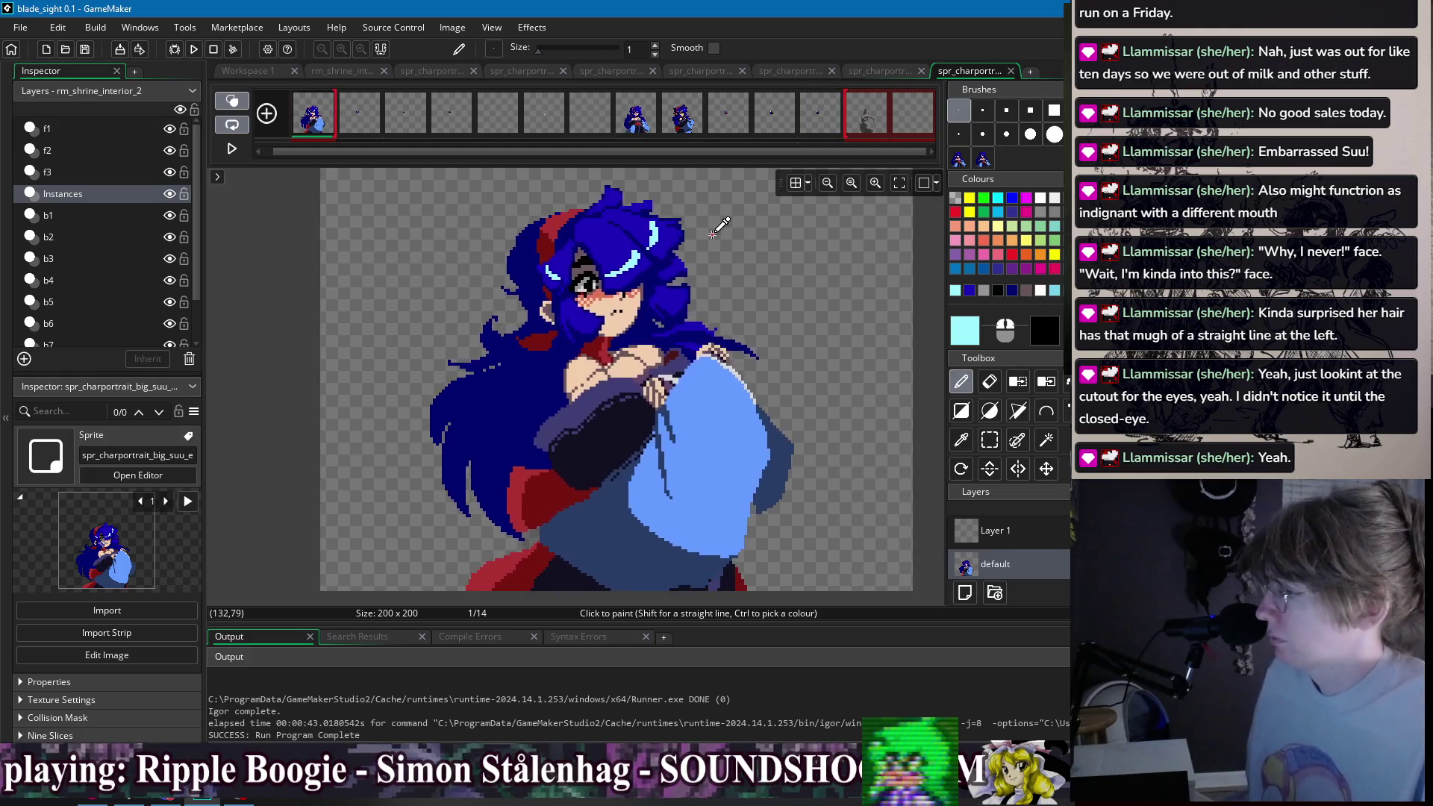
scroll(743, 220, down, 2)
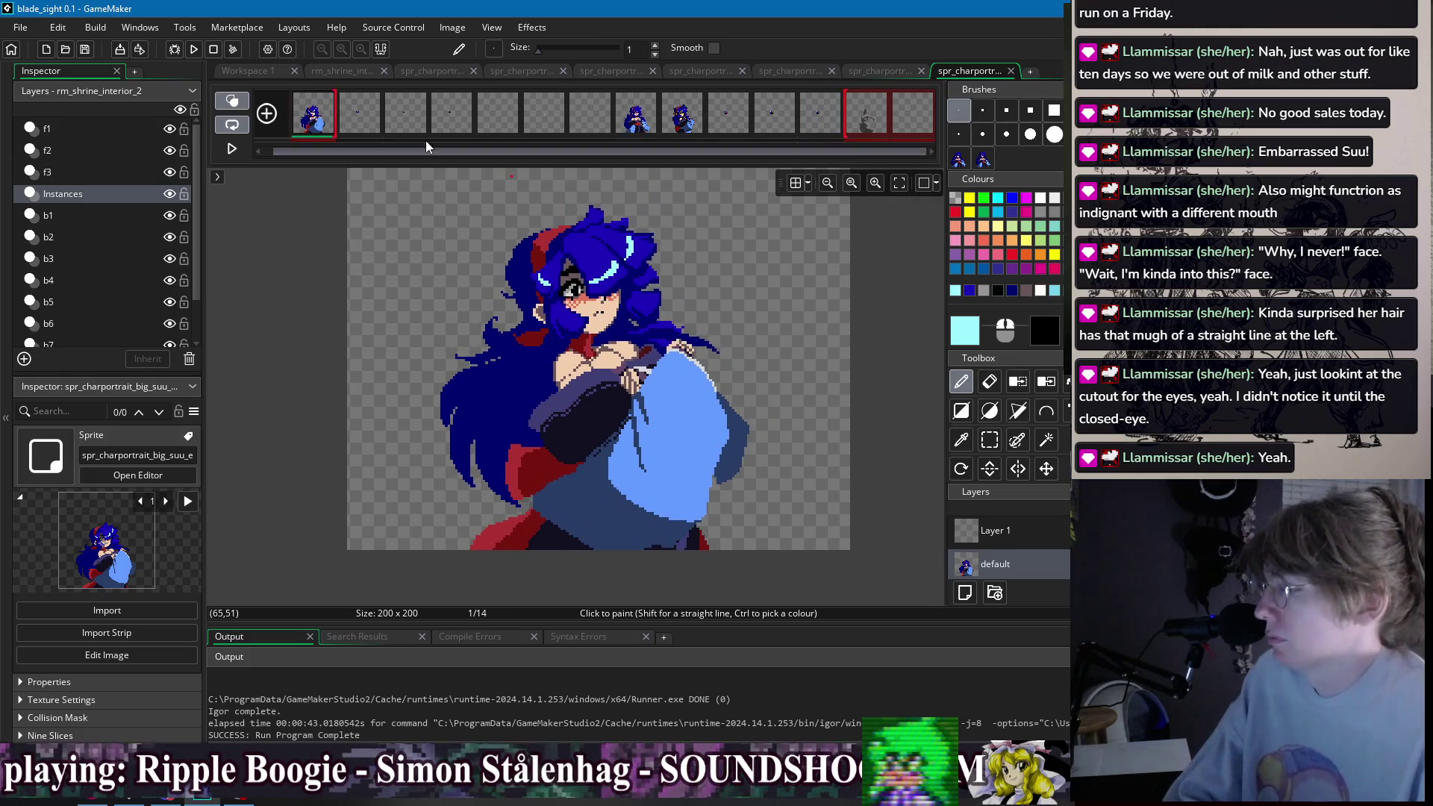
click(356, 118)
click(324, 115)
- On frame 2, paint a navy pixel beside the eye box's corner
click(358, 115)
click(441, 118)
click(390, 120)
click(378, 119)
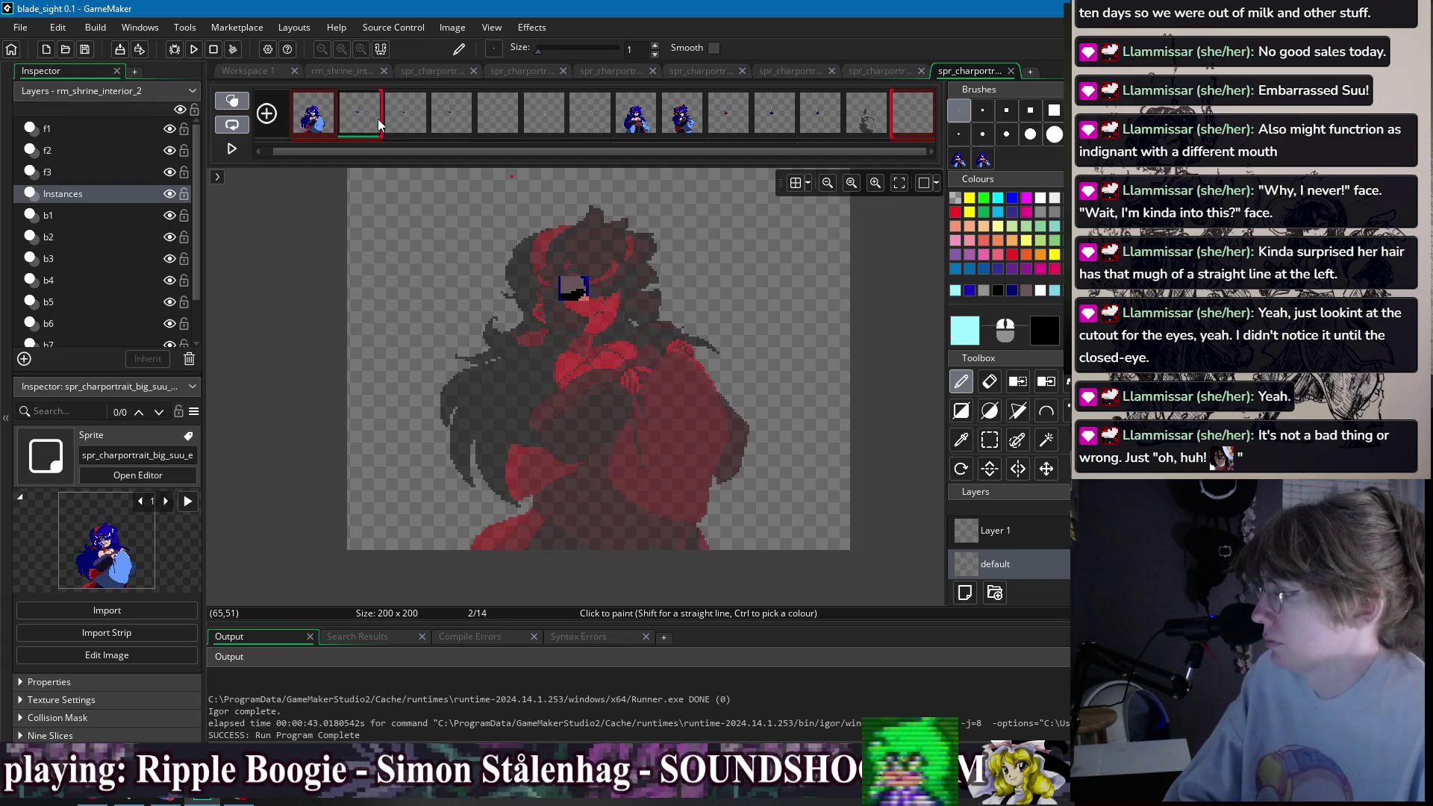
scroll(583, 339, up, 5)
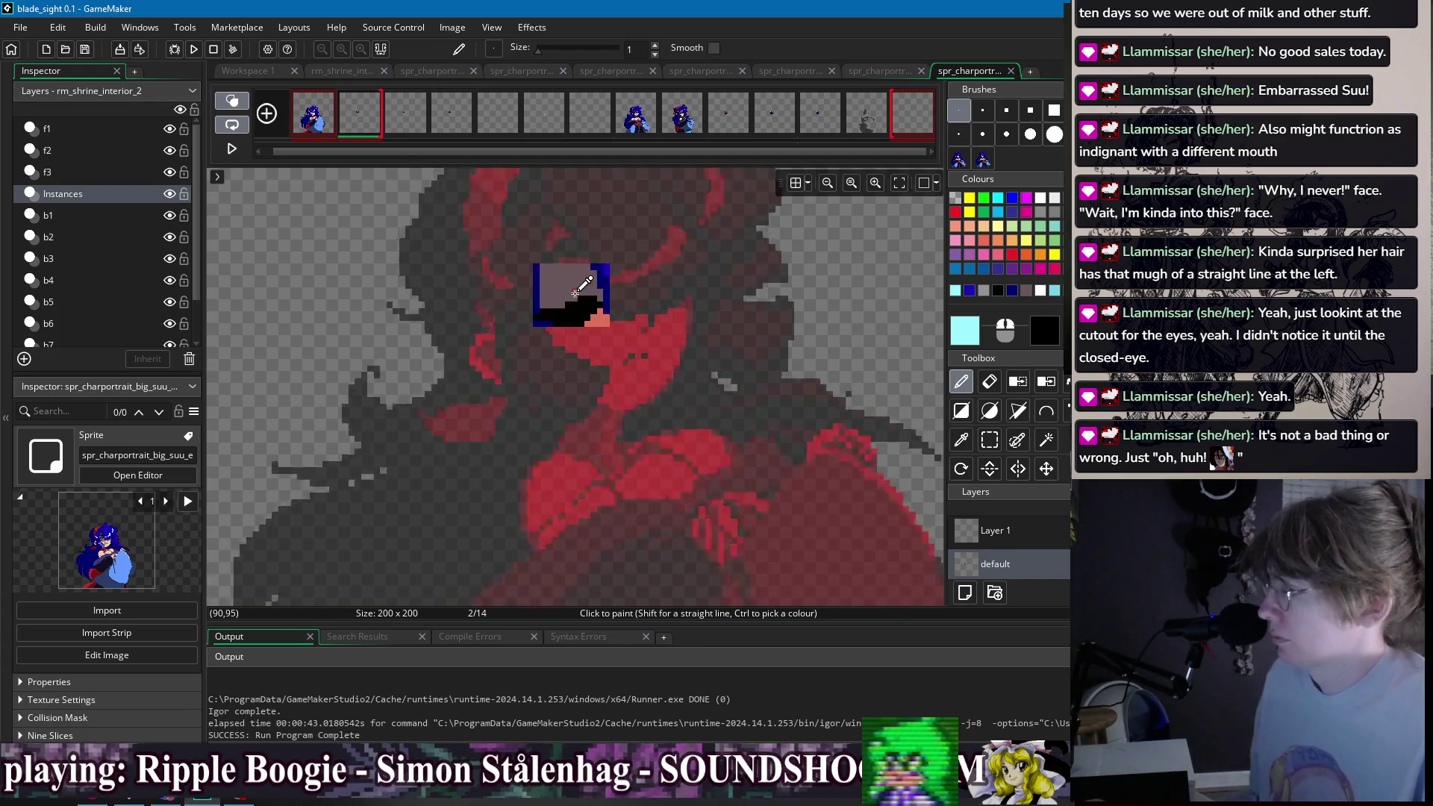
ctrl+click(527, 352)
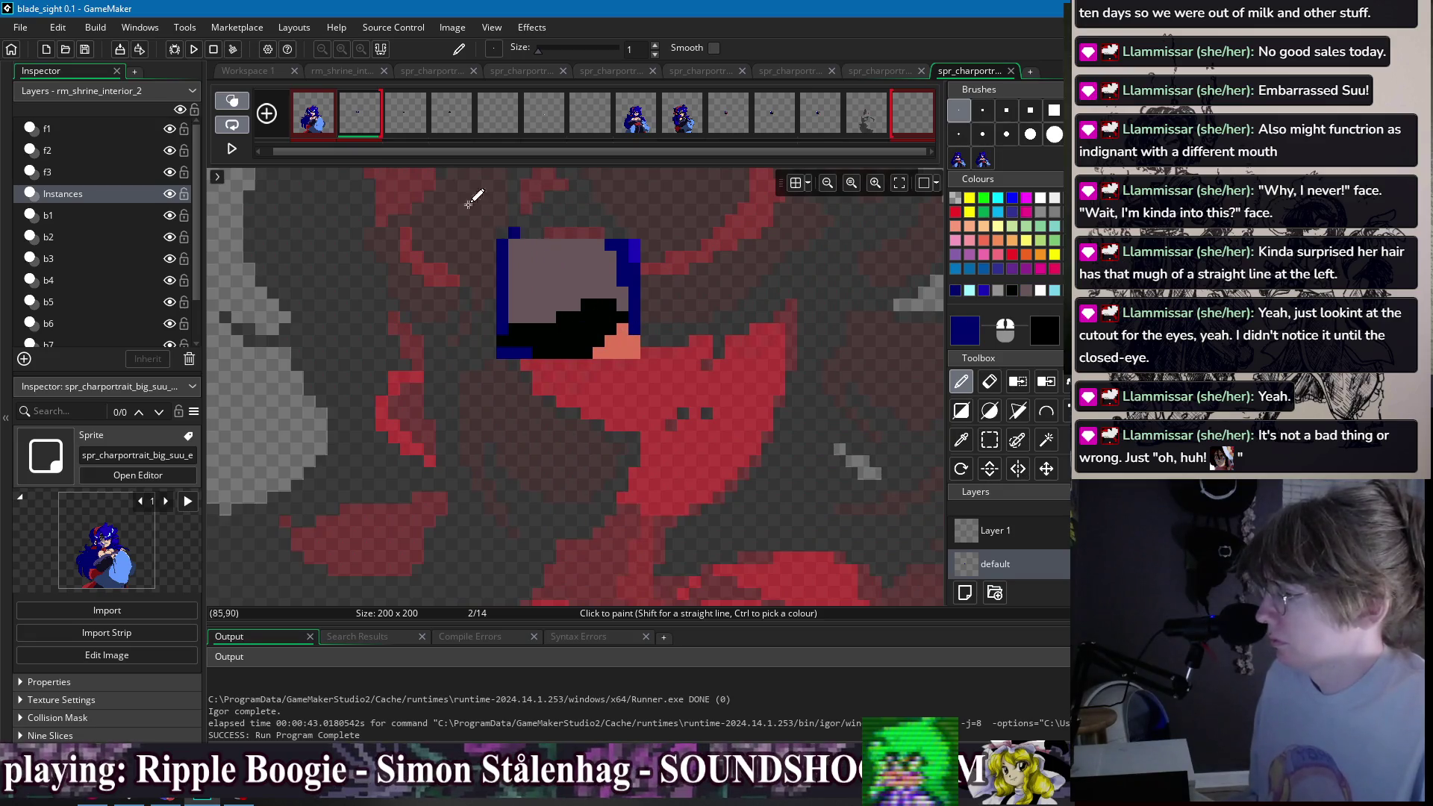
key(ctrl+z)
click(491, 270)
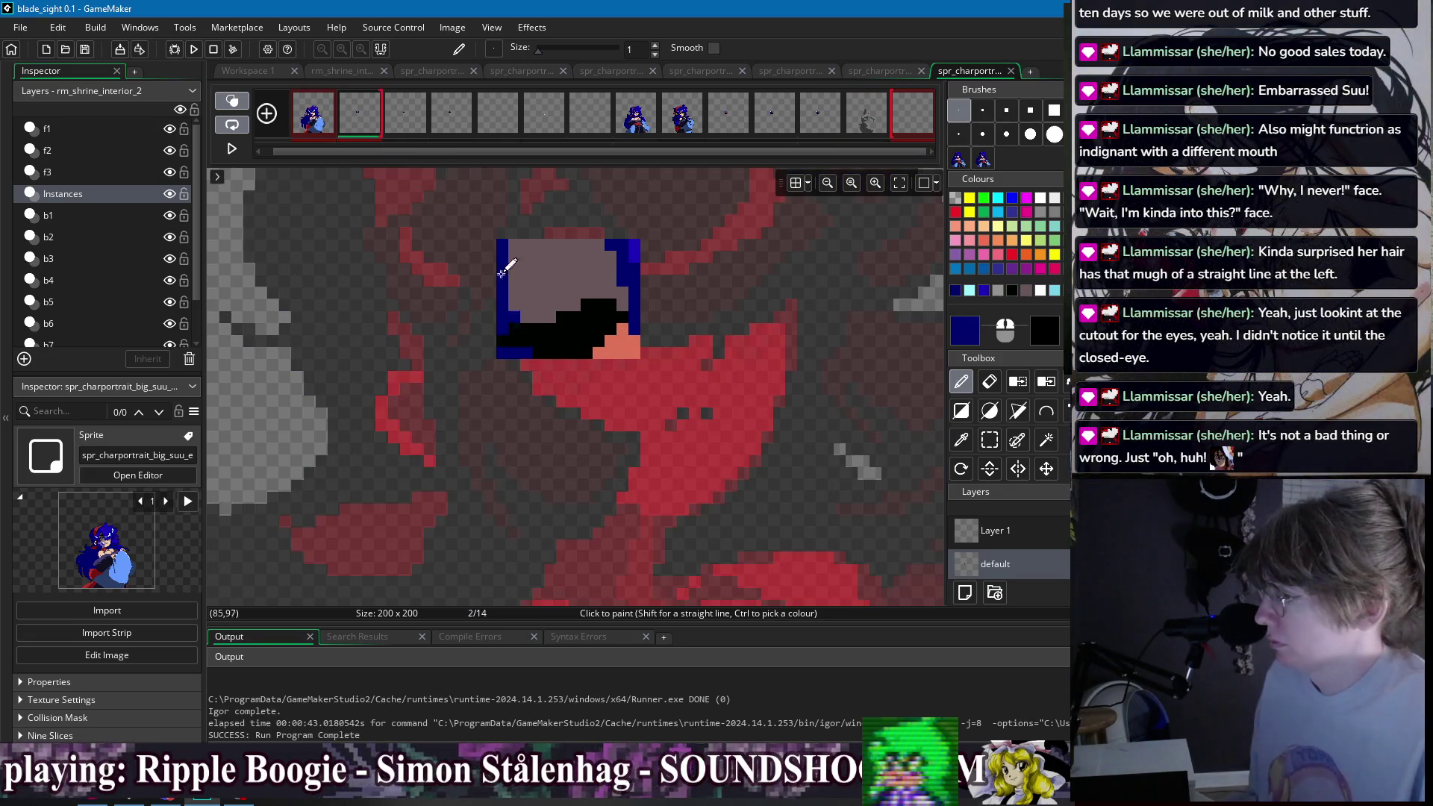
scroll(657, 224, down, 3)
- Paste seven frames after frame 1 for 21 frames, then return to Workspace 1
click(636, 116)
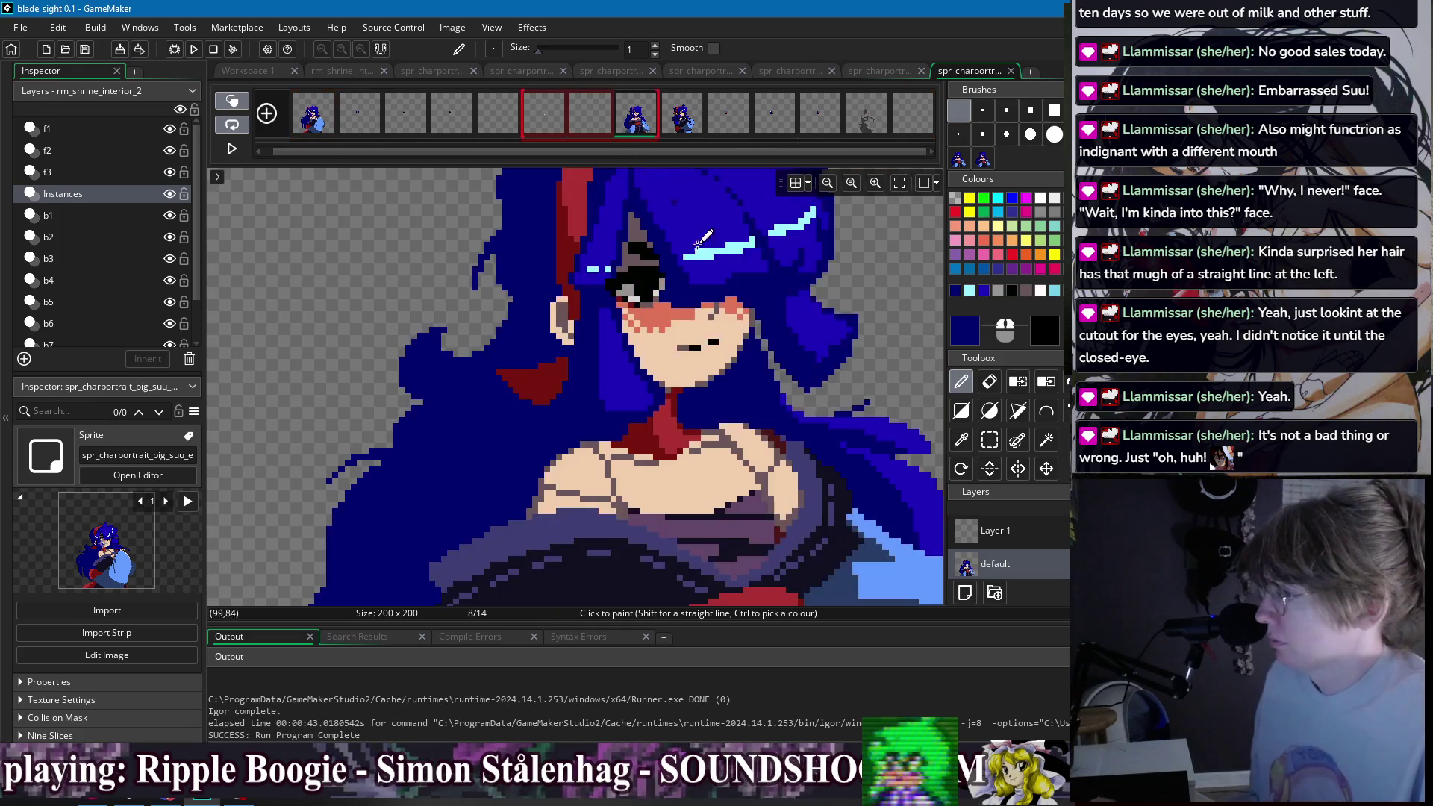
scroll(651, 183, down, 2)
click(320, 121)
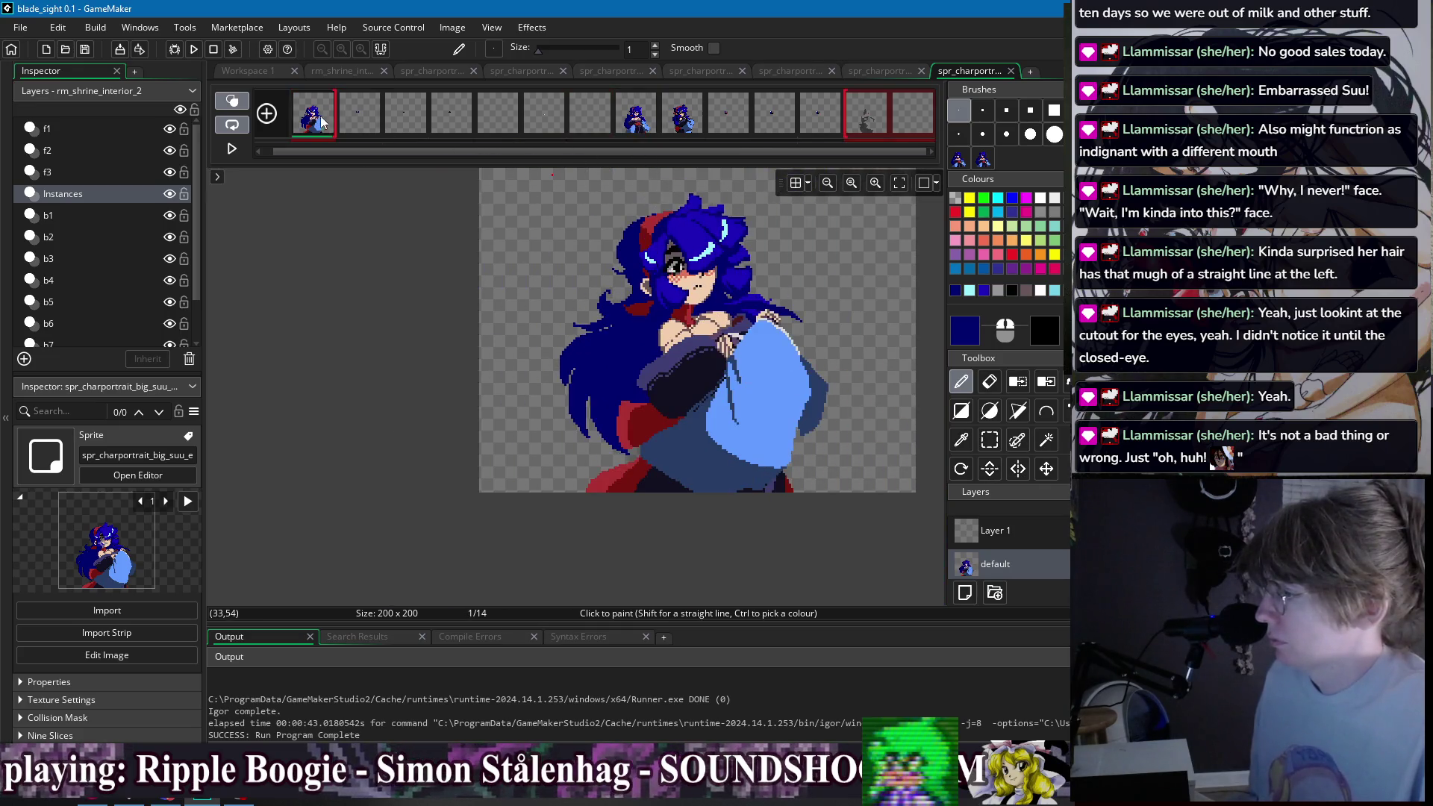
drag(817, 263, 736, 282)
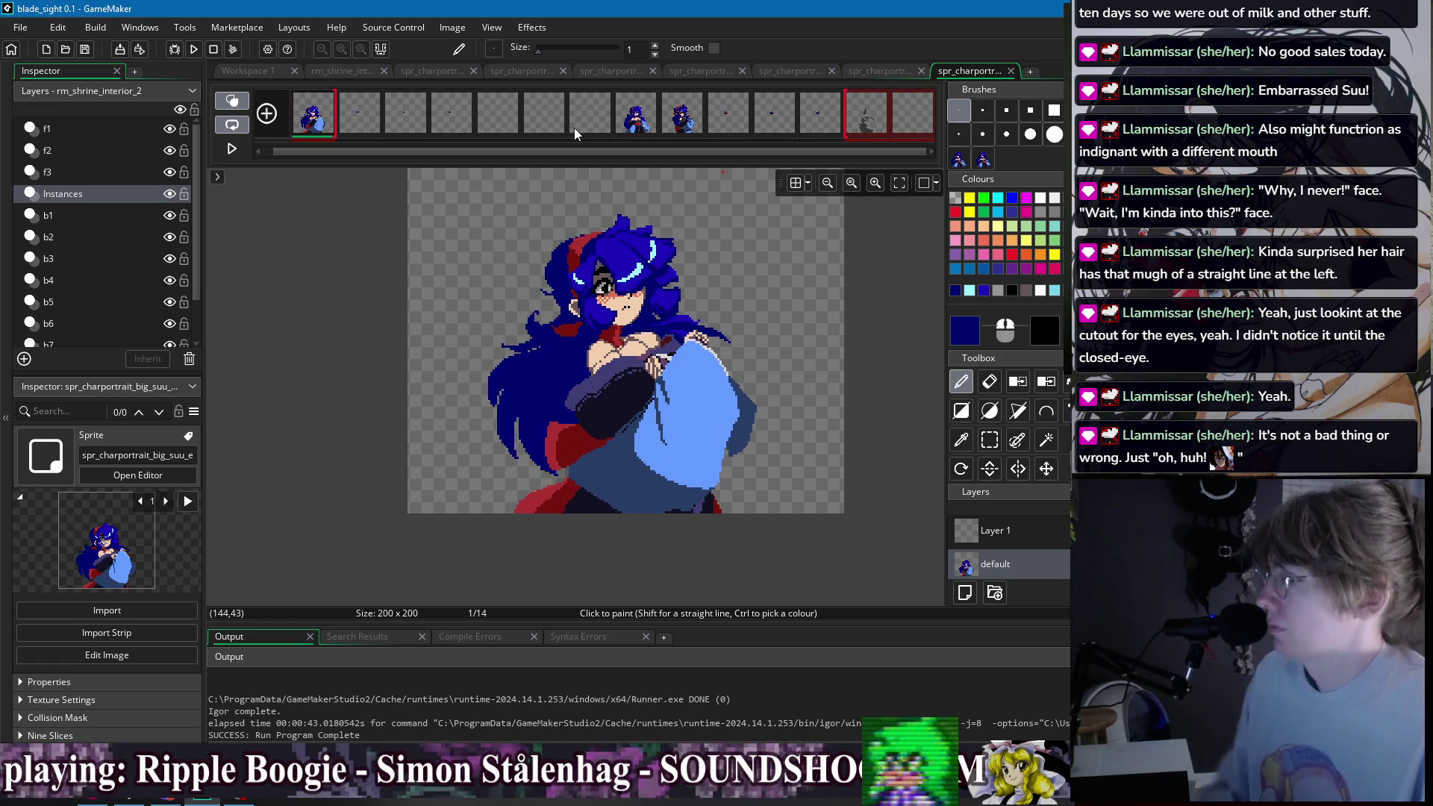
key(ctrl+v)
click(655, 125)
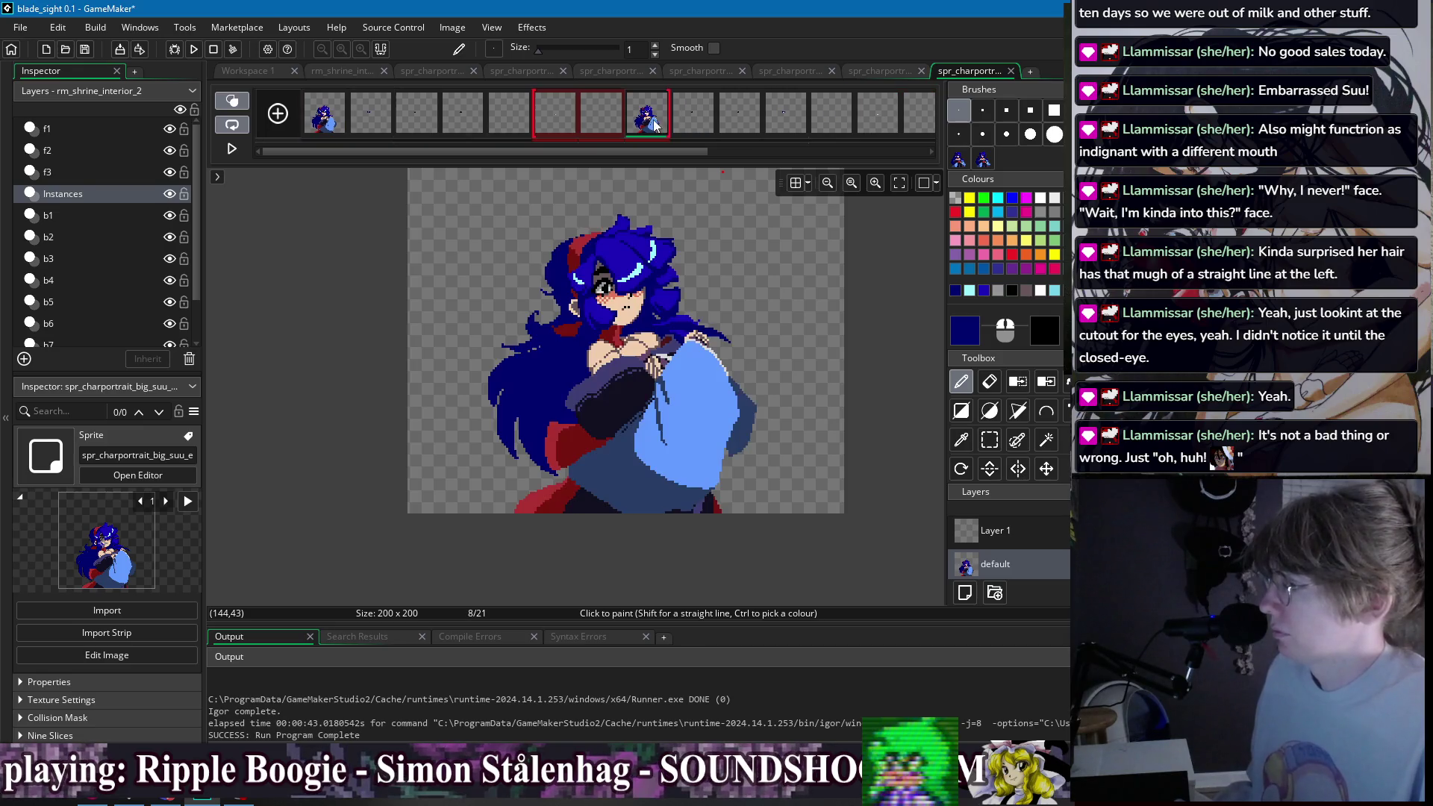
click(341, 123)
click(230, 64)
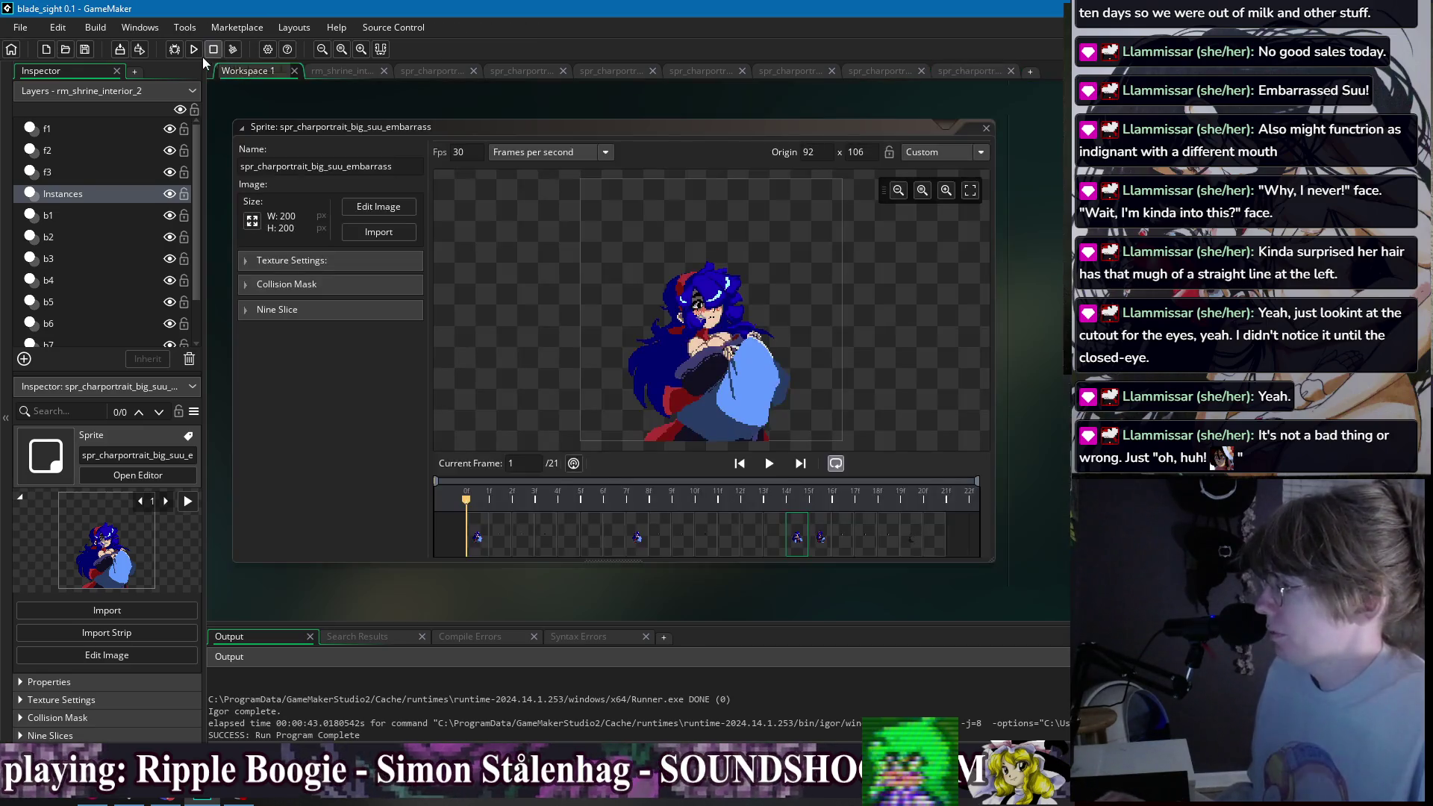
- Build and run the game with F5, then bring up its debug options with F1
scroll(713, 327, up, 2)
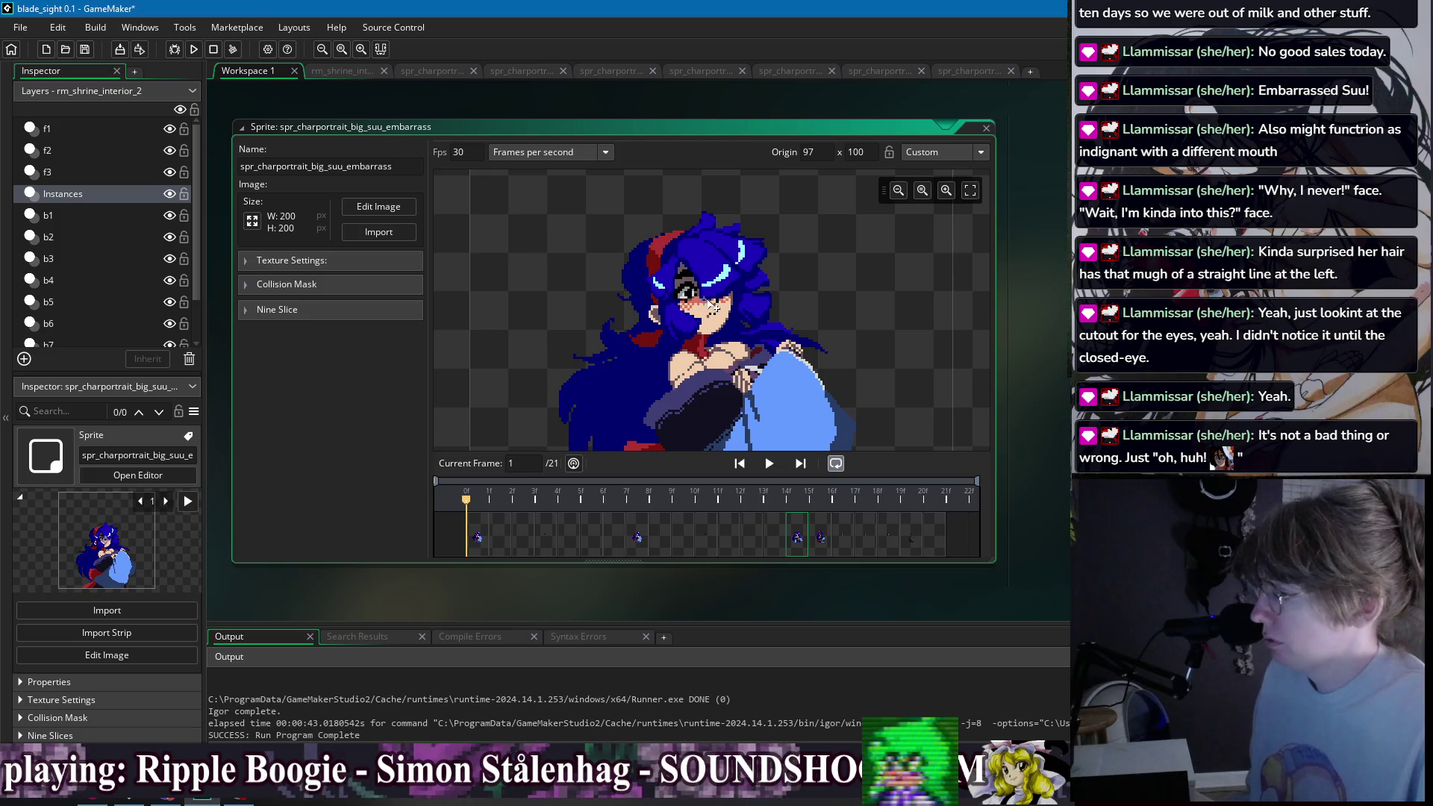
key(F5)
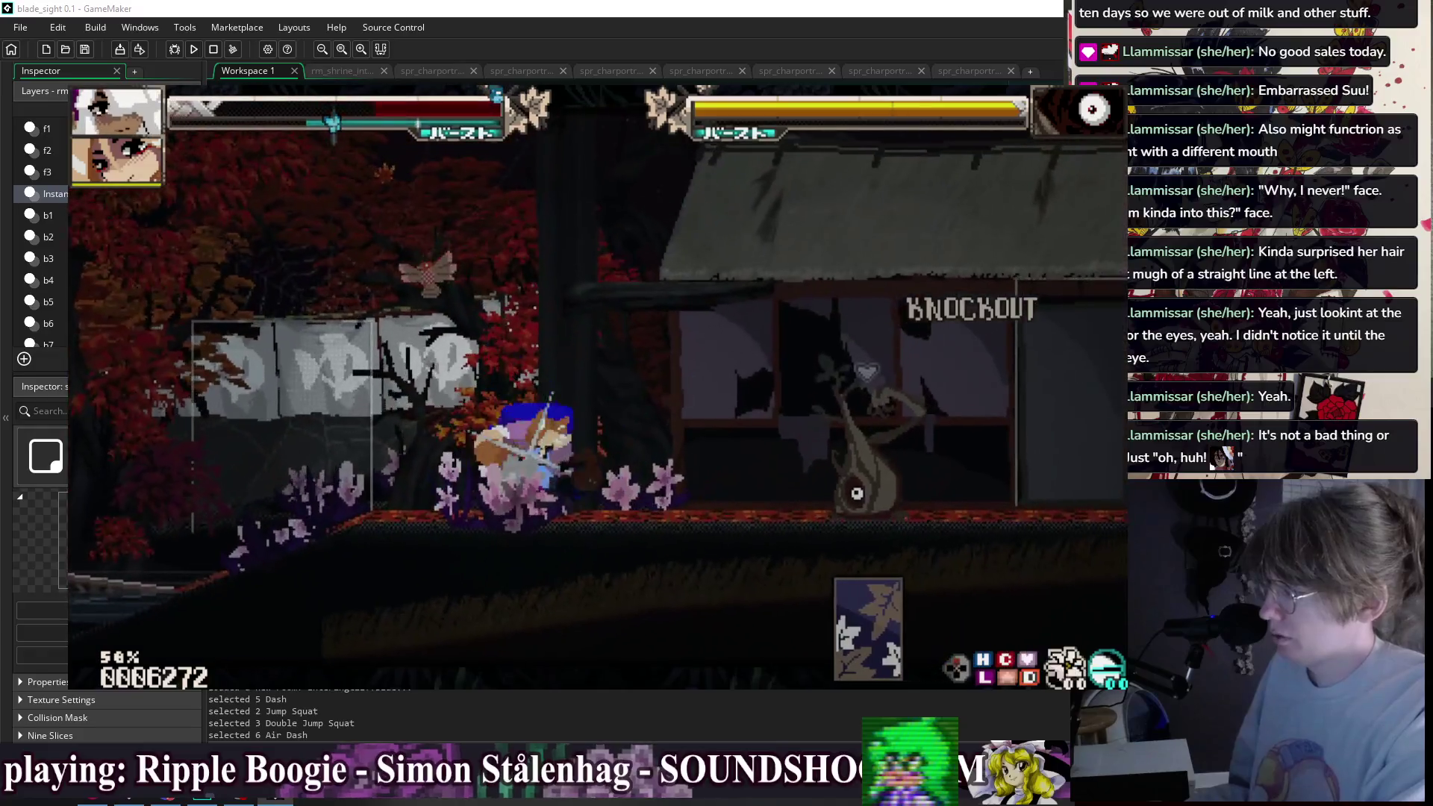
key(F1)
key(F1)
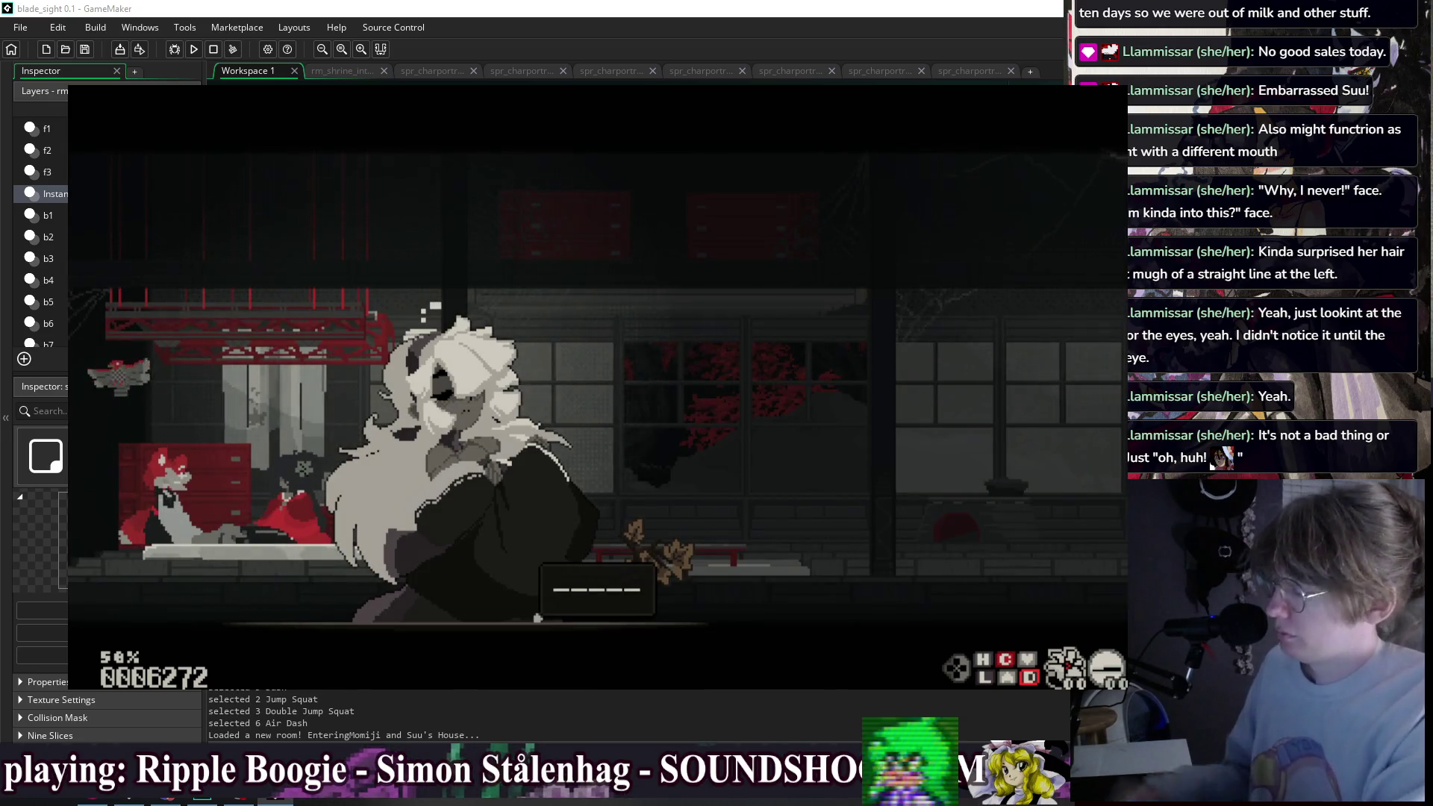
- Pause the game and equip the Hunter Kimono from the Dress Up kimono list
key(F1)
key(Escape)
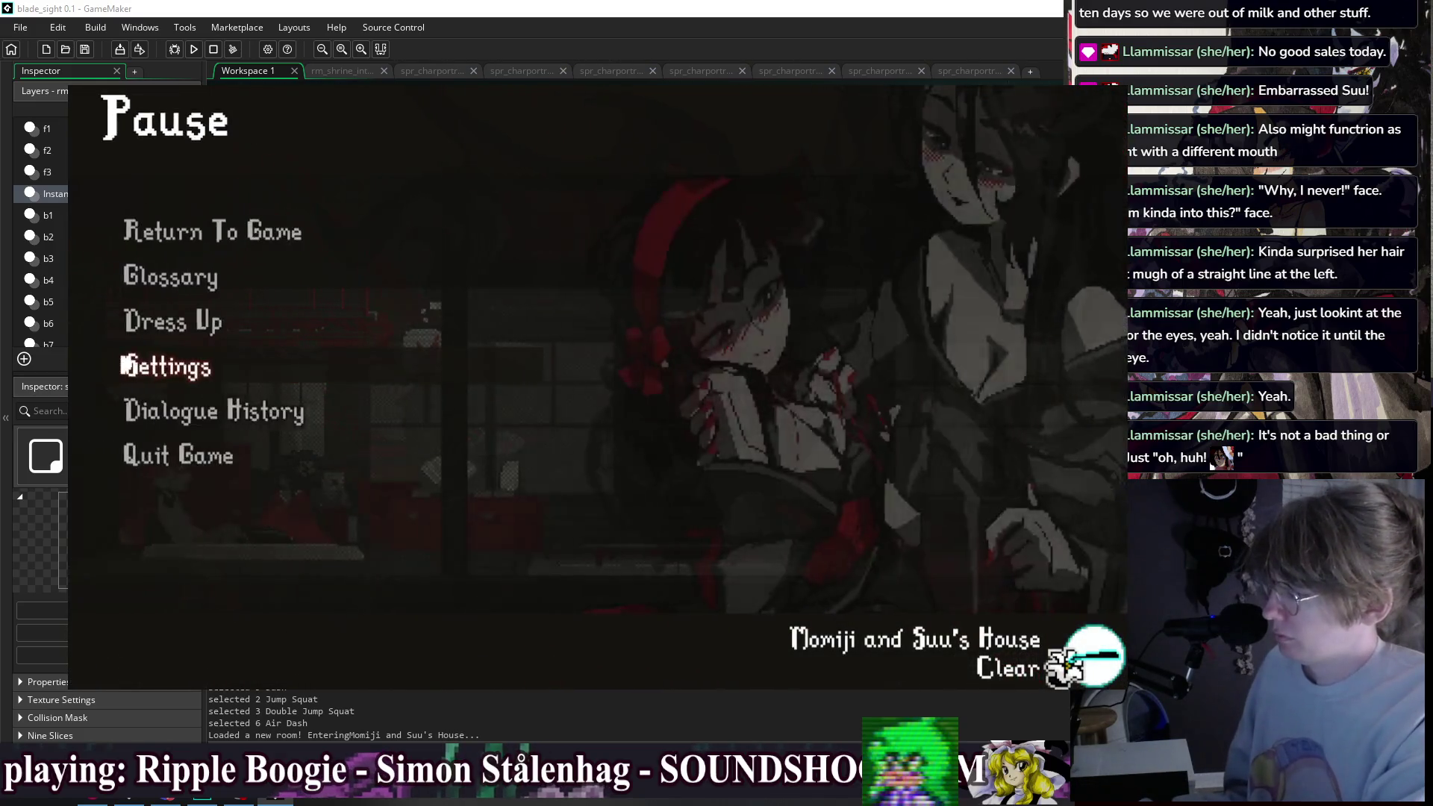
key(Up)
key(Up)
key(Return)
key(Return)
key(Down)
key(Down)
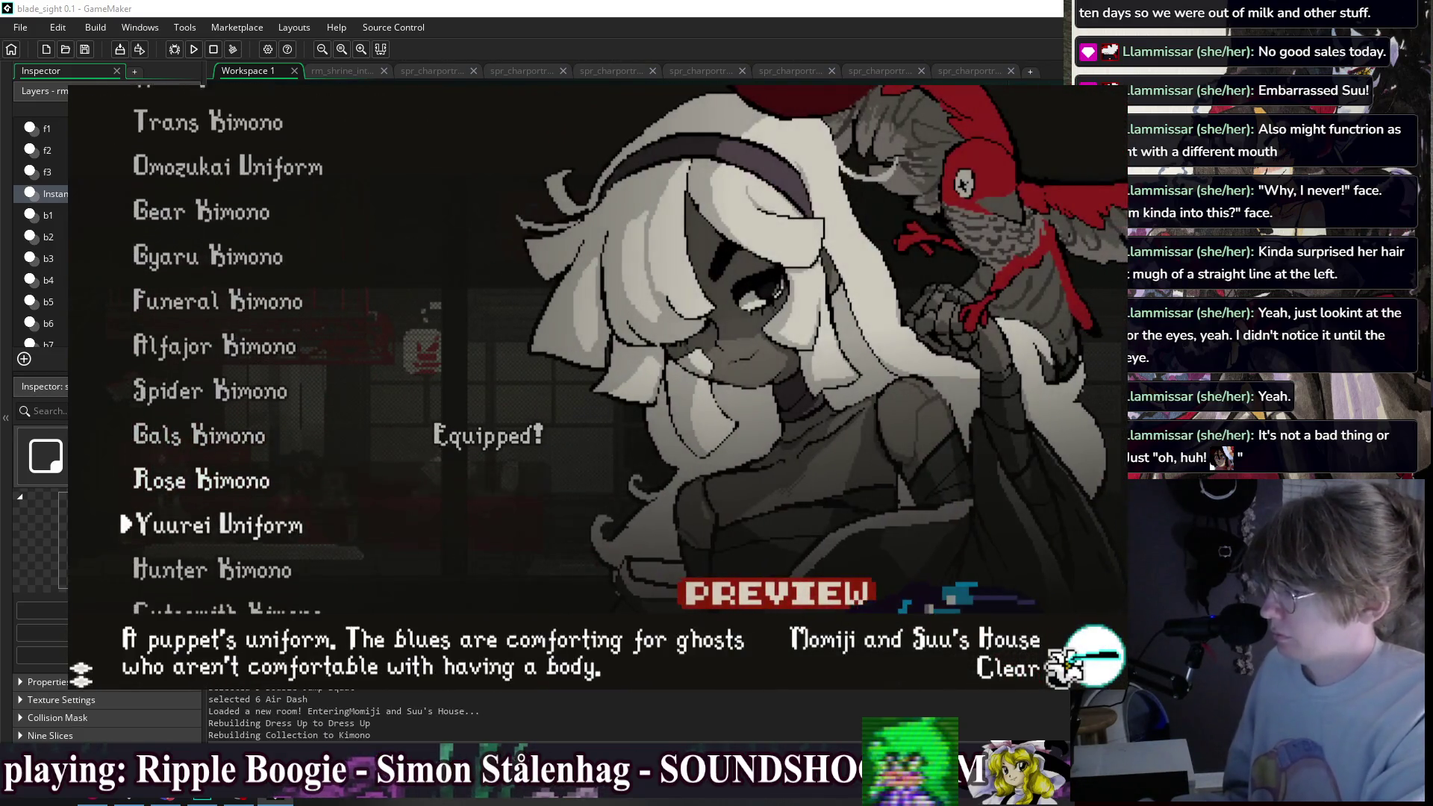
key(Down)
key(Return)
key(Escape)
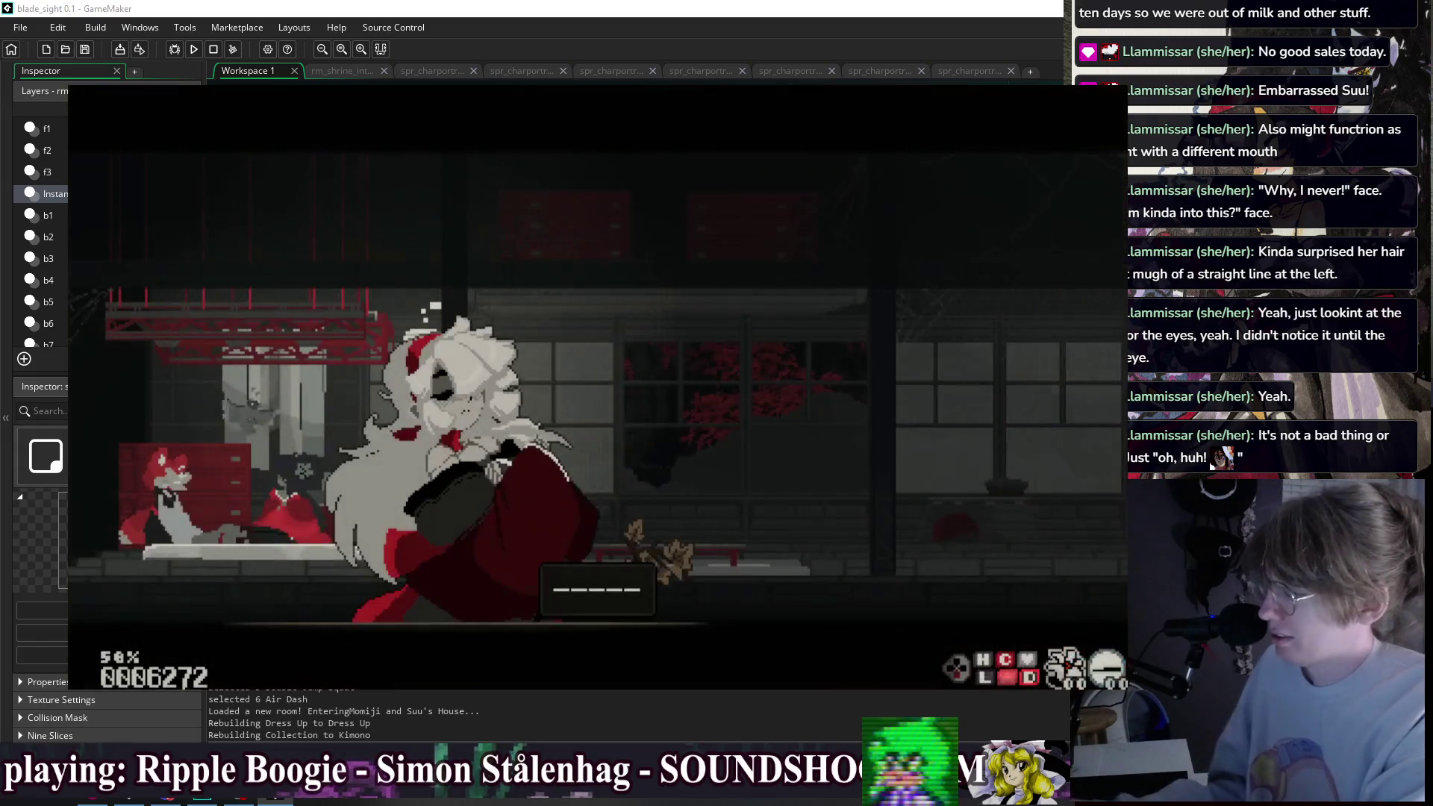
key(Up)
key(Up)
key(Up)
key(Up)
- Switch to the Funeral Kimono, then to the Omozukai Uniform
key(Return)
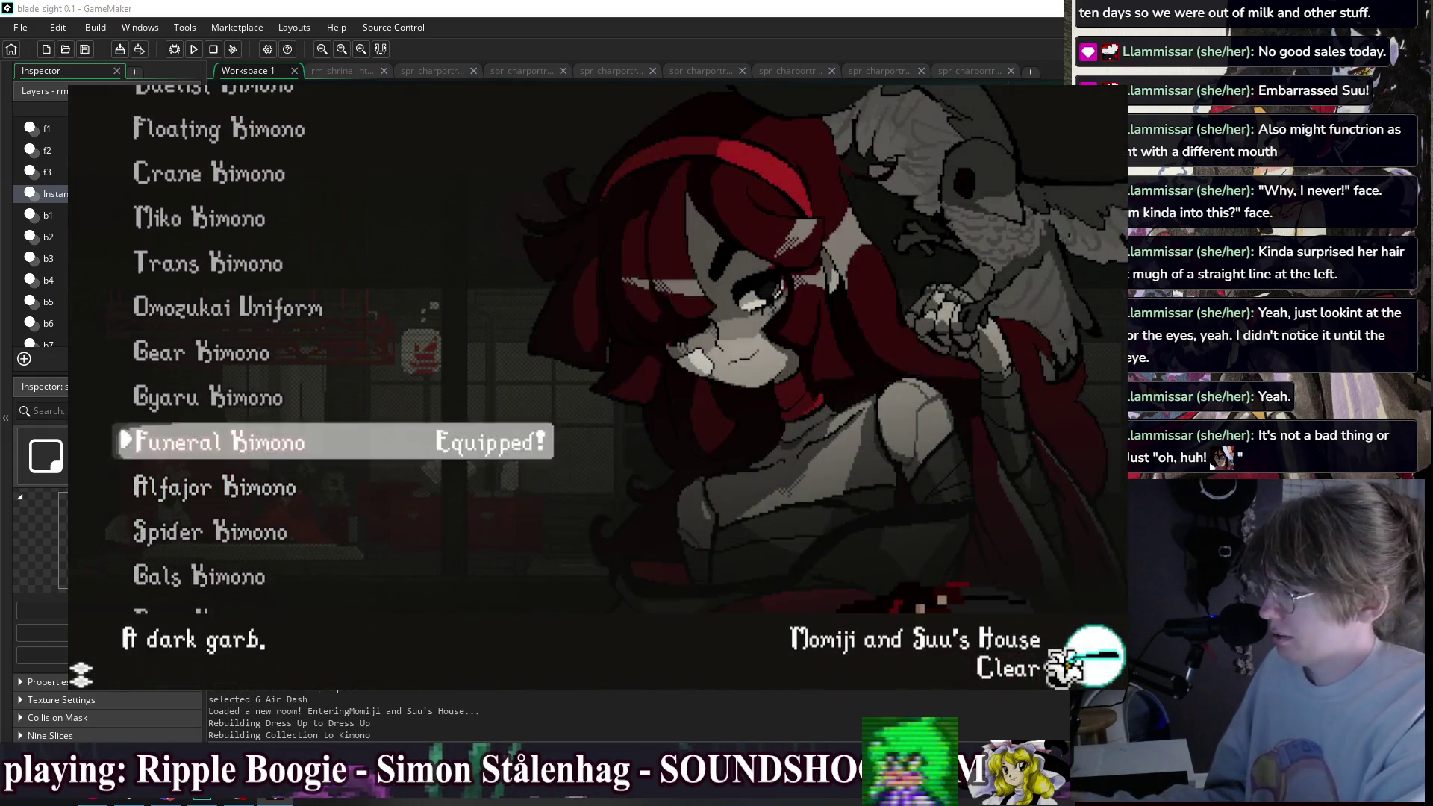
key(Escape)
key(Return)
key(Escape)
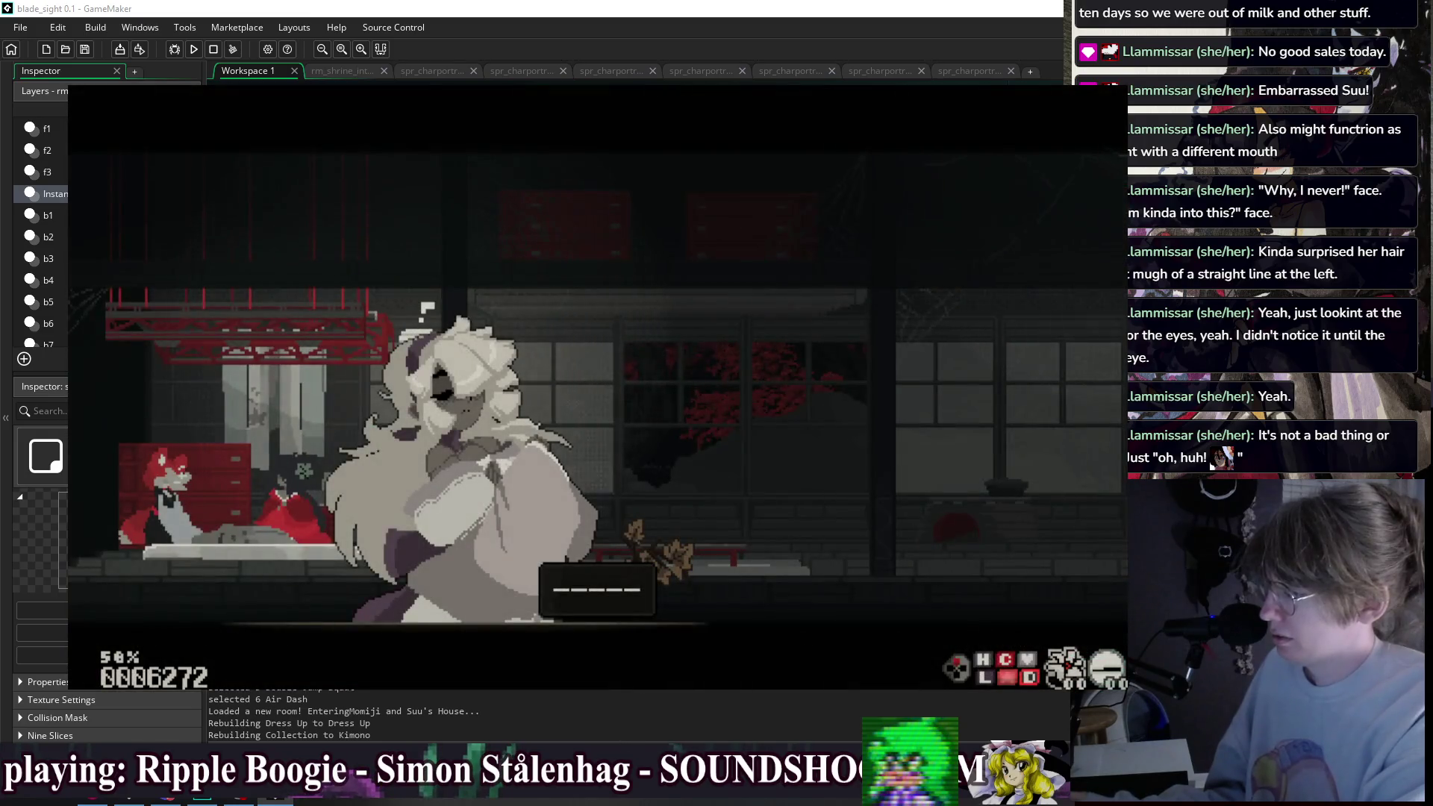
key(Return)
key(Up)
key(Up)
key(Up)
key(Return)
key(Return)
key(Up)
key(Up)
key(Up)
key(Up)
- Equip the Akumajou Kimono and advance through the opening dialogue lines
key(Escape)
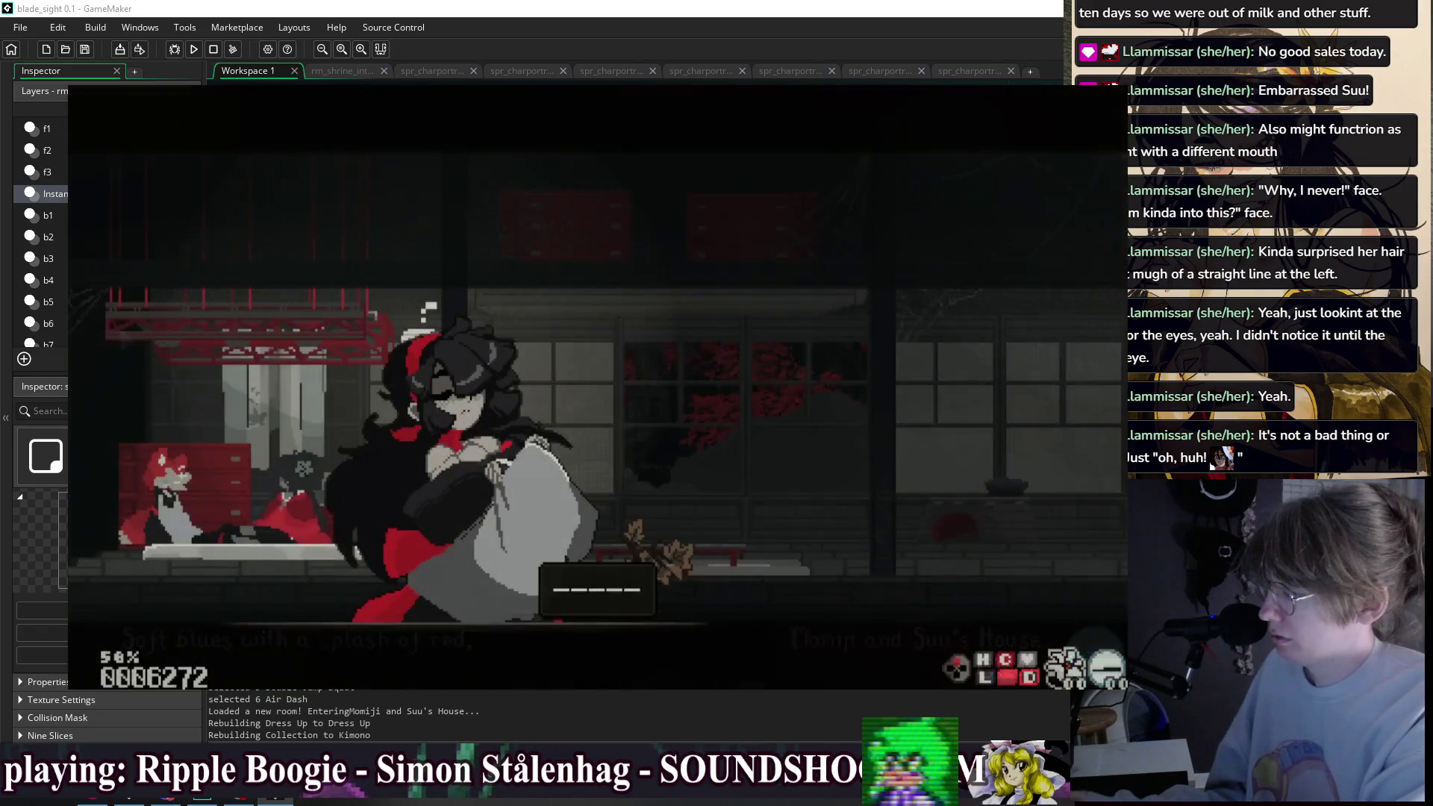
key(Return)
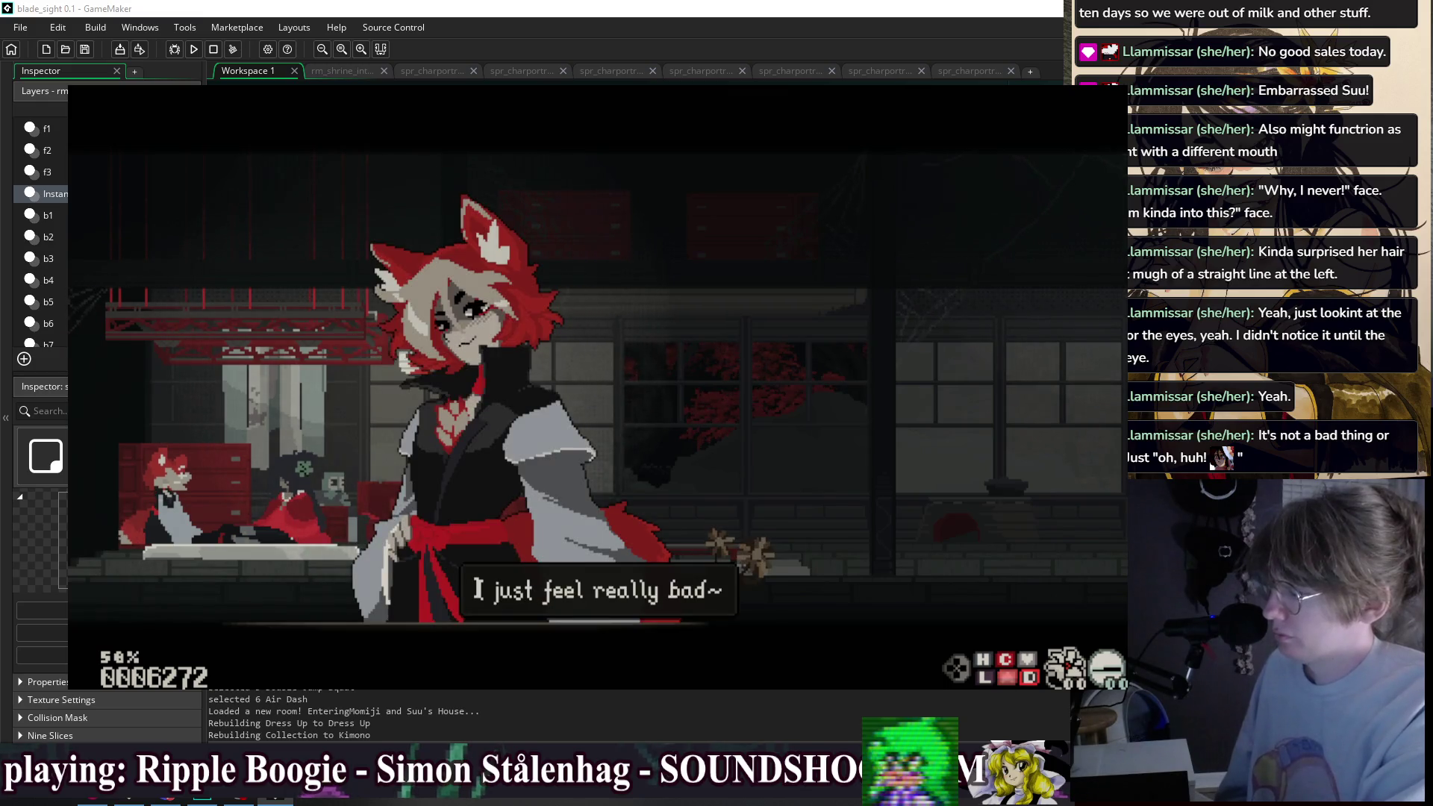
key(Return)
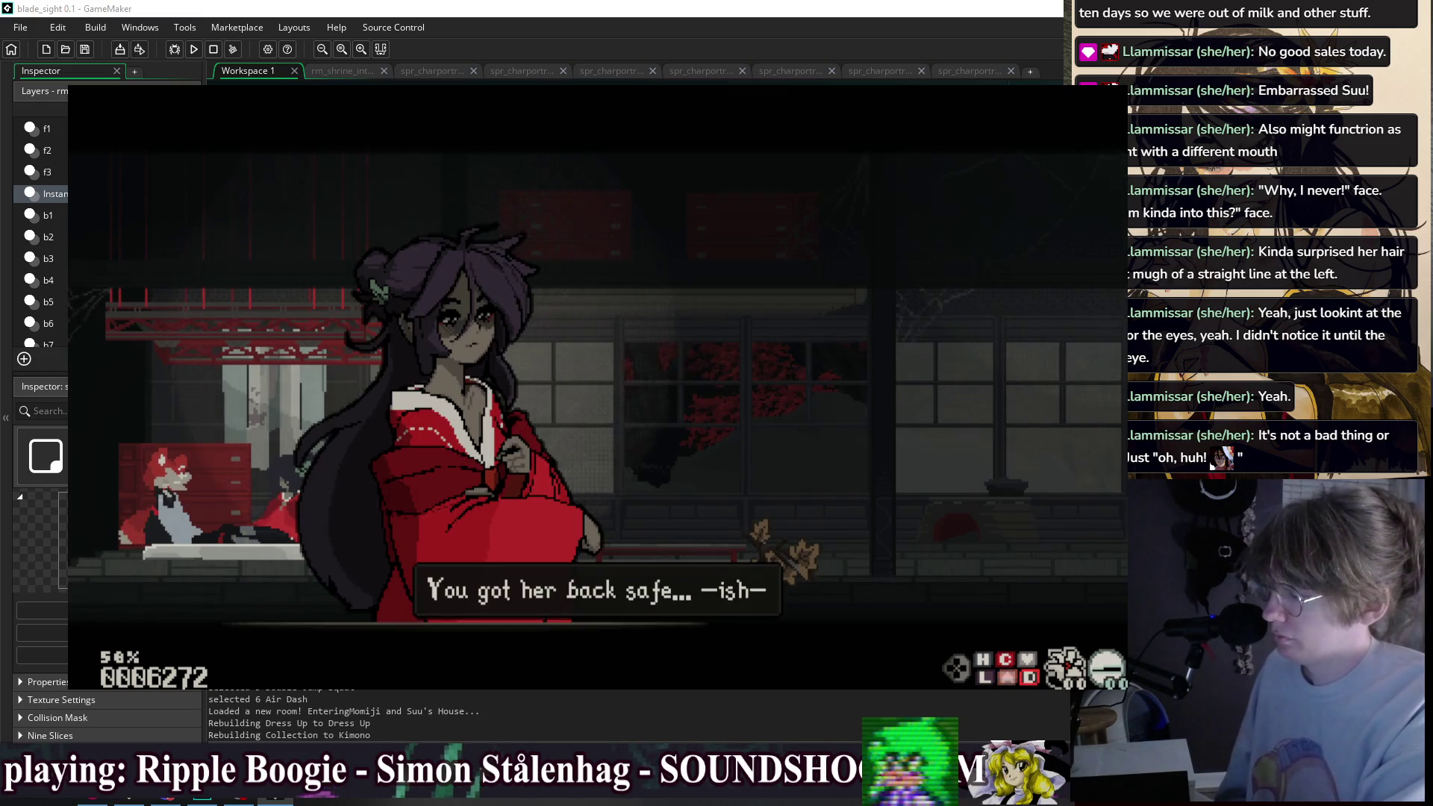
key(Return)
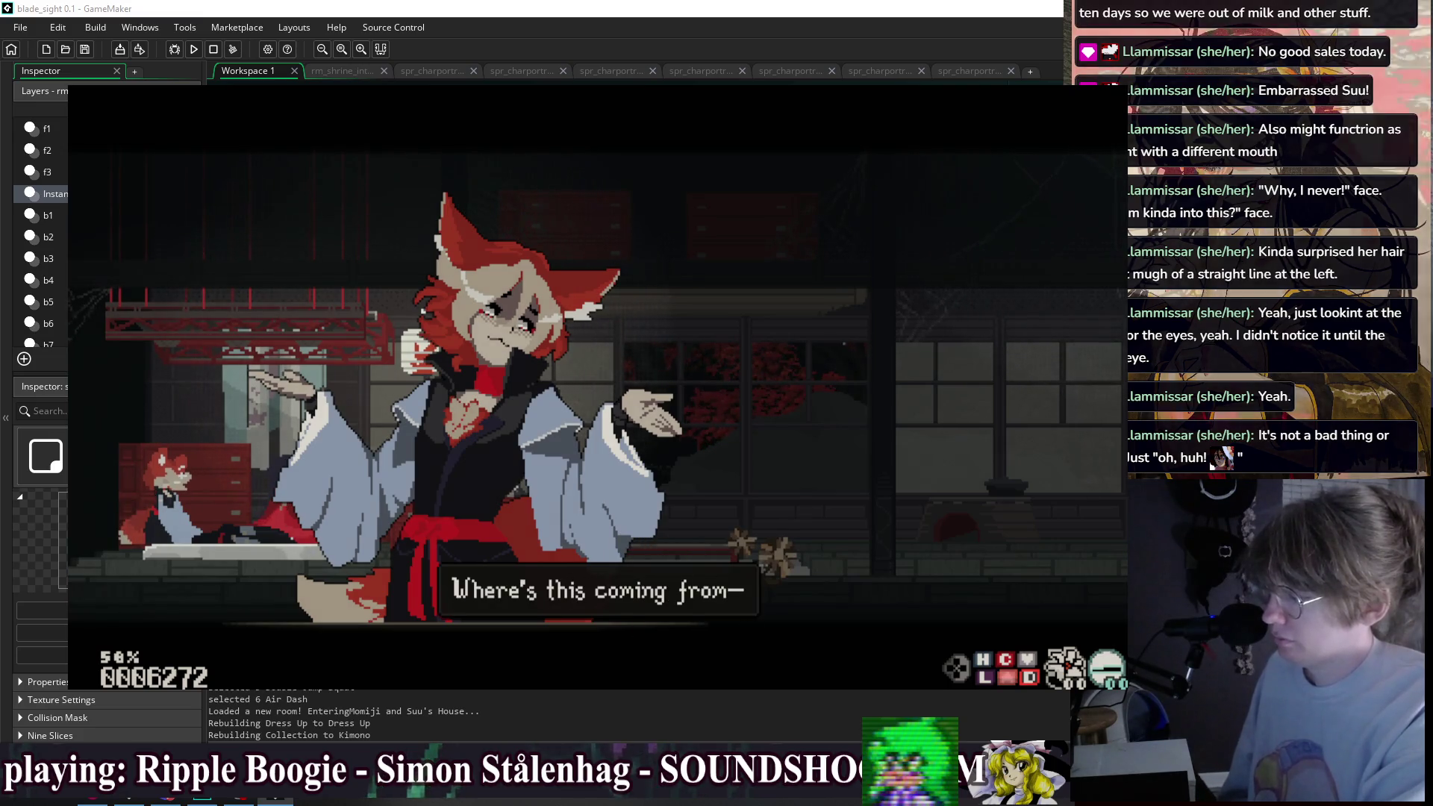
key(z)
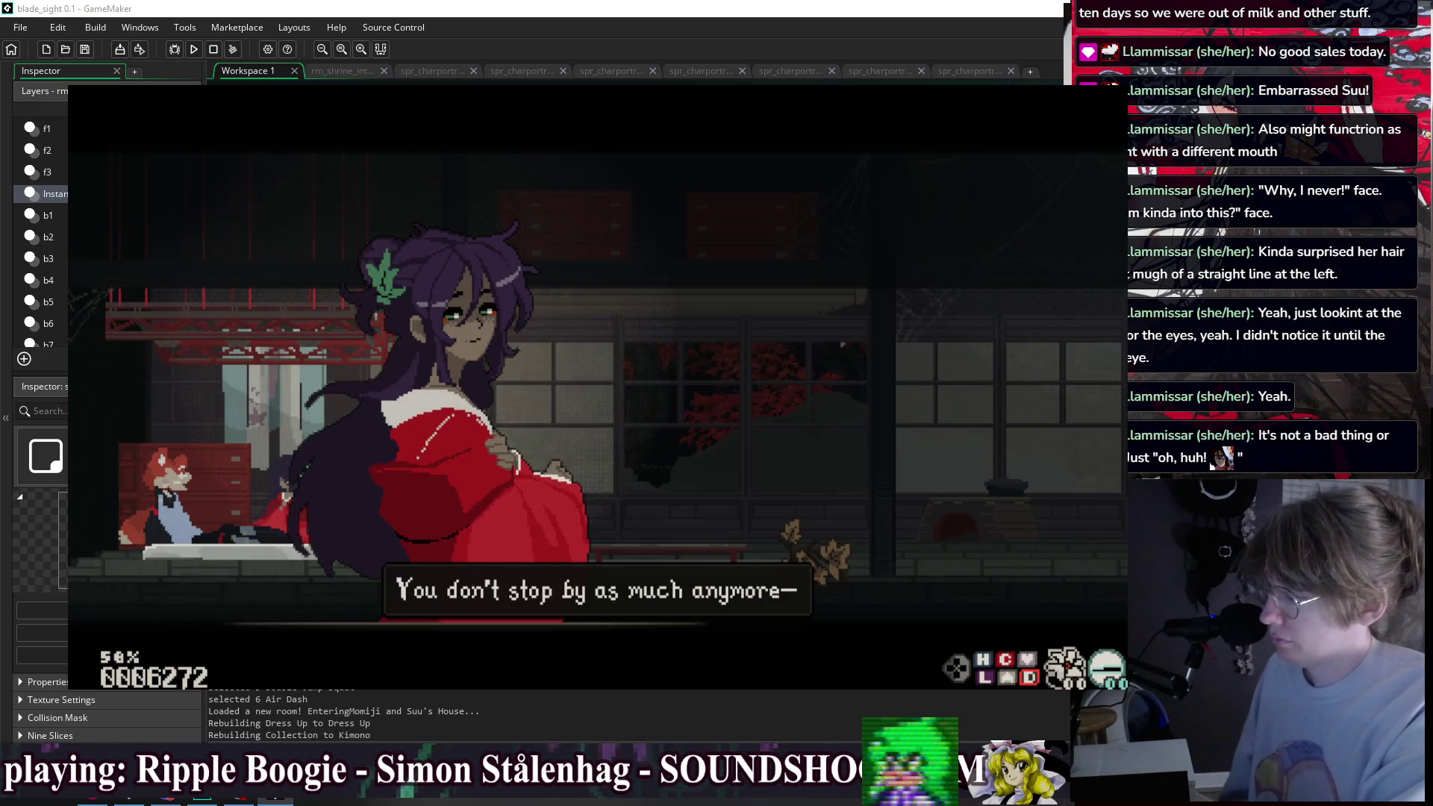
key(z)
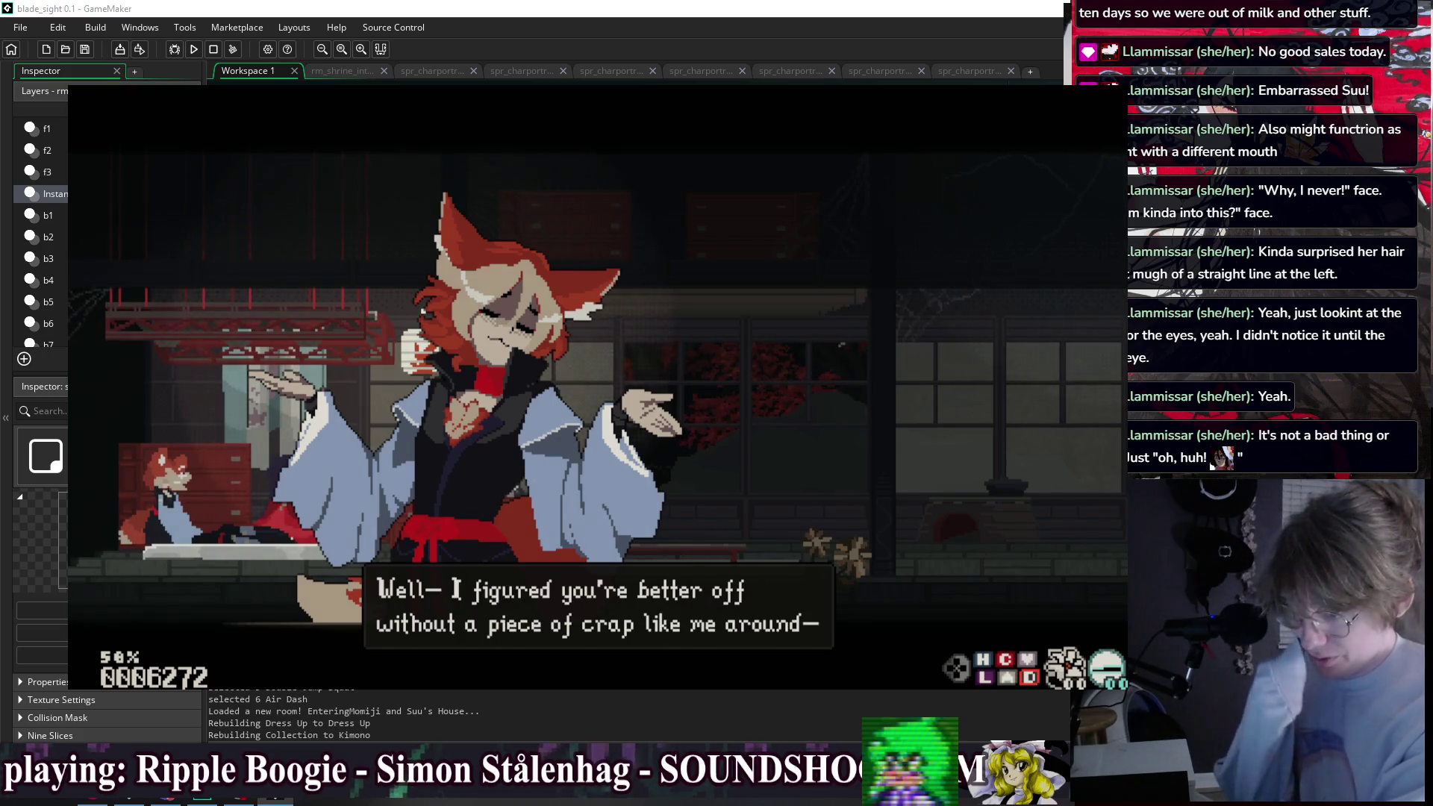
key(z)
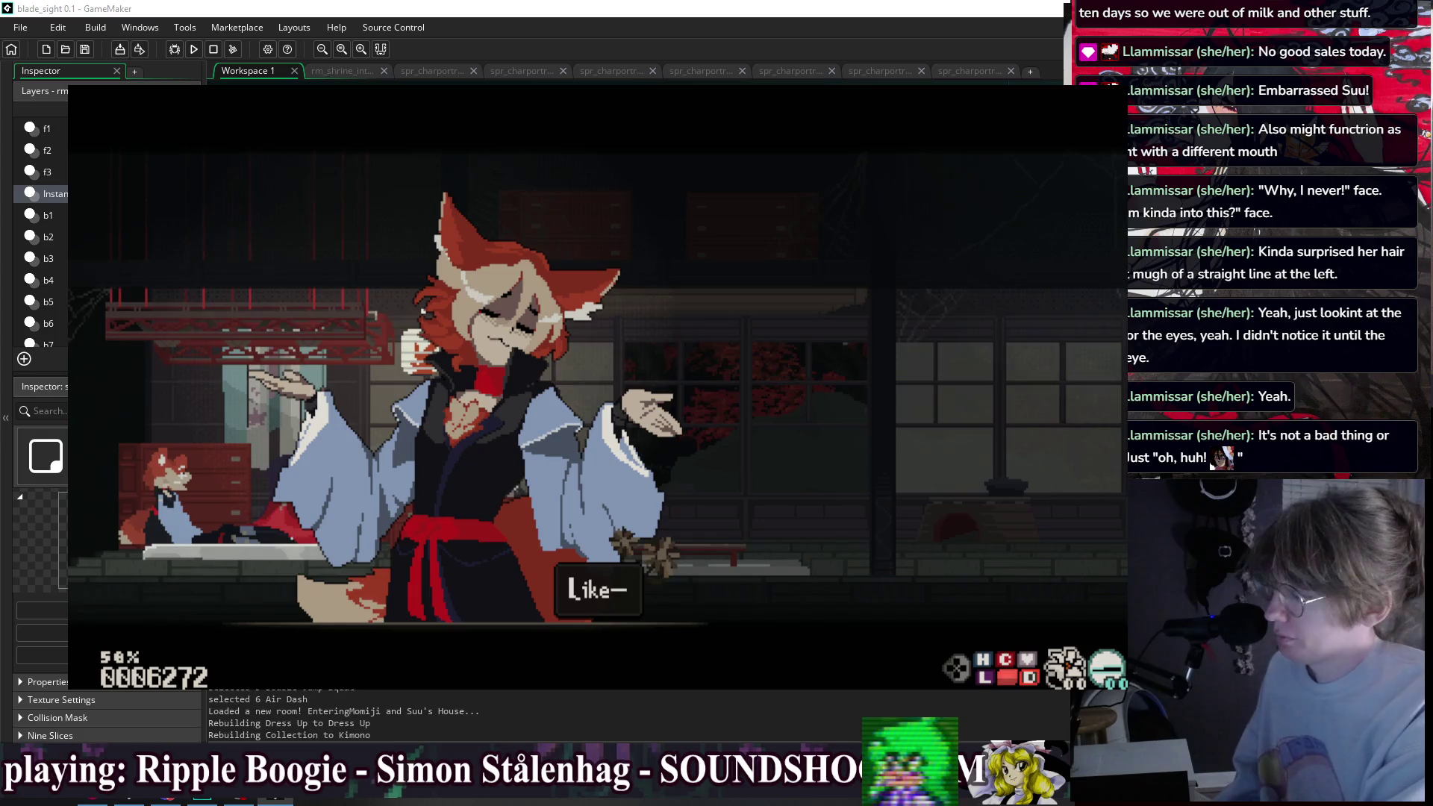
key(z)
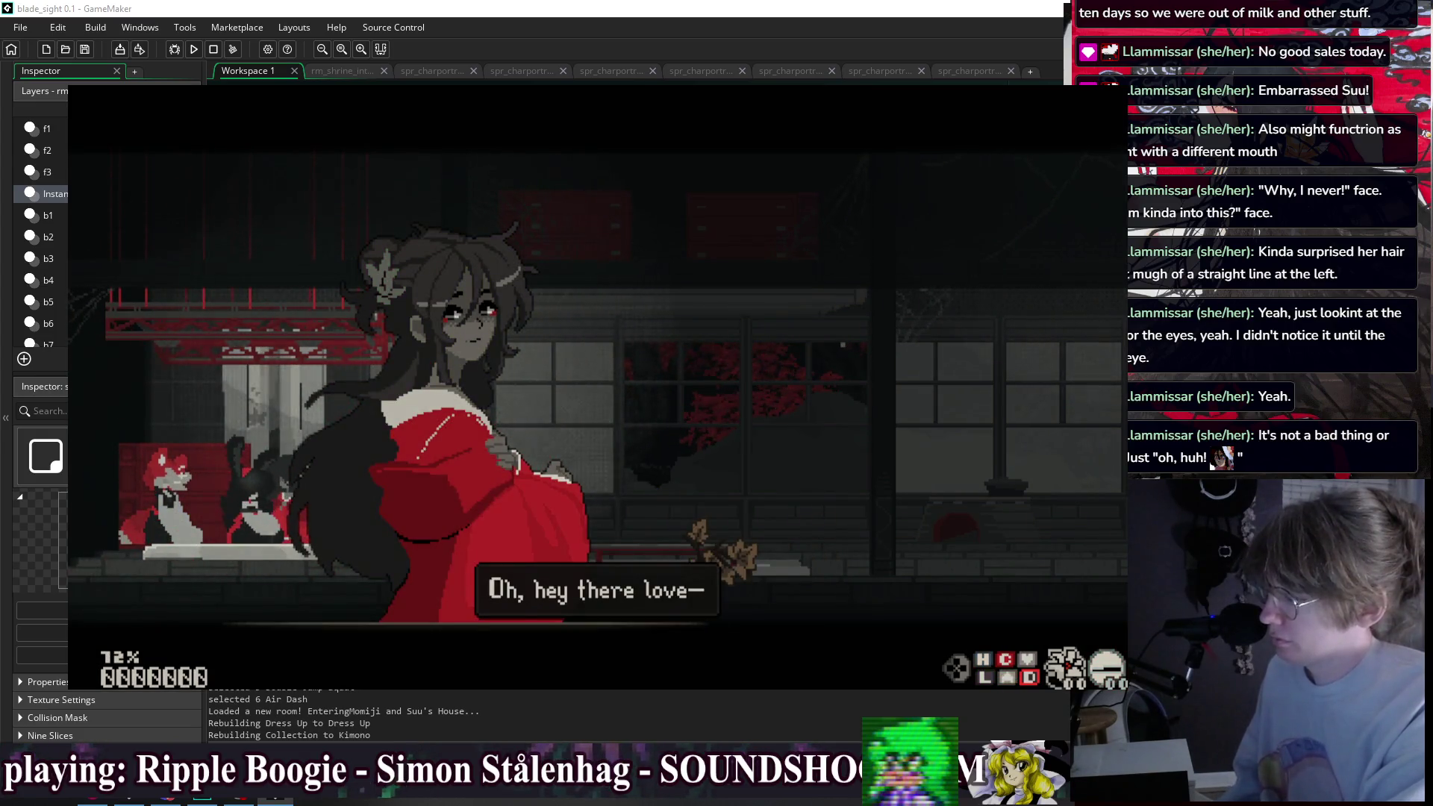
- Continue through Suu's replies and blushing portrait line to the final dialogue line
key(z)
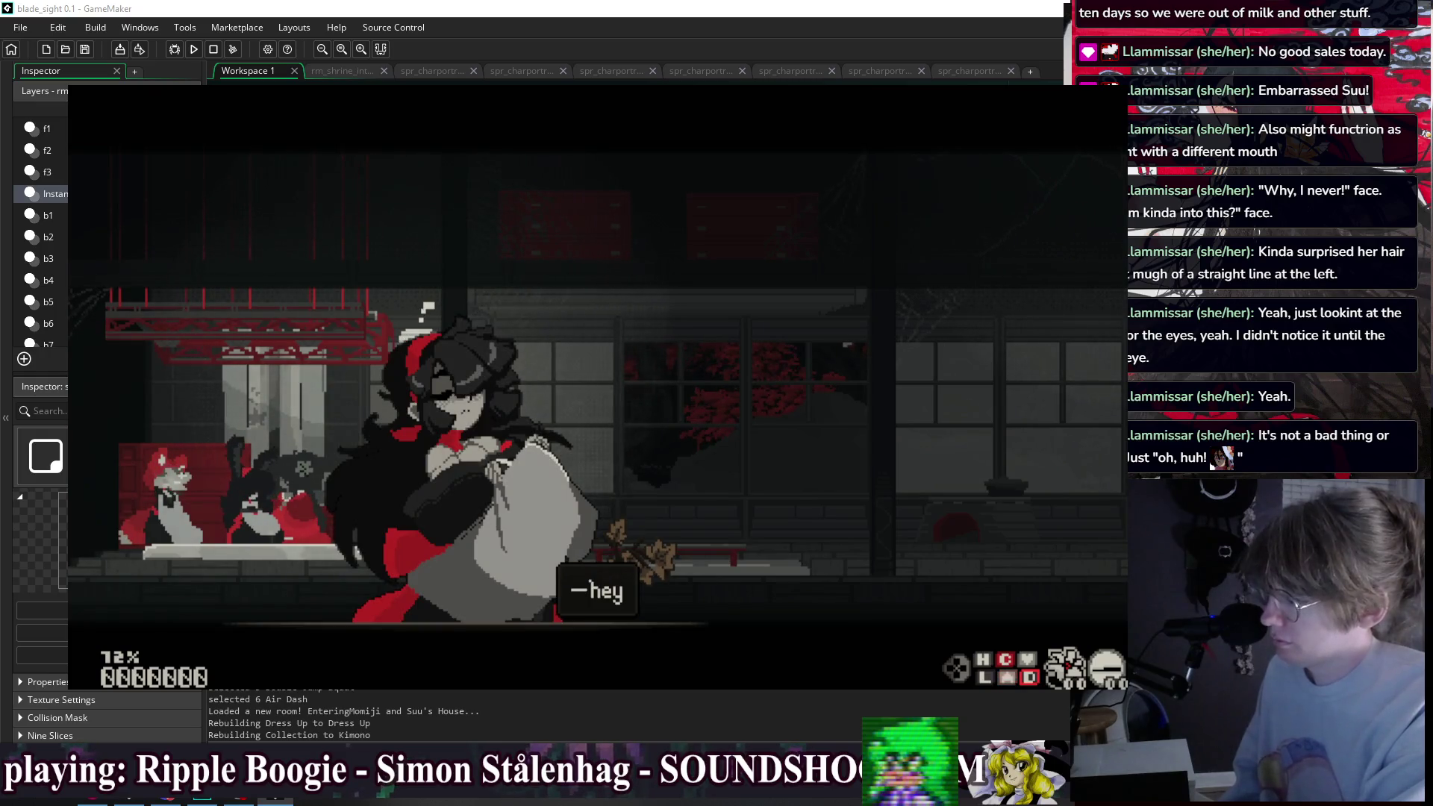
key(z)
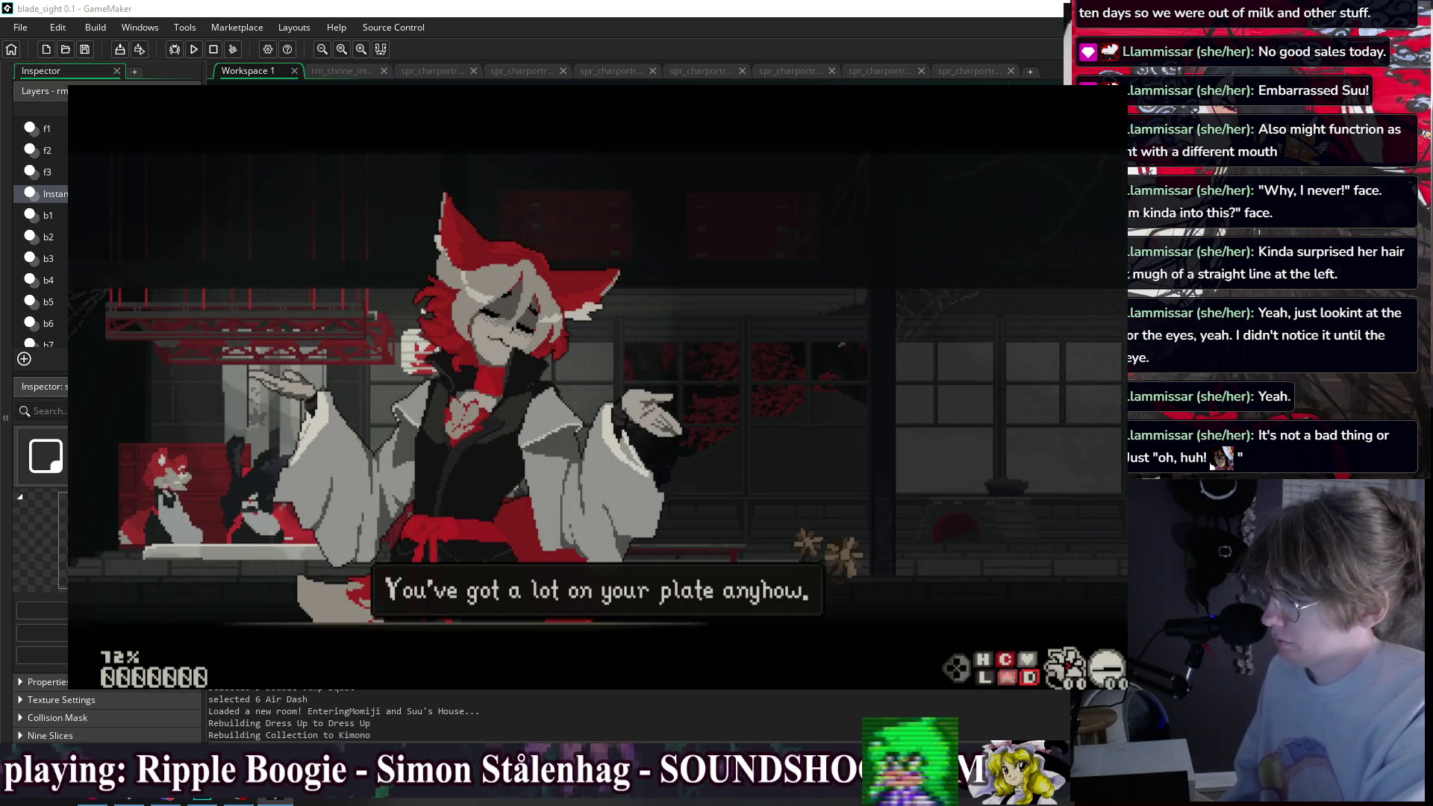
key(z)
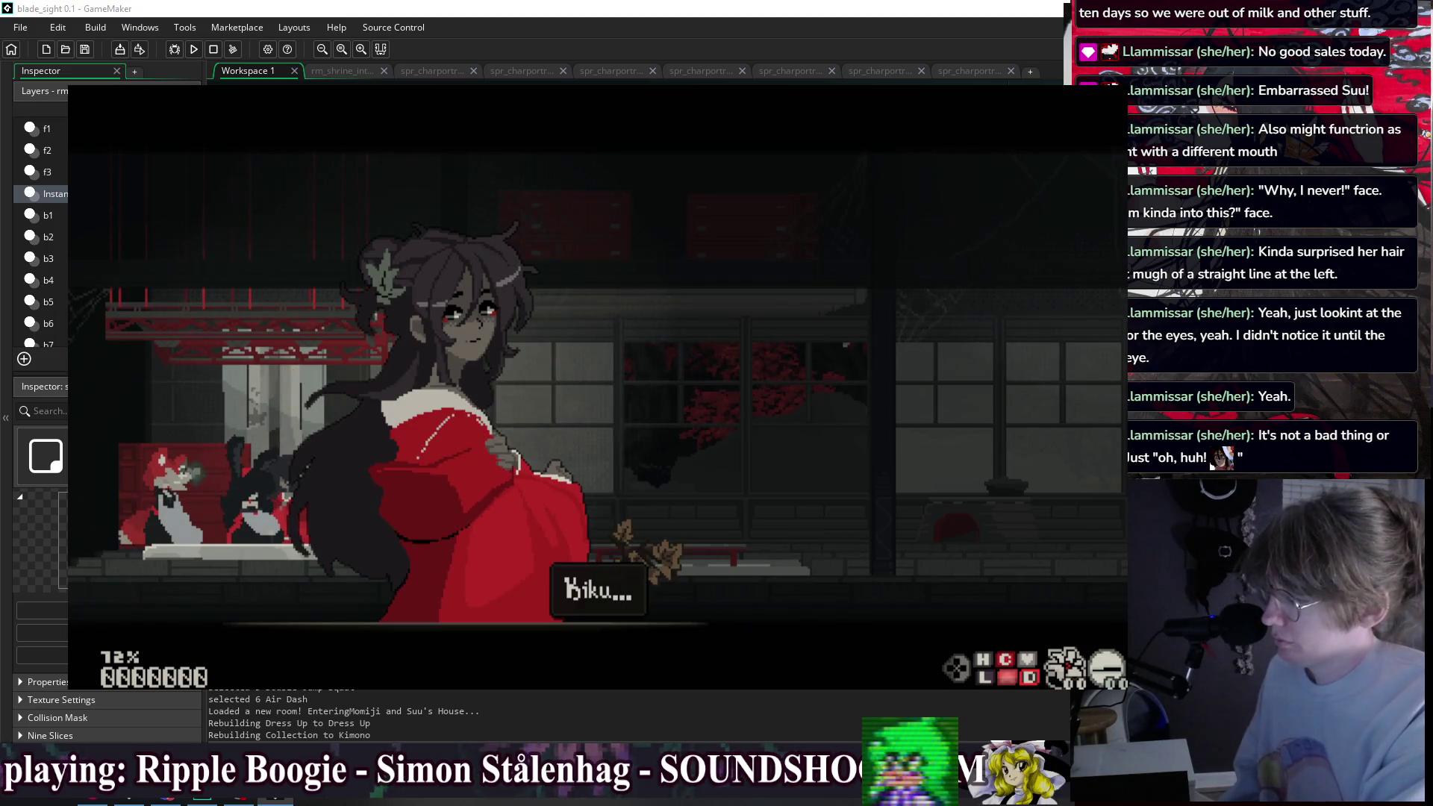
key(z)
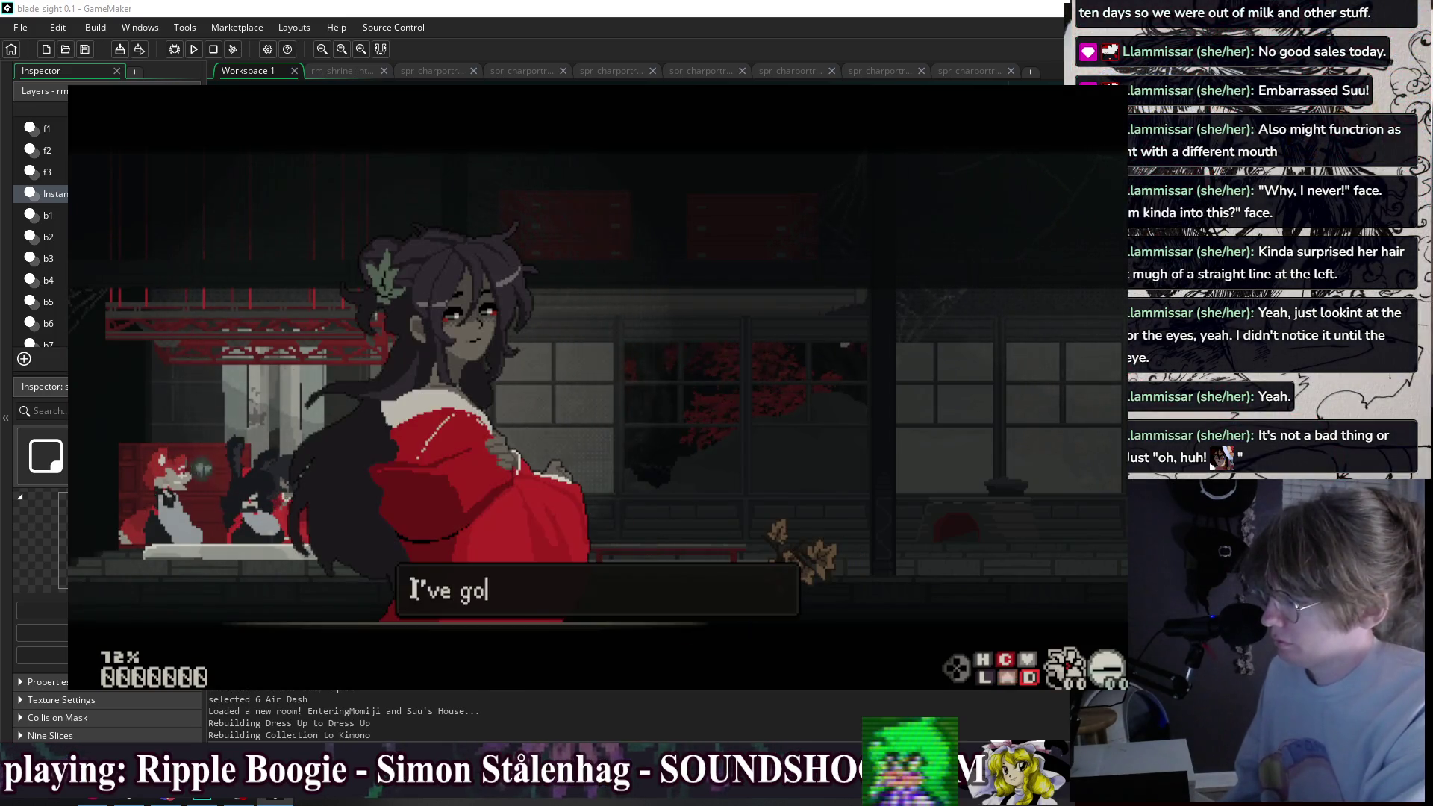
key(z)
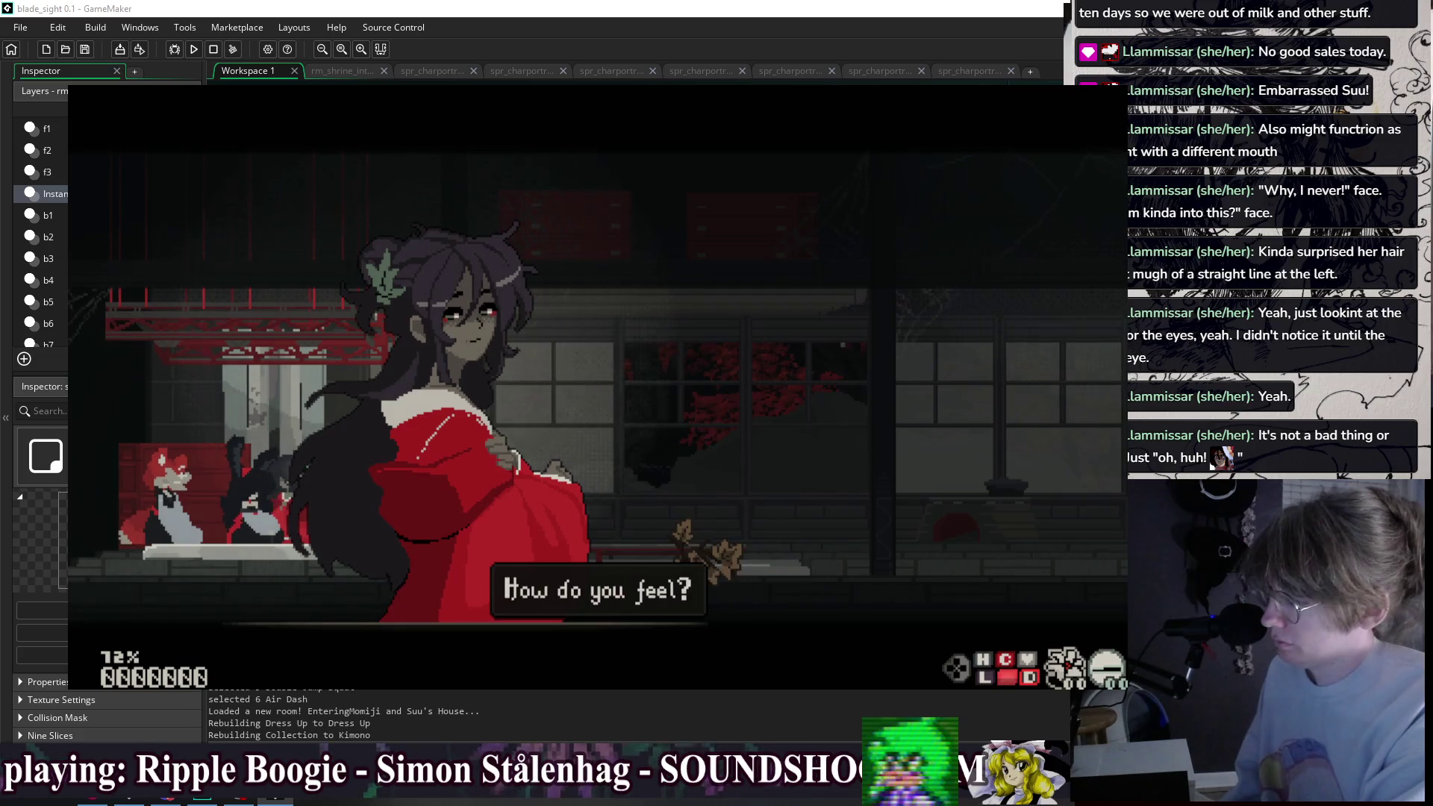
key(z)
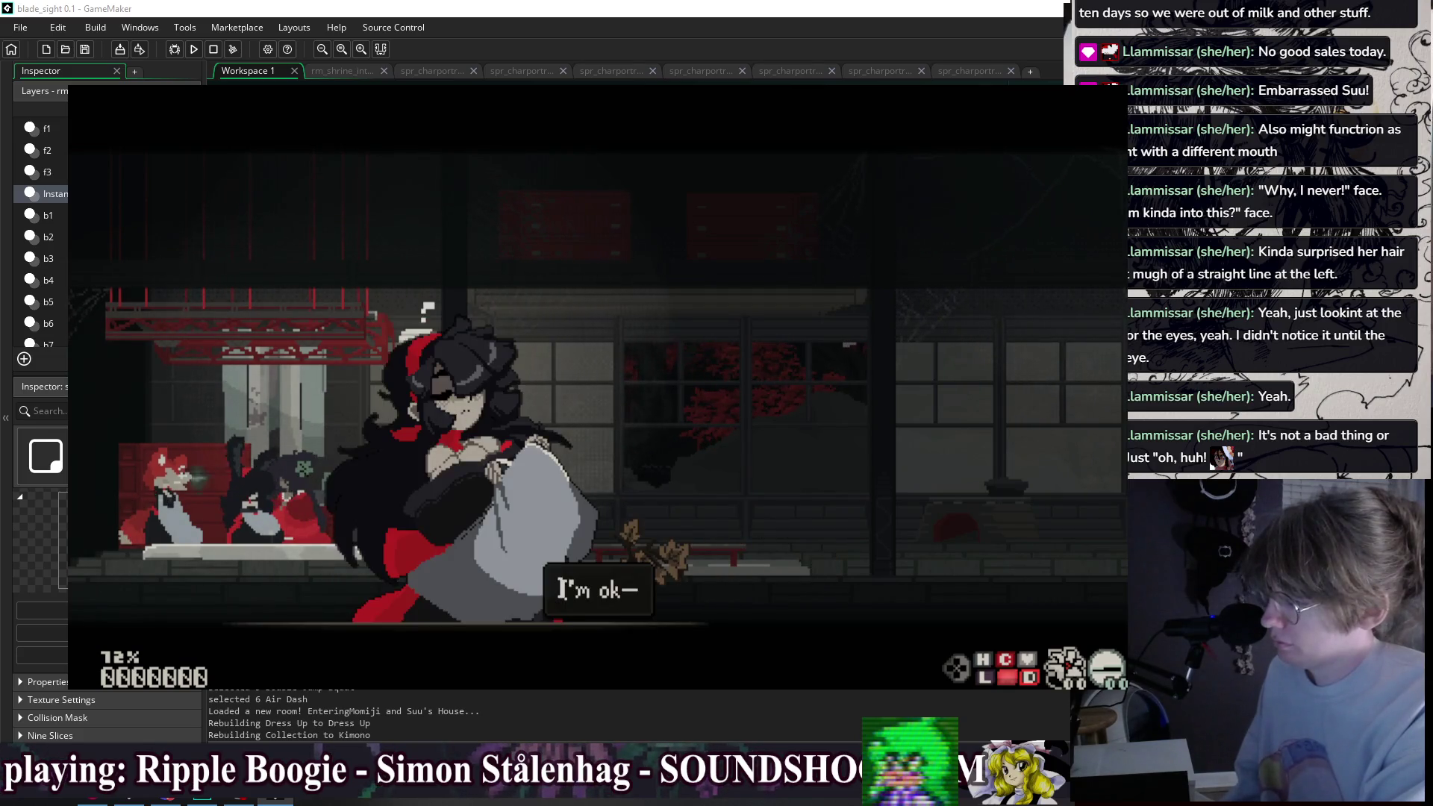
key(z)
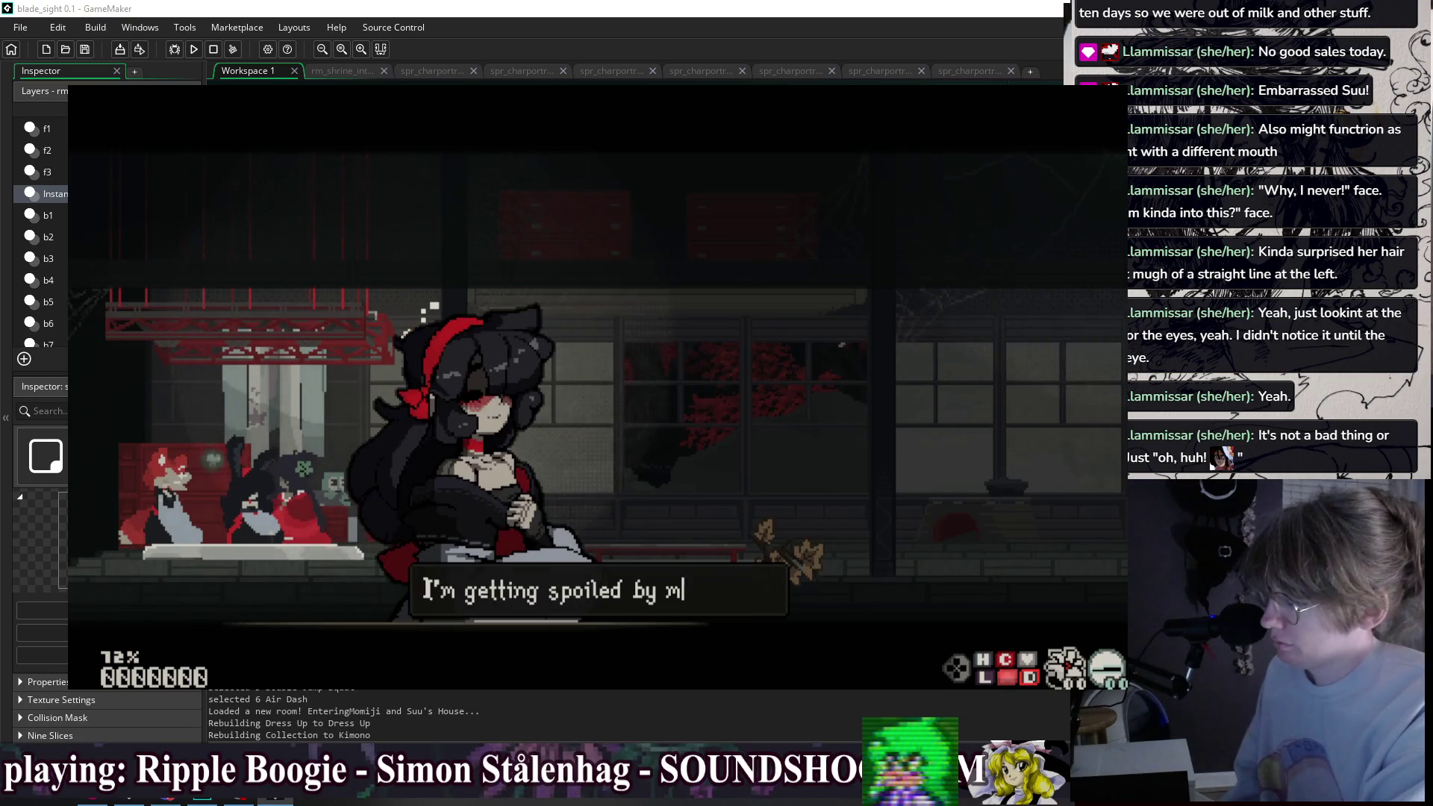
key(z)
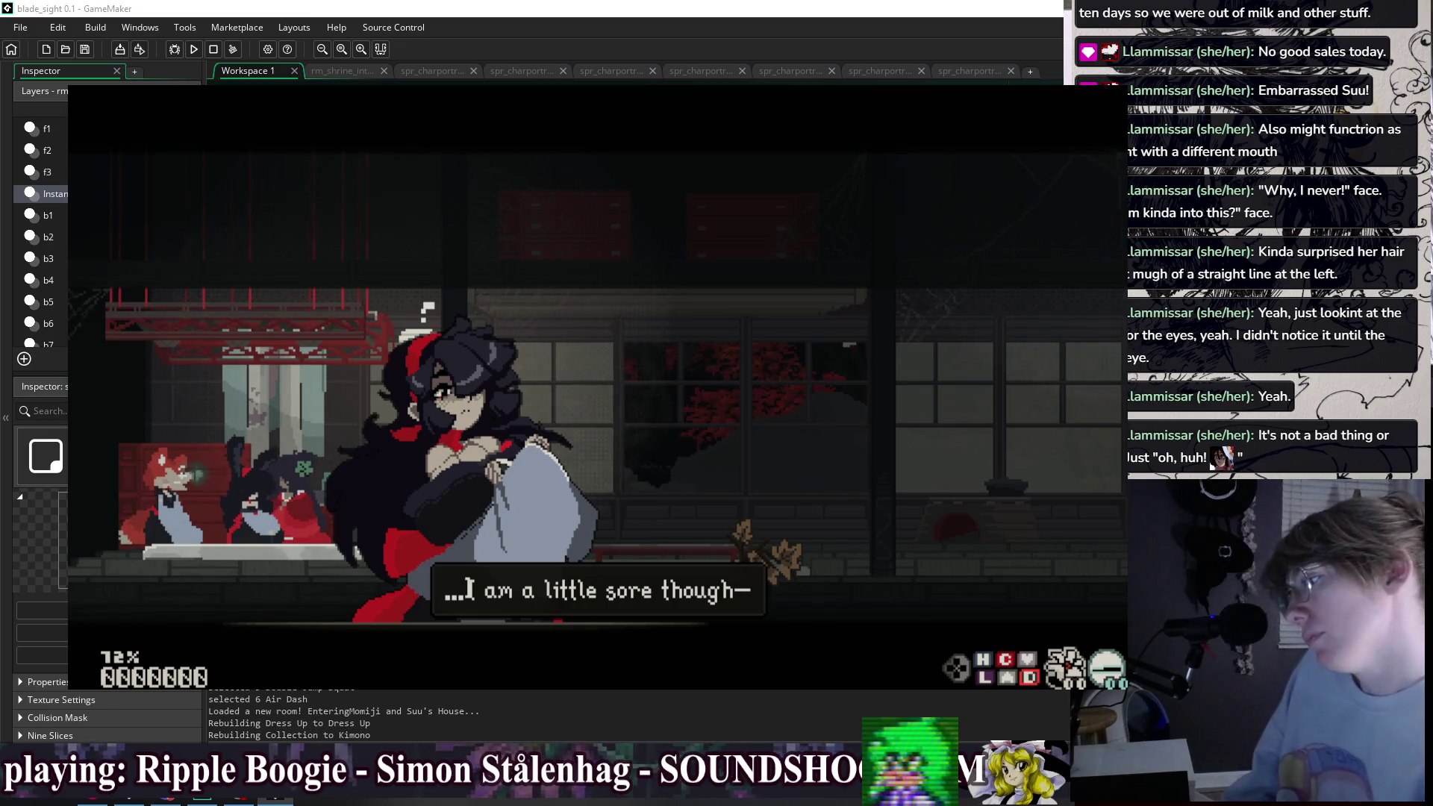
key(z)
key(z)
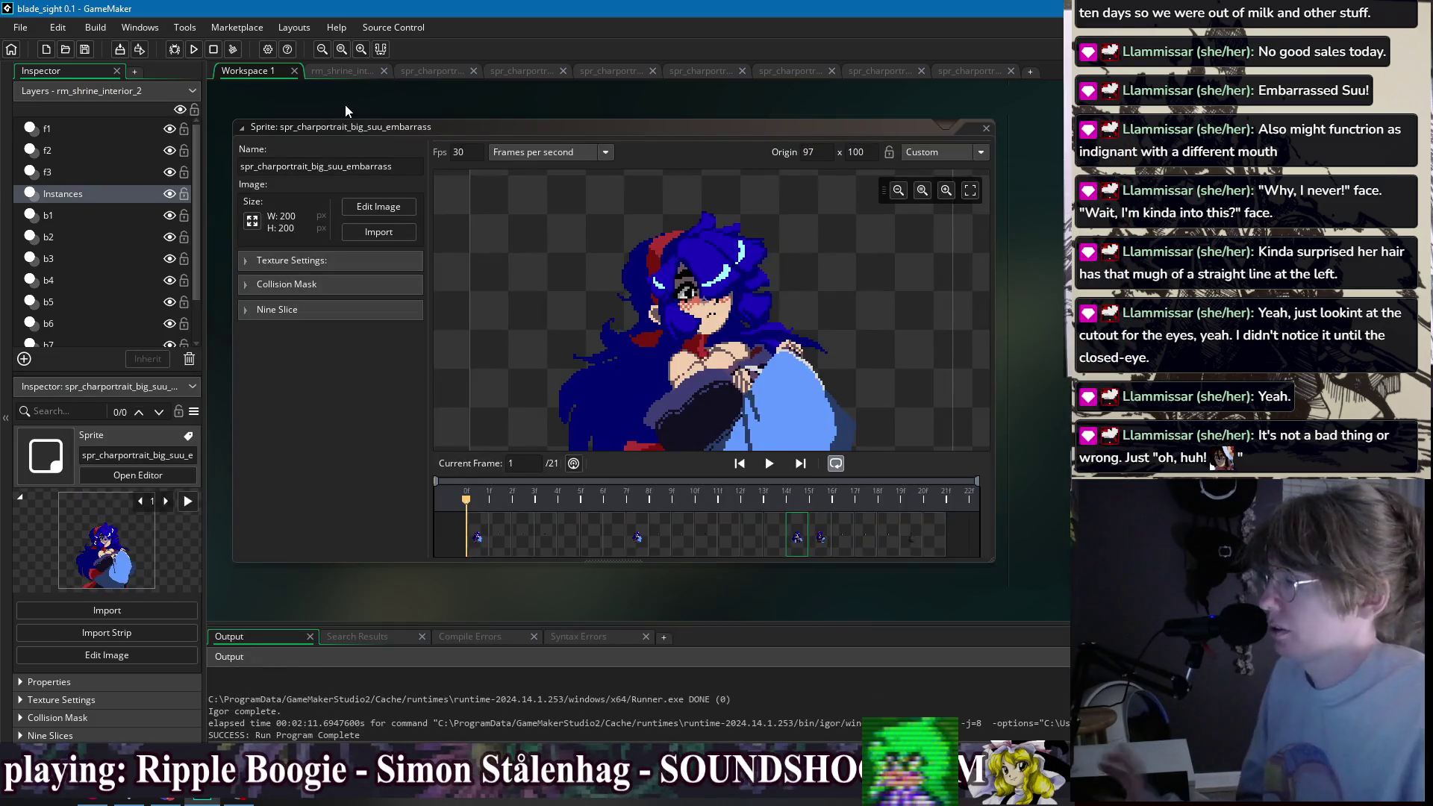
- Open the embarrassed portrait sprite and compare frame 8's blush against frame 15
double_click(485, 541)
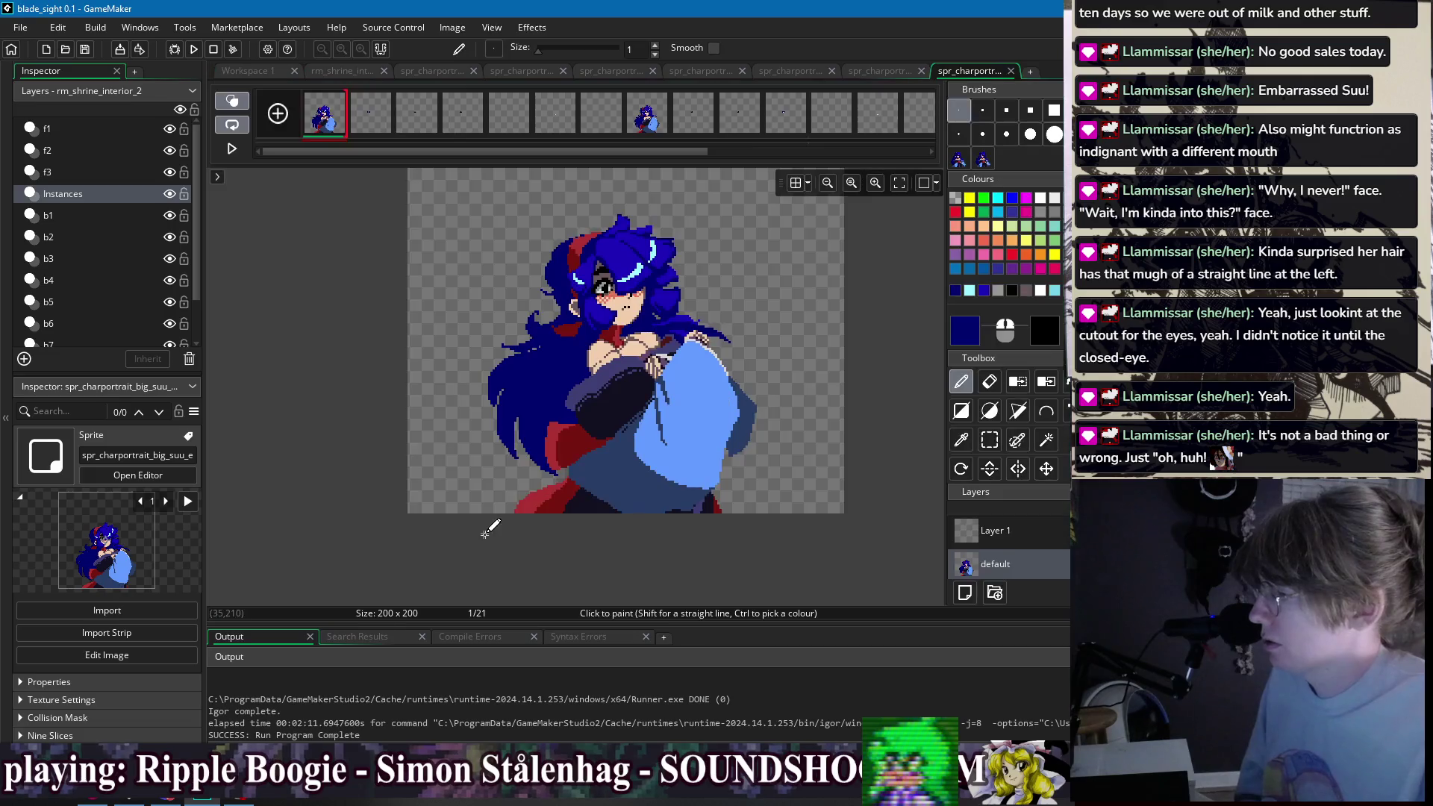
click(660, 127)
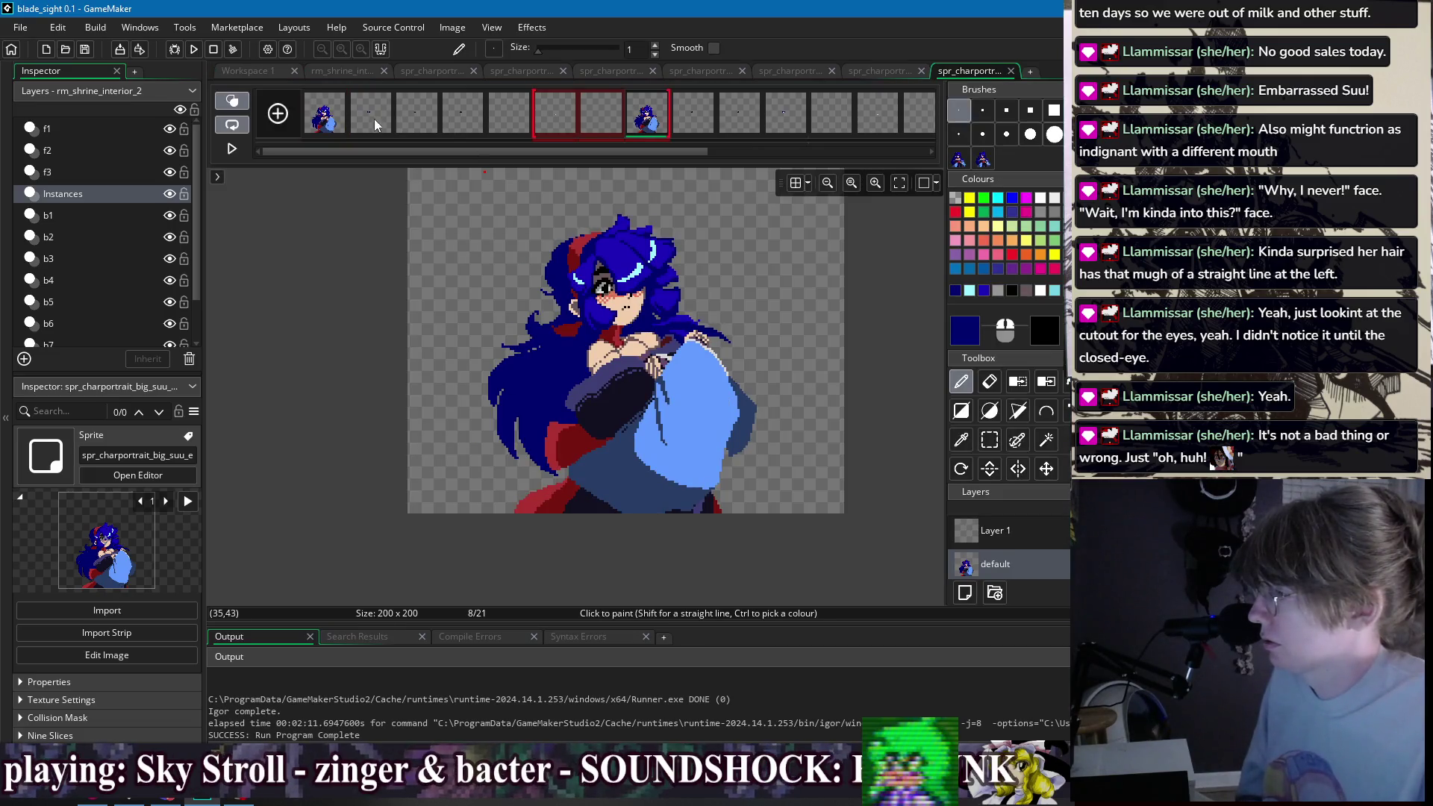
scroll(842, 127, right, 3)
click(842, 127)
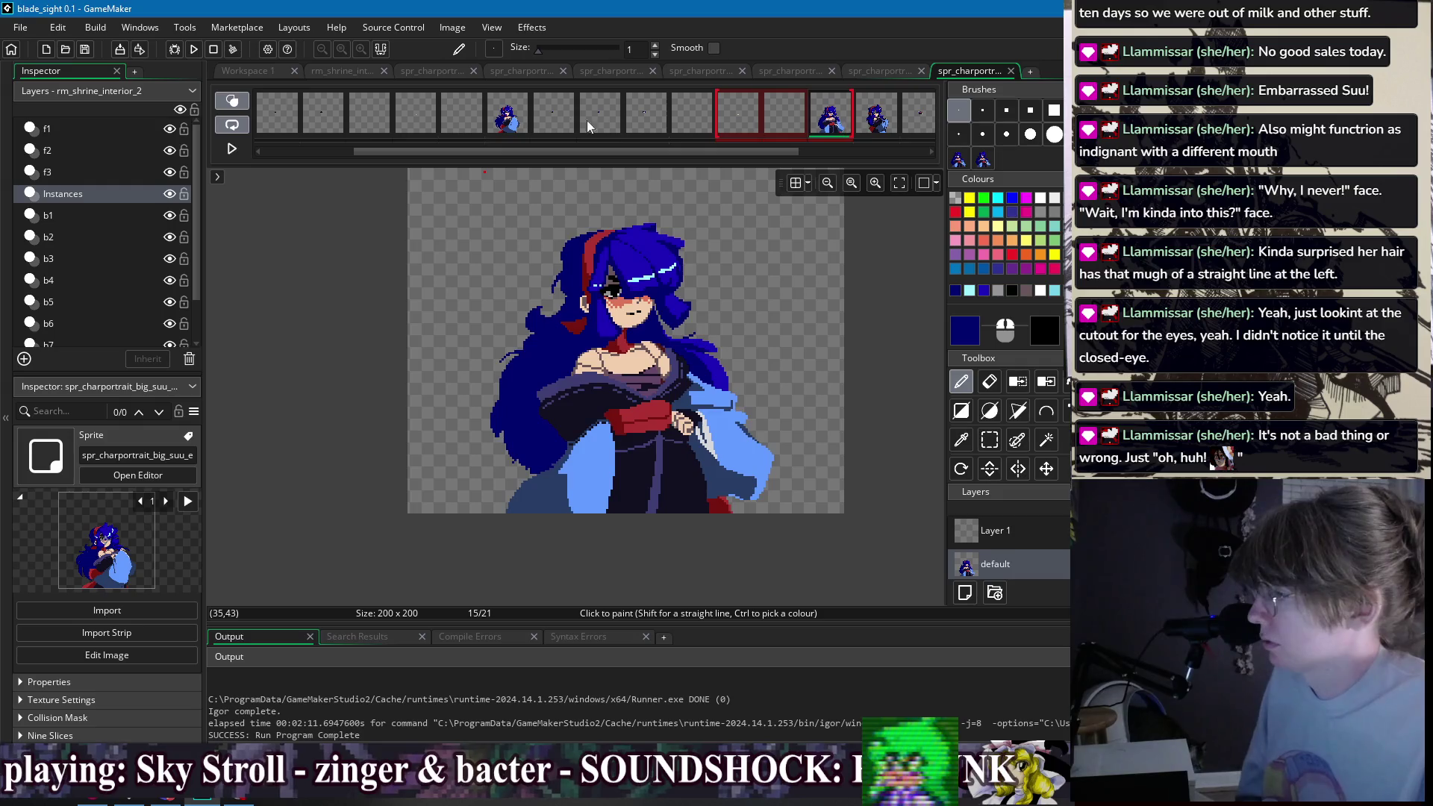
click(508, 122)
click(831, 127)
key(ctrl+z)
click(831, 123)
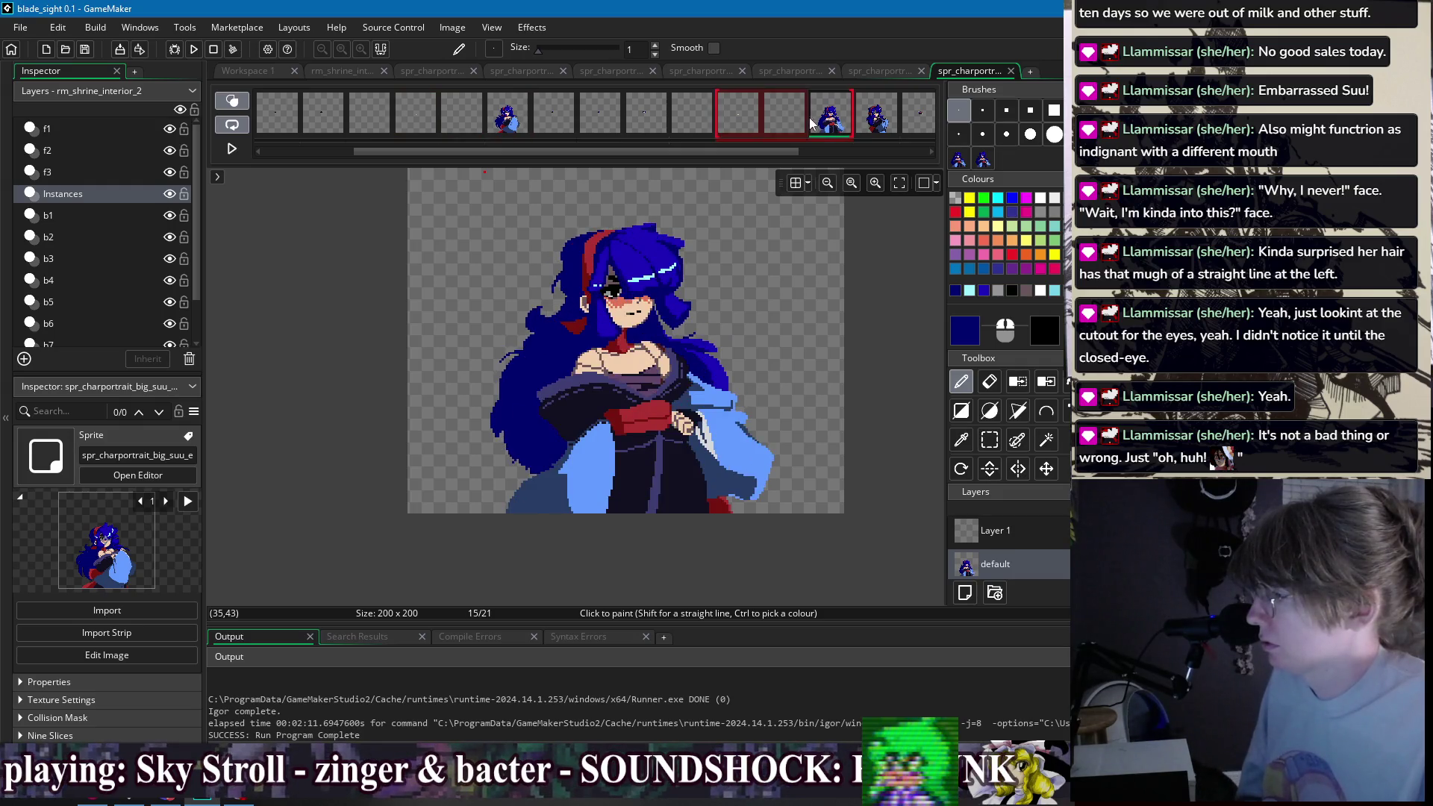
click(512, 129)
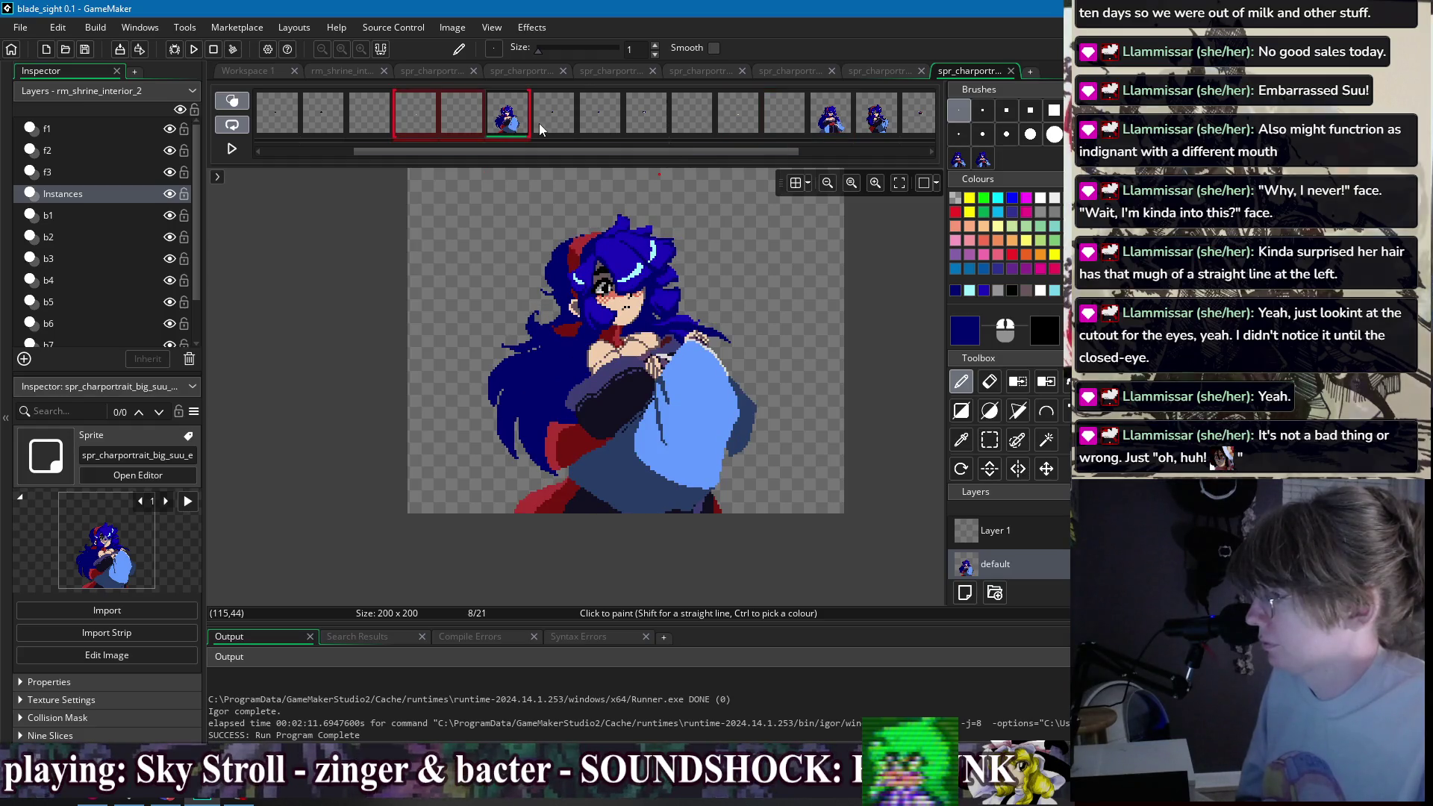
click(844, 130)
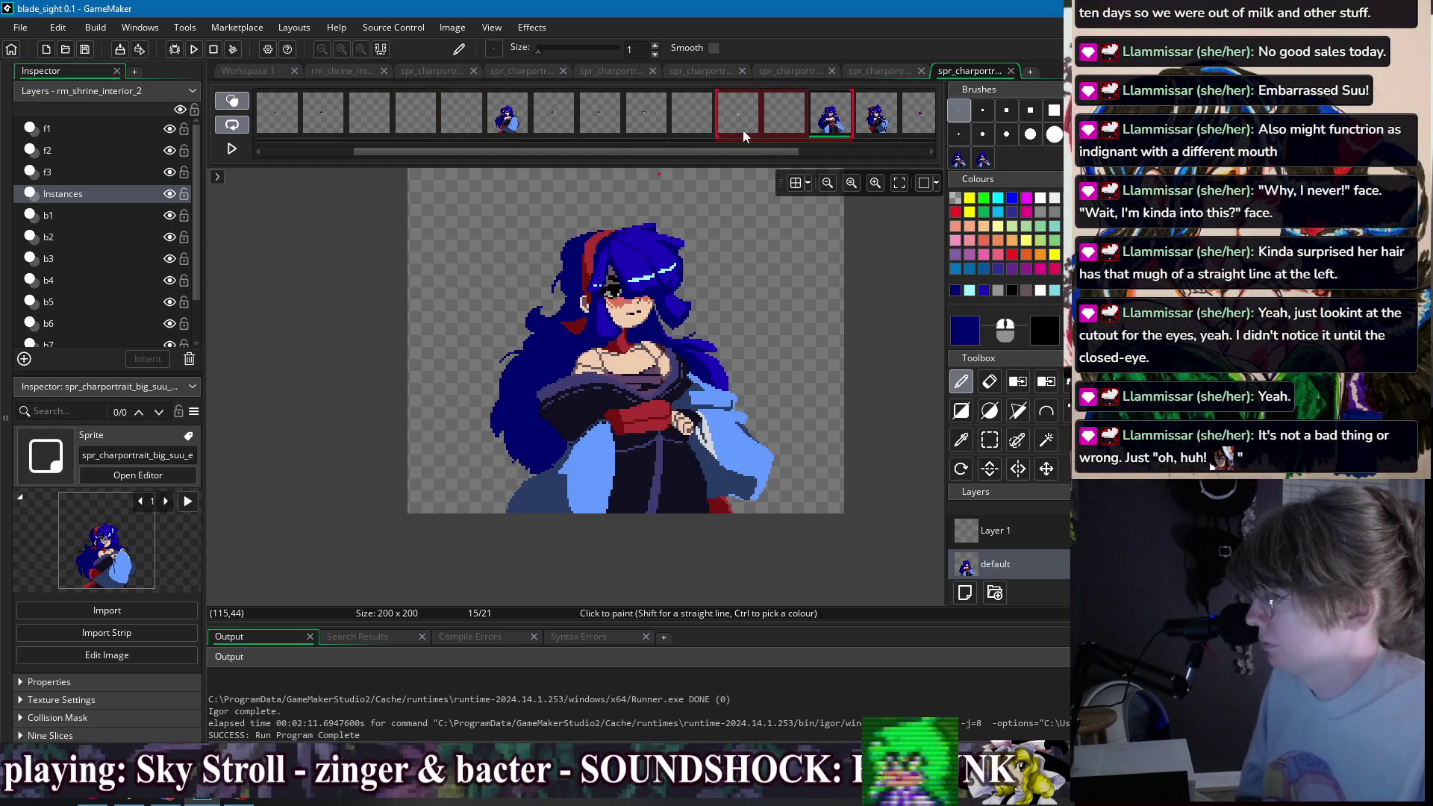
click(521, 123)
click(842, 127)
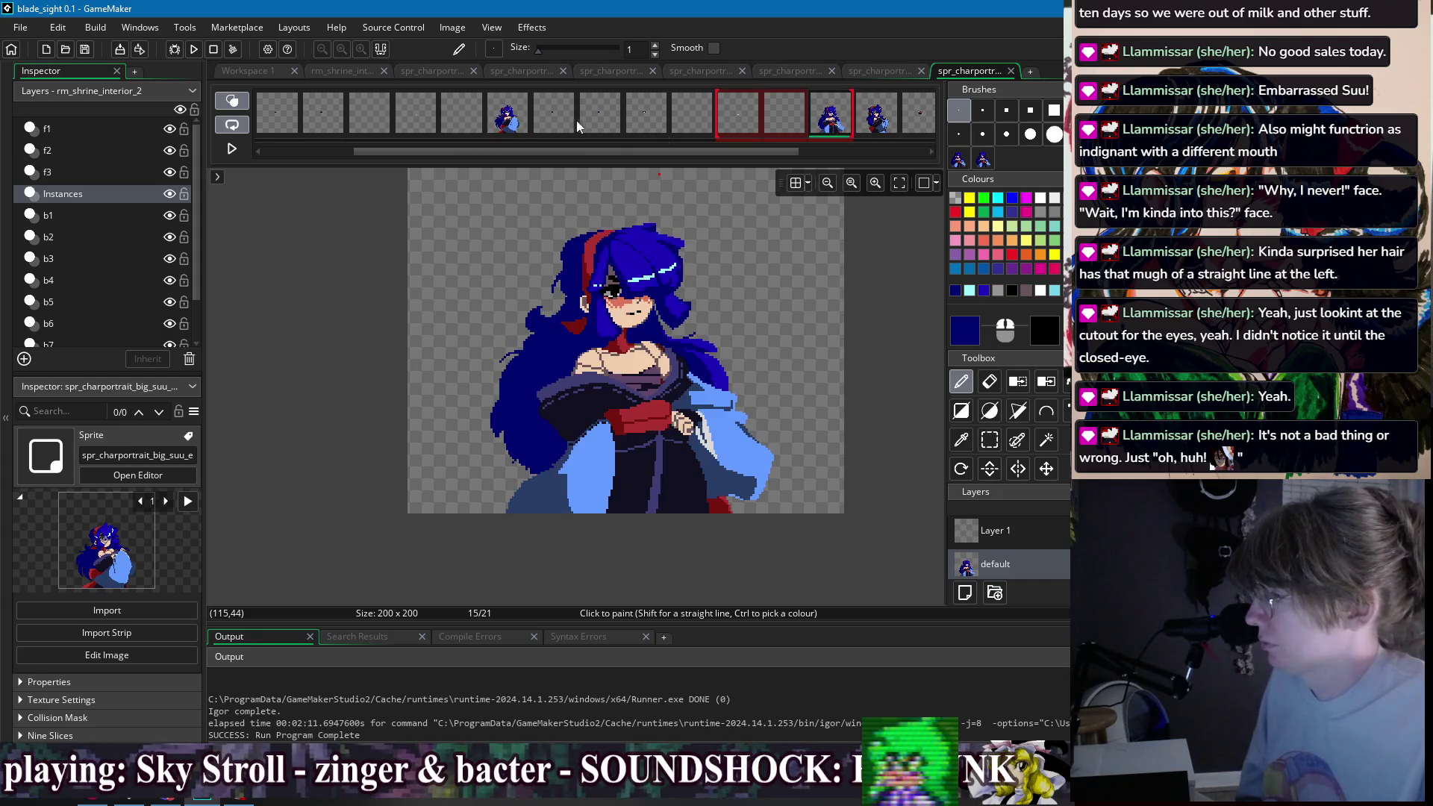
click(521, 127)
- Pick the salmon skin colour from frame 8's face and check frame 15 again
scroll(634, 328, up, 5)
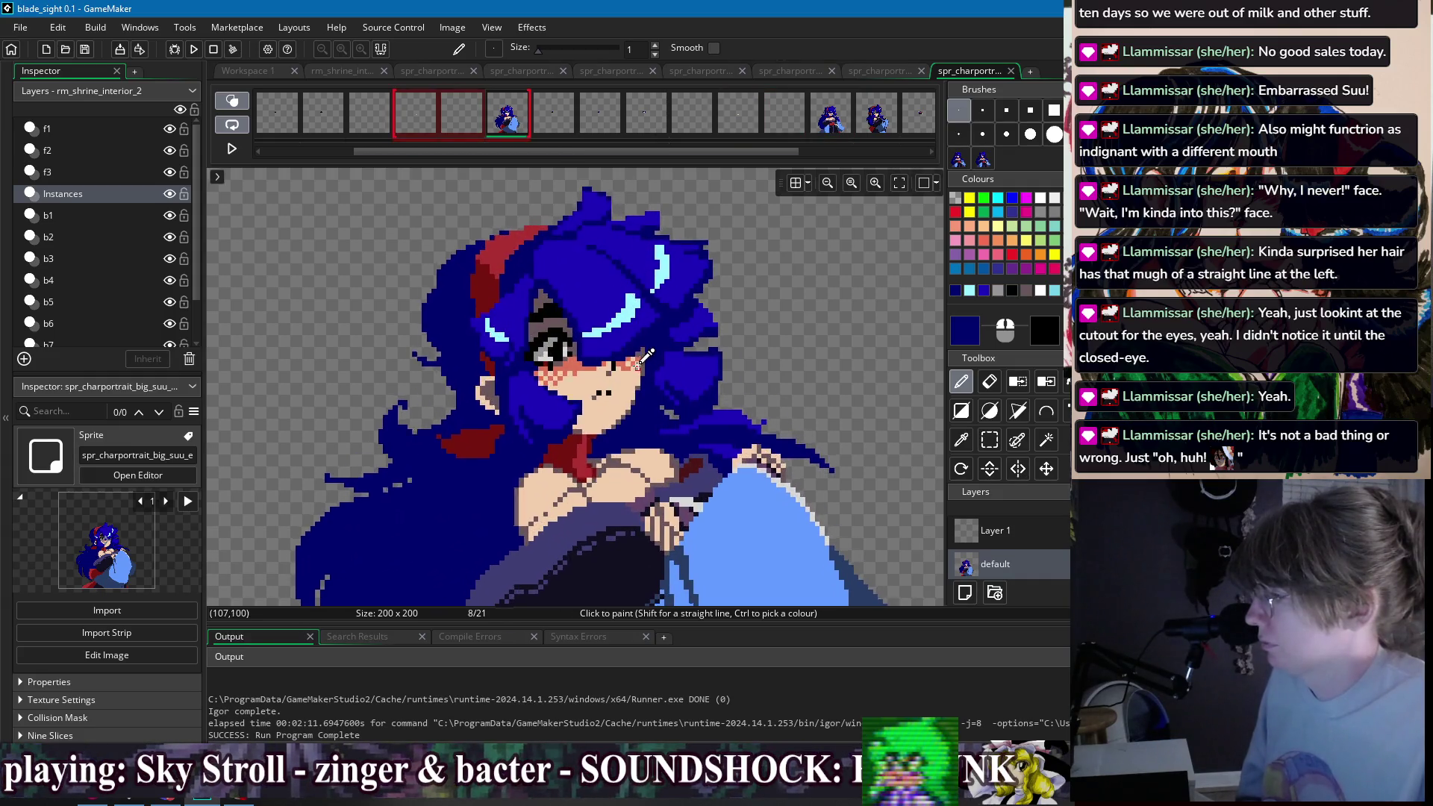
ctrl+click(624, 362)
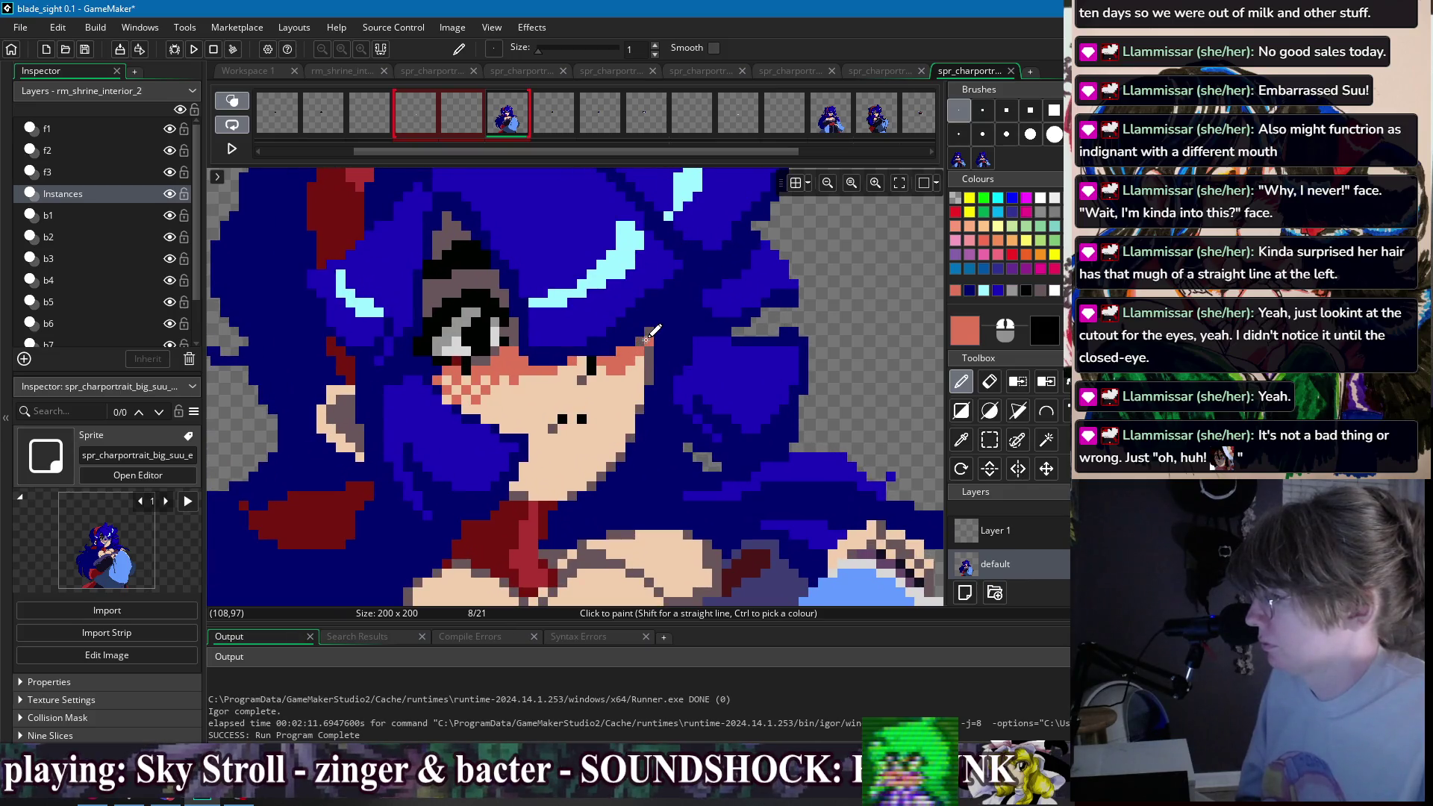
click(836, 125)
click(516, 122)
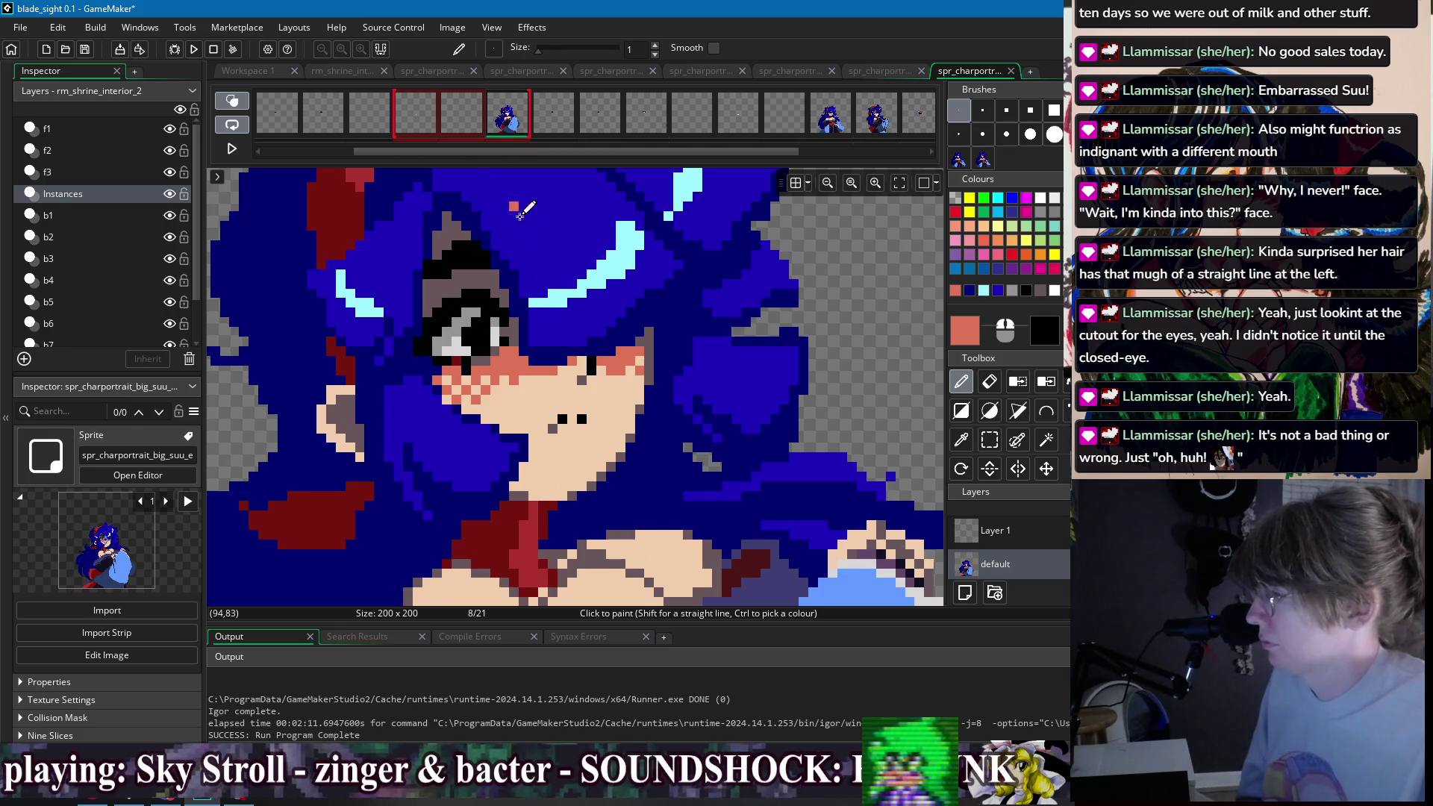
drag(517, 209, 682, 238)
drag(505, 151, 414, 154)
- Select frames 6–8, return to frame 1 and zoom out to the whole sprite
click(324, 113)
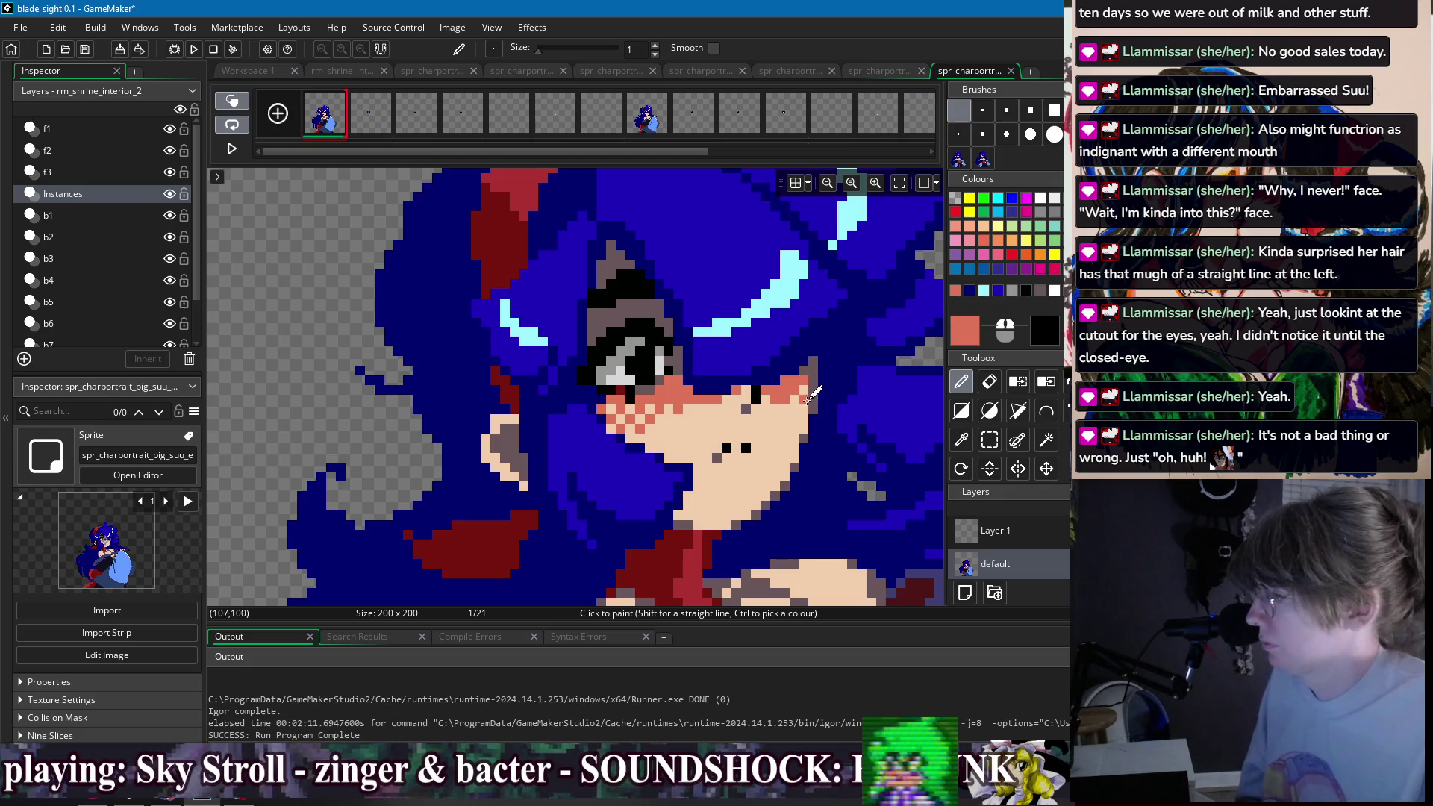
scroll(749, 248, down, 1)
scroll(749, 248, down, 2)
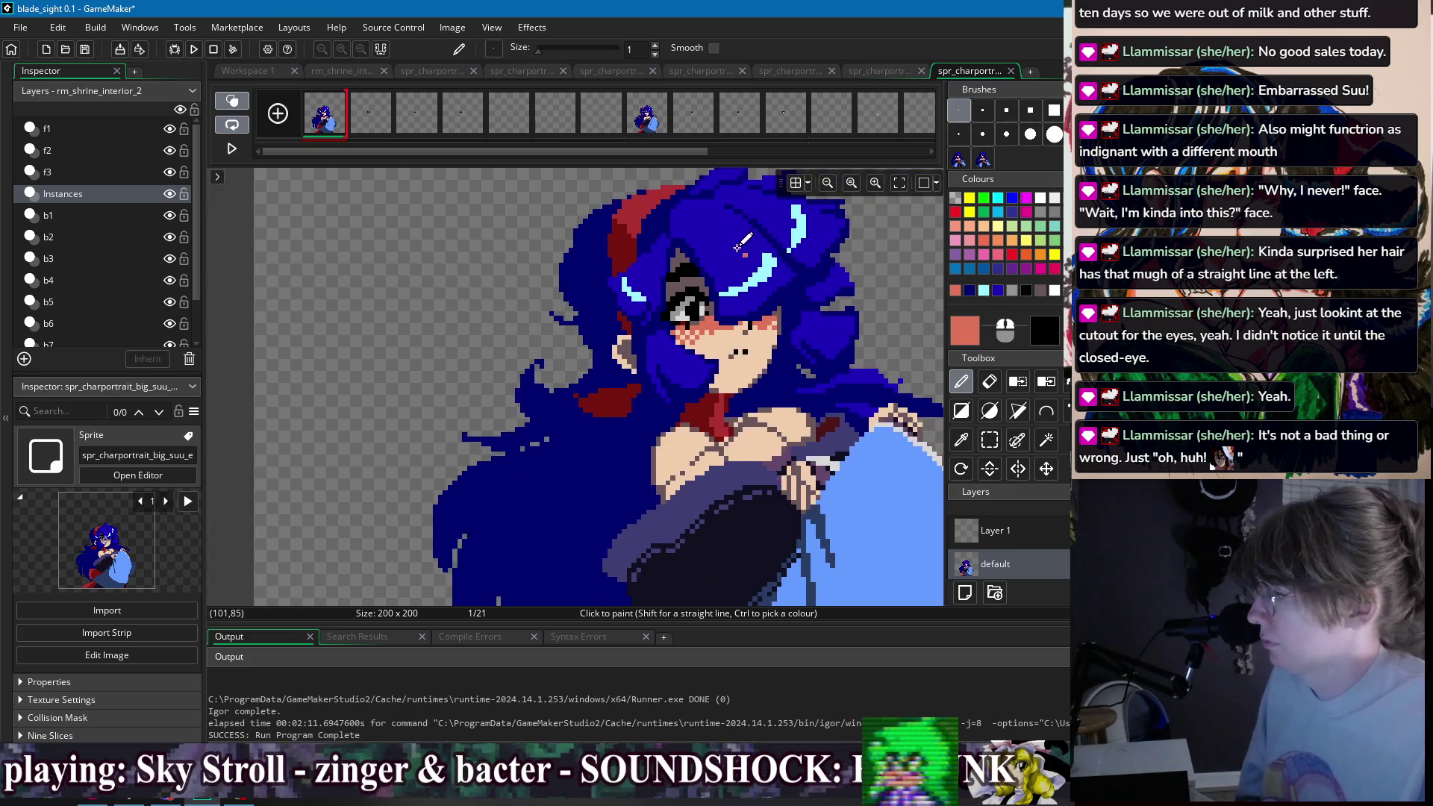
drag(647, 113, 555, 114)
click(331, 118)
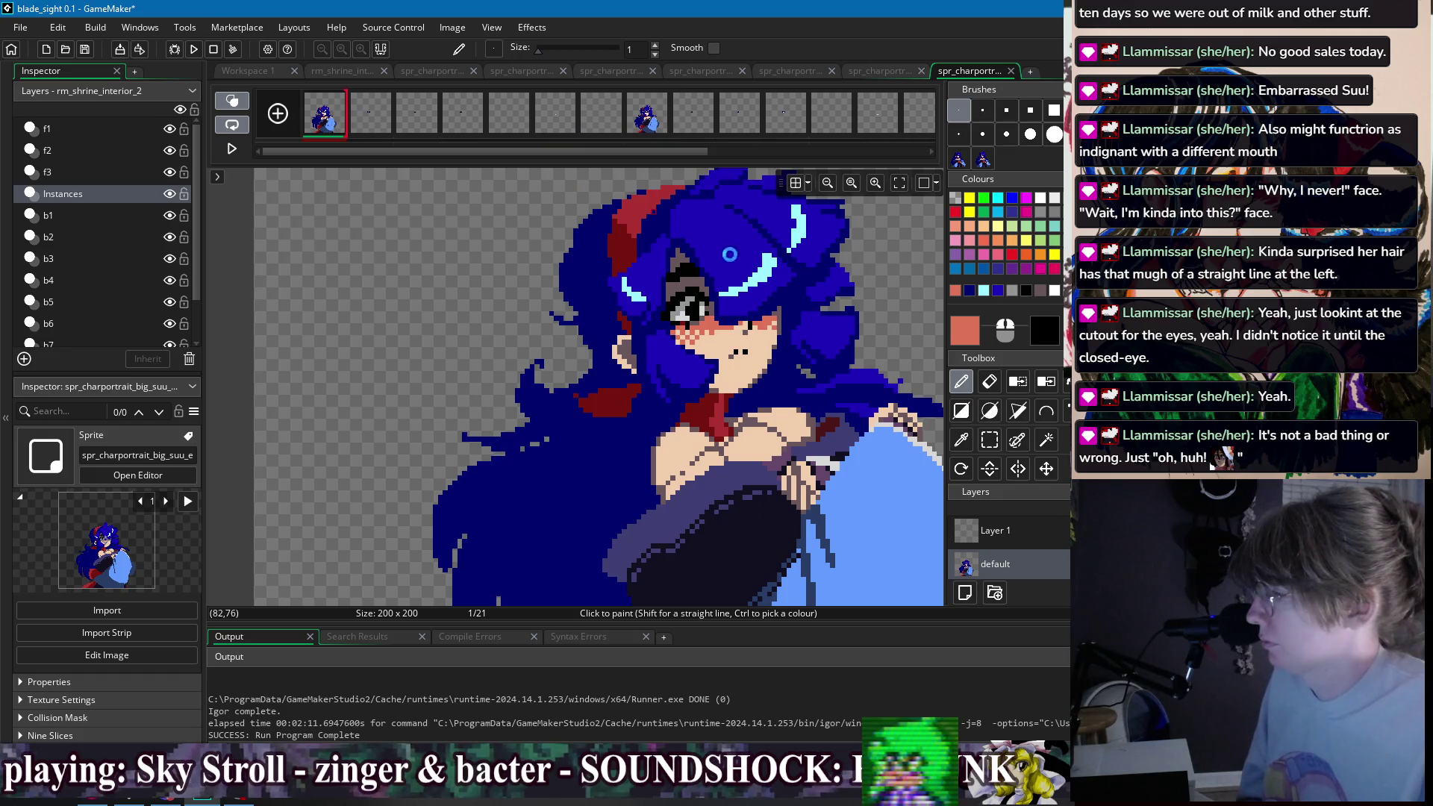
scroll(748, 243, down, 1)
scroll(748, 239, down, 1)
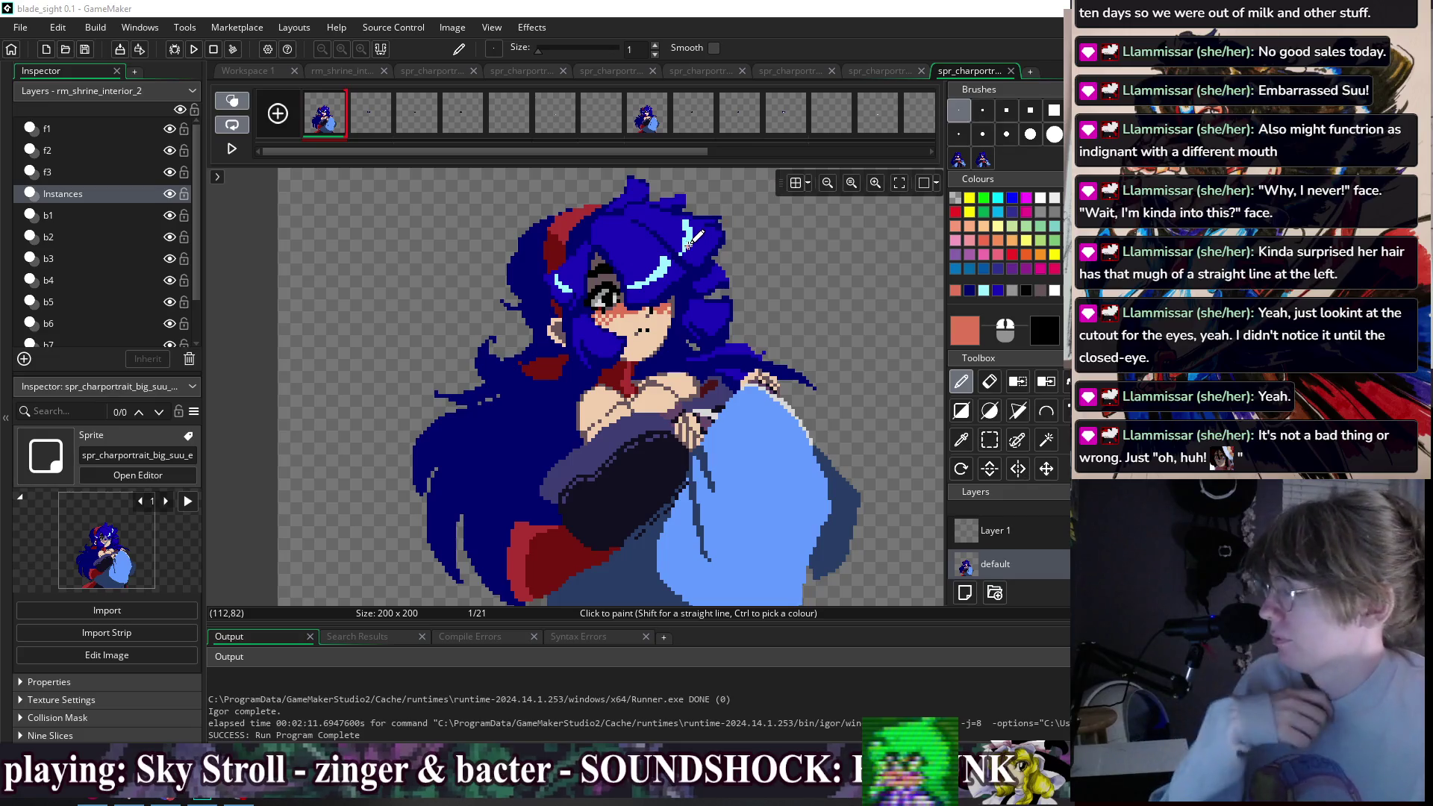
- Select frames 6–8 and compare frame 15 against frame 8
click(555, 112)
shift+click(647, 112)
drag(686, 152, 786, 154)
click(741, 112)
shift+click(836, 129)
click(419, 112)
shift+click(523, 128)
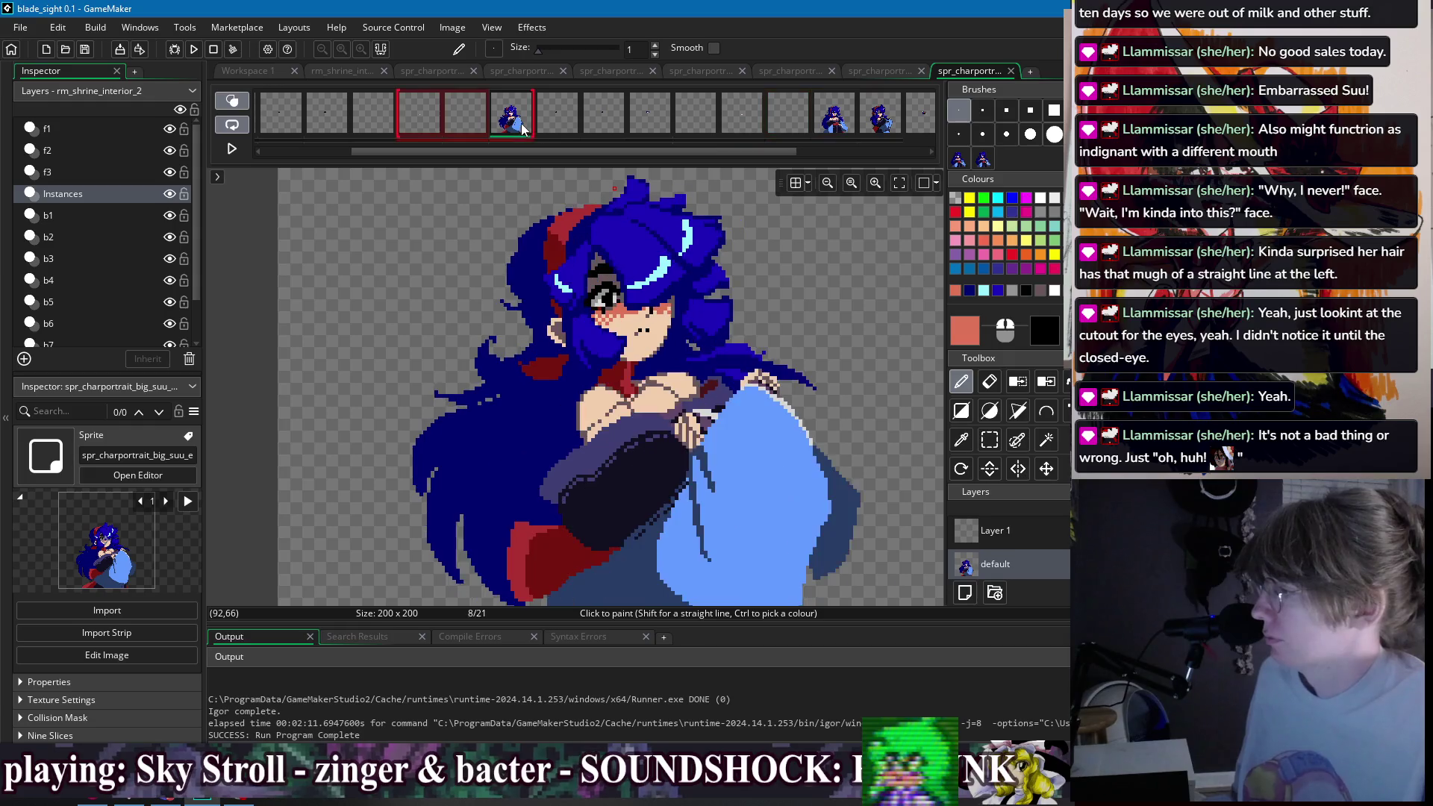
- Pick the greyish-mauve cutout colour and paint one pixel above the eye on frame 8
scroll(649, 318, up, 5)
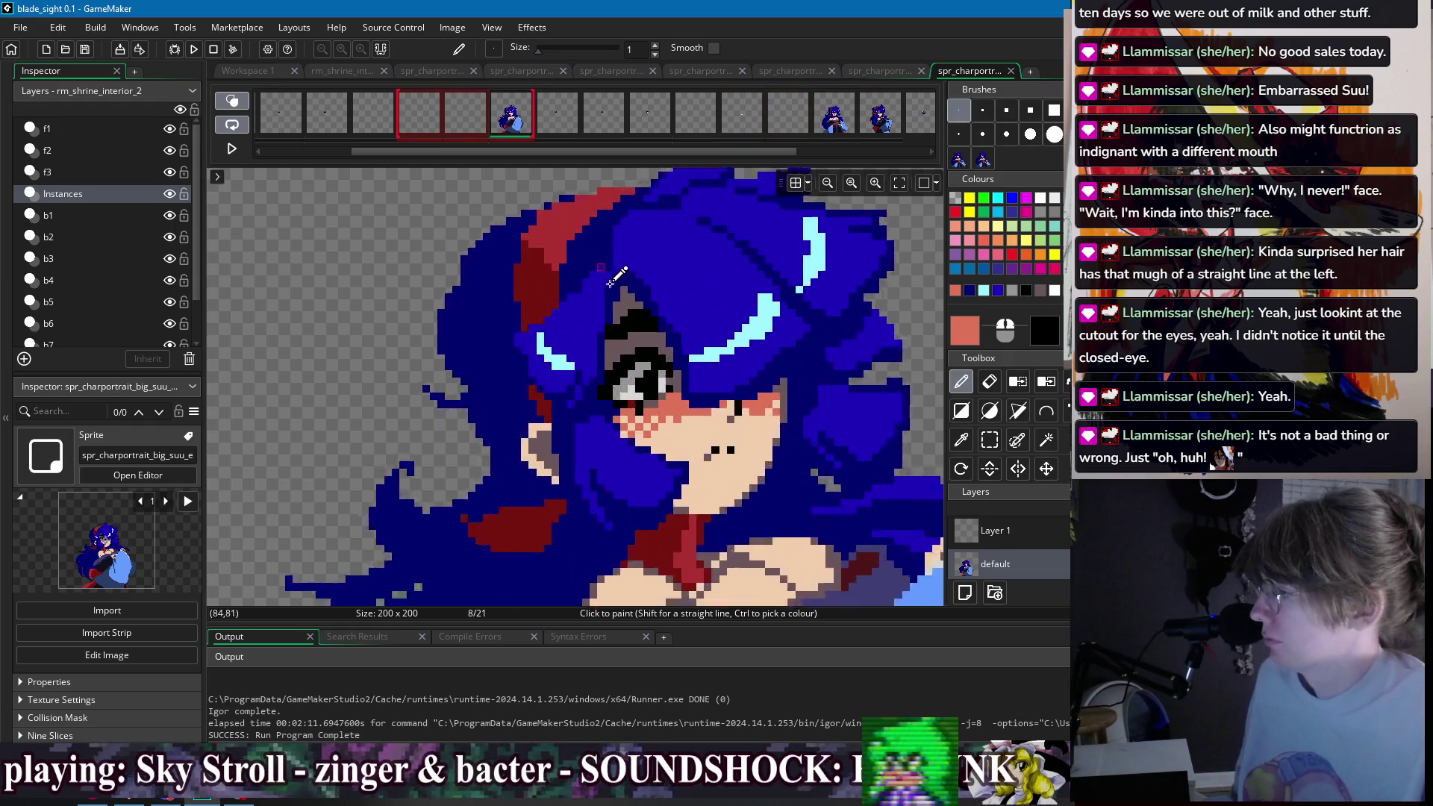
ctrl+click(648, 322)
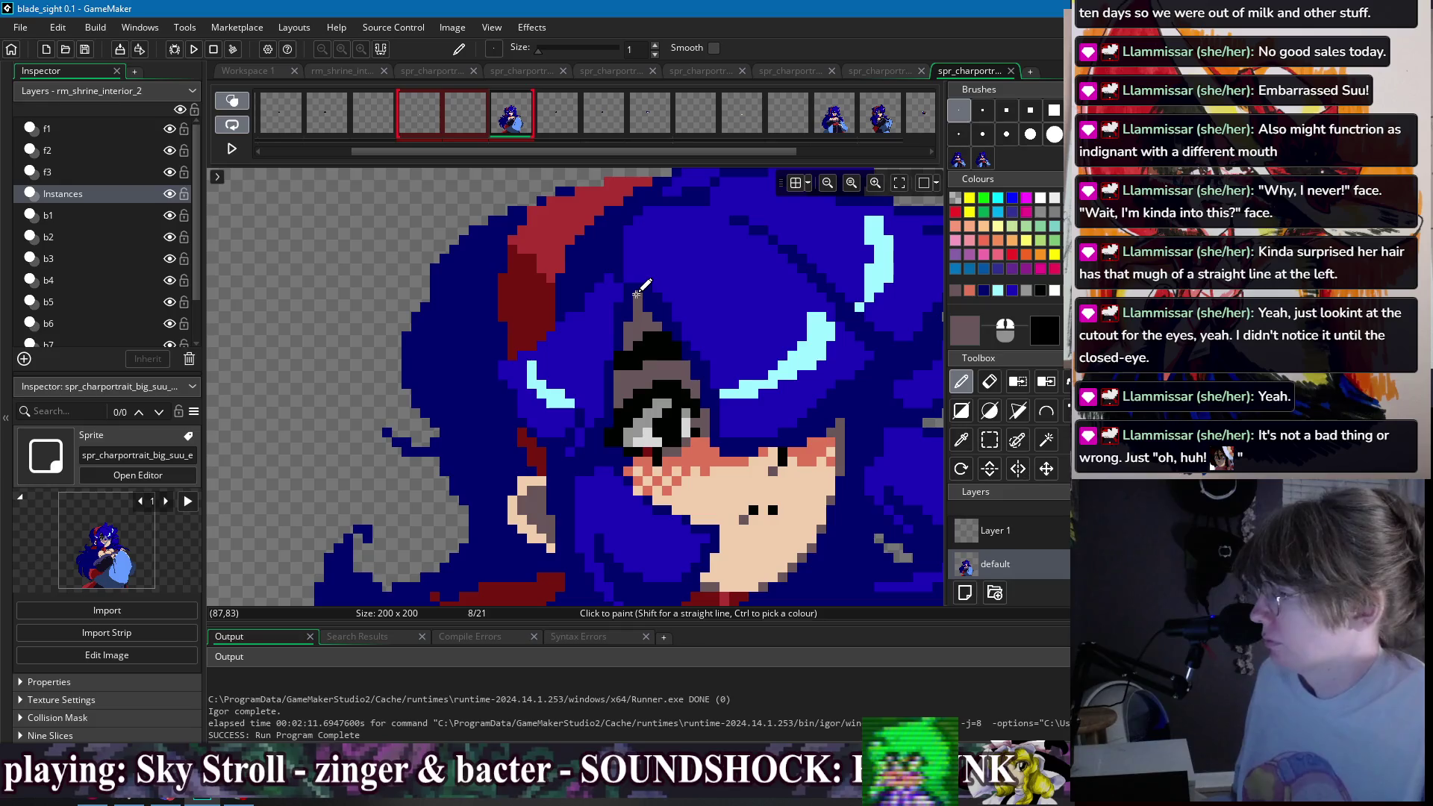
click(634, 315)
scroll(698, 301, down, 3)
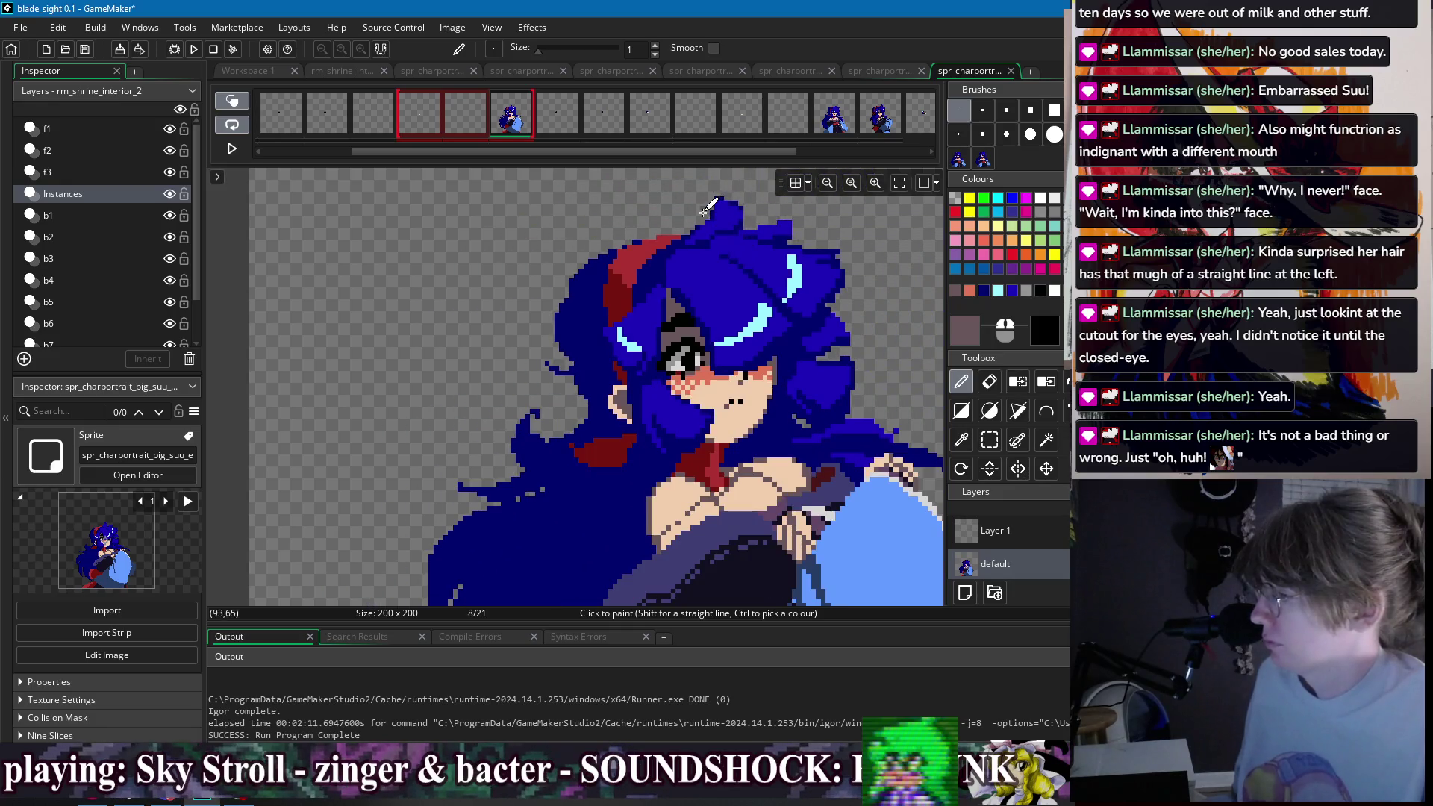
drag(567, 149, 419, 150)
- Compare frame 8's extended eye cutout against frame 1
click(332, 123)
scroll(648, 297, up, 2)
click(660, 133)
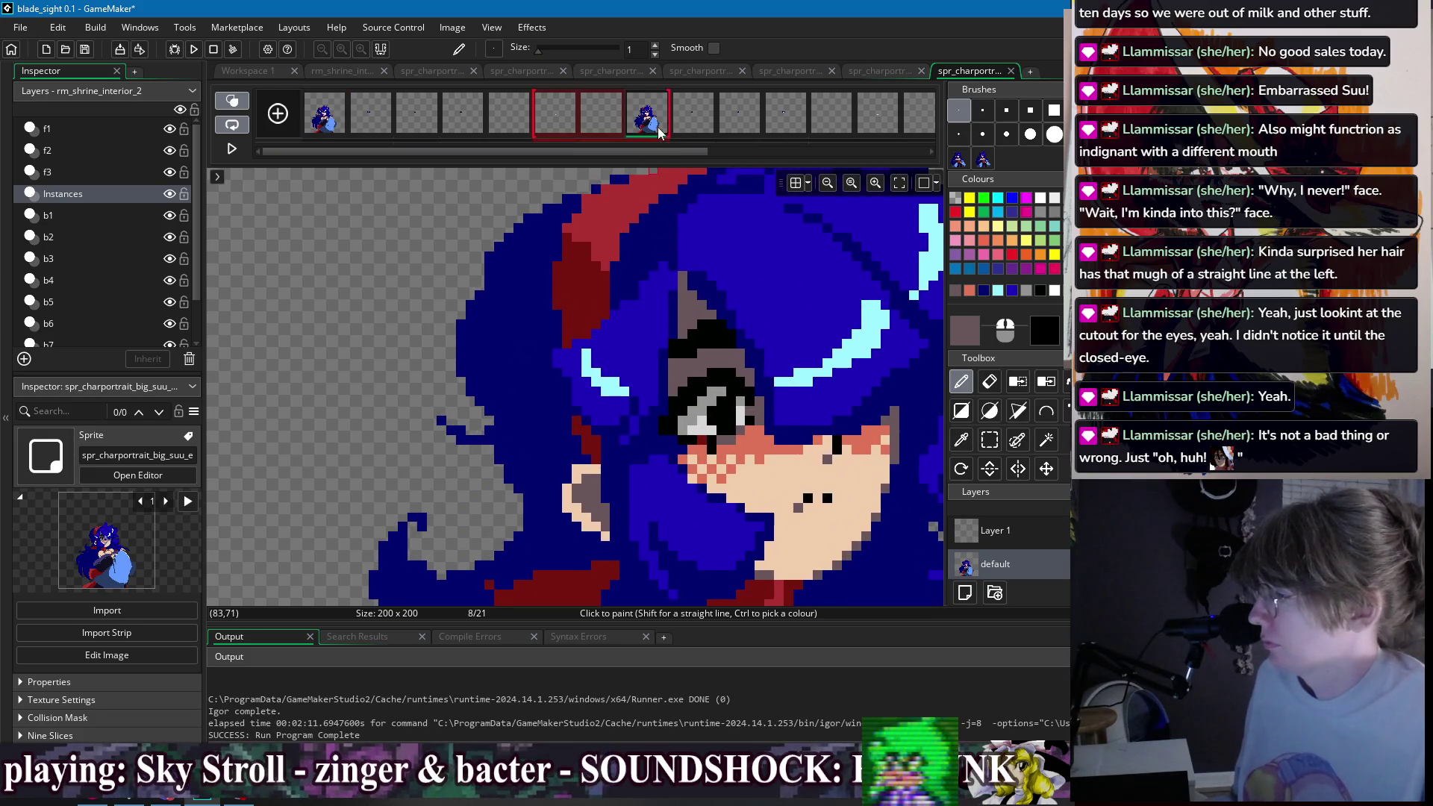
click(328, 112)
scroll(742, 237, down, 4)
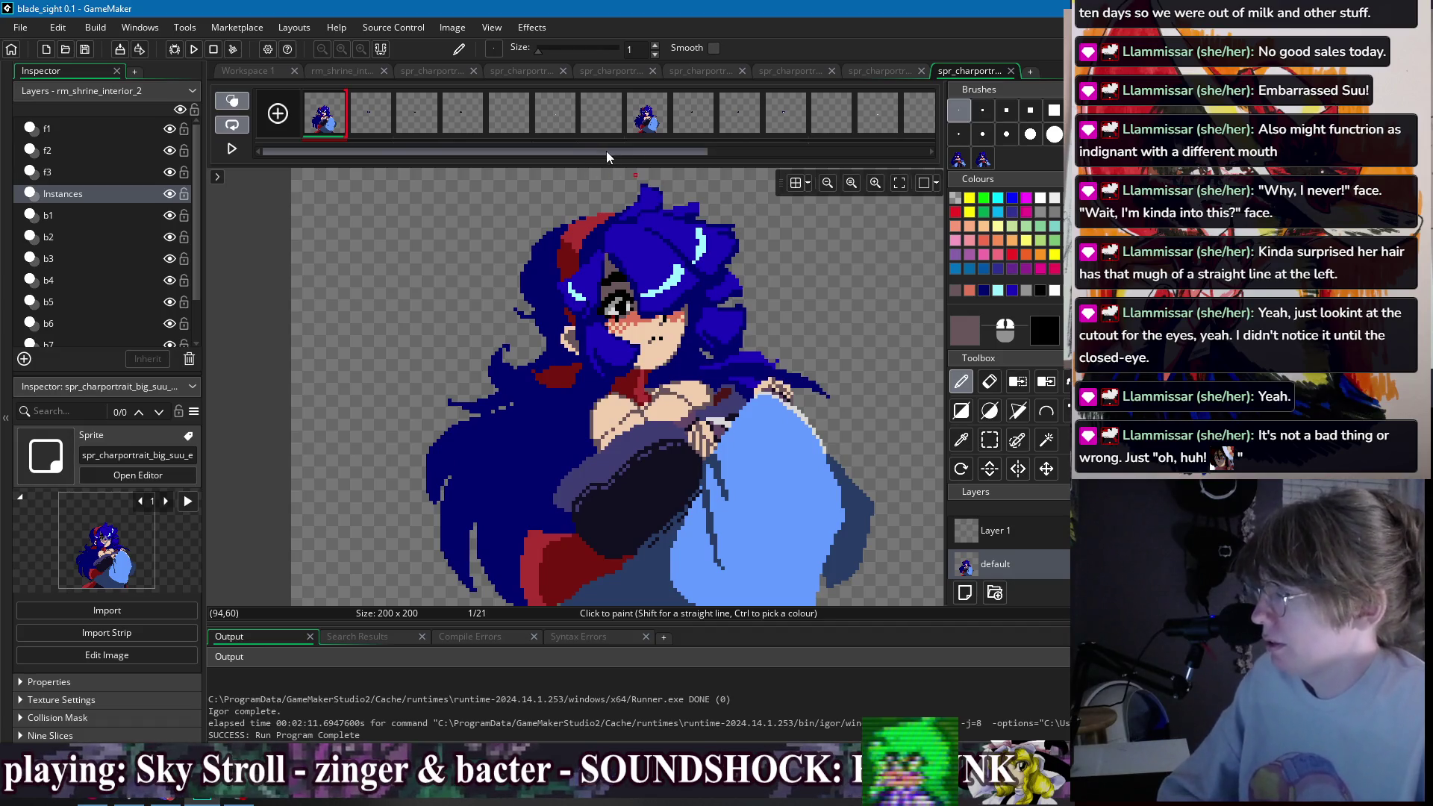
drag(574, 128, 642, 114)
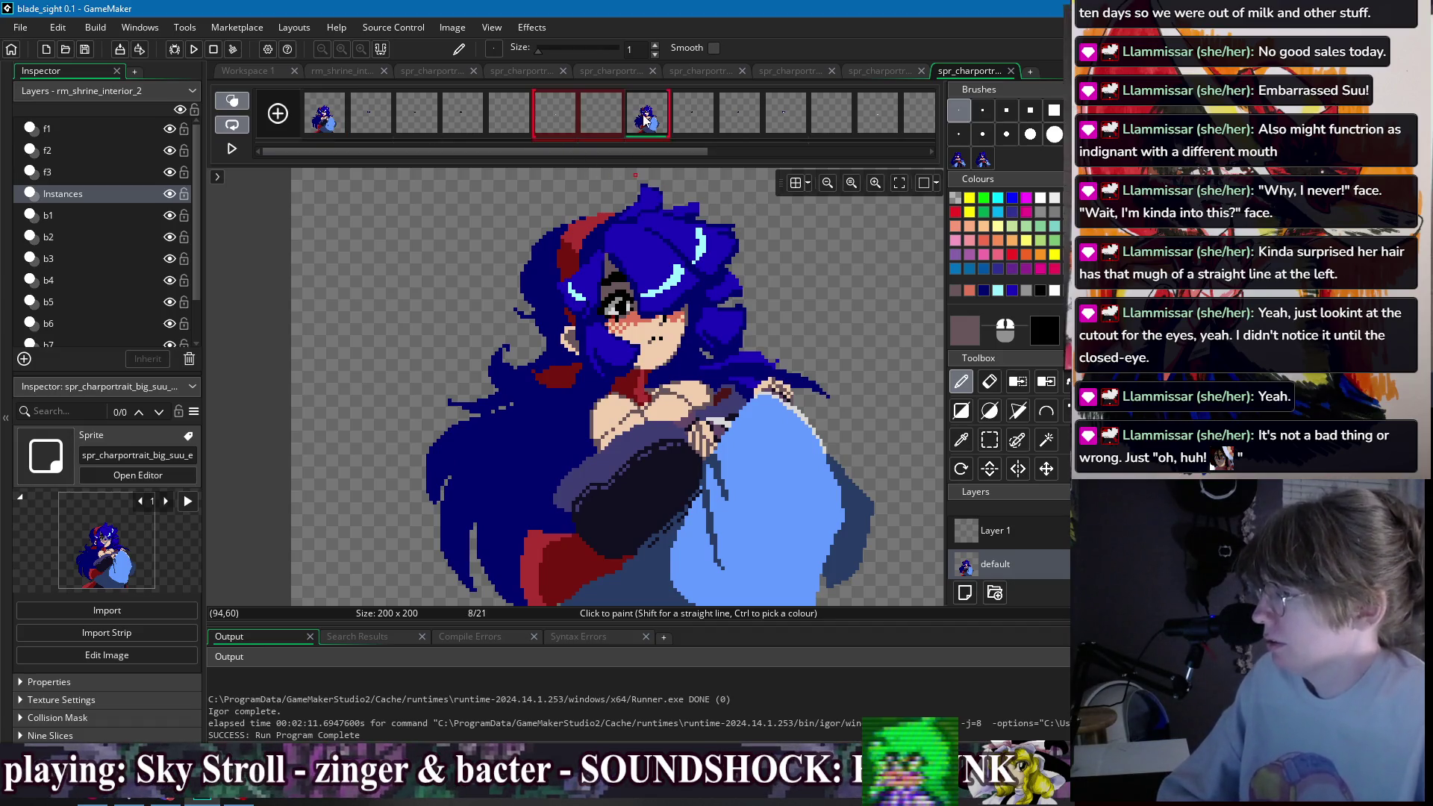
click(329, 118)
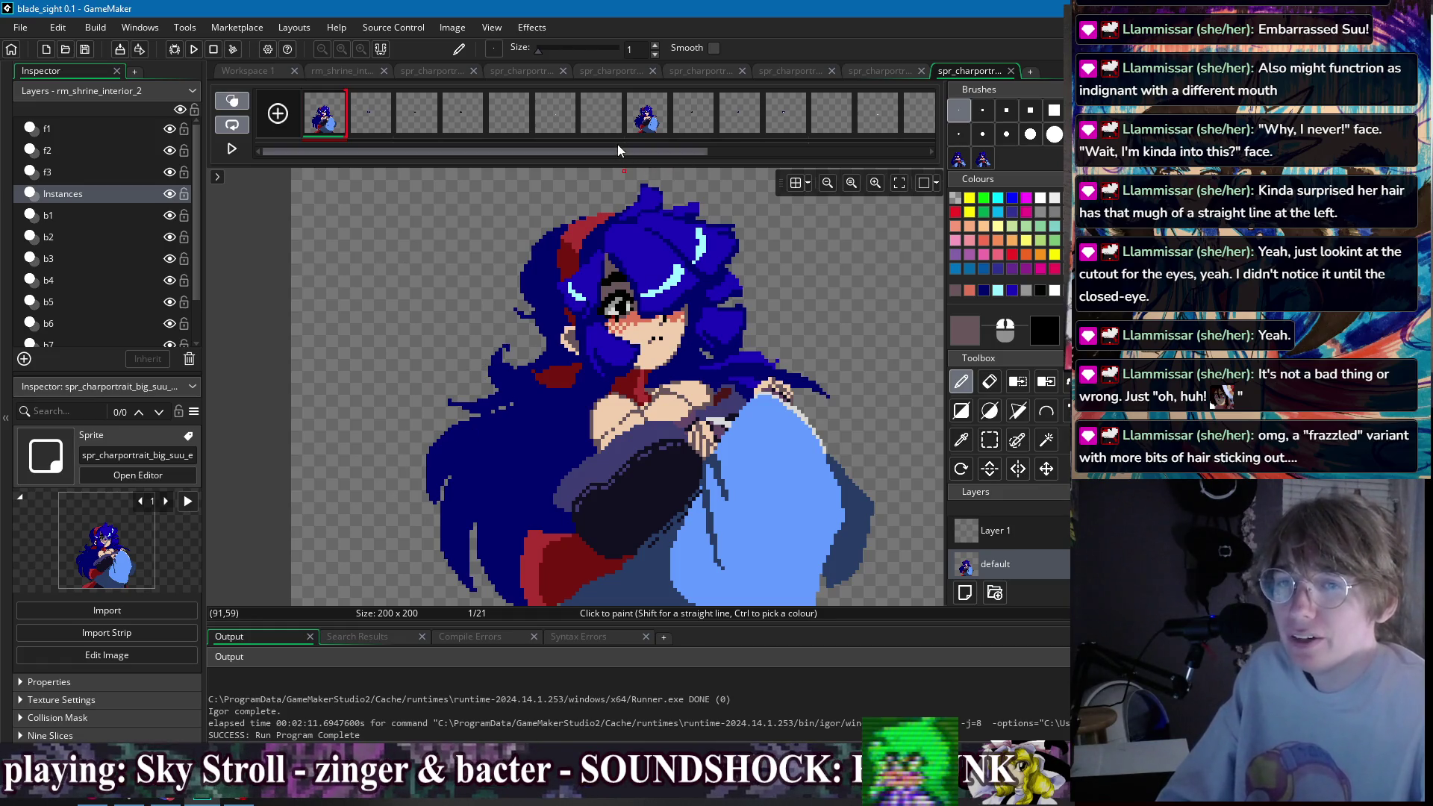
mouse_move(624, 150)
mouse_down()
mouse_move(712, 154)
mouse_move(494, 154)
mouse_move(369, 133)
mouse_up()
click(786, 125)
click(339, 124)
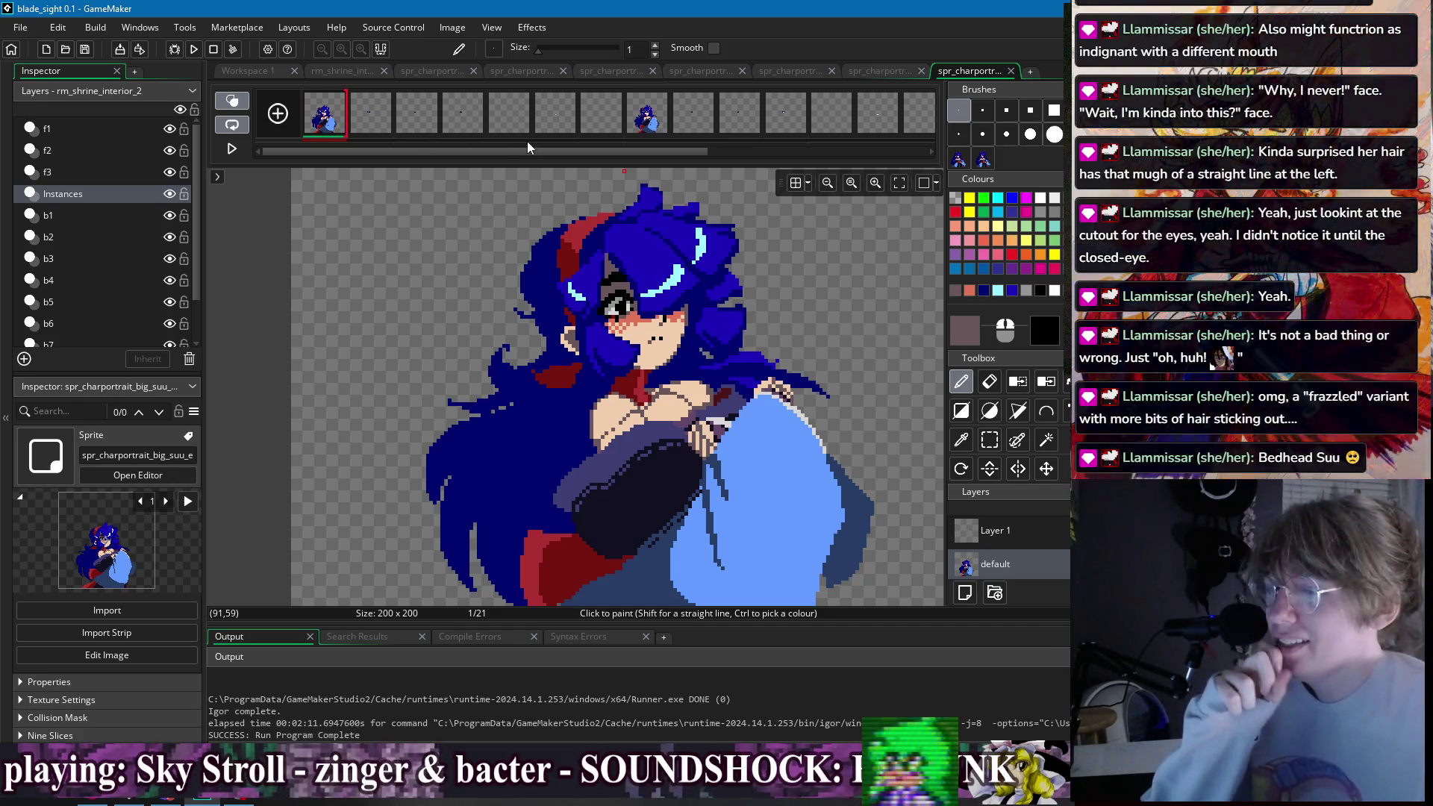
- Select frames 2–4, then frames 1–2, then narrow the selection to frame 1 only
drag(373, 115, 483, 122)
drag(325, 117, 358, 117)
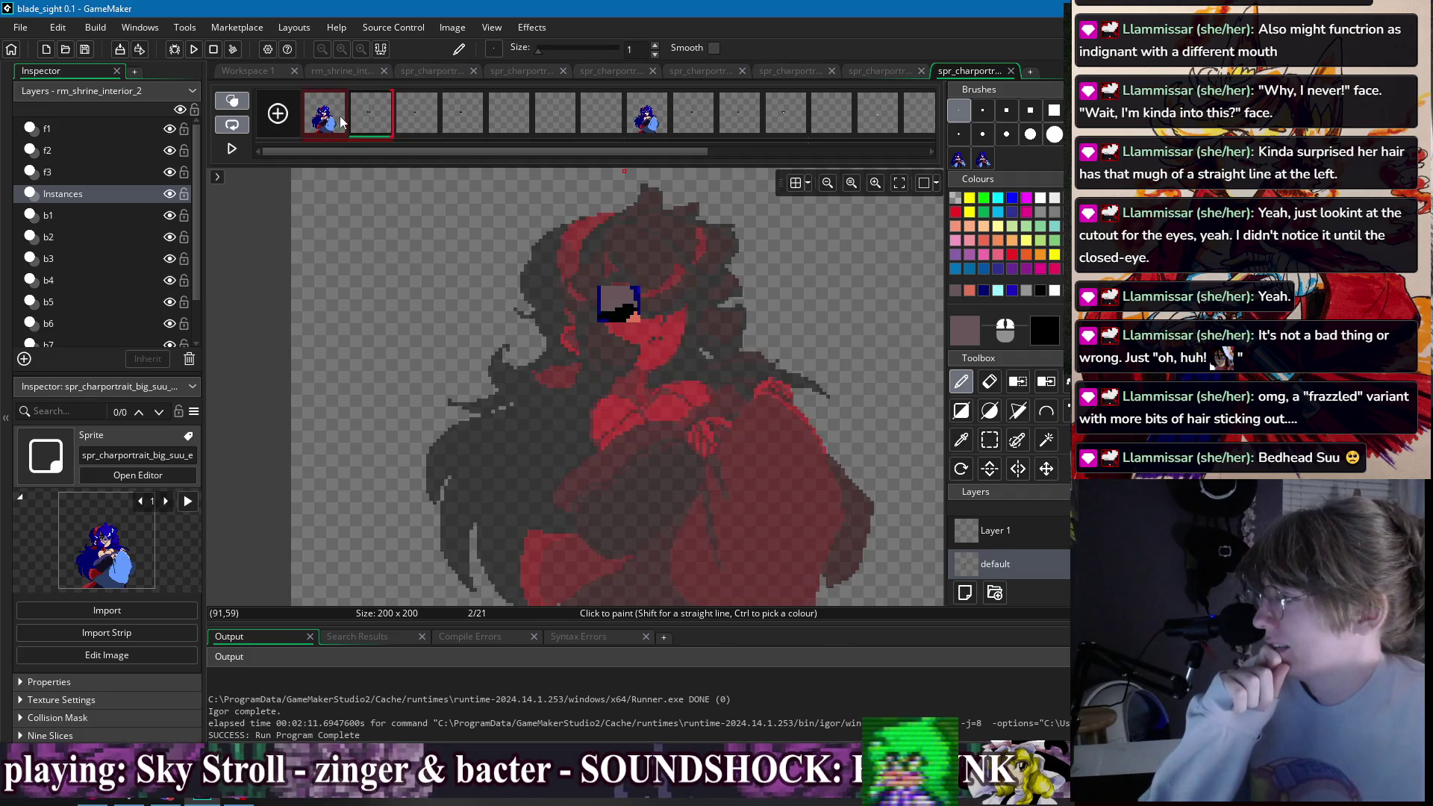
click(325, 120)
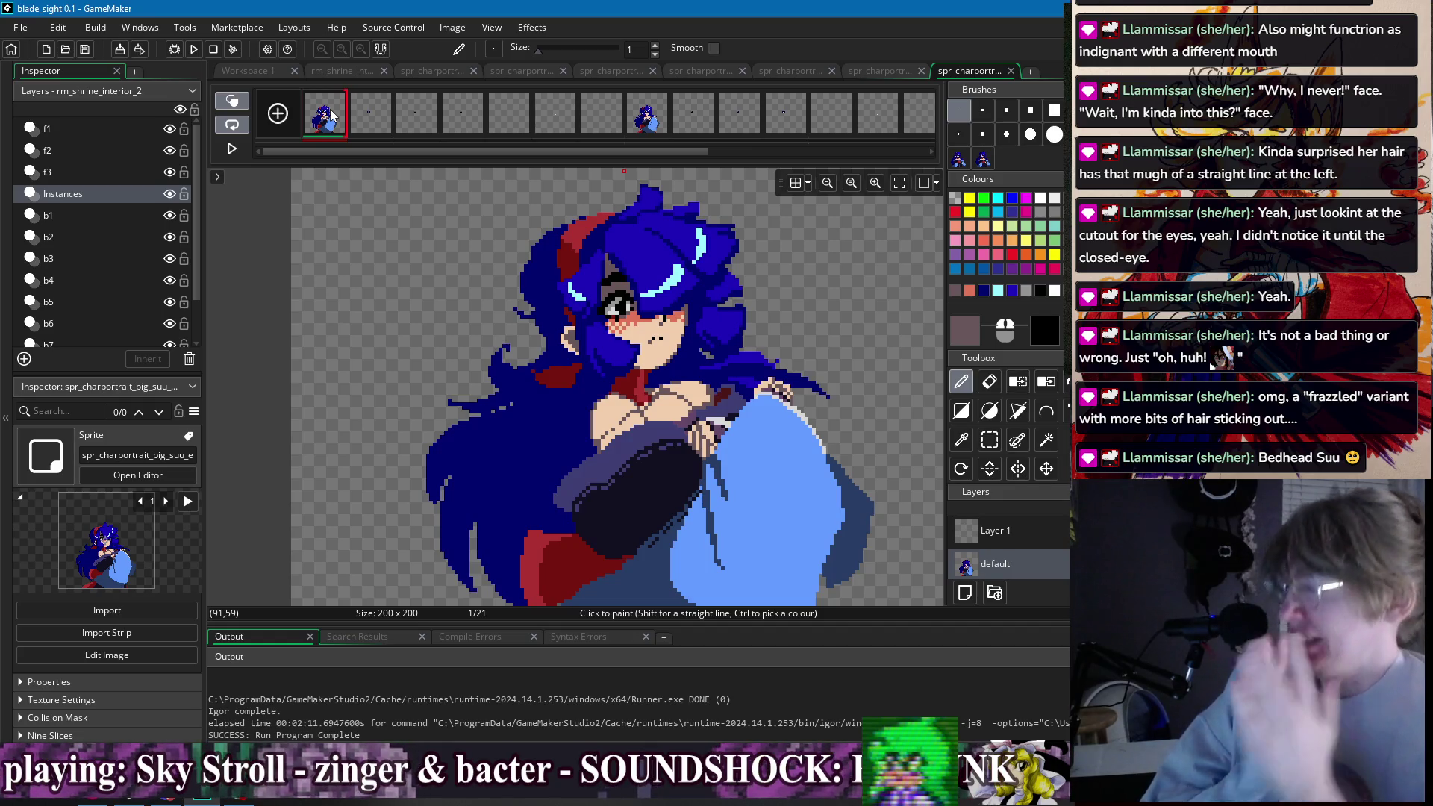
mouse_move(640, 121)
mouse_down()
mouse_move(420, 135)
mouse_move(325, 116)
mouse_up()
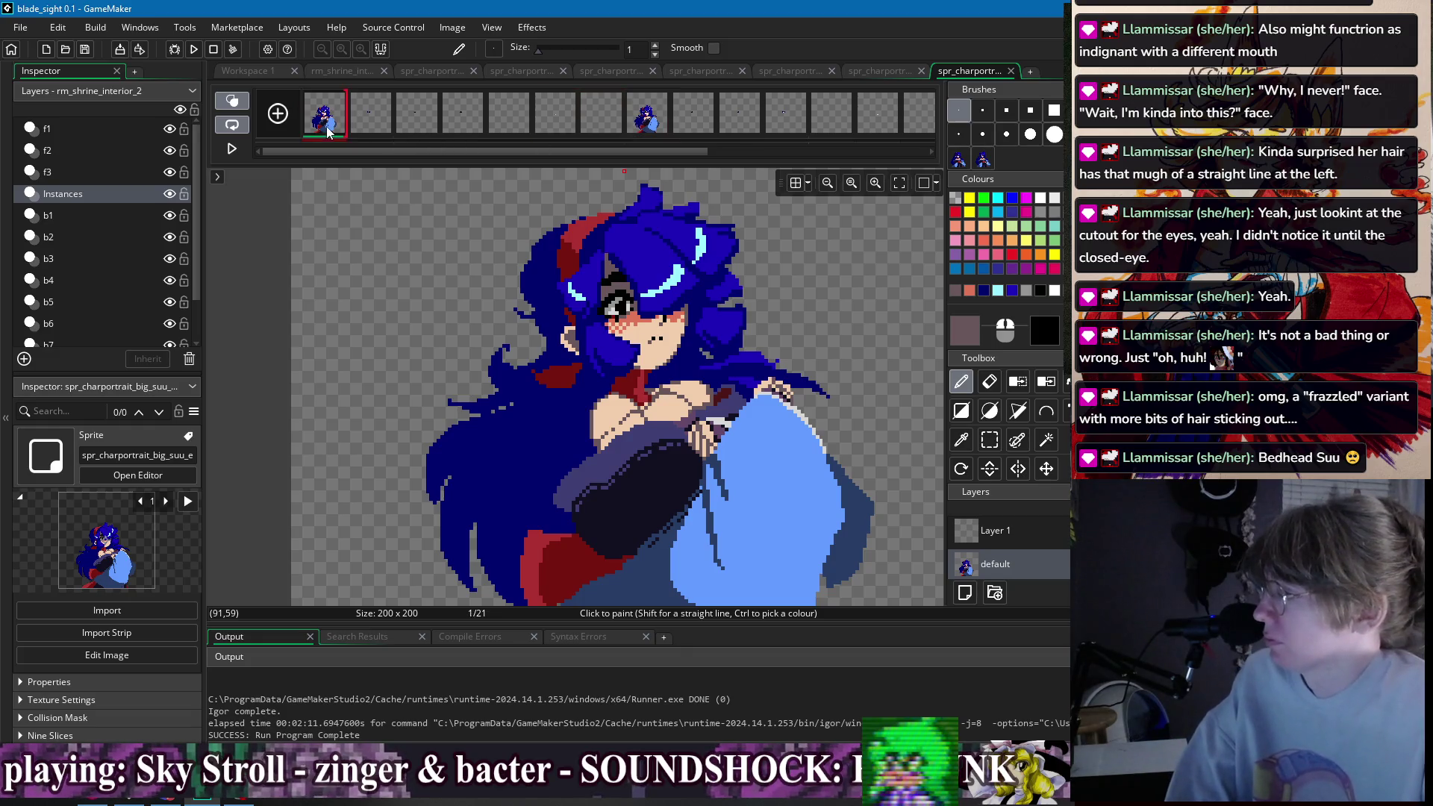
scroll(806, 334, down, 4)
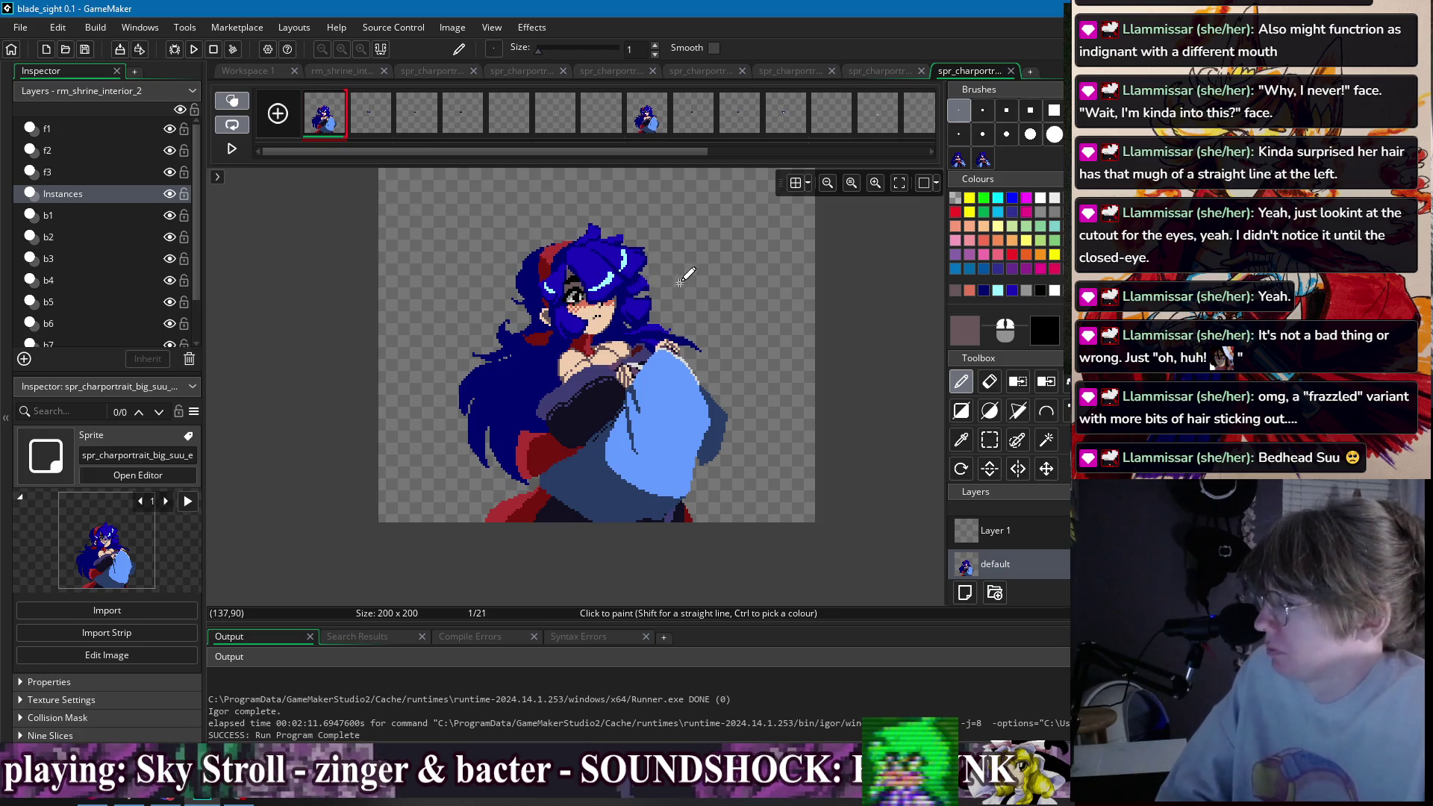
- Select frames 6–8 to view frame 8, then return through frames 1–3 to frame 1
mouse_move(556, 119)
mouse_down()
mouse_move(817, 150)
mouse_move(824, 132)
mouse_move(862, 127)
mouse_up()
mouse_move(411, 124)
mouse_down()
mouse_move(505, 129)
mouse_move(371, 156)
mouse_up()
click(341, 127)
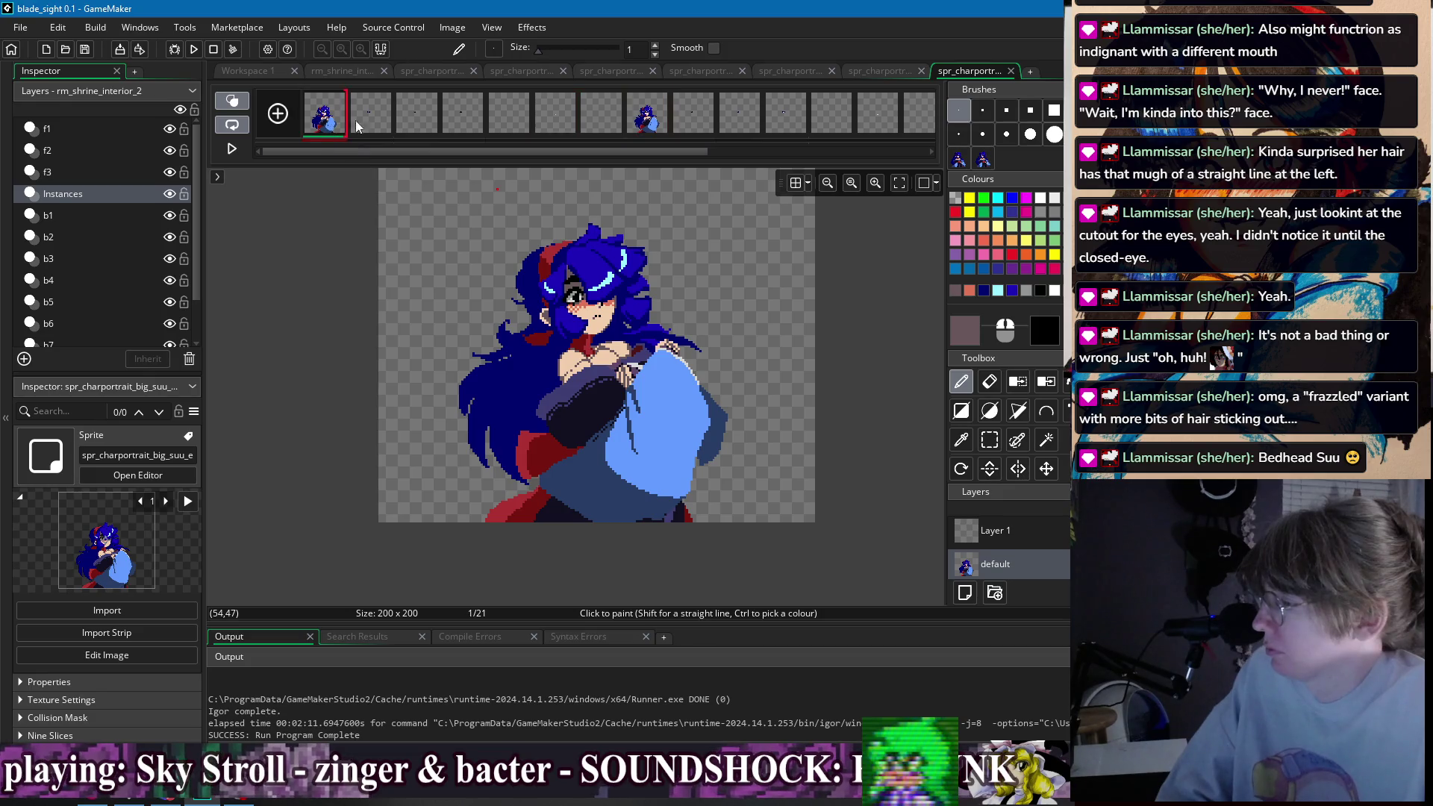
drag(557, 120, 650, 130)
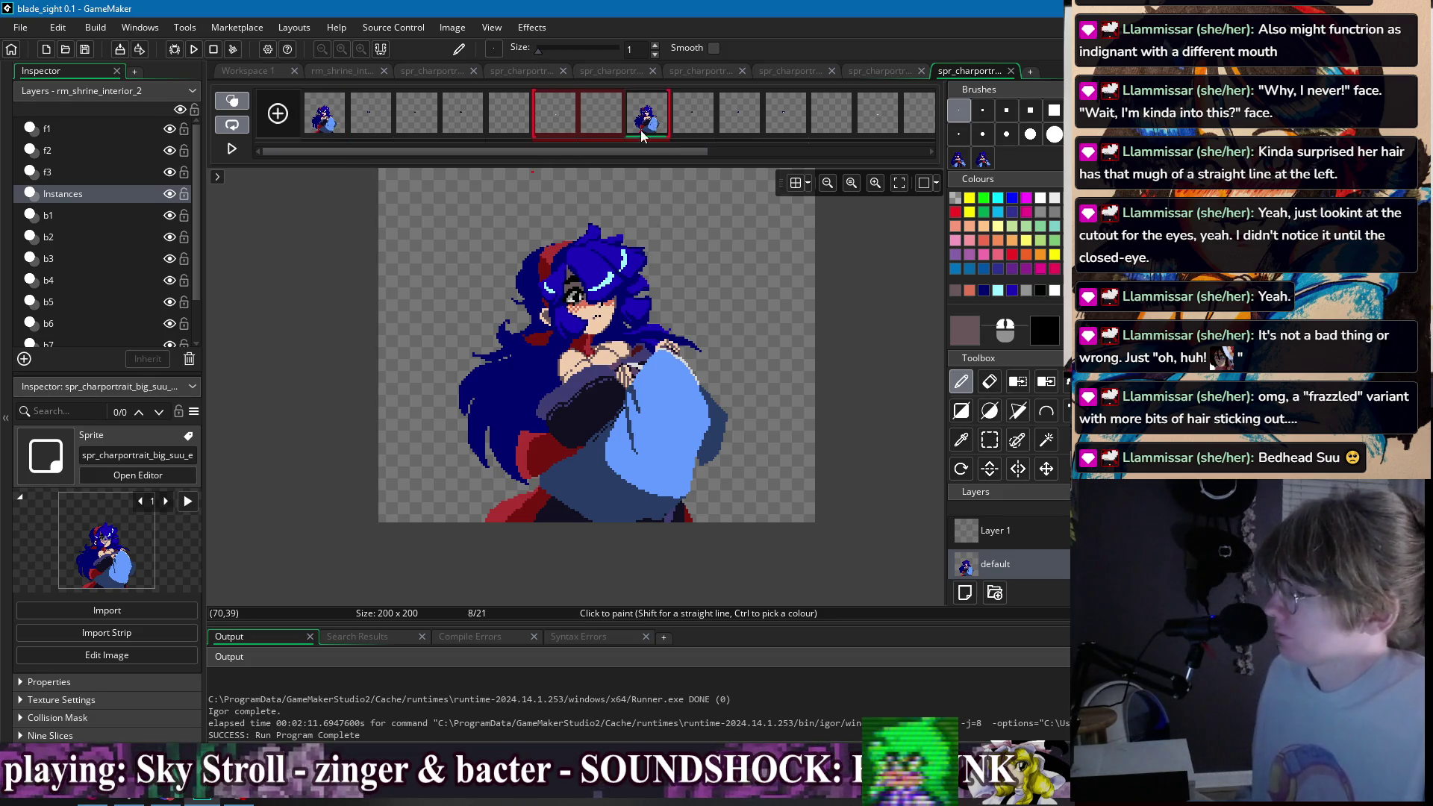
scroll(602, 261, up, 4)
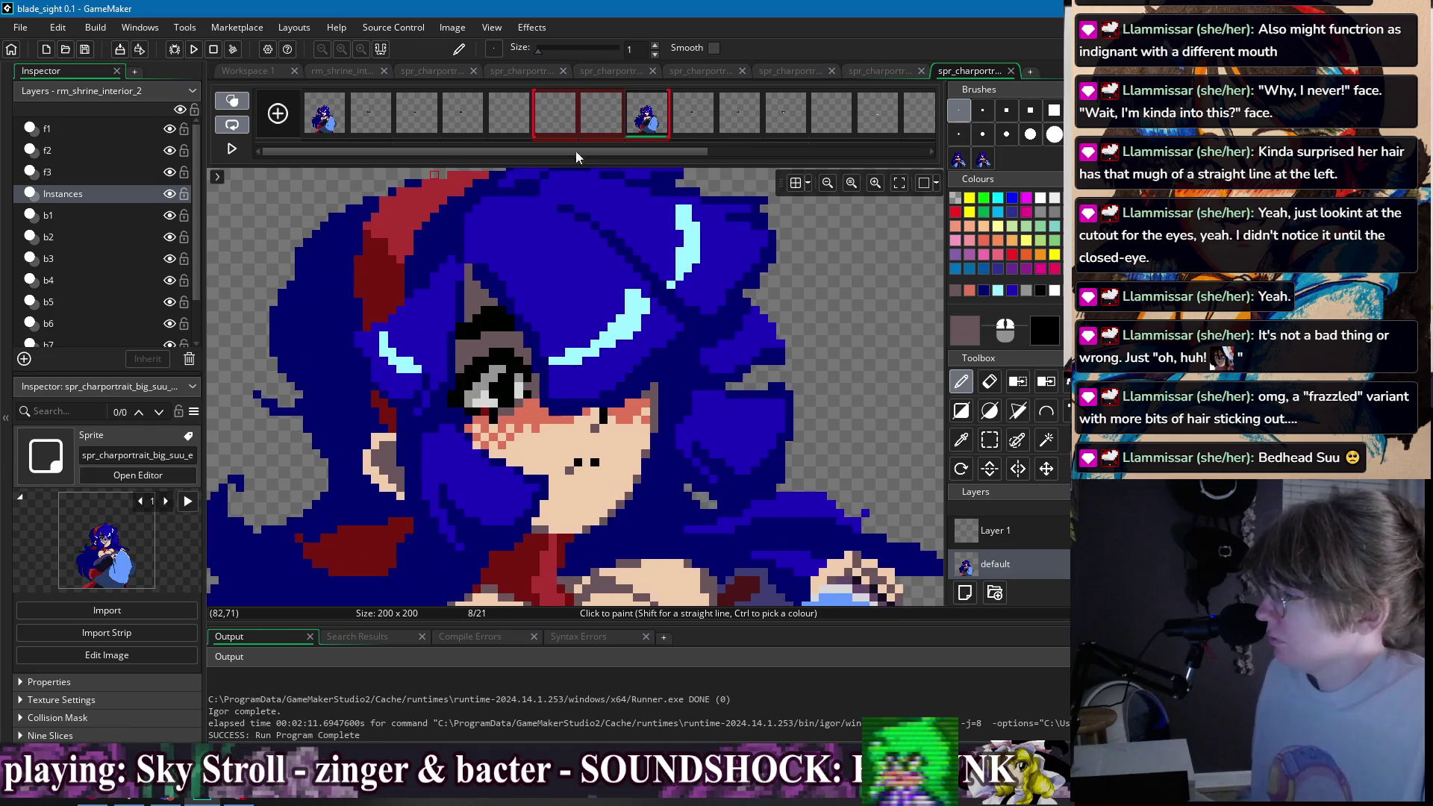
drag(324, 118, 399, 115)
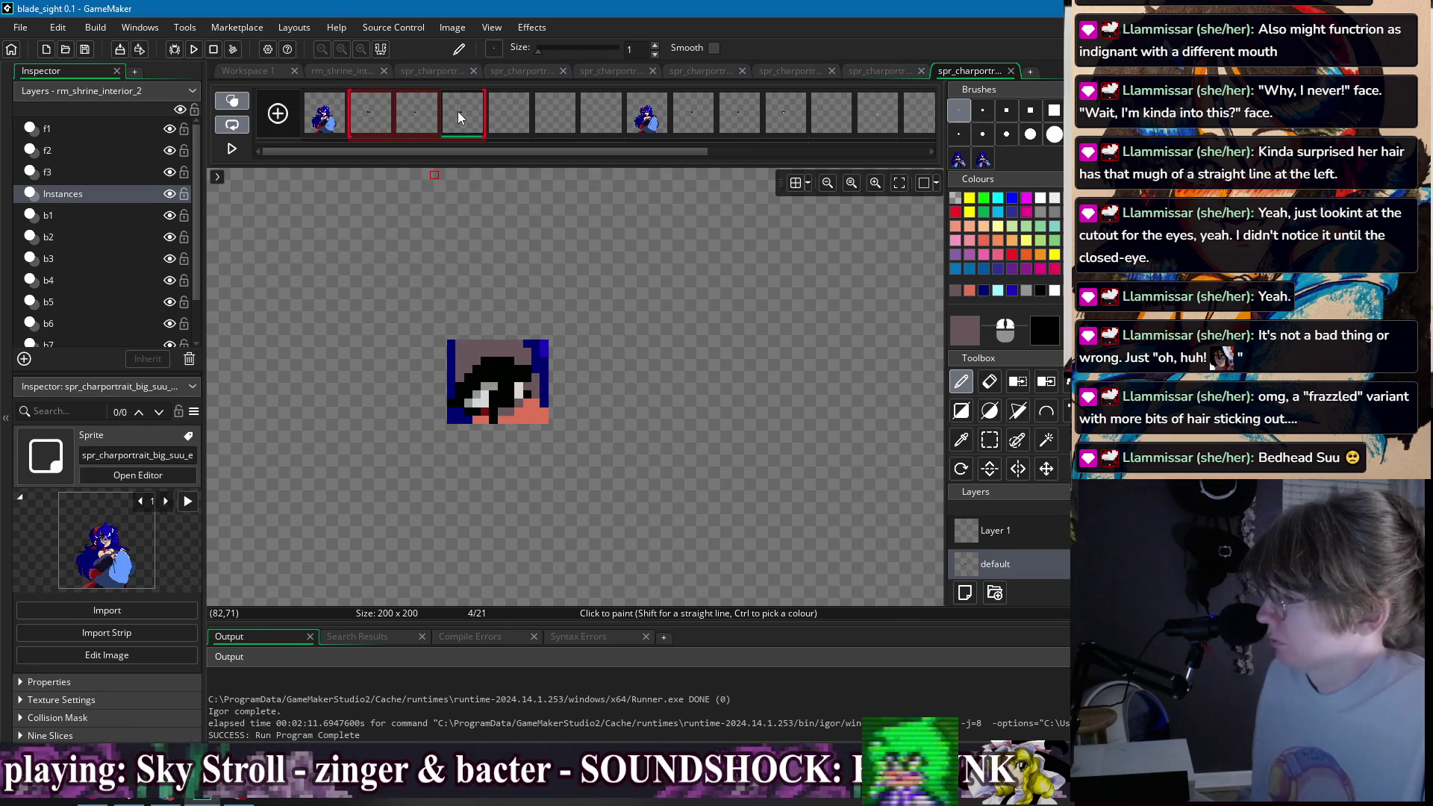
click(325, 115)
scroll(565, 271, up, 2)
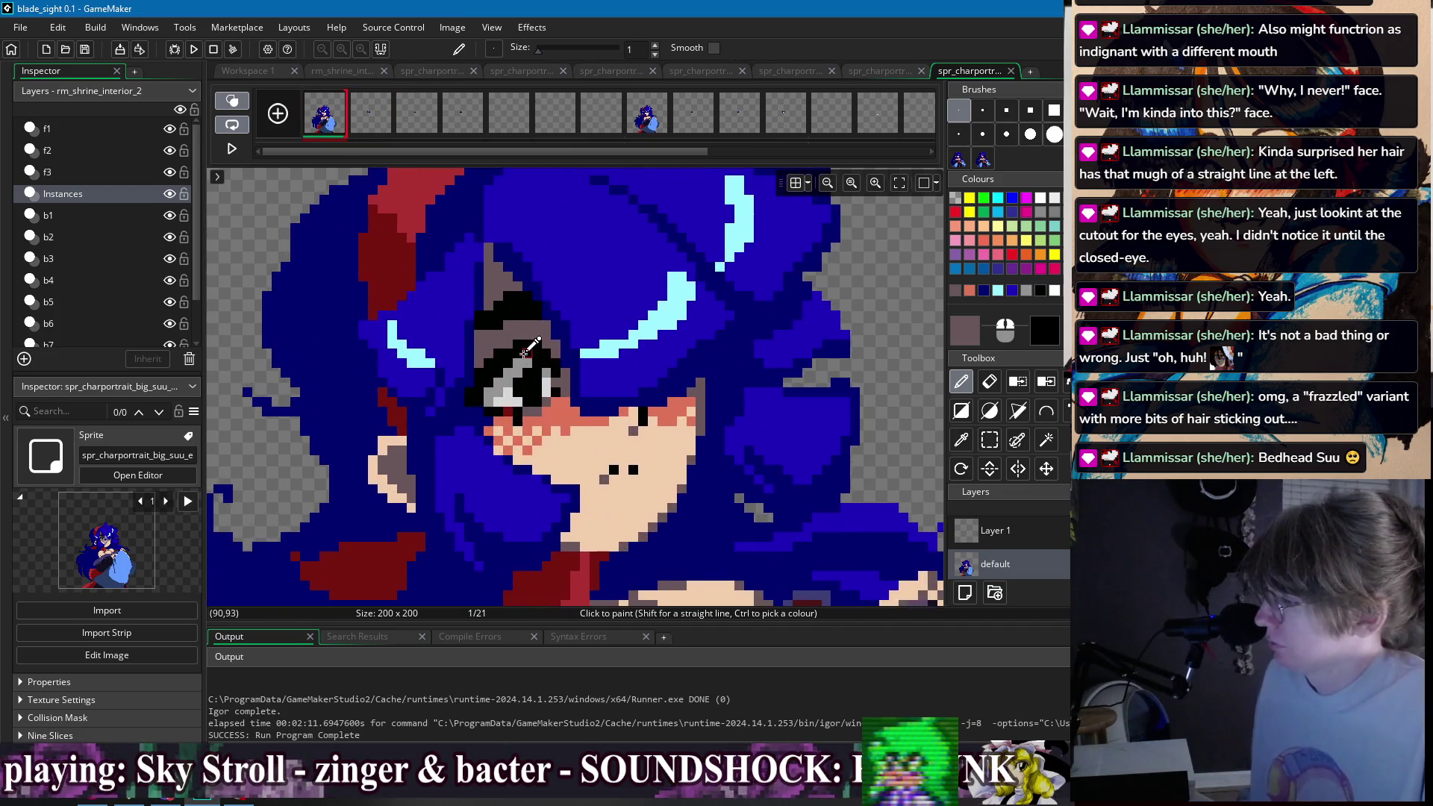
- Sample black from the eye, undo, and check frame 2 with onion skin before returning to frame 1
ctrl+click(524, 350)
scroll(698, 313, down, 2)
key(ctrl+z)
click(371, 112)
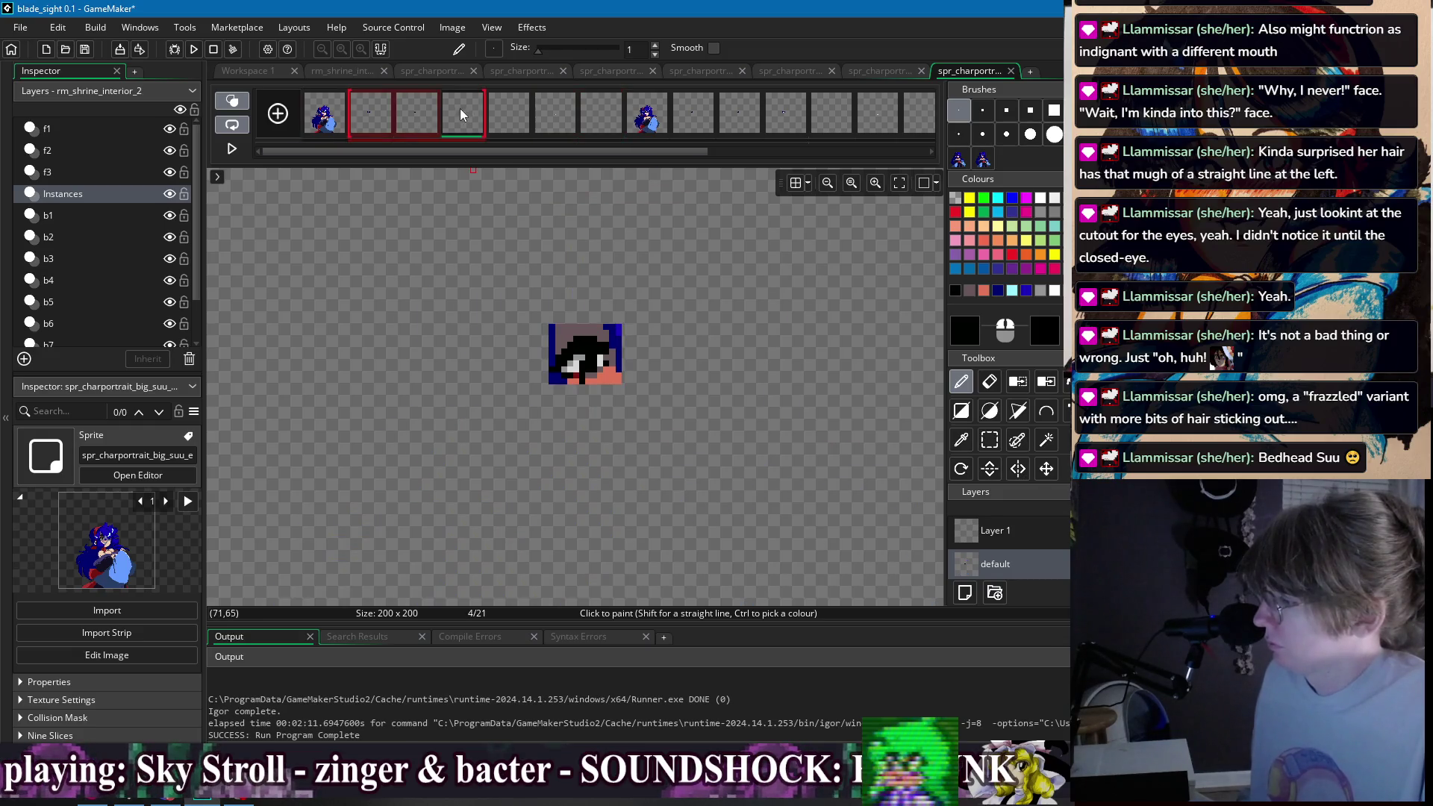
key(Left)
- Flip rapidly among frames 1 to 4 to compare expressions, settling on frame 1
click(418, 116)
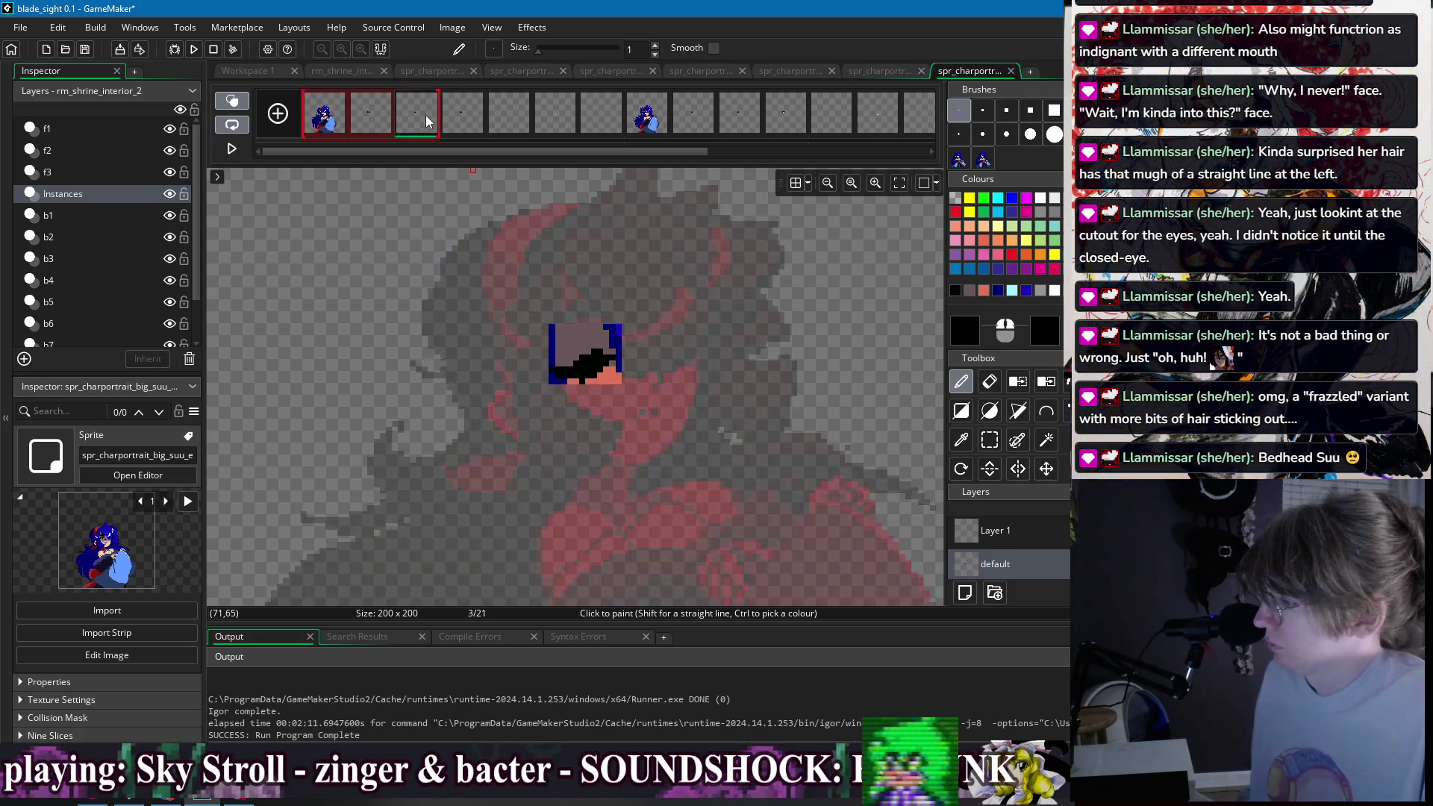
click(333, 125)
click(371, 116)
key(shift+Right)
key(shift+Right)
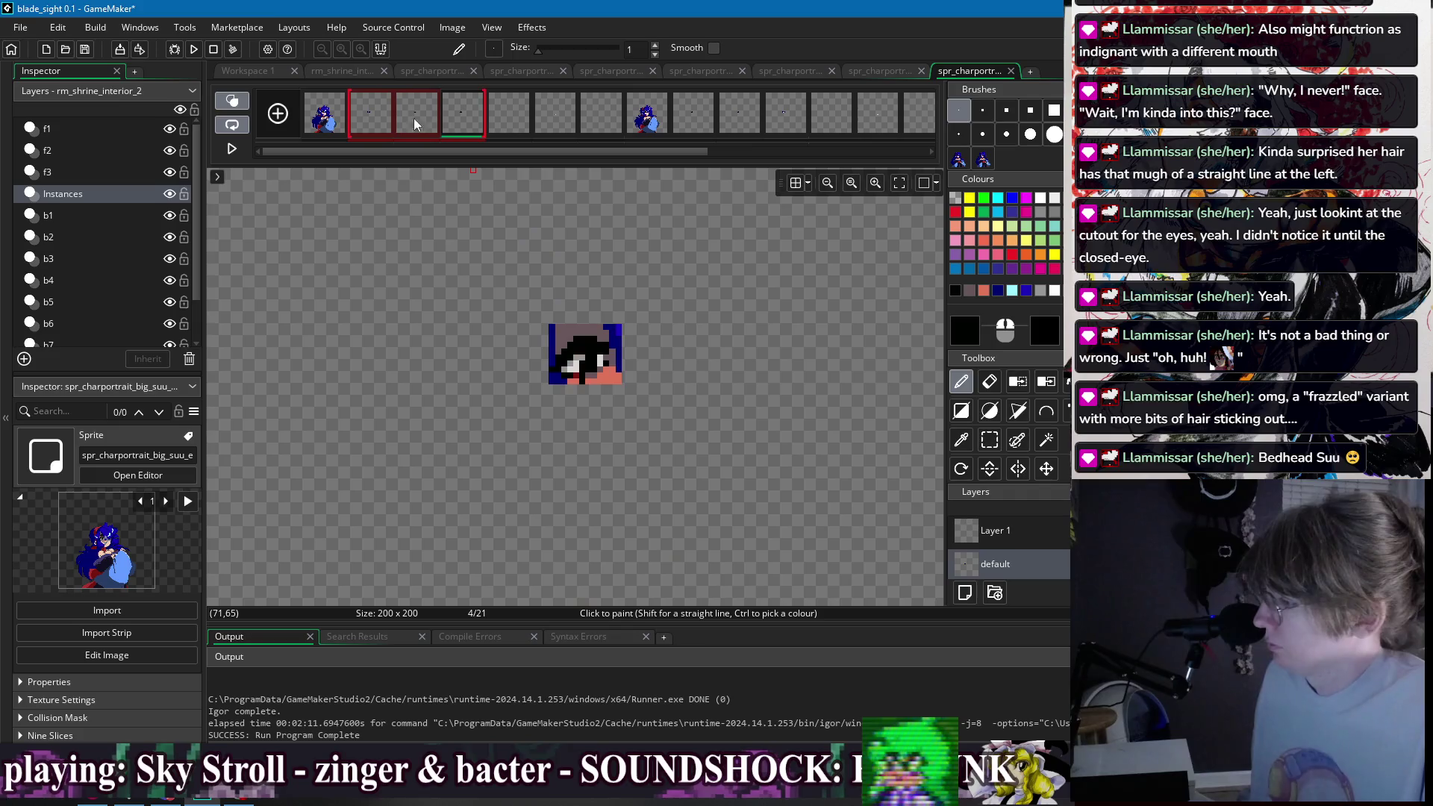
click(338, 124)
click(362, 120)
click(419, 120)
click(328, 123)
click(371, 115)
click(418, 115)
click(340, 125)
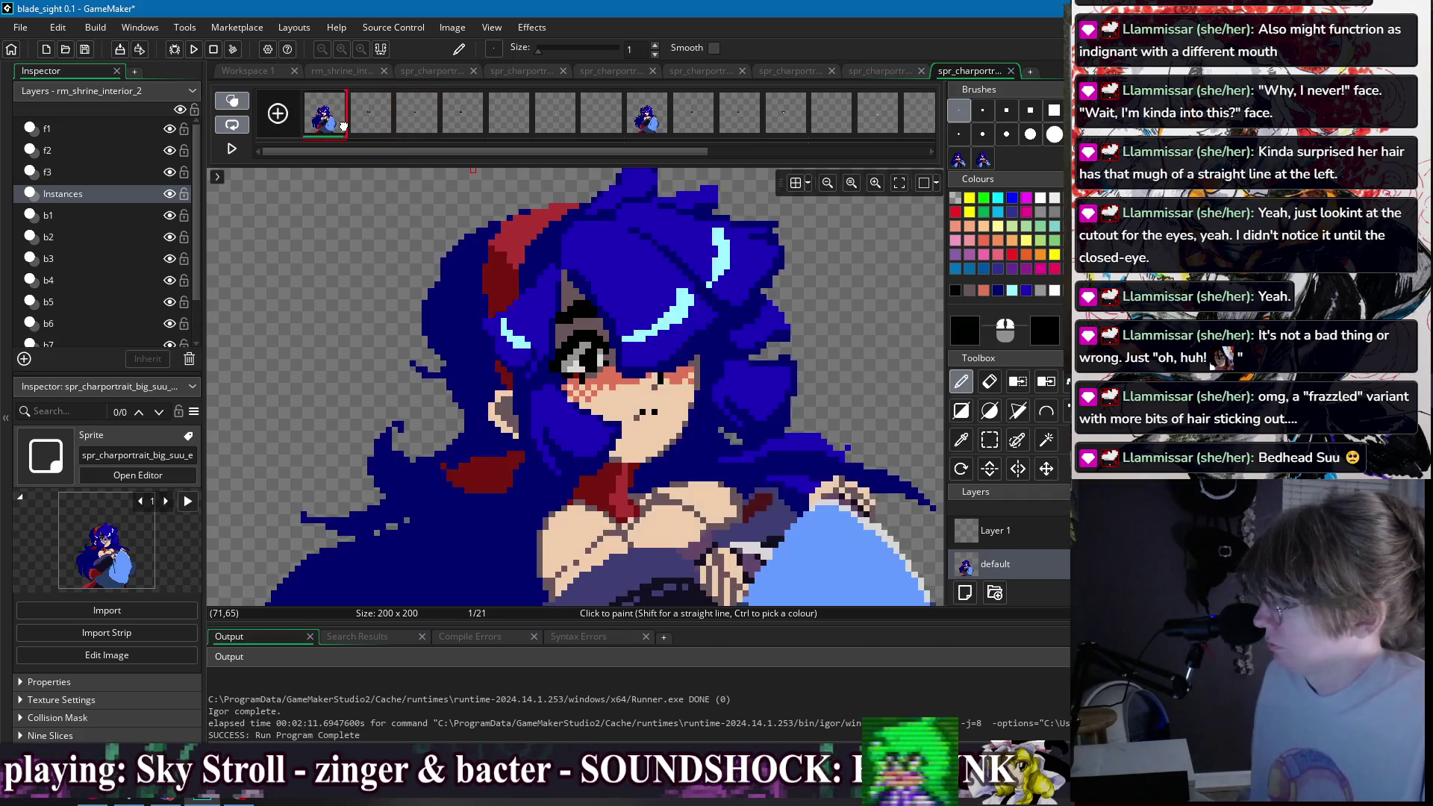
click(371, 116)
click(418, 116)
click(328, 120)
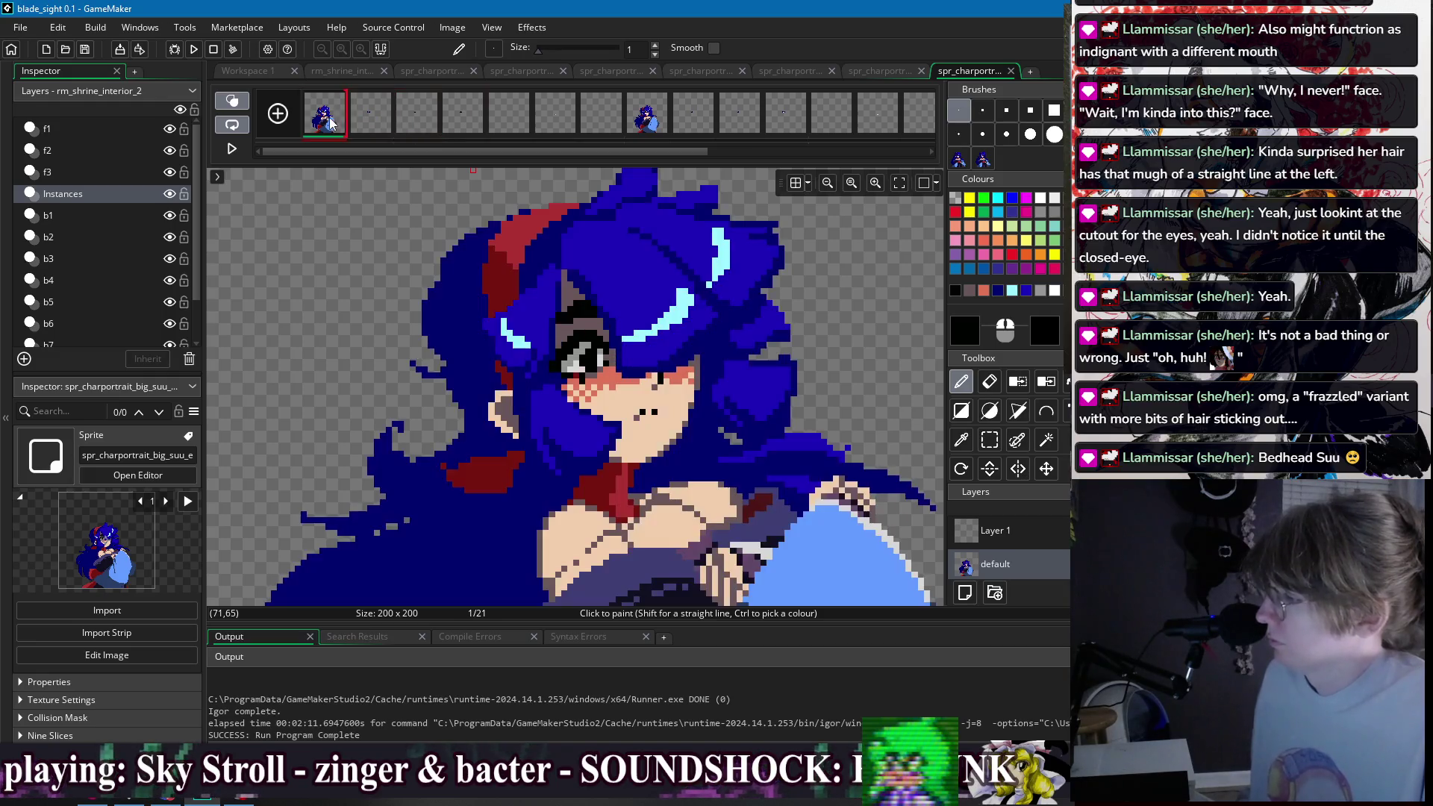
- Sample the dark blue hair colour, view frames 6–8, then show frame 1 again
scroll(653, 279, down, 5)
scroll(597, 292, up, 6)
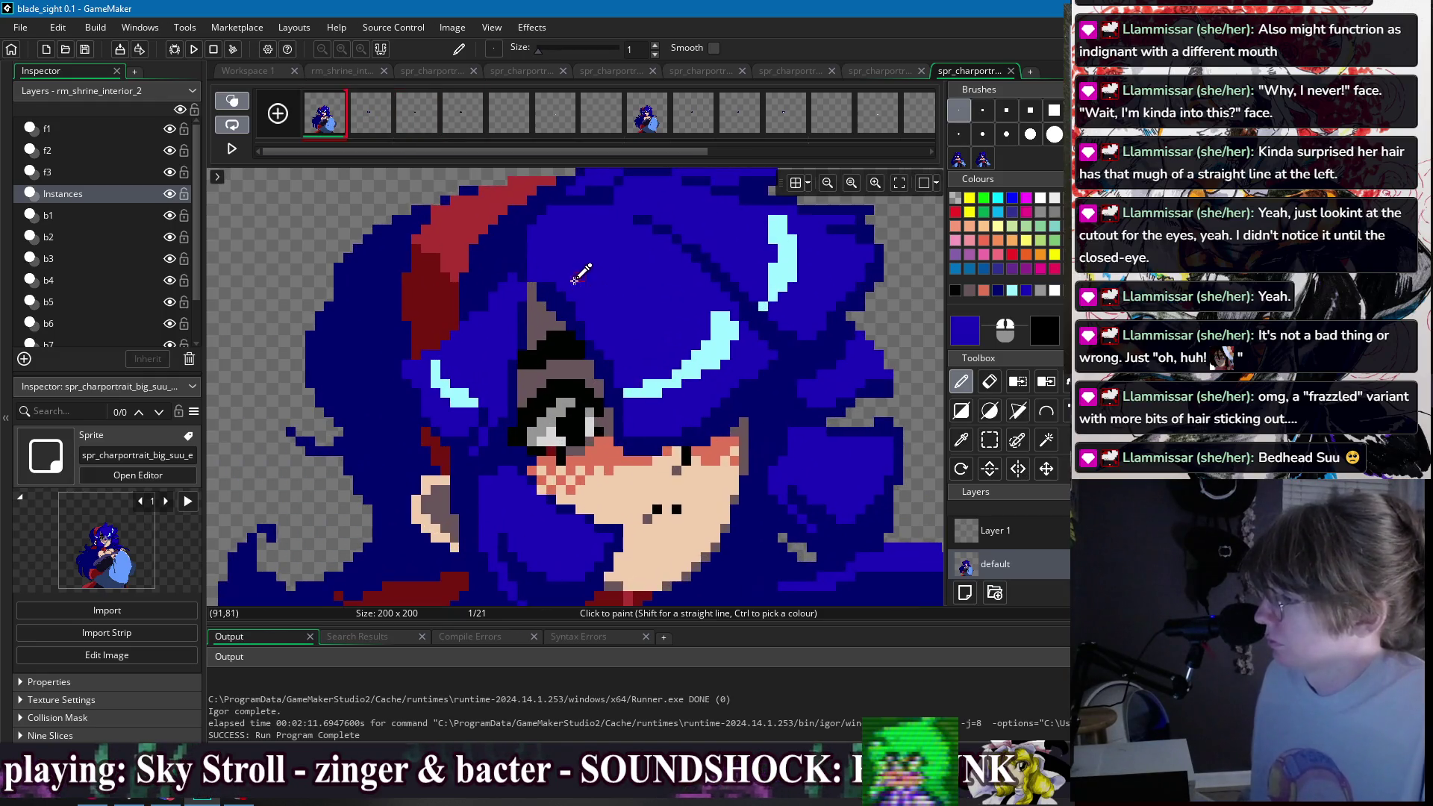
ctrl+click(567, 293)
scroll(609, 282, down, 5)
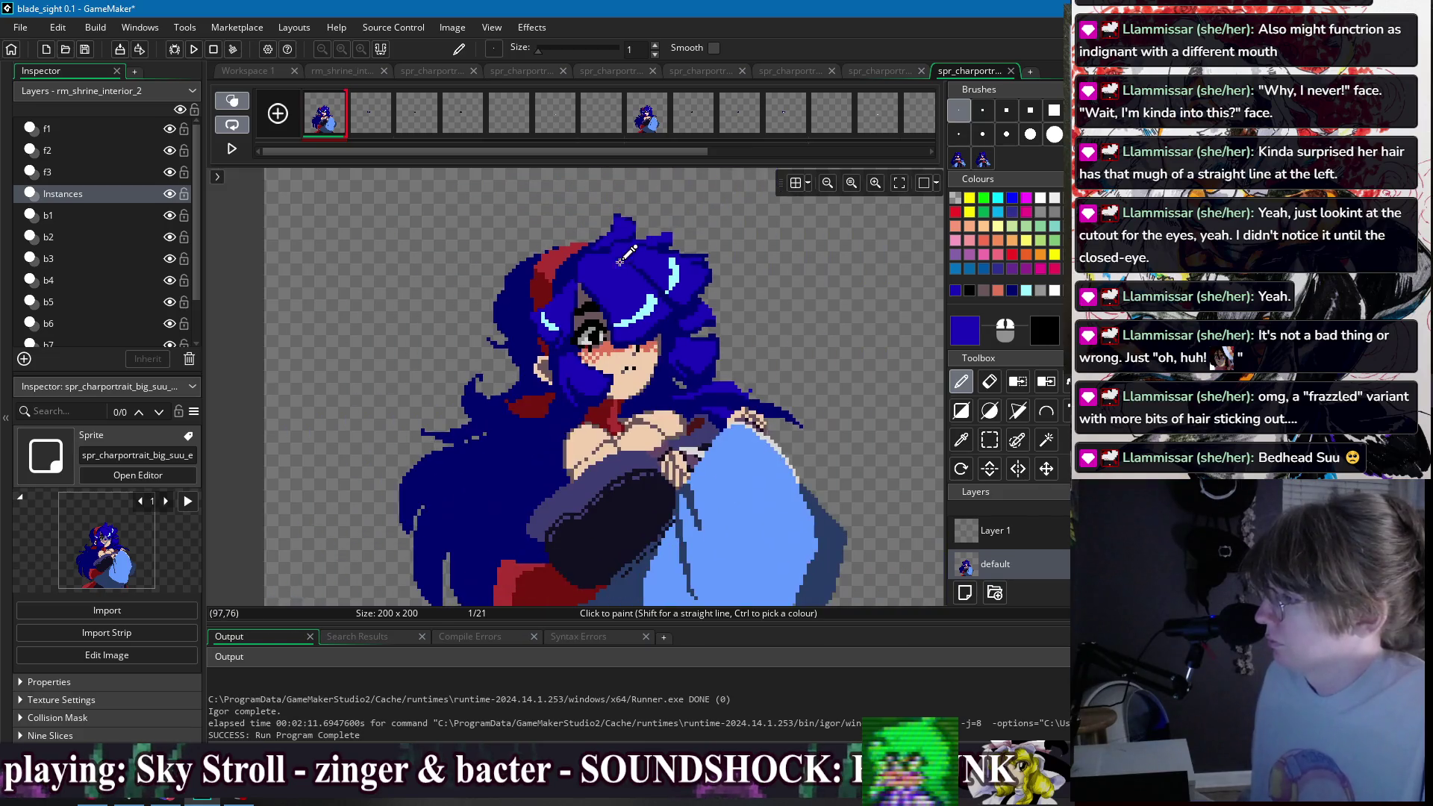
drag(638, 127, 556, 119)
scroll(556, 273, up, 5)
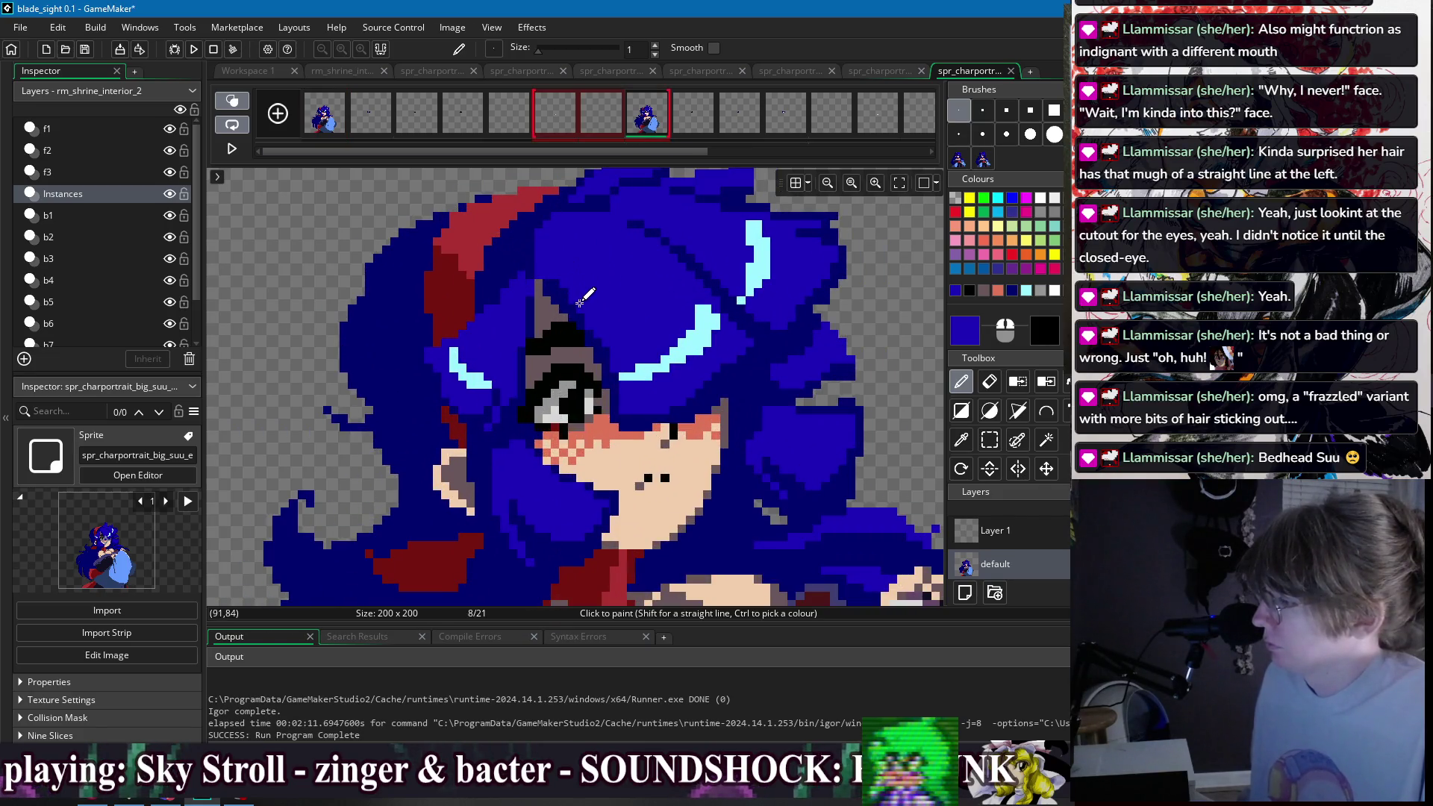
scroll(585, 279, down, 2)
click(336, 116)
scroll(699, 237, down, 3)
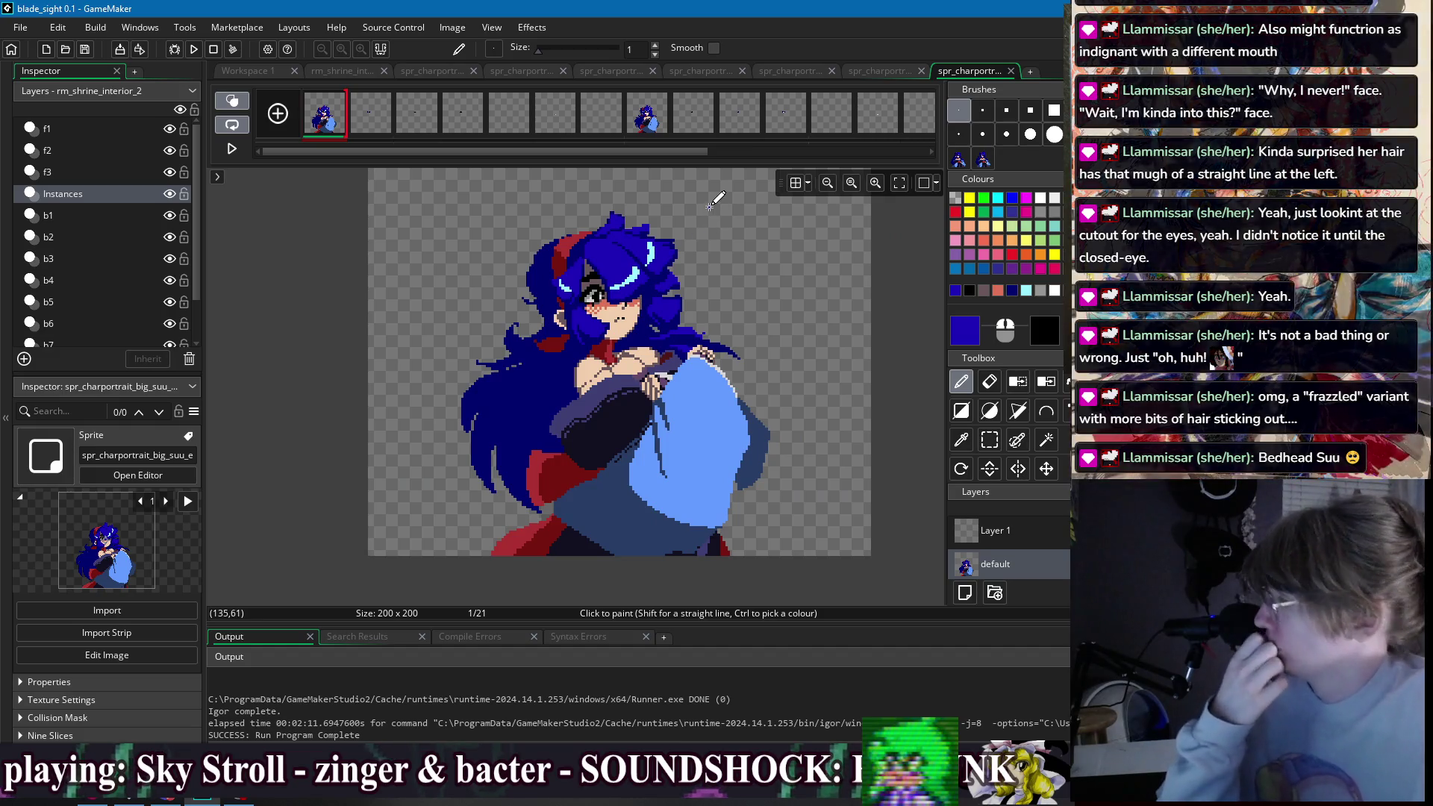
- Compare frame 1 against frames 2 and 8, returning to frame 1 each time
click(361, 115)
click(643, 121)
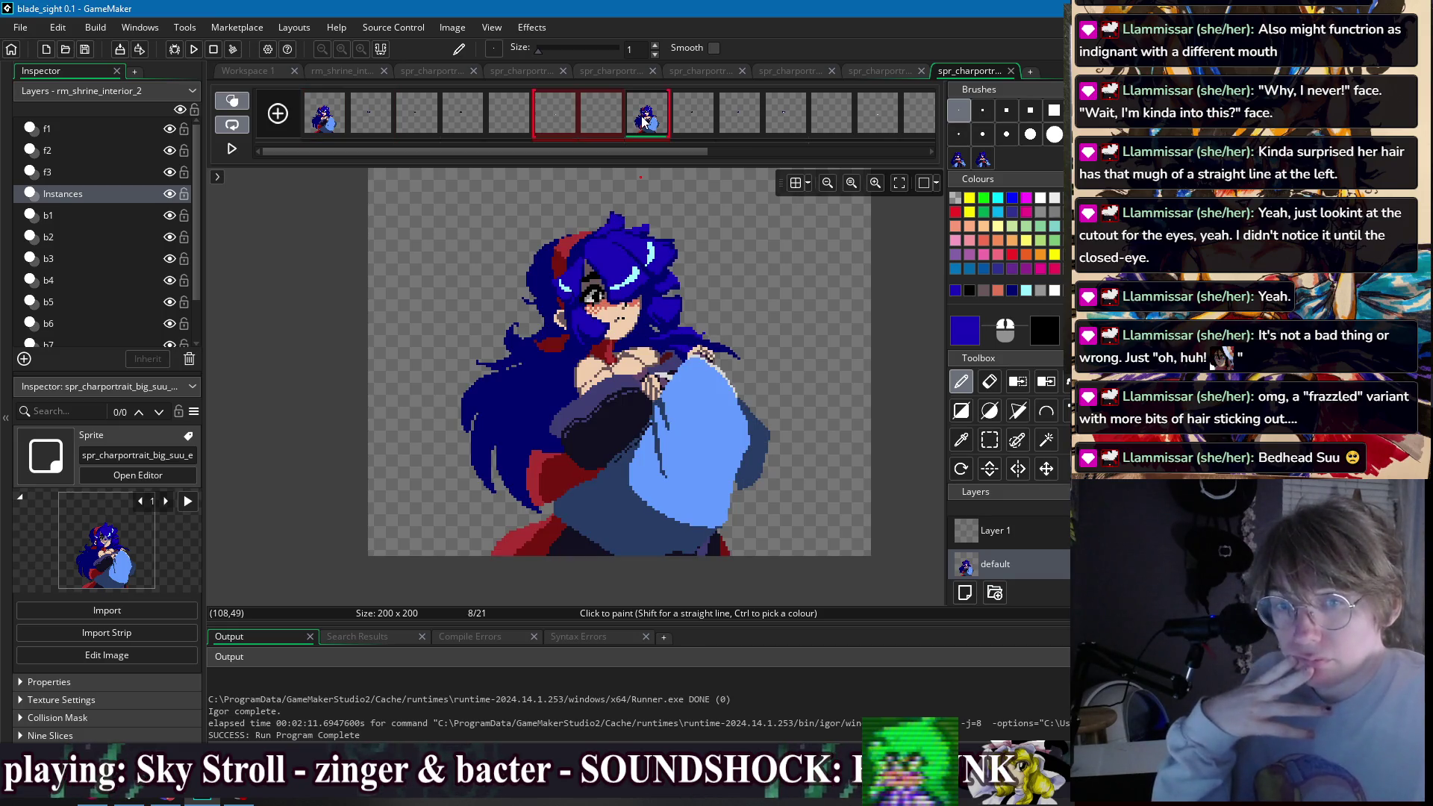
click(337, 124)
click(377, 117)
click(325, 120)
click(647, 120)
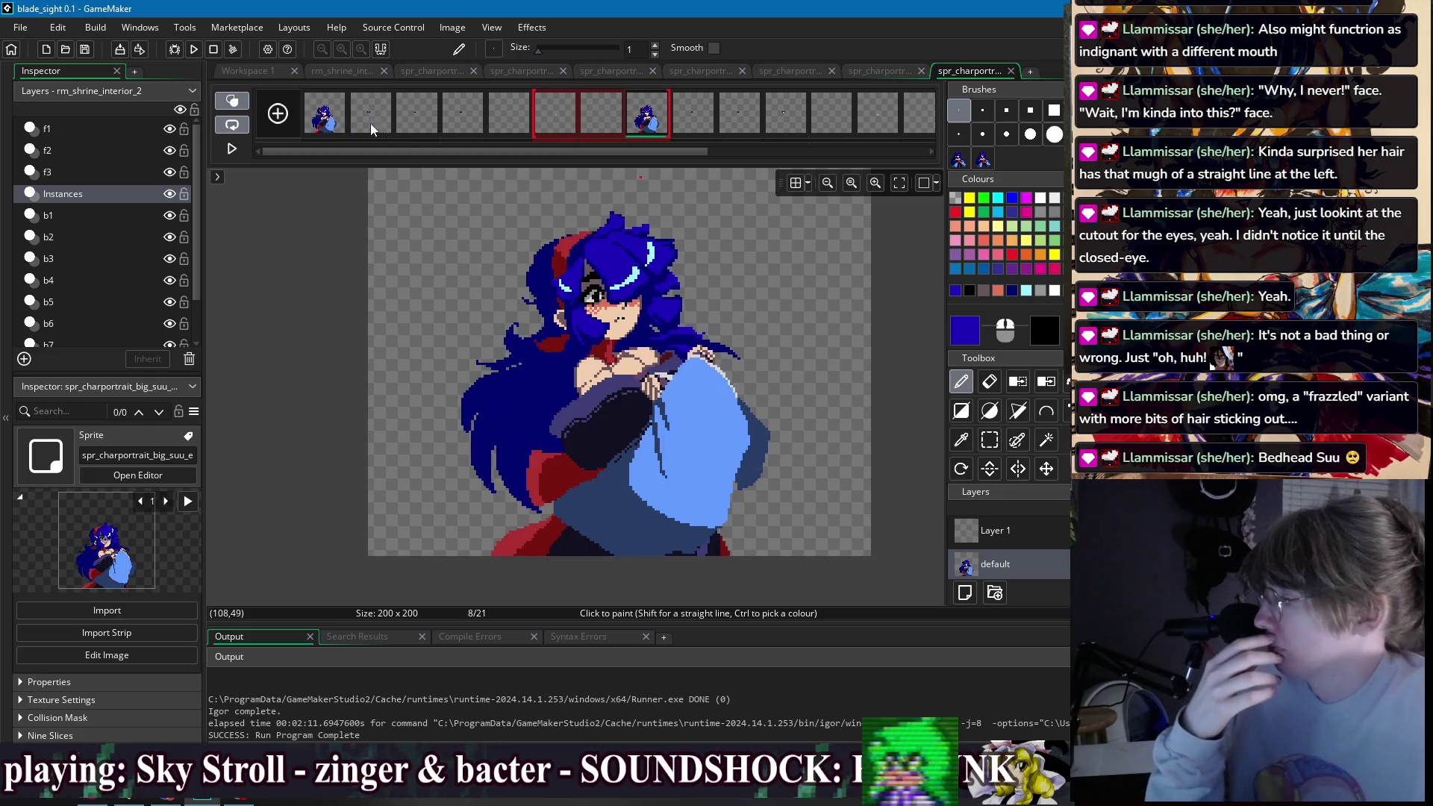
click(326, 123)
- Step through frames 2 to 6 and 8, return to frame 1, and close the image editor
click(370, 119)
click(416, 118)
click(465, 118)
click(509, 119)
click(555, 119)
click(628, 118)
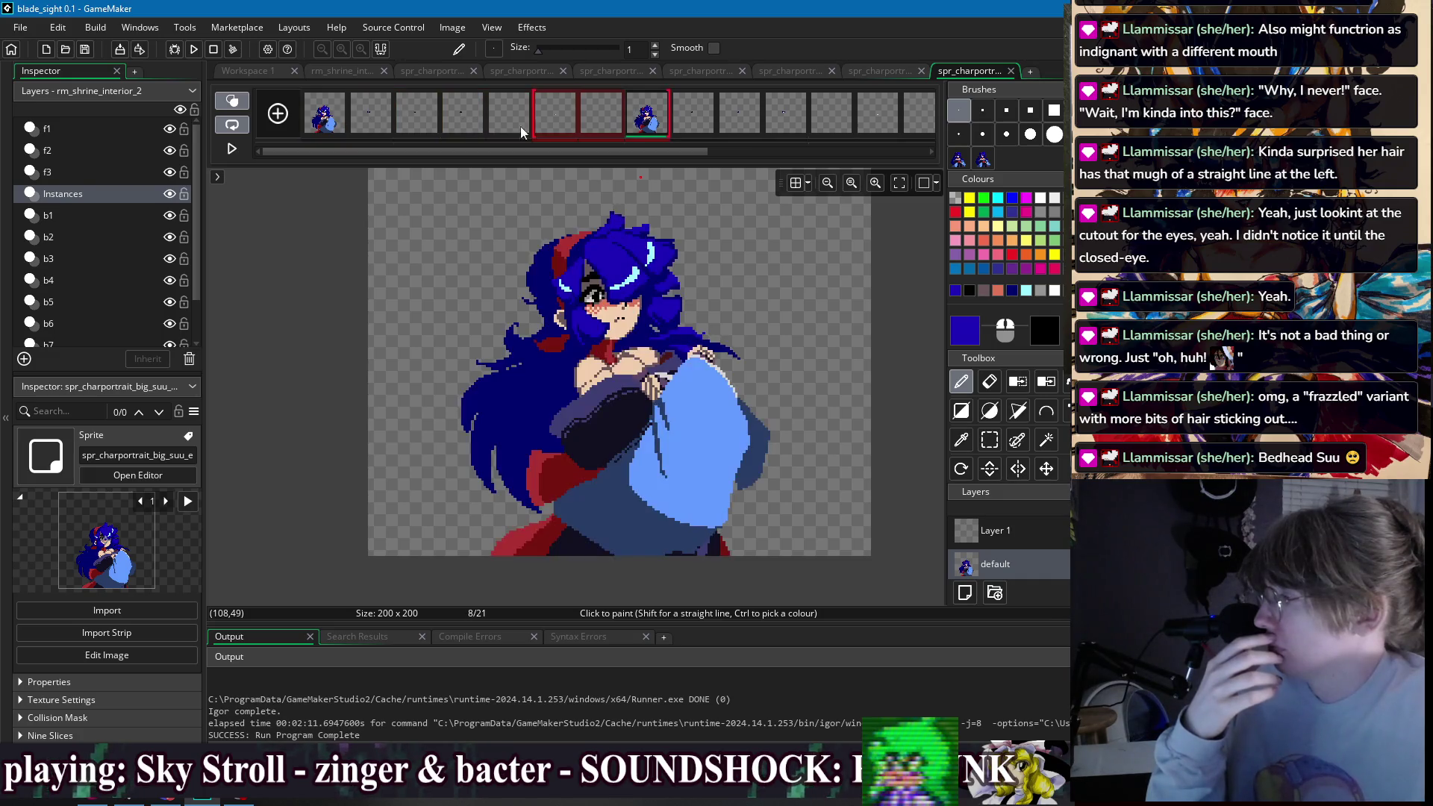
click(327, 128)
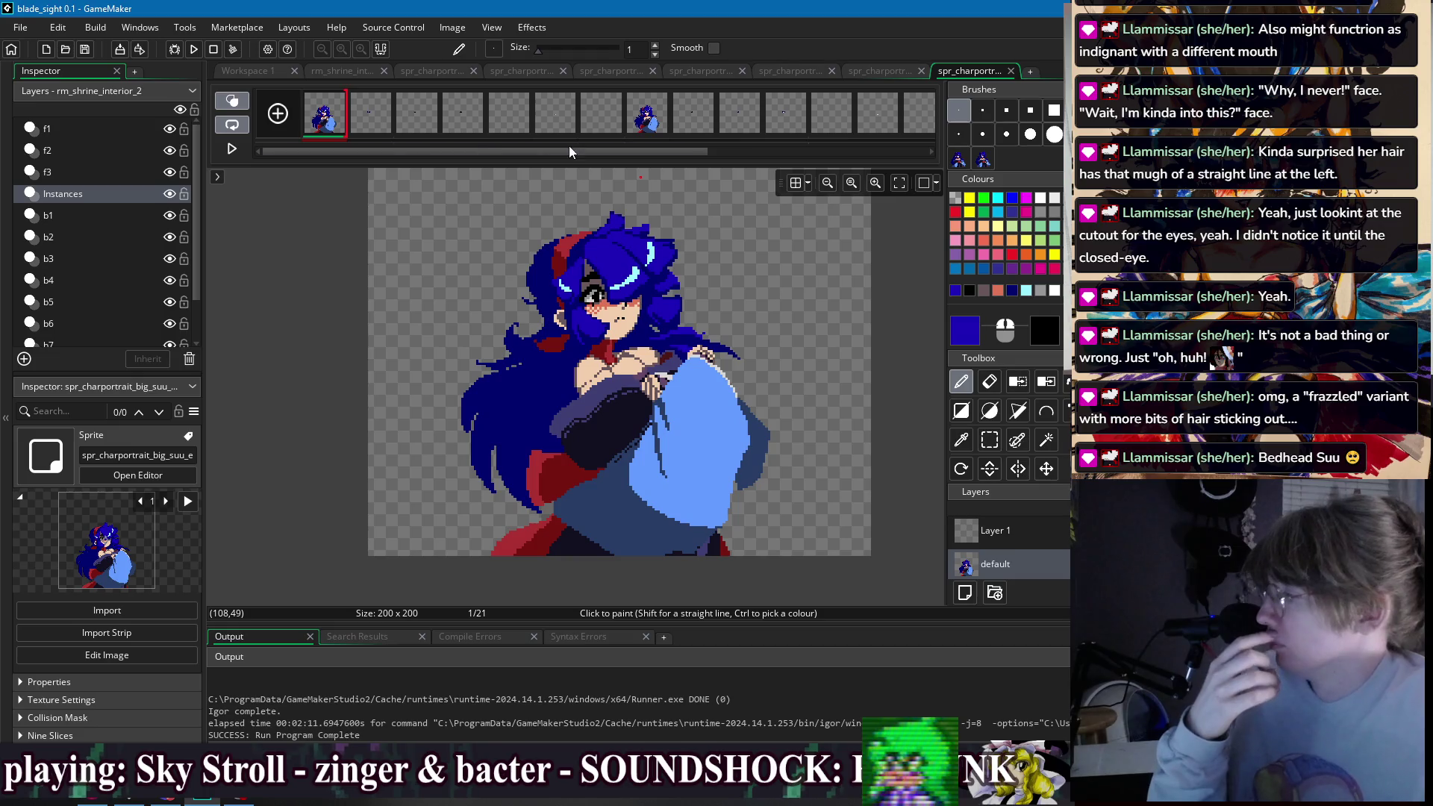
click(272, 71)
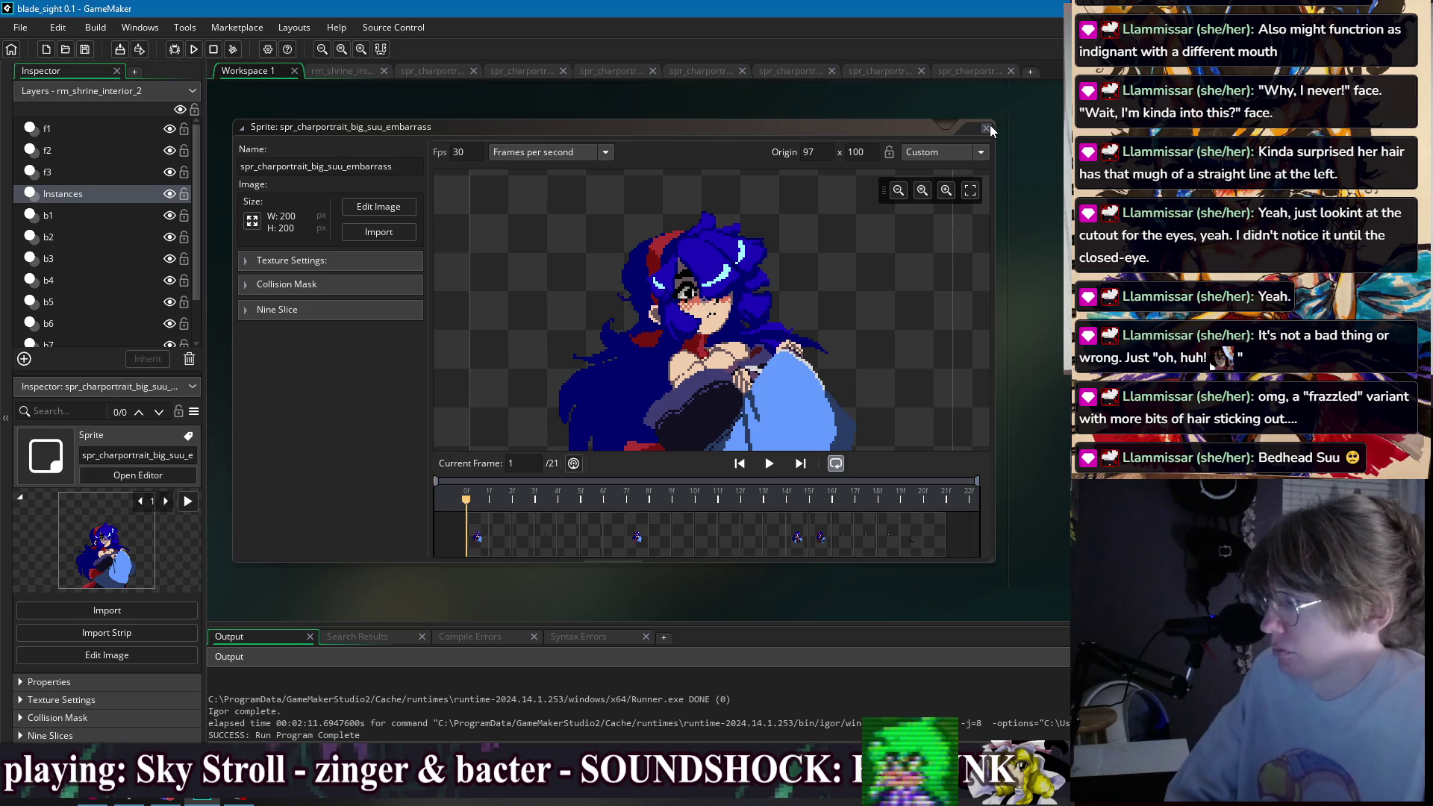
- Run the game, dash to the door, and sit through the shrine conversation
click(194, 53)
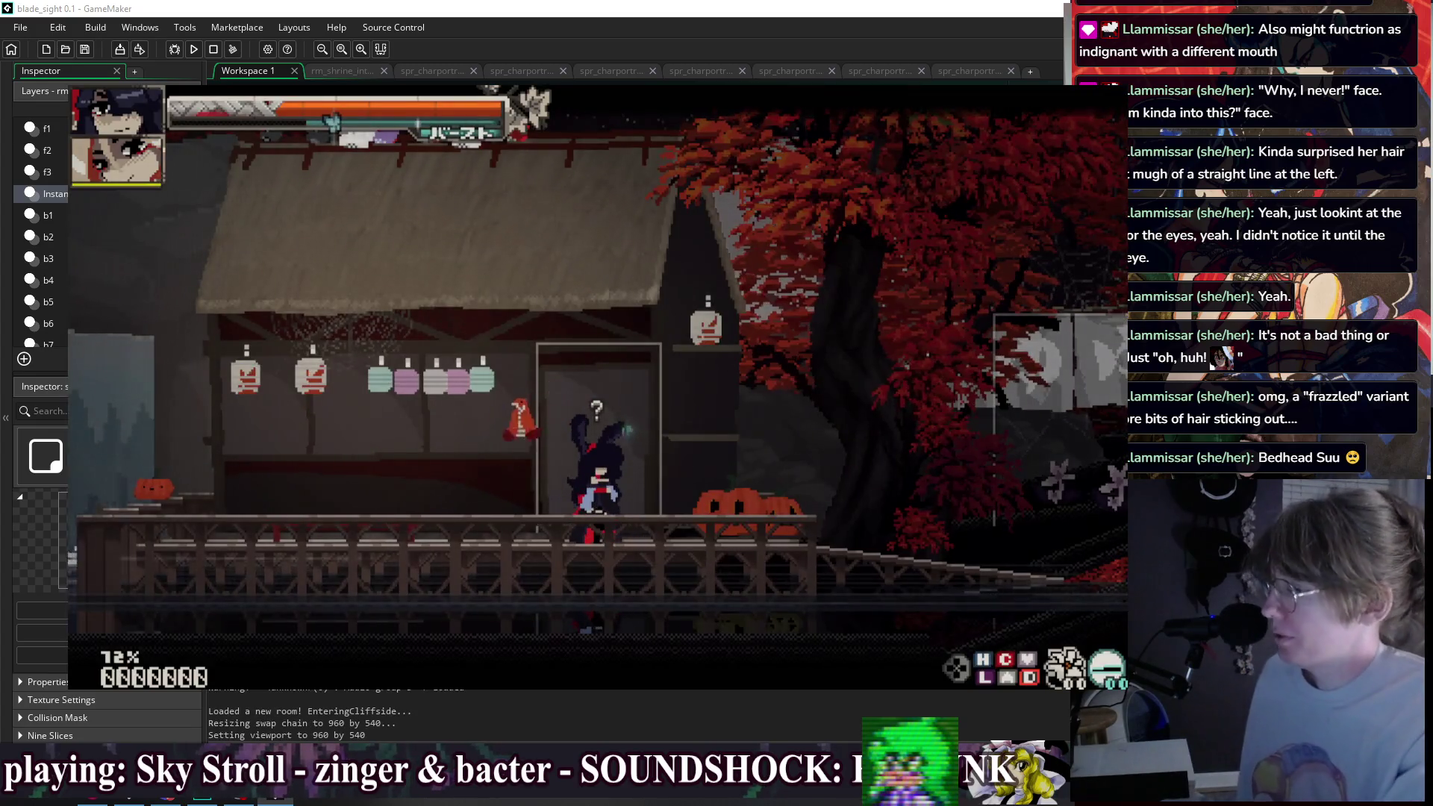
key(5)
key(9)
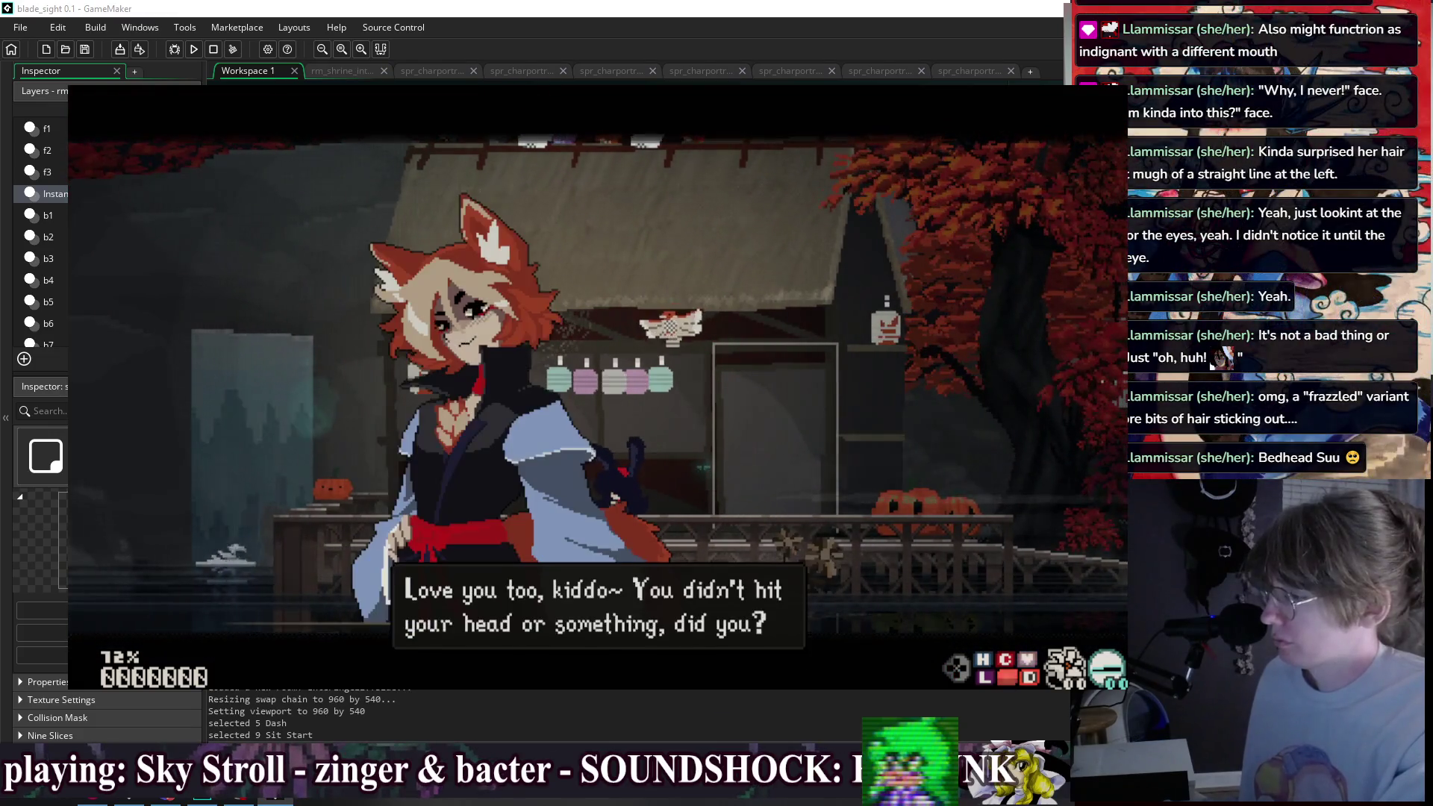
key(2)
- Test jumps, air dashes, double jump and a three-hit heavy gun combo
key(3)
key(7)
key(3)
key(6)
key(5)
key(2)
key(3)
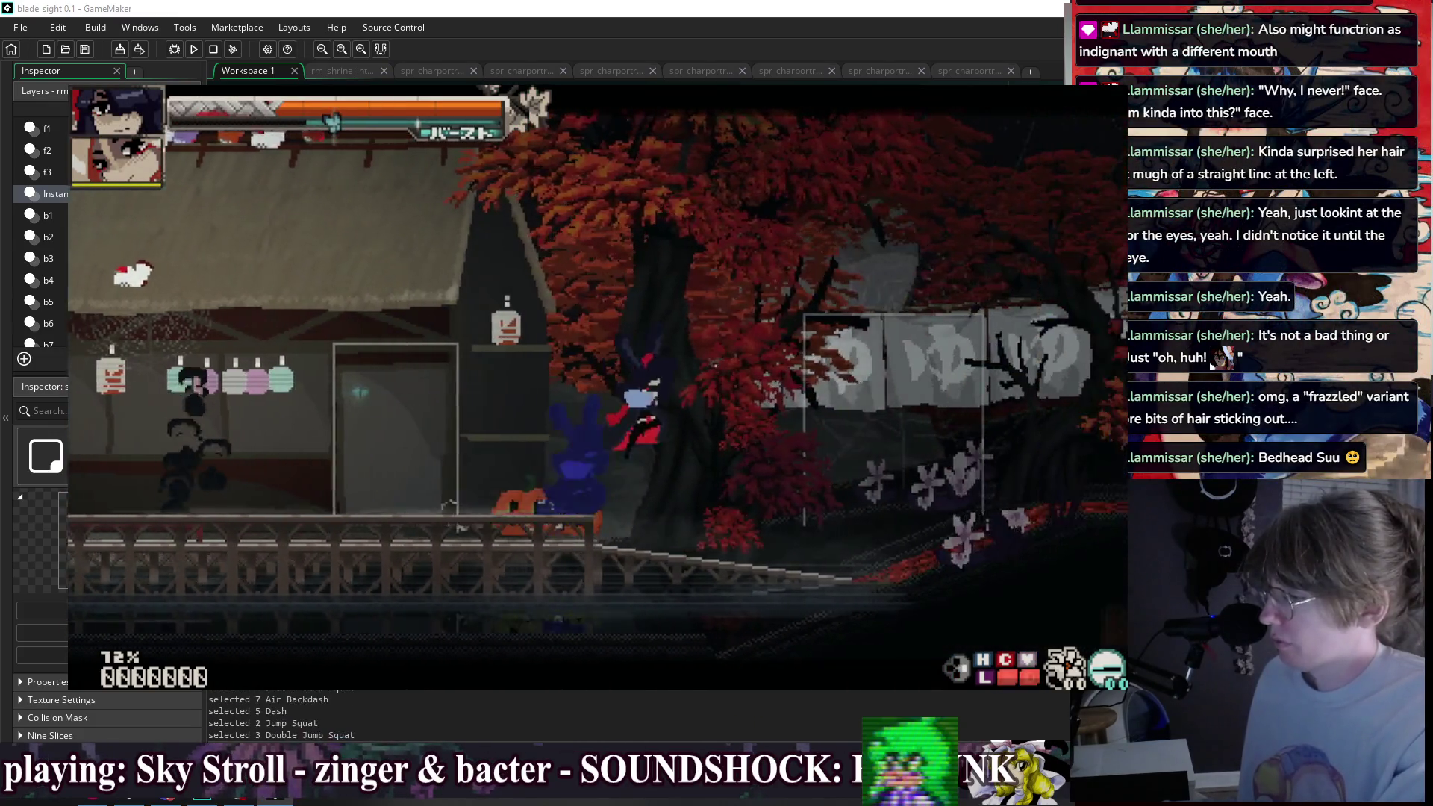
key(x)
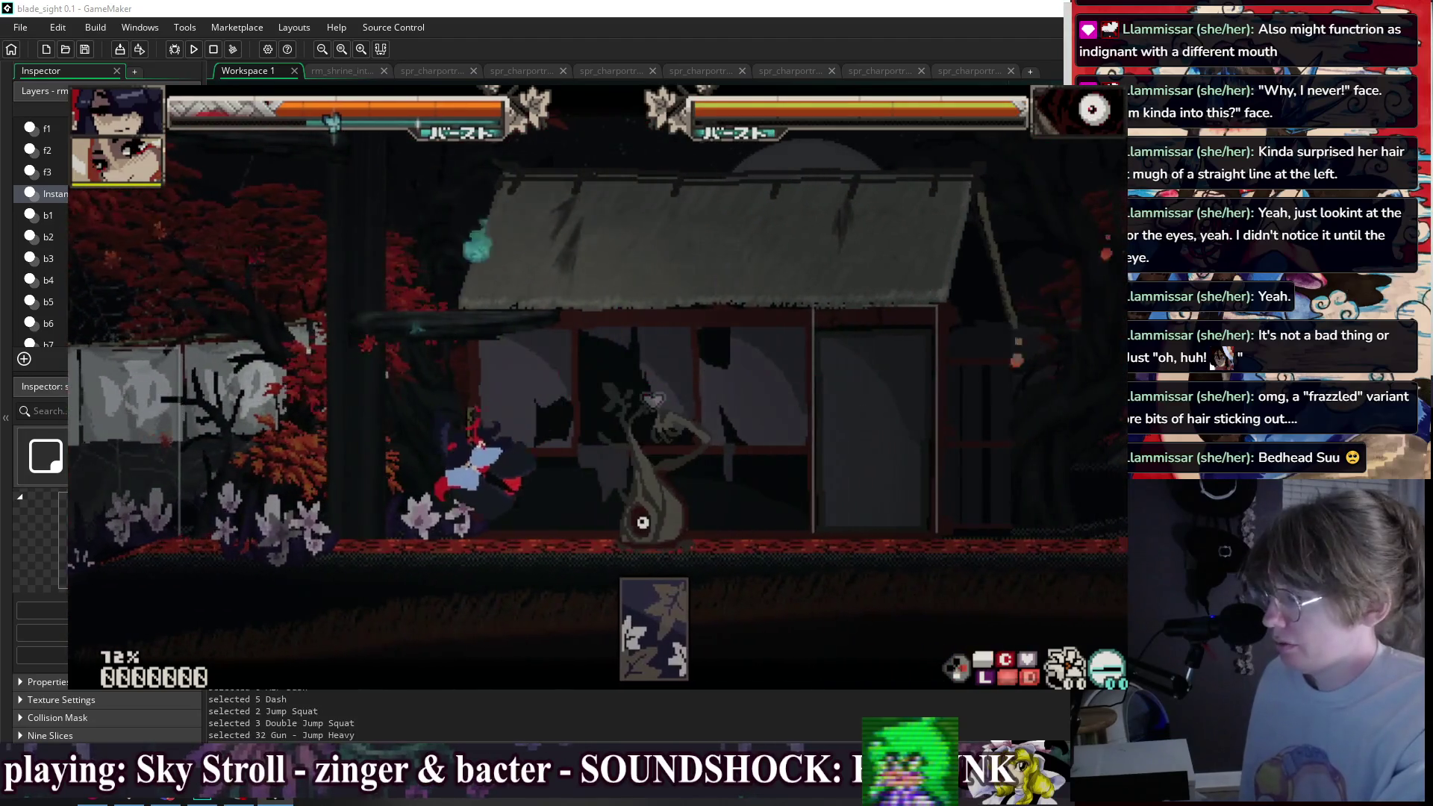
key(x)
key(x)
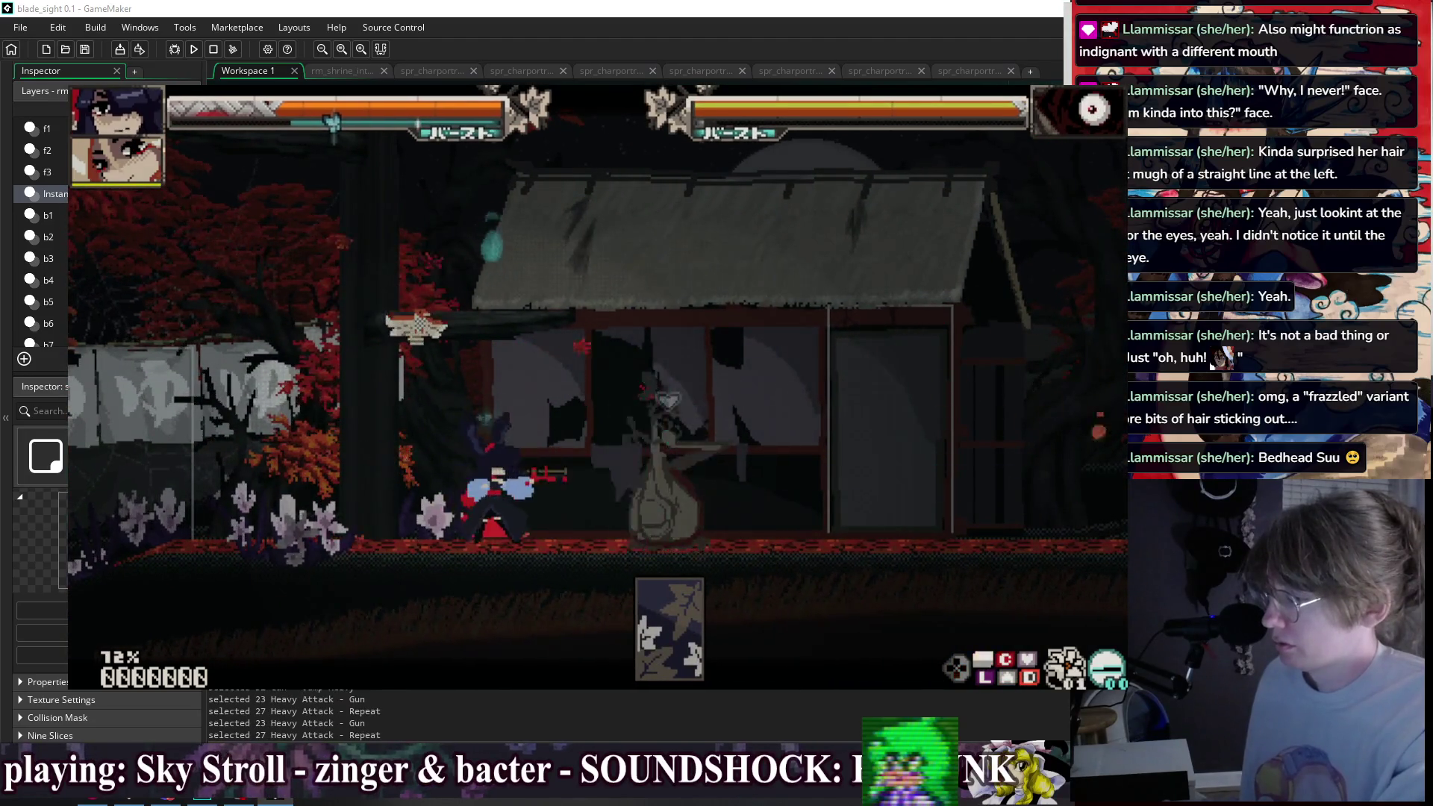
key(x)
key(x)
key(x)
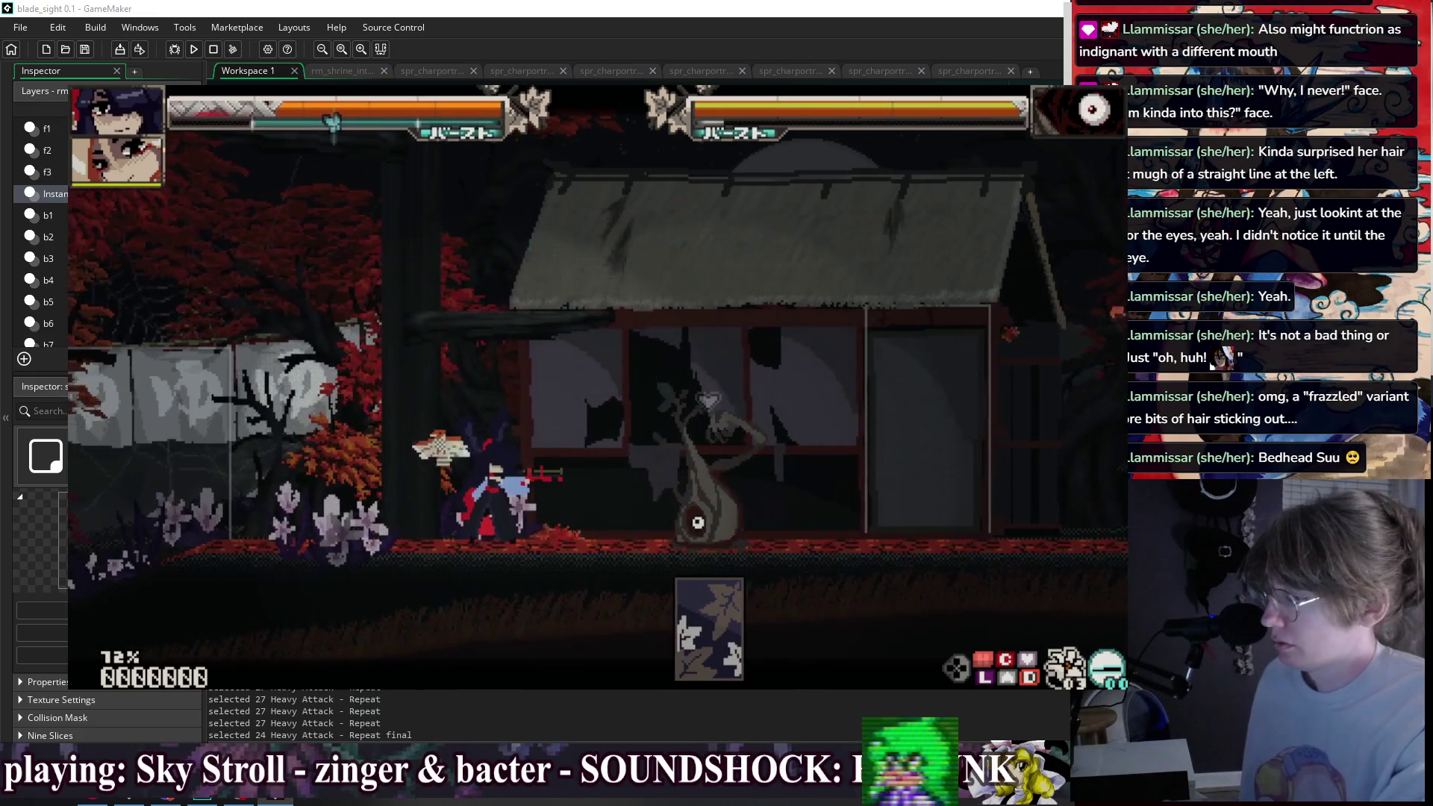
- Dash left, sit to start the conversation again, close it, and pause the game
key(c)
key(Down)
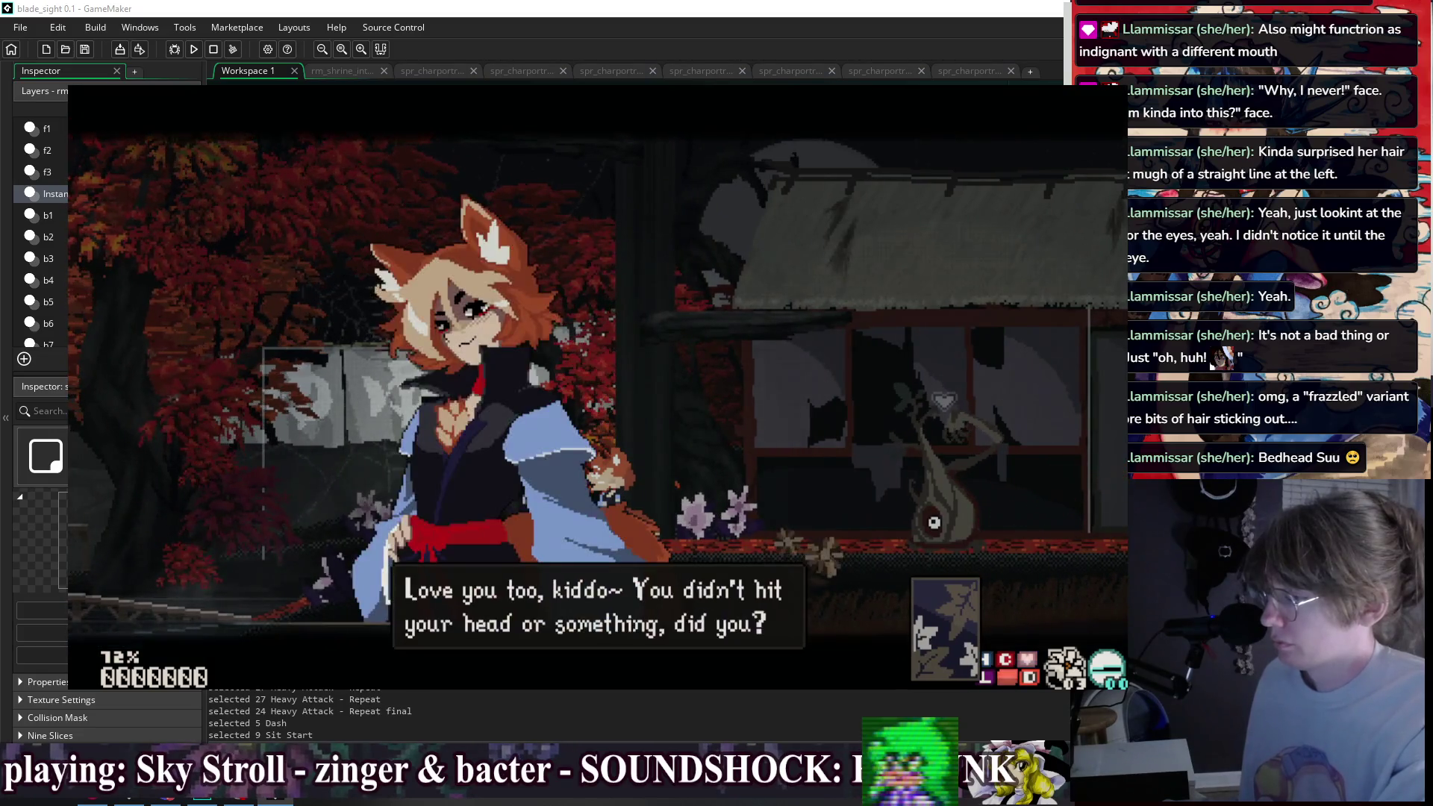
key(z)
key(z)
key(z)
key(c)
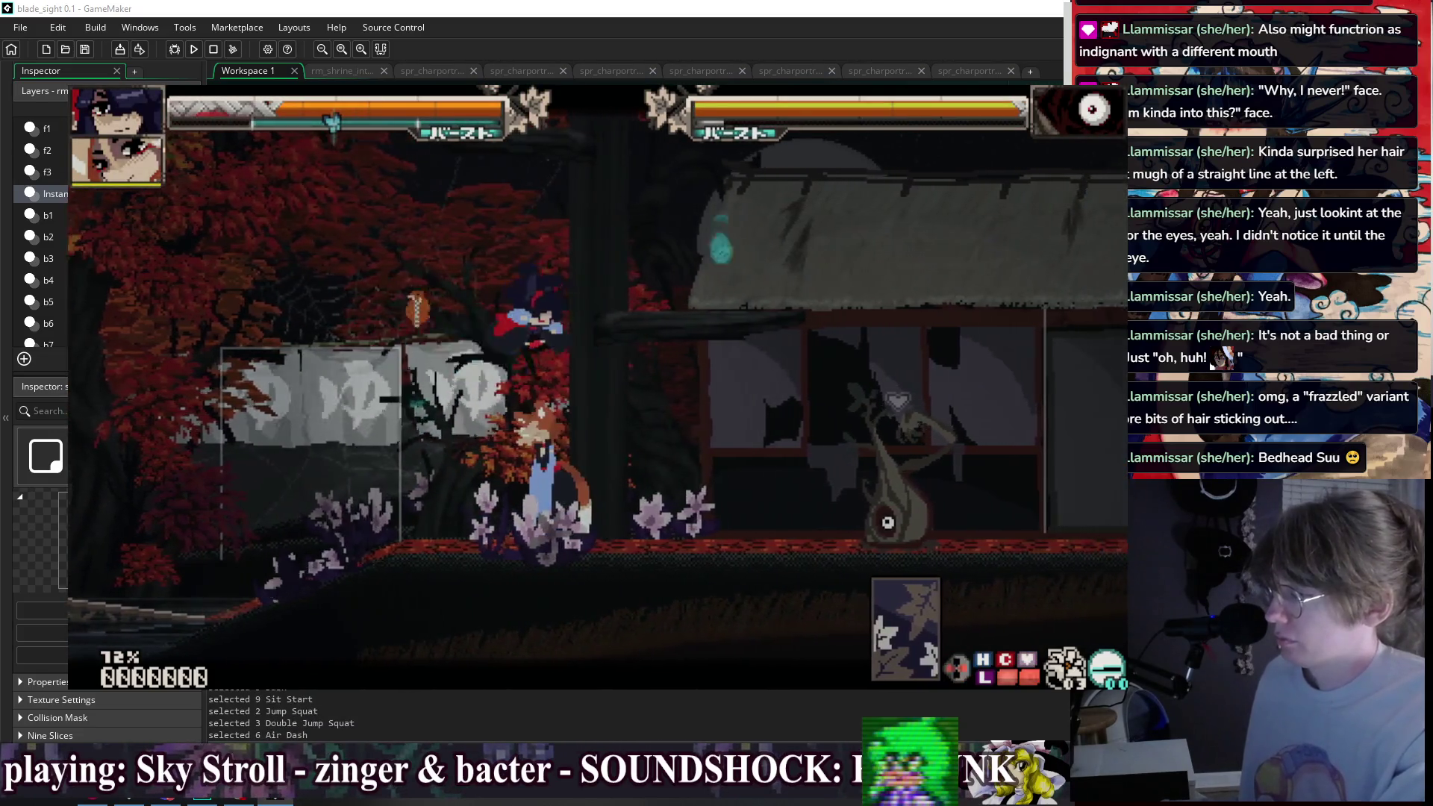
key(Escape)
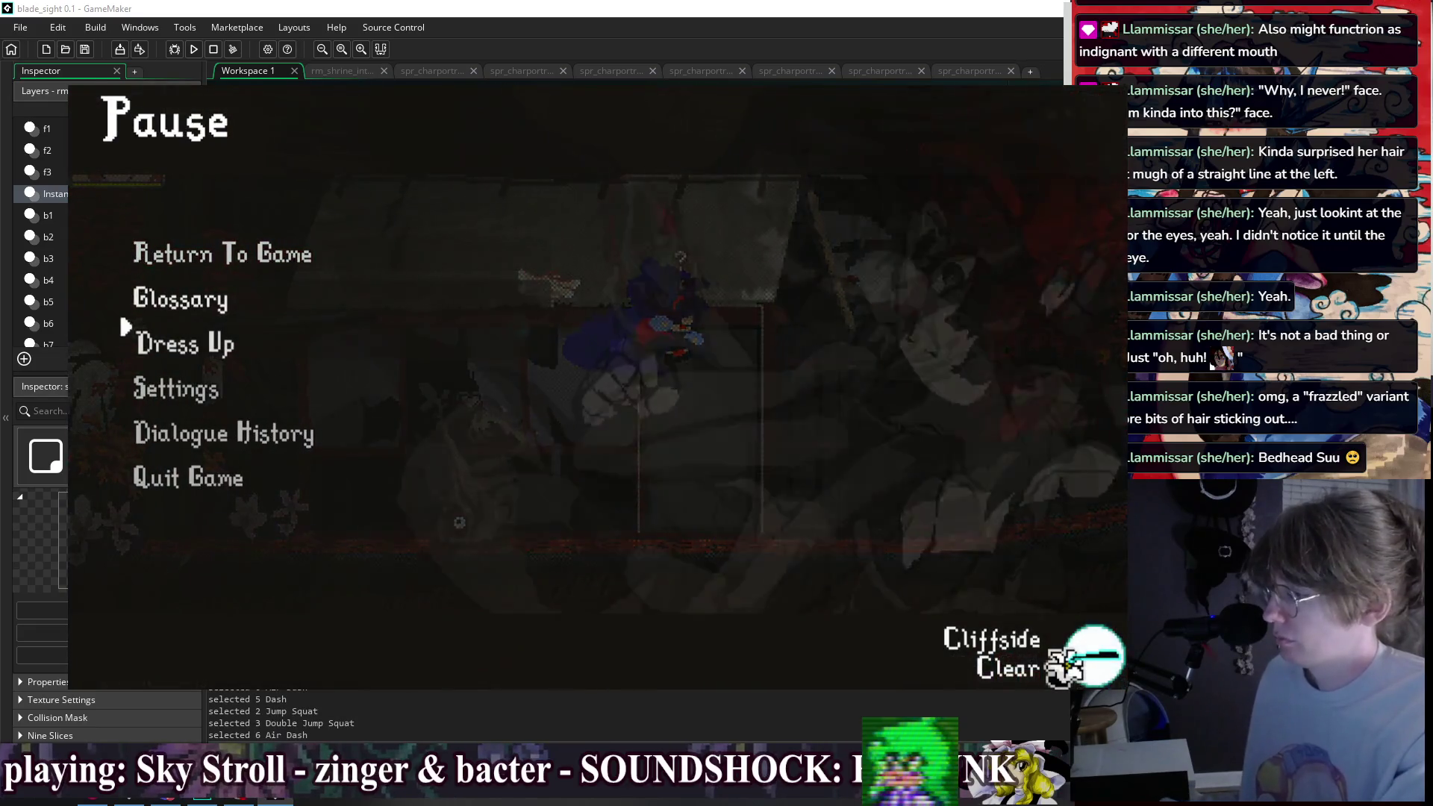
- Navigate the Pause menu to Options > Debug Options > Change GF
key(Down)
key(Down)
key(z)
key(Down)
key(Down)
key(Down)
key(Down)
key(z)
key(Down)
key(Down)
key(Down)
- Browse the girlfriend grid past Gaji, Shizuka and Empty Doll, choose Momiji, and resume play
key(Down)
key(z)
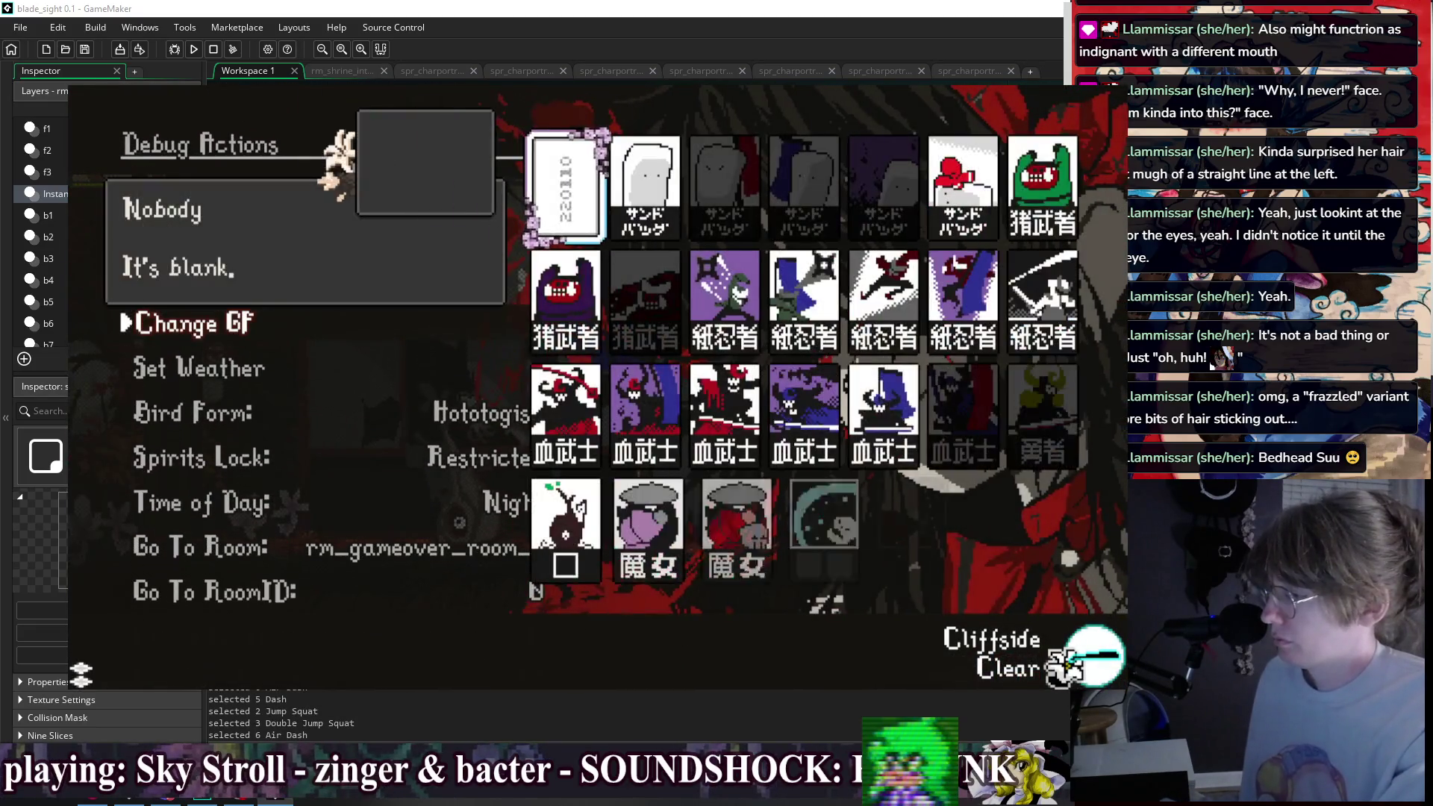
key(Down)
key(Right)
key(Right)
key(Down)
key(Down)
key(Right)
key(Down)
key(Down)
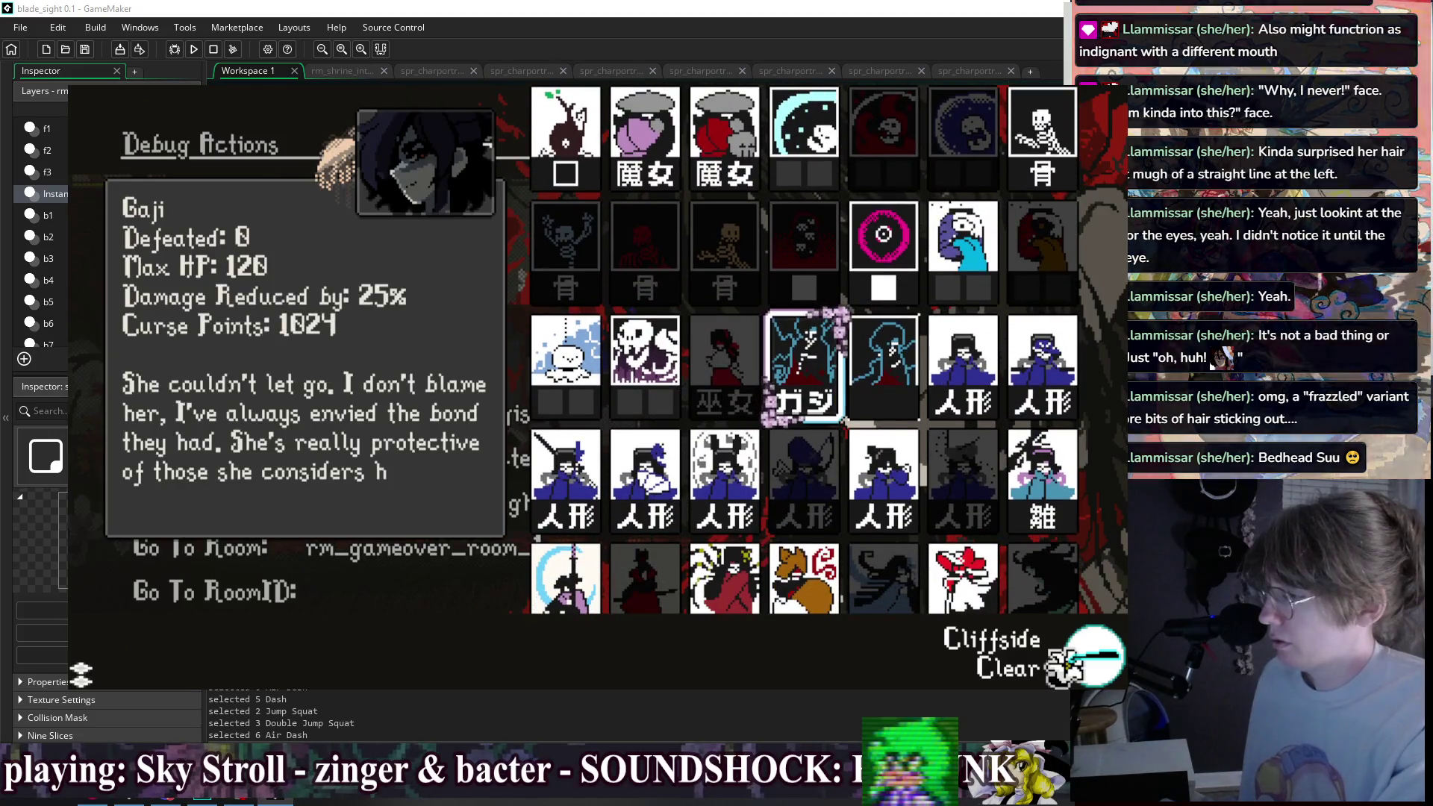
key(Right)
key(Right)
key(Left)
key(Left)
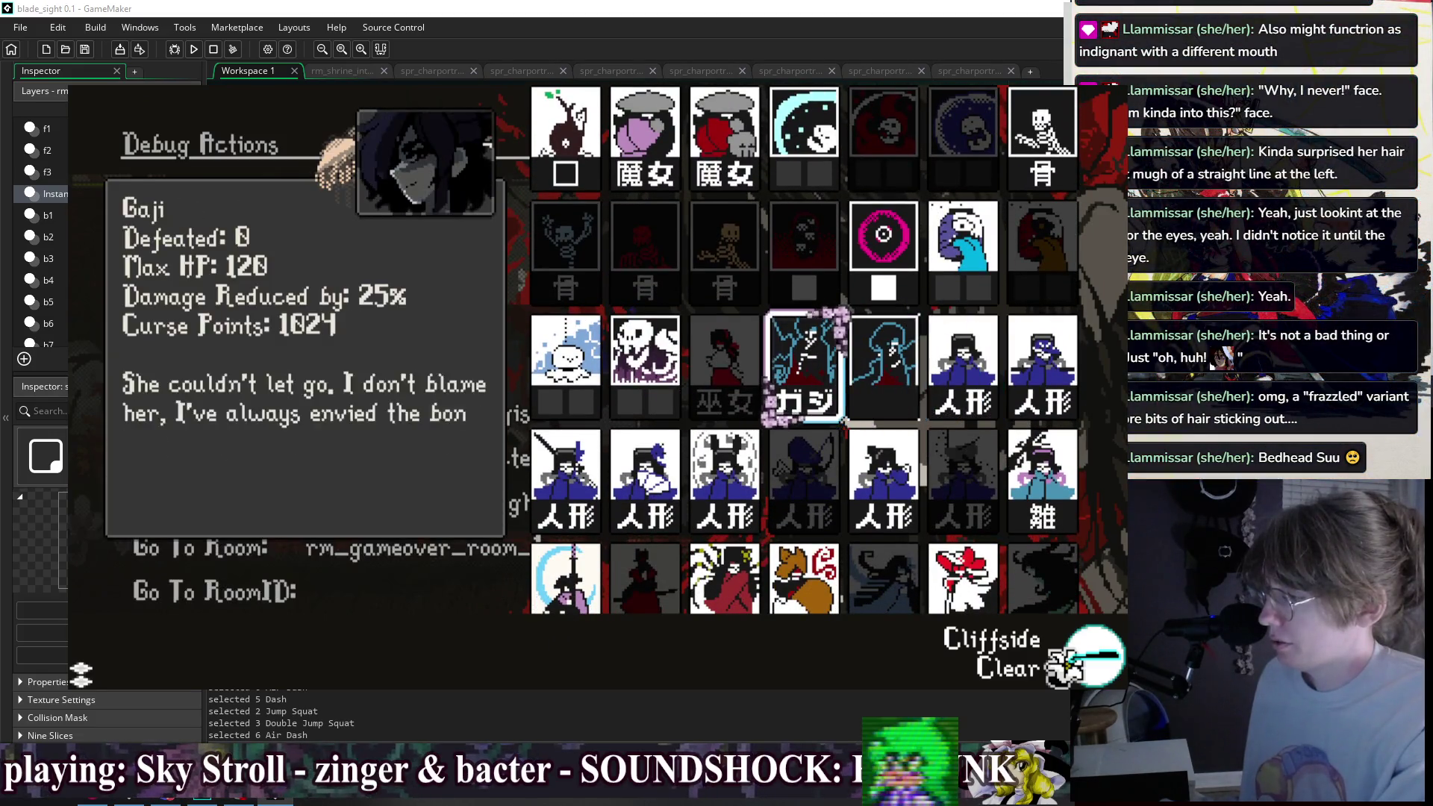
key(Down)
key(Left)
key(Left)
key(Down)
key(Right)
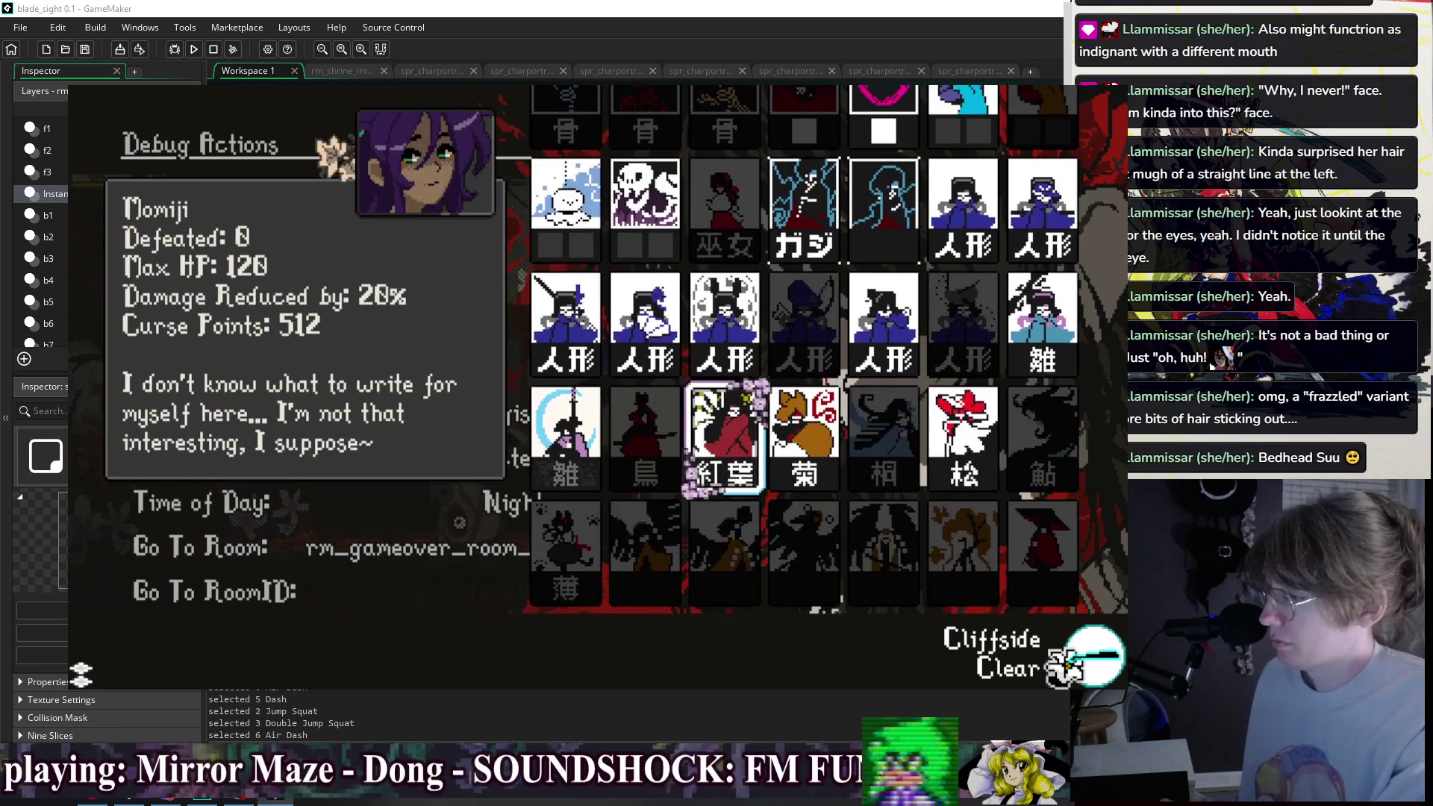
key(Return)
key(Escape)
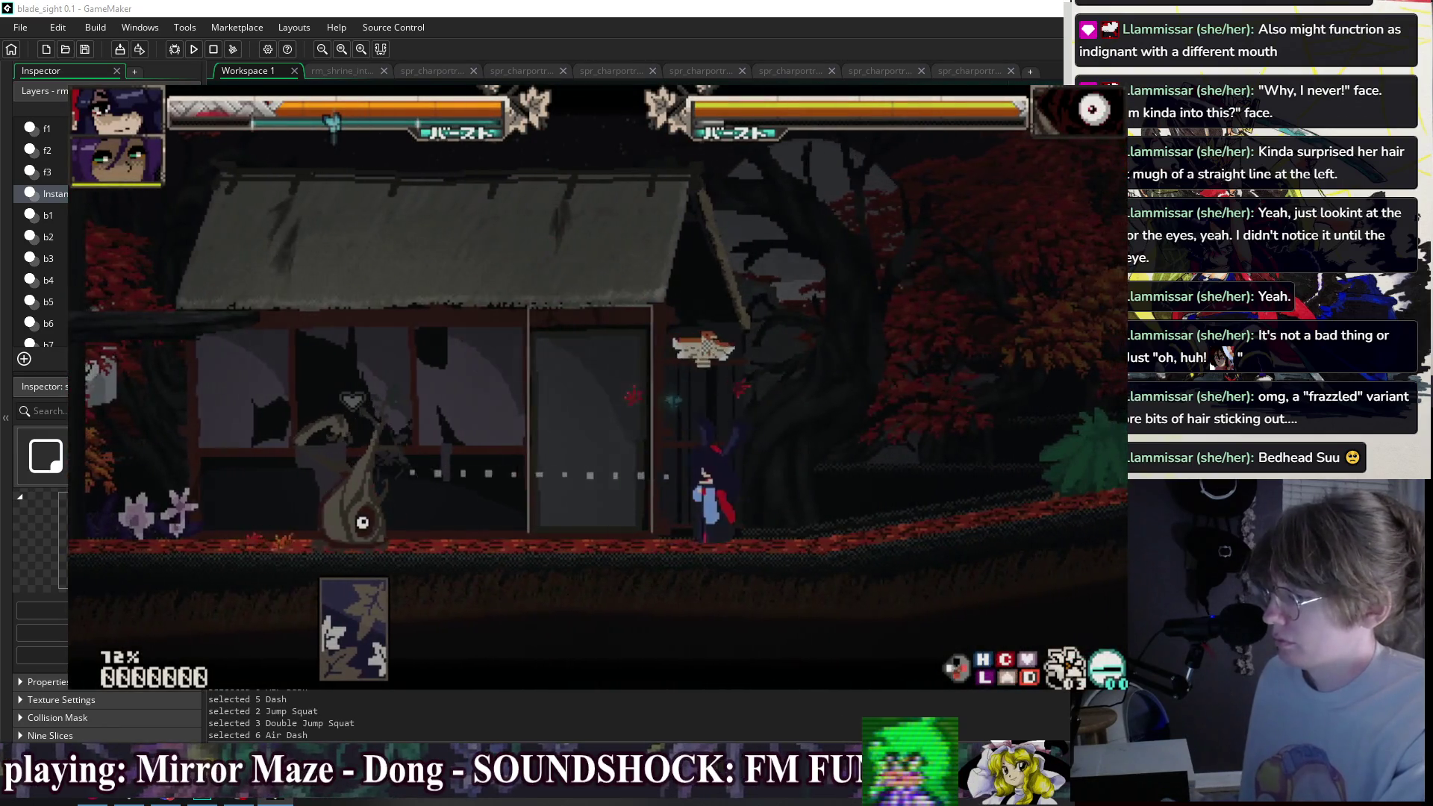
key(Down)
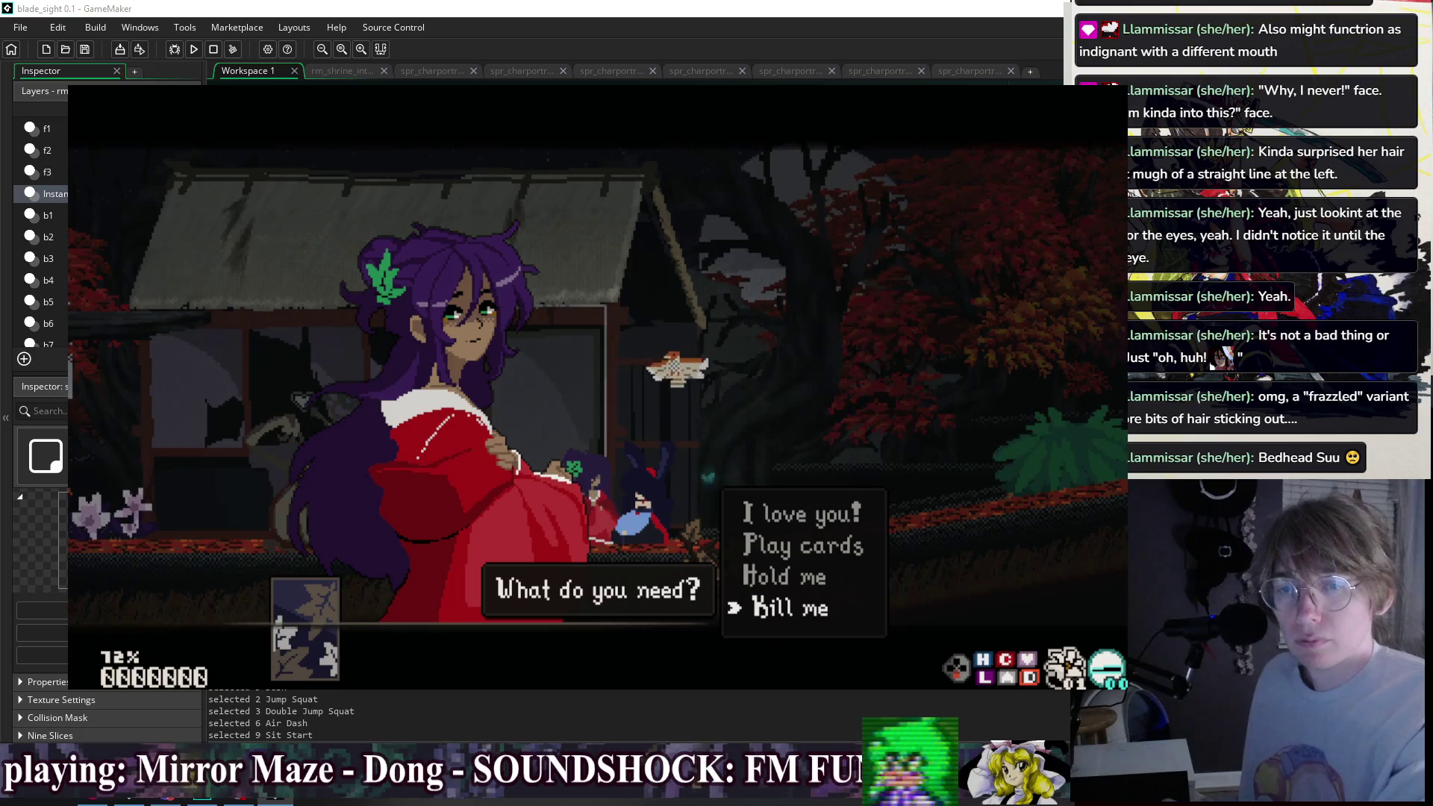
- Confirm the selected reply in Momiji's conversation menu
key(Return)
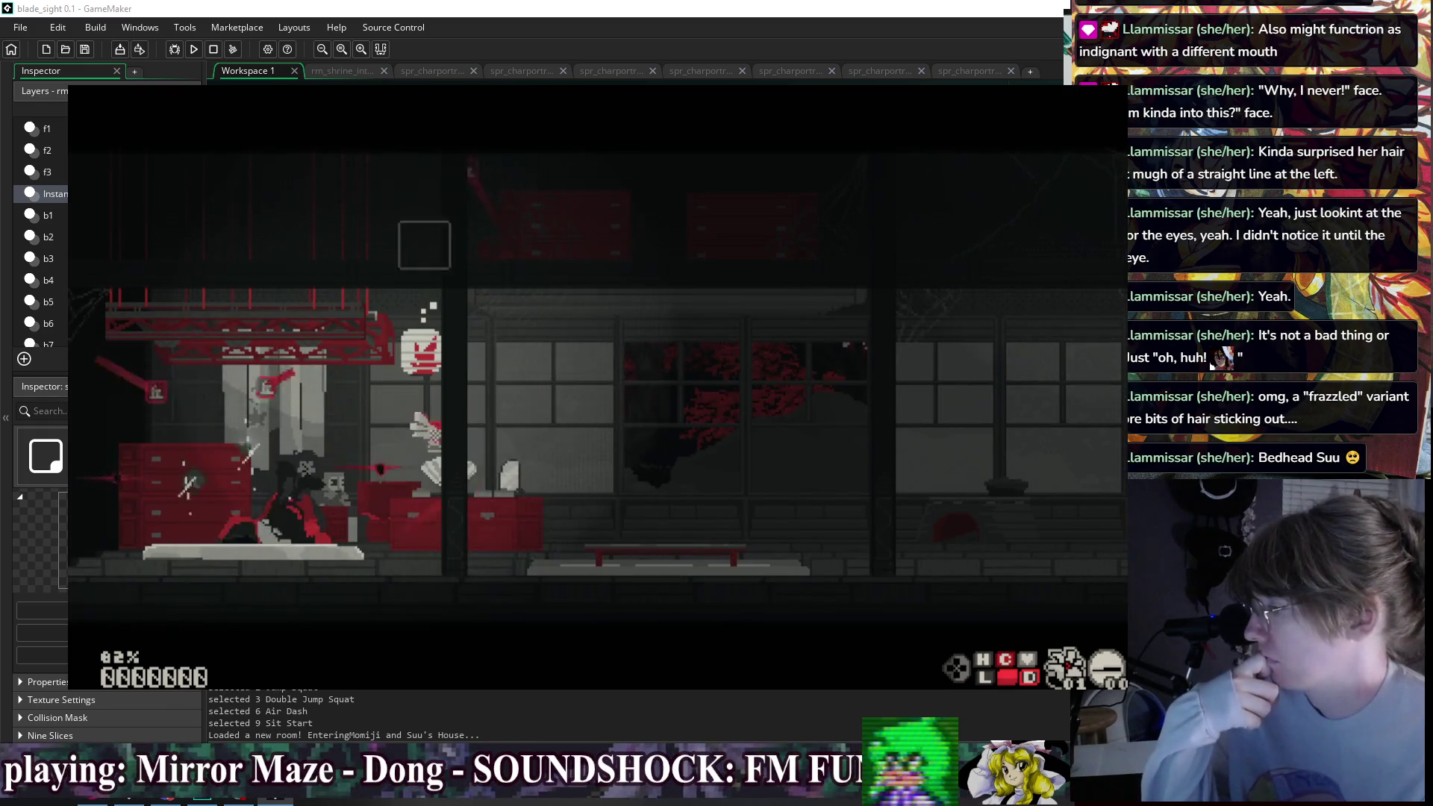
- Talk to Suu to view her portrait, advance through her lines to close the dialogue, and dash across the room
key(Up)
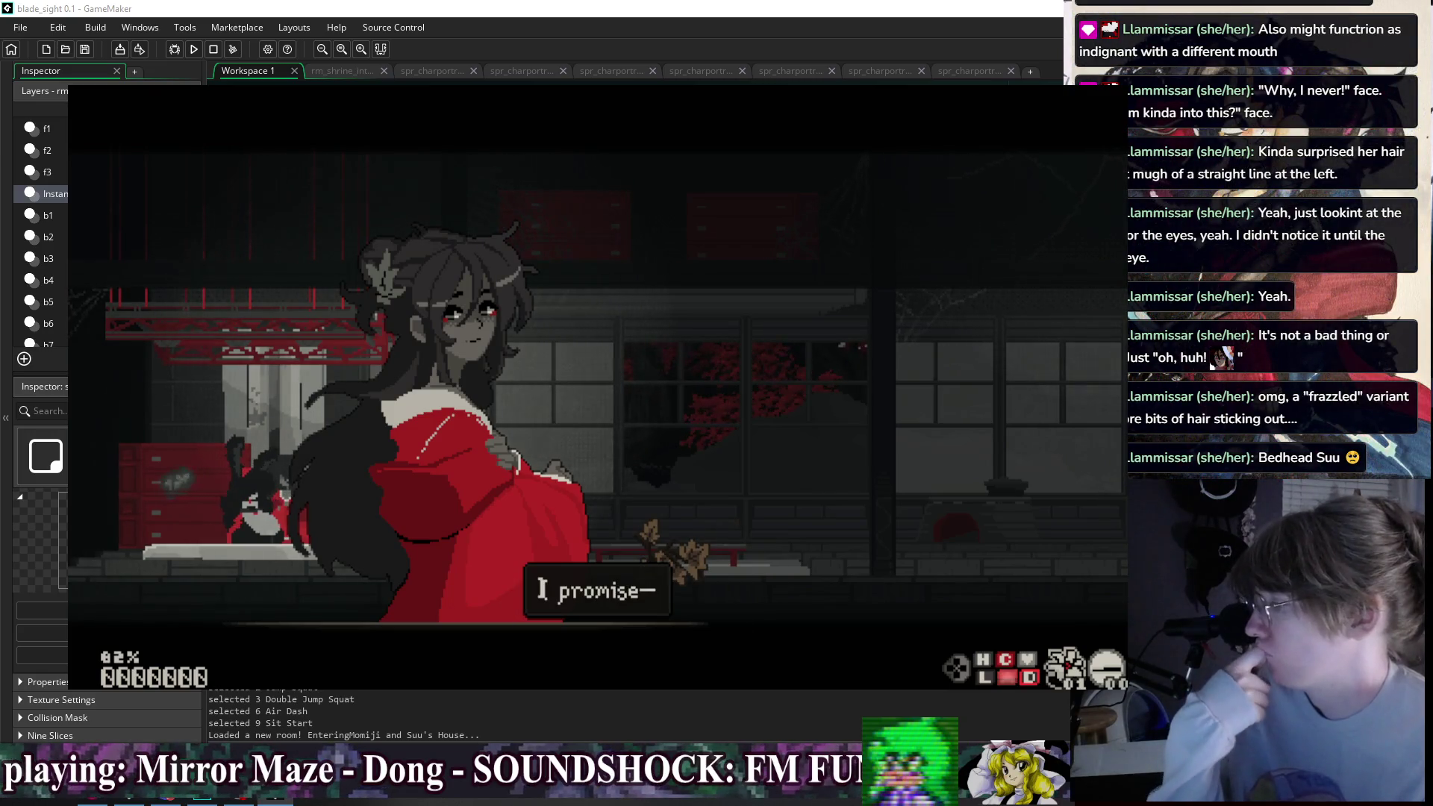
key(space)
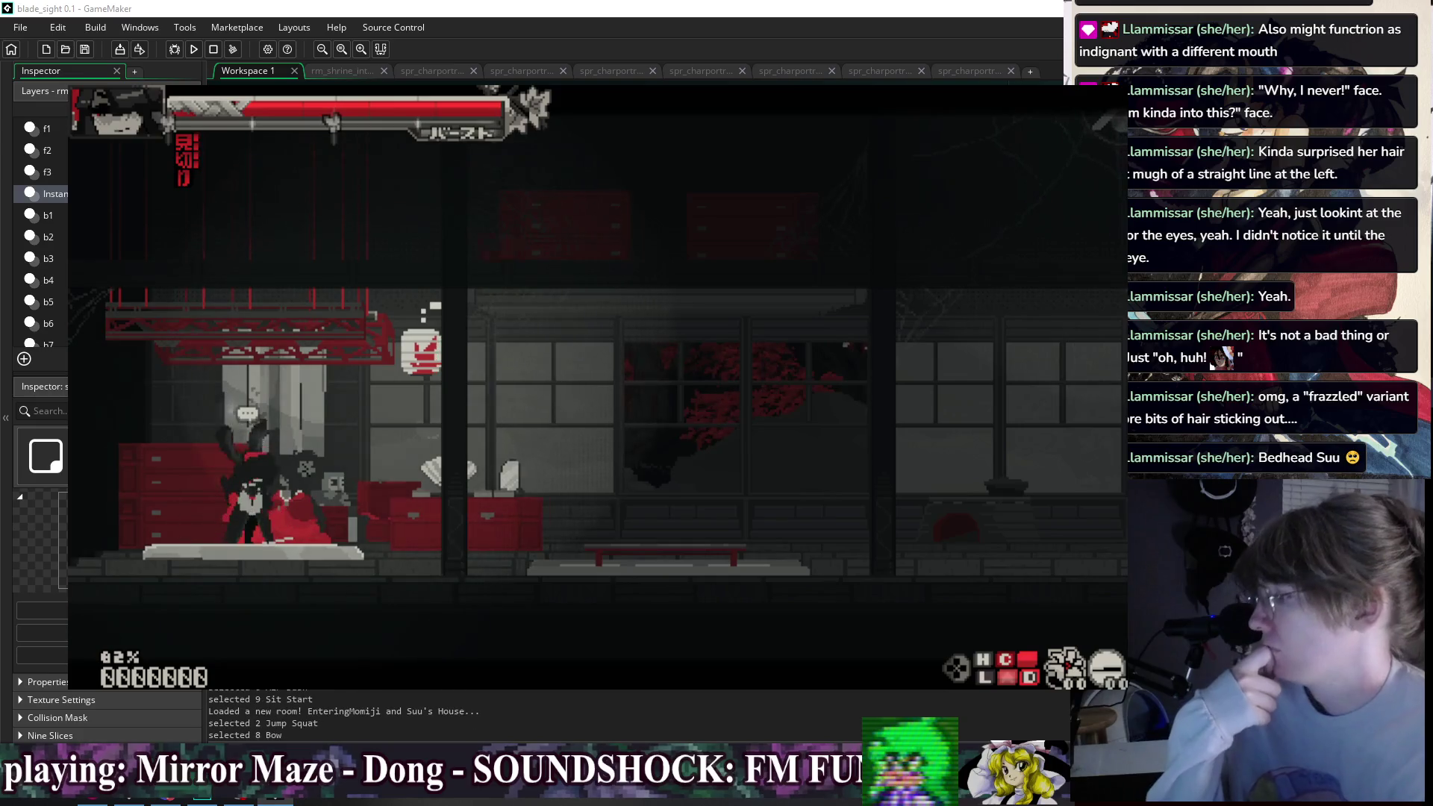
key(space)
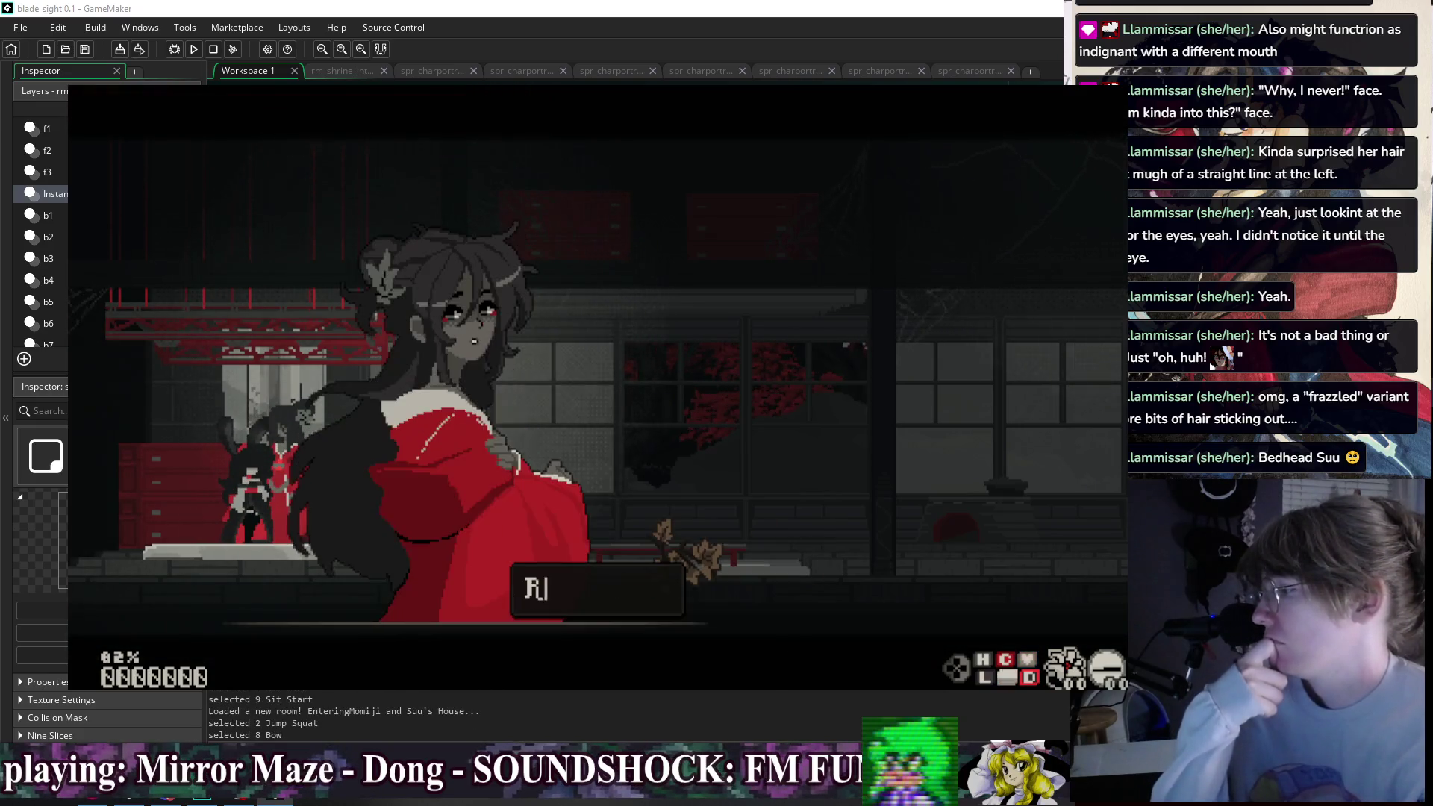
key(space)
key(Right)
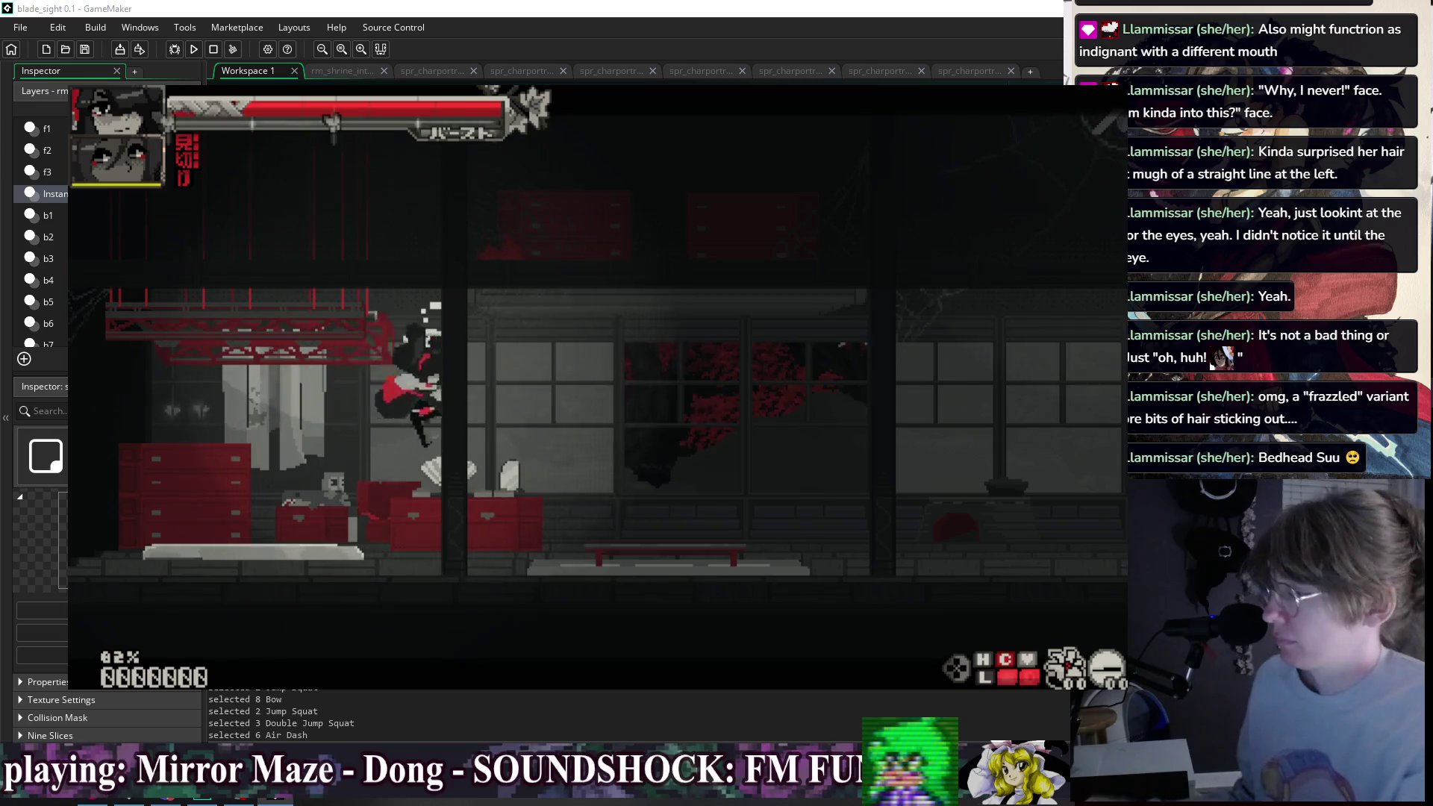
- Use Dress Up to browse the kimono list, previewing Witch and Slayer Kimono
key(F1)
key(Escape)
key(Escape)
key(Up)
key(Return)
key(Down)
key(Down)
key(Return)
key(Down)
key(Down)
key(Down)
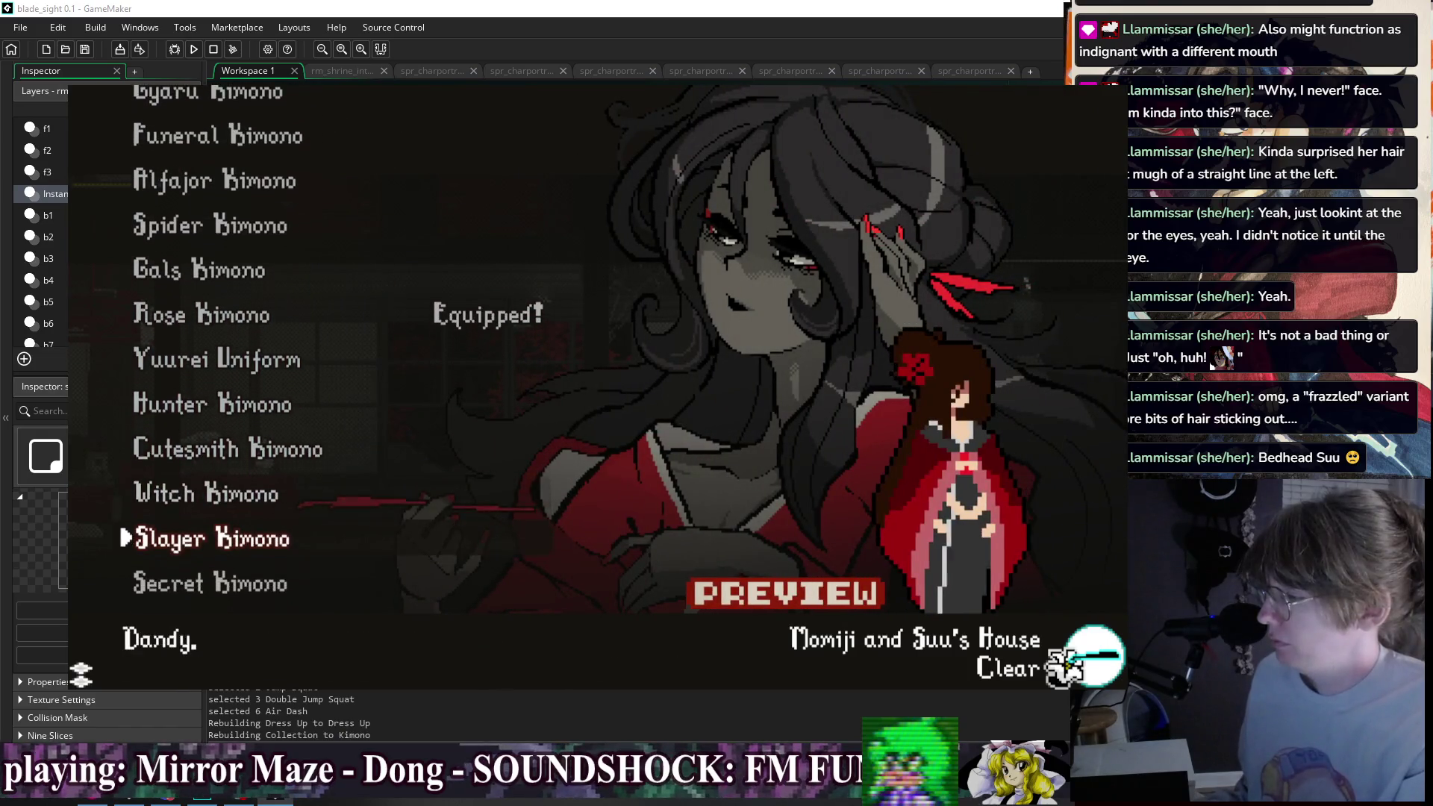
key(Up)
key(Escape)
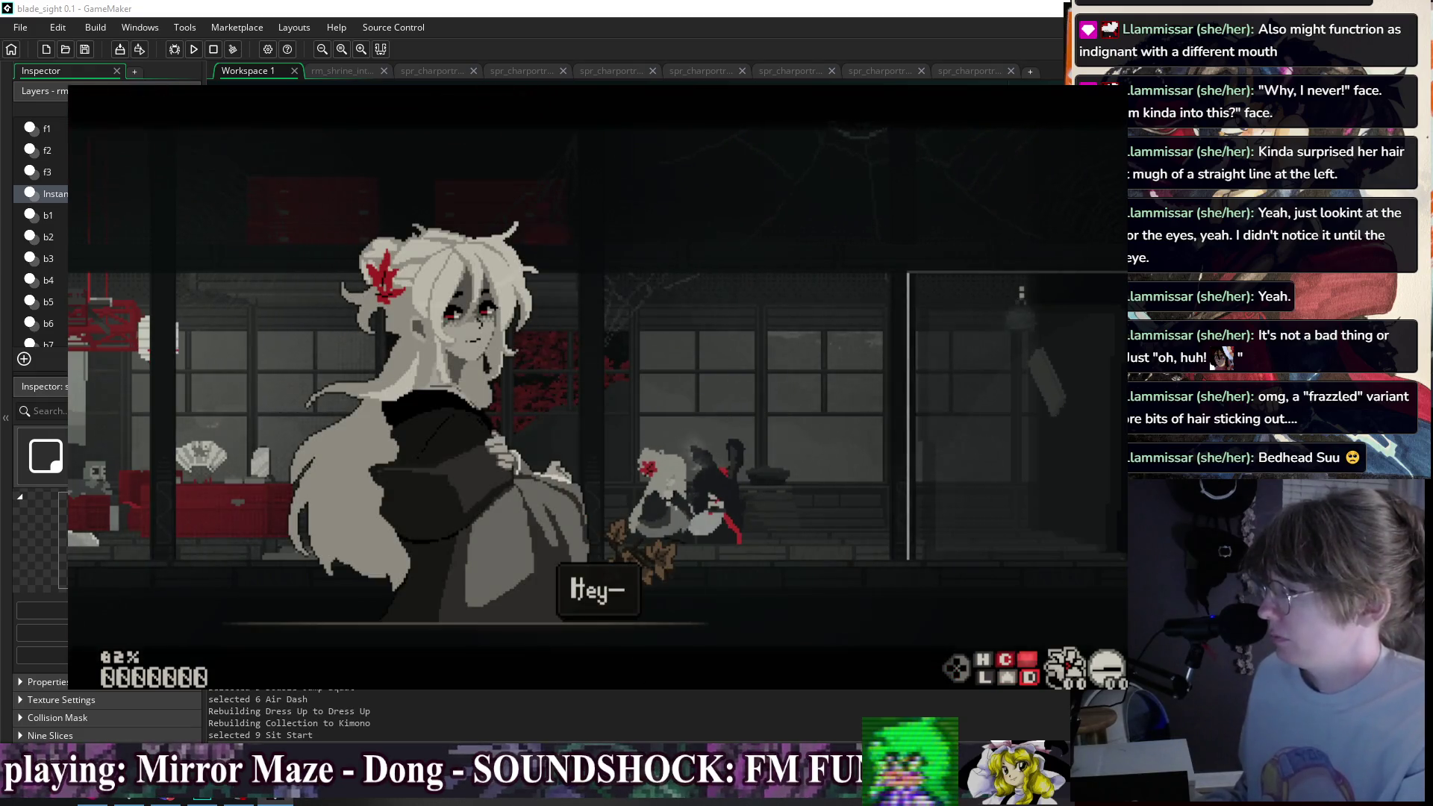
- Confirm the "I love you!" reply, finish the dialogue, and exit the shrine
key(Return)
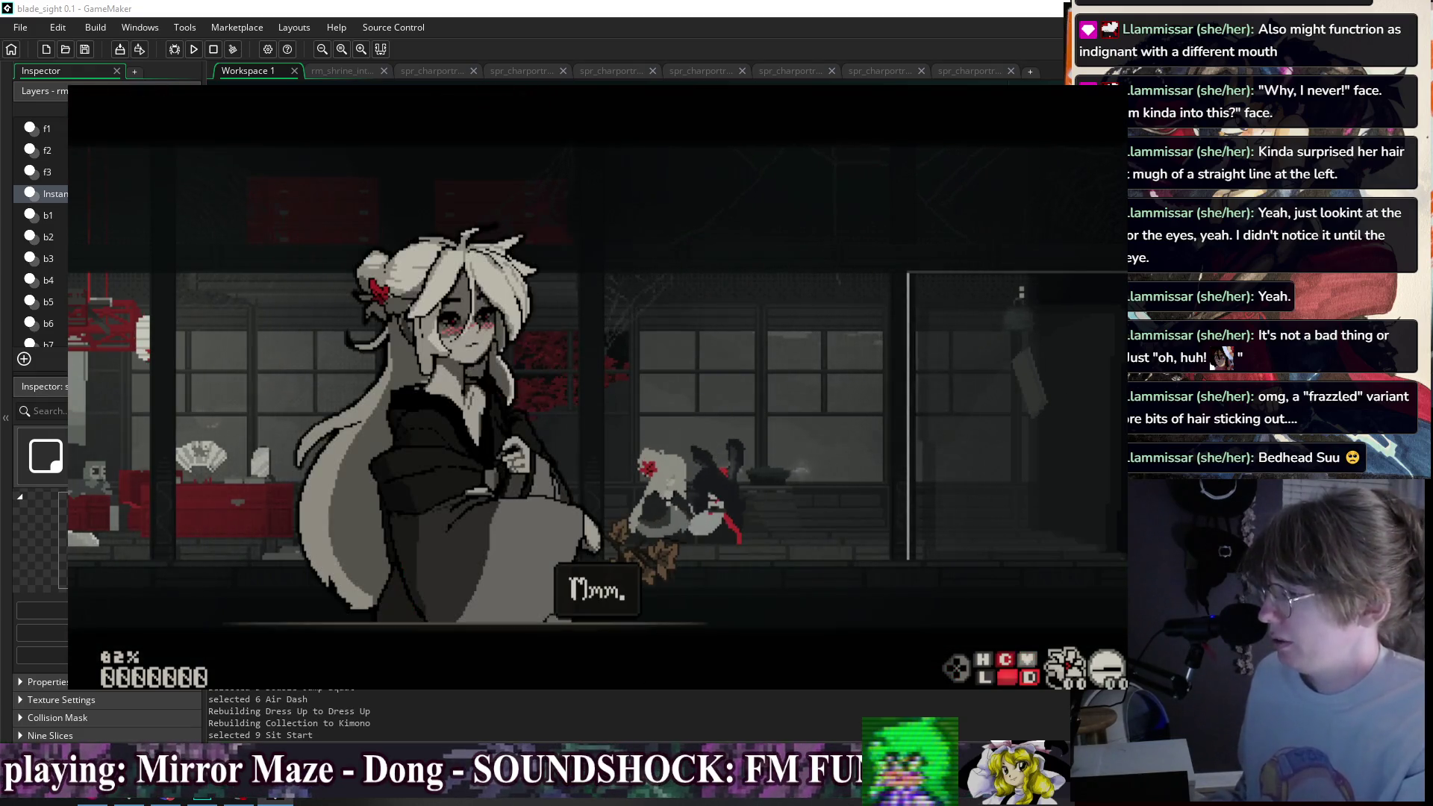
key(Return)
key(Right)
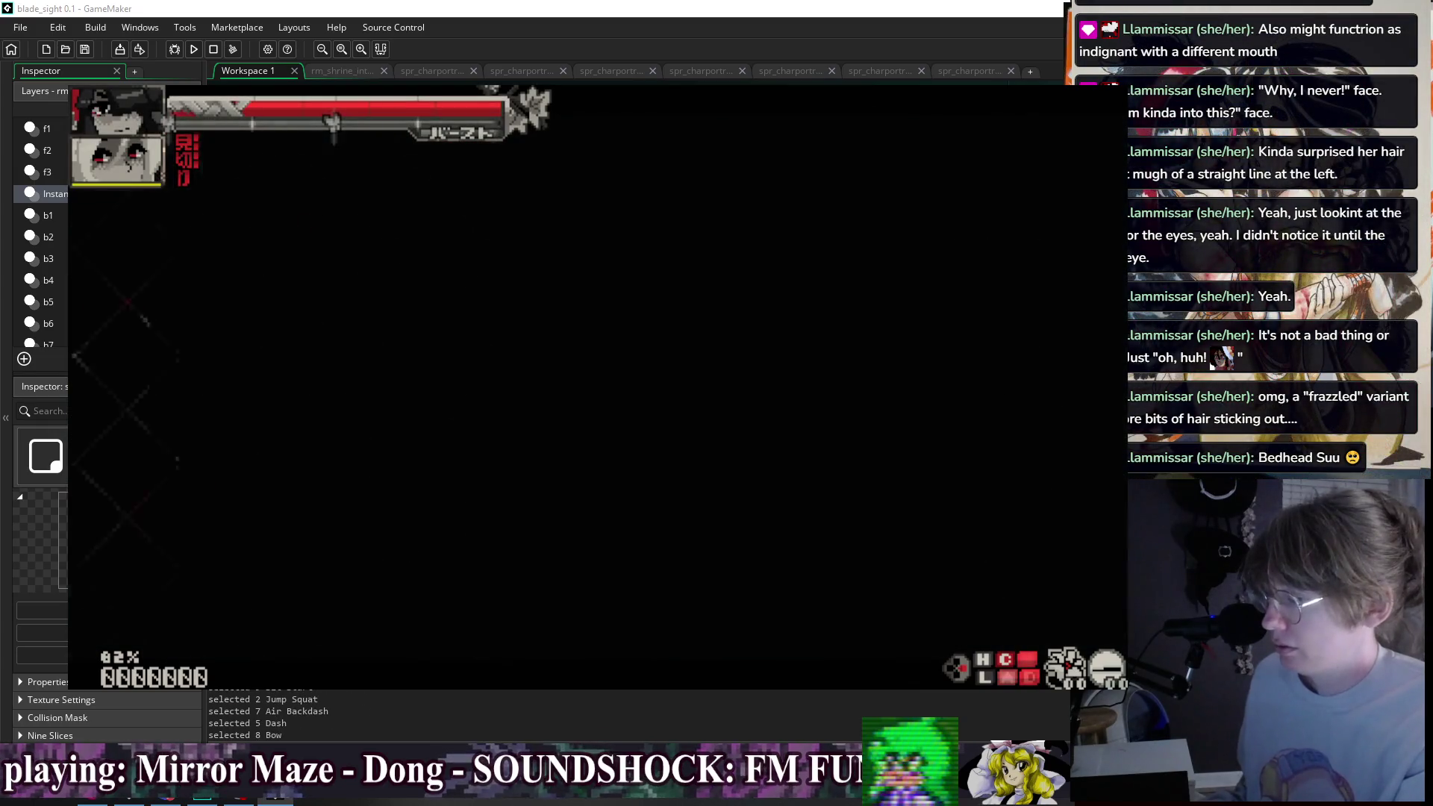
- Test jumps, double jumps, air backdashes and left and right dashes in the new room
key(Left)
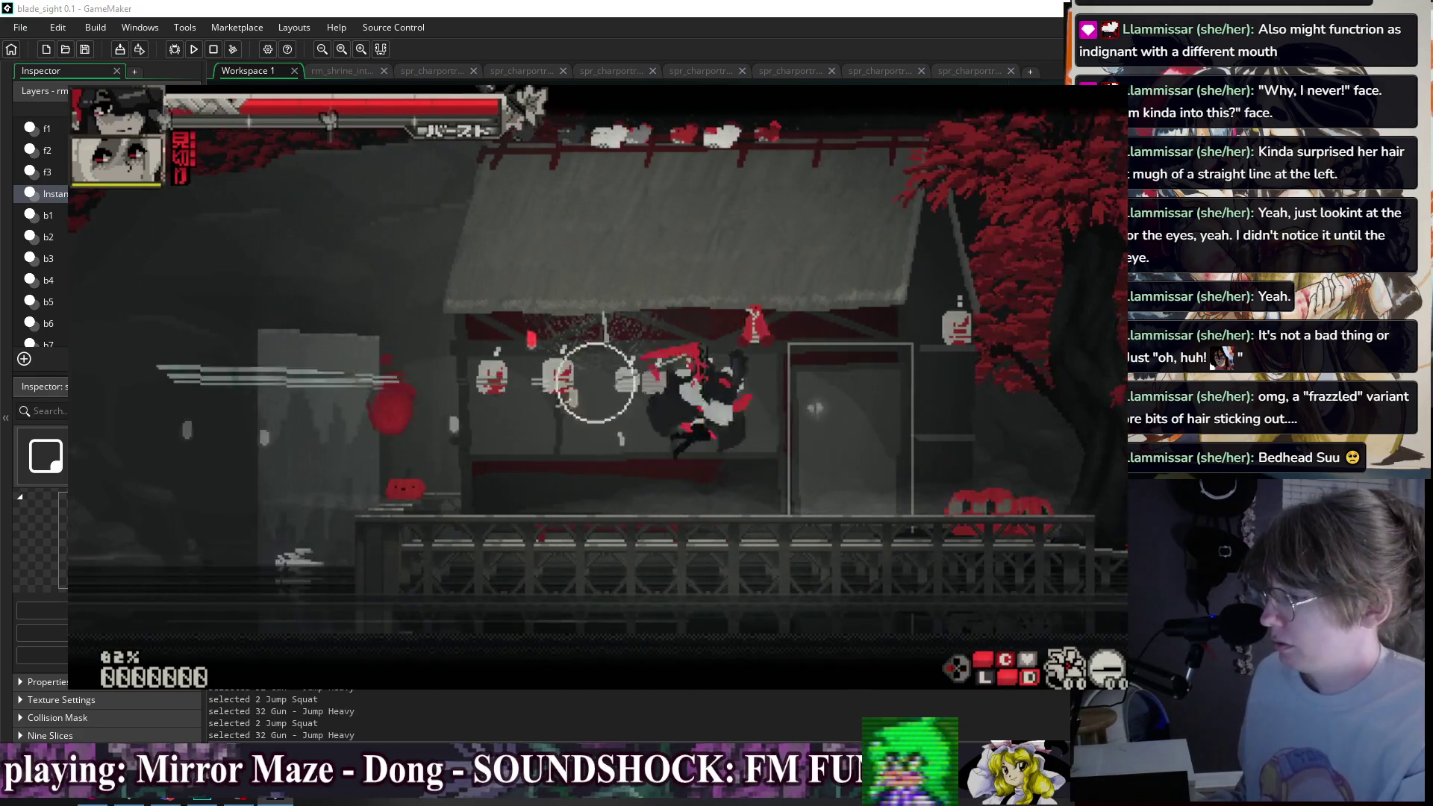
key(Right)
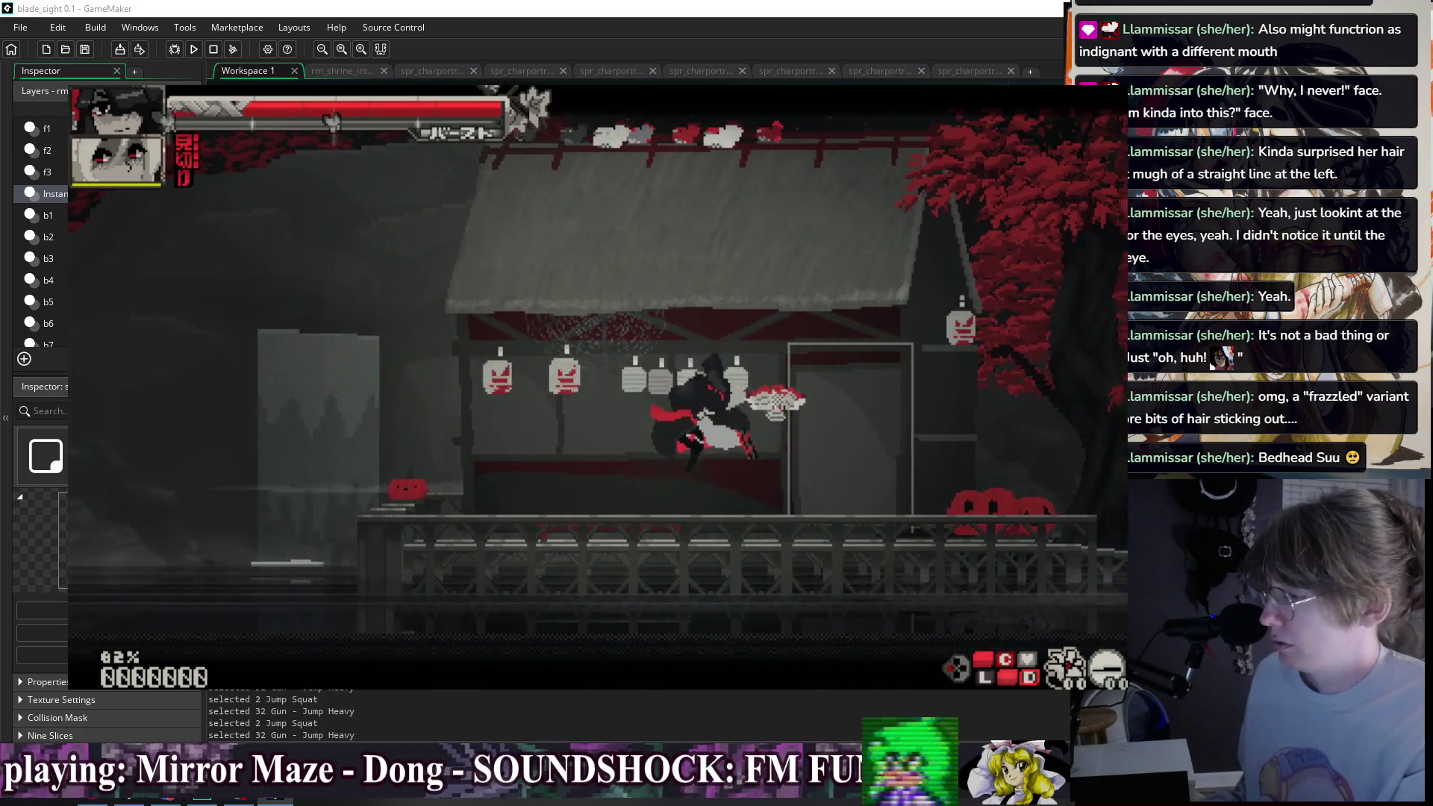
key(Left)
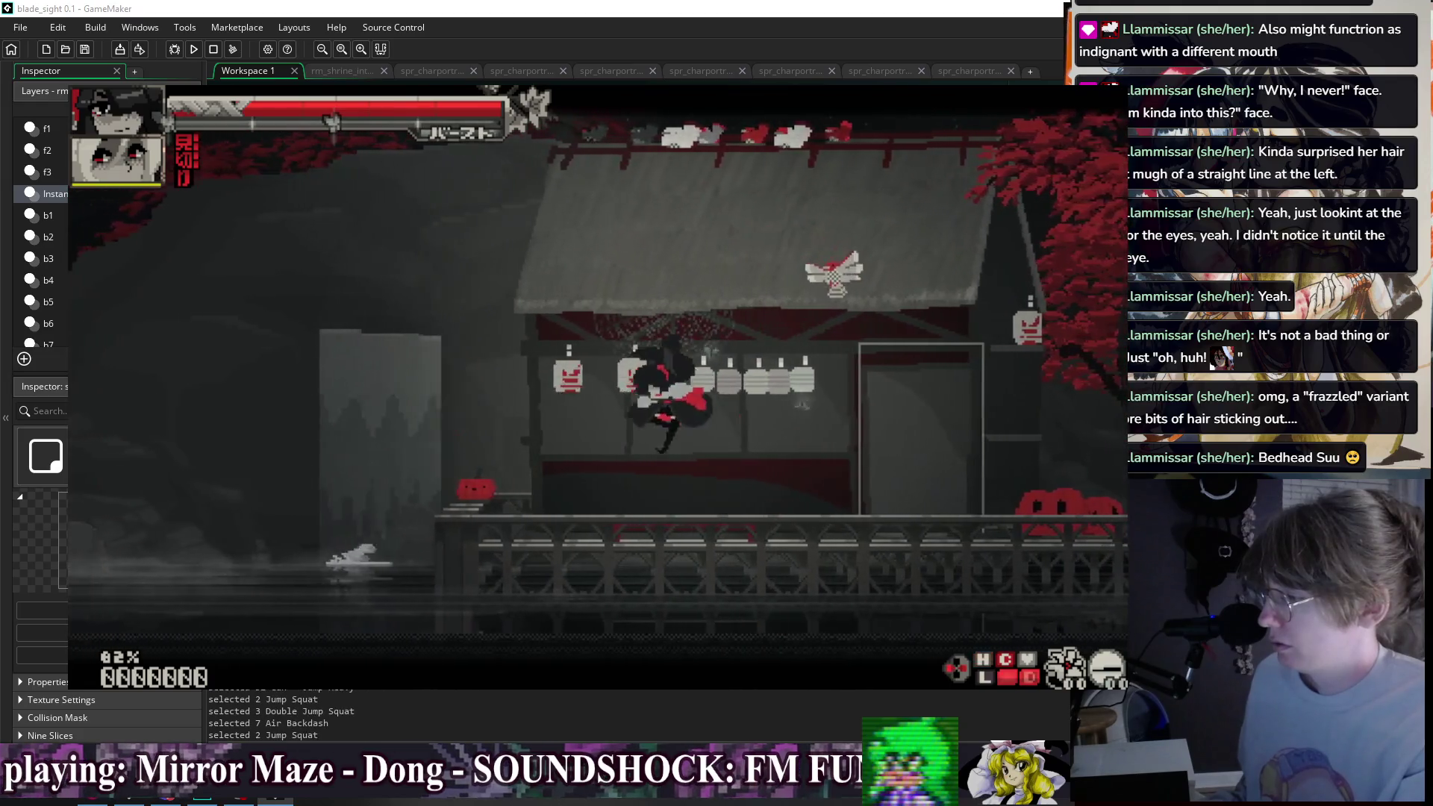
key(space)
key(space)
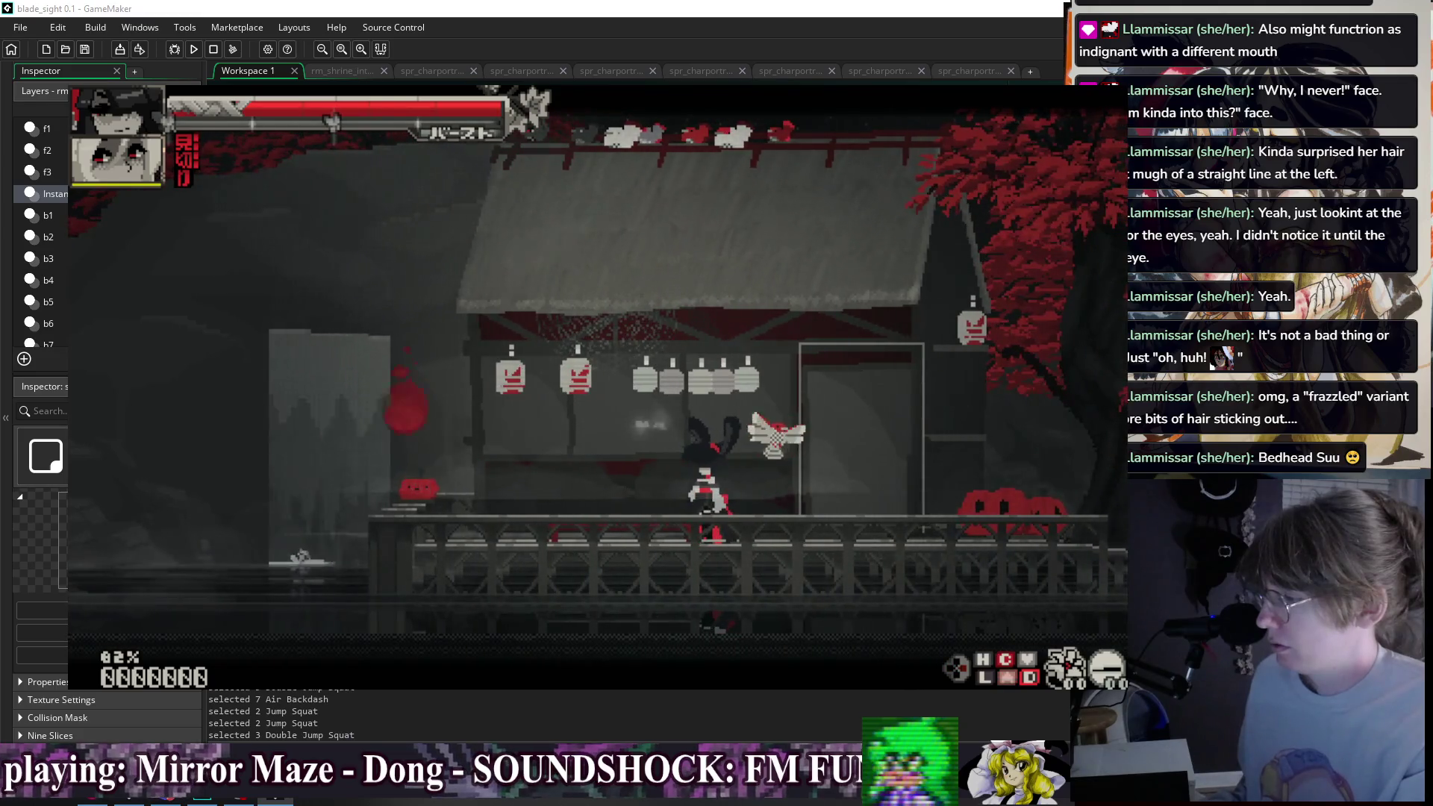
key(Left)
key(Left)
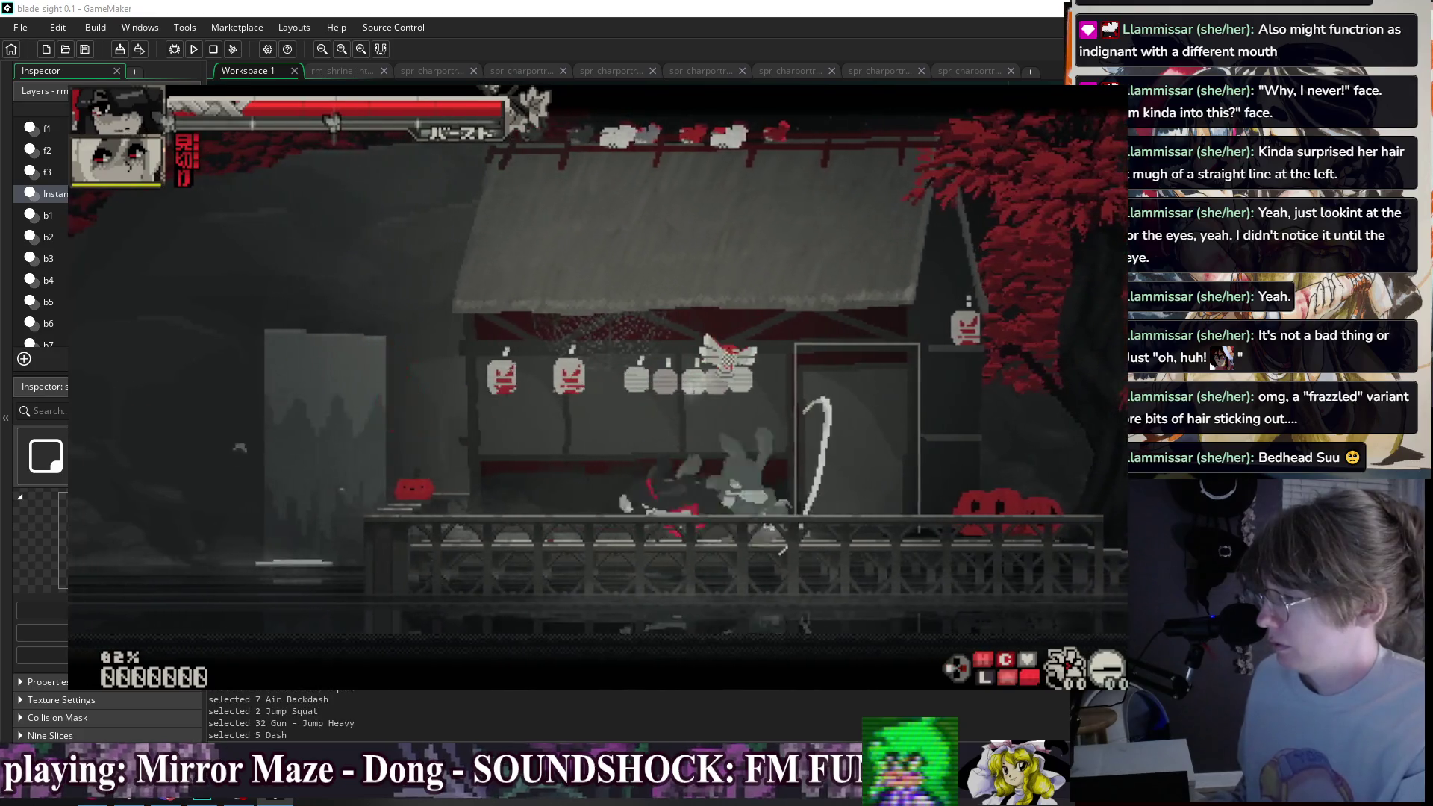
key(space)
key(space)
key(Left)
key(Left)
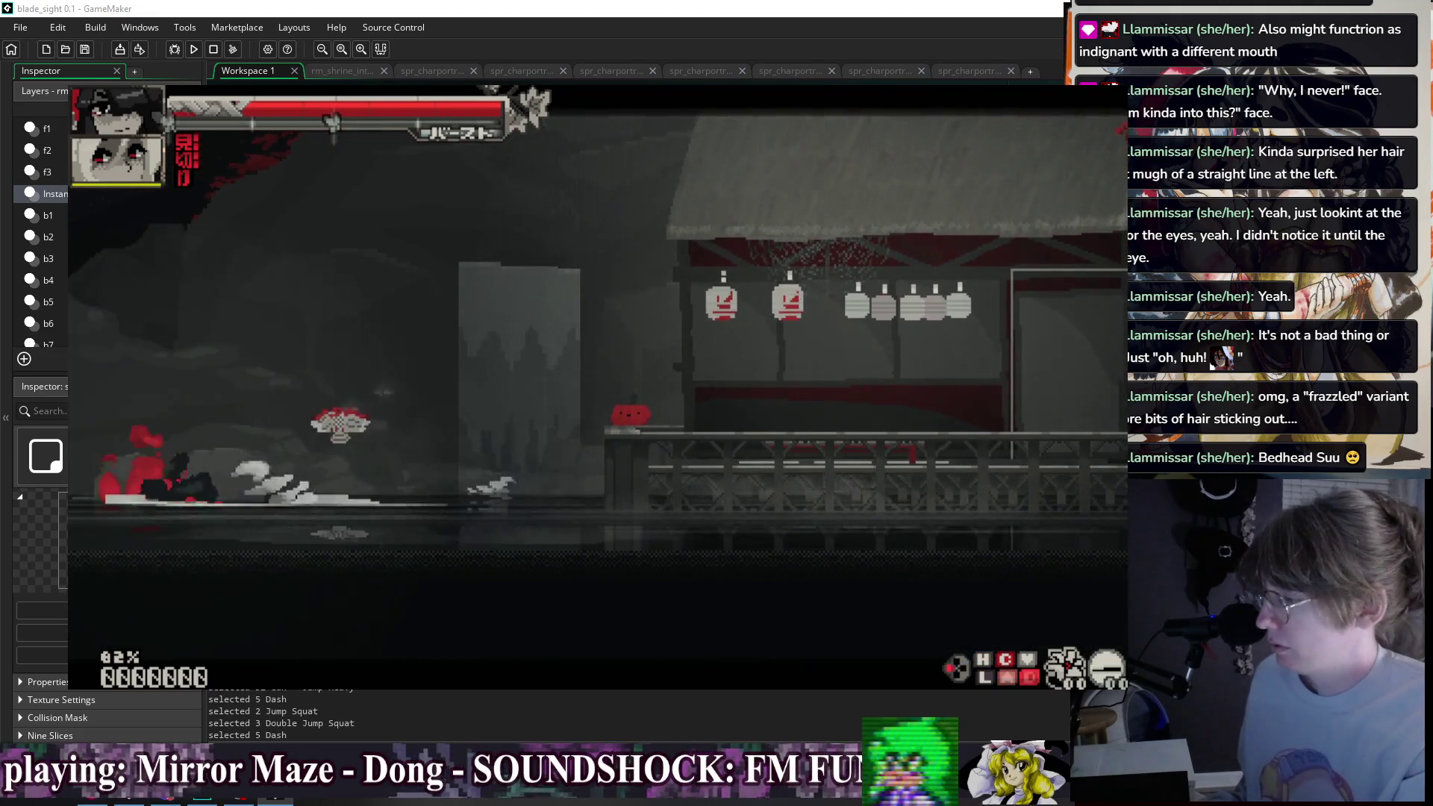
key(Left)
key(Left)
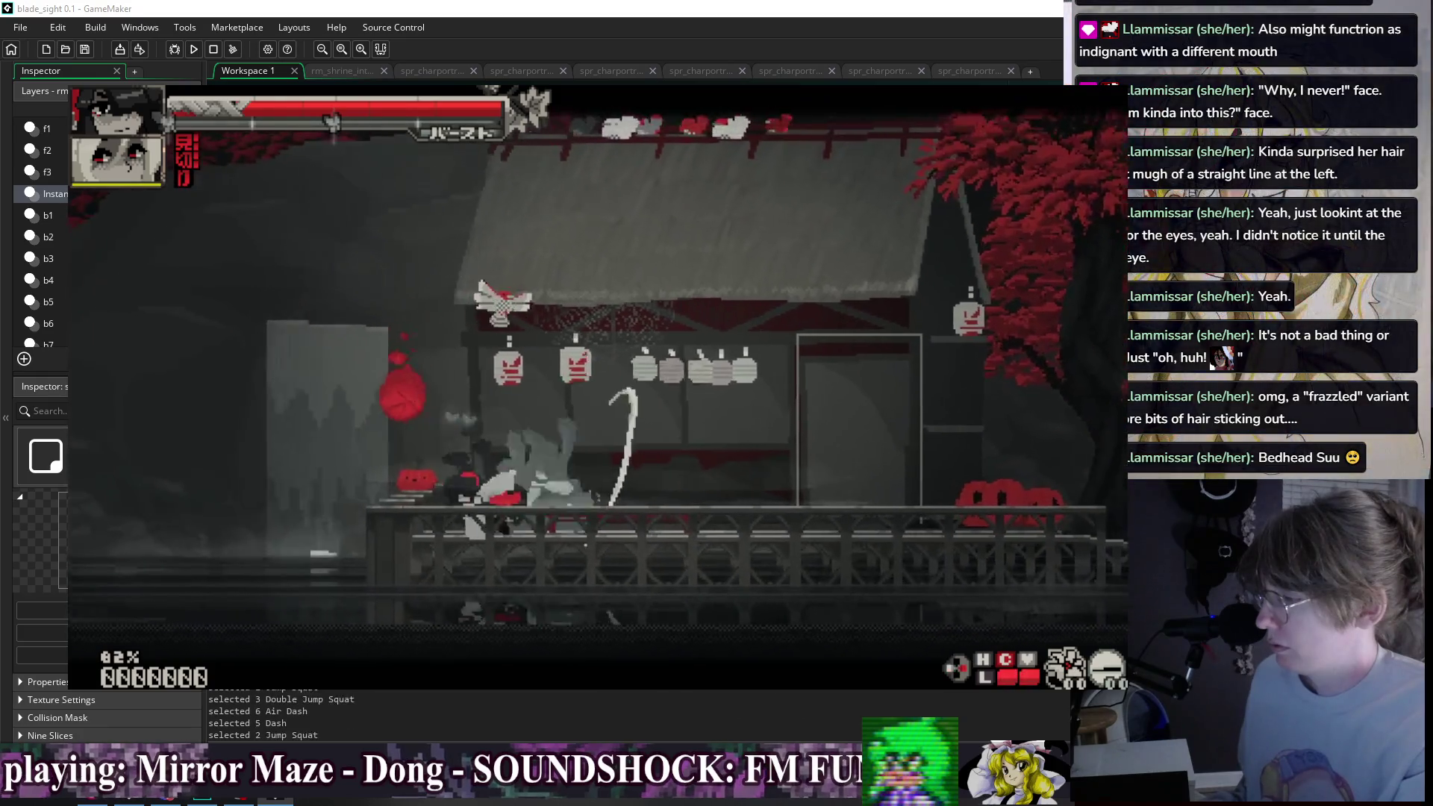
key(space)
key(space)
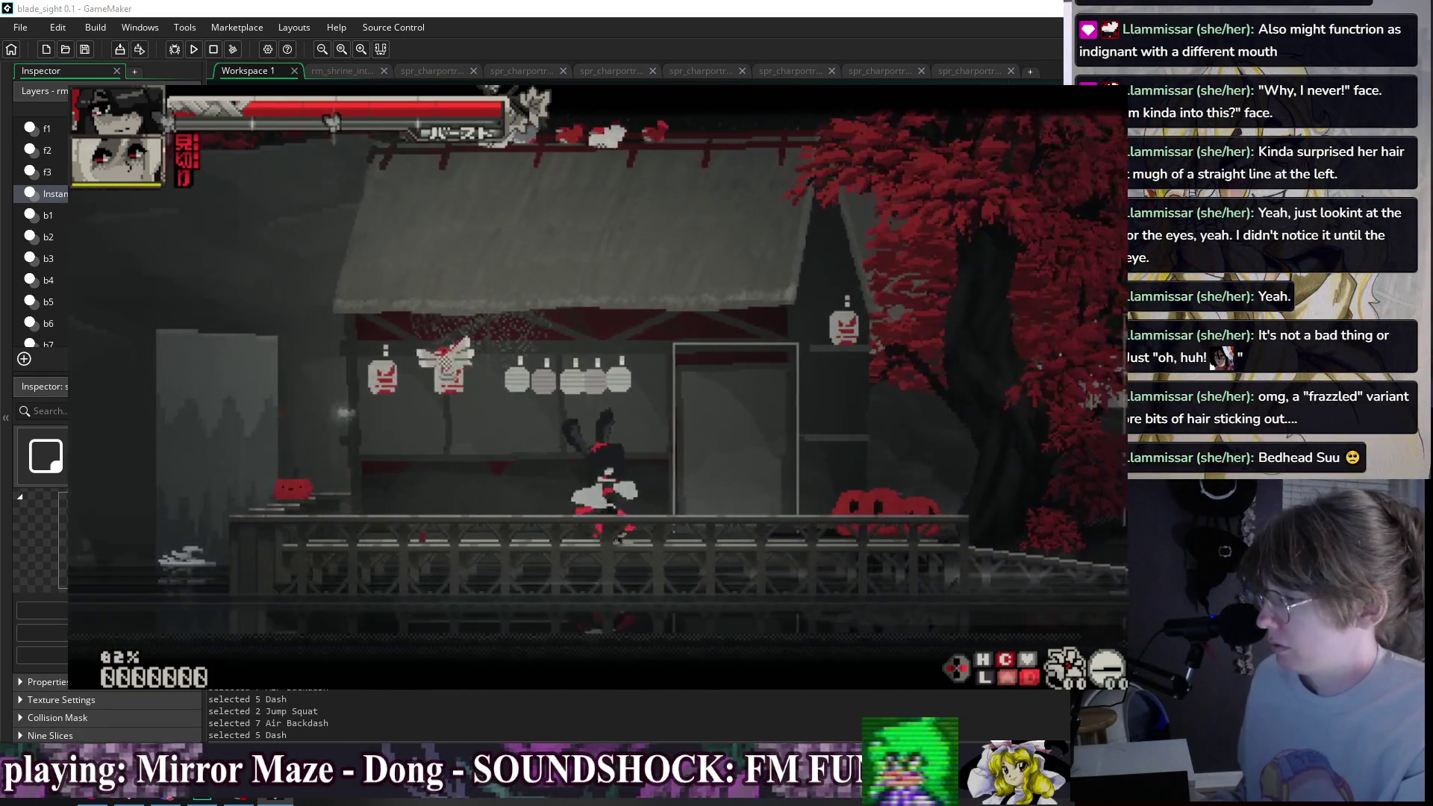
key(space)
- Chain jumping gun shots, the heavy attack, dashes and a bow shot
key(x)
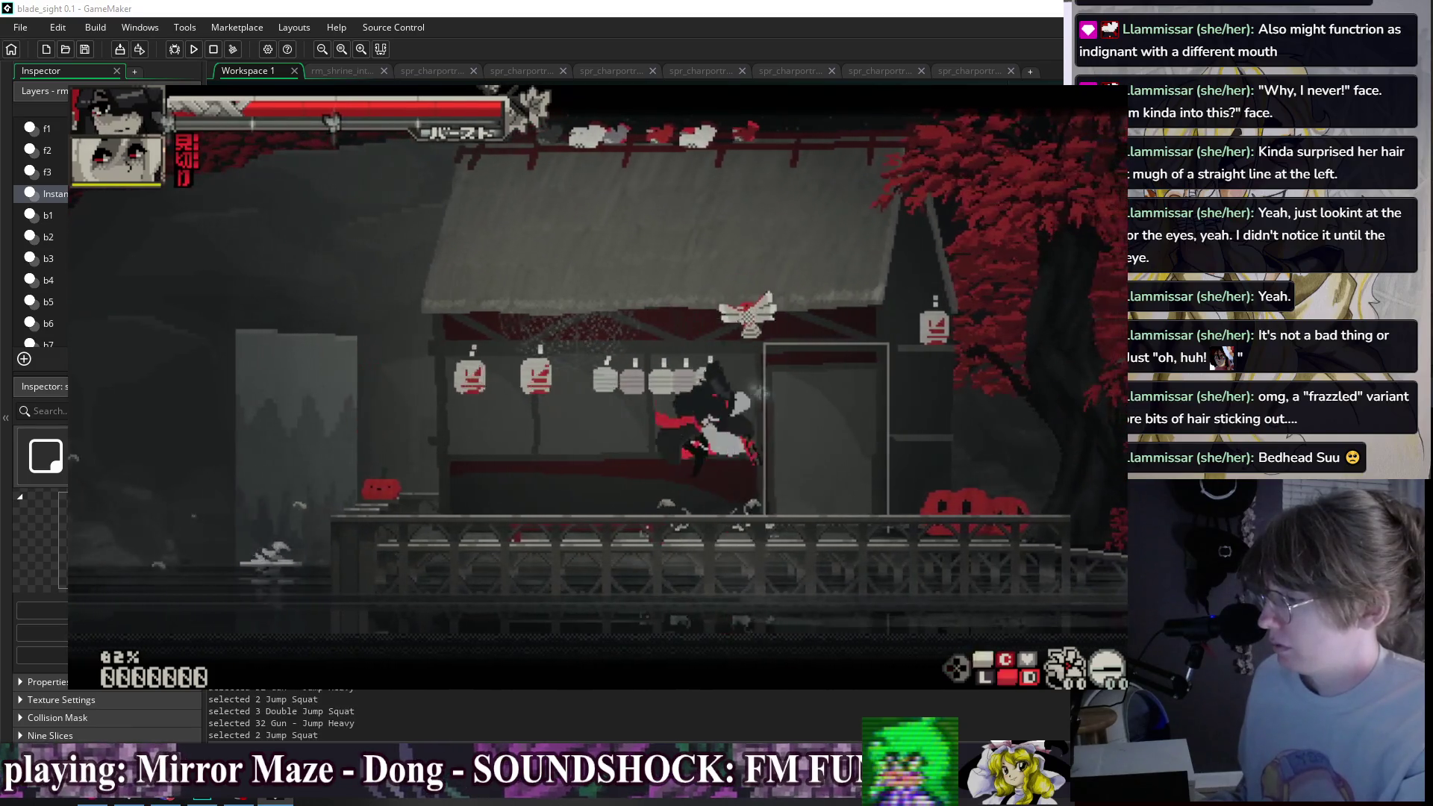
key(x)
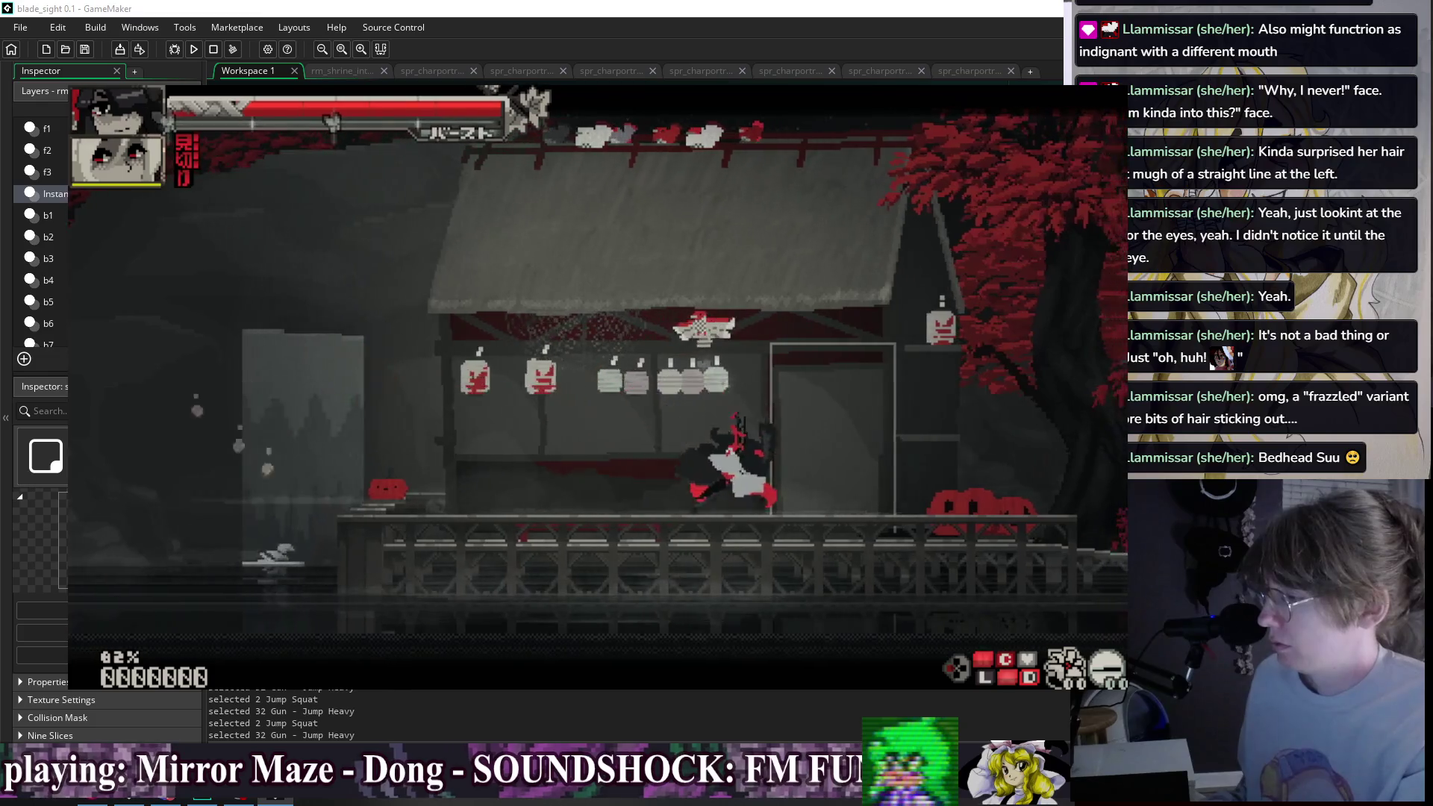
key(z)
key(x)
key(c)
key(z)
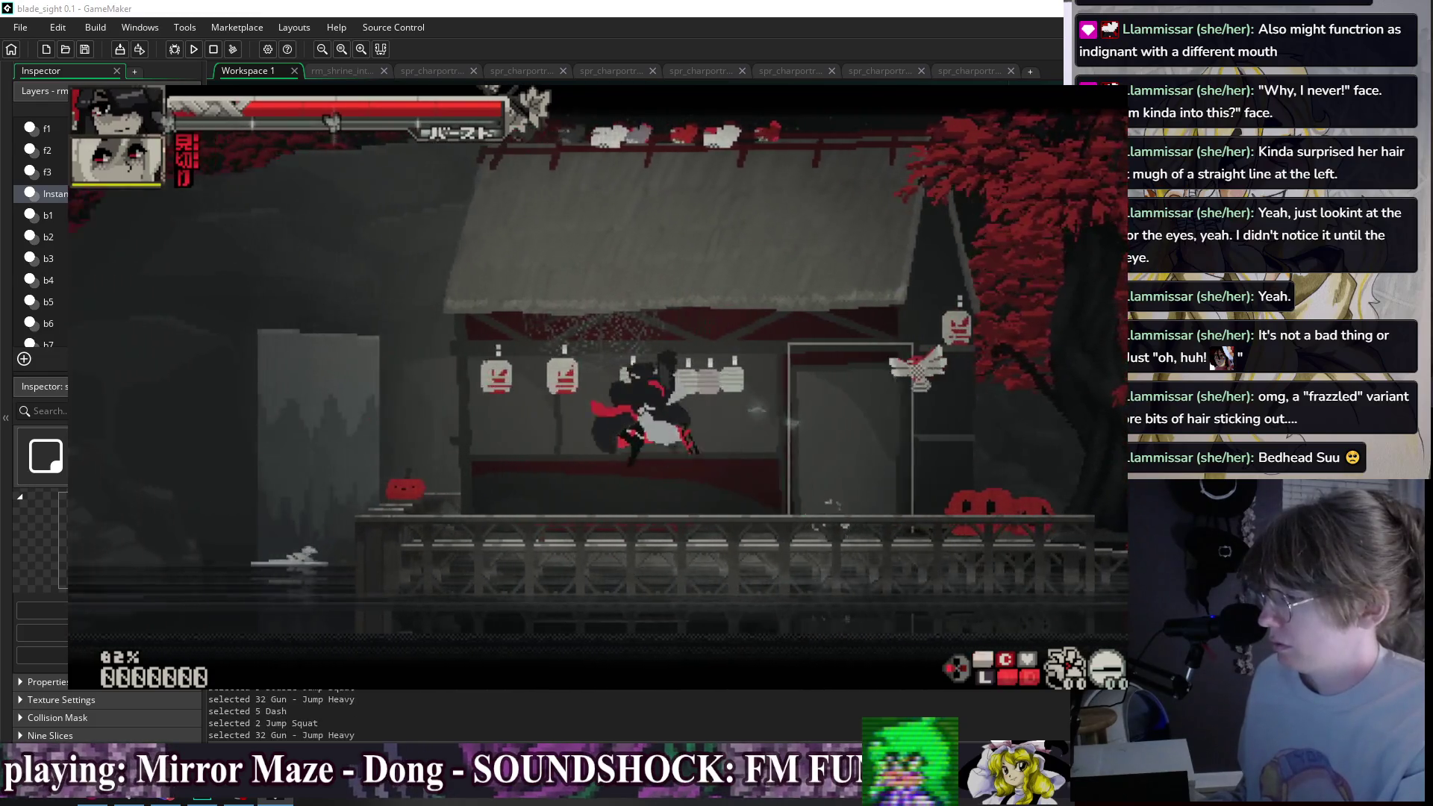
key(x)
key(c)
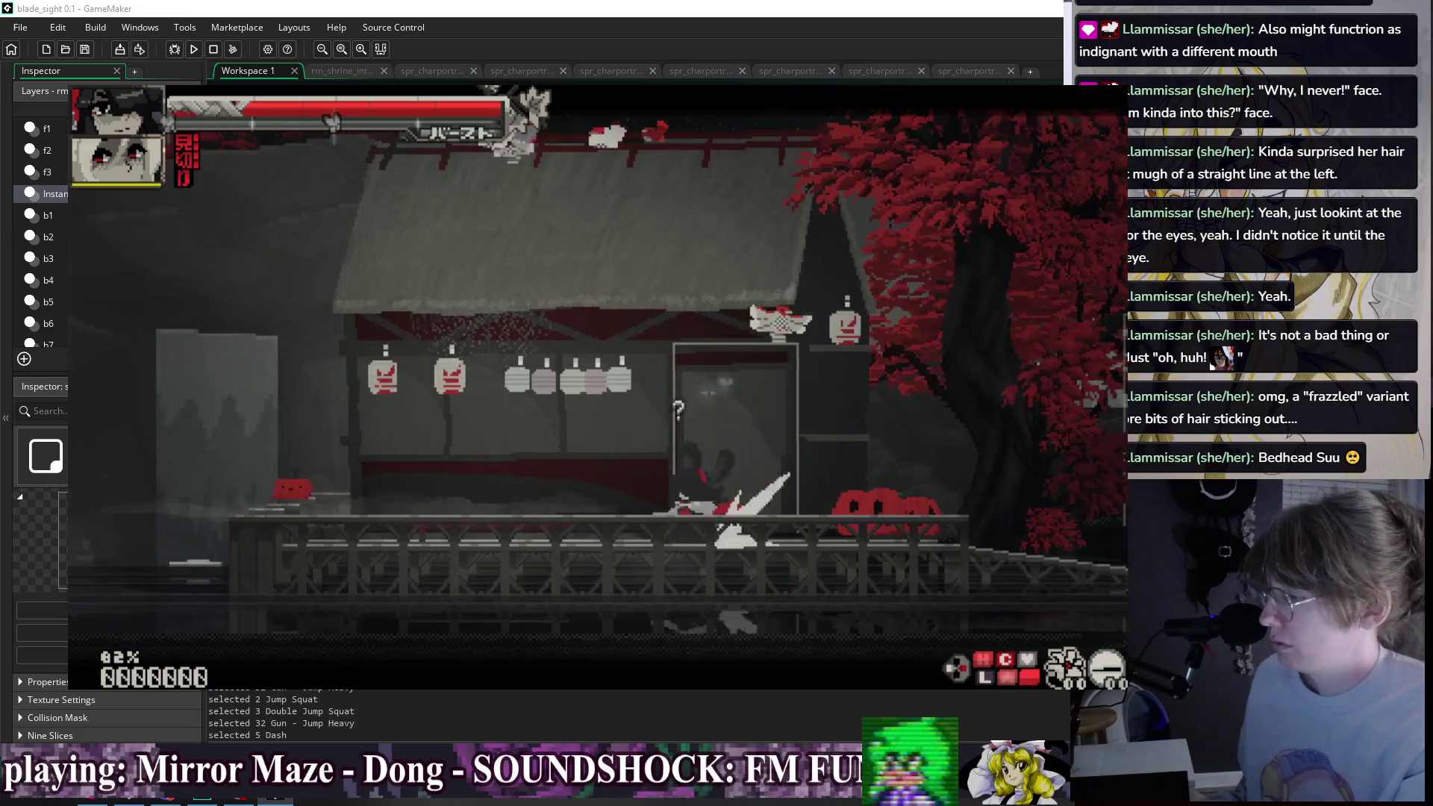
key(z)
key(v)
key(c)
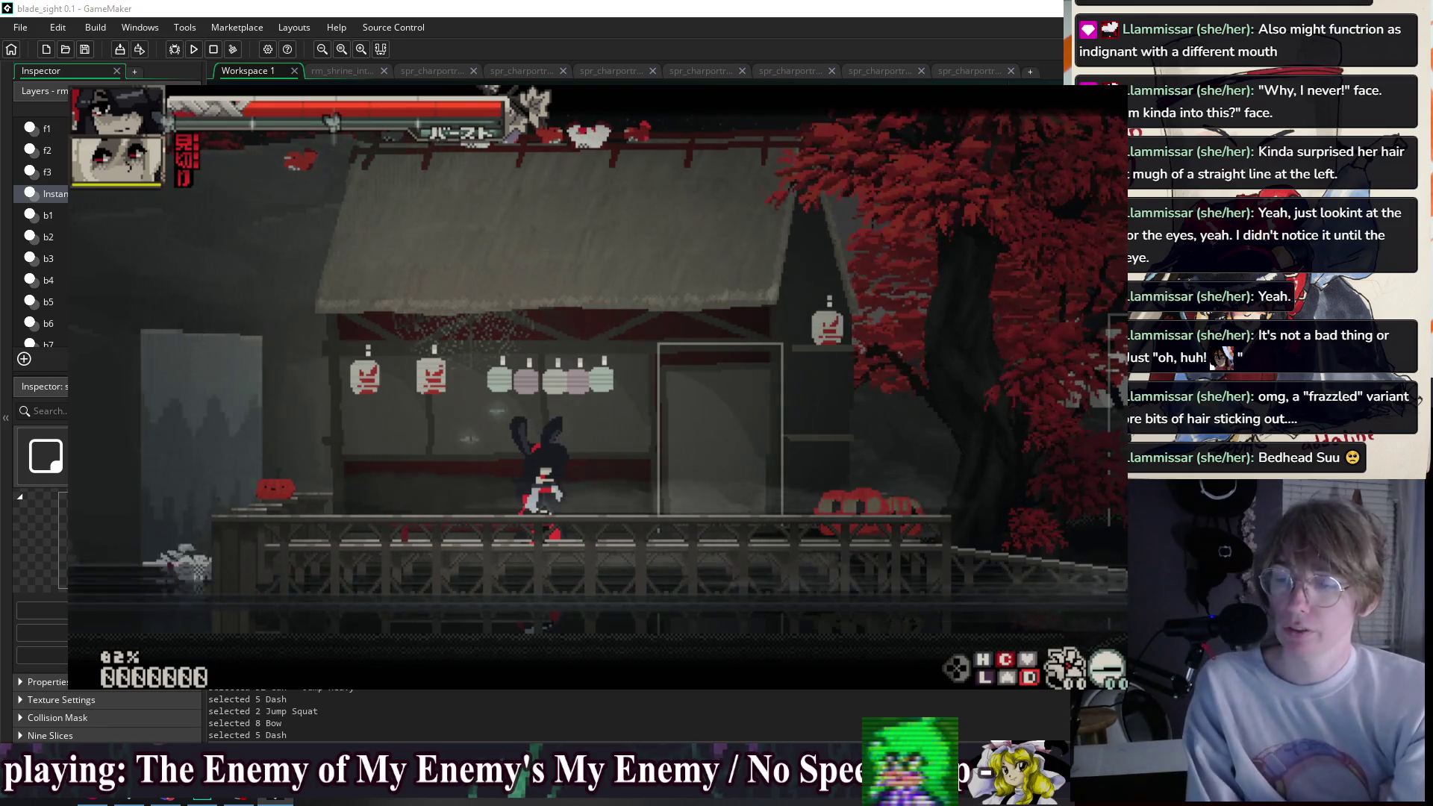
- Pause and resume the game, run Suu left and draw the bow
key(Escape)
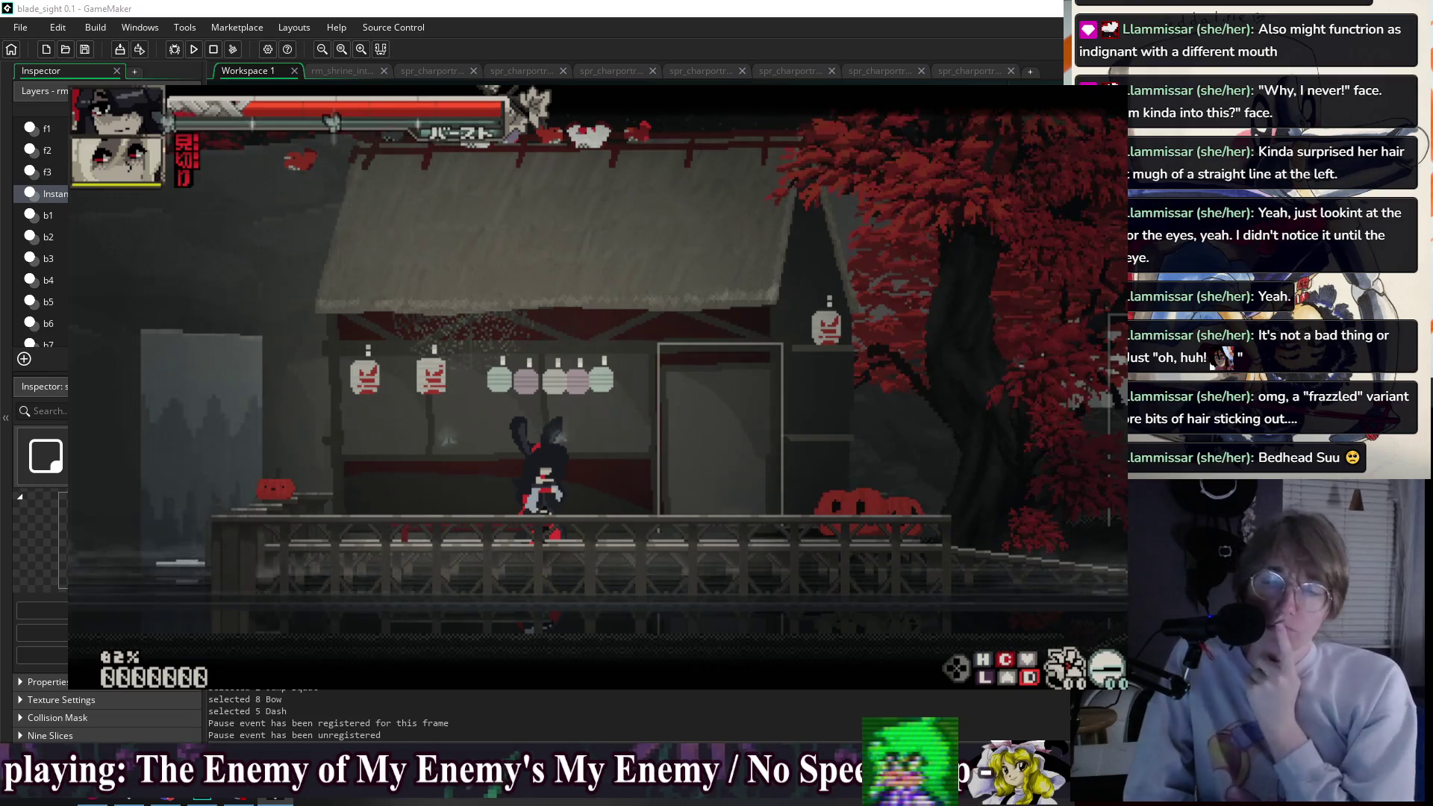
key(Left)
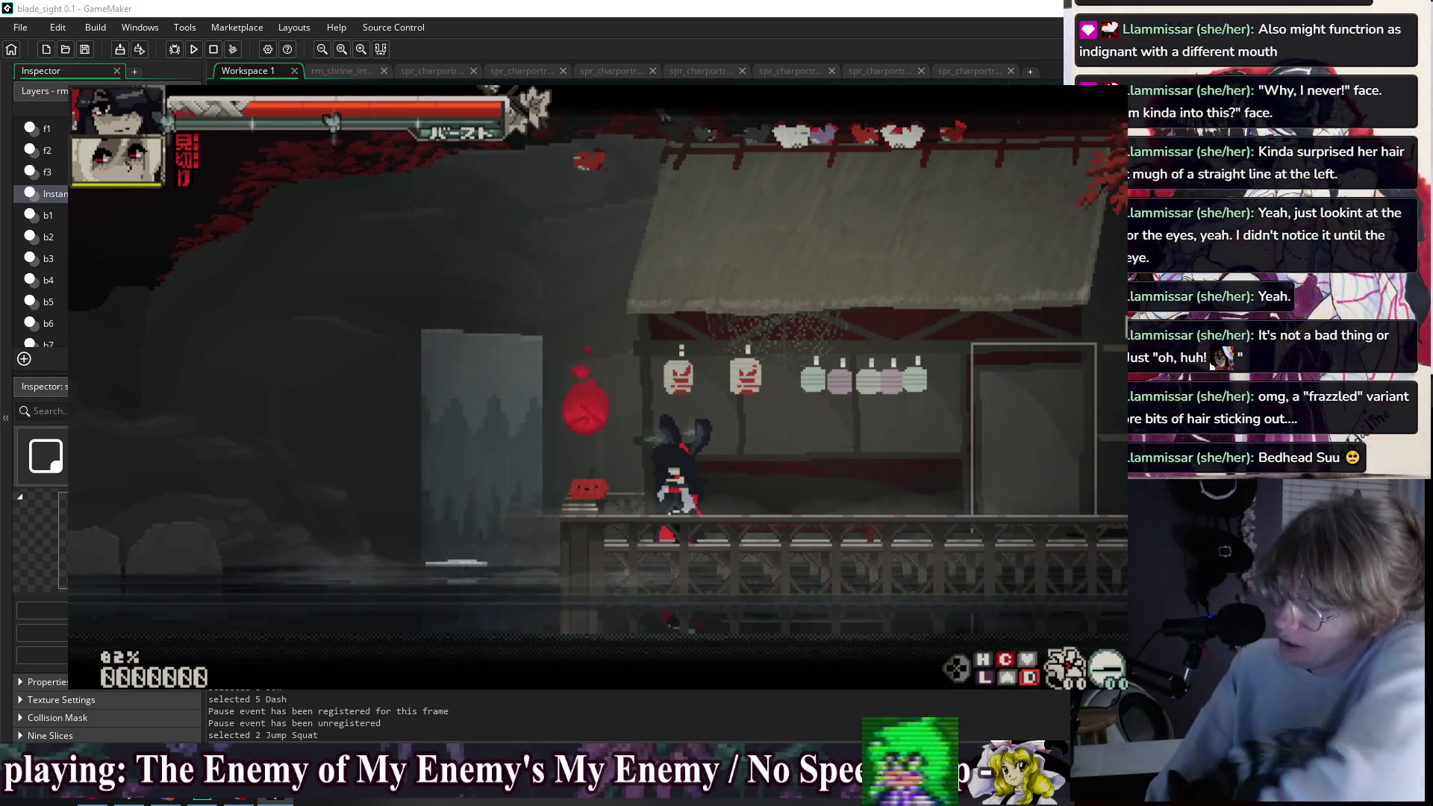
key(8)
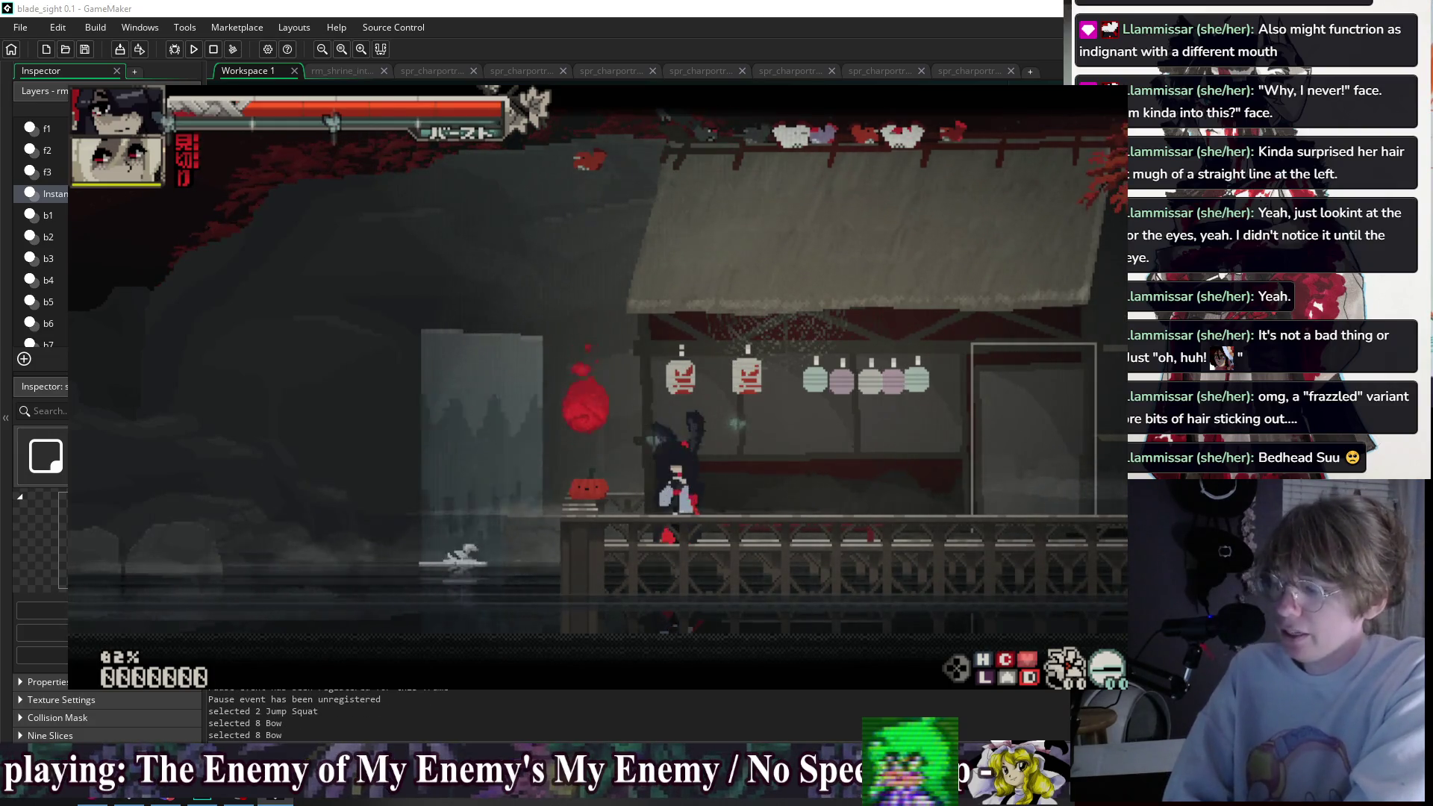
- Test double jumps, left dashes, an air backdash toward the shrine and crouched bow stances
key(space)
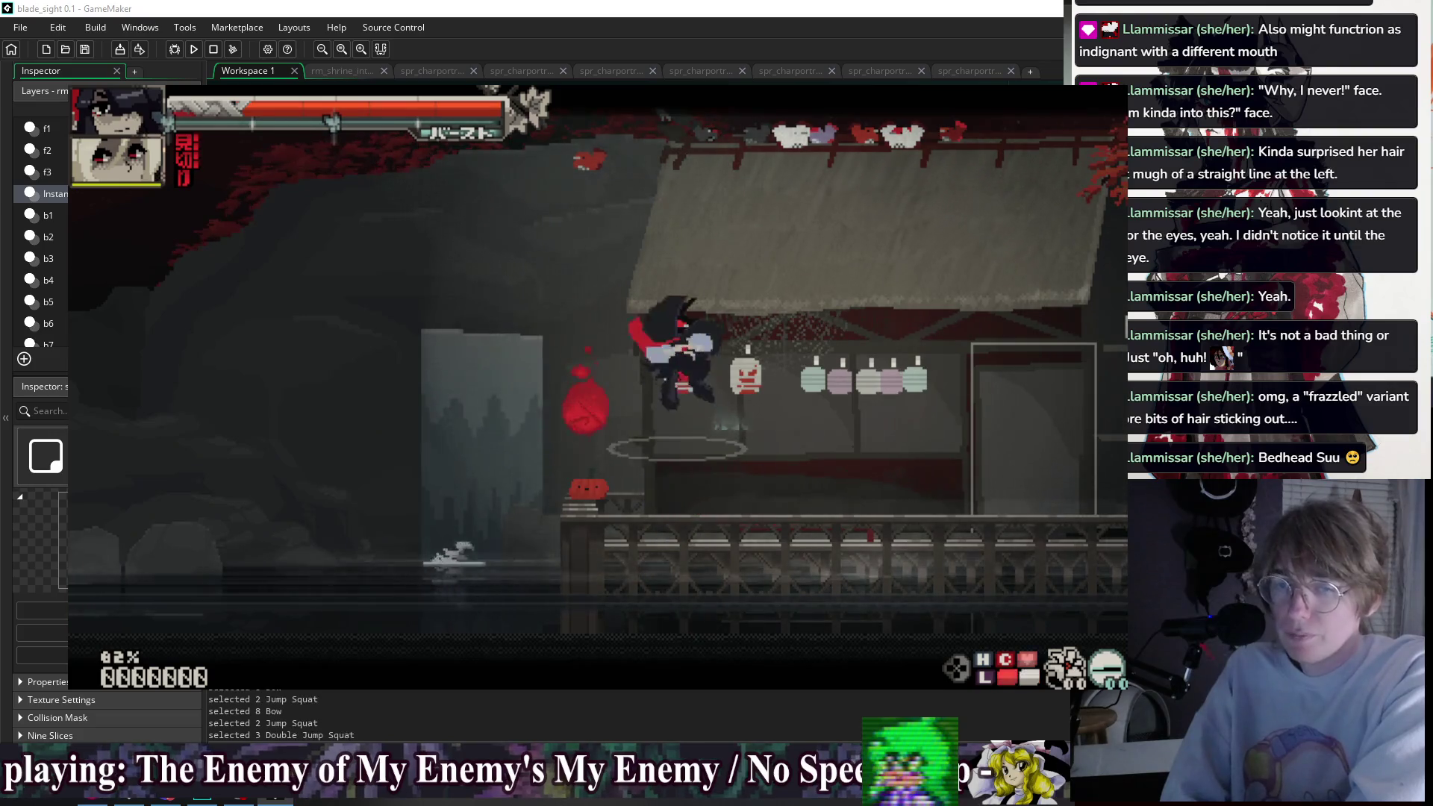
key(shift)
key(shift)
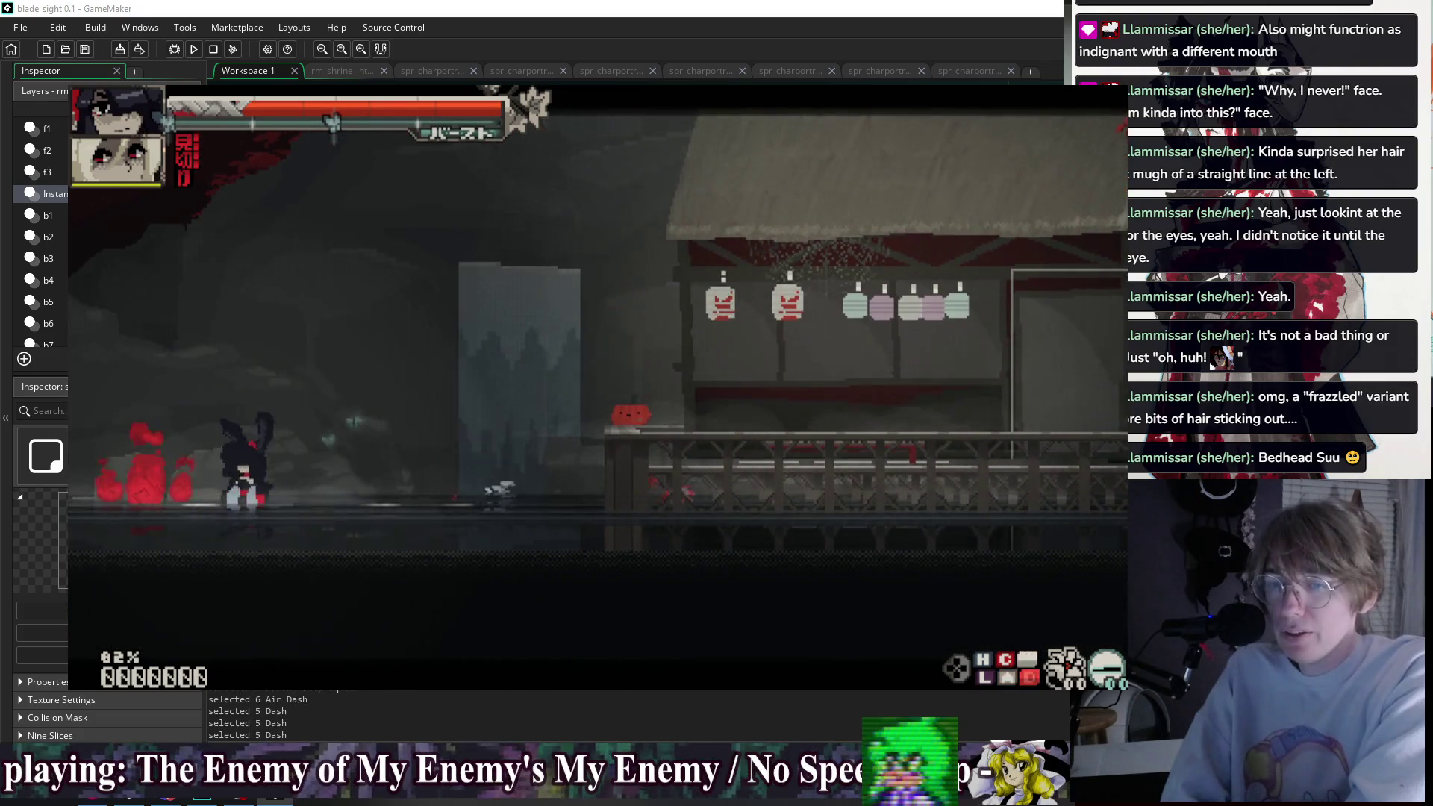
key(c)
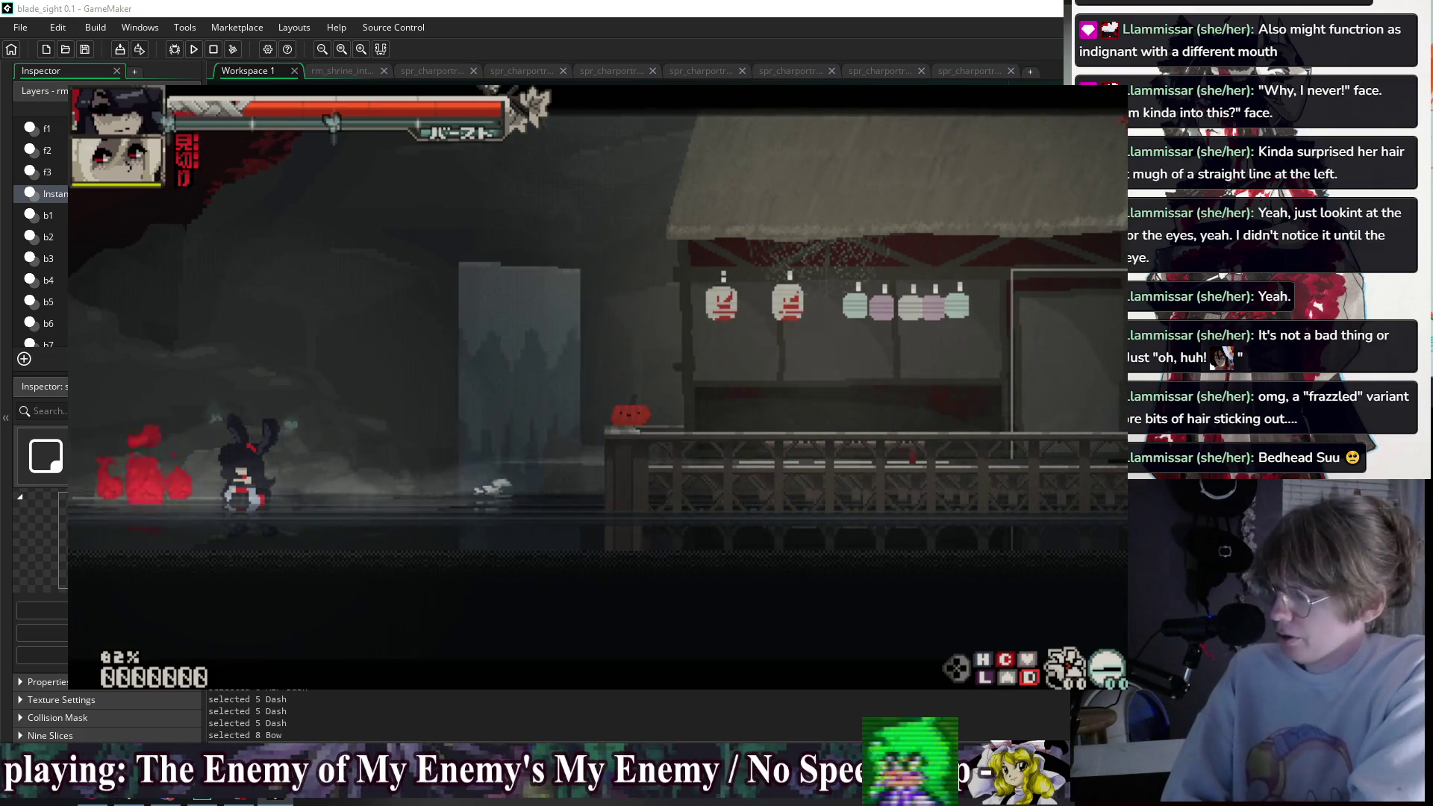
key(c)
key(c)
key(c)
key(c)
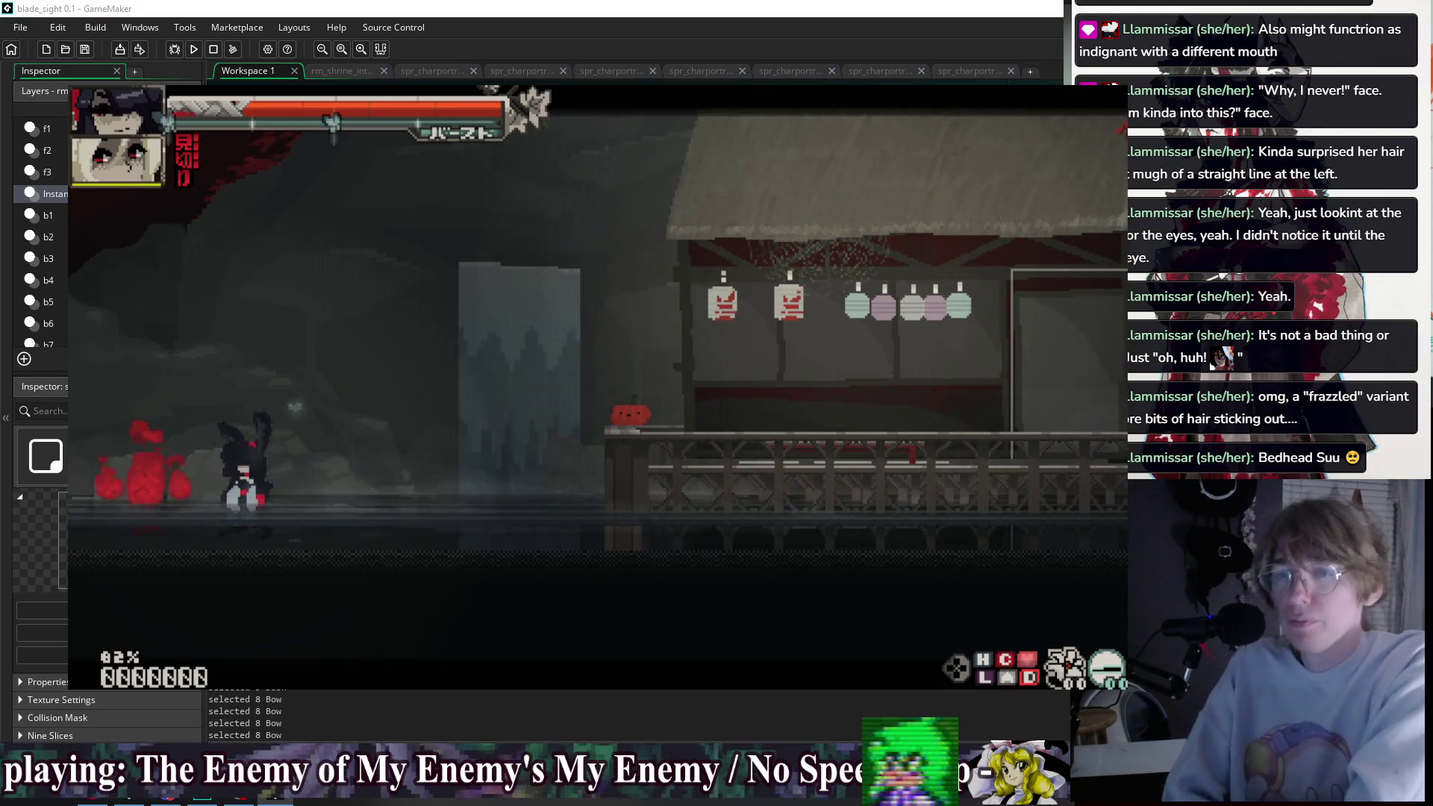
key(space)
key(space)
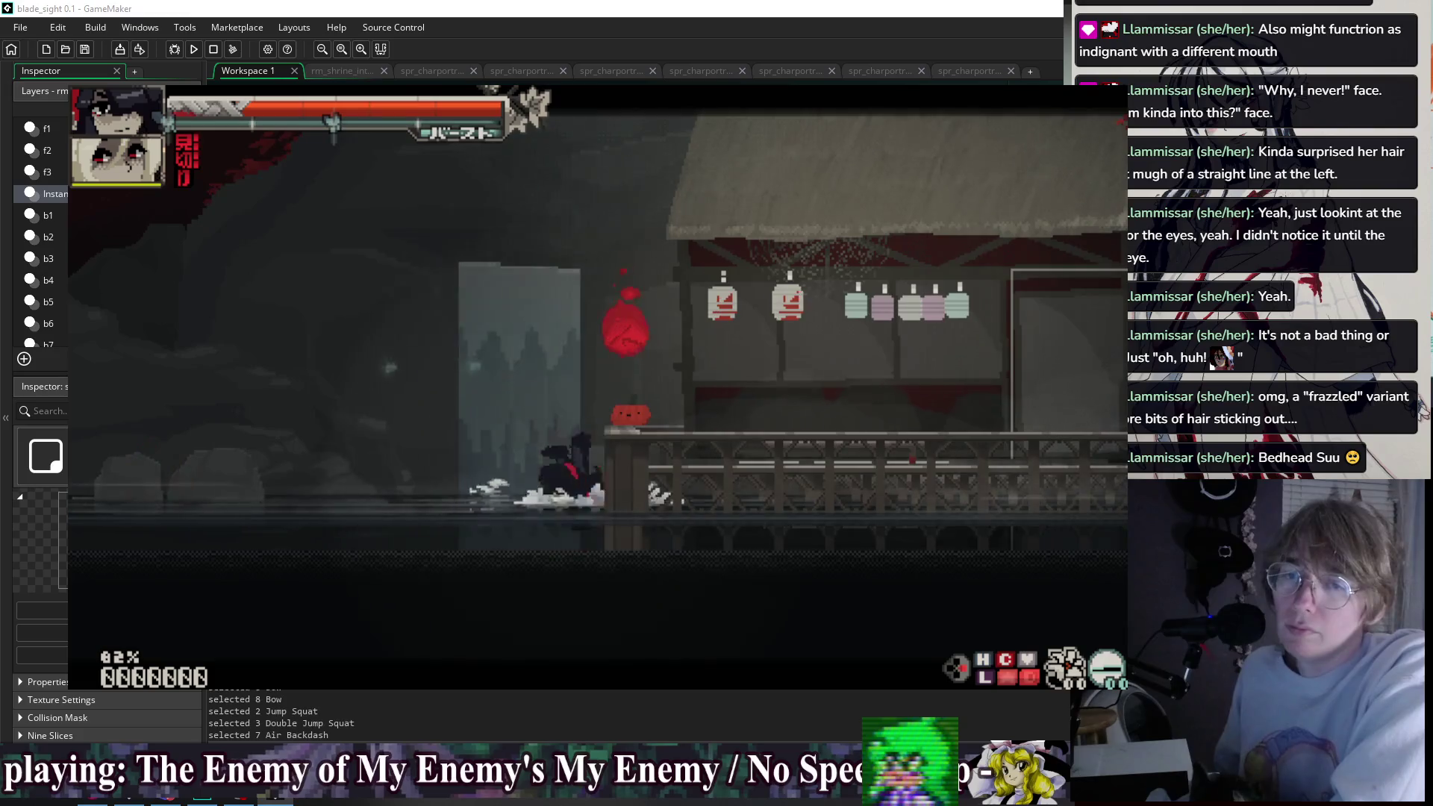
key(shift)
key(space)
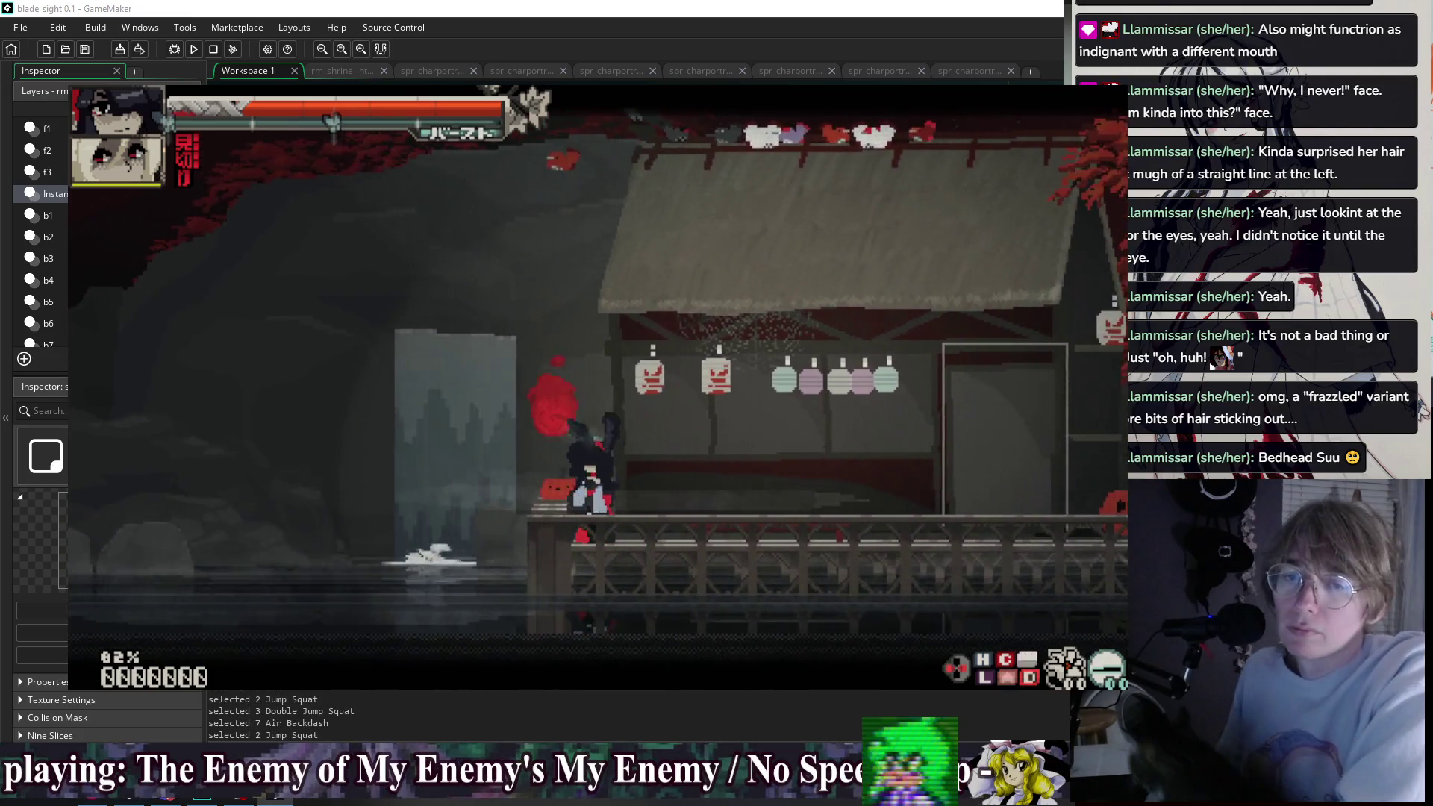
key(c)
key(c)
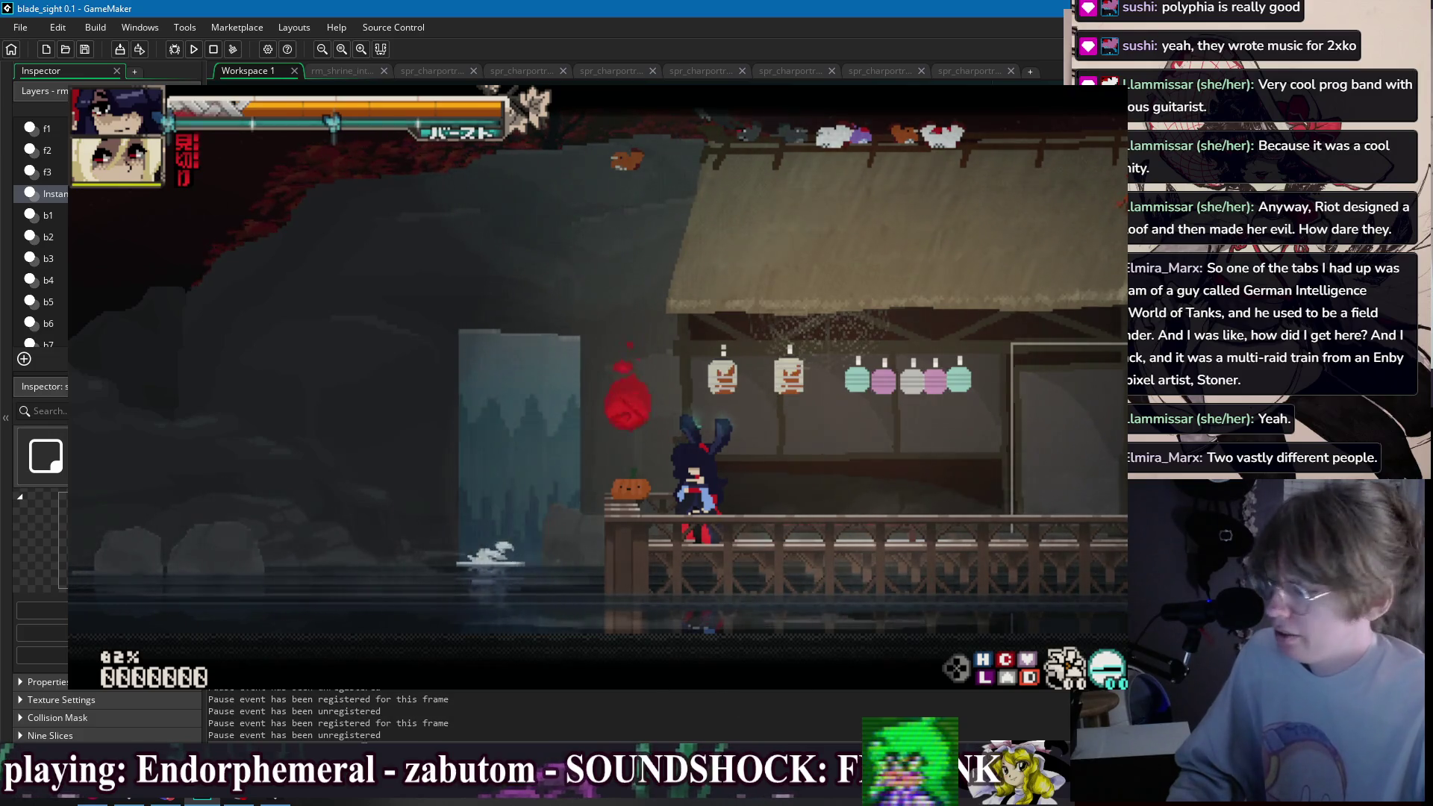
- Stop the running test so the 21-frame portrait sprite window shows again
click(213, 49)
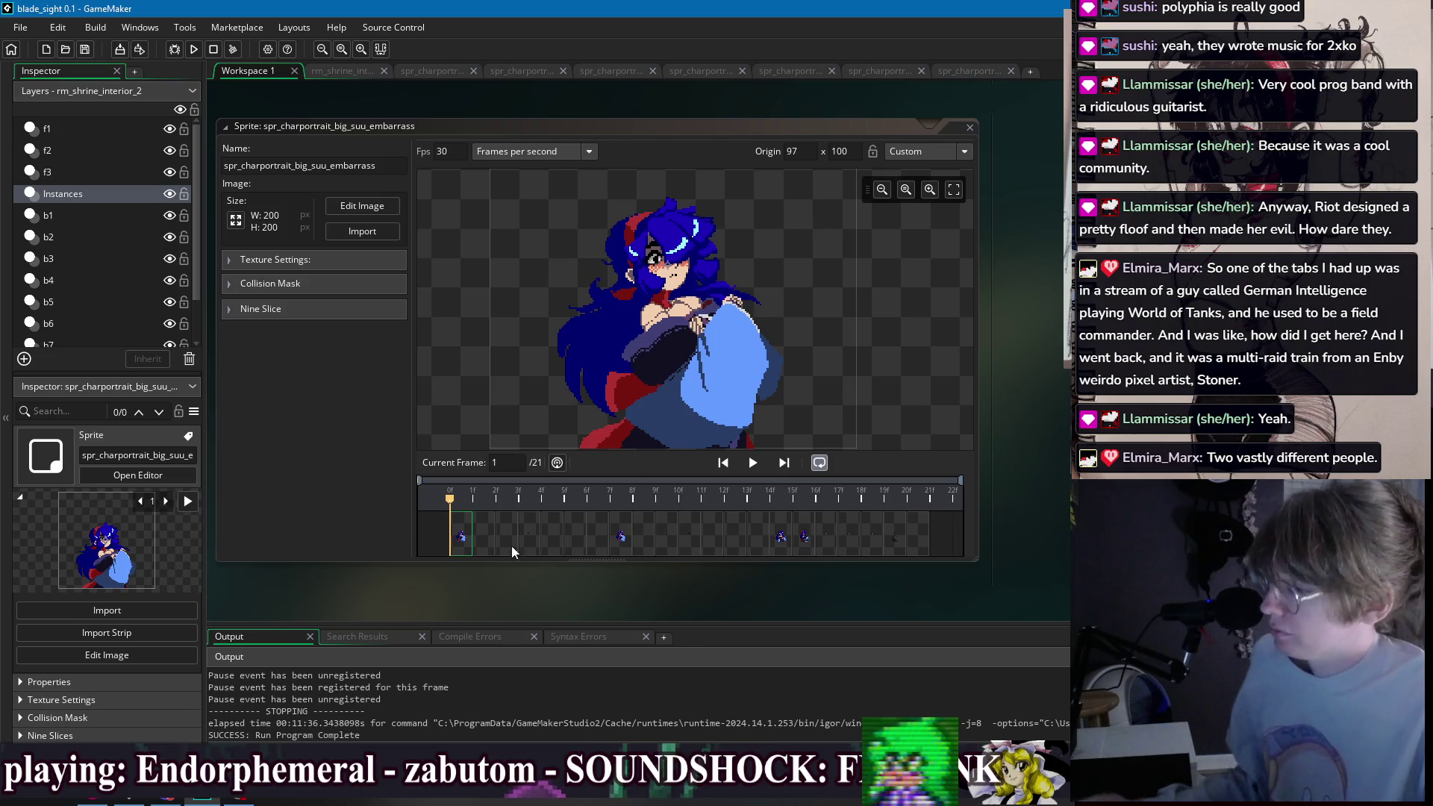
- Open frame 1 for editing and paint navy over the dark outline line
double_click(463, 534)
scroll(604, 430, up, 2)
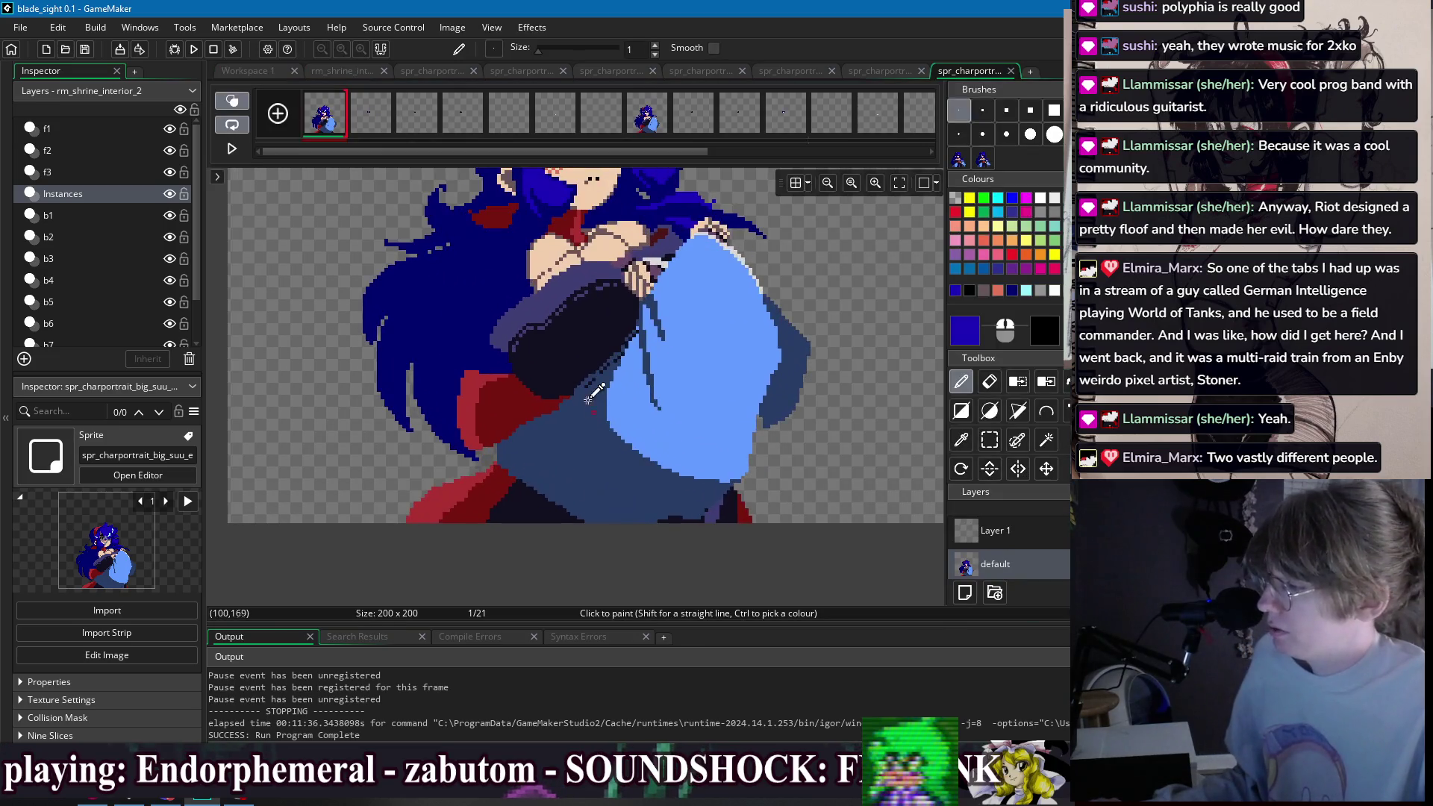
ctrl+click(580, 365)
drag(584, 488, 575, 408)
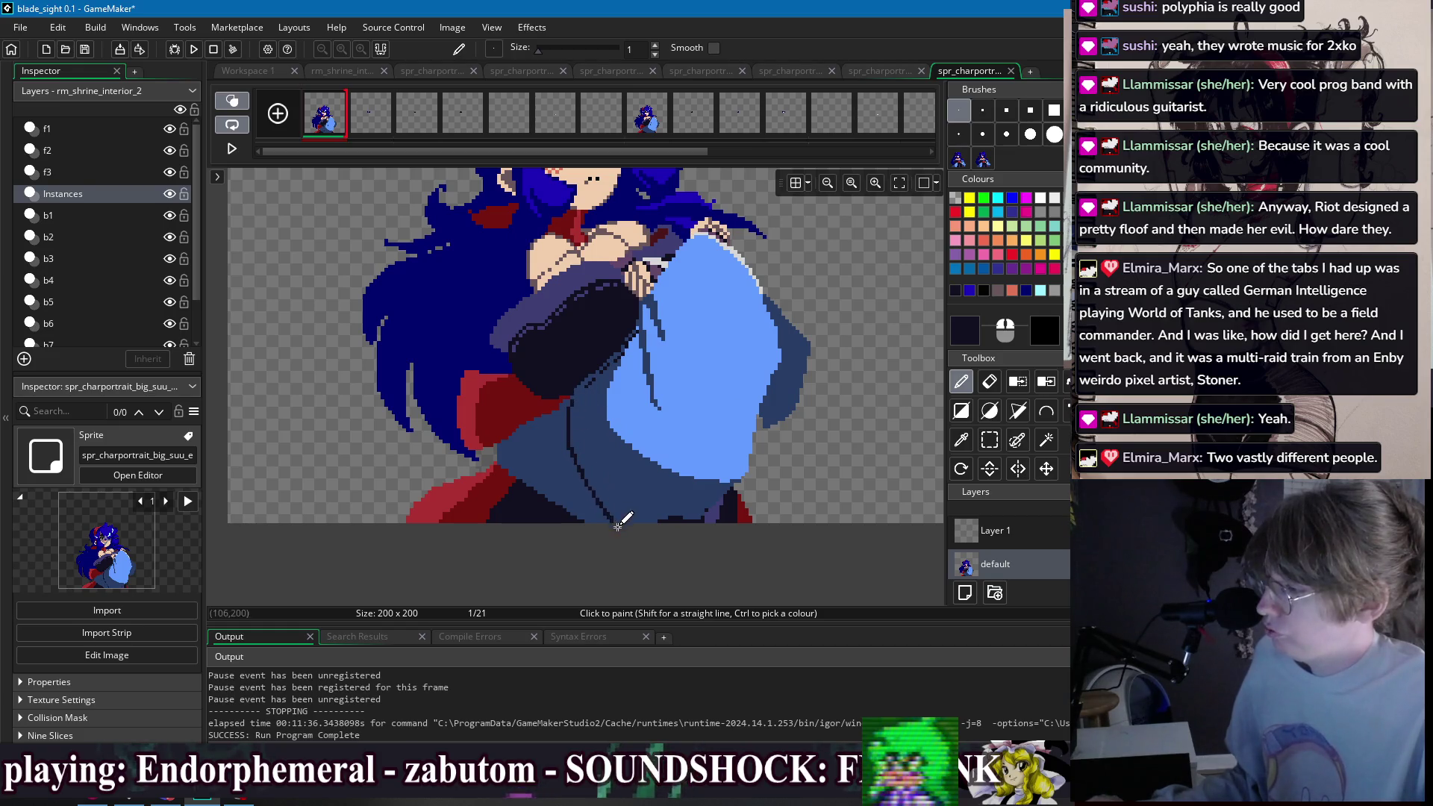
key(f)
click(588, 495)
key(ctrl+z)
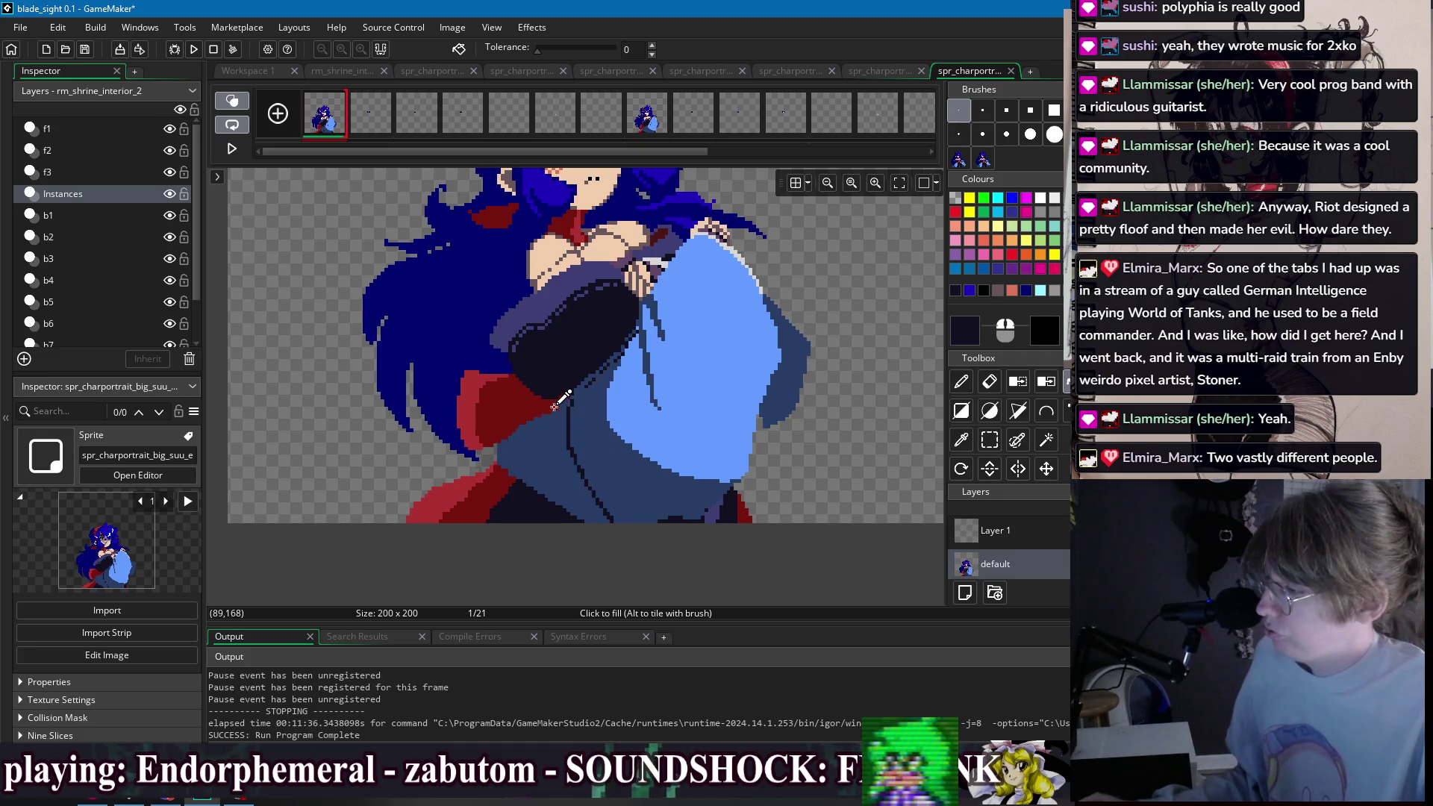
- Erase a thin cut through the navy trousers and delete the navy patches on both sides
ctrl+click(564, 404)
key(e)
drag(565, 404, 558, 471)
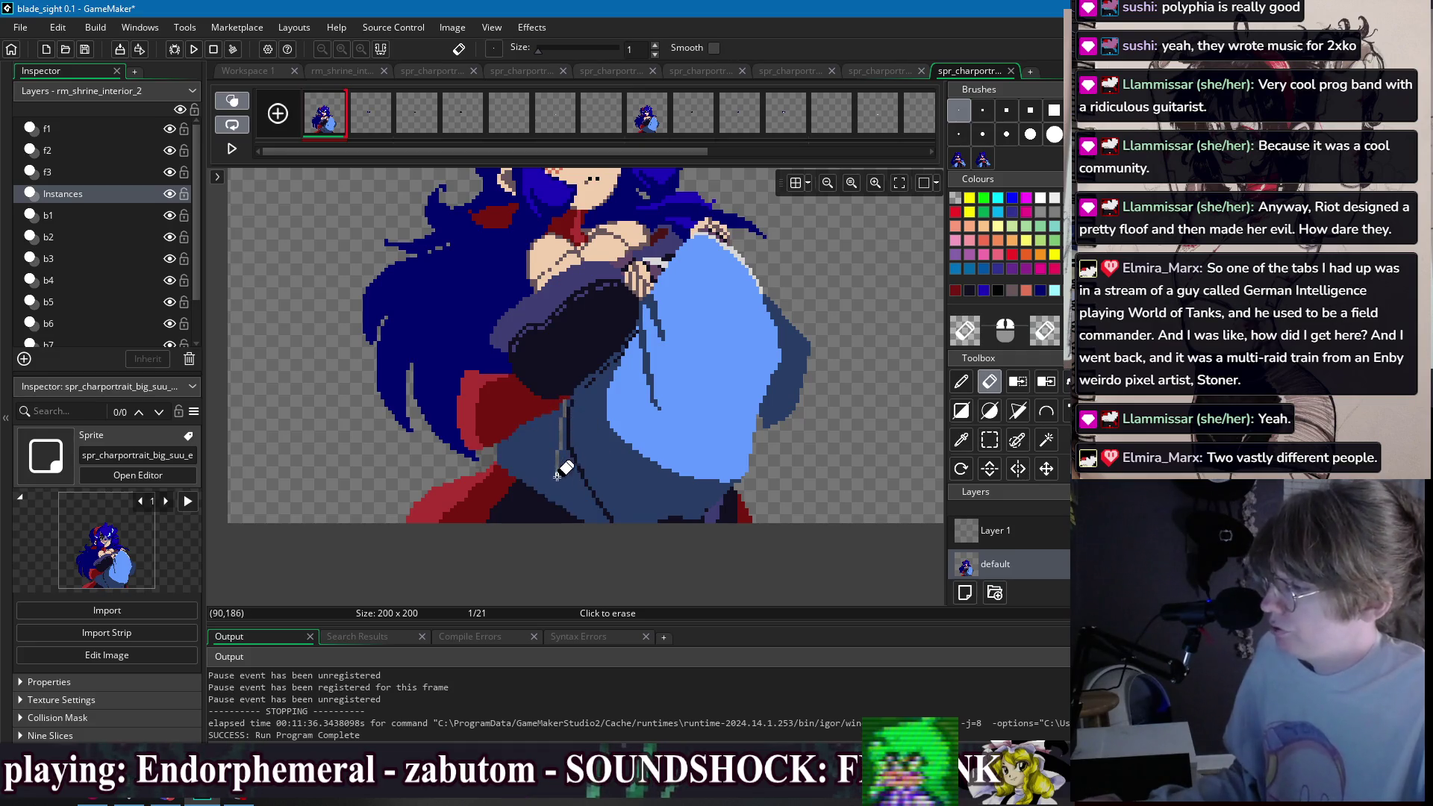
key(w)
click(548, 459)
key(Delete)
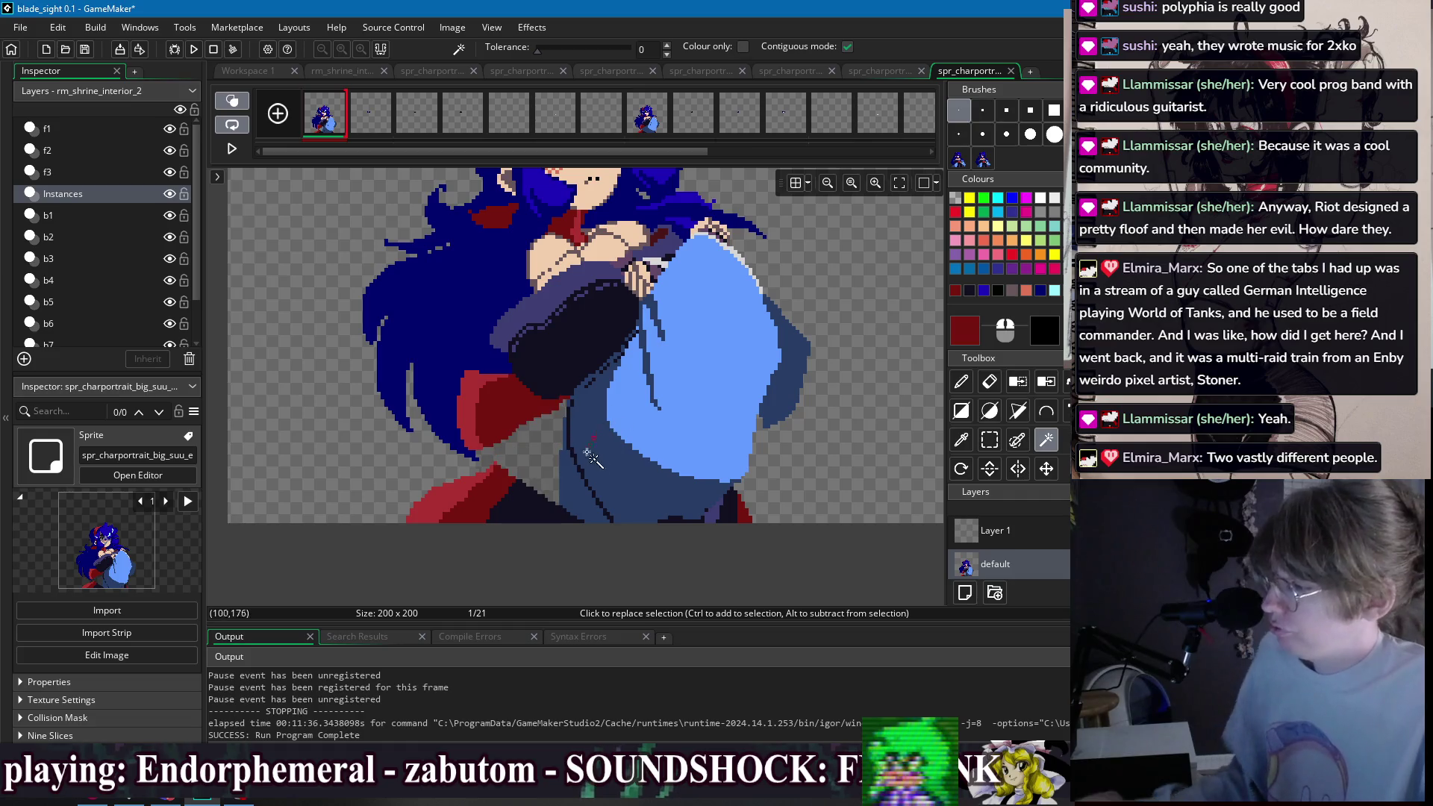
click(590, 477)
key(Delete)
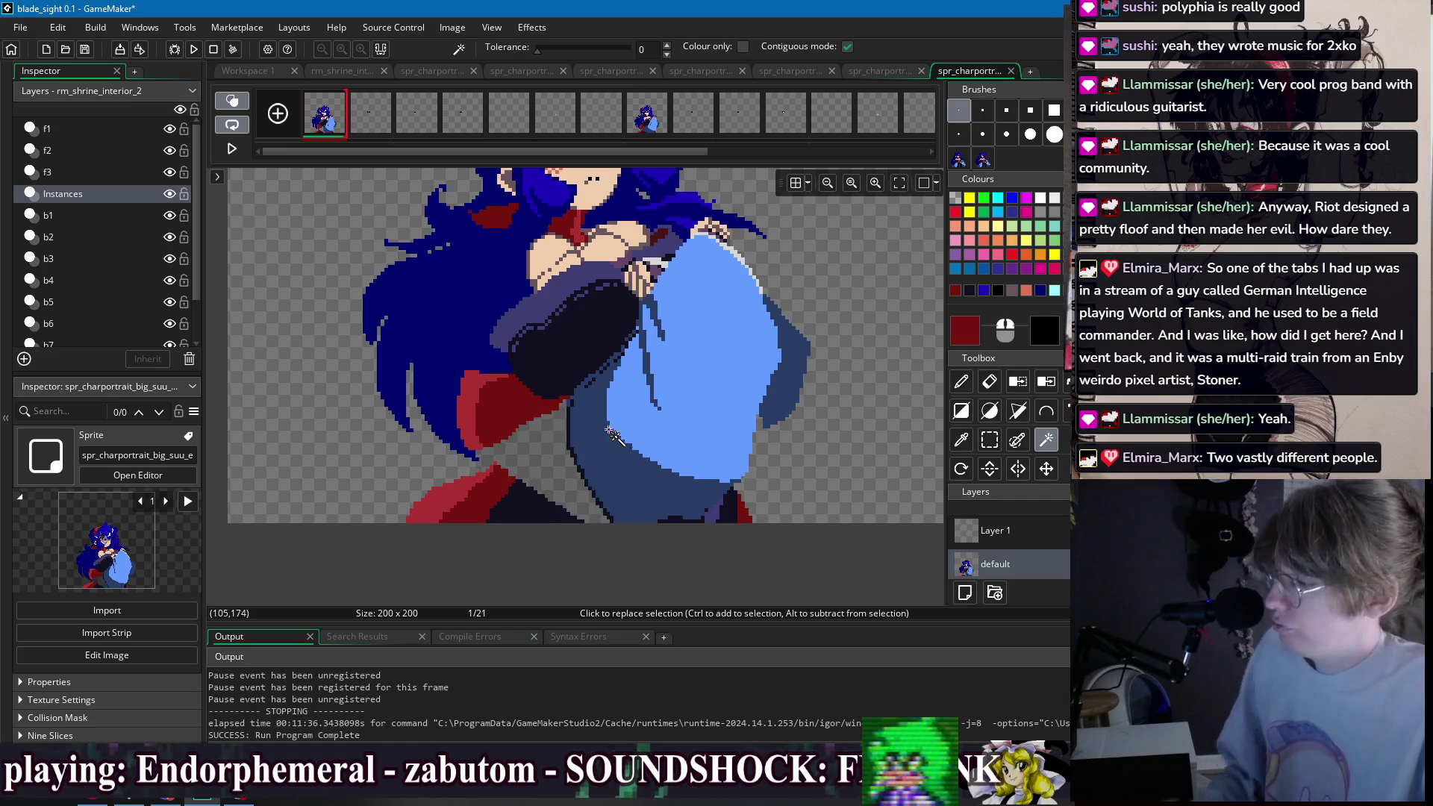
- Fill the enclosed gaps with dark red and near-black navy
key(d)
ctrl+click(585, 485)
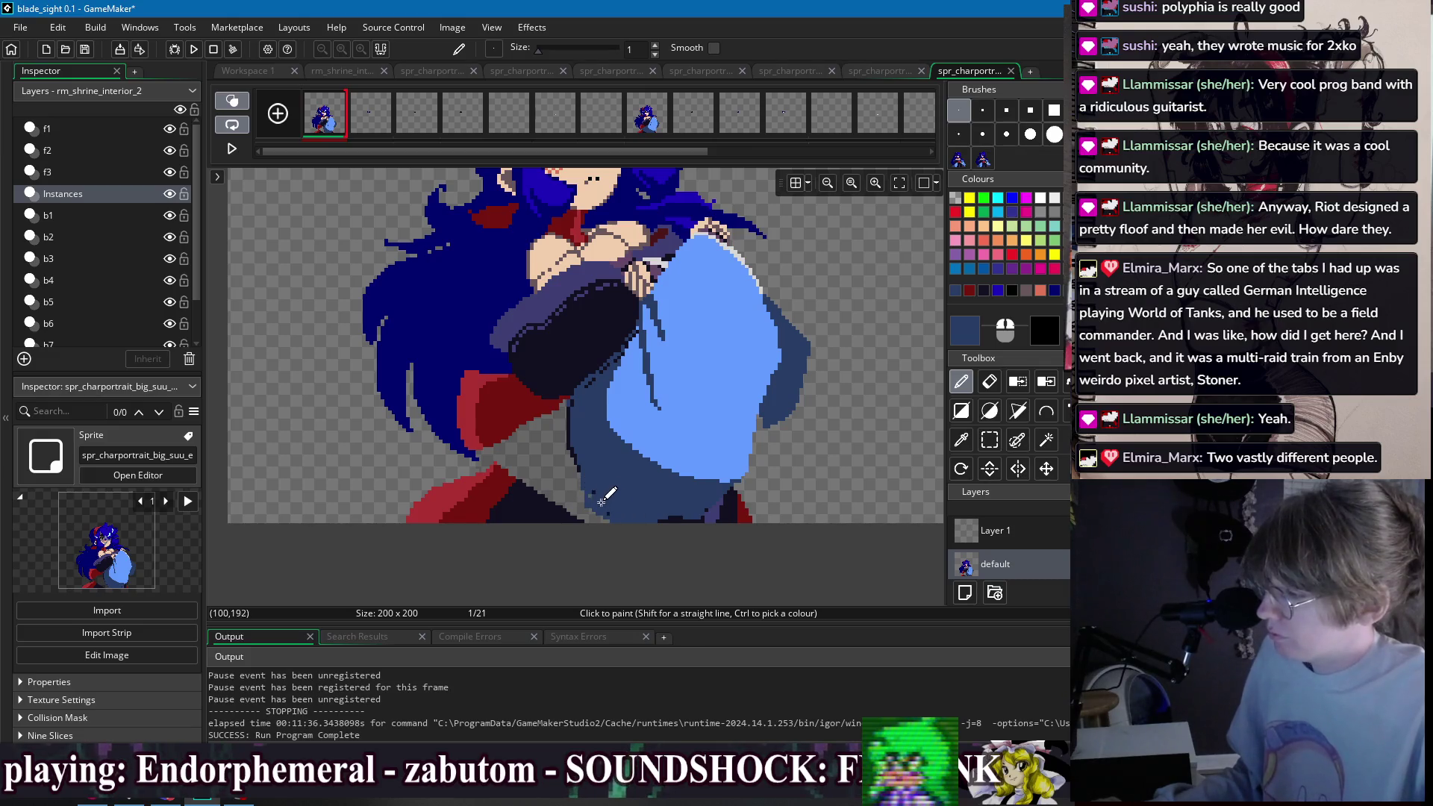
scroll(594, 489, up, 1)
ctrl+click(521, 385)
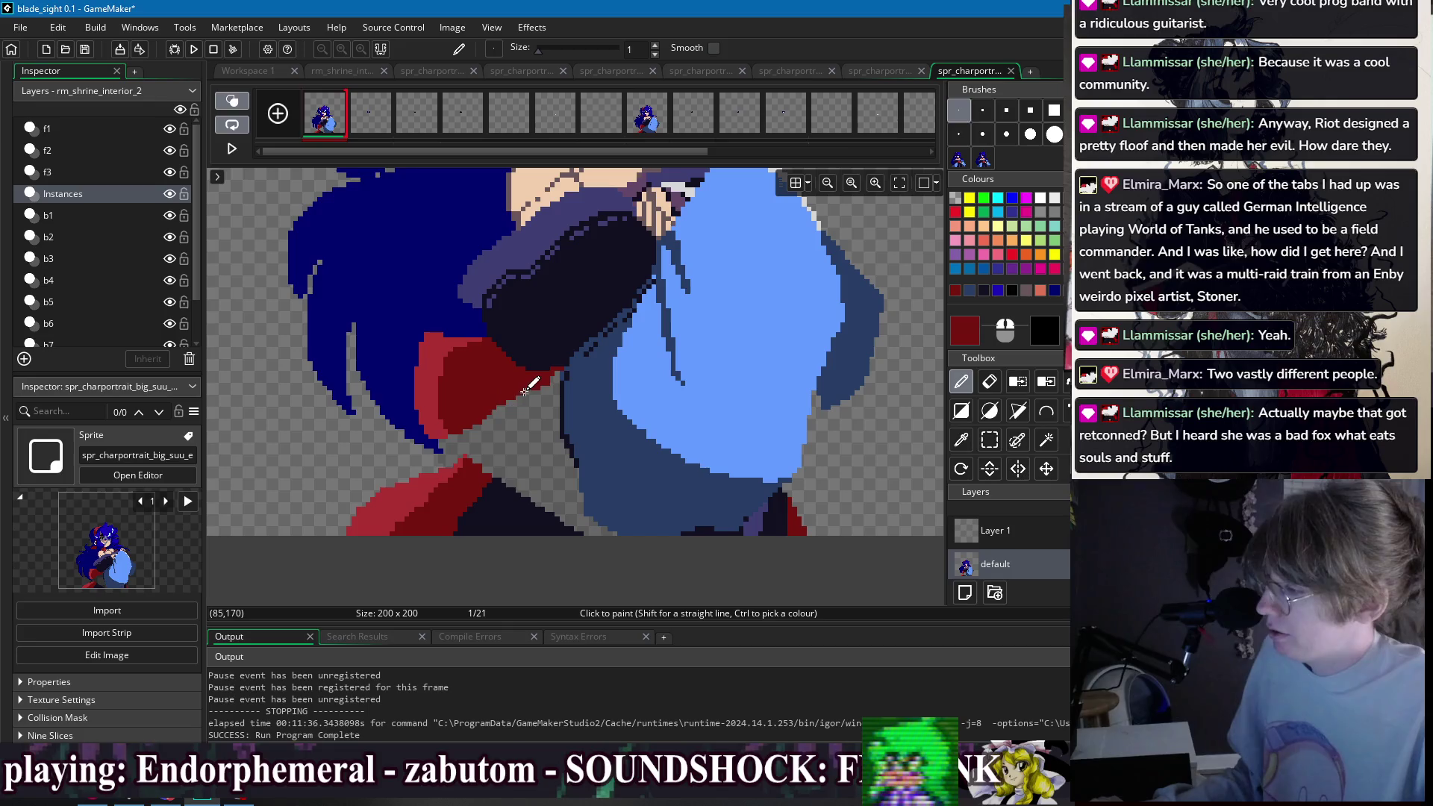
key(ctrl+z)
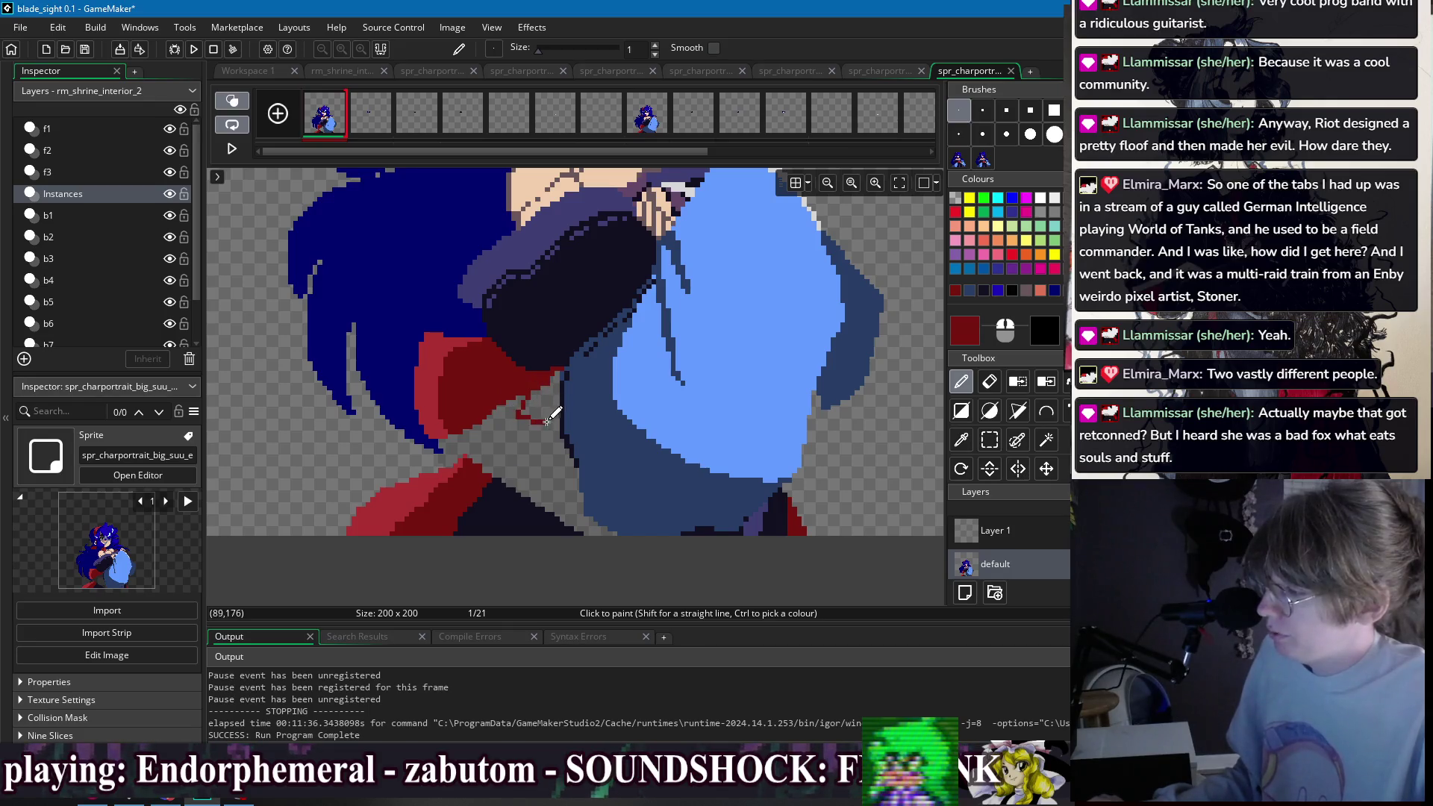
key(f)
click(561, 388)
key(d)
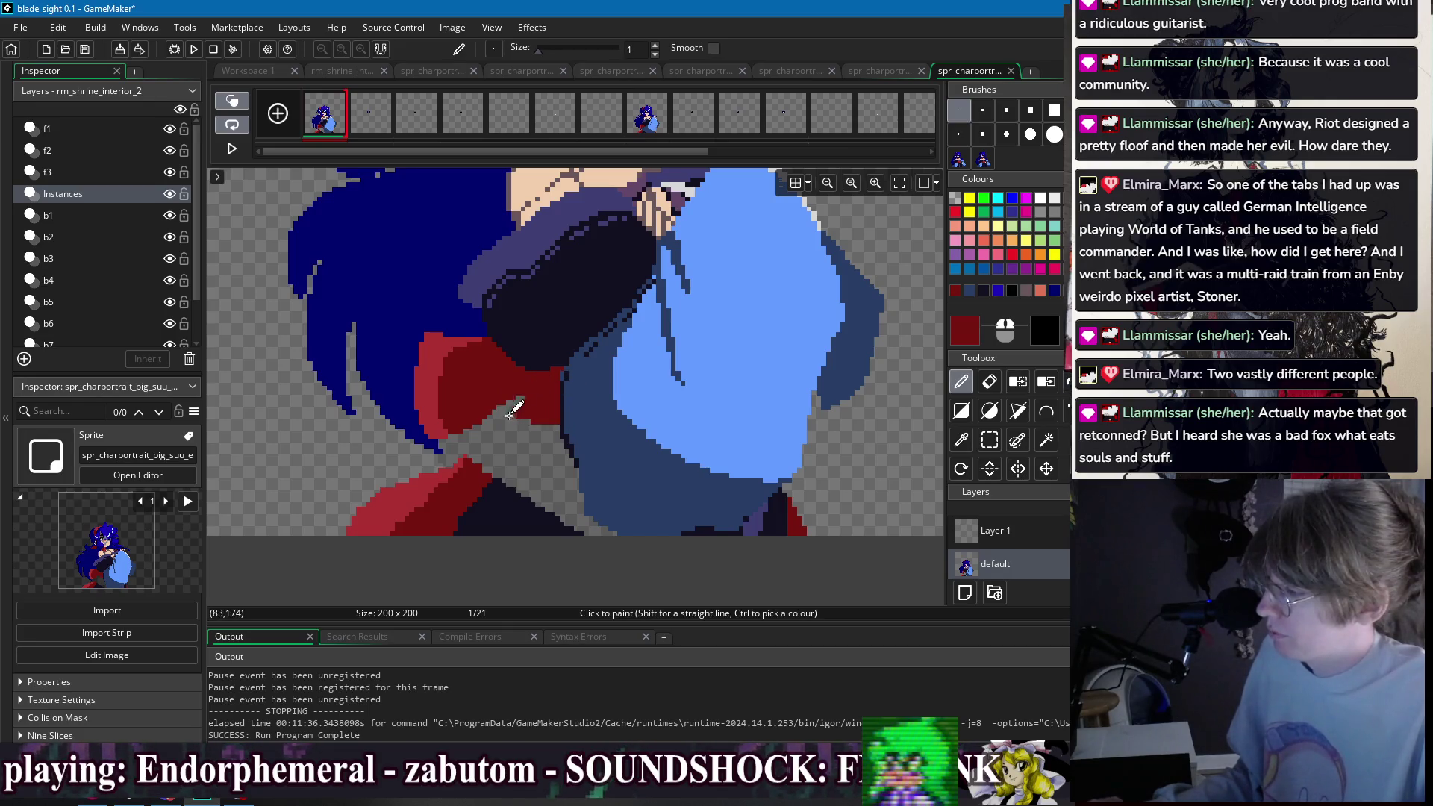
ctrl+click(509, 494)
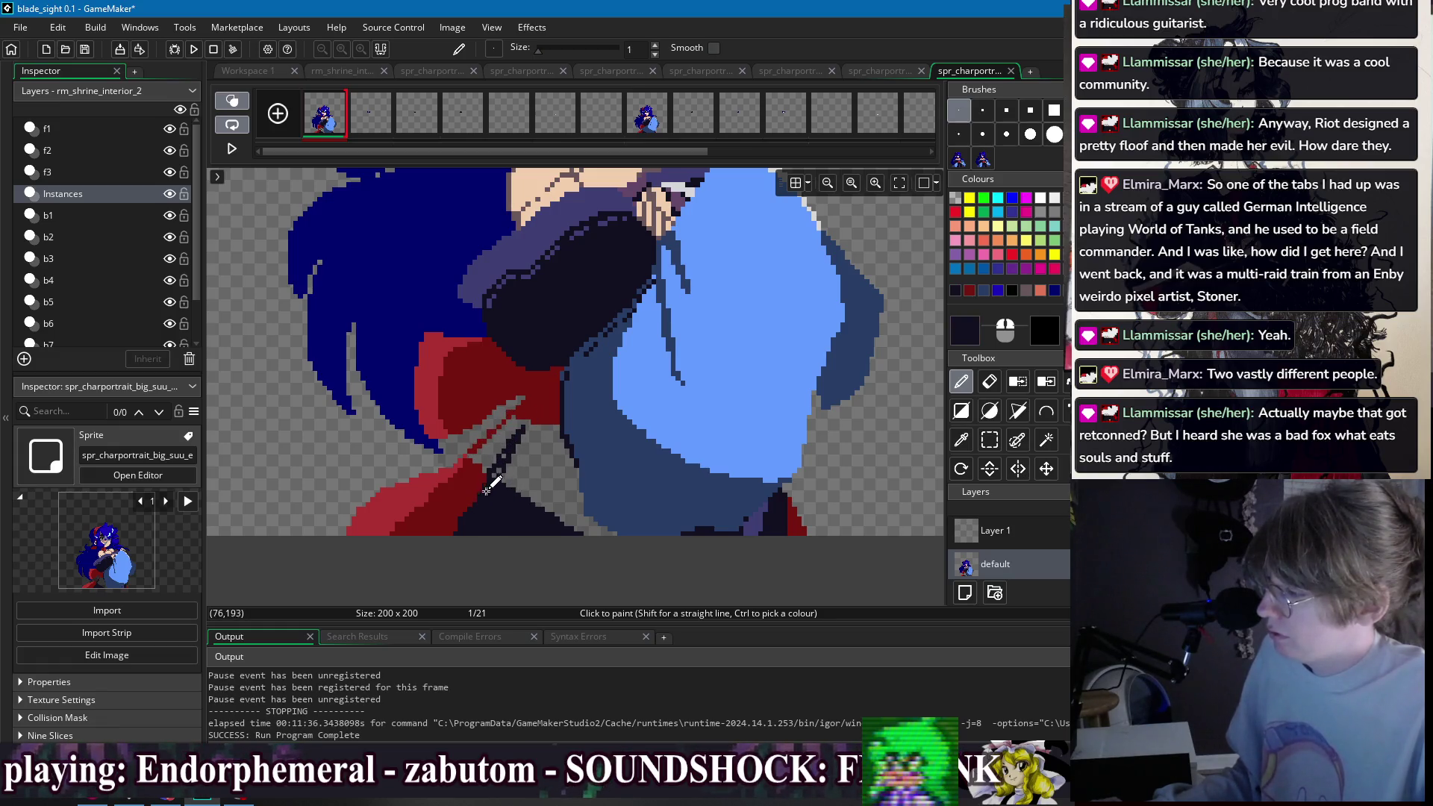
key(f)
click(528, 422)
- Paint bright red along the bow ribbon's grey diagonal edge
scroll(548, 398, down, 3)
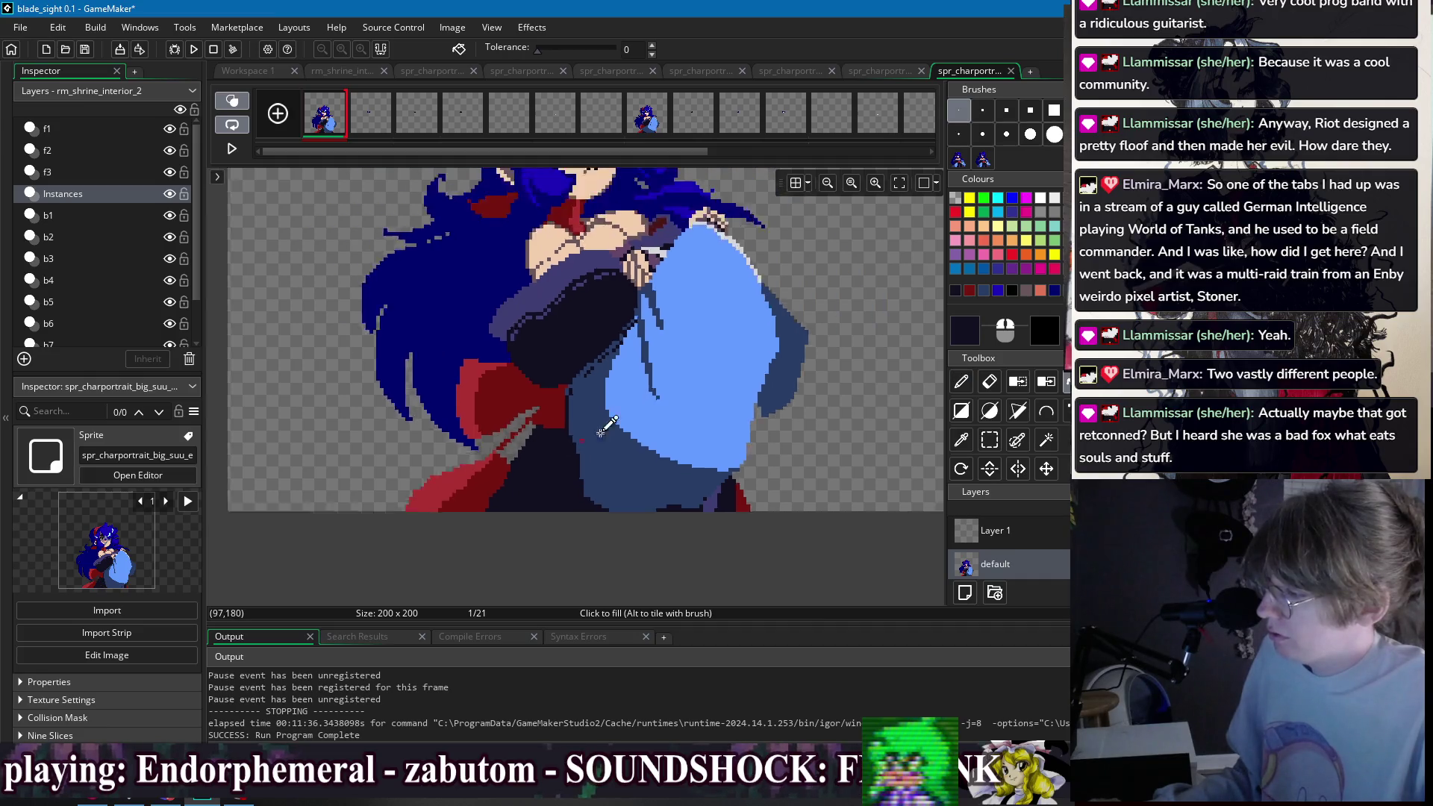
scroll(523, 448, up, 1)
scroll(522, 452, up, 1)
ctrl+click(526, 459)
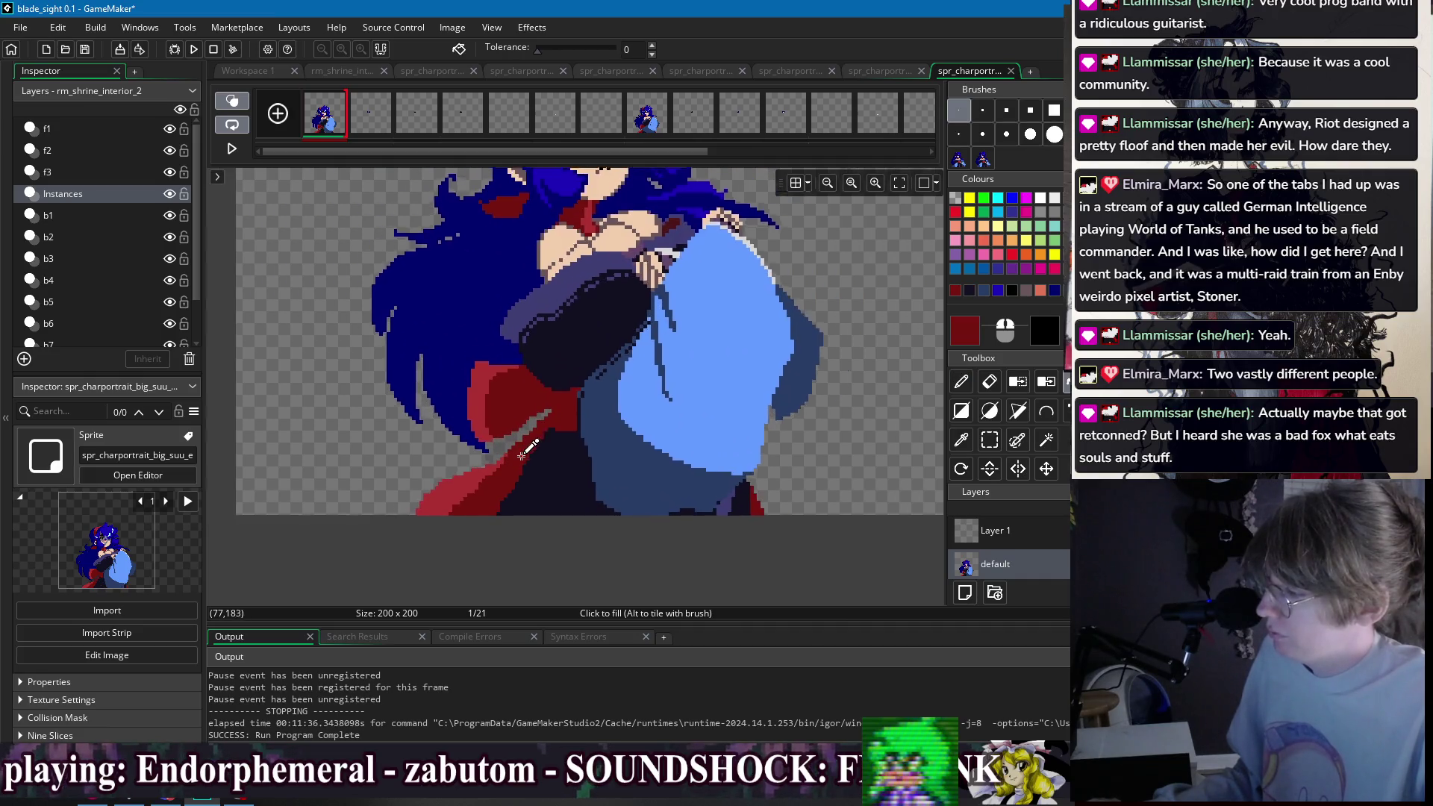
scroll(508, 466, up, 1)
ctrl+click(421, 513)
key(d)
scroll(394, 542, down, 1)
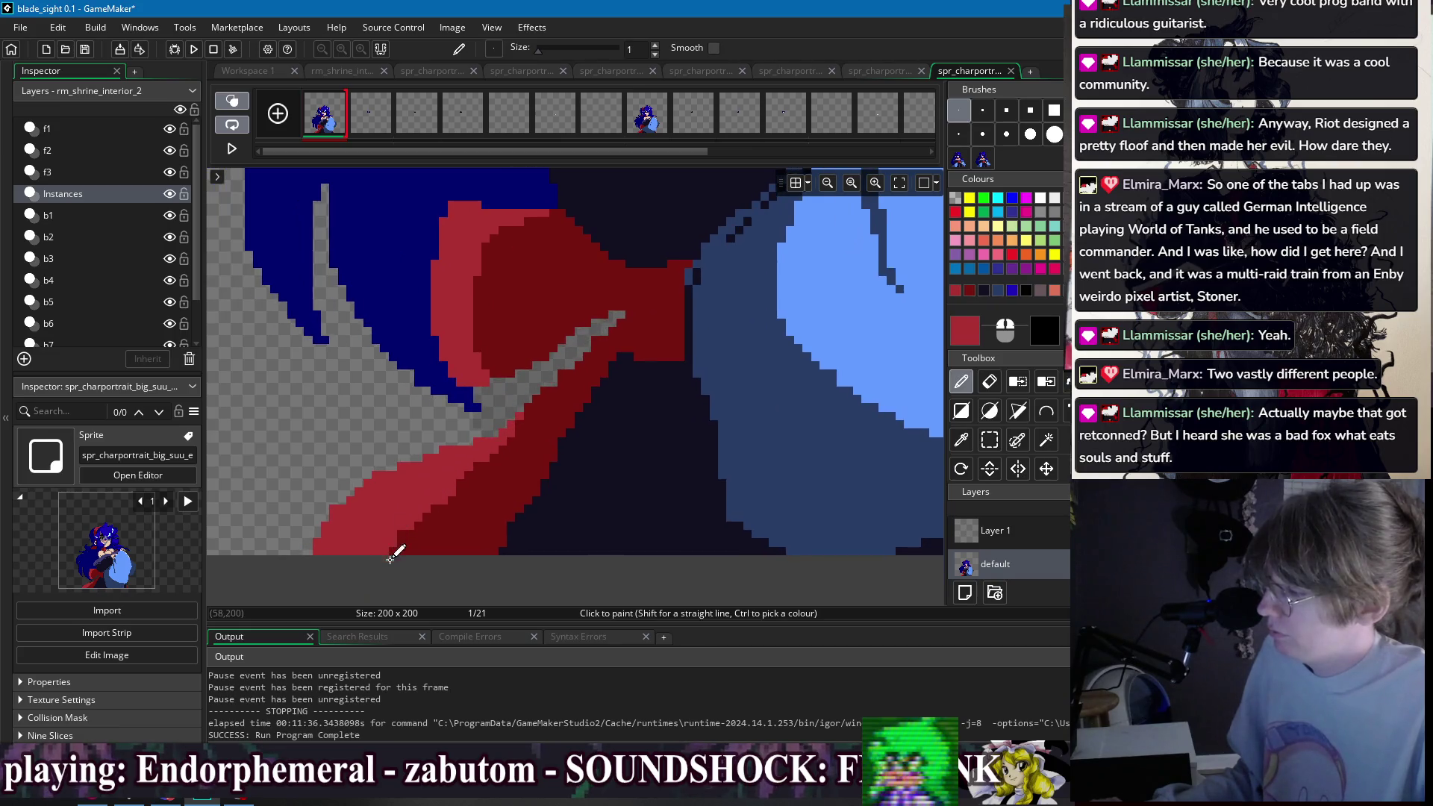
drag(497, 453, 610, 334)
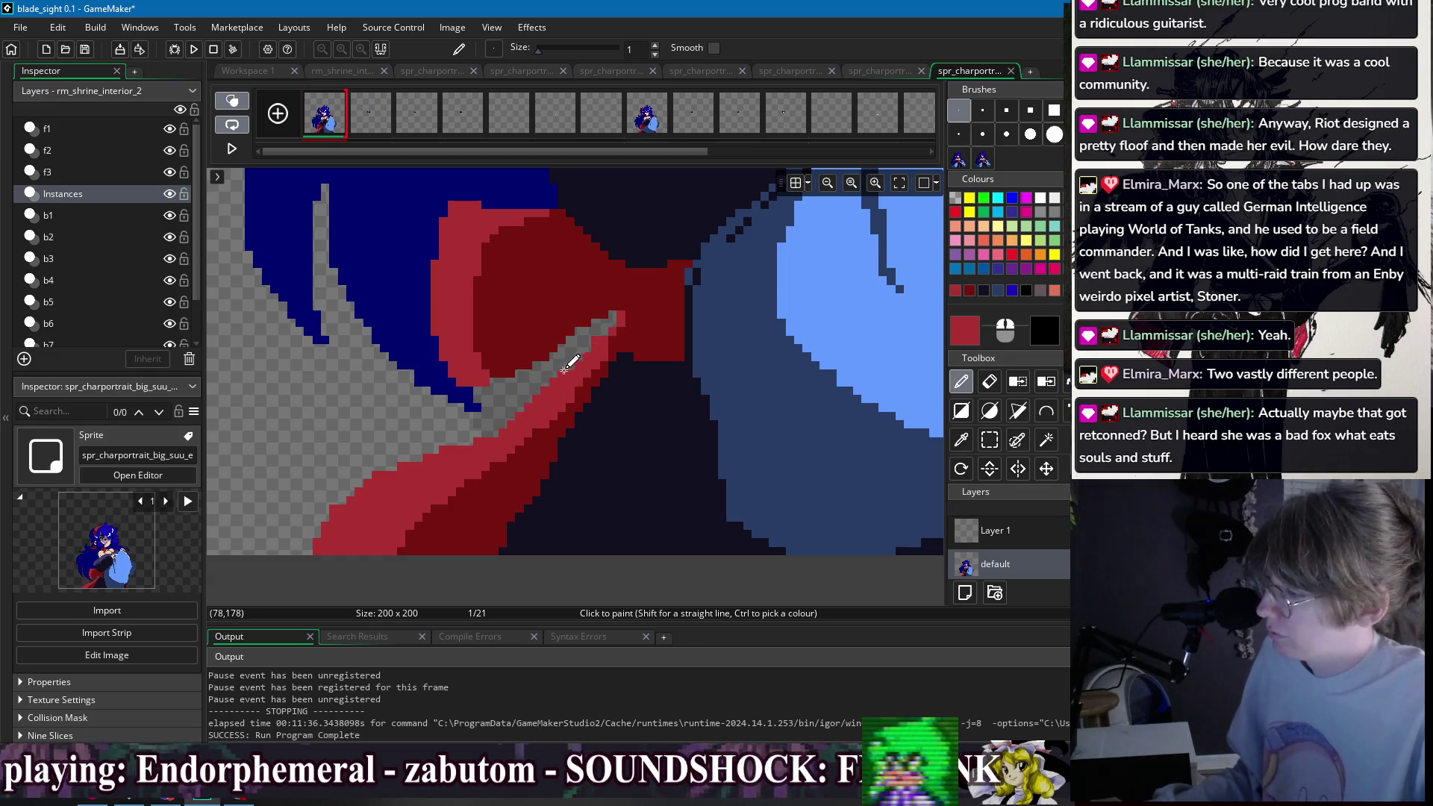
drag(564, 363, 513, 415)
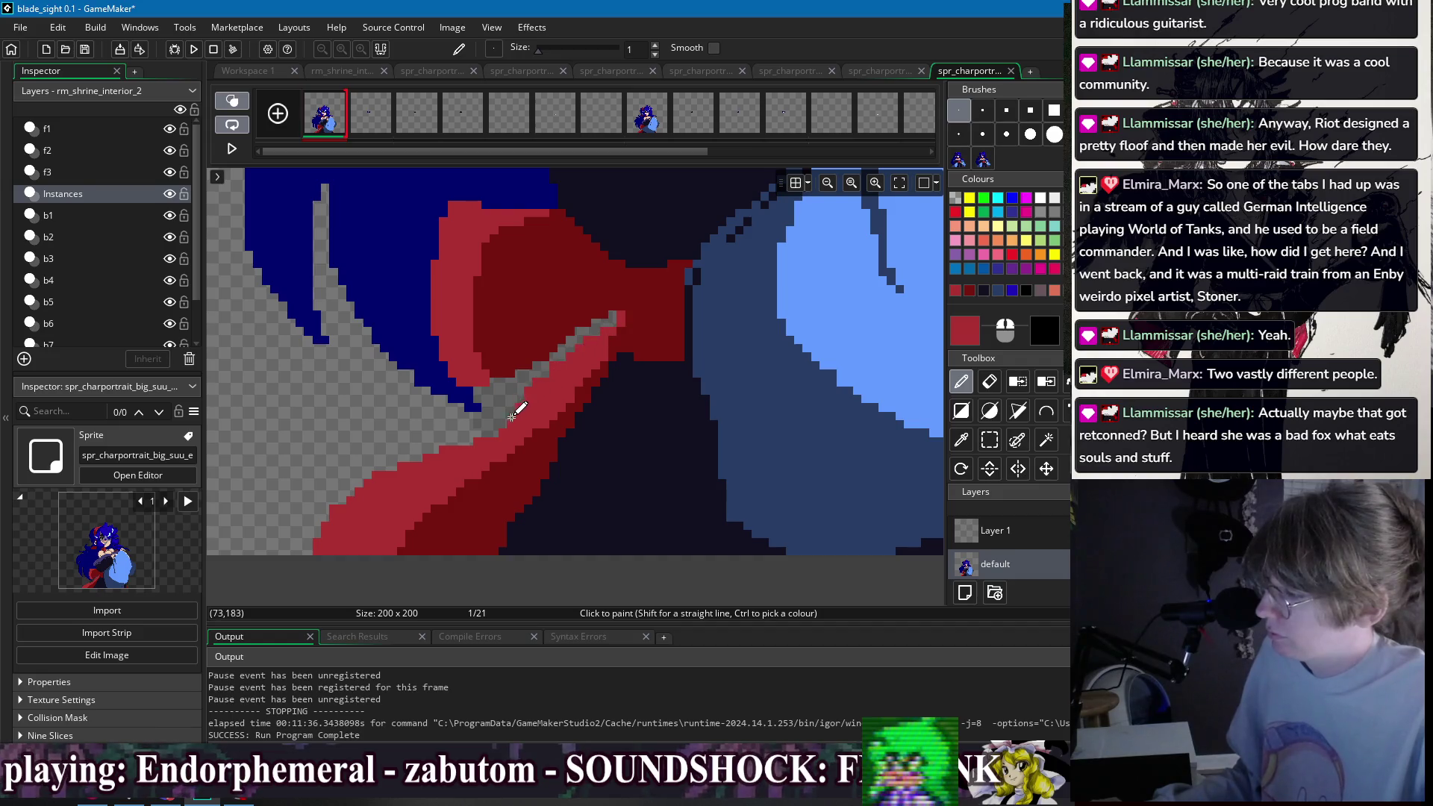
- Sample darker red, navy and muted purple, then check frame 15 and return to frame 1
ctrl+click(496, 476)
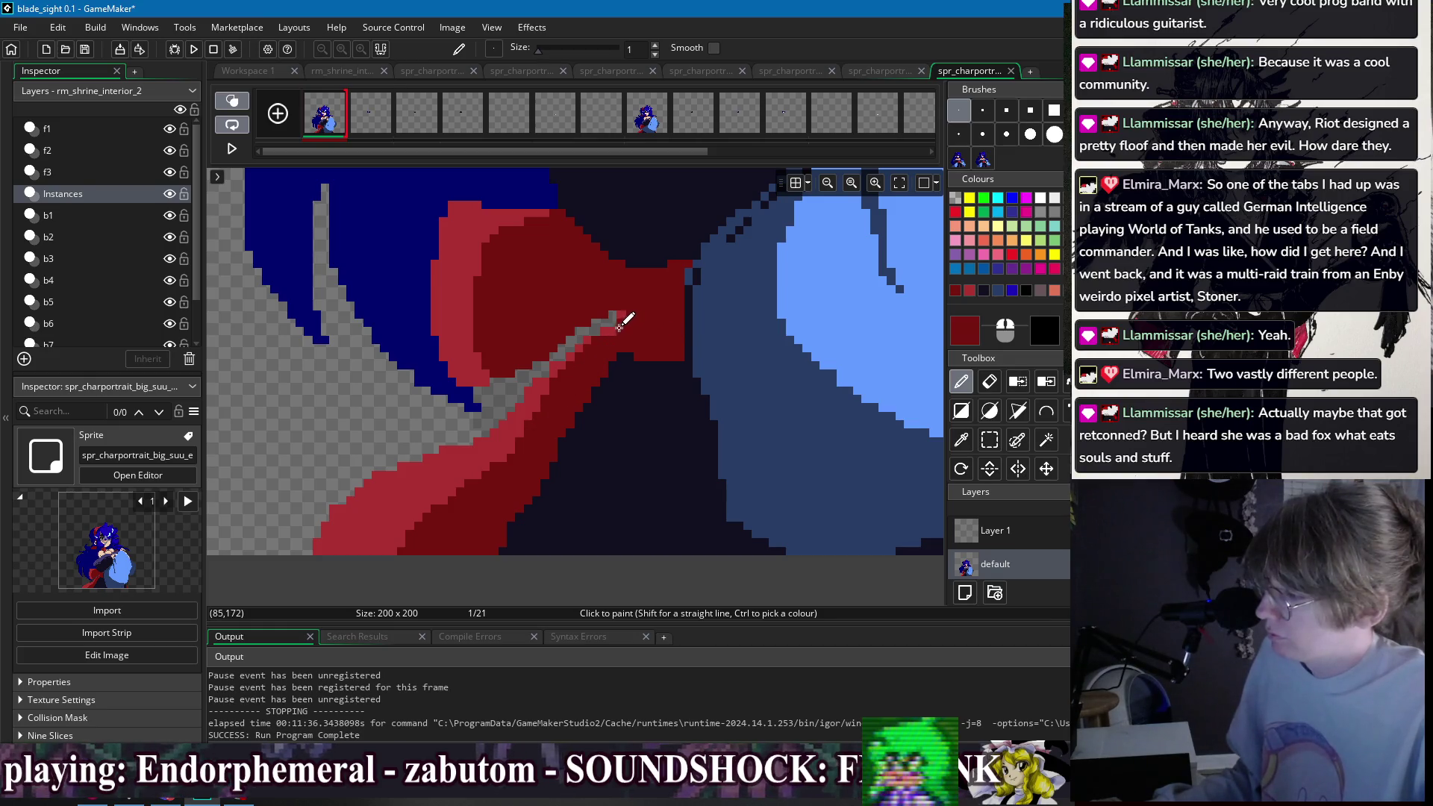
scroll(649, 321, down, 3)
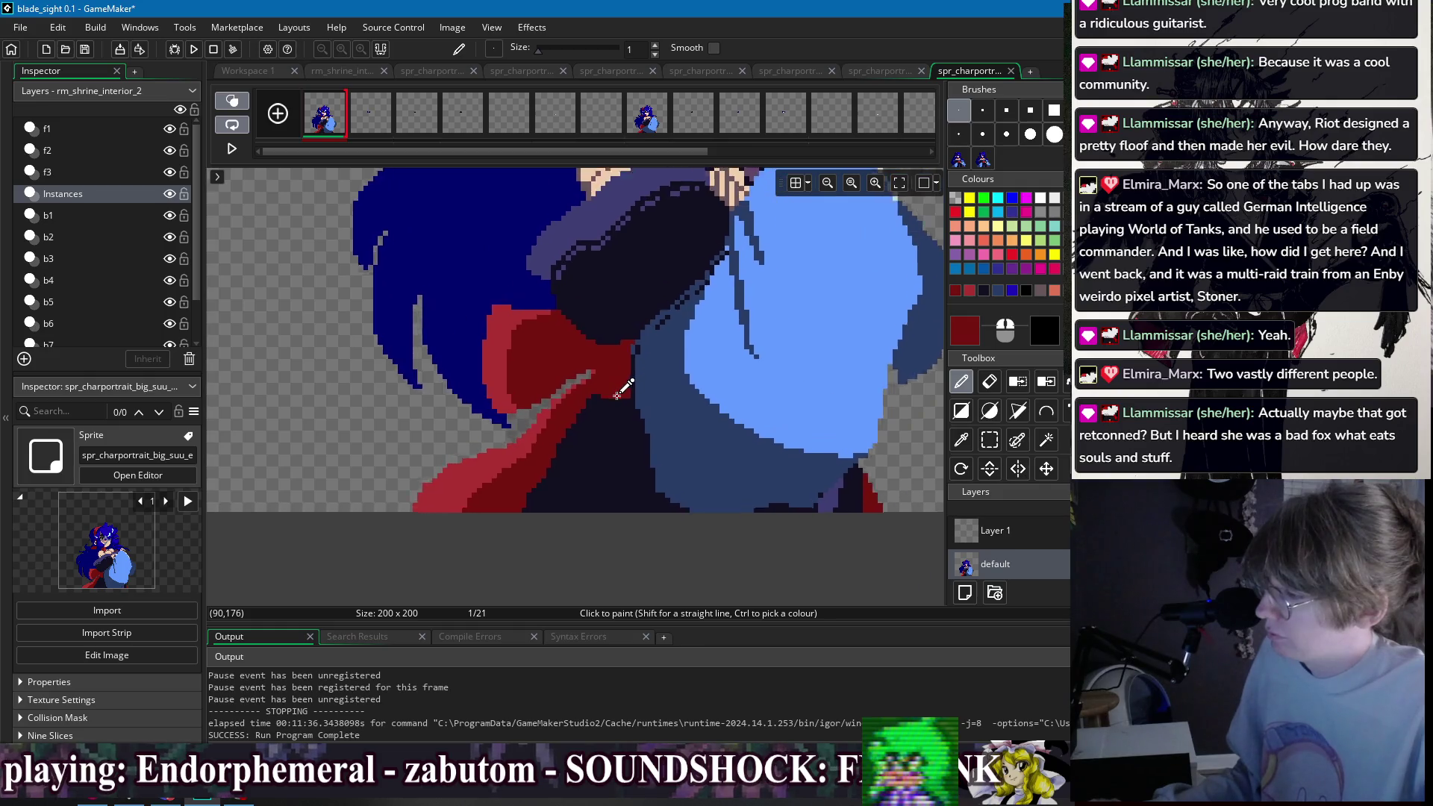
scroll(612, 388, up, 3)
ctrl+click(597, 415)
scroll(660, 325, down, 2)
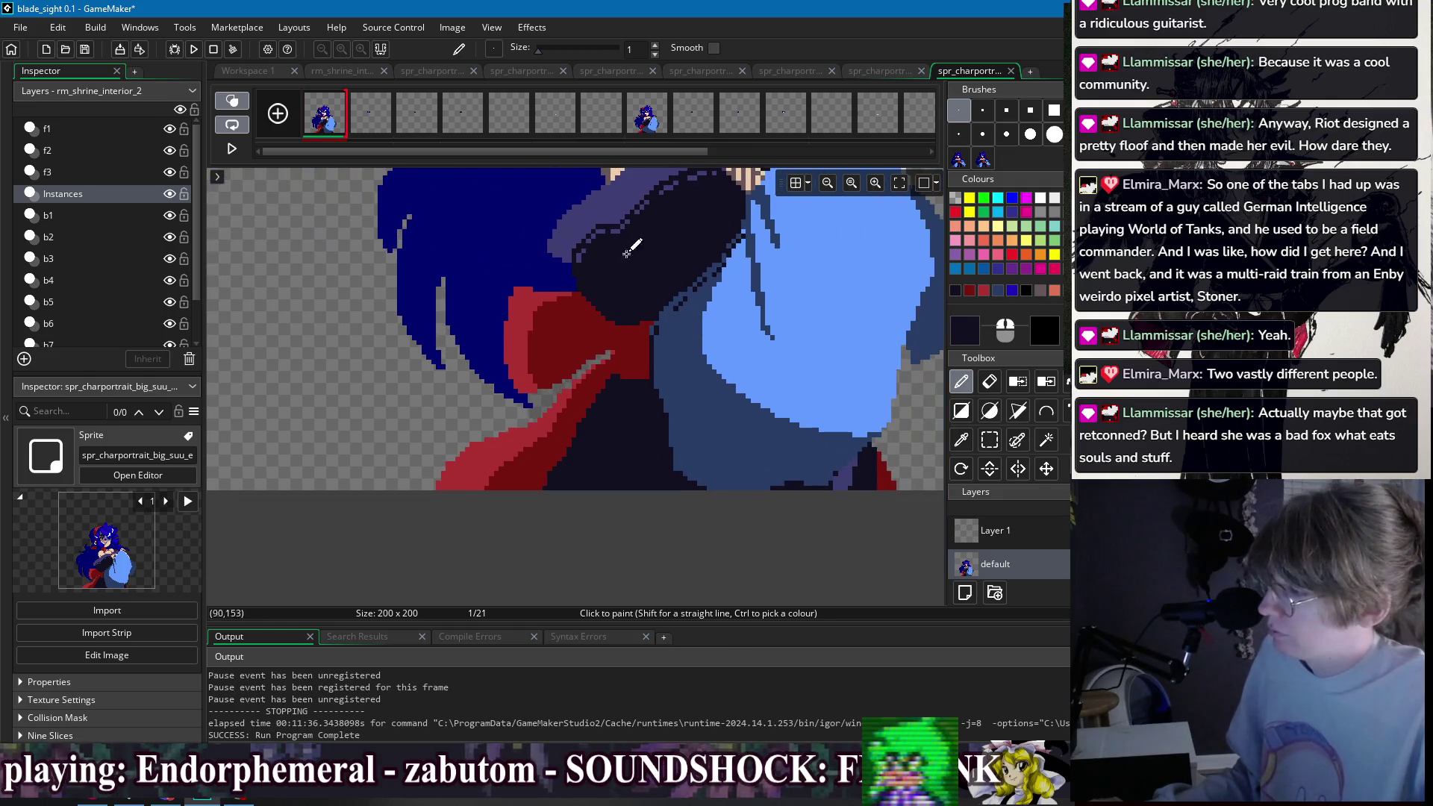
ctrl+click(627, 198)
scroll(497, 433, up, 1)
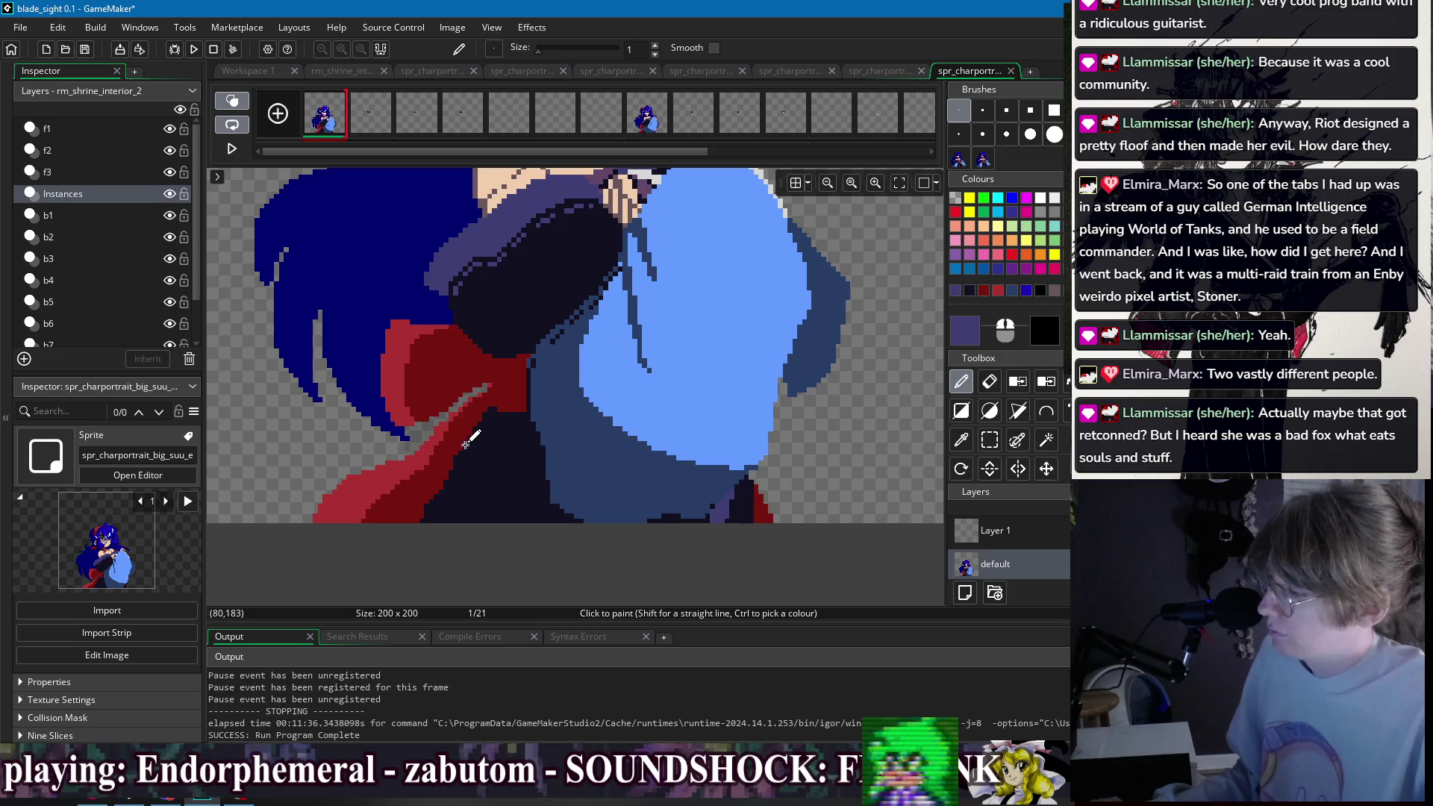
scroll(540, 466, up, 2)
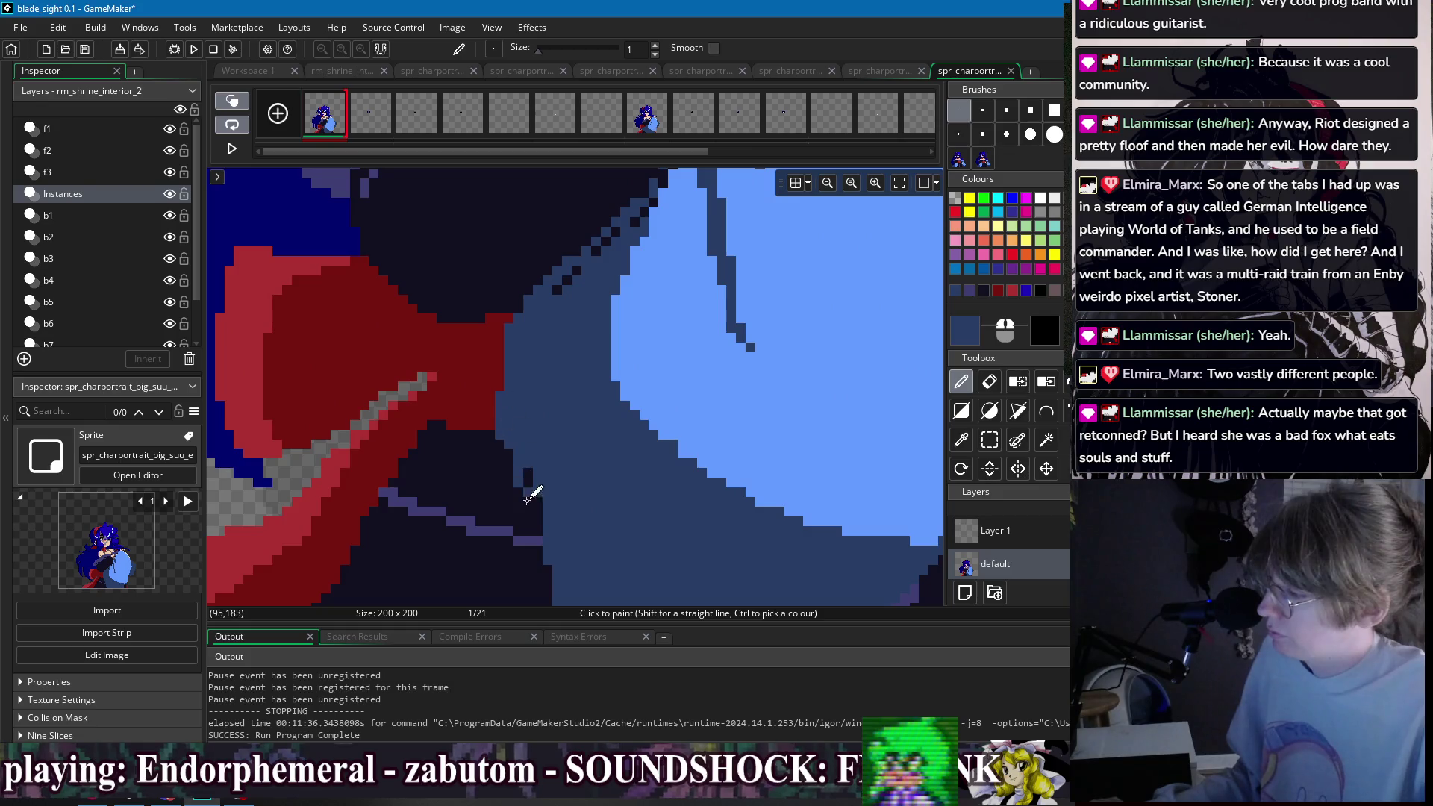
scroll(536, 494, down, 2)
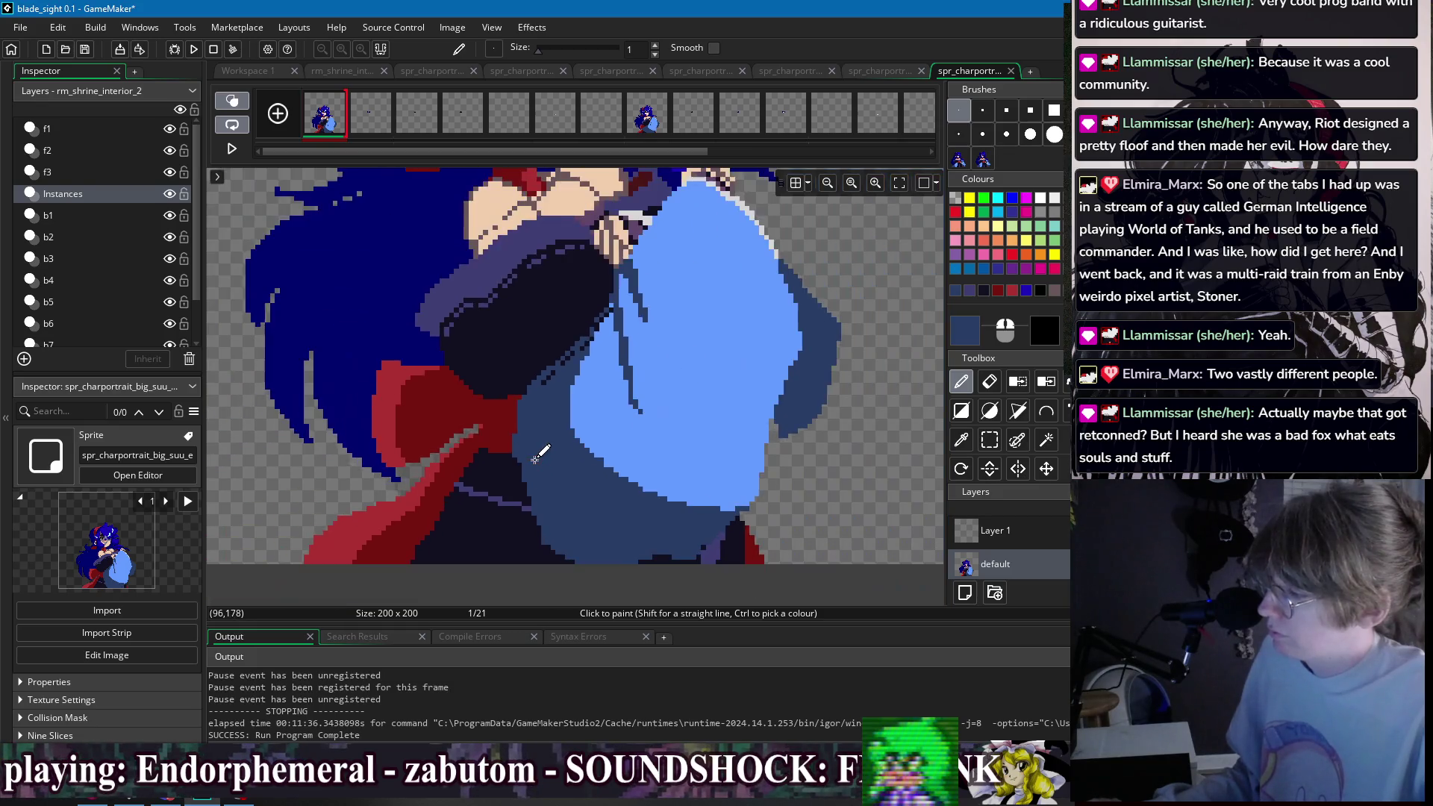
scroll(616, 451, down, 2)
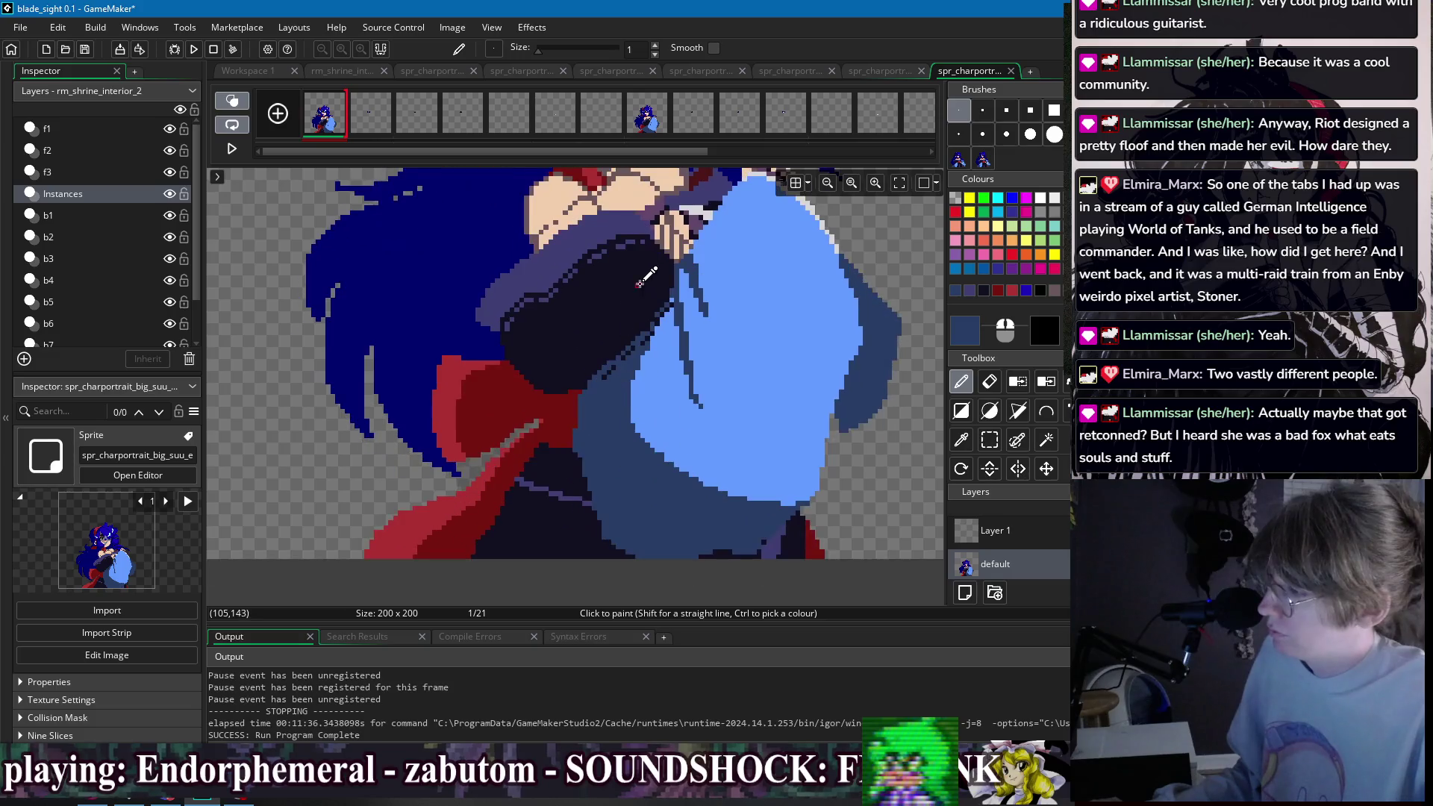
mouse_move(686, 153)
mouse_down()
mouse_move(772, 153)
mouse_move(606, 153)
mouse_up()
click(838, 128)
click(325, 120)
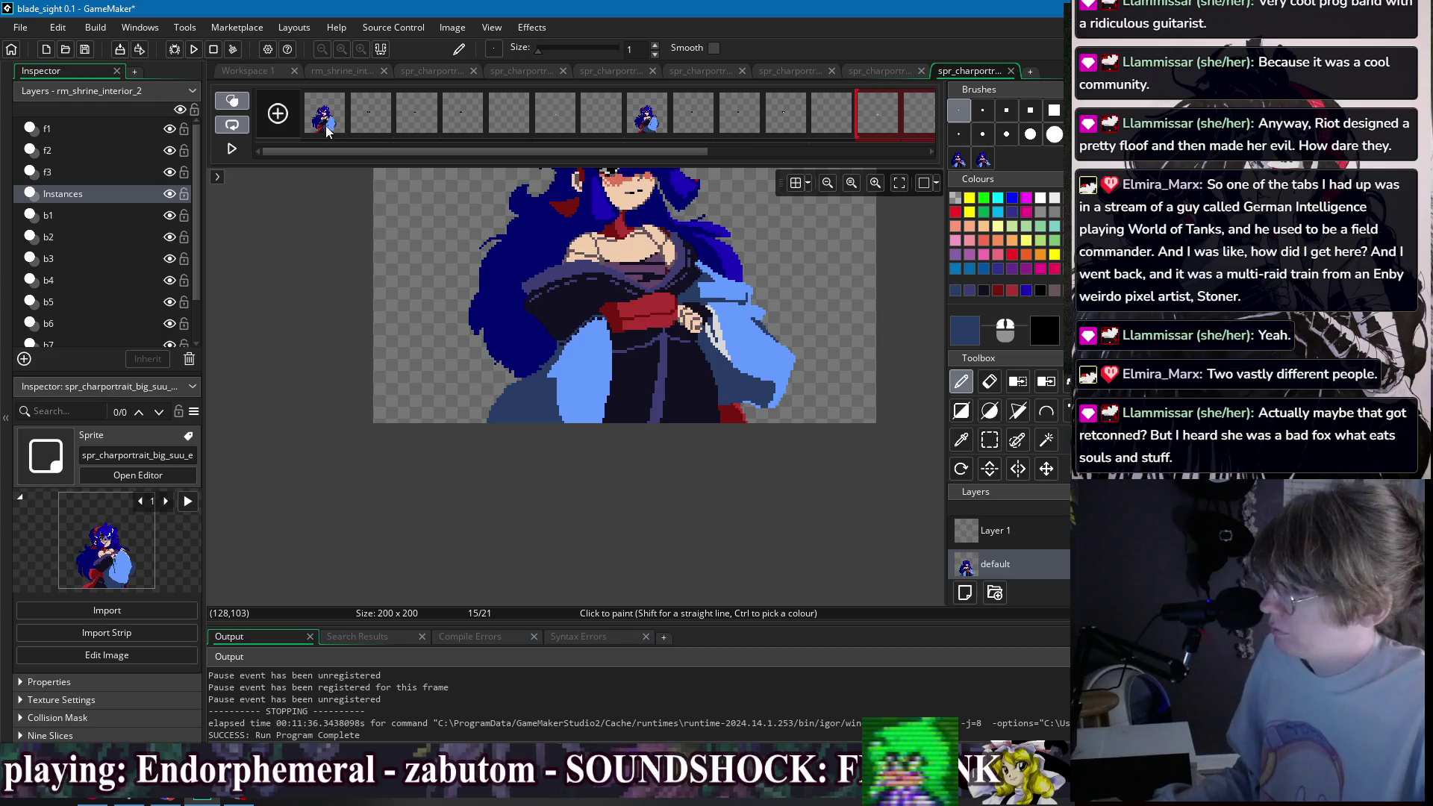
- Select frames 1 and 2 in the strip so frame 2 is displayed
drag(633, 321, 623, 343)
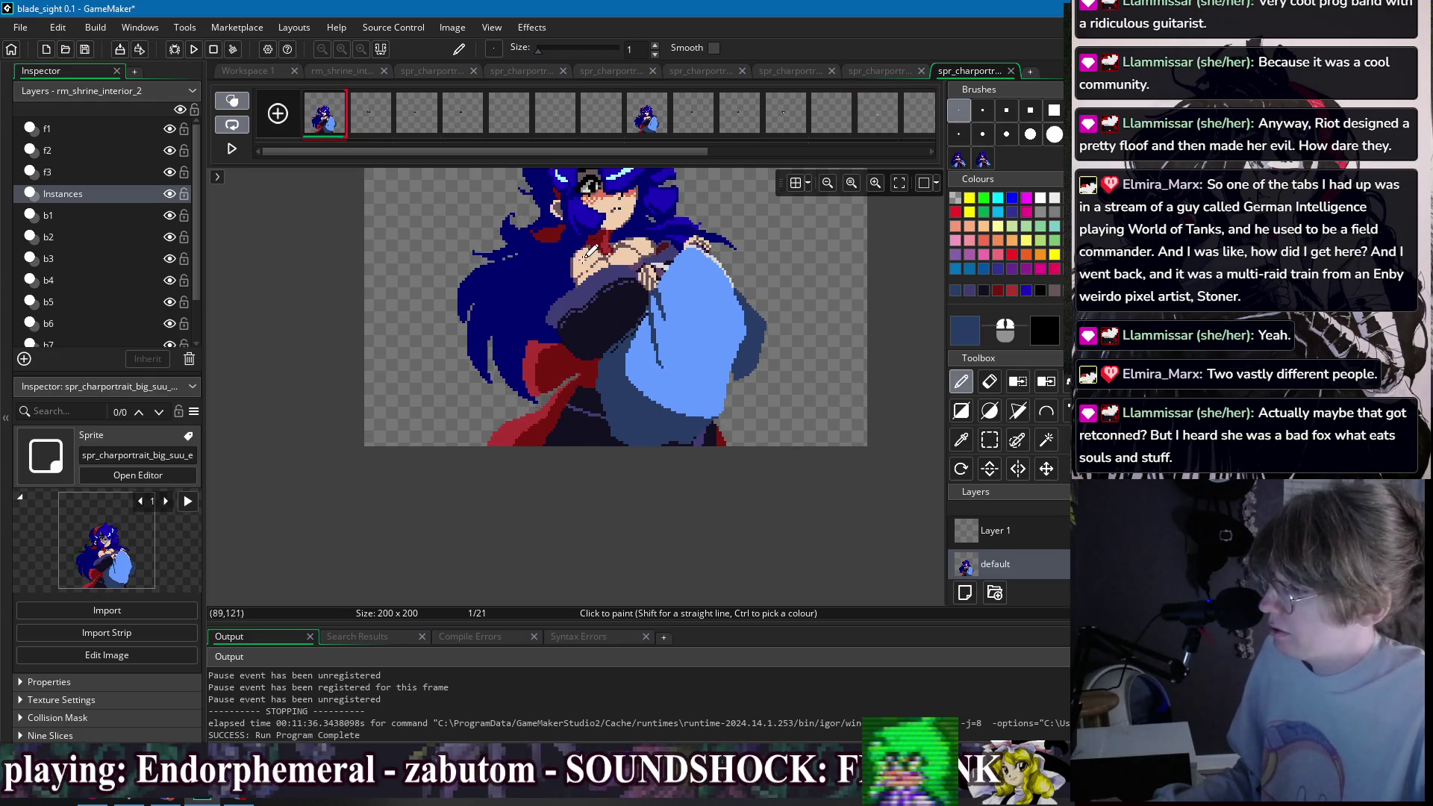
ctrl+click(590, 400)
drag(669, 149, 791, 149)
mouse_move(784, 116)
mouse_down()
mouse_move(271, 123)
mouse_move(351, 122)
mouse_move(338, 153)
mouse_up()
click(325, 116)
shift+click(371, 115)
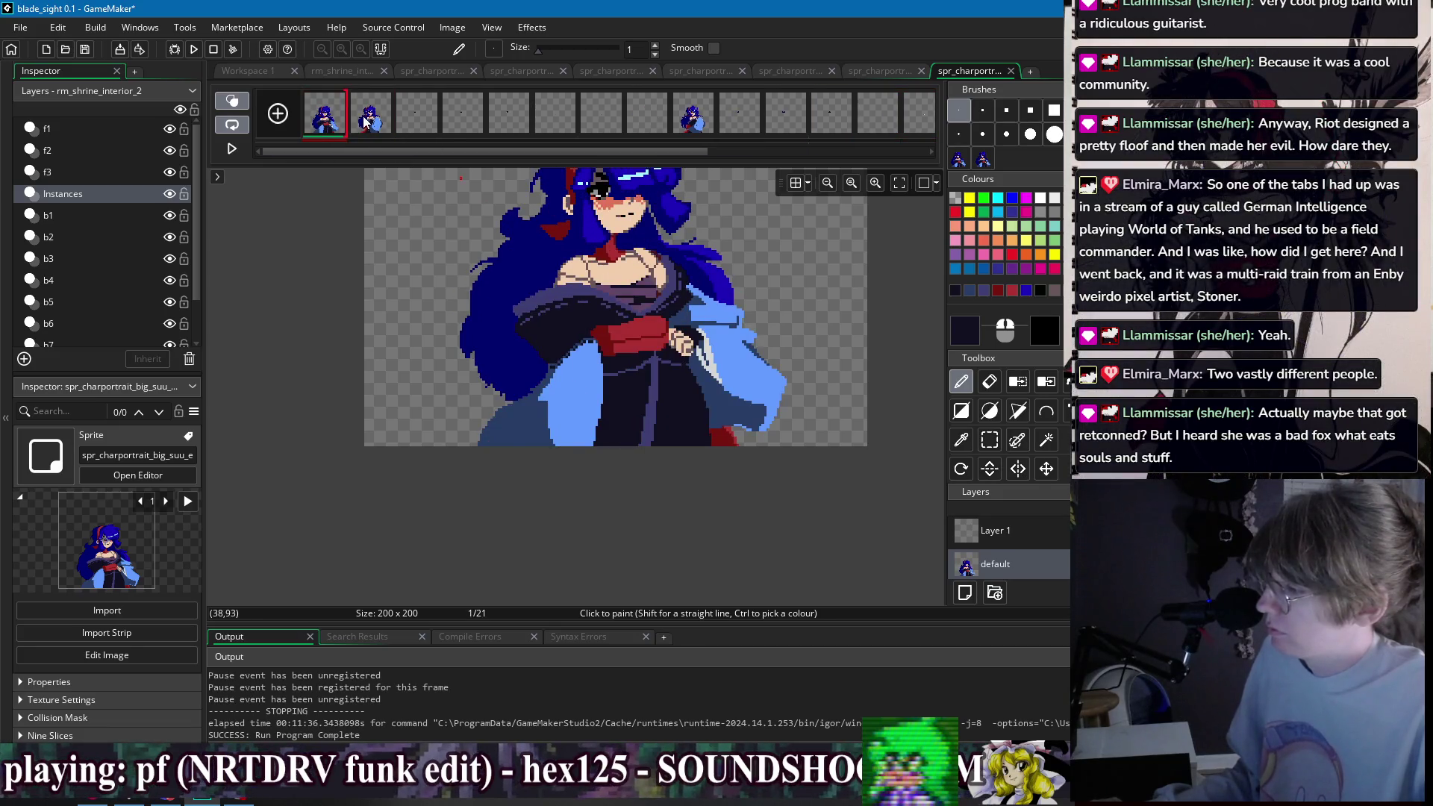
- Zoom in and sample purple and dark navy colours around the sash
scroll(567, 309, up, 2)
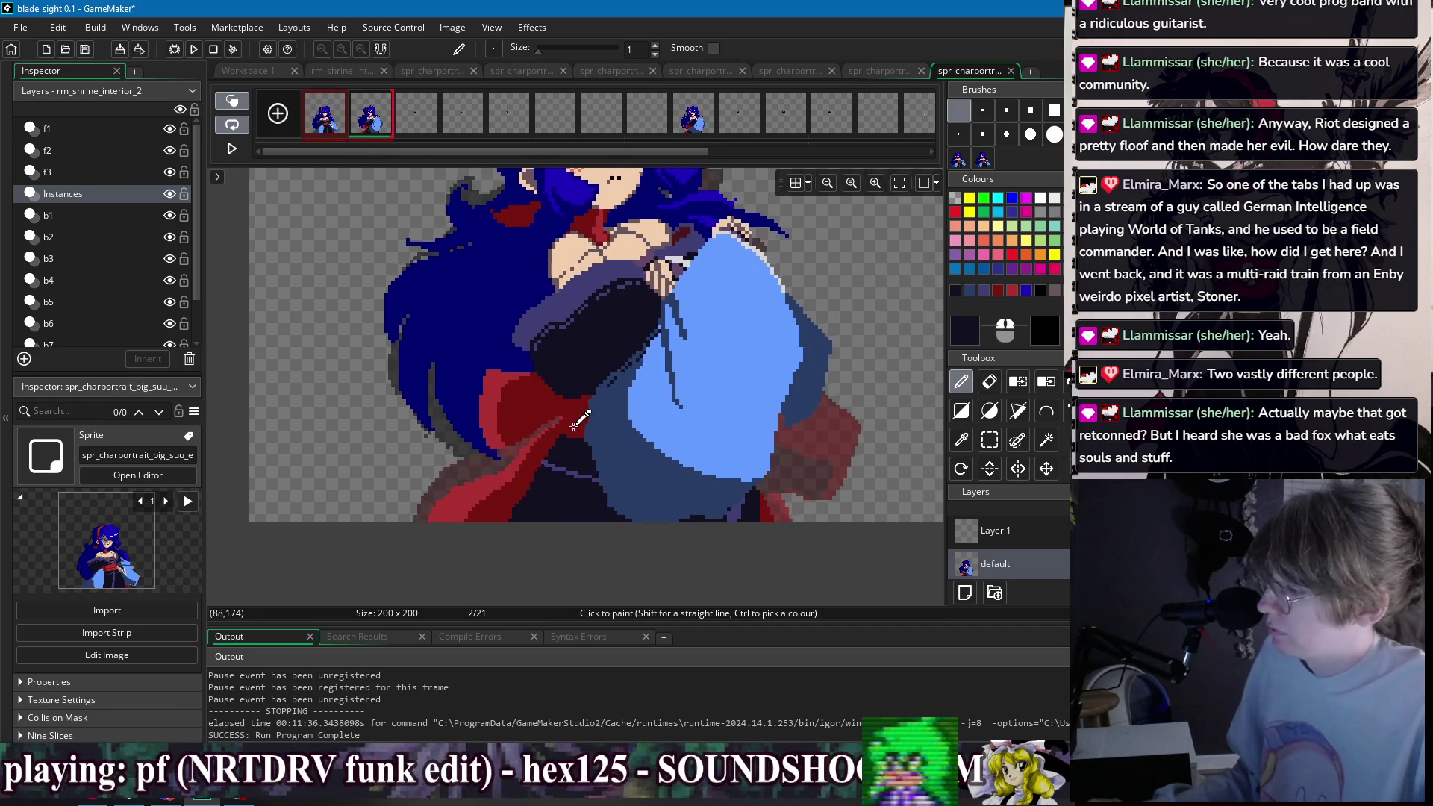
scroll(574, 426, up, 1)
key(f)
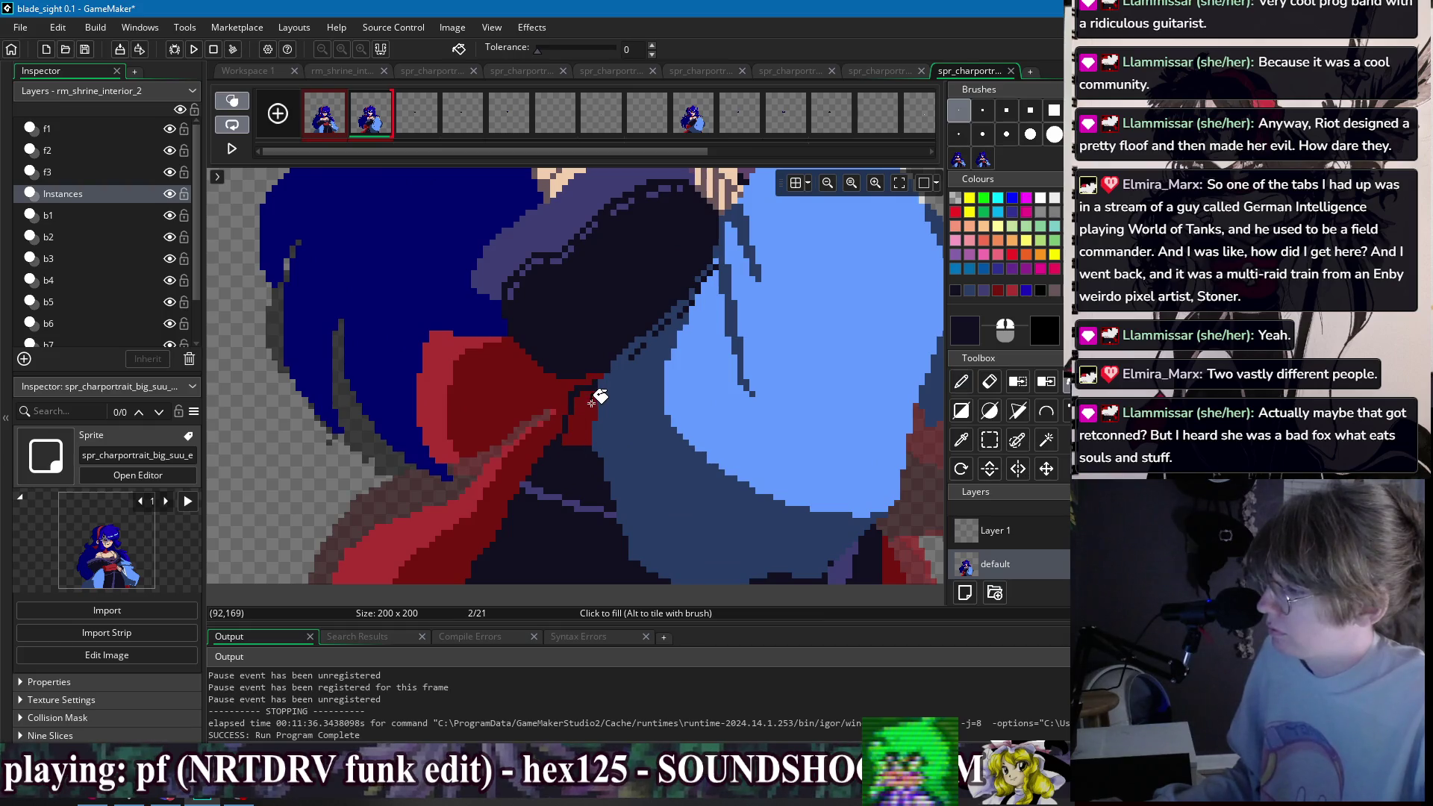
scroll(589, 418, down, 2)
scroll(566, 386, up, 1)
scroll(538, 433, up, 1)
scroll(527, 448, up, 1)
scroll(526, 449, down, 1)
ctrl+click(552, 486)
key(d)
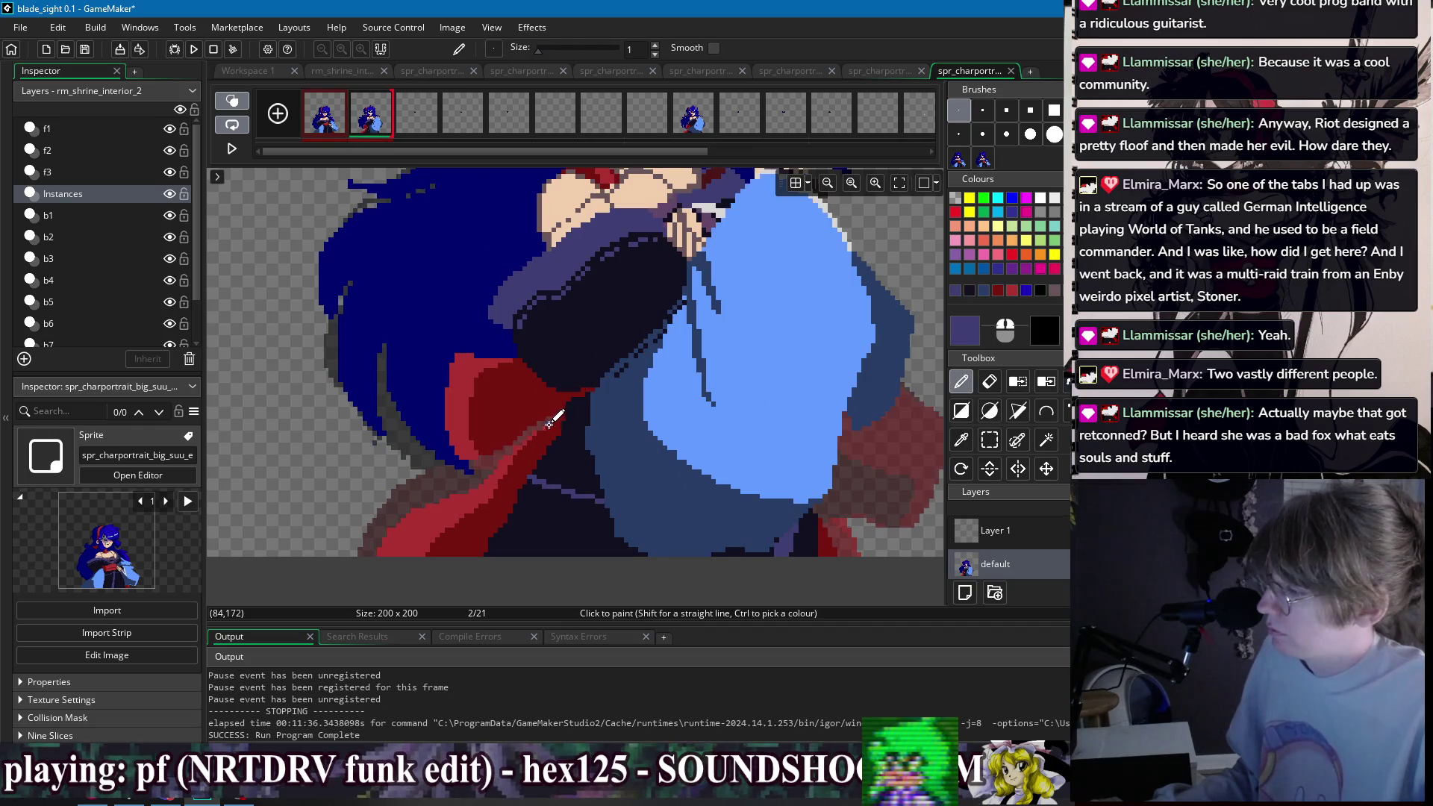
ctrl+click(547, 476)
scroll(527, 470, up, 1)
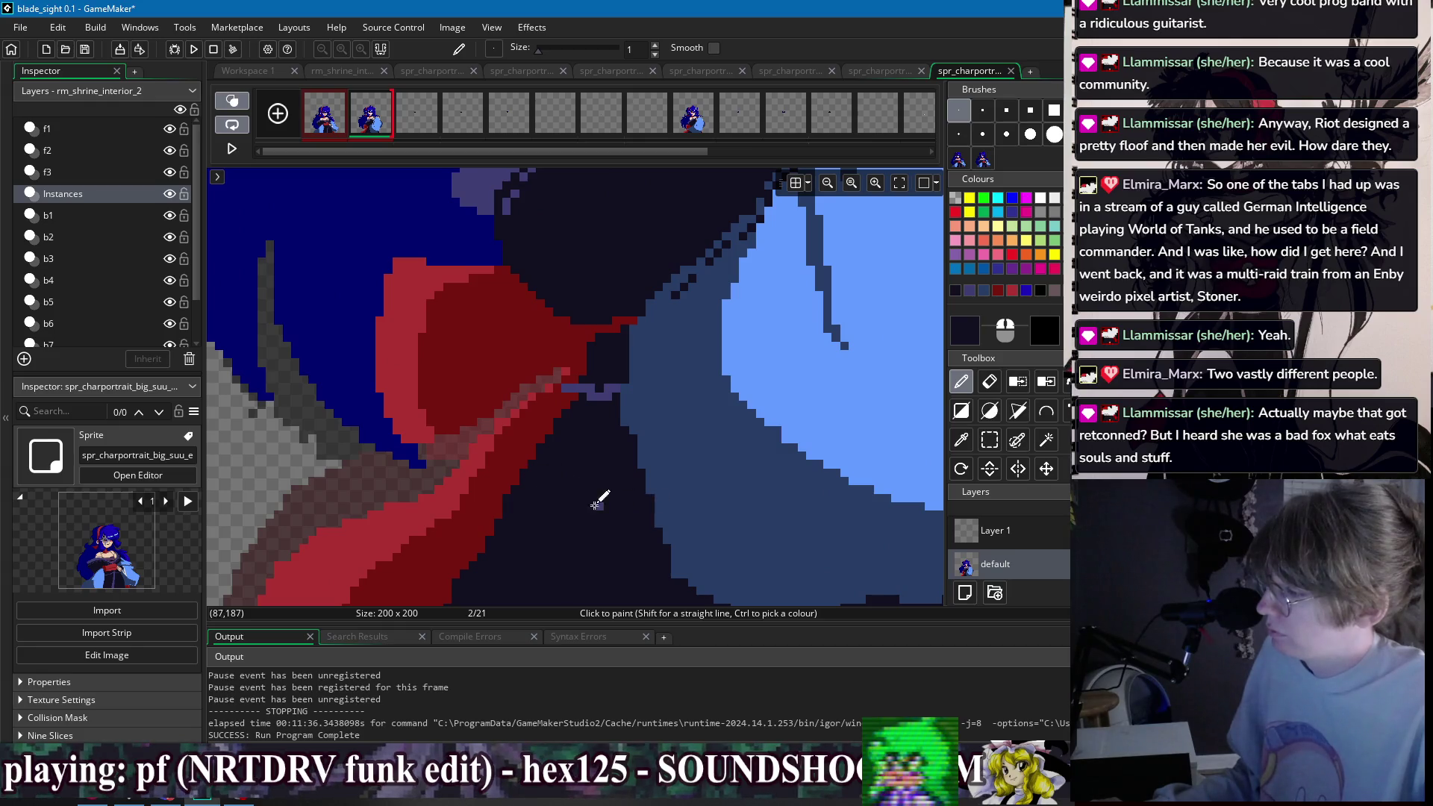
ctrl+click(617, 396)
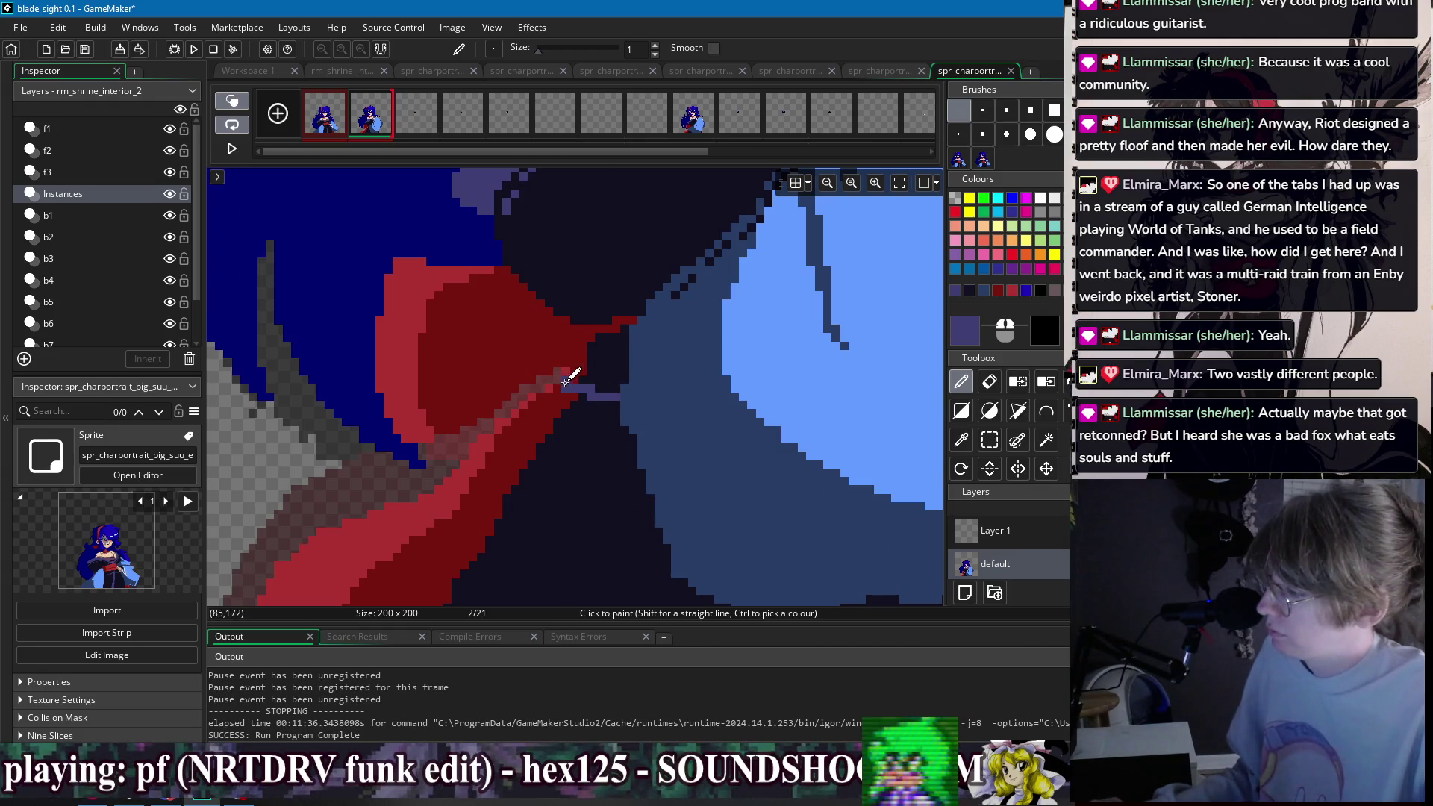
ctrl+click(576, 367)
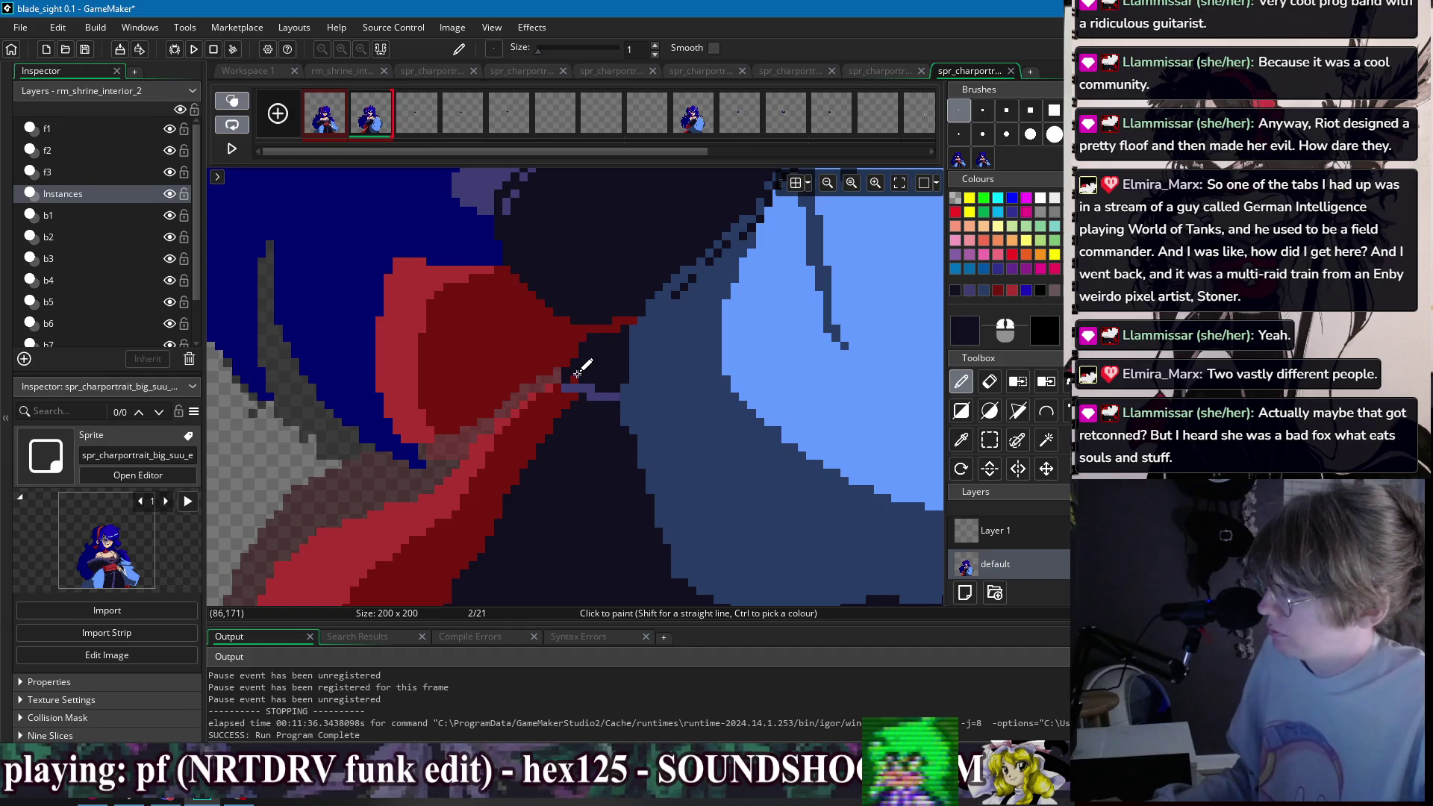
scroll(590, 371, down, 5)
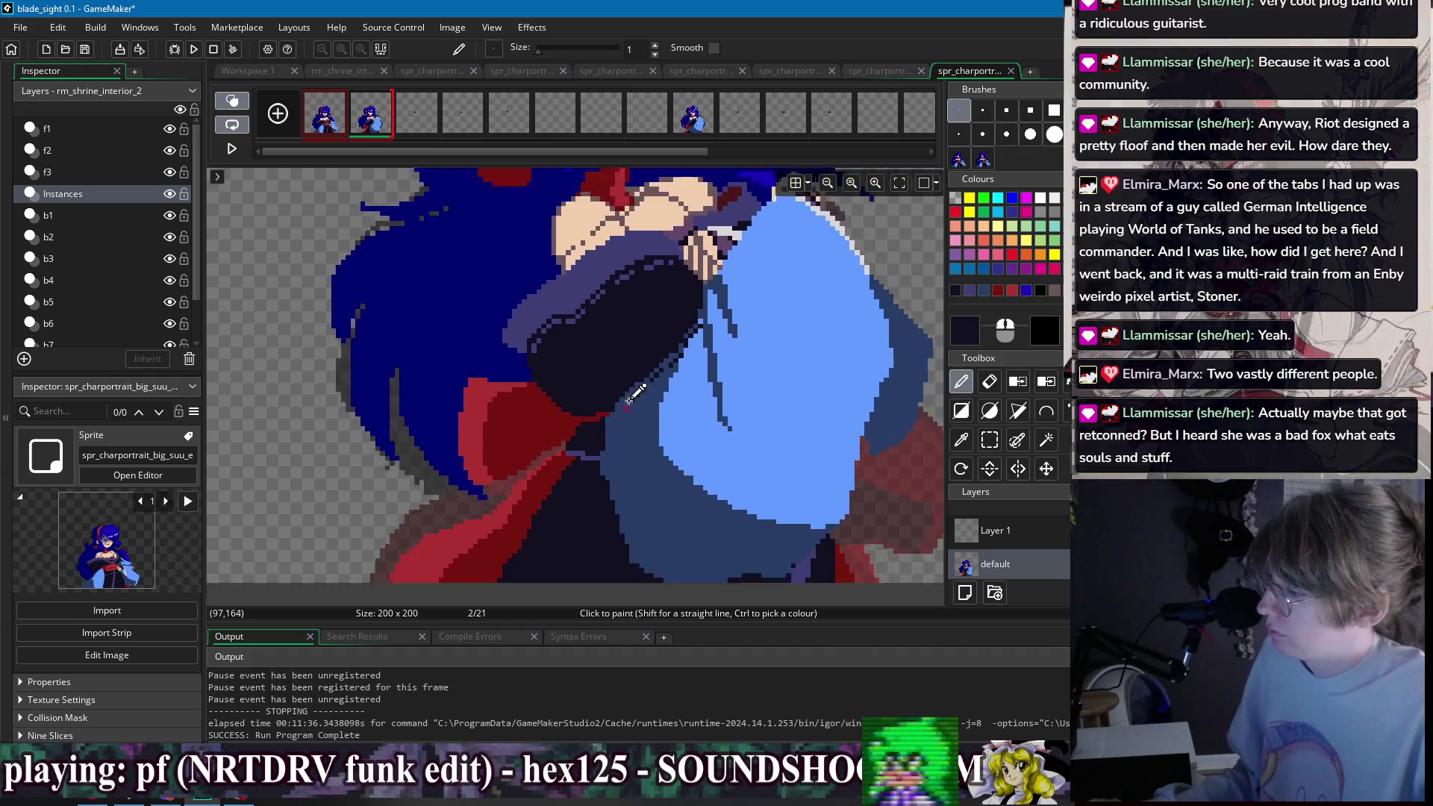
scroll(652, 330, up, 4)
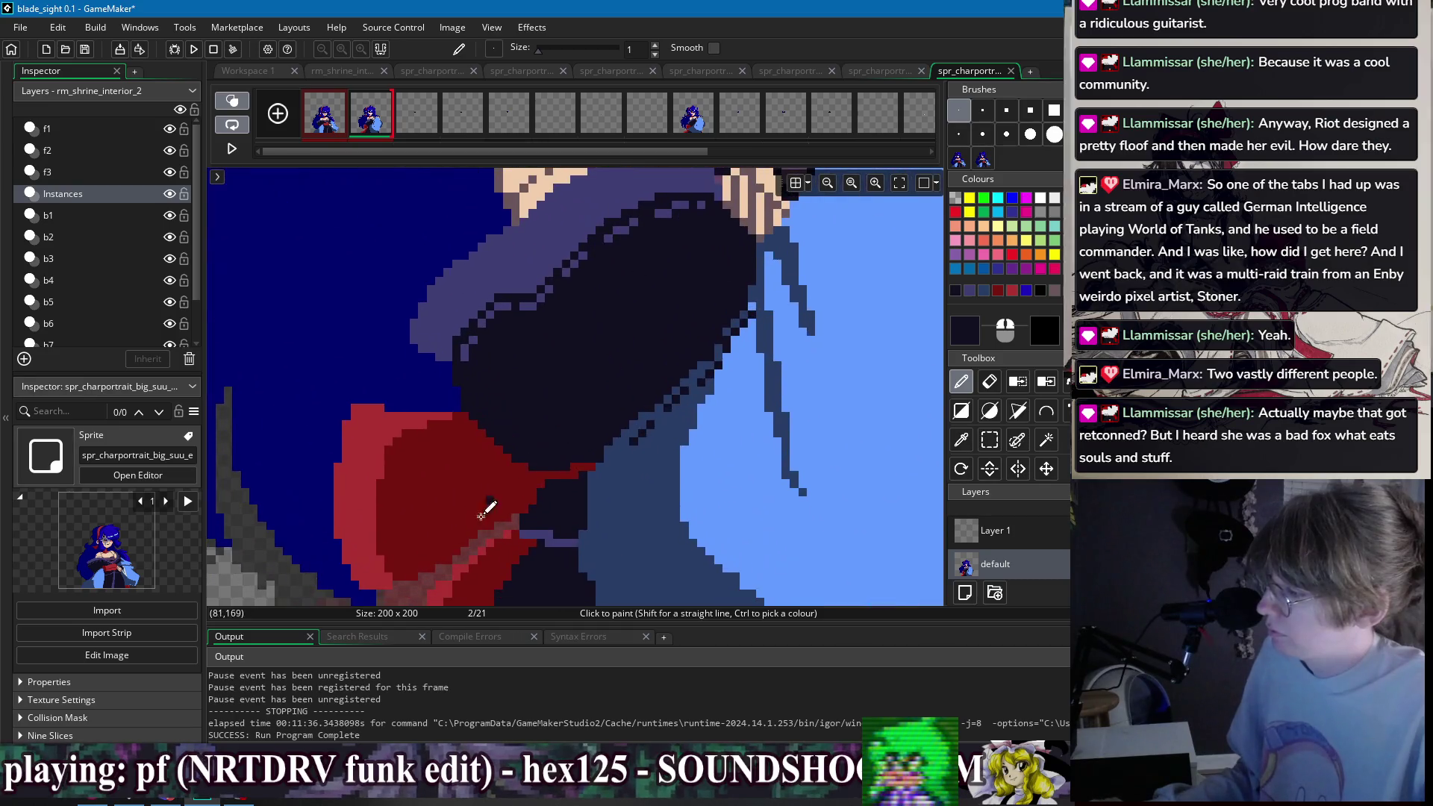
- Undo the stray stroke and draw a dark-red line along the sash edge beside the sleeve
ctrl+click(543, 475)
key(ctrl+z)
drag(533, 459, 593, 450)
ctrl+click(586, 482)
ctrl+click(601, 473)
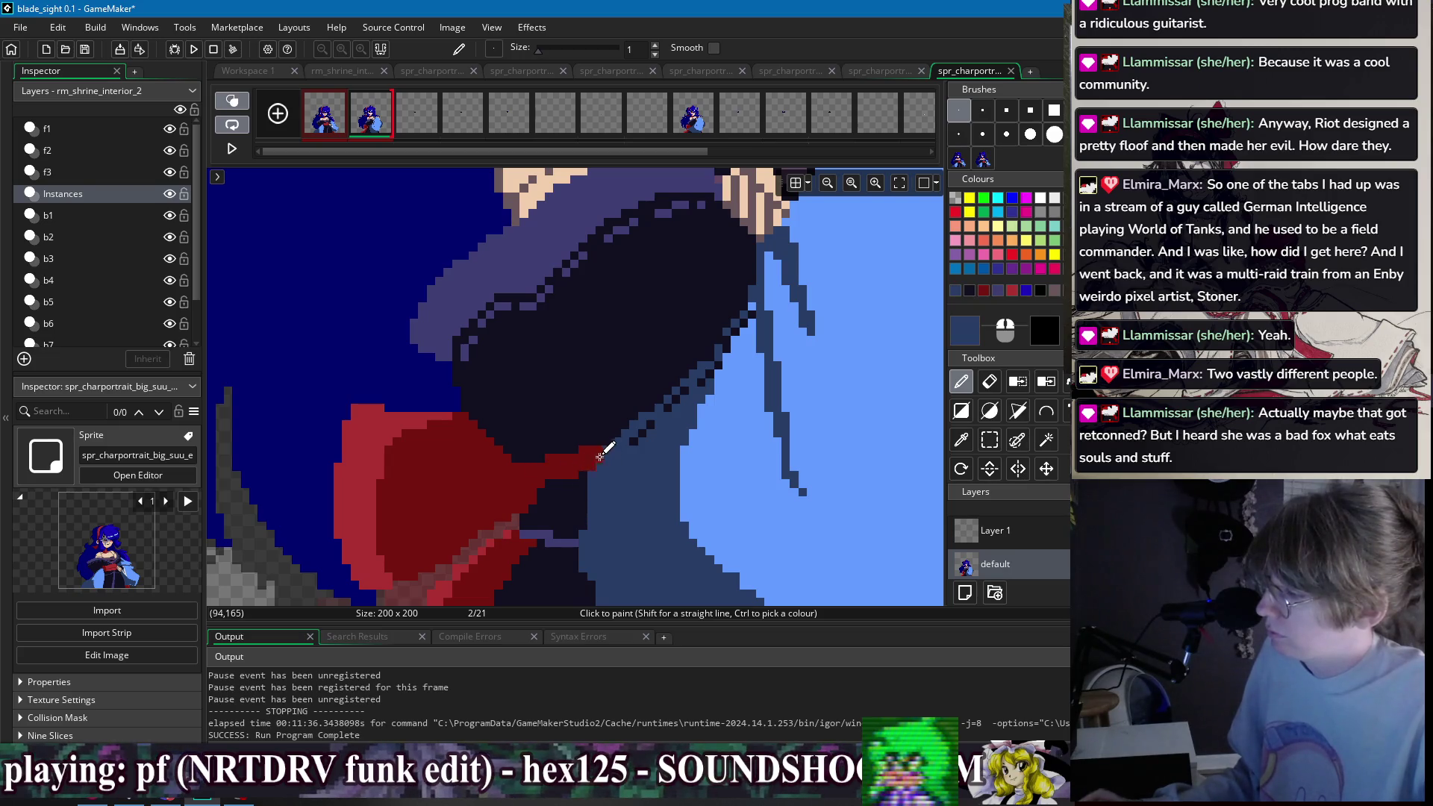
scroll(597, 456, down, 3)
scroll(580, 400, up, 3)
ctrl+click(550, 444)
scroll(634, 283, up, 2)
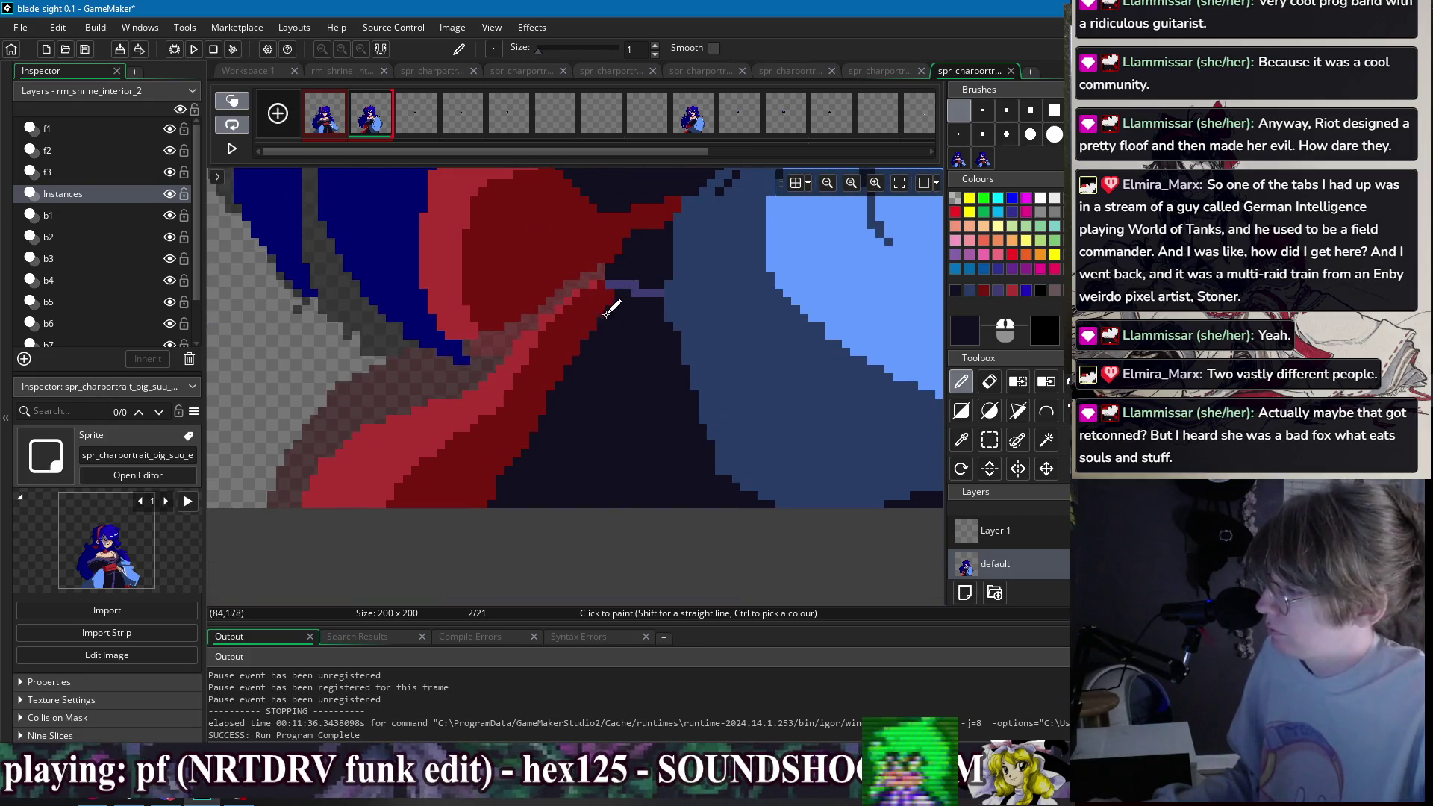
ctrl+click(526, 416)
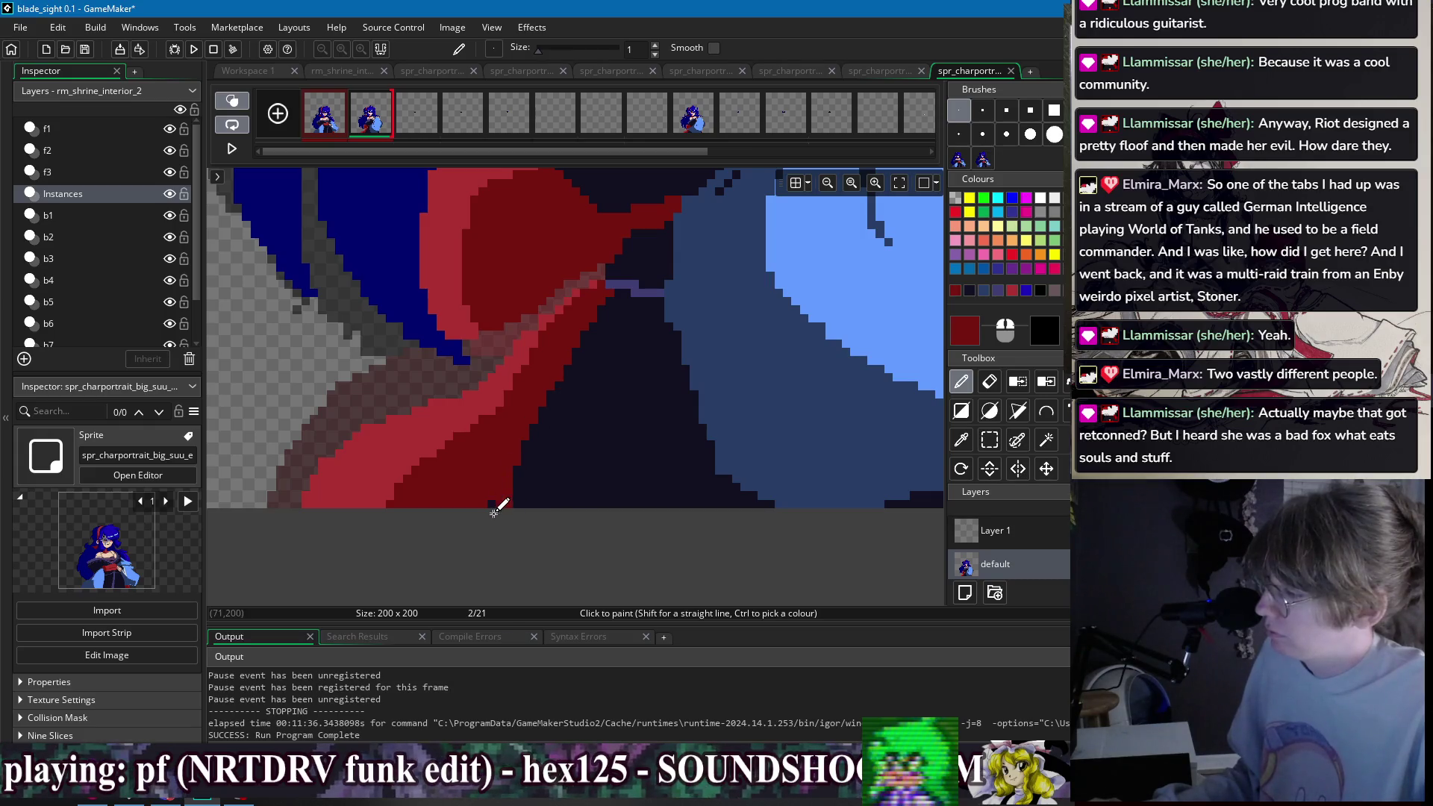
scroll(660, 347, down, 2)
scroll(595, 382, up, 2)
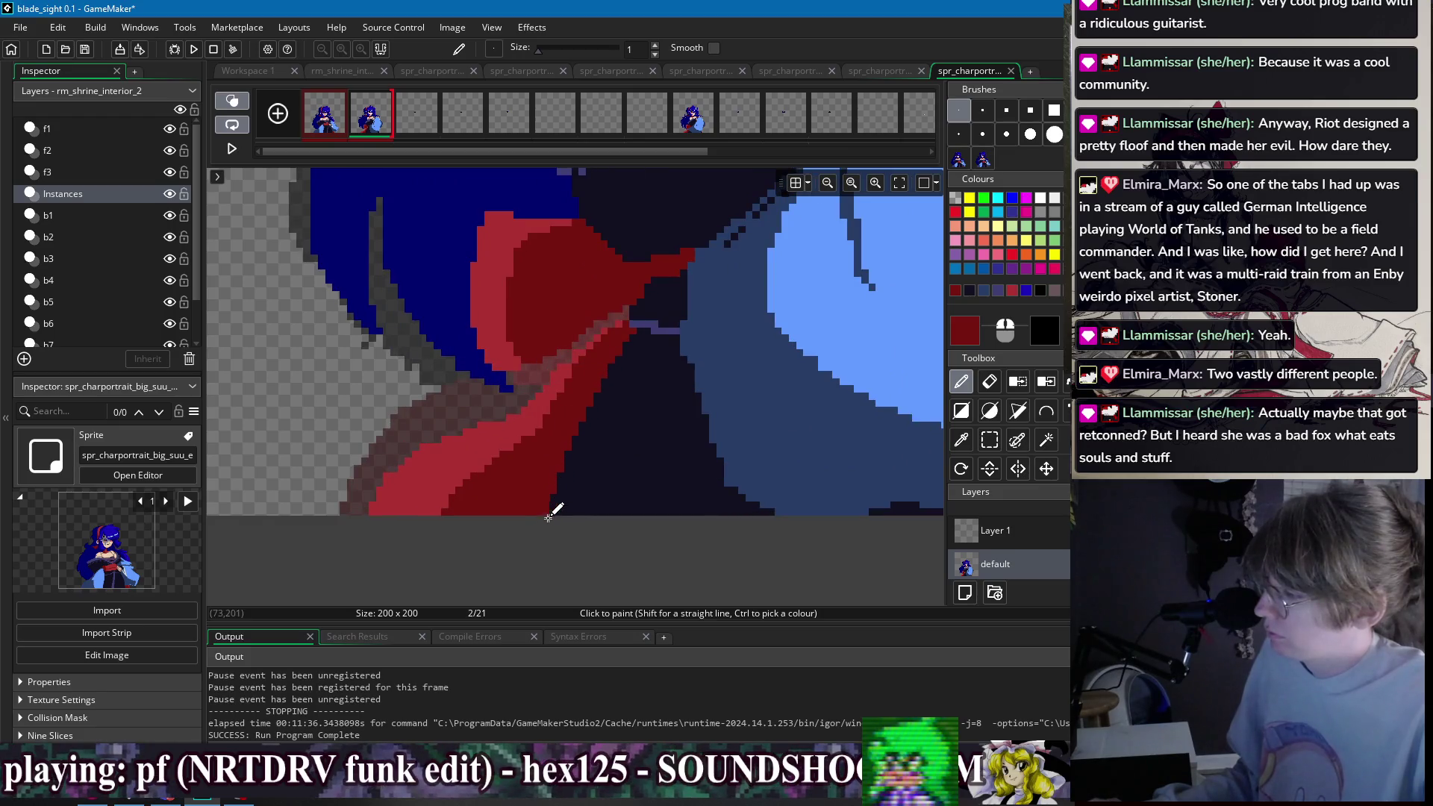
scroll(634, 358, down, 3)
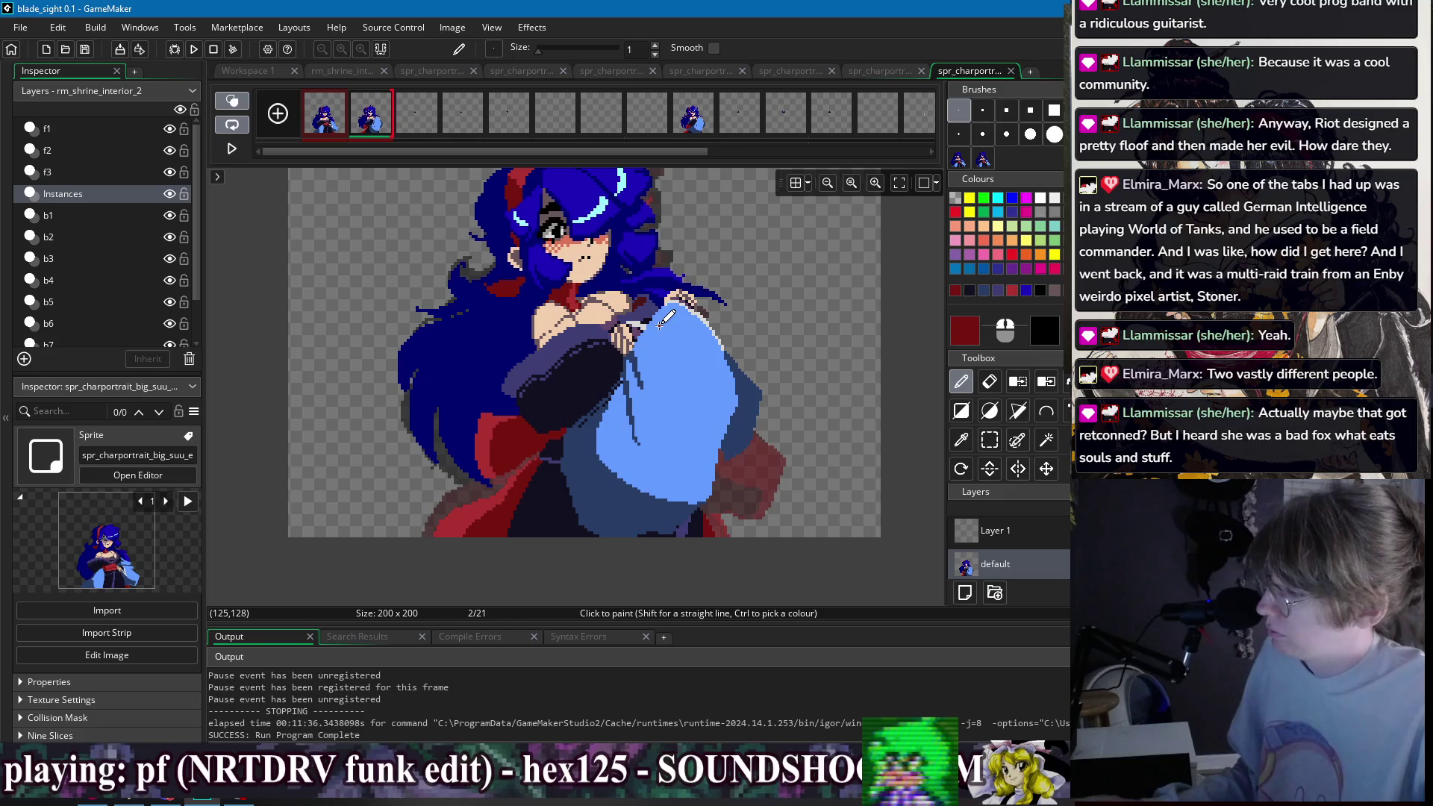
- Flip between frames 1 and 2 to compare them, ending on frame 2
click(327, 133)
click(363, 133)
click(328, 133)
click(364, 133)
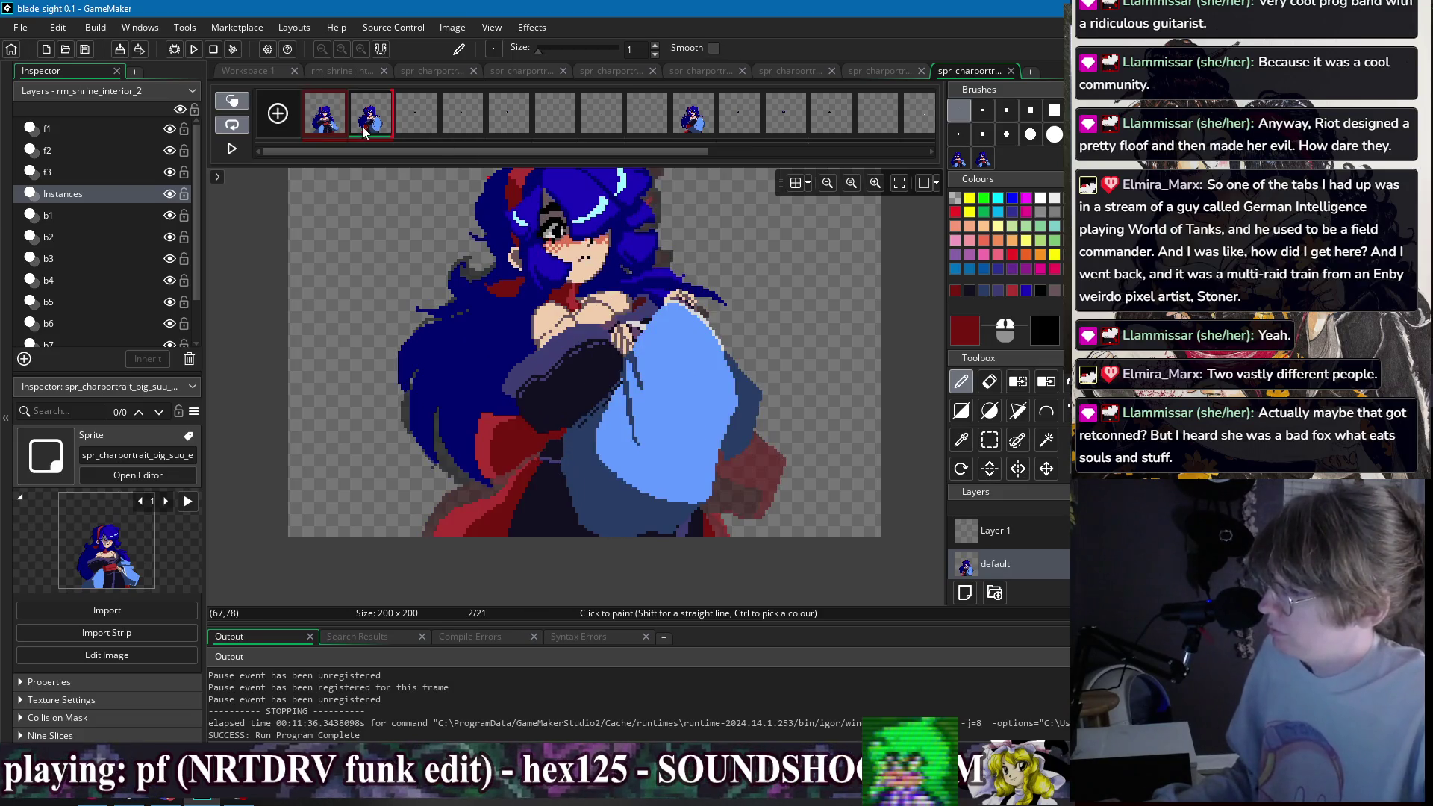
scroll(591, 321, up, 2)
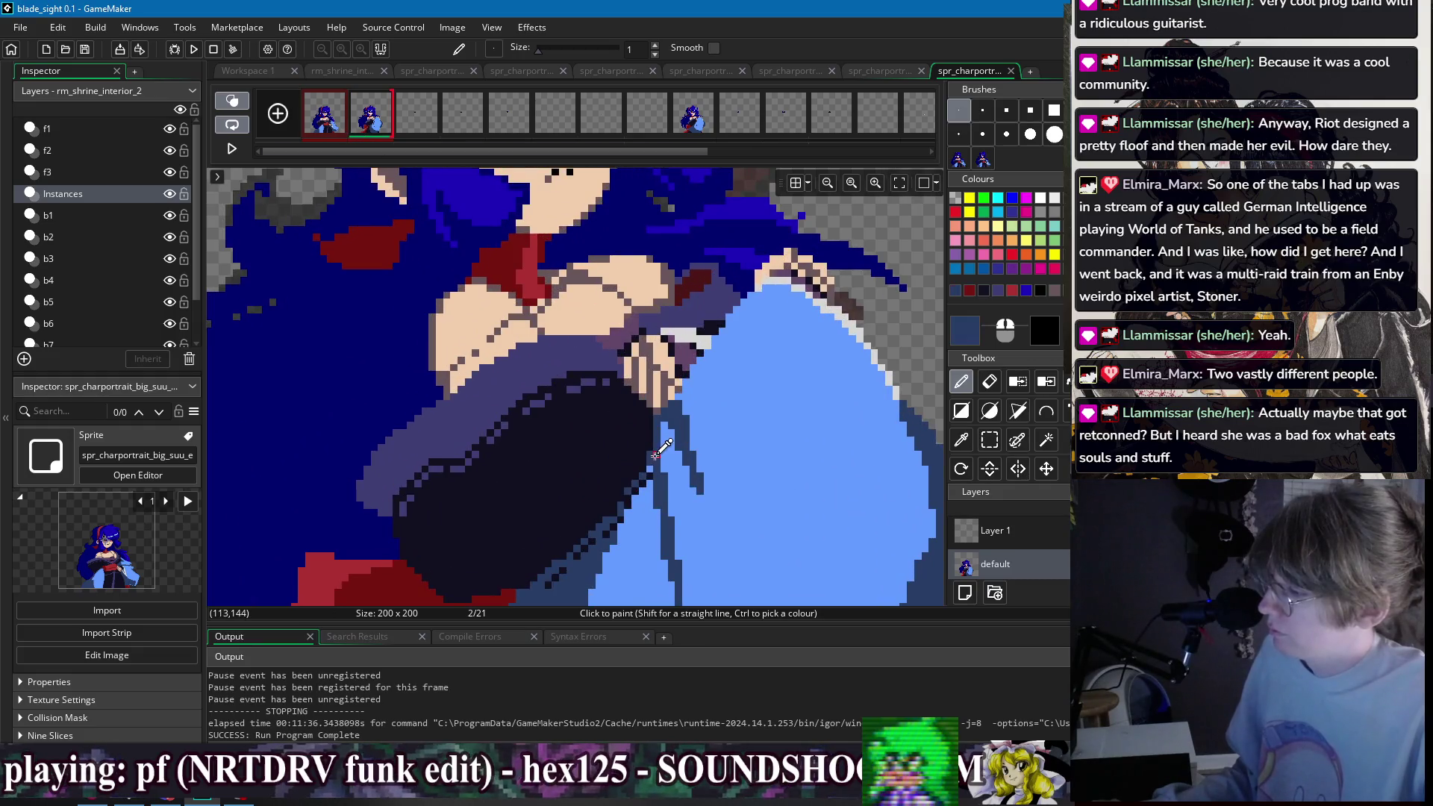
scroll(675, 455, down, 3)
- Turn frame 2's selected upper body into a brush and apply it to frame 9
key(s)
mouse_move(490, 501)
mouse_down()
mouse_move(707, 382)
mouse_move(735, 390)
mouse_up()
key(ctrl+b)
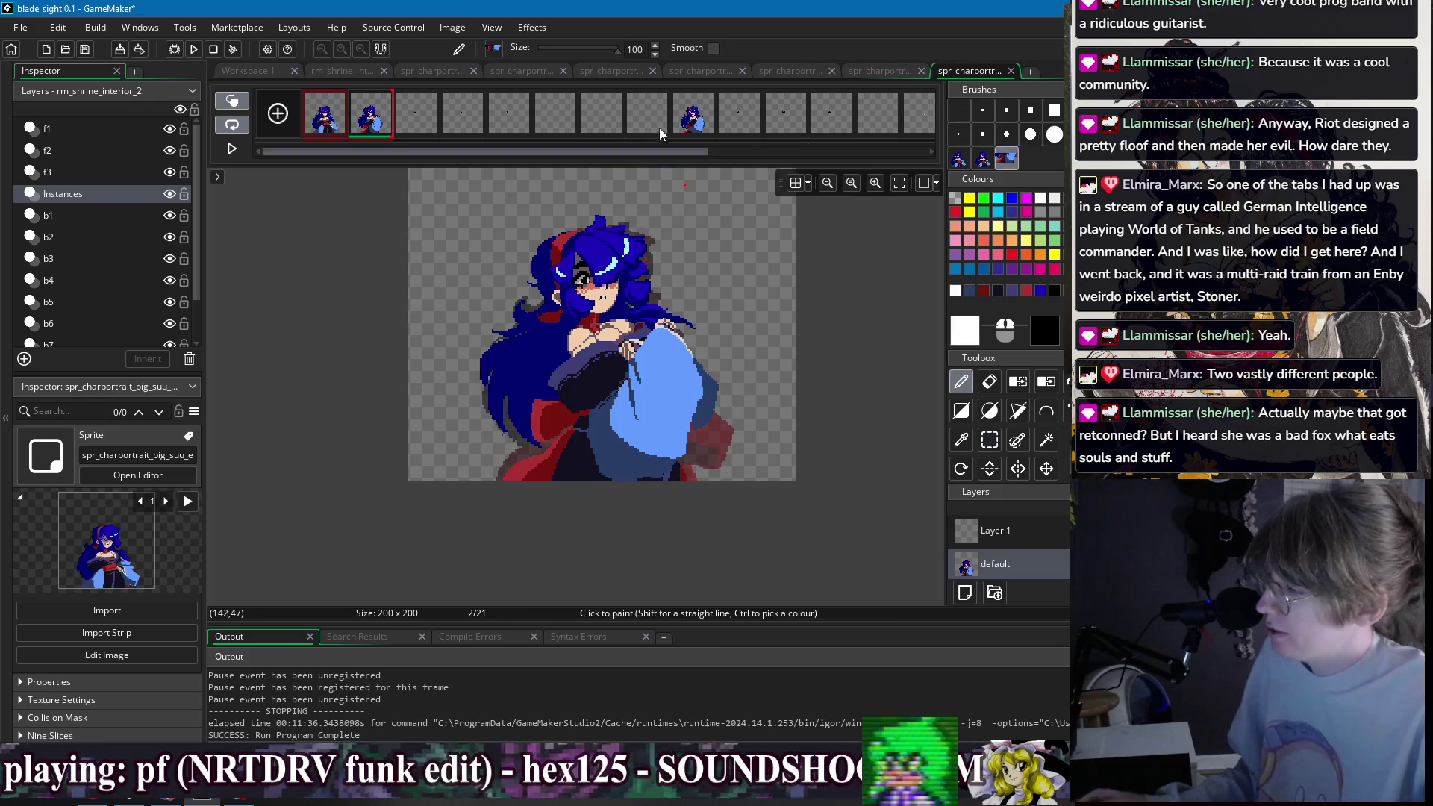
click(601, 112)
shift+click(694, 112)
key(e)
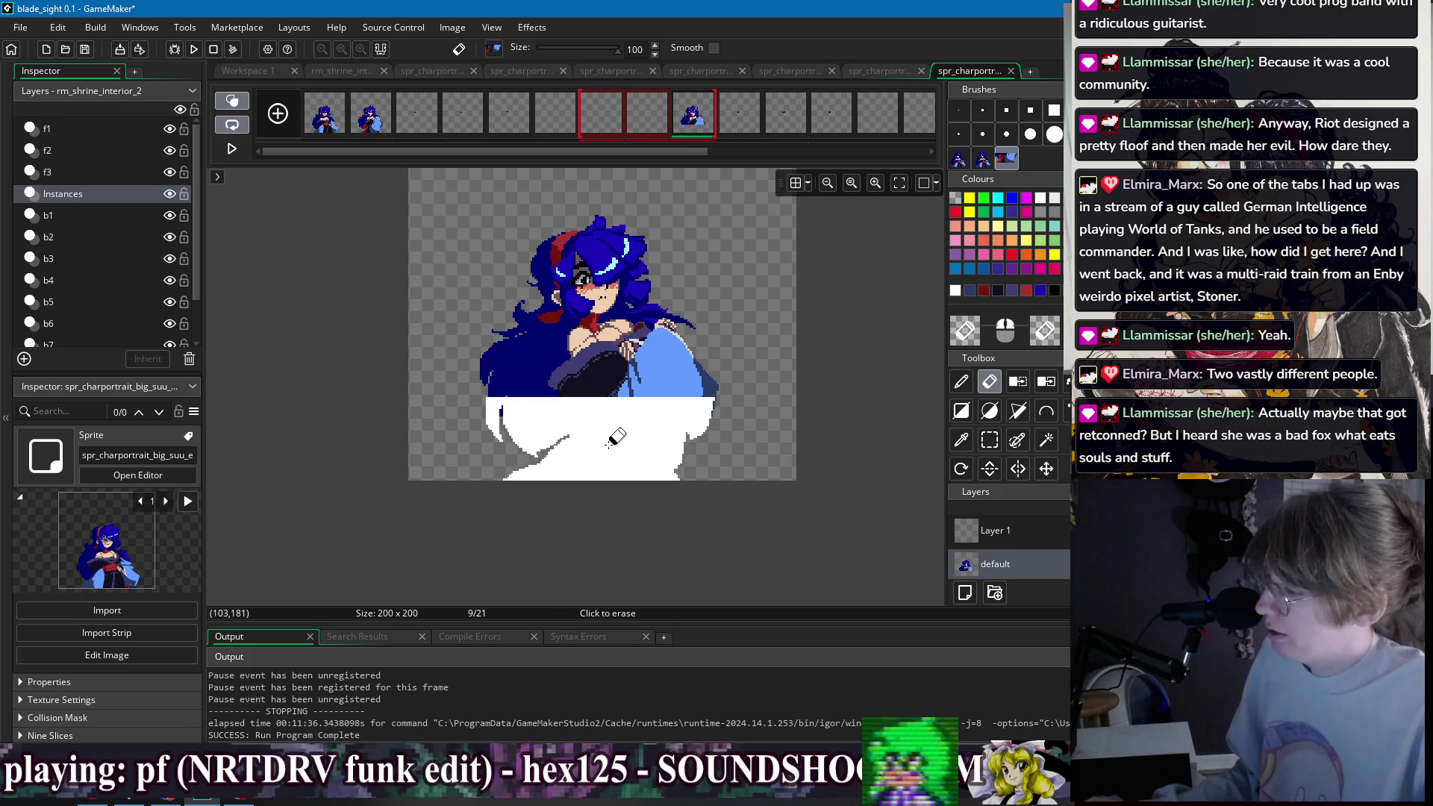
key(d)
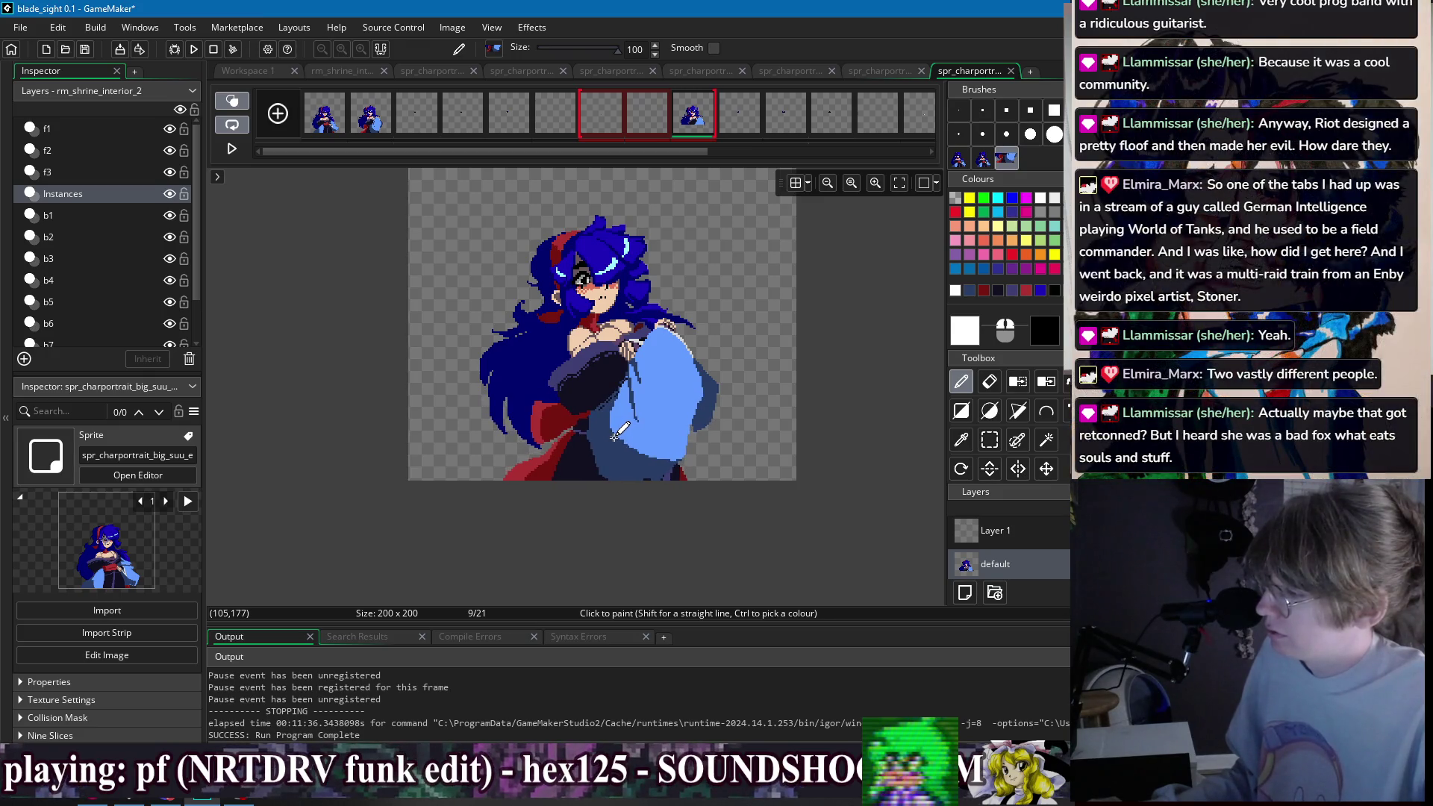
click(369, 132)
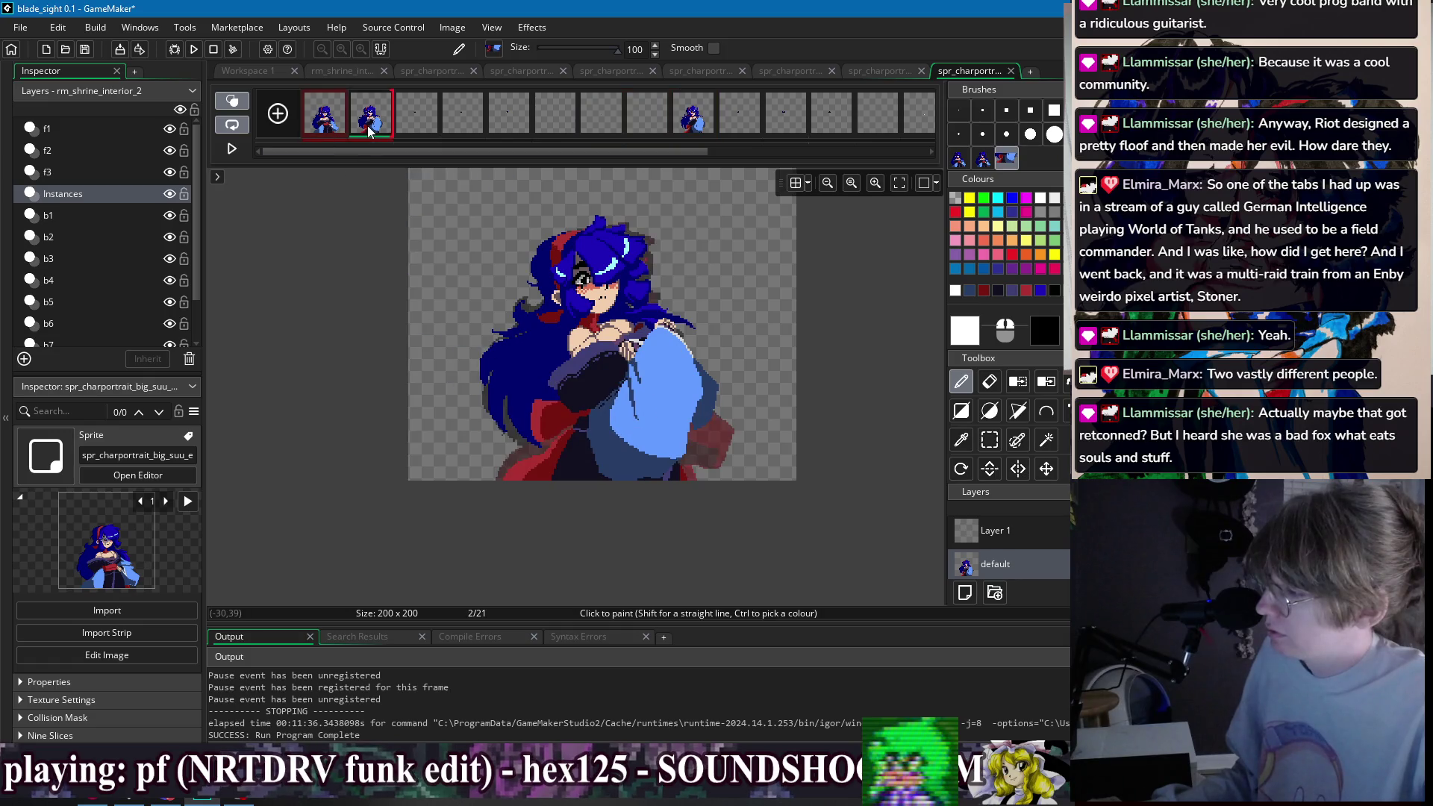
click(697, 128)
scroll(655, 433, up, 2)
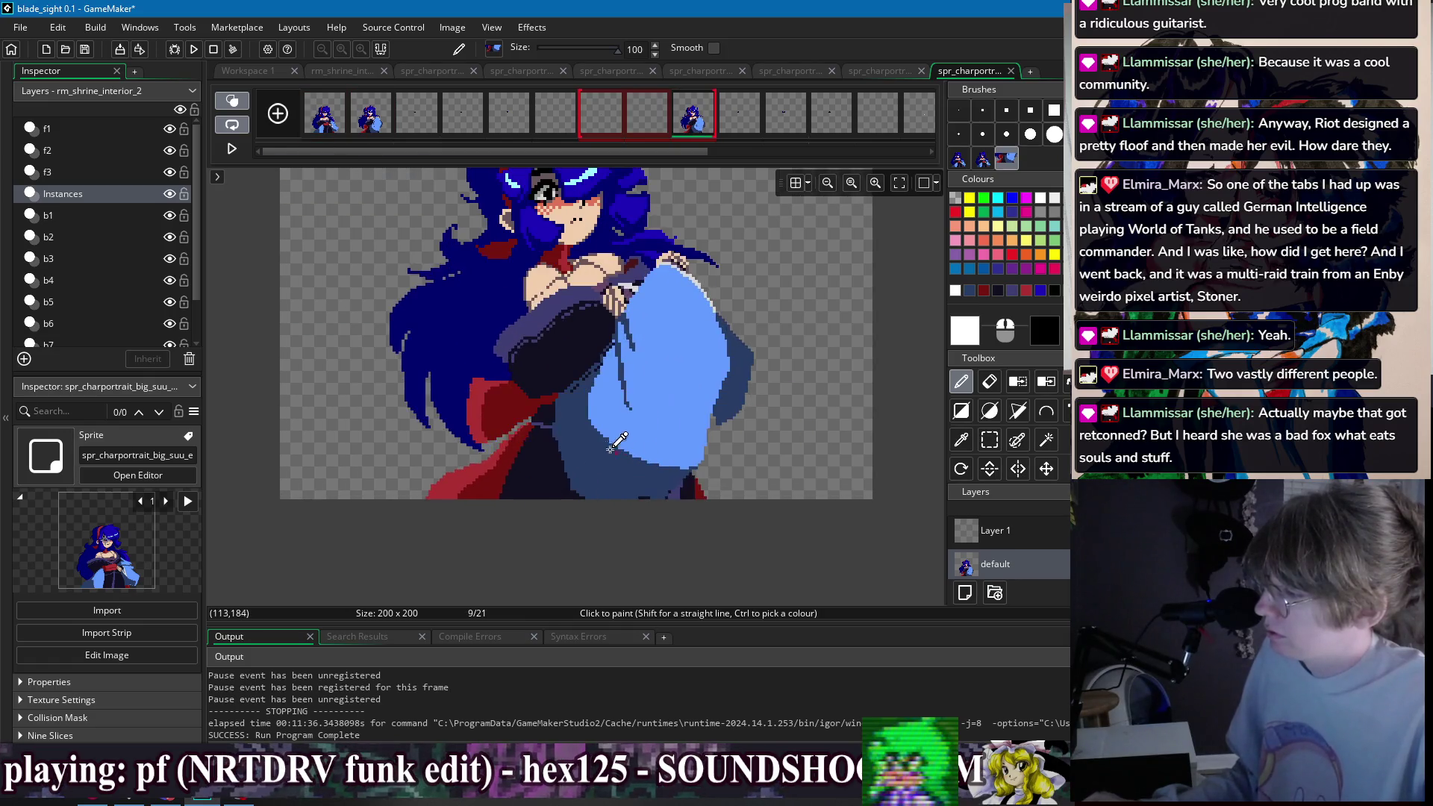
key(ctrl+z)
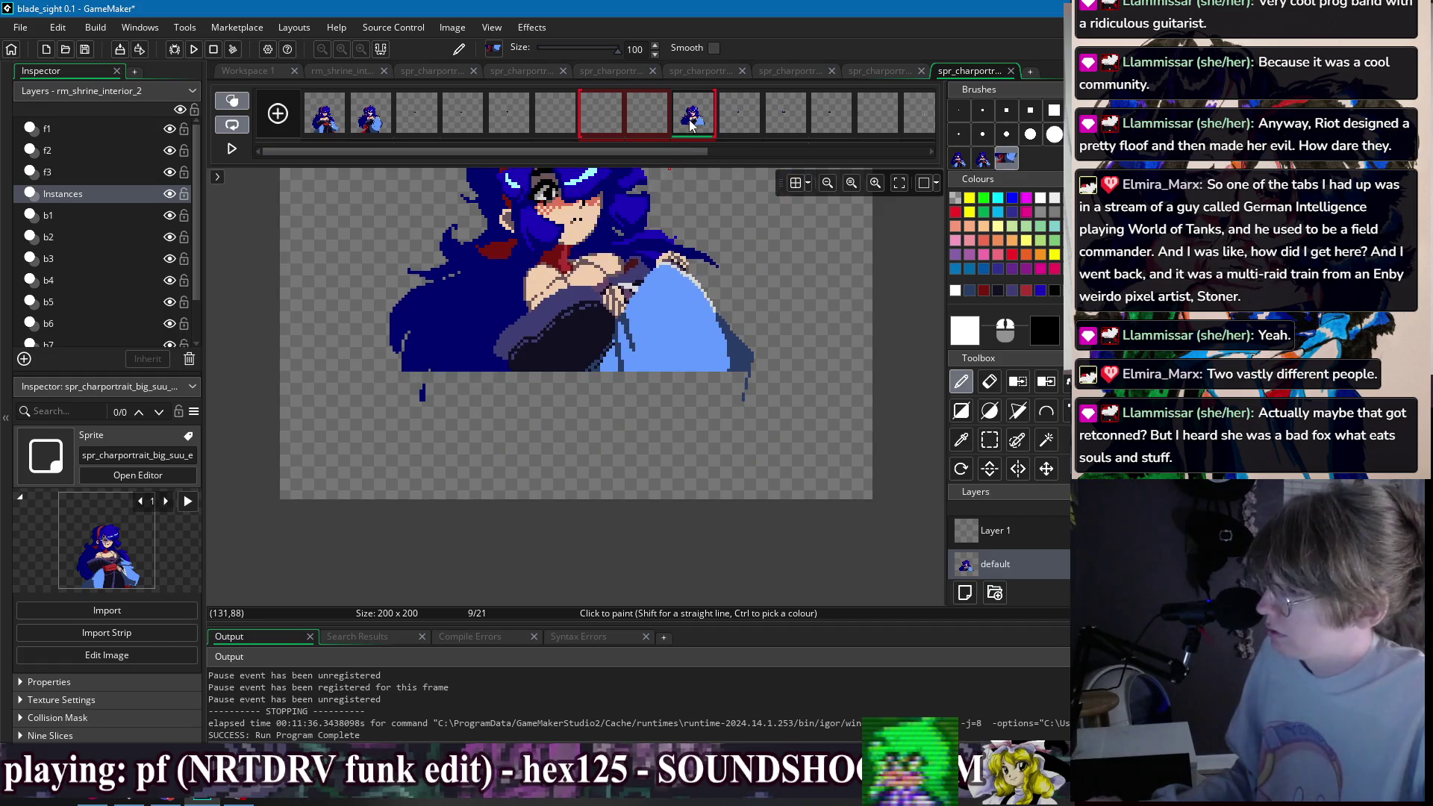
- Rearrange frames along the timeline strip and reset the brush to single-pixel size
drag(419, 124, 418, 122)
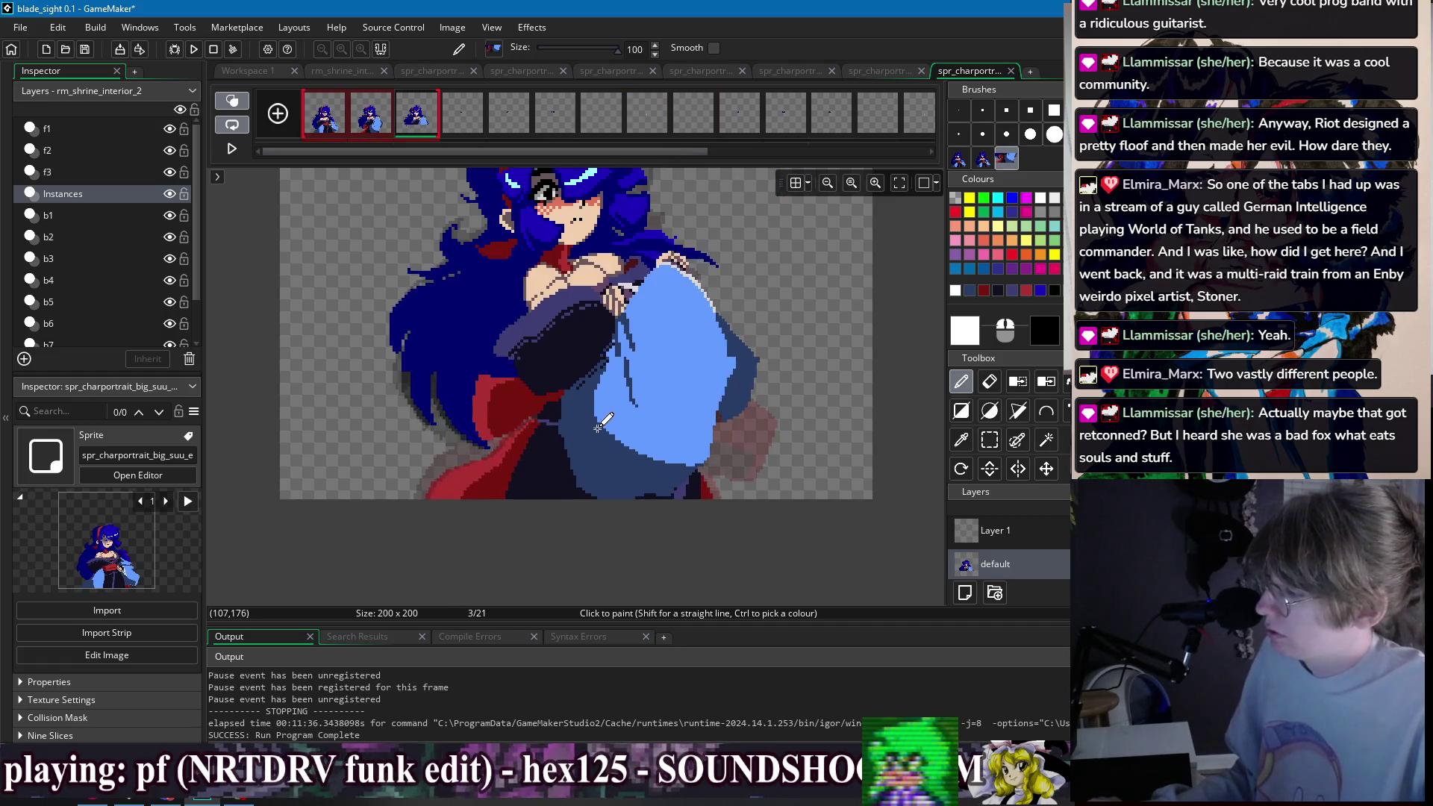
click(364, 130)
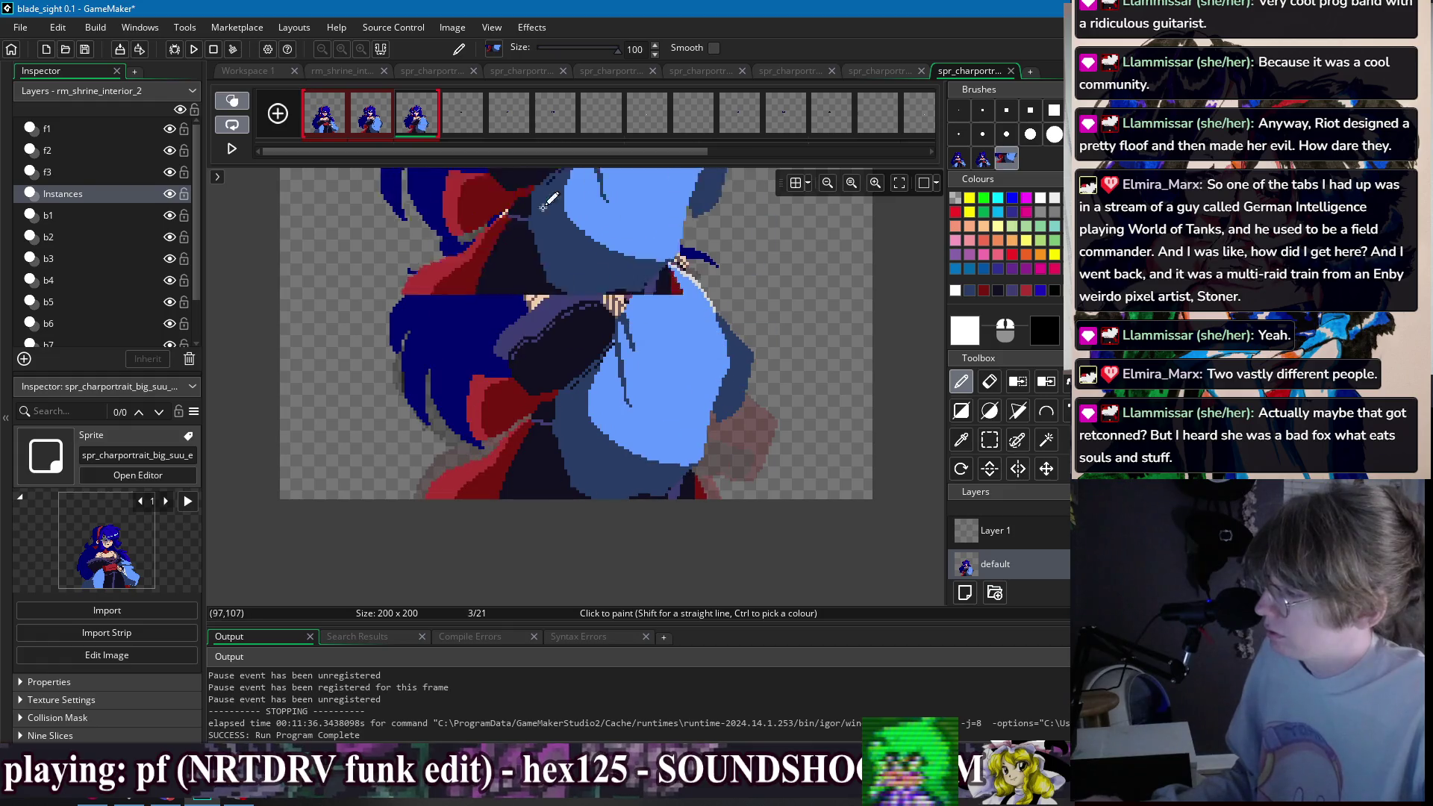
click(416, 130)
mouse_move(608, 122)
mouse_down()
mouse_move(709, 119)
mouse_move(693, 120)
mouse_up()
mouse_move(440, 122)
mouse_down()
mouse_move(650, 118)
mouse_move(693, 133)
mouse_up()
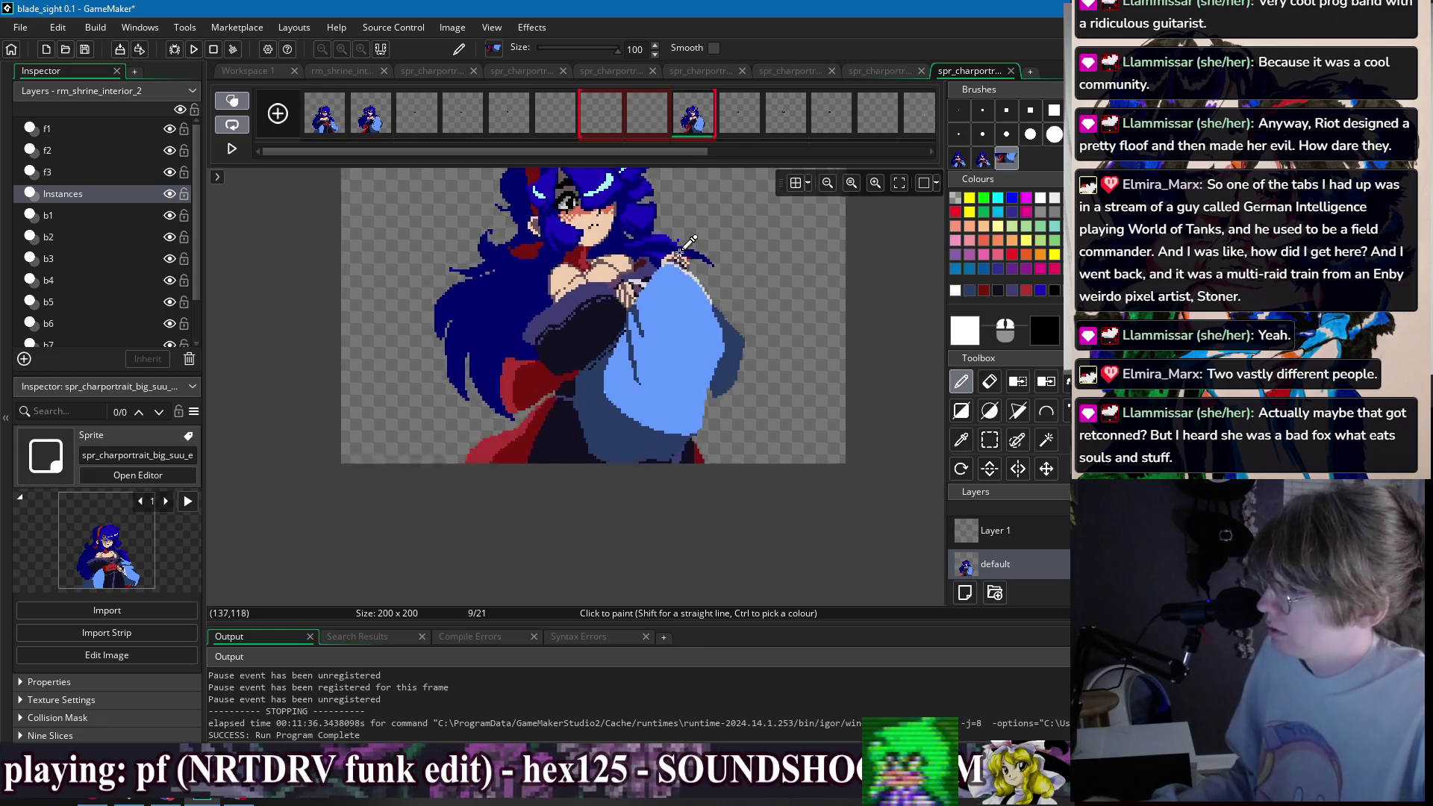
click(334, 123)
drag(926, 123, 805, 128)
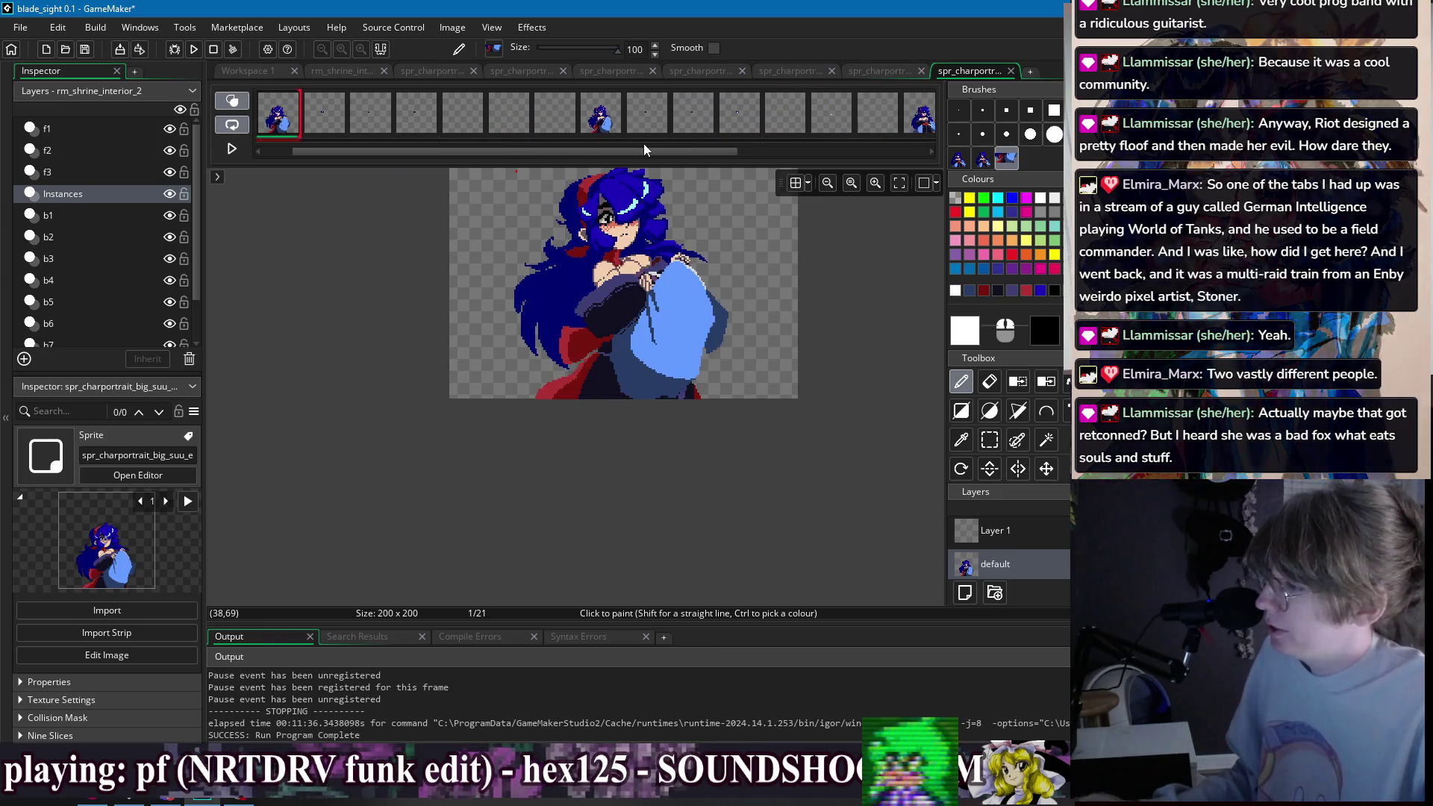
click(960, 110)
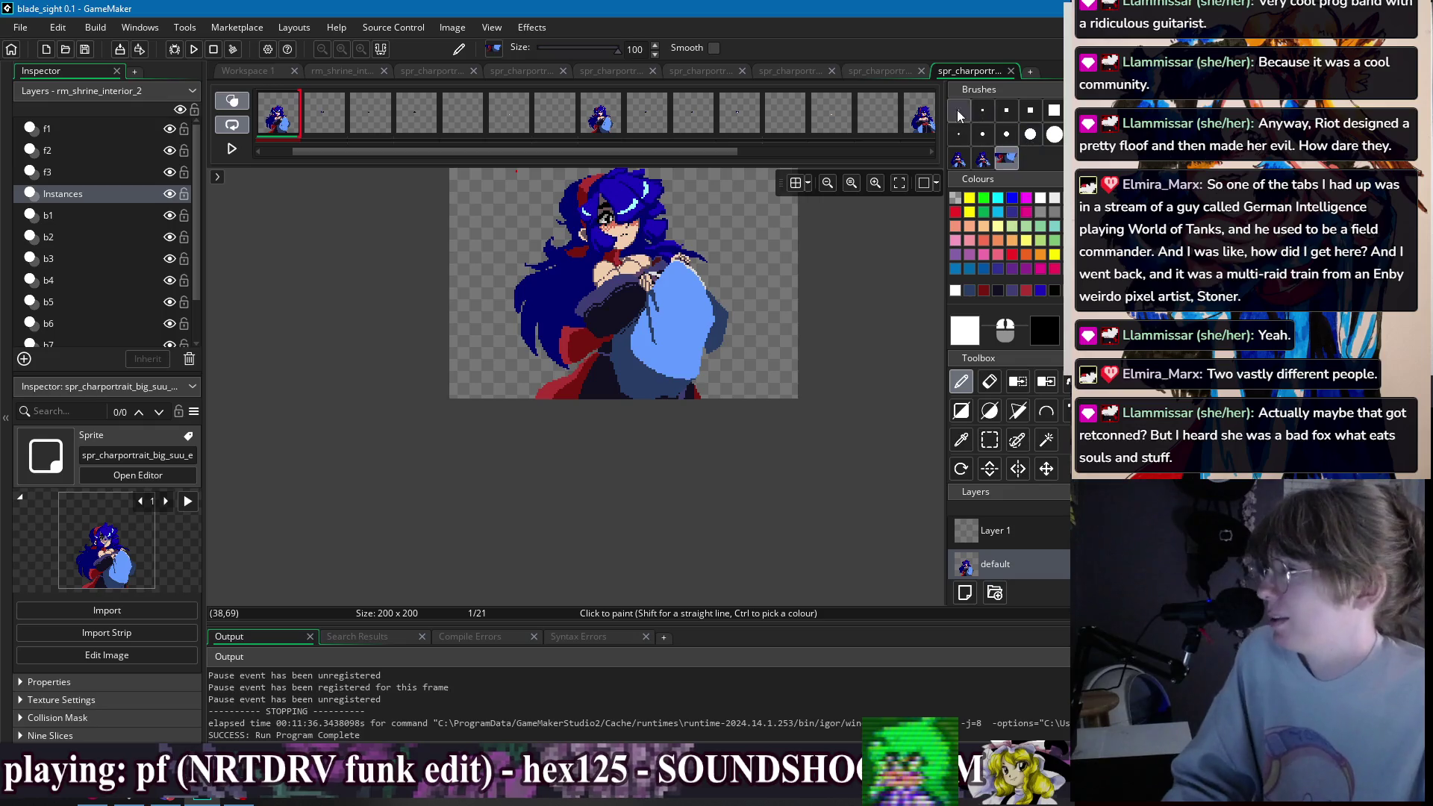
- Run a quick game test, then zoom in on frame 1 and sample black from the eye
click(194, 50)
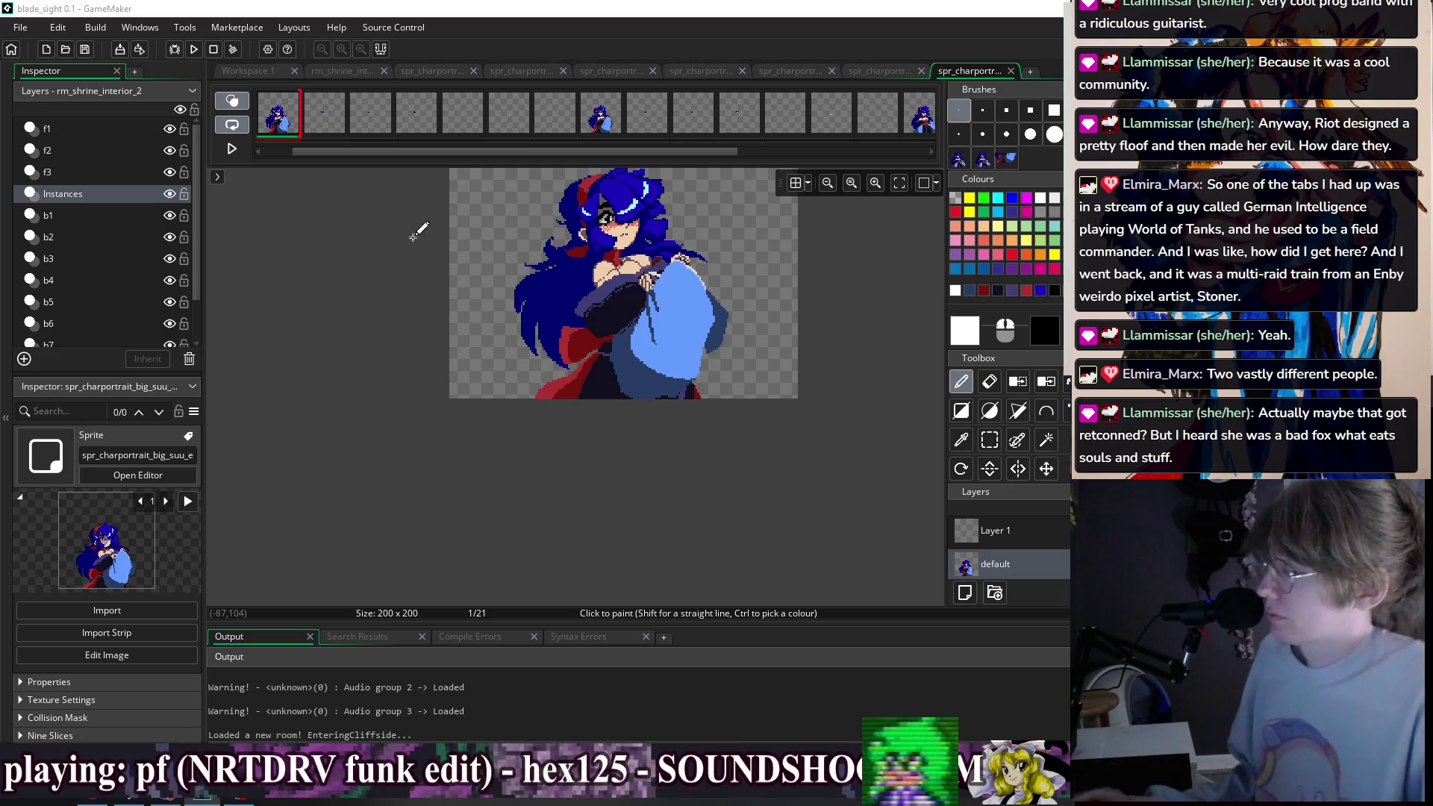
key(Escape)
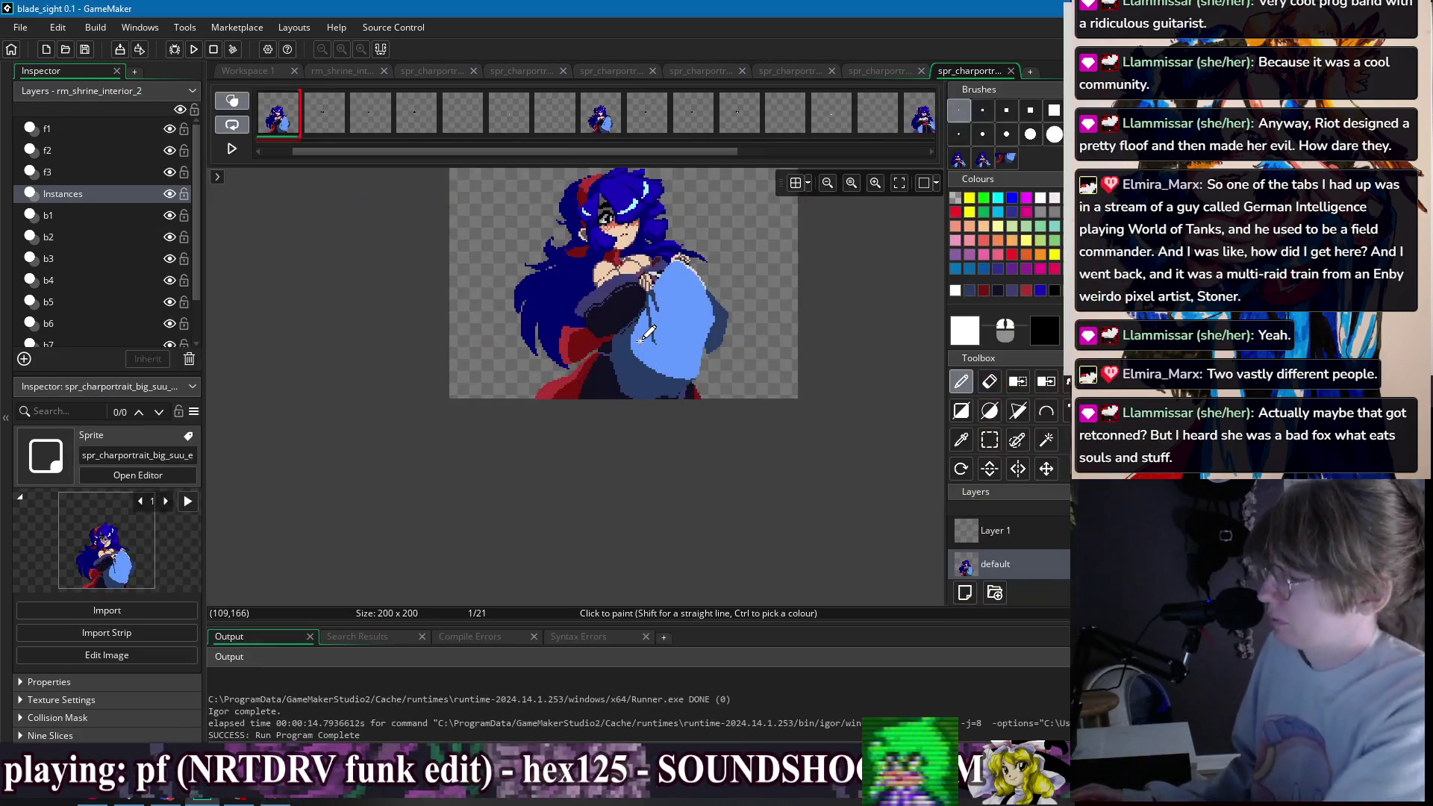
scroll(638, 313, up, 5)
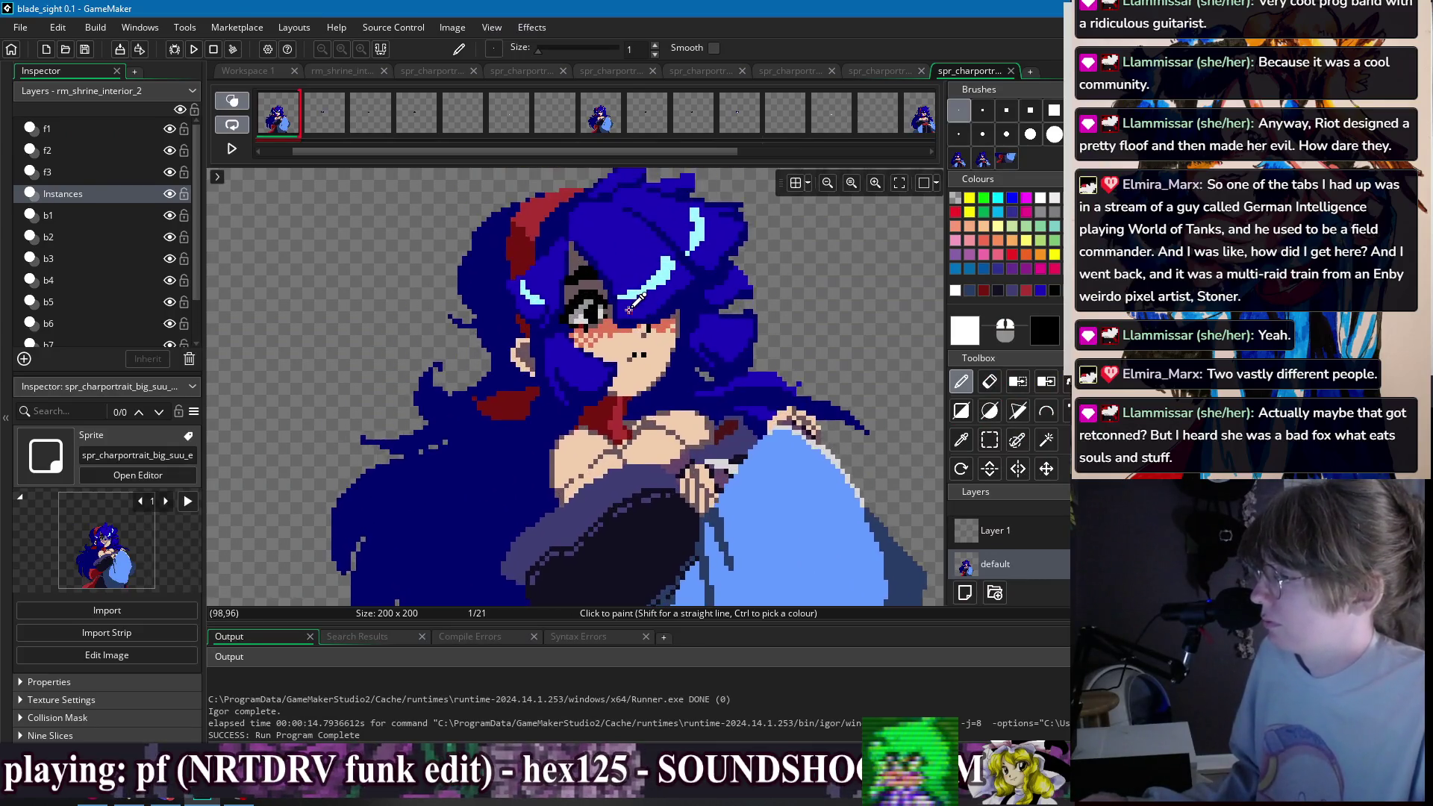
scroll(630, 306, up, 2)
ctrl+click(671, 283)
- Pick the grey iris colour from the eye and select frames 6 to 8
scroll(685, 252, down, 2)
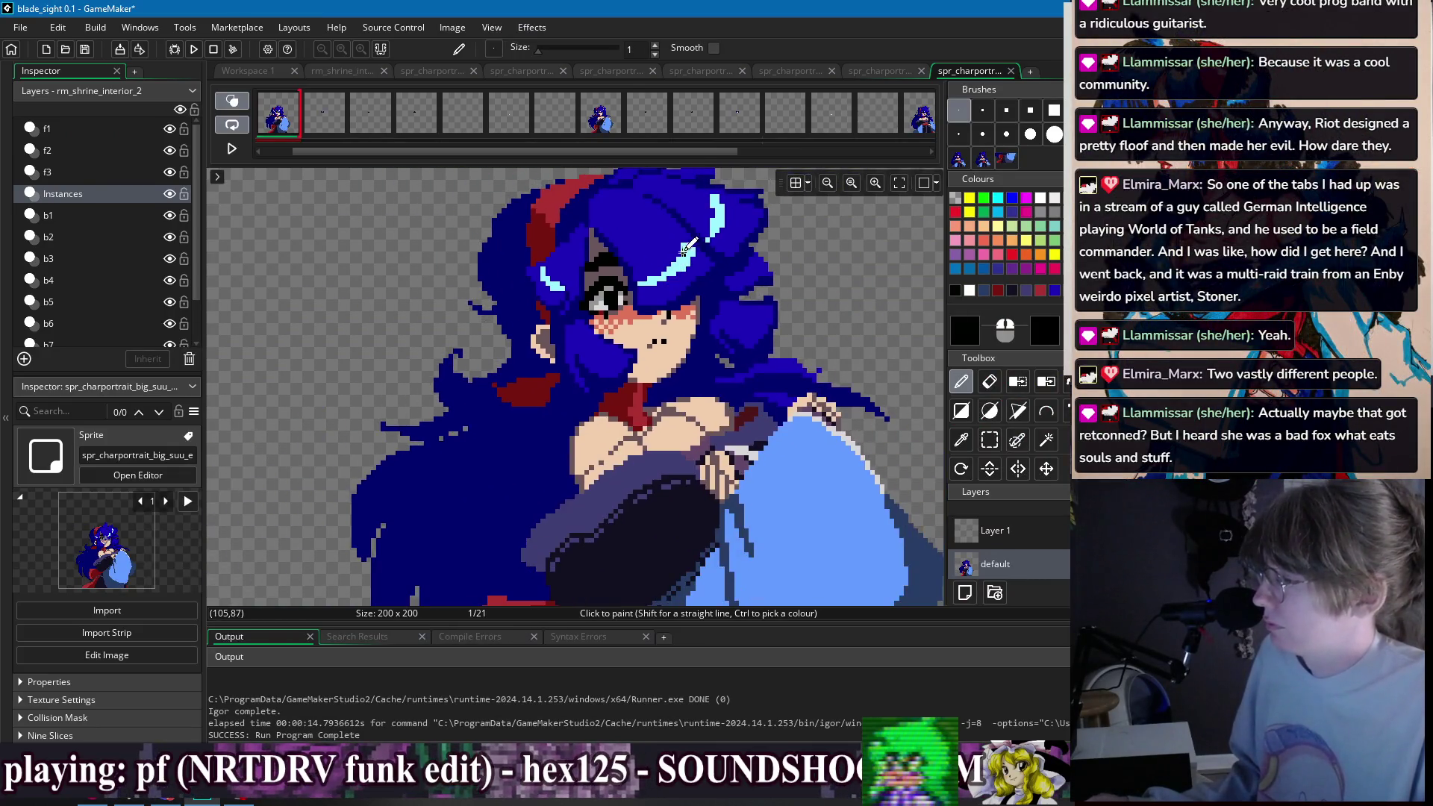
scroll(680, 246, up, 3)
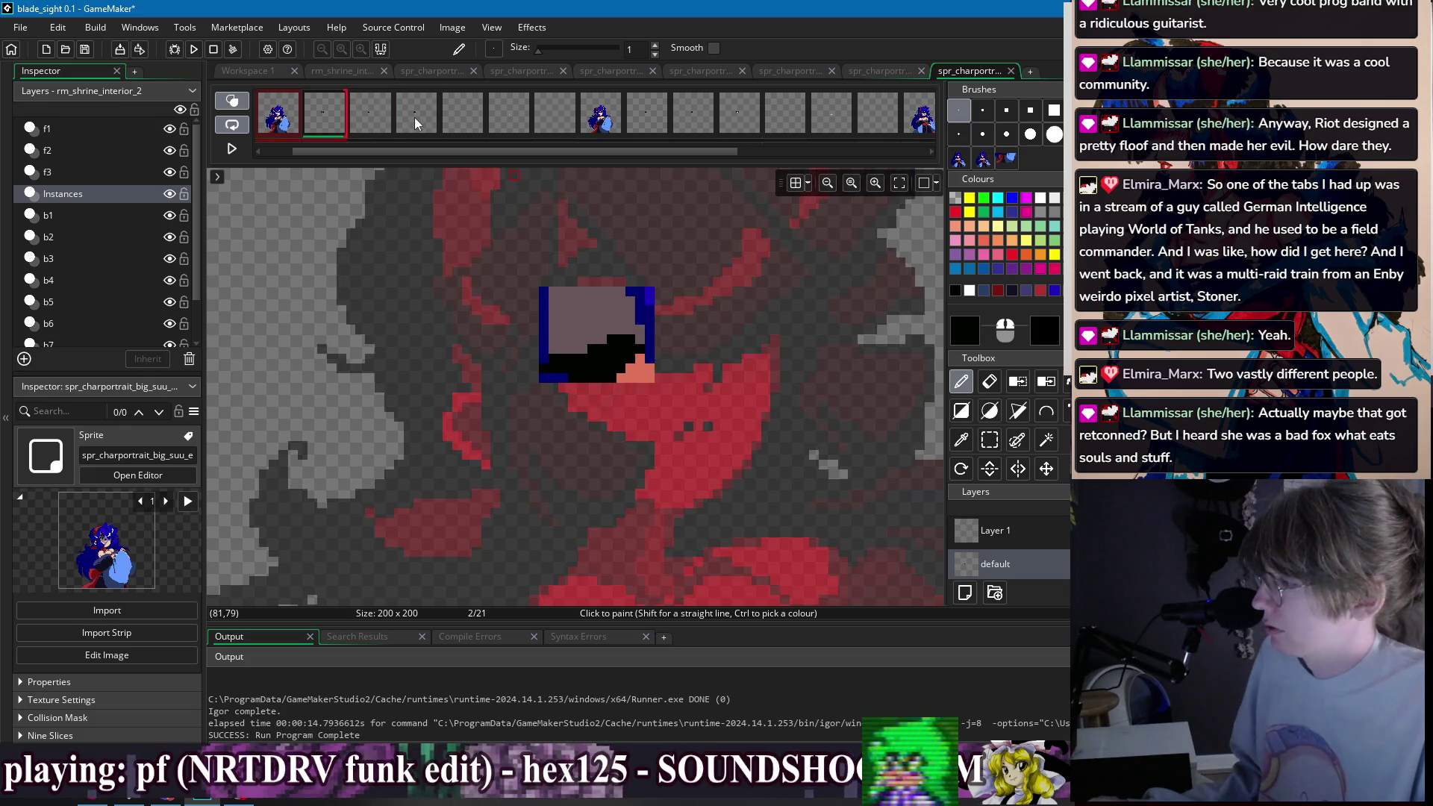
scroll(643, 250, down, 2)
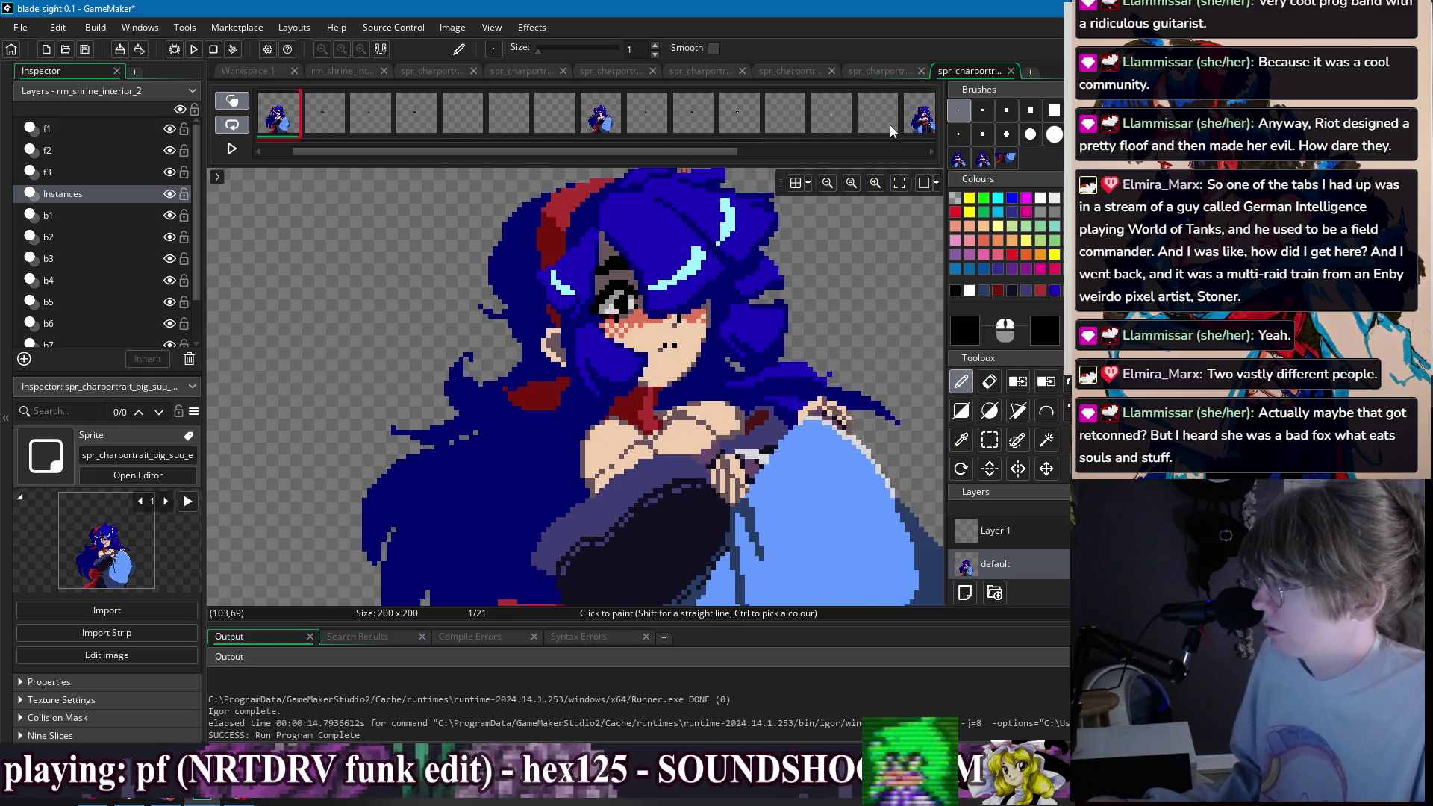
scroll(330, 123, left, 1)
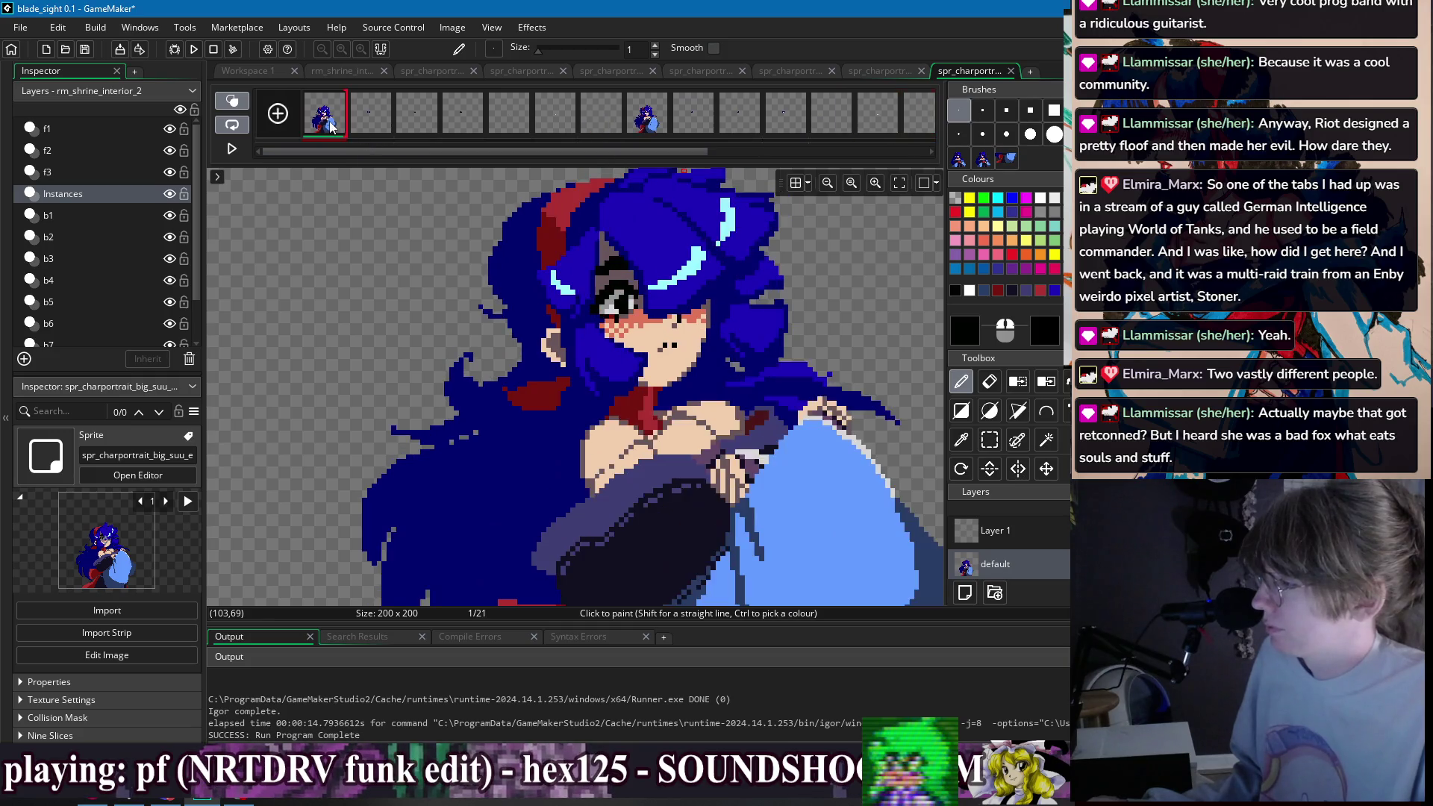
scroll(617, 317, up, 2)
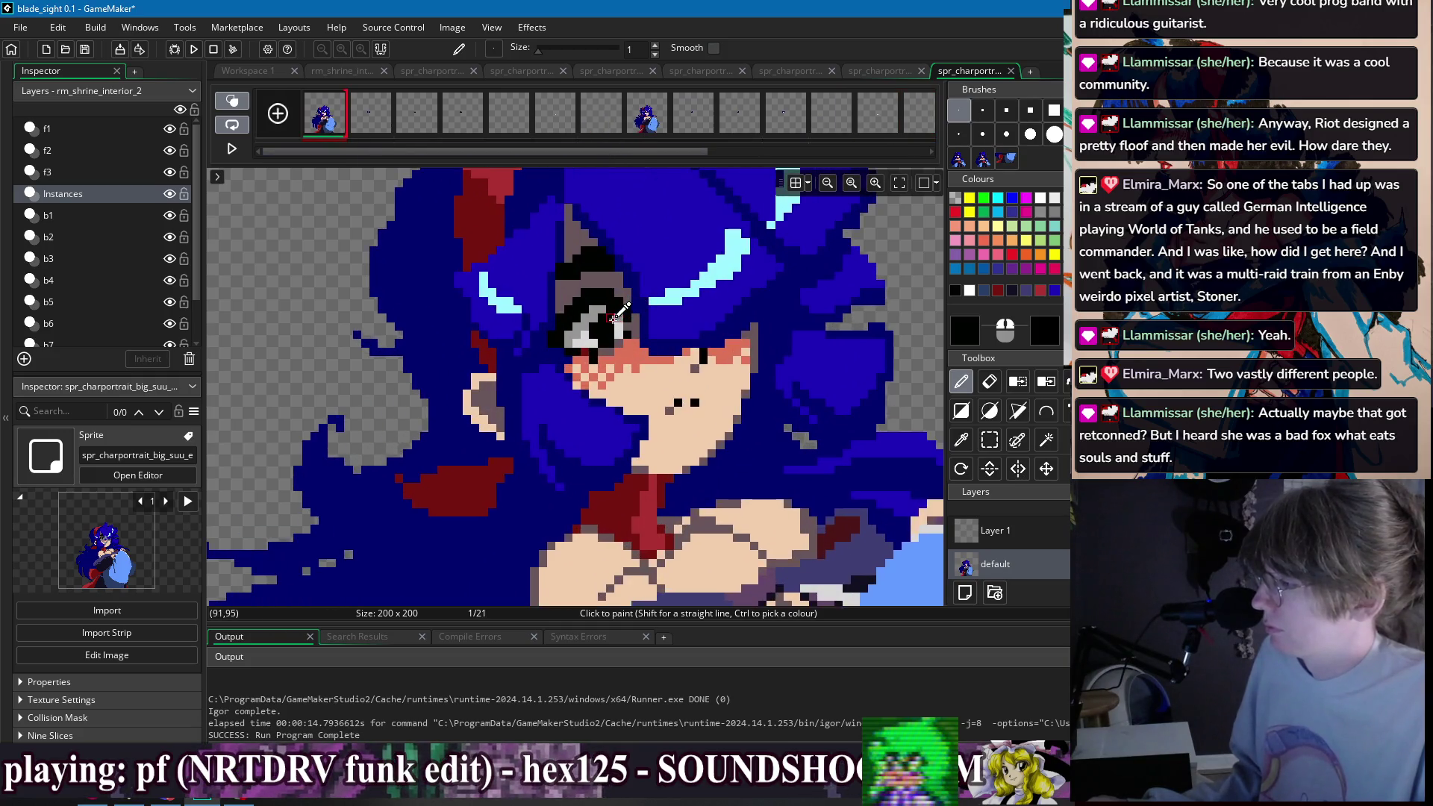
ctrl+click(594, 315)
scroll(728, 267, down, 2)
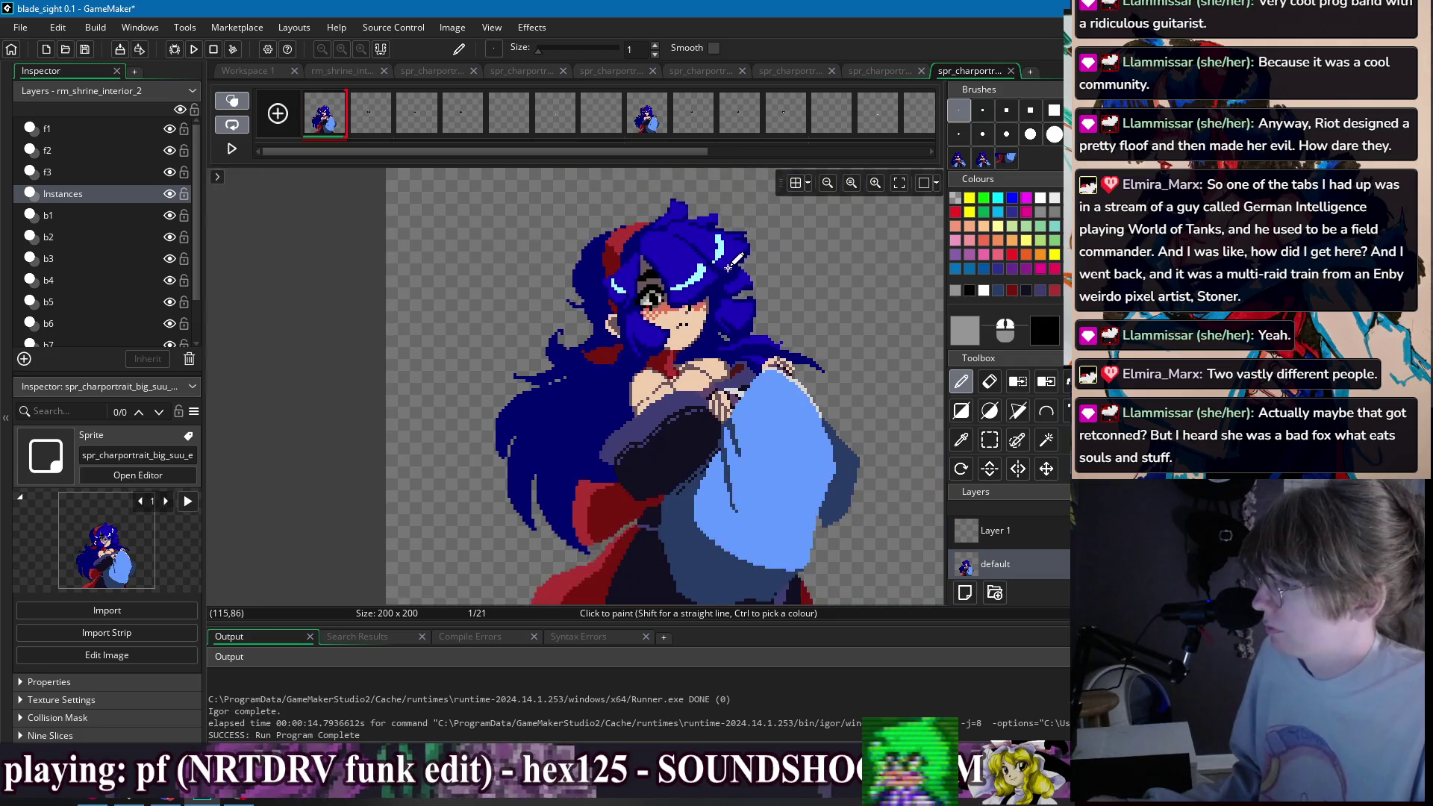
scroll(719, 258, up, 2)
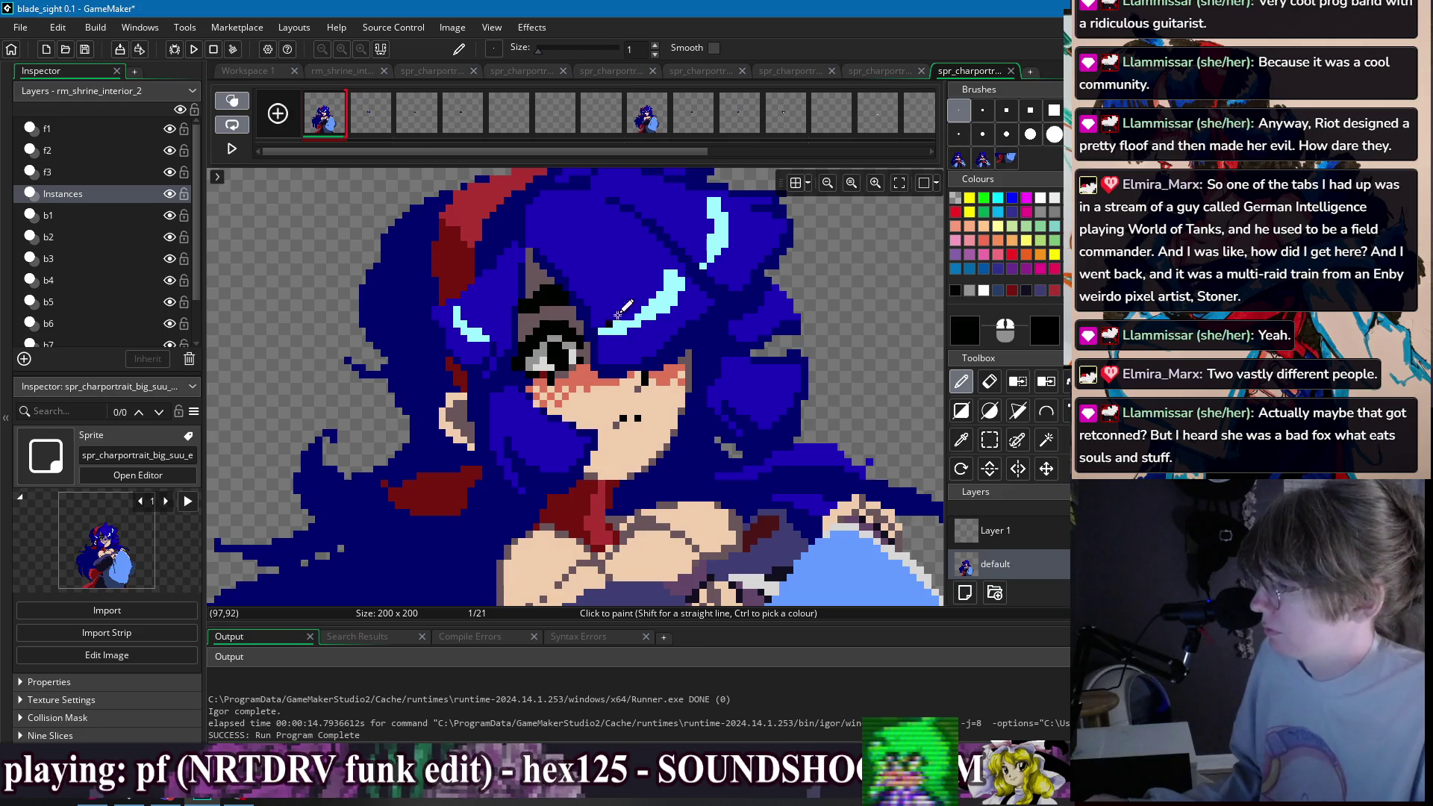
click(554, 112)
shift+click(647, 112)
- Compare the grey eye patch on frames 2–4 with the eye on frame 1's full portrait
ctrl+click(569, 340)
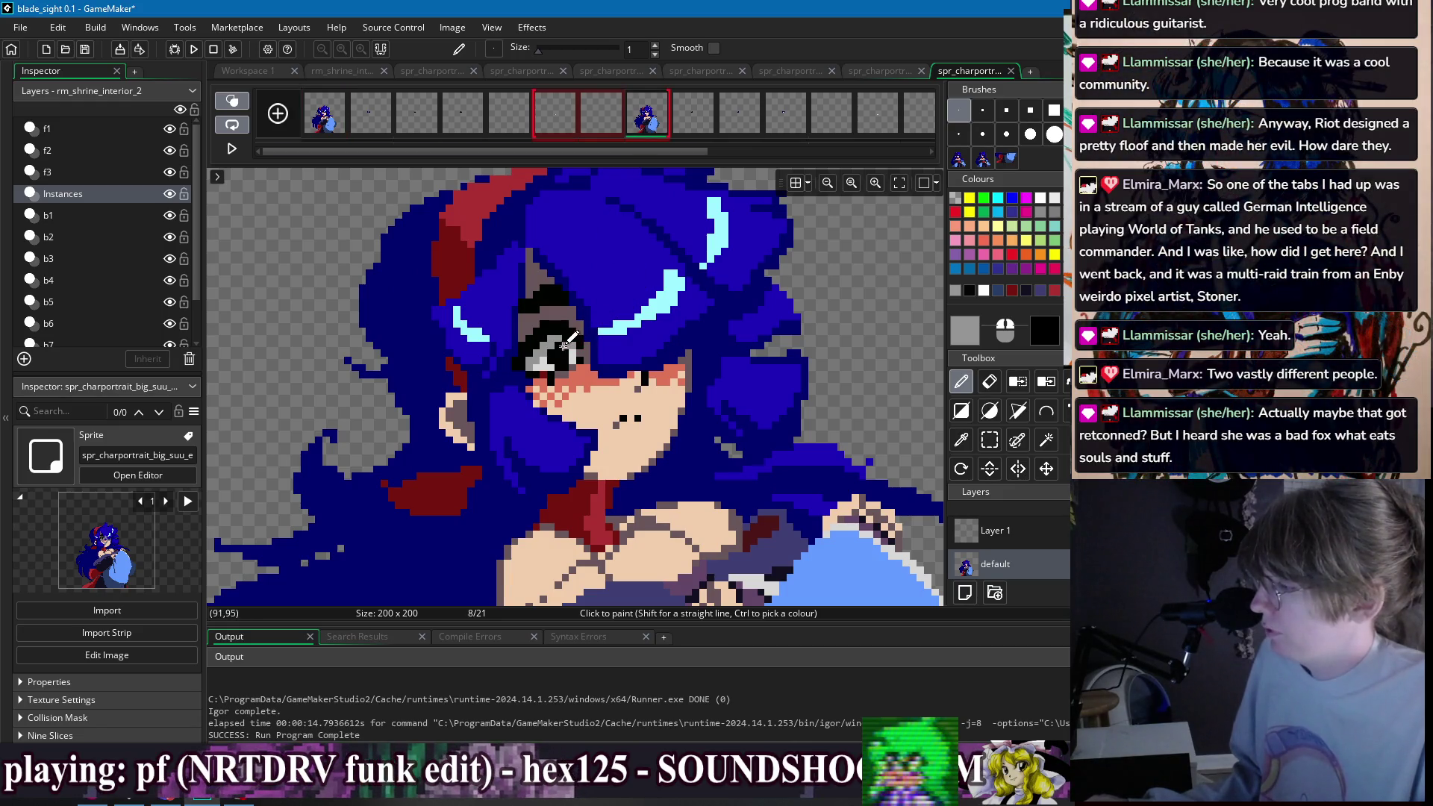
click(370, 112)
shift+click(463, 112)
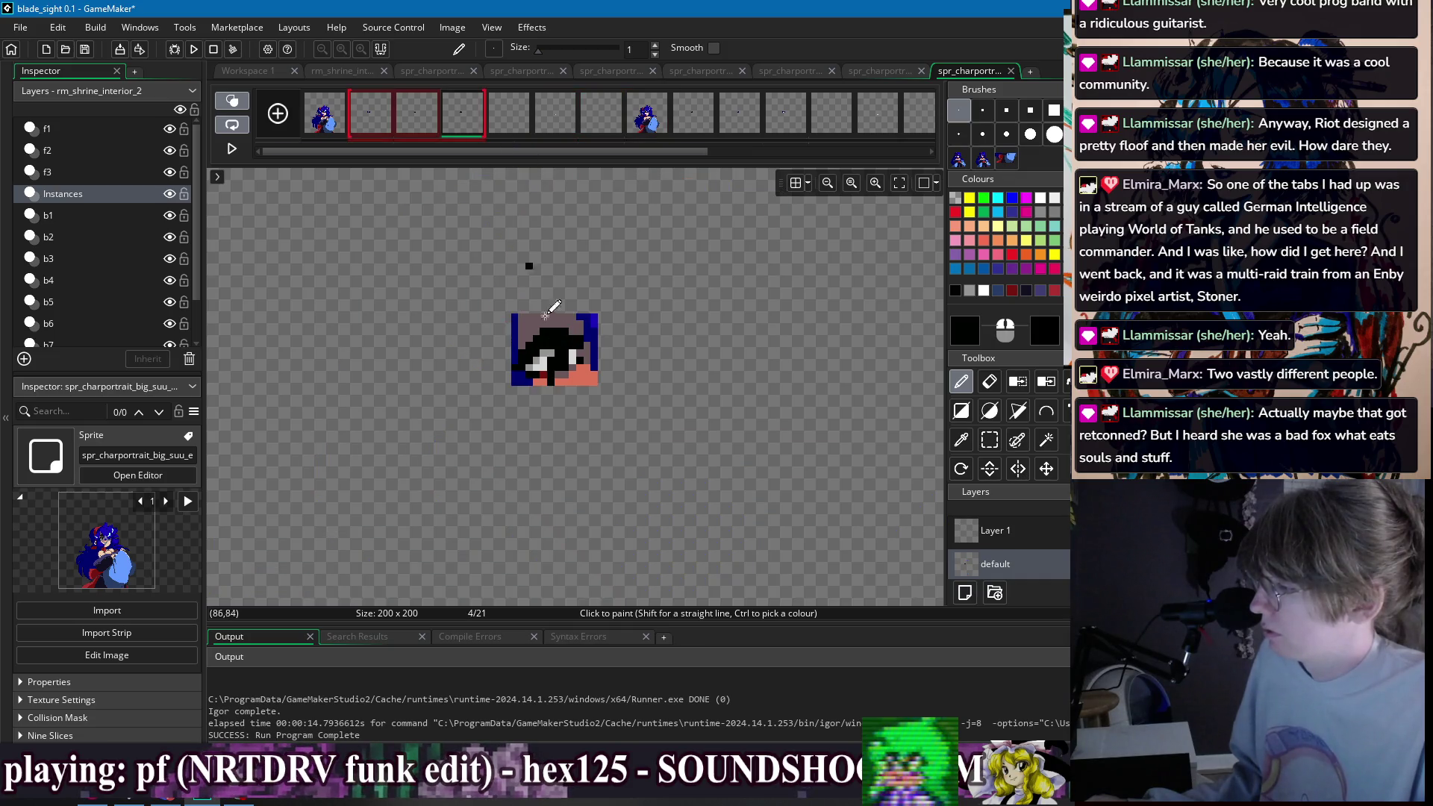
ctrl+click(572, 354)
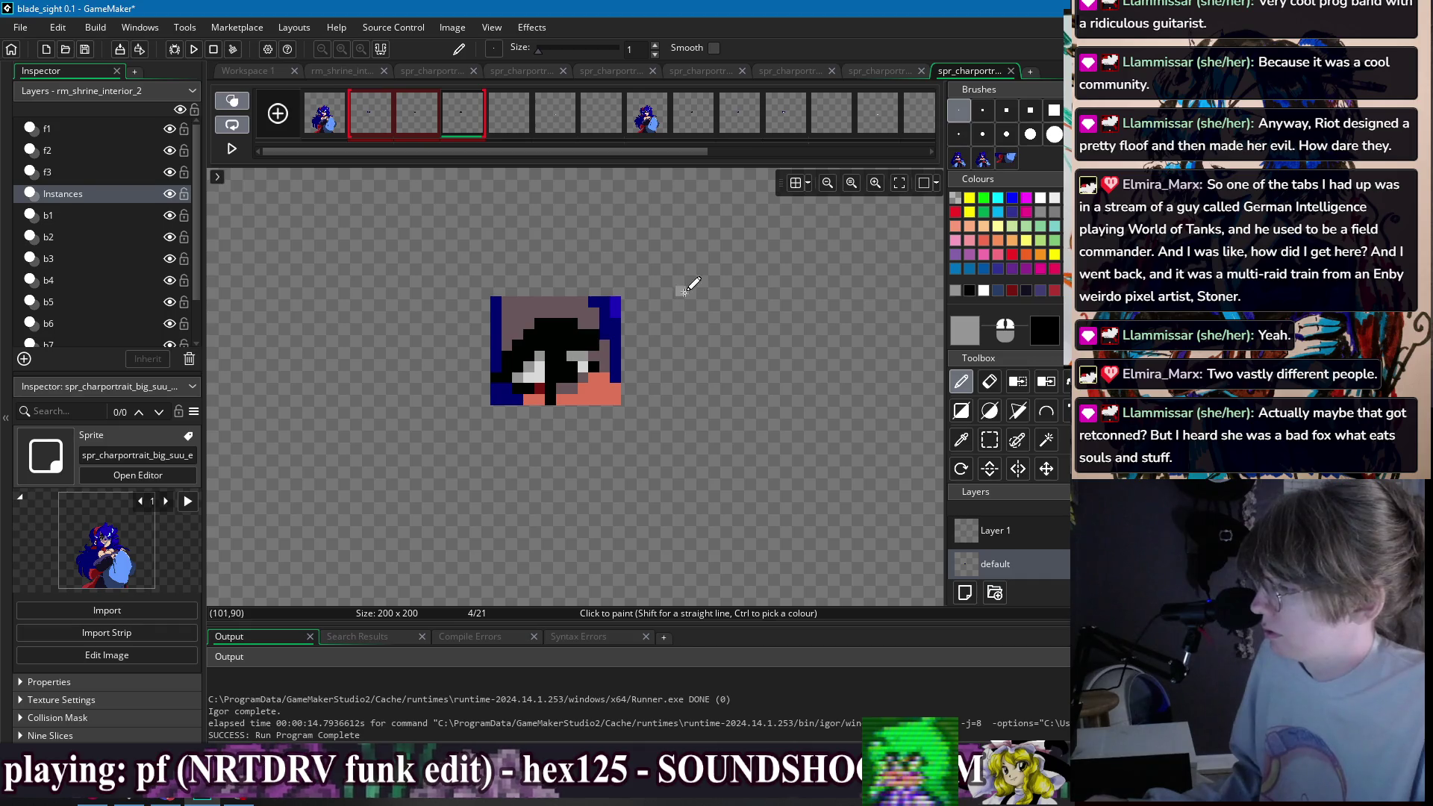
scroll(632, 239, down, 2)
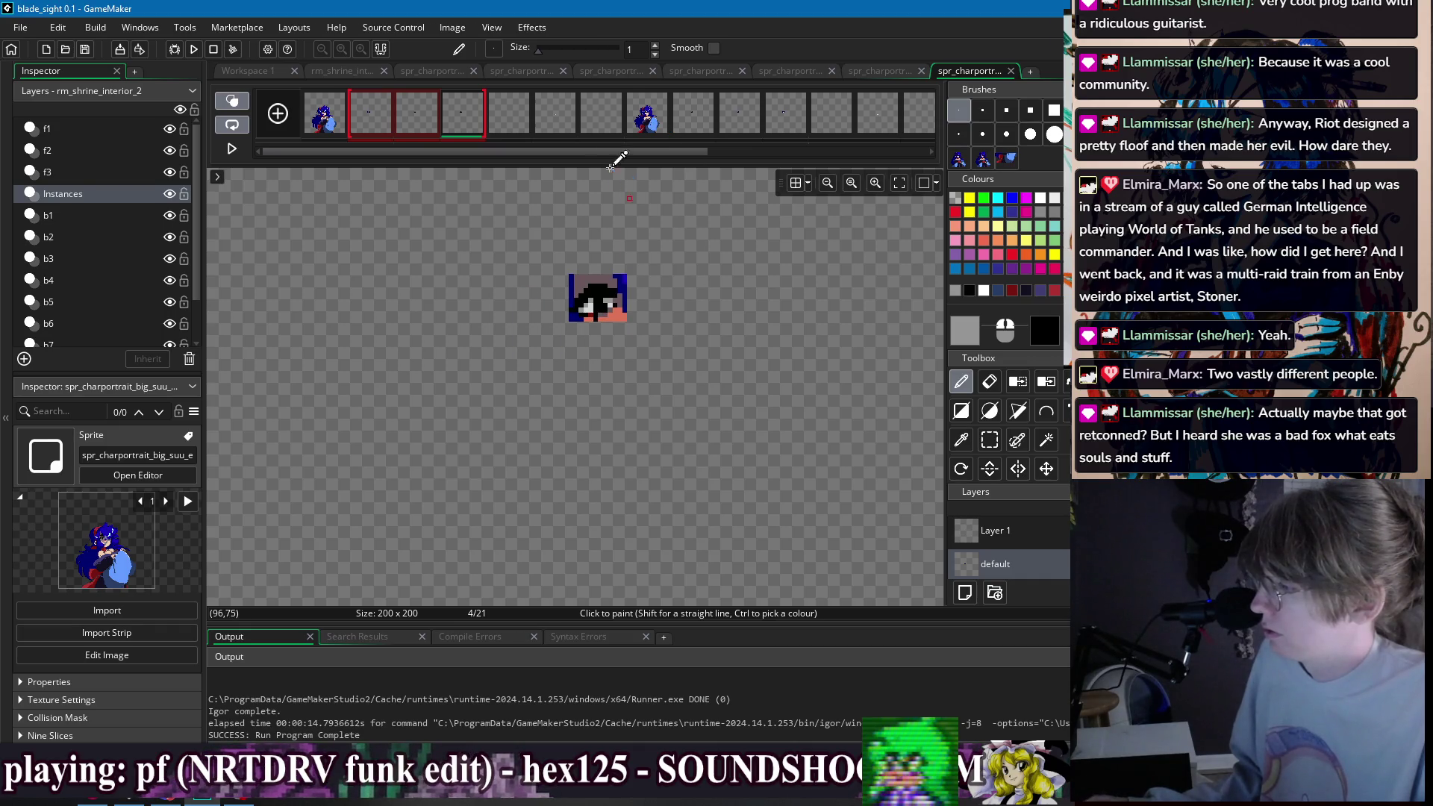
click(331, 126)
drag(423, 119, 462, 119)
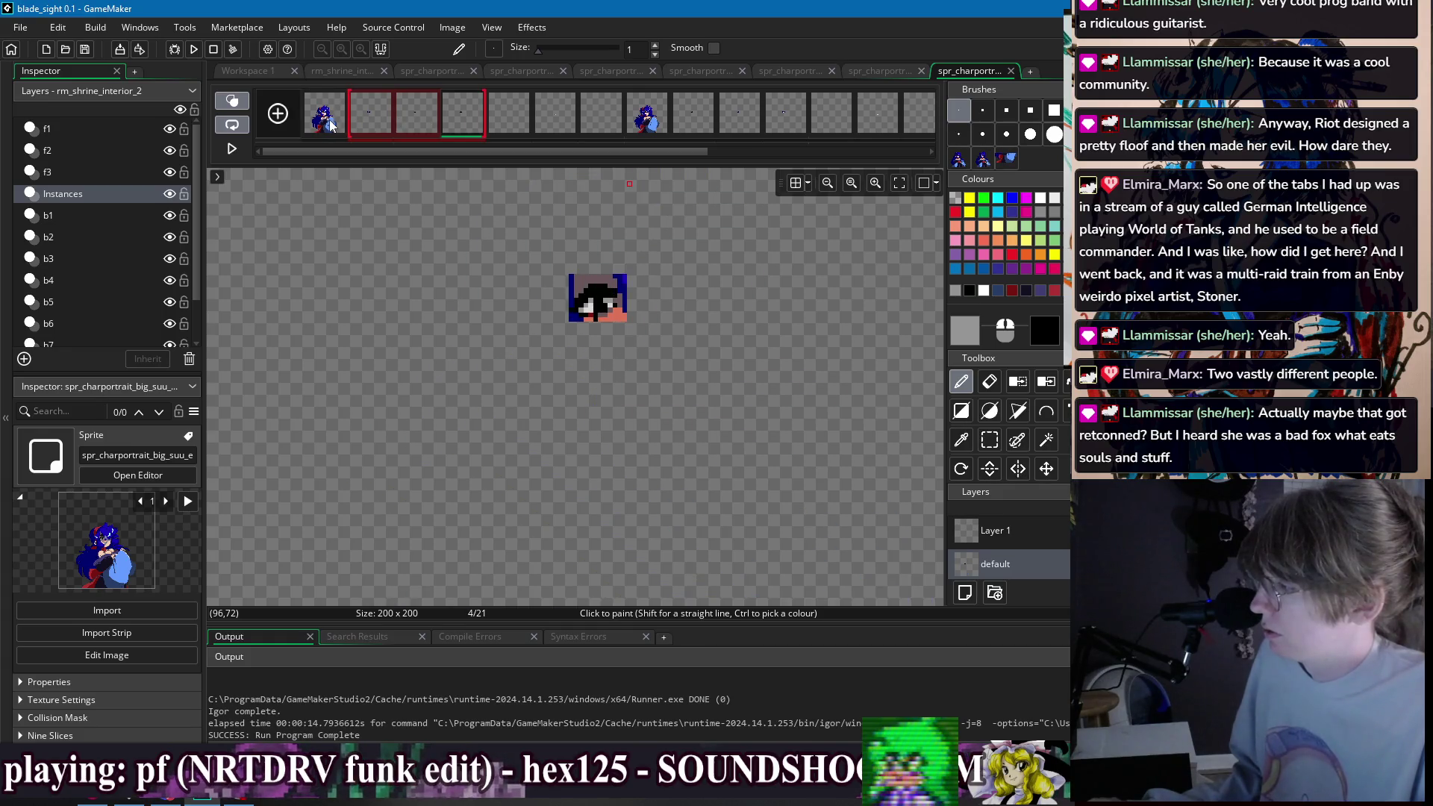
click(330, 126)
shift+click(454, 116)
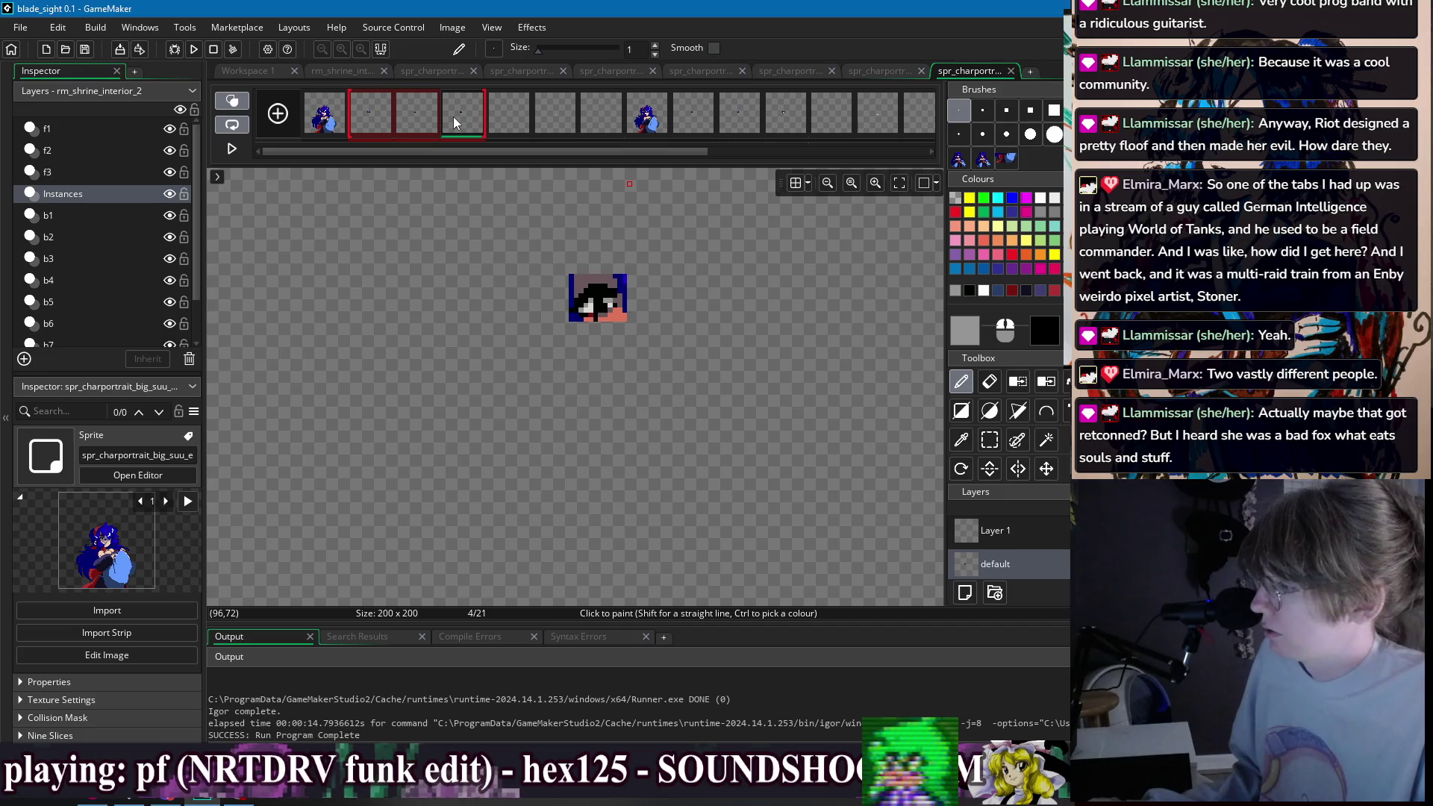
click(331, 124)
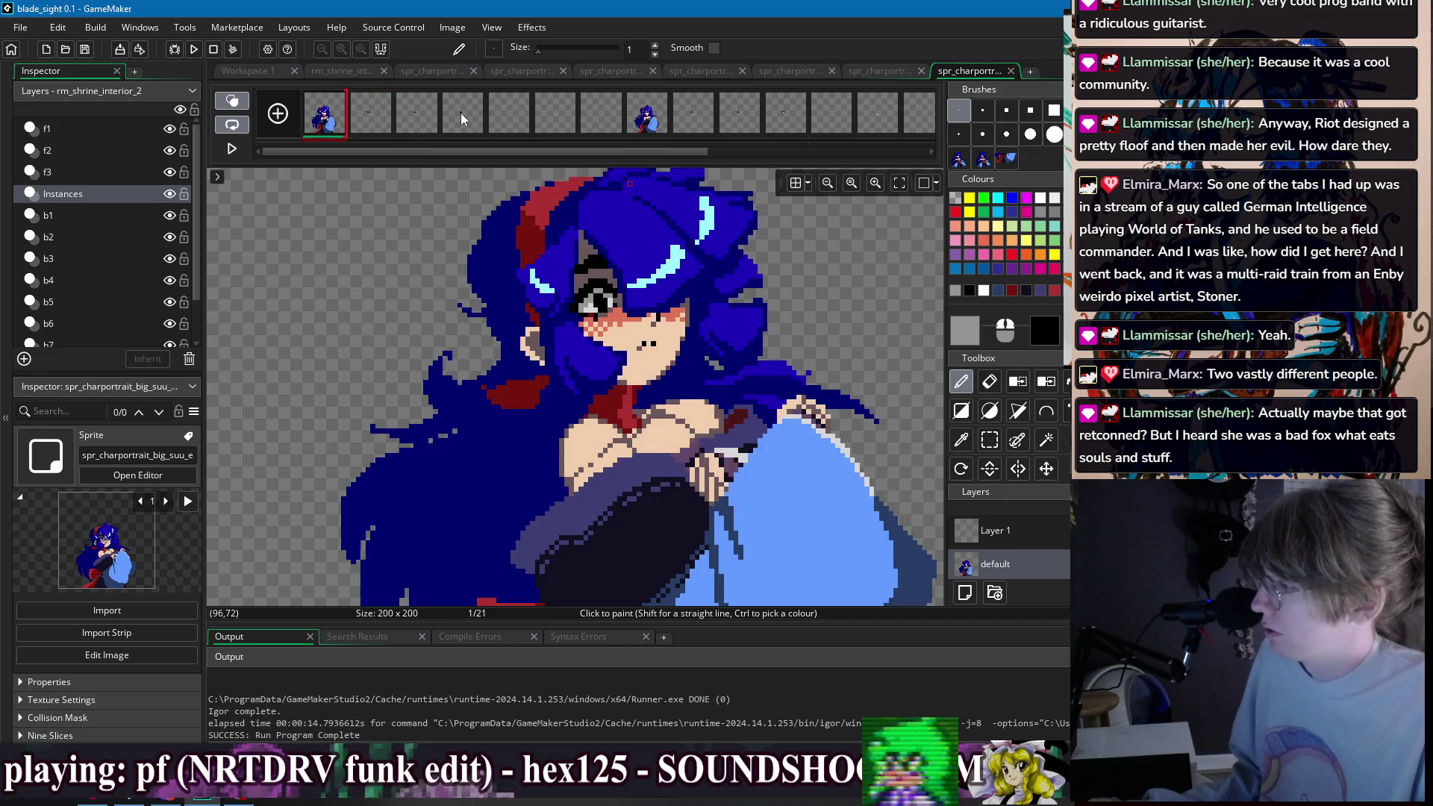
- Mark a small rectangle beside the portrait's eye and pan the canvas to inspect it
drag(468, 150, 515, 152)
scroll(567, 284, up, 2)
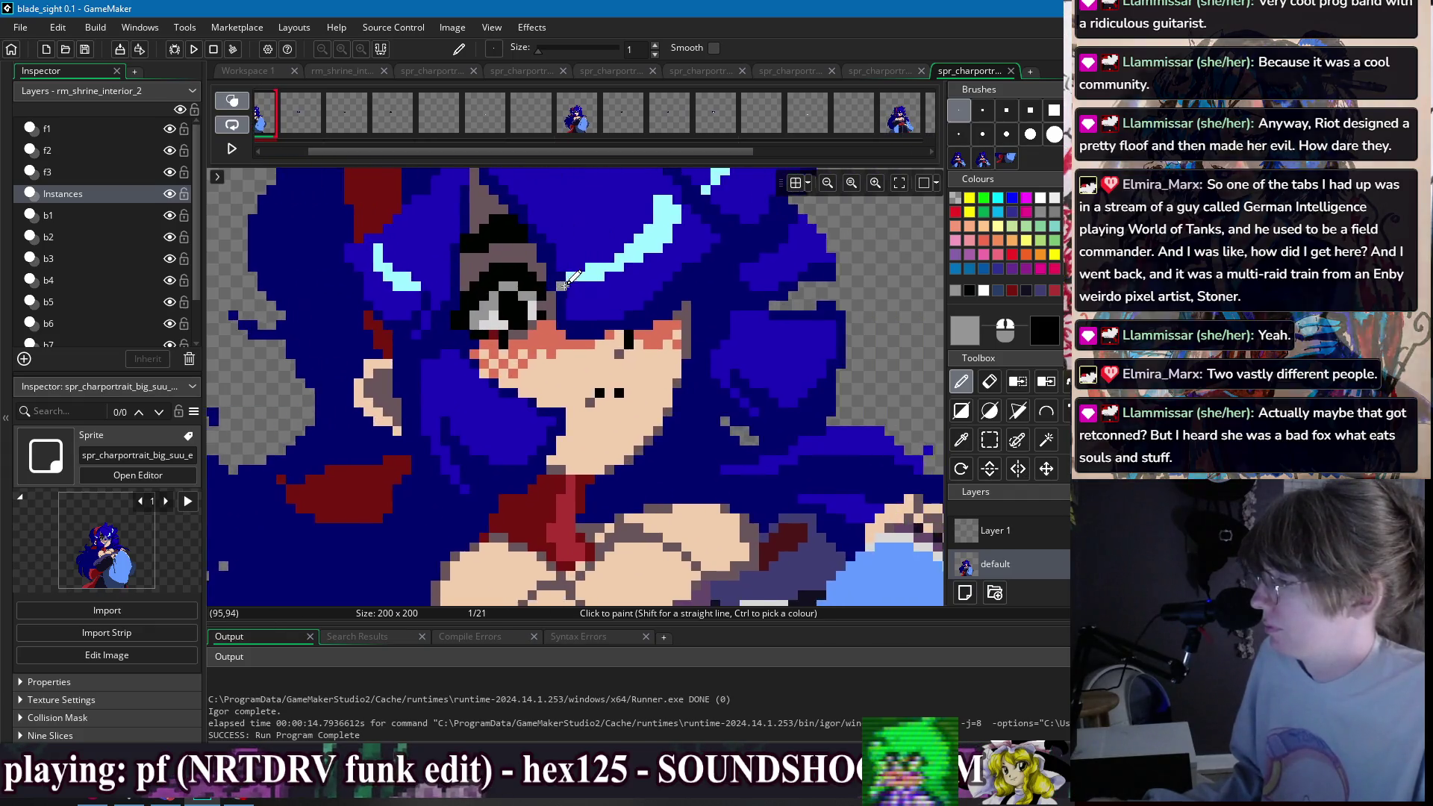
key(s)
mouse_move(505, 341)
mouse_down()
mouse_move(490, 330)
mouse_move(501, 319)
mouse_up()
key(d)
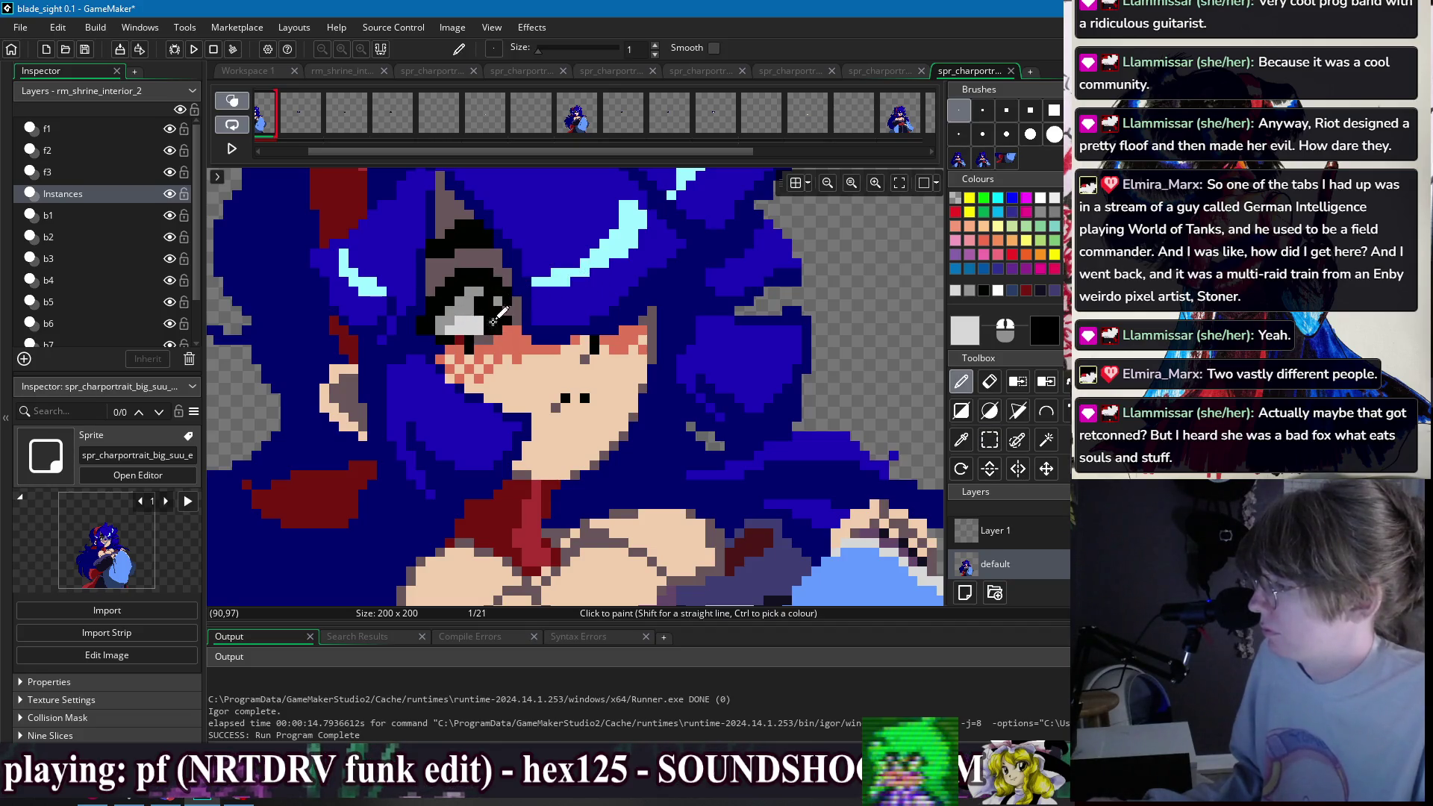
scroll(486, 319, down, 4)
drag(674, 262, 735, 289)
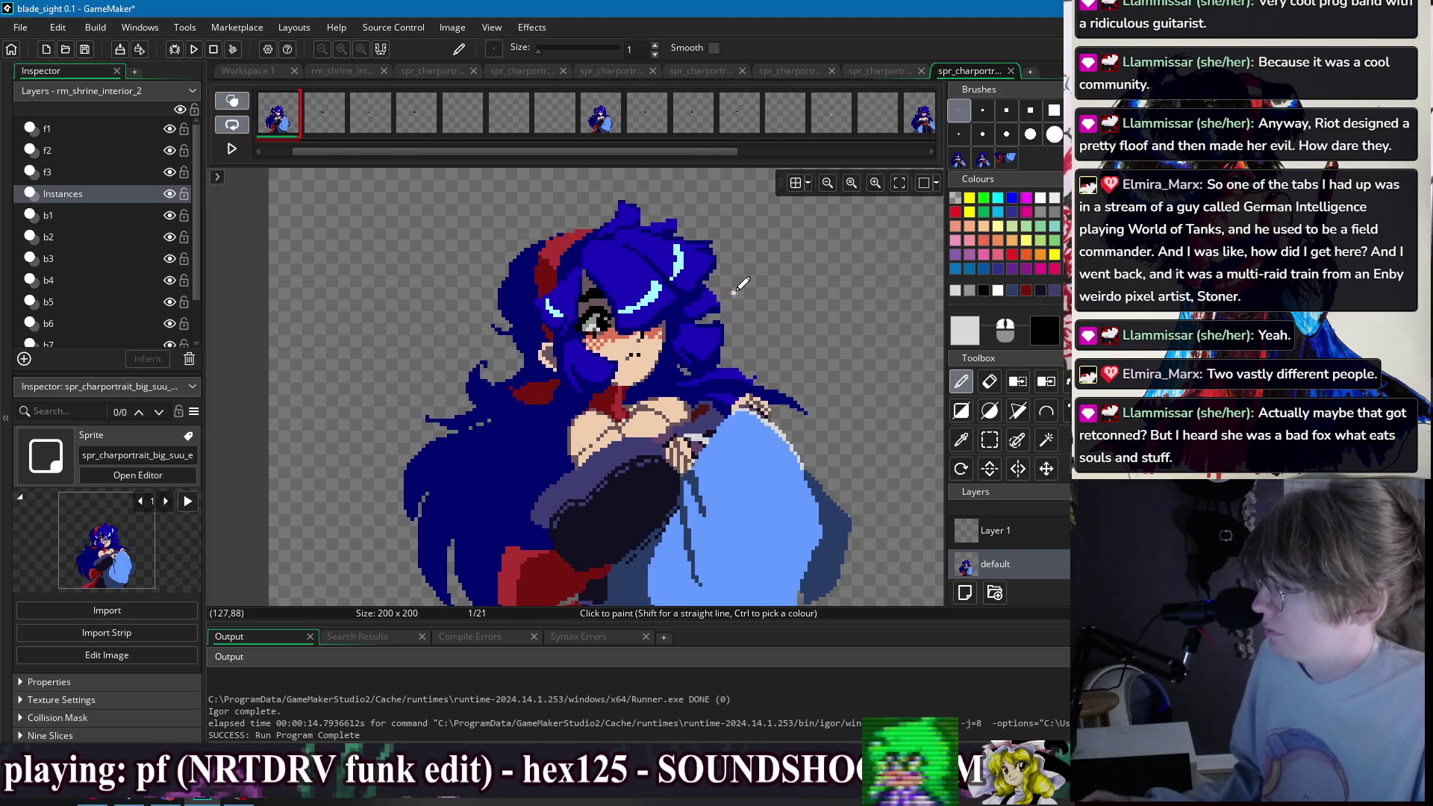
drag(664, 239, 642, 213)
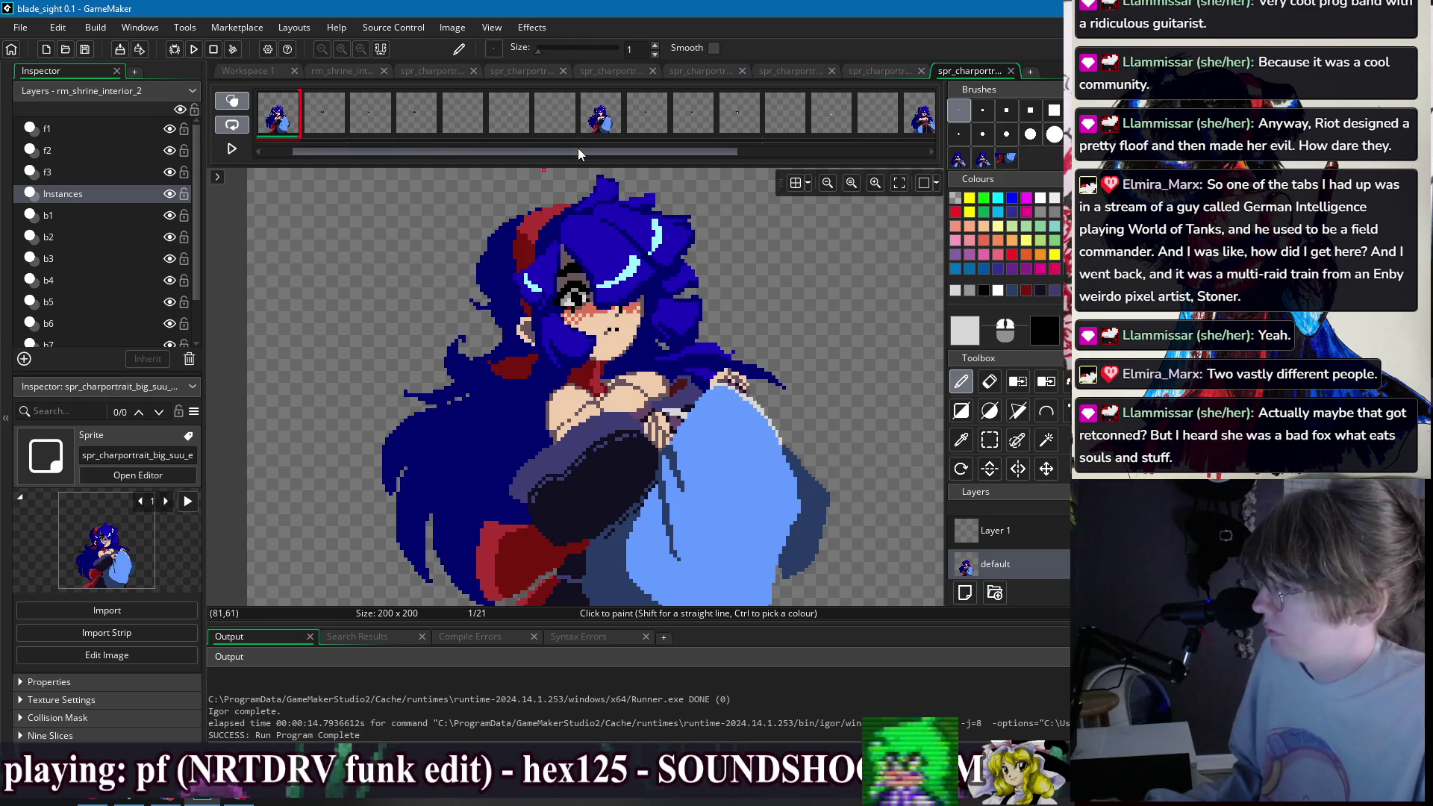
- Check the black eye overlay on frames 9–11, then return to frame 1's full portrait
scroll(579, 148, down, 2)
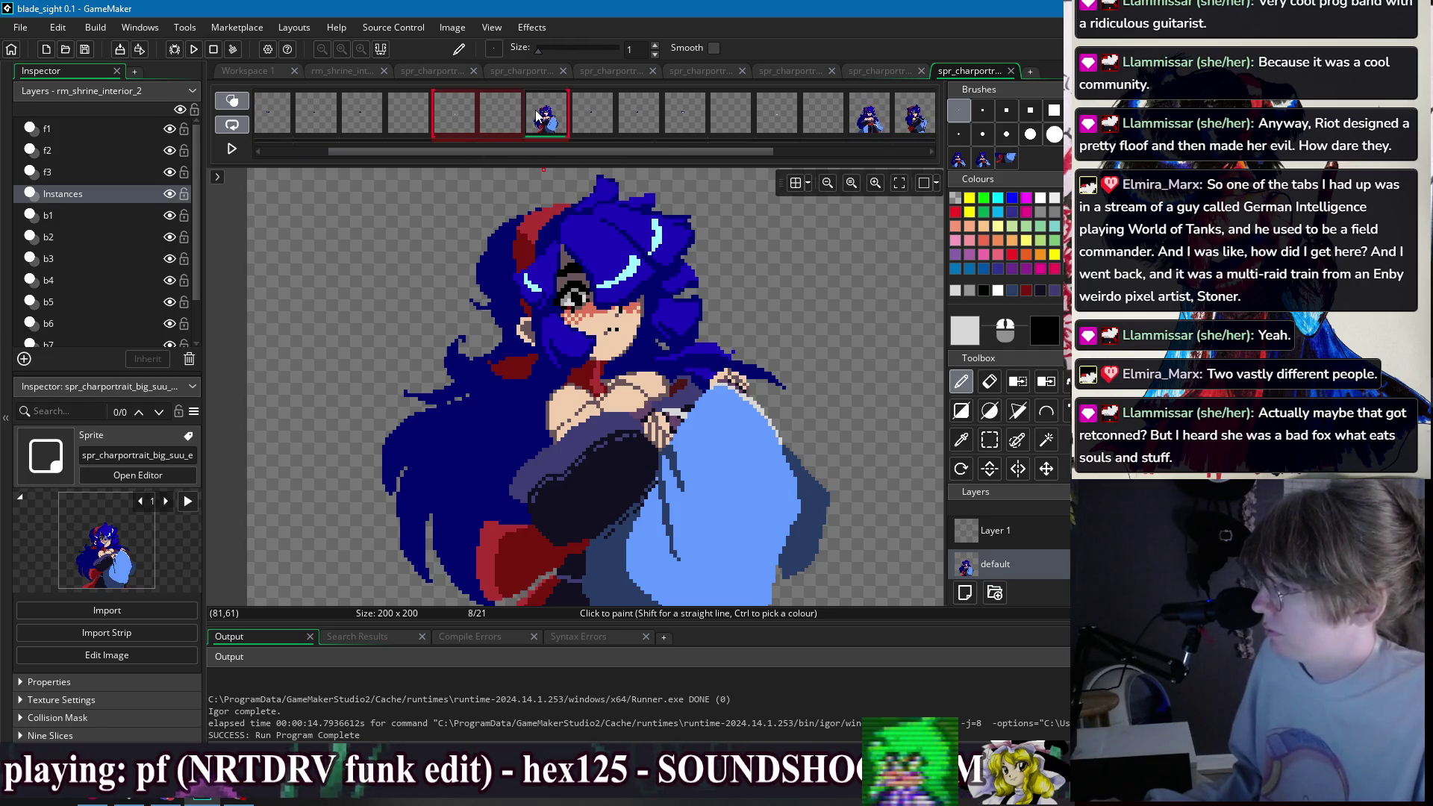
shift+click(703, 124)
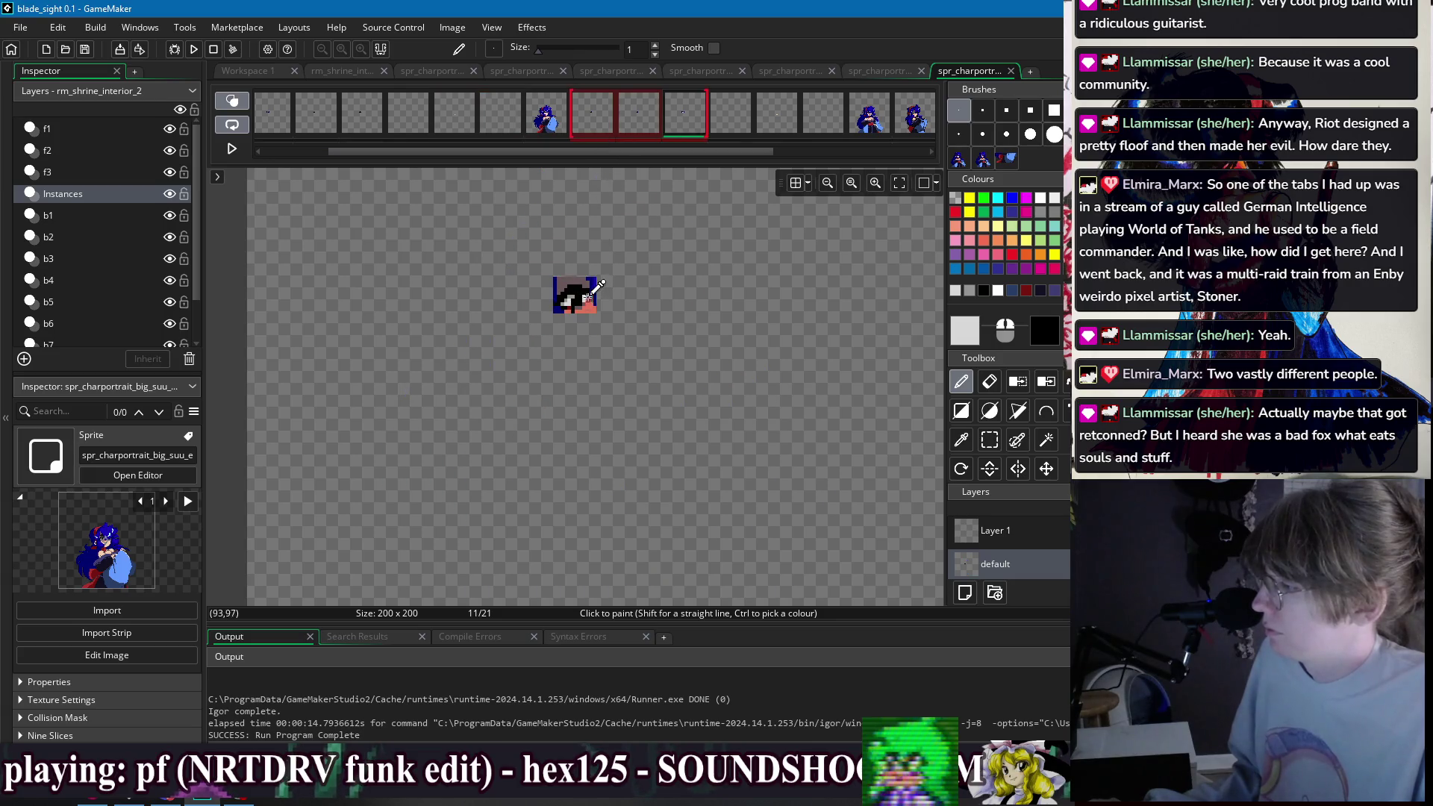
scroll(589, 297, up, 2)
ctrl+click(572, 303)
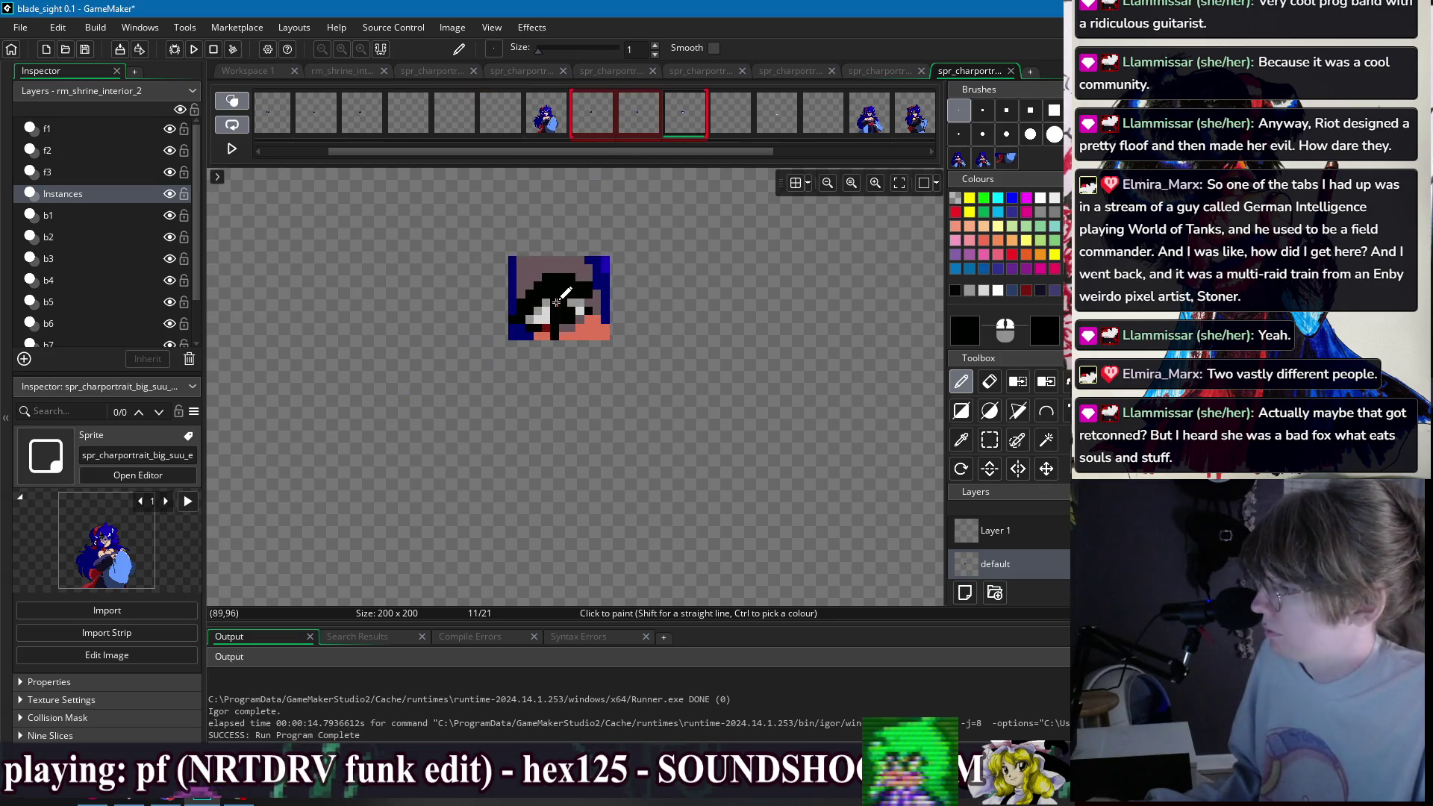
scroll(572, 295, down, 1)
drag(432, 155, 365, 155)
click(336, 118)
- Run the game with F5, walk left, and talk to the white-haired spirit Momiji
key(F5)
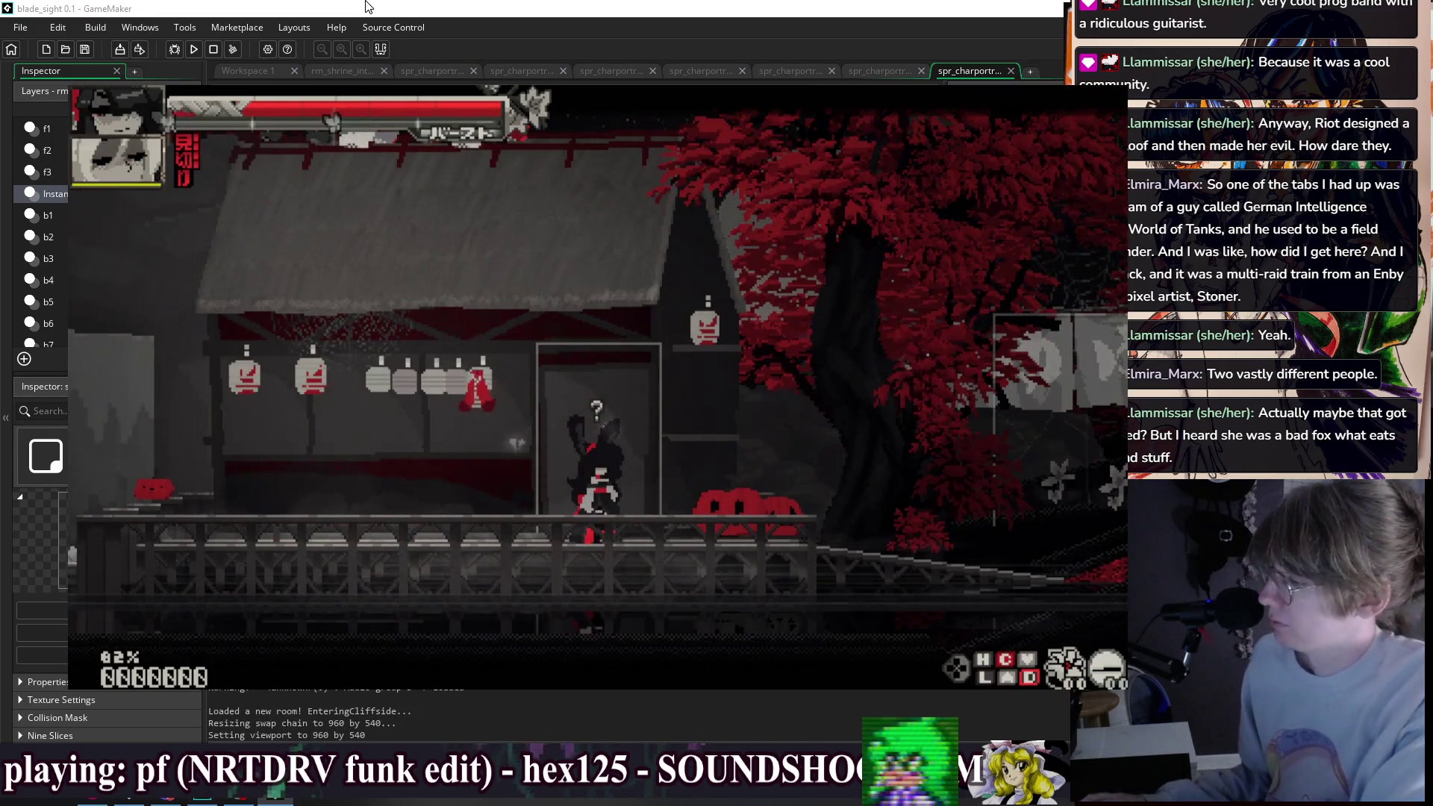
key(Left)
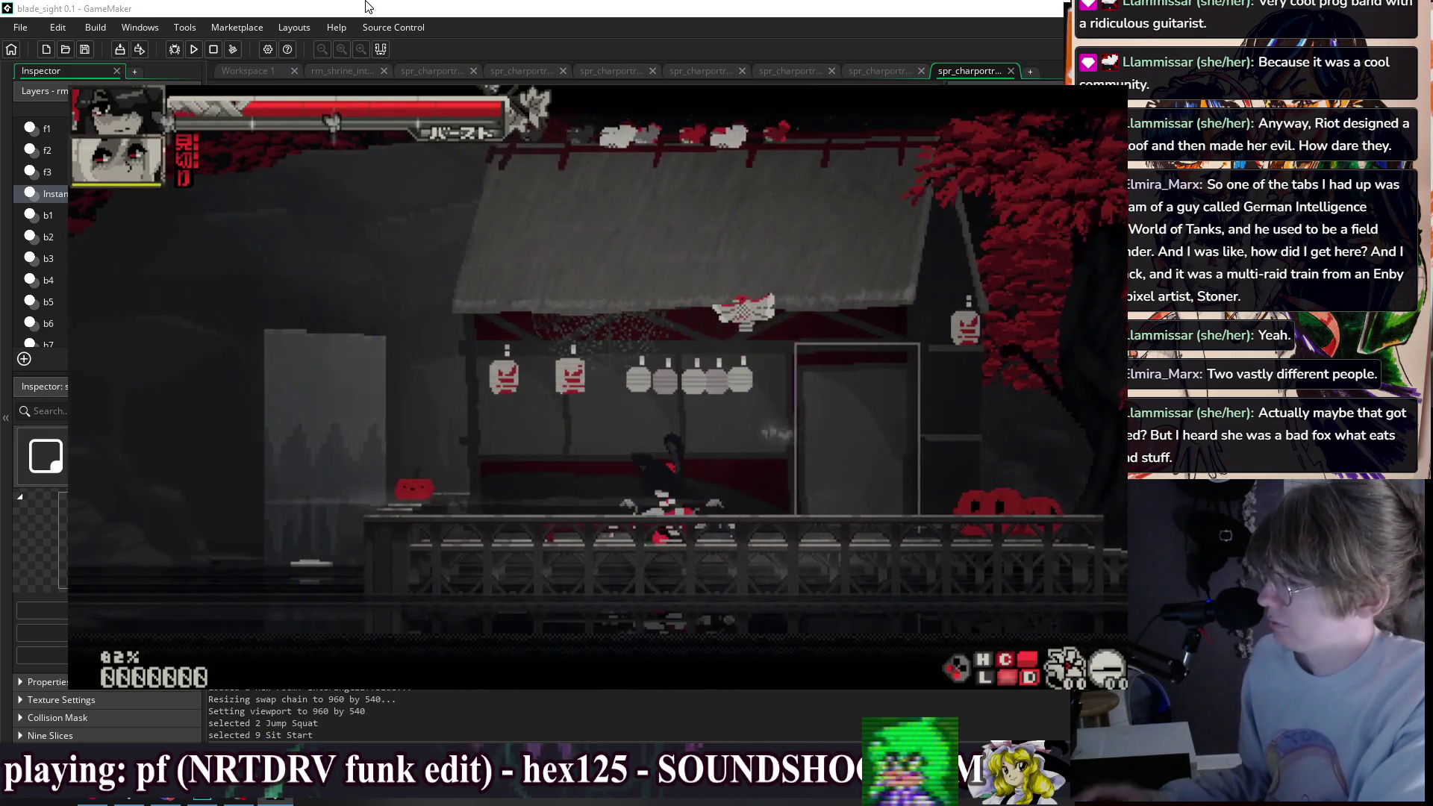
key(c)
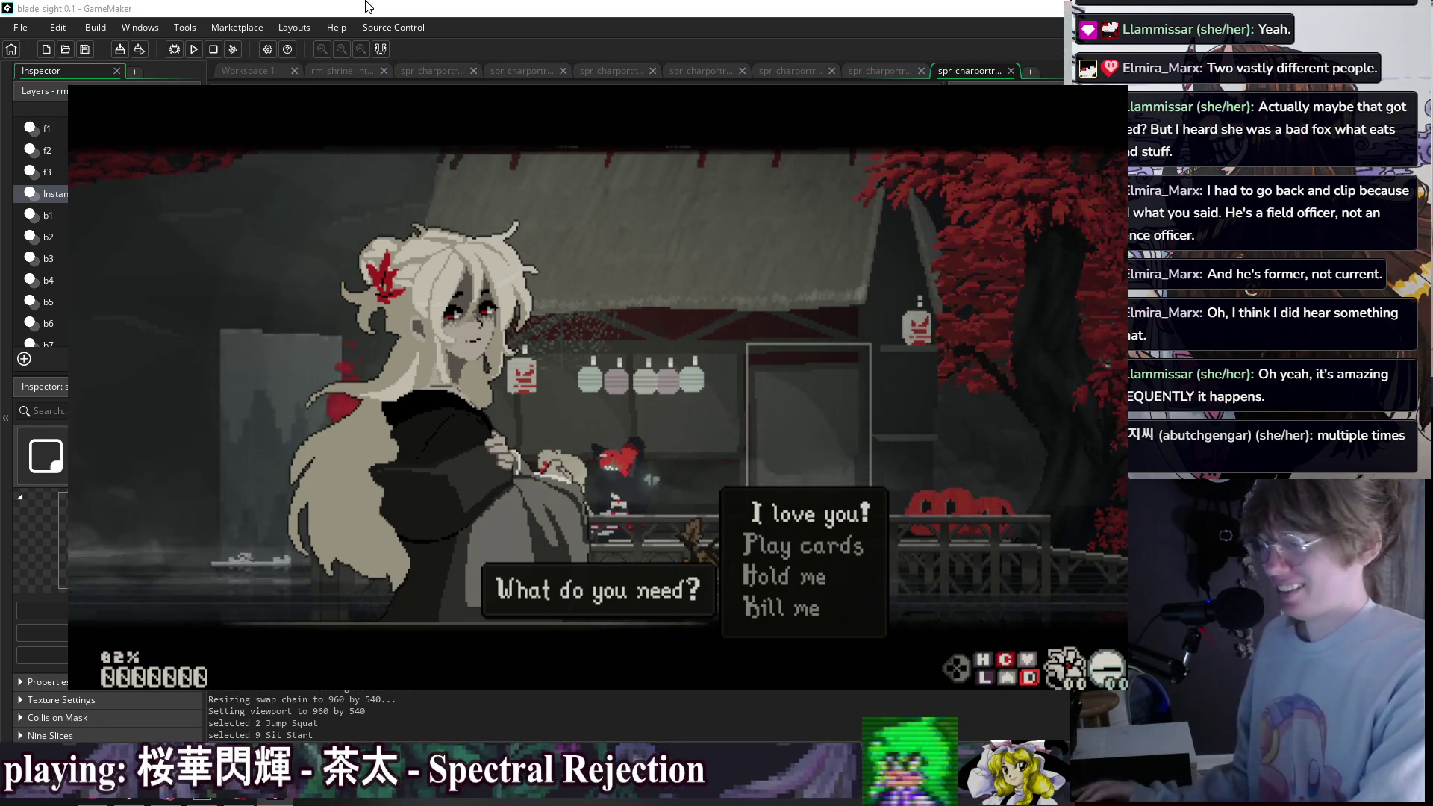
- Answer 'I love you!' to see the hug, then browse the Dress Up Player Kimono list and exit
key(Return)
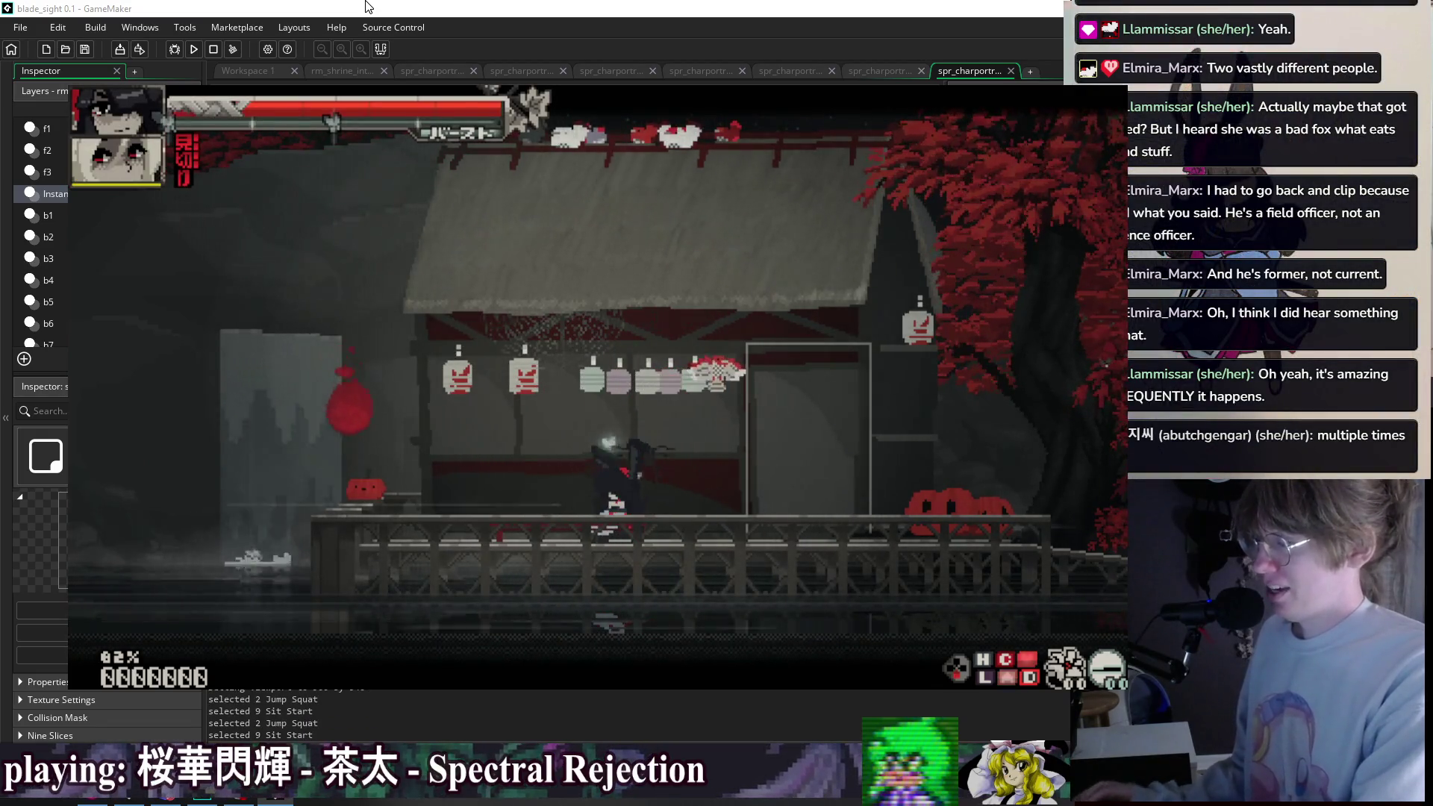
key(space)
key(Escape)
key(Down)
key(Down)
key(Return)
key(Return)
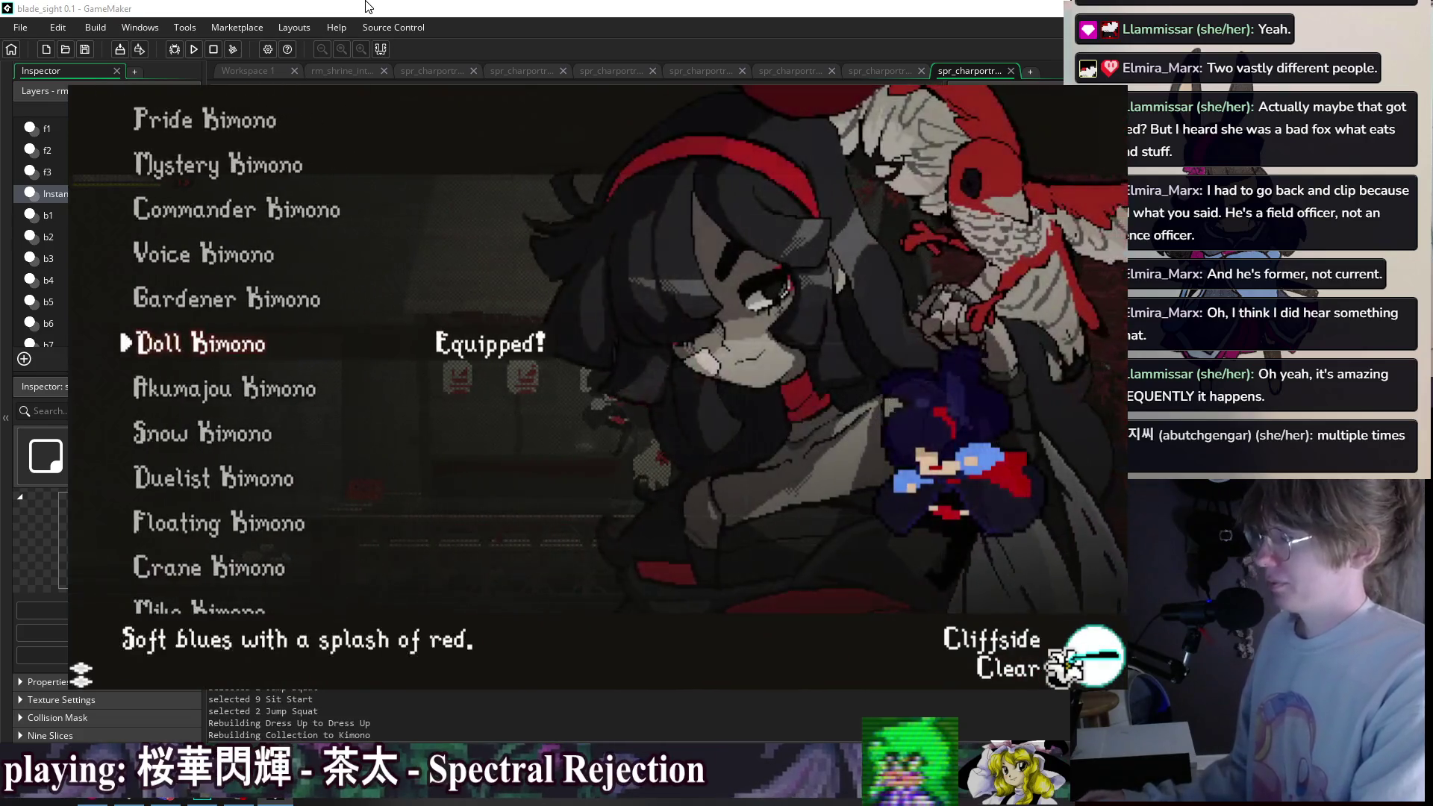
key(Down)
key(Down)
key(Down)
key(Escape)
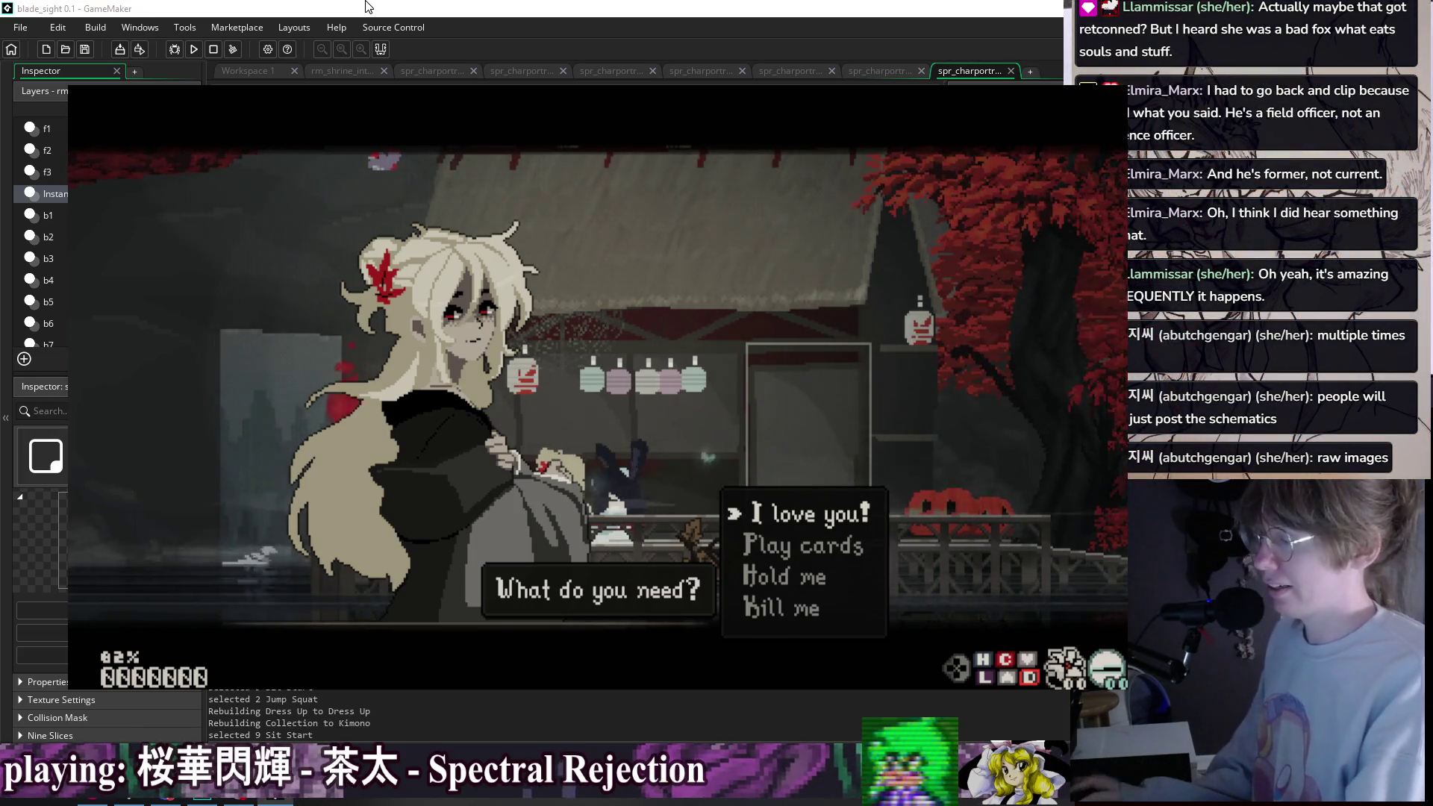
- Pick 'I love you!' again to see the dark-haired character's blushing portrait
key(Return)
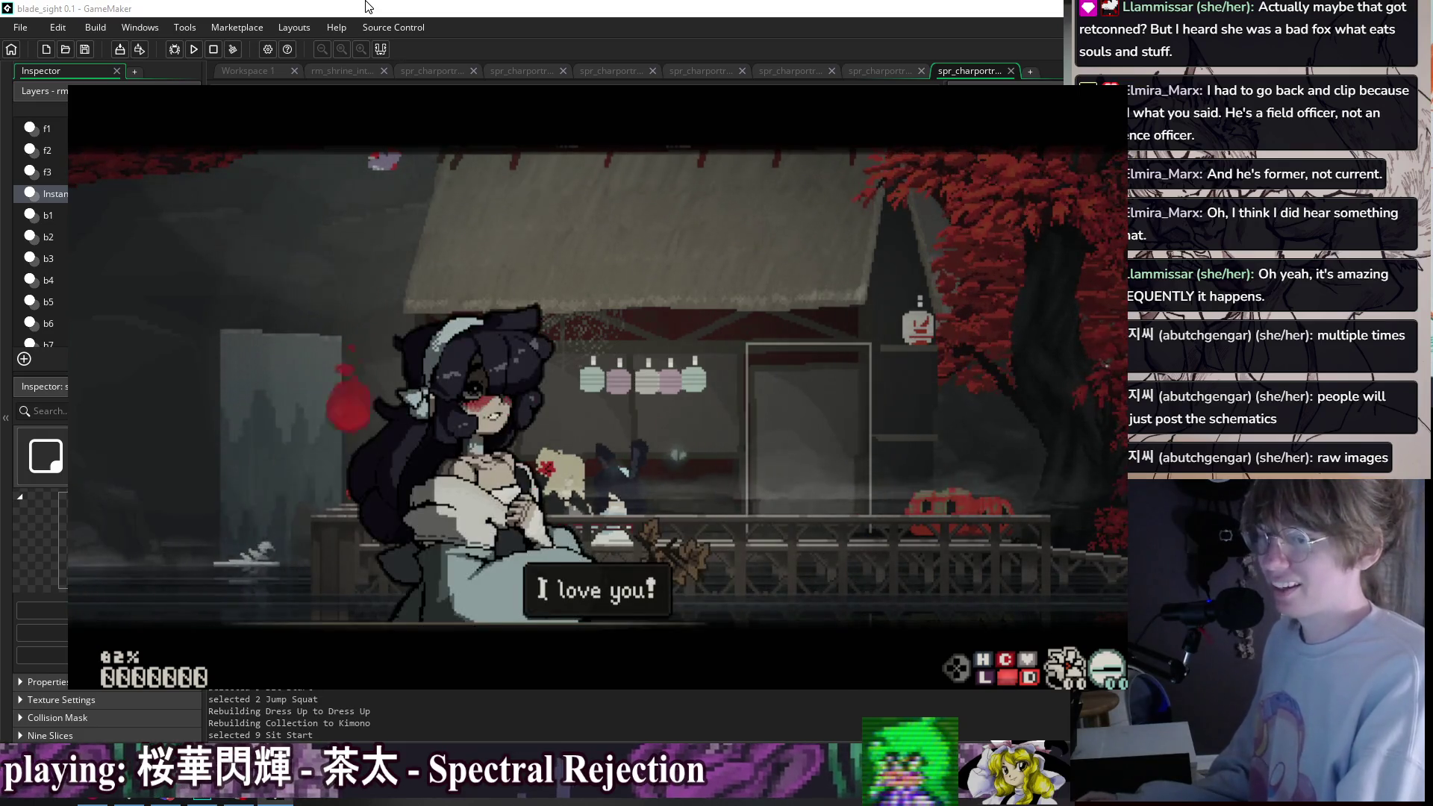
key(Return)
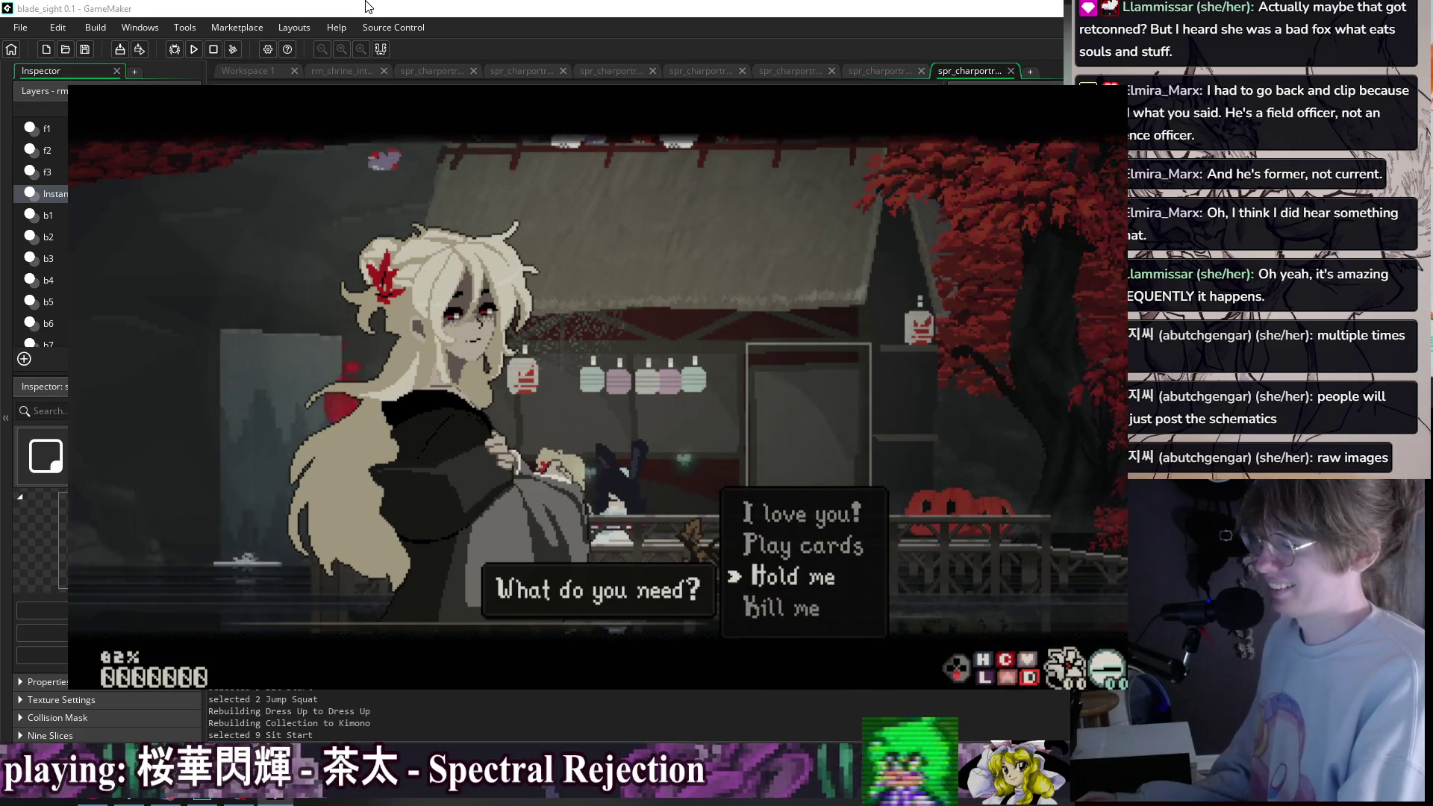
key(Return)
key(Return)
- Leap onto the shrine roof and chain double jumps and air dashes across it
key(space)
key(space)
key(space)
key(space)
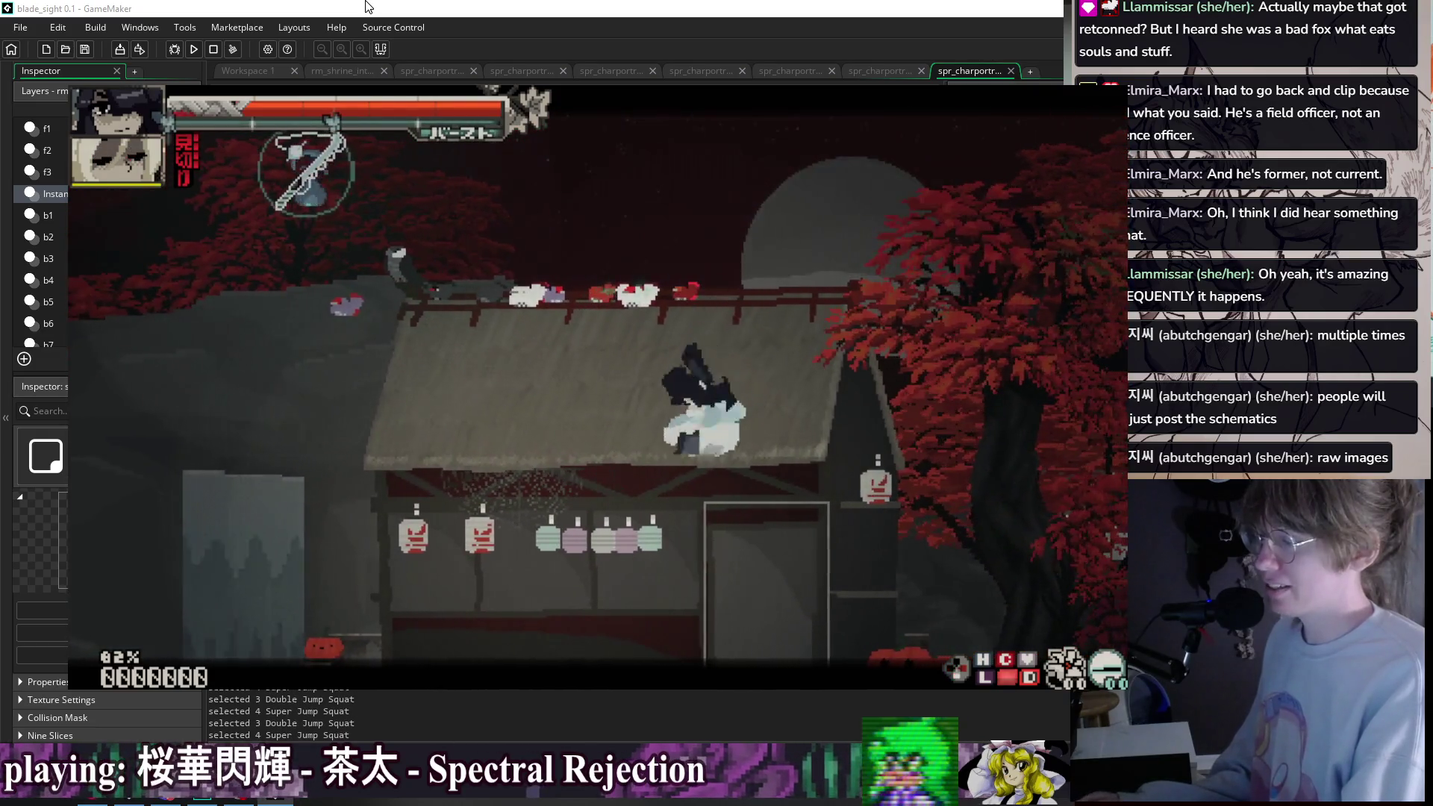
key(space)
key(shift)
key(space)
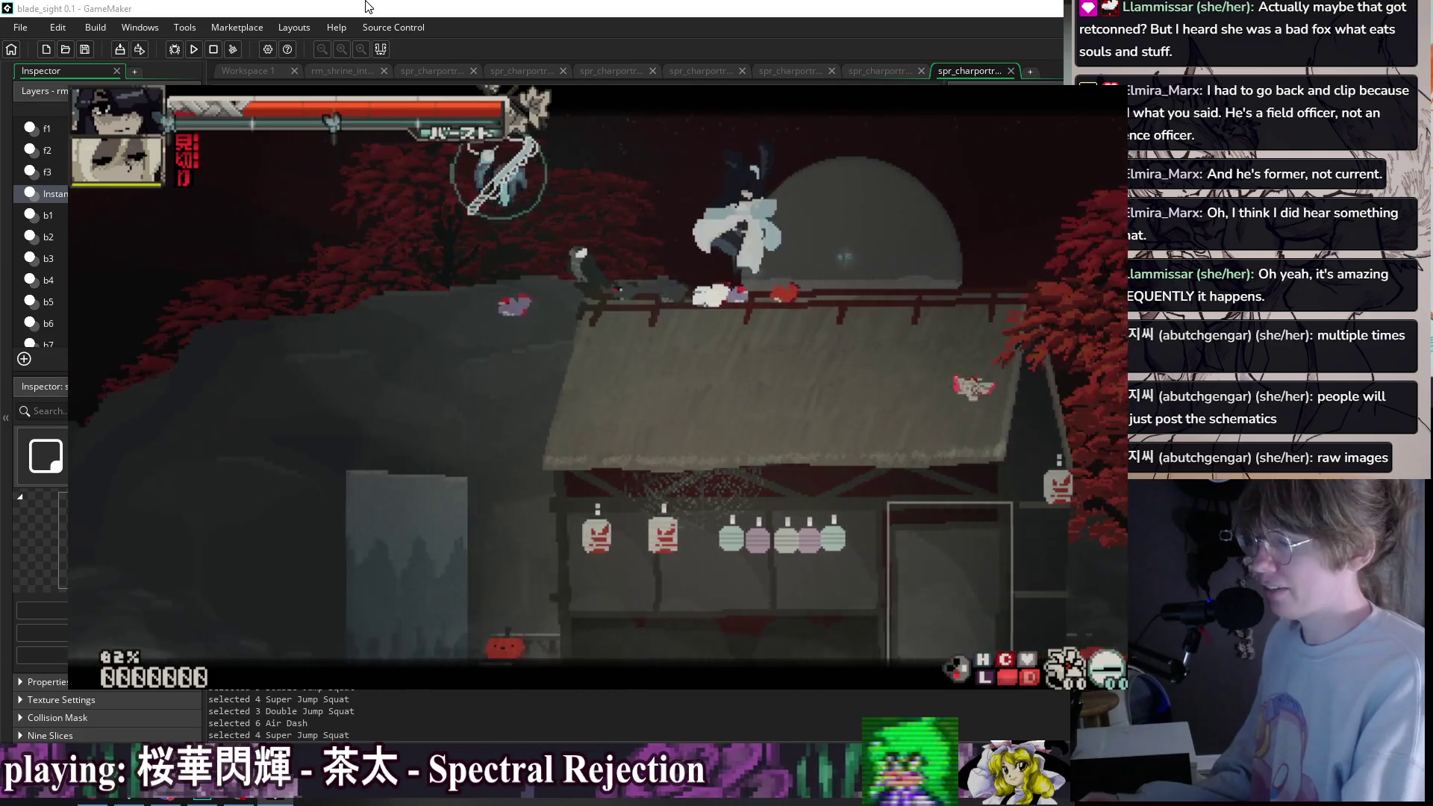
key(space)
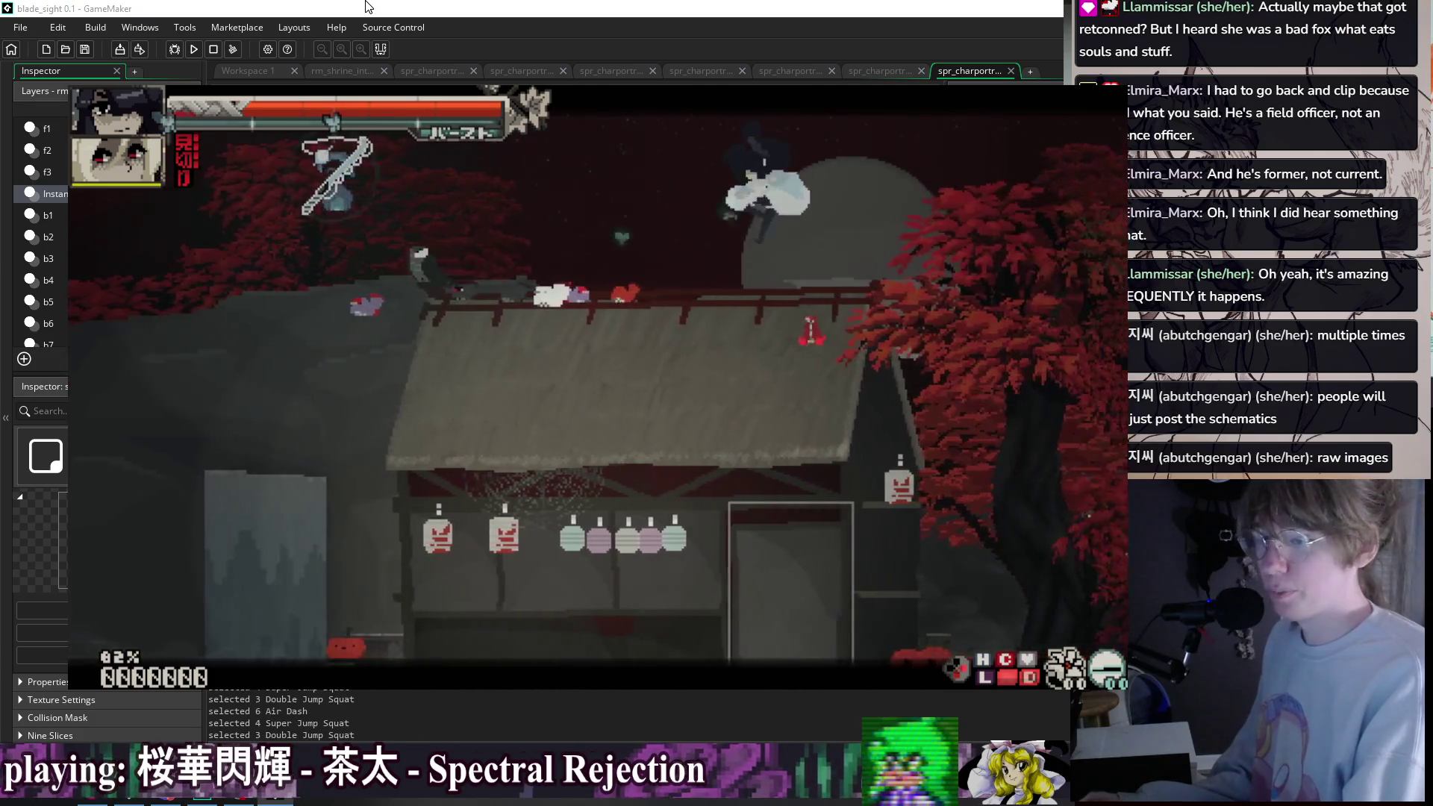
key(shift)
key(space)
key(shift)
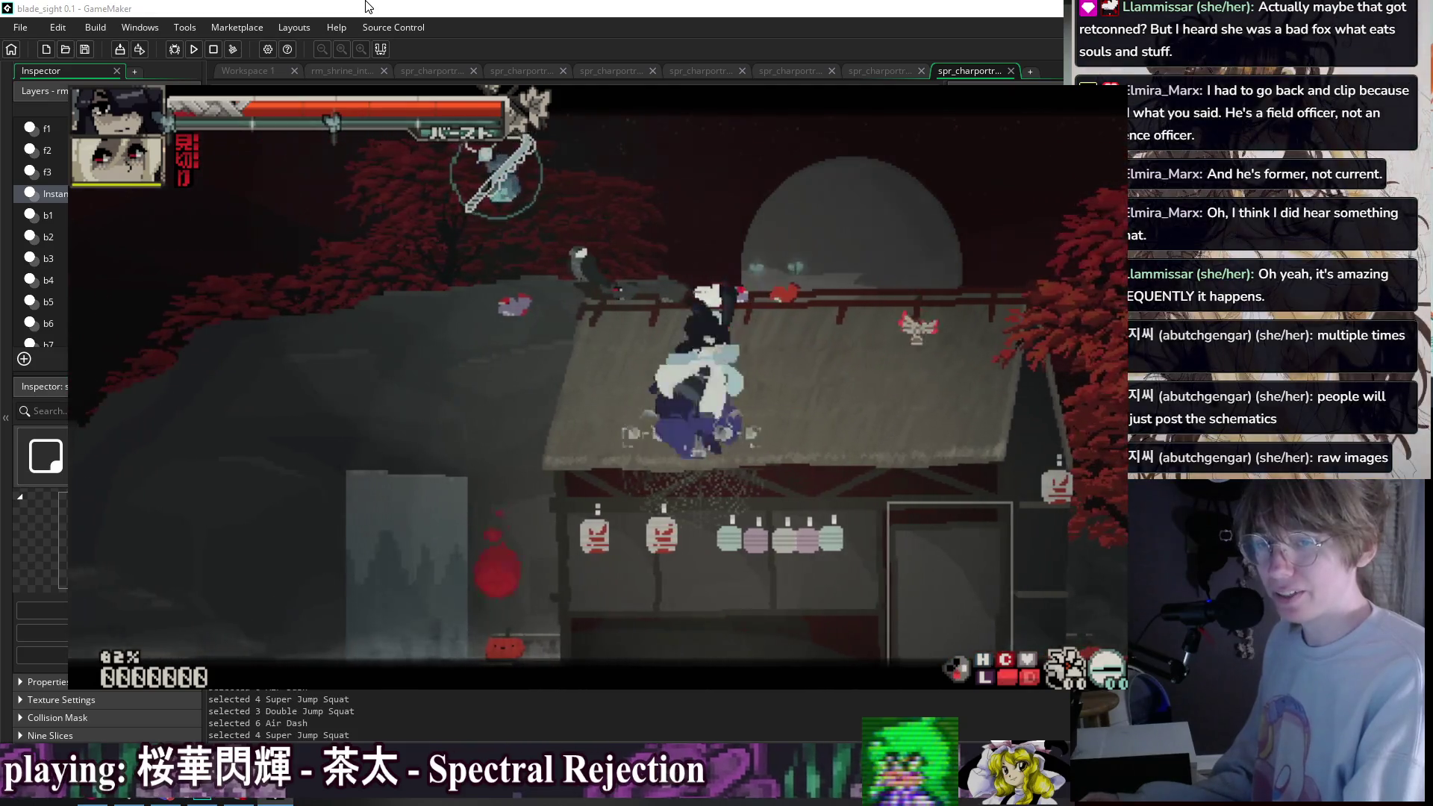
key(space)
key(shift)
key(space)
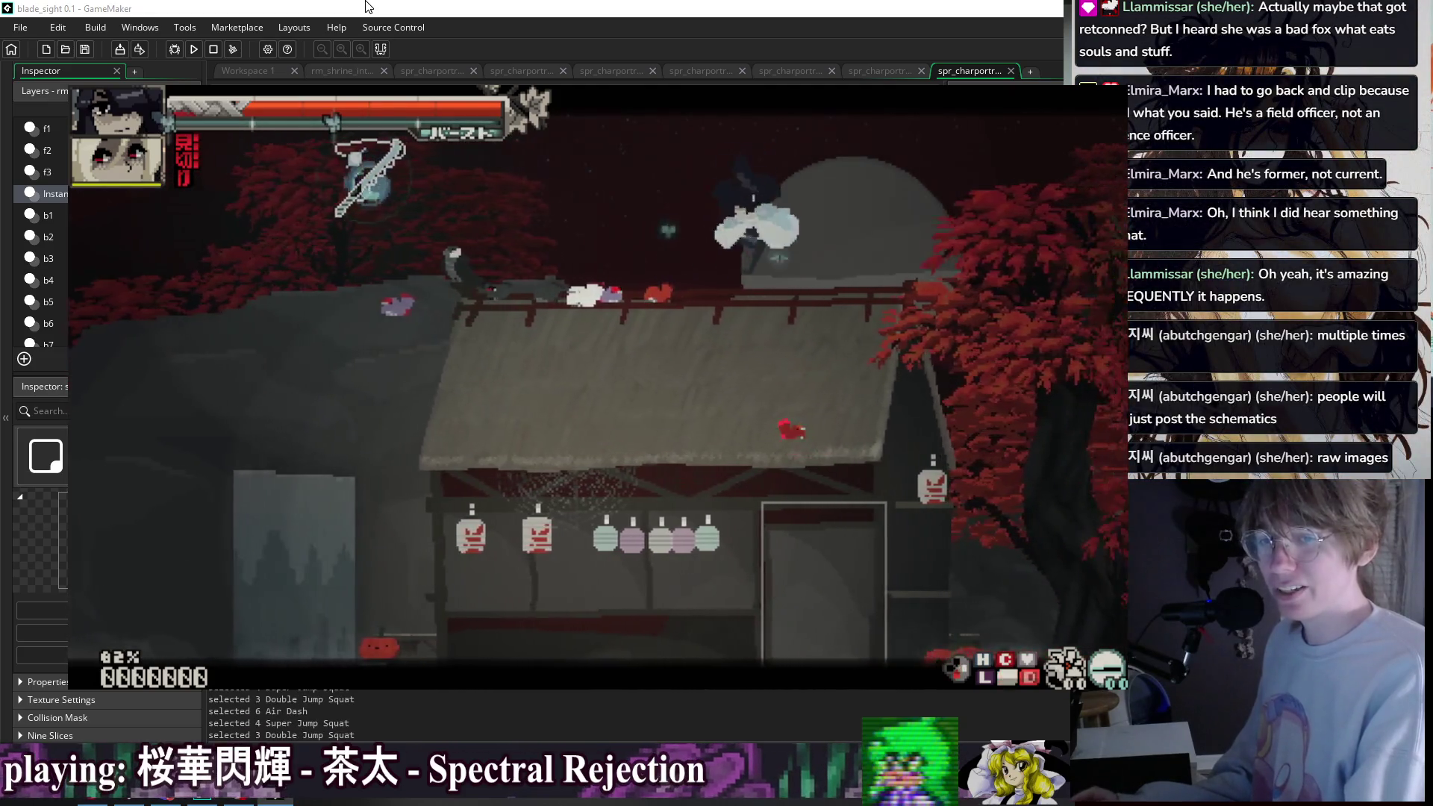
key(space)
key(shift)
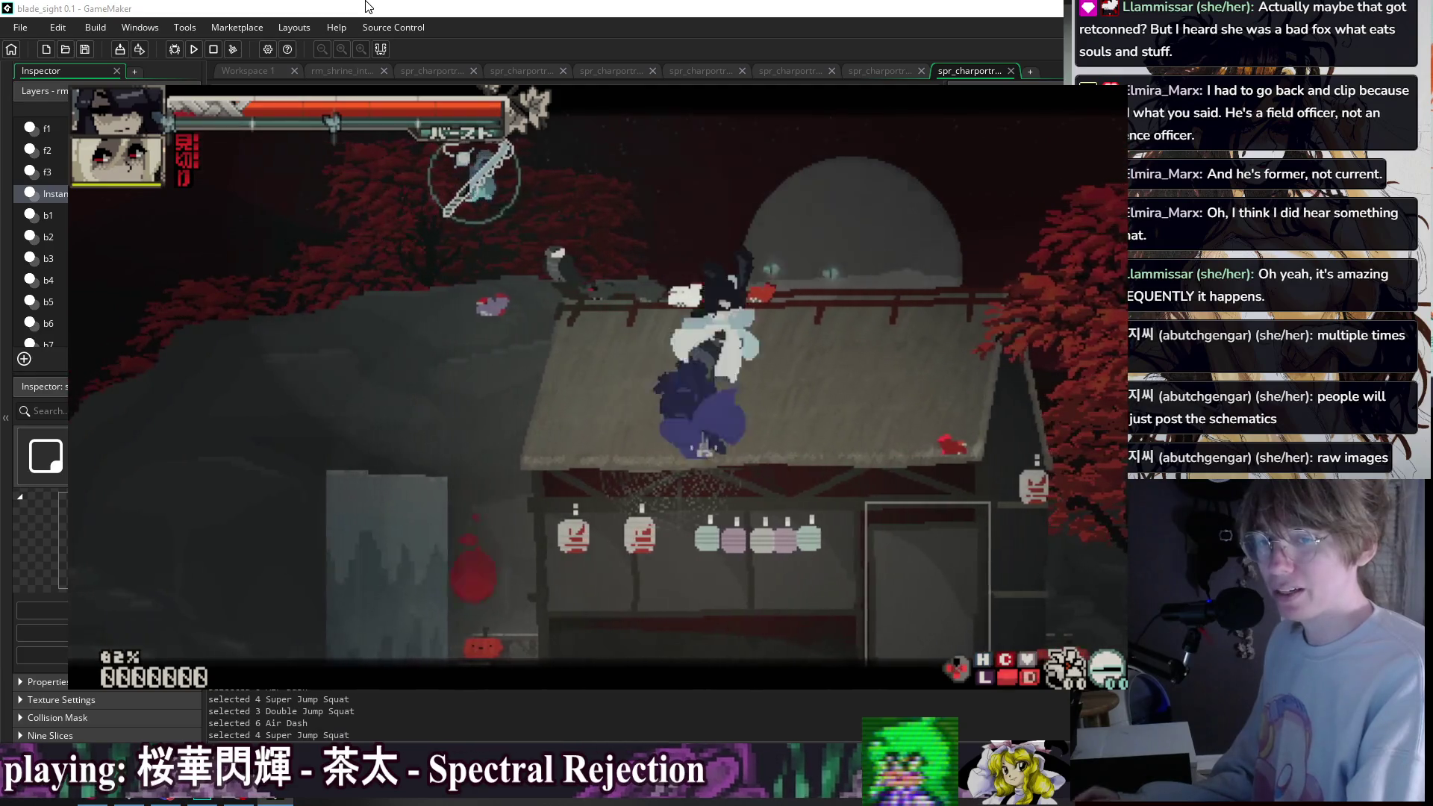
key(shift)
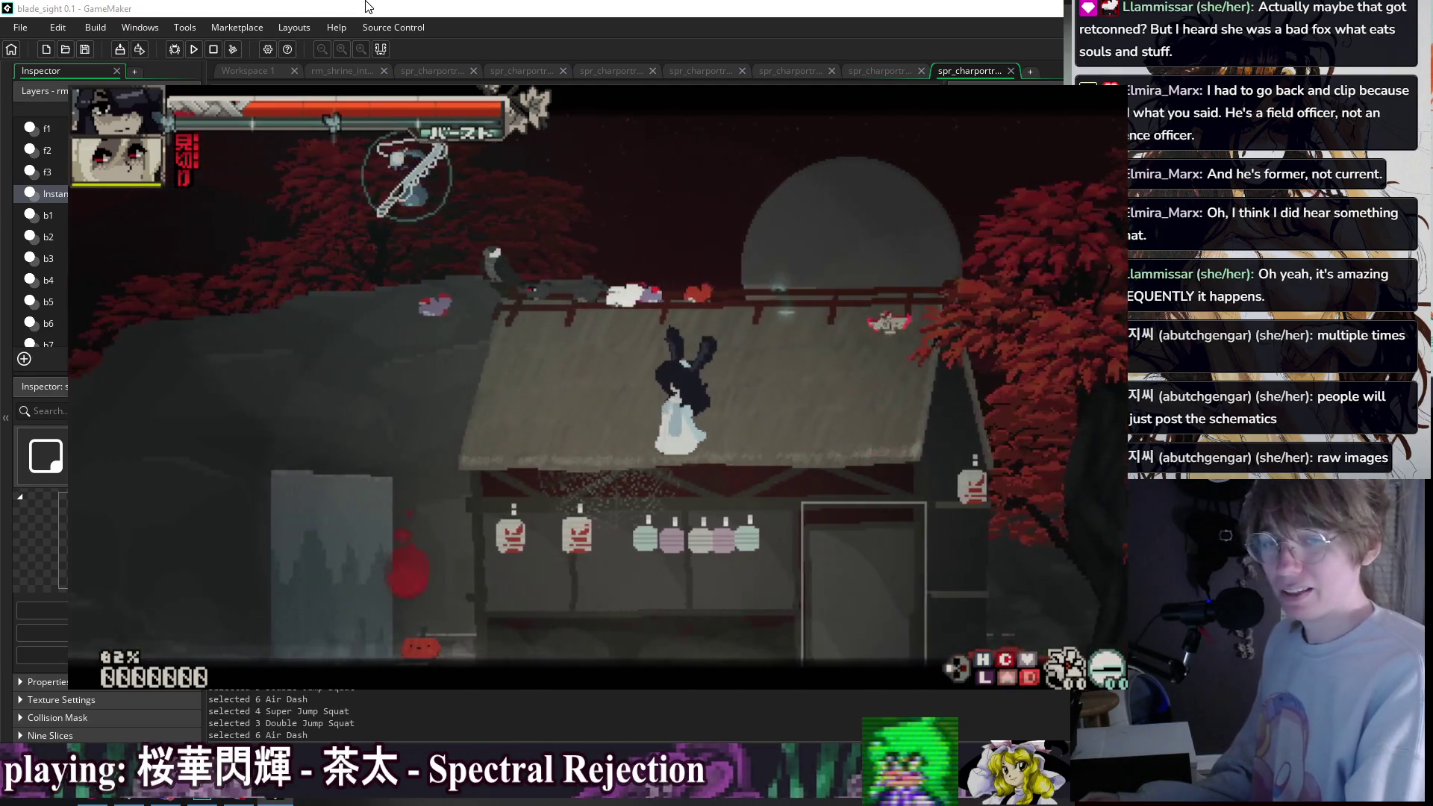
key(space)
key(shift)
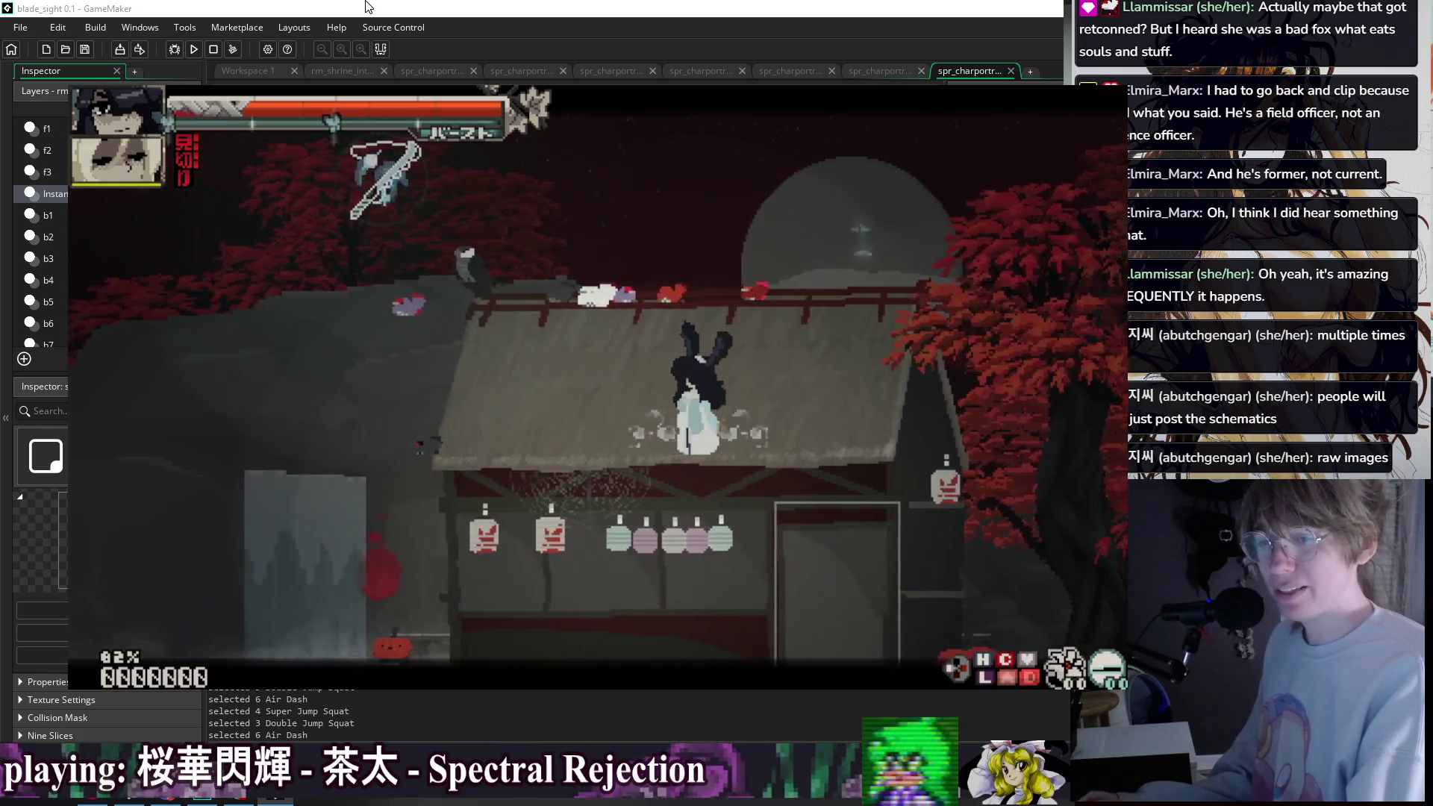
key(shift)
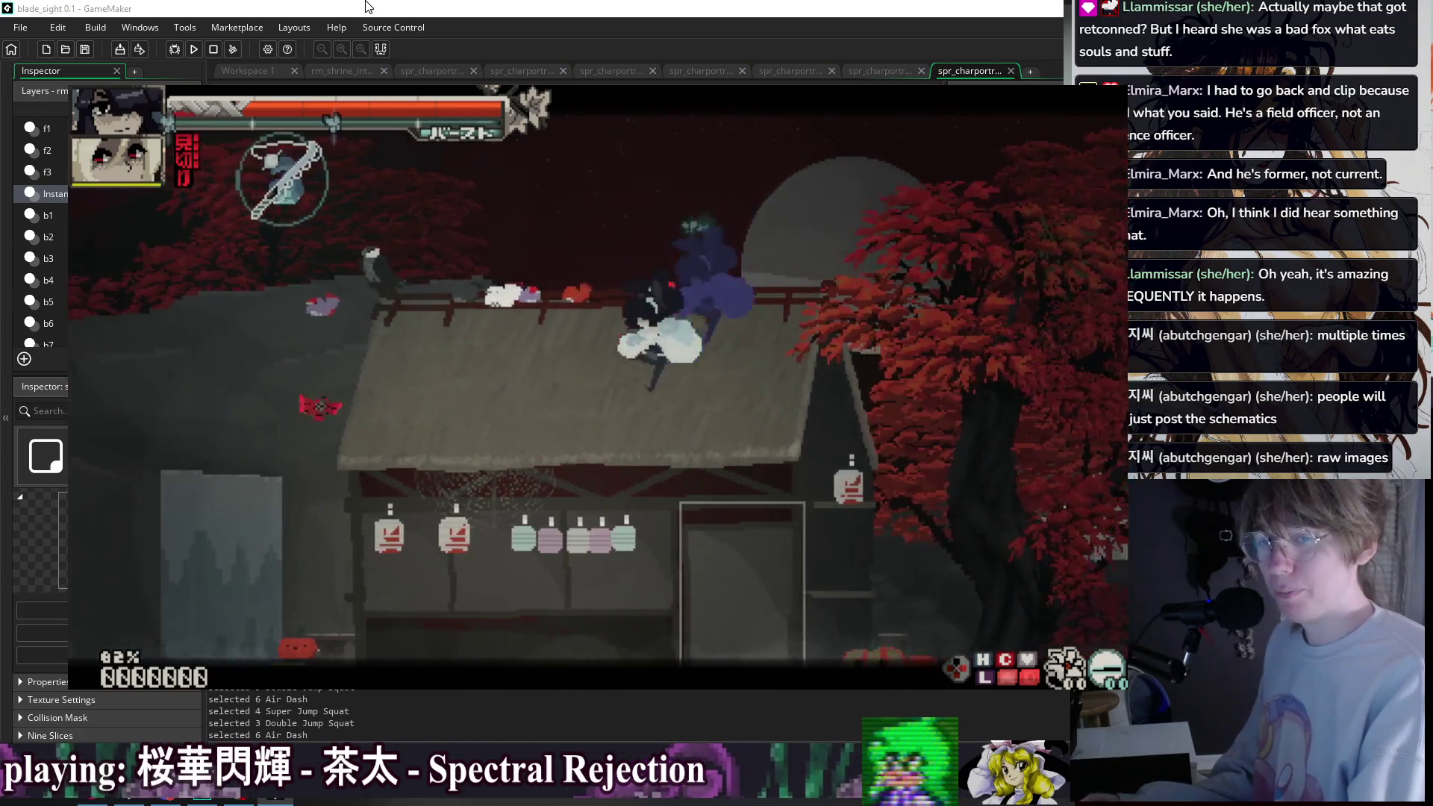
key(shift)
key(shift)
key(shift)
- Super jump and air dash over the roof, then dash down to the walkway
key(space)
key(space)
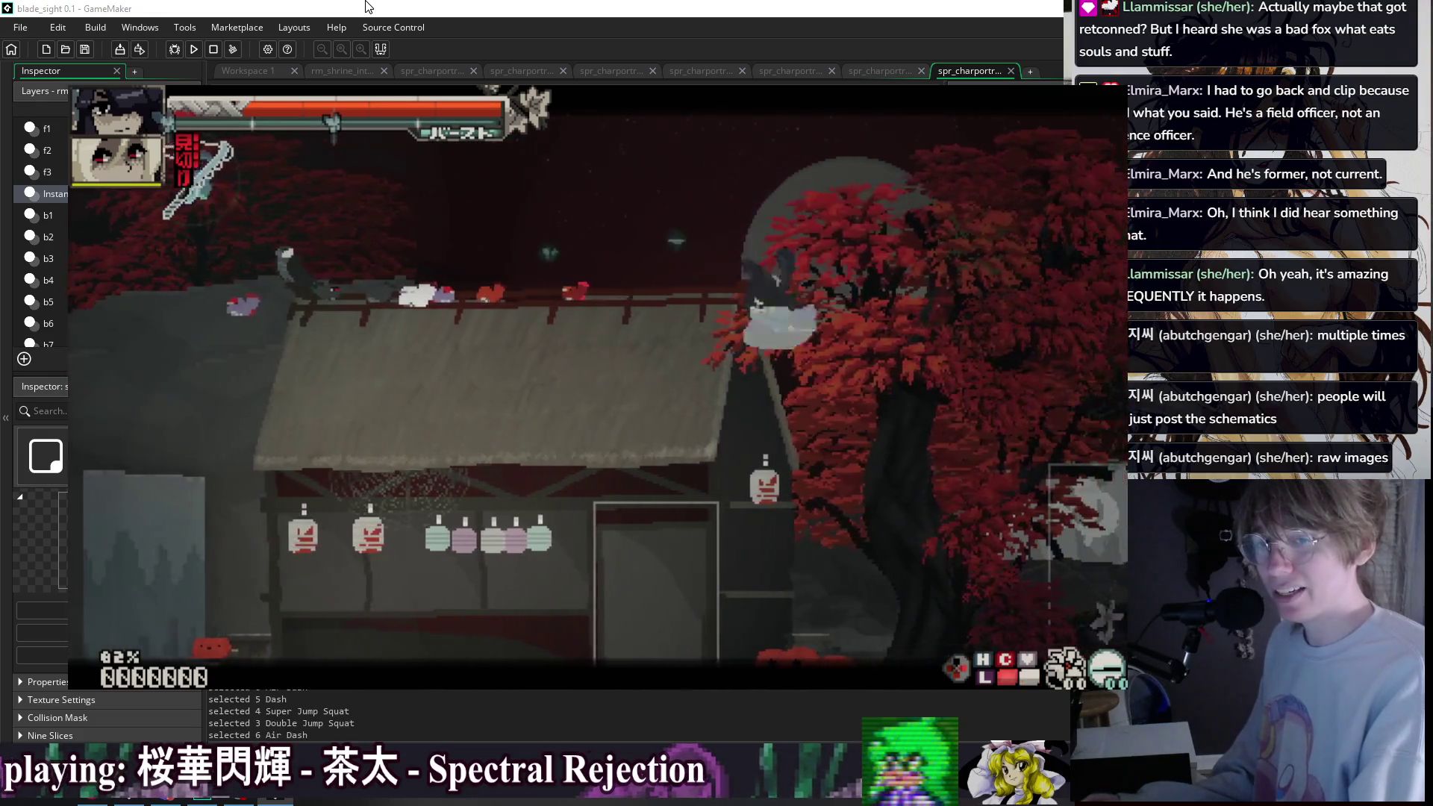
key(shift)
key(space)
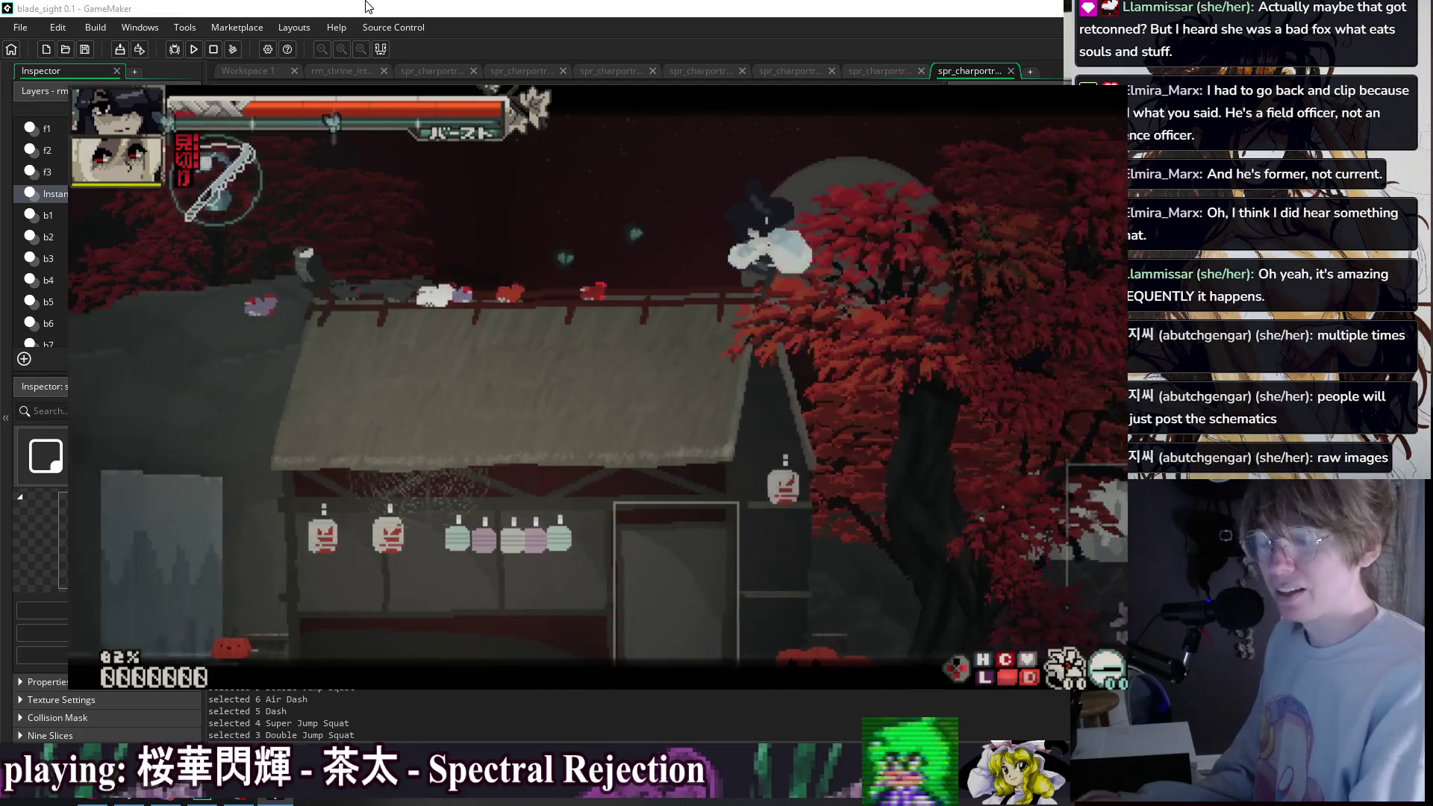
key(shift)
key(shift)
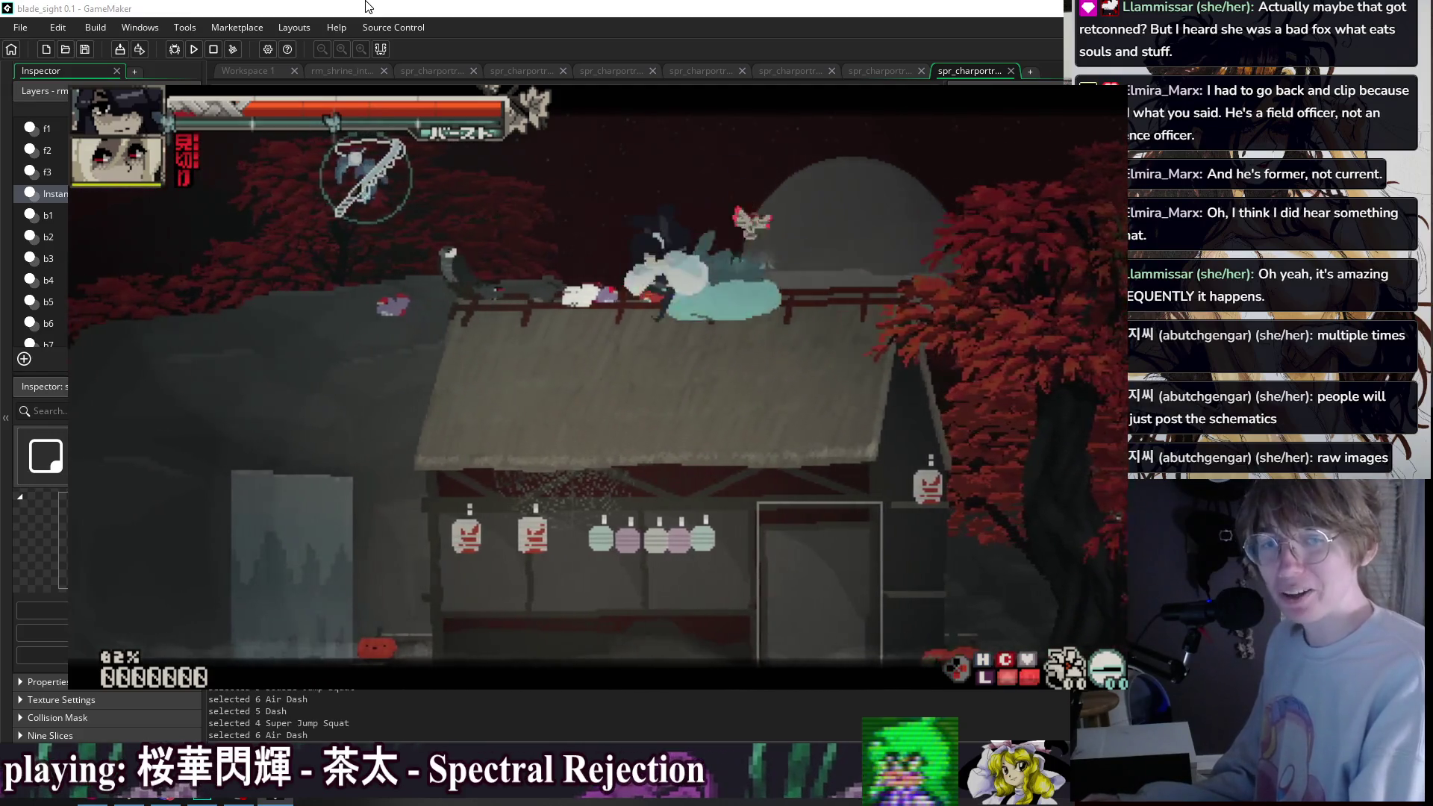
key(space)
key(shift)
key(space)
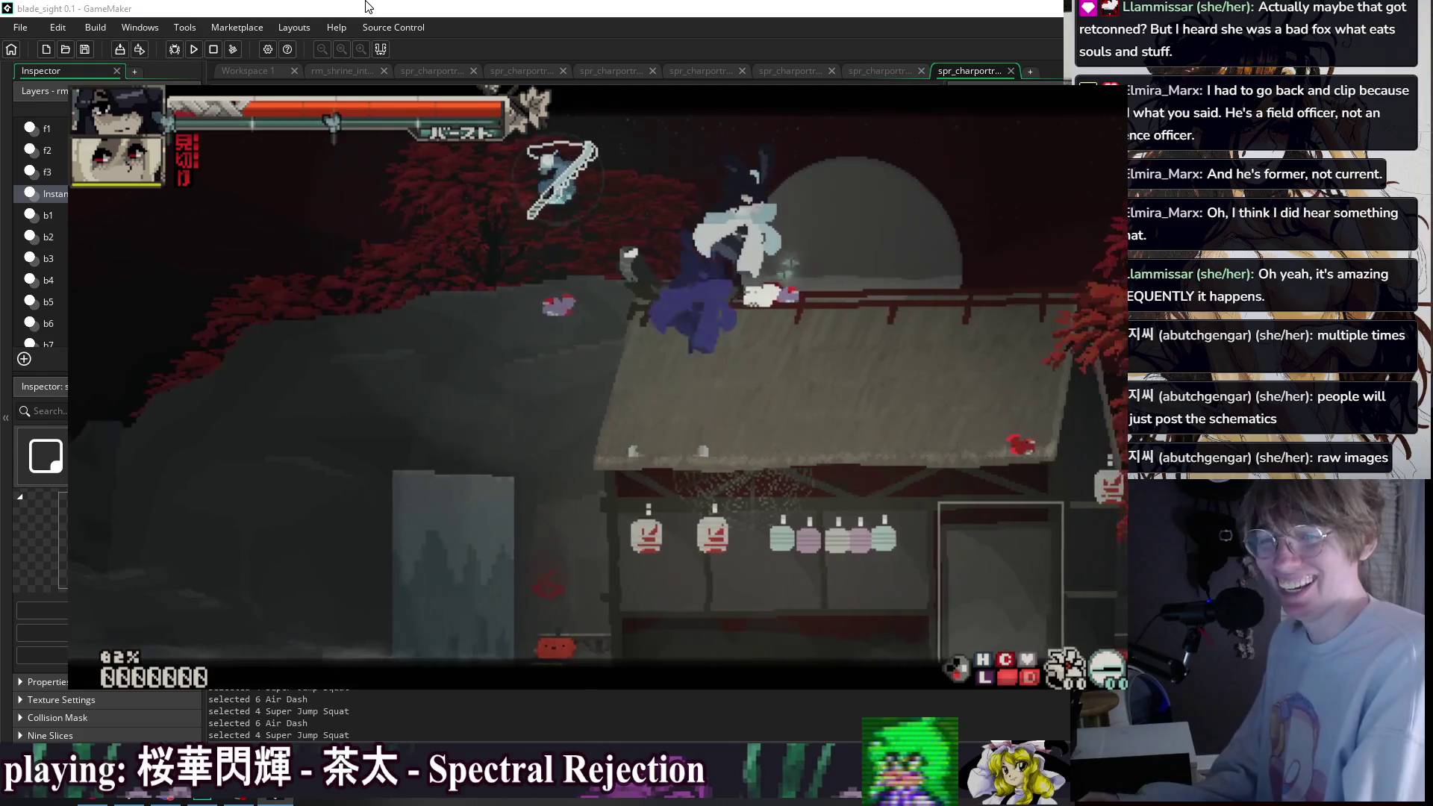
key(space)
key(shift)
key(space)
key(space)
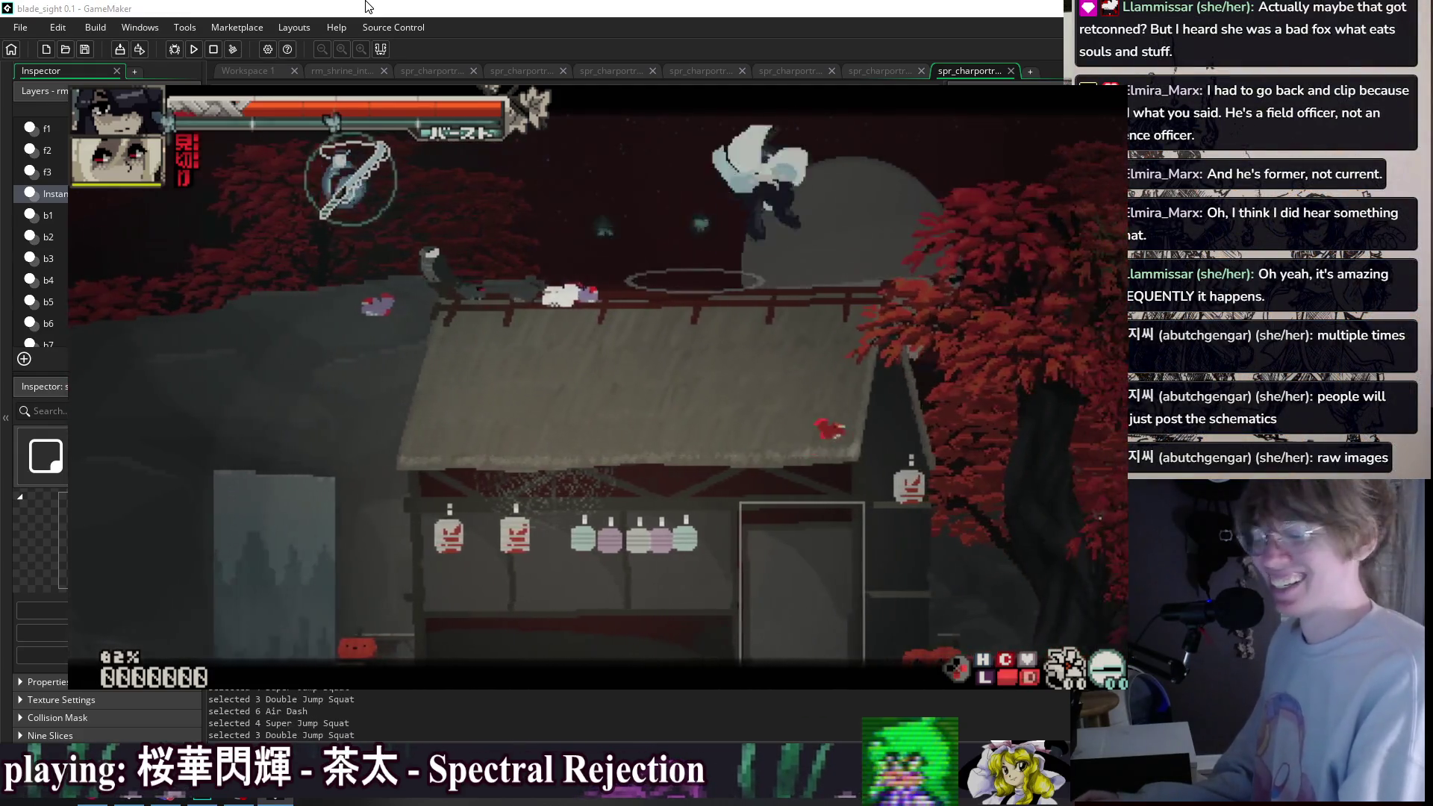
key(shift)
key(shift)
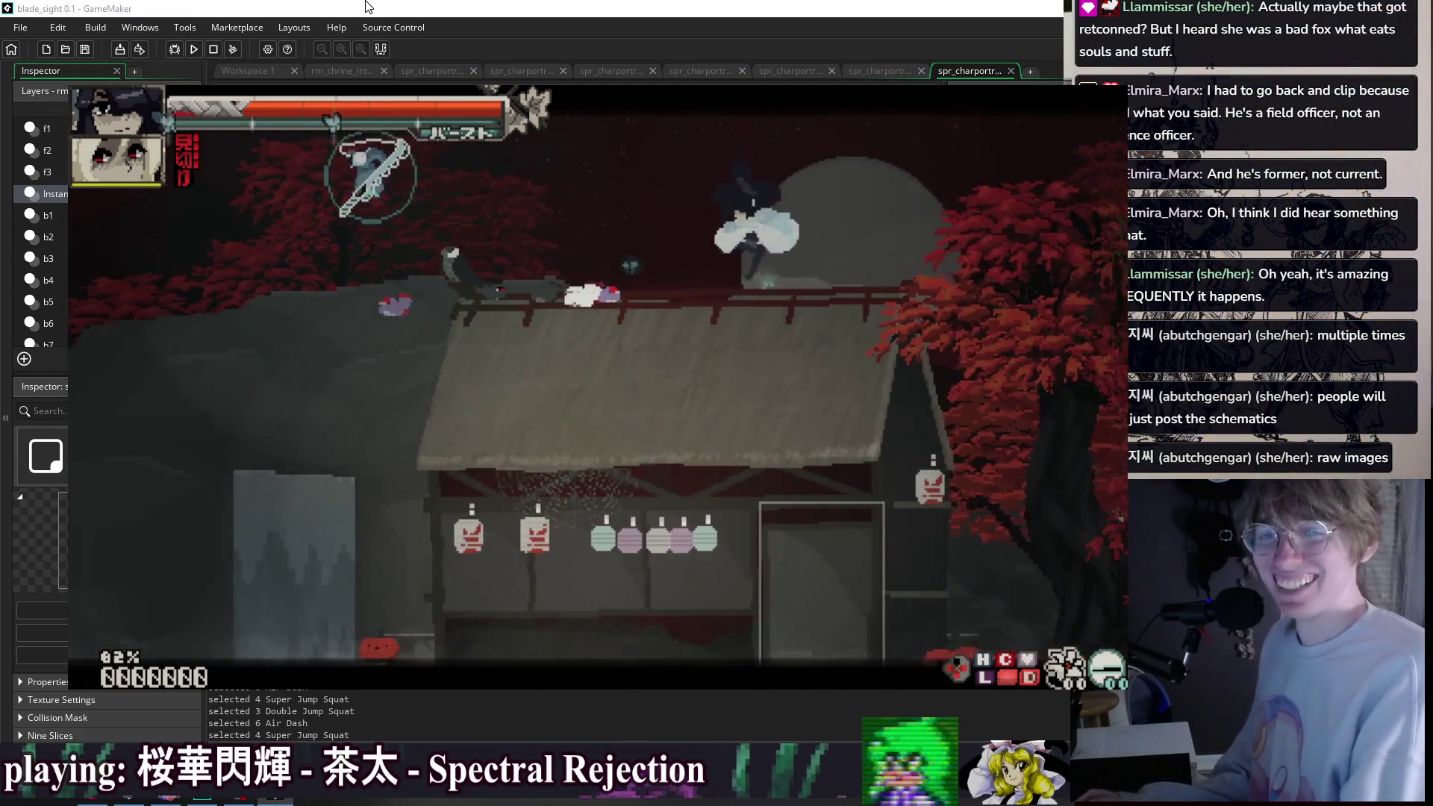
key(space)
key(shift)
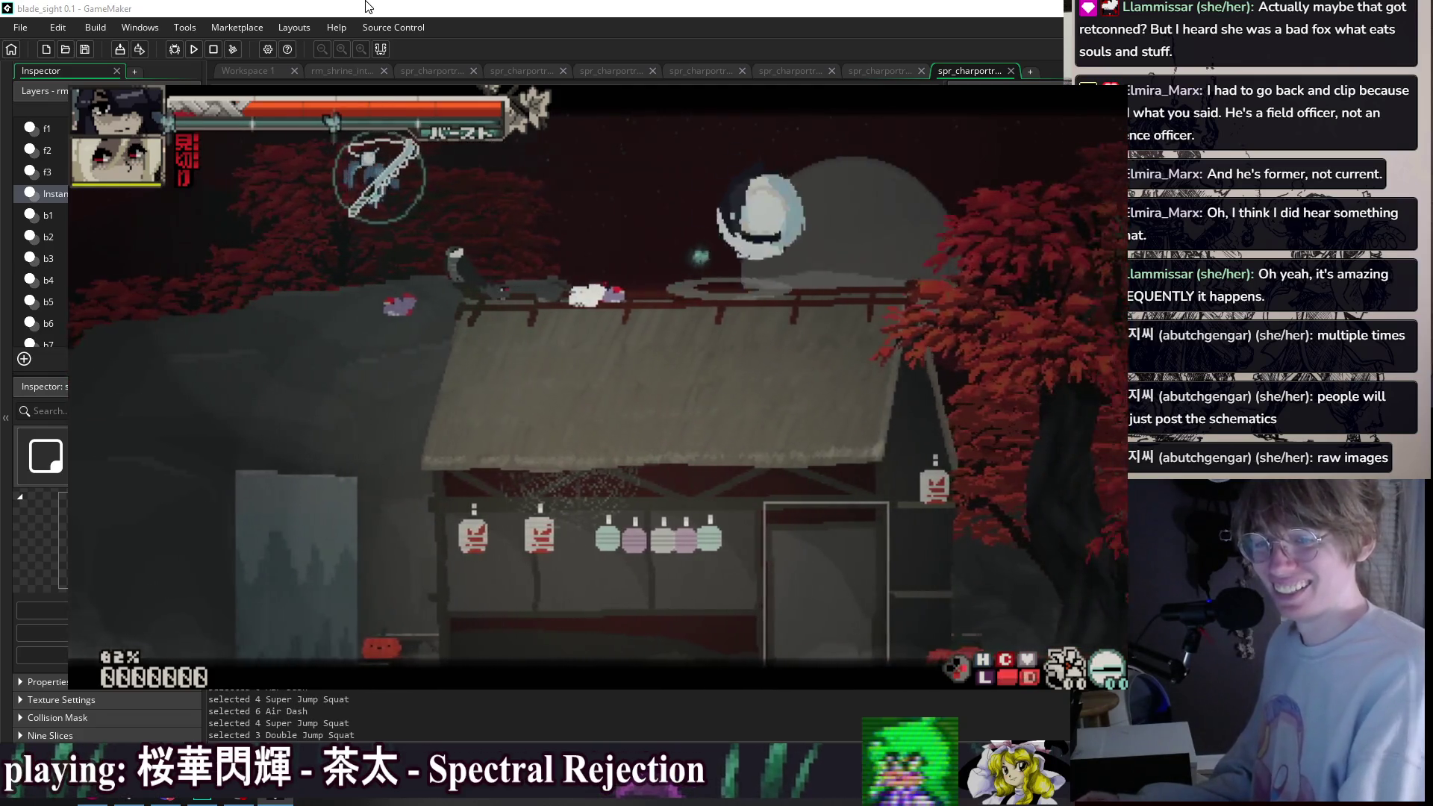
key(shift)
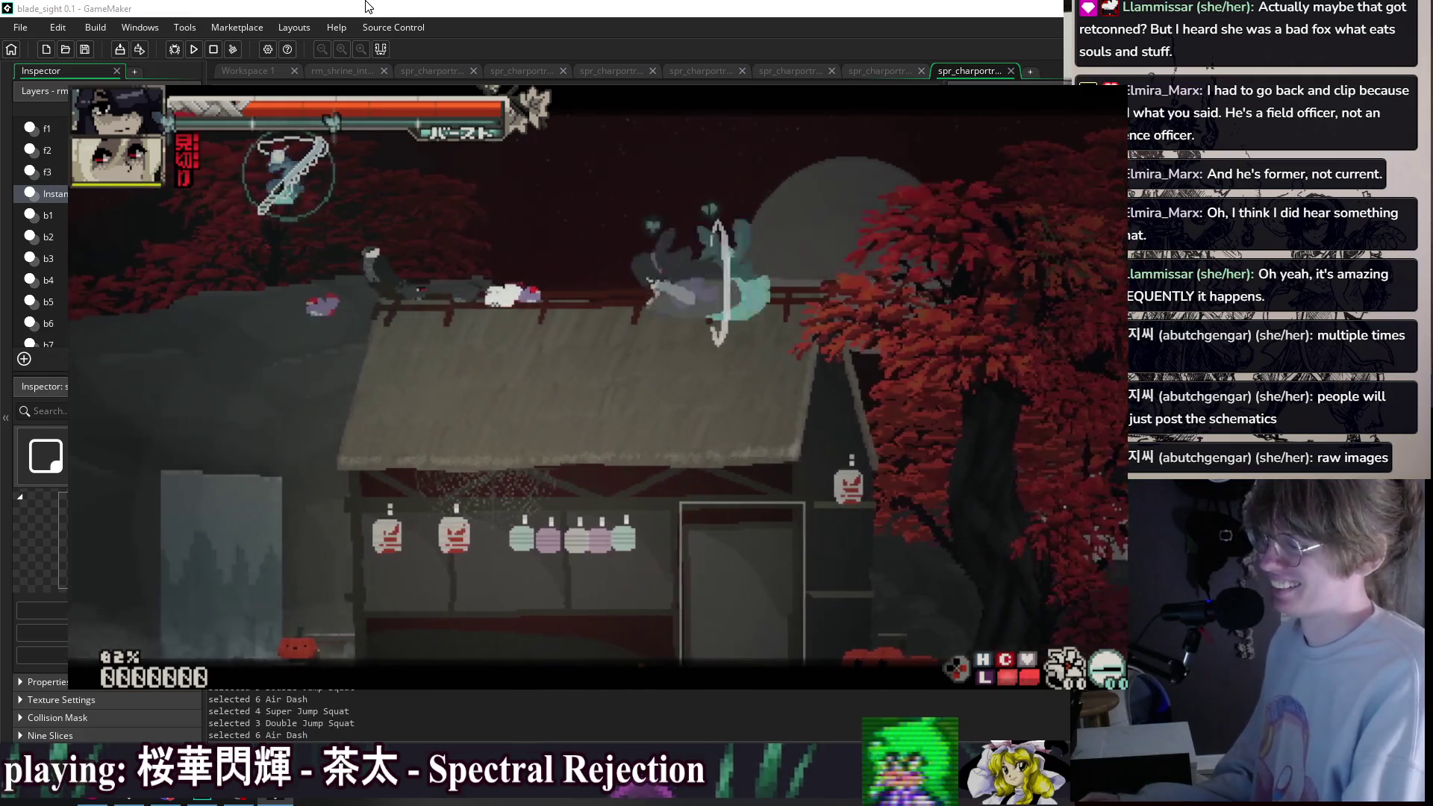
key(shift)
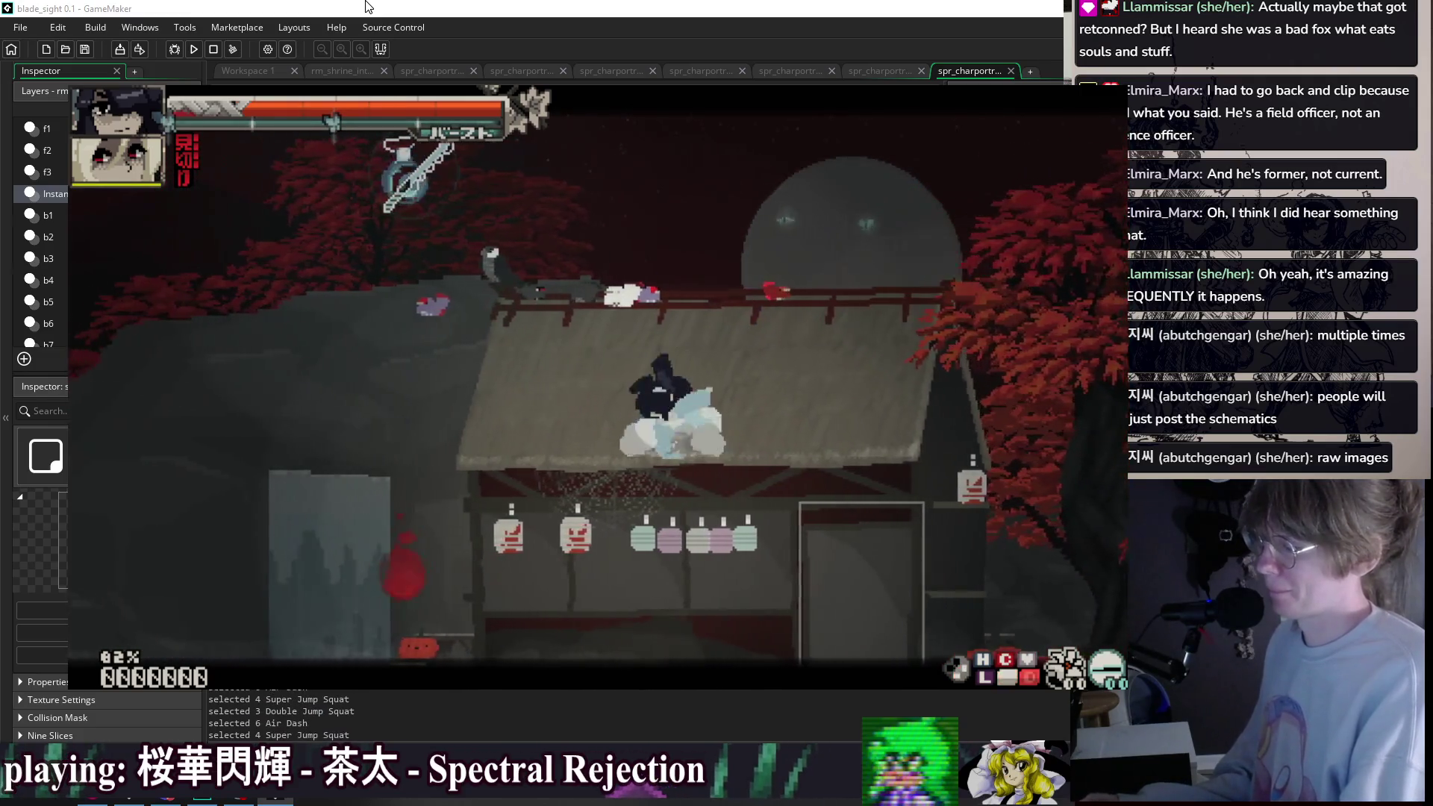
key(shift)
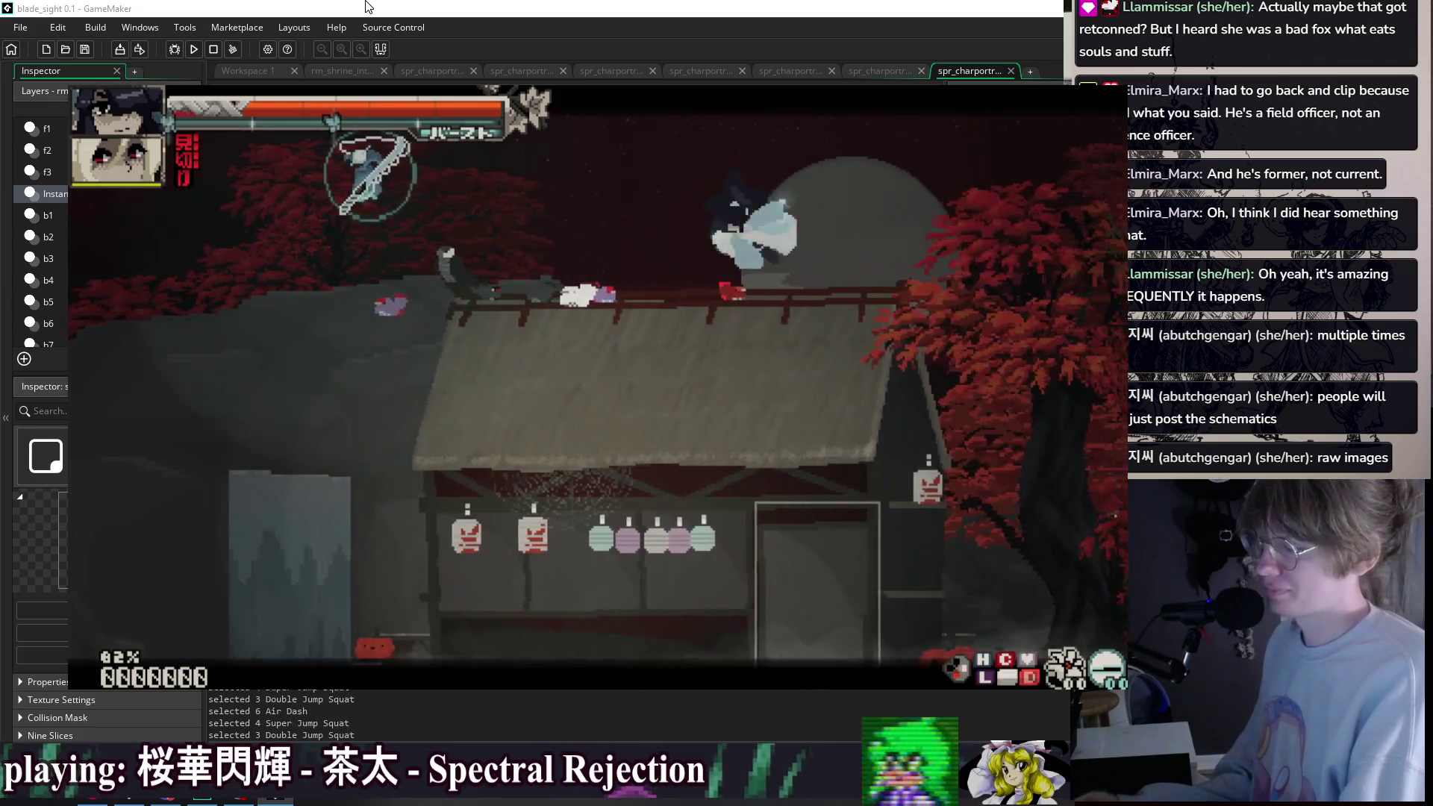
key(shift)
key(space)
key(shift)
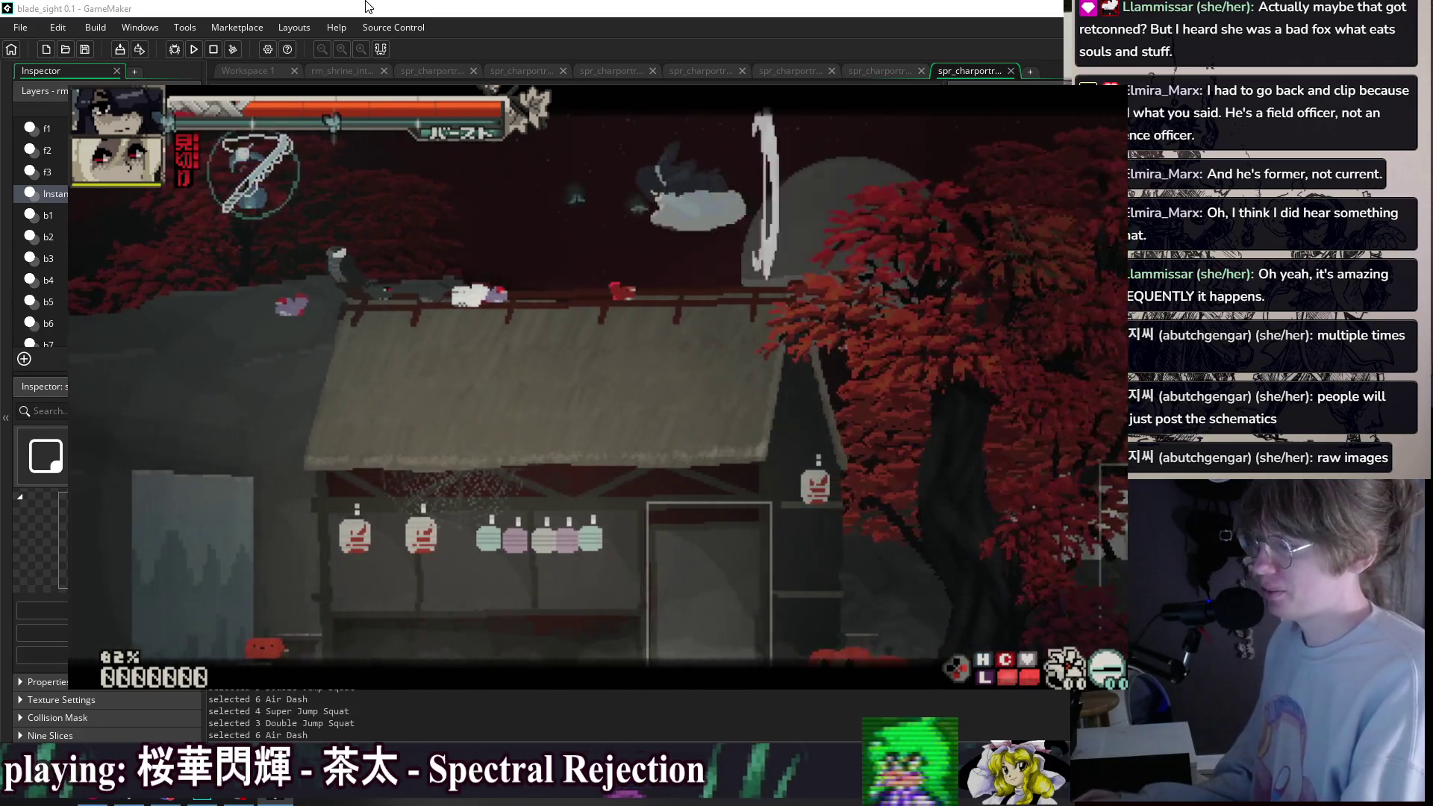
key(shift)
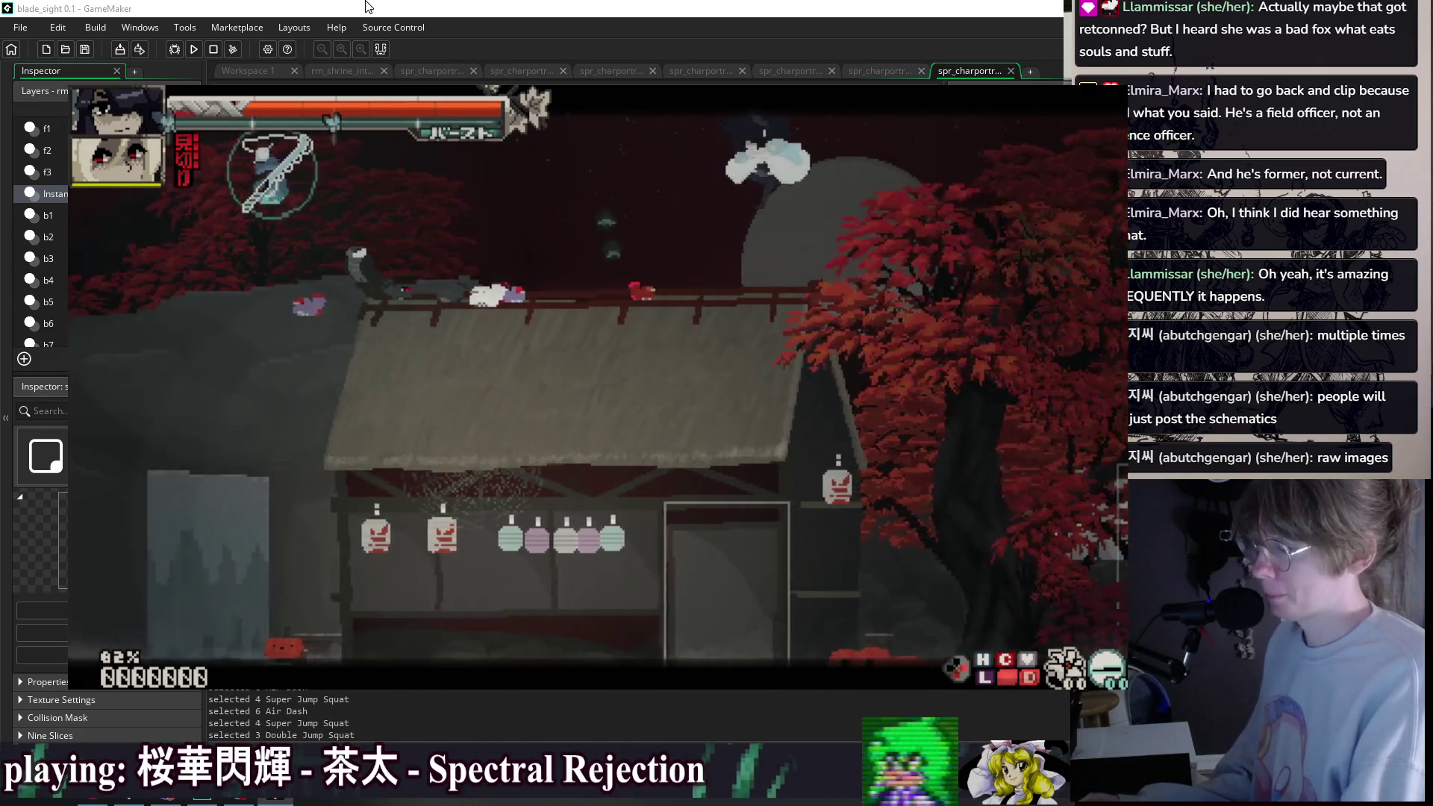
key(shift)
key(space)
key(space)
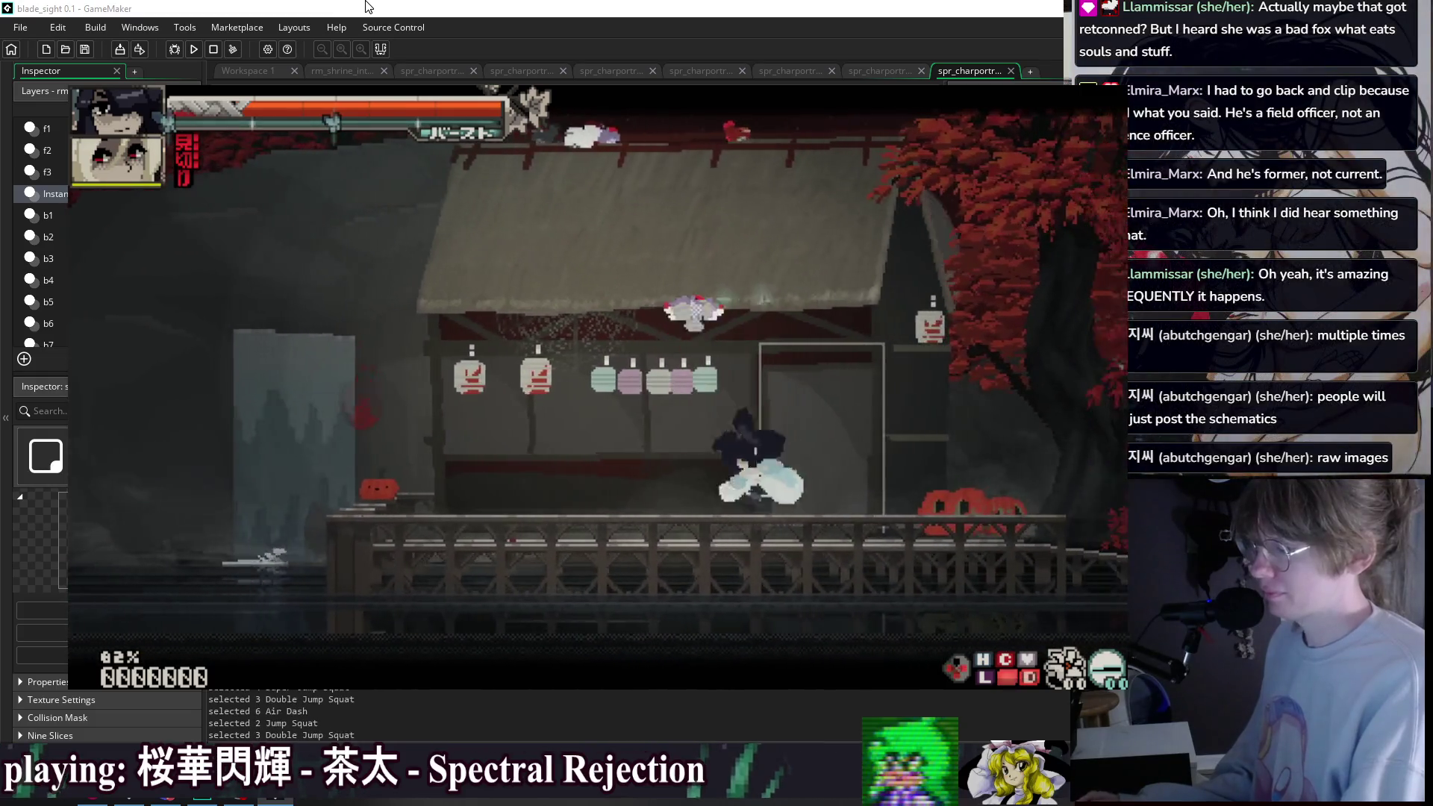
key(space)
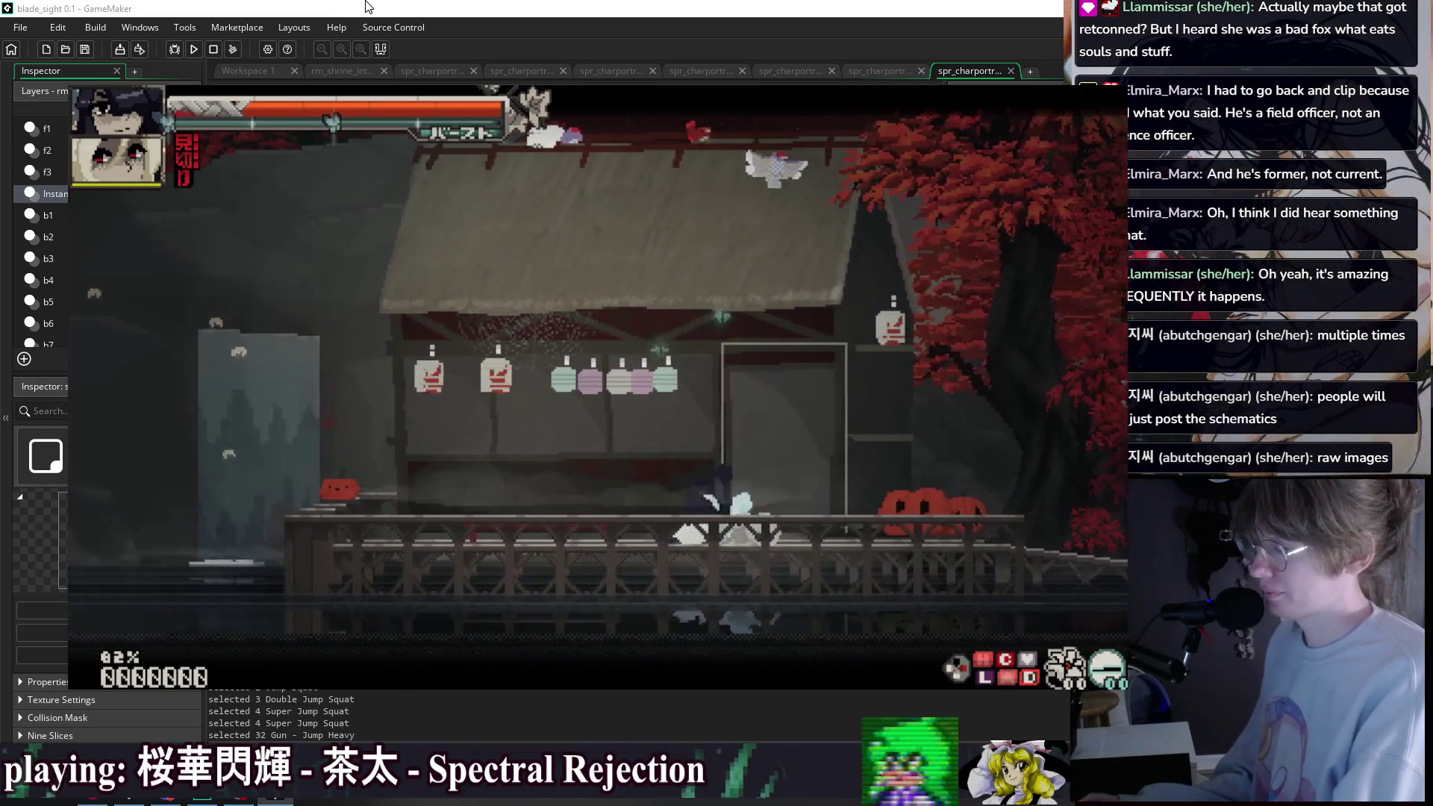
- Fire jumping heavy gun attacks mixed with Fox Rush Air dashes along the roof and walkway
key(h)
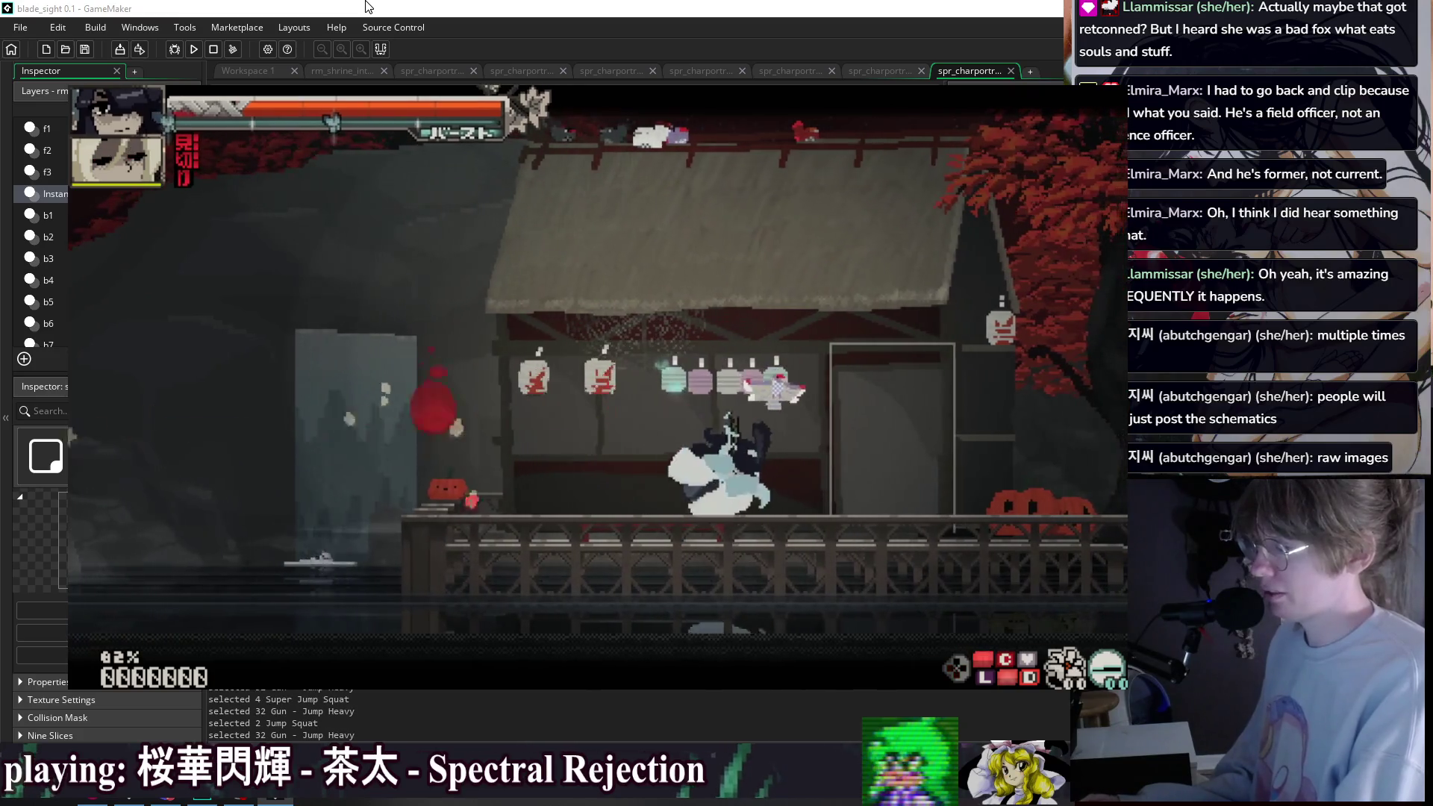
key(space)
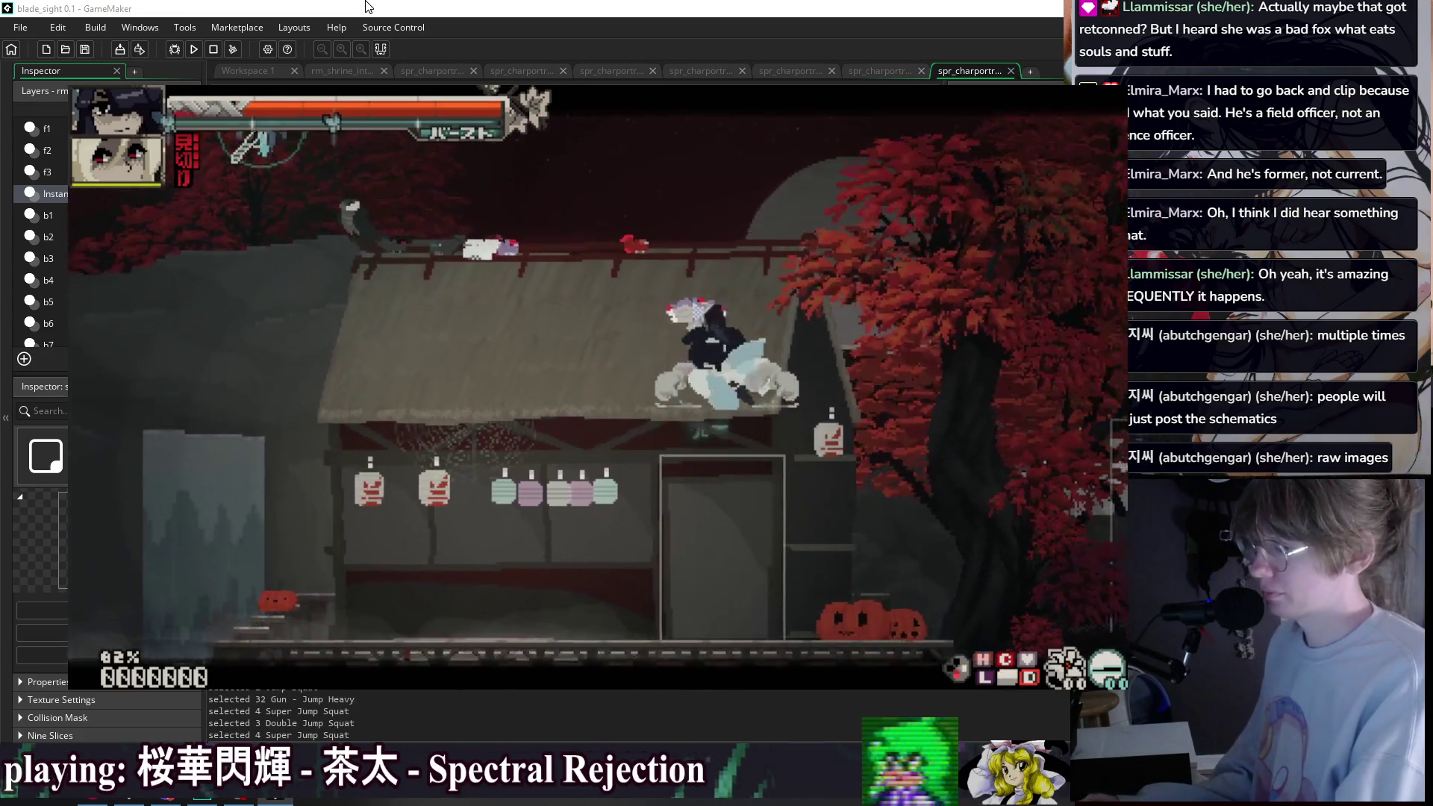
key(shift)
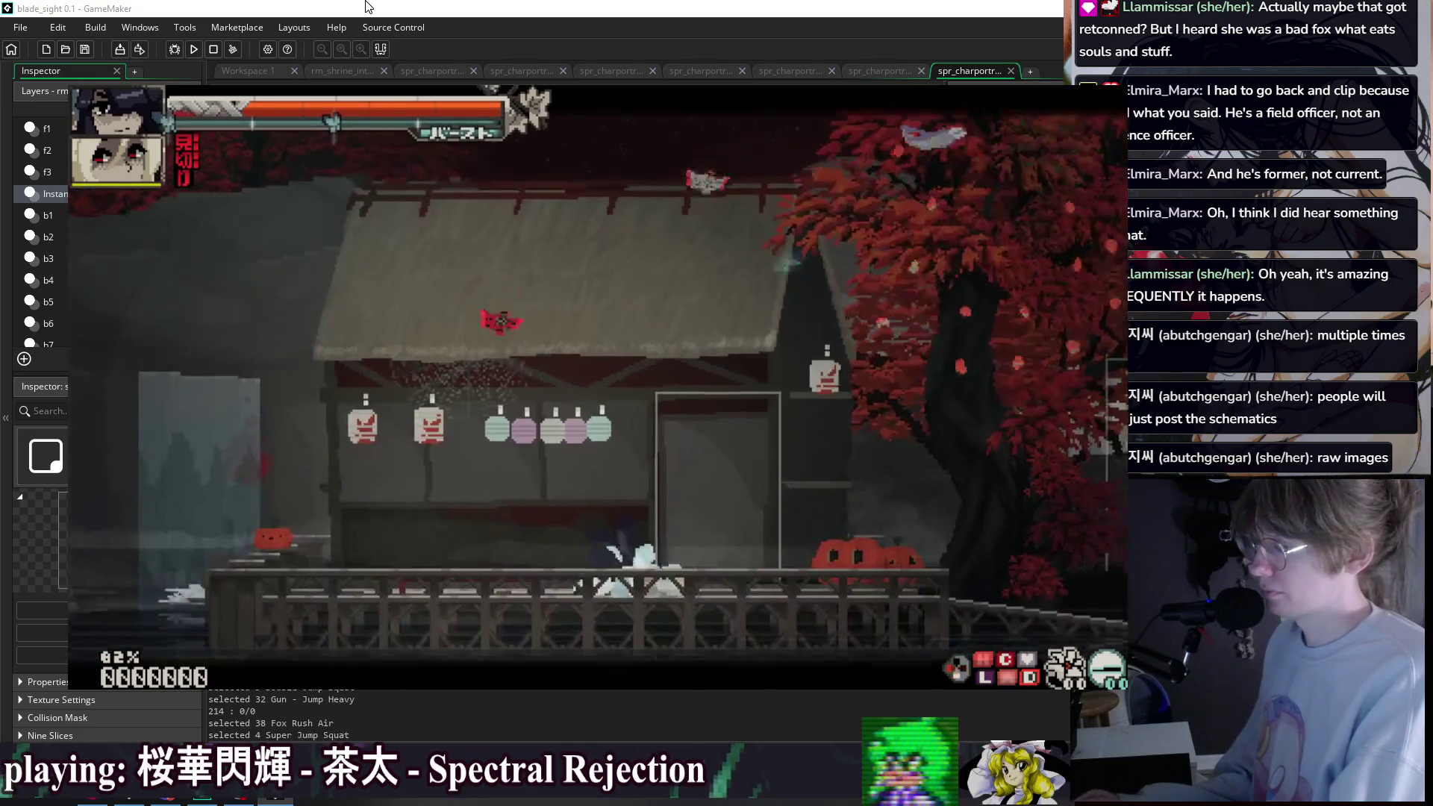
key(space)
key(h)
key(space)
key(h)
key(space)
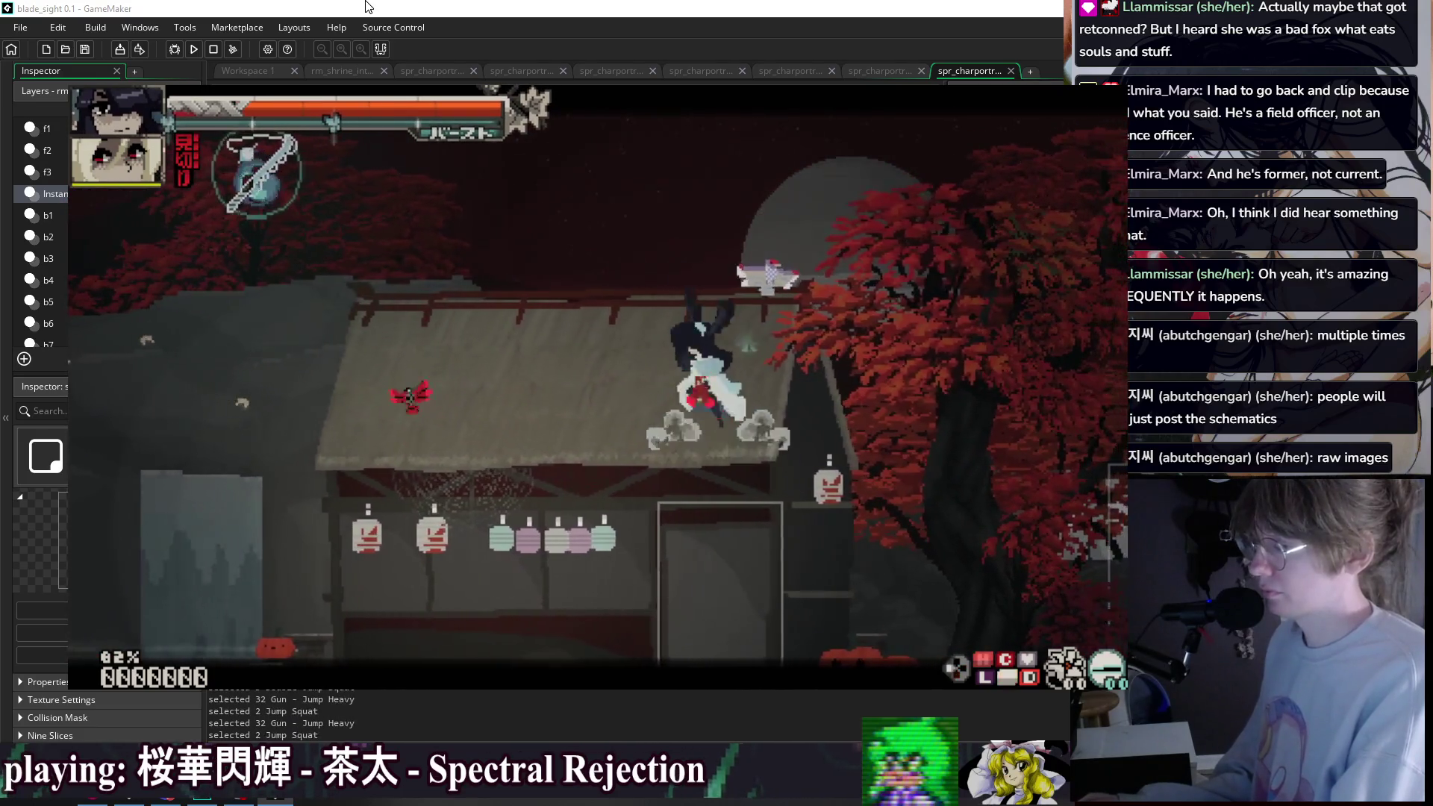
key(space)
key(h)
key(shift)
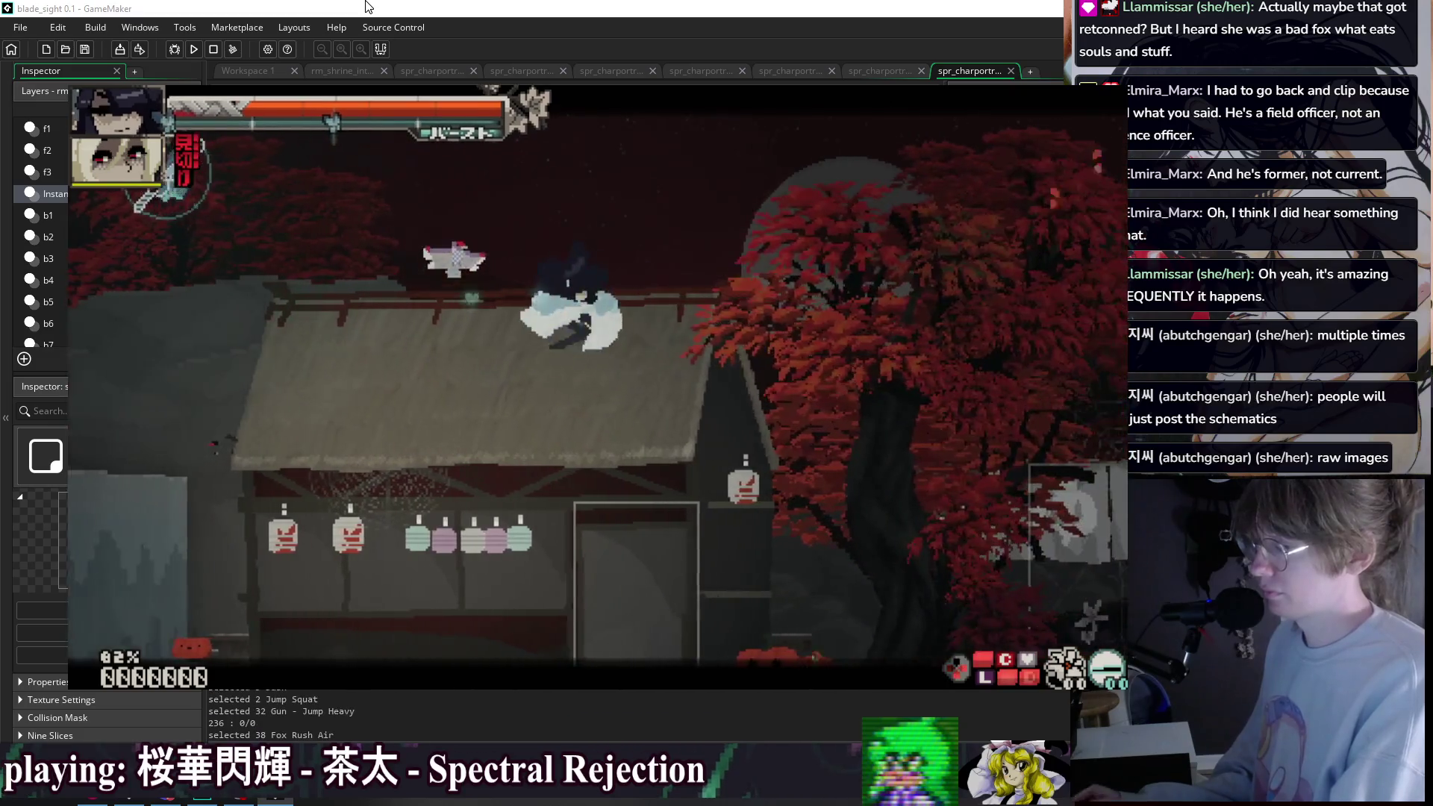
key(shift)
key(space)
key(space)
key(h)
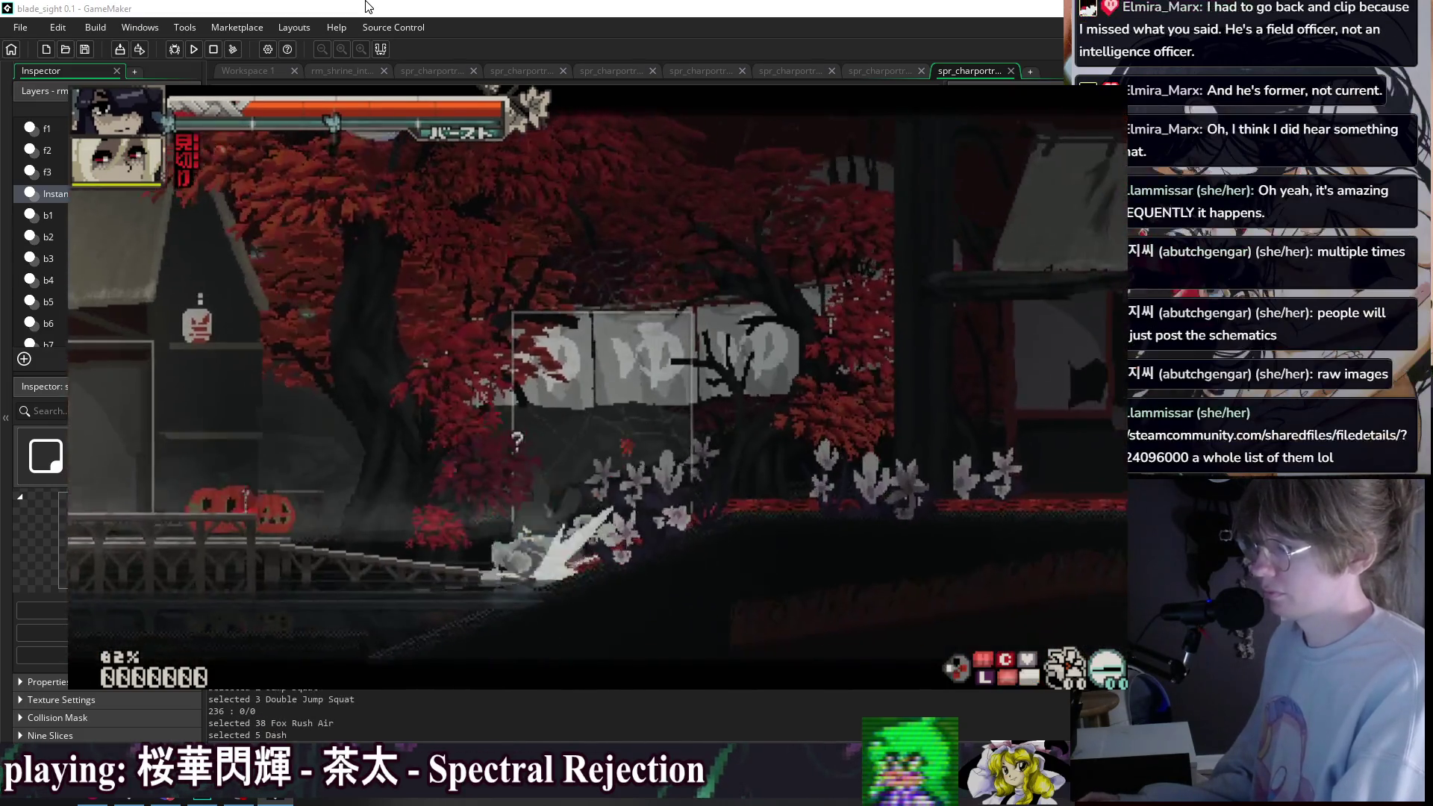
key(shift)
key(space)
key(space)
key(h)
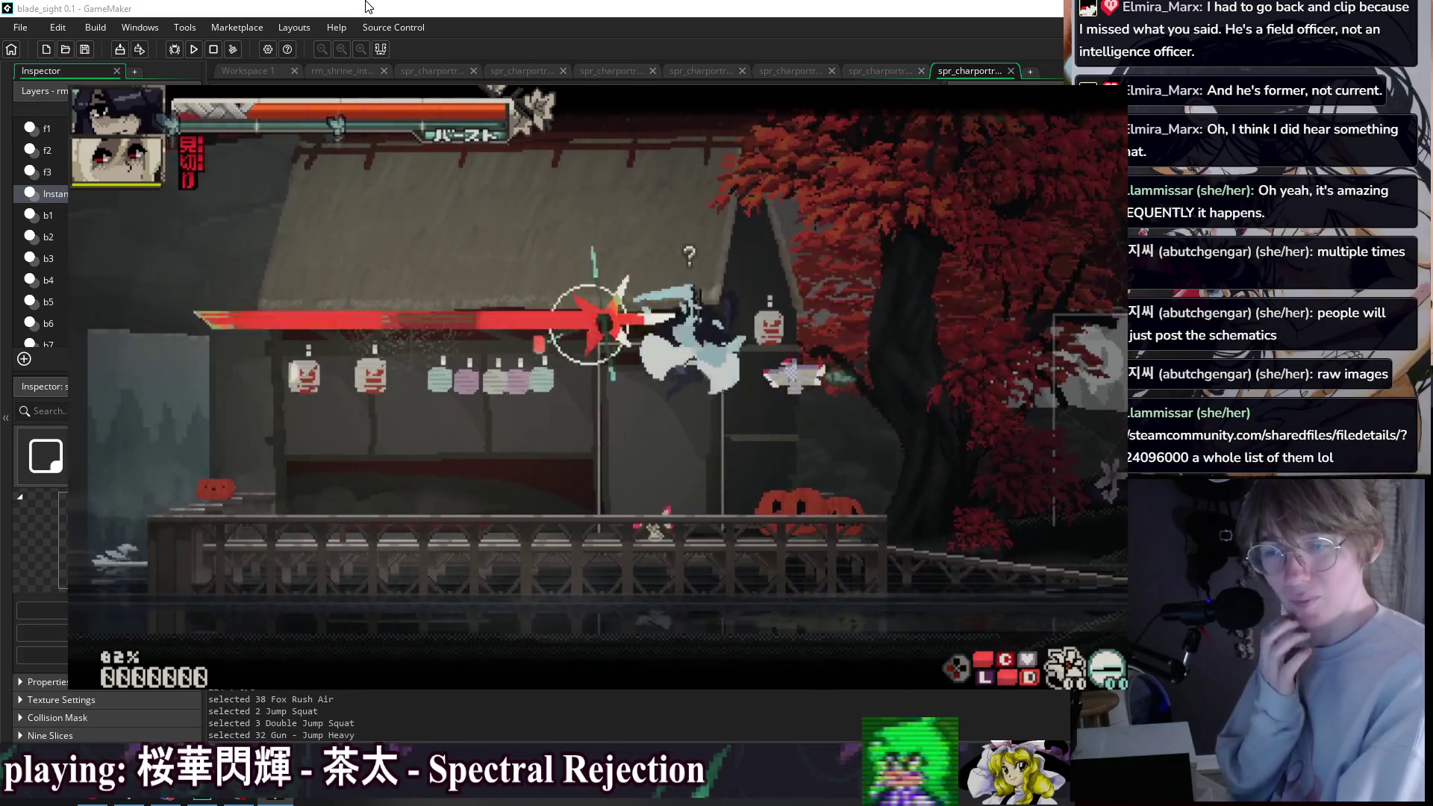
key(shift)
key(space)
key(h)
key(space)
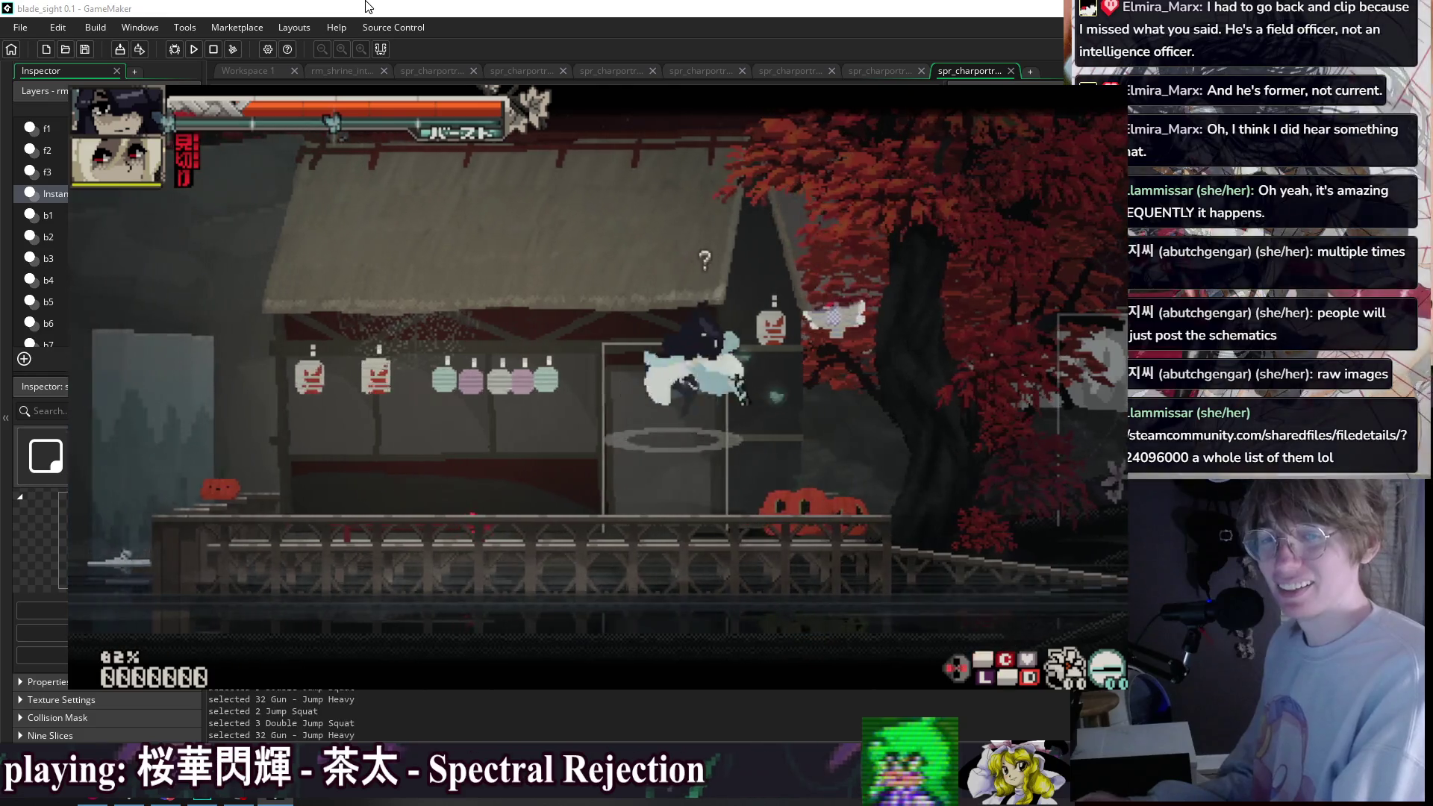
key(space)
key(space)
key(h)
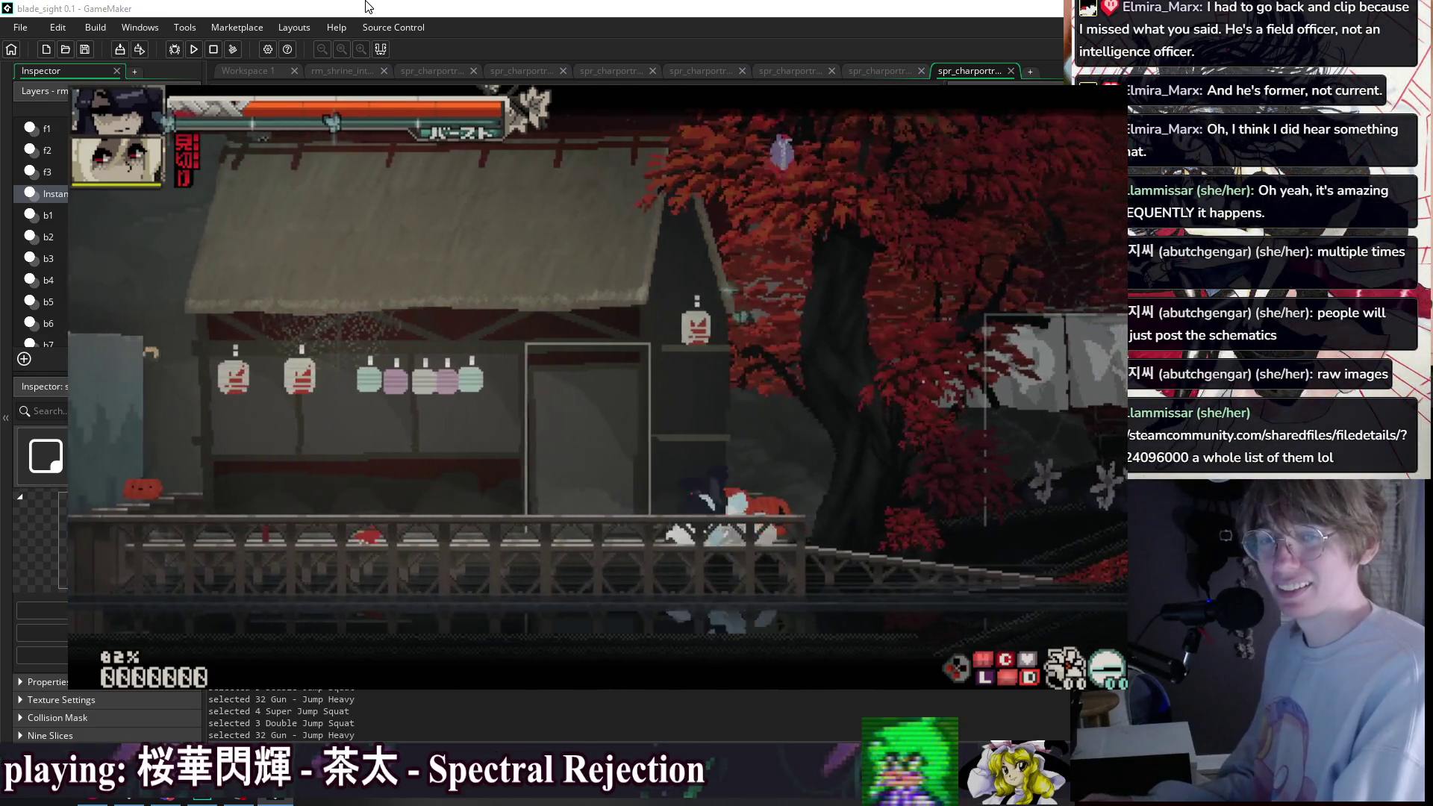
key(space)
key(space)
key(h)
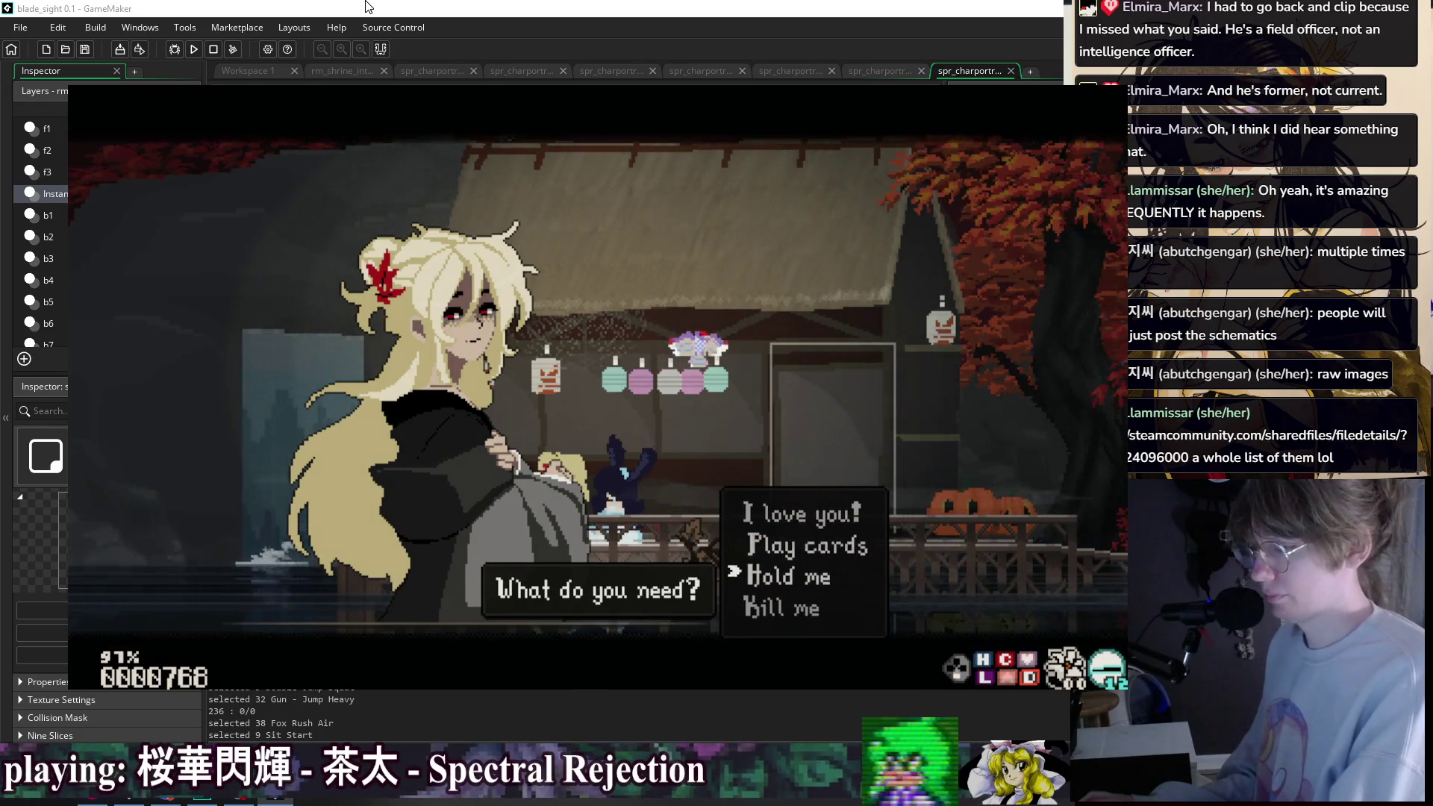
- Advance the 'A doll's body is made to fall apart' cutscene with Z until Momiji and Suu's House loads
key(z)
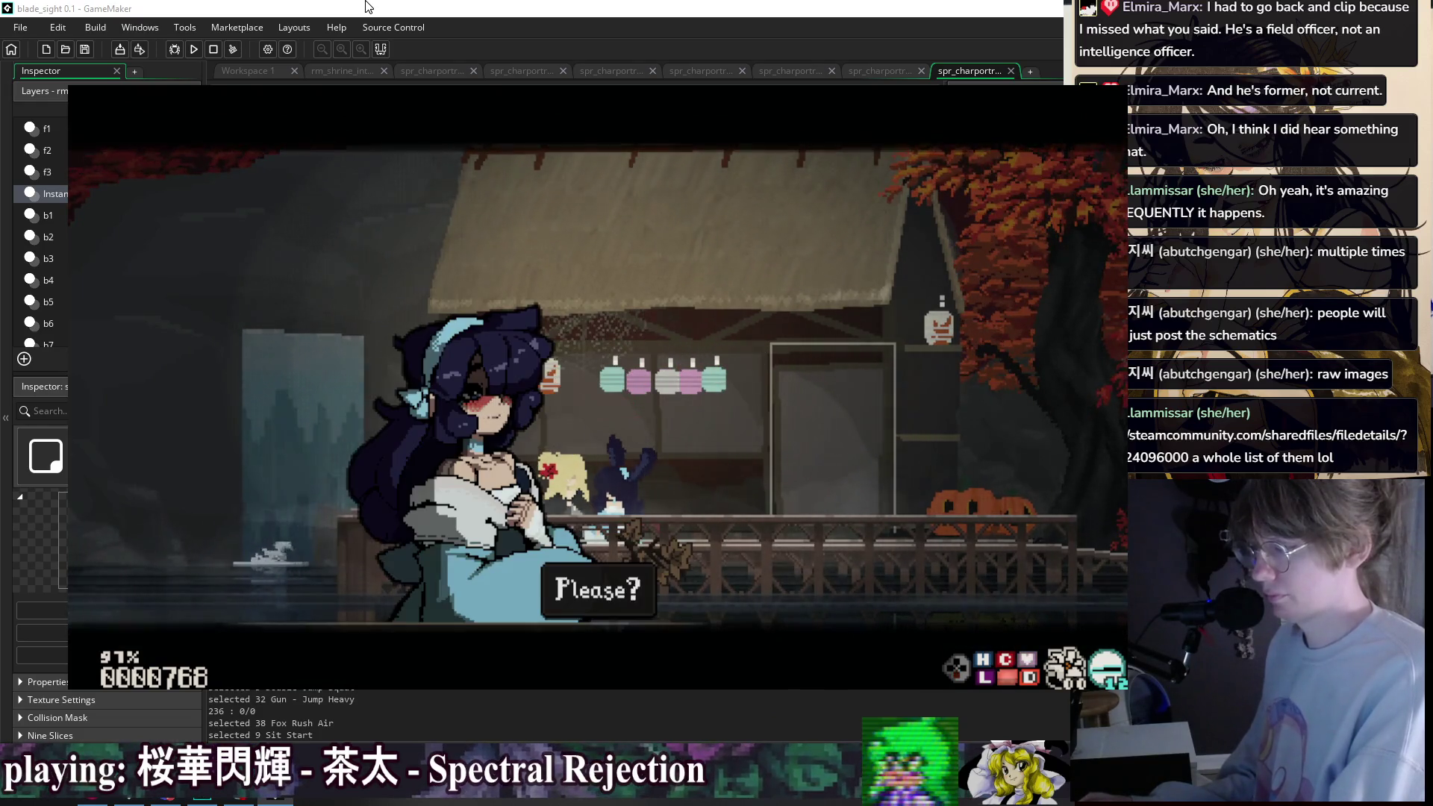
key(z)
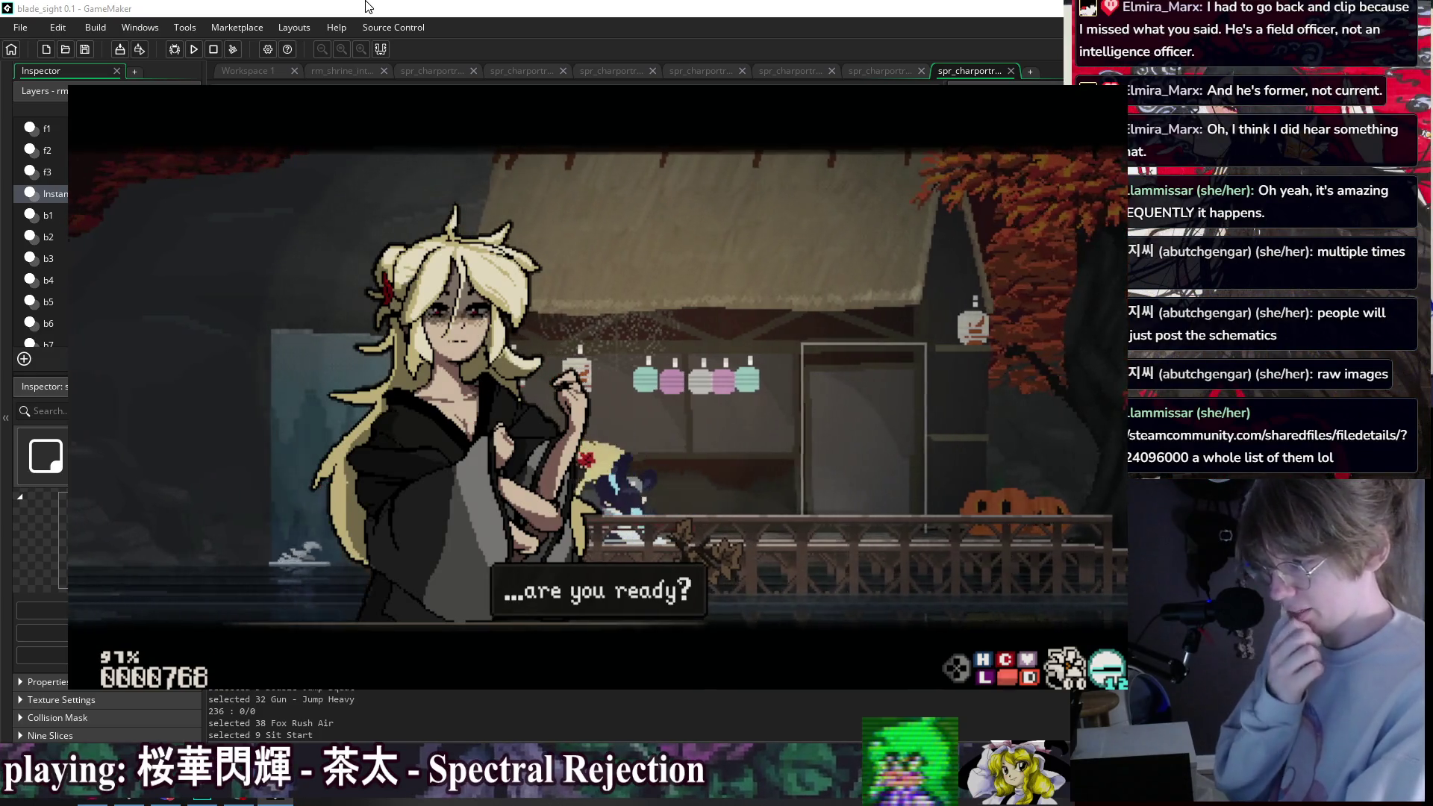
key(z)
key(z)
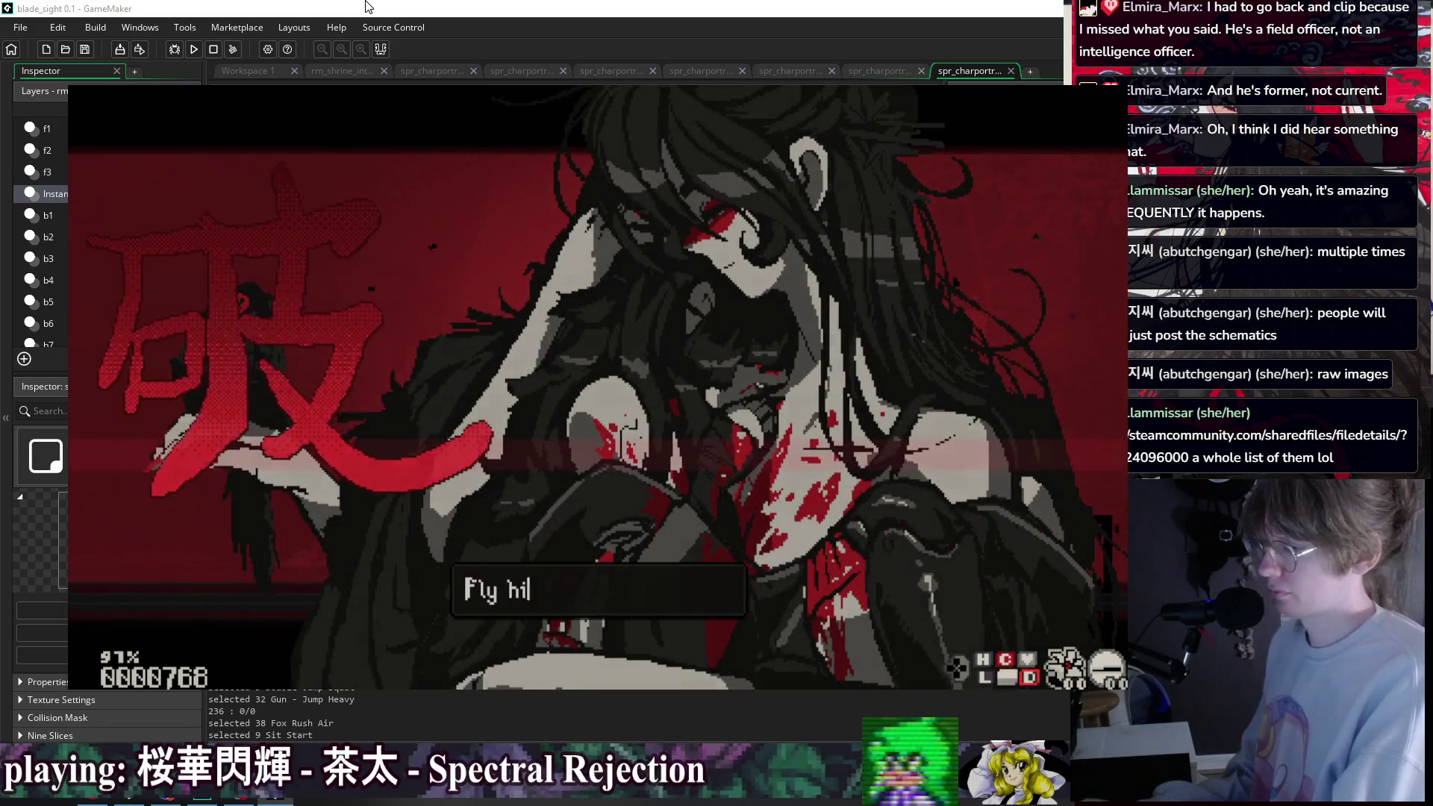
key(z)
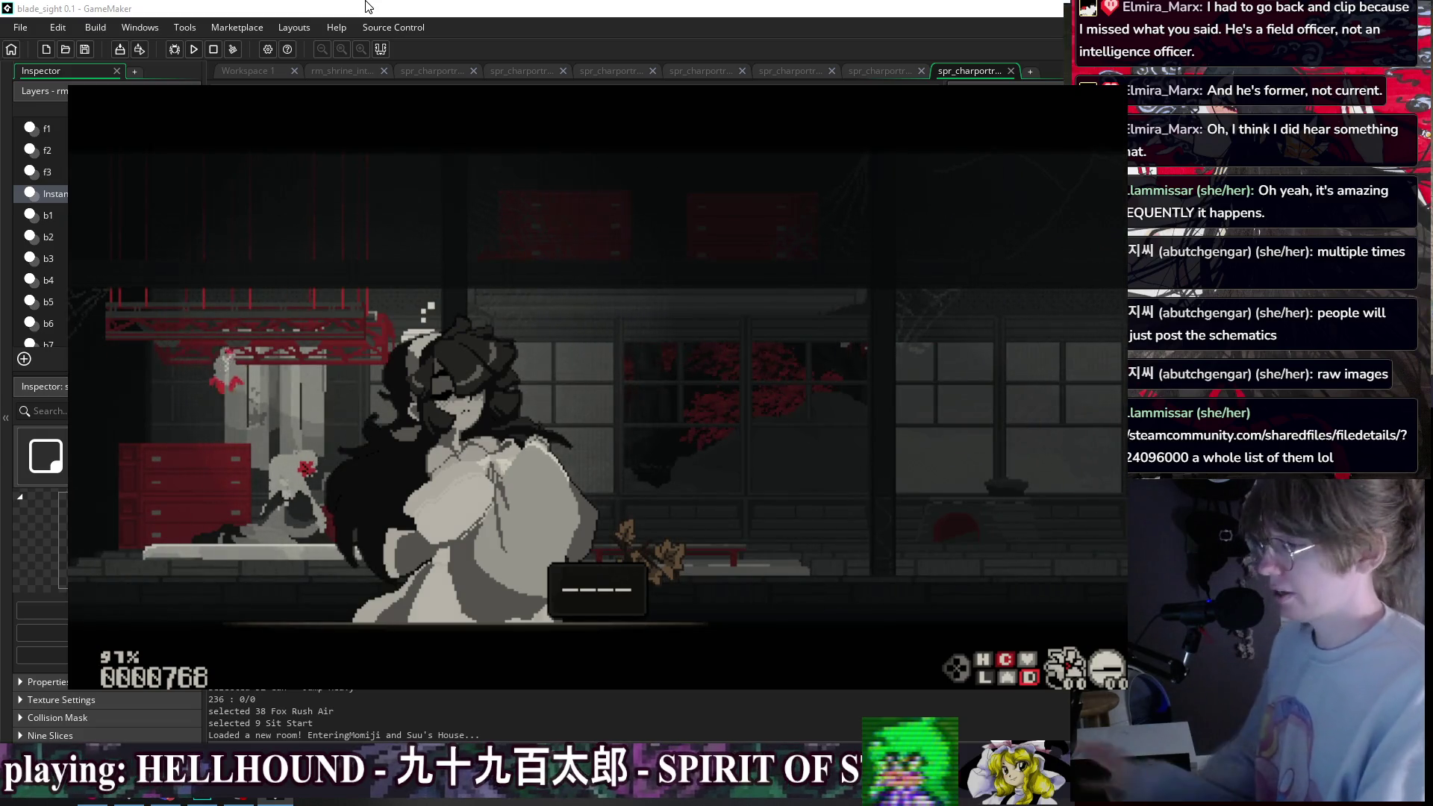
- Equip Duelist Kimono, then Crane Kimono, then the black-haired outfit from the kimono list
key(Tab)
key(Down)
key(Return)
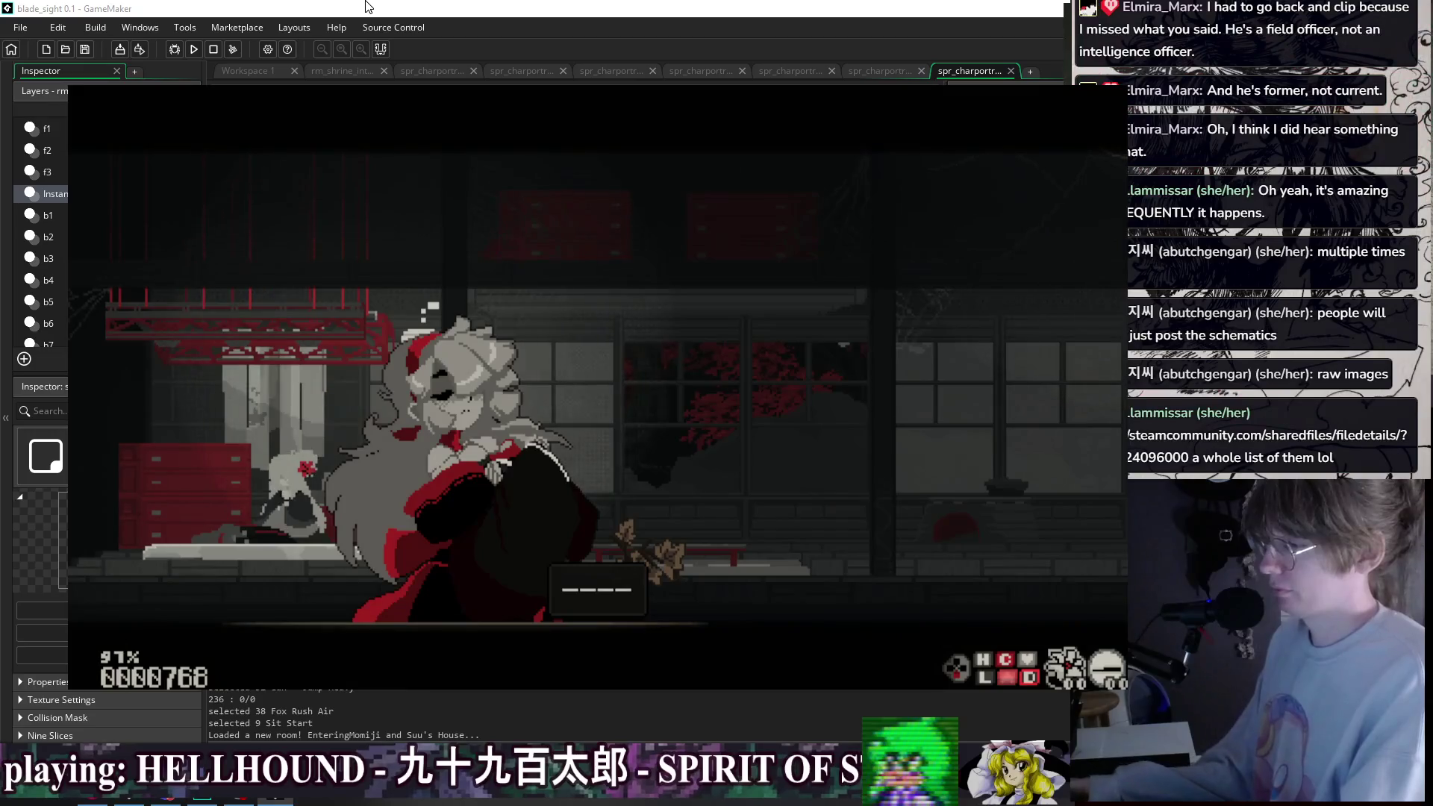
key(Tab)
key(Down)
key(Down)
key(Return)
key(Tab)
key(Down)
key(Return)
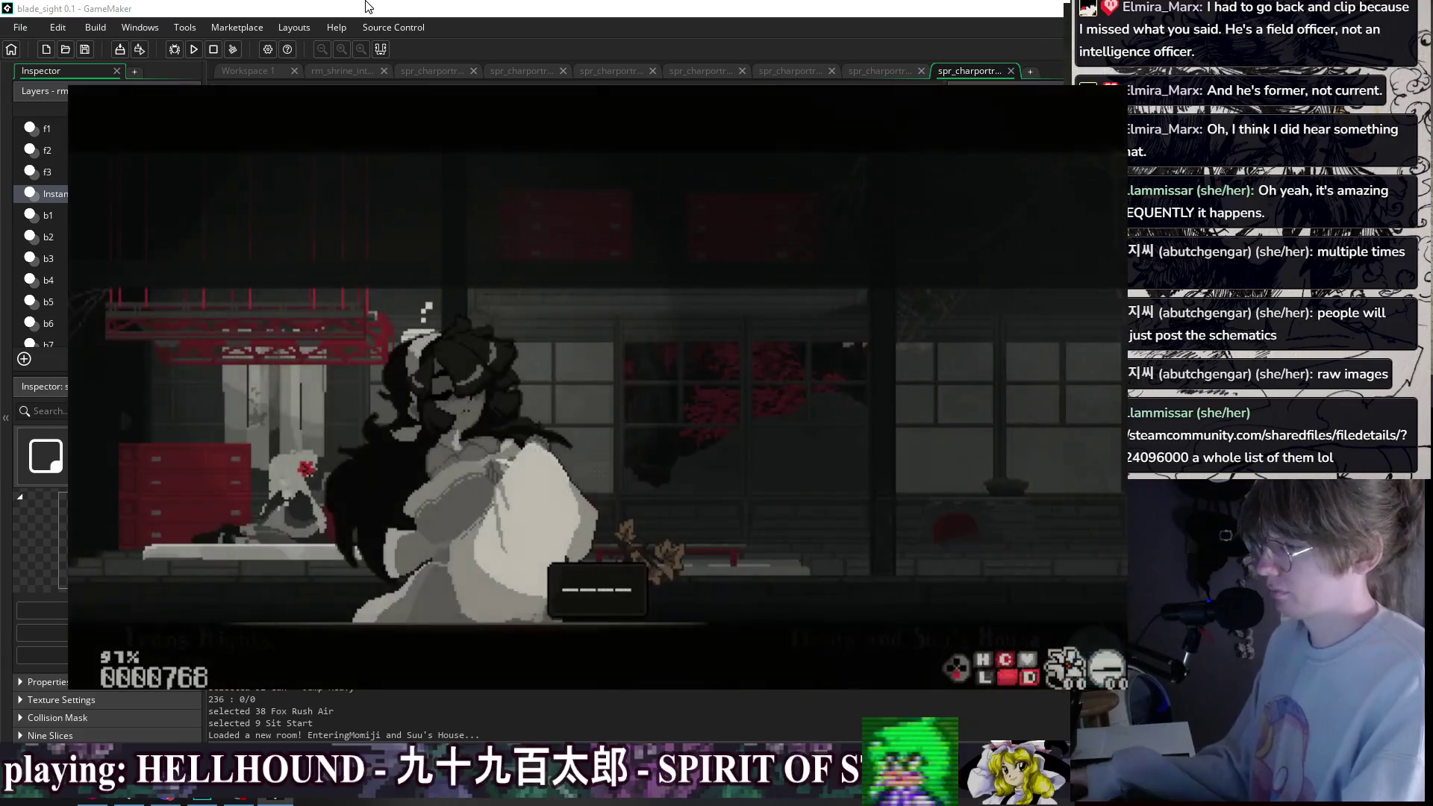
- Switch the character to Floating Kimono, then to the puppeteer's uniform
key(Tab)
key(Up)
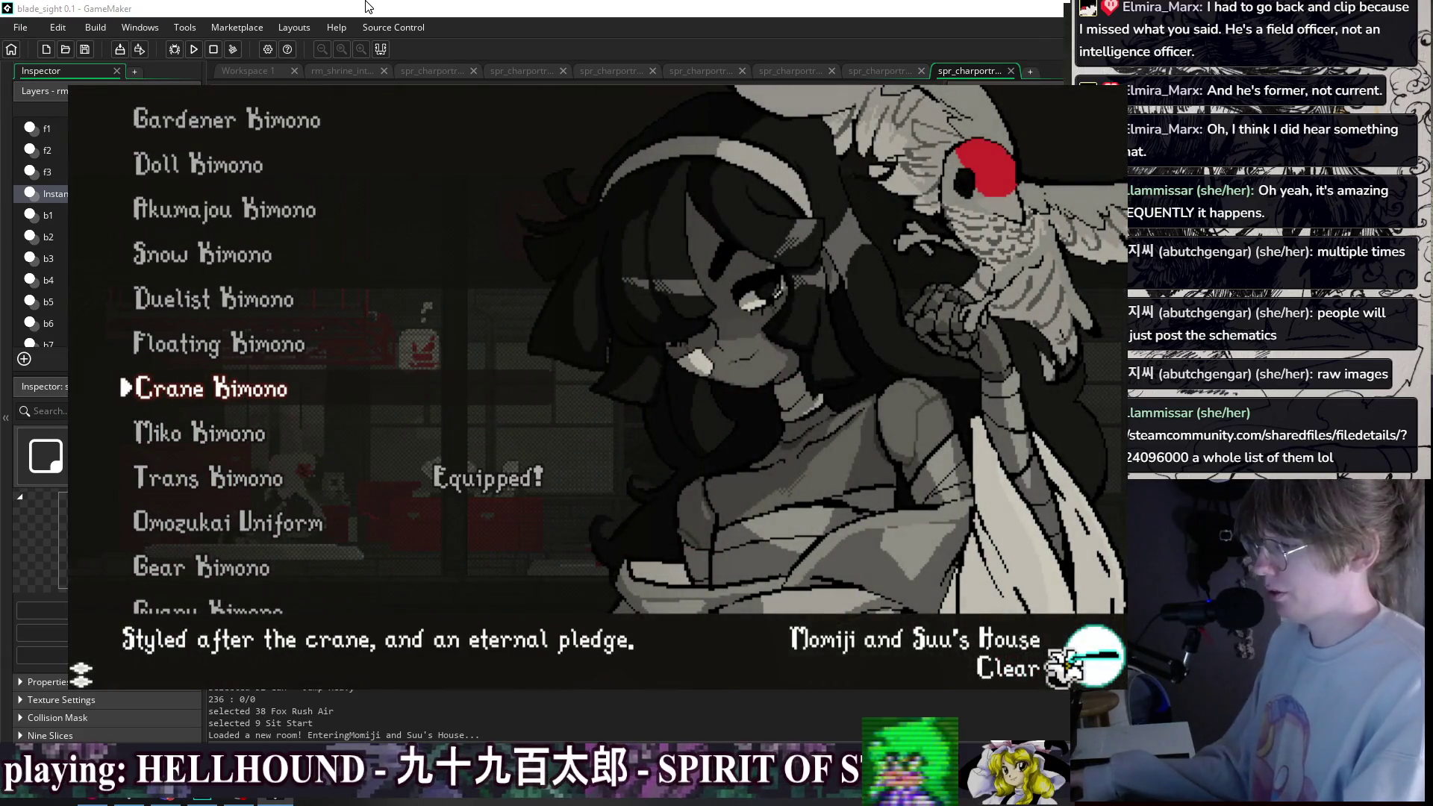
key(Up)
key(Return)
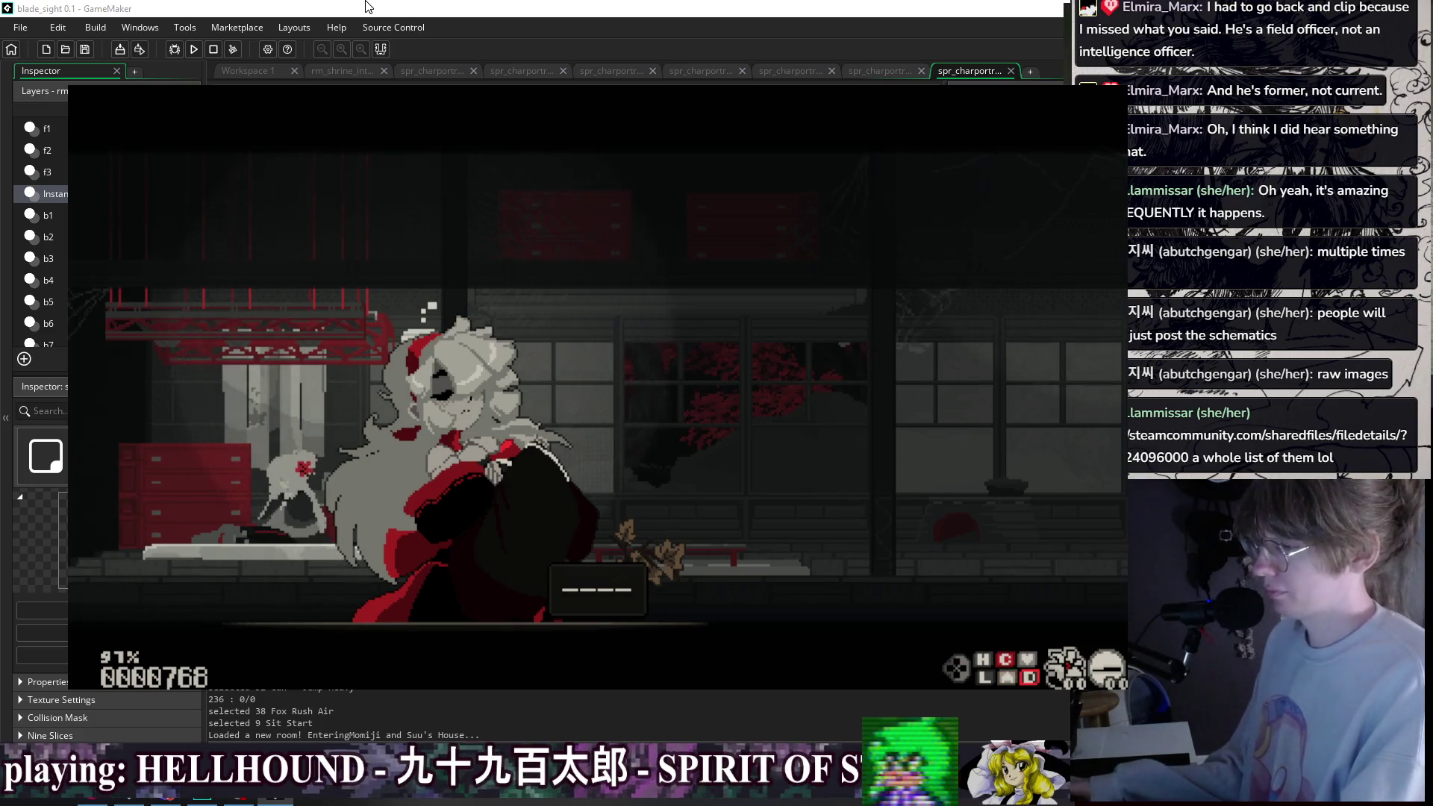
key(Tab)
key(Down)
key(Down)
key(Return)
- Try on the next kimono, then Gyaru Kimono and Alfajor Kimono
key(Tab)
key(Down)
key(Return)
key(Tab)
key(Down)
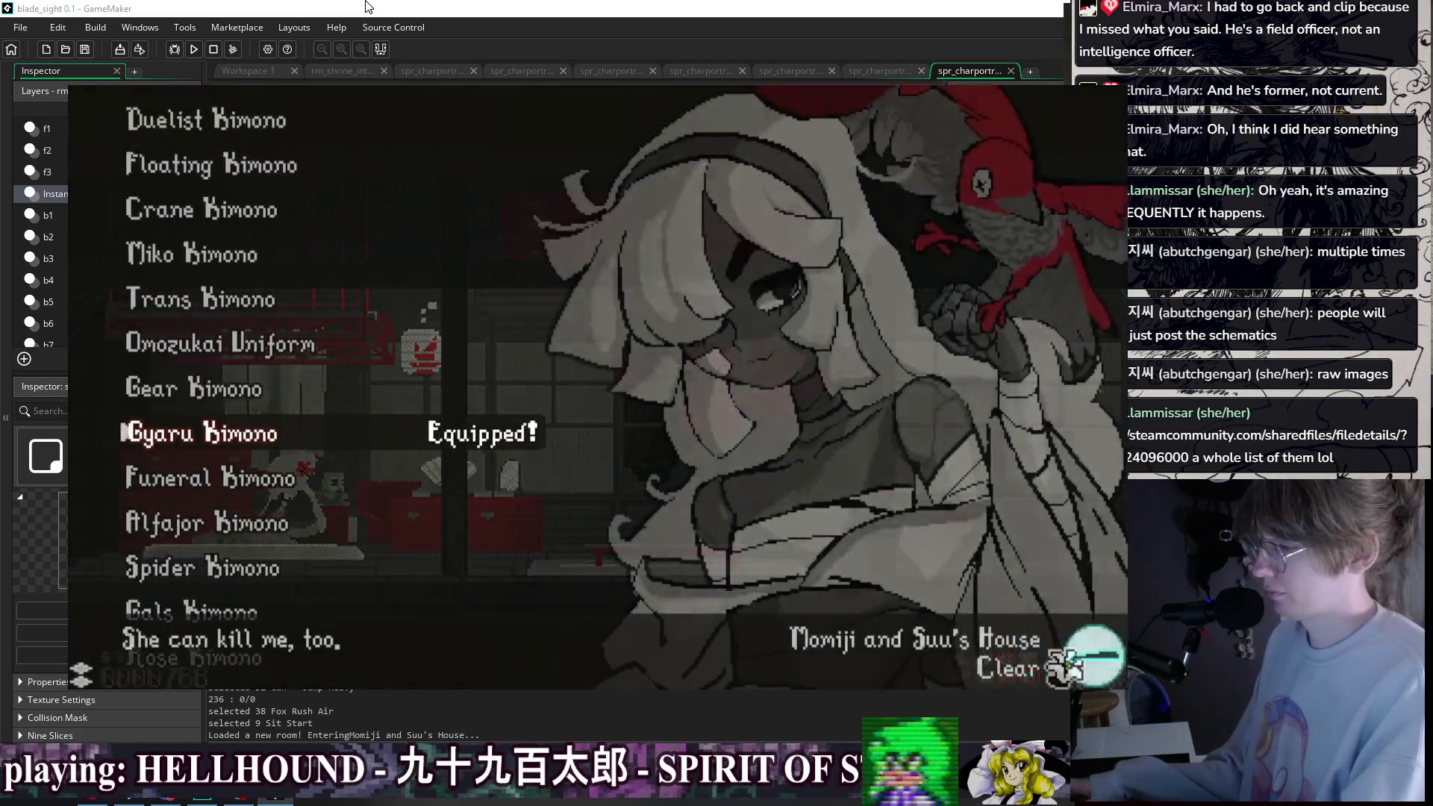
key(Tab)
key(Down)
key(Down)
key(Return)
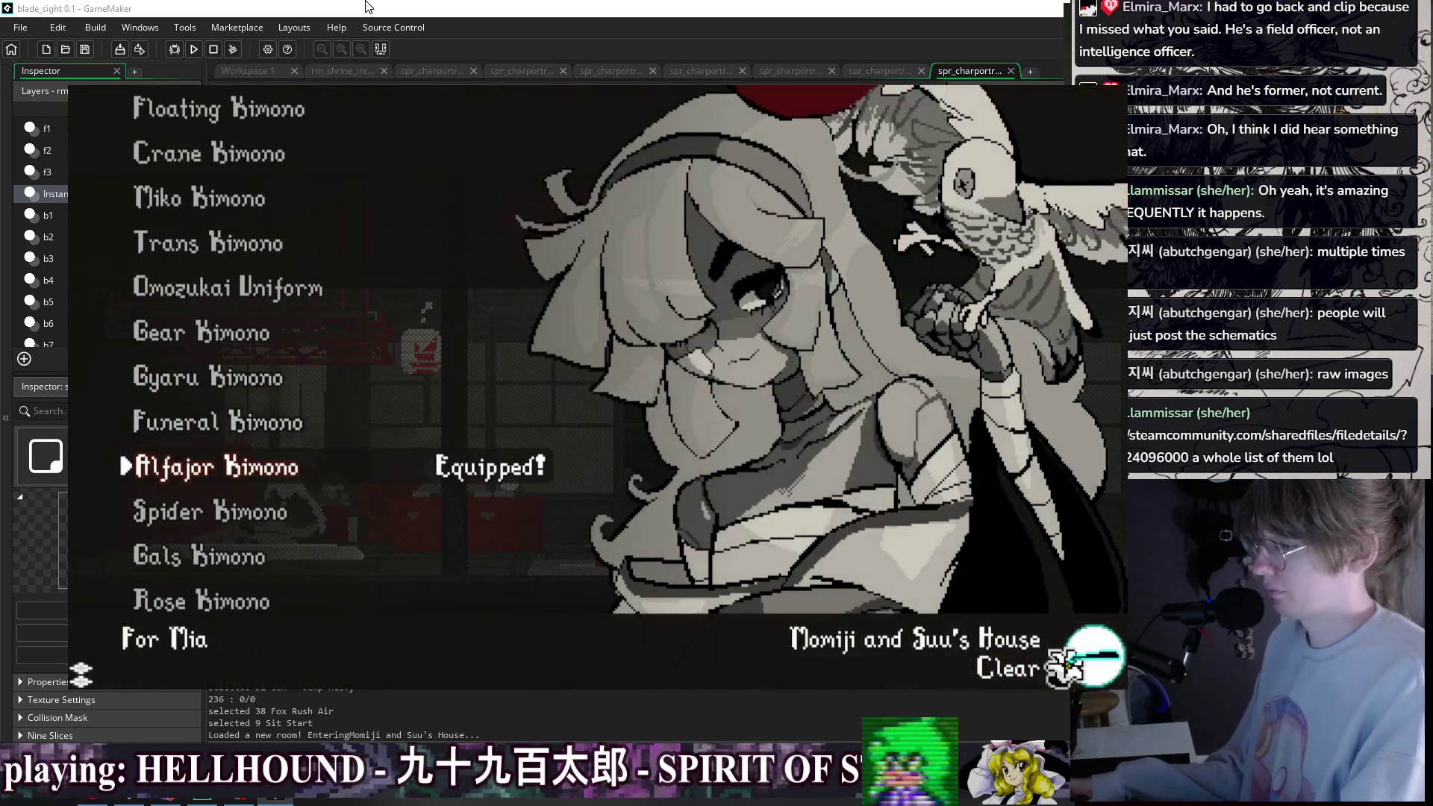
key(Tab)
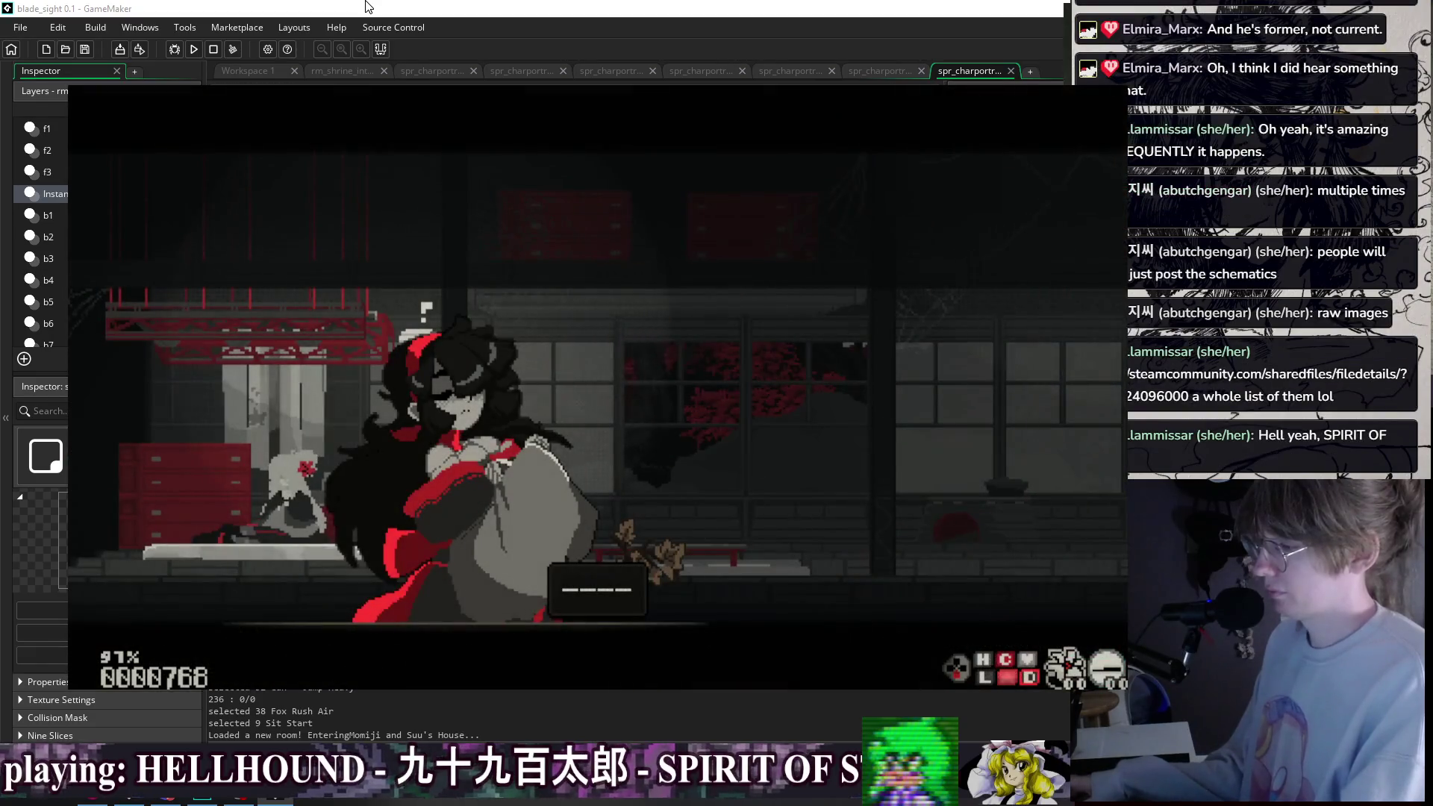
- Equip Spider Kimono, Gals Kimono, and the red Rose Kimono in turn
key(Tab)
key(Down)
key(Return)
key(Down)
key(Return)
key(Tab)
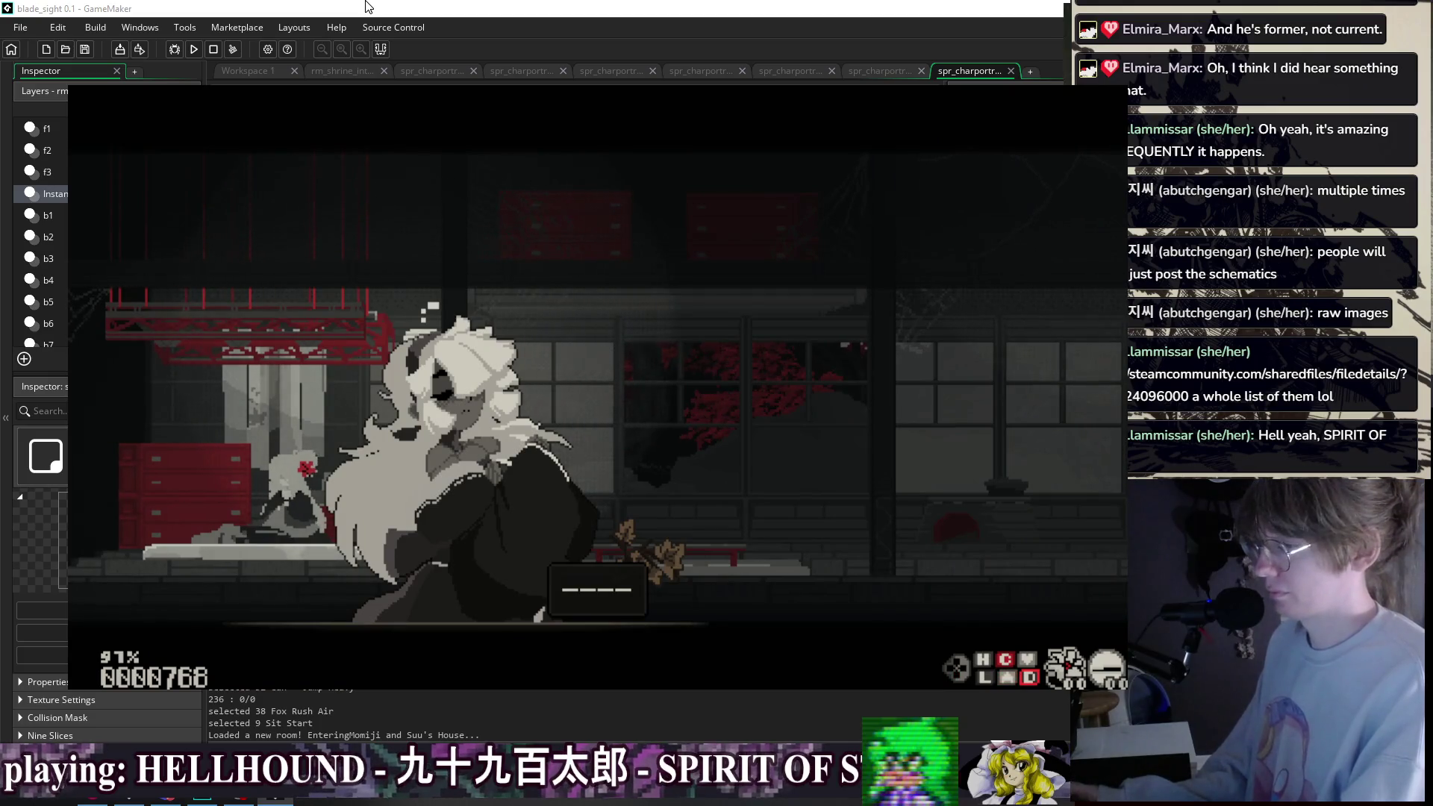
key(Tab)
key(Down)
key(Return)
key(Tab)
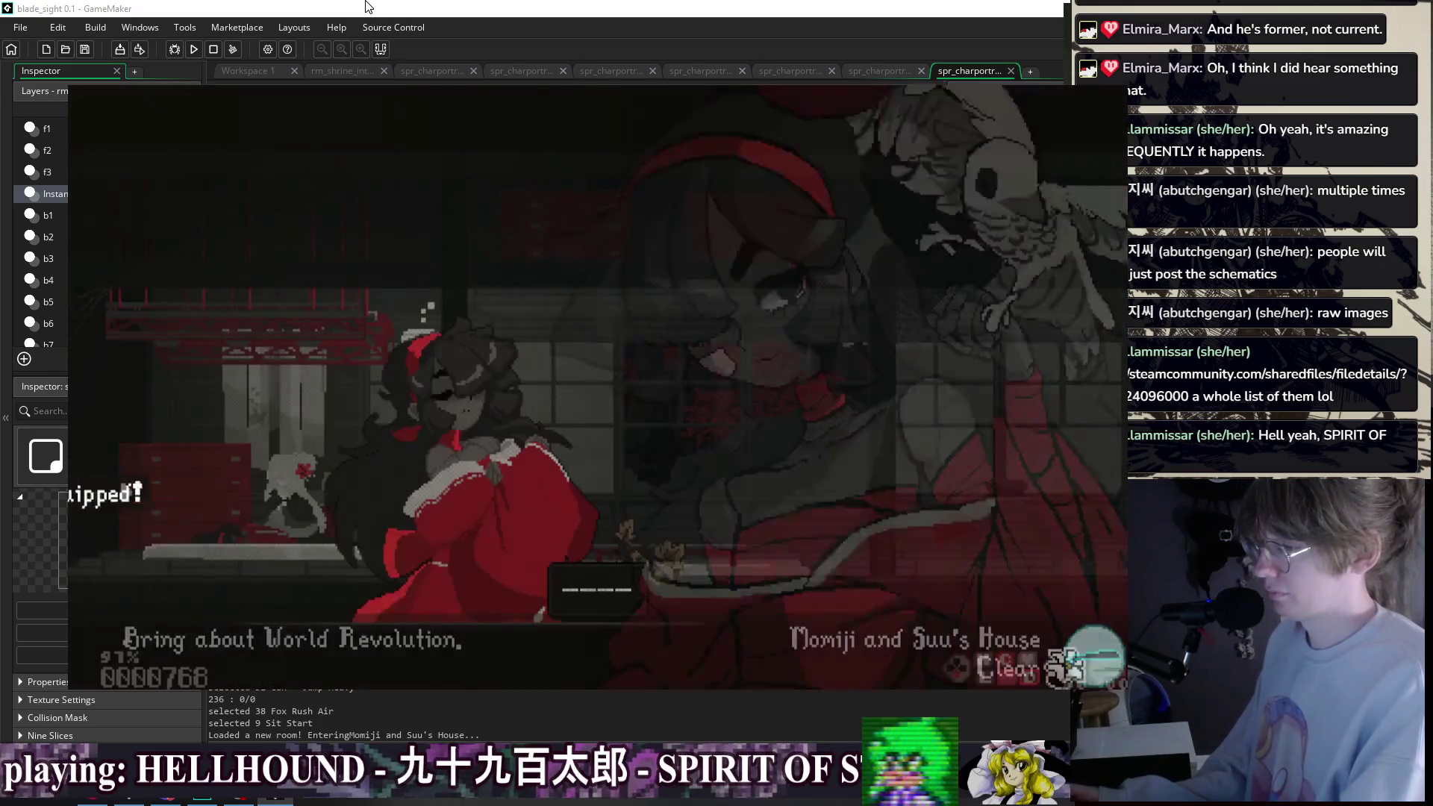
- Try on Yuurei Uniform, the dark-red Hunter Kimono, and the following kimono
key(Tab)
key(Down)
key(Return)
key(Tab)
key(Tab)
key(Down)
key(Return)
key(Tab)
key(Tab)
key(Tab)
key(Tab)
key(Tab)
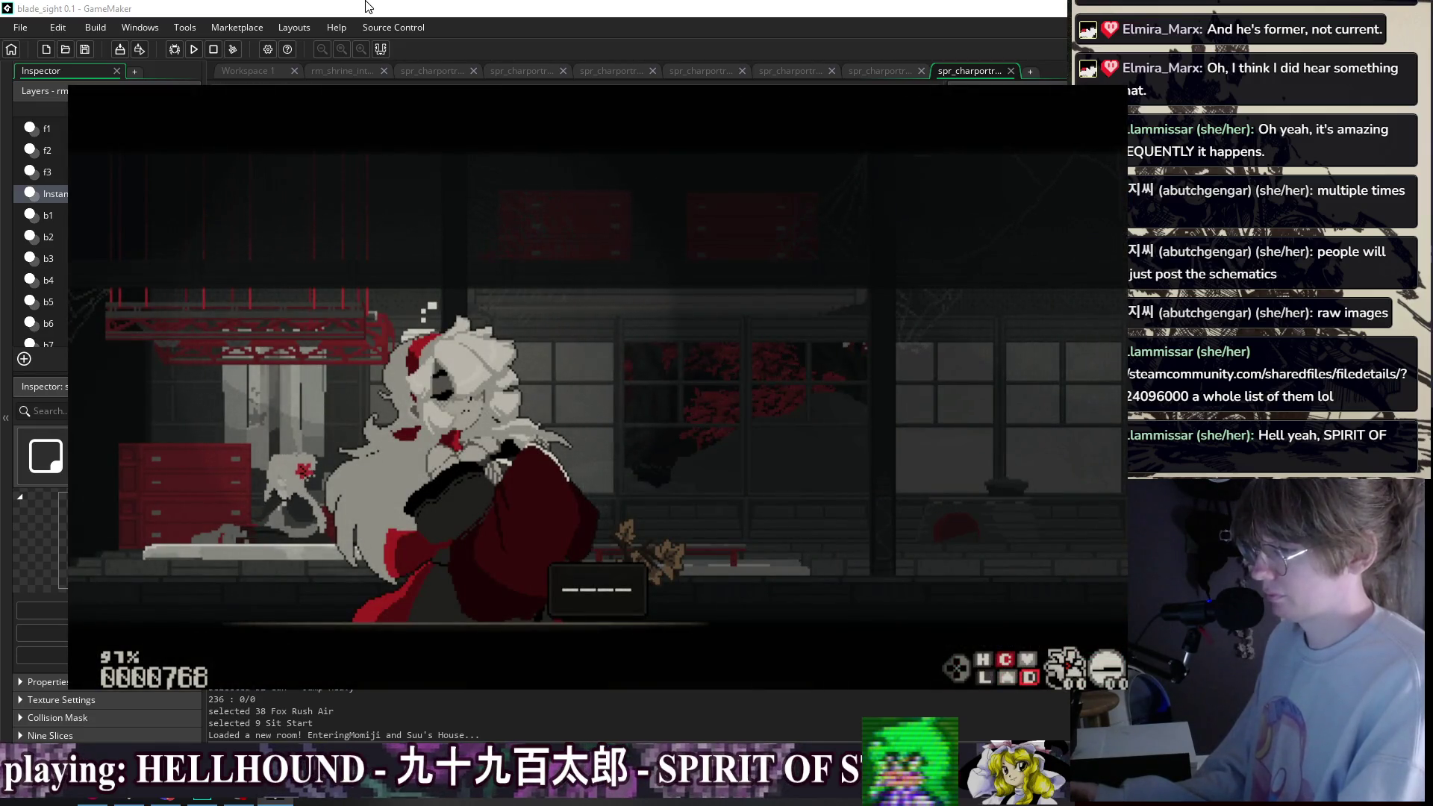
key(Tab)
key(Down)
key(Return)
- Equip Slayer Kimono, then Secret Kimono, viewing each outfit
key(Tab)
key(Tab)
key(Down)
key(Down)
key(Return)
key(Tab)
- Switch the character to R Cherry Kimono, then Yuki Uniform
key(Tab)
key(Down)
key(Return)
key(Tab)
key(Tab)
key(Down)
key(Return)
key(Tab)
key(Tab)
key(Down)
key(Return)
key(Tab)
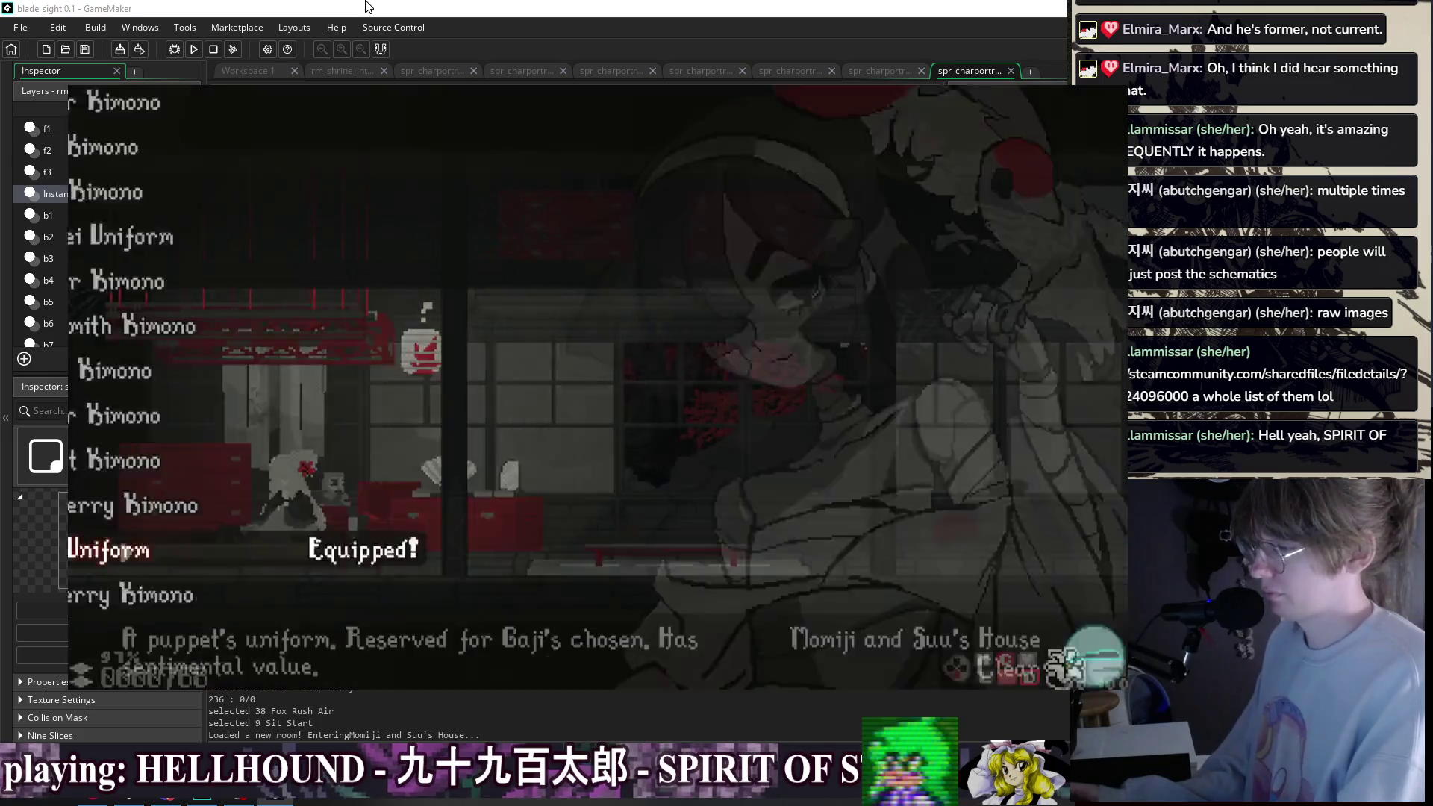
- Try on P Cherry Kimono, then move up the list to Warm Kimono
key(Tab)
key(Tab)
key(Down)
key(Return)
key(Tab)
key(Tab)
key(Tab)
key(Up)
key(Up)
key(Up)
key(Up)
key(Up)
key(Up)
key(Up)
key(Return)
key(Tab)
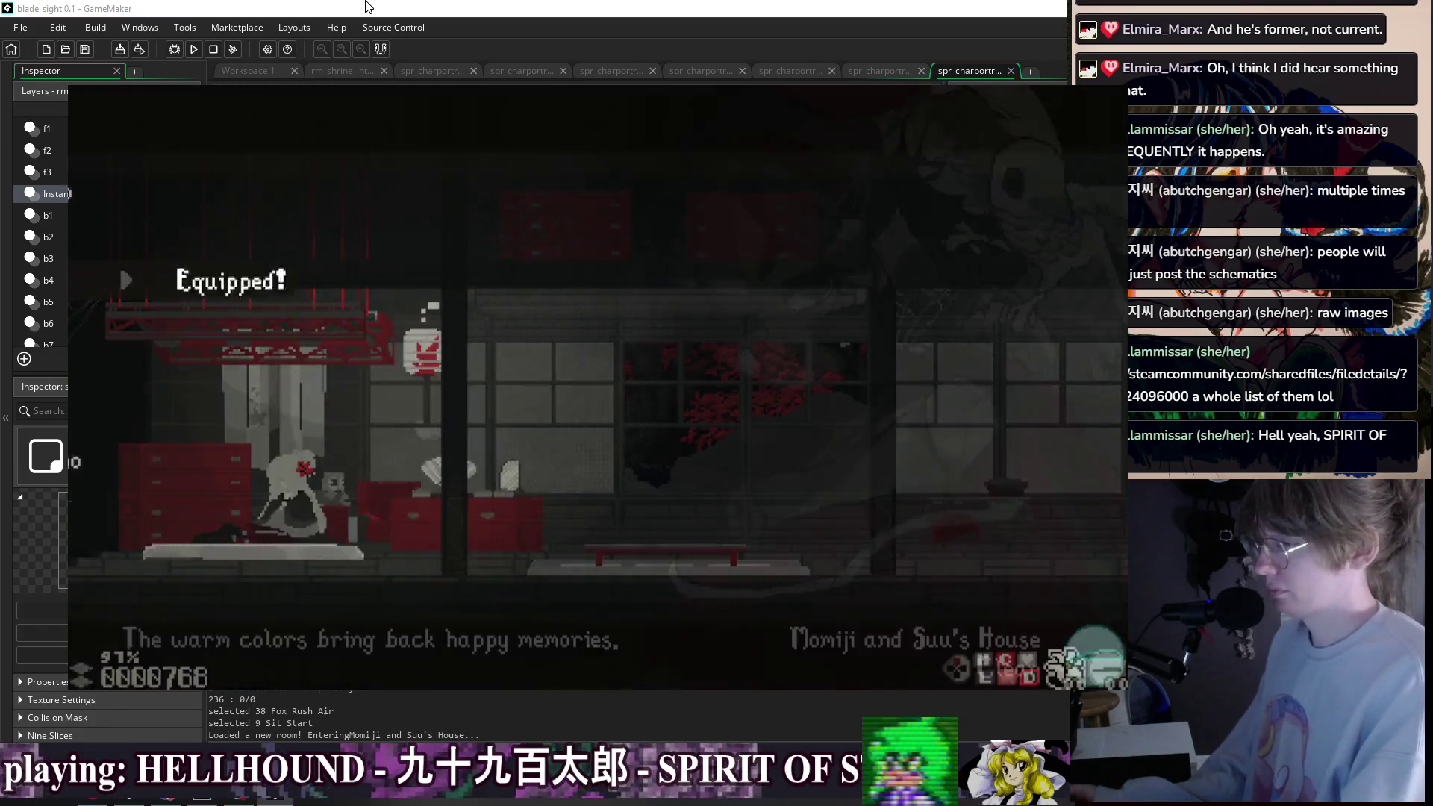
- Equip Maiden Kimono, then Pride Kimono, viewing each outfit
key(Tab)
key(Down)
key(Return)
key(Tab)
key(Tab)
key(Down)
key(Return)
key(Tab)
key(Tab)
key(Tab)
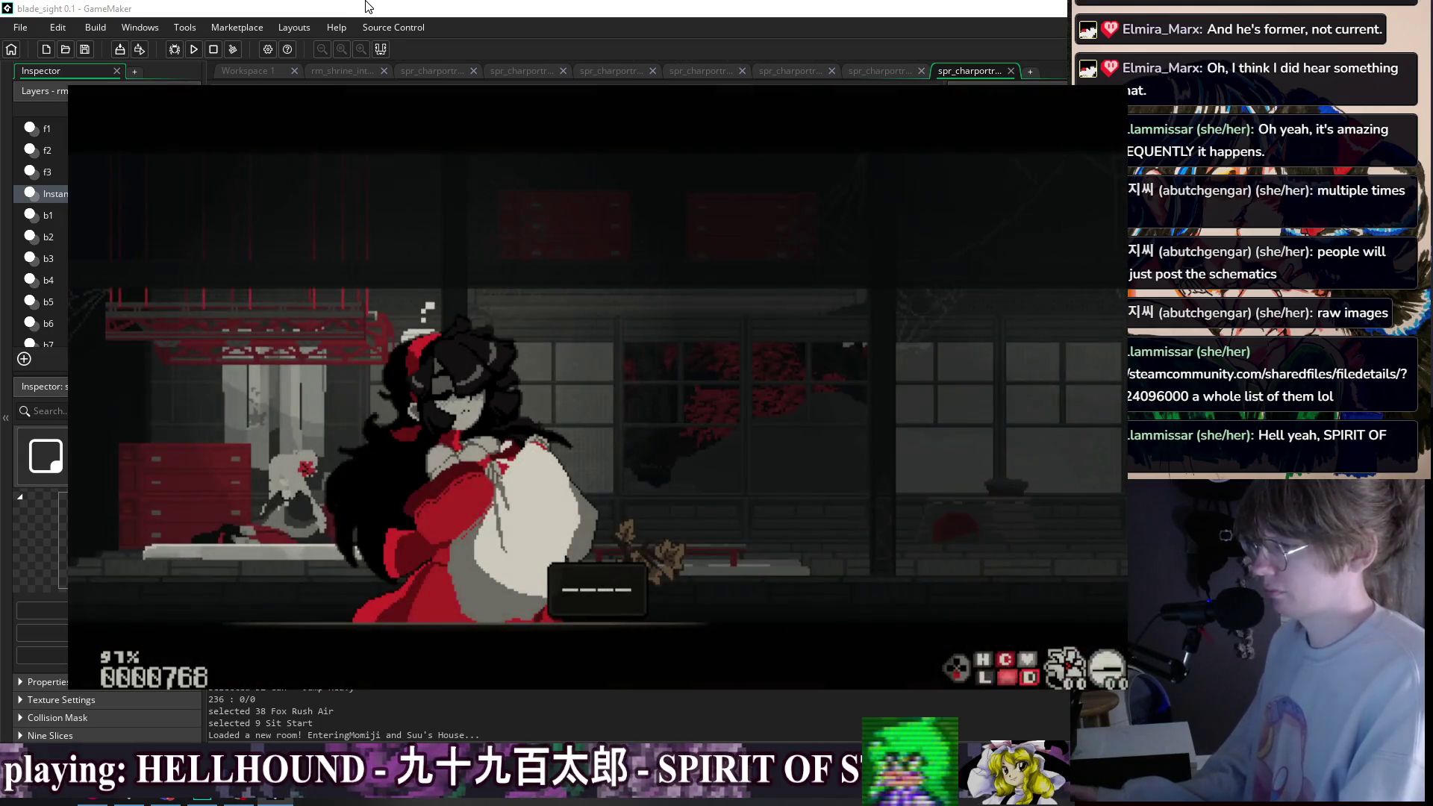
- Try on Commander Kimono and the white-haired Voice Kimono, then recheck the equipped outfit
key(Tab)
key(Down)
key(Return)
key(Tab)
key(Tab)
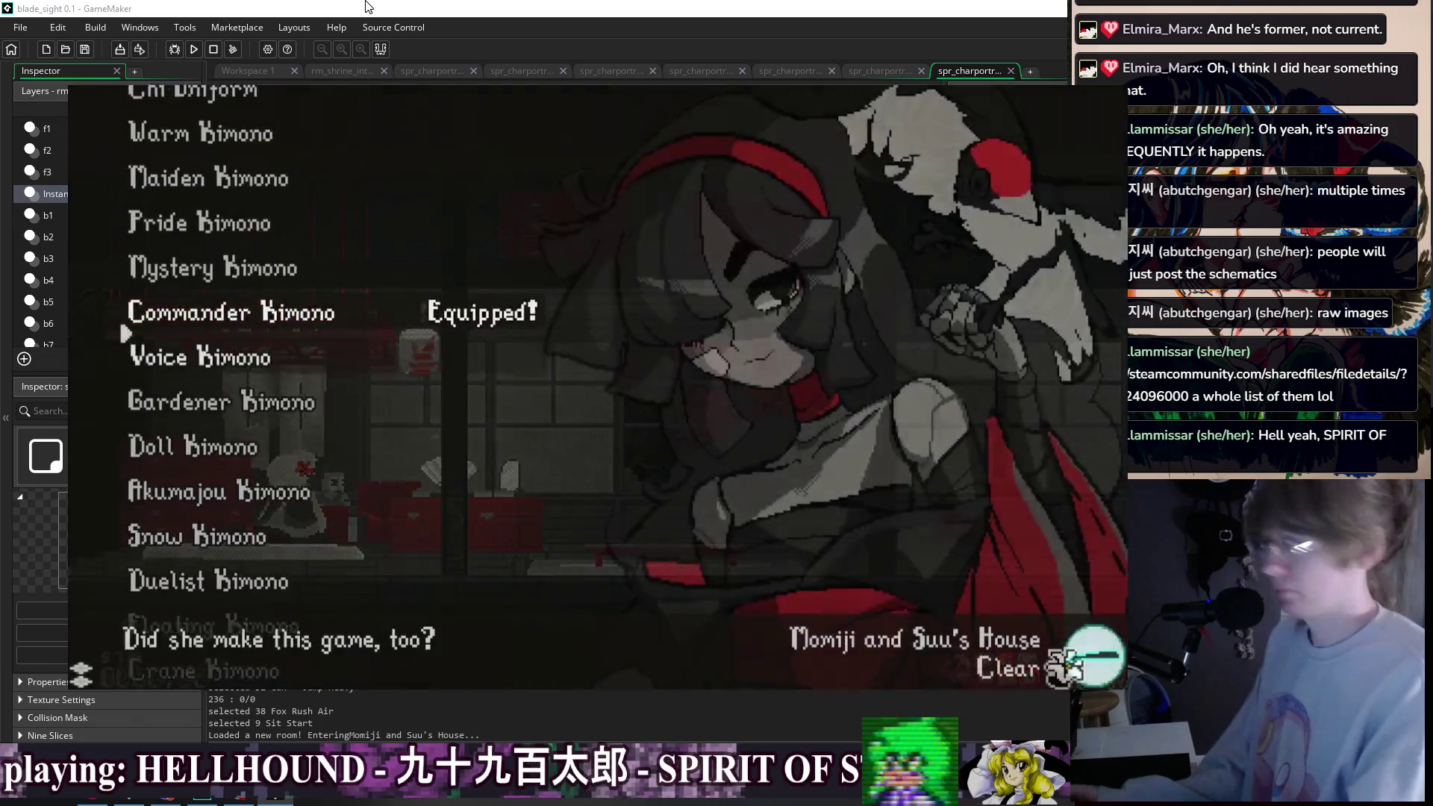
key(Down)
key(Return)
key(Tab)
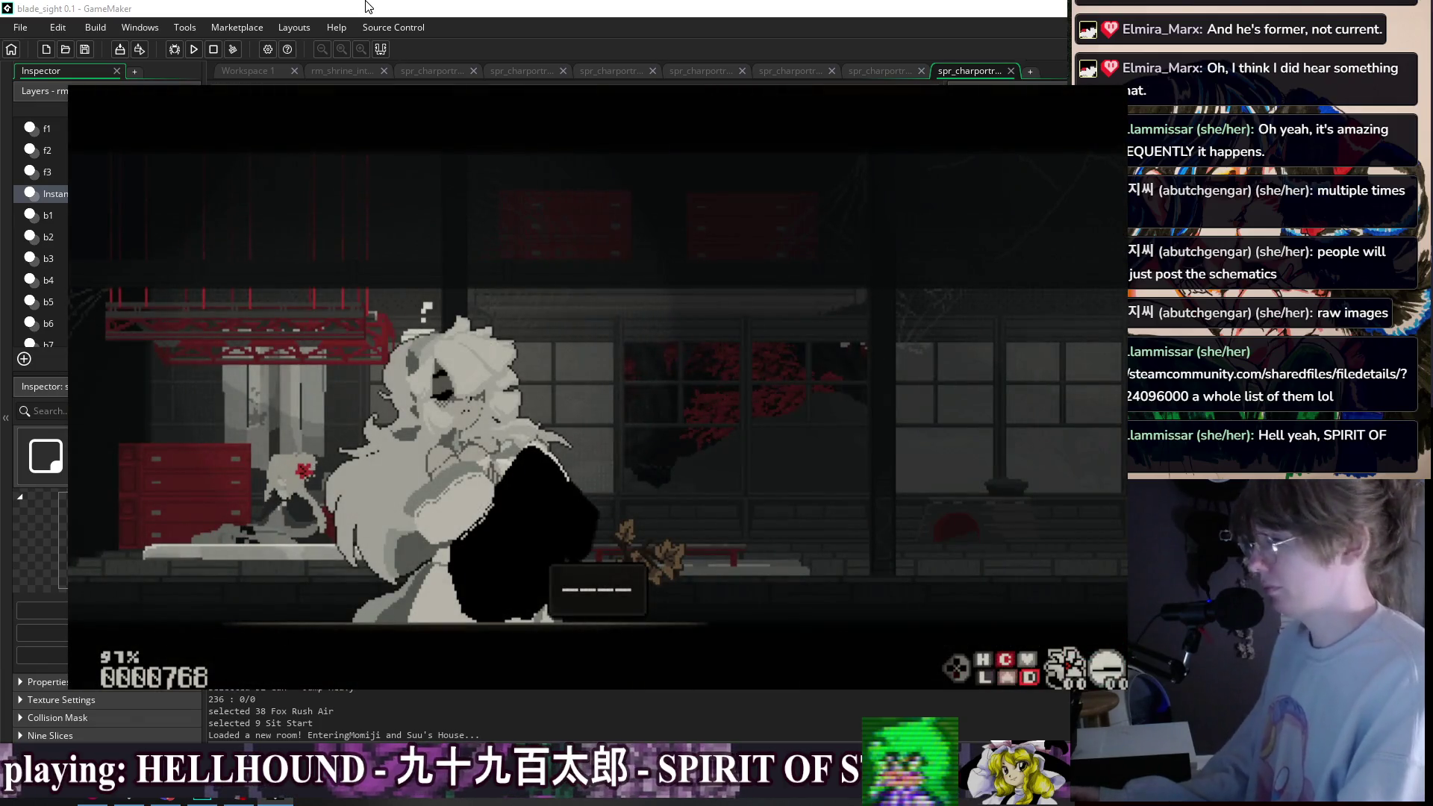
key(Tab)
key(Tab)
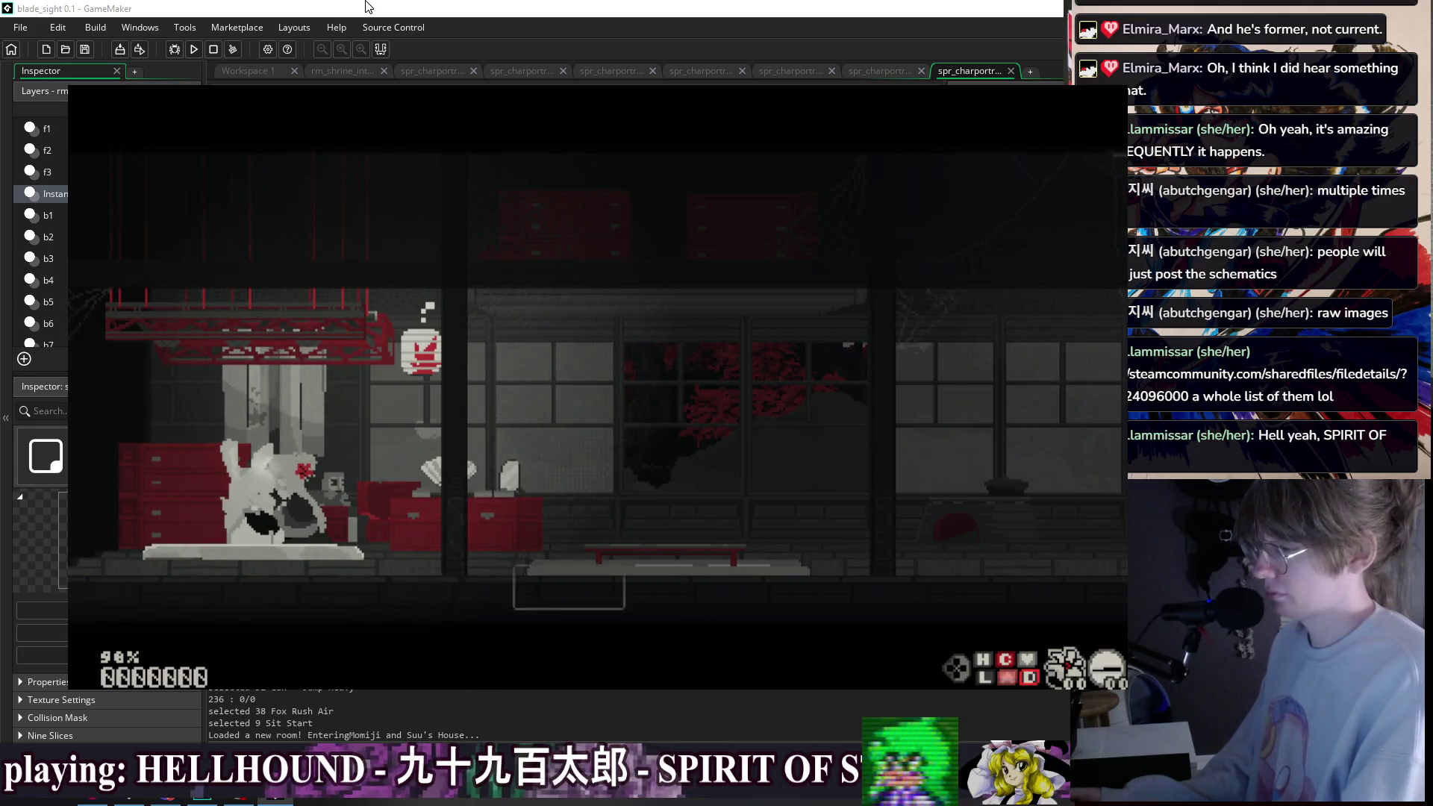
- Select Gardener Kimono, resume the cutscene, and advance to "But I'm just glad you're ok now—"
key(Escape)
key(Down)
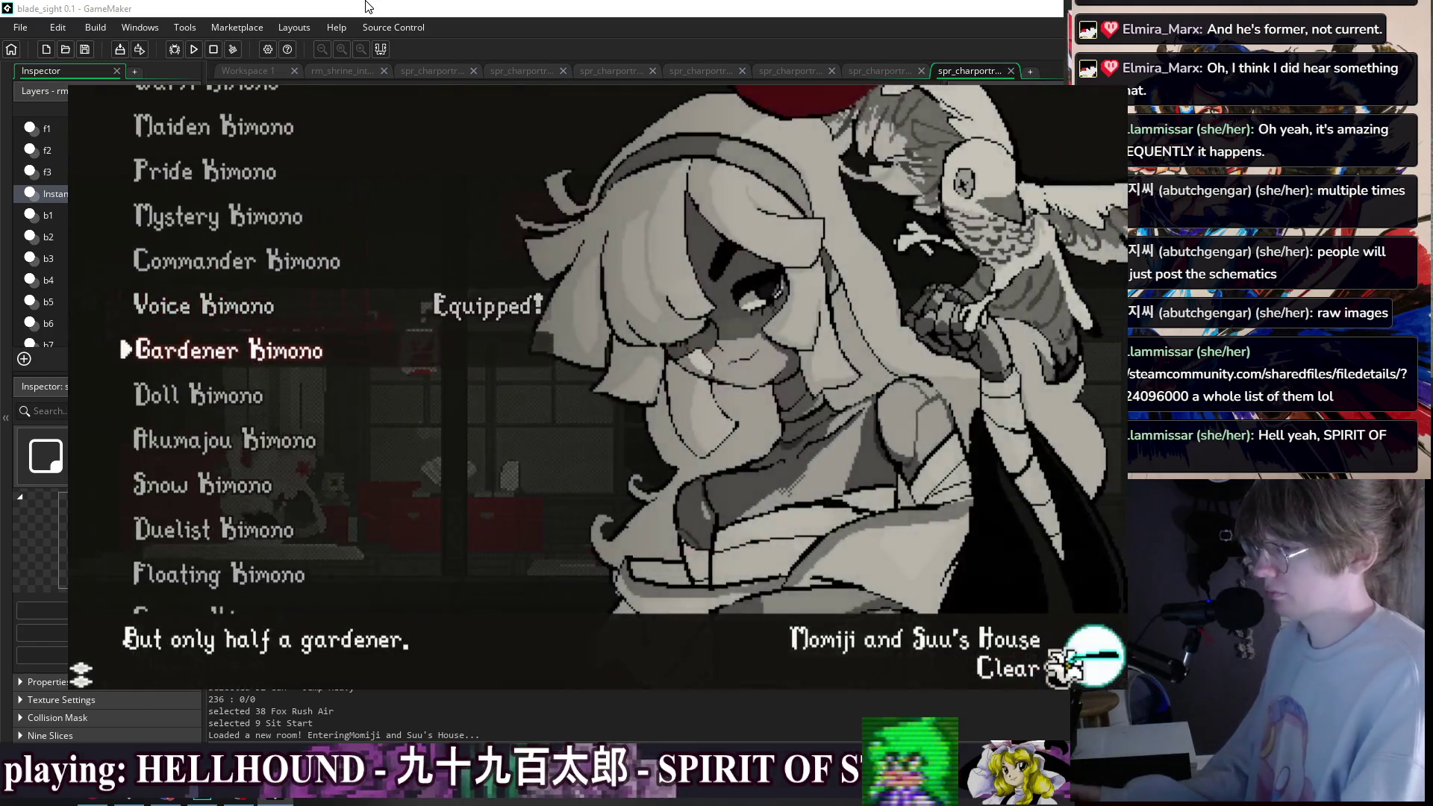
key(Escape)
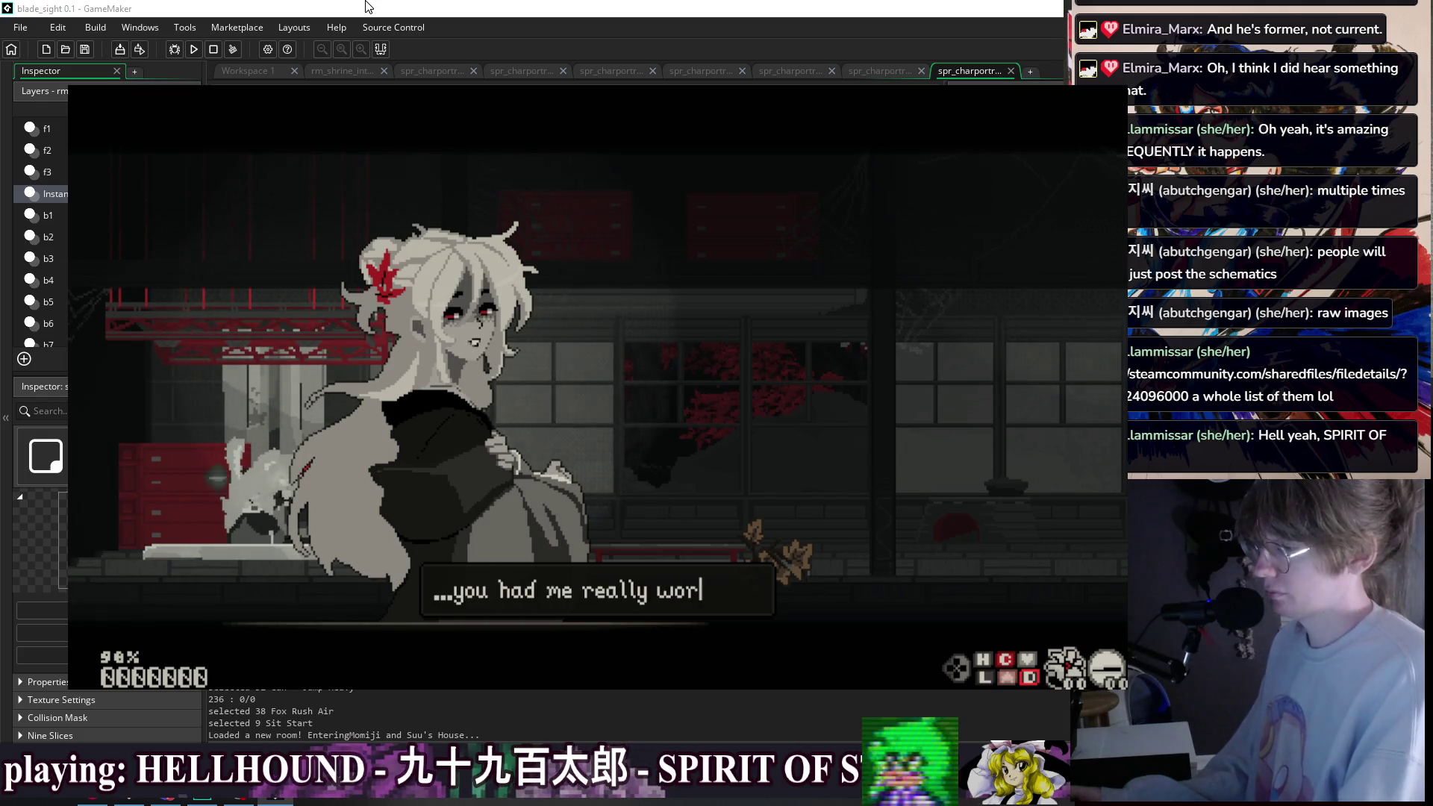
key(Return)
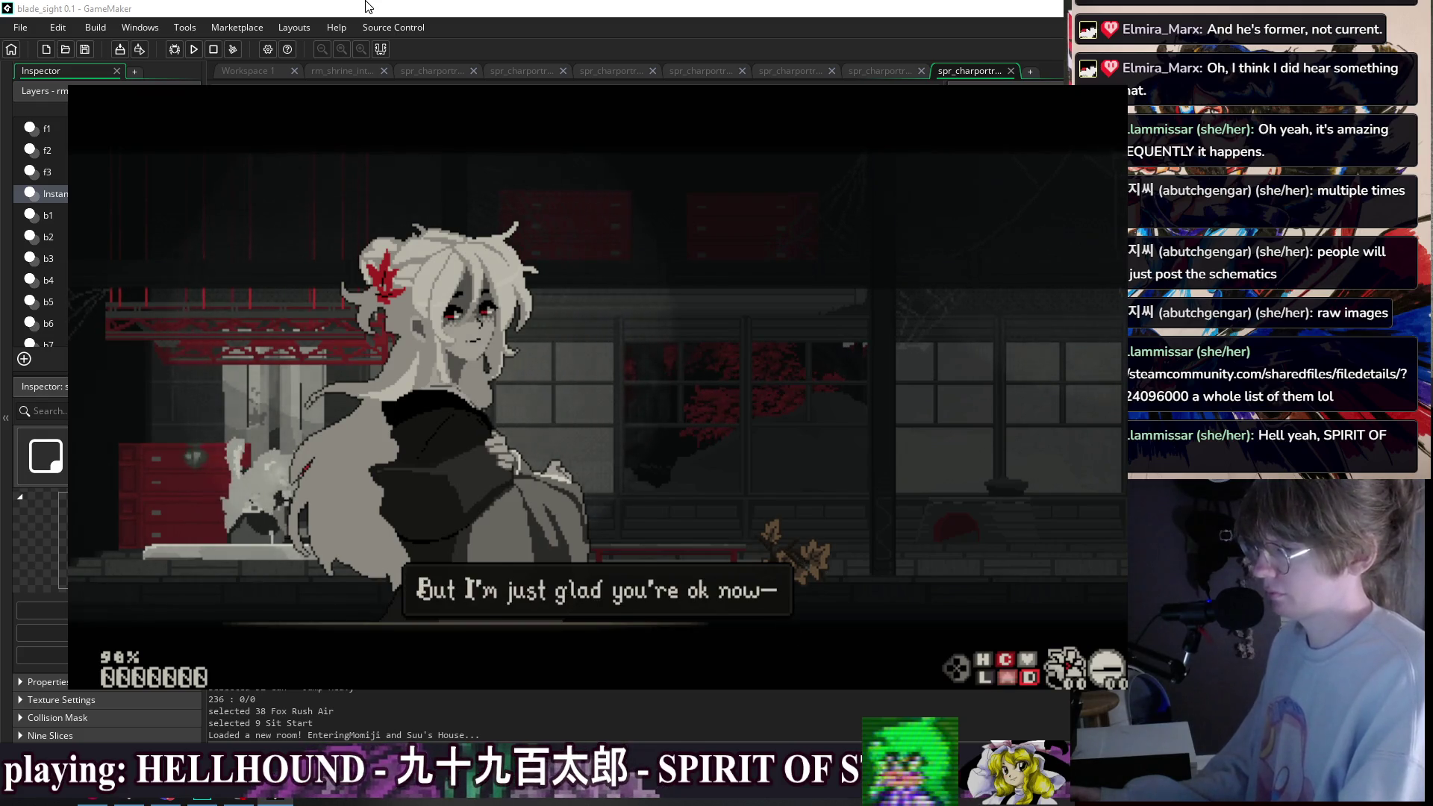